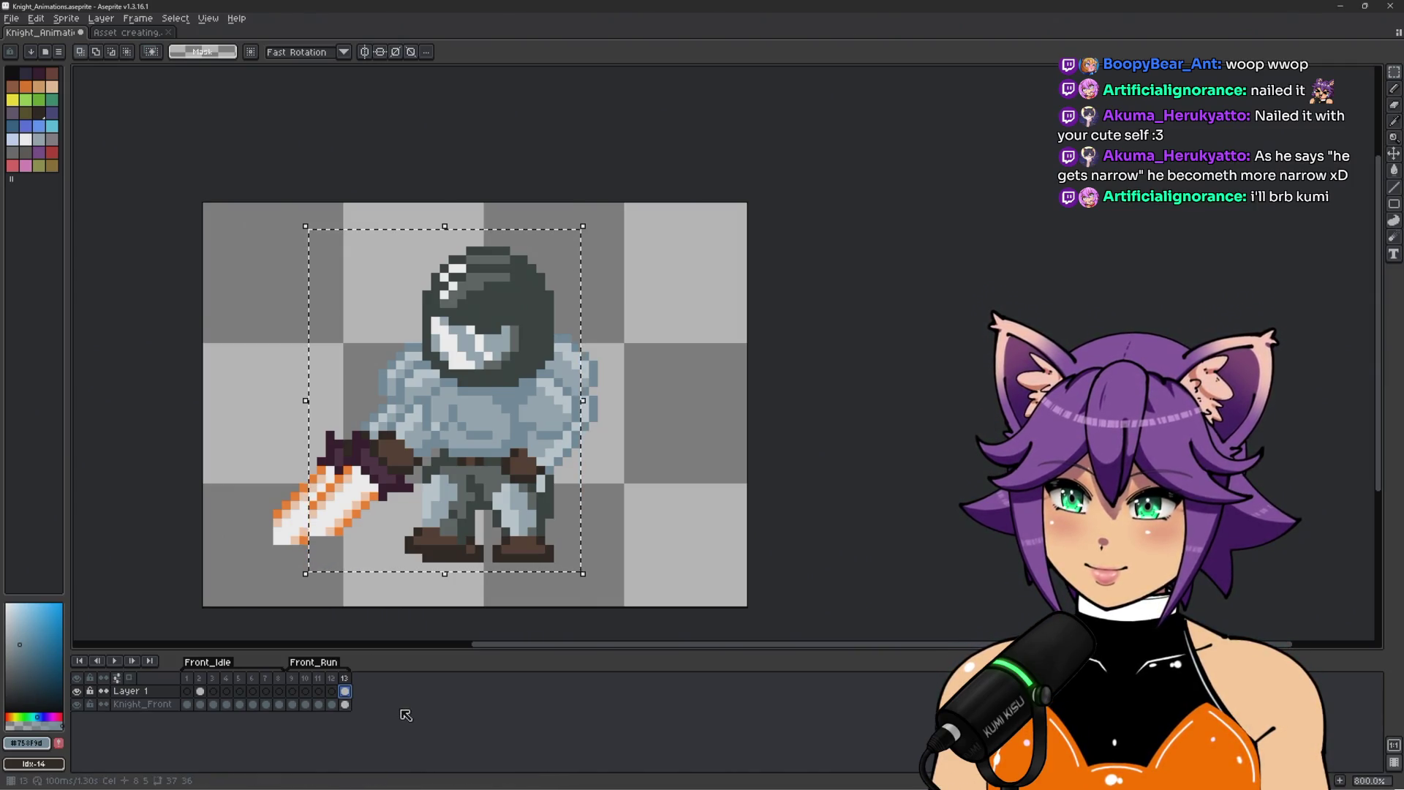
Paste a copy of the knight into Front_Run frame 9 and line it up over the original drawing.
left_click(188, 691)
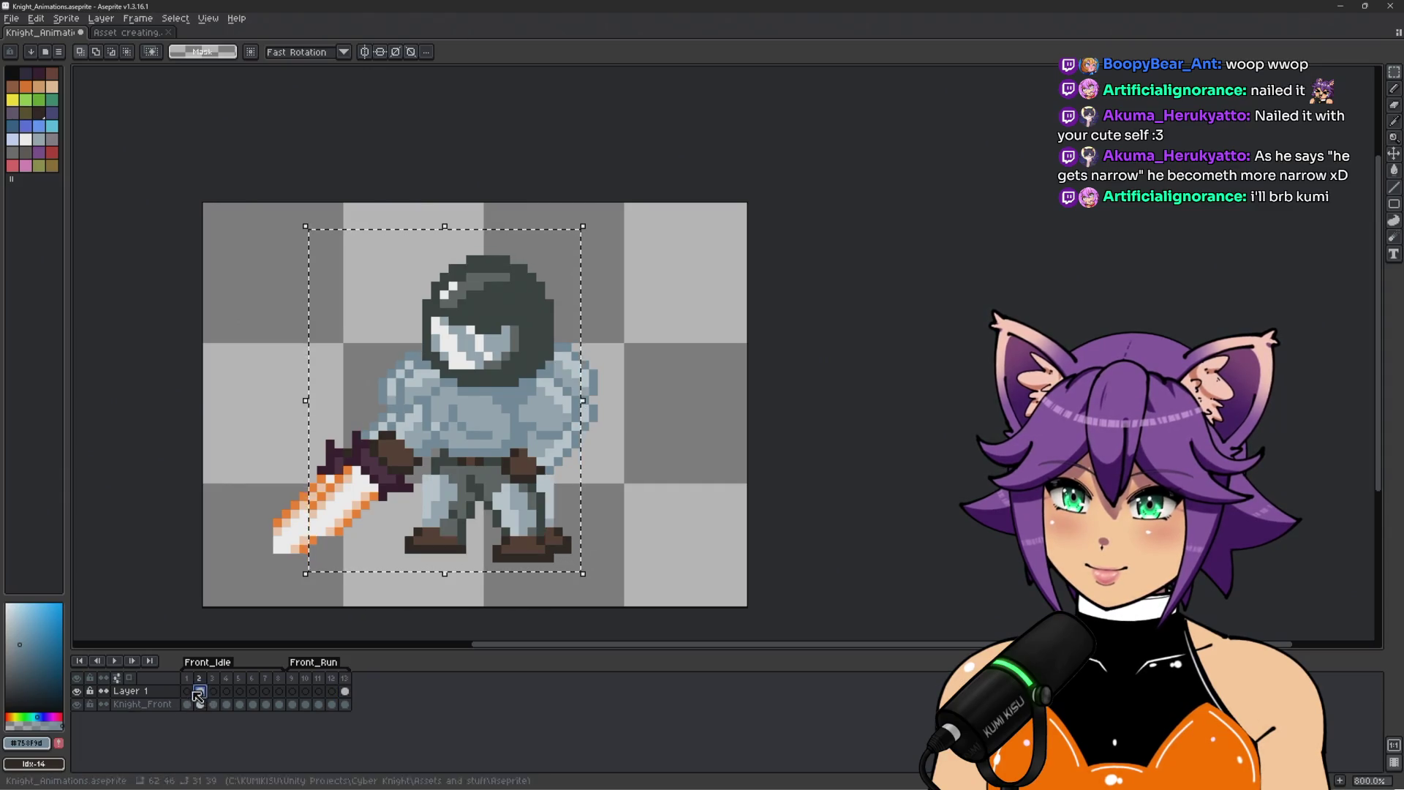
left_click(200, 691)
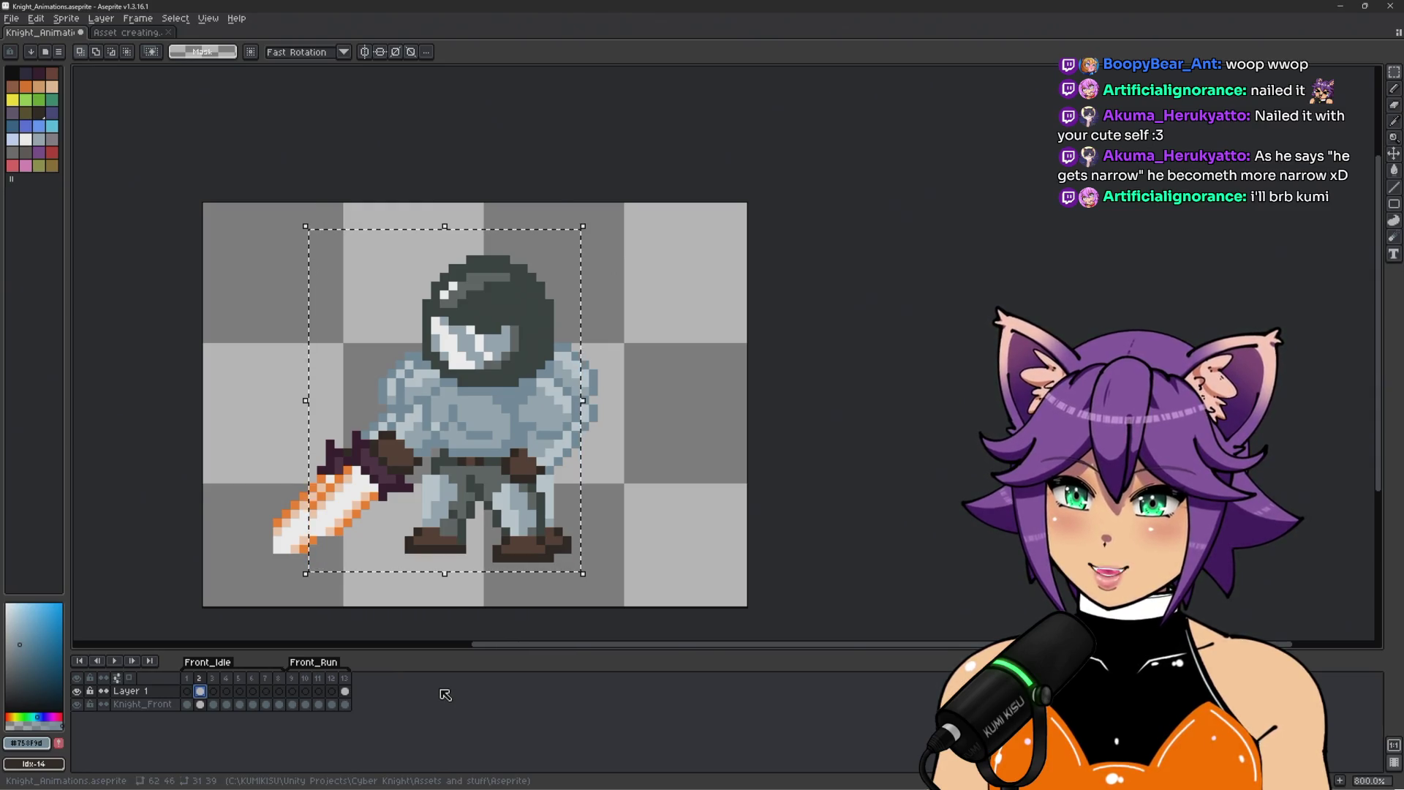
left_click(292, 691)
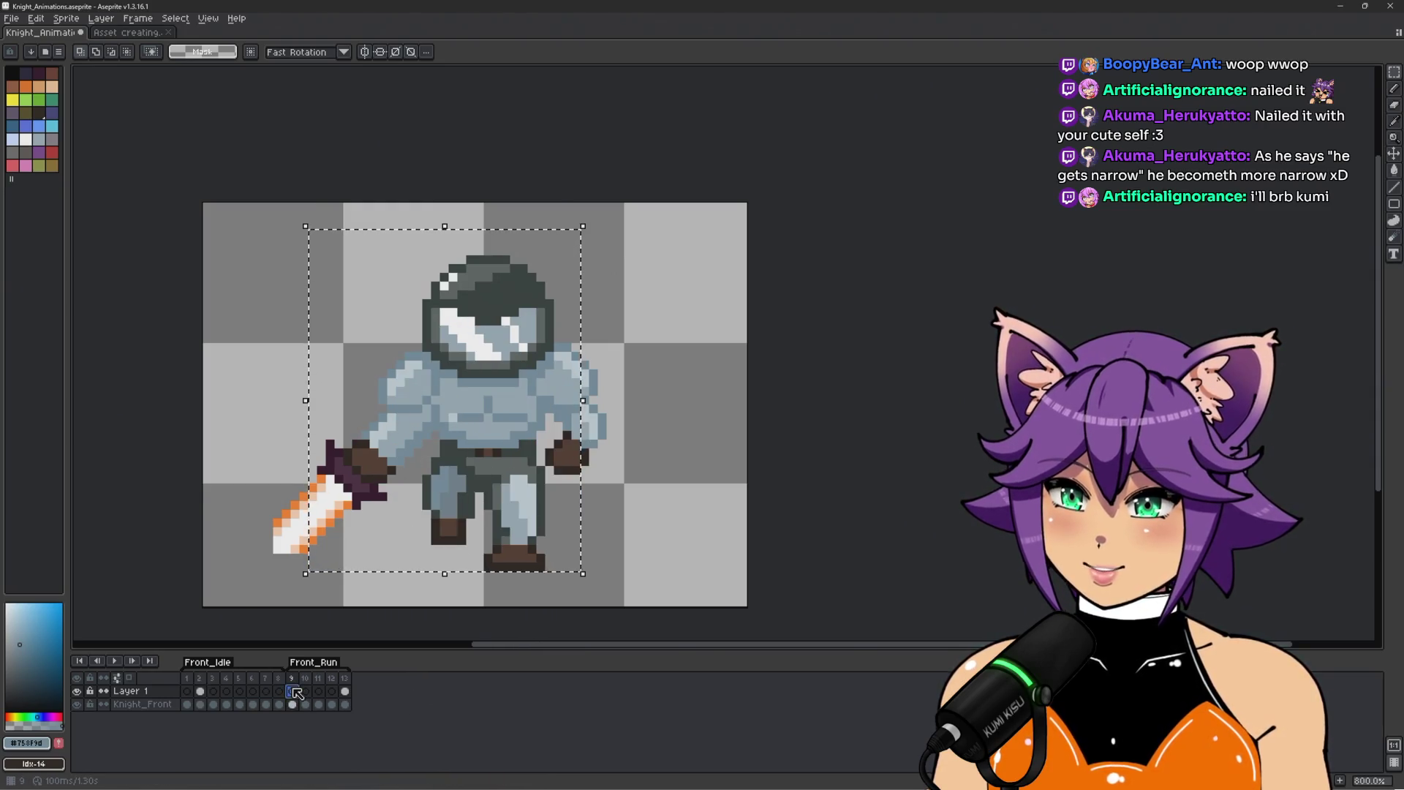
key("ctrl+v")
mouse_move(737, 430)
left_mouse_down()
mouse_move(517, 468)
mouse_move(430, 467)
left_mouse_up()
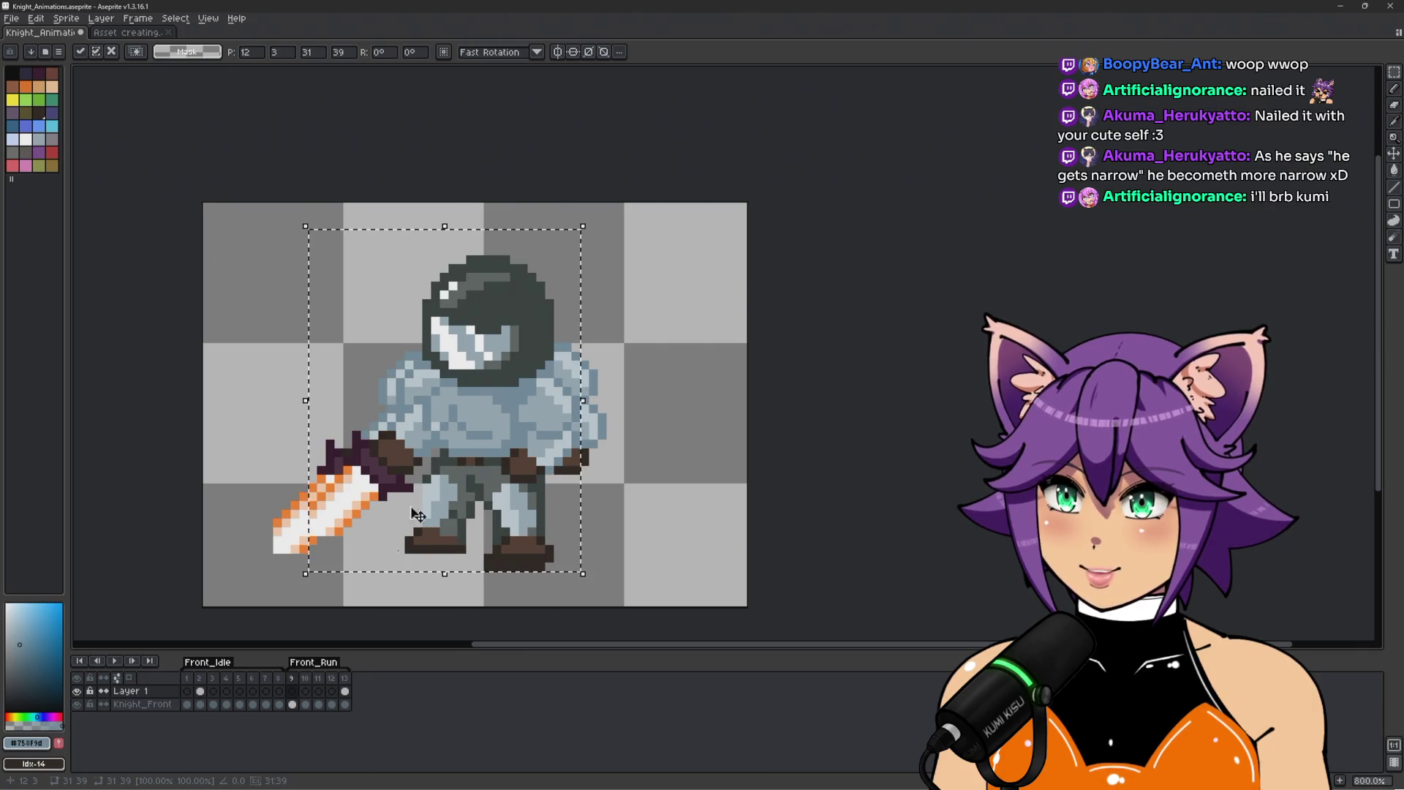
left_click(284, 694)
Compare frame 9 with frames 8 and 10, then save the animation file.
left_click(305, 692)
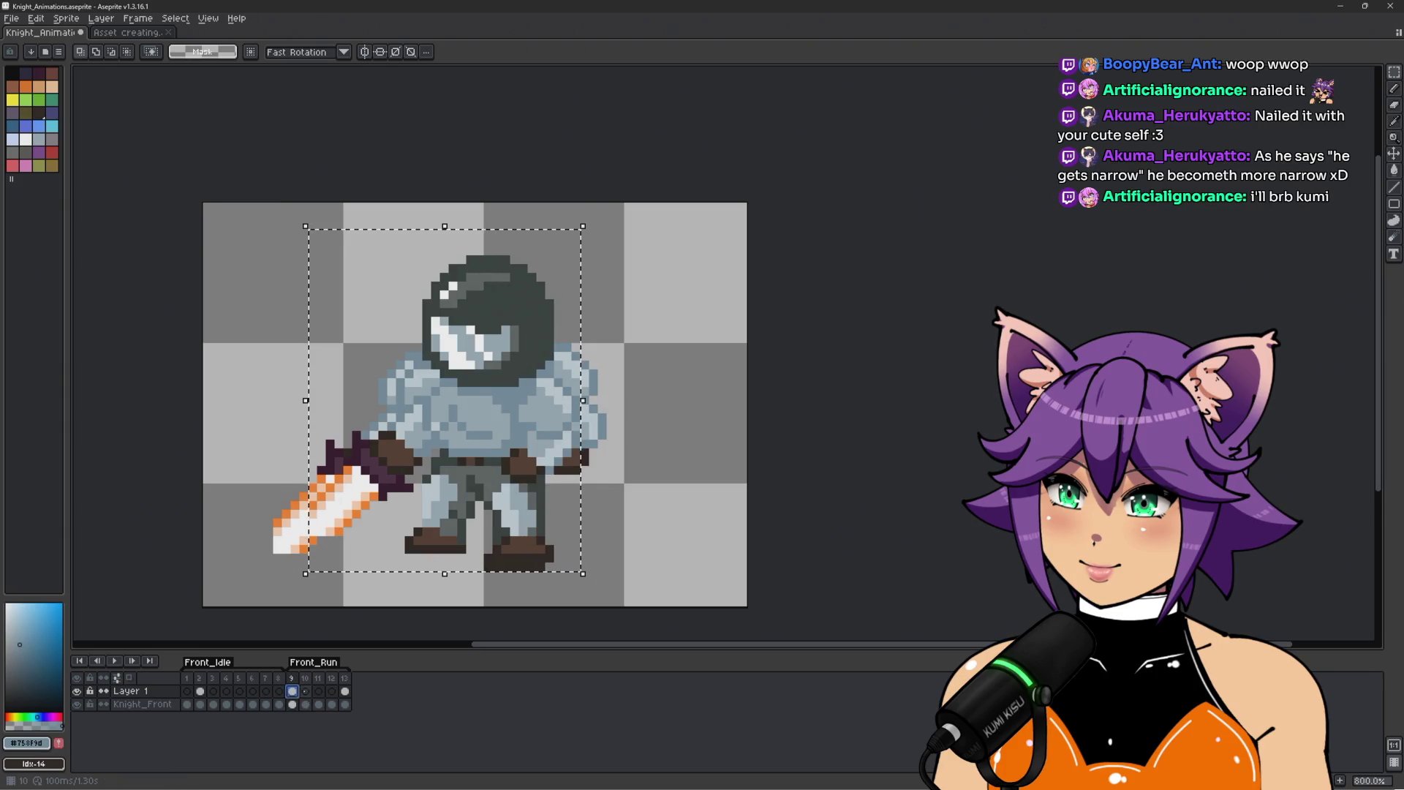
left_click(279, 692)
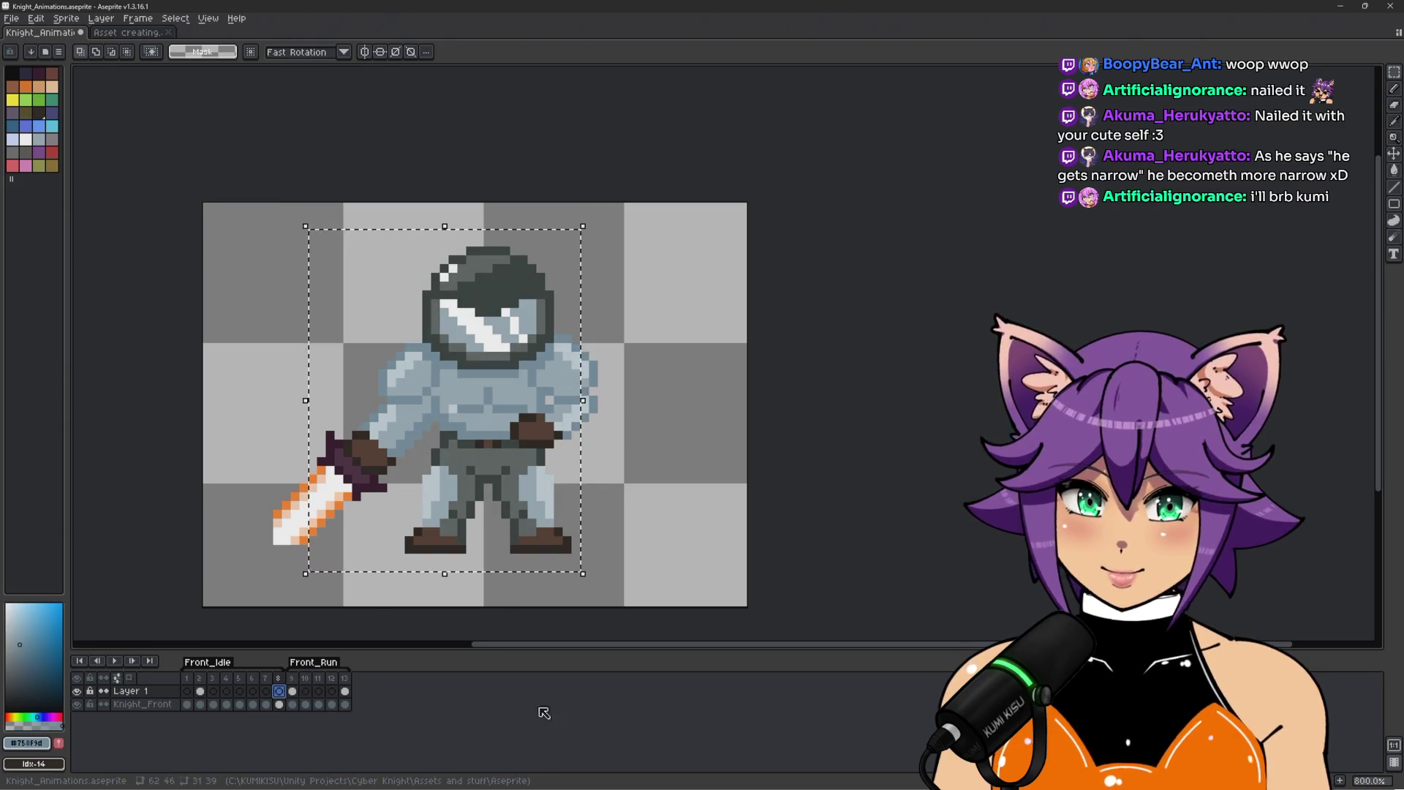
left_click(292, 691)
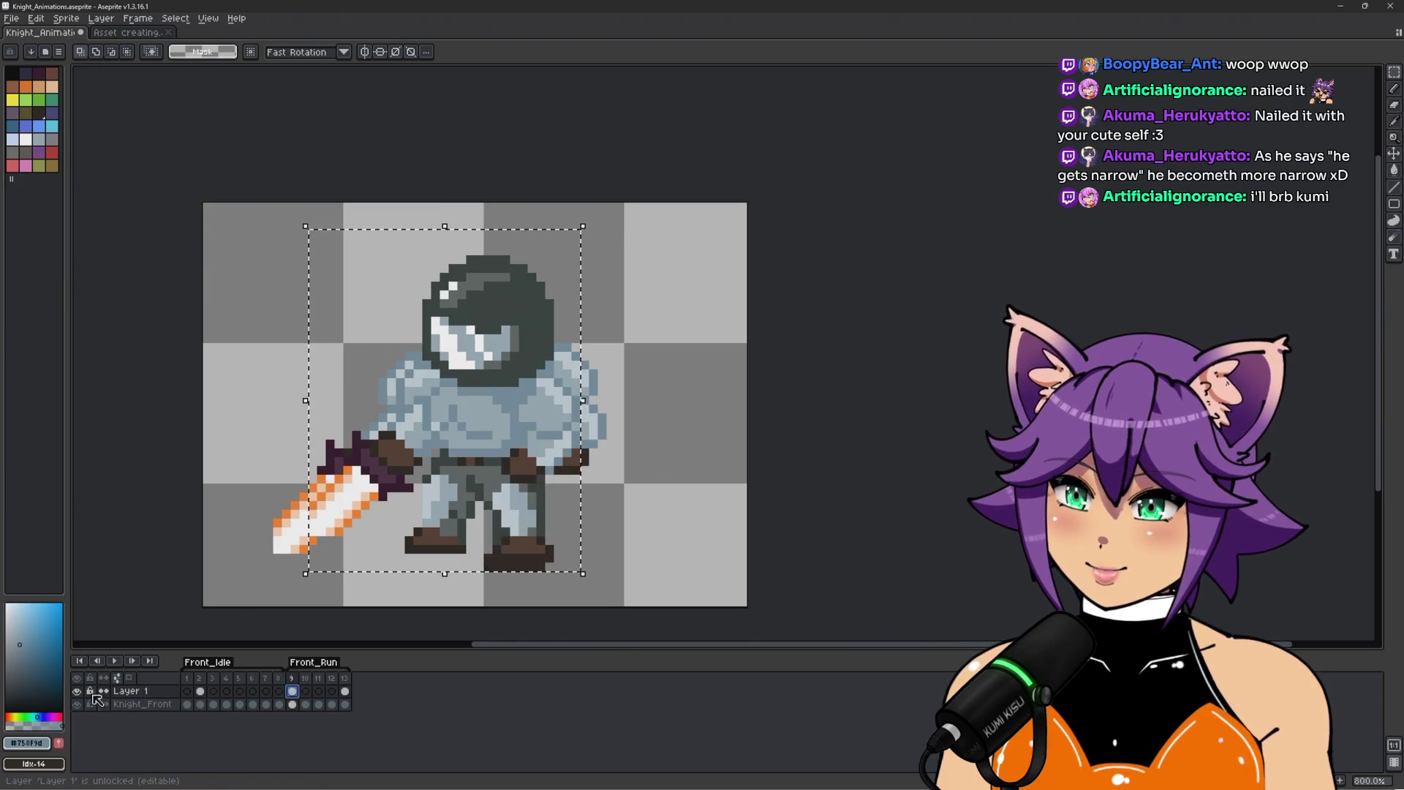
left_click(78, 701)
left_click(78, 700)
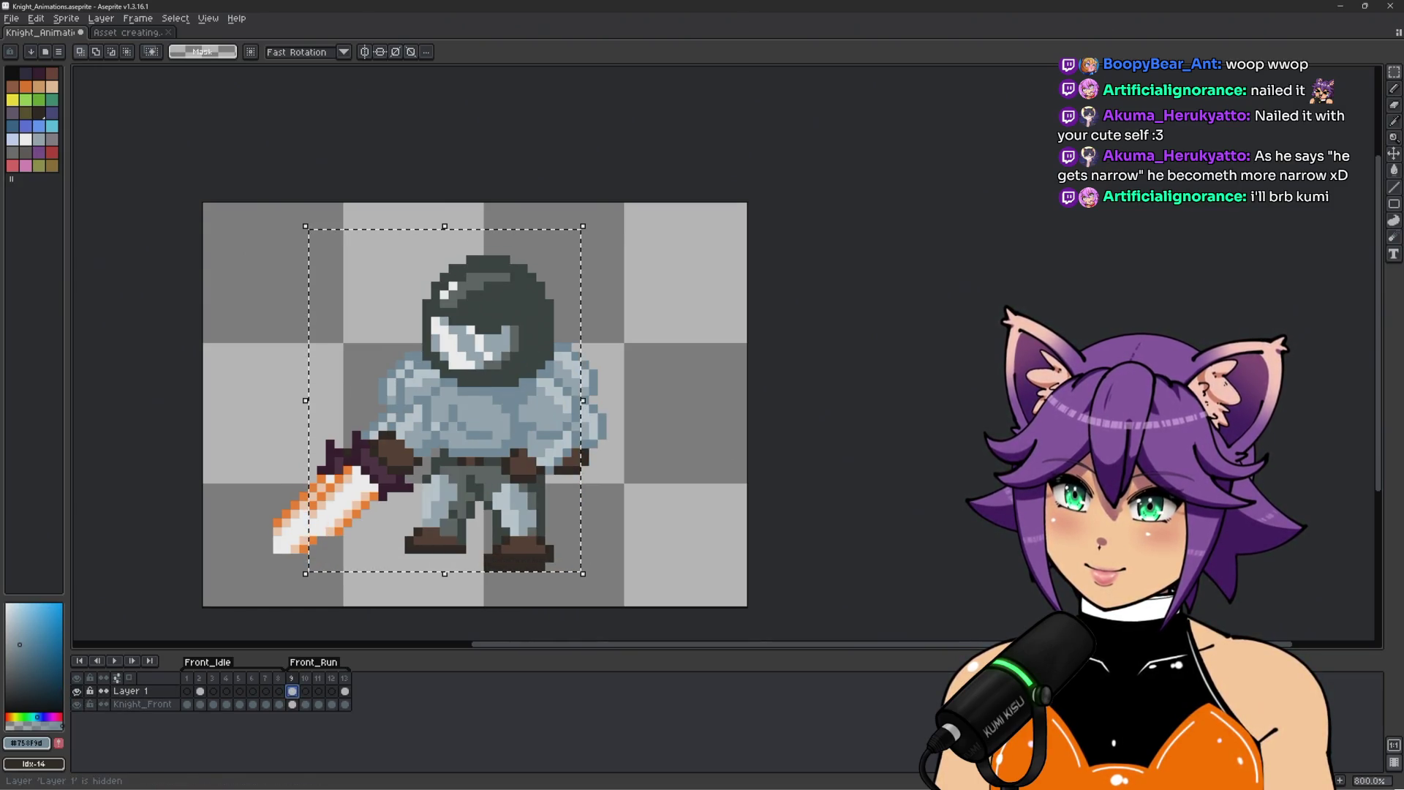
key("ctrl+s")
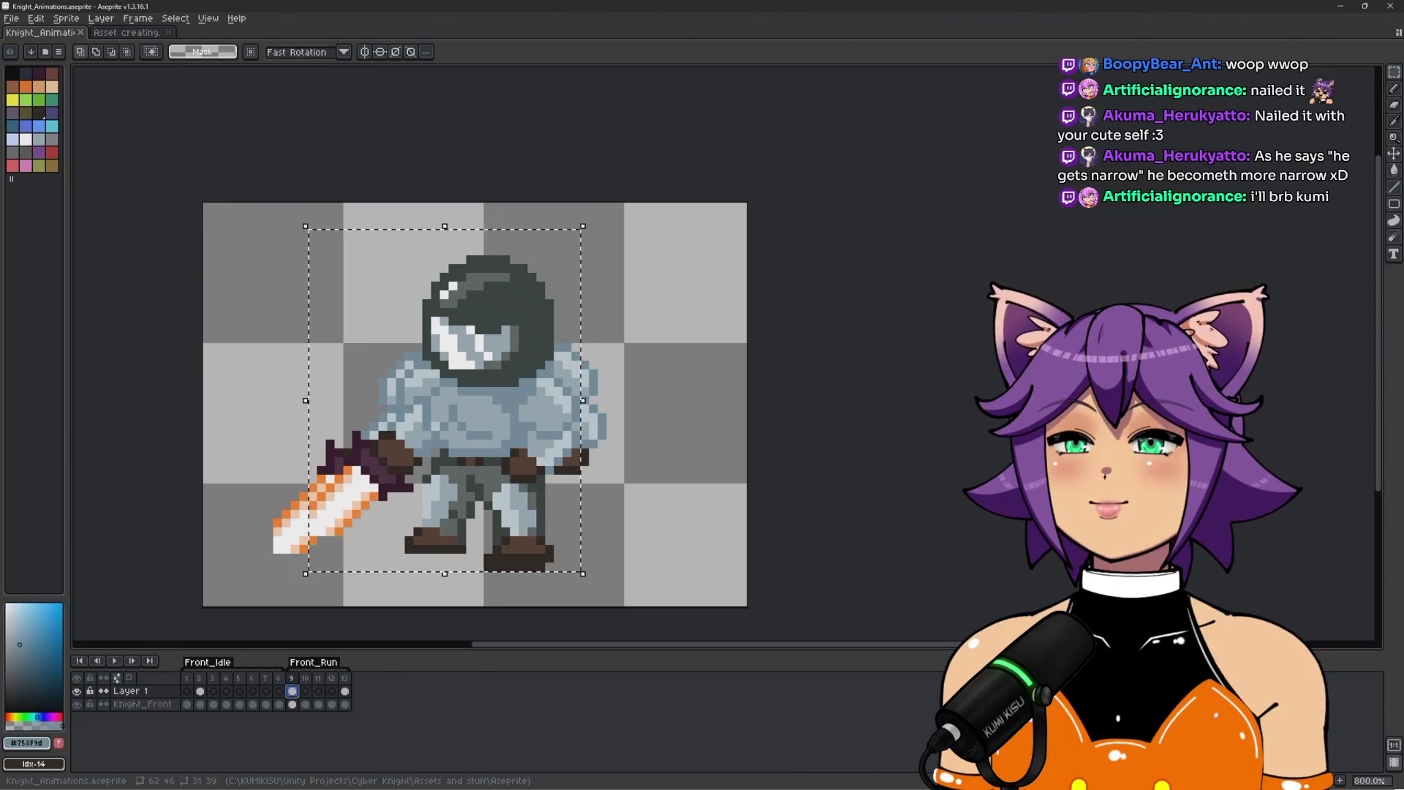
mouse_move(0, 110)
left_mouse_down()
mouse_move(506, 115)
mouse_move(581, 101)
mouse_move(581, 2)
left_mouse_up()
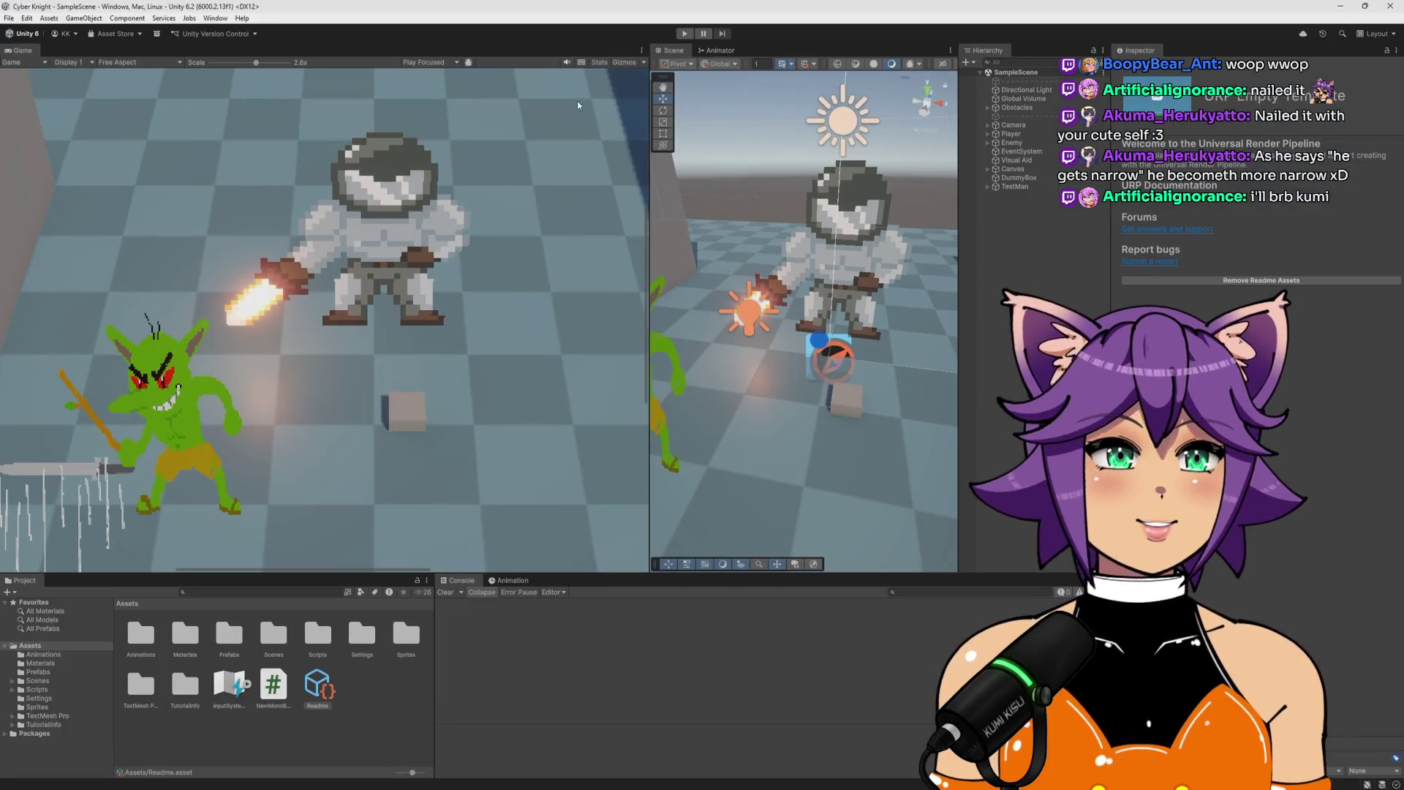
Import Knight_Animations.aseprite from the Aseprite folder into Assets/Sprites via Import New Asset.
left_click(366, 681)
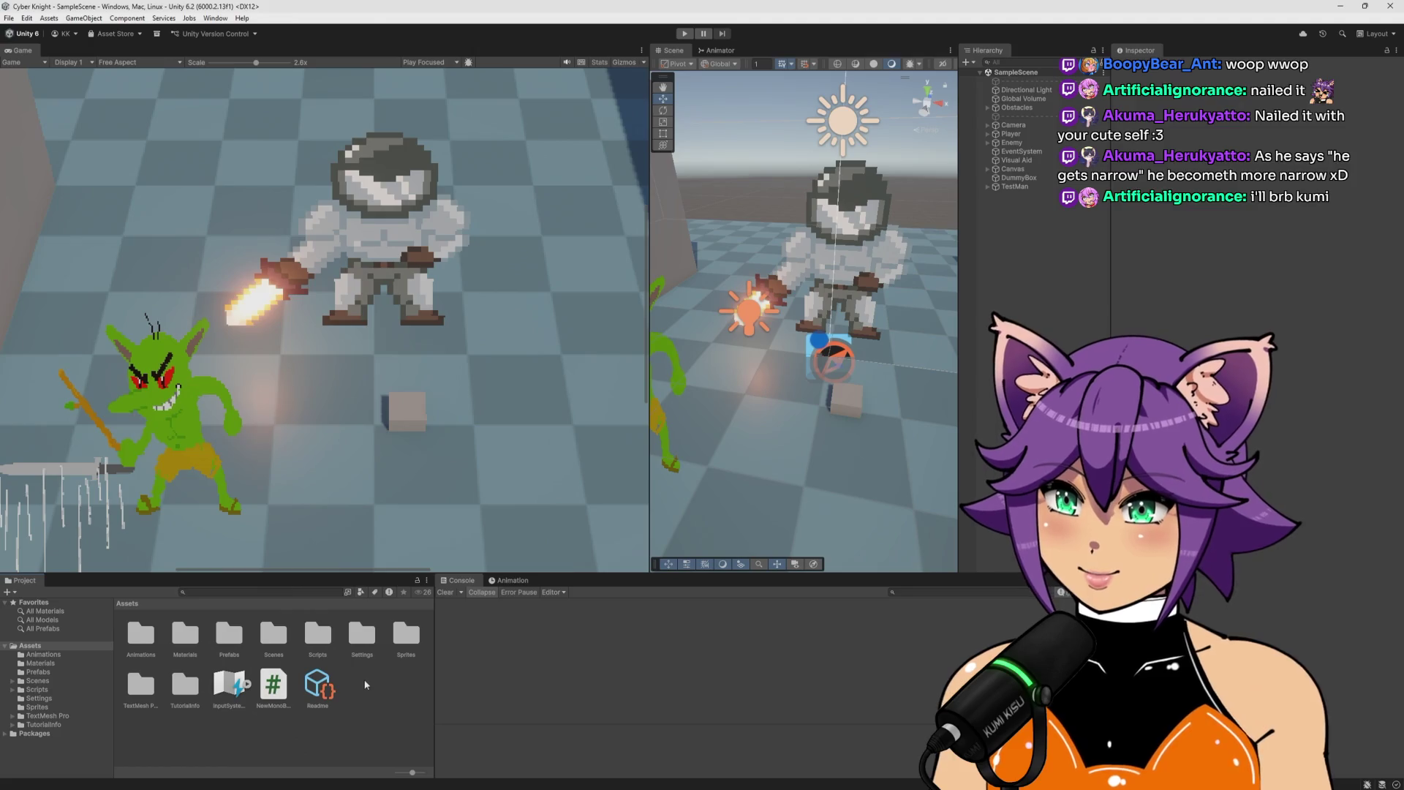
left_click(49, 707)
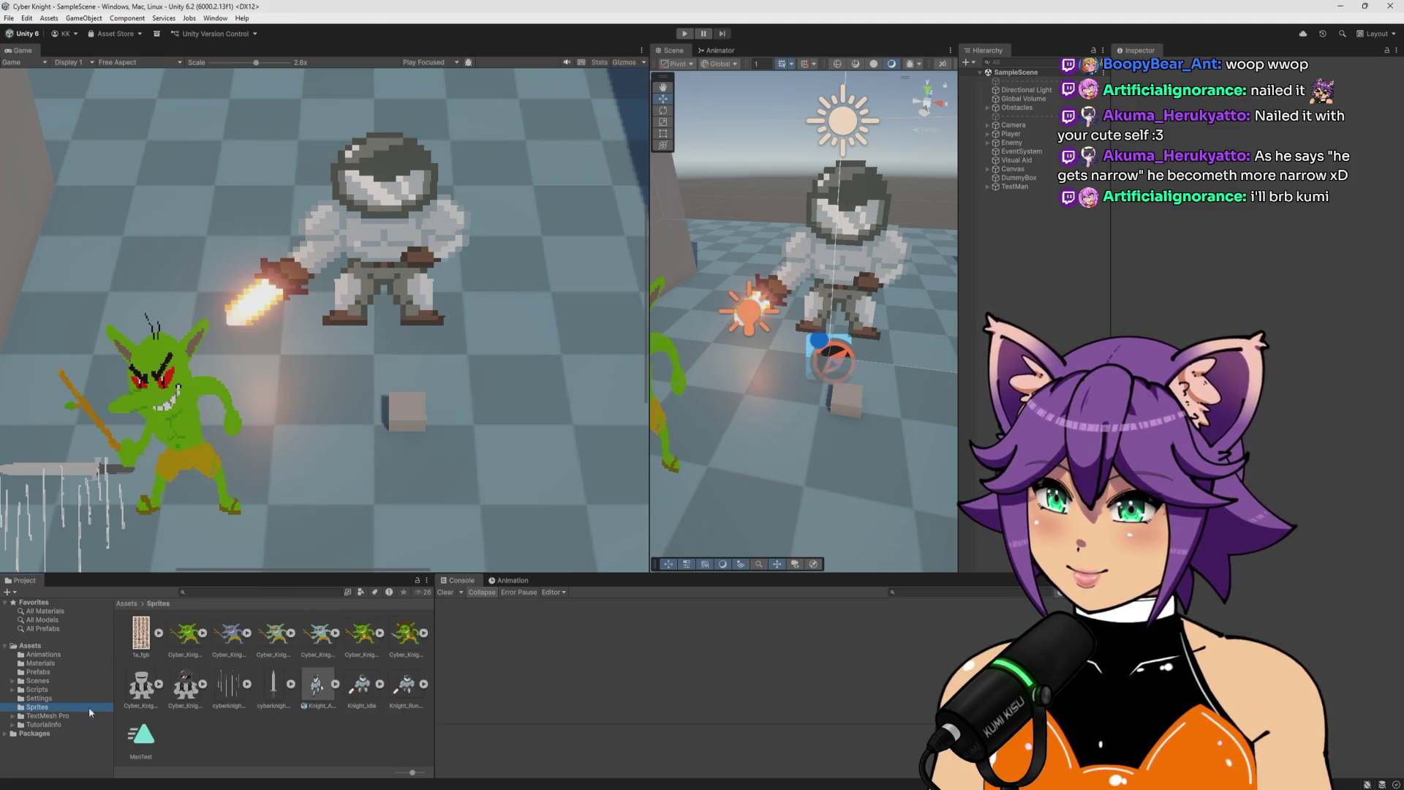
right_click(259, 737)
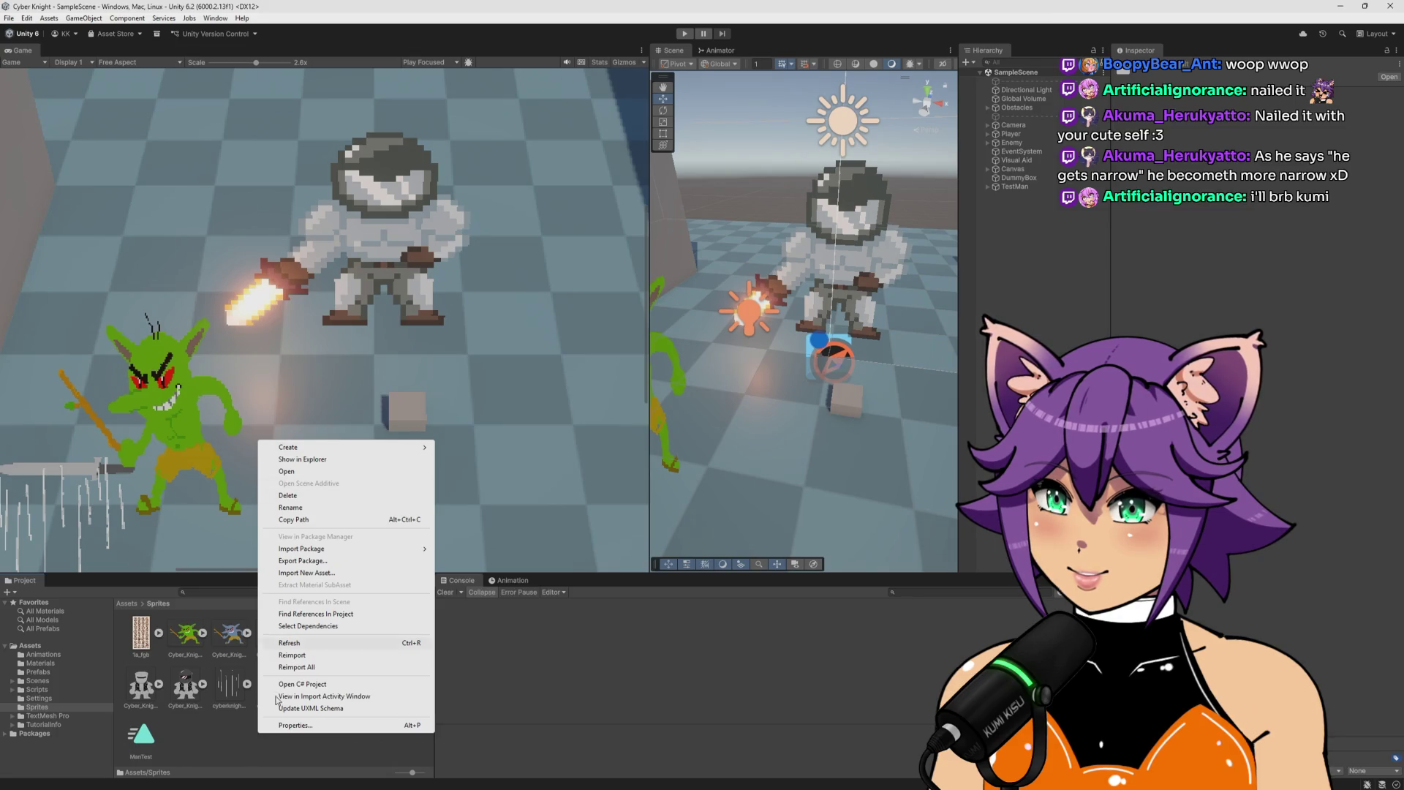
left_click(225, 749)
right_click(269, 733)
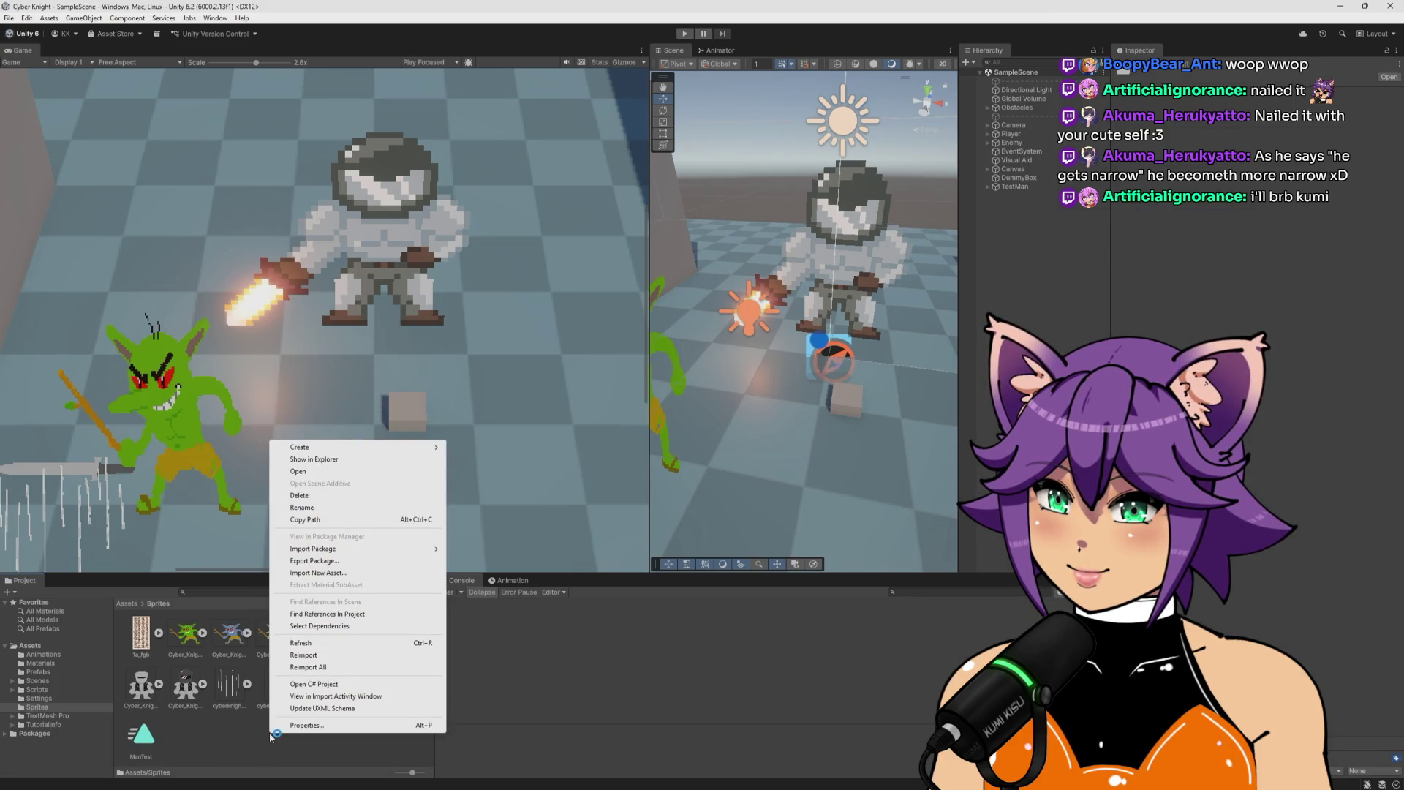
left_click(365, 574)
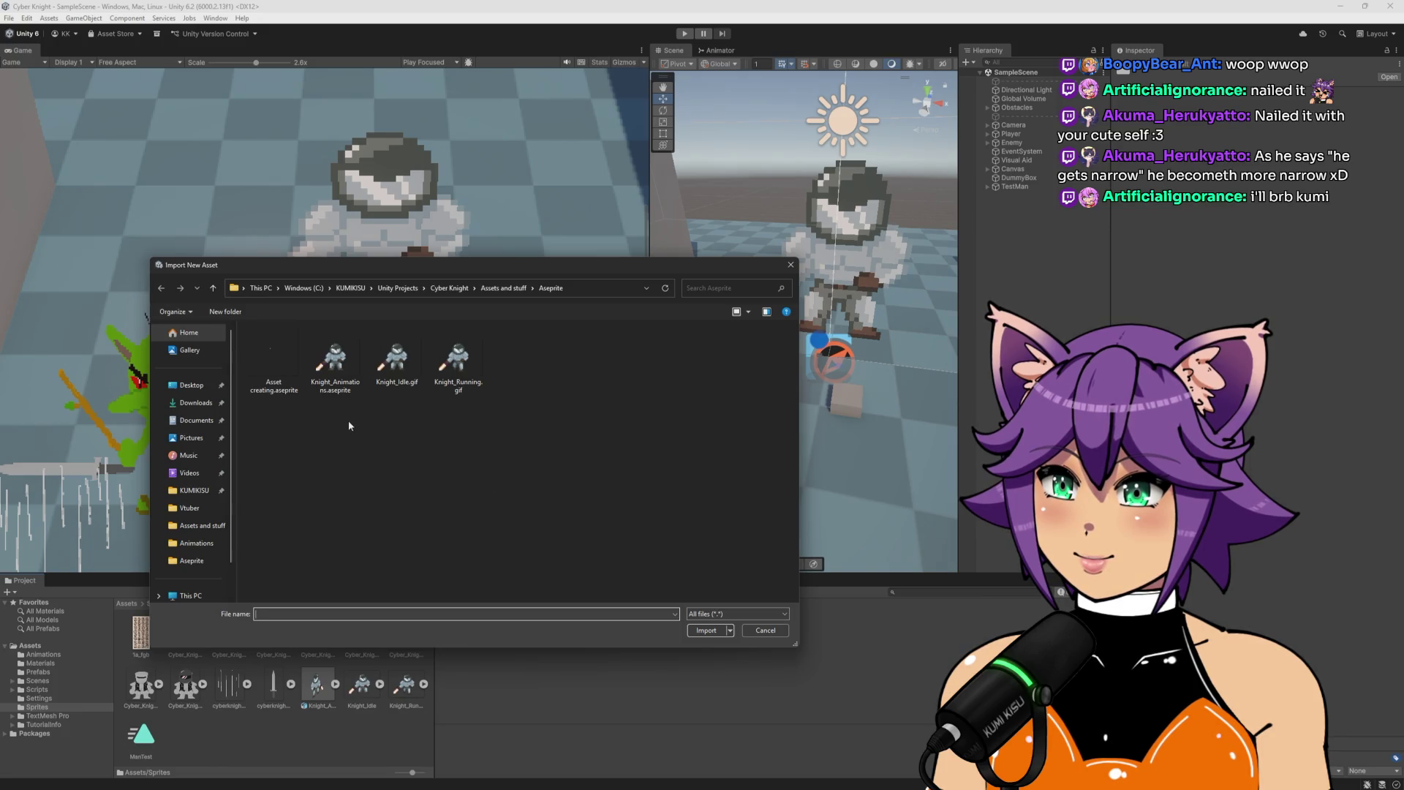
double_click(347, 359)
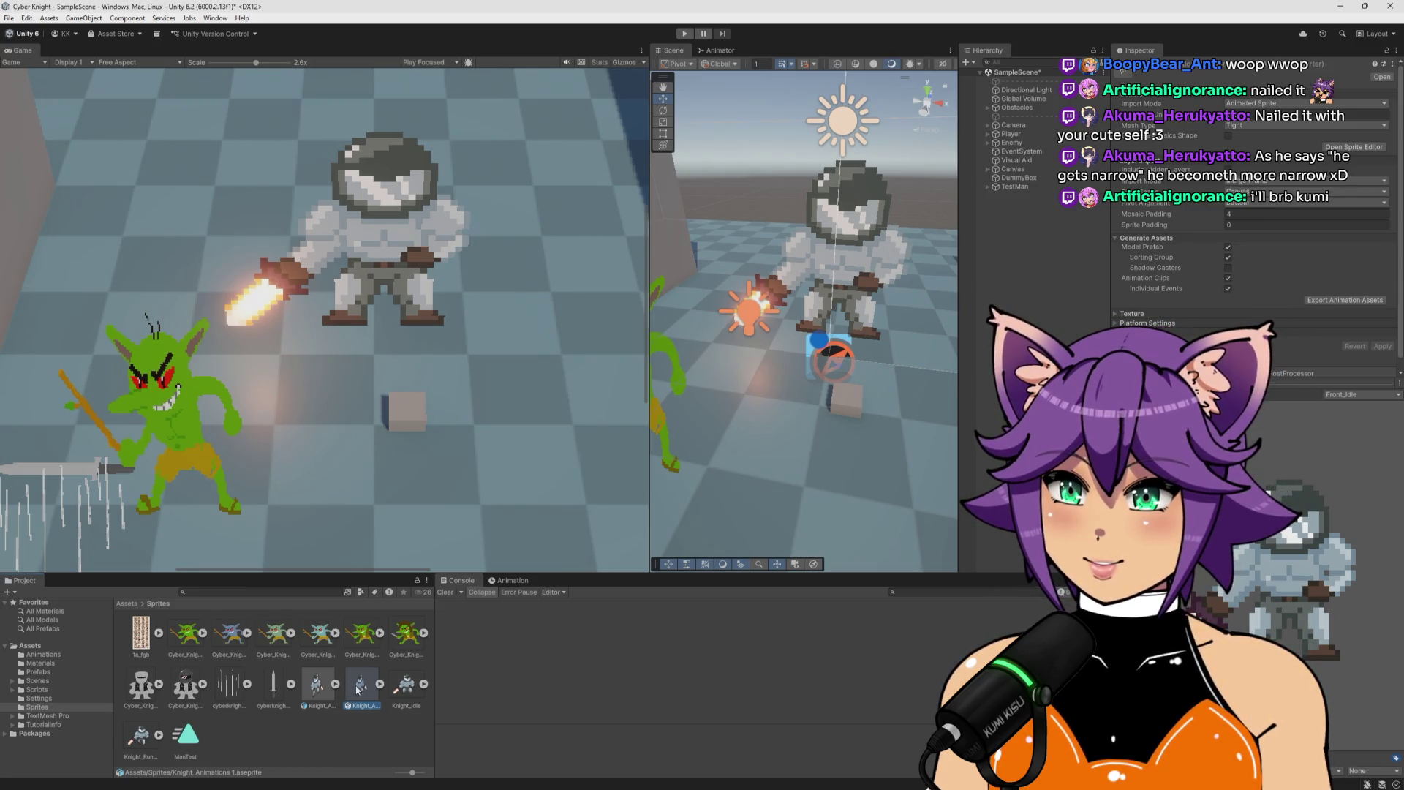
Add the Knight_Animations sprite to the scene and move it up and left.
left_click_drag(1086, 268, 1067, 291)
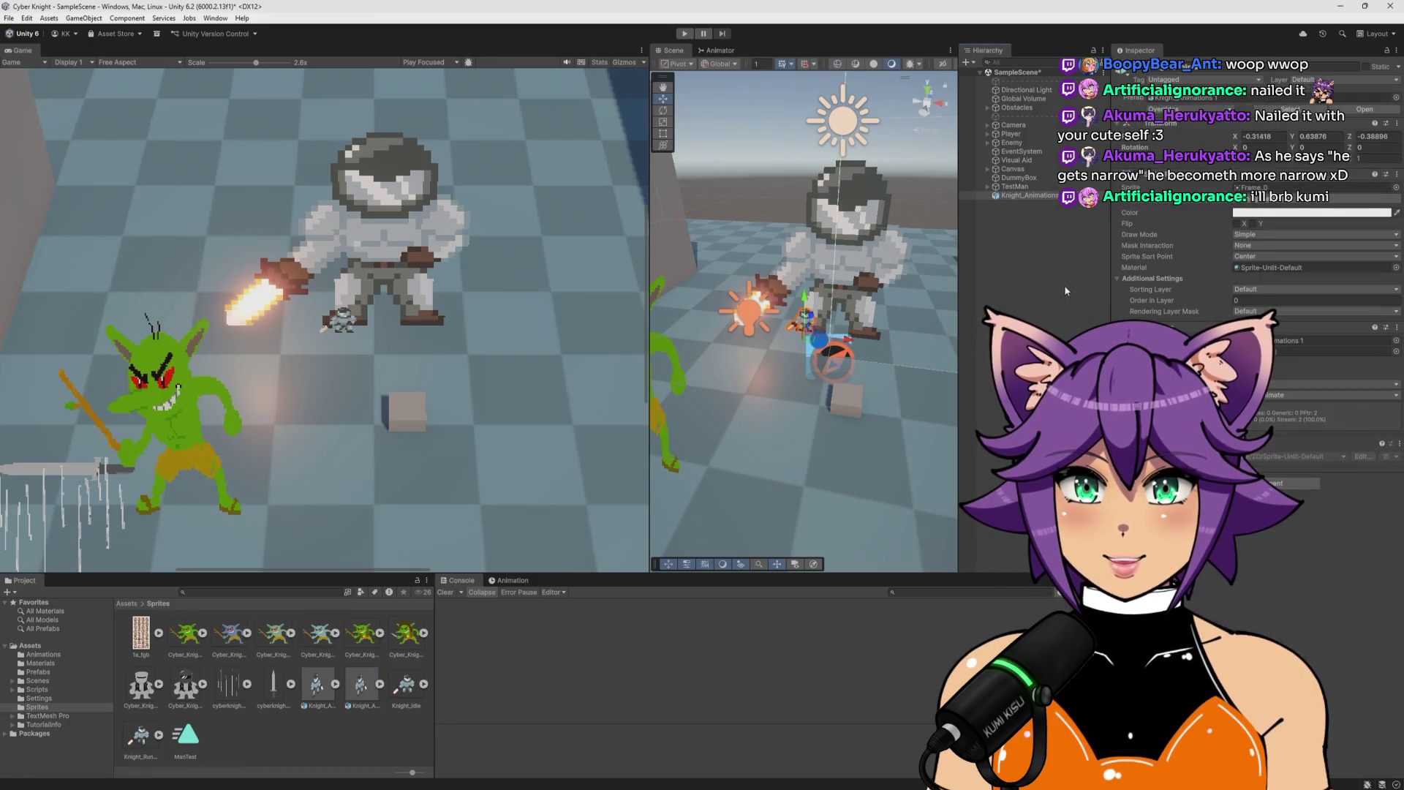
scroll(762, 319, "down", 3)
mouse_move(817, 326)
left_mouse_down()
mouse_move(780, 227)
mouse_move(757, 234)
mouse_move(865, 205)
mouse_move(841, 215)
left_mouse_up()
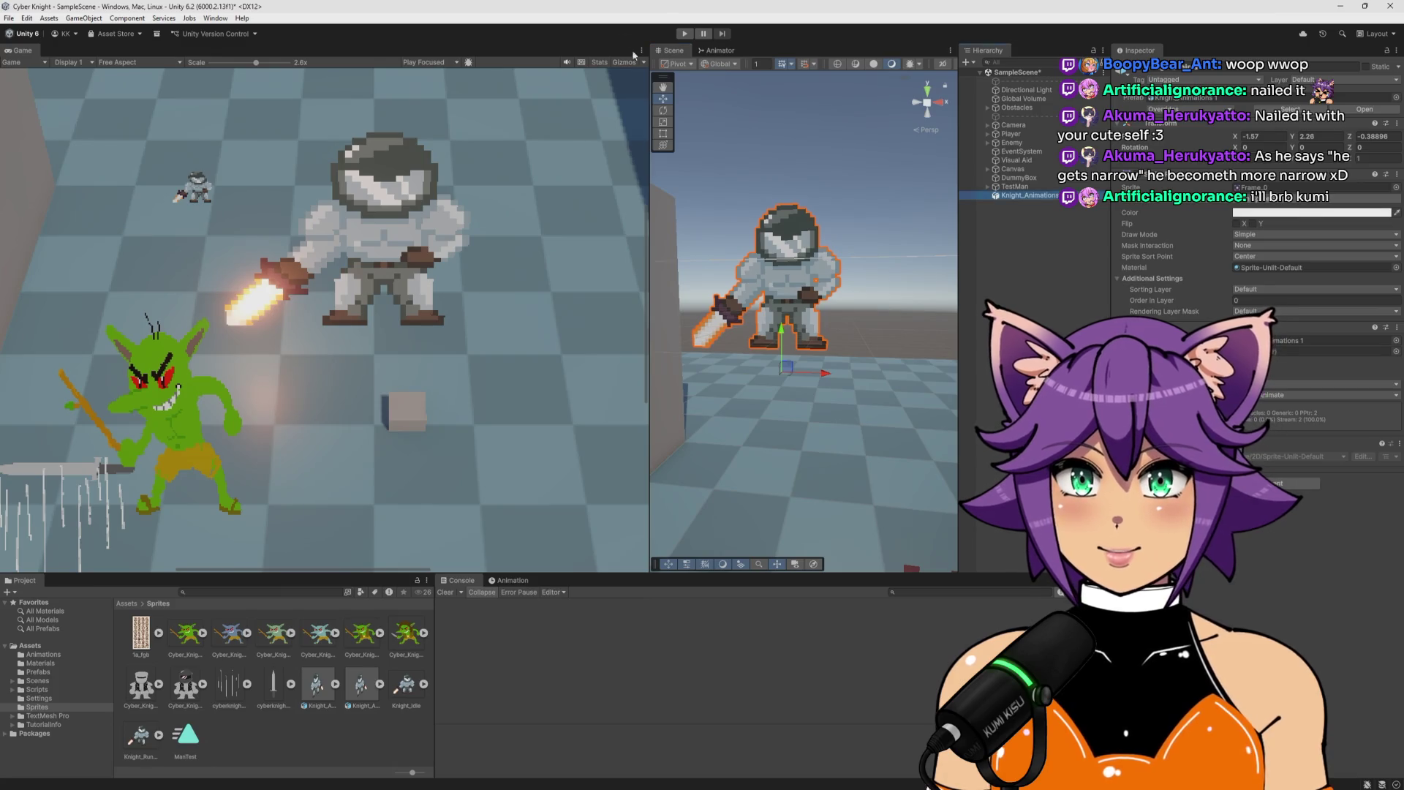
Arrange Front_Idle below Entry and Front_Run lower in the Animator graph, then enter Play mode.
left_click(718, 50)
scroll(864, 285, "down", 3)
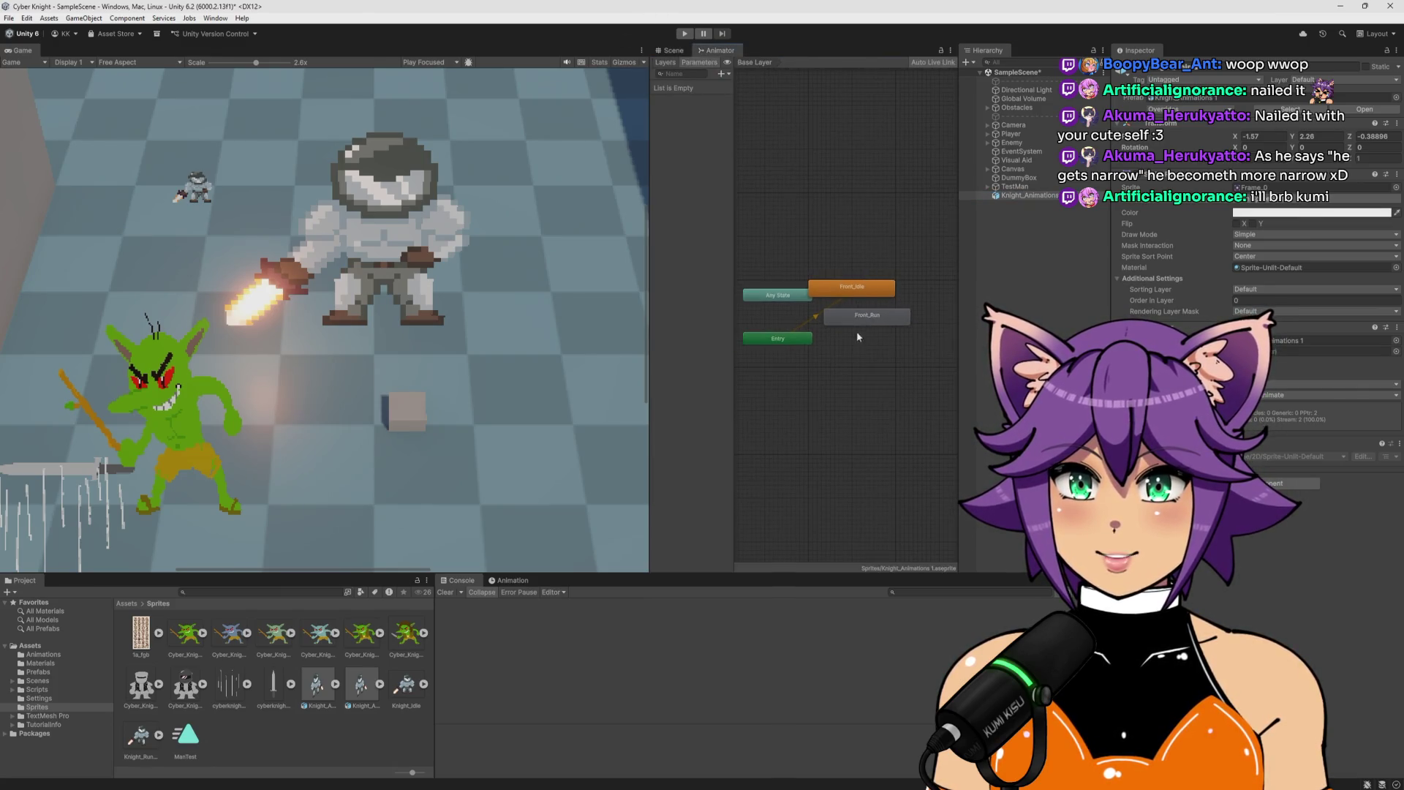
left_click_drag(852, 289, 848, 401)
left_click_drag(888, 305, 879, 366)
left_click(848, 408)
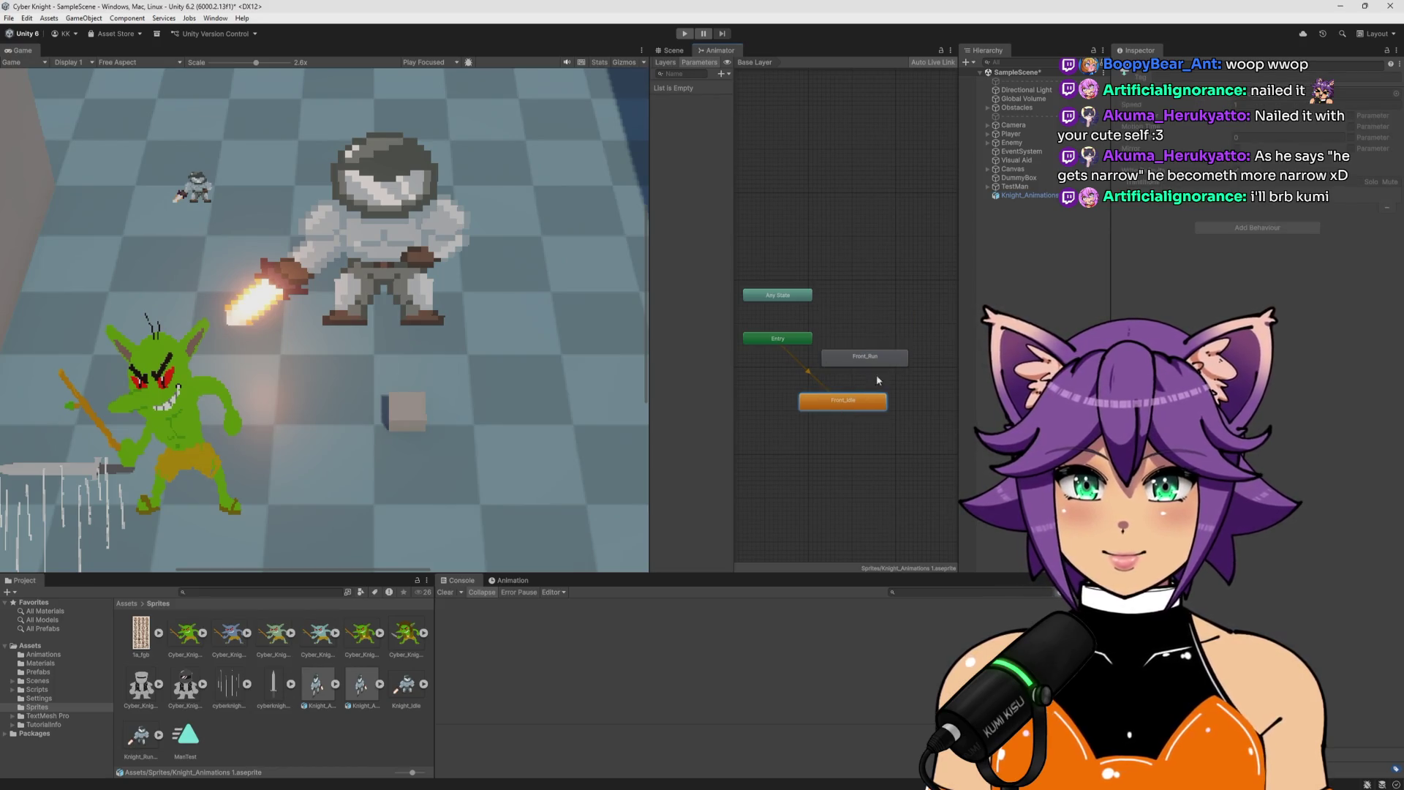
left_click(890, 361)
left_click(870, 402)
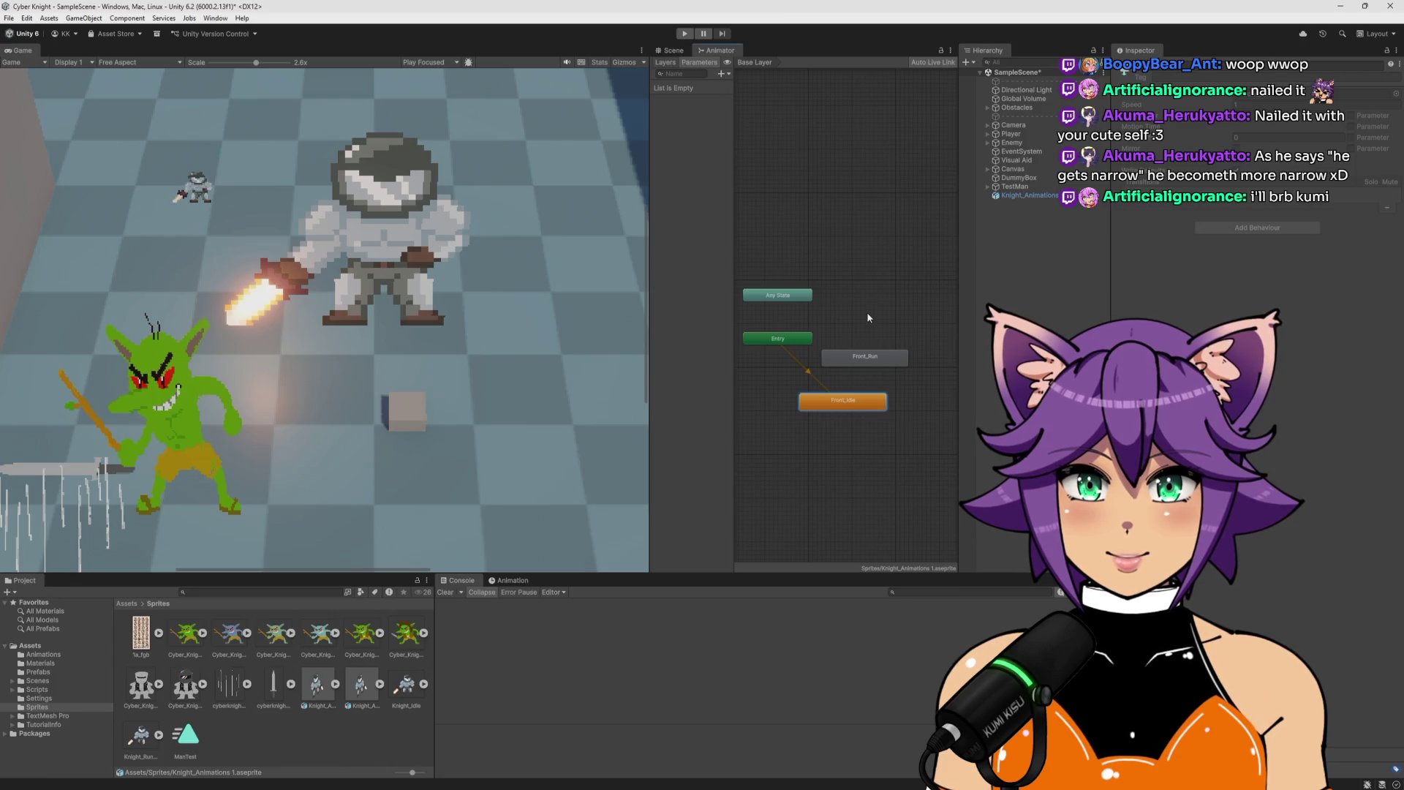
left_click(752, 221)
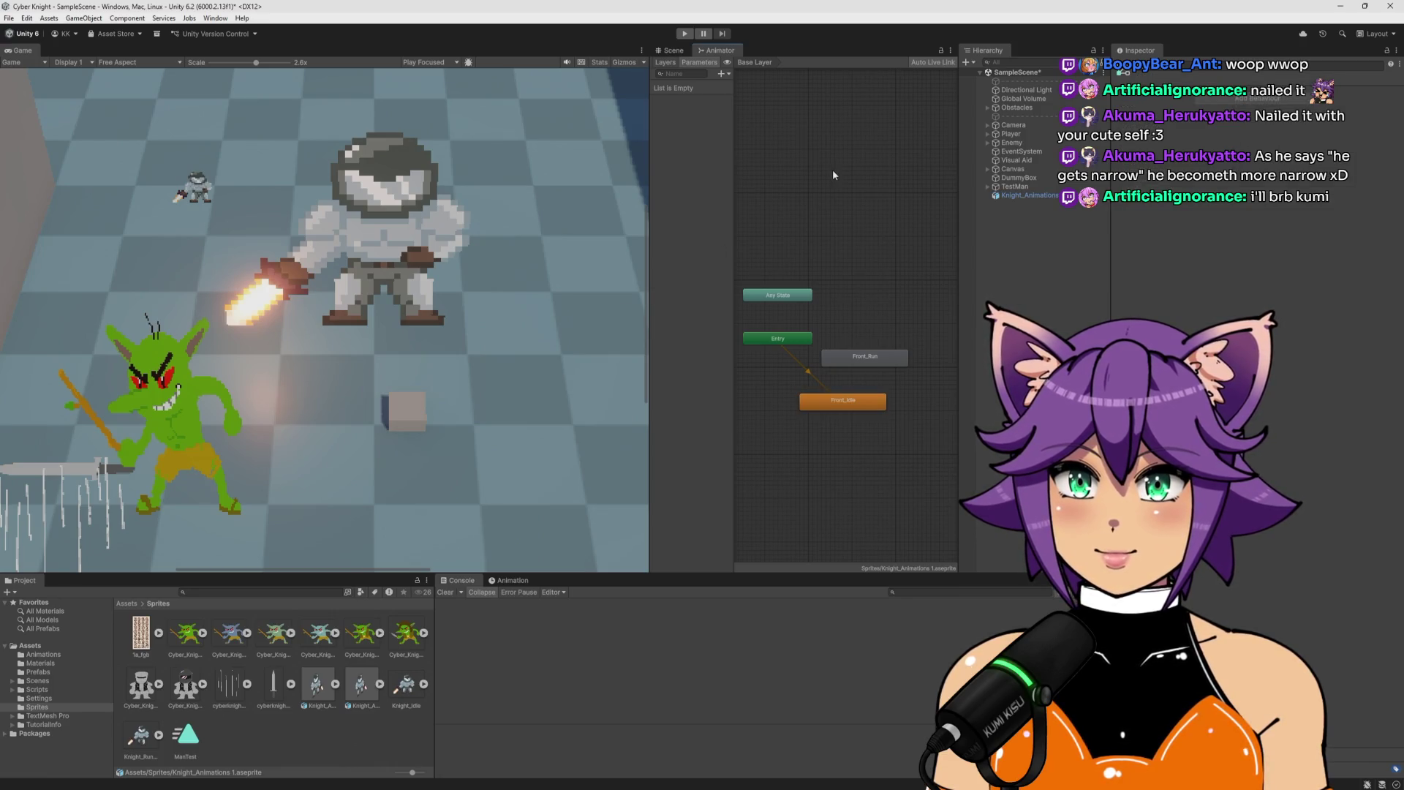
left_click(683, 38)
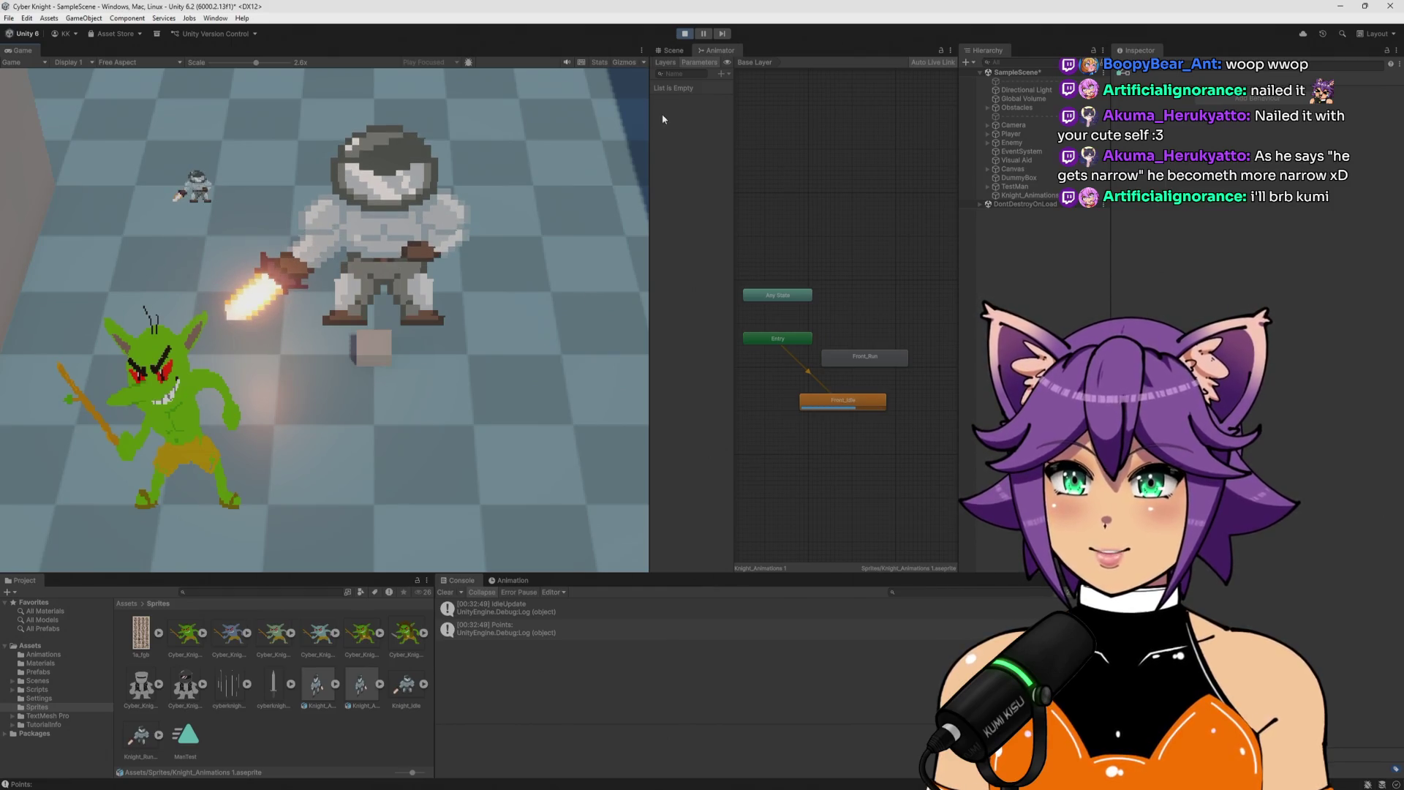
Inspect the Animator's layers list and the Front_Idle state's properties.
left_click(659, 65)
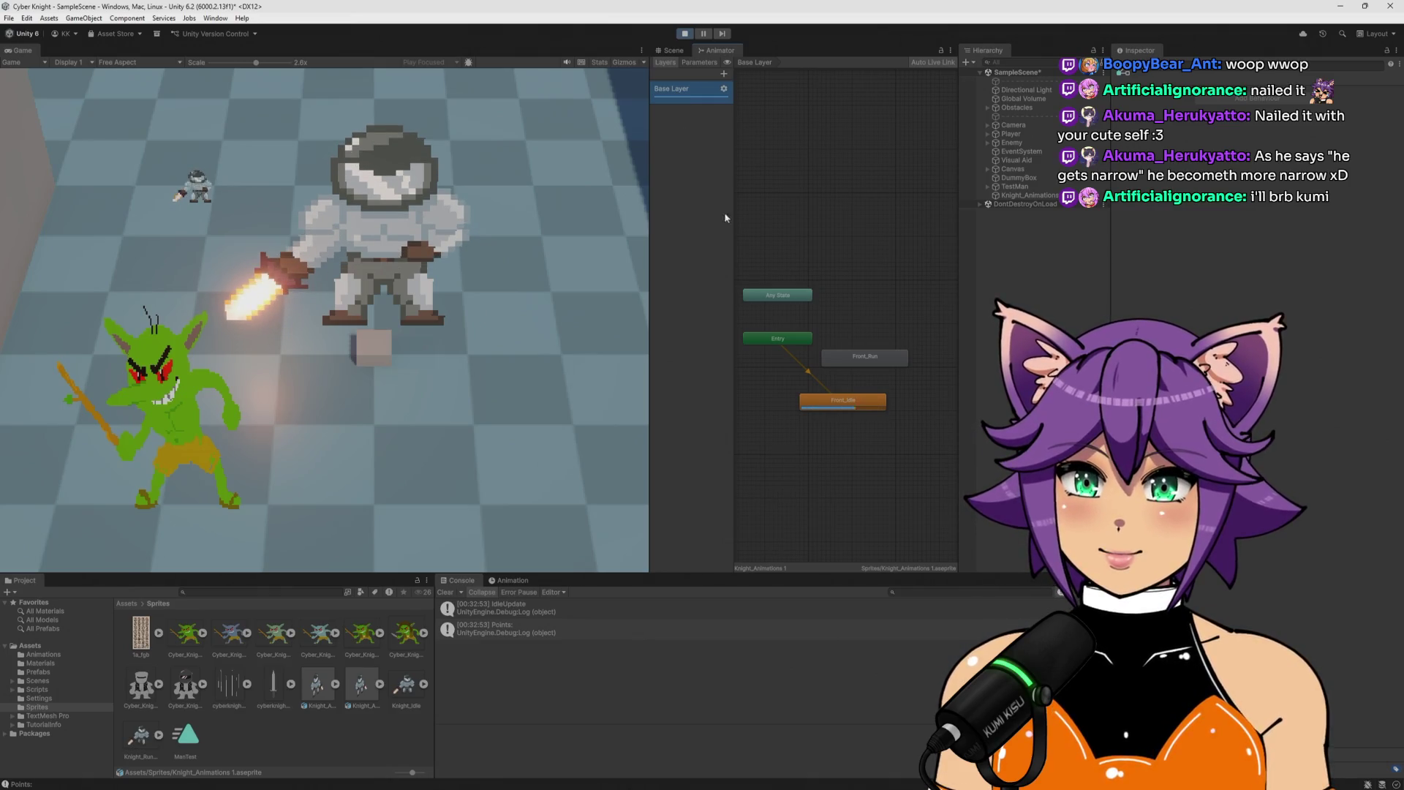
left_click(852, 402)
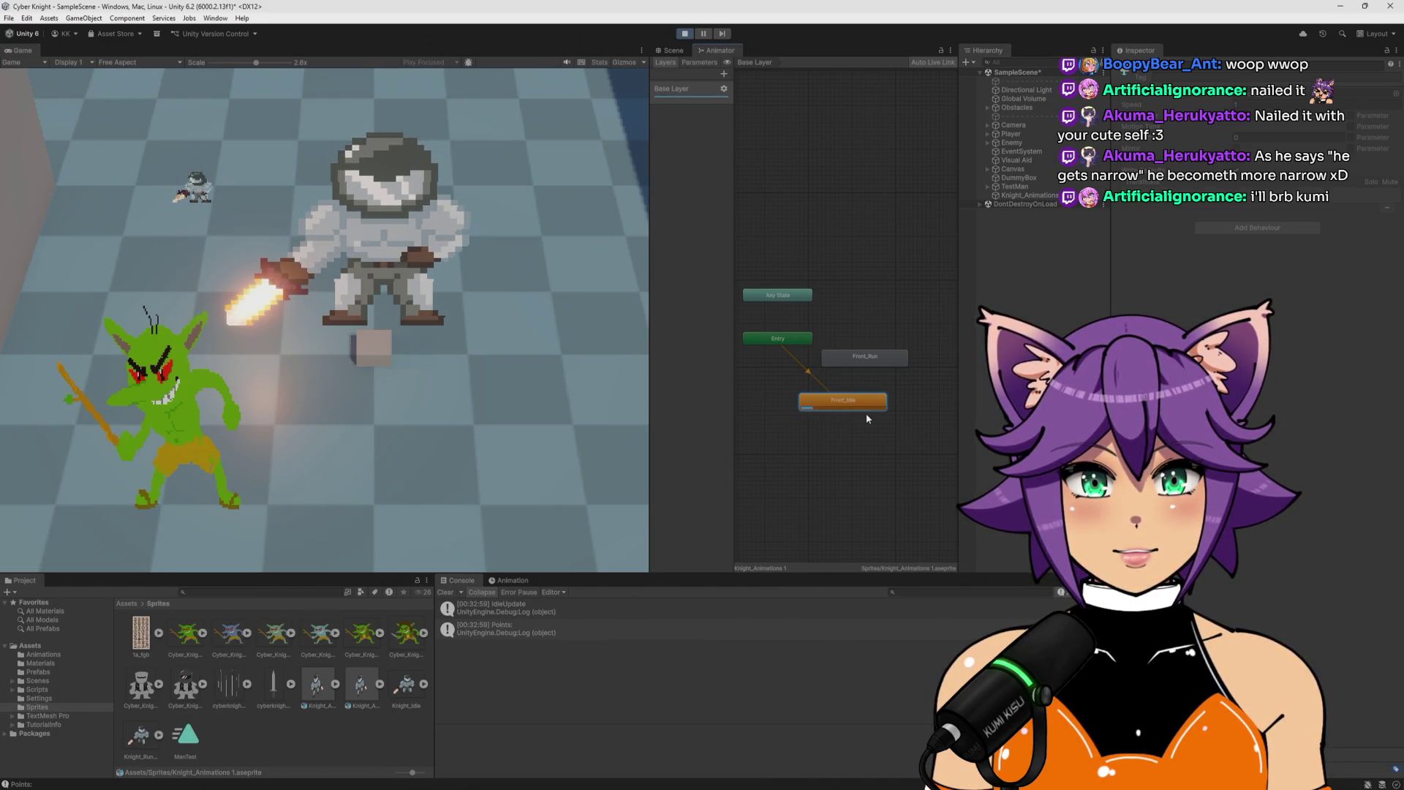
left_click(867, 341)
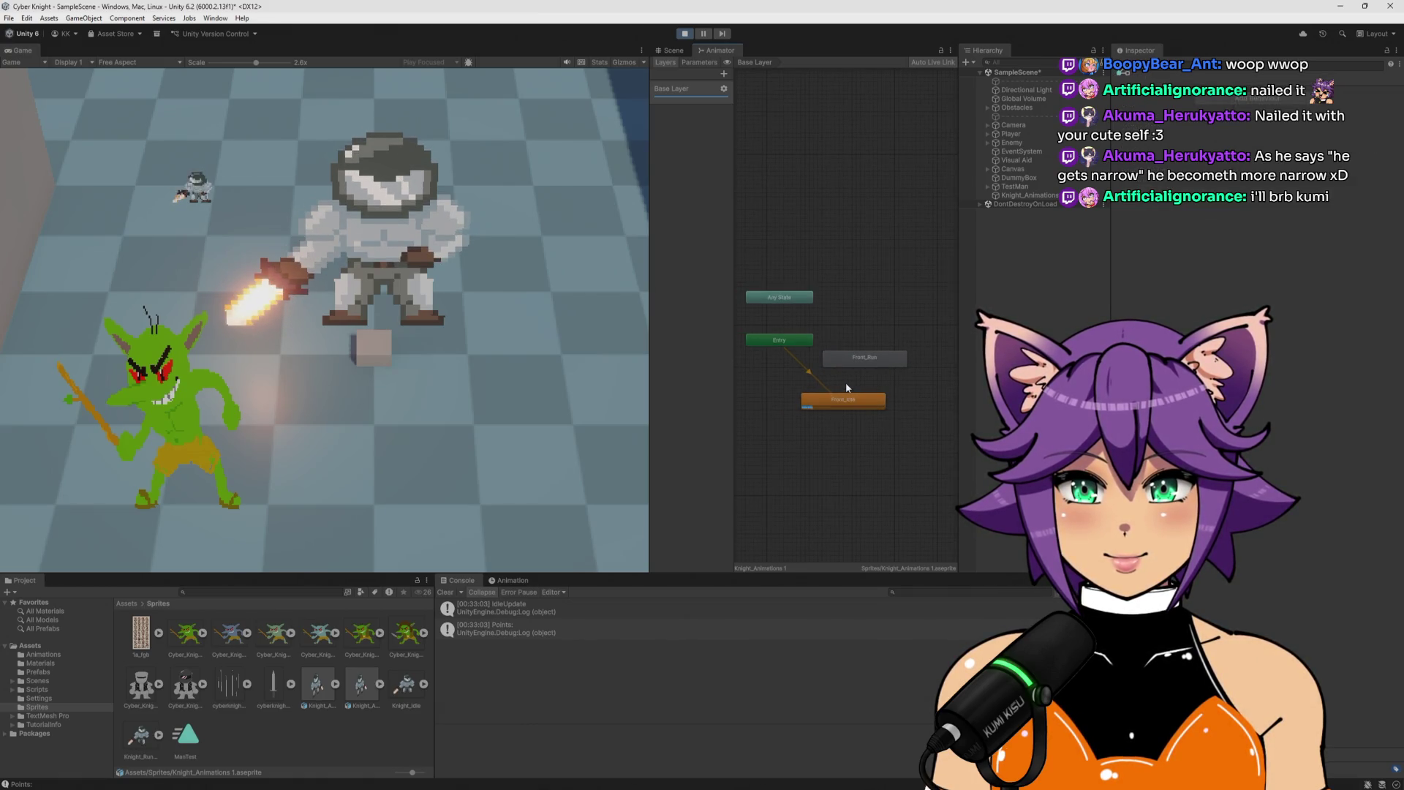
left_click(680, 90)
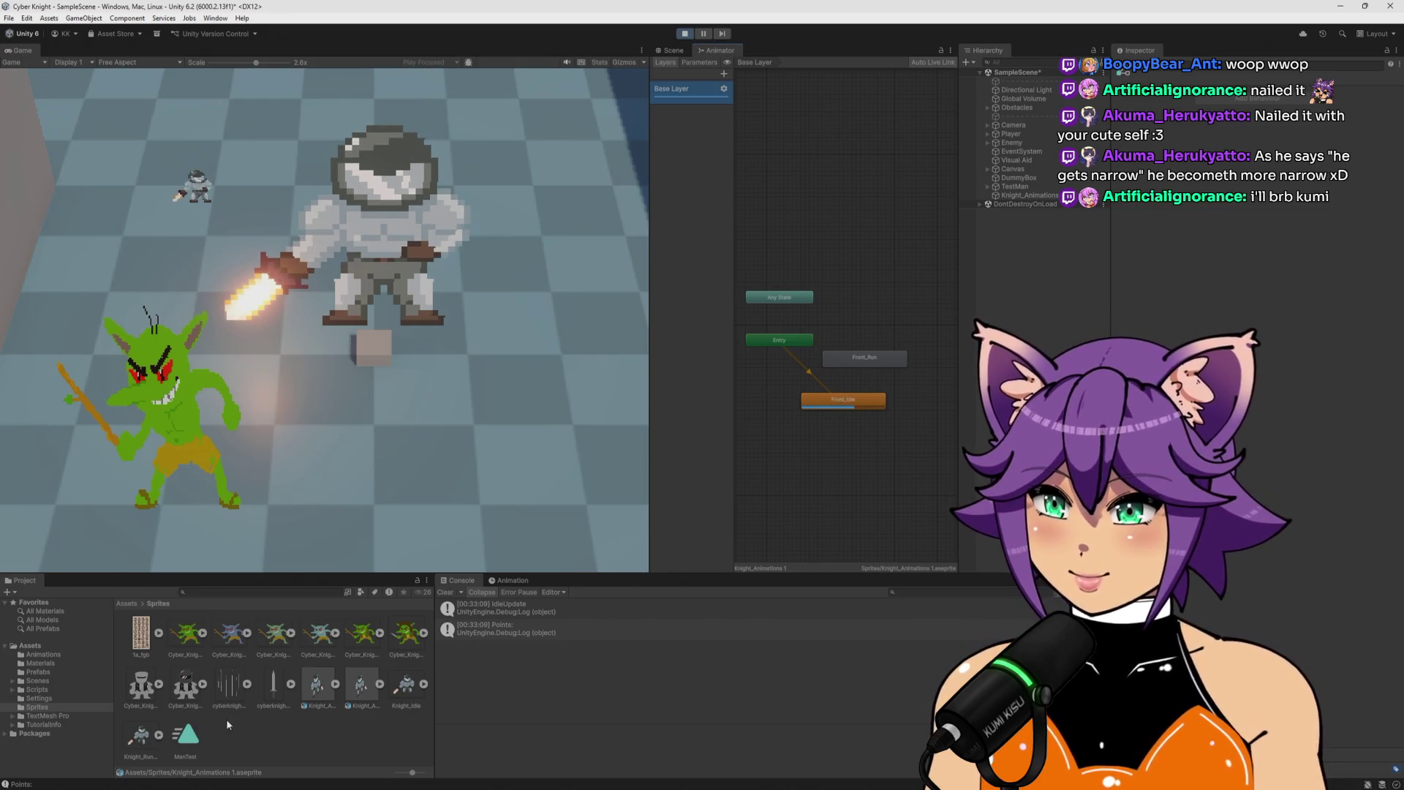
Open the Knight_Animations 1 sprite sheet in Aseprite, close the duplicate, and return to Unity.
left_click(380, 684)
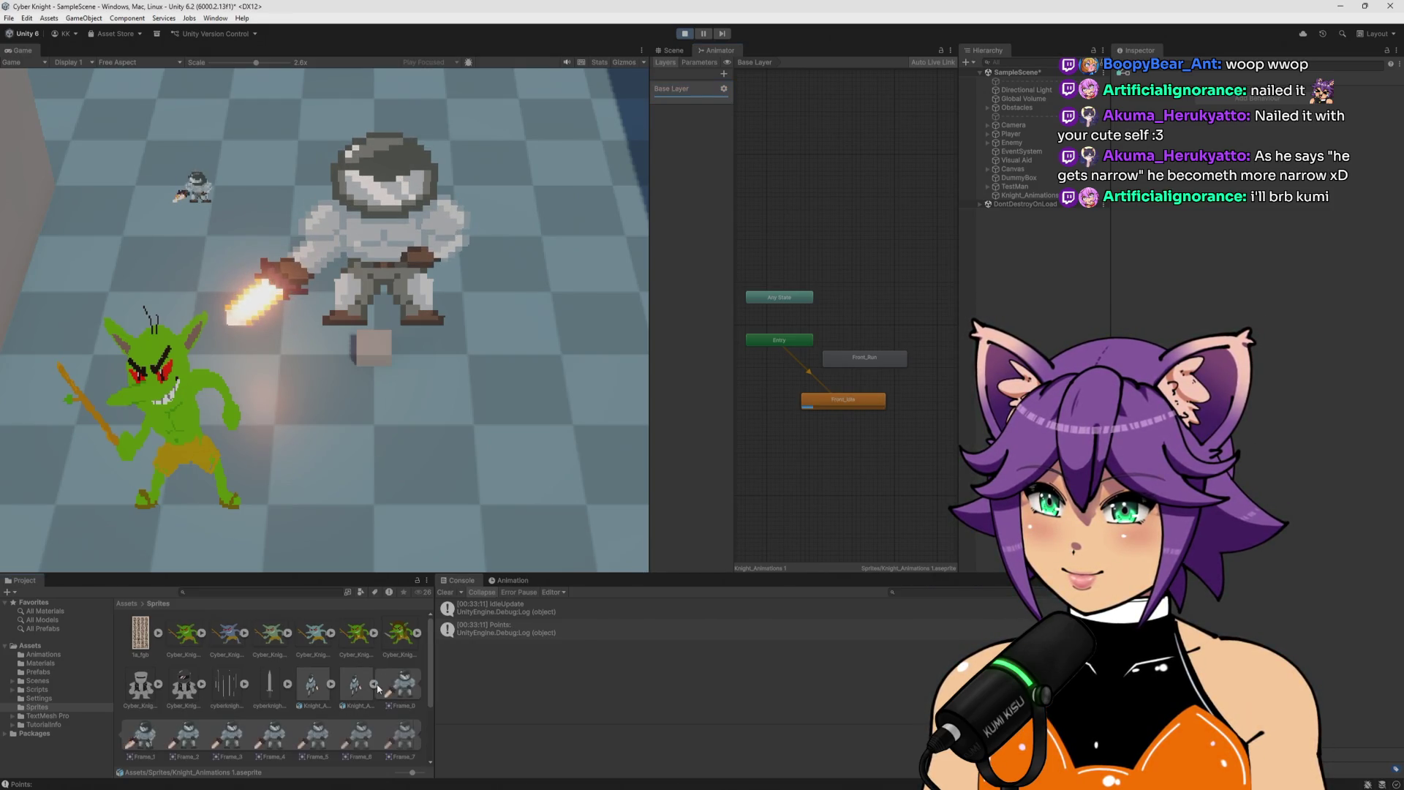
scroll(373, 691, "down", 1)
scroll(373, 691, "down", 1)
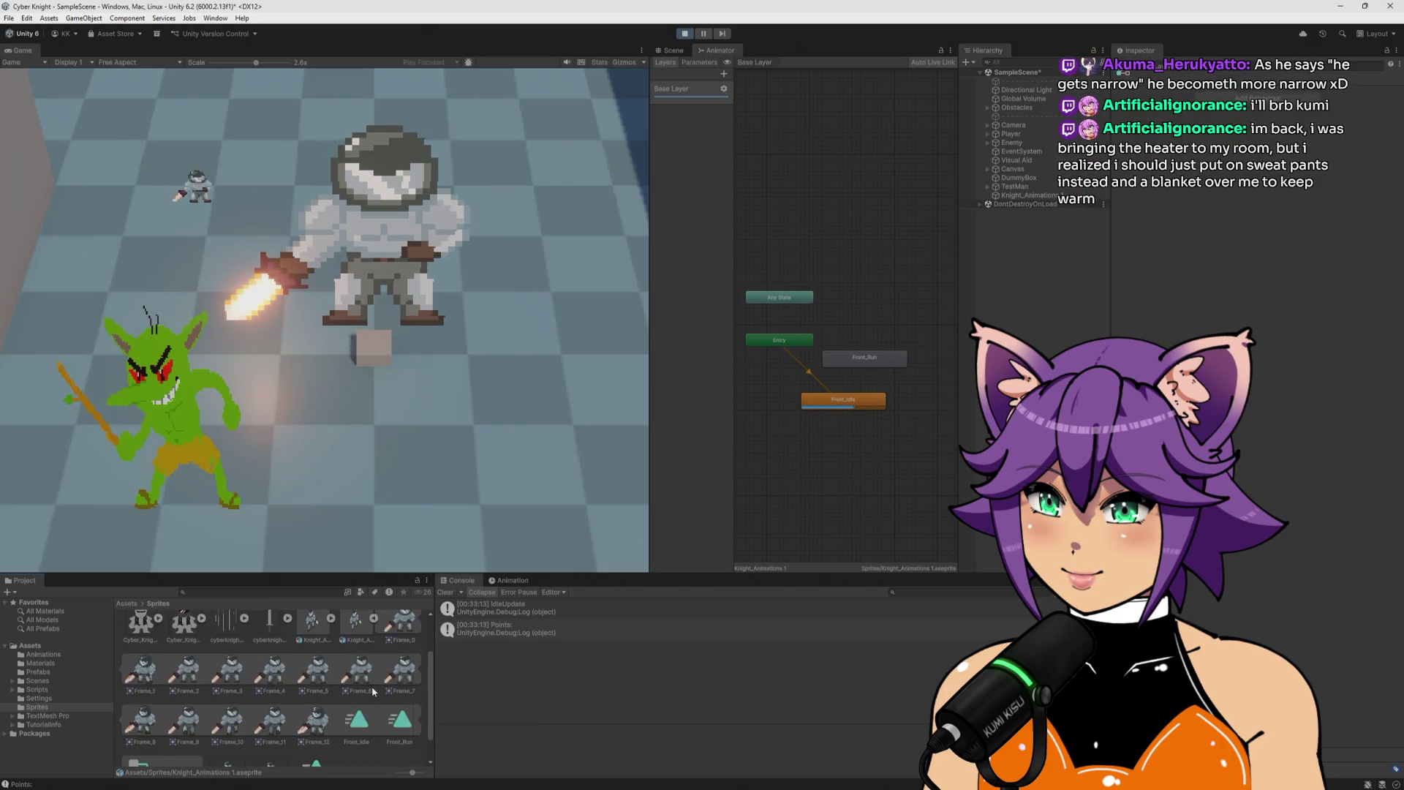
scroll(373, 691, "down", 1)
scroll(373, 691, "down", 1)
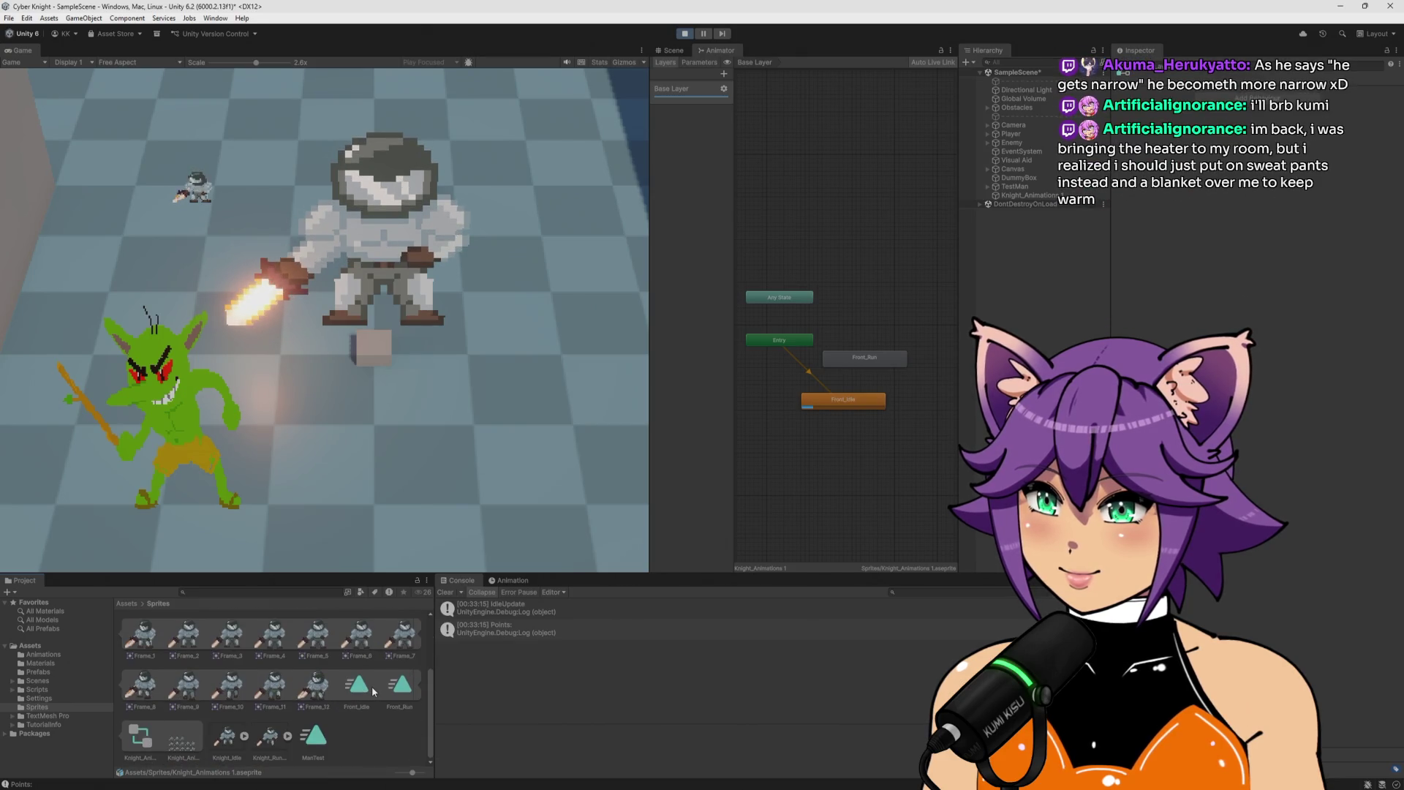
left_click(190, 736)
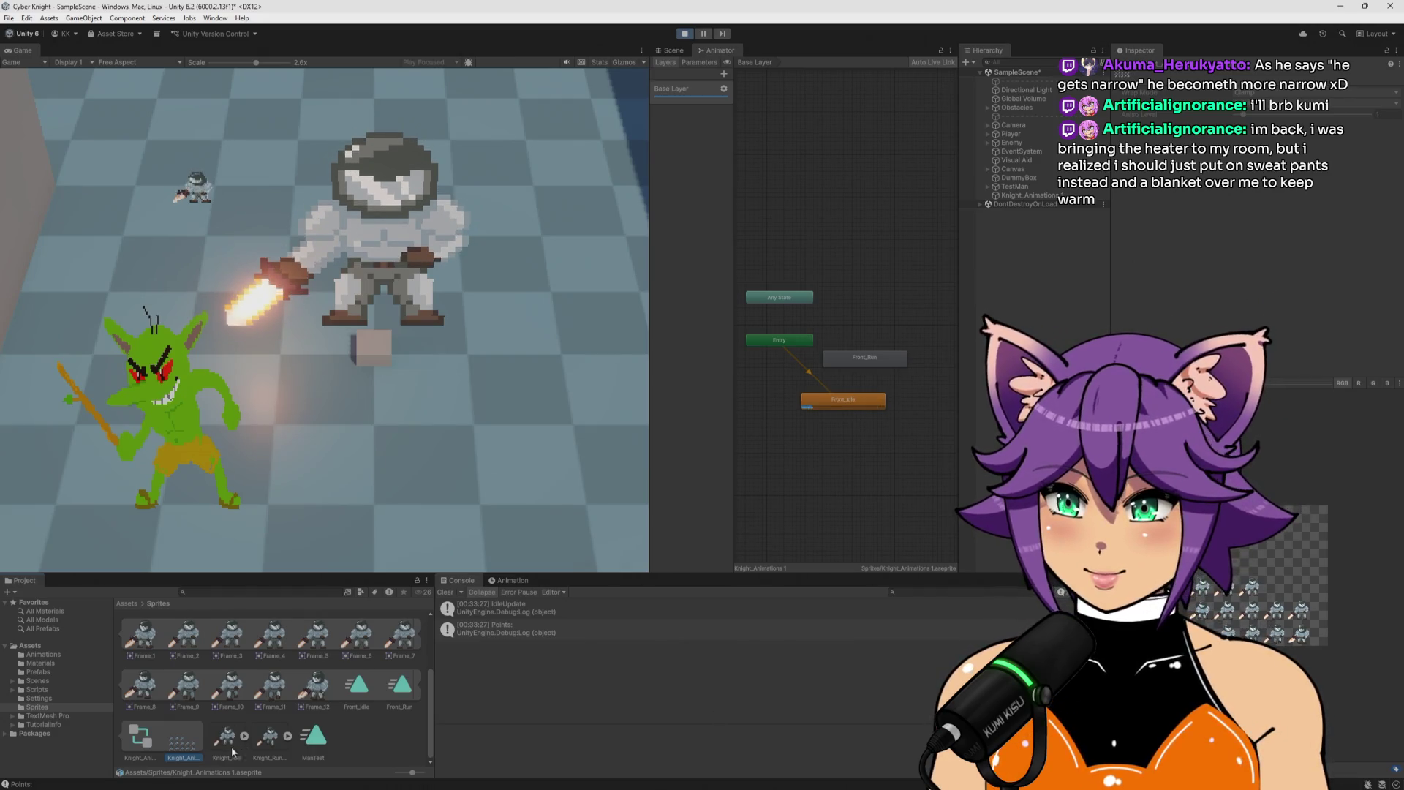
double_click(186, 746)
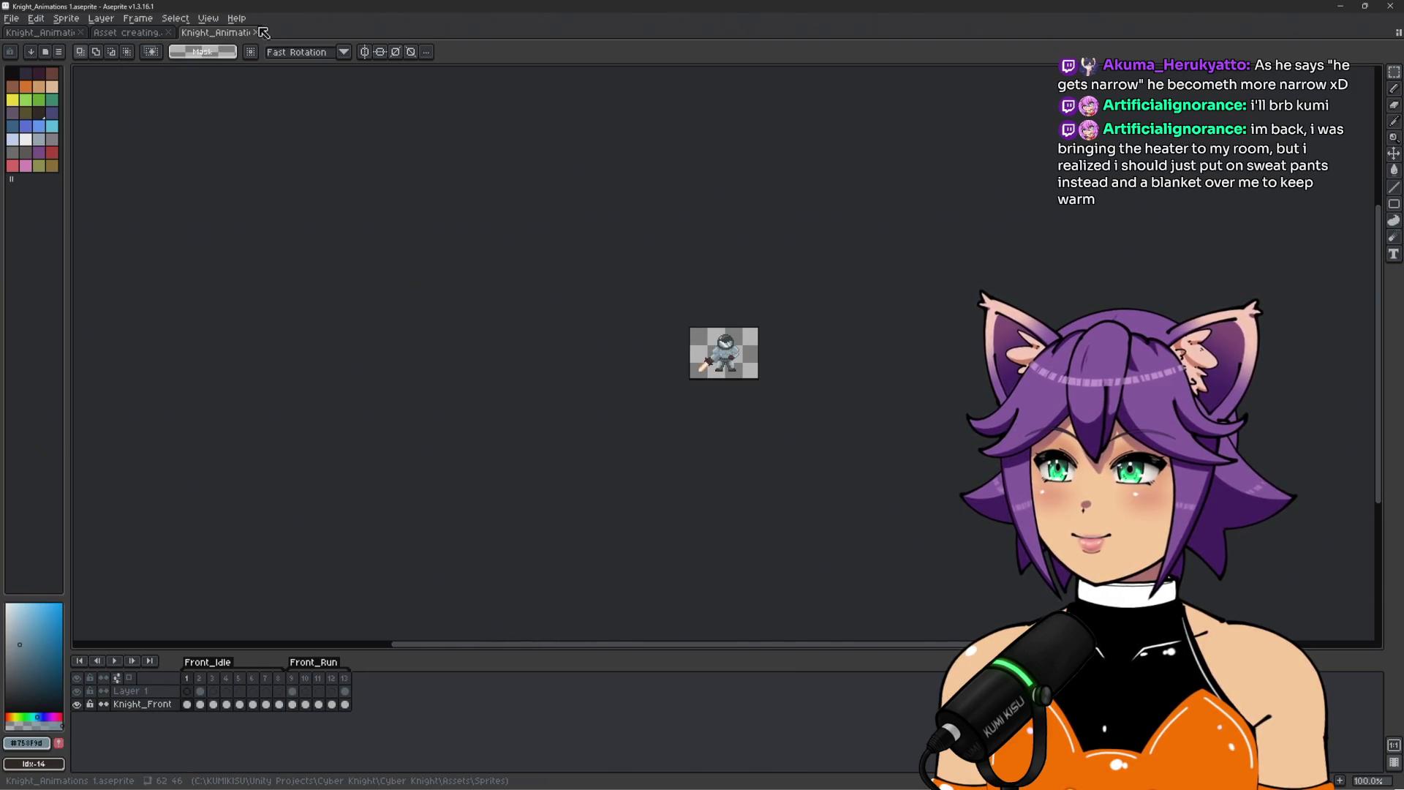
left_click(256, 32)
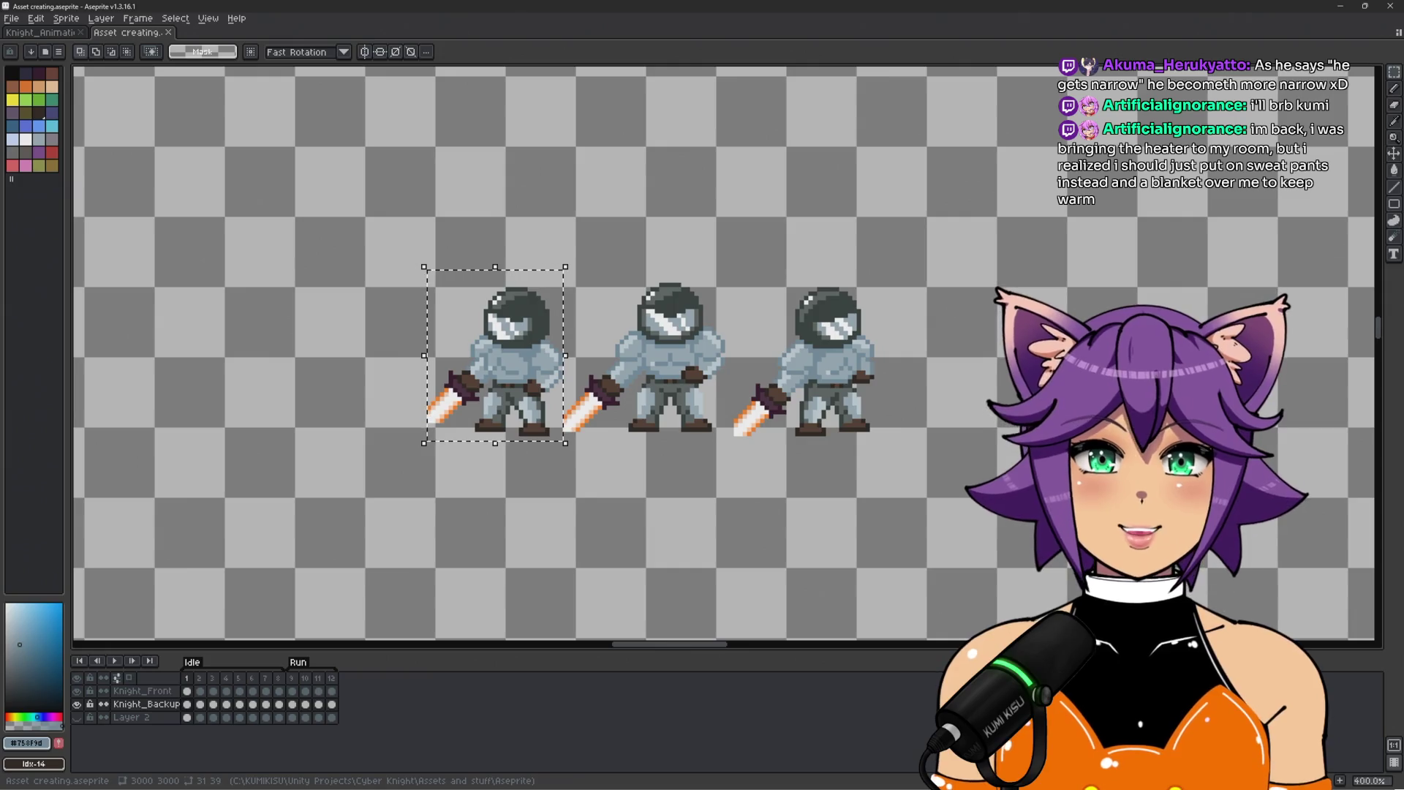
key("alt+Tab")
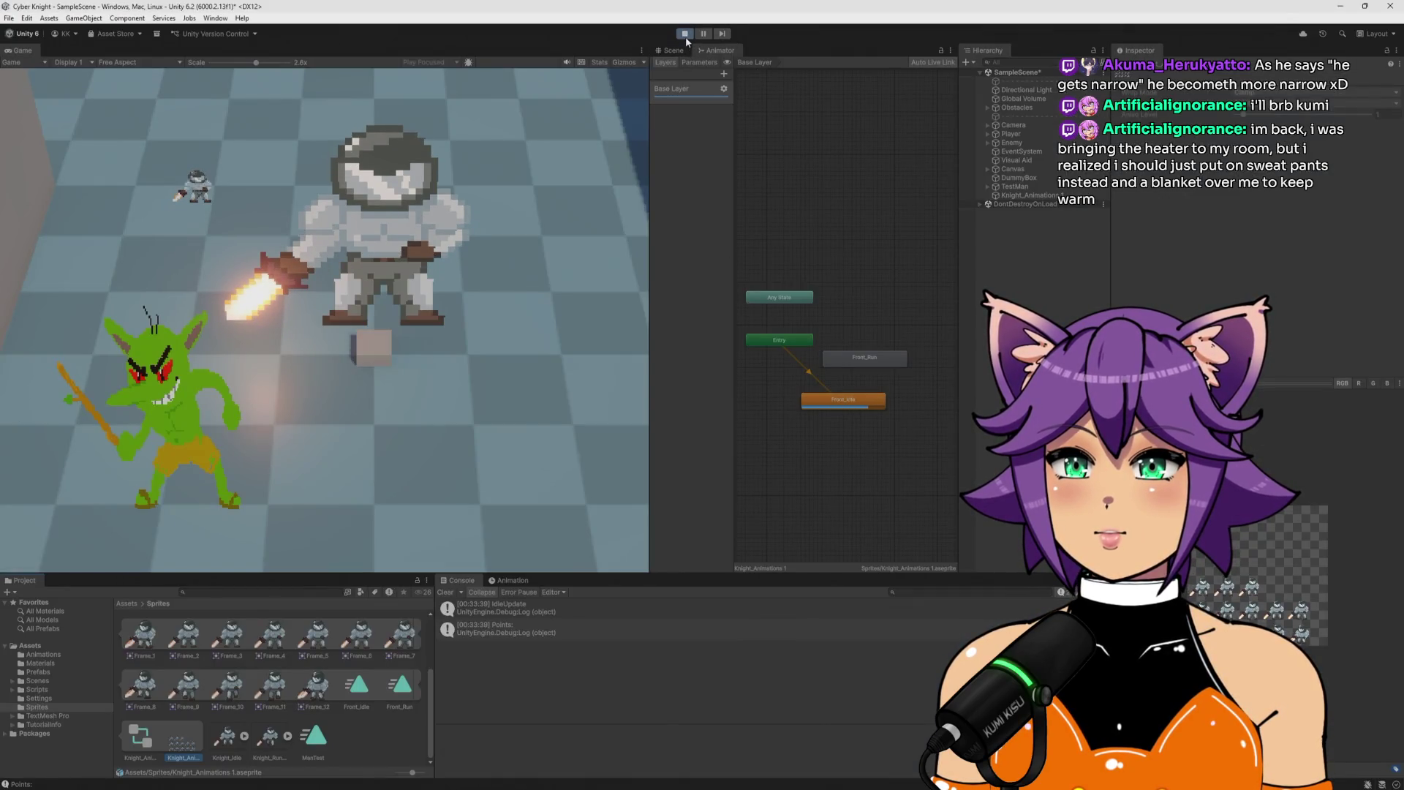
Stop the game and delete the duplicate Knight_Animations 1 sprite sheet asset.
left_click(686, 37)
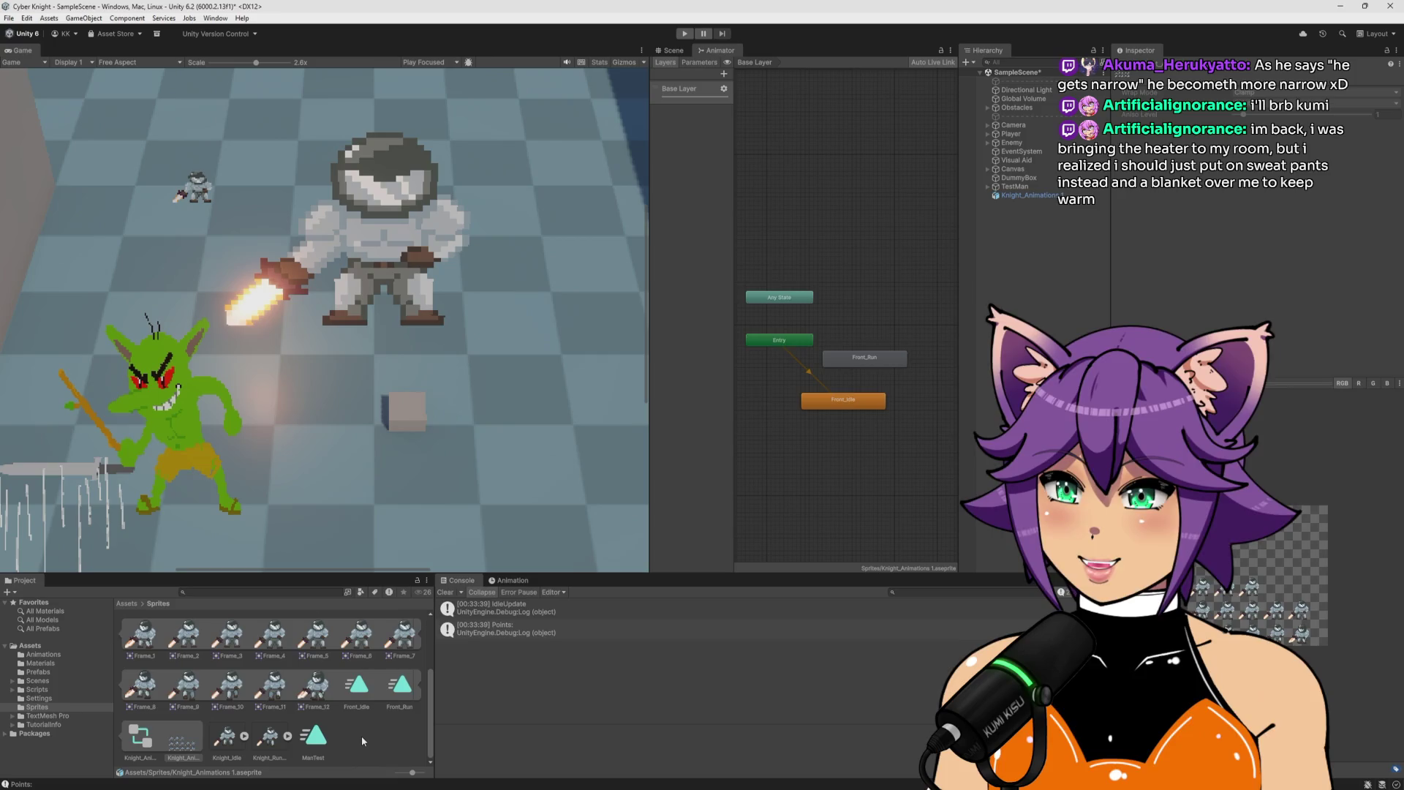
scroll(358, 732, "up", 2)
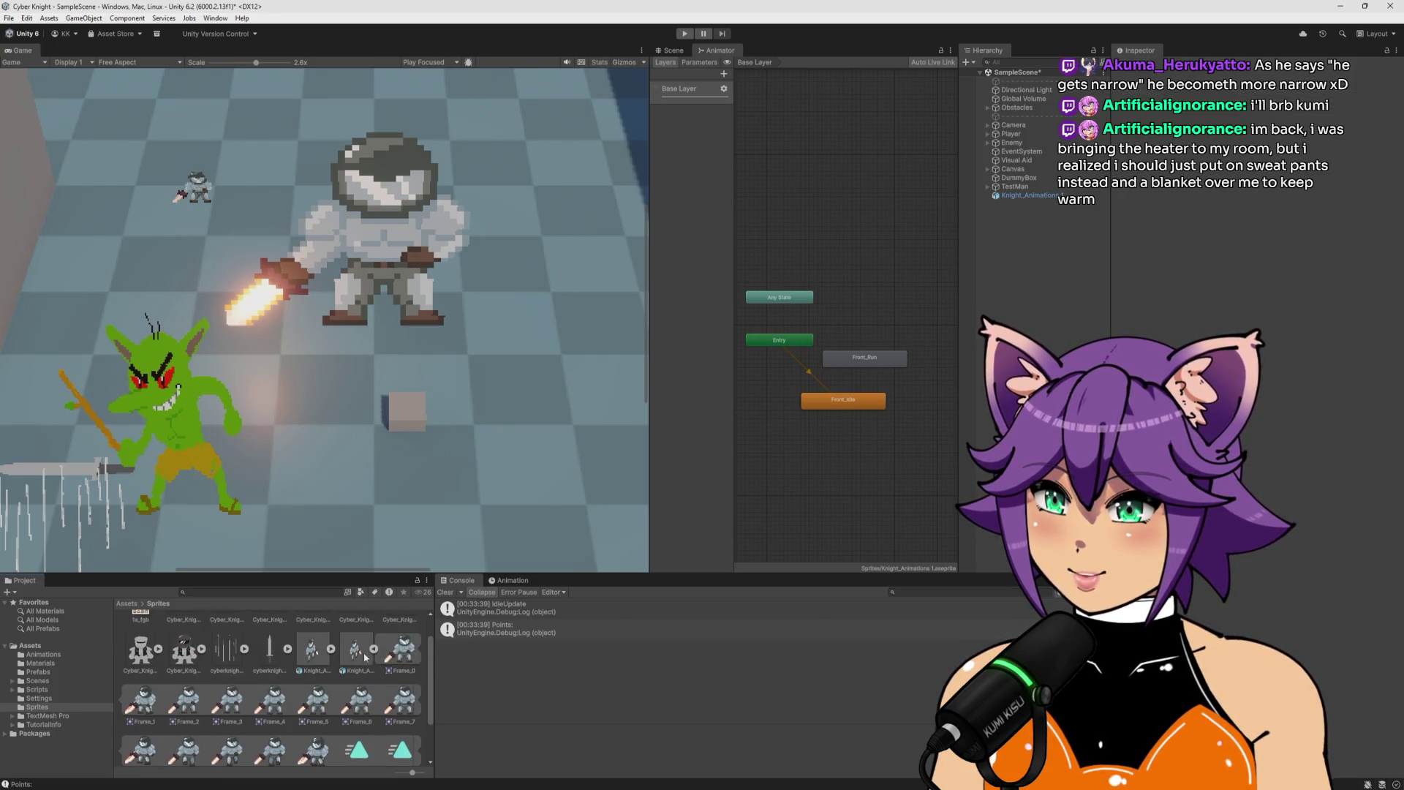
left_click(375, 649)
left_click(360, 683)
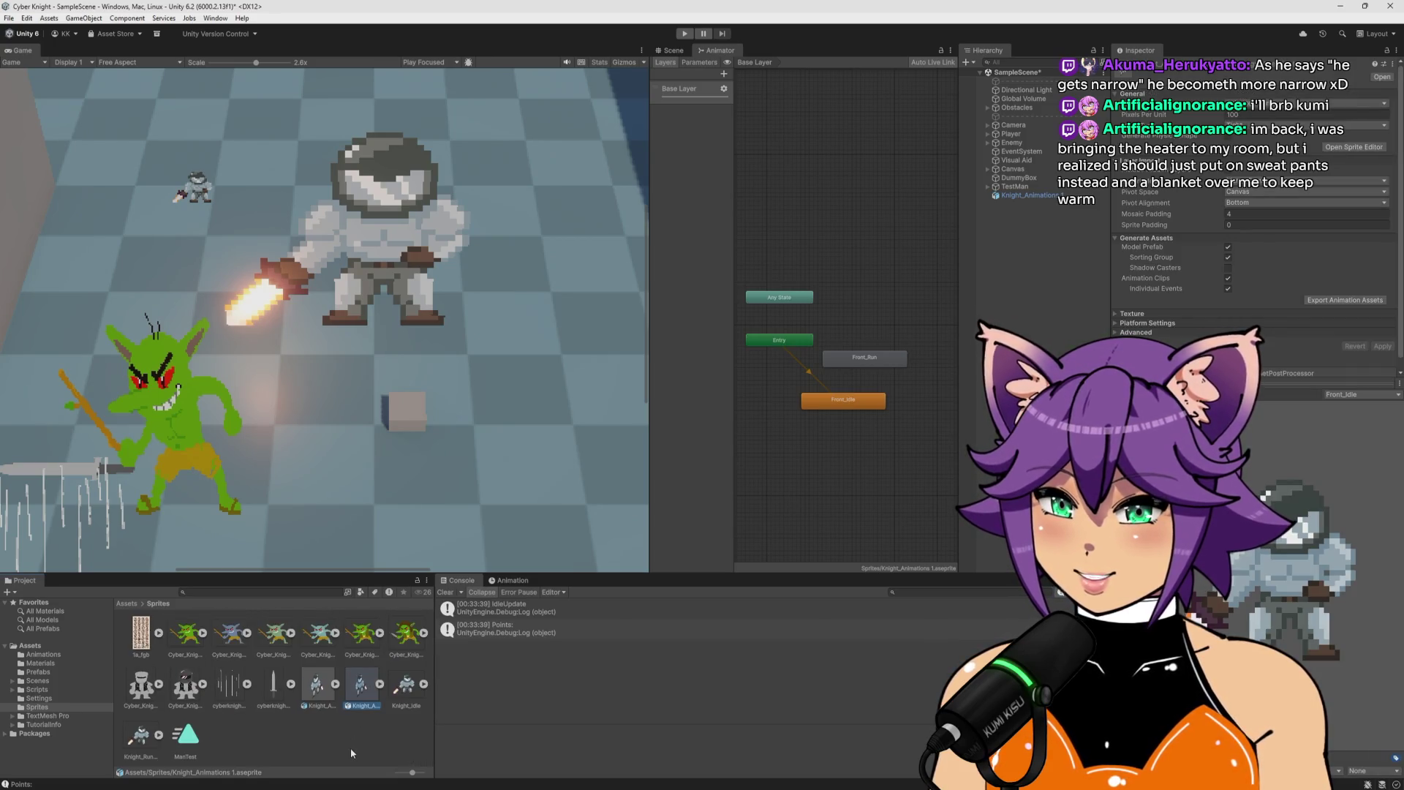
key("Delete")
left_click(721, 421)
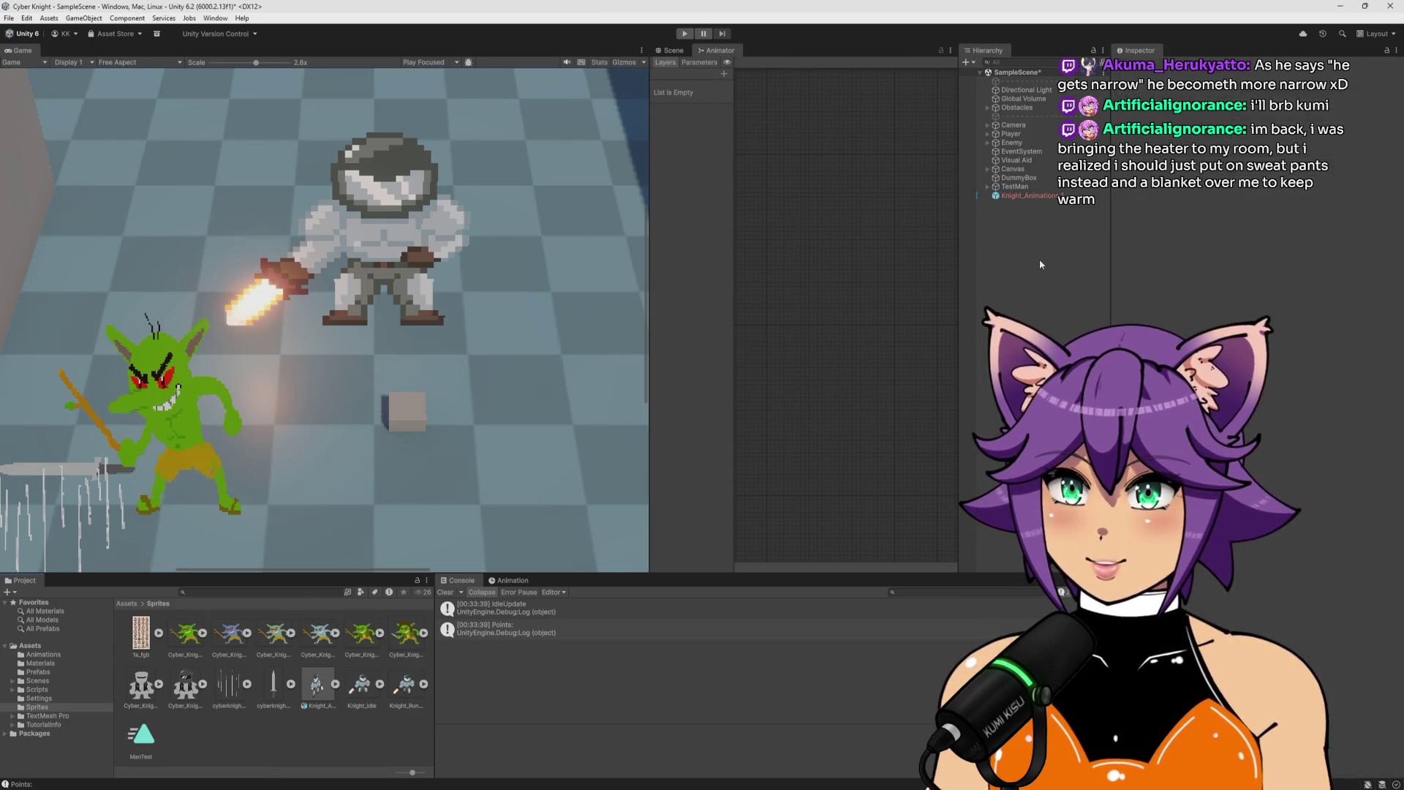
Save the scene and return to the Knight_Animations sheet in Aseprite.
key("ctrl+z")
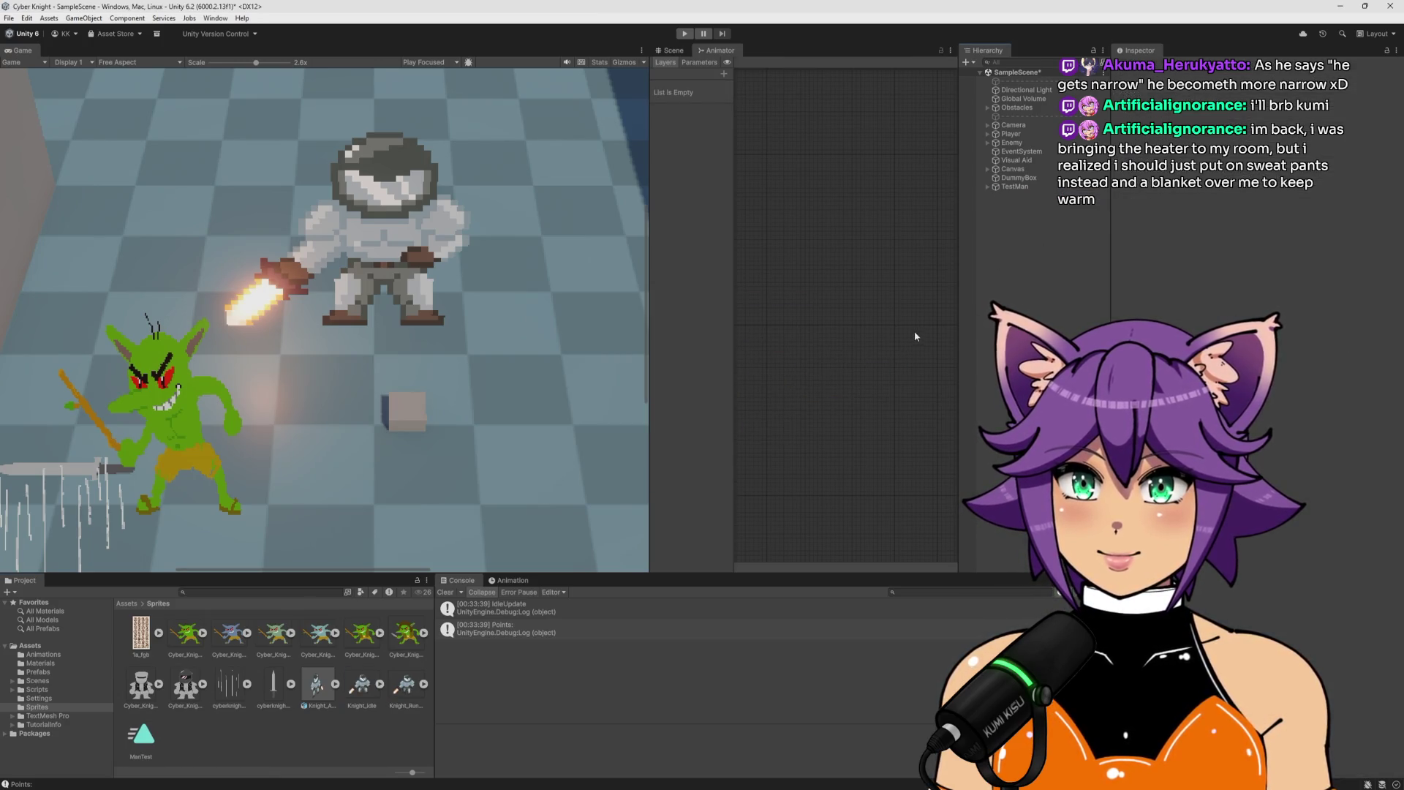
key("alt+Tab")
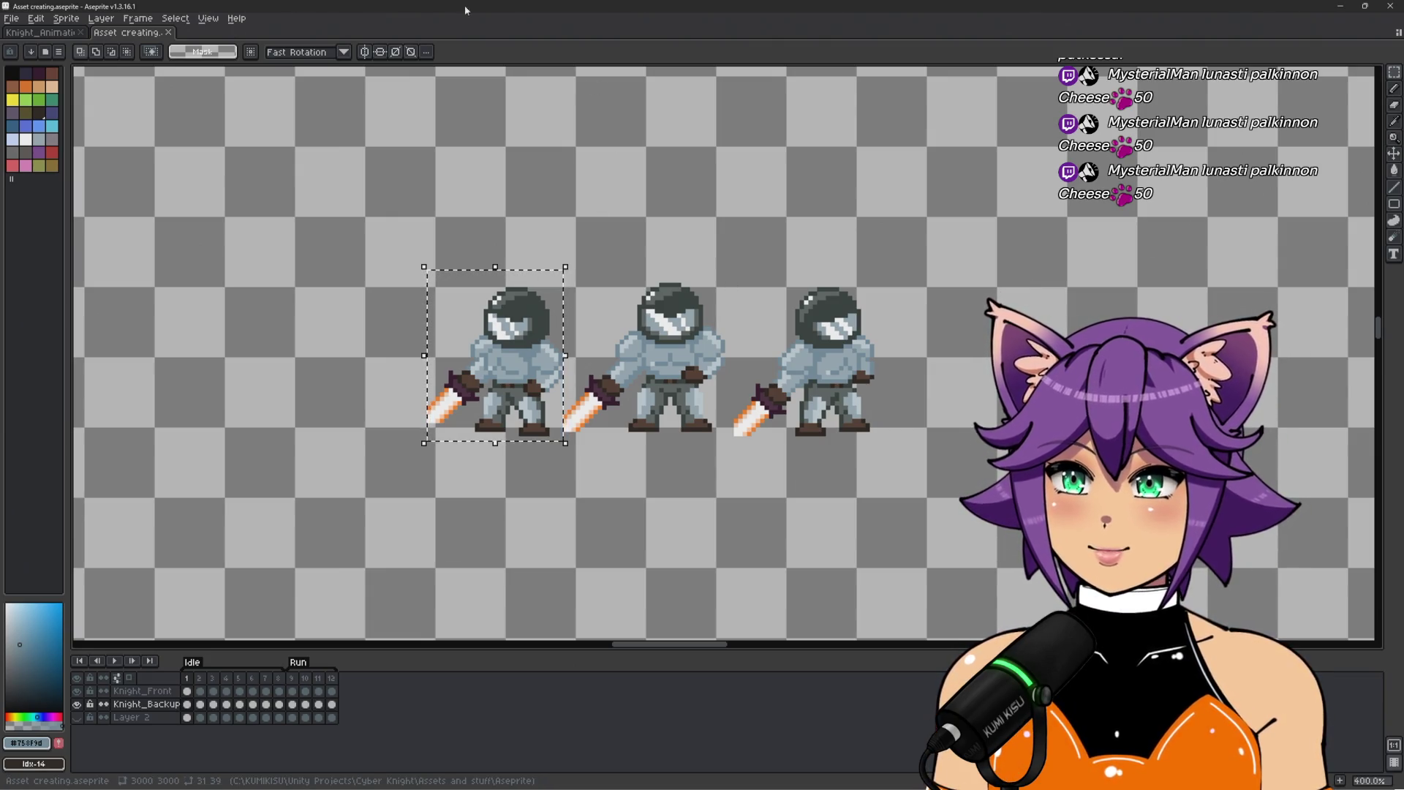
left_click(53, 33)
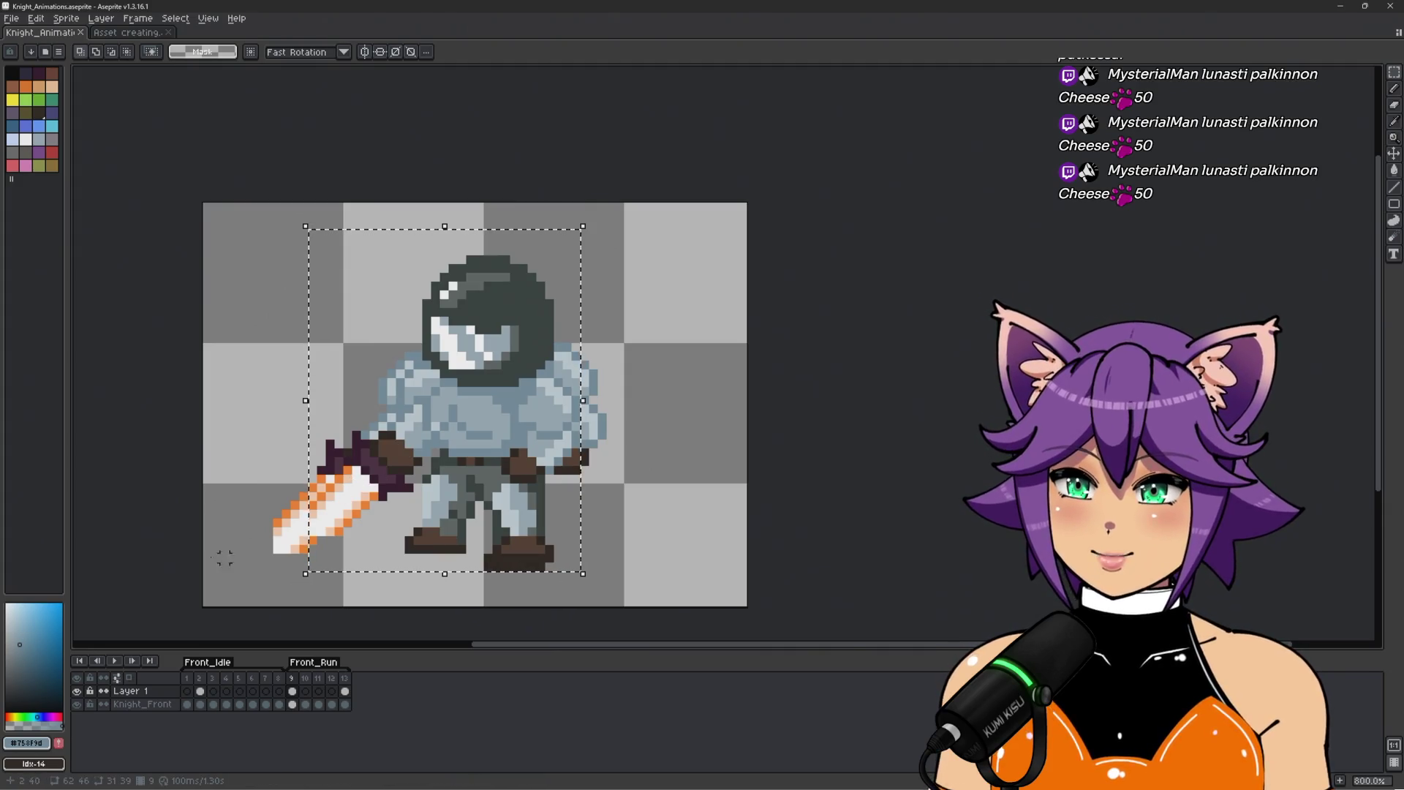
Add a new frame 14 after frame 13.
scroll(221, 533, "up", 2)
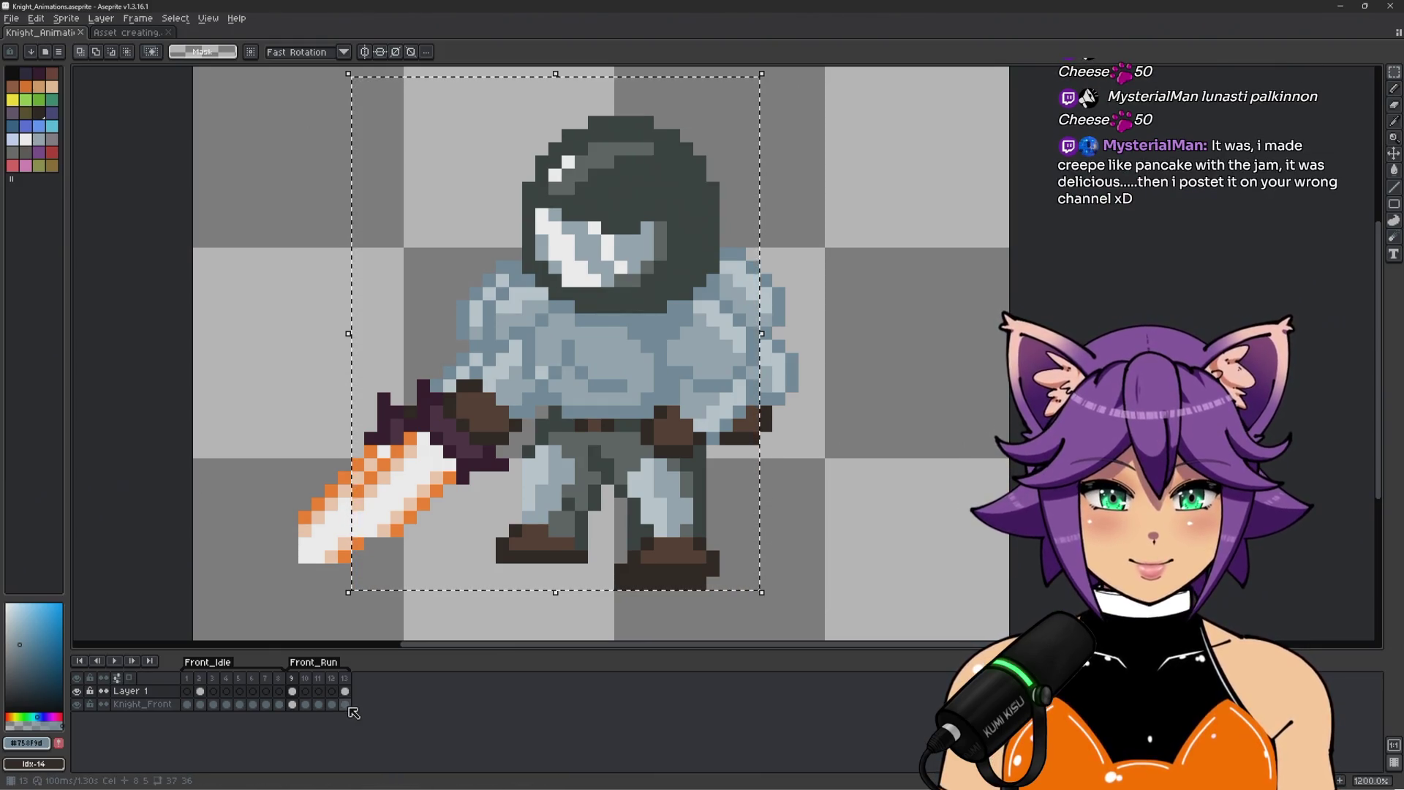
left_click(348, 679)
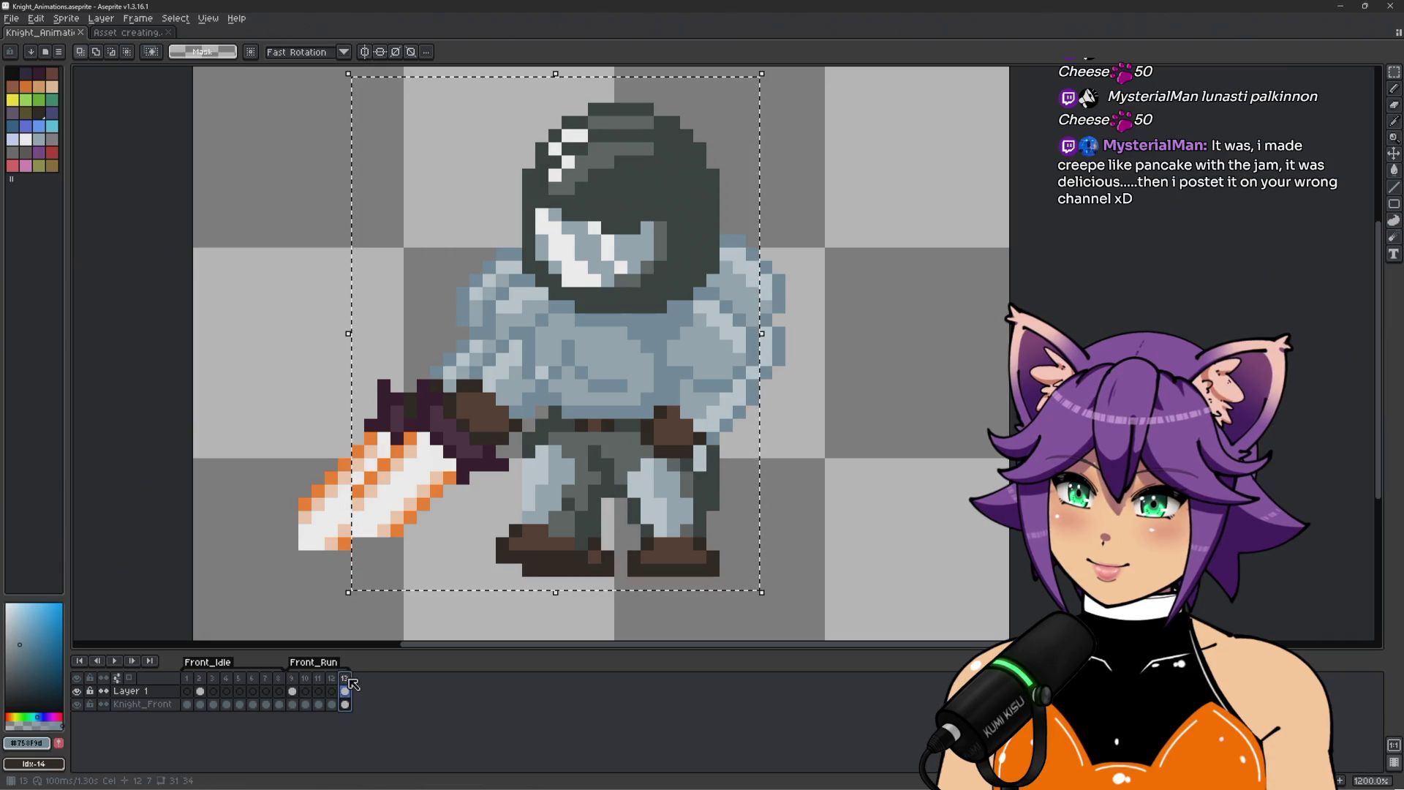
left_click(1341, 781)
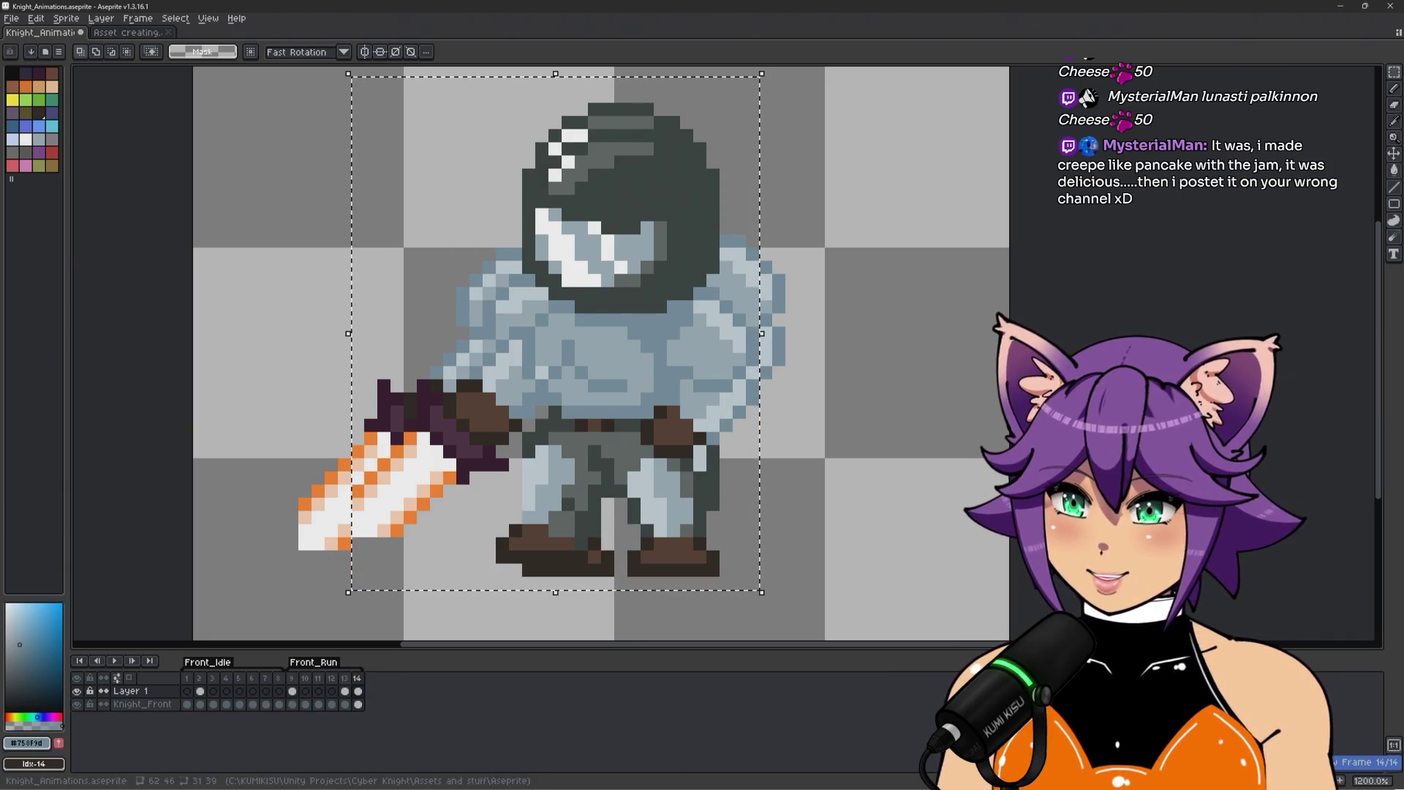
Step through run frames 9–13 and play the animation to preview the motion.
left_click(292, 679)
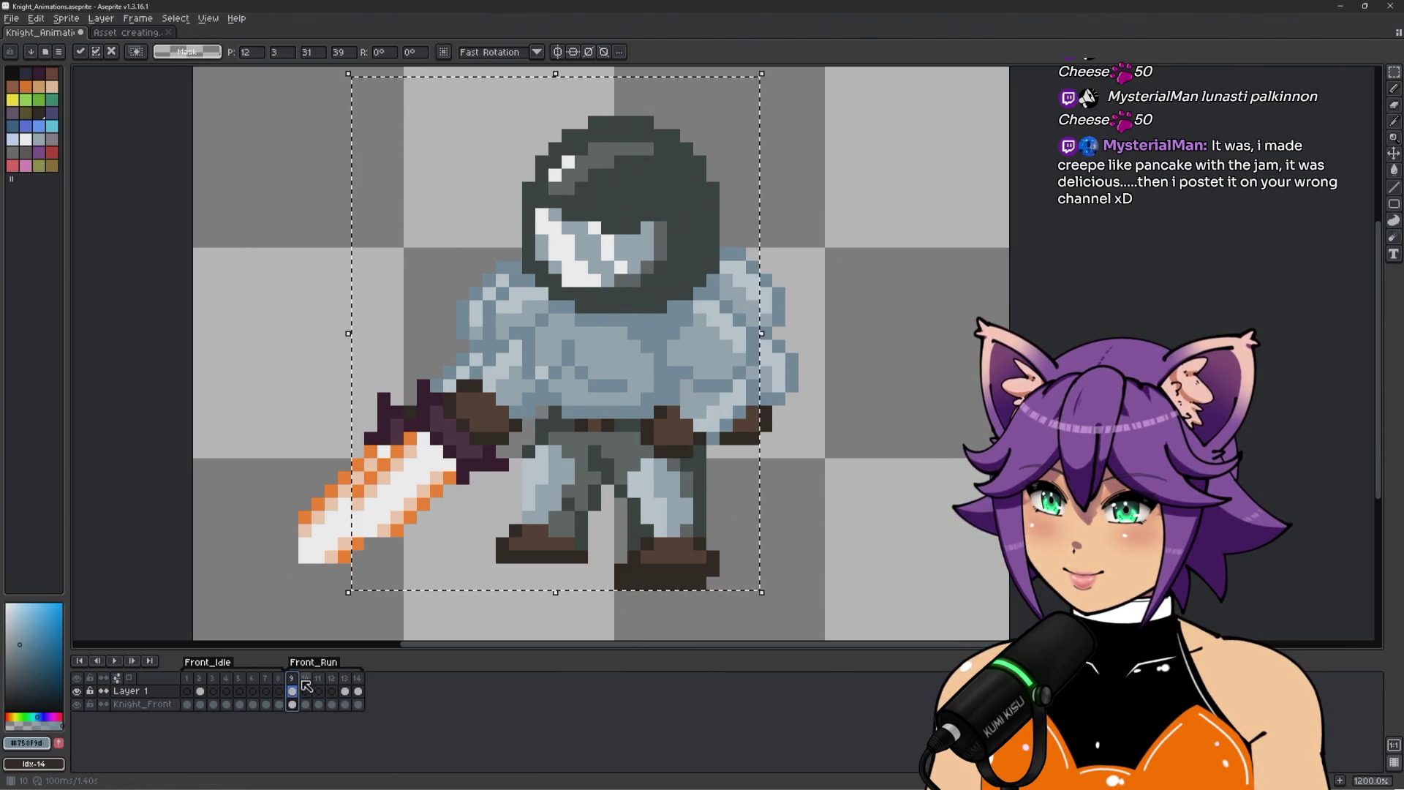
left_click(305, 678)
left_click(319, 679)
left_click(331, 679)
left_click(345, 679)
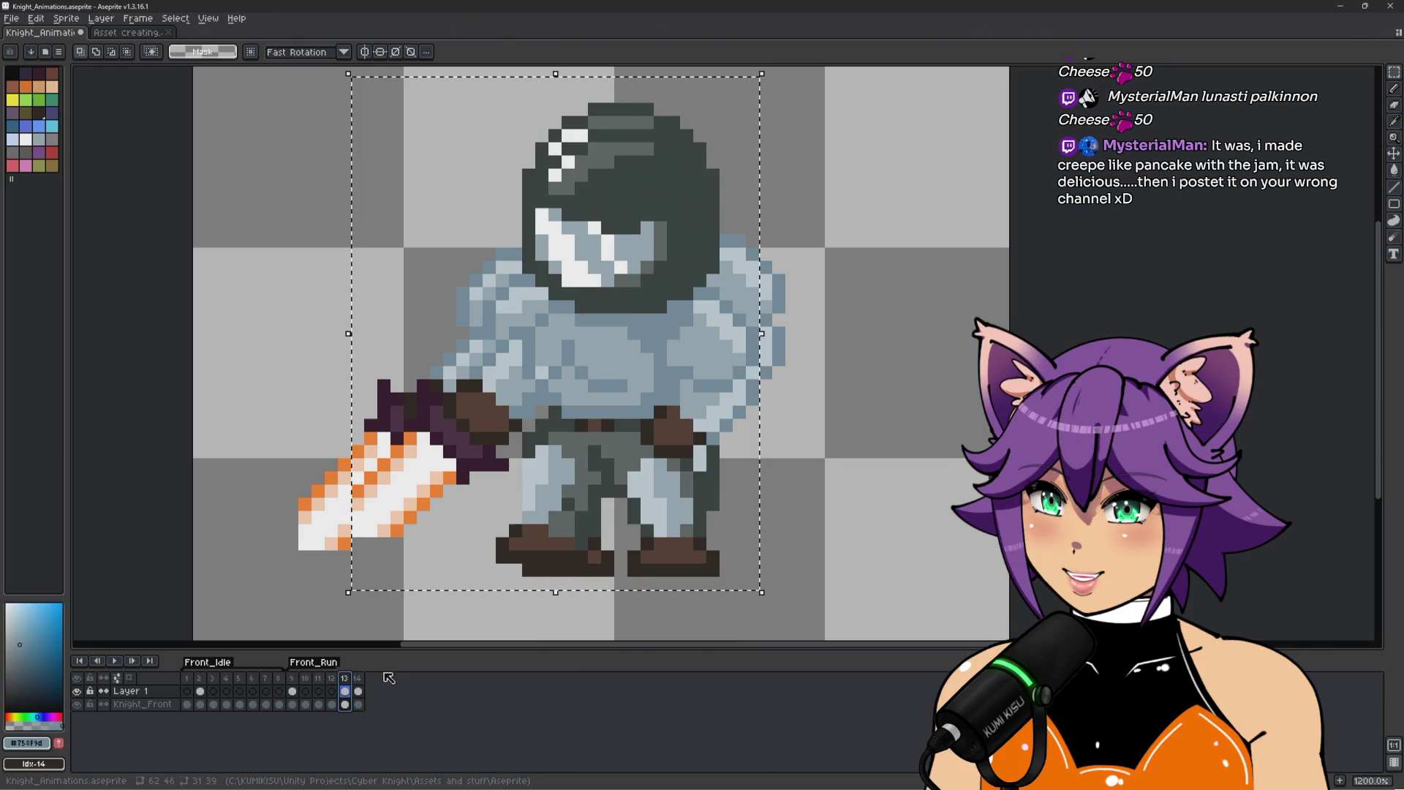
key("Left")
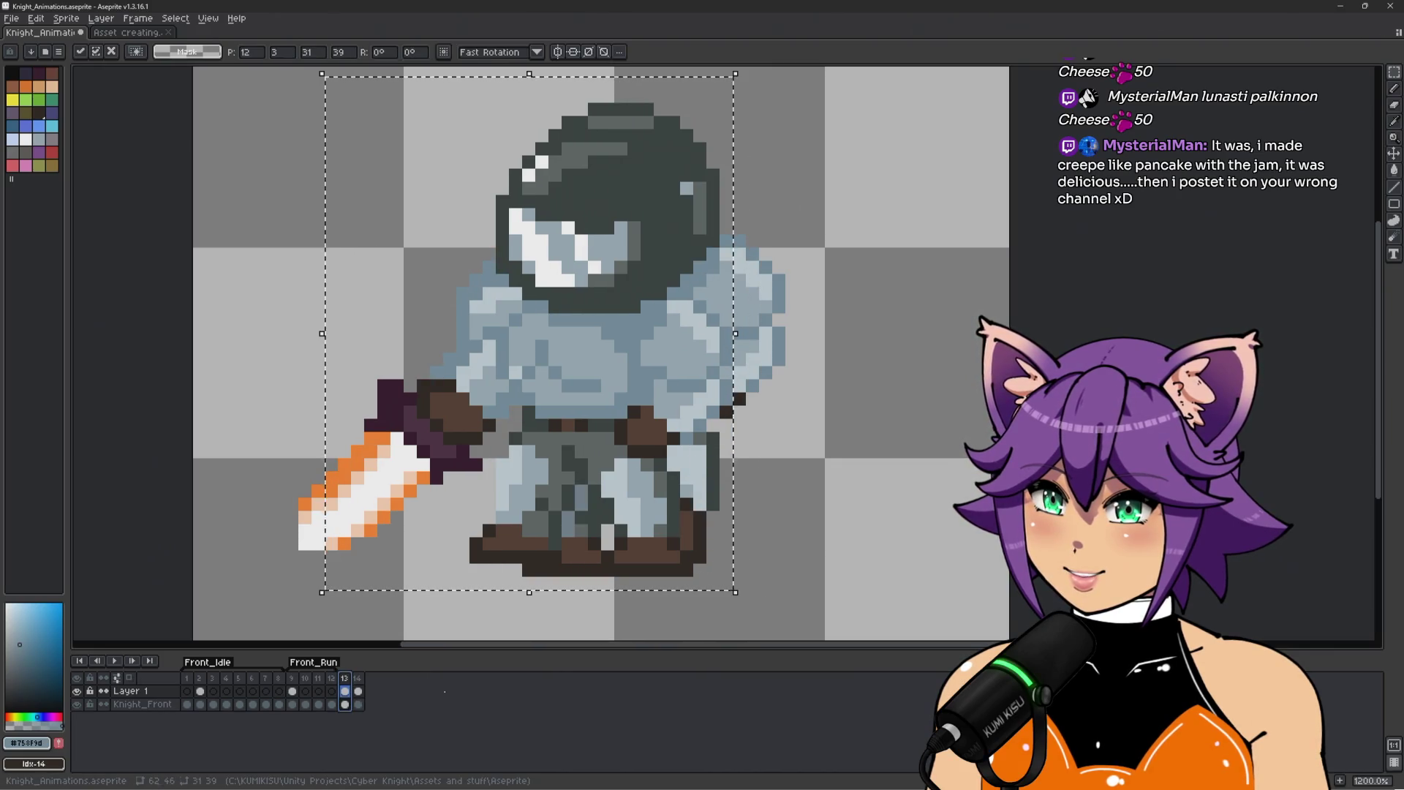
key("Right")
key("ctrl+d")
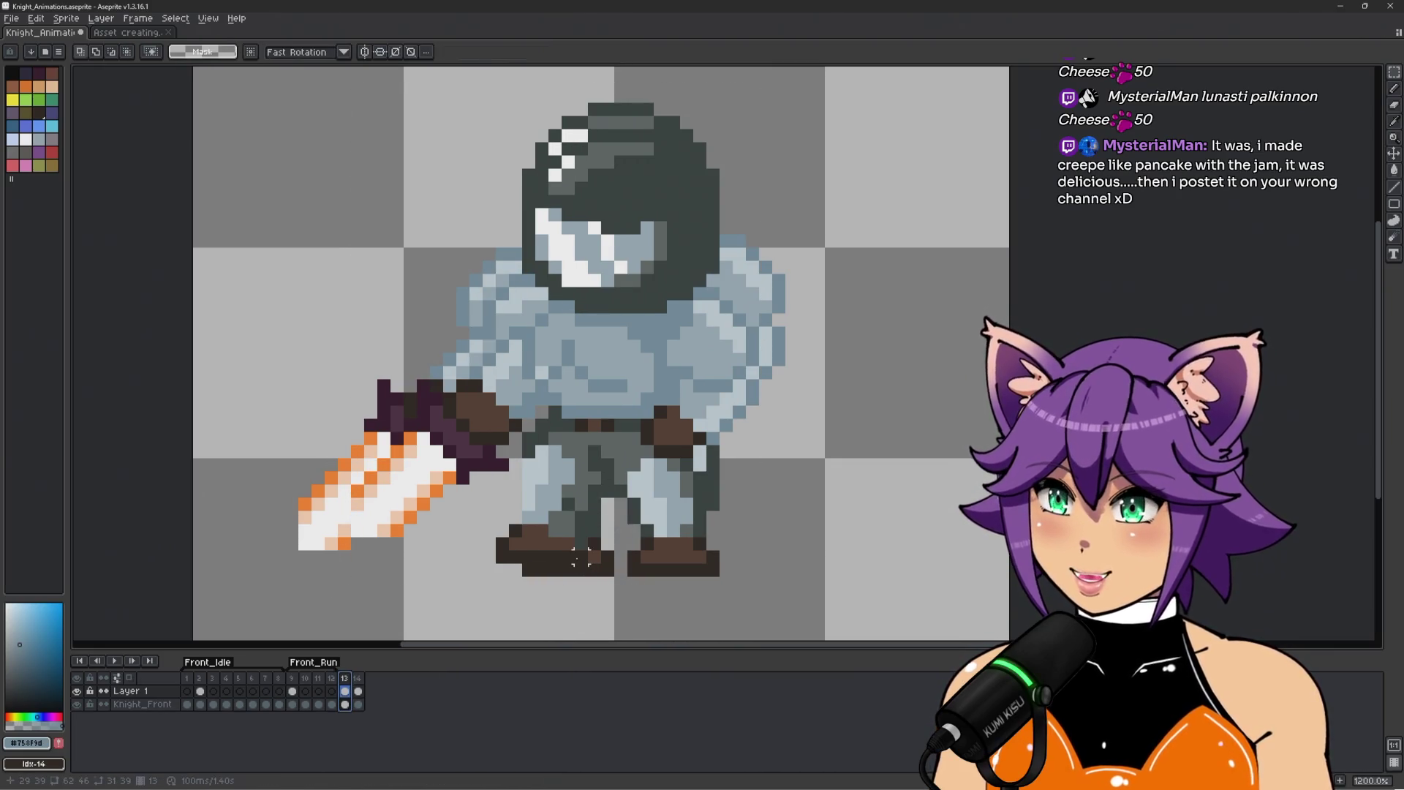
key("Return")
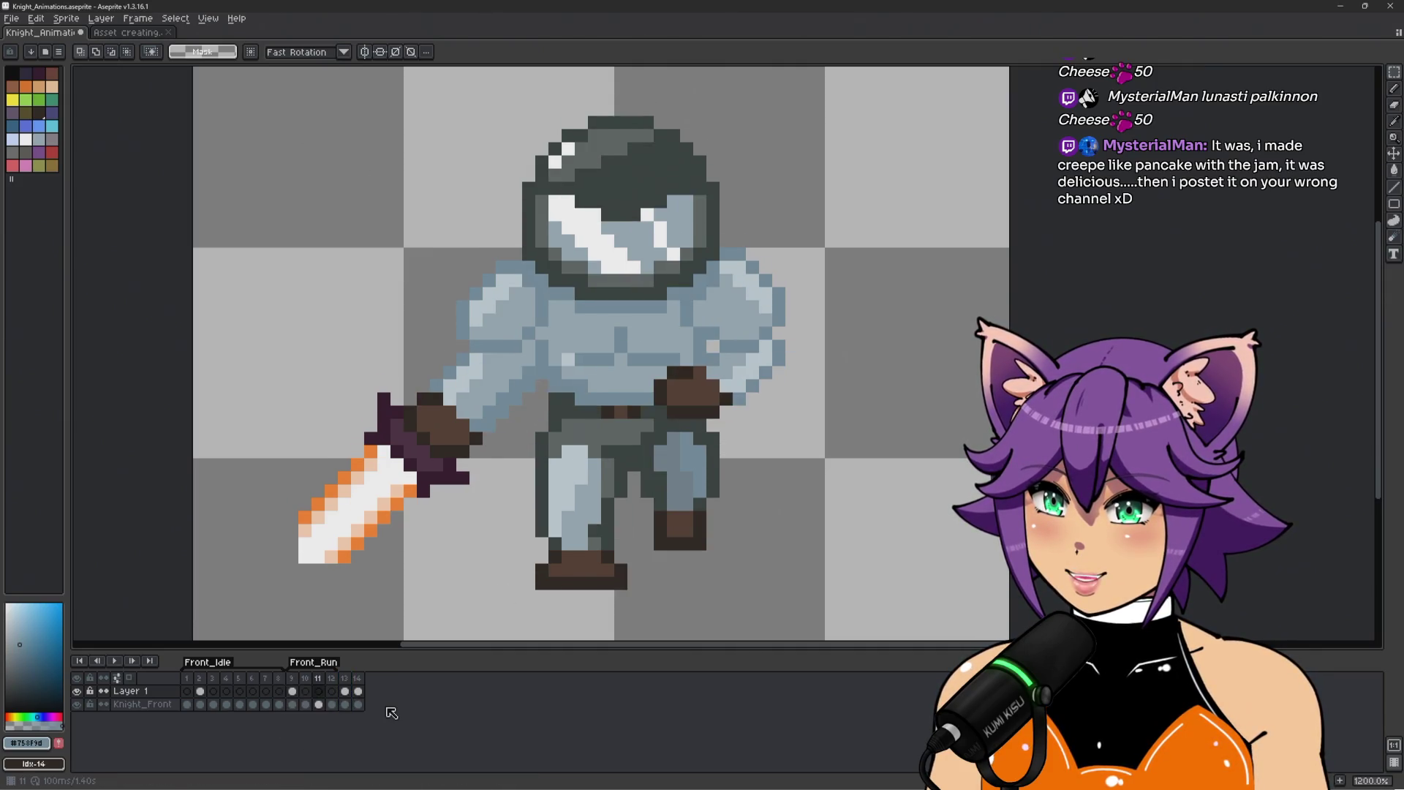
key("Return")
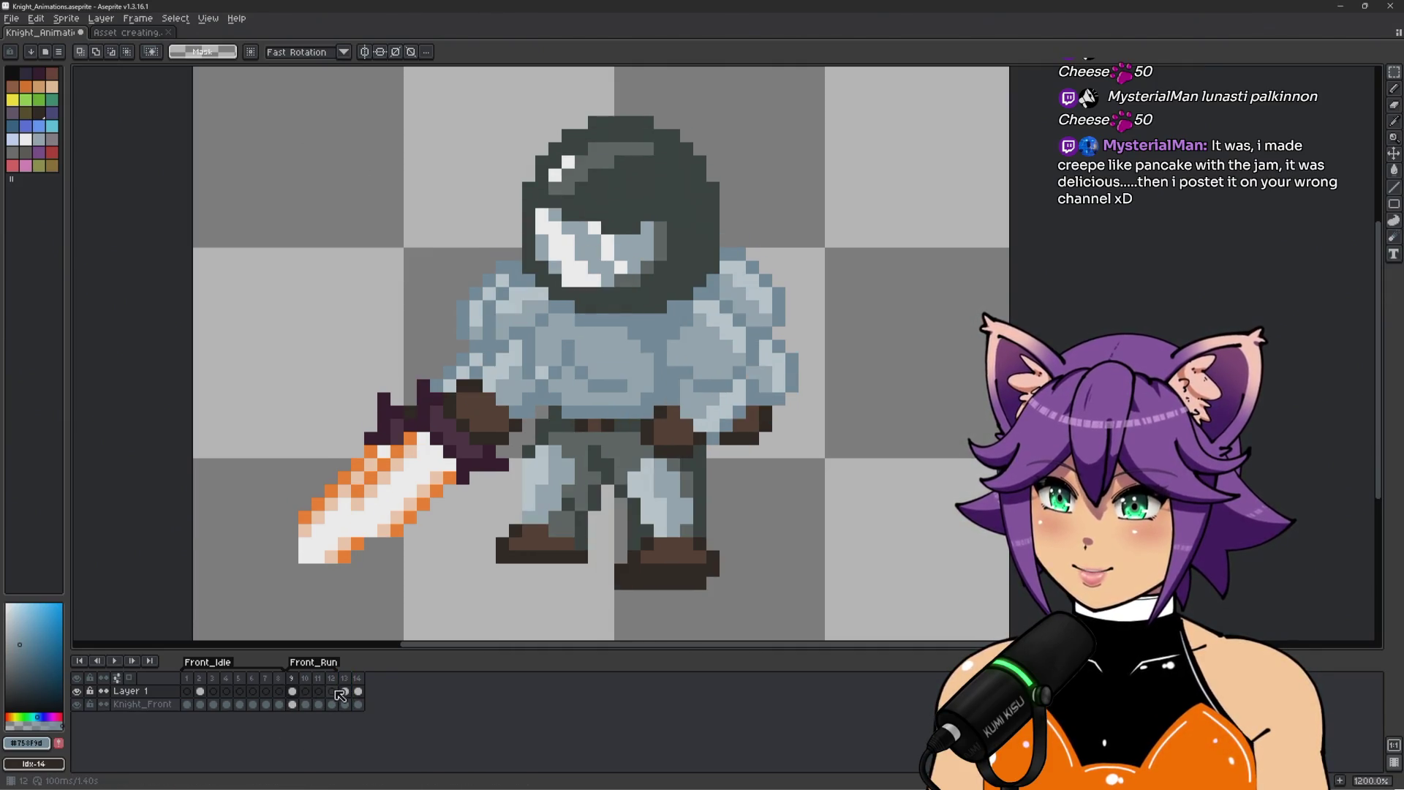
left_click(294, 692)
Delete Layer 1's drawing on frame 9 and play the animation to check it.
right_click(296, 693)
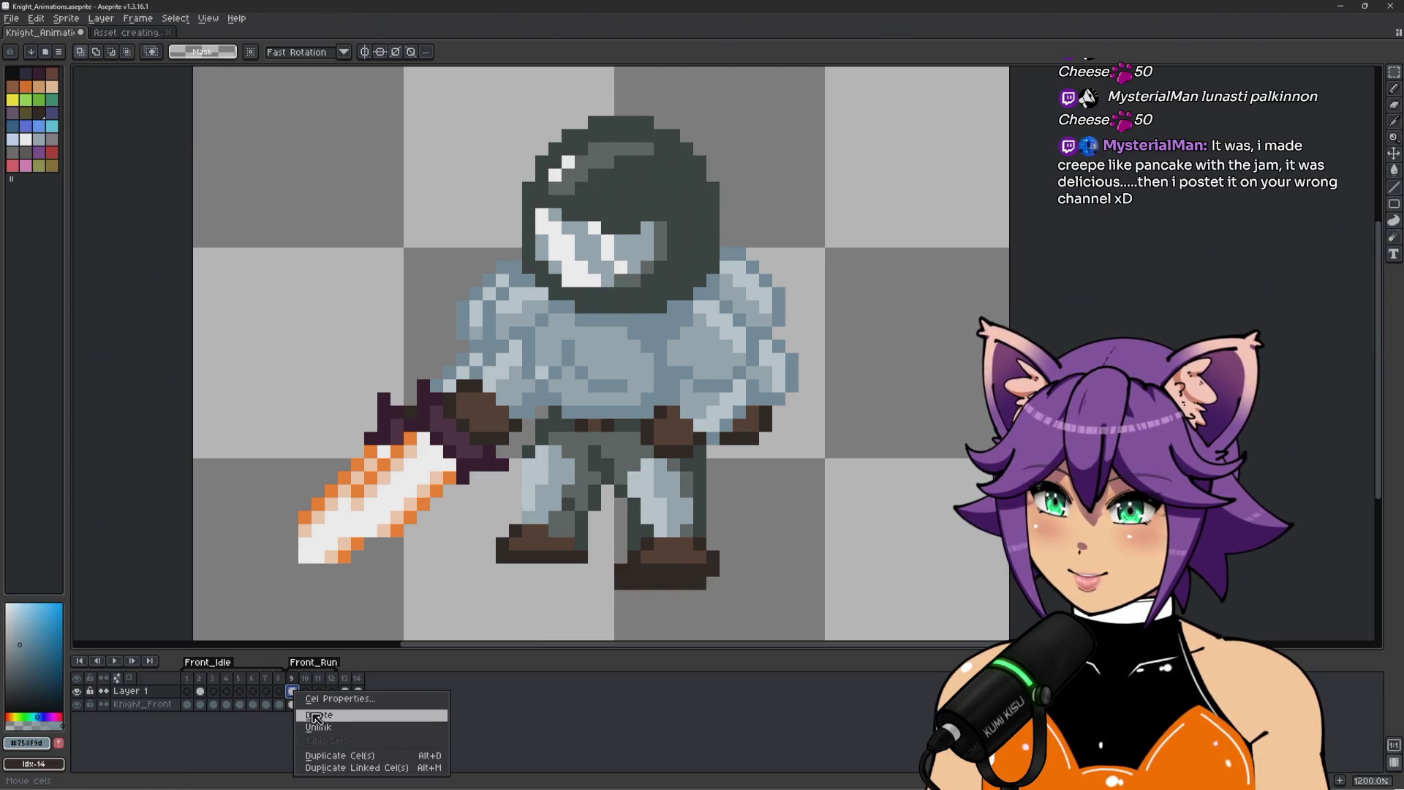
left_click(316, 716)
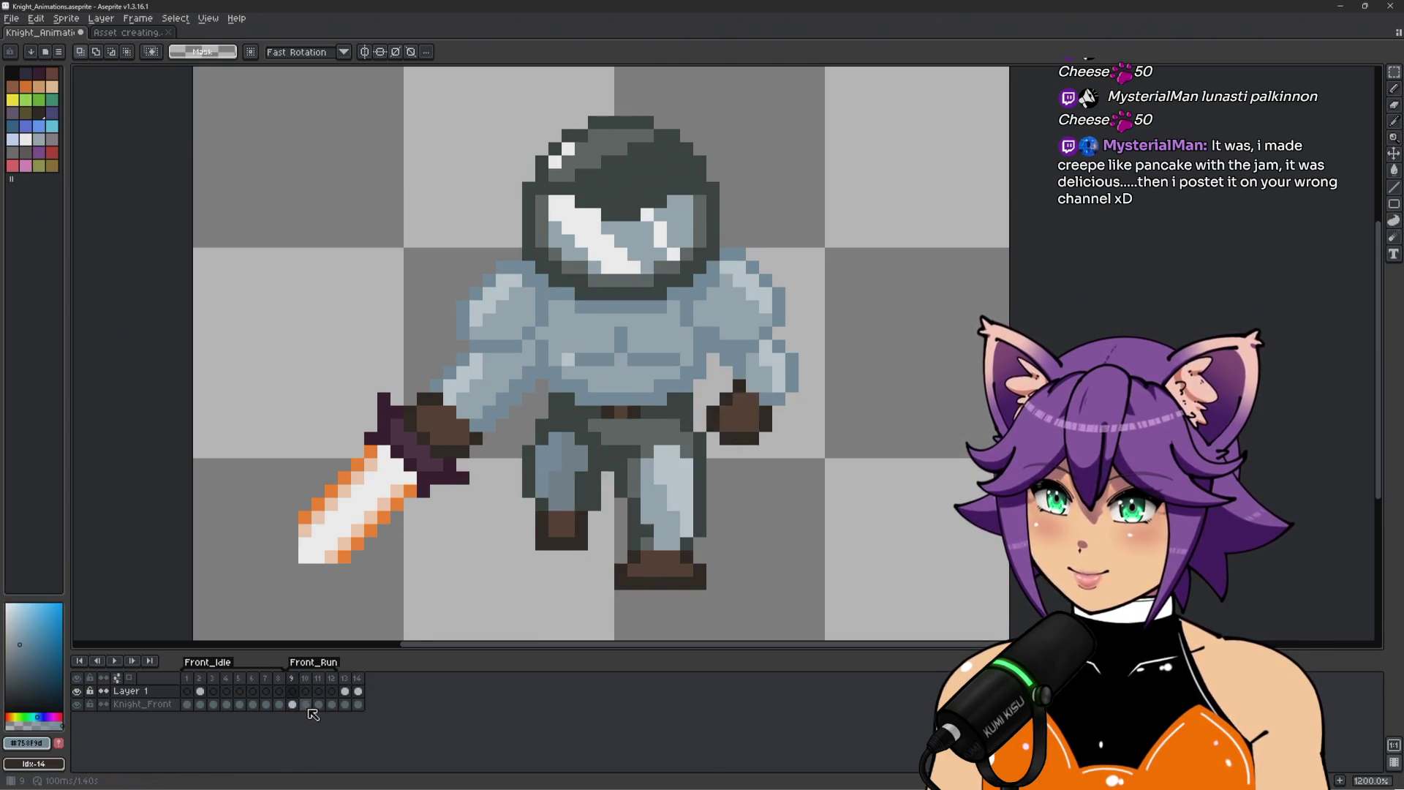
left_click(265, 691)
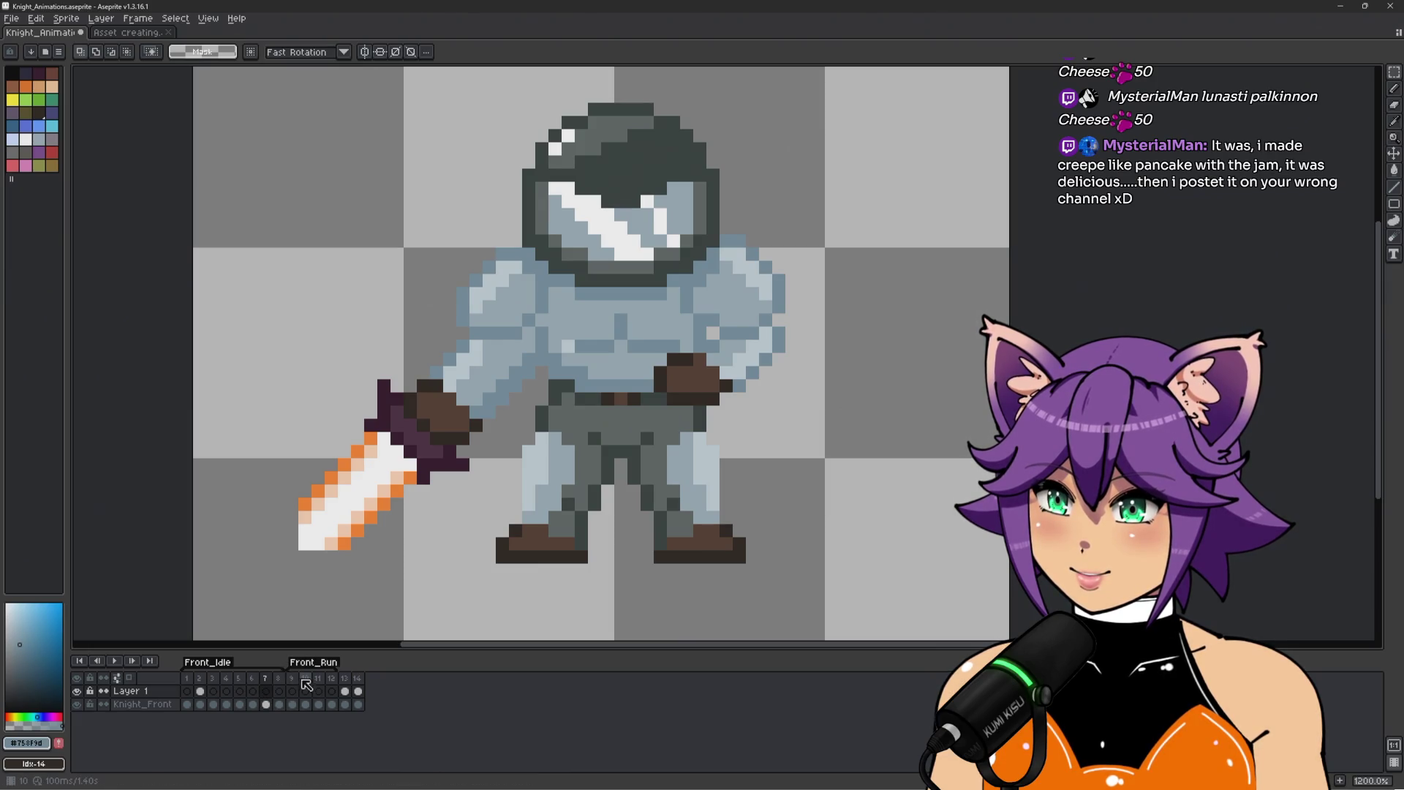
key("Return")
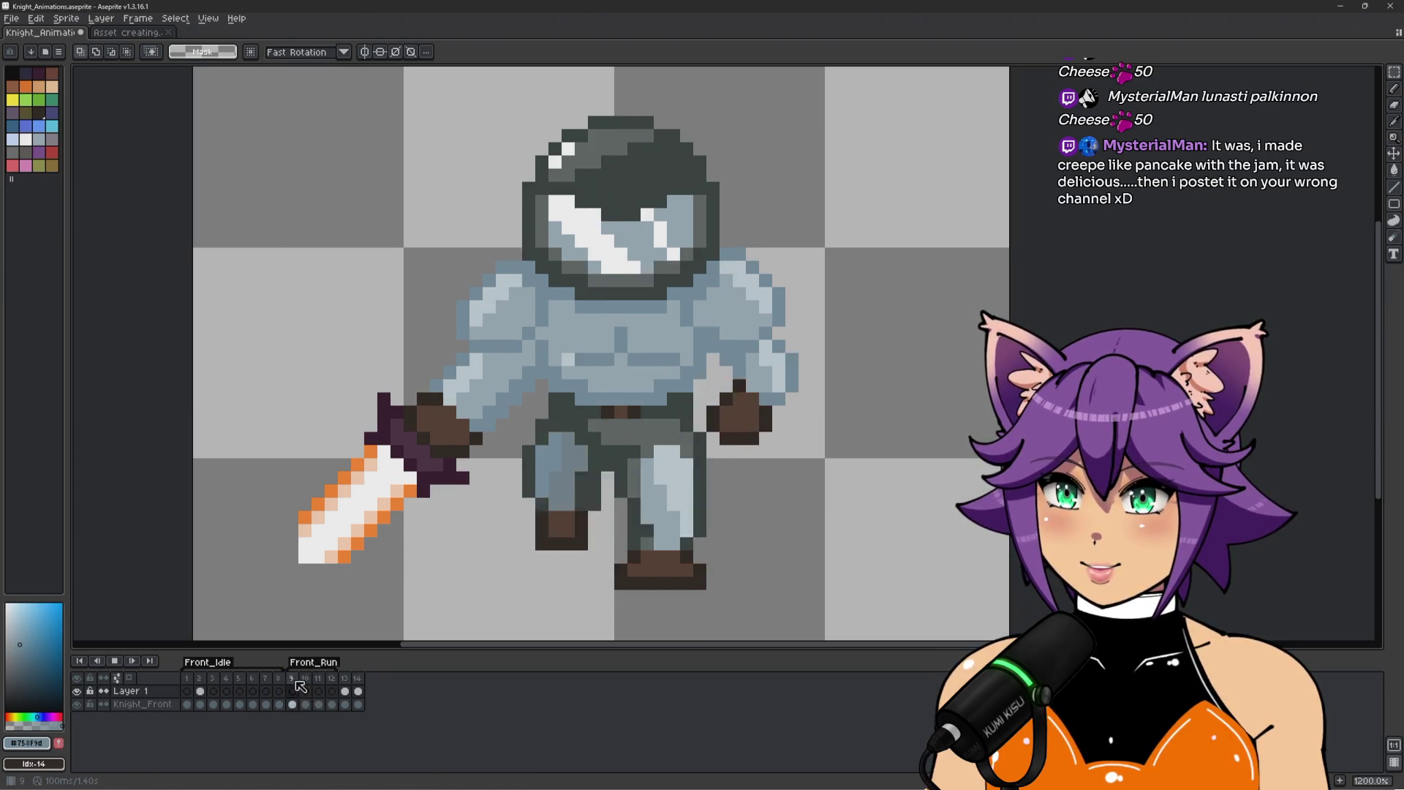
key("Return")
Delete Layer 1's drawing on frame 2.
left_click(205, 691)
right_click(205, 692)
left_click(238, 715)
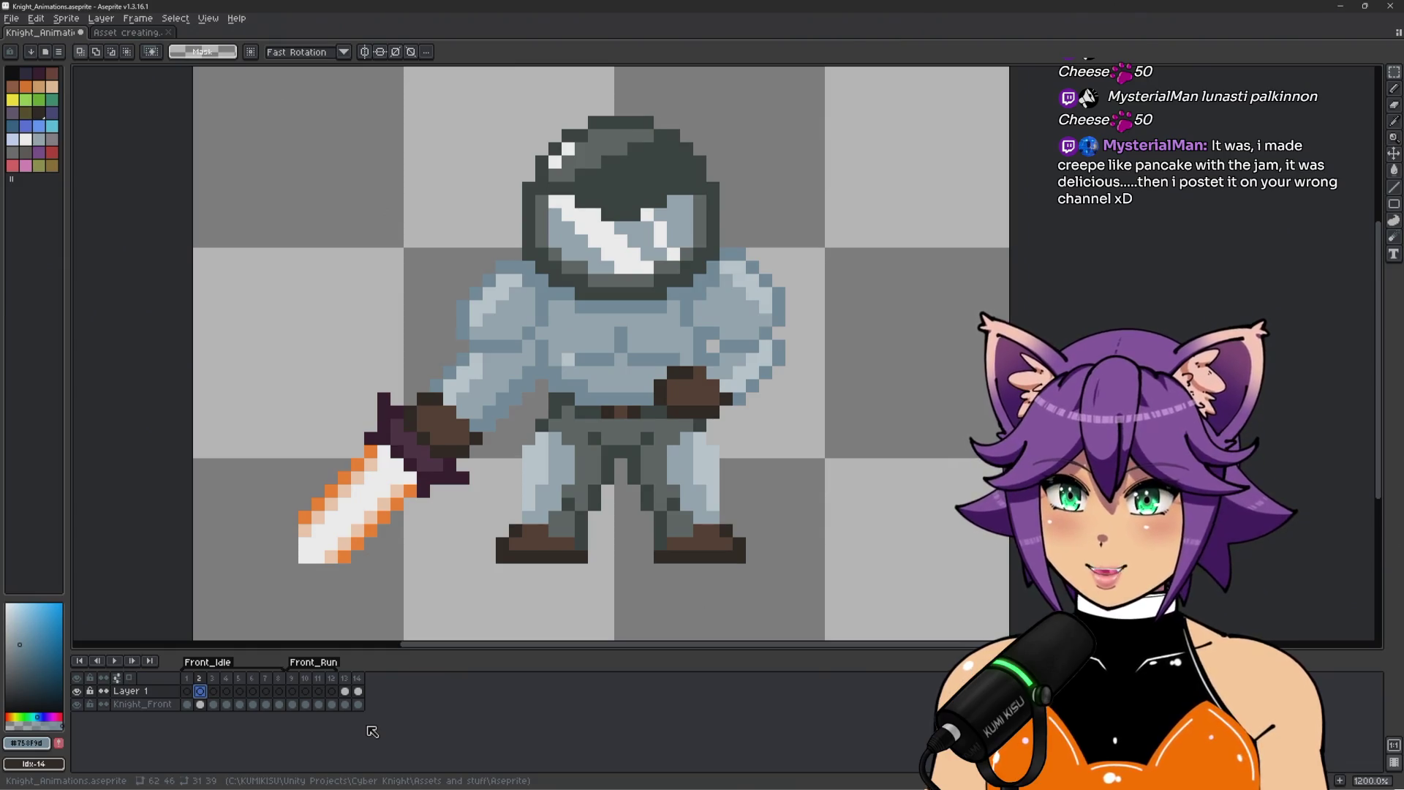
Duplicate frame 13 as a new frame 14.
left_click(345, 678)
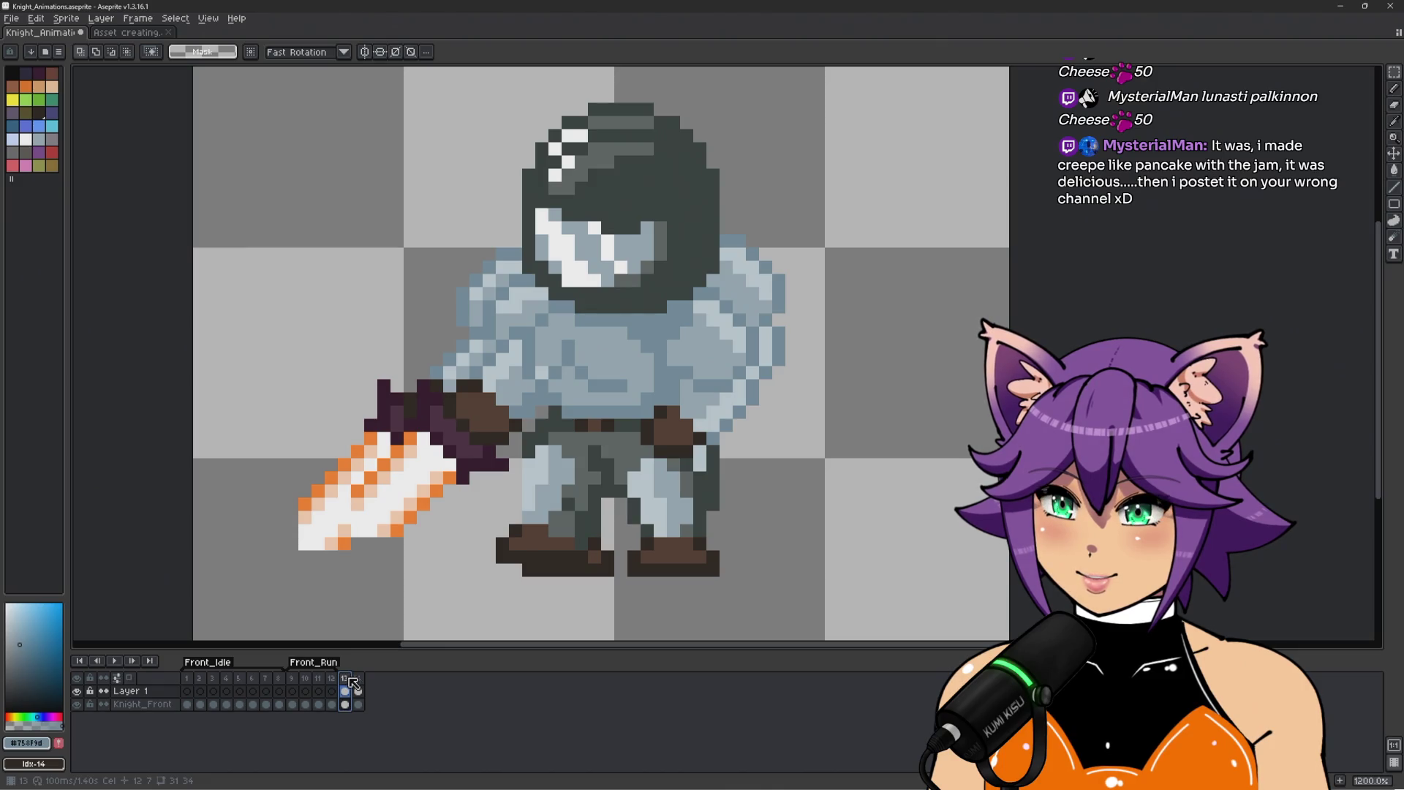
left_click(359, 680)
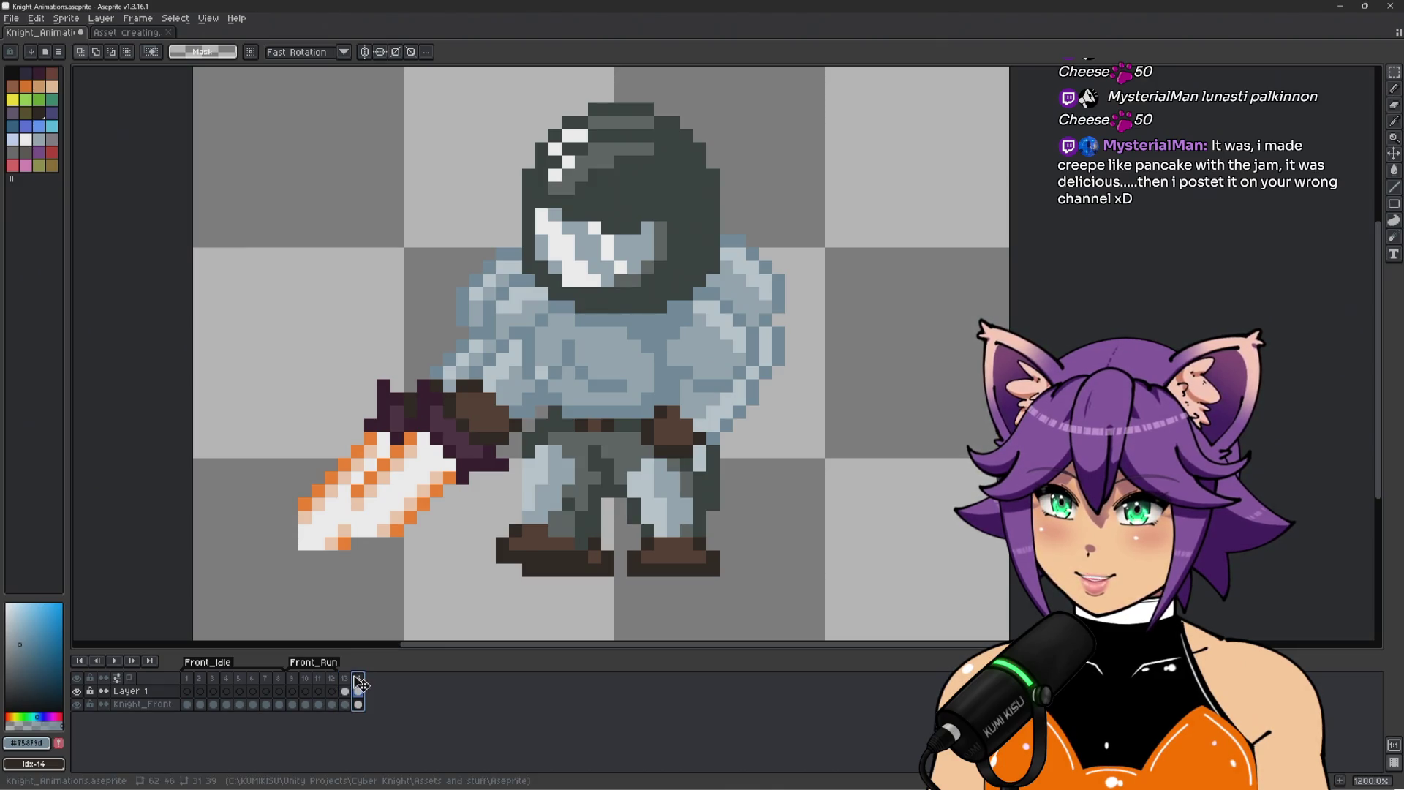
key("Left")
key("alt+n")
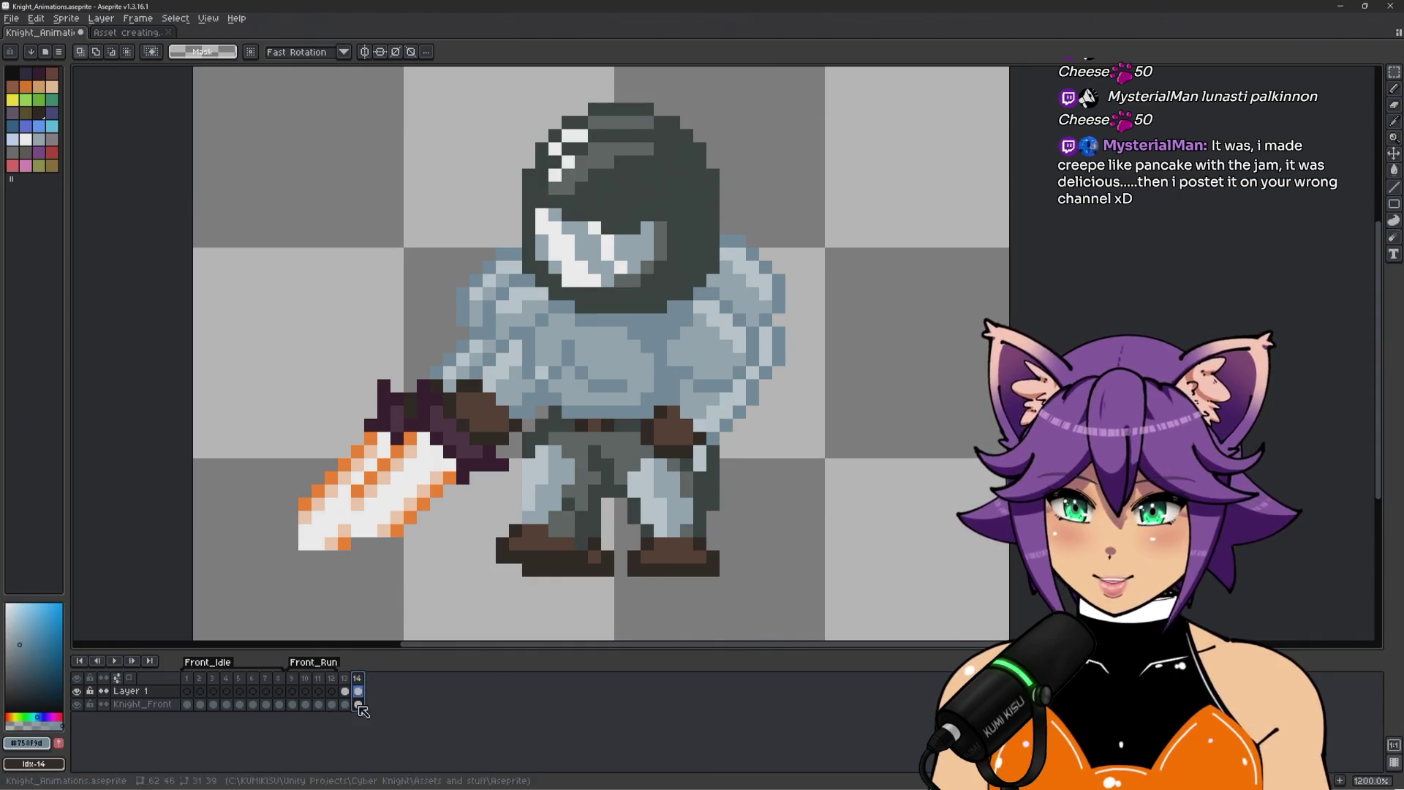
Delete the Knight_Front cels on frames 14 and 13, then go to frame 14.
right_click(358, 705)
left_click(393, 728)
left_click(345, 704)
right_click(344, 705)
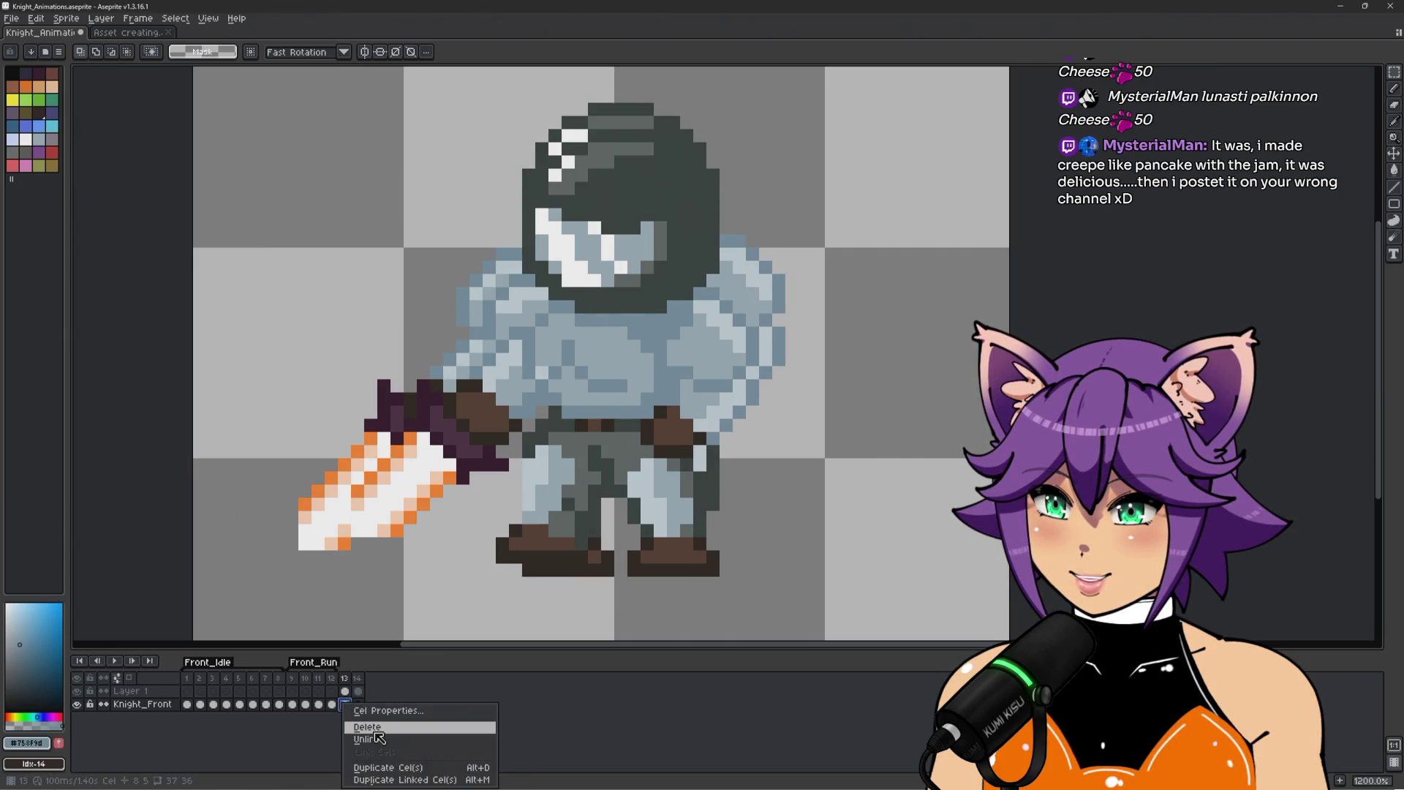
left_click(376, 730)
left_click(344, 691)
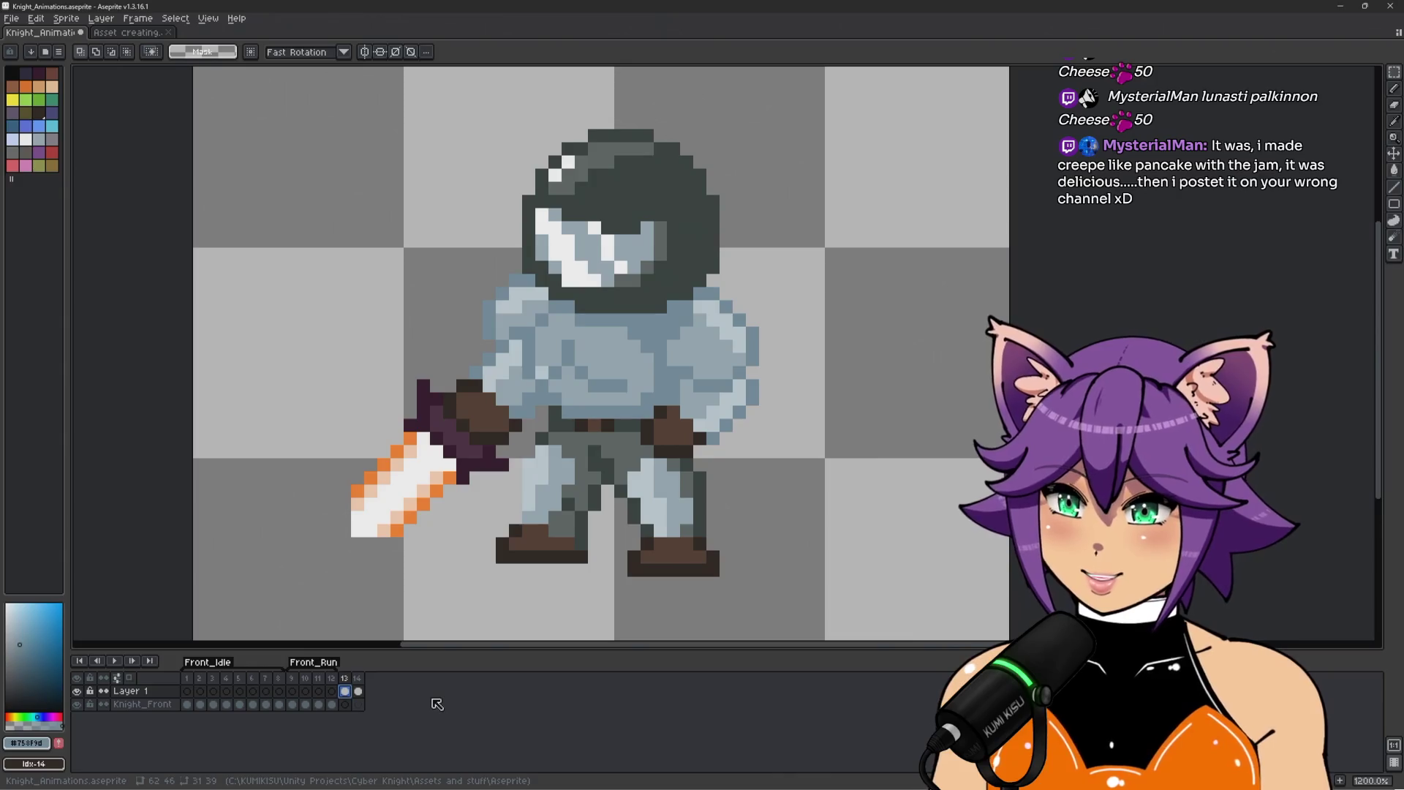
key("Right")
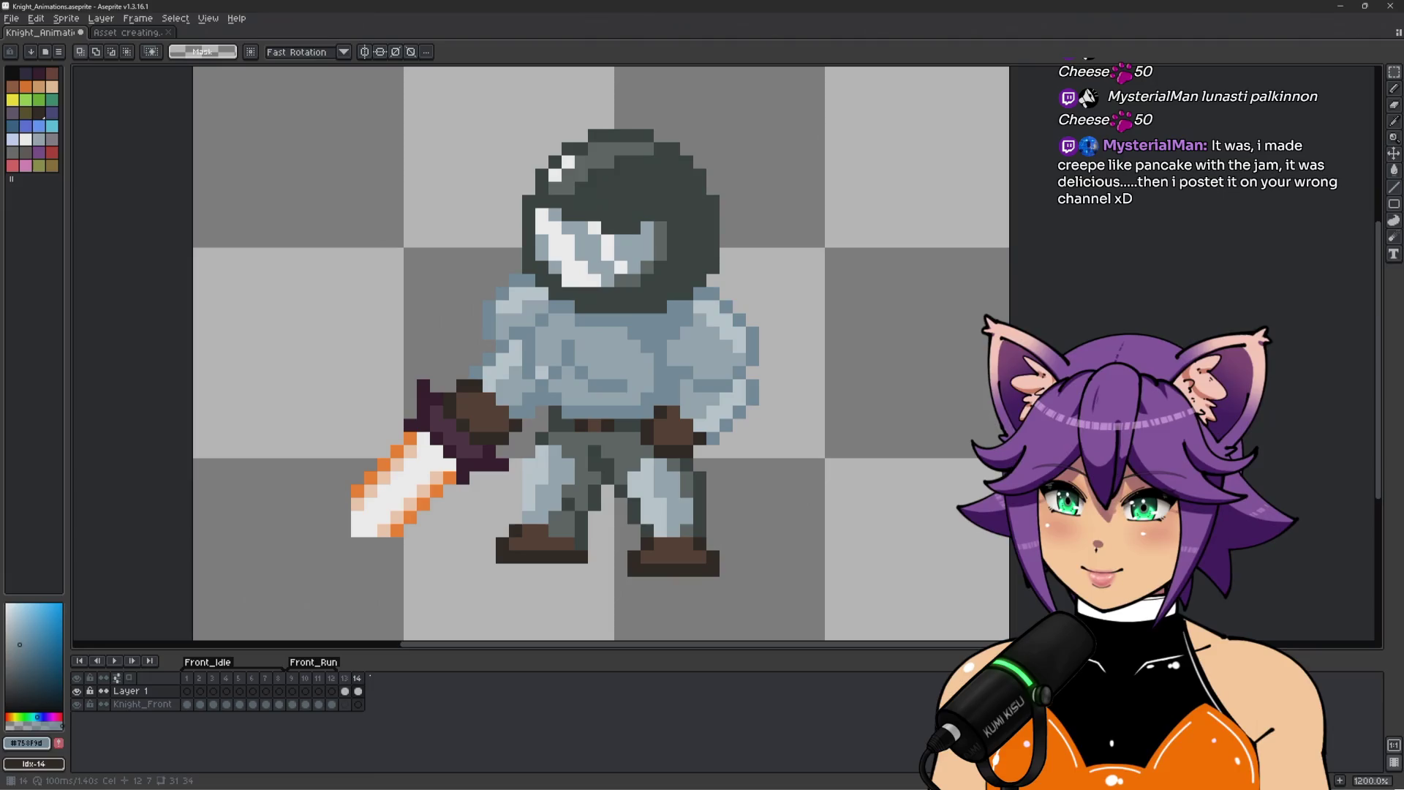
double_click(147, 691)
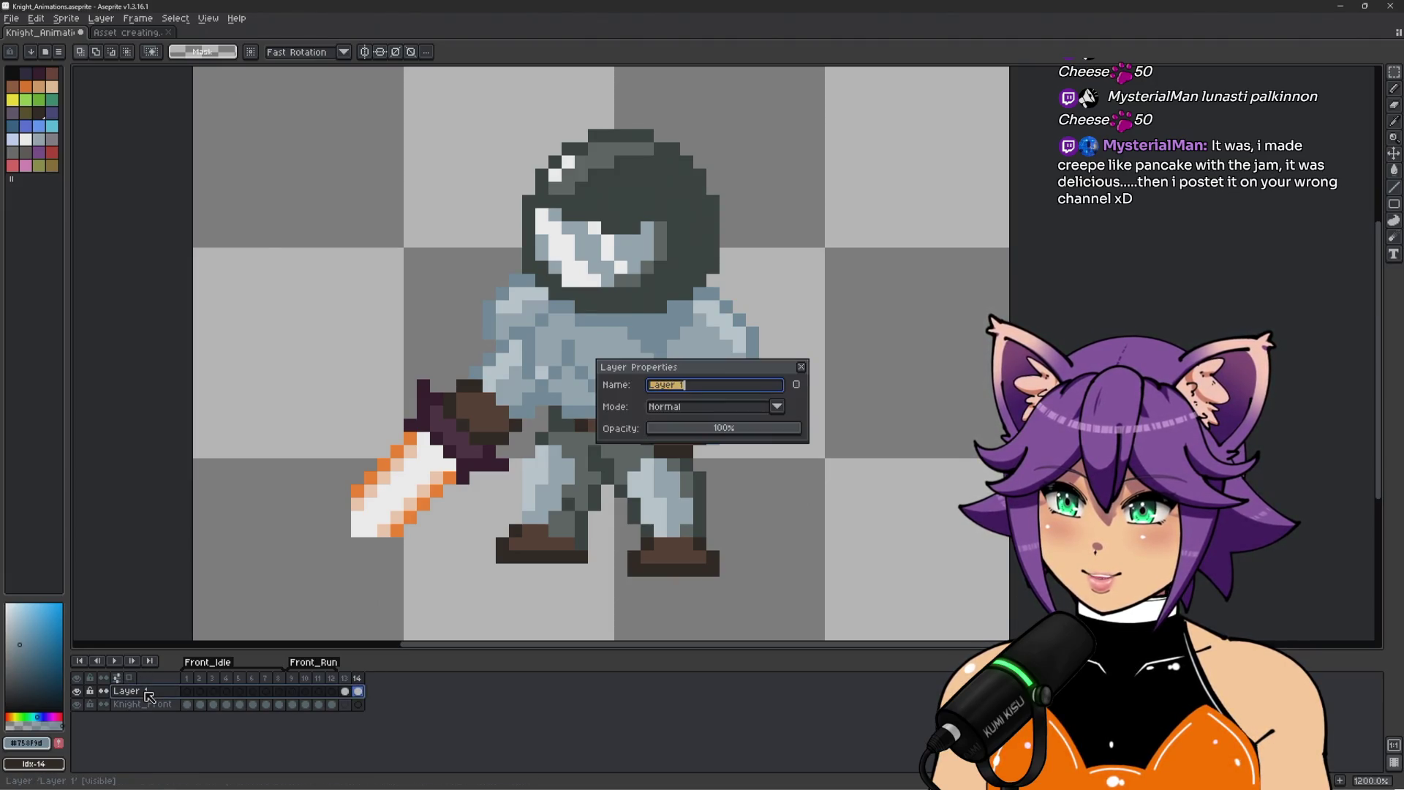
Rename Layer 1 to 'Knight_Left', then zoom out to see the whole sprite.
type("Knight")
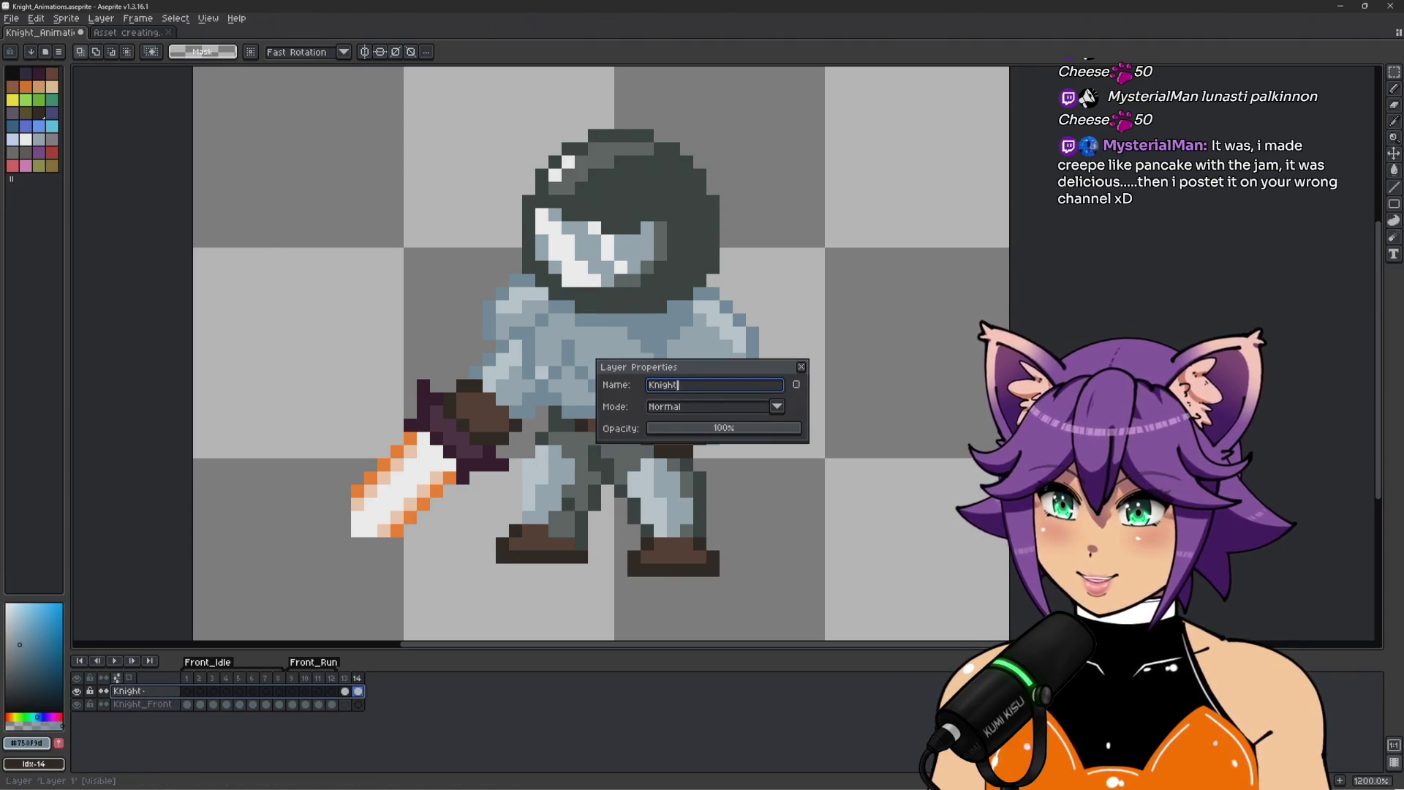
type("_")
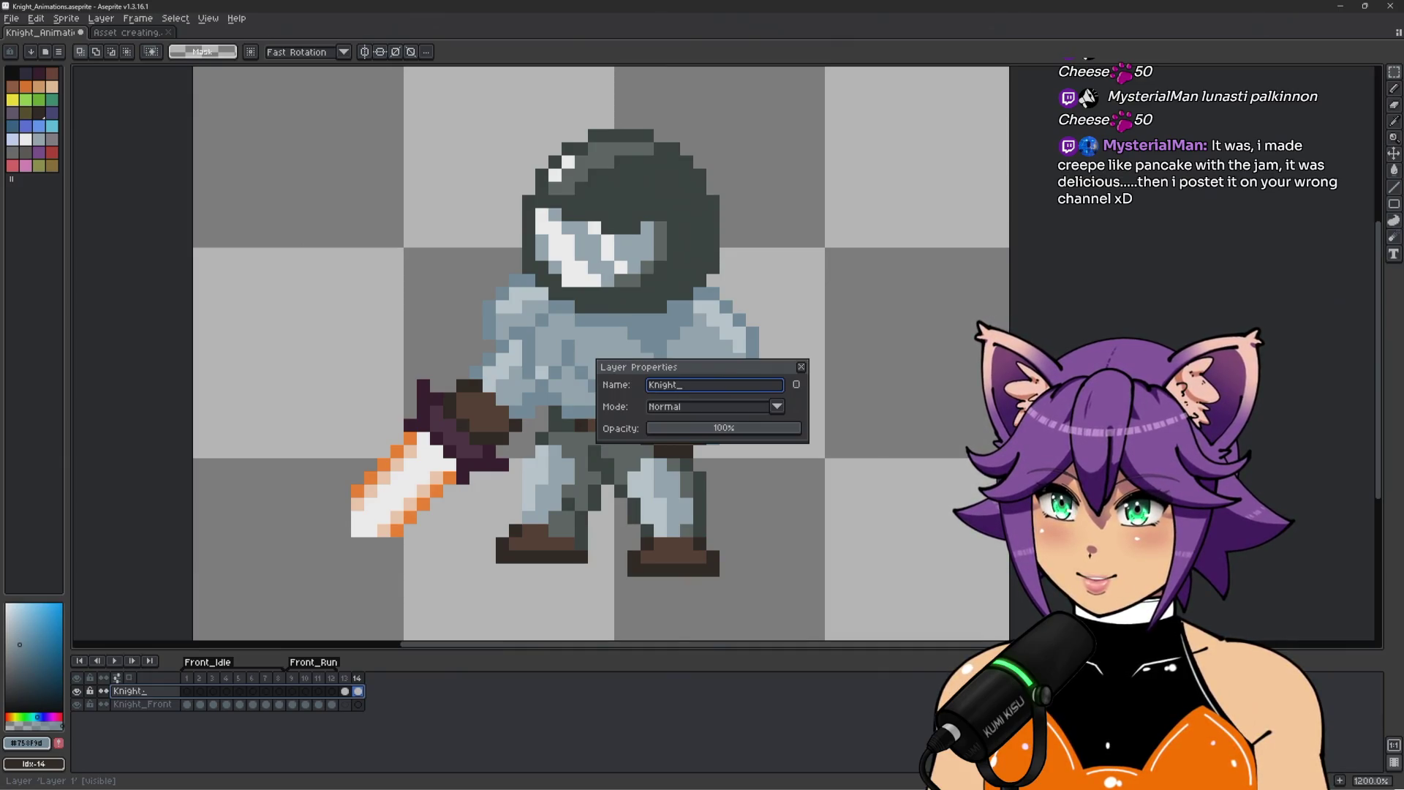
type("Left")
key("Return")
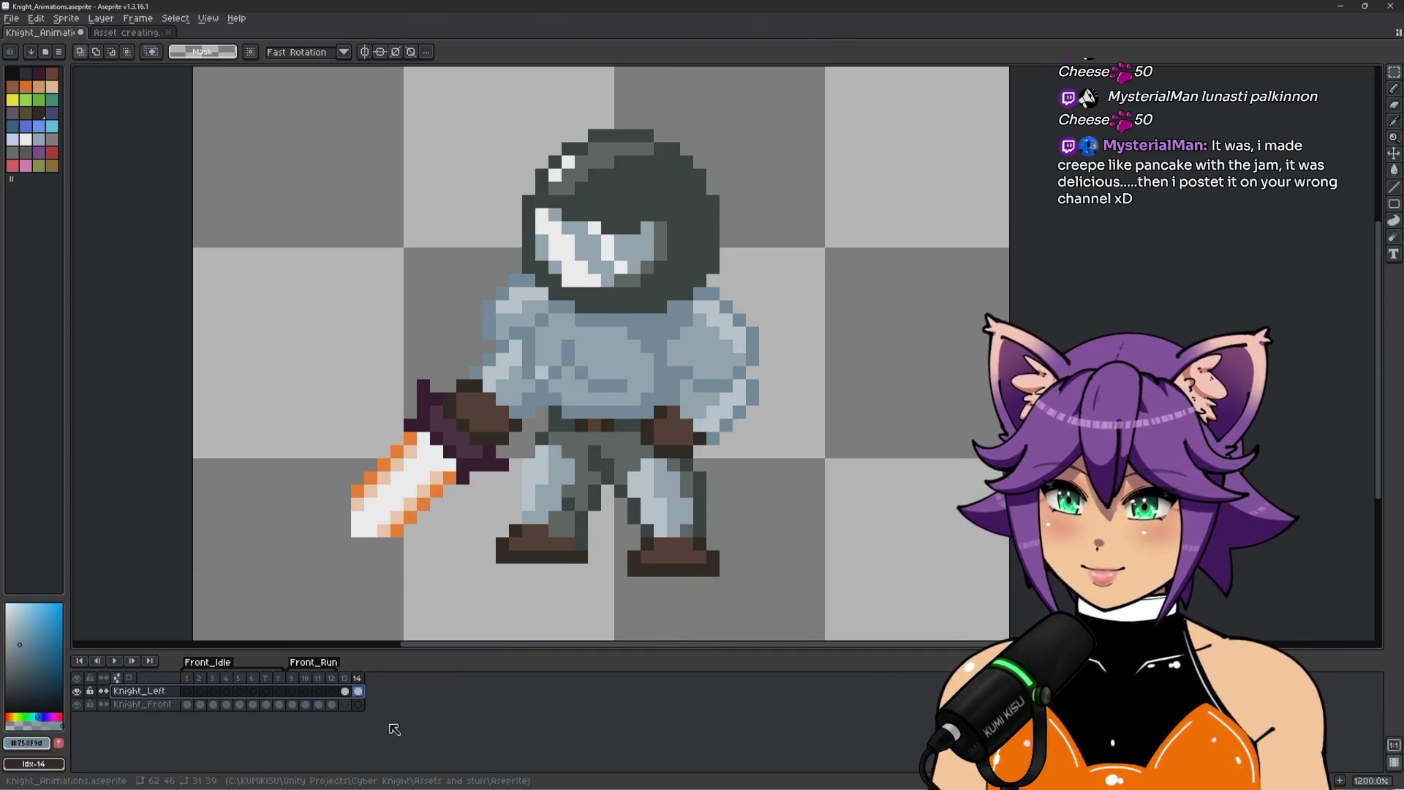
left_click(358, 678)
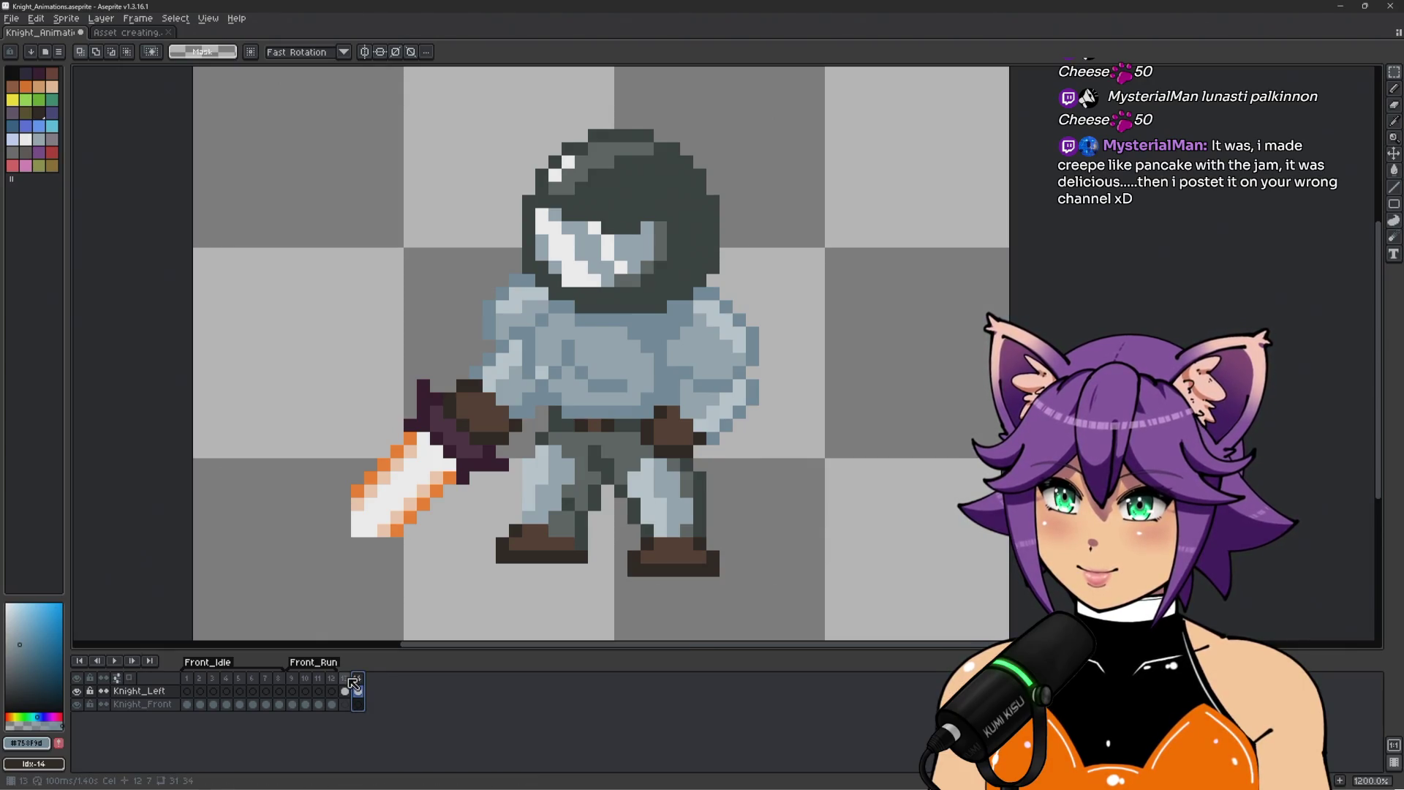
key("minus")
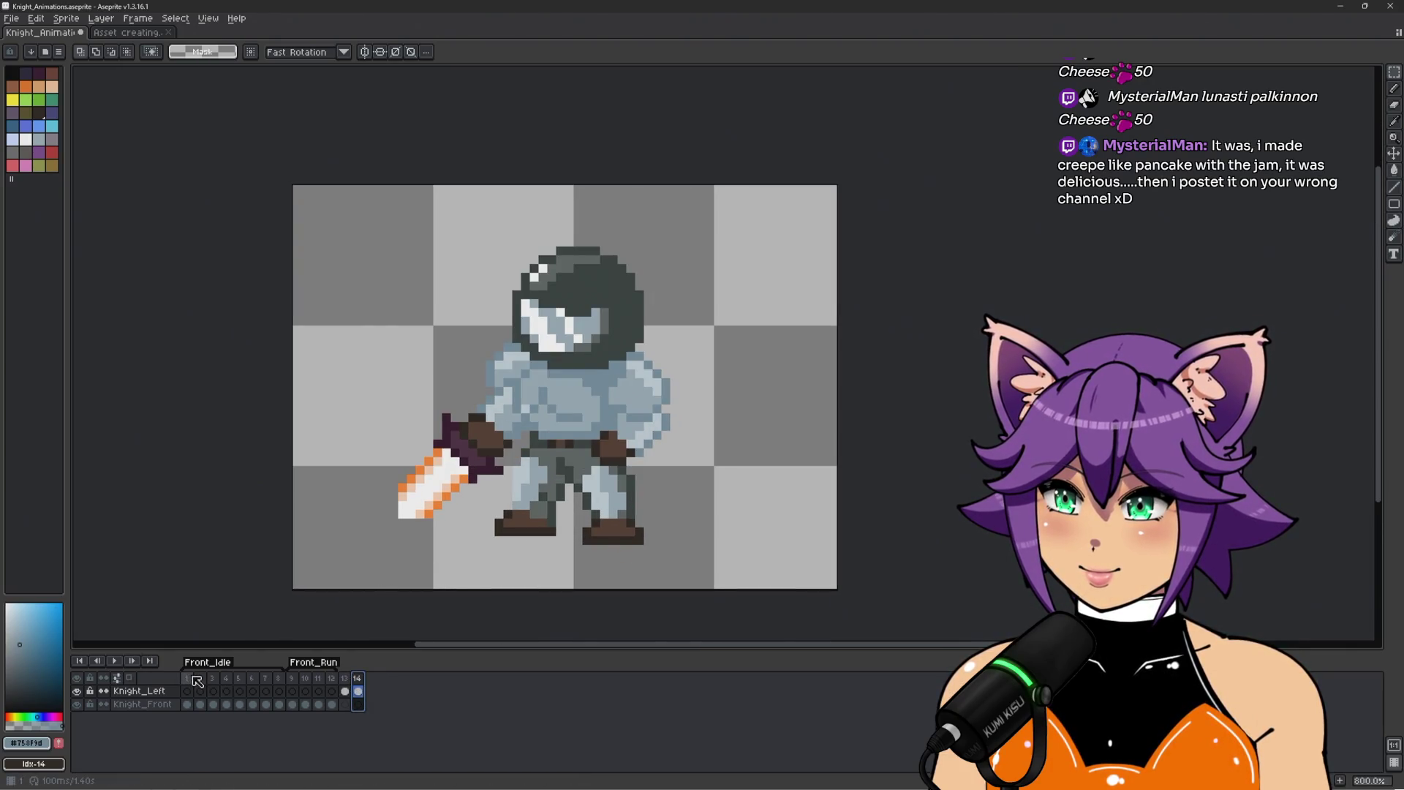
Compare frames 13 and 14, then delete frame 14 from the animation.
left_click(193, 677)
left_click(344, 678)
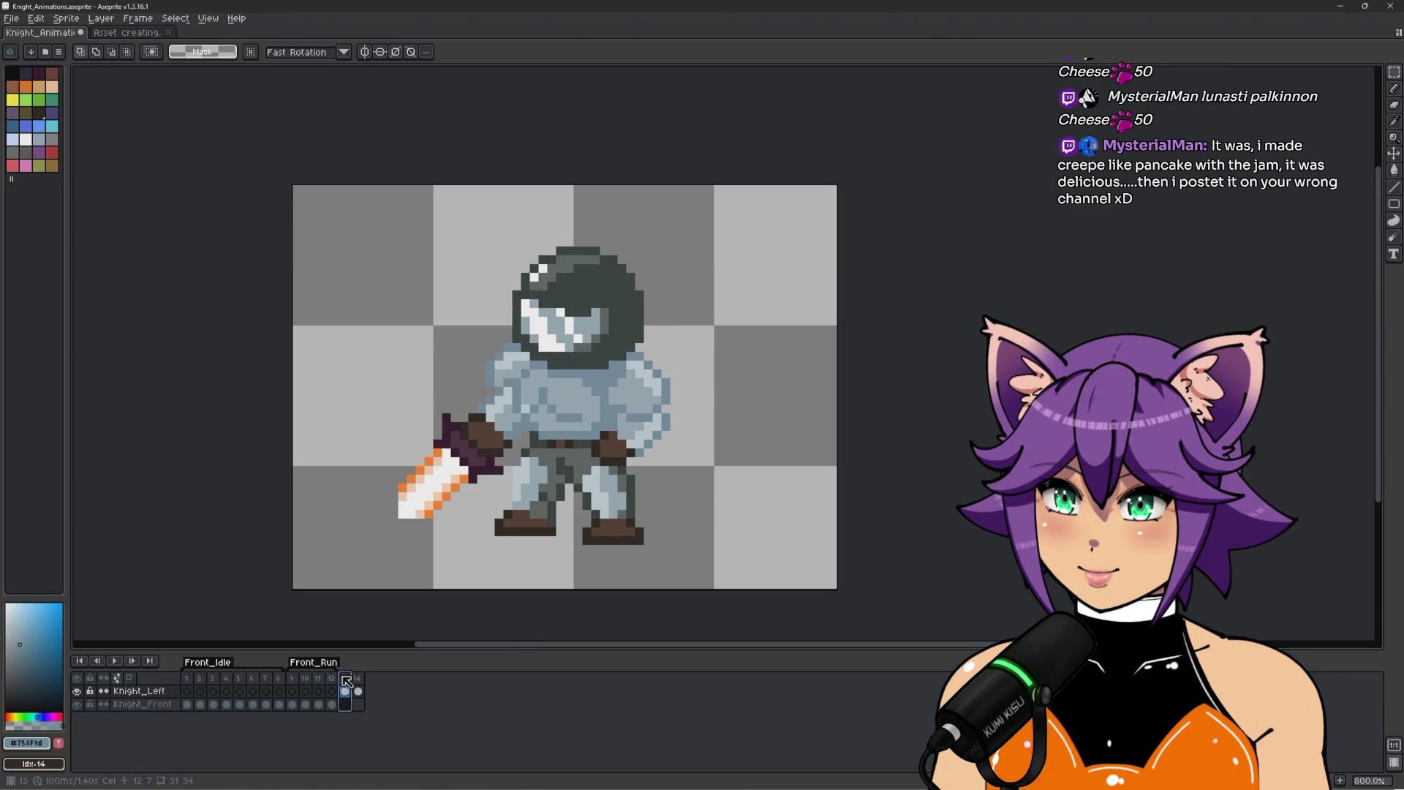
left_click(192, 679)
left_click(358, 692)
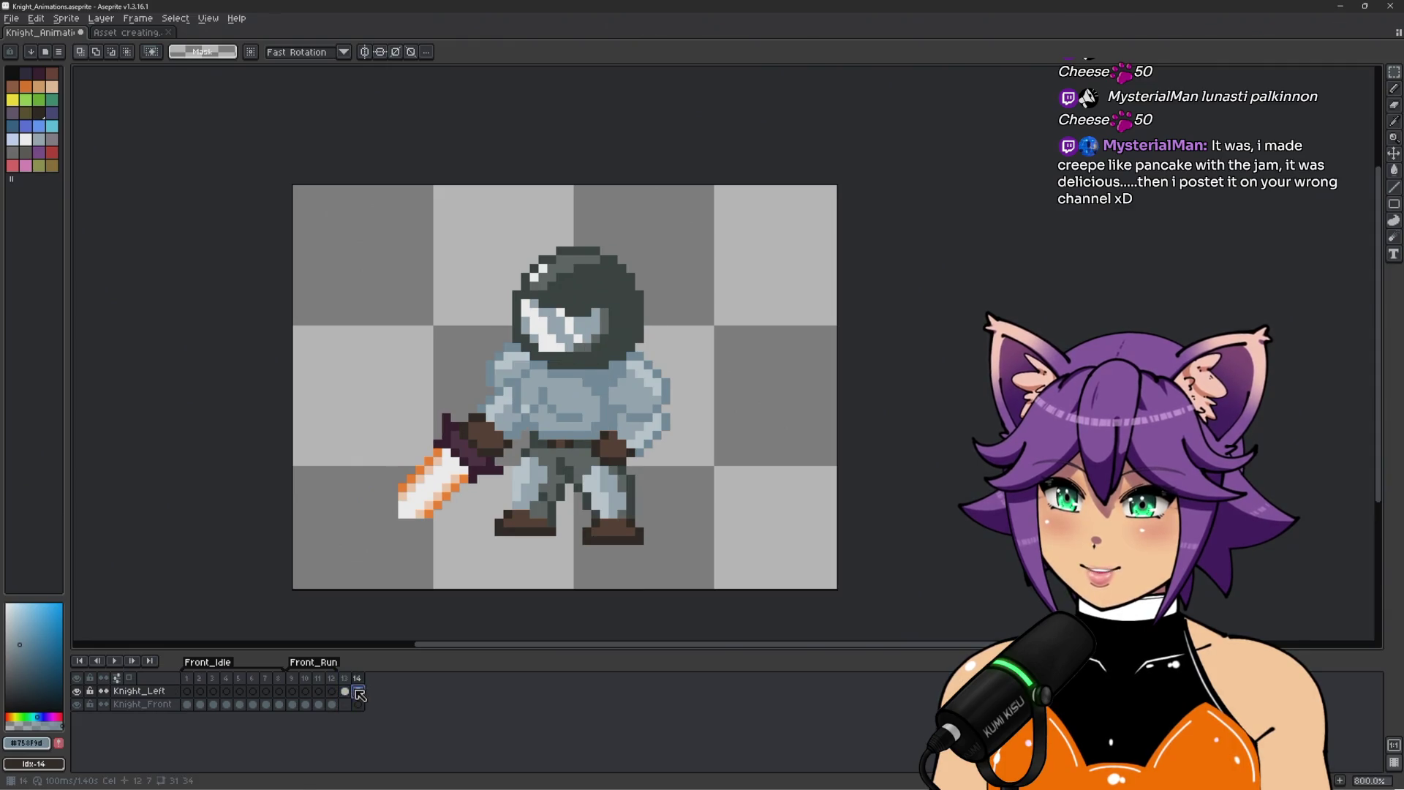
right_click(358, 678)
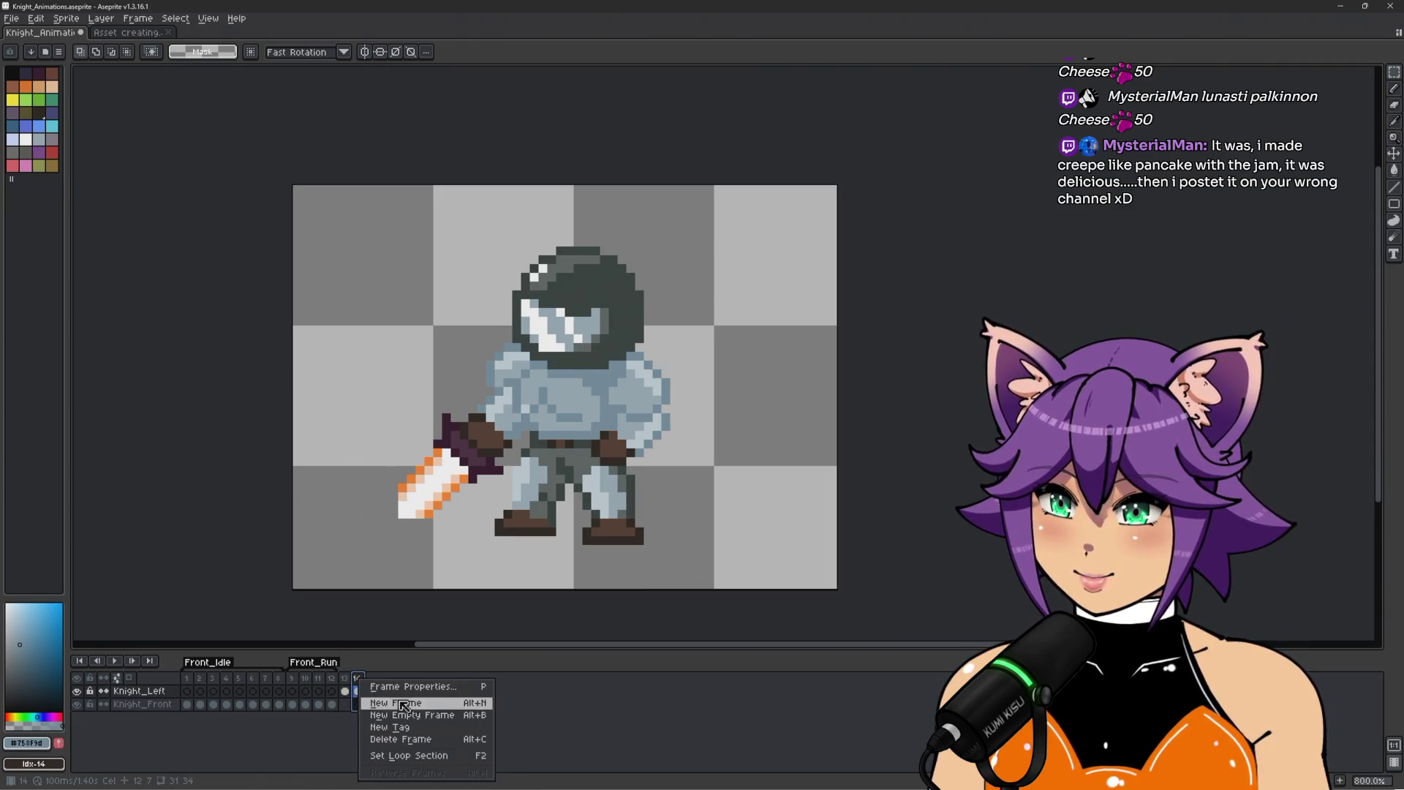
left_click(400, 738)
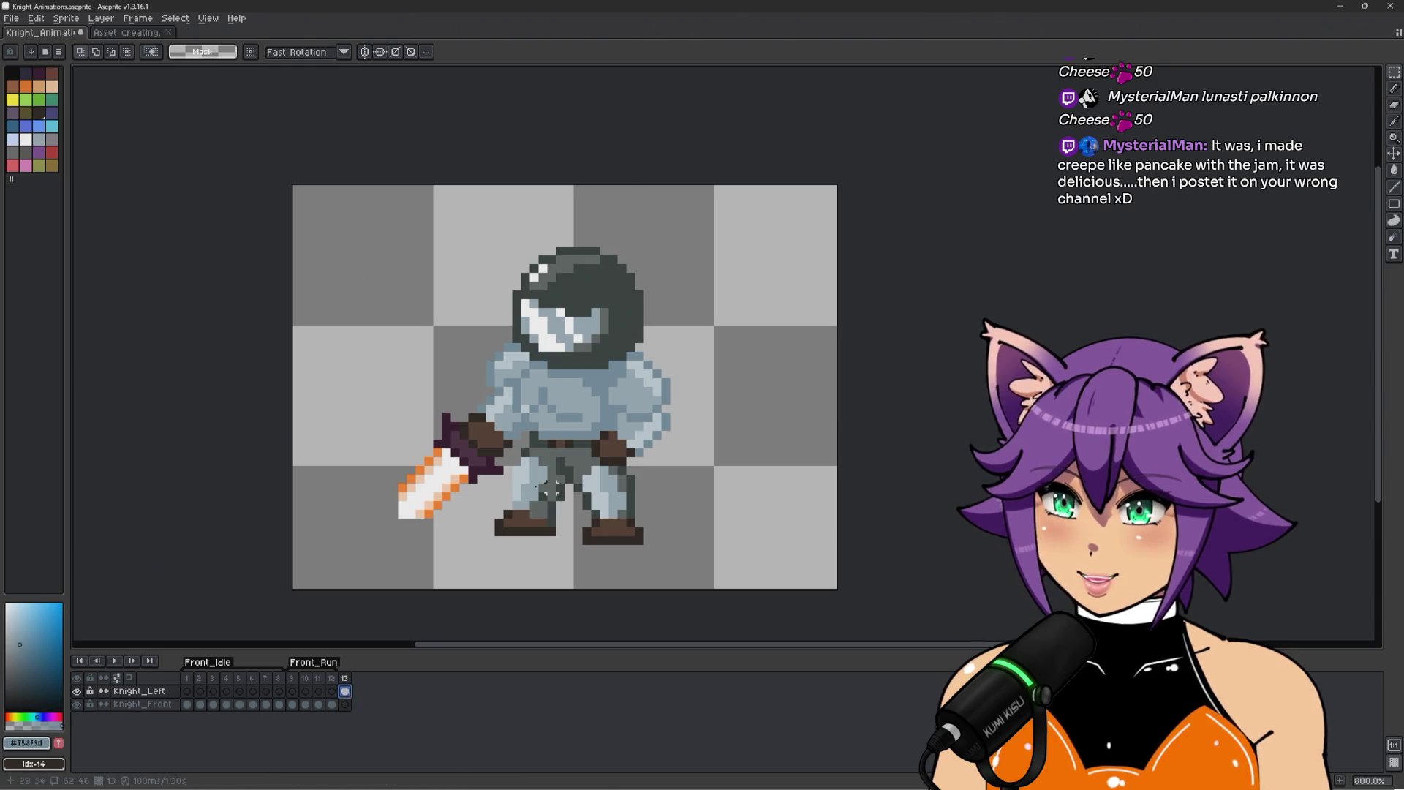
Move the frame 13 Knight_Left sprite up one pixel and compare it against frame 1.
key("v")
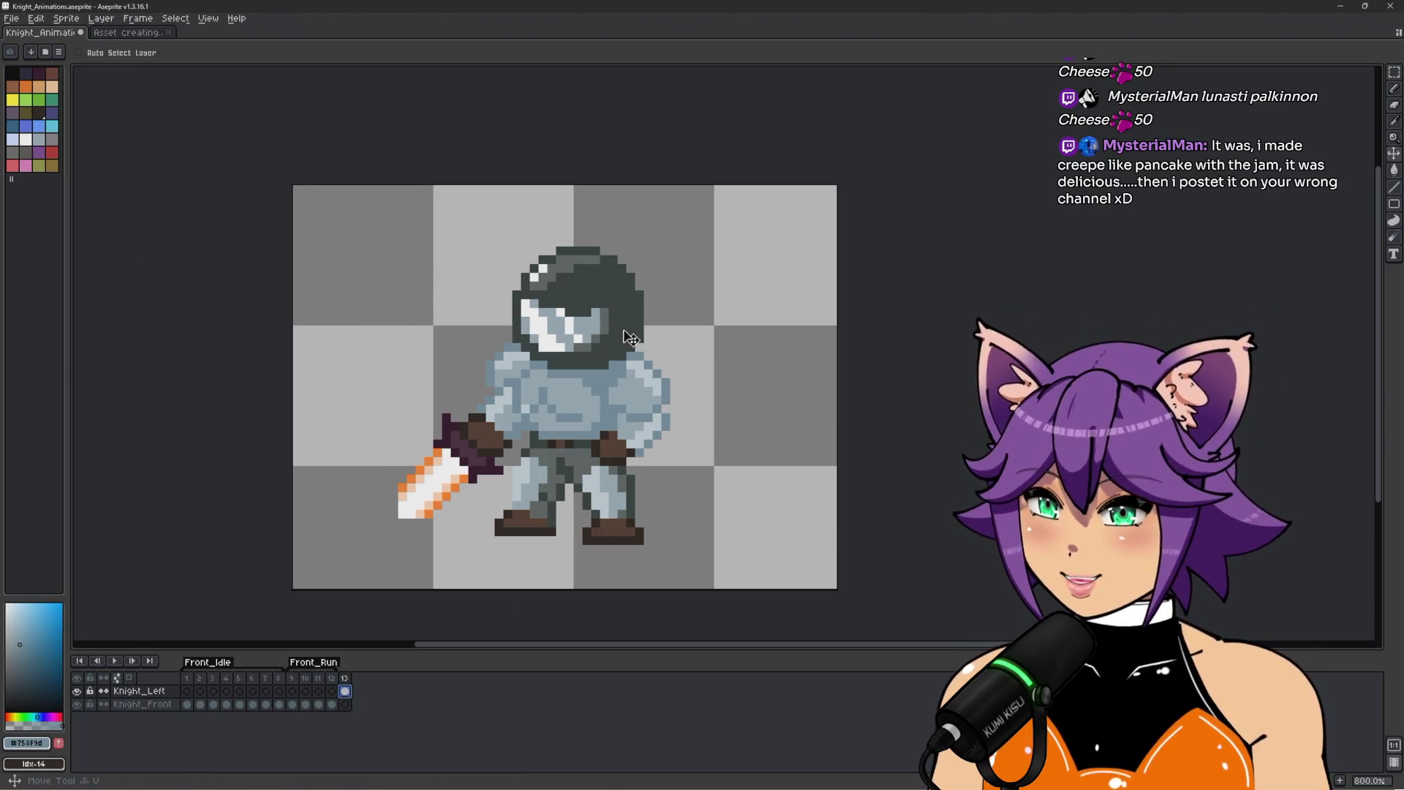
key("Down")
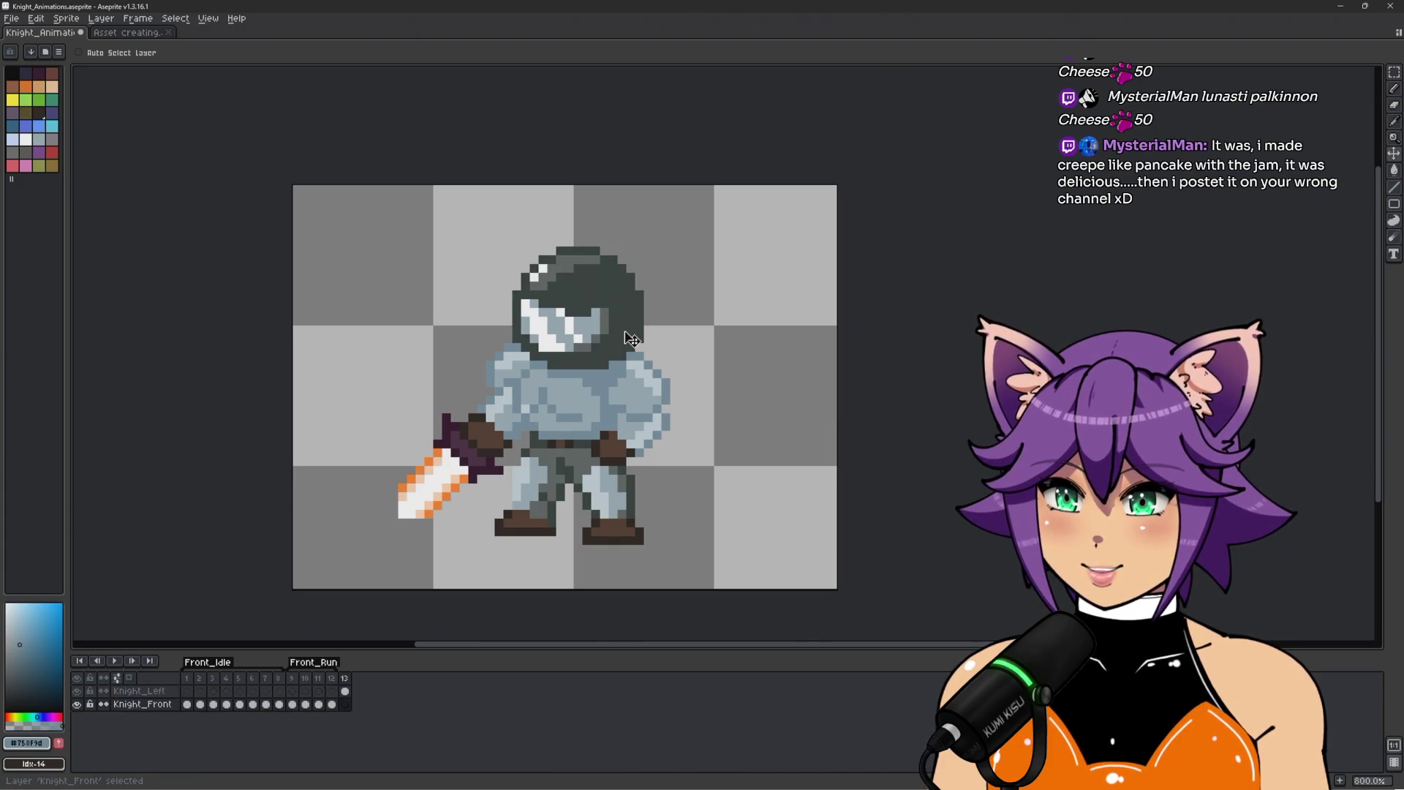
key("Up")
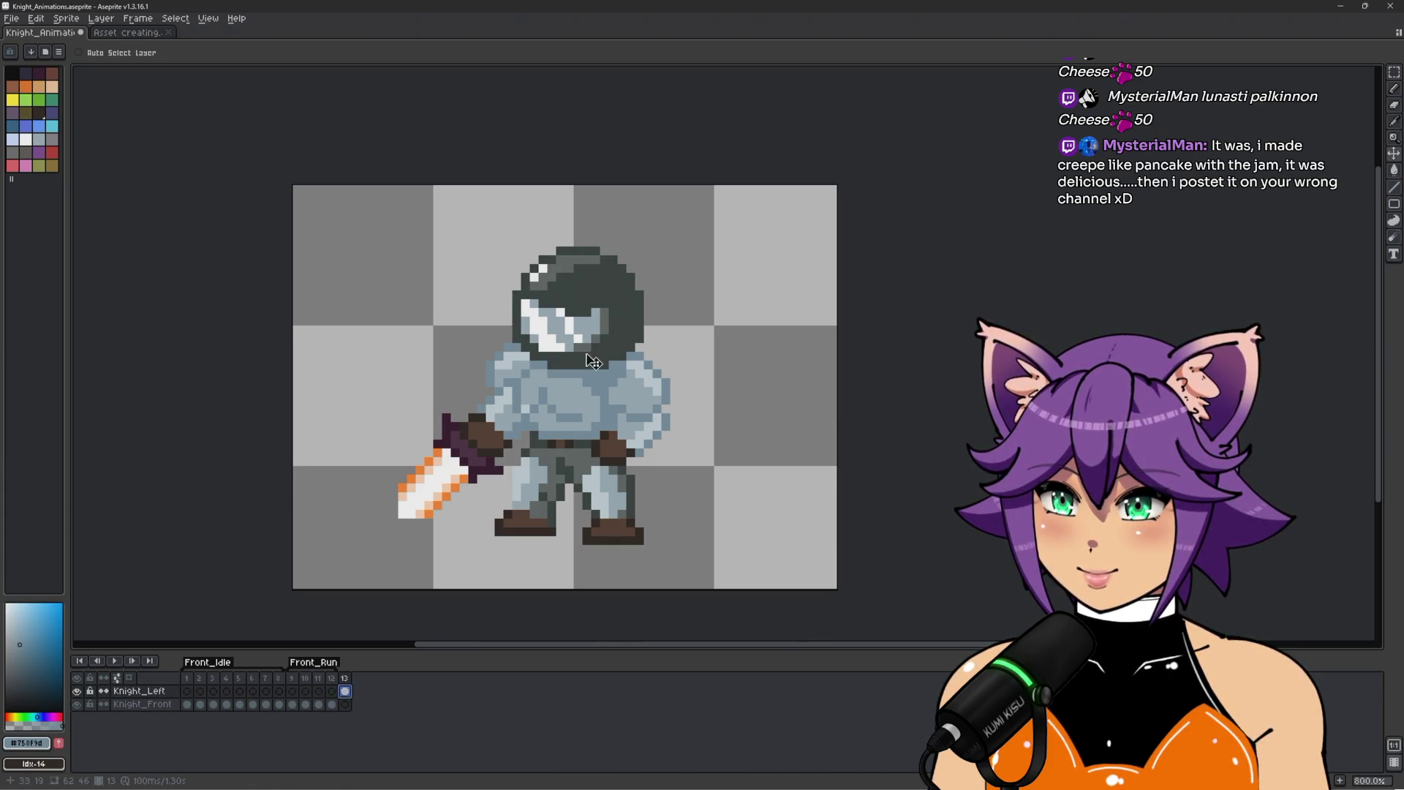
left_click_drag(593, 361, 593, 352)
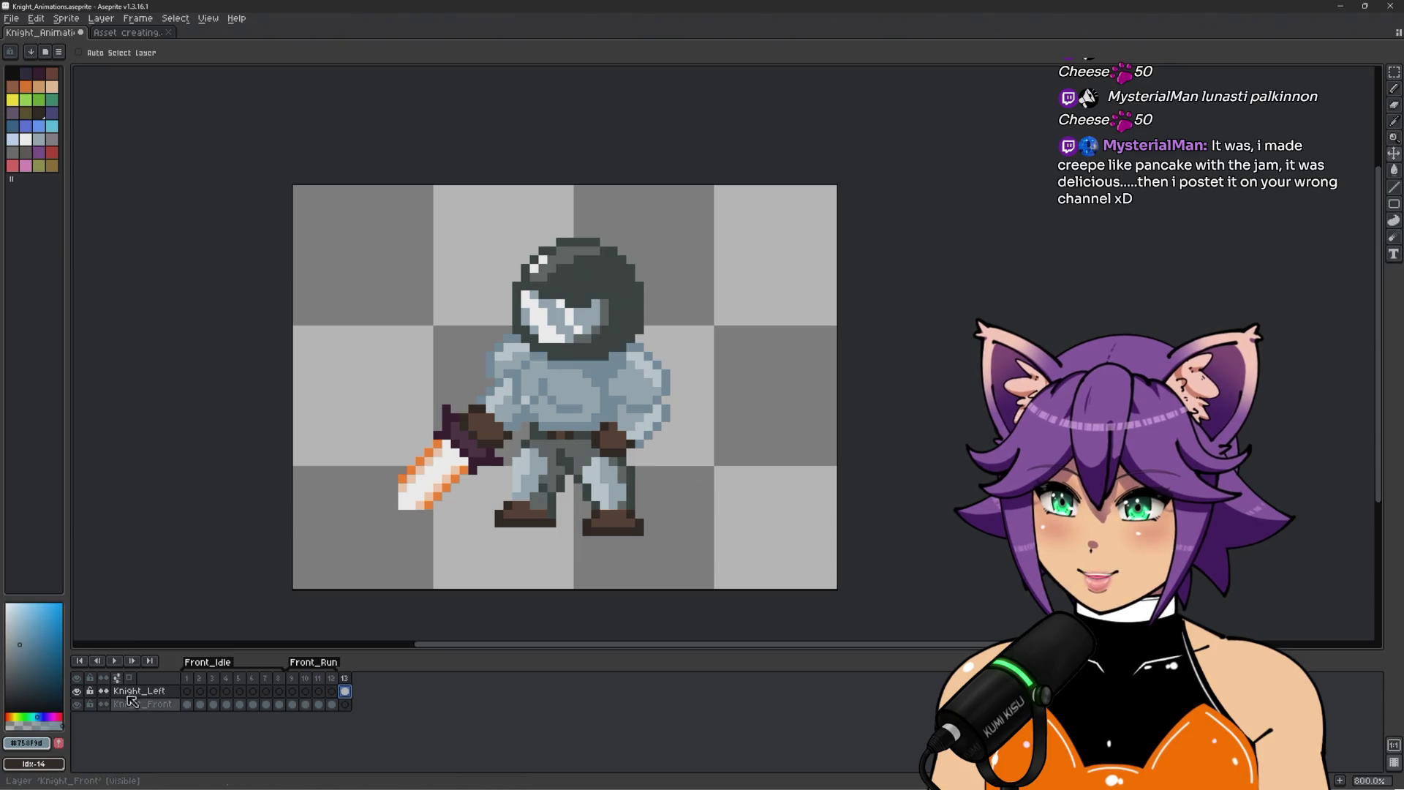
left_click(188, 684)
left_click(345, 678)
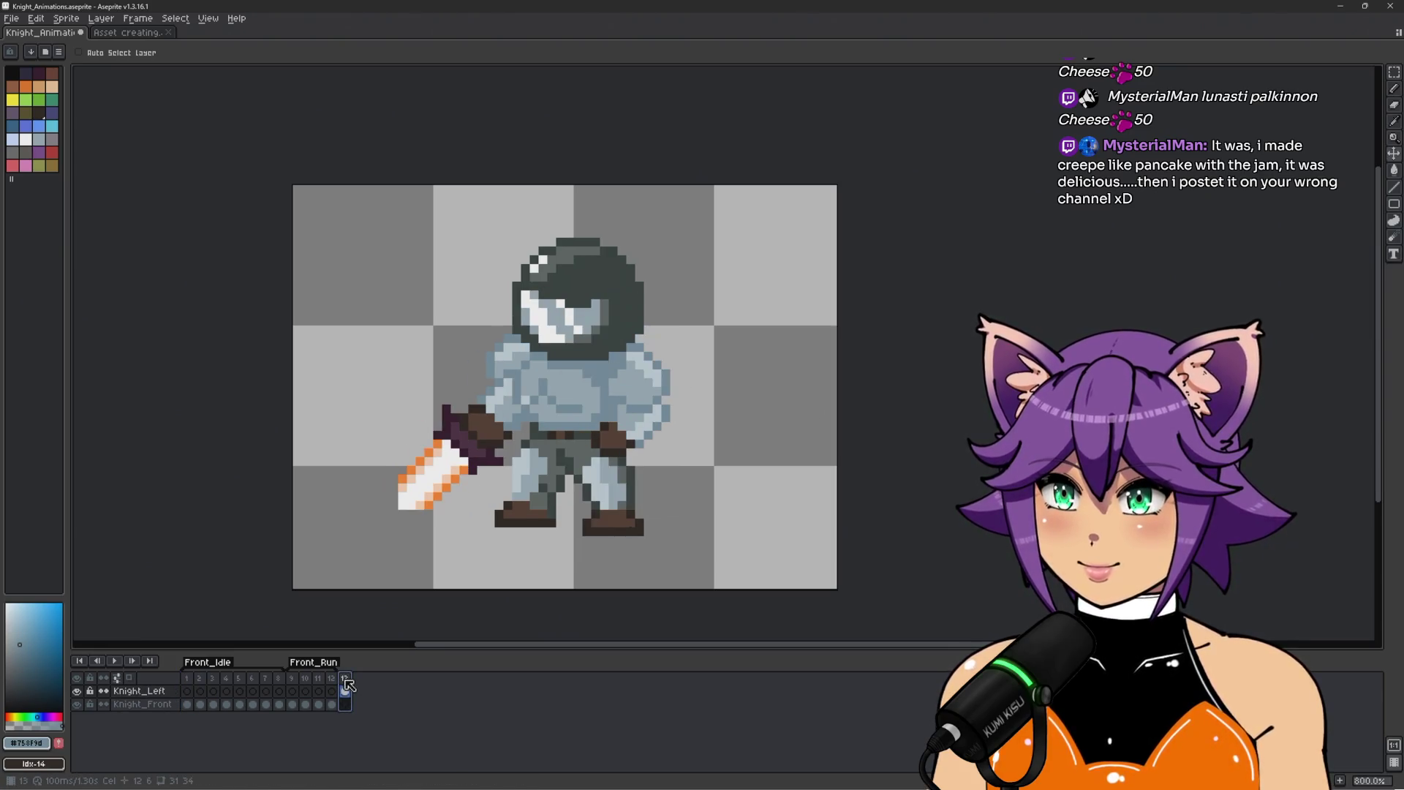
left_click(188, 678)
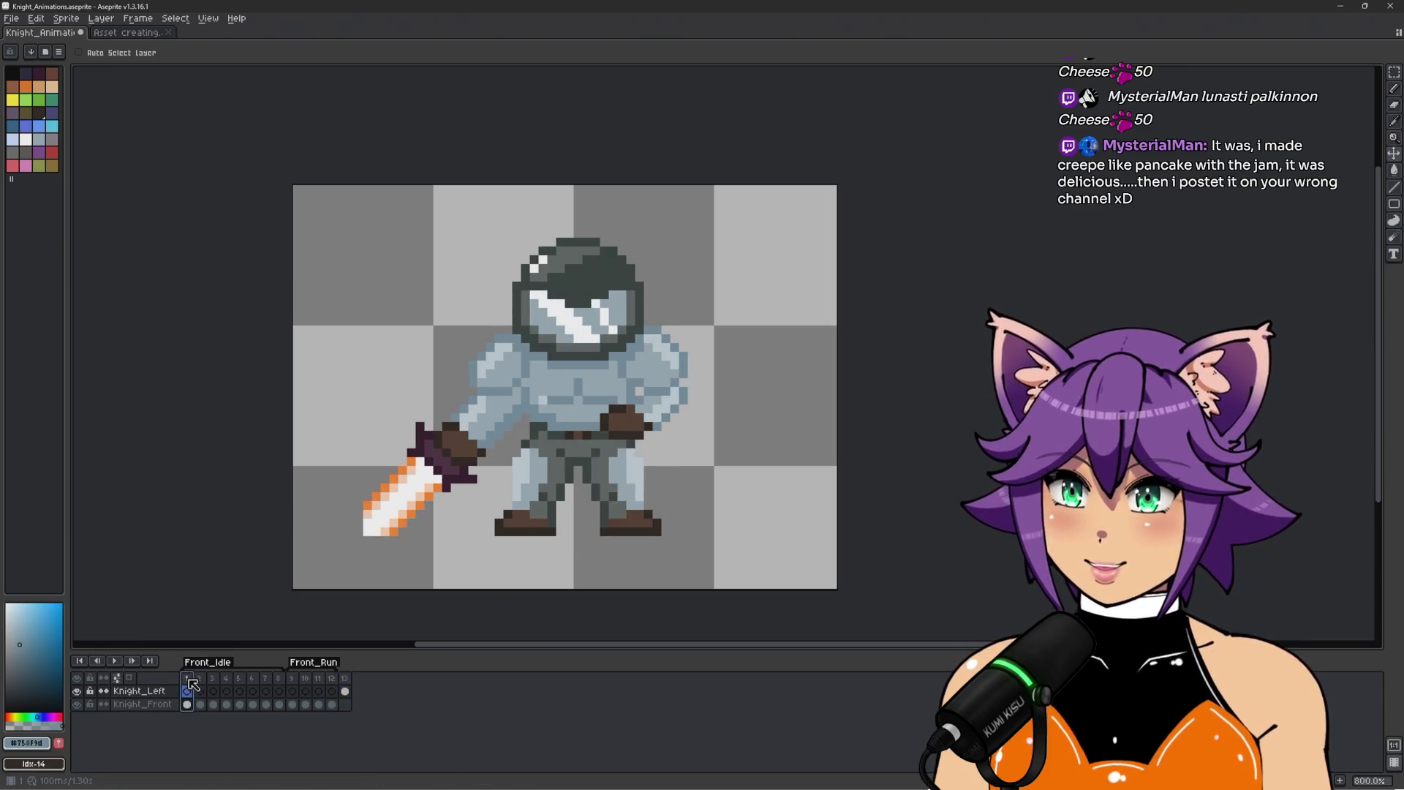
left_click(346, 680)
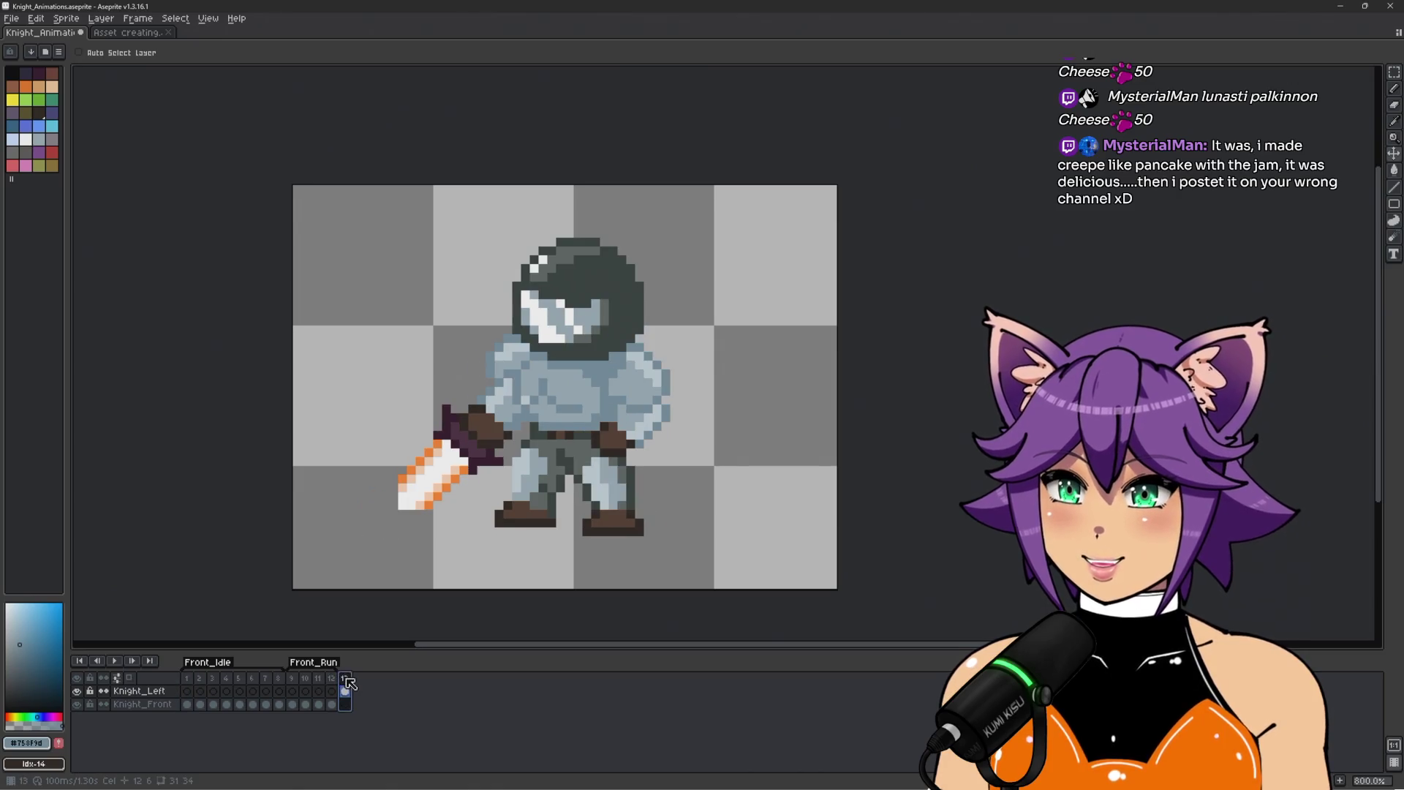
left_click(187, 690)
left_click(346, 678)
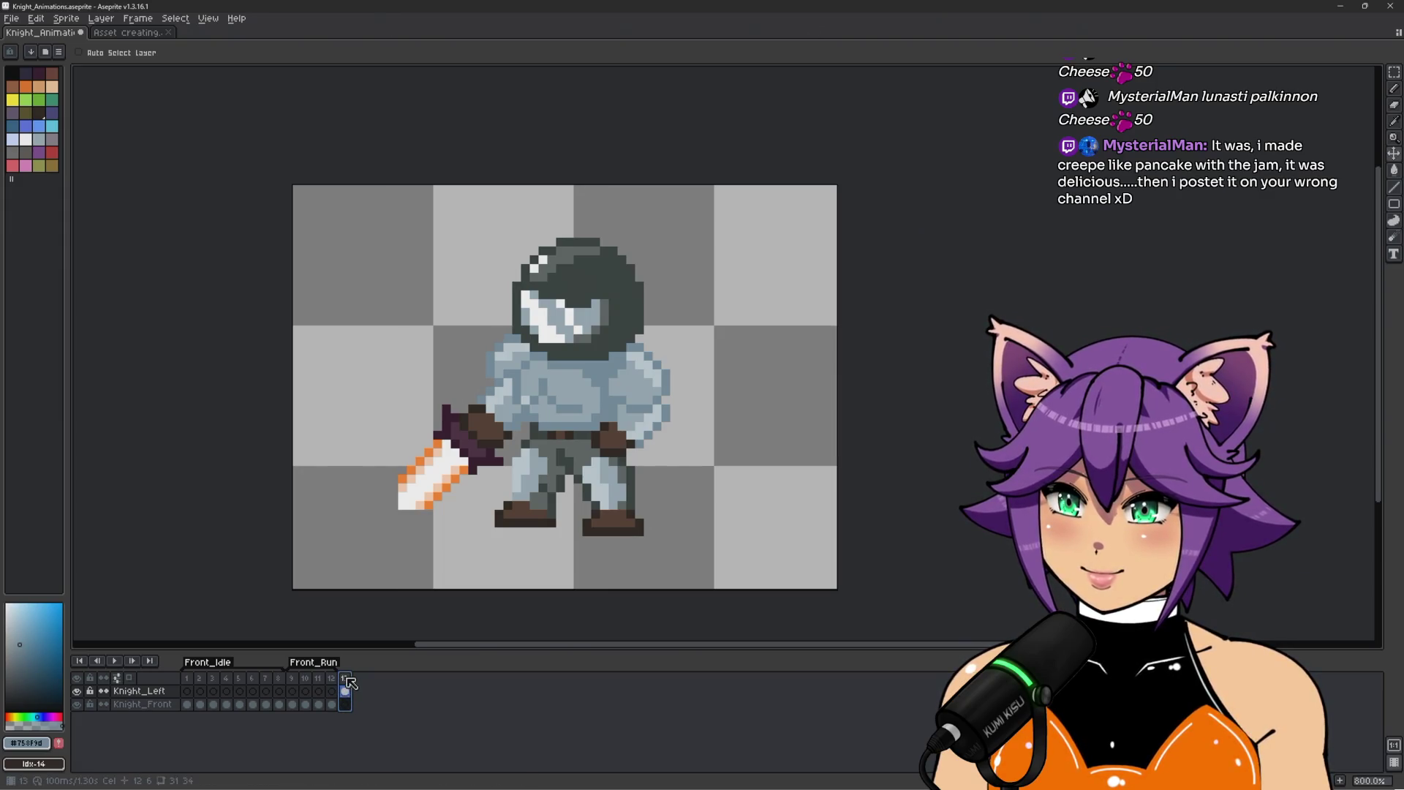
Compare the knight's pose in frame 13 against frame 1, glancing at frames 2 and 3.
left_click(187, 678)
left_click(340, 678)
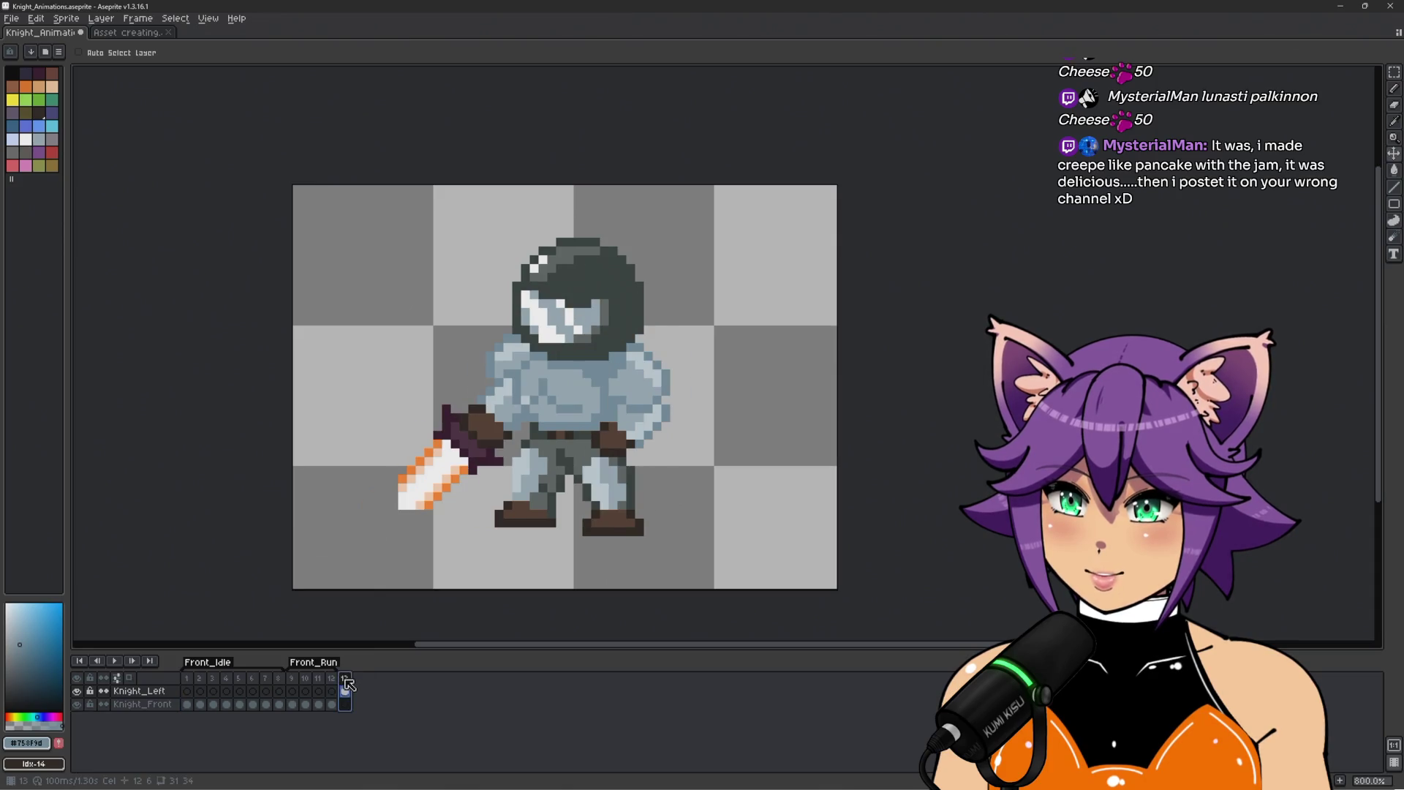
left_click(193, 682)
left_click(343, 680)
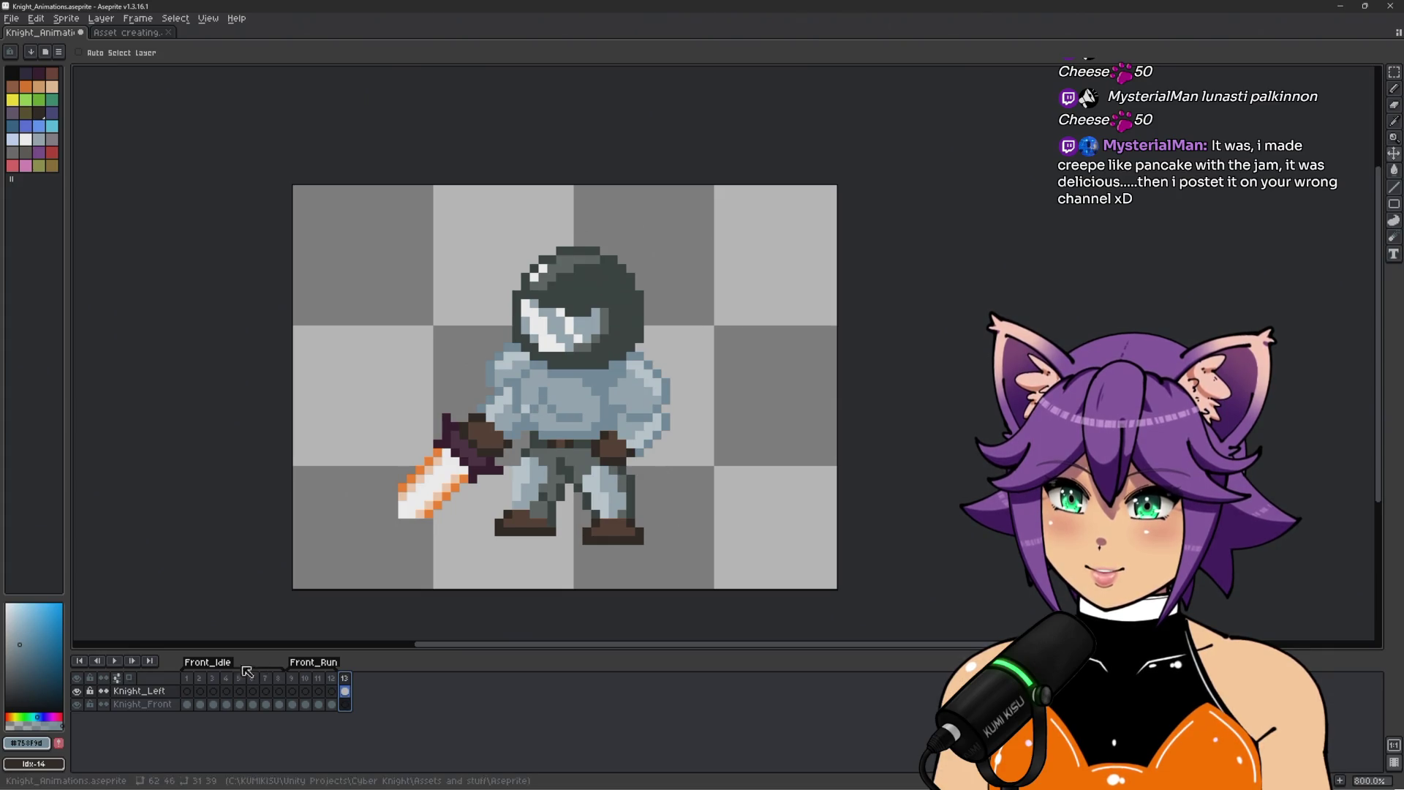
left_click(187, 679)
left_click(344, 680)
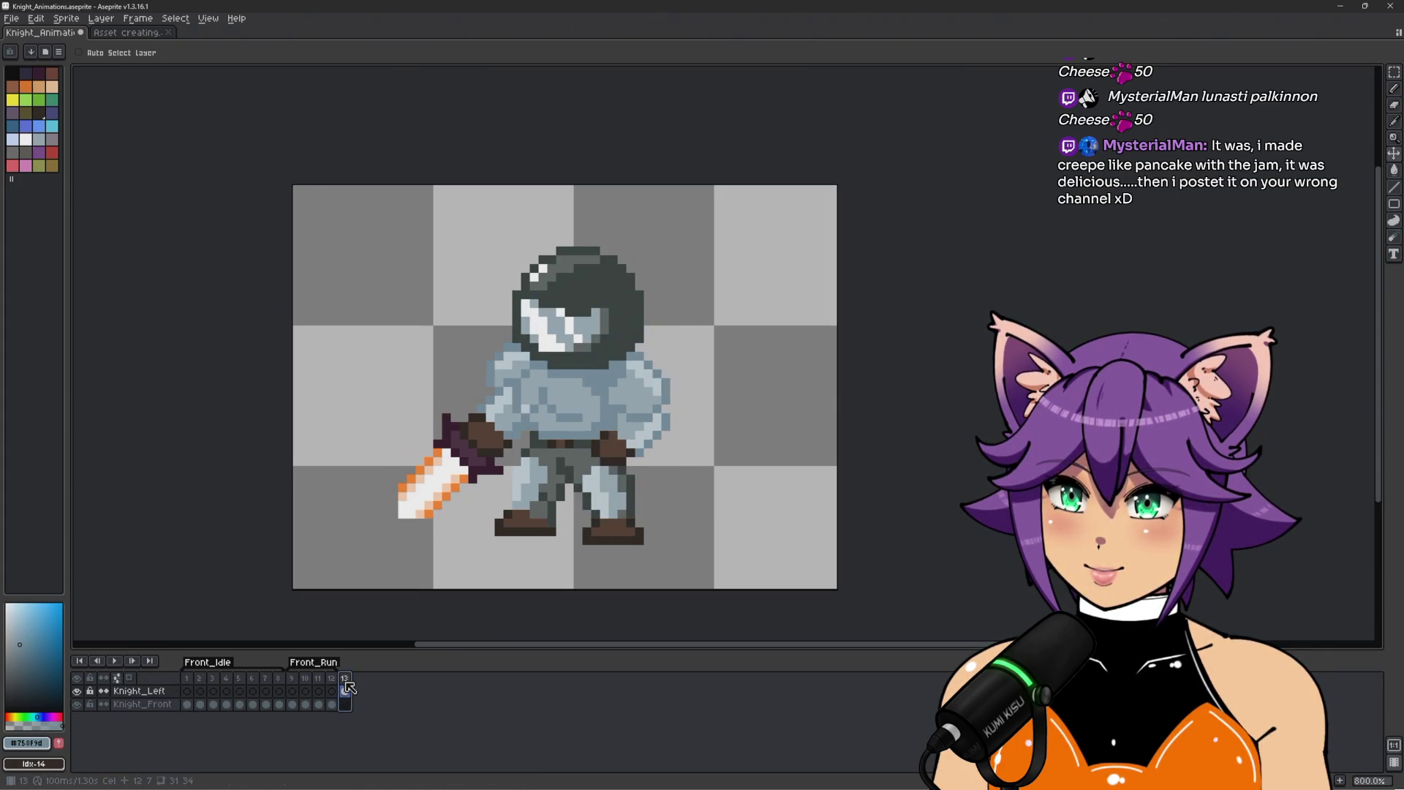
left_click(188, 681)
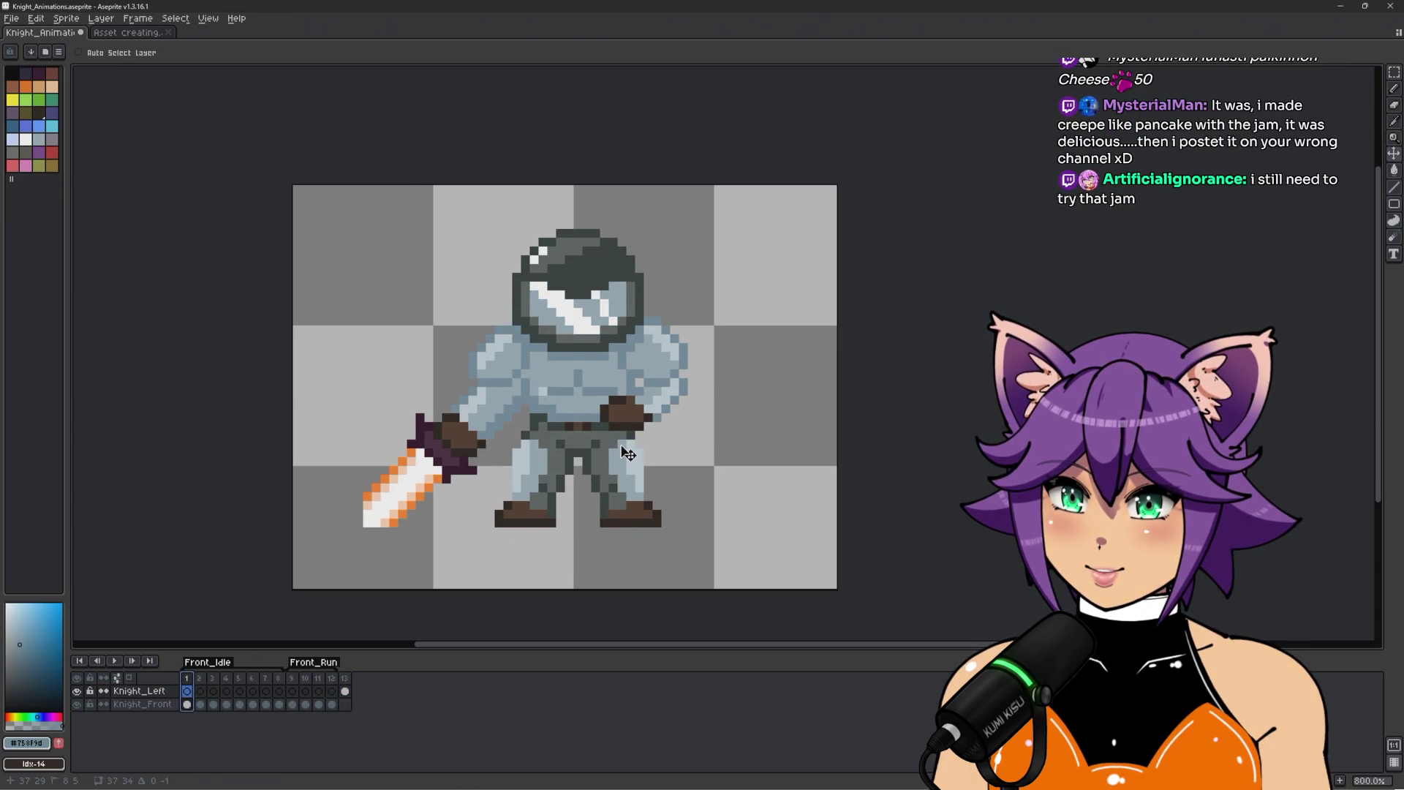
left_click(348, 678)
left_click(188, 680)
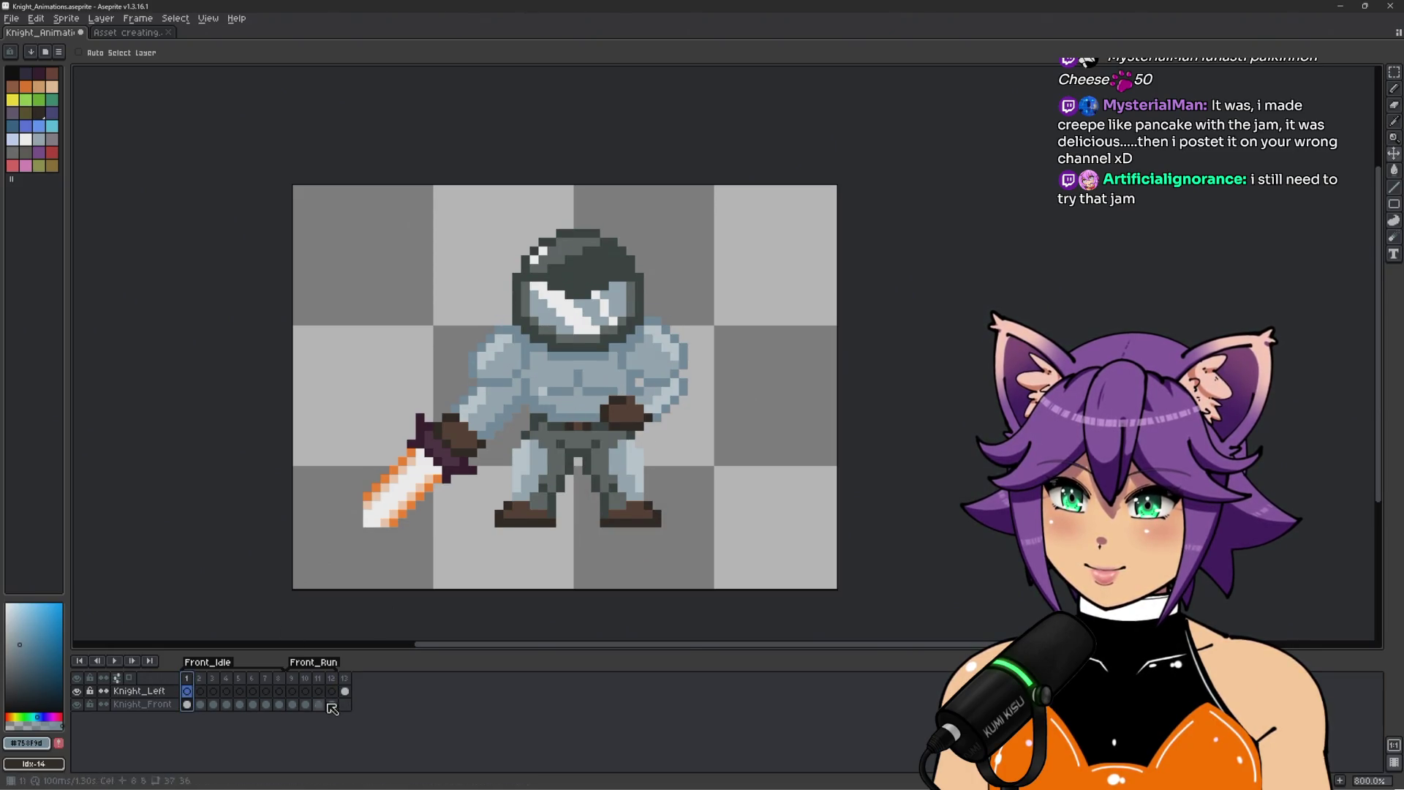
left_click(344, 678)
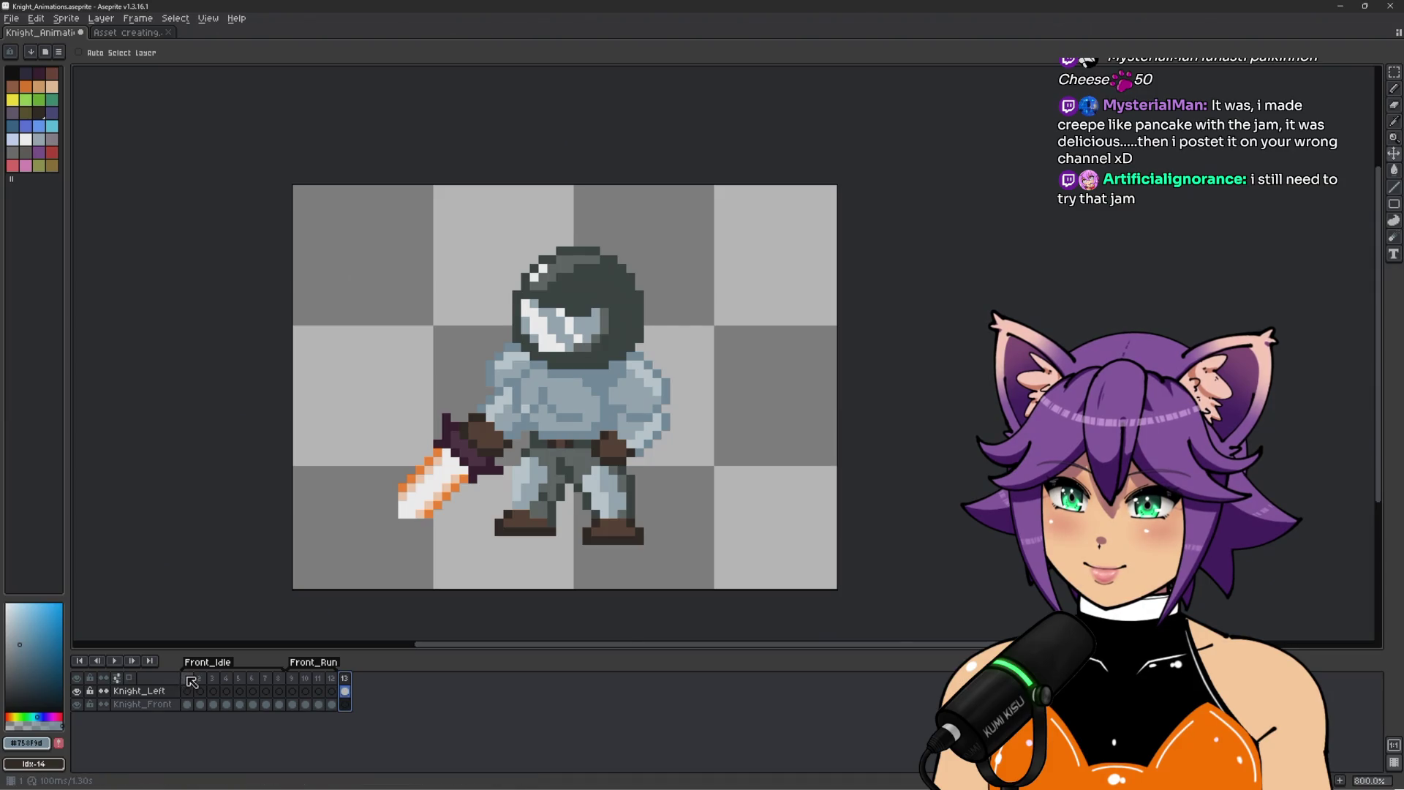
left_click(188, 678)
left_click(207, 679)
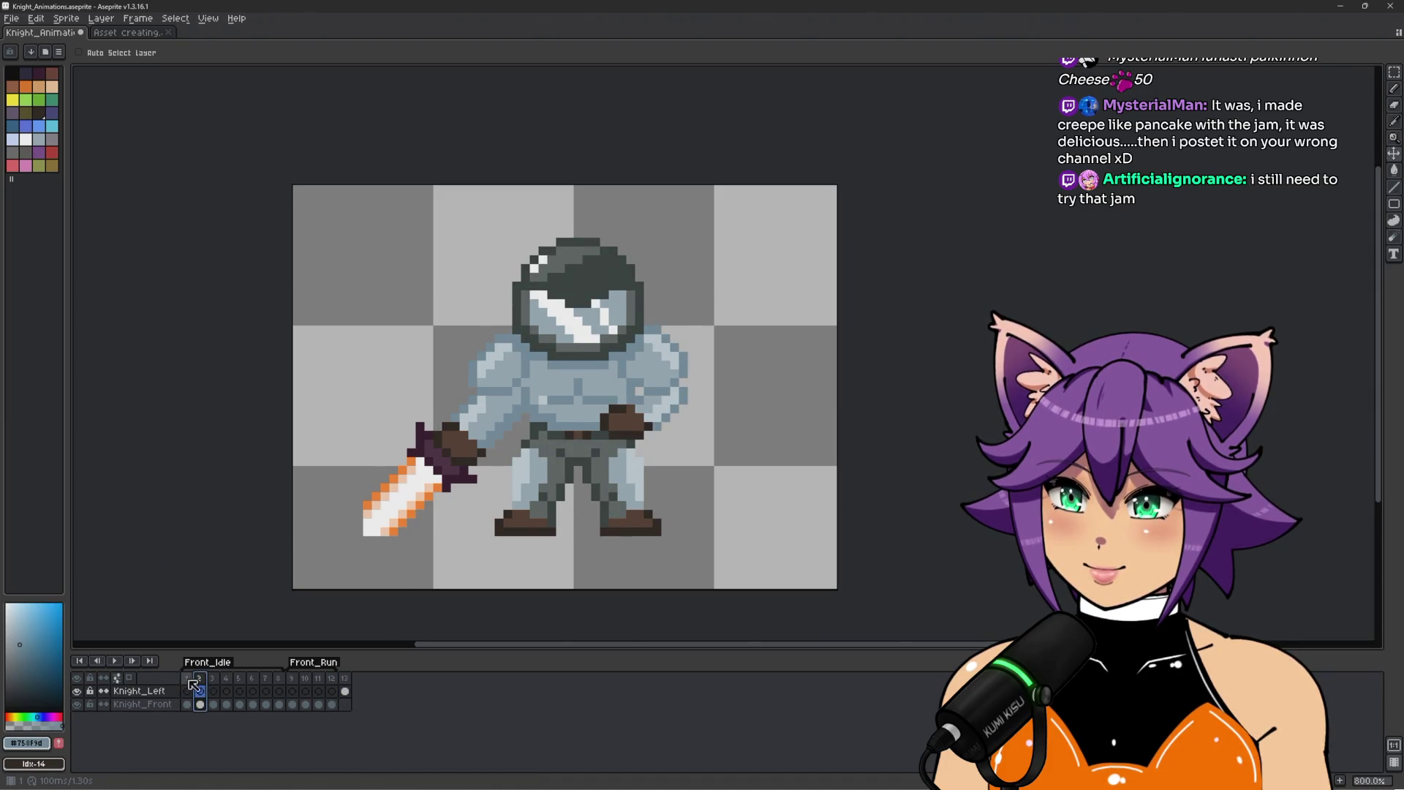
left_click(188, 678)
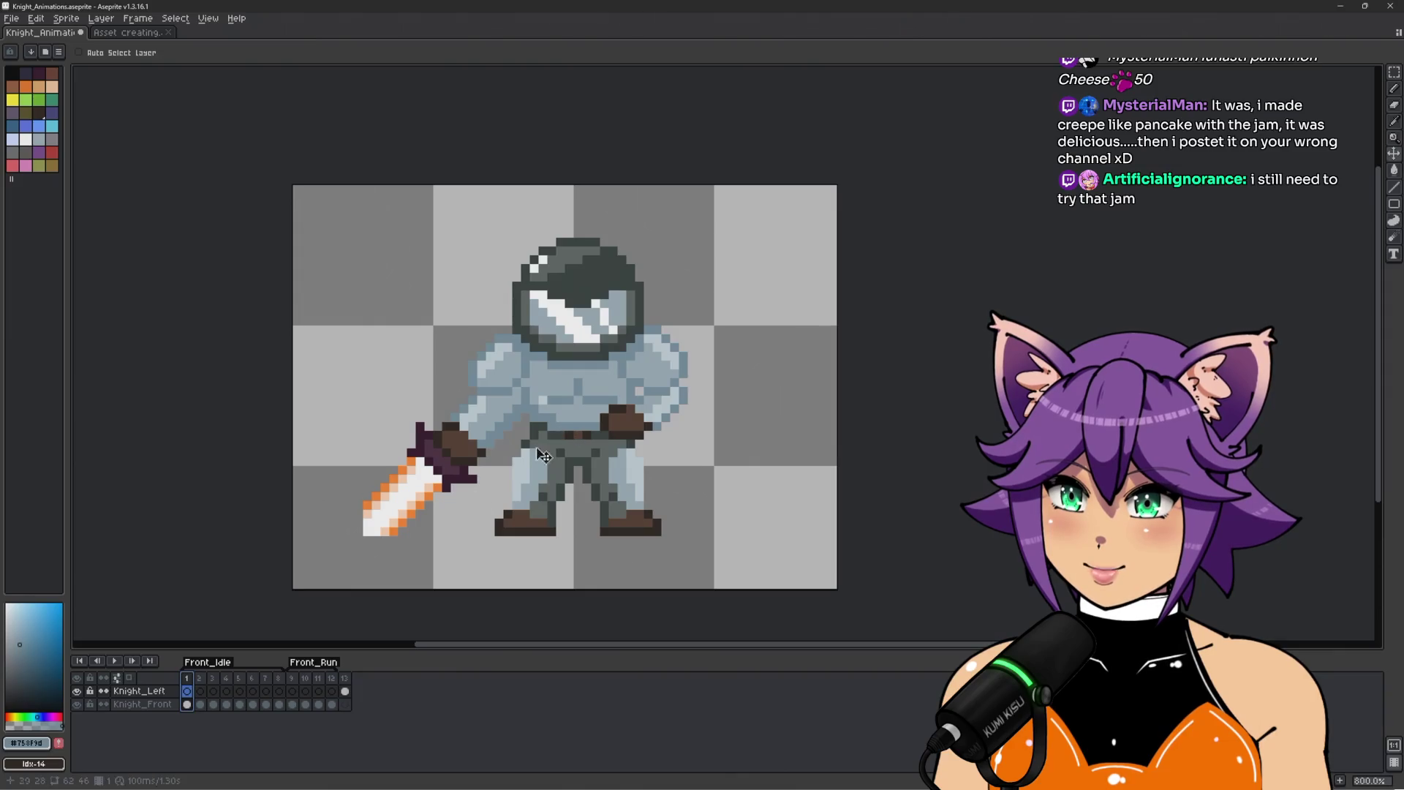
left_click(213, 679)
left_click(192, 680)
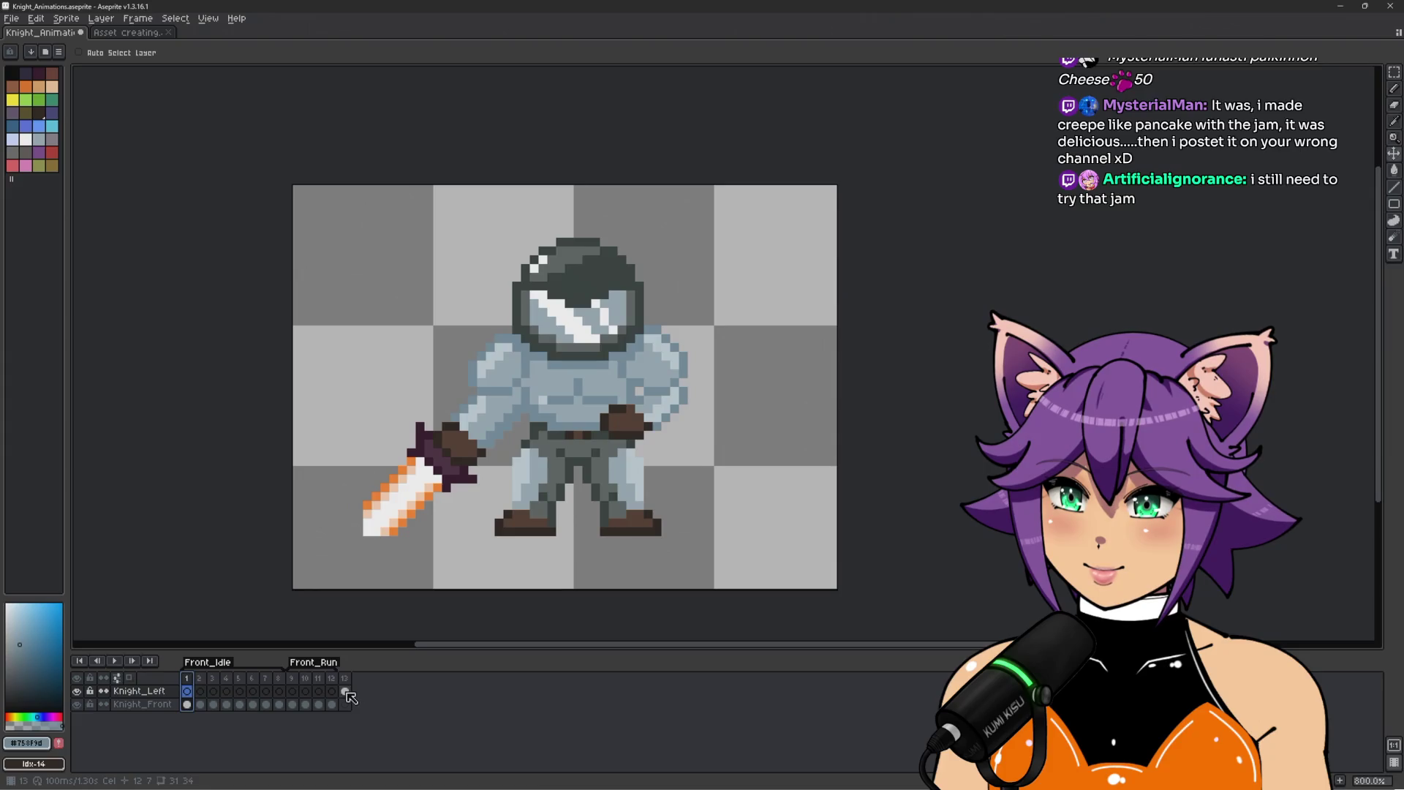
left_click(346, 691)
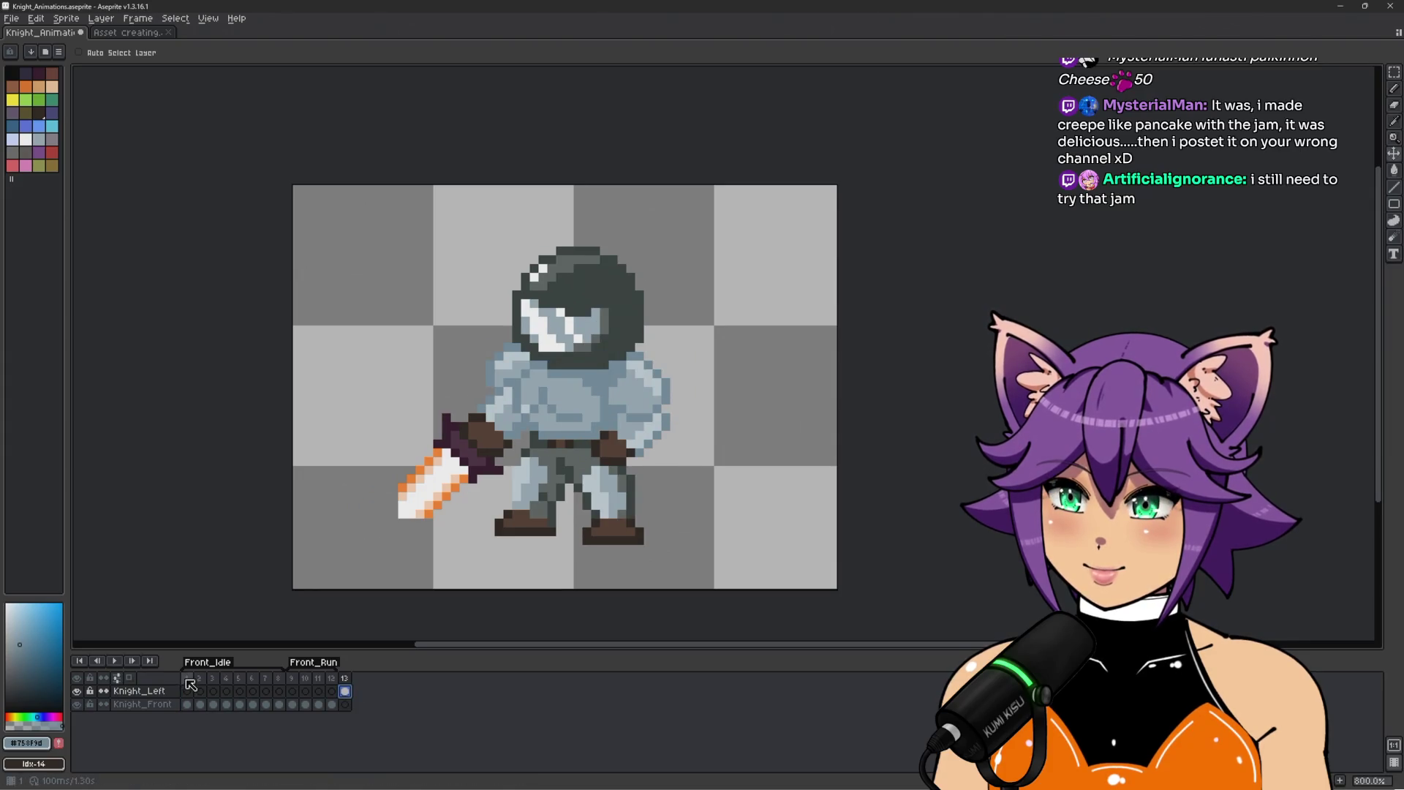
key("Home")
left_click(347, 691)
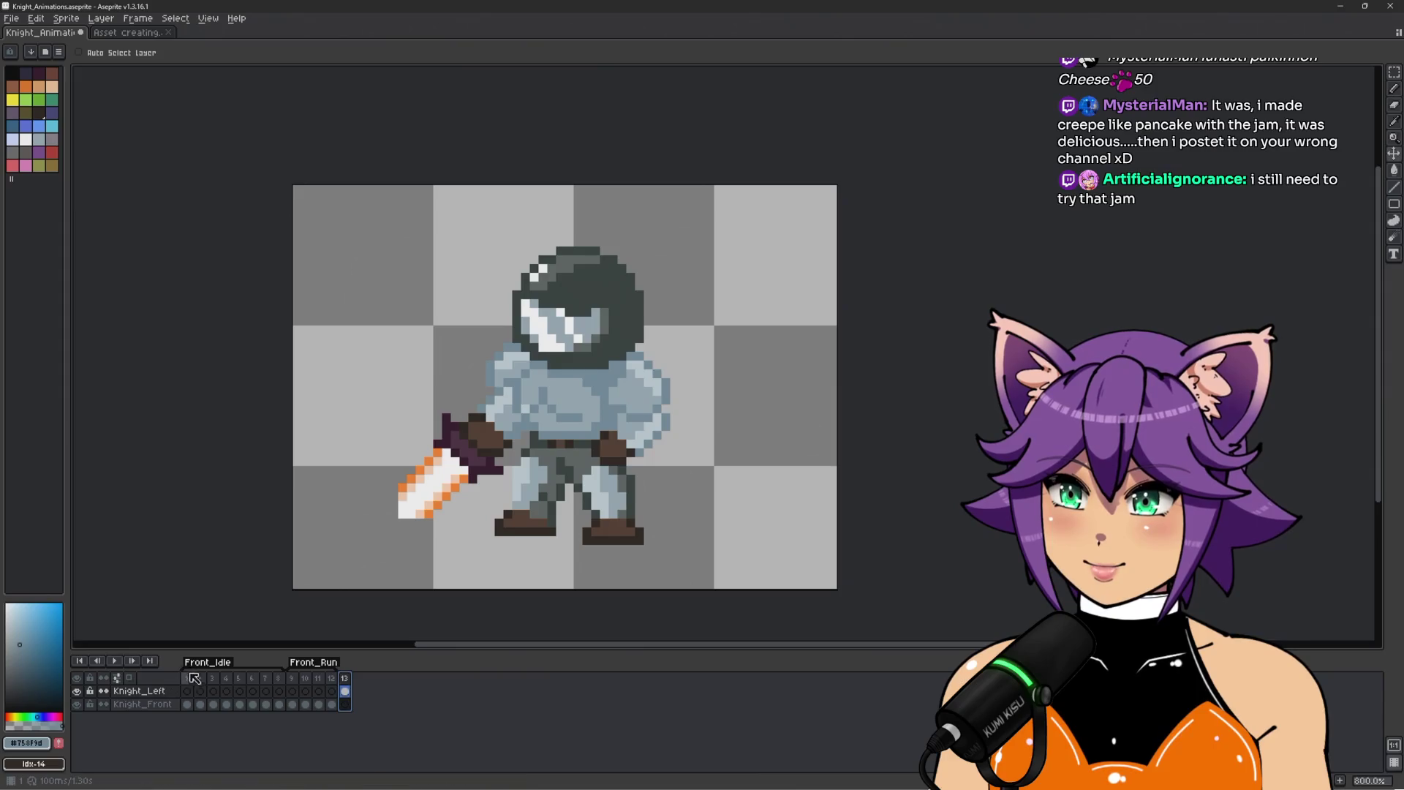
key("Home")
left_click(347, 691)
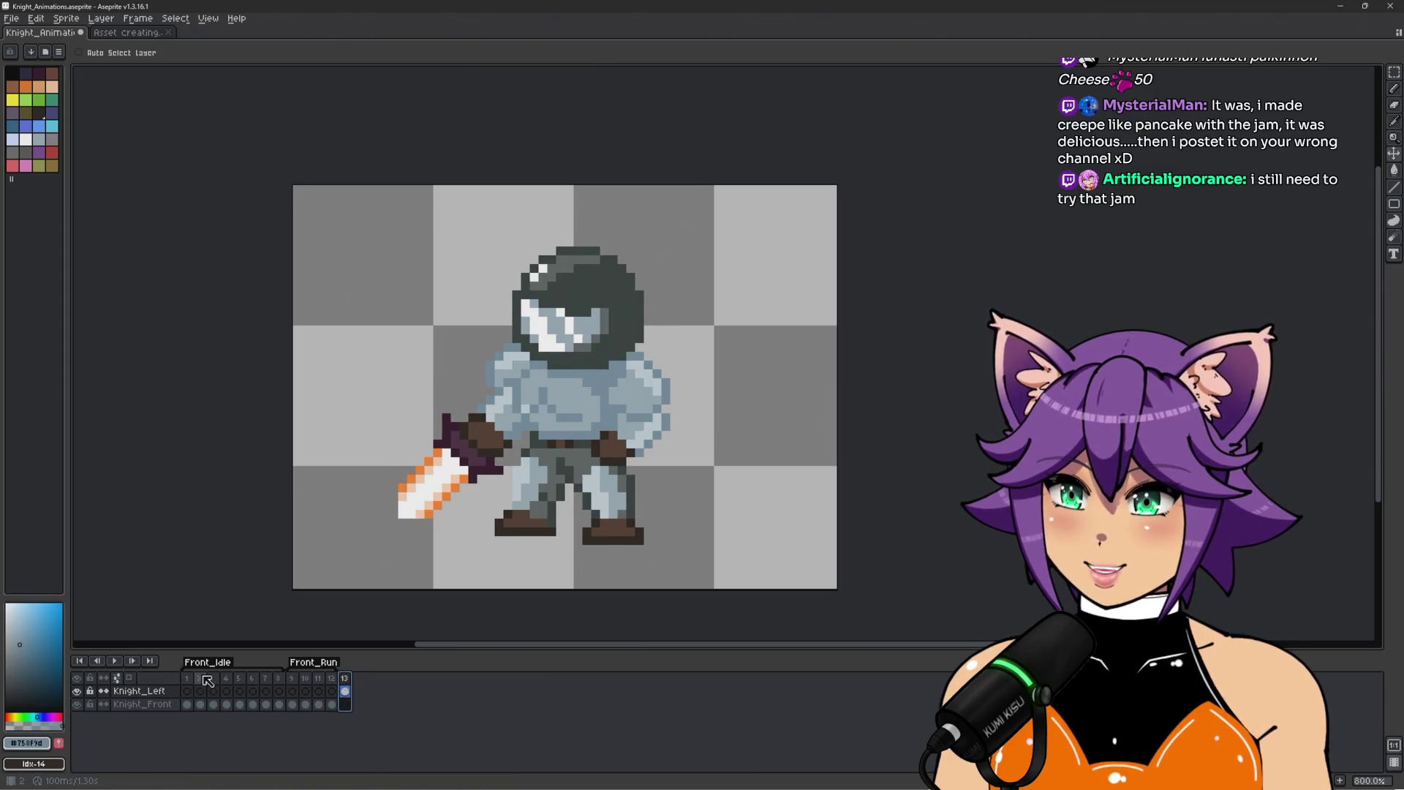
key("Home")
Nudge the frame 13 knight up one pixel and recheck it against frame 1.
left_click(344, 691)
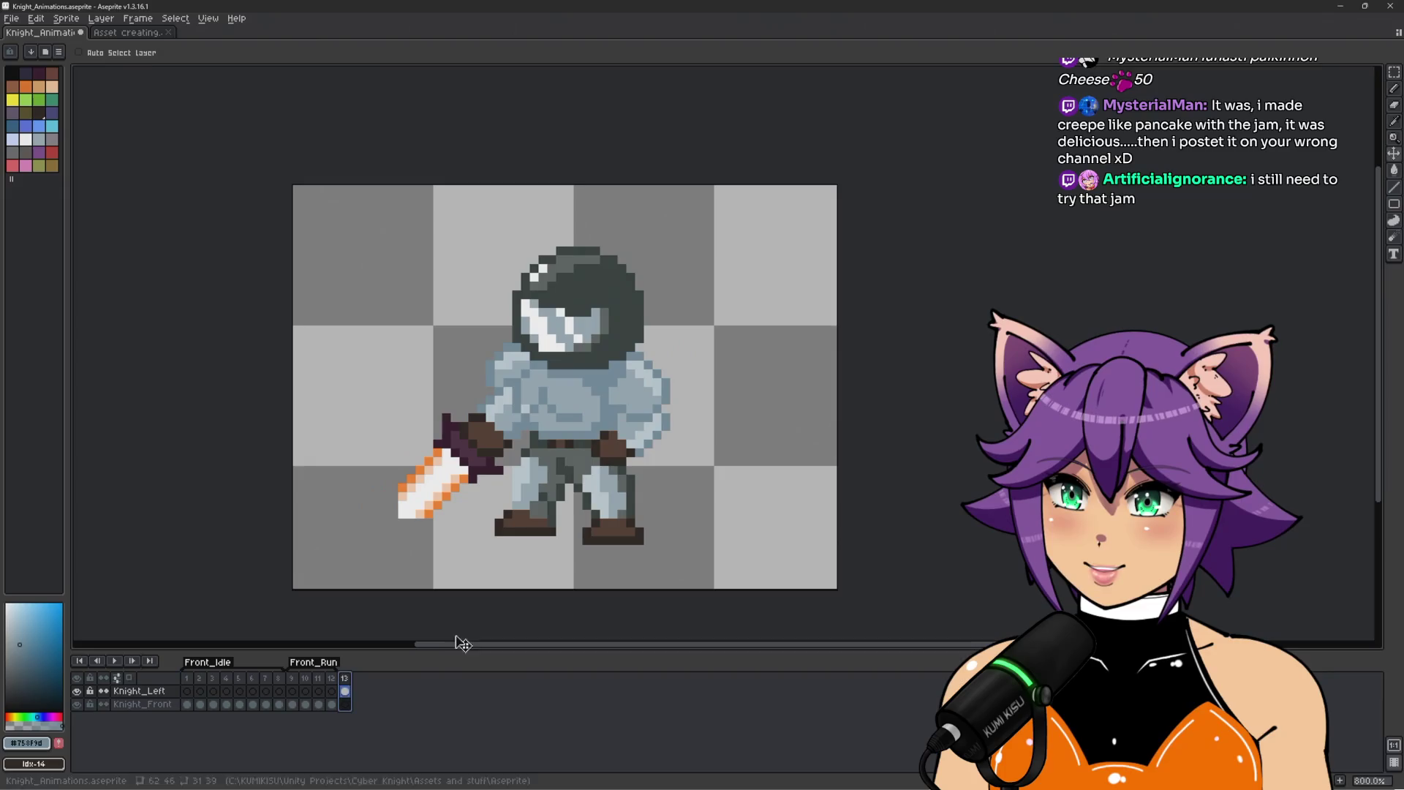
left_click_drag(582, 478, 582, 472)
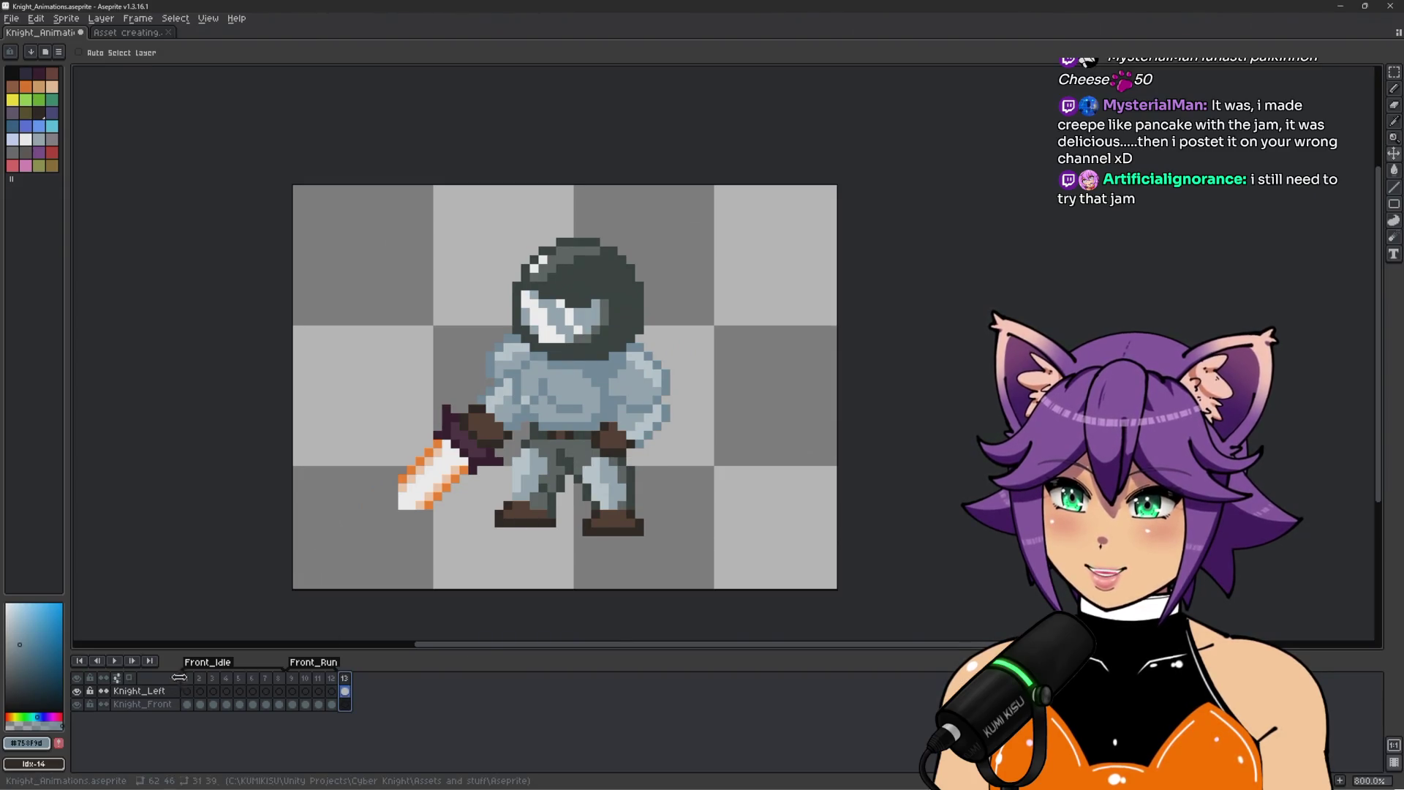
key("Home")
left_click(345, 691)
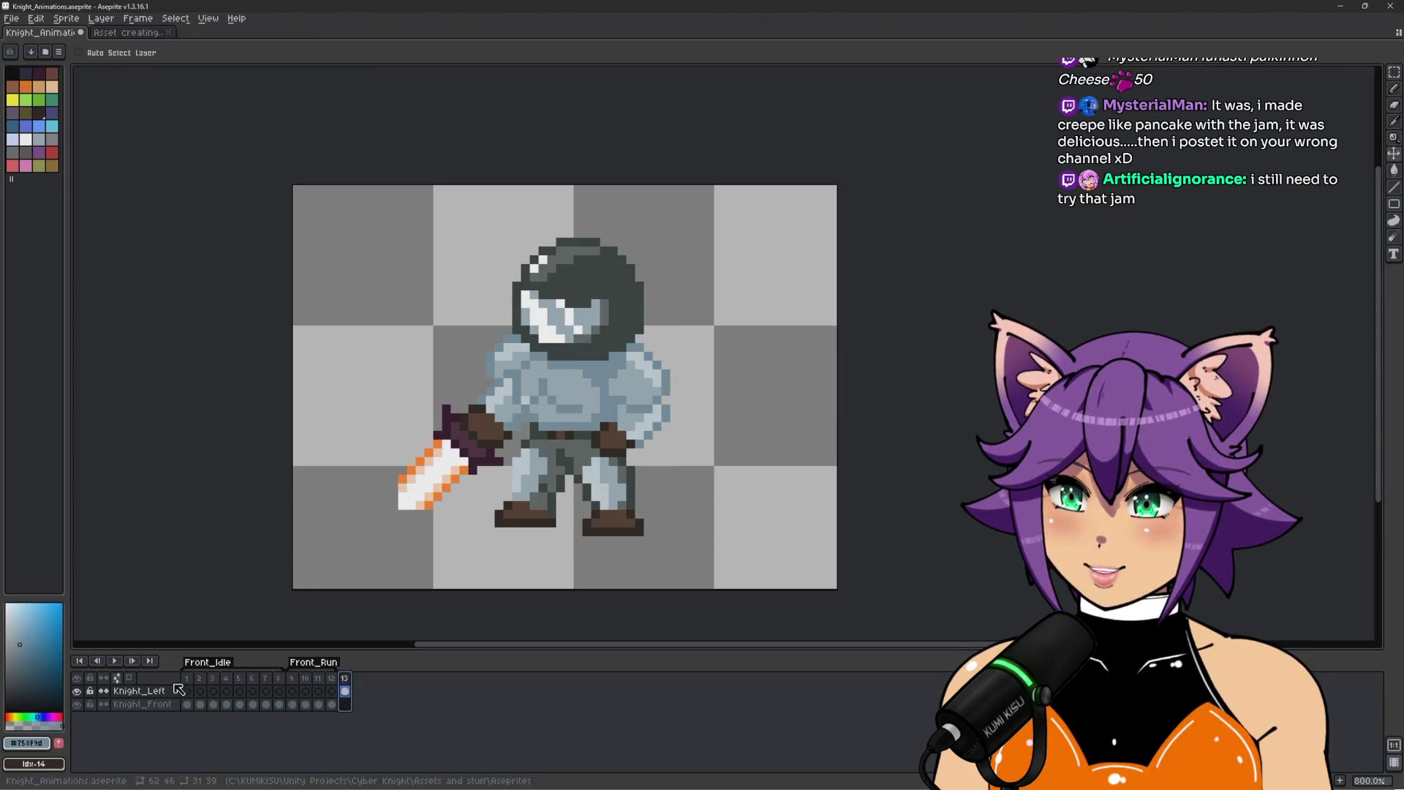
key("Home")
left_click(344, 690)
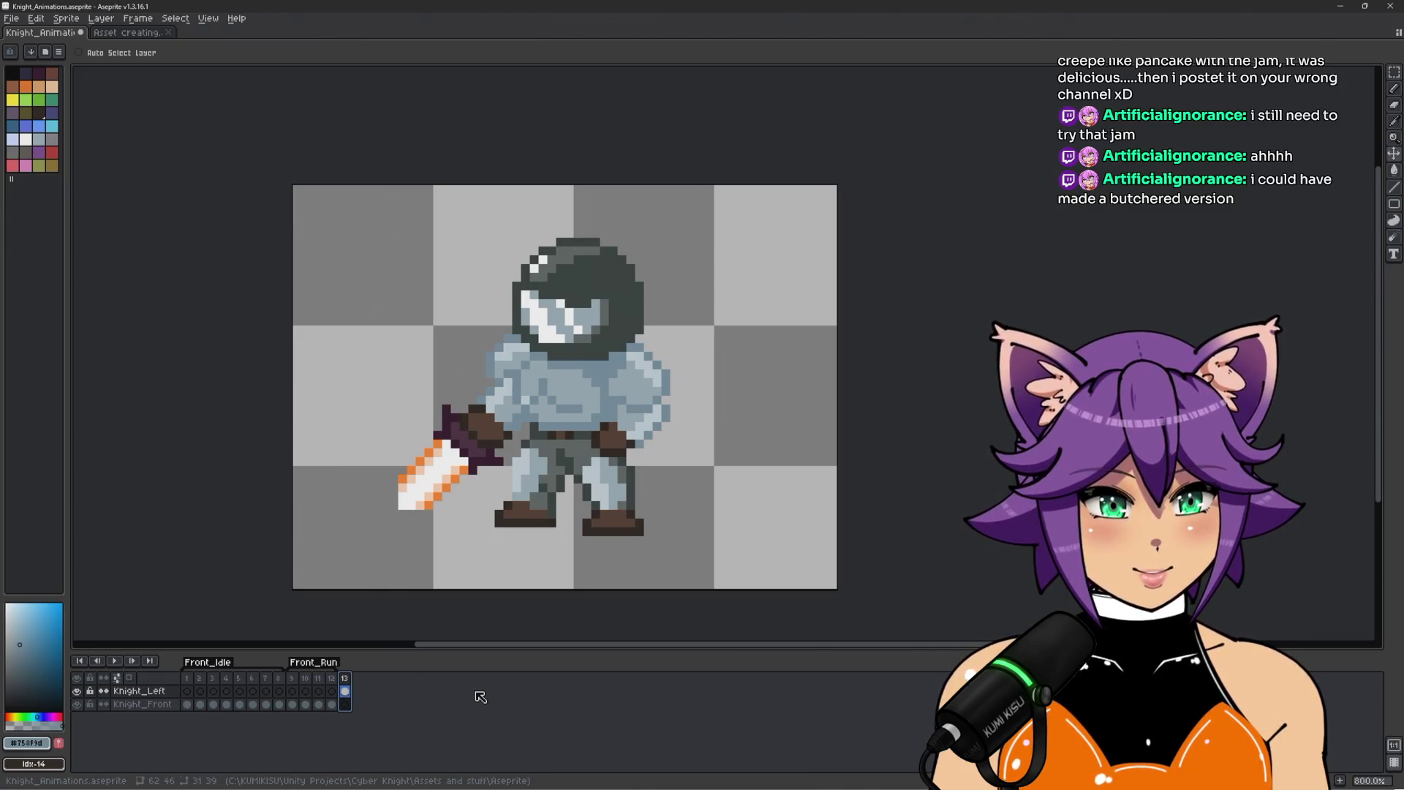
scroll(512, 474, "up", 1)
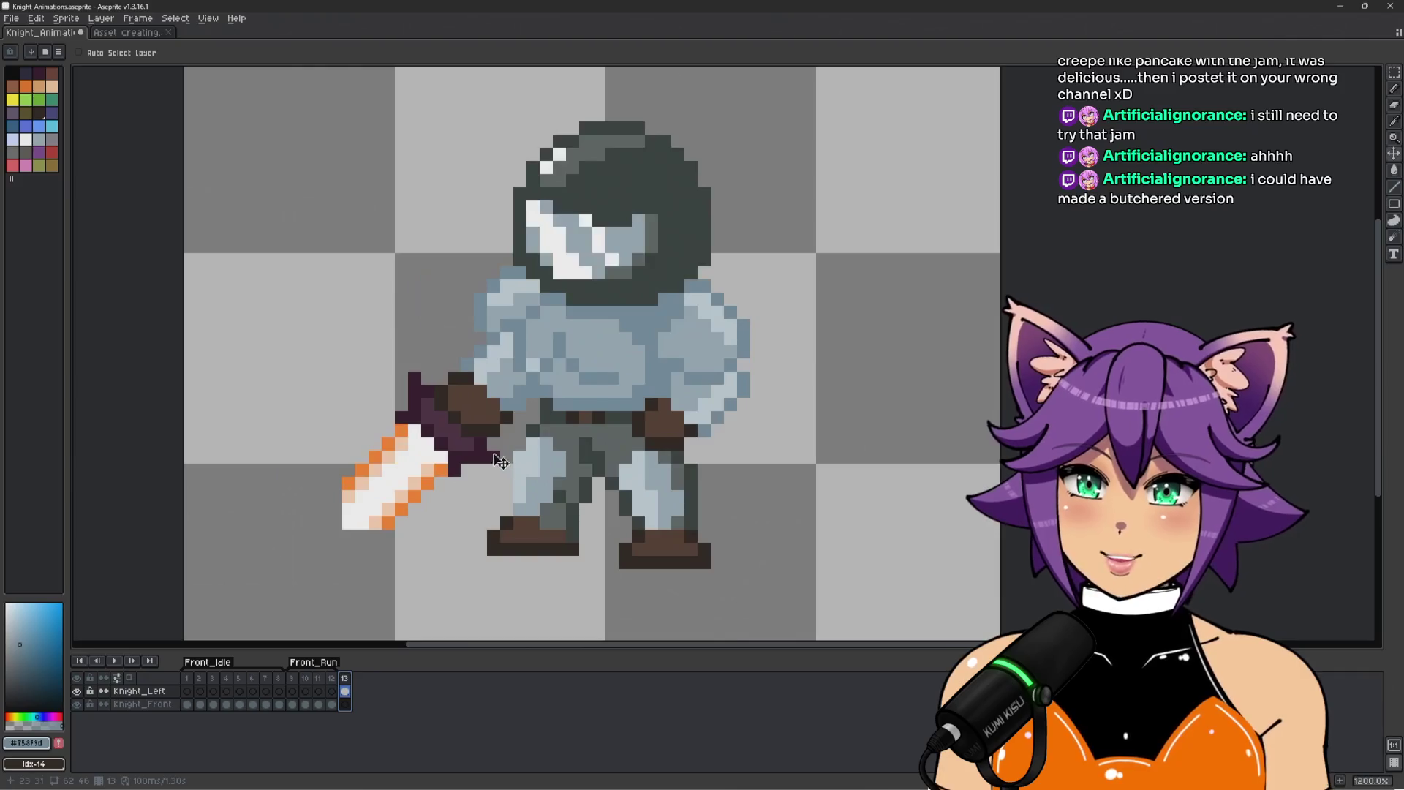
scroll(450, 311, "down", 1)
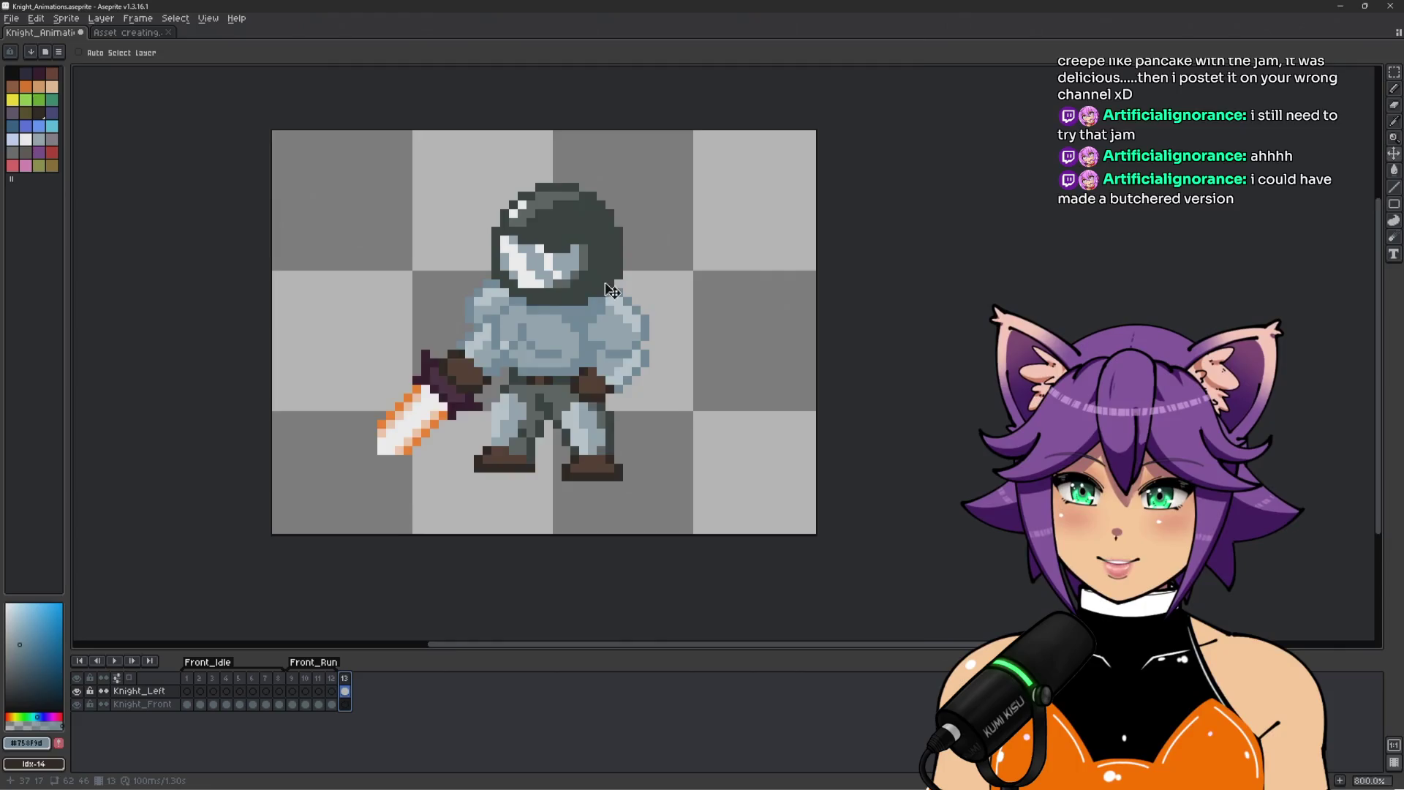
scroll(604, 291, "up", 1)
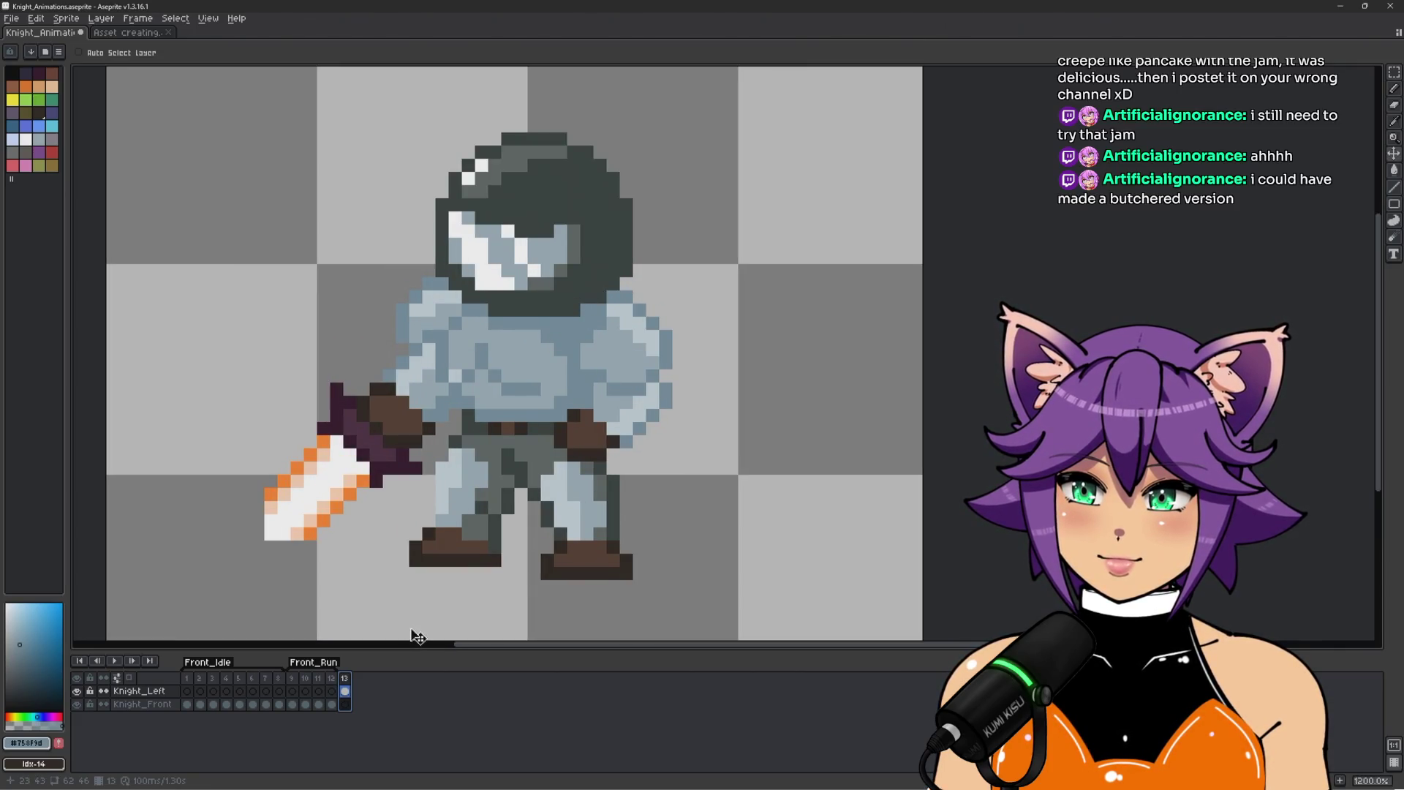
scroll(336, 428, "down", 1)
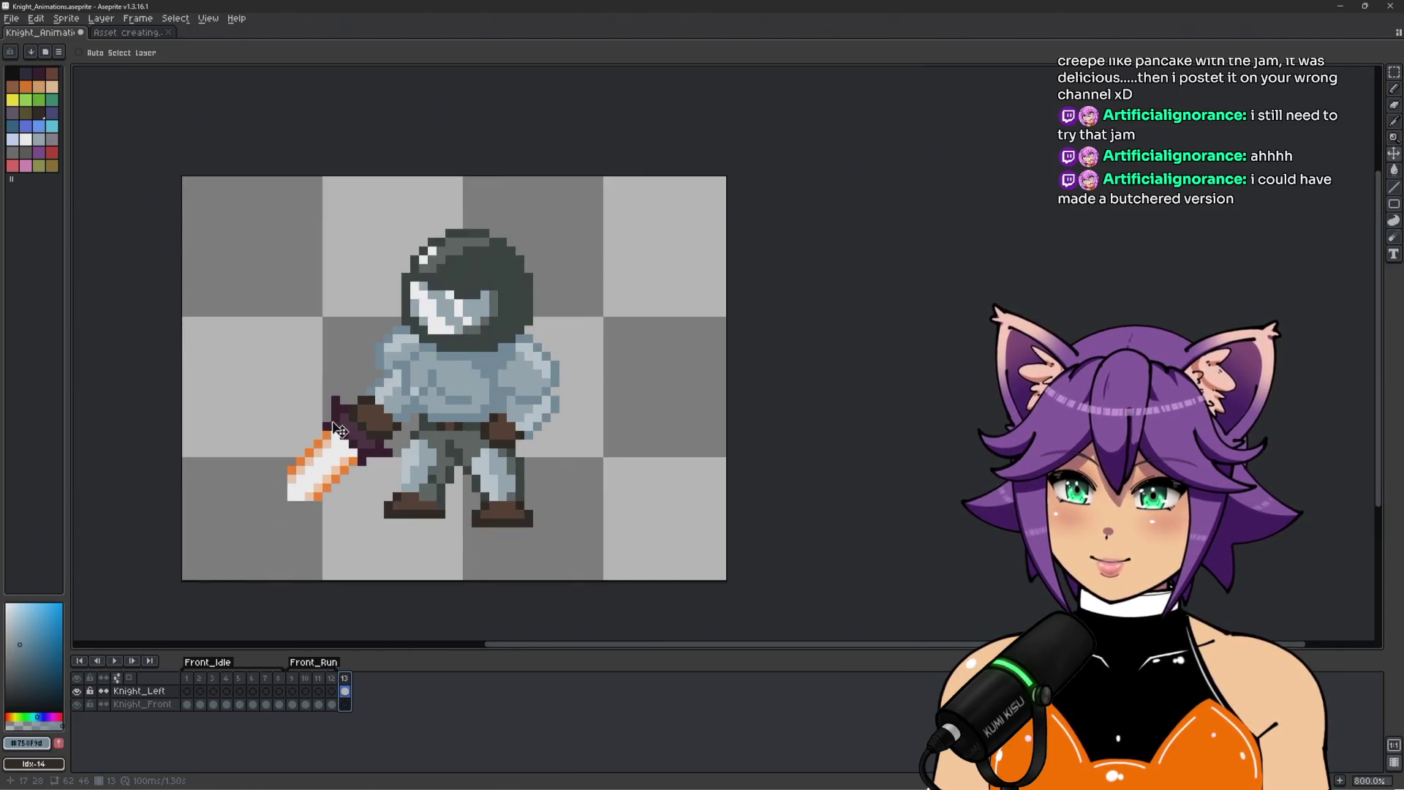
scroll(339, 431, "up", 1)
scroll(354, 421, "down", 1)
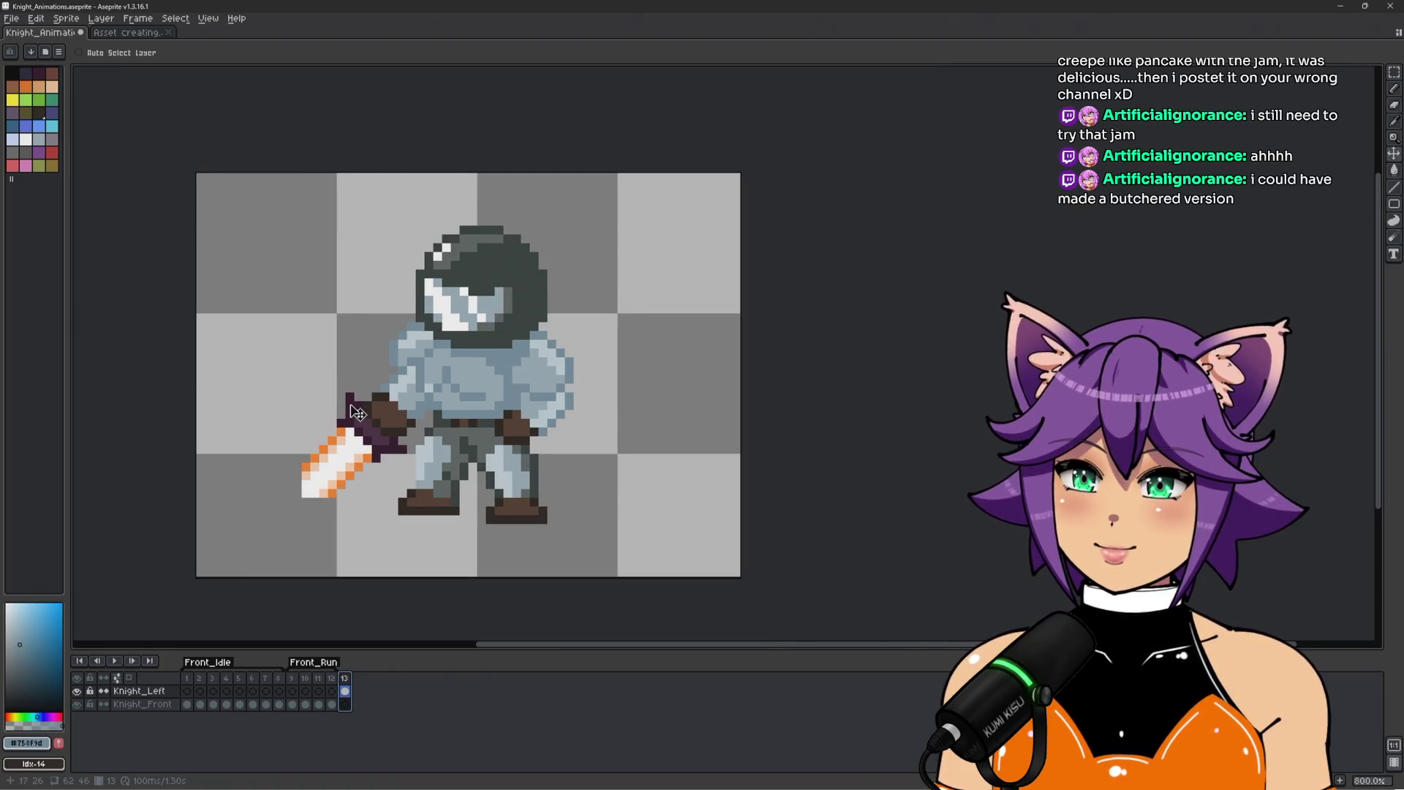
scroll(357, 413, "up", 1)
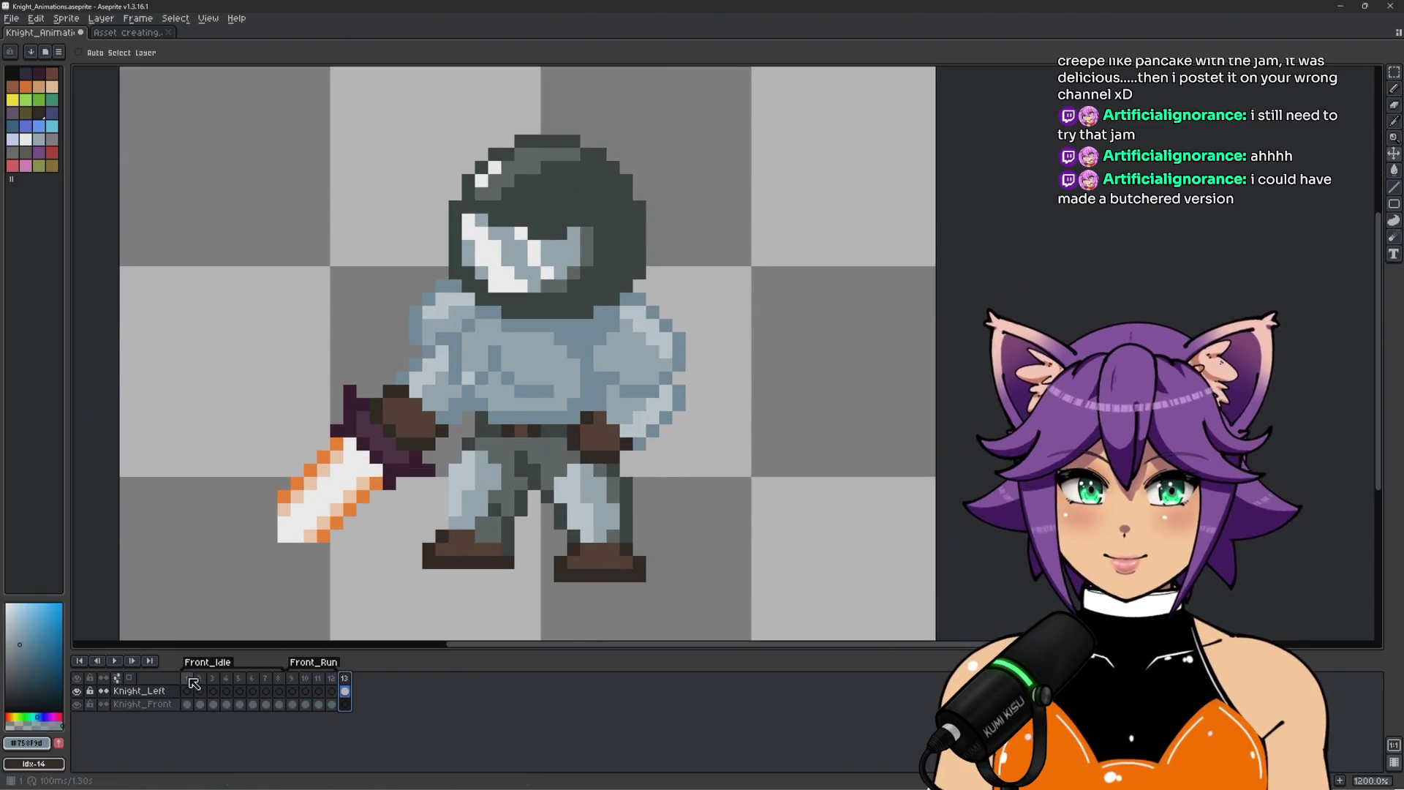
left_click(194, 682)
left_click(346, 681)
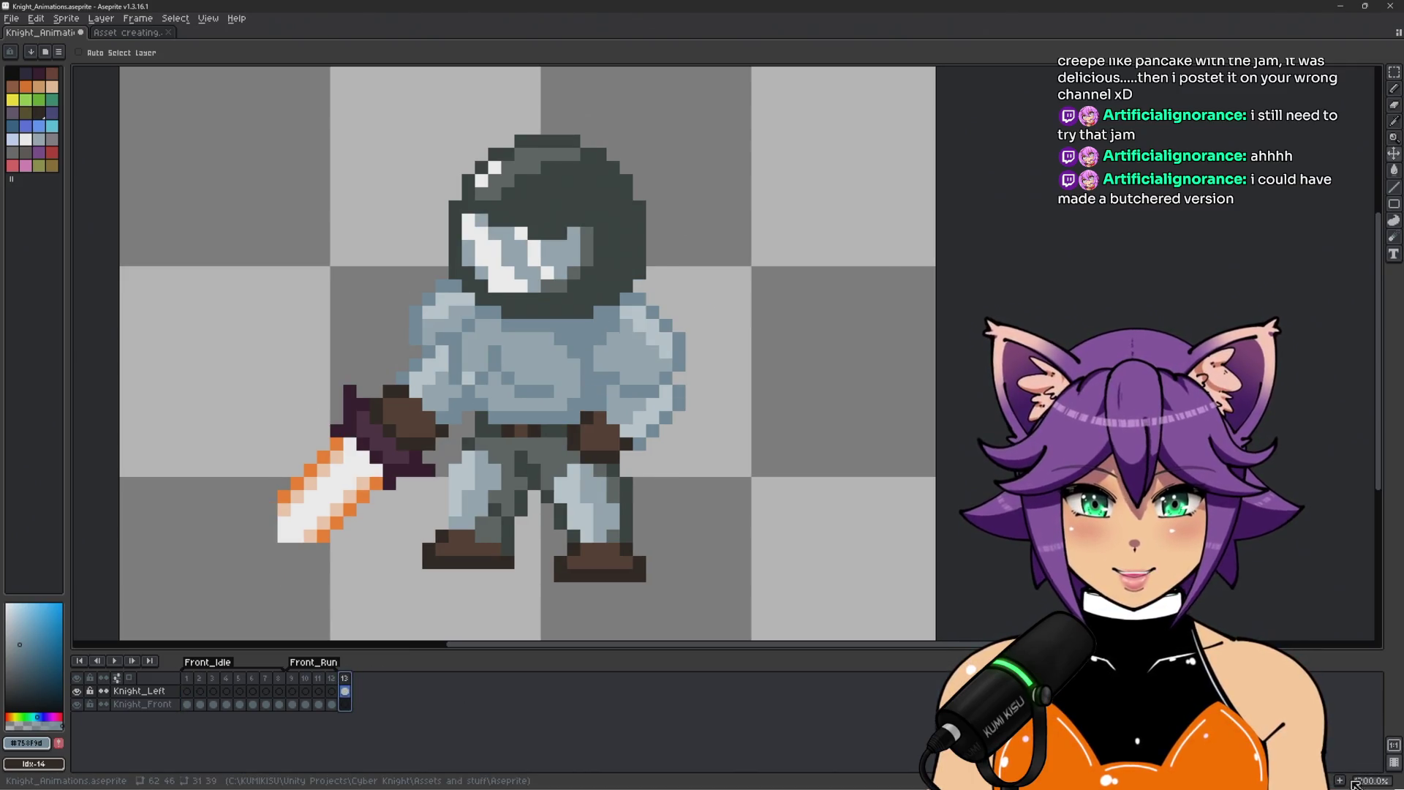
key("alt+n")
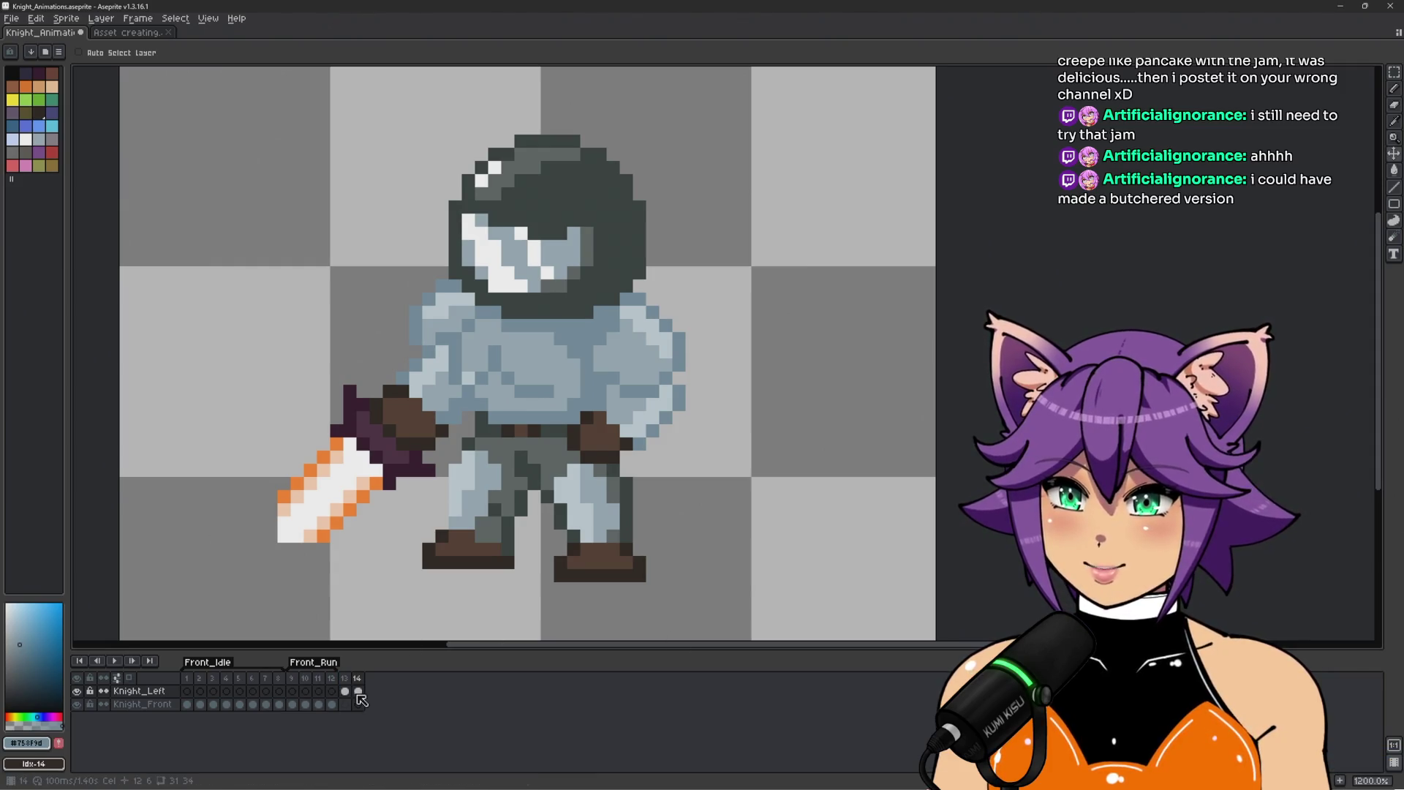
Review frames 1, 4 and 13, then select the new frame 14 holding the copied left-facing knight.
scroll(346, 300, "down", 2)
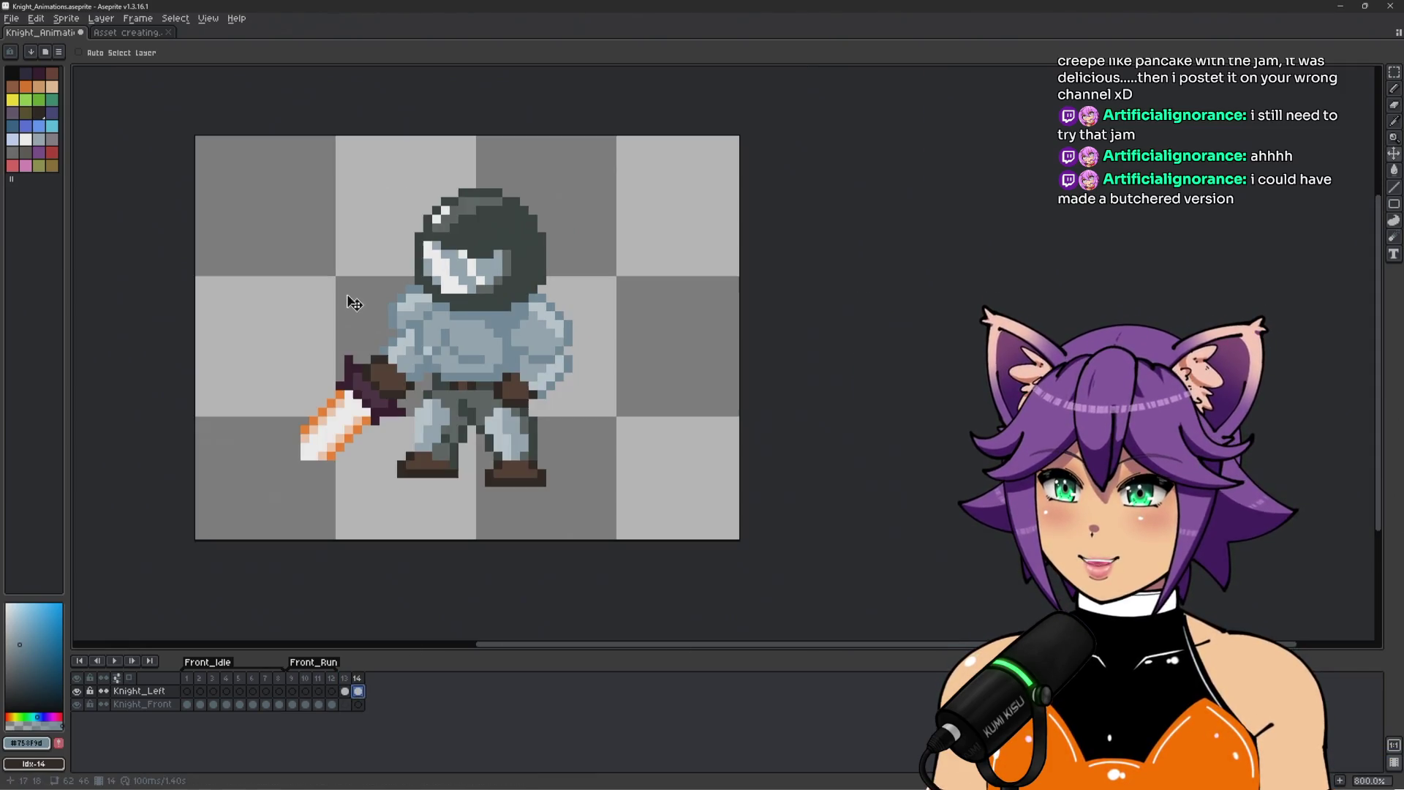
scroll(329, 282, "up", 2)
scroll(334, 271, "down", 2)
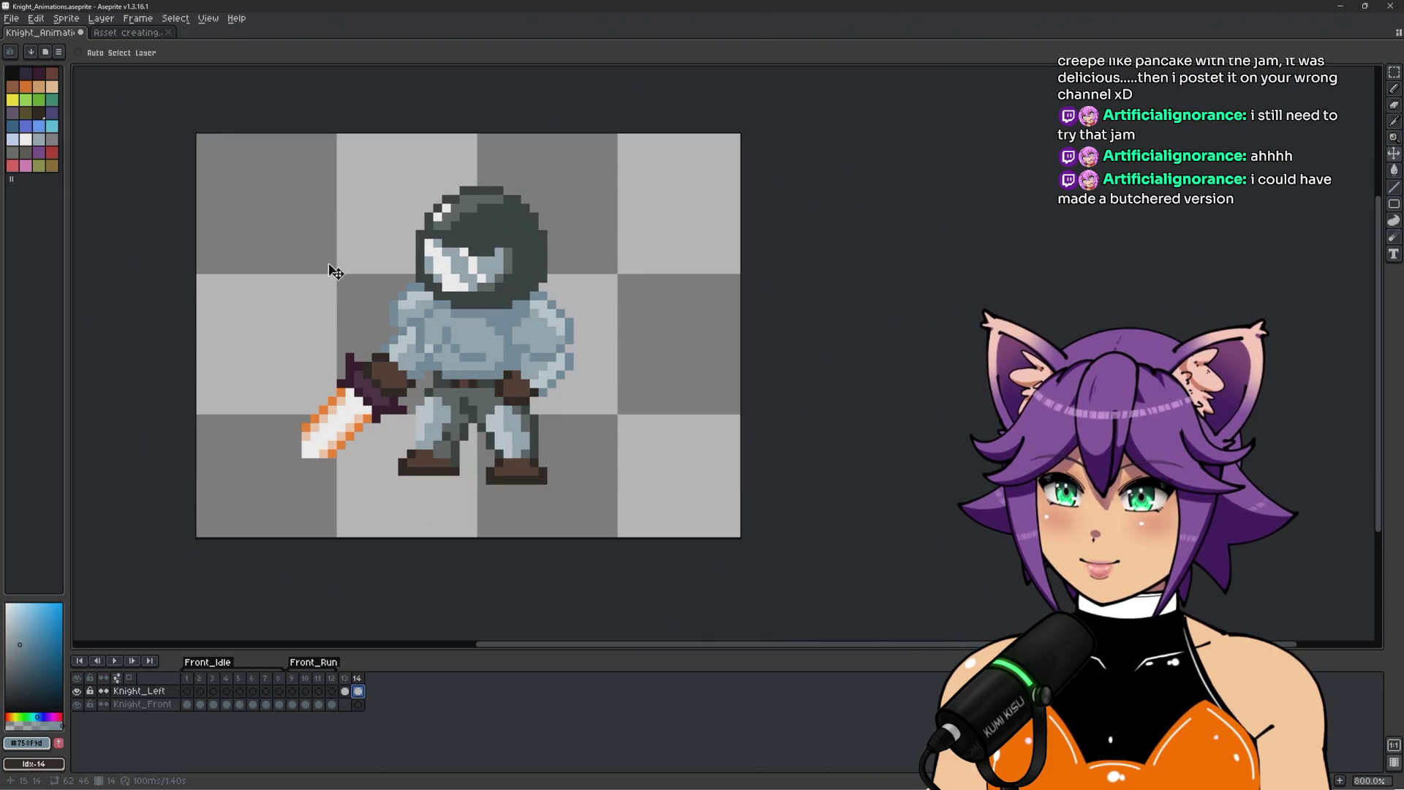
scroll(335, 272, "up", 2)
left_click(187, 679)
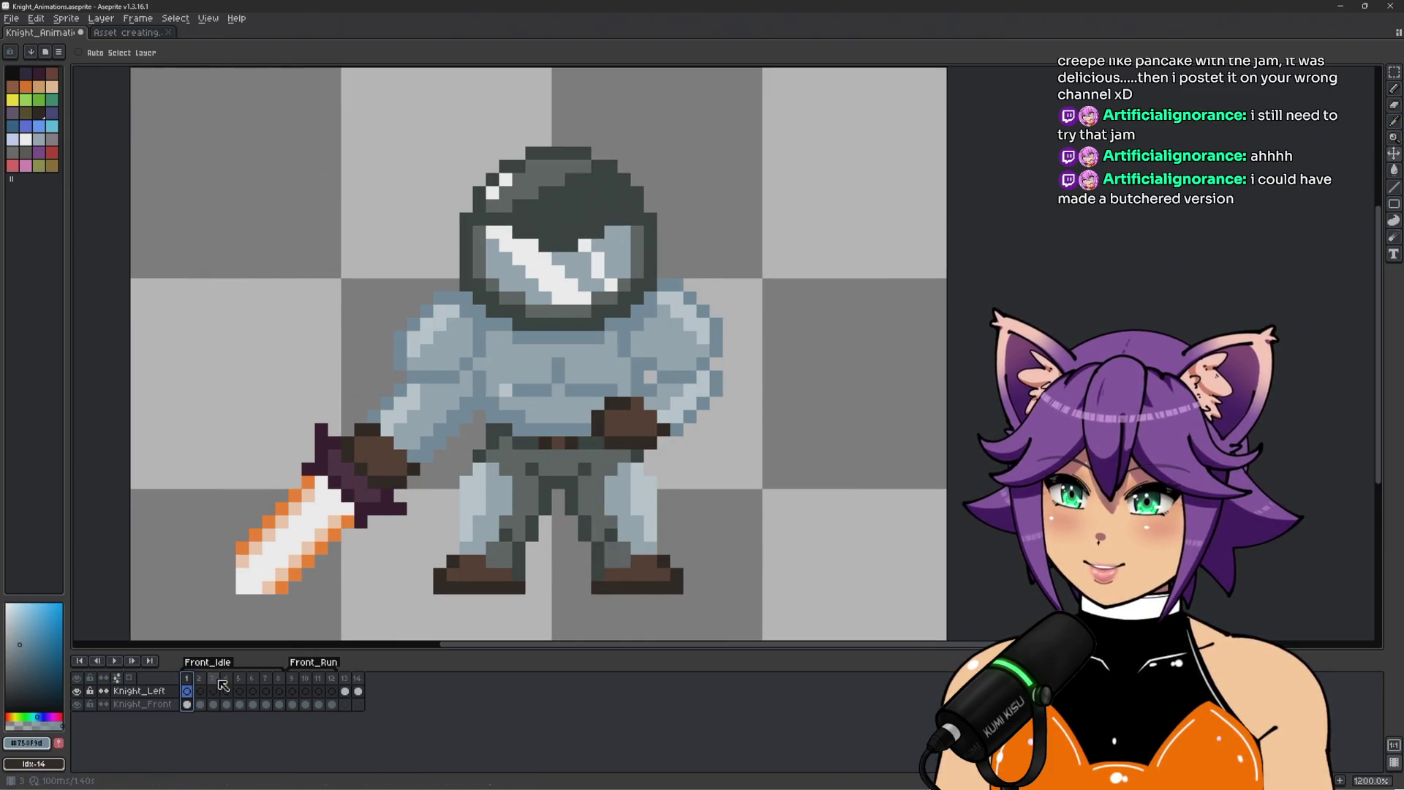
left_click(228, 687)
left_click(239, 687)
left_click(229, 686)
left_click(344, 690)
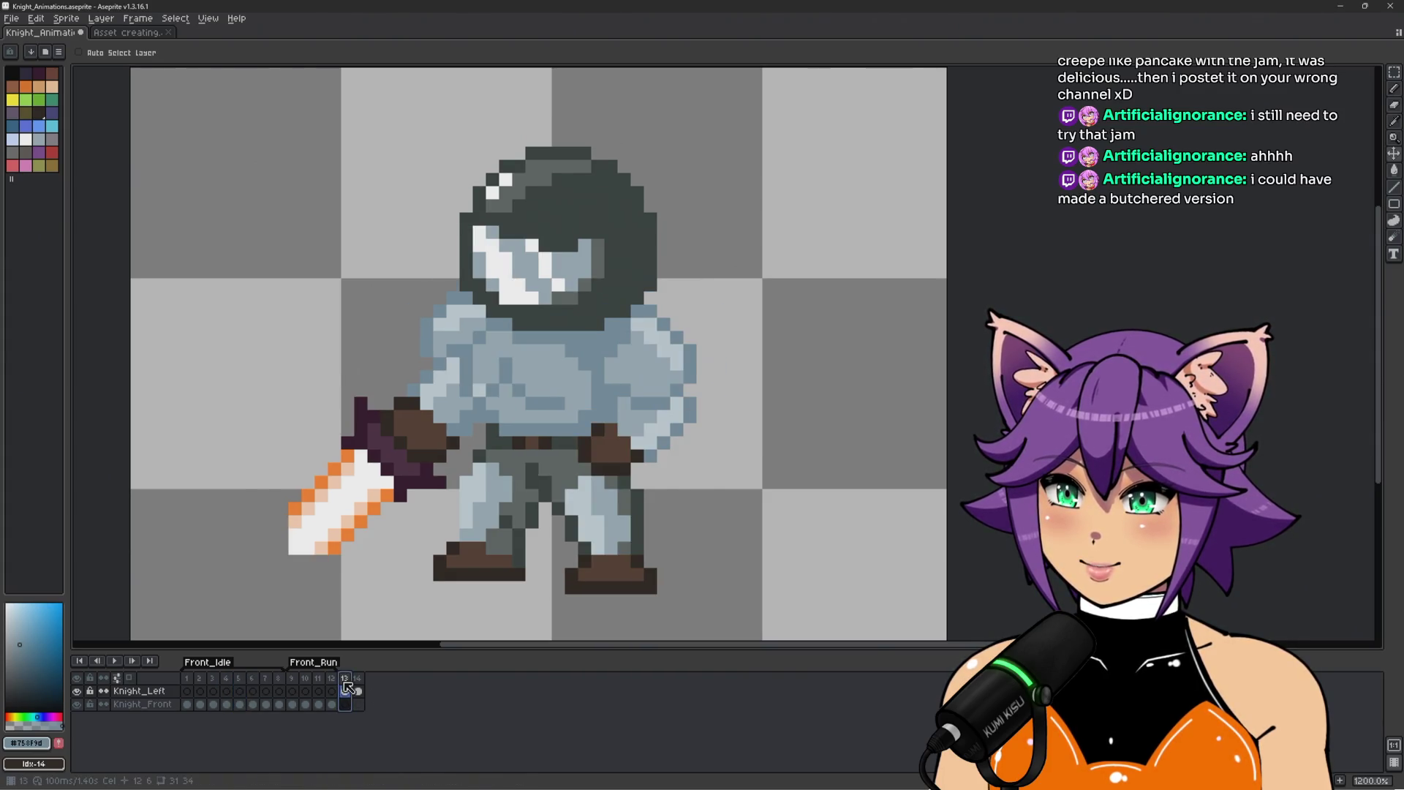
left_click(358, 689)
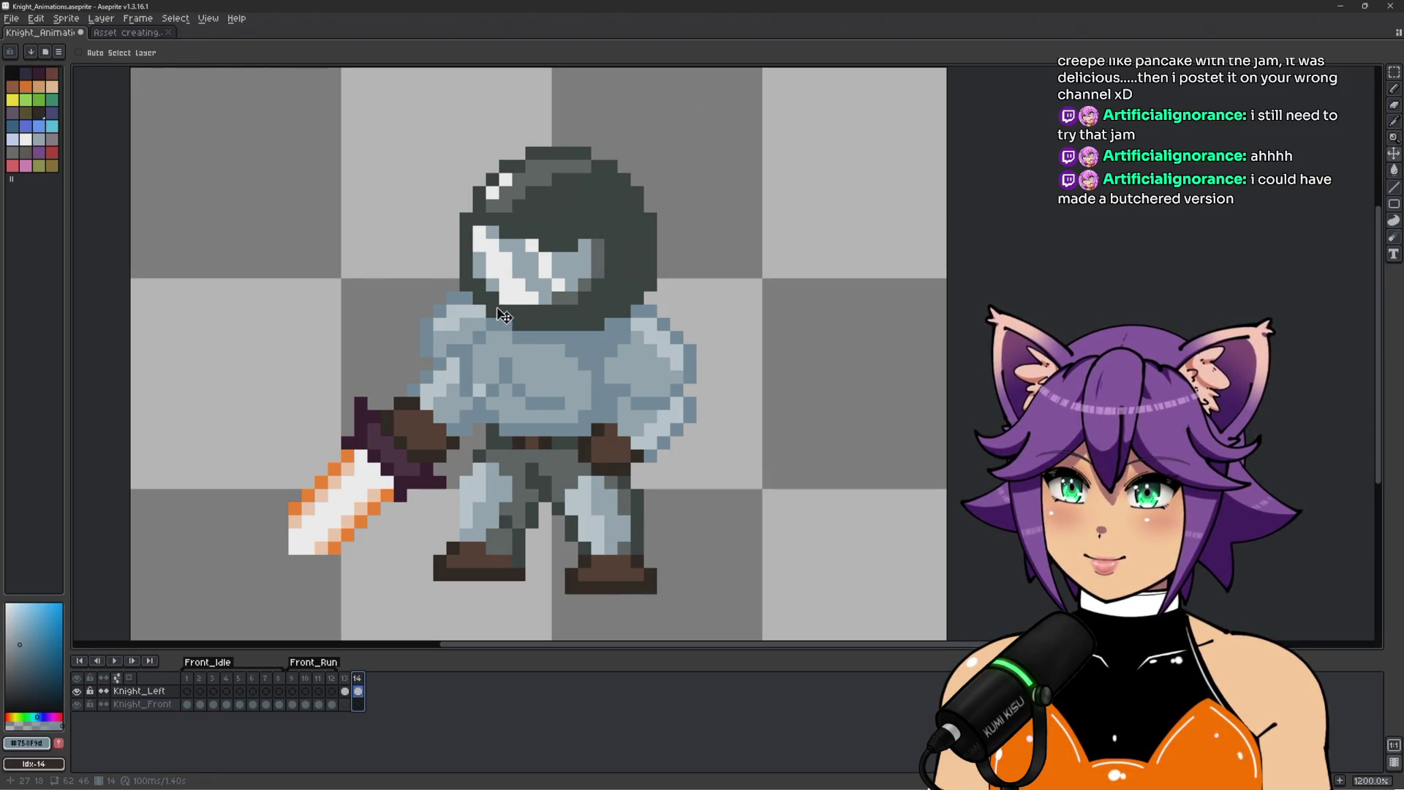
key("q")
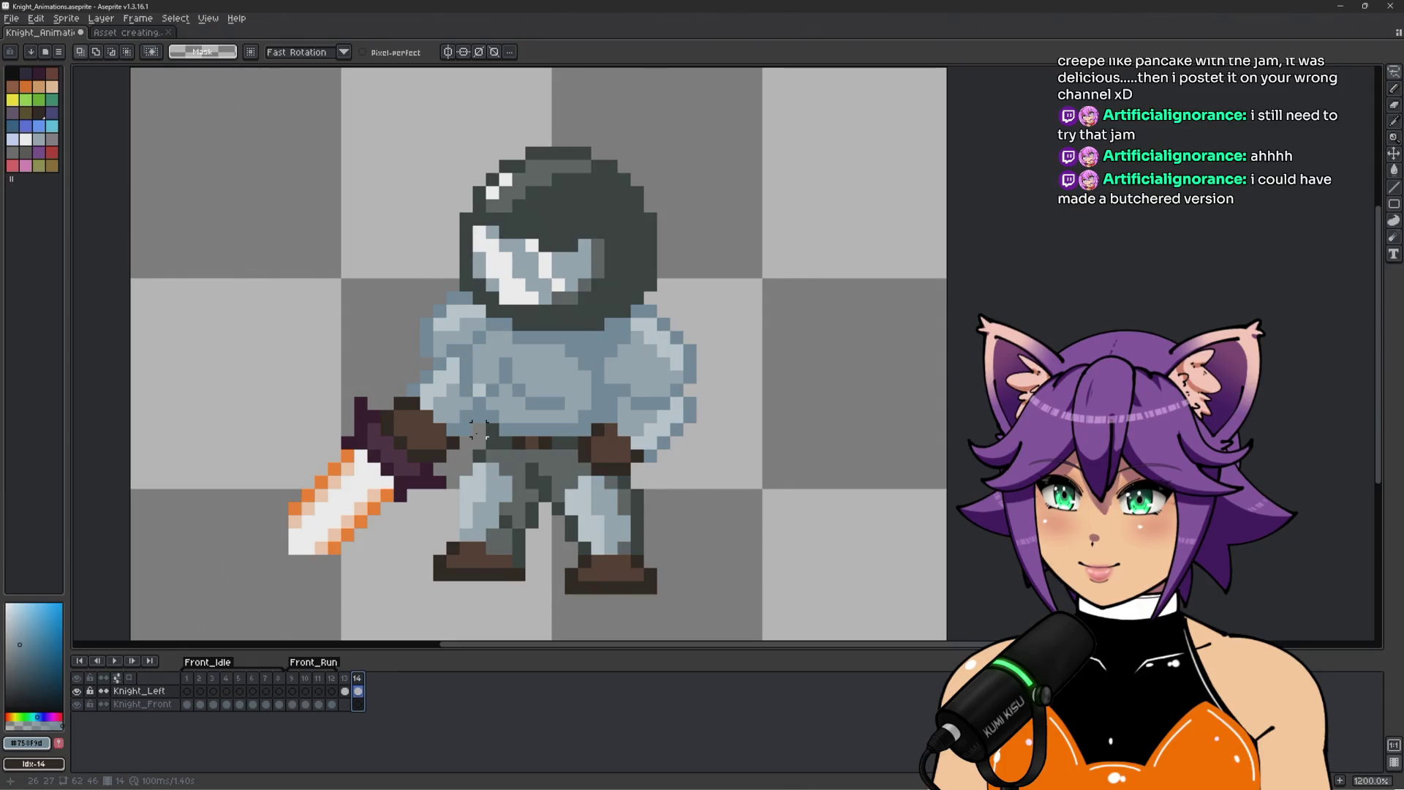
Lasso frame 14's knight except the right leg and raise it one pixel.
mouse_move(479, 430)
left_mouse_down()
mouse_move(585, 415)
mouse_move(585, 456)
mouse_move(638, 470)
mouse_move(750, 238)
mouse_move(358, 183)
mouse_move(241, 578)
mouse_move(399, 574)
mouse_move(450, 504)
mouse_move(453, 450)
mouse_move(481, 443)
left_mouse_up()
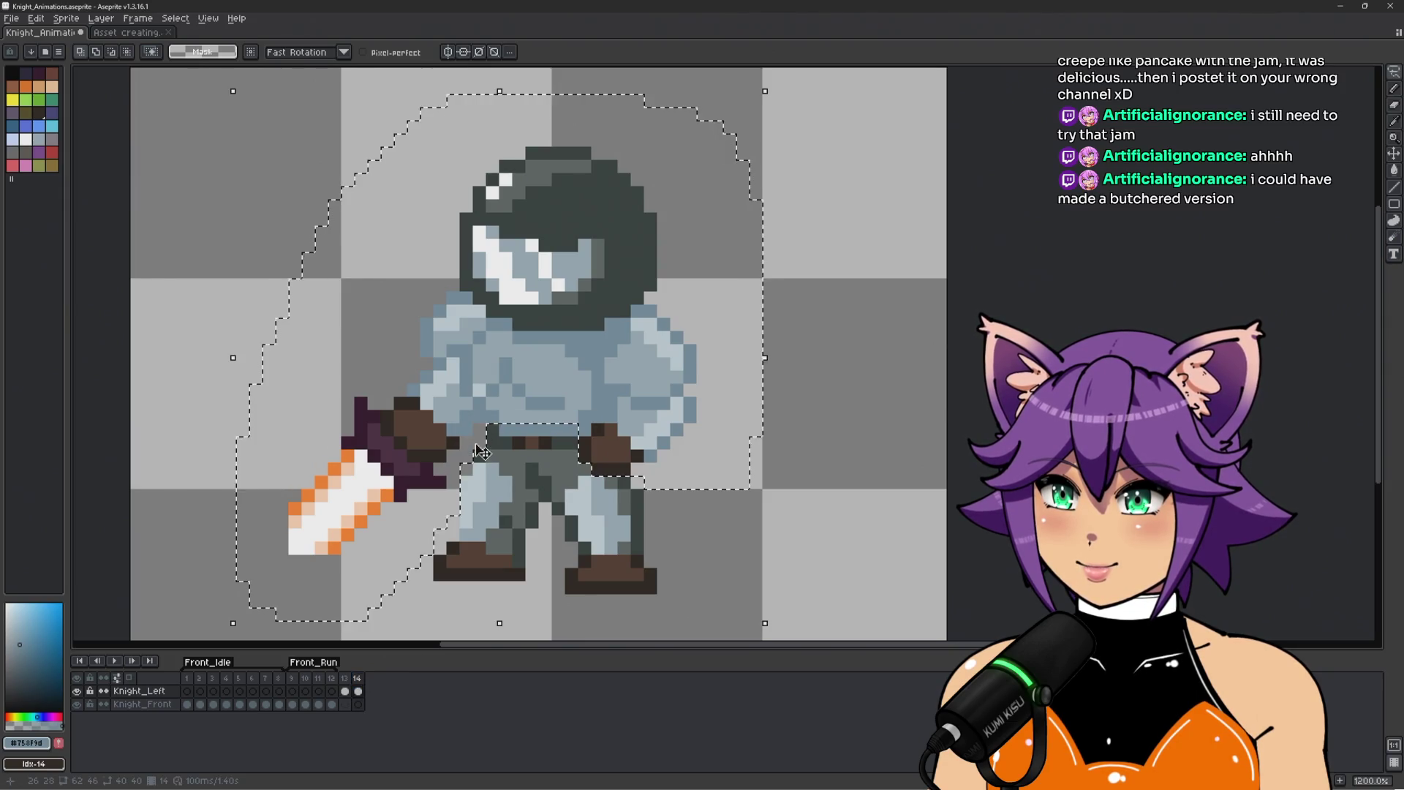
key("Up")
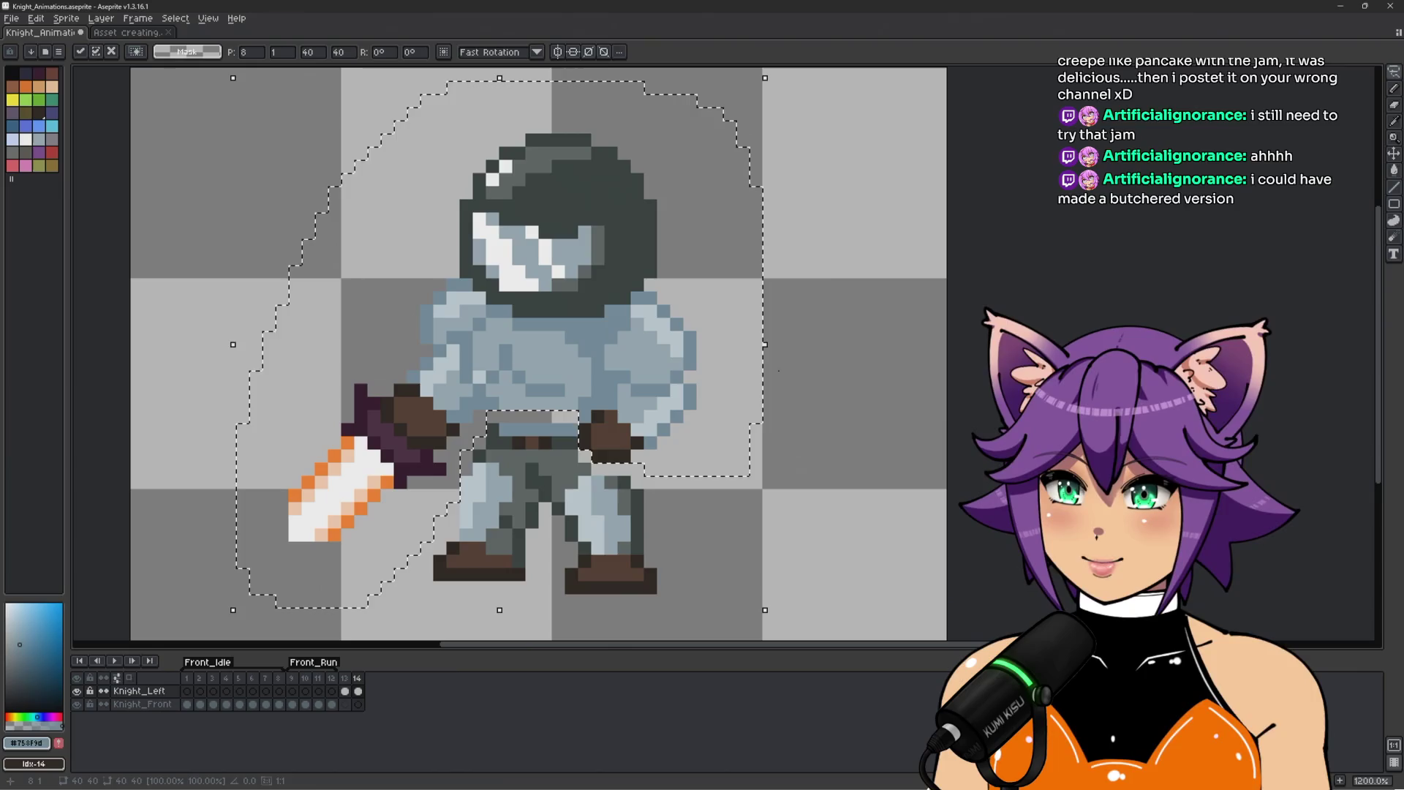
left_click(808, 415)
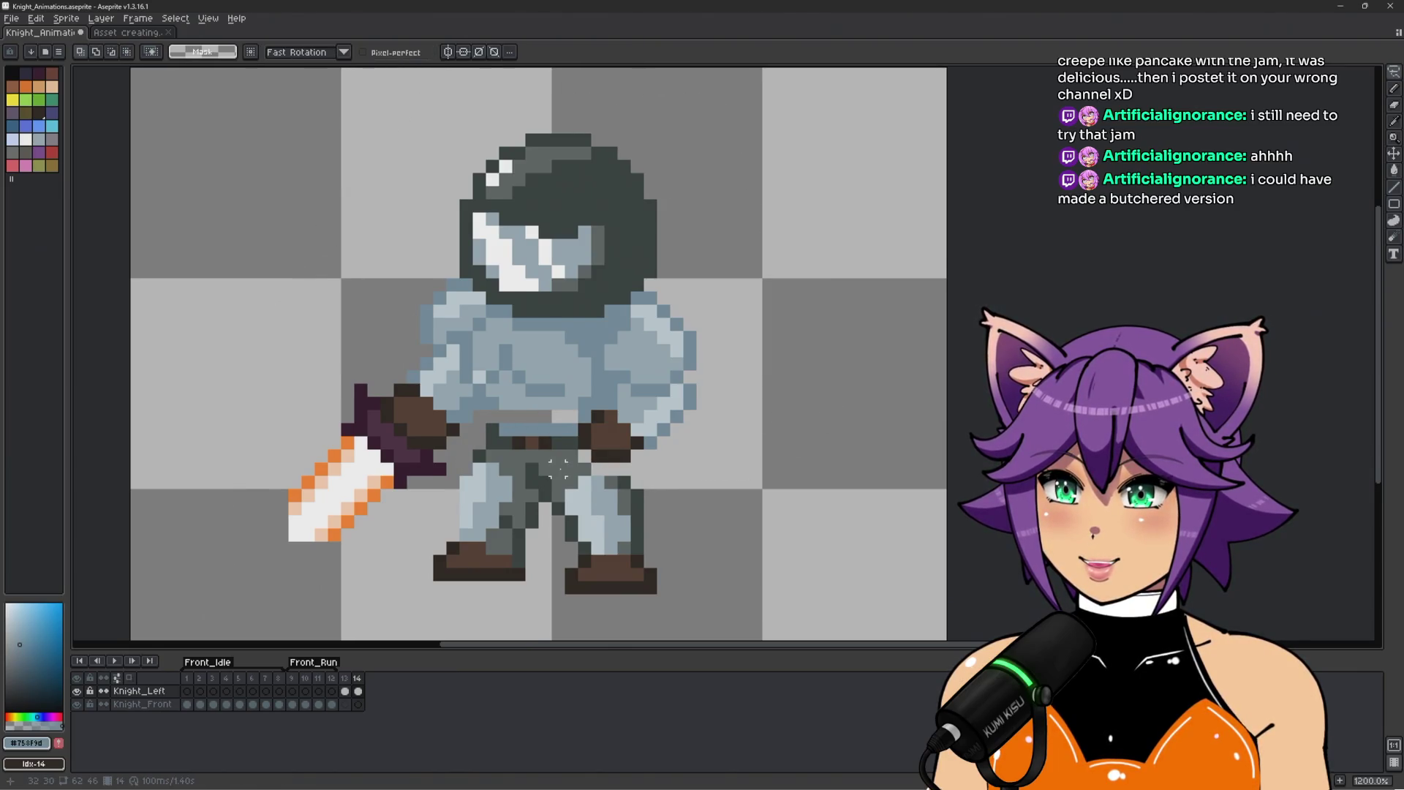
Repaint the belt row in armour colour and add a lighter armour pixel on the body.
scroll(558, 468, "up", 1)
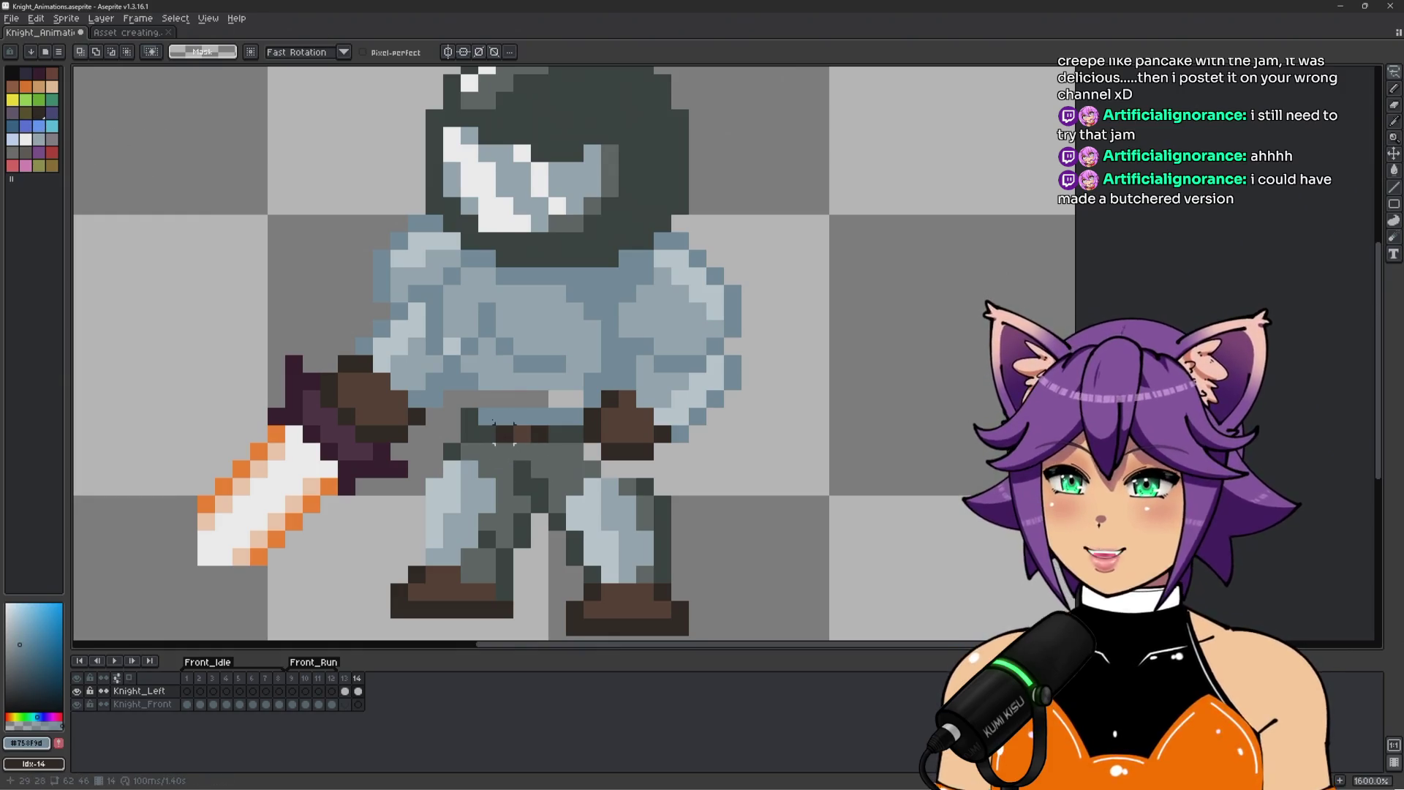
key("b")
left_click_drag(487, 399, 582, 399)
key("alt")
left_click(464, 385)
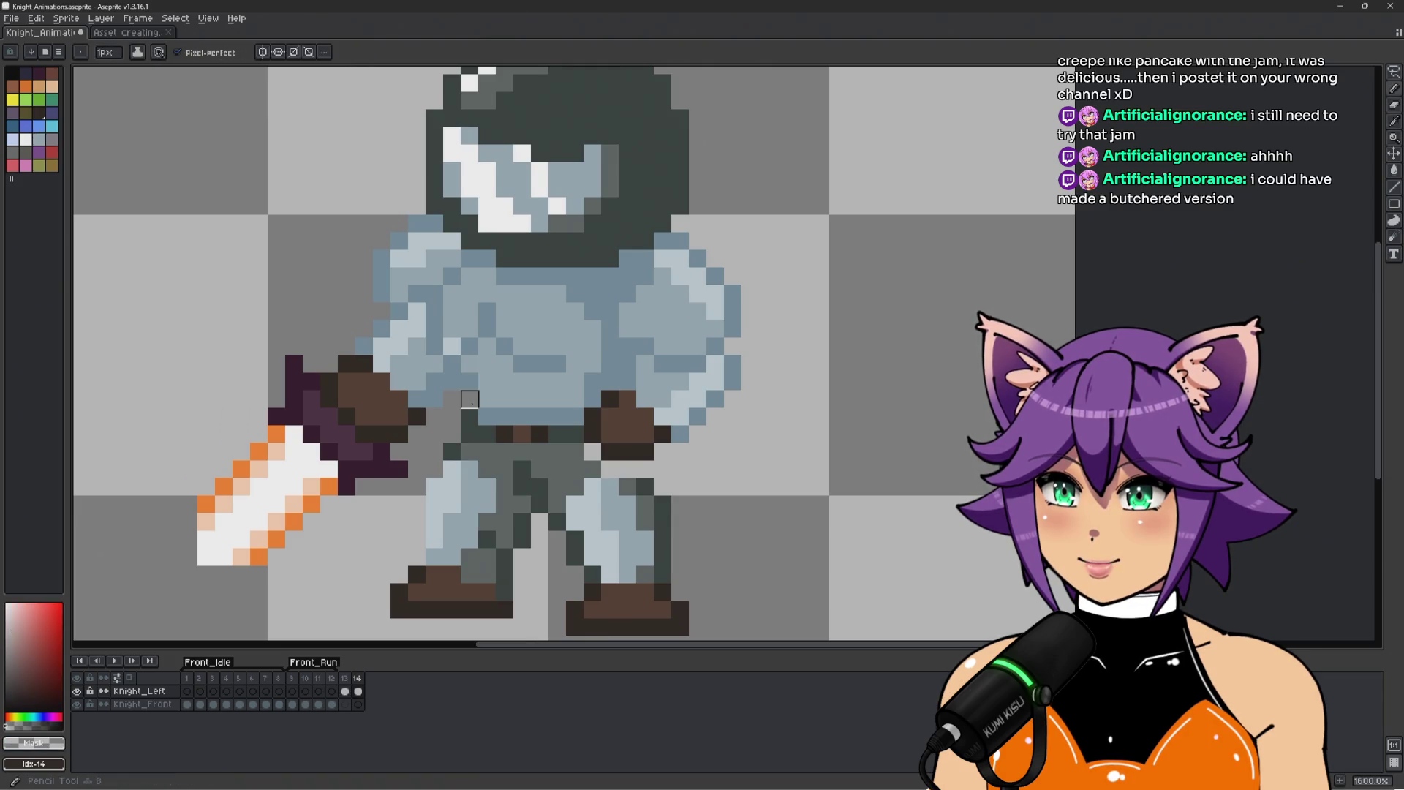
left_click(470, 399, "alt")
scroll(483, 380, "down", 2)
scroll(500, 359, "up", 2)
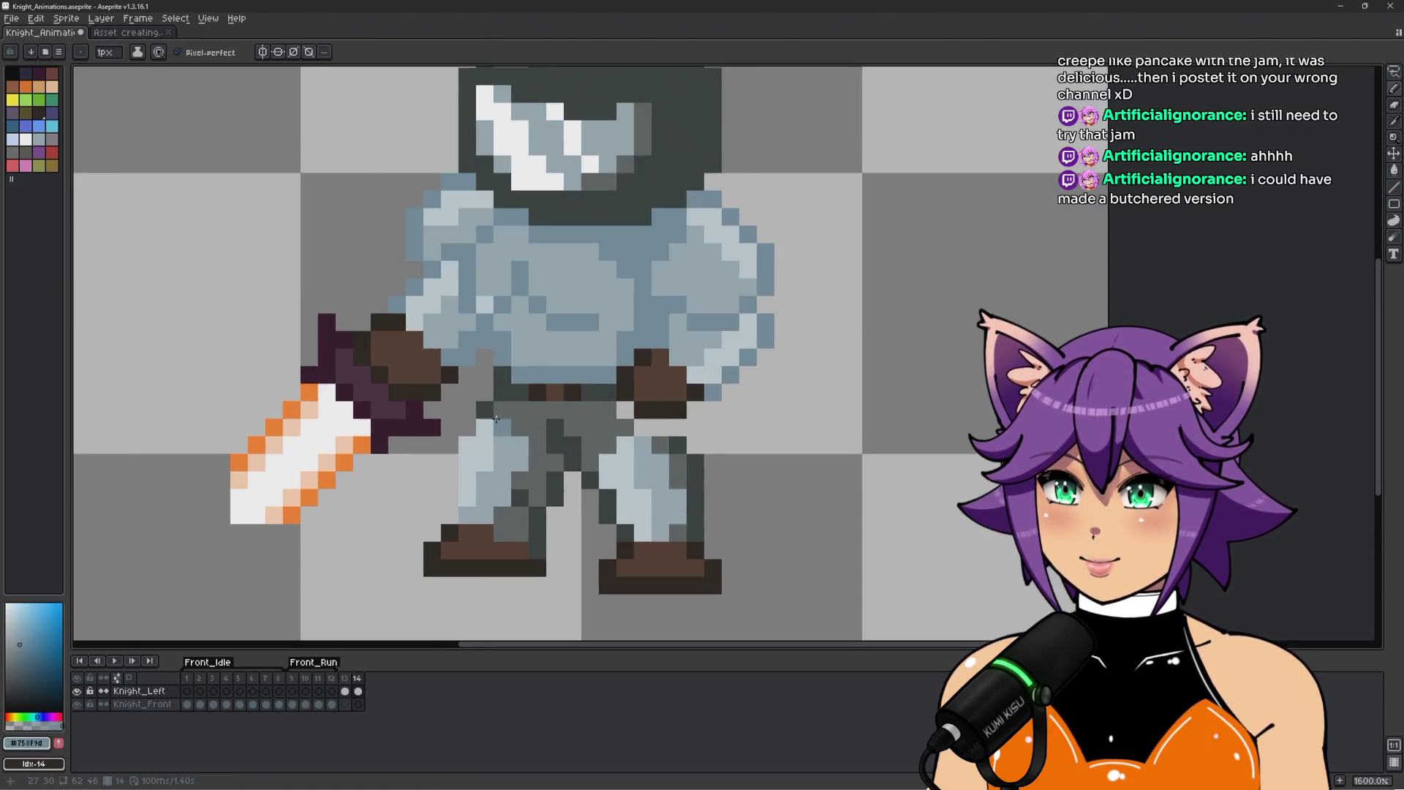
left_click(503, 383)
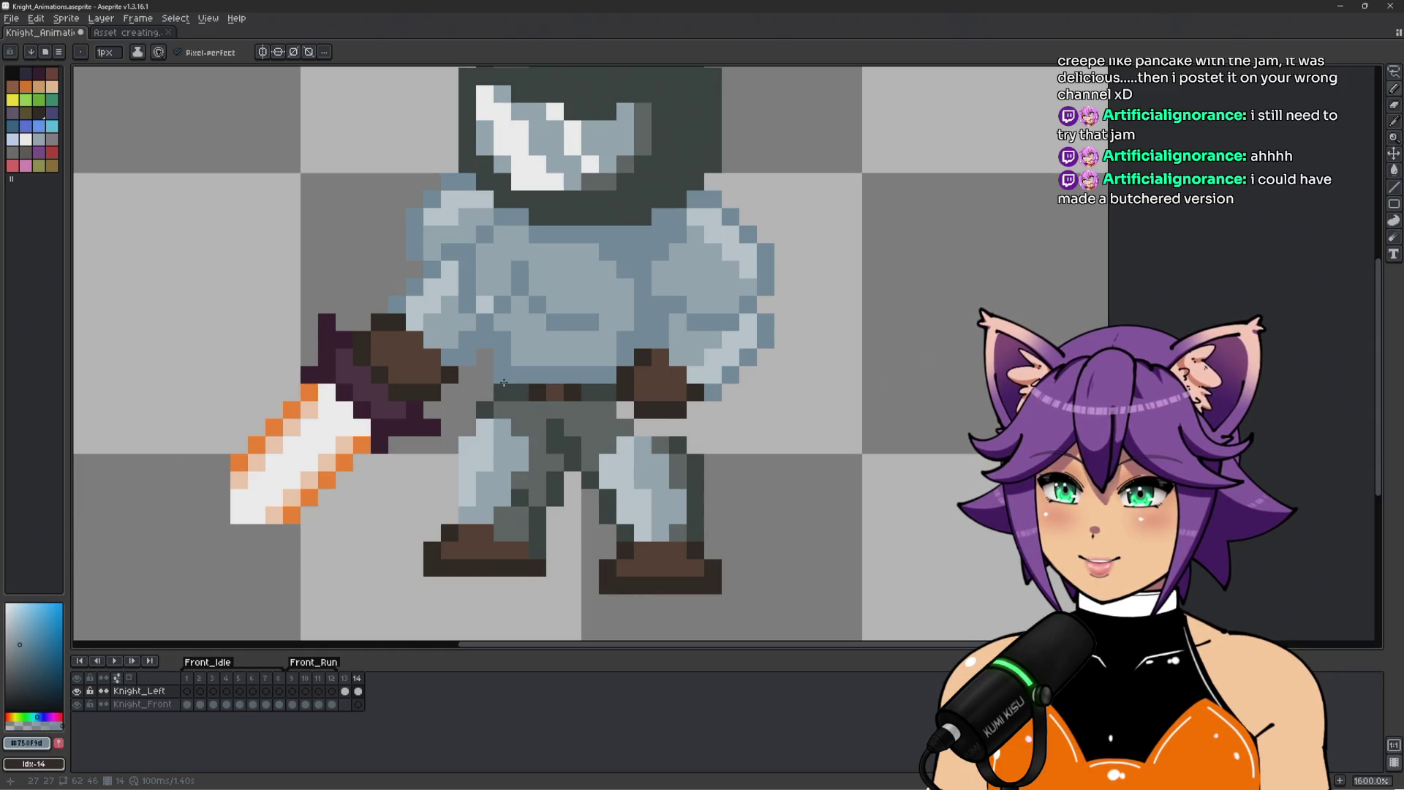
scroll(504, 383, "down", 3)
scroll(783, 337, "up", 2)
Preview the animation from the previous frame and sample the light armour colour.
key("comma")
key("Return")
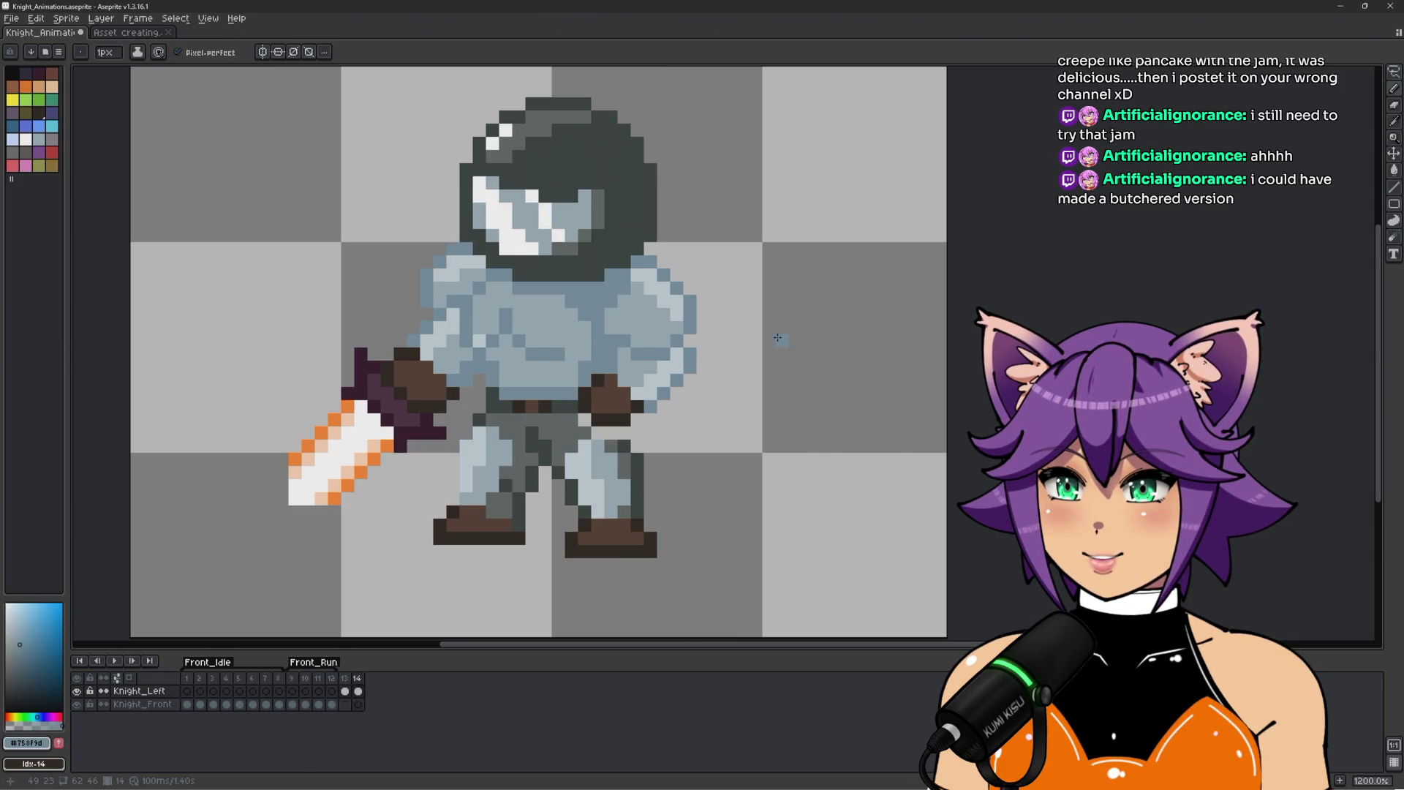
scroll(629, 356, "up", 1)
left_click(575, 355, "alt")
scroll(575, 355, "down", 1)
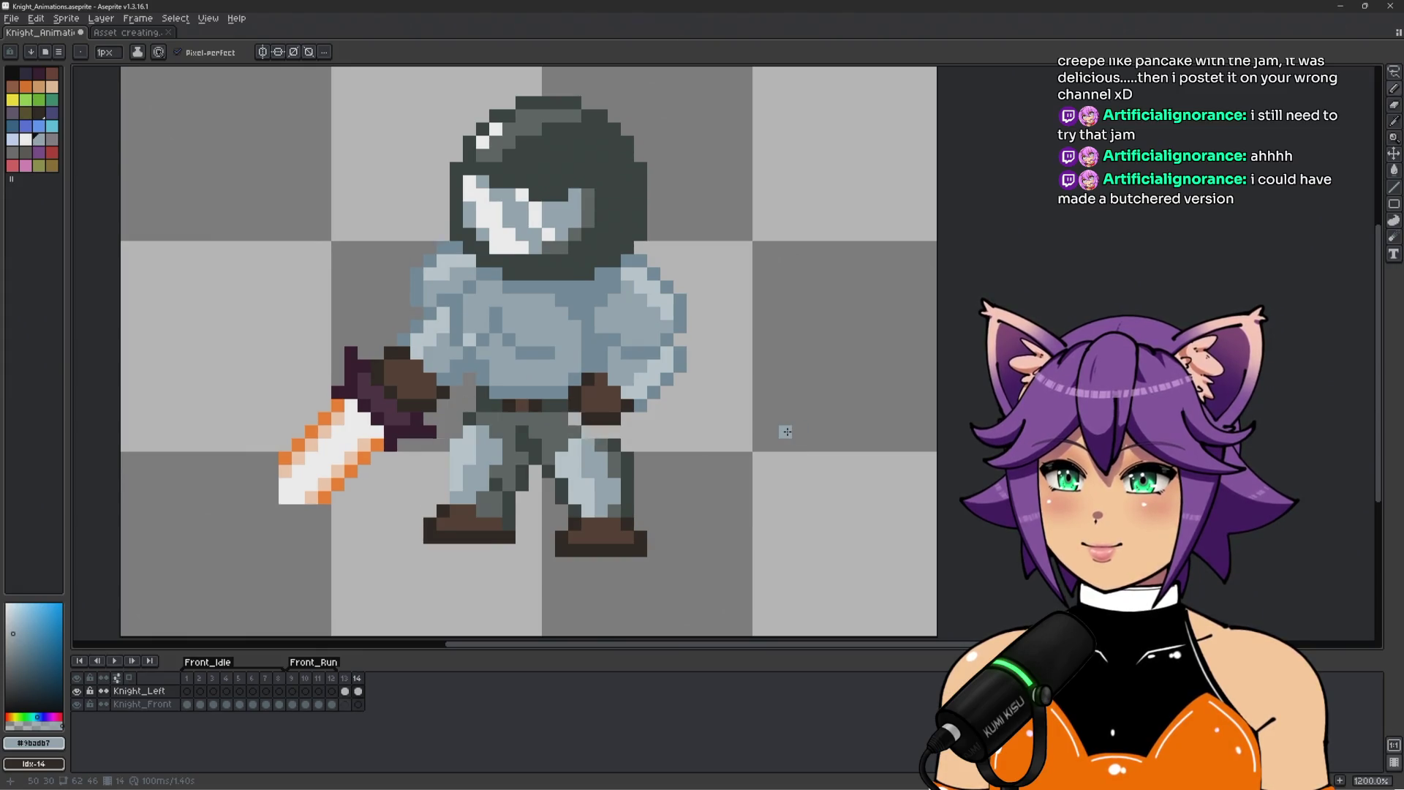
scroll(786, 431, "down", 1)
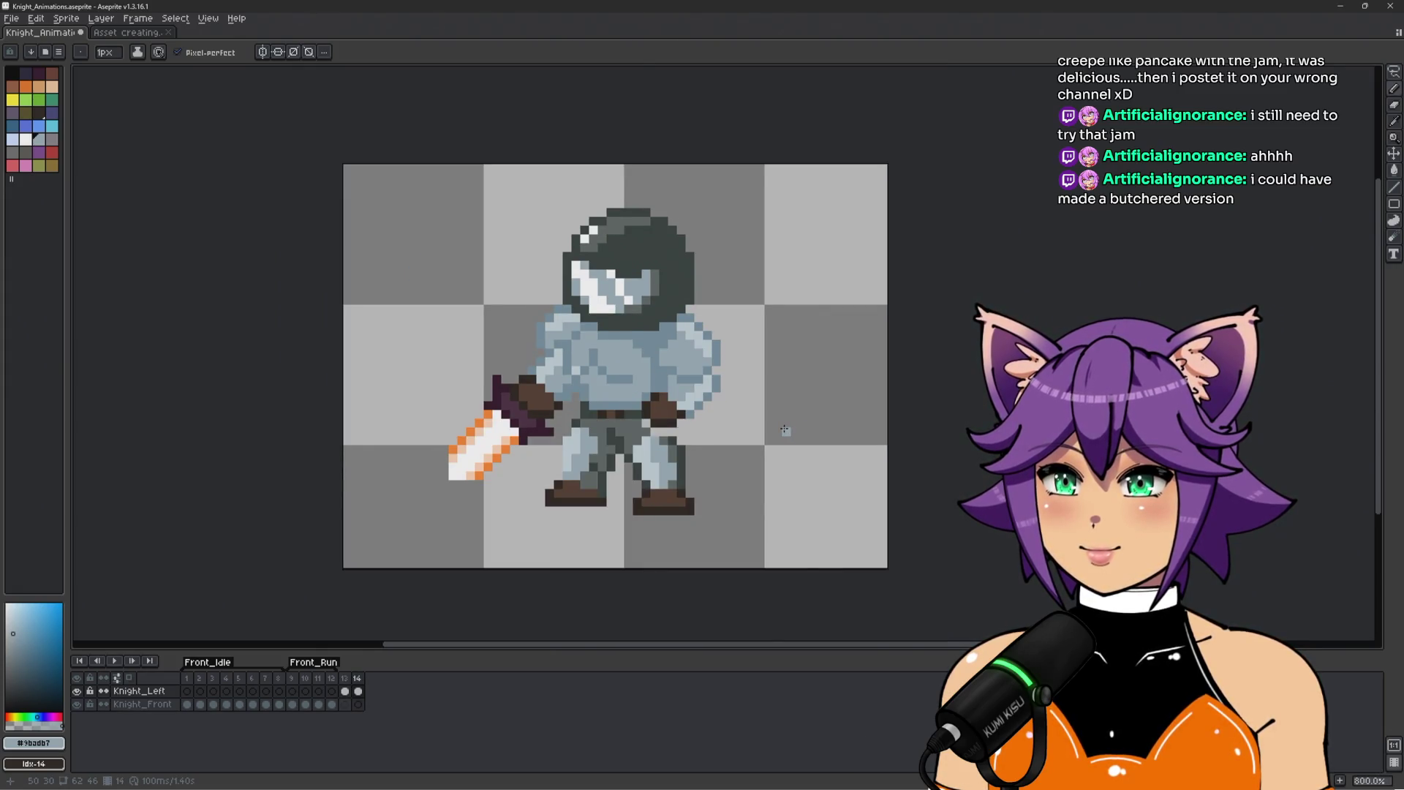
scroll(731, 442, "up", 1)
scroll(731, 443, "up", 1)
Darken the knight's leg pixels with the sampled dark shadow colour.
left_click(621, 432, "alt")
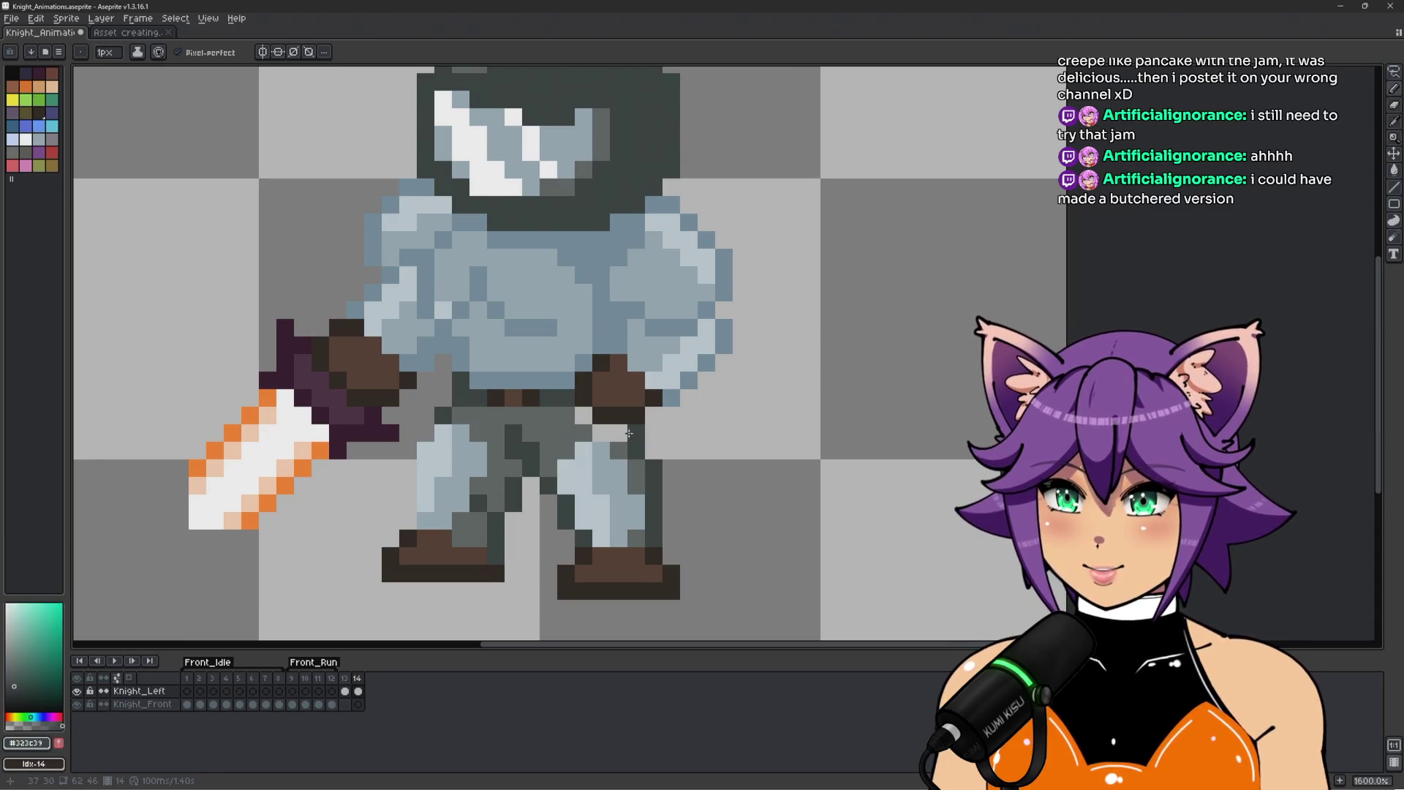
left_click(619, 433, "alt")
left_click(602, 434)
left_click(619, 433)
left_click(619, 434, "alt")
scroll(639, 438, "down", 1)
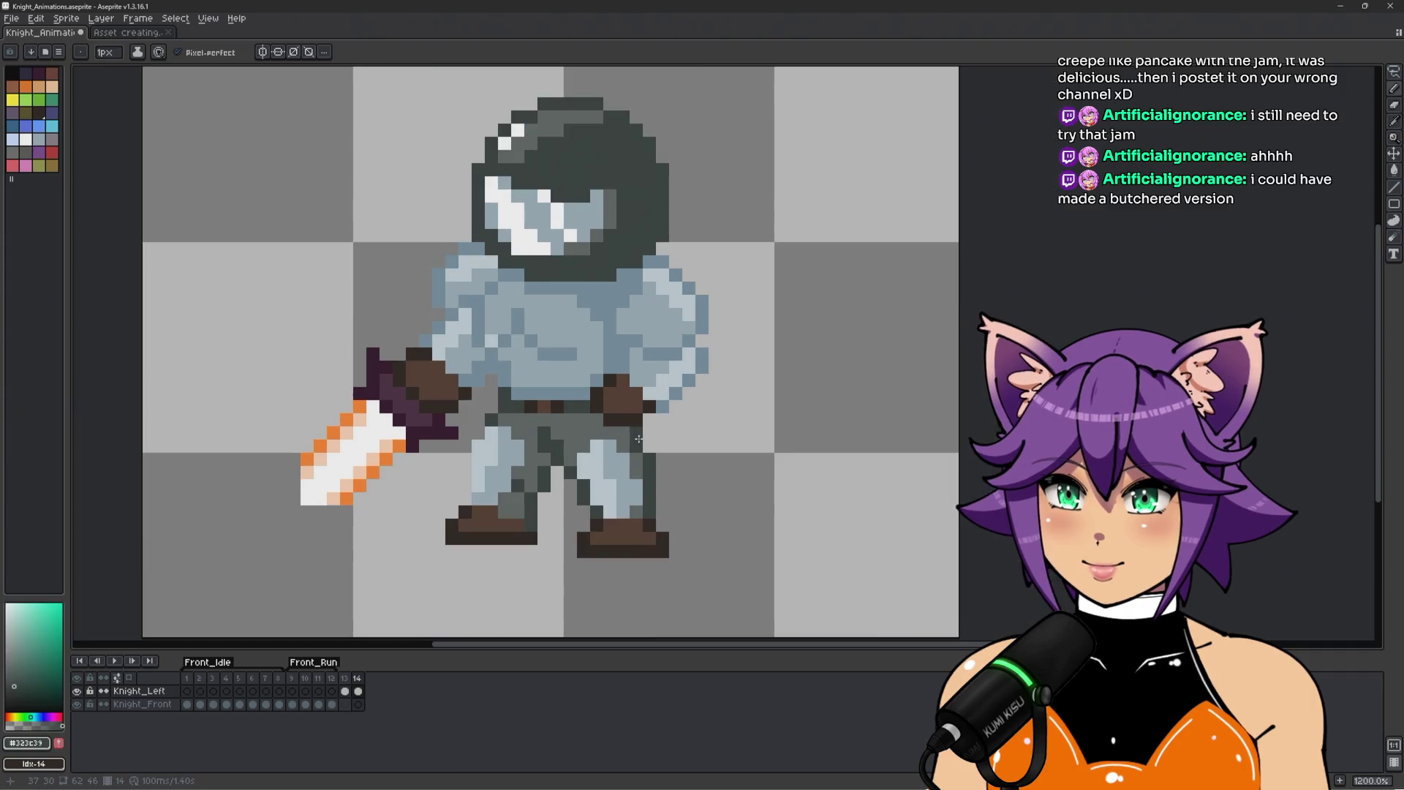
scroll(716, 420, "down", 1)
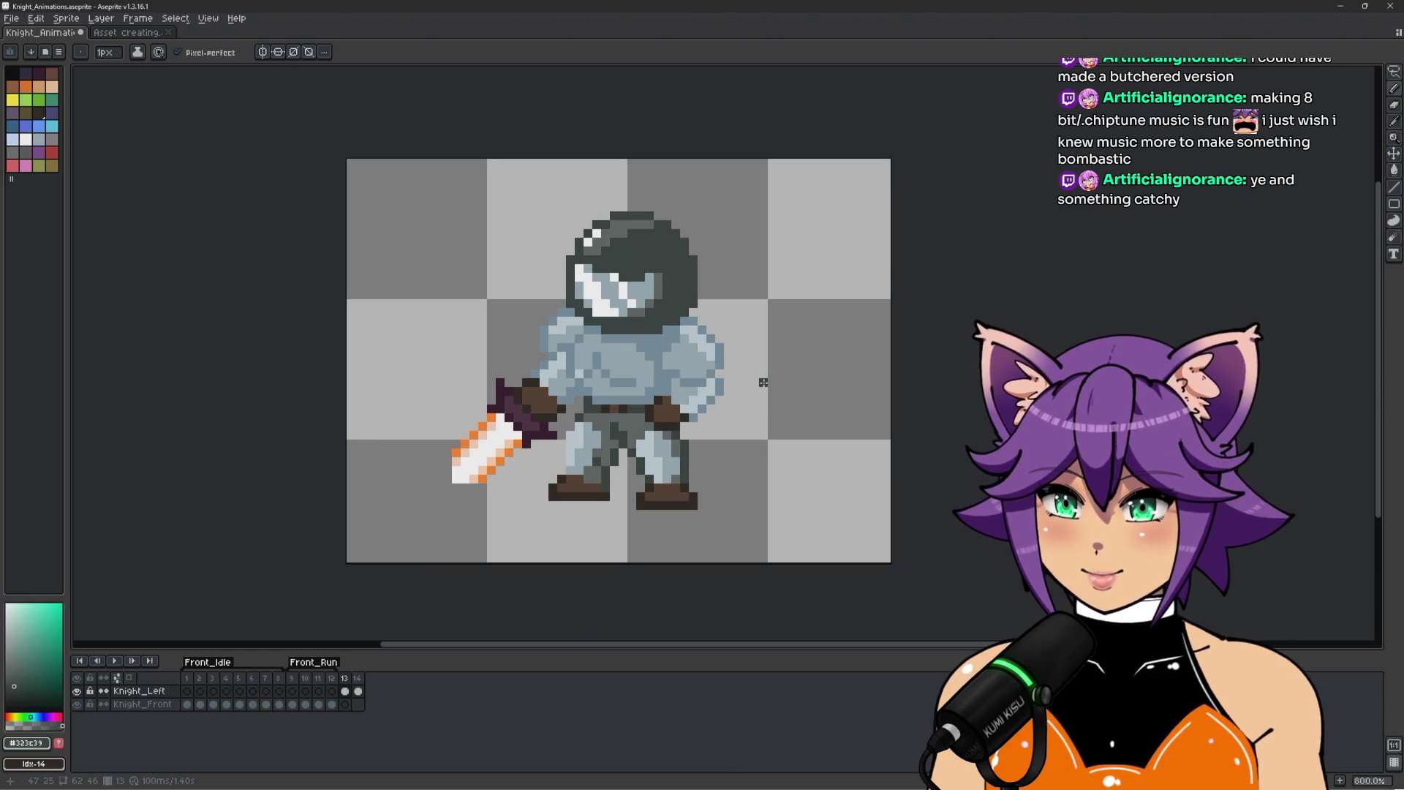
Zoom around the knight, sample the mid armour blue, and step back a frame to compare.
scroll(753, 373, "up", 2)
scroll(751, 371, "down", 1)
scroll(672, 369, "up", 1)
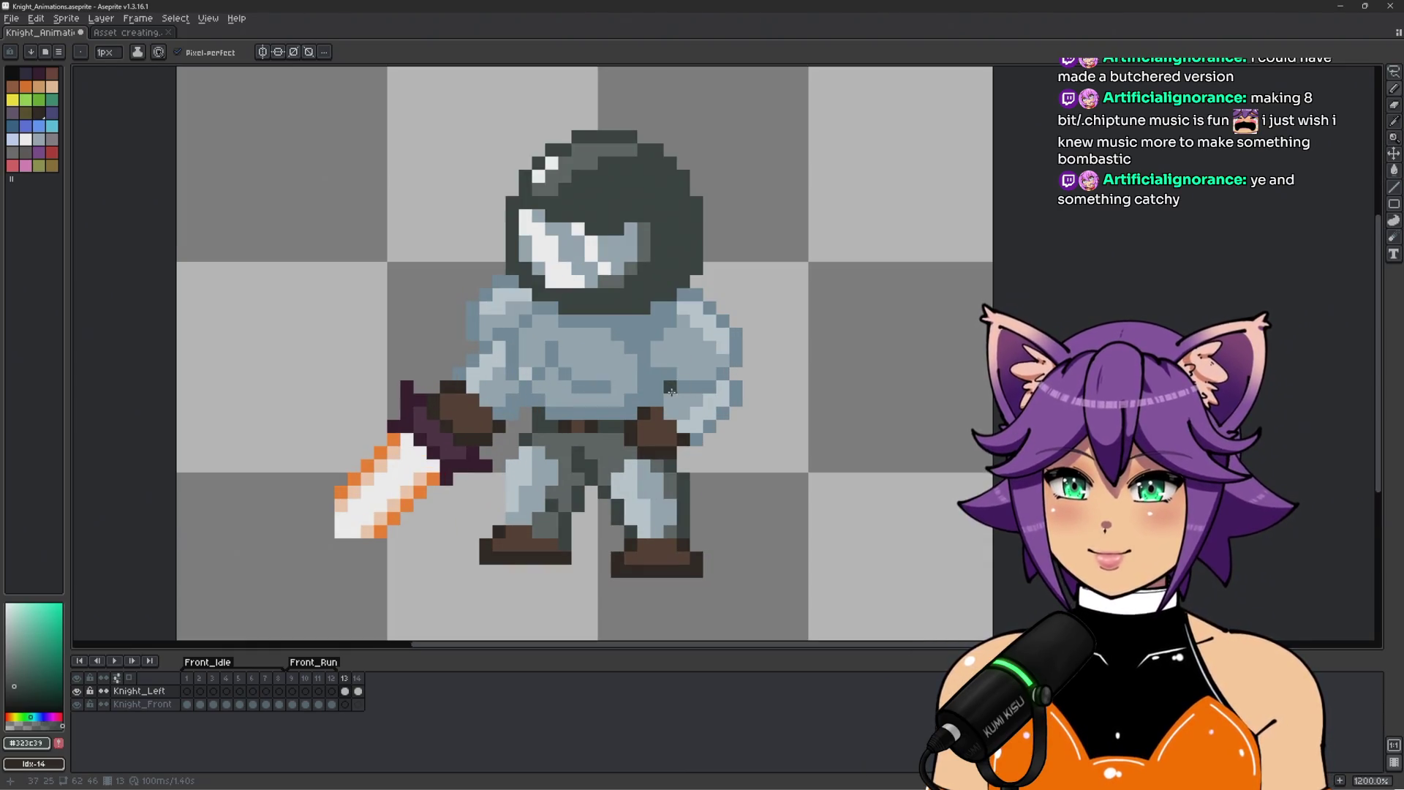
left_click(669, 386, "alt")
scroll(870, 386, "down", 3)
scroll(889, 388, "up", 3)
scroll(889, 388, "down", 3)
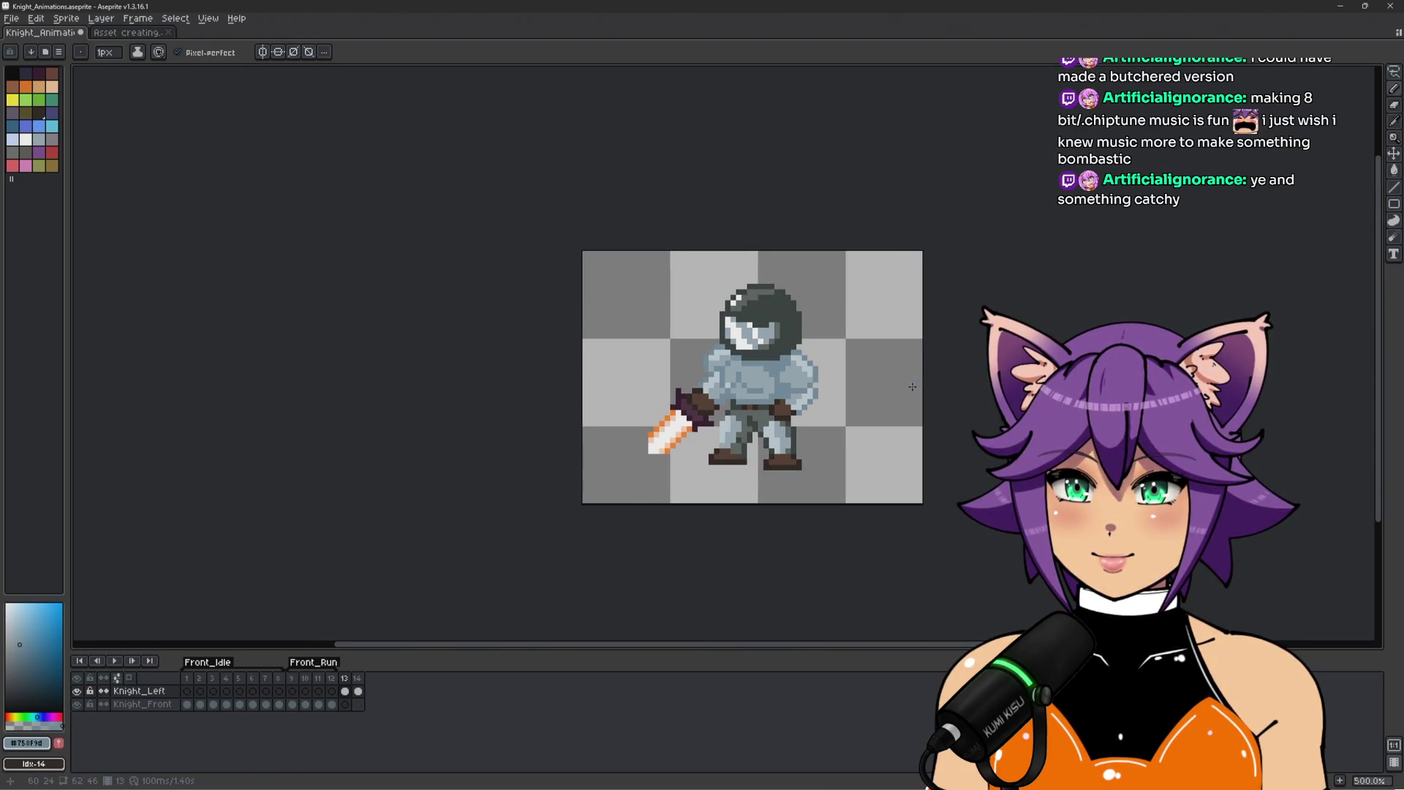
scroll(927, 367, "up", 1)
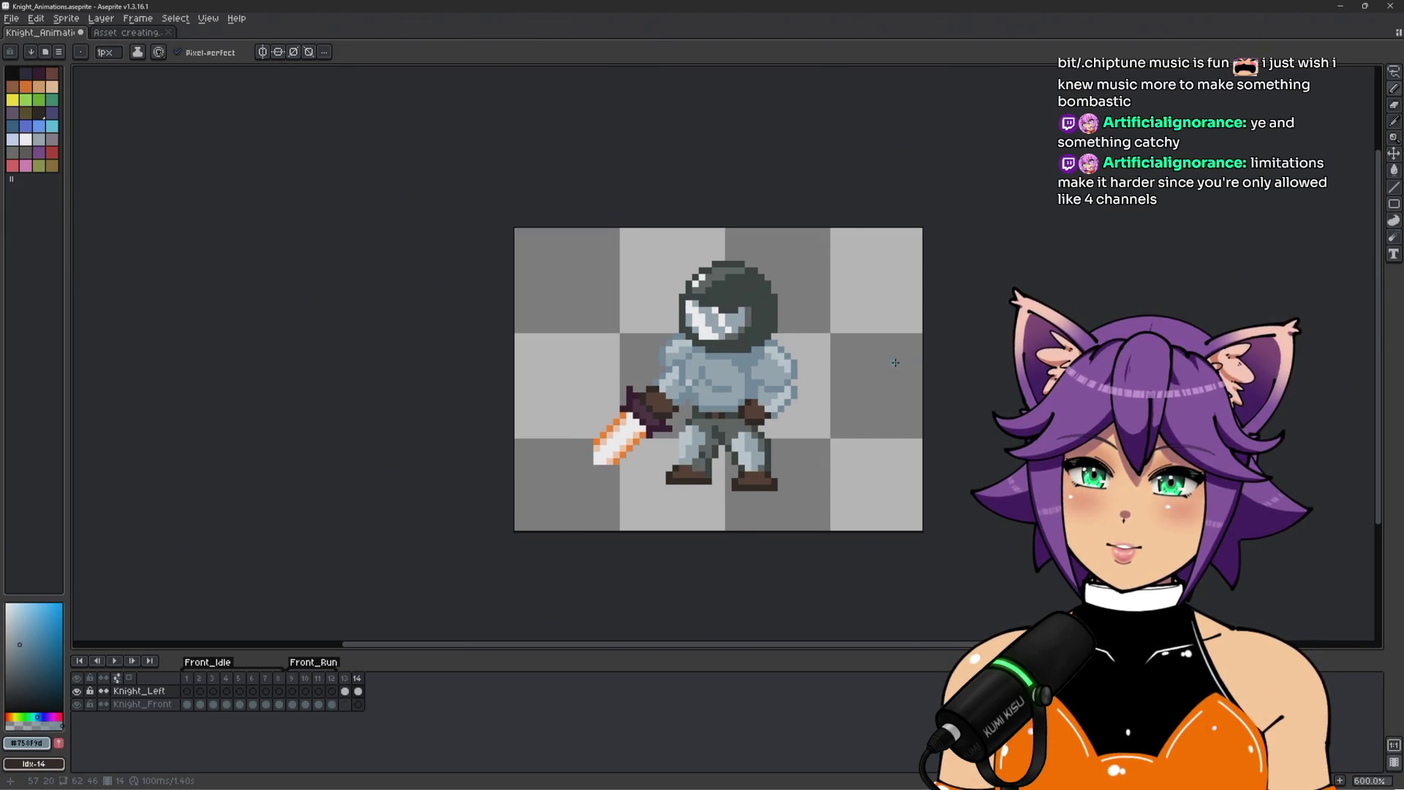
scroll(766, 396, "up", 1)
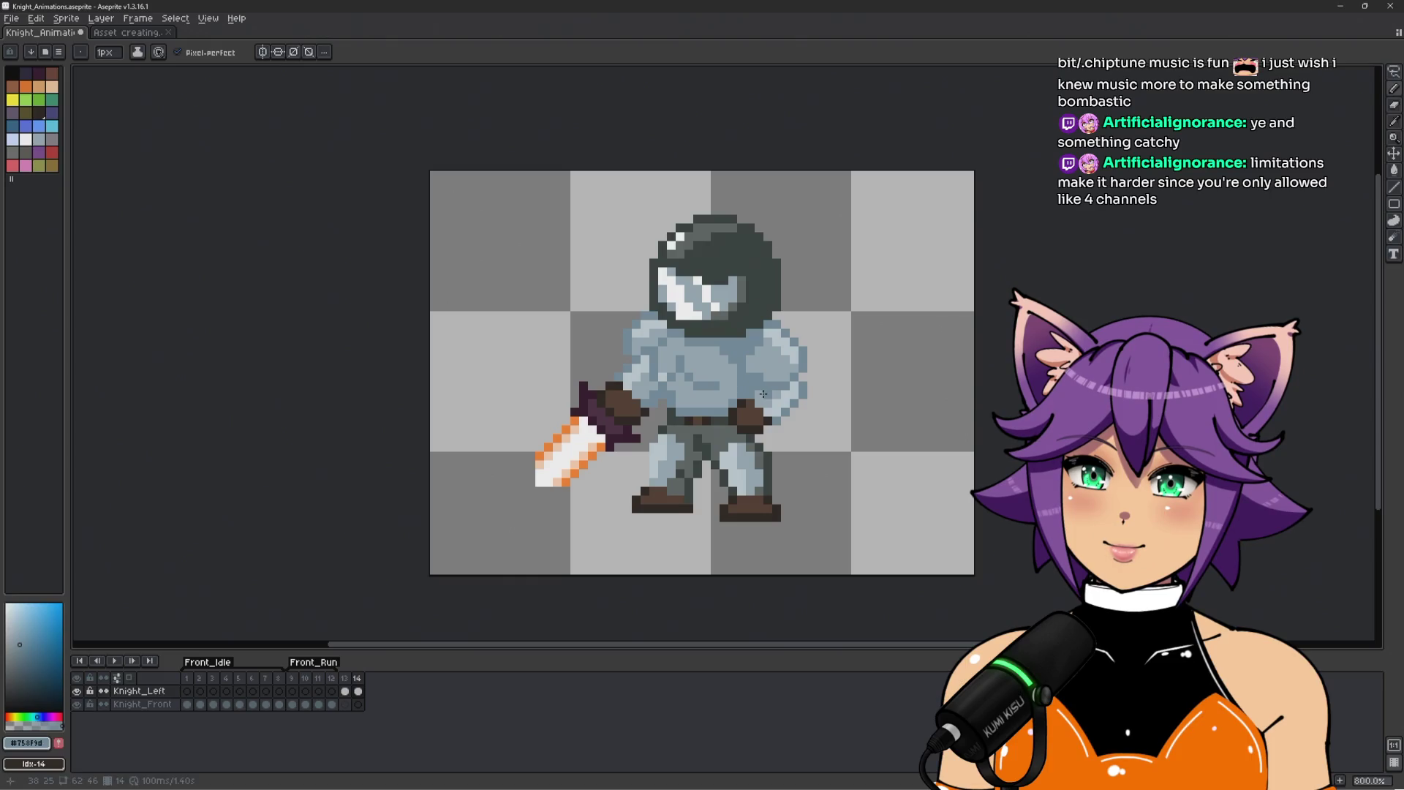
scroll(763, 392, "up", 2)
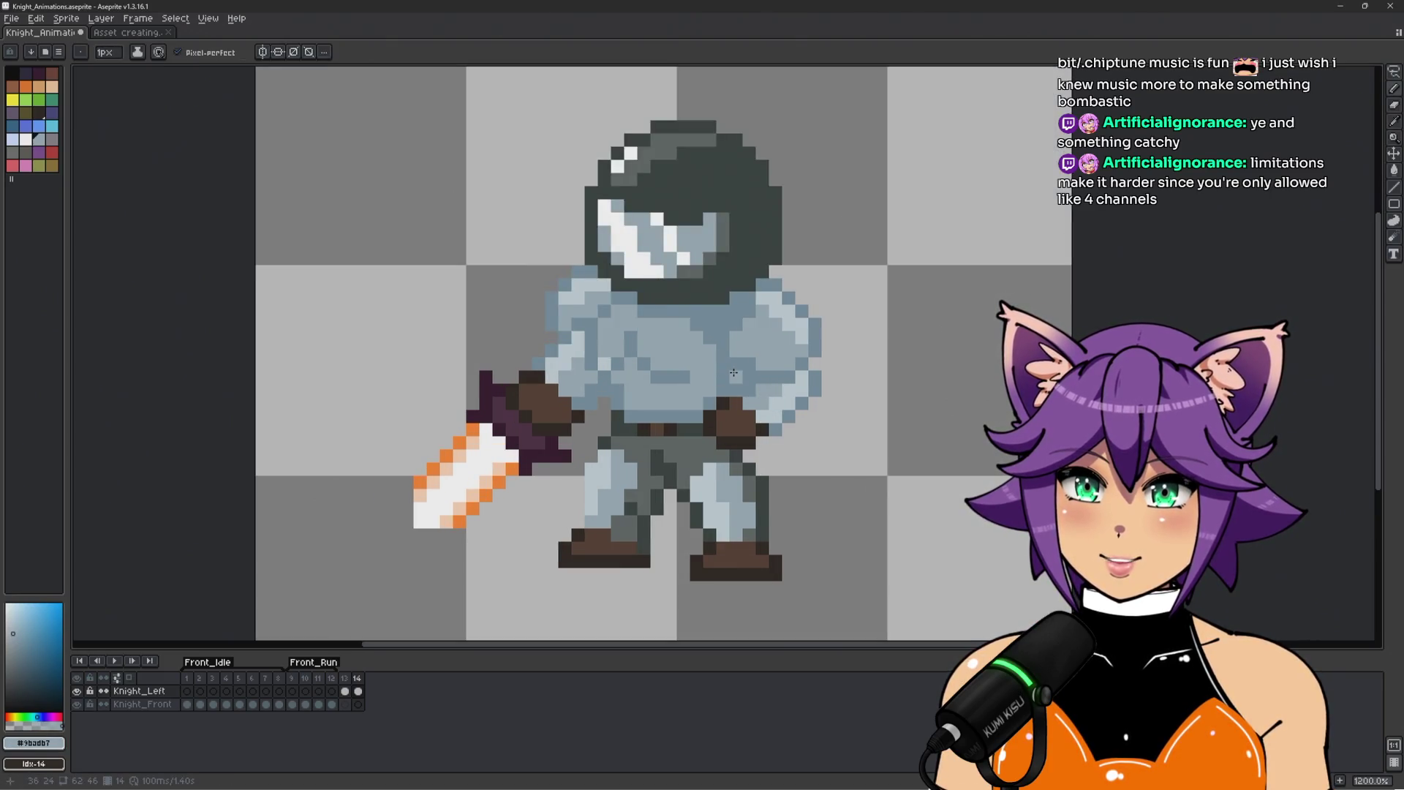
key("b")
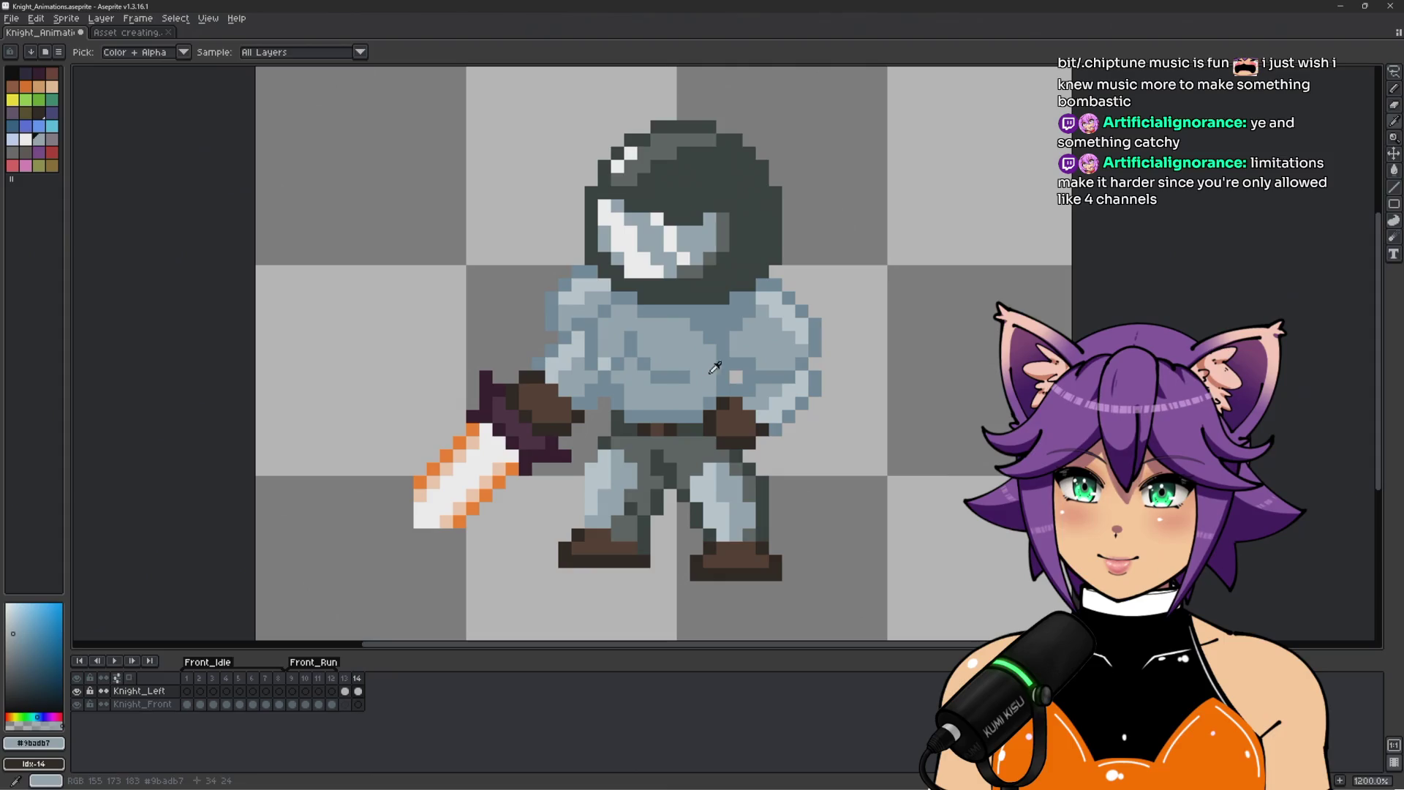
scroll(920, 355, "down", 3)
scroll(920, 355, "up", 1)
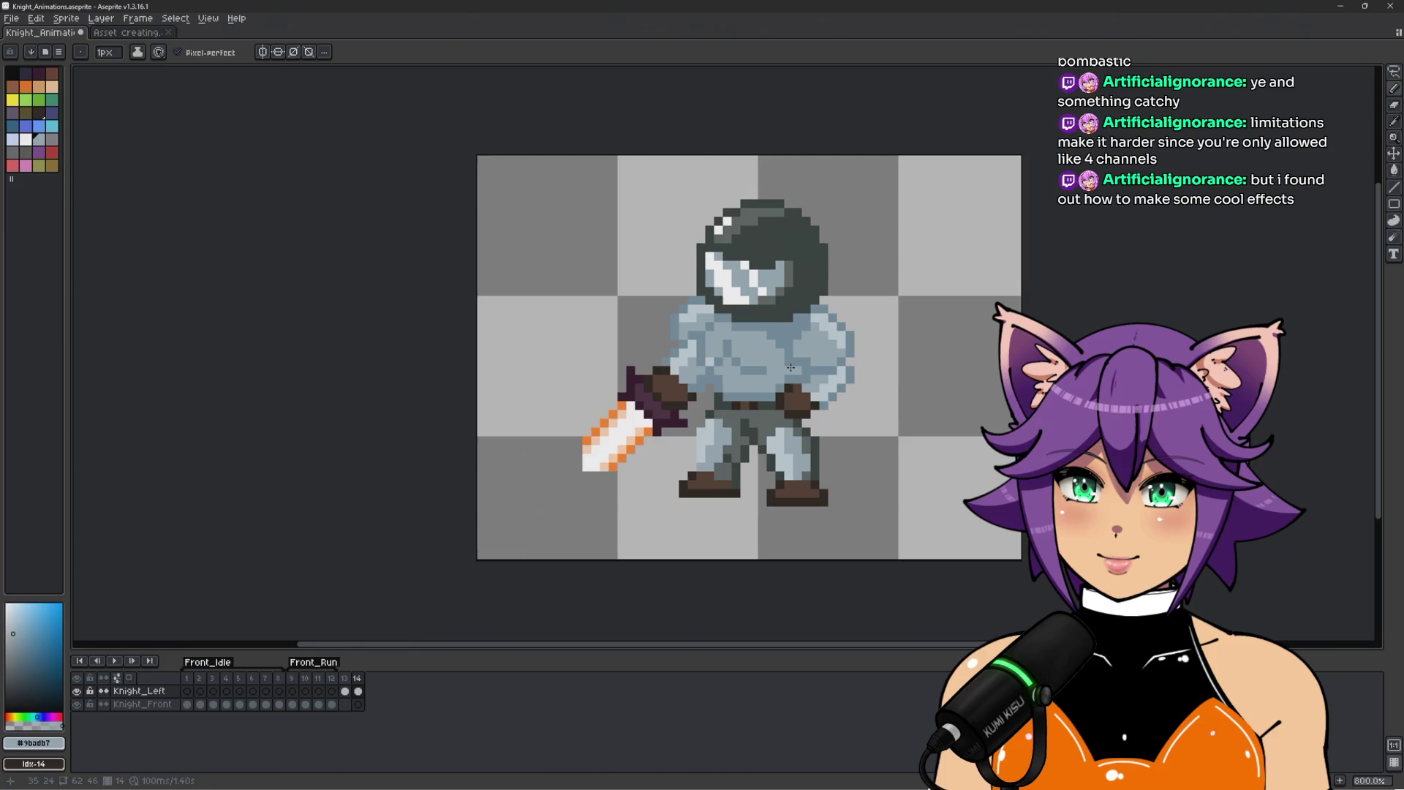
scroll(964, 334, "down", 1)
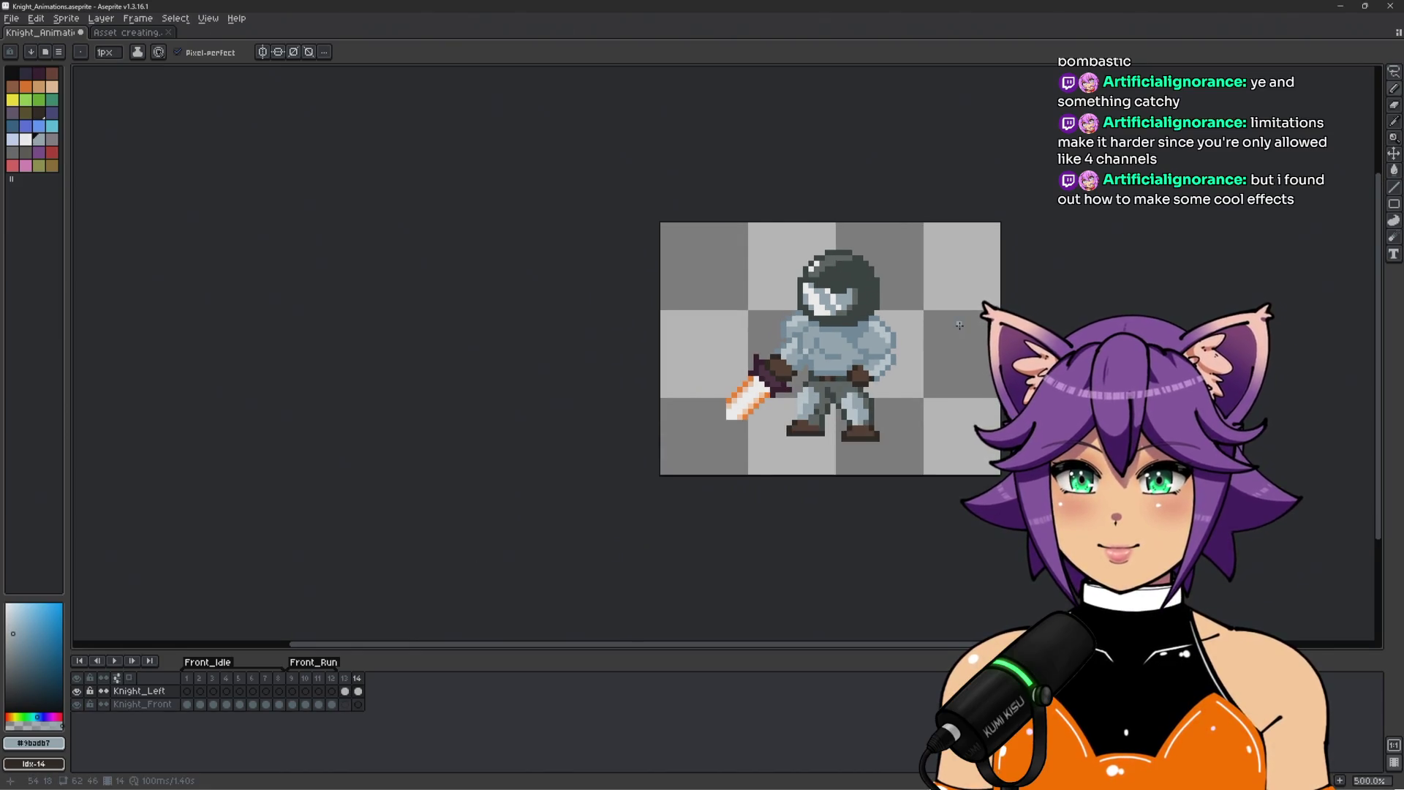
scroll(864, 359, "up", 1)
key("Left")
scroll(837, 356, "up", 2)
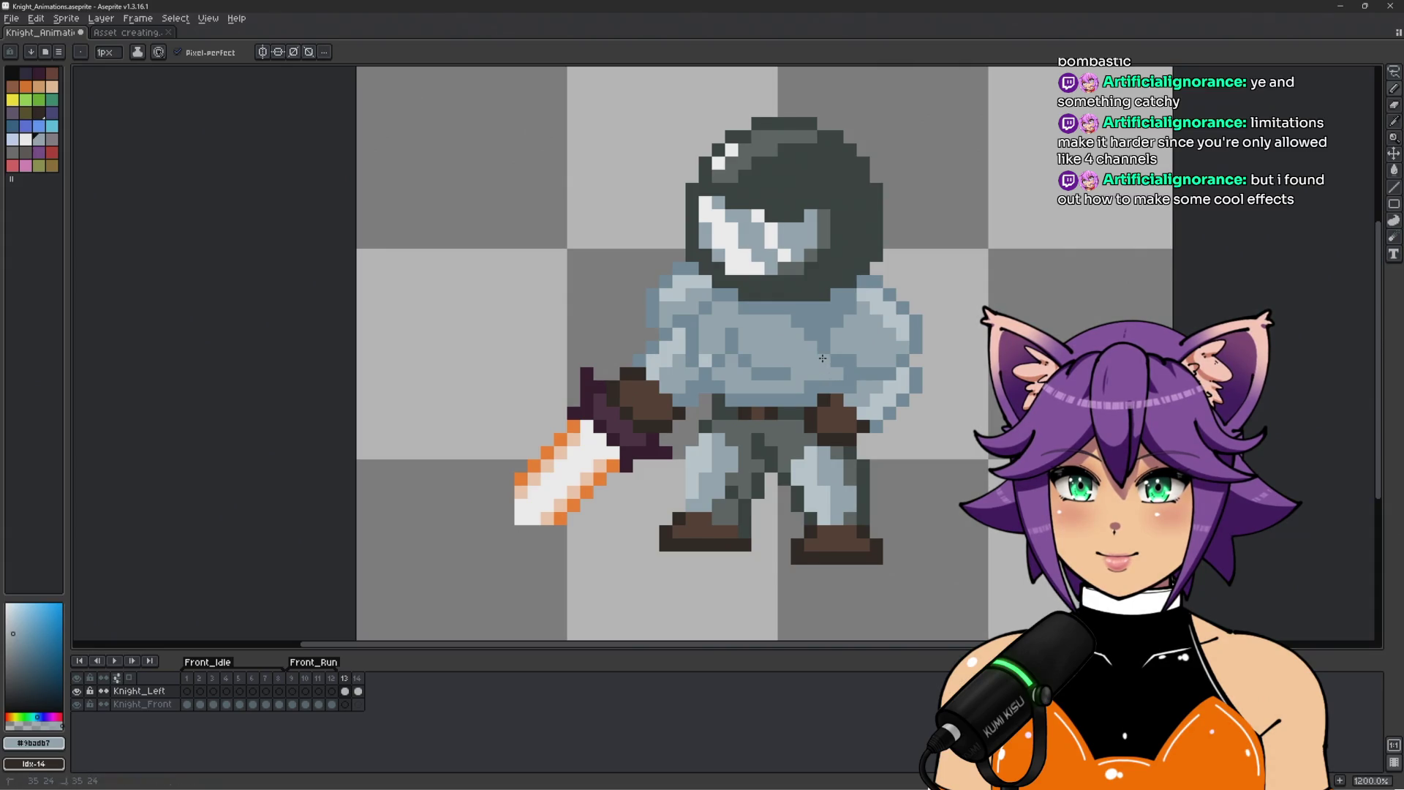
scroll(809, 385, "down", 3)
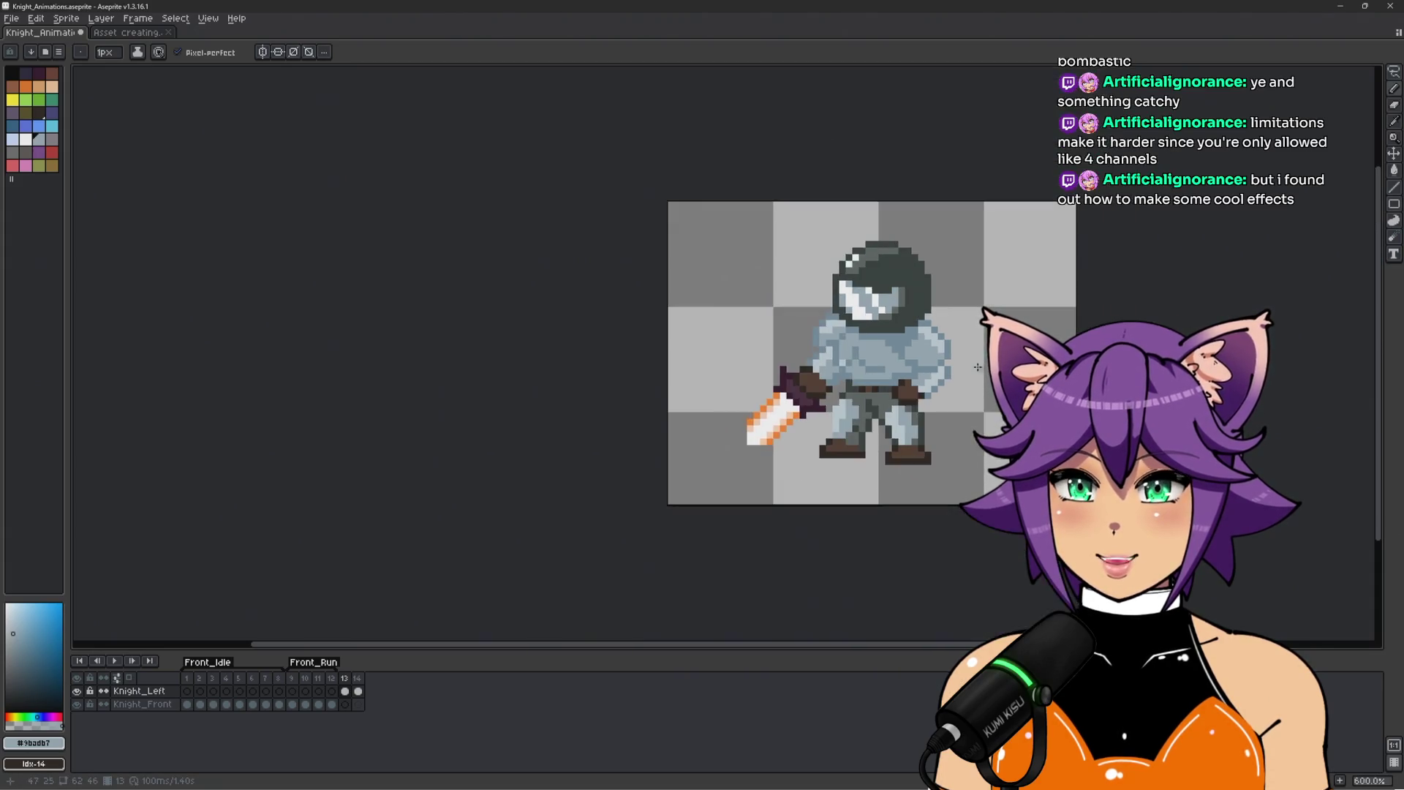
scroll(977, 367, "up", 4)
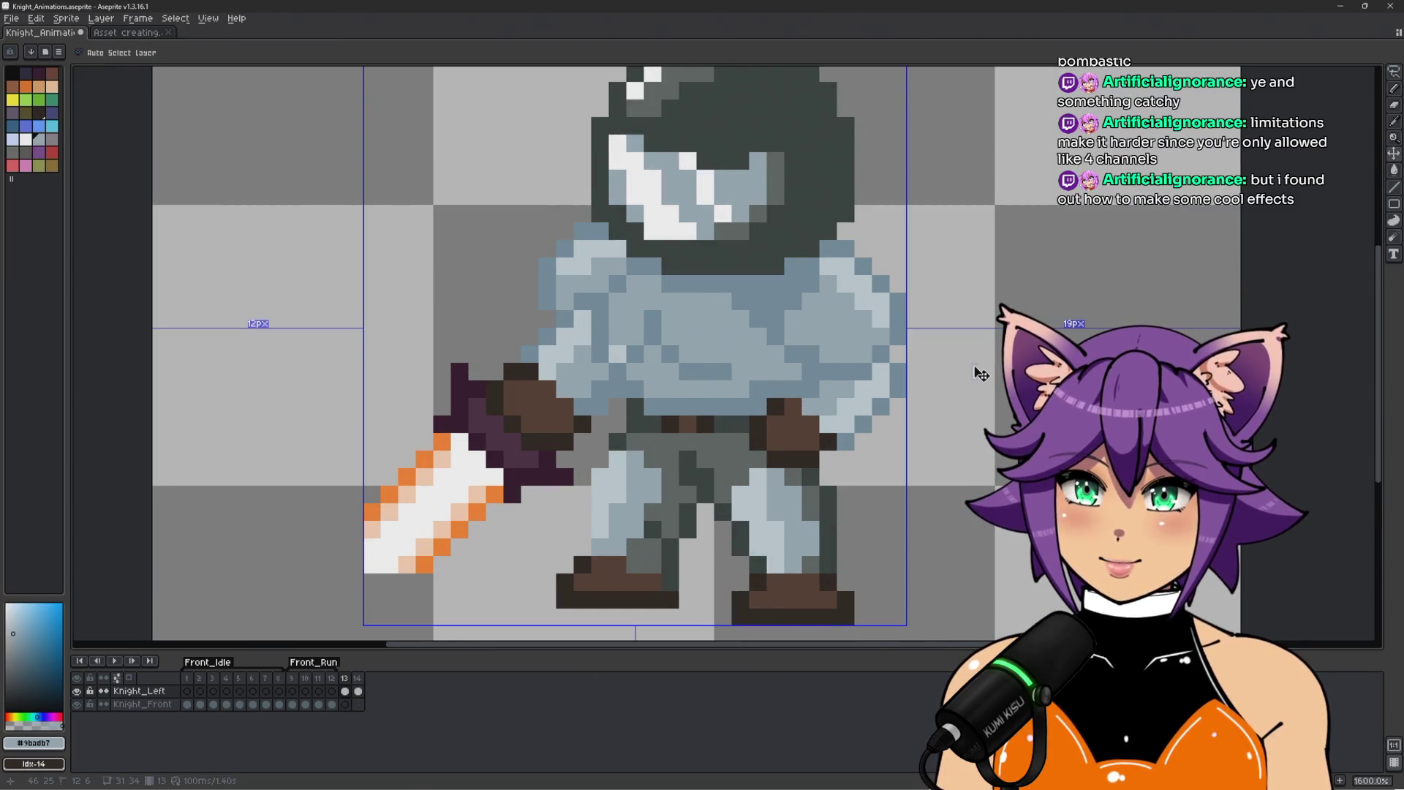
Advance a frame, resample the mid armour blue, play the animation, then select frame 13.
key("v")
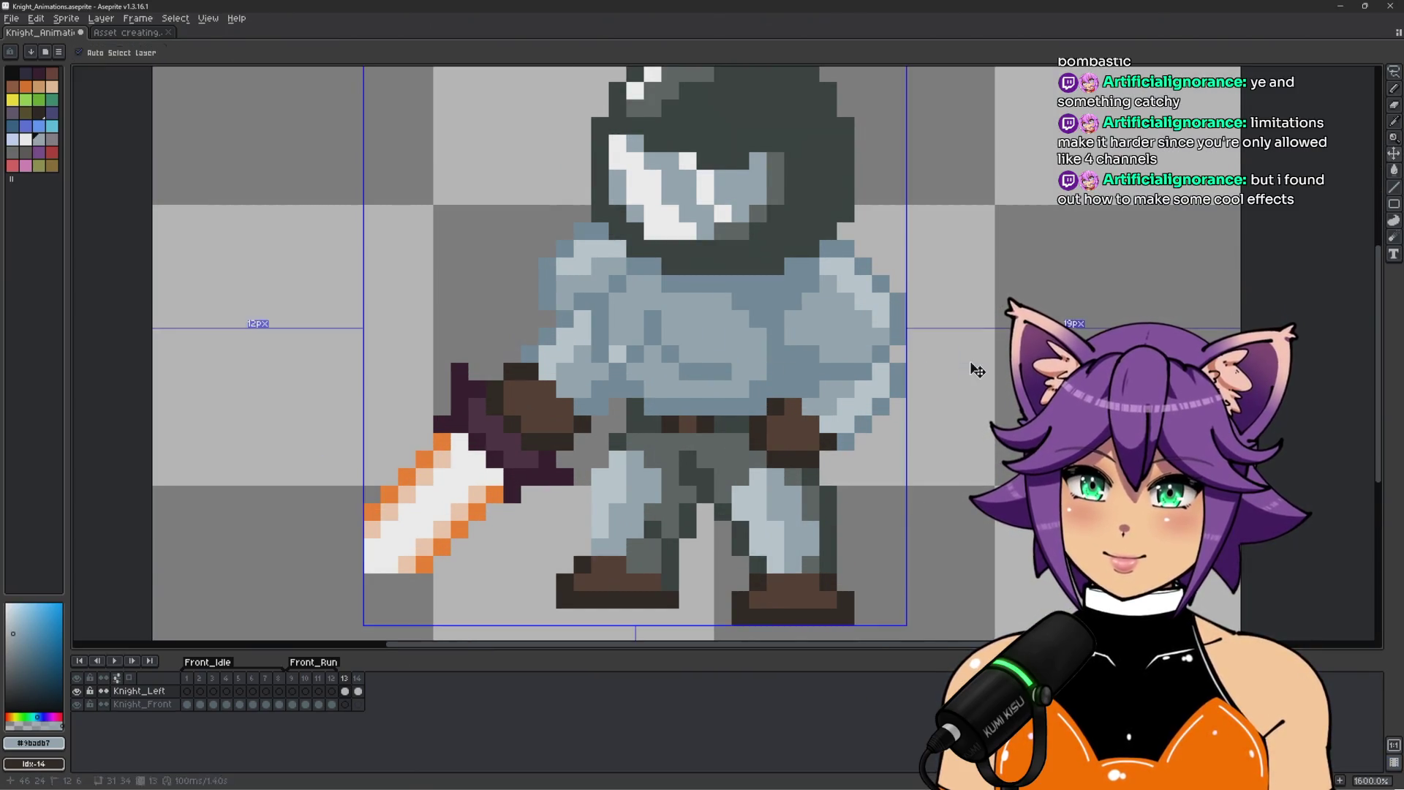
key("Right")
key("b")
scroll(944, 354, "down", 3)
scroll(943, 354, "up", 2)
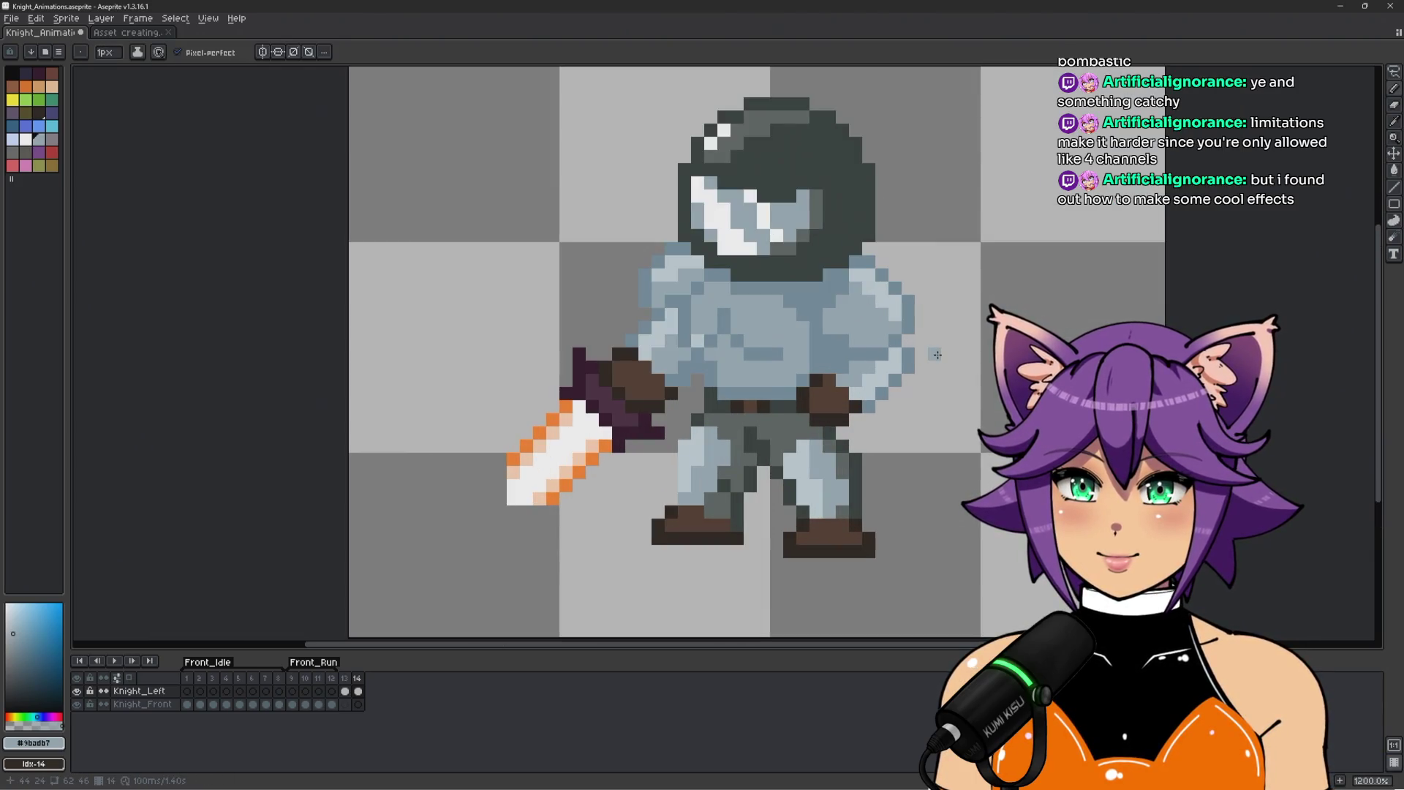
scroll(936, 352, "down", 1)
scroll(935, 353, "up", 1)
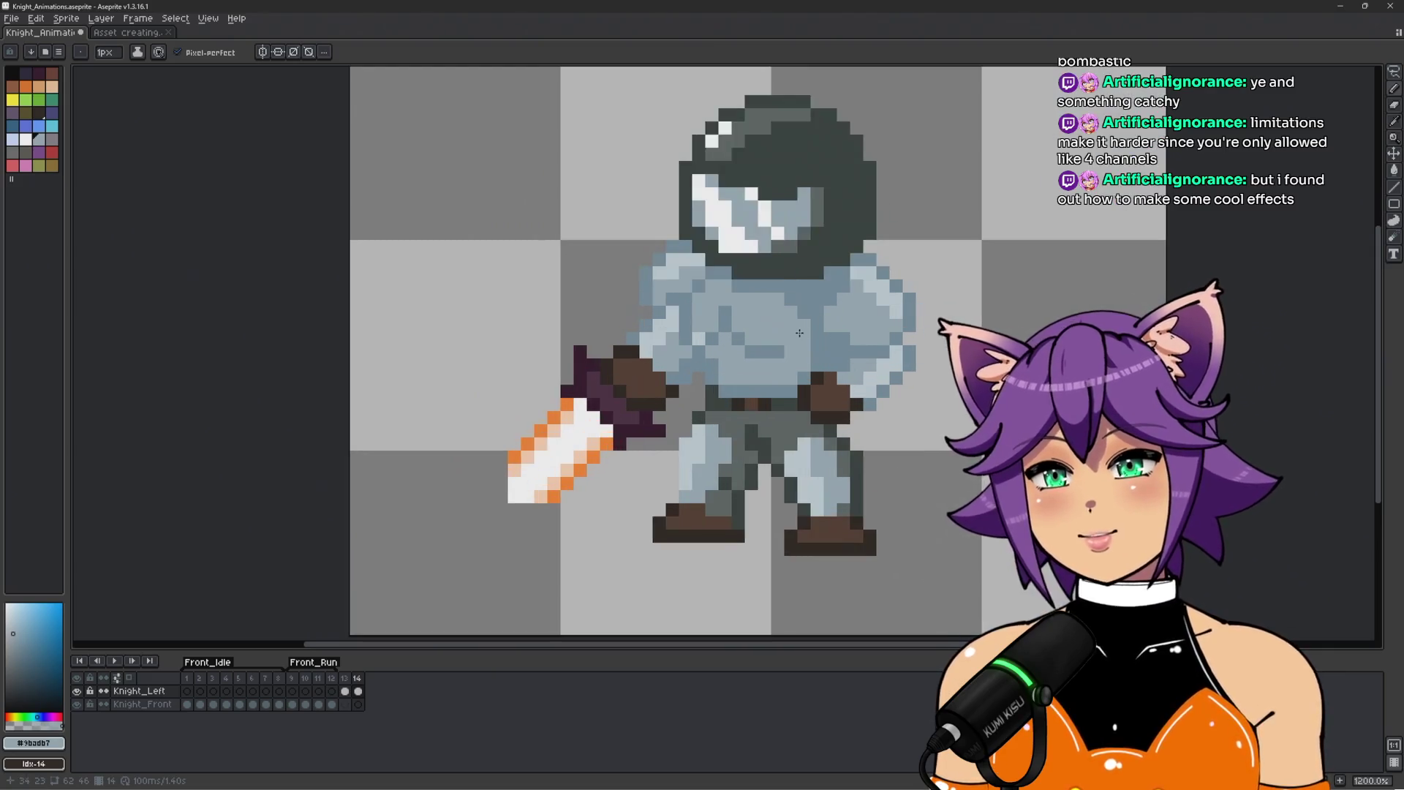
scroll(833, 342, "up", 1)
left_click(833, 342, "alt")
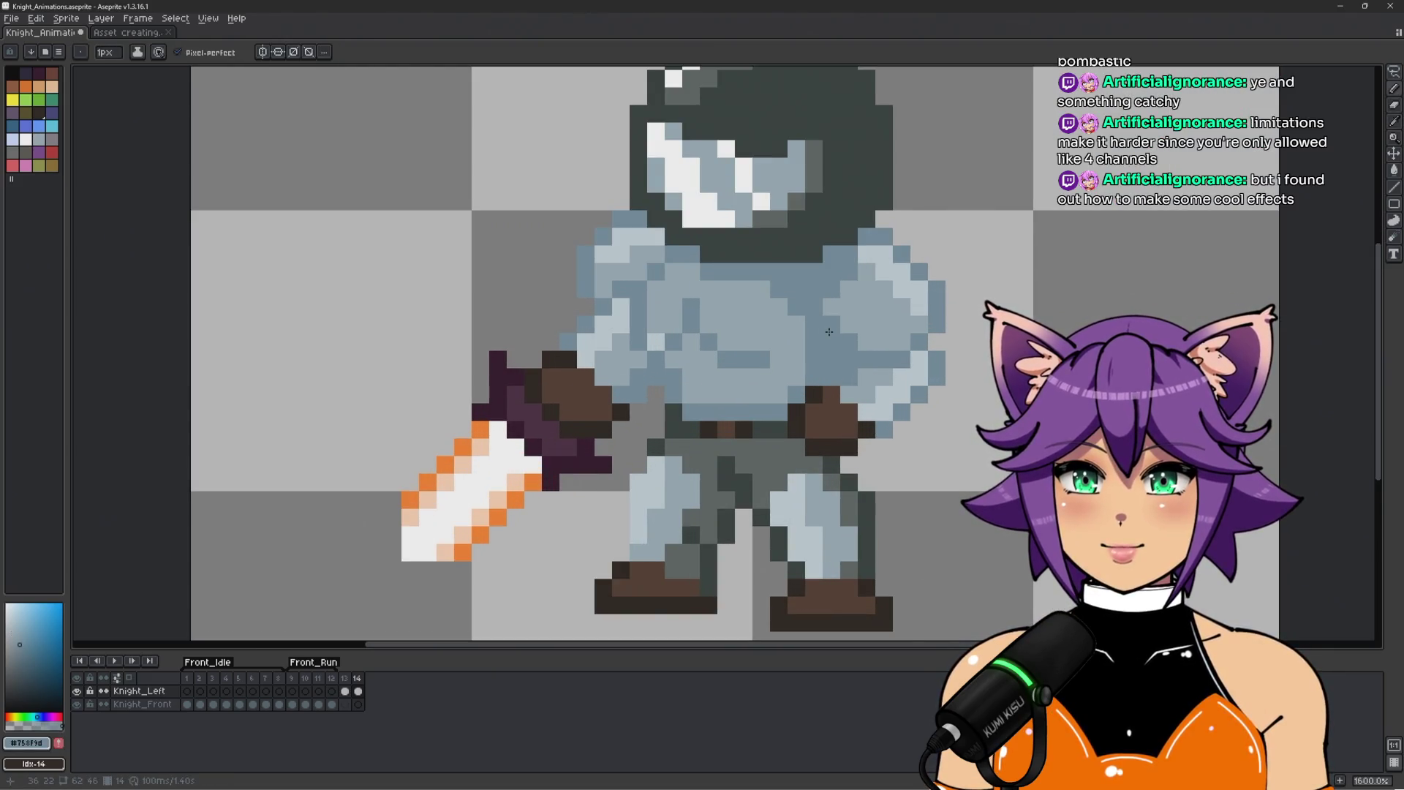
scroll(936, 361, "down", 4)
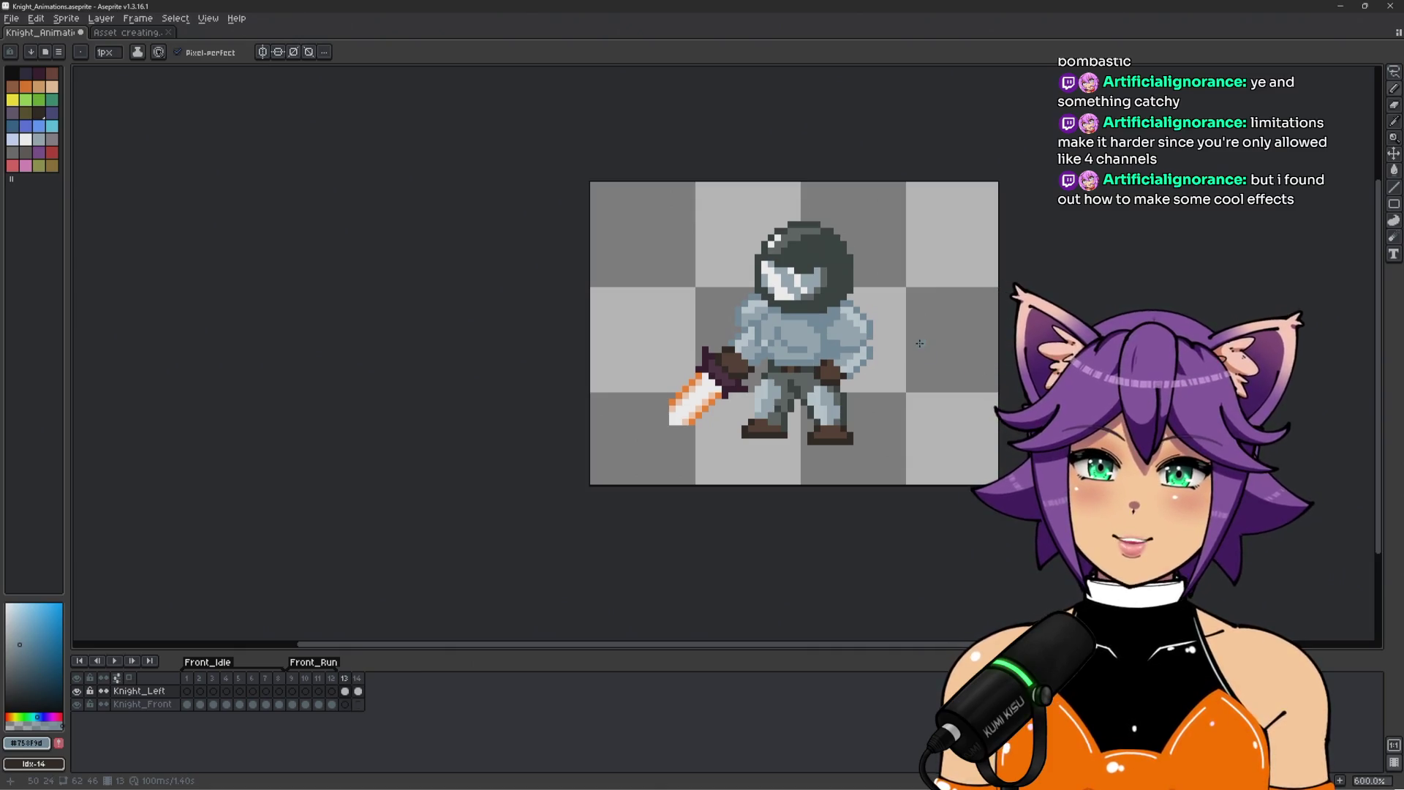
scroll(908, 338, "up", 1)
key("Return")
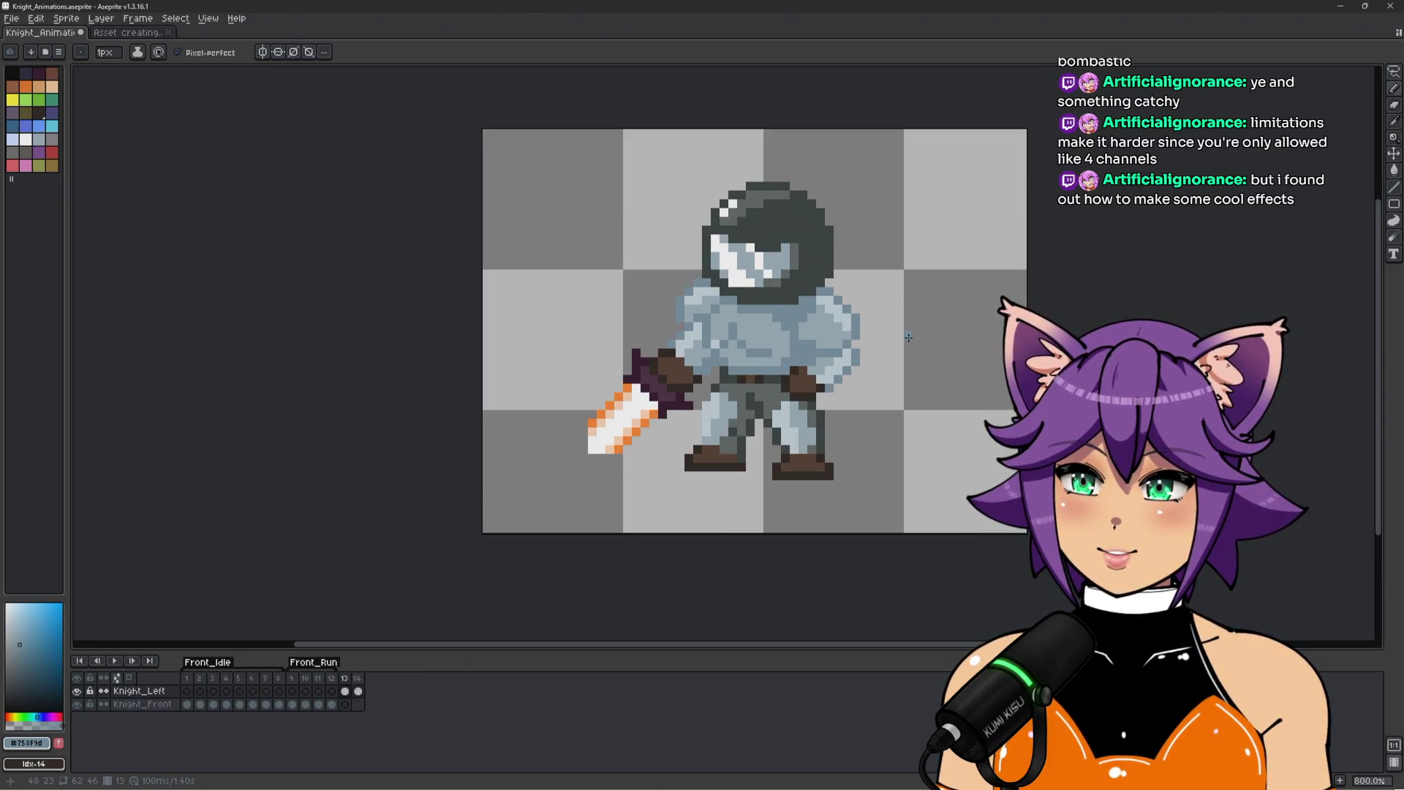
scroll(939, 365, "down", 2)
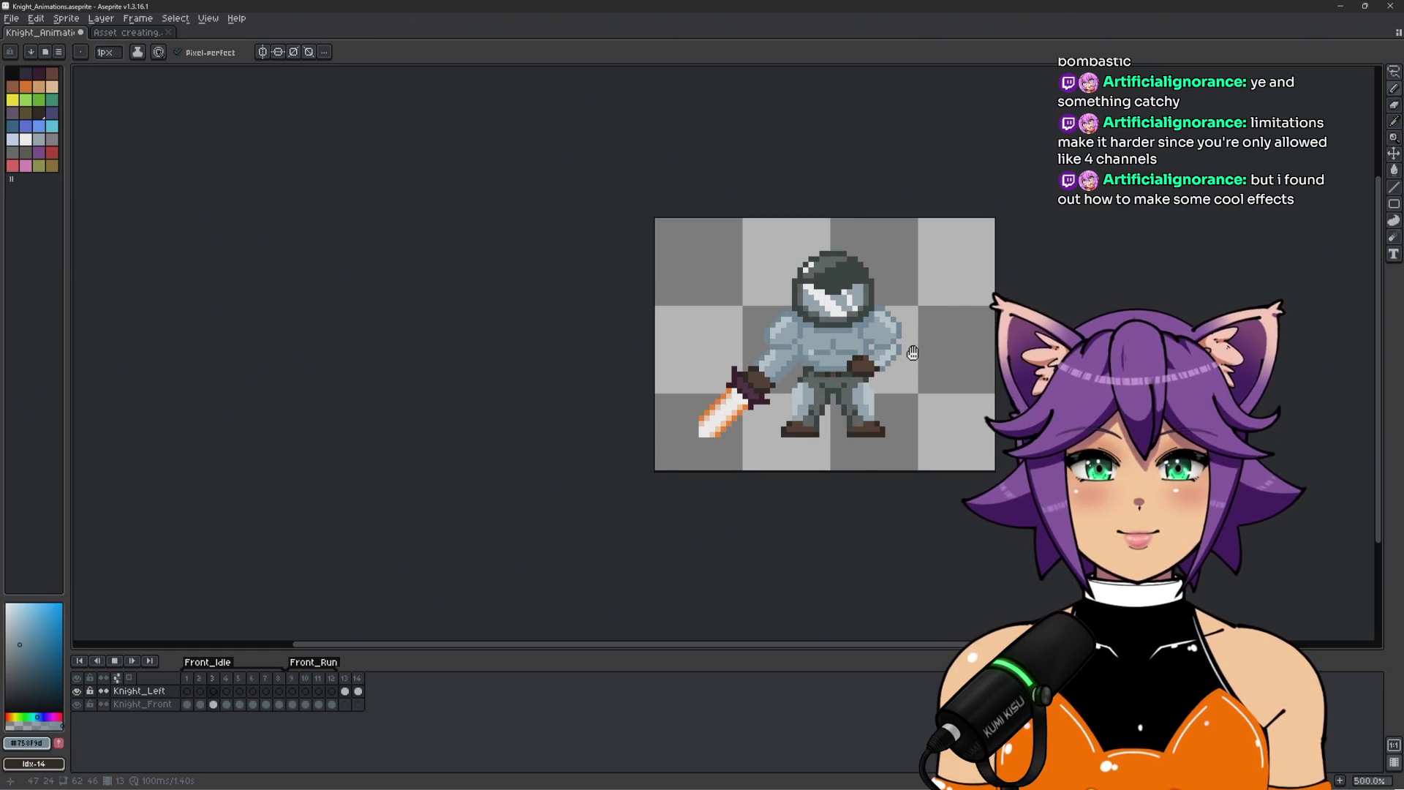
left_click(351, 678)
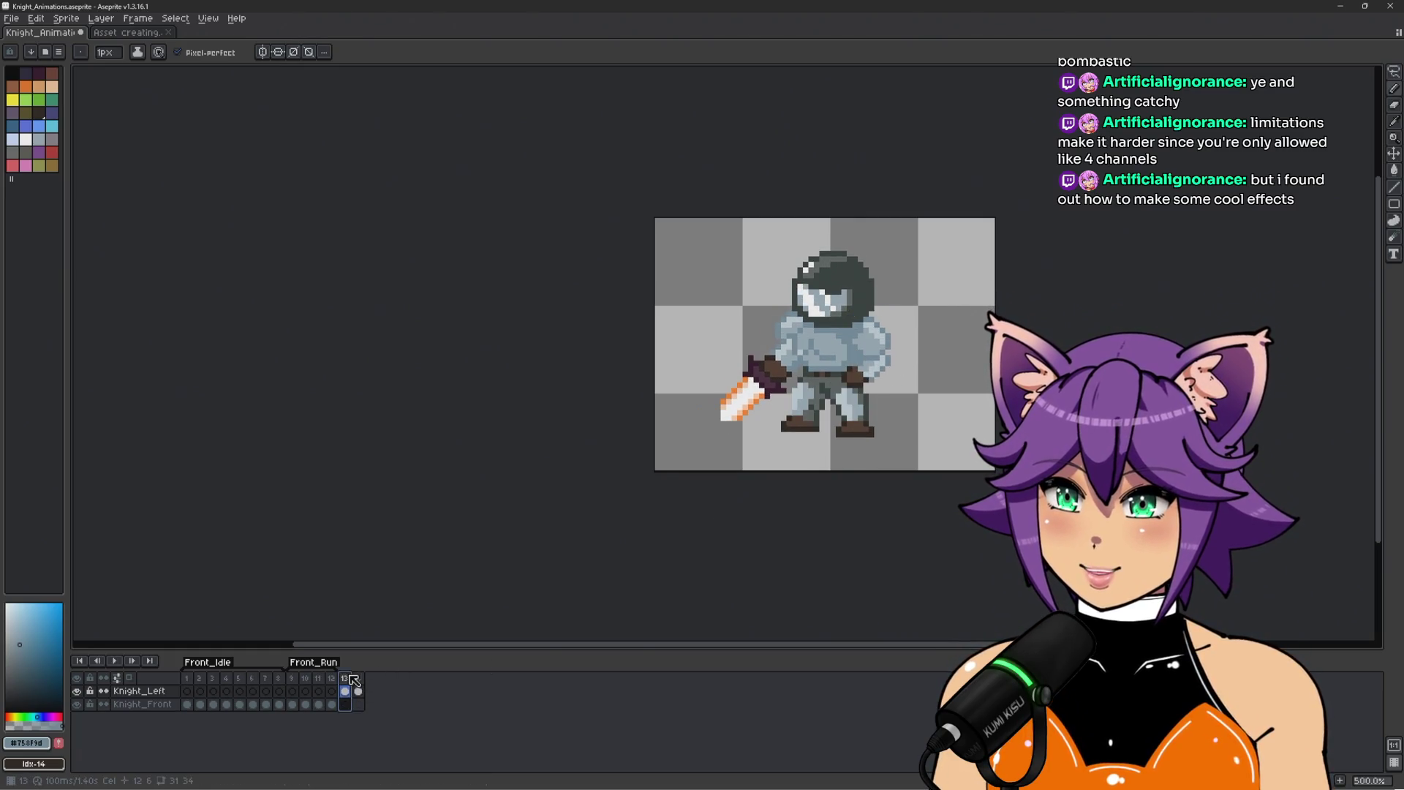
Insert a new frame after frame 13 with Alt+N and check the following frame.
left_click_drag(347, 679, 358, 679)
right_click(357, 679)
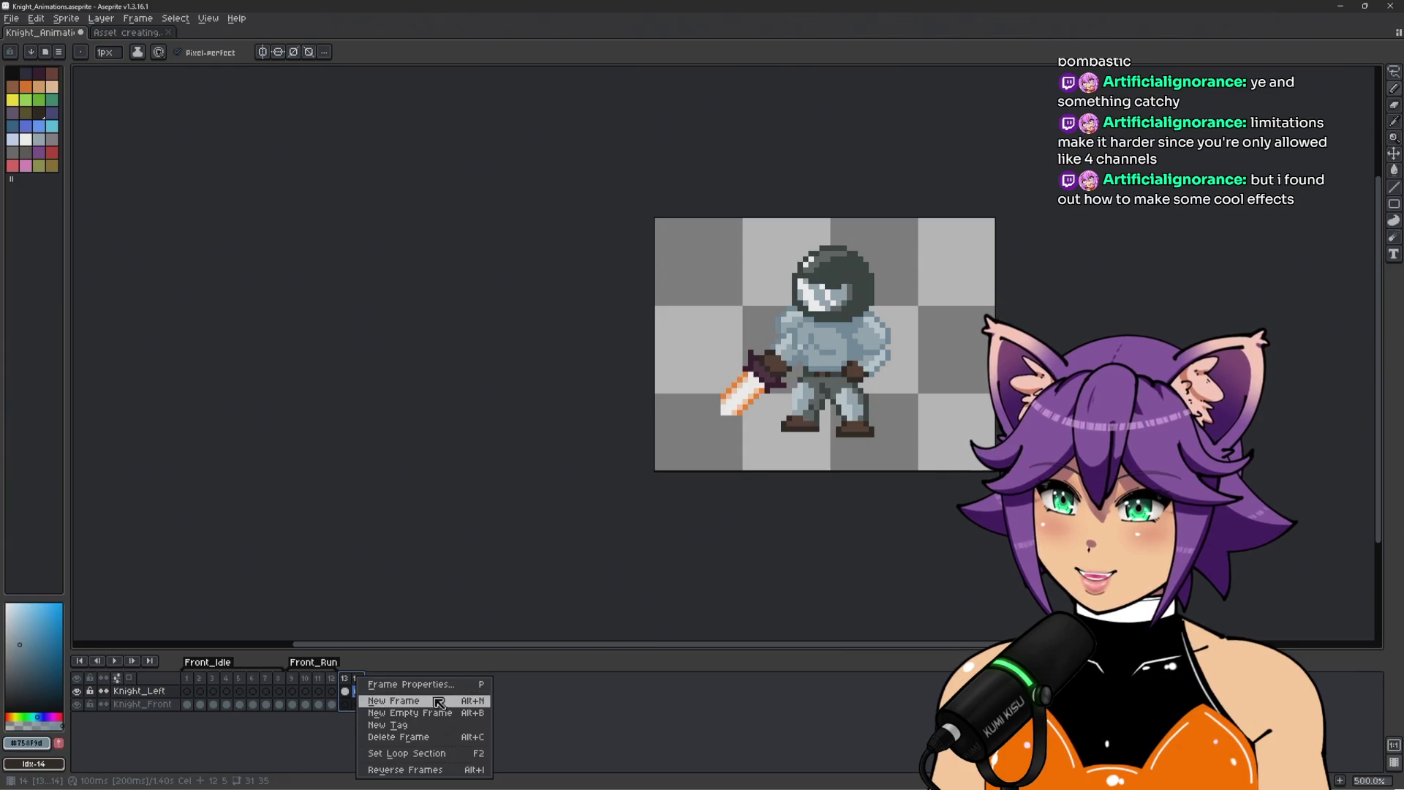
left_click(349, 680)
left_click(344, 679)
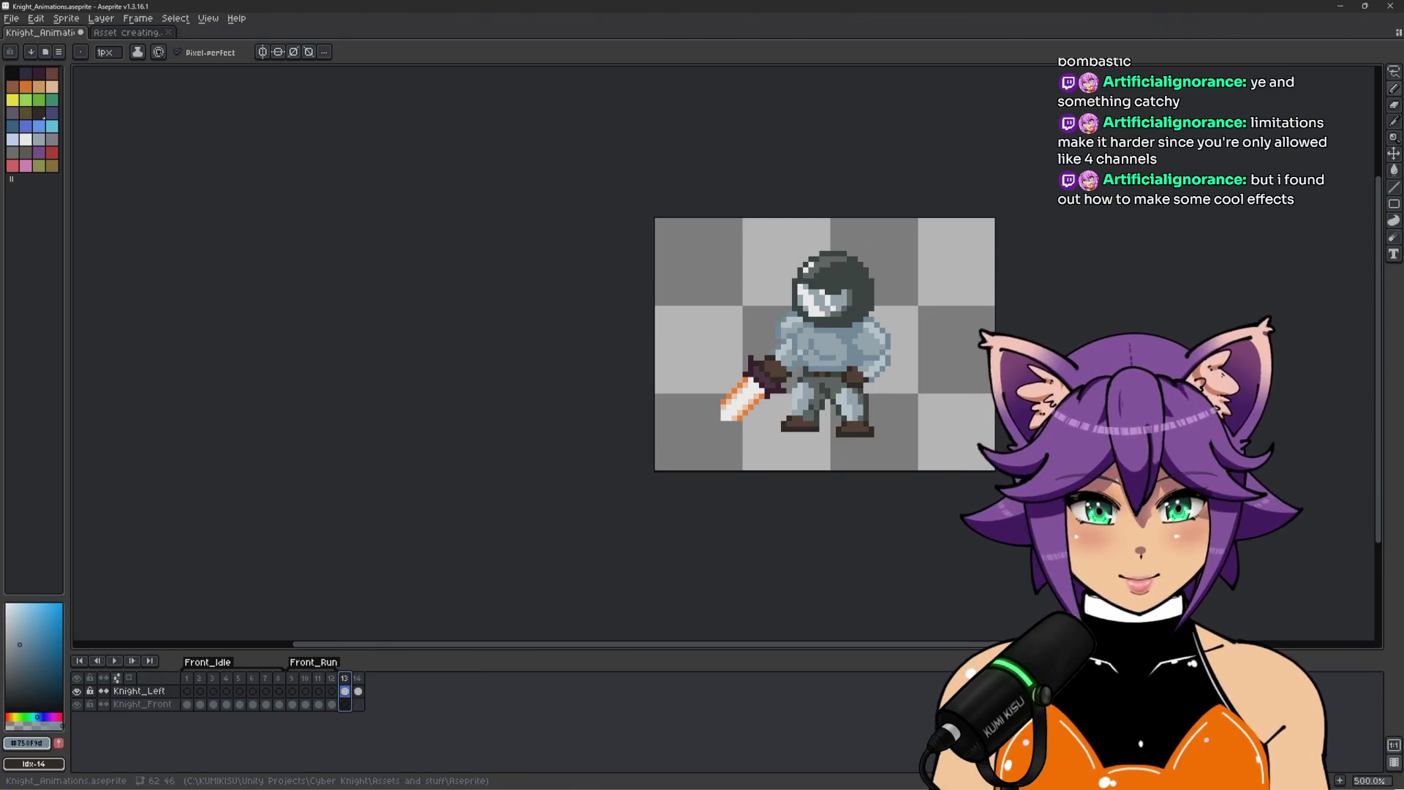
key("alt+n")
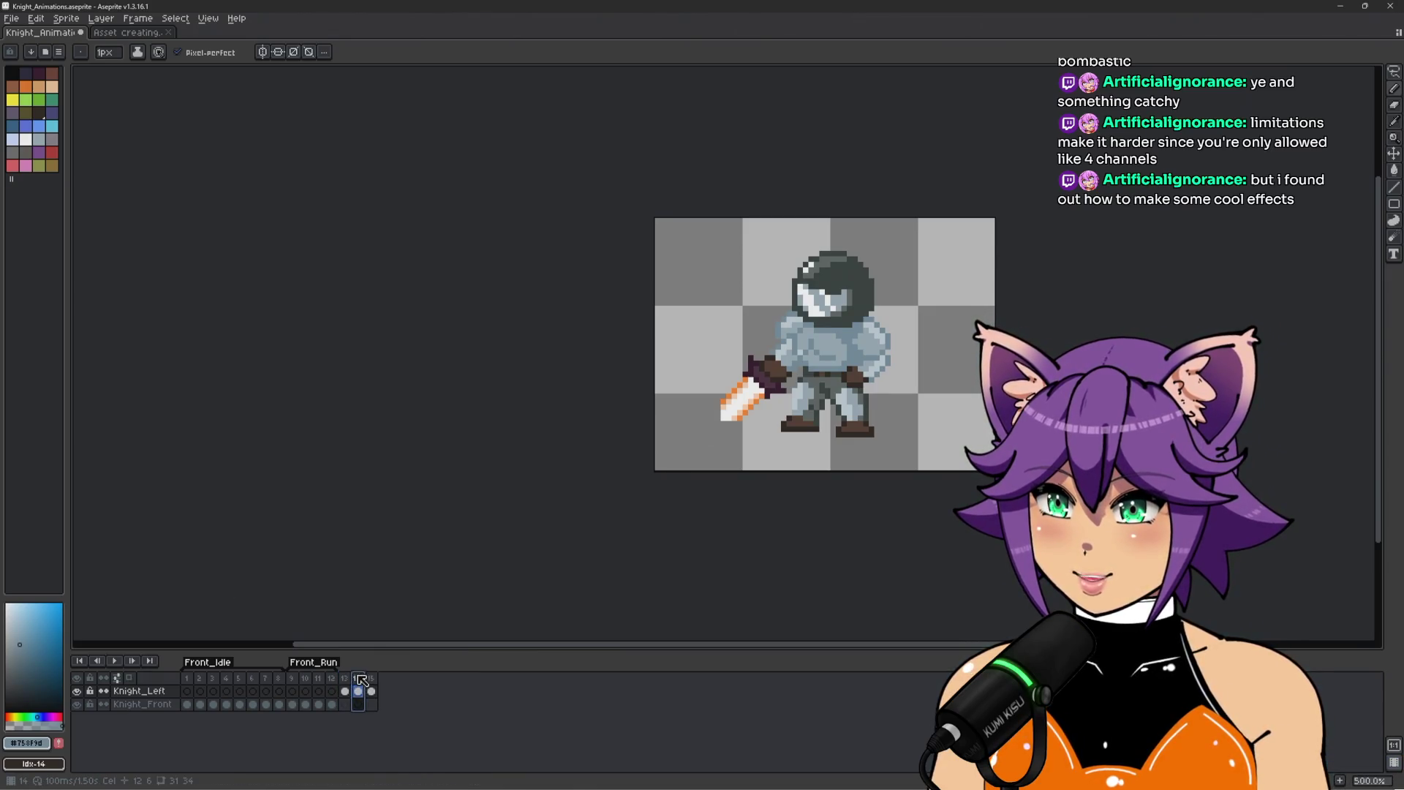
key("Right")
left_click(347, 679)
Tag frames 13–14 as Left_Idle and add another new frame.
left_click_drag(349, 680, 358, 680)
right_click(359, 682)
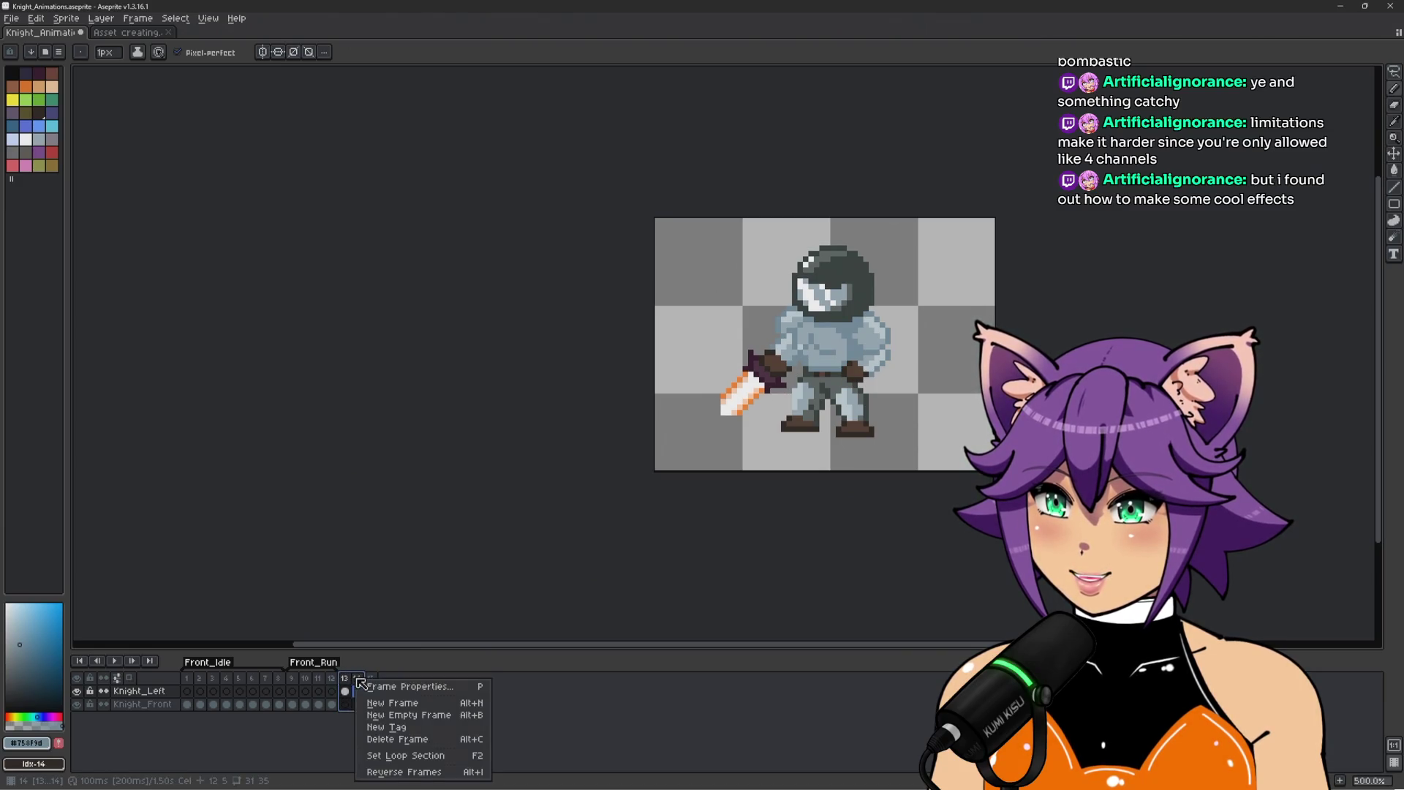
left_click(414, 728)
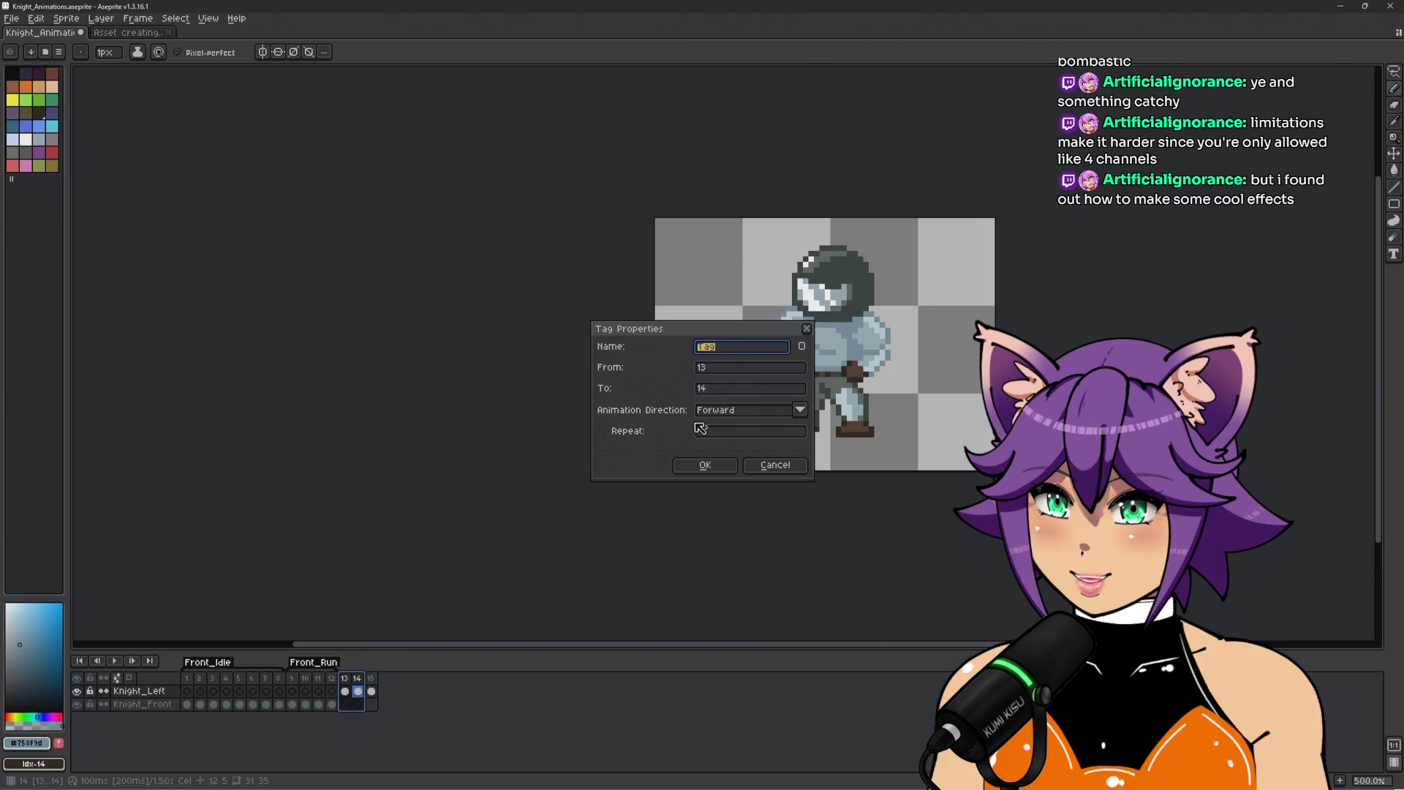
type("Lef")
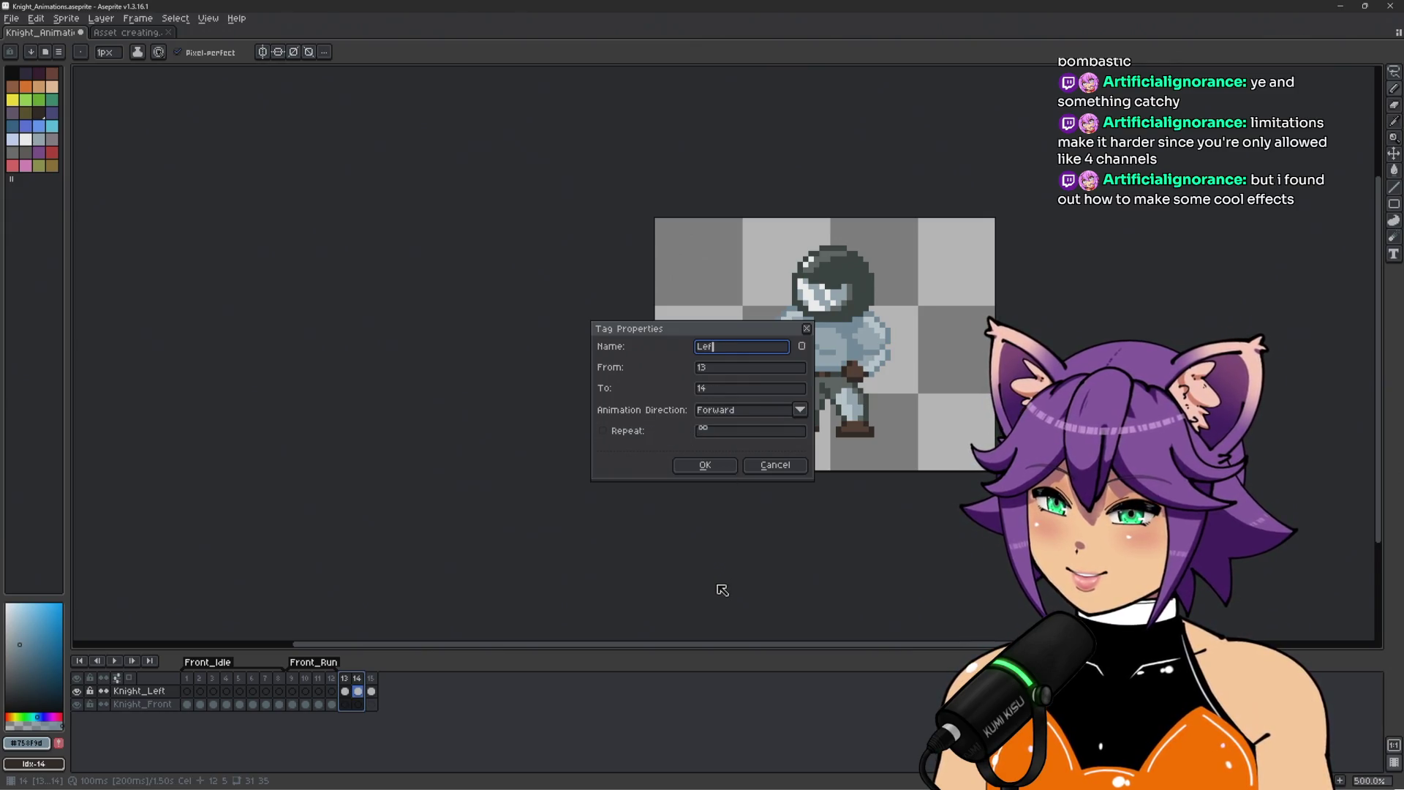
type("le")
key("Return")
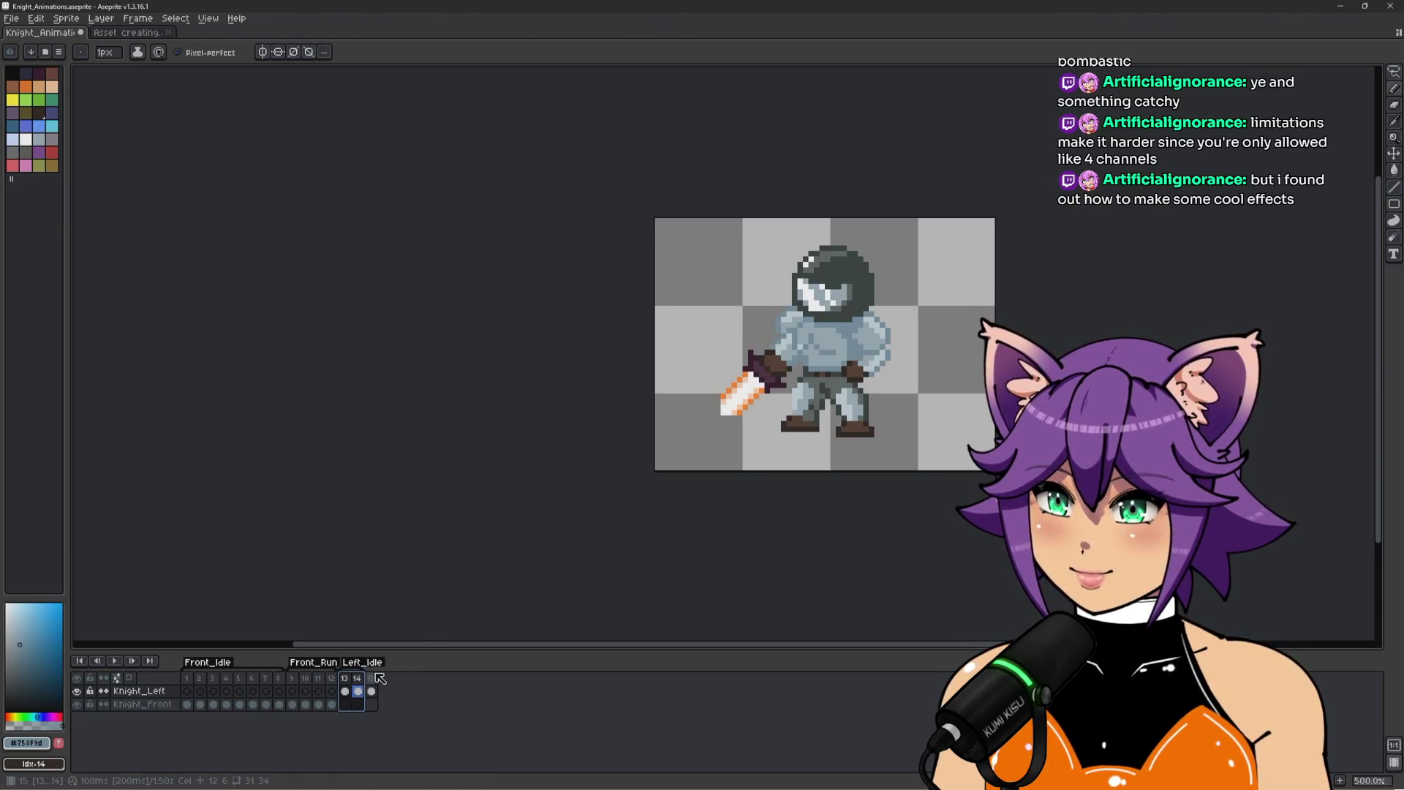
left_click(344, 691)
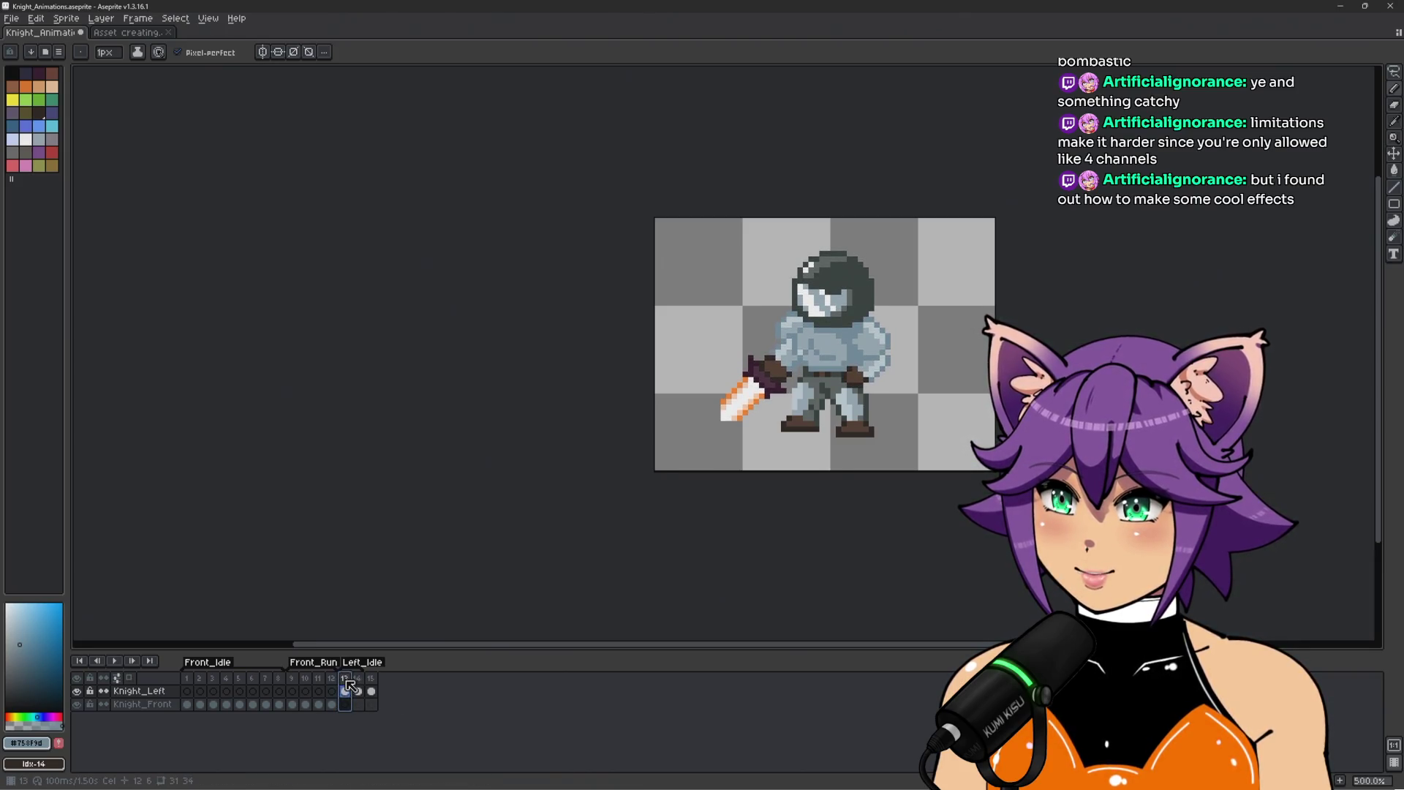
left_click(1340, 781)
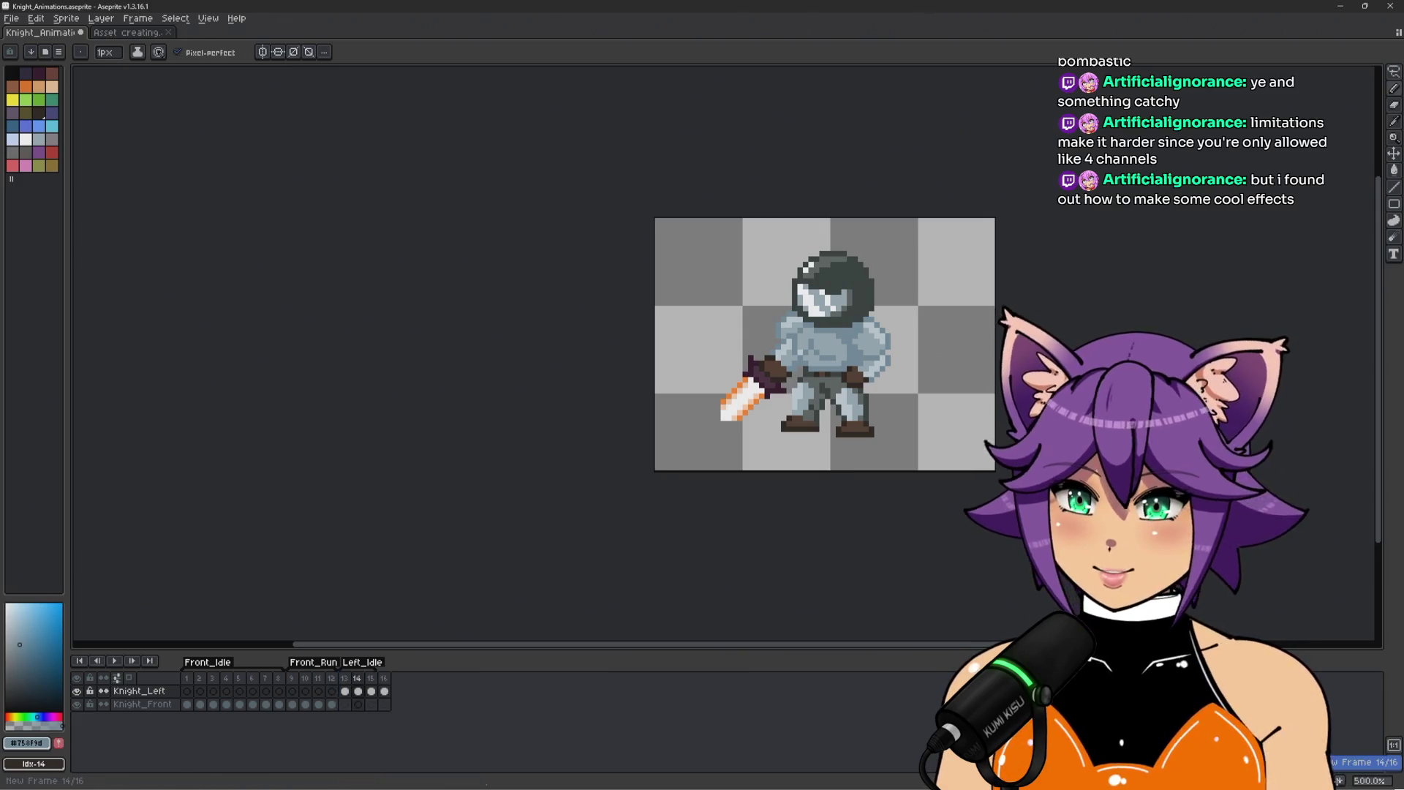
Add four more frames to reach 21 total, then play the animation from frame 13.
left_click(1338, 781)
left_click(1338, 781)
left_click(1338, 781)
left_click(1338, 781)
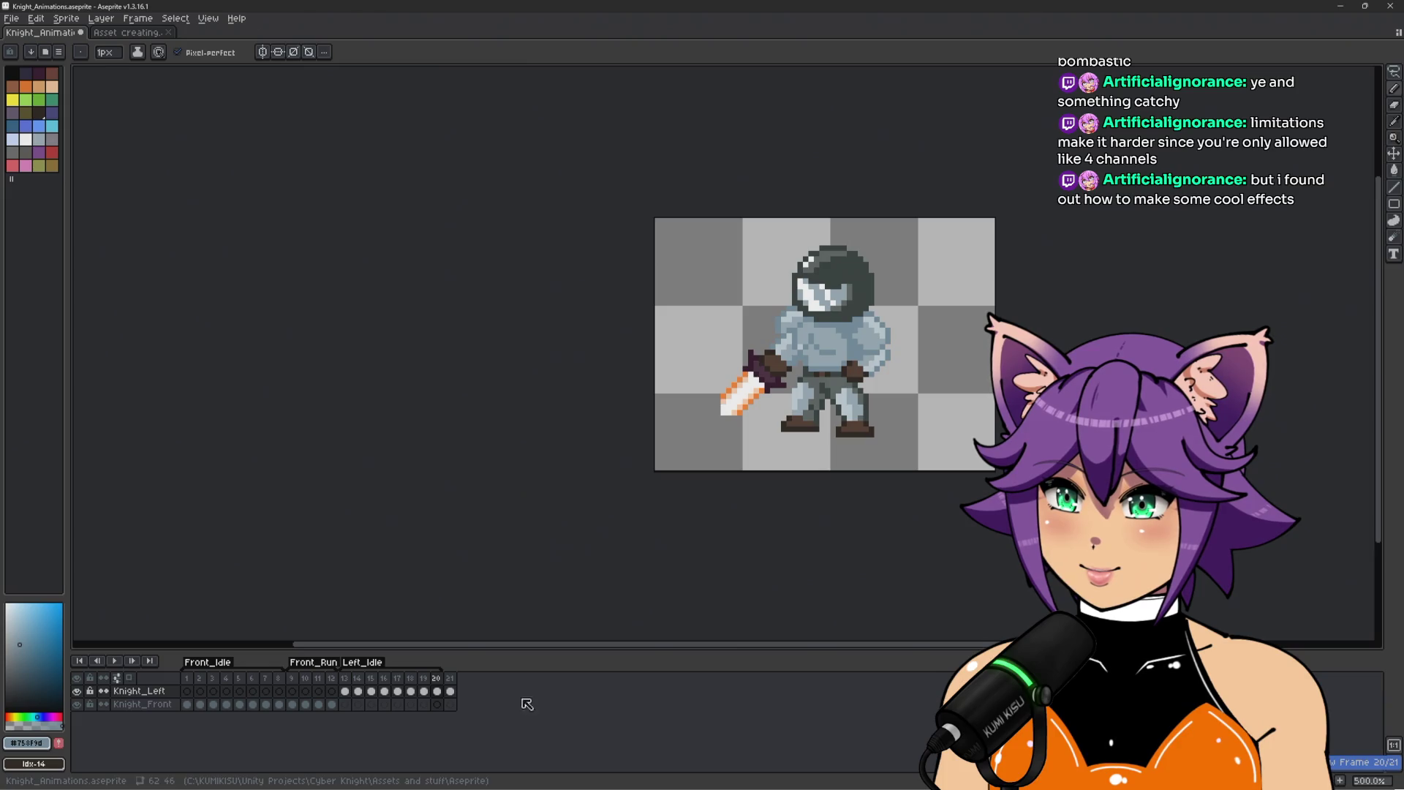
left_click(345, 678)
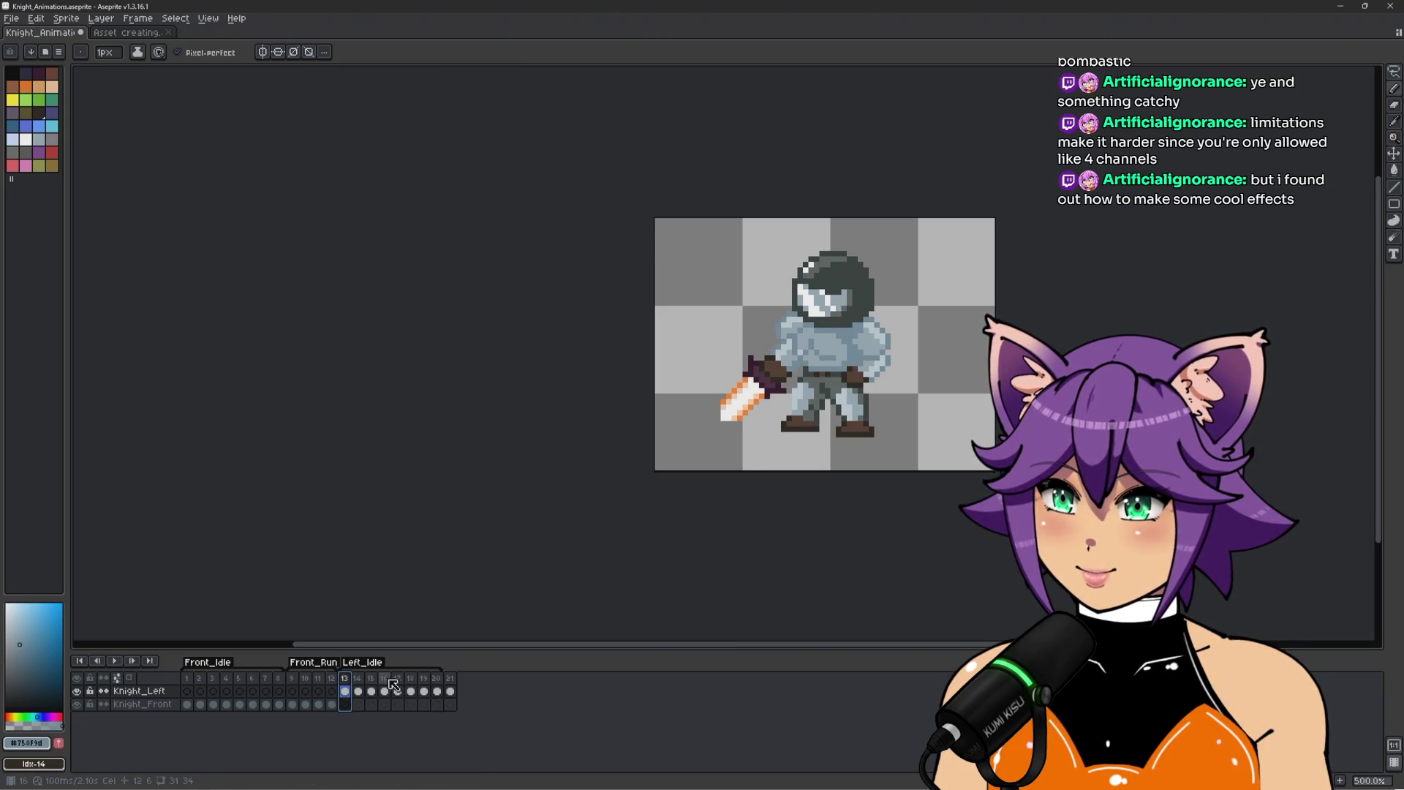
key("Return")
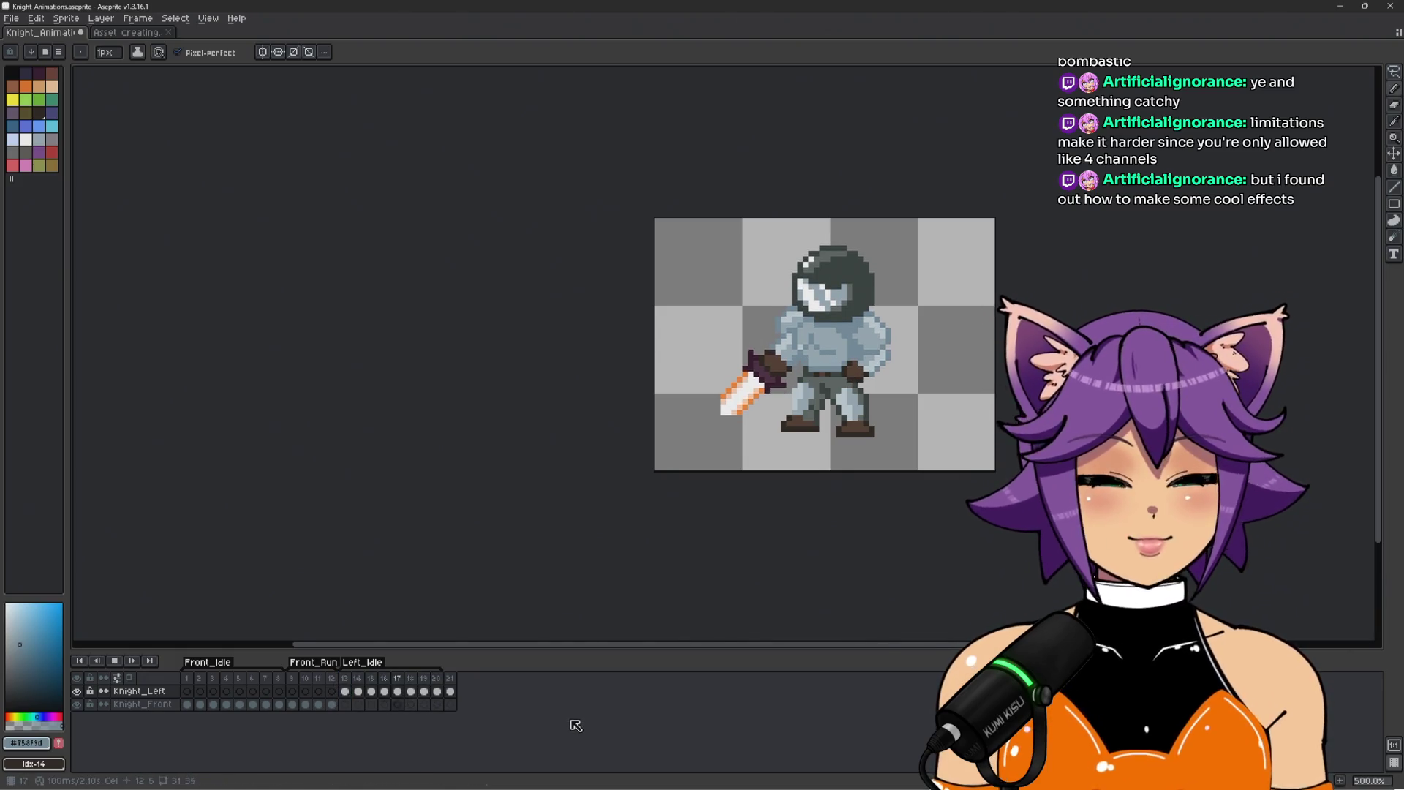
scroll(995, 334, "up", 2)
left_click_drag(930, 335, 797, 350)
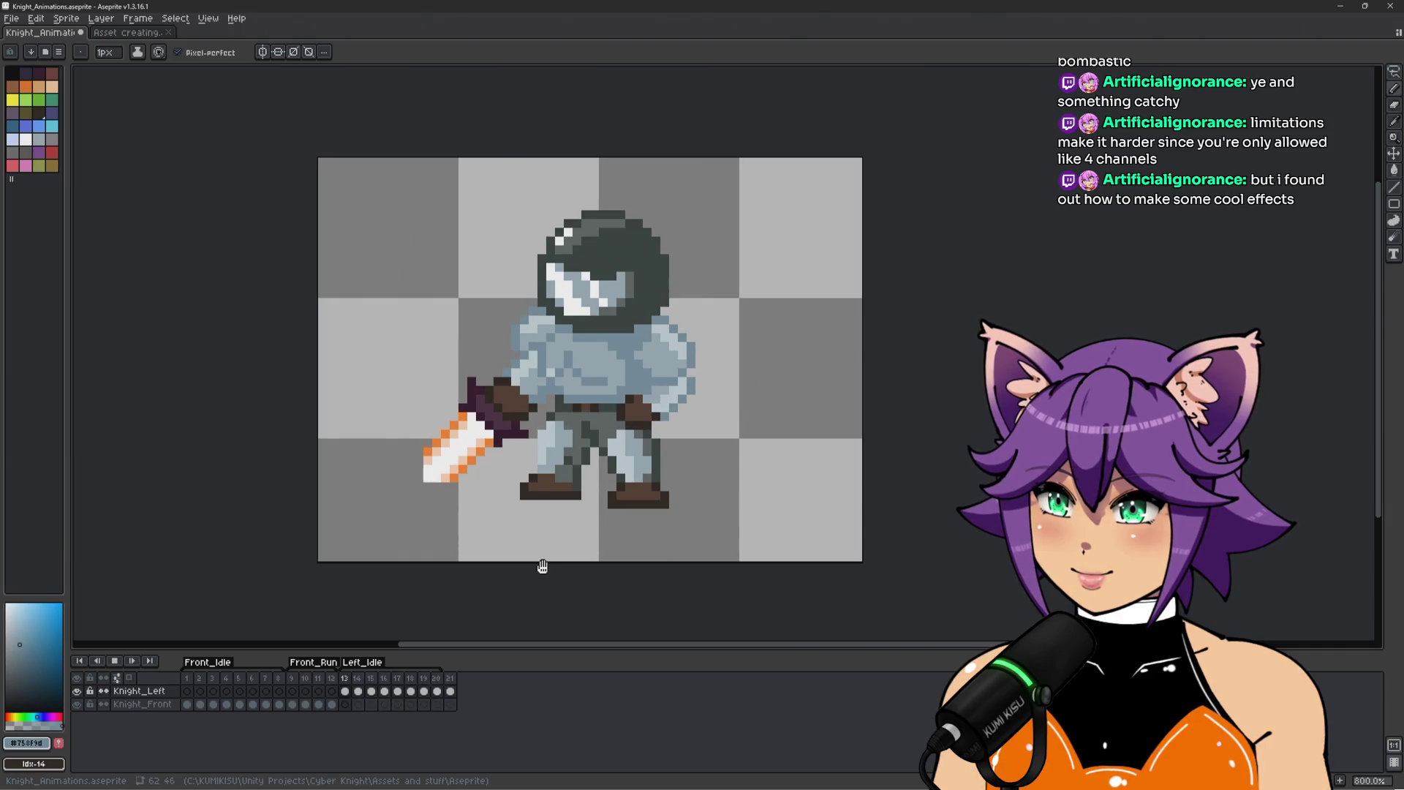
Rename tags Front_Run to F_Run, Front_Idle to F_Idle, Left_Idle to L_Idle, then select frame 21.
double_click(316, 664)
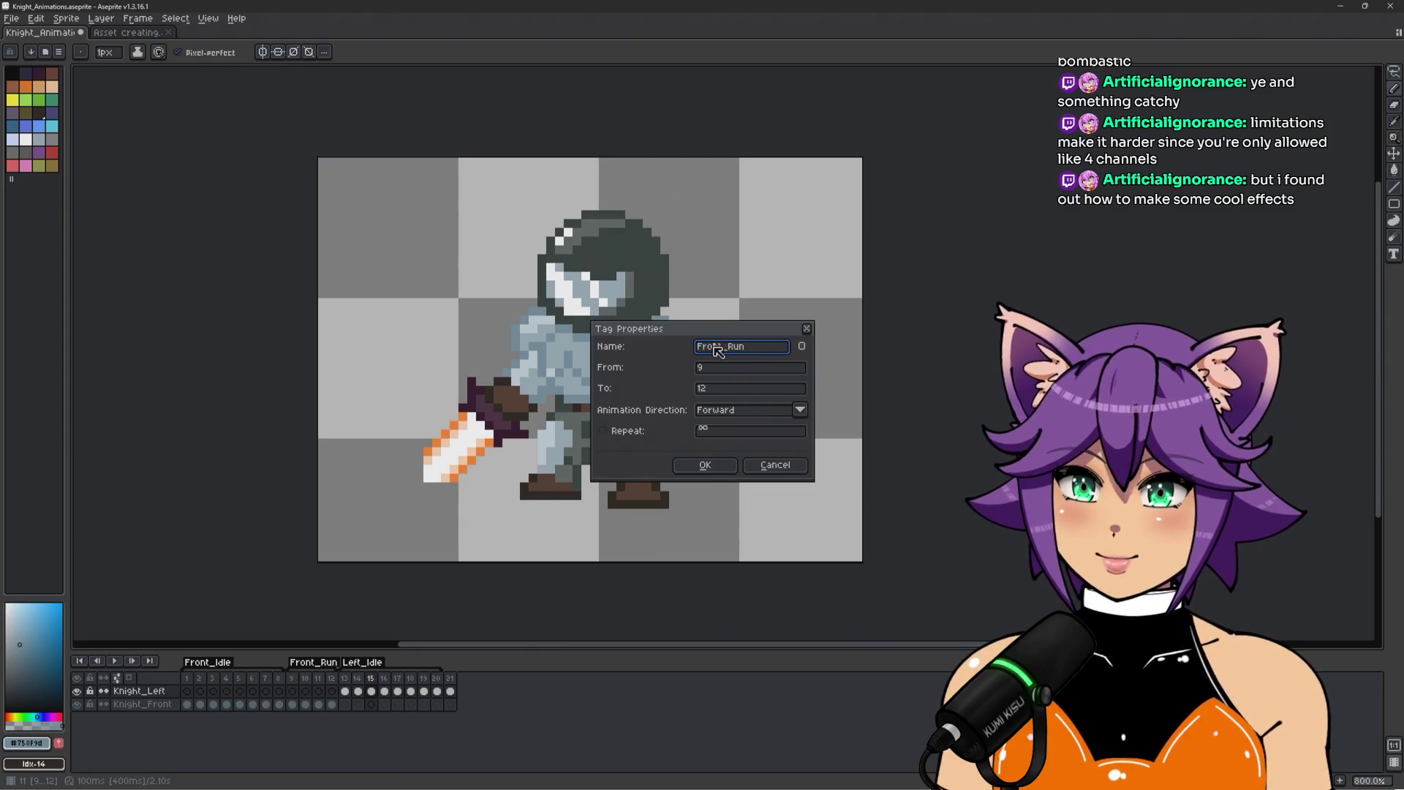
type("_Run")
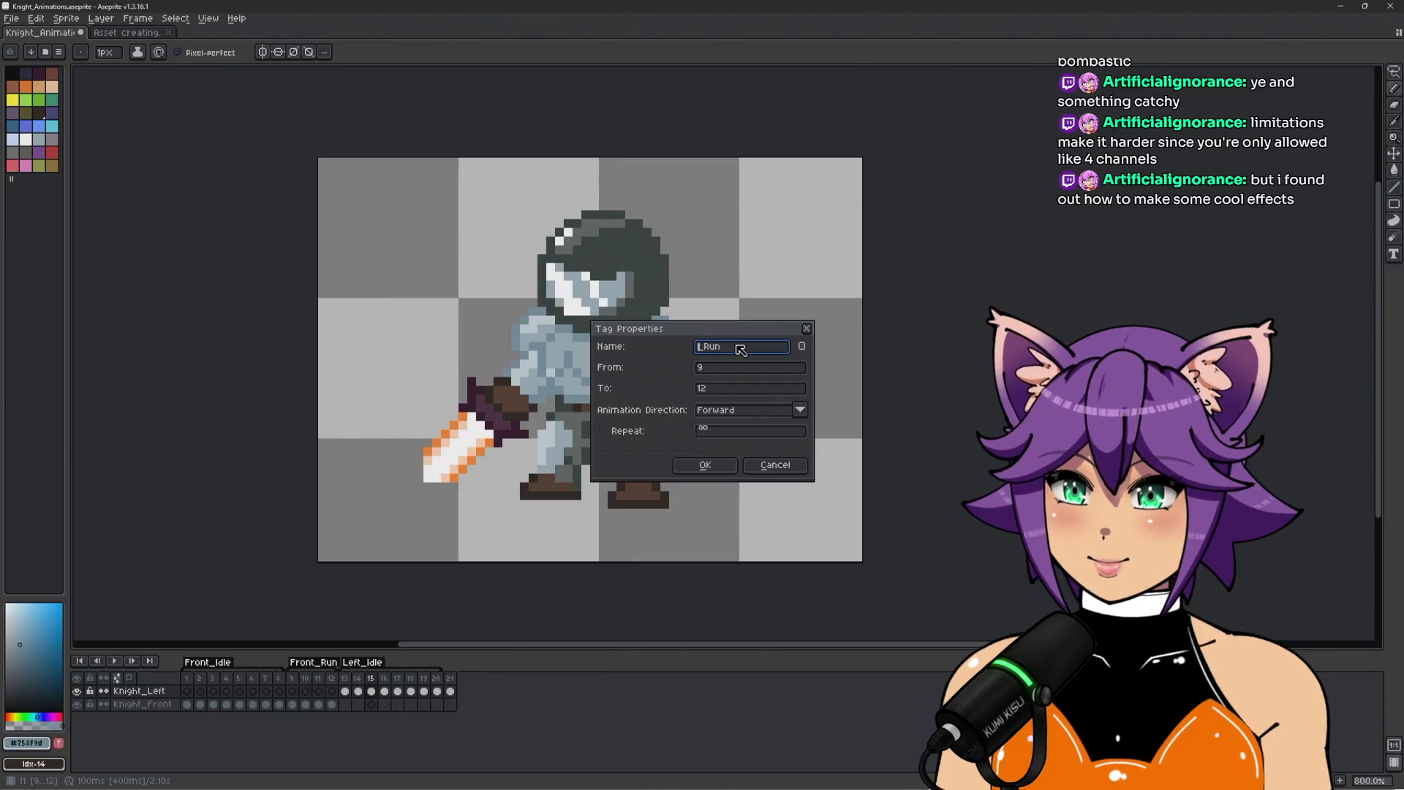
left_click(704, 465)
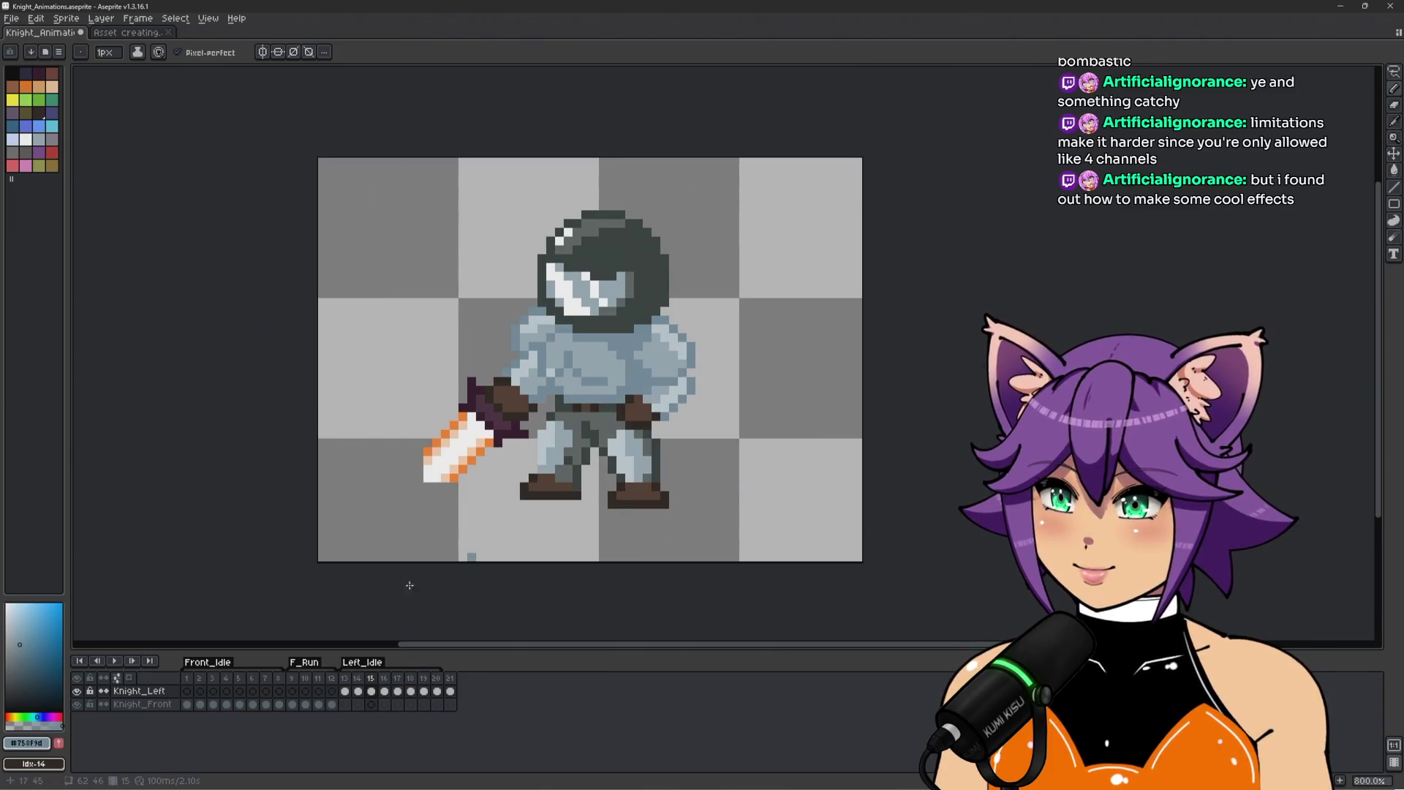
double_click(210, 663)
left_click(720, 347)
key("BackSpace")
key("BackSpace")
key("BackSpace")
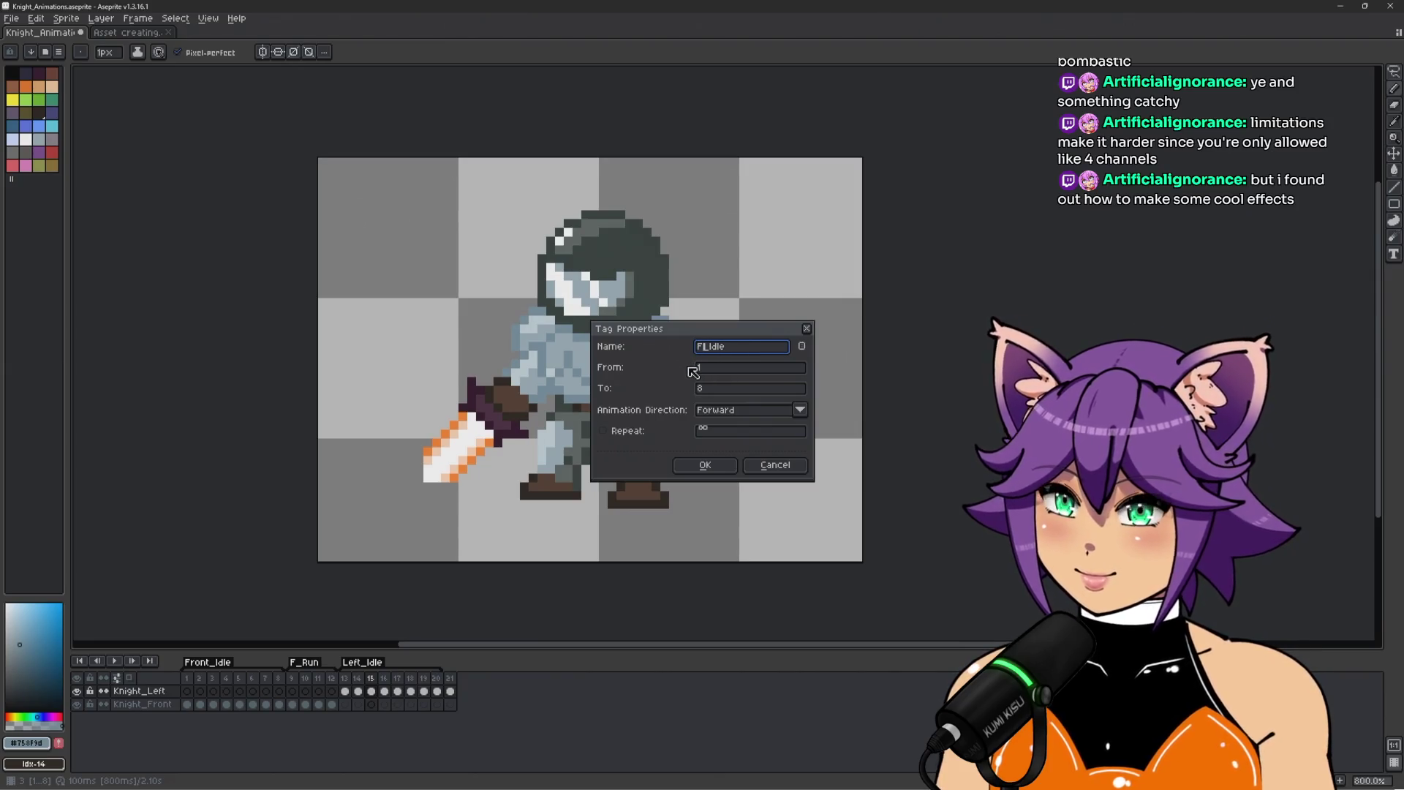
key("Return")
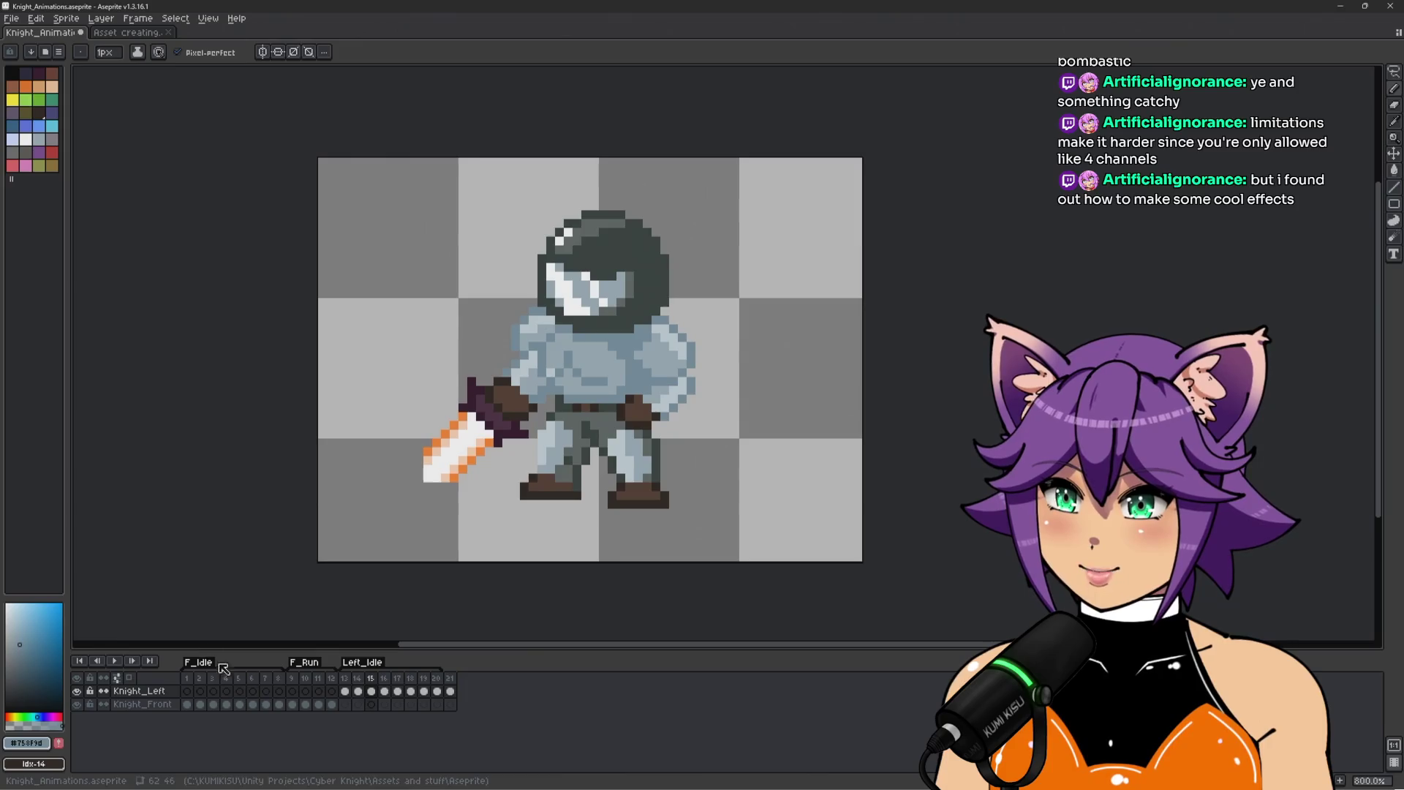
double_click(363, 661)
left_click(707, 348)
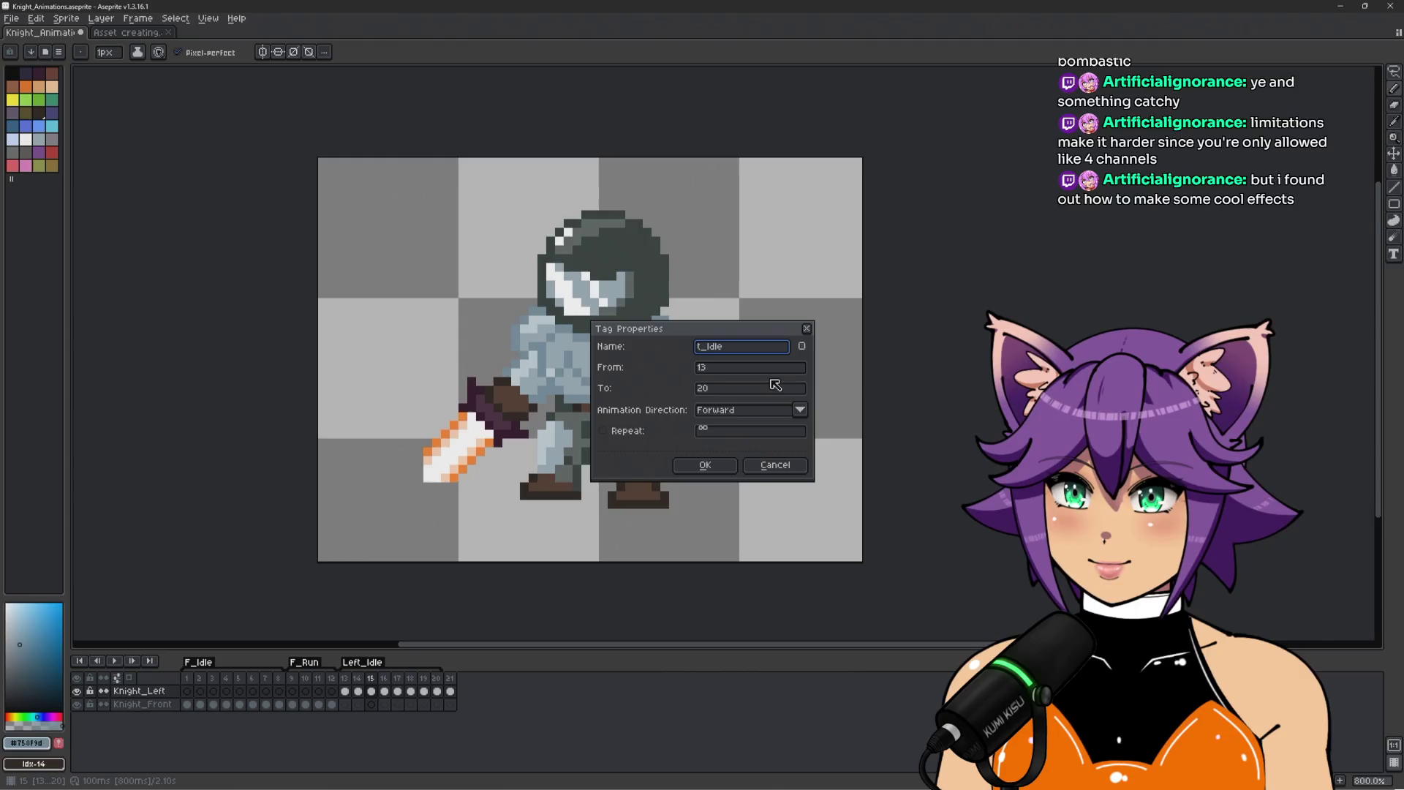
type("L")
key("Return")
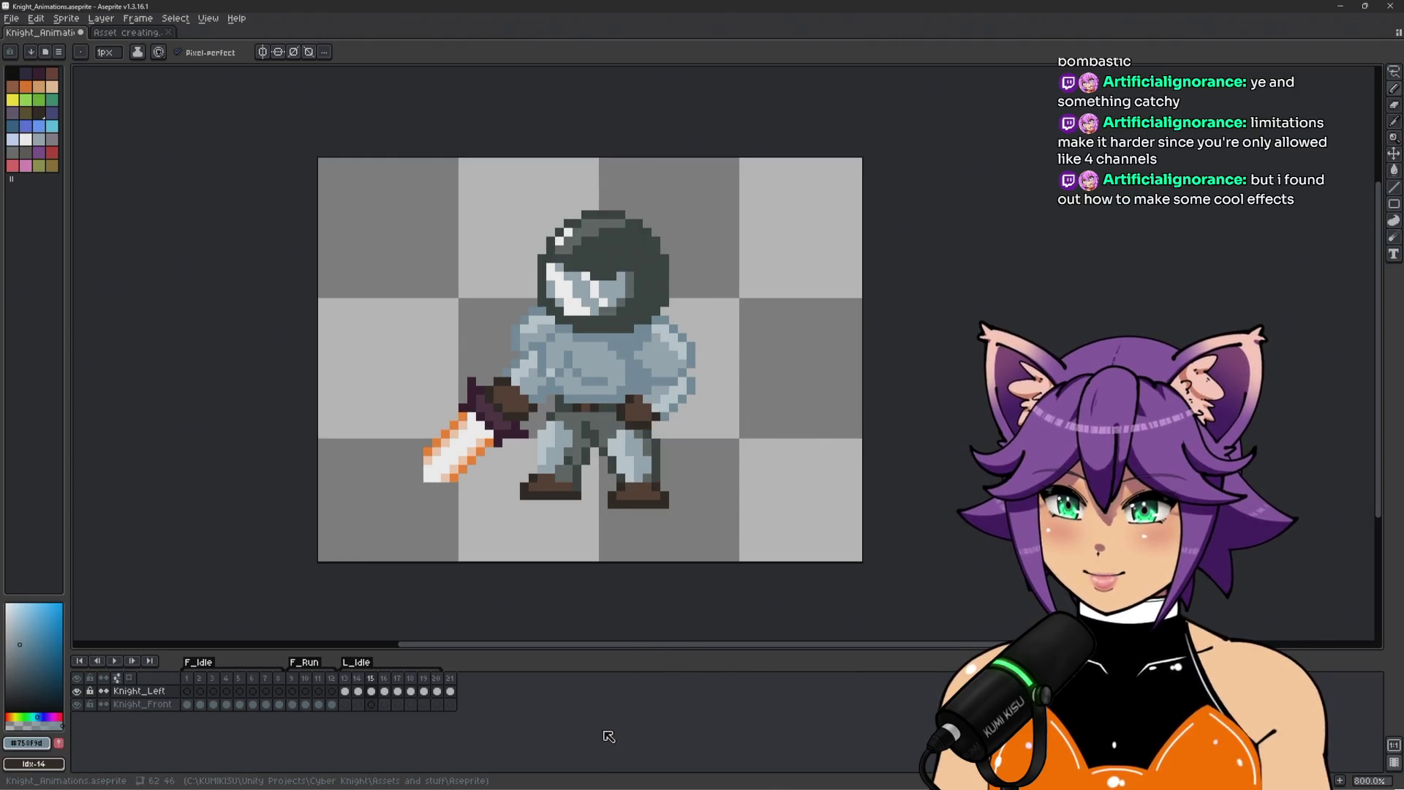
left_click(449, 690)
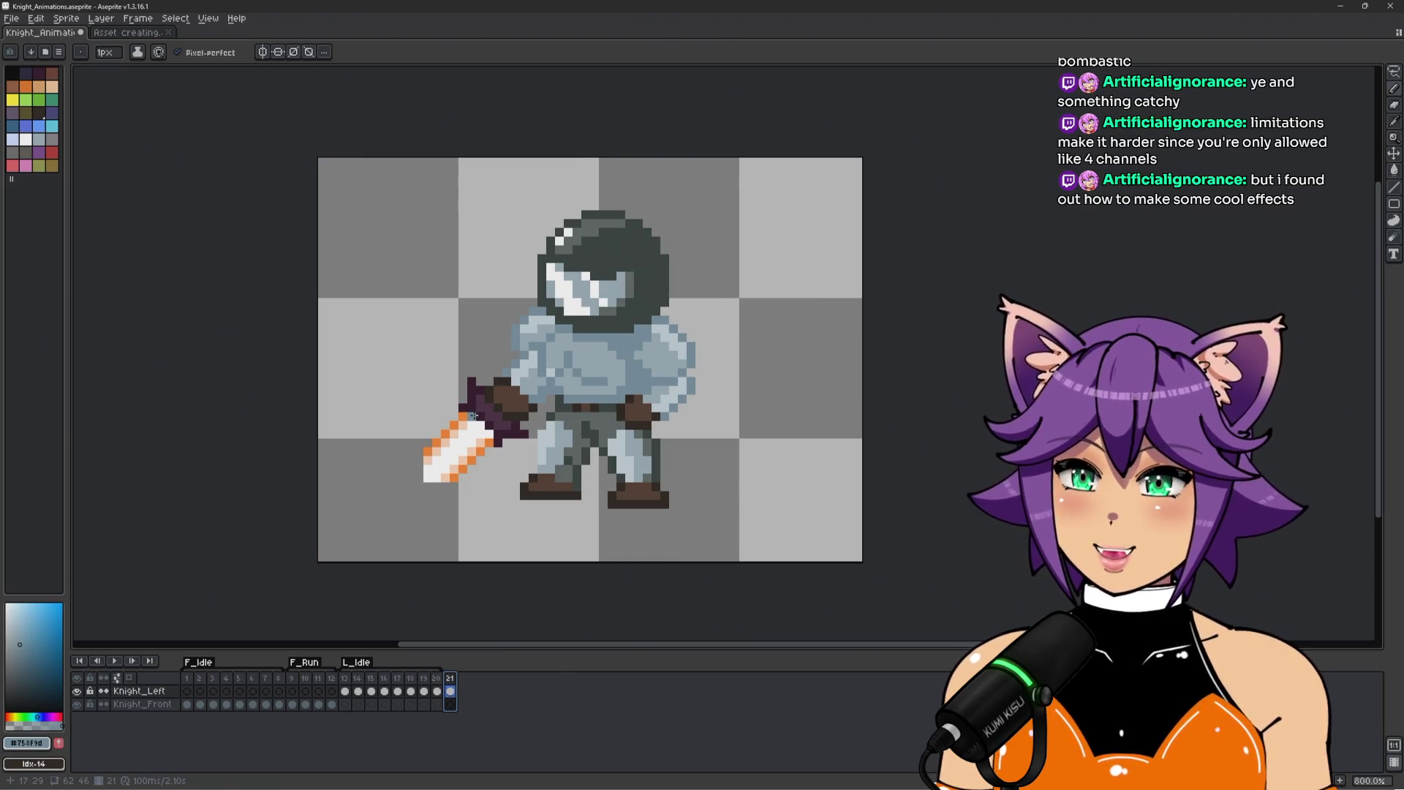
scroll(474, 415, "up", 1)
key("m")
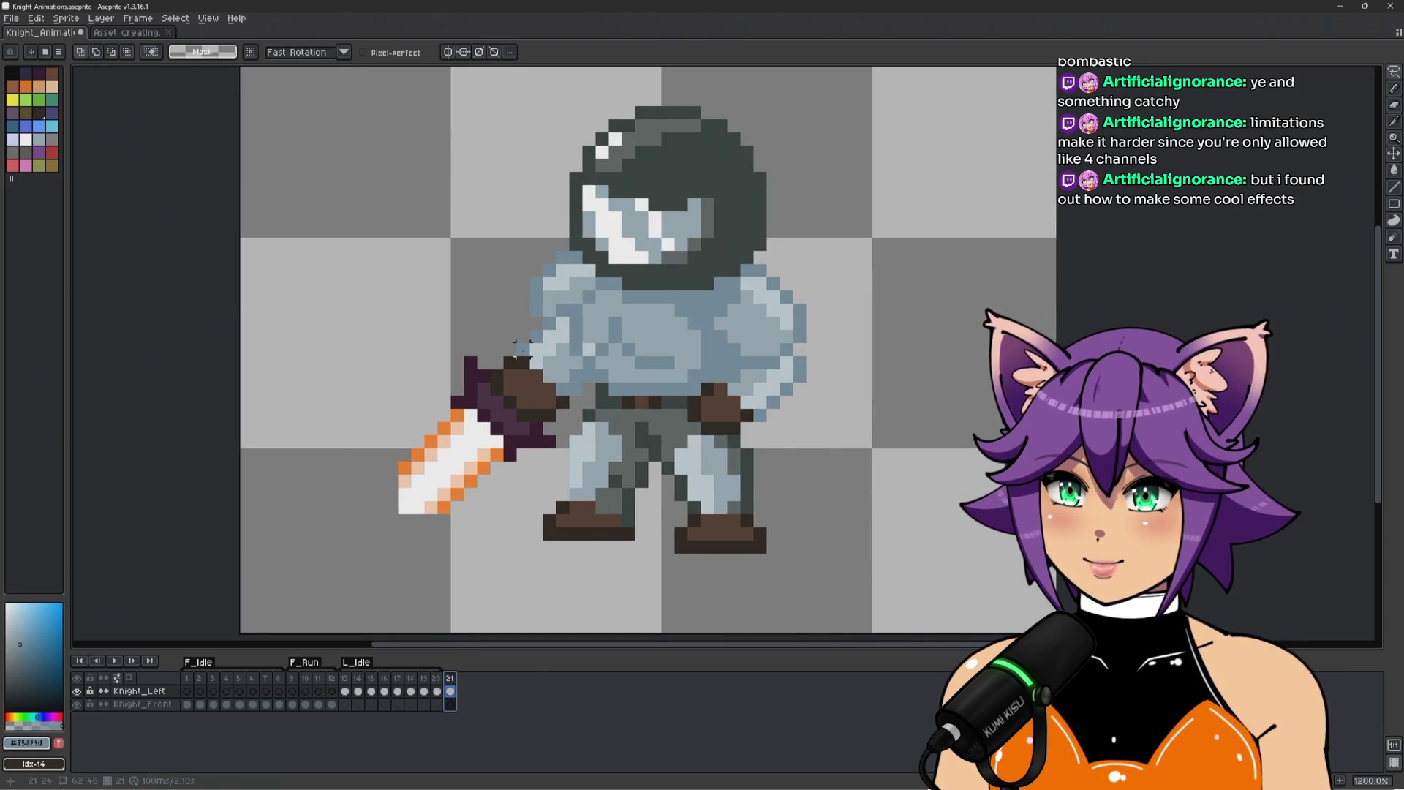
mouse_move(522, 323)
left_mouse_down()
mouse_move(523, 355)
mouse_move(571, 395)
mouse_move(565, 442)
mouse_move(504, 528)
mouse_move(289, 358)
mouse_move(463, 329)
left_mouse_up()
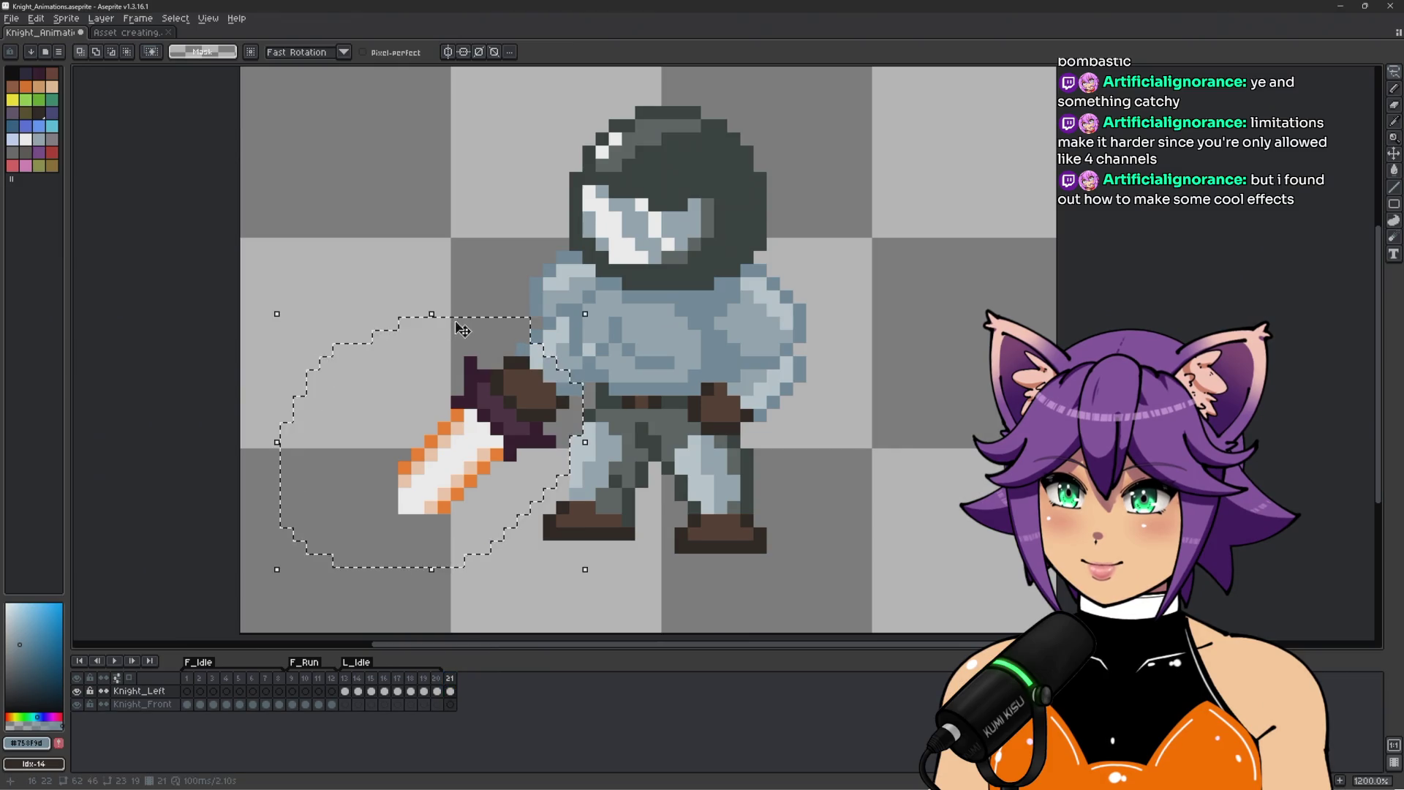
key("Up")
key("Right")
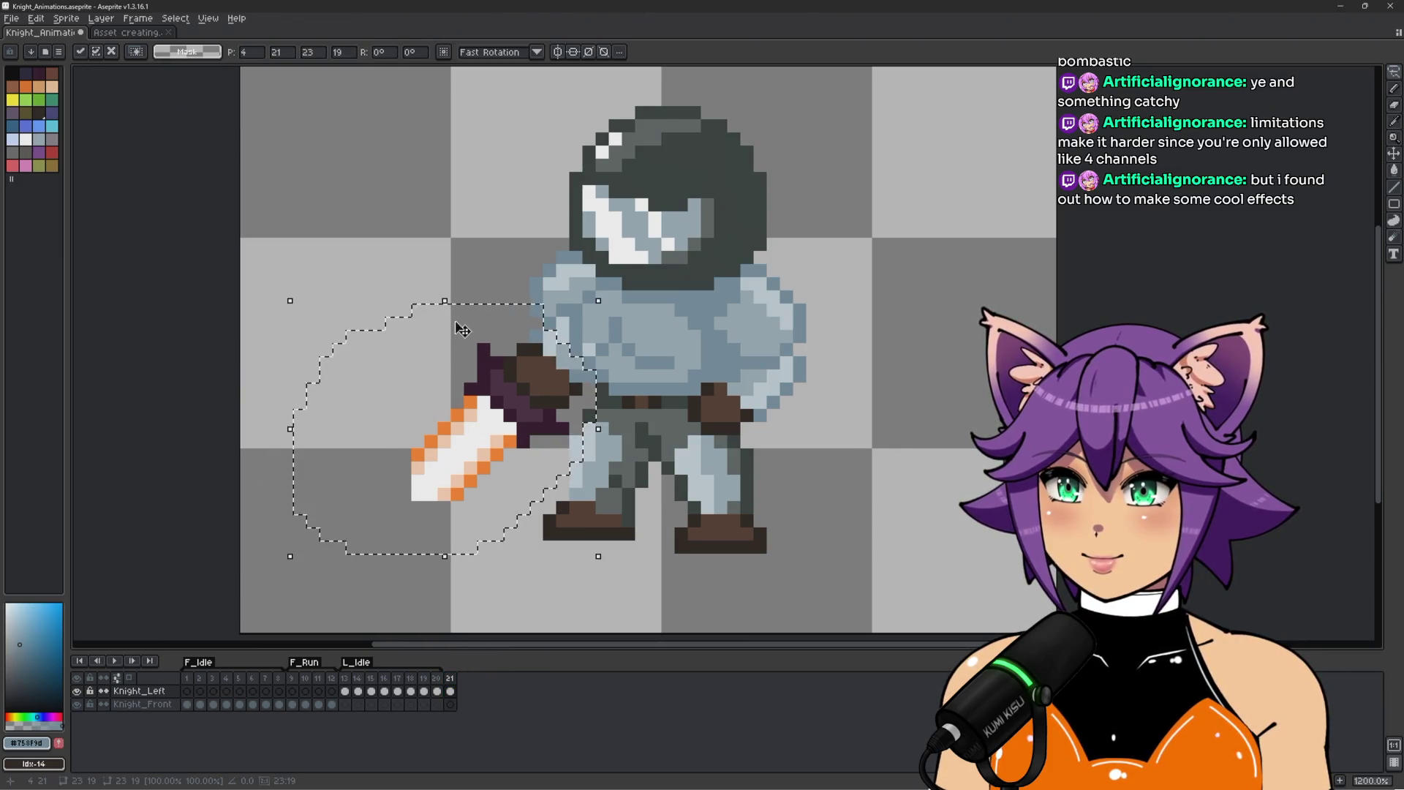
key("ctrl+d")
left_click(404, 429)
mouse_move(432, 437)
left_mouse_down()
mouse_move(420, 475)
mouse_move(439, 503)
mouse_move(293, 422)
left_mouse_up()
key("ctrl+d")
scroll(388, 319, "down", 2)
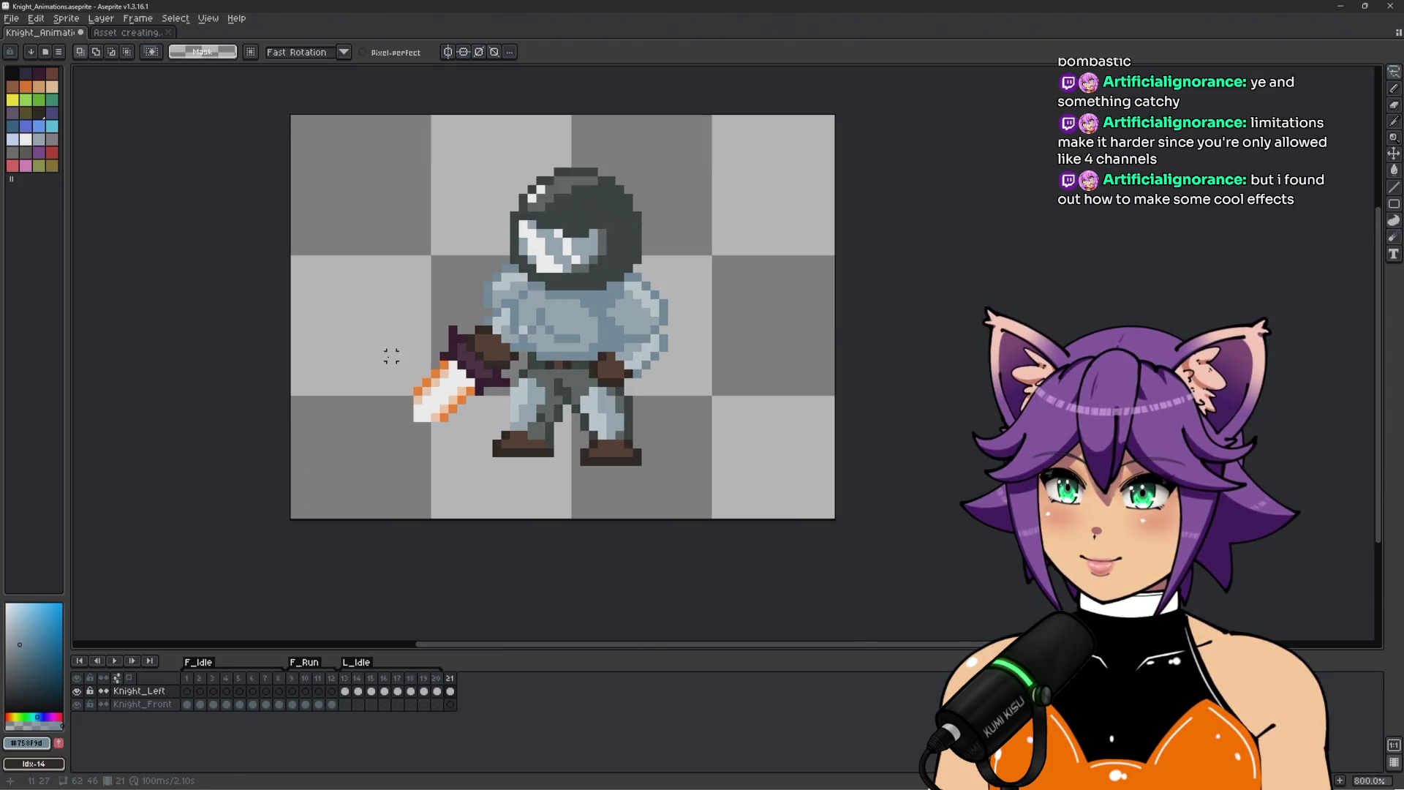
left_click(438, 678)
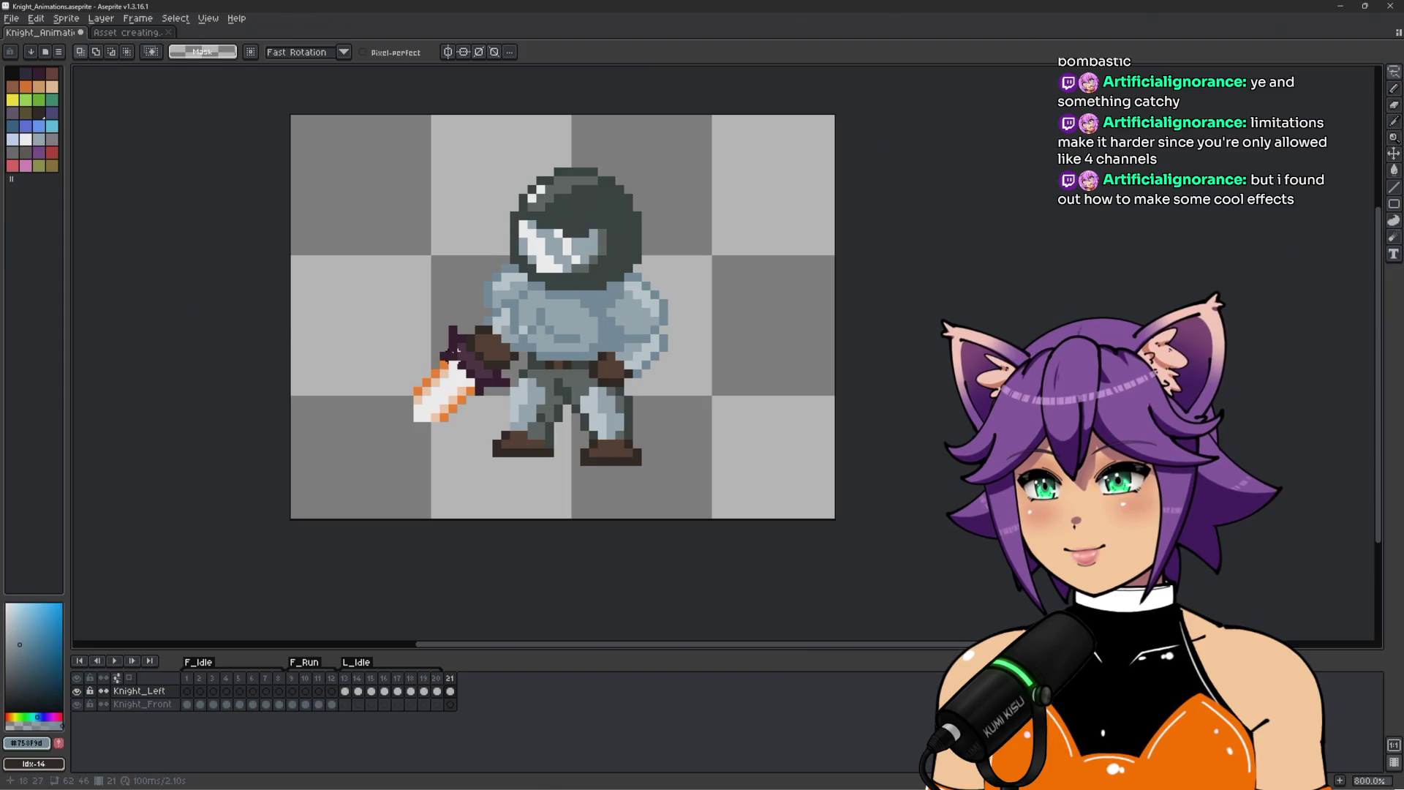
scroll(457, 350, "up", 2)
key("q")
scroll(468, 315, "up", 1)
mouse_move(468, 272)
left_mouse_down()
mouse_move(486, 336)
mouse_move(520, 360)
mouse_move(571, 435)
mouse_move(538, 484)
mouse_move(409, 253)
mouse_move(432, 245)
left_mouse_up()
left_click_drag(419, 381, 437, 363)
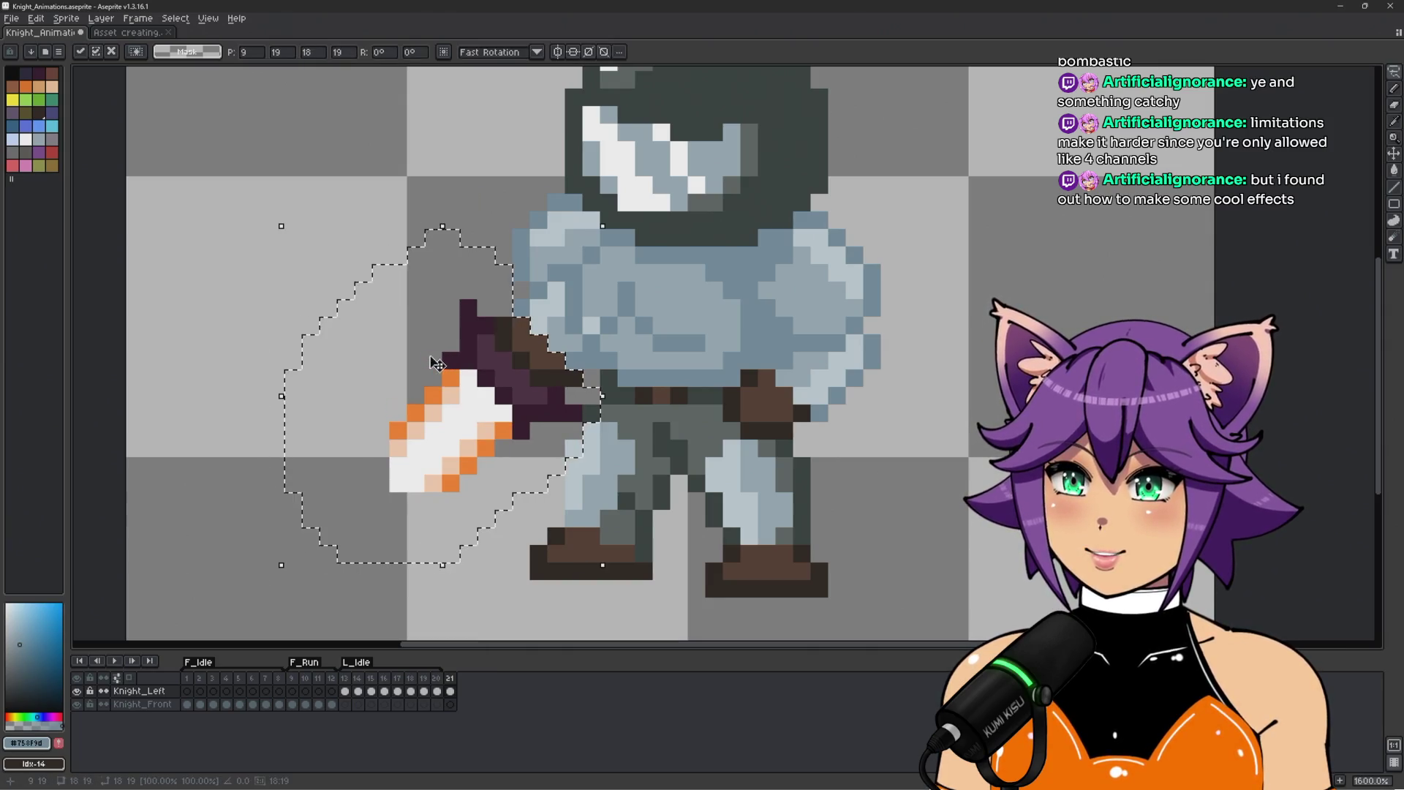
key("Left")
key("Down")
key("Right")
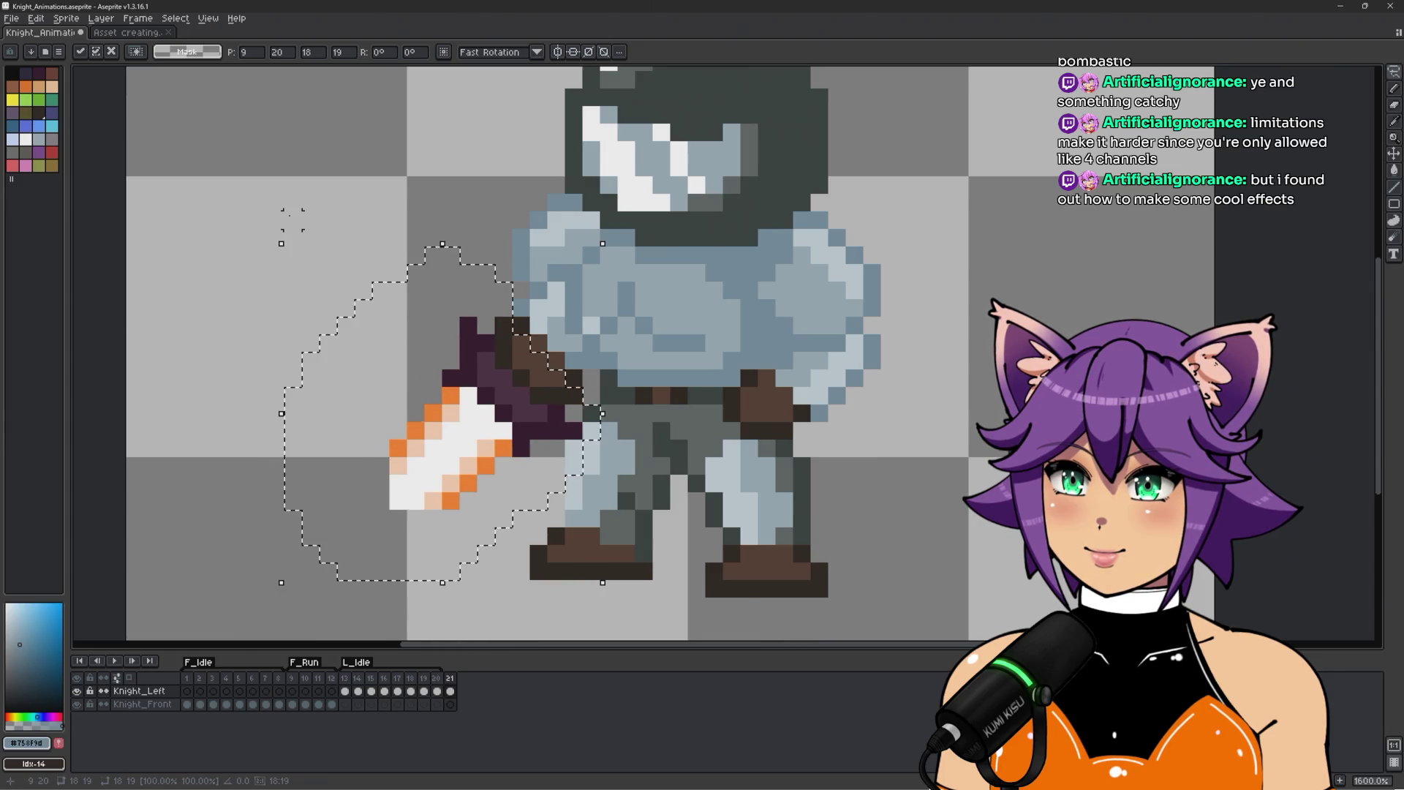
key("Up")
key("ctrl+d")
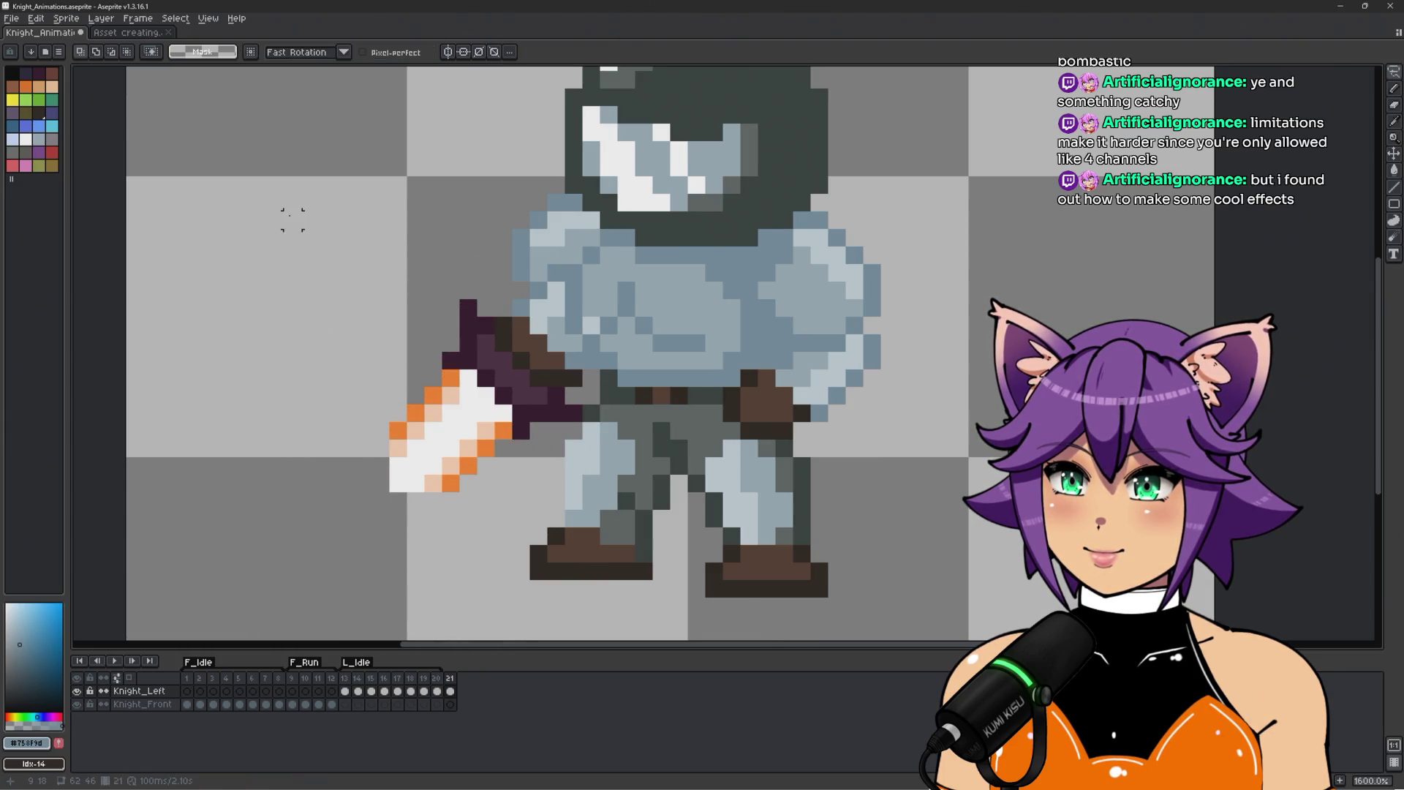
key("e")
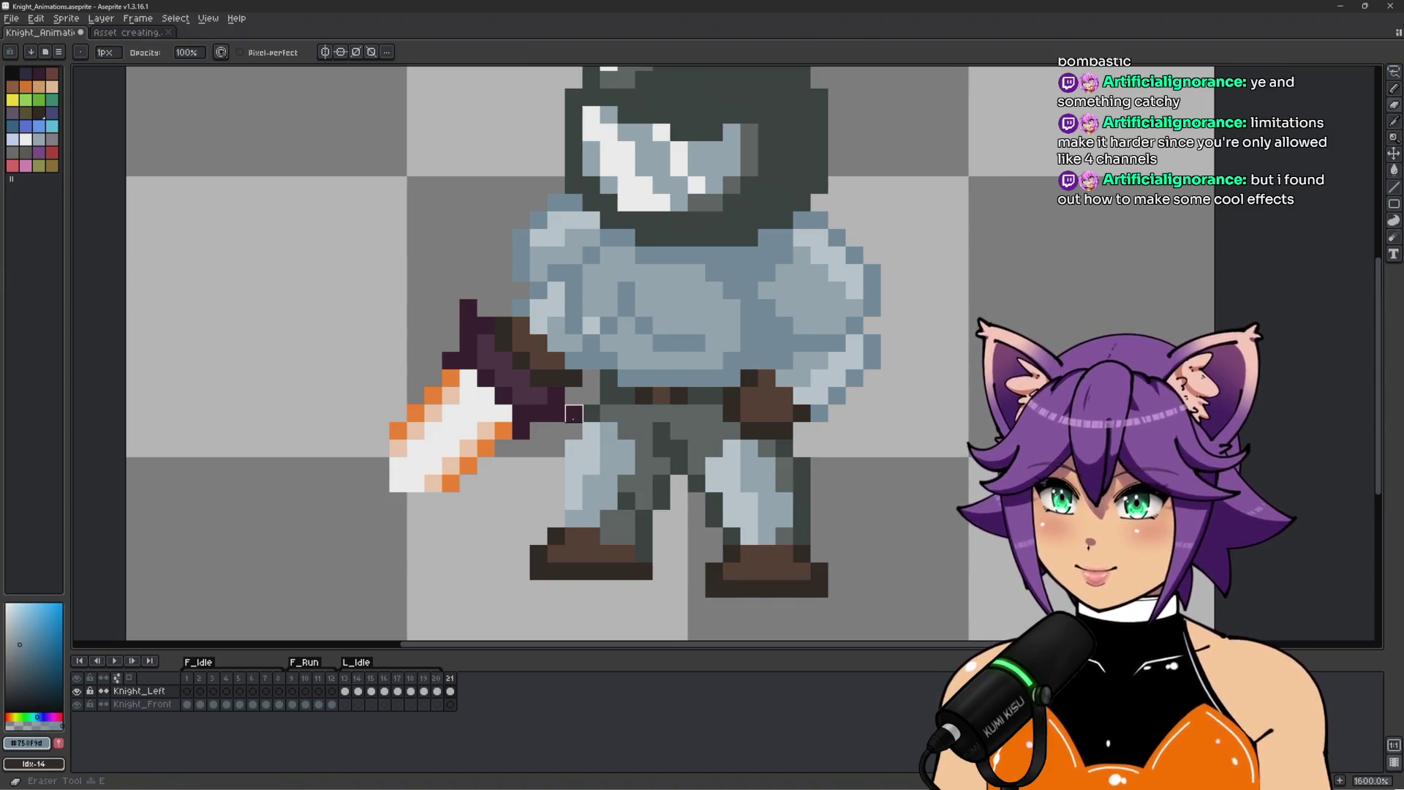
scroll(551, 369, "up", 1)
key("b")
left_click(533, 354)
key("ctrl+z")
left_click(506, 355, "alt")
left_click(503, 284)
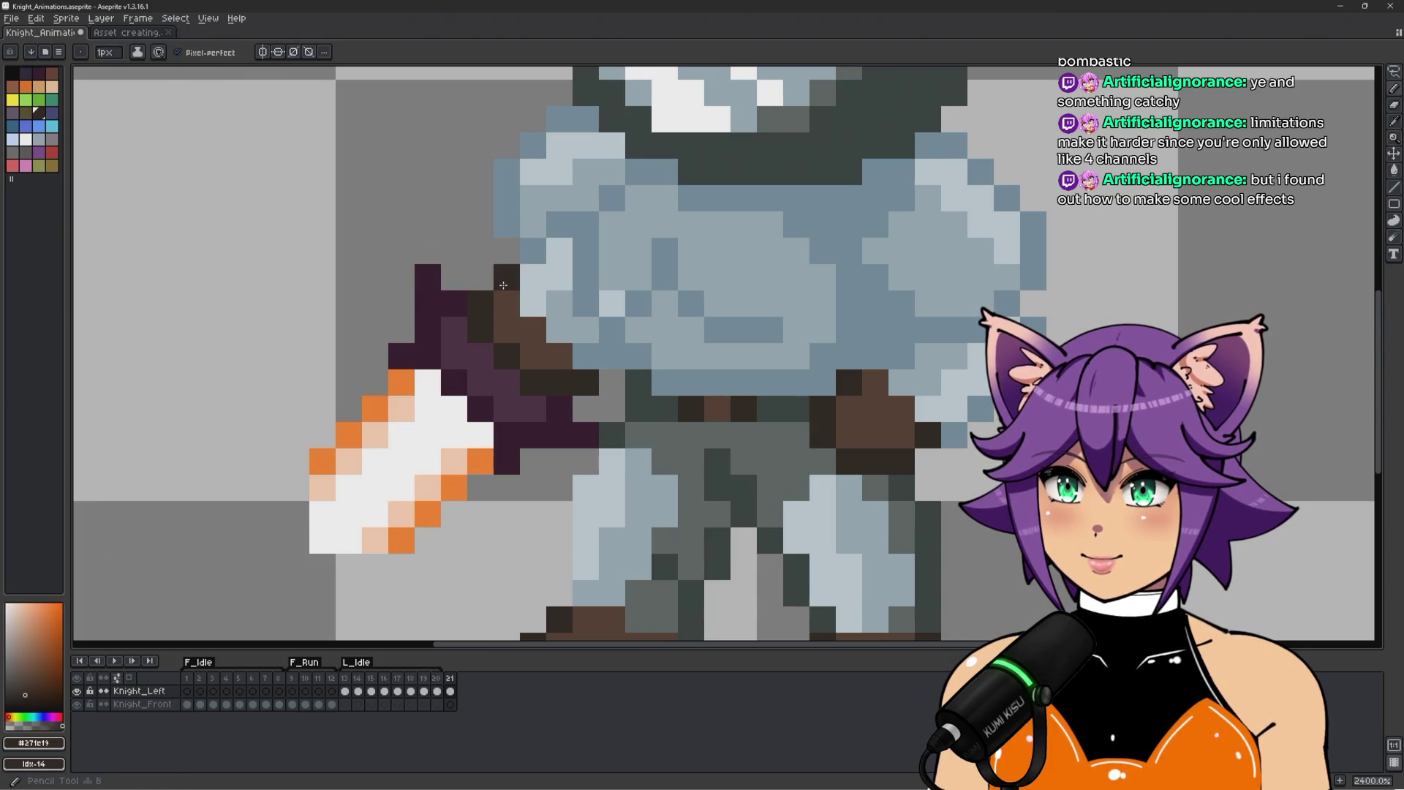
left_click(609, 384, "alt")
scroll(608, 387, "down", 2)
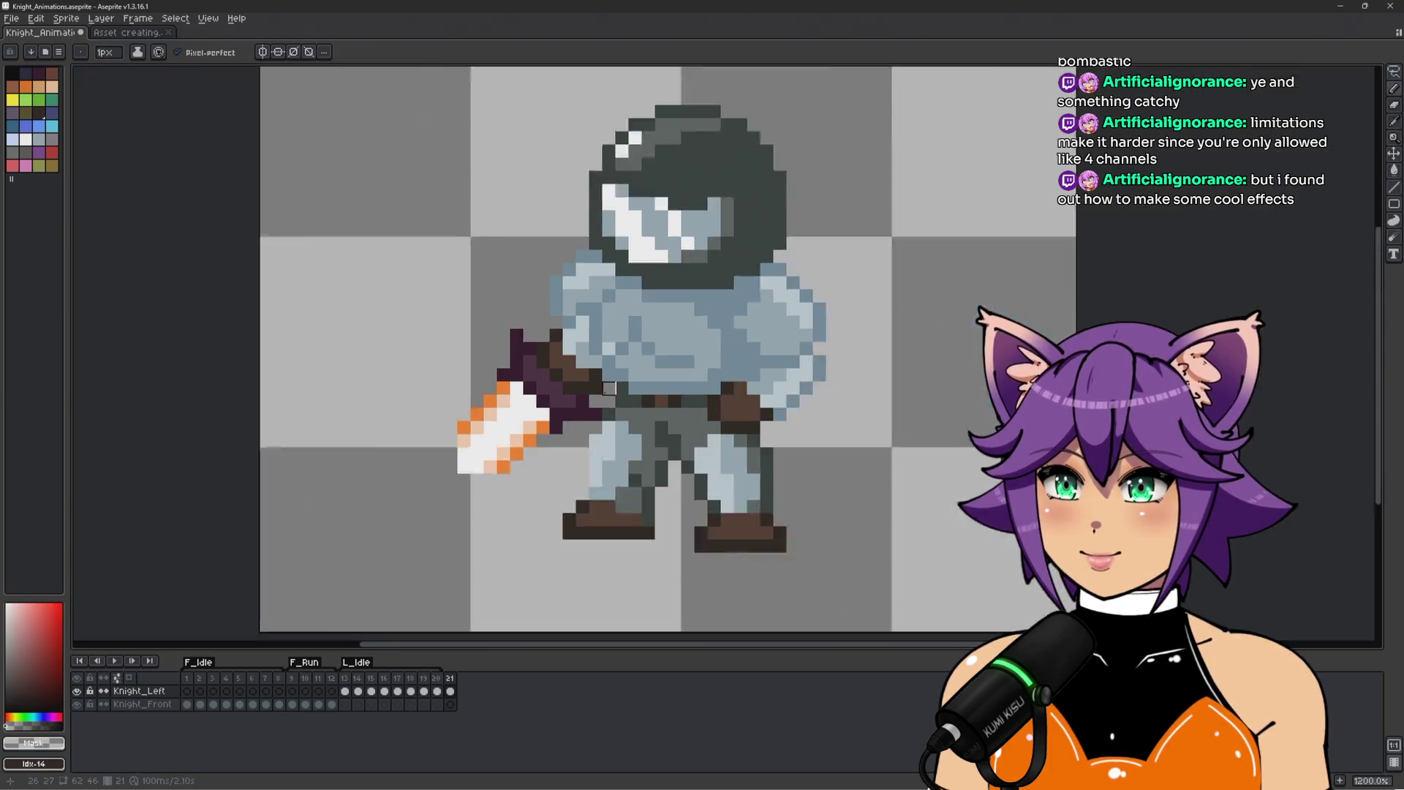
scroll(609, 387, "down", 2)
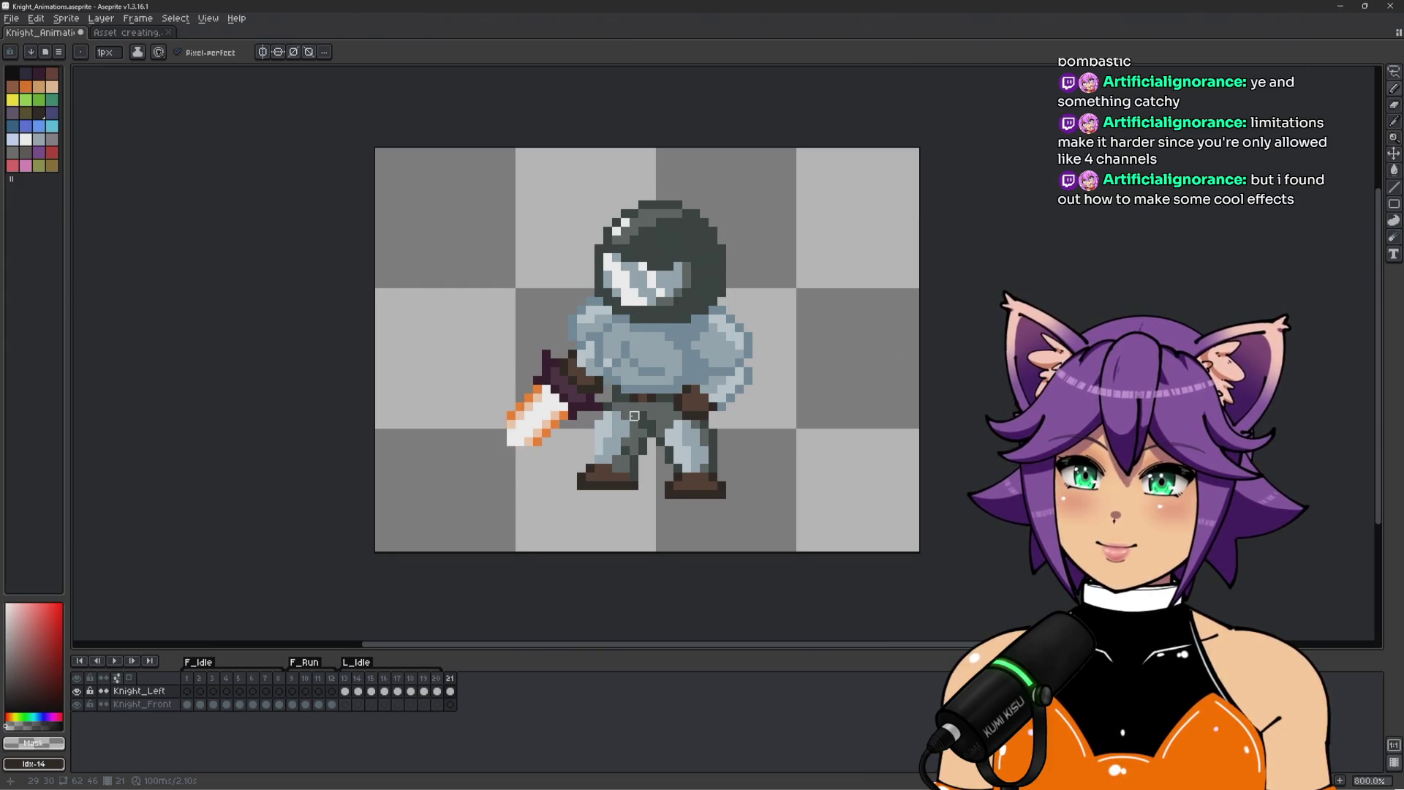
scroll(554, 463, "up", 1)
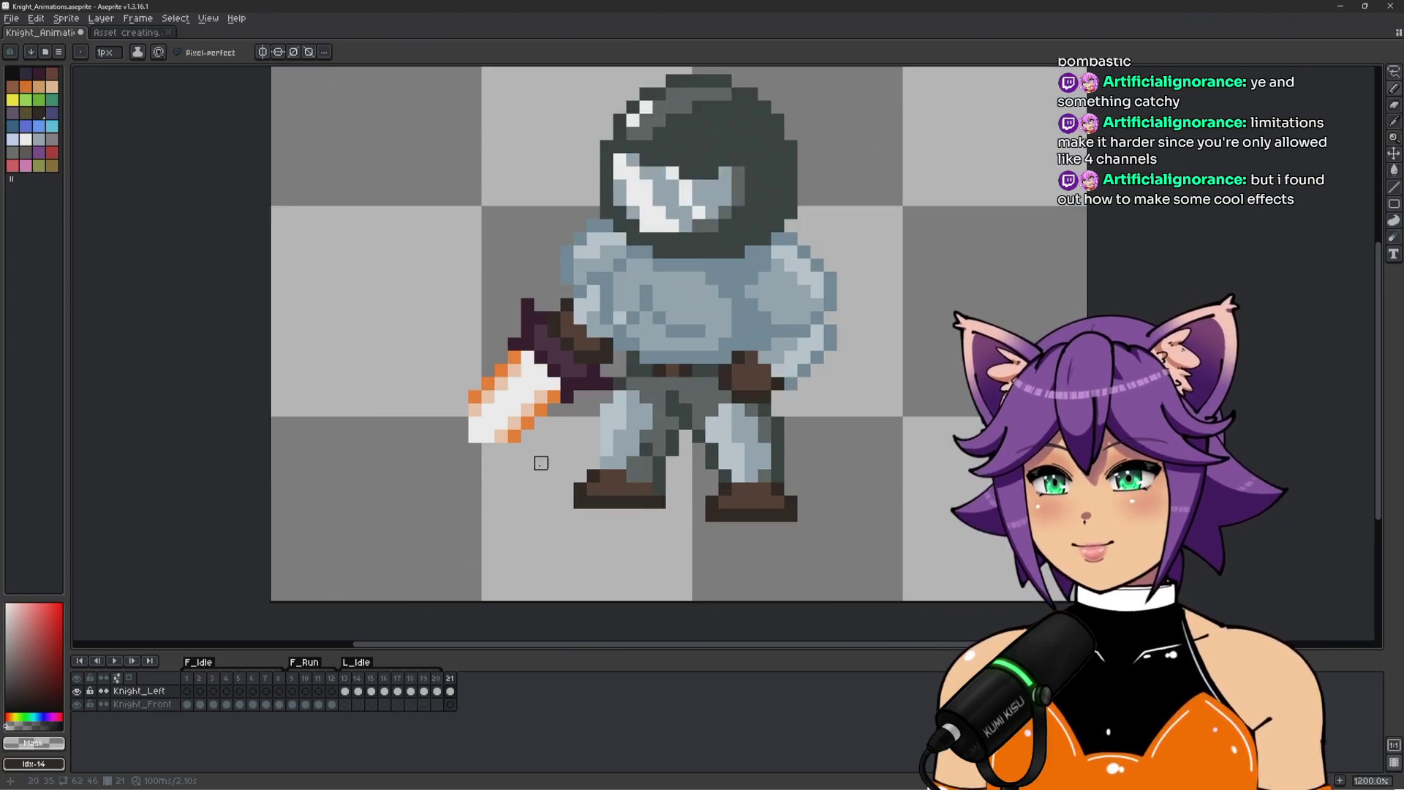
scroll(554, 463, "up", 1)
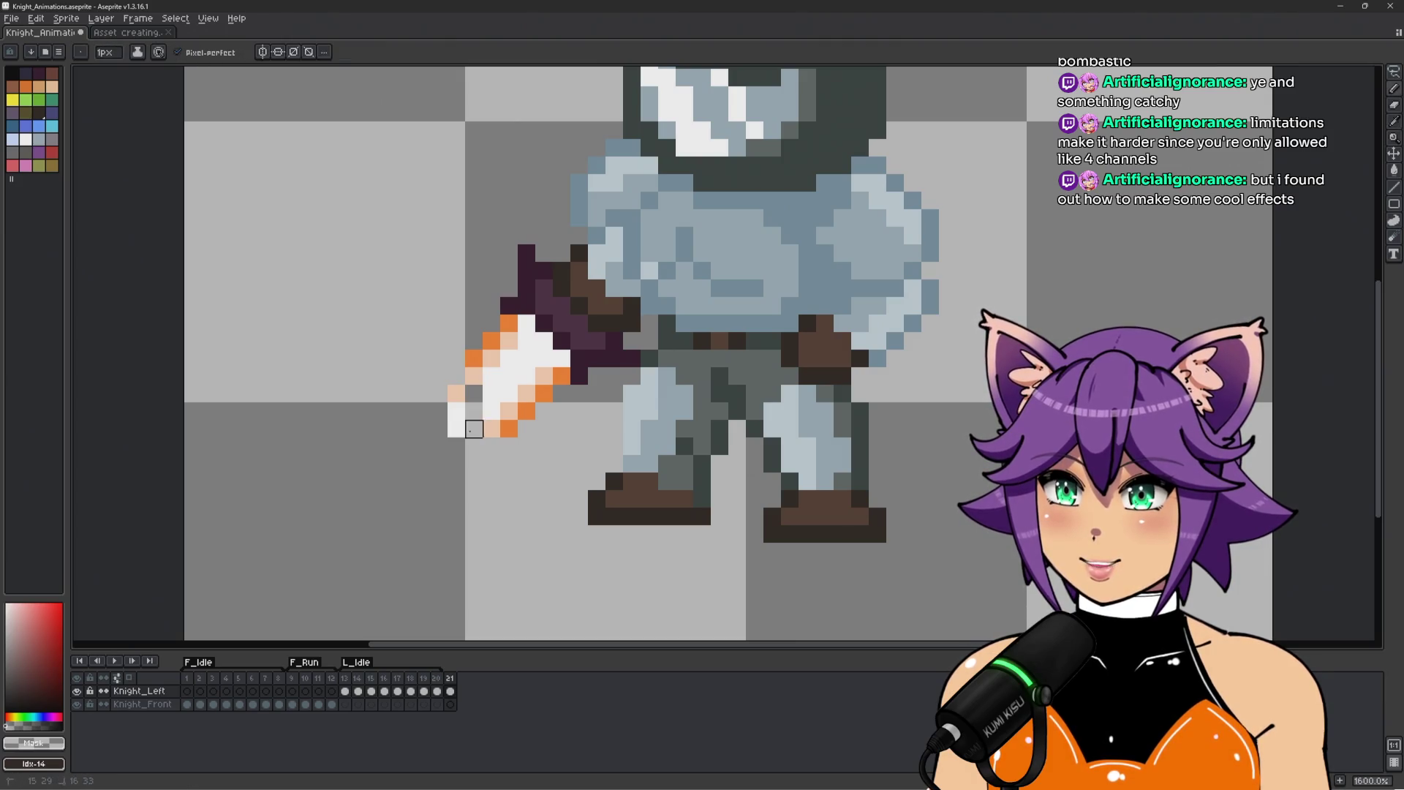
key("b")
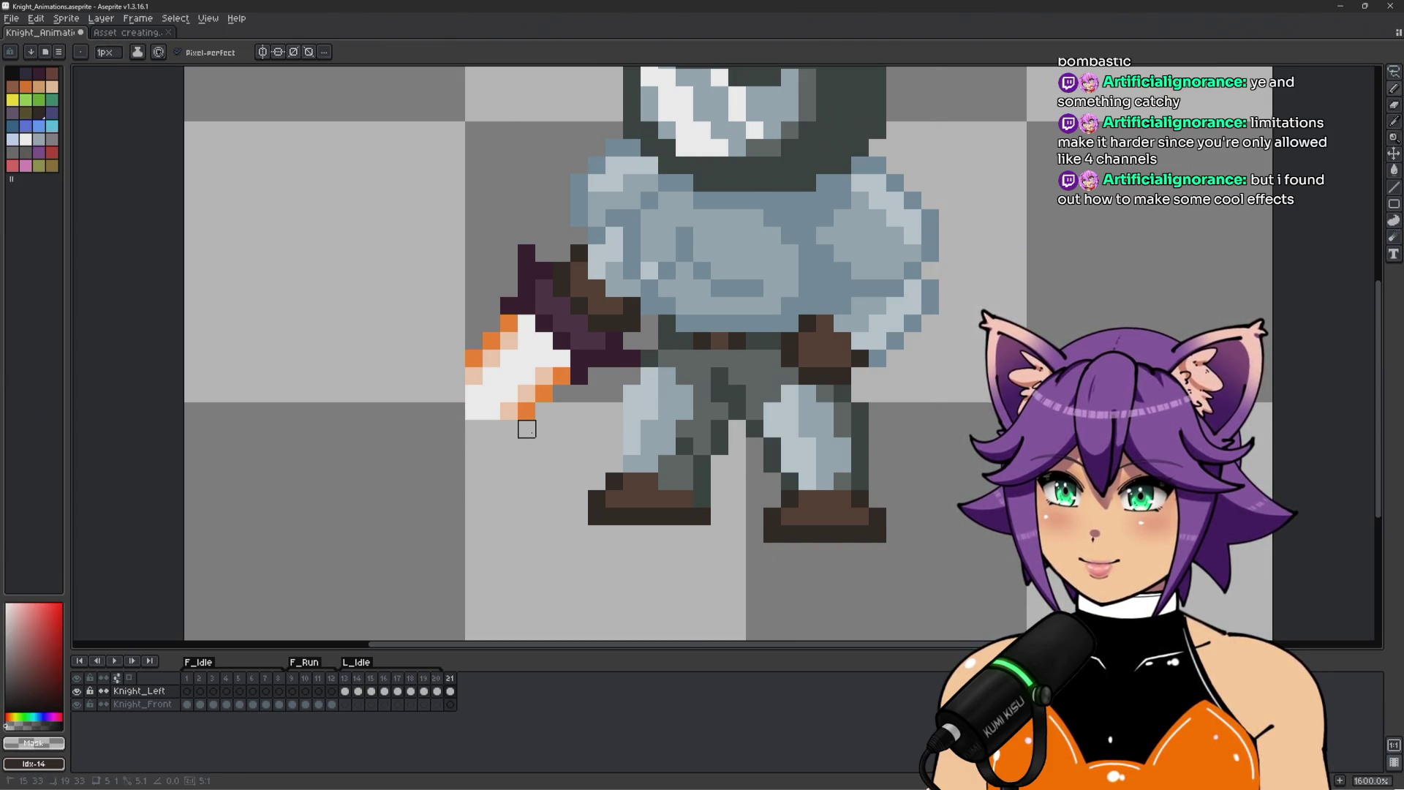
scroll(717, 432, "down", 3)
key("Left")
key("Right")
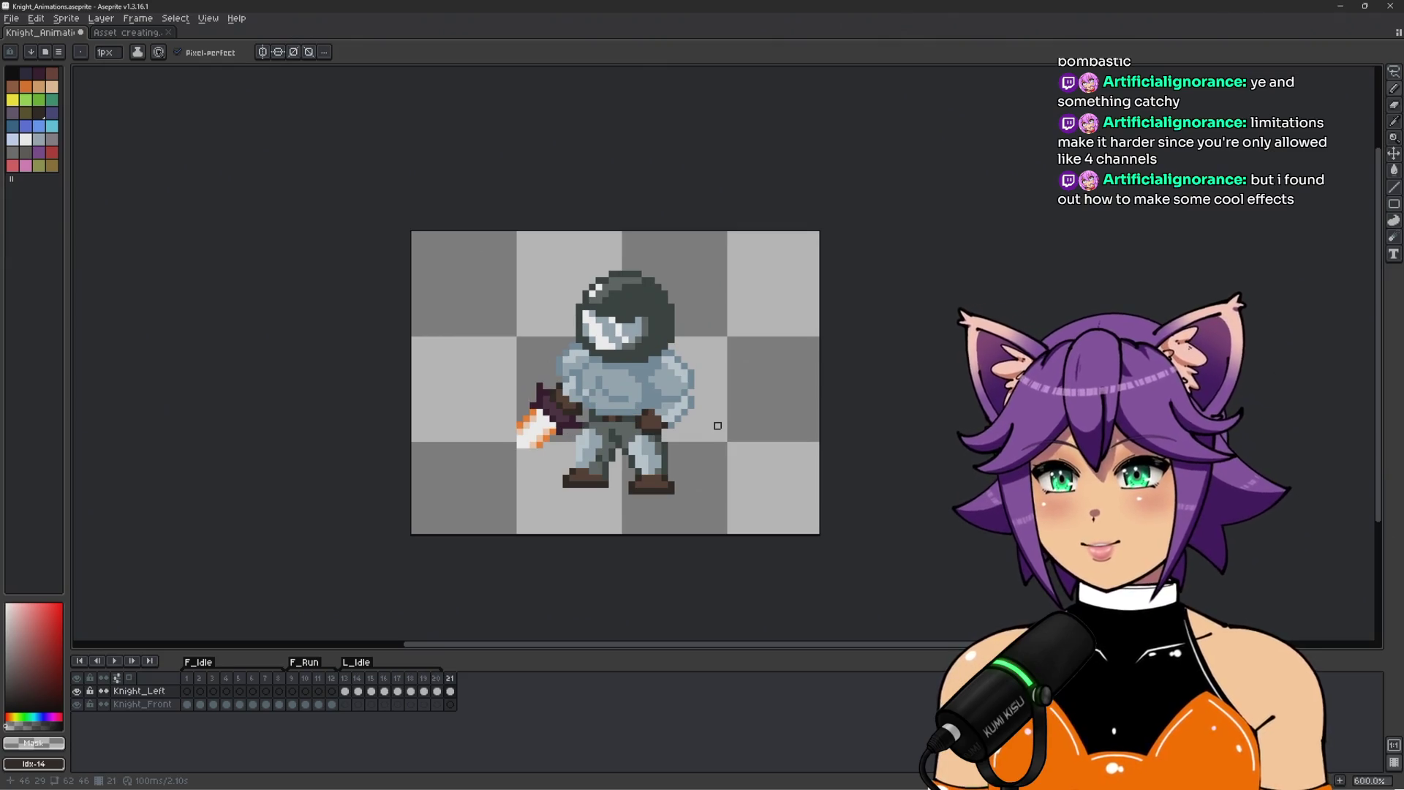
scroll(552, 459, "up", 1)
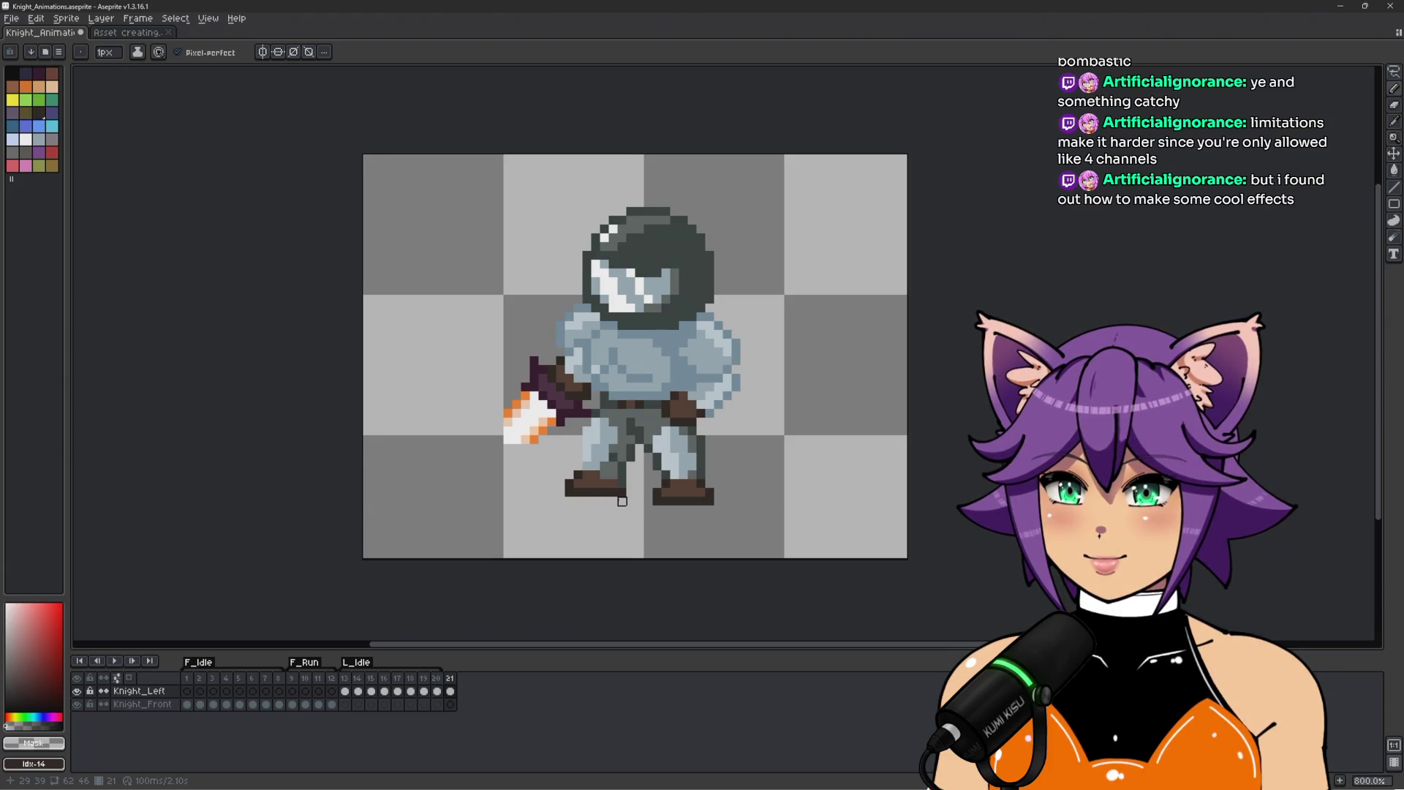
key("Left")
key("Right")
key("Left")
key("Right")
scroll(630, 483, "up", 2)
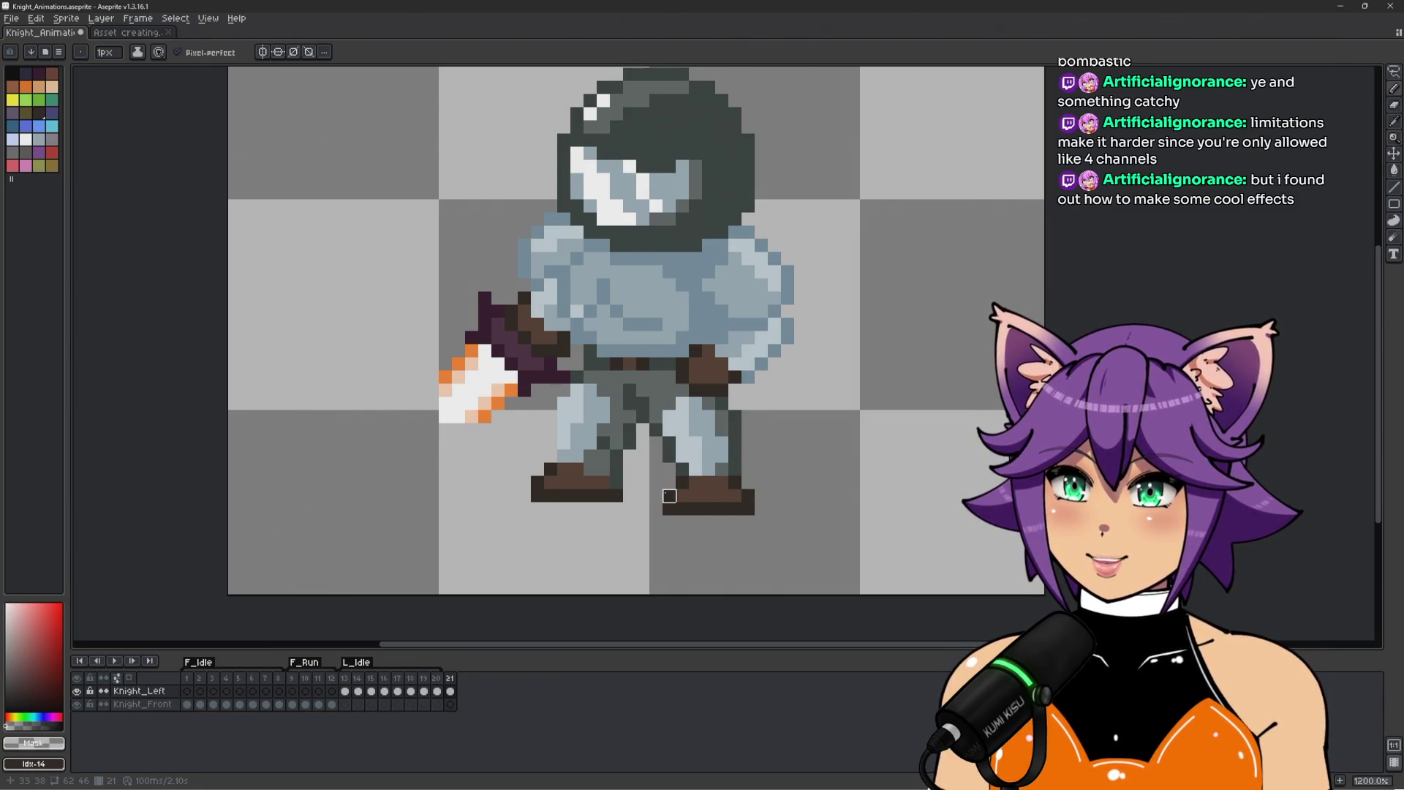
Add a new frame 22 after frame 21 and pick the dark boot outline colour.
left_click(294, 688)
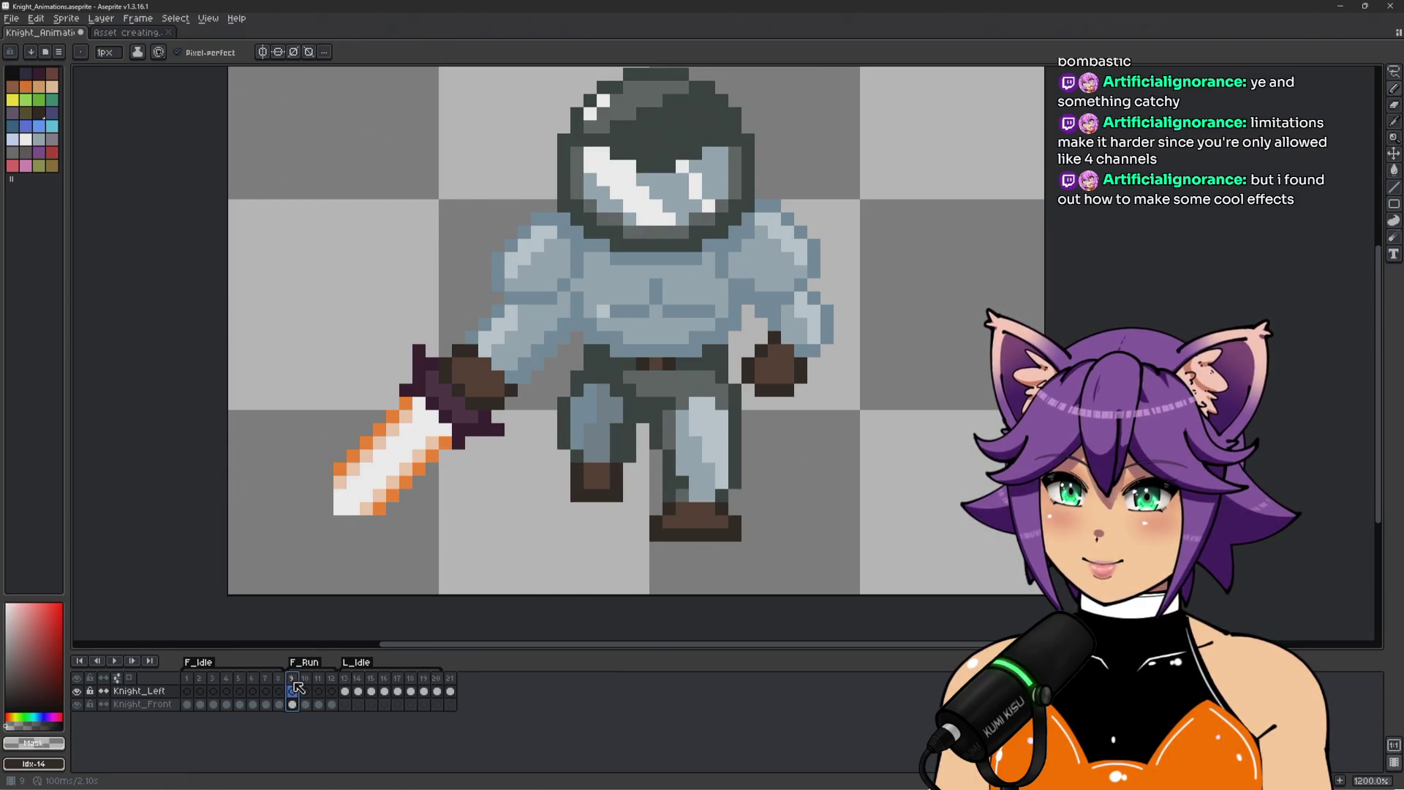
left_click(450, 690)
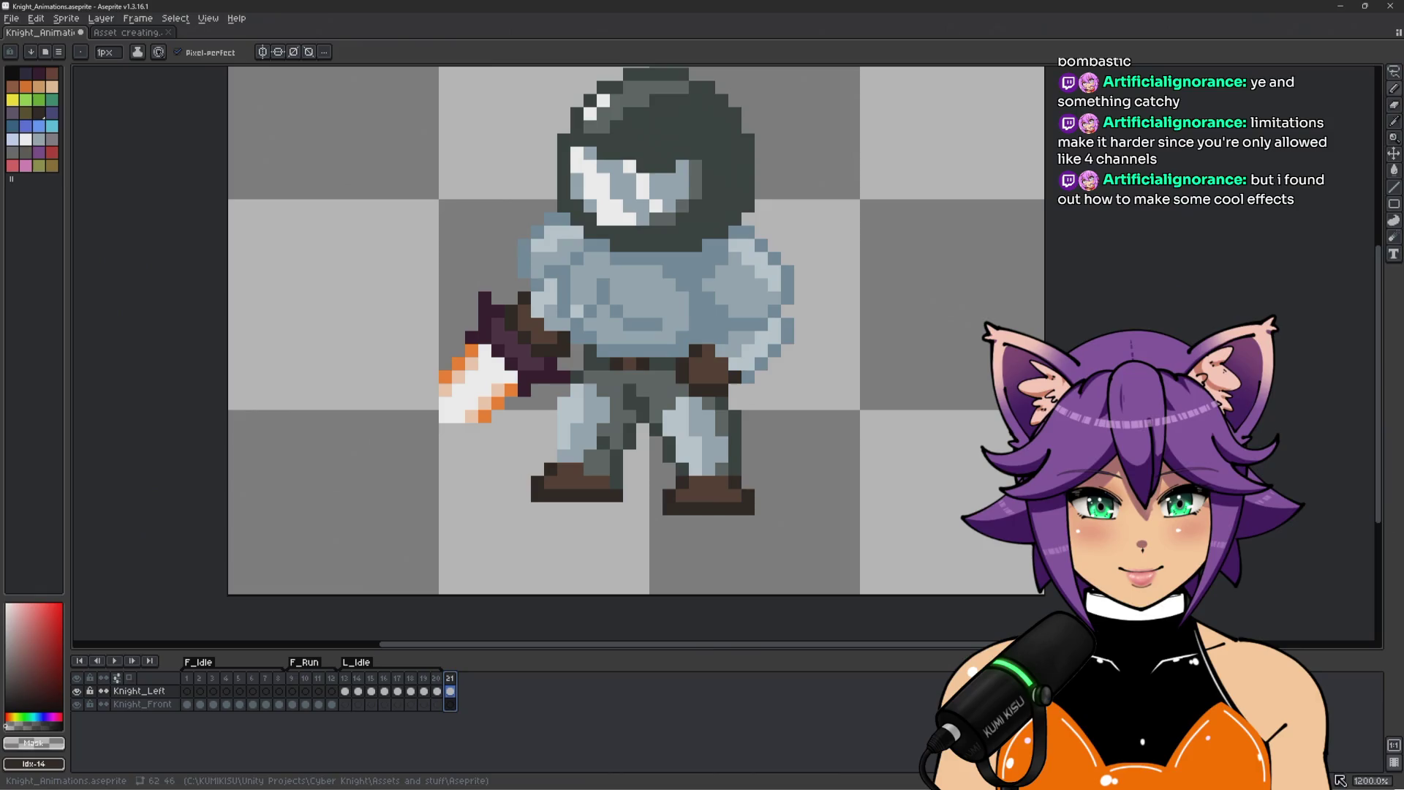
key("alt+n")
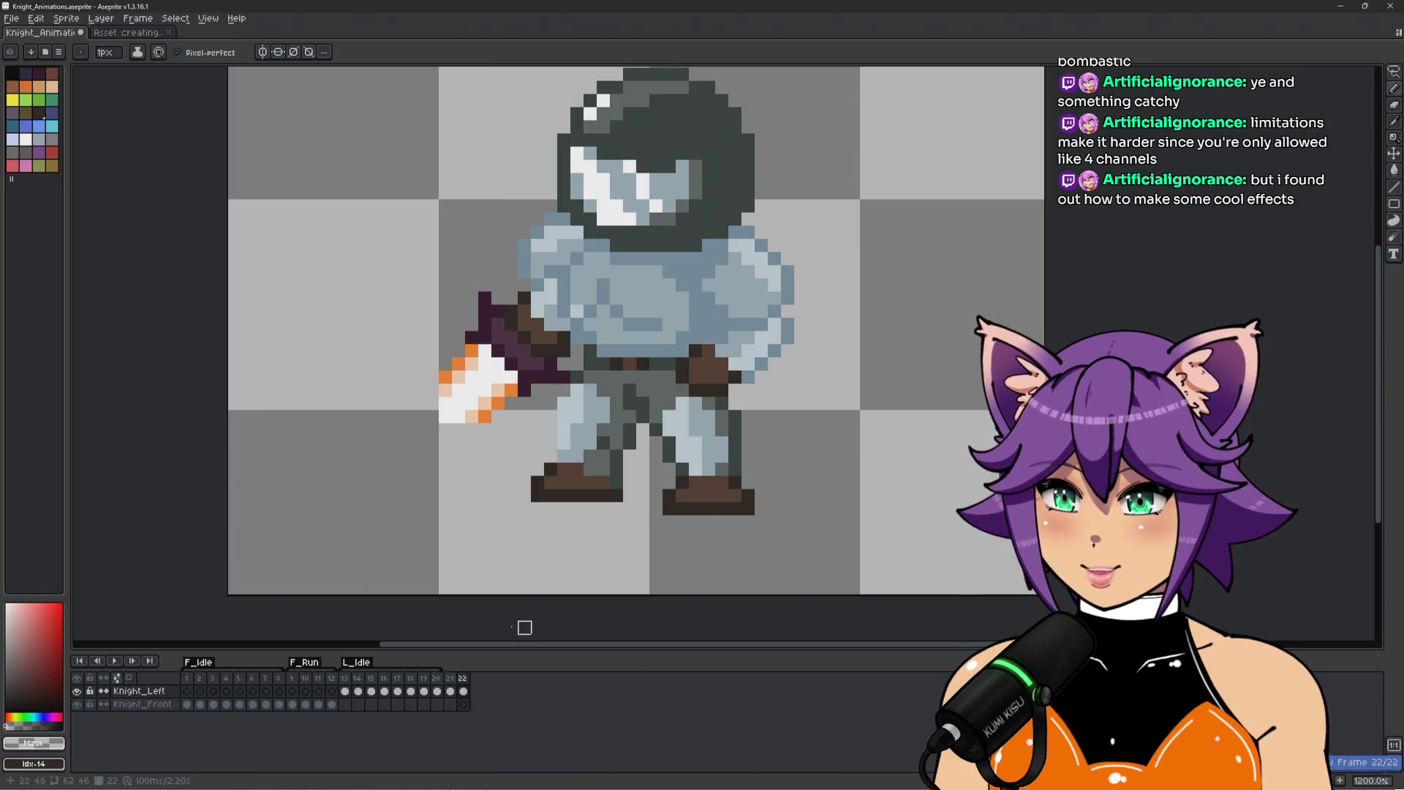
scroll(702, 497, "up", 1)
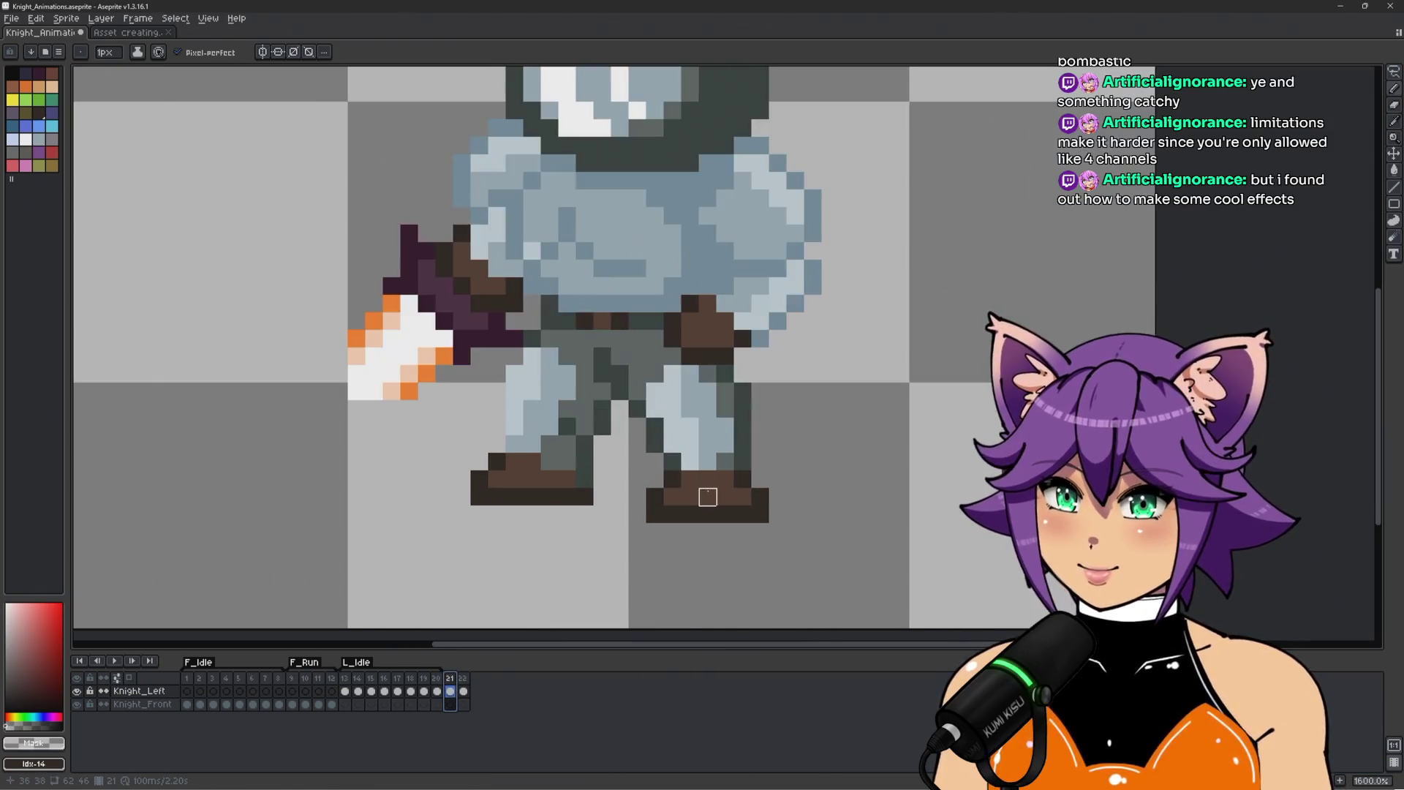
left_click(649, 517, "alt")
Flip back and forth between run-cycle frames 9, 10 and 11 to compare the poses.
left_click(293, 678)
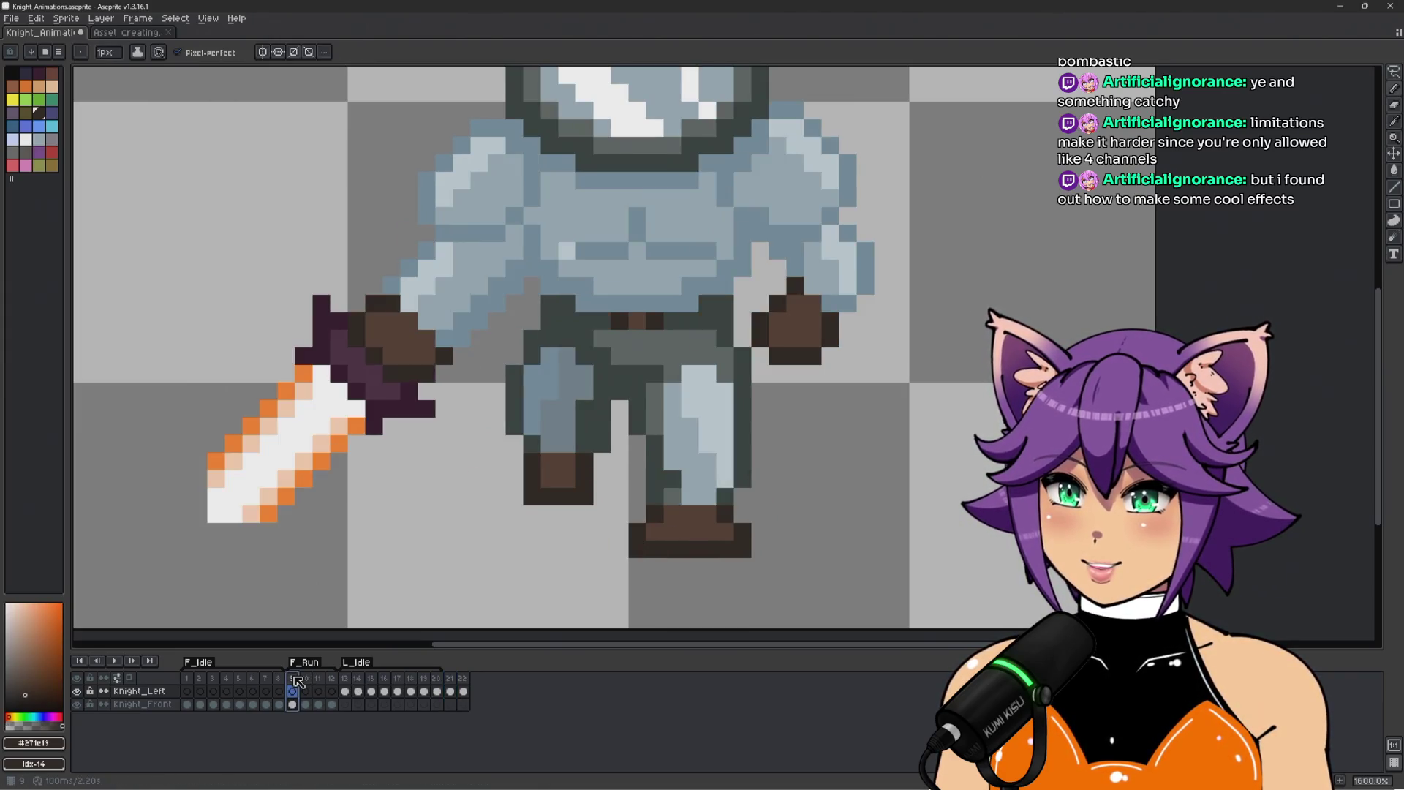
key("Right")
key("Left")
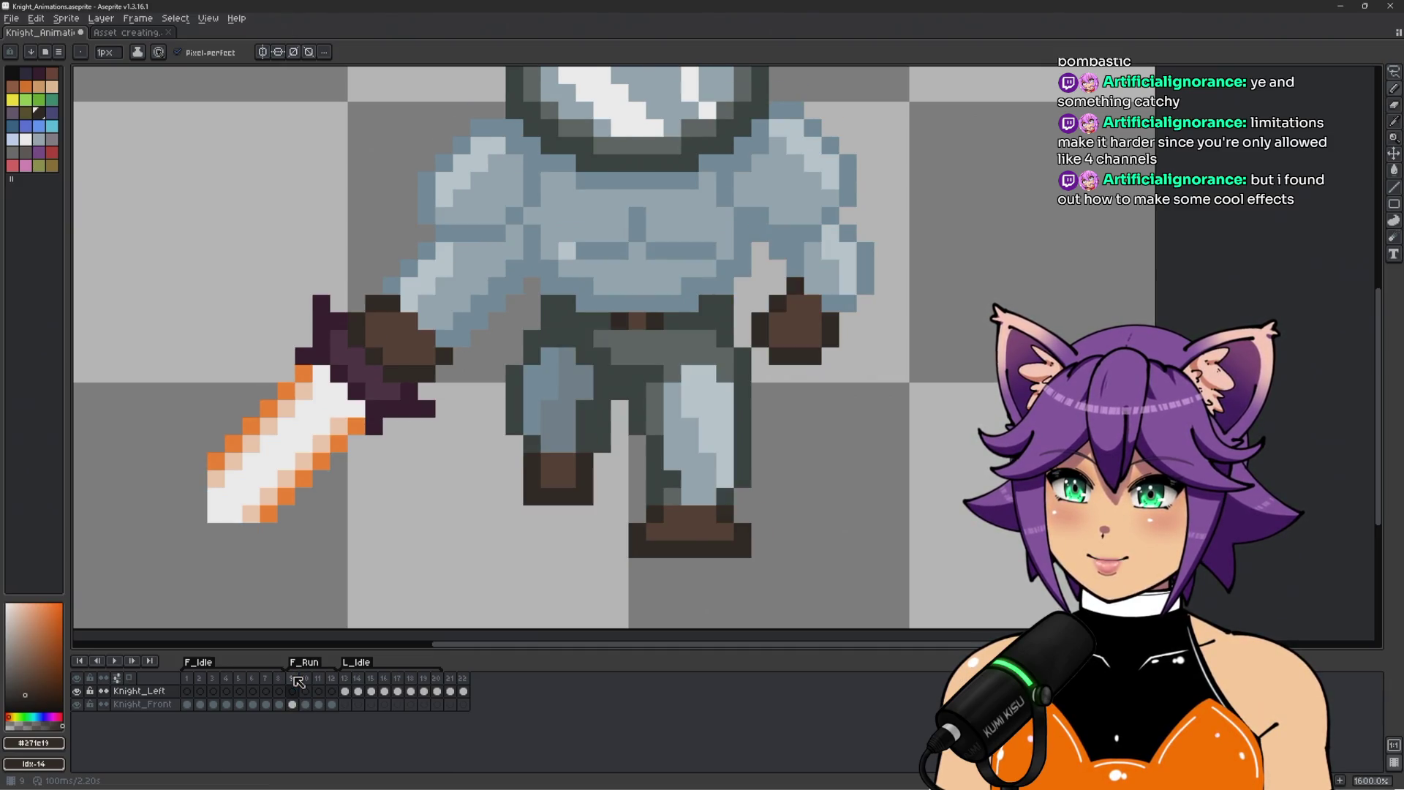
key("Right")
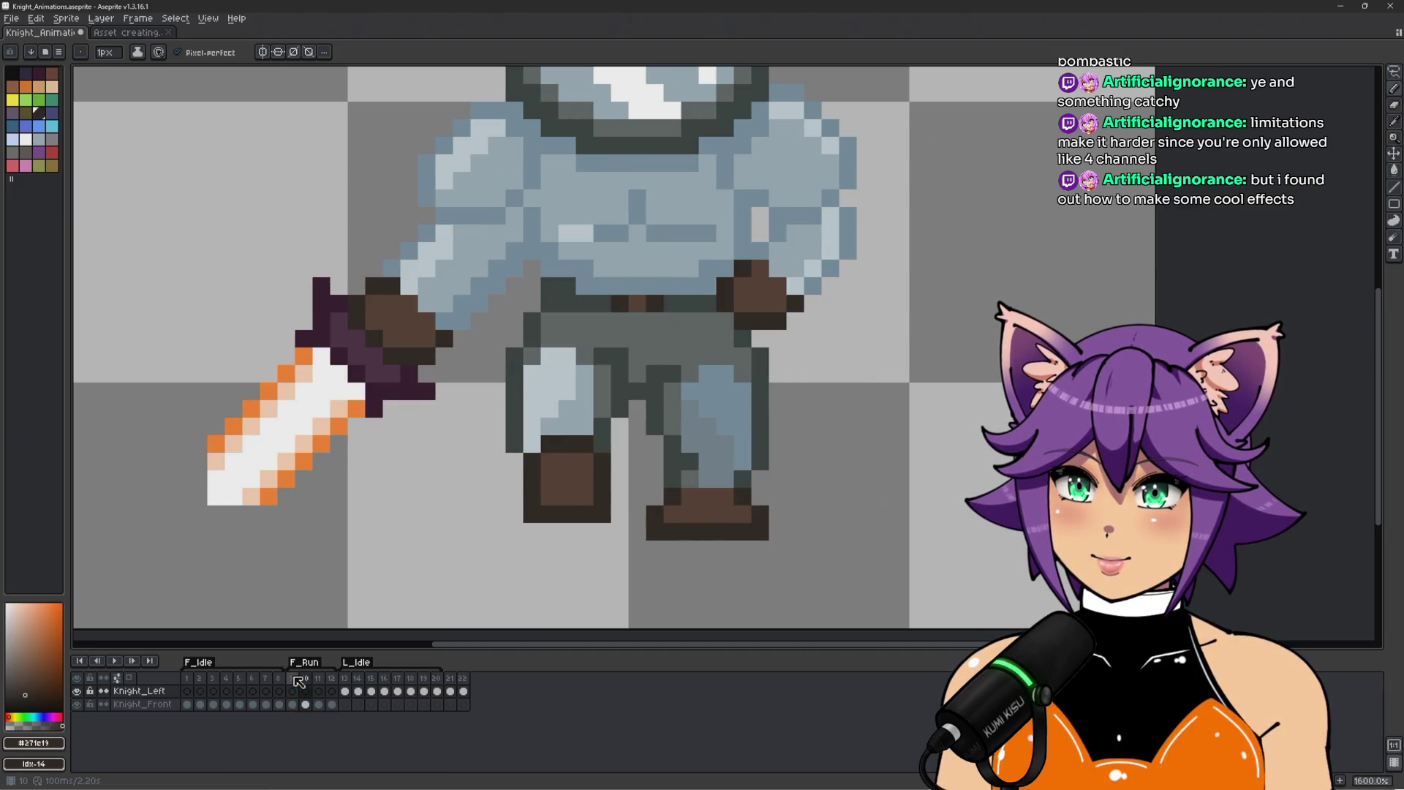
left_click(295, 677)
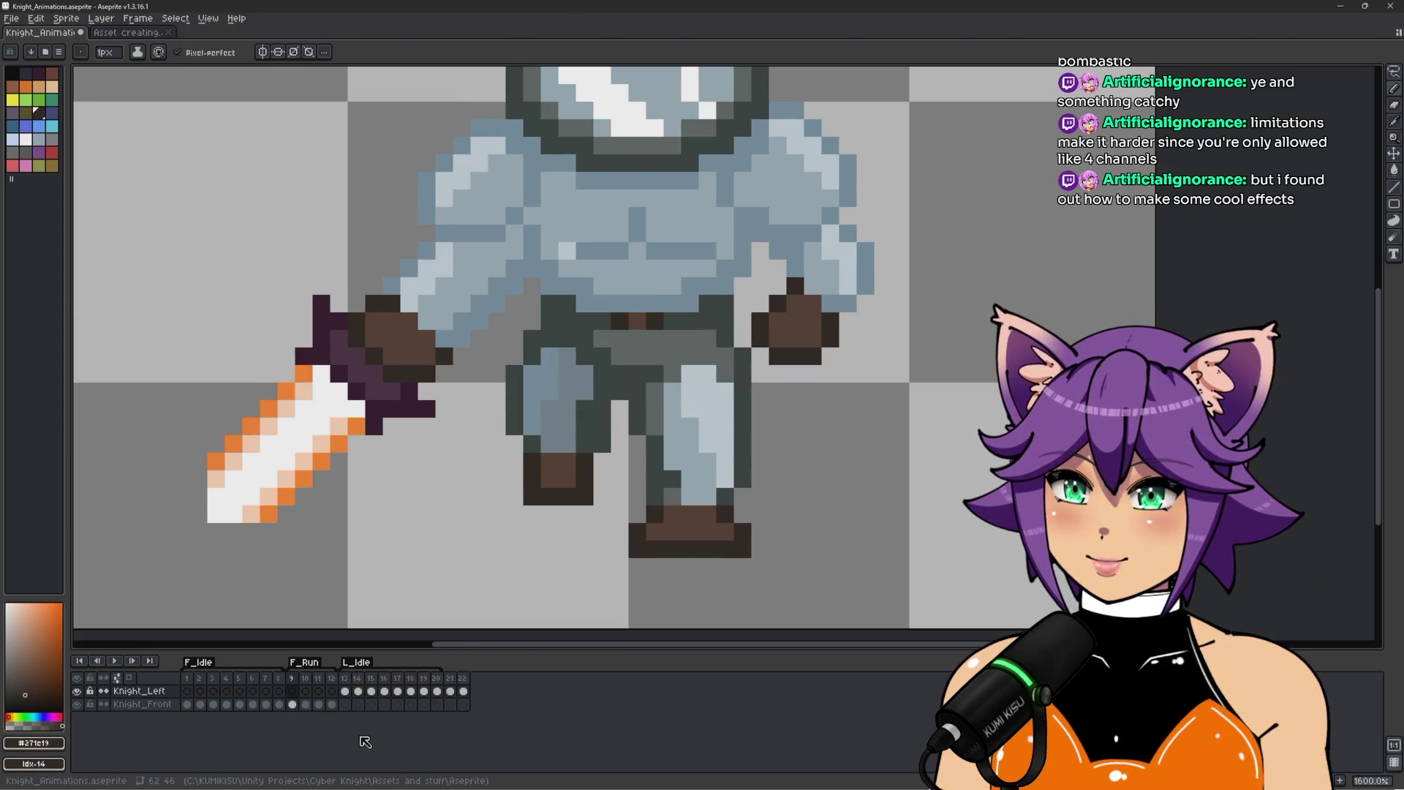
key("Right")
key("Left")
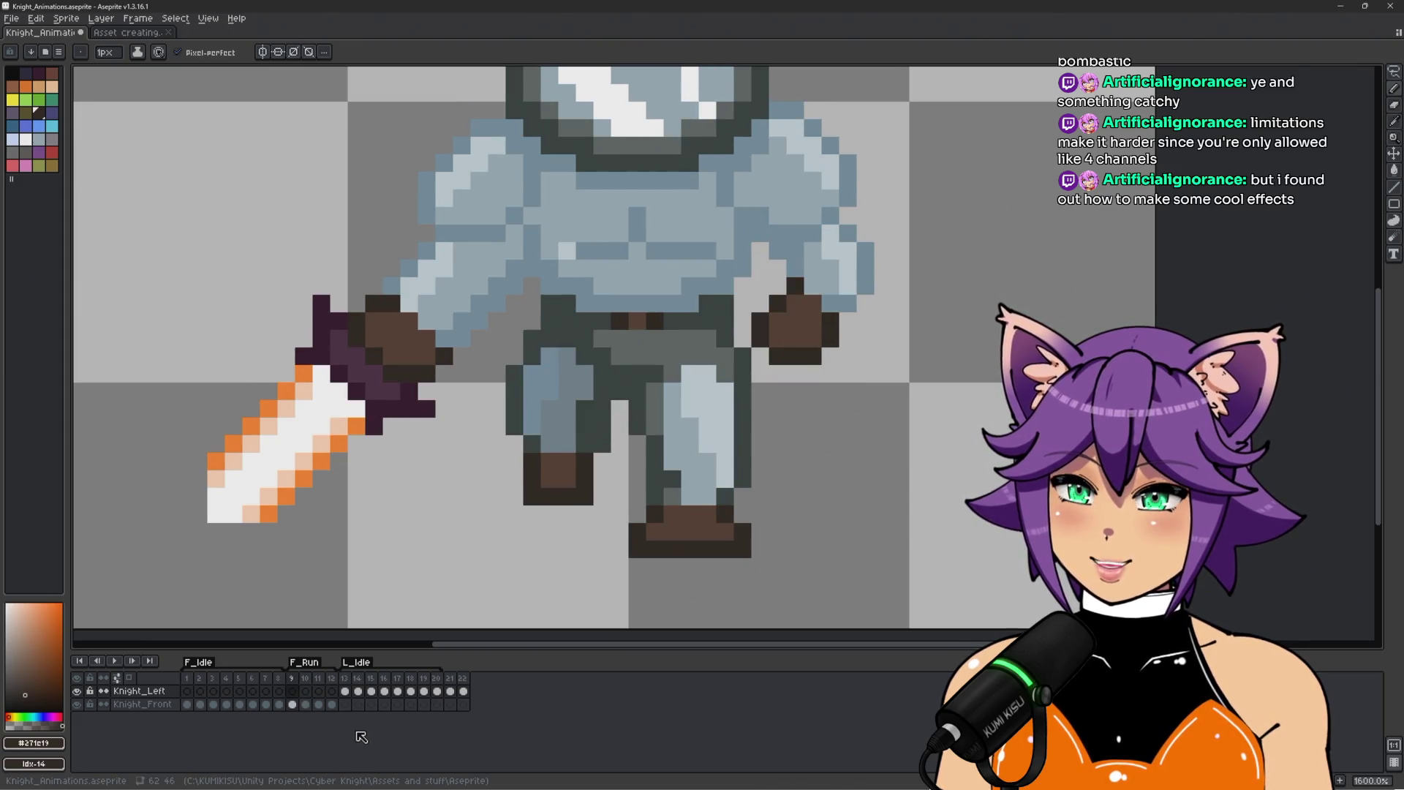
key("Right")
key("Left")
key("Right")
key("Left")
key("Right")
key("Left")
key("Right")
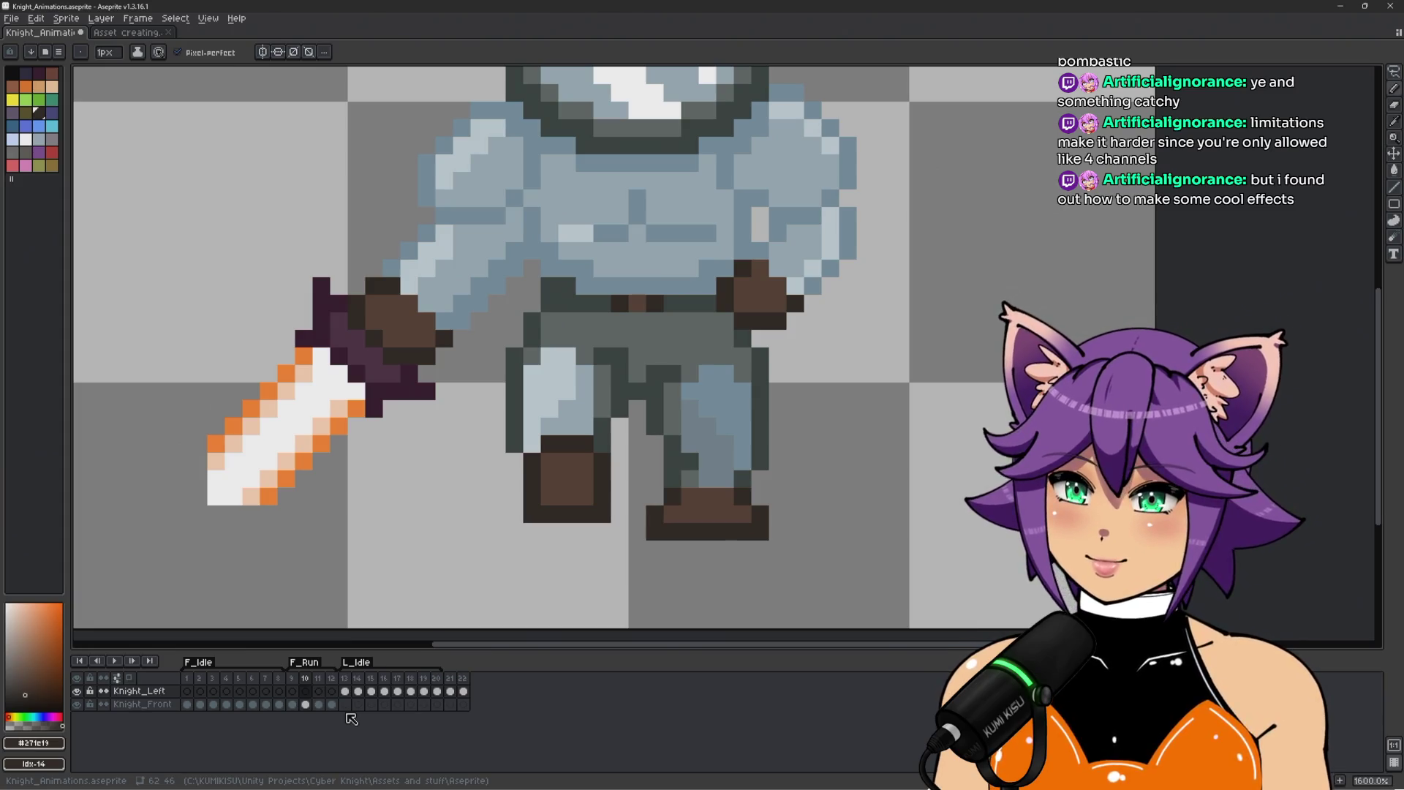
key("Right")
key("Right")
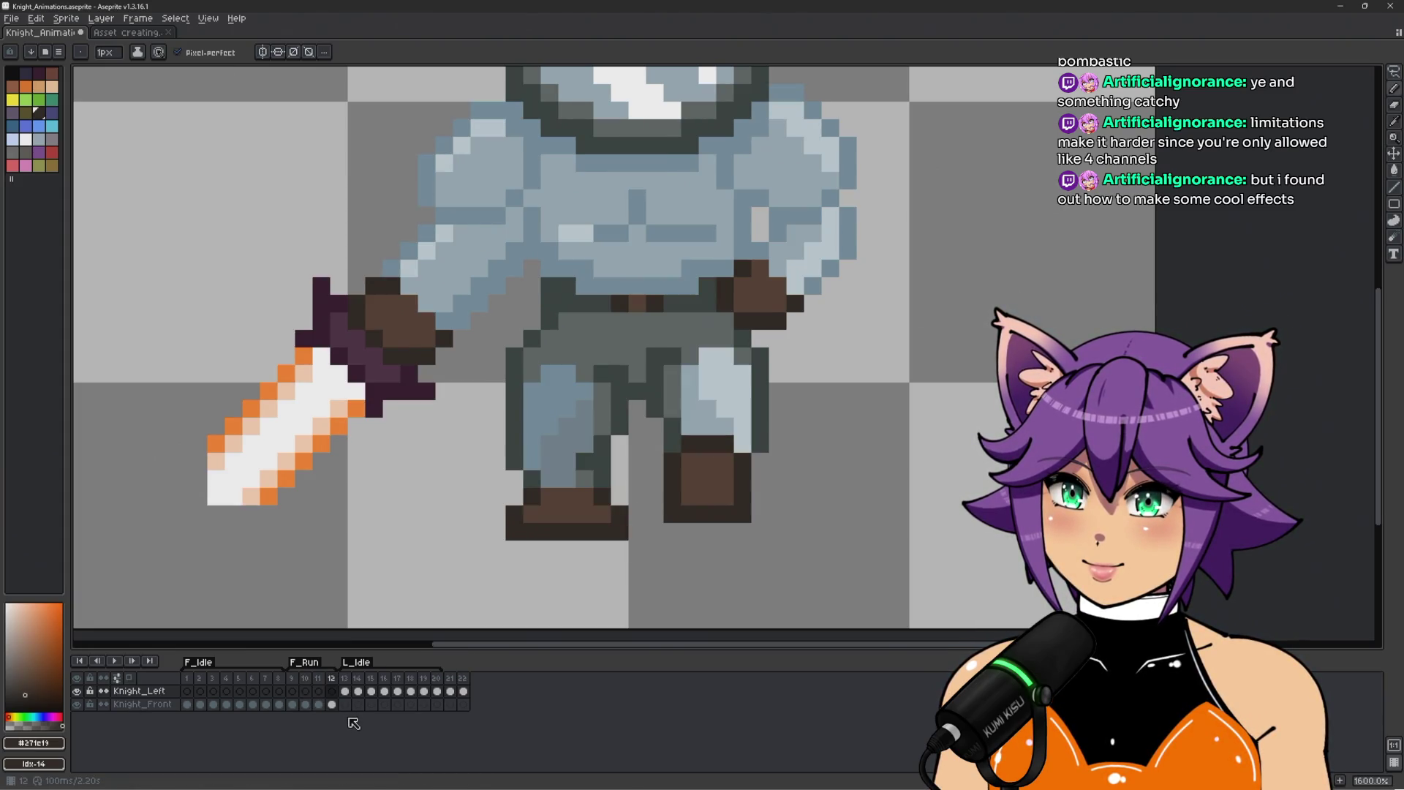
key("Left")
key("Left")
key("Left")
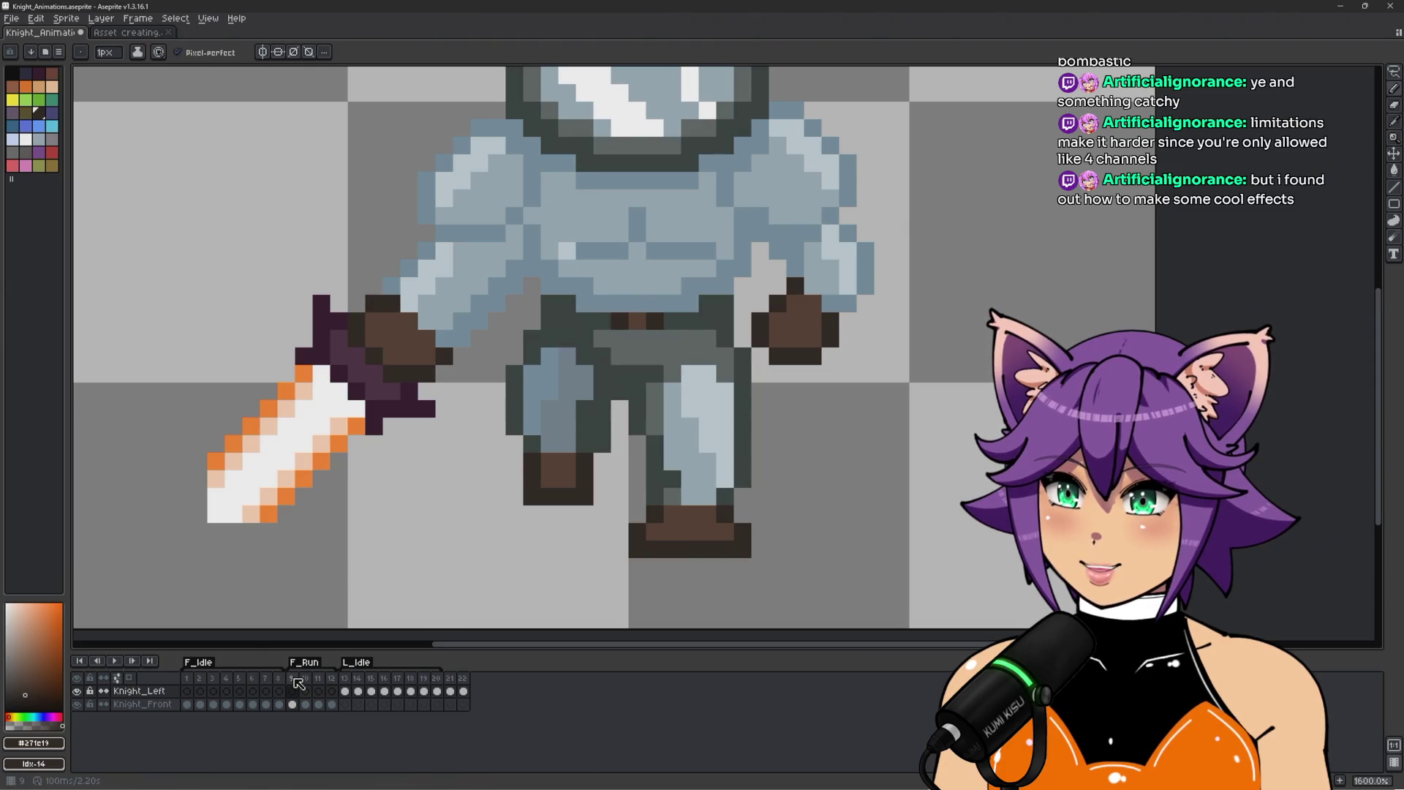
Move frame 9 to just before frame 12 and play the animation to check the new order.
left_click(293, 679)
left_click_drag(300, 680, 338, 683)
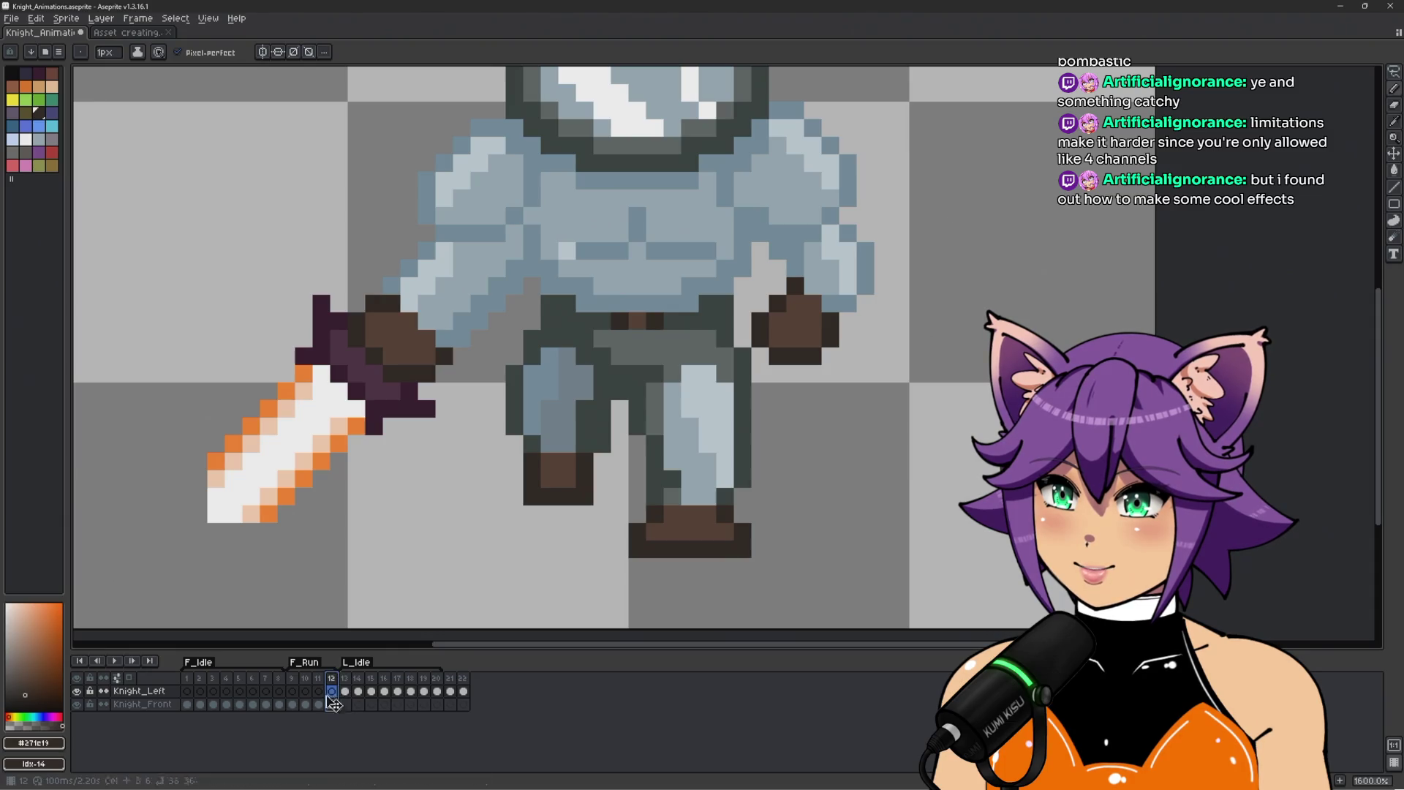
left_click(297, 681)
key("Return")
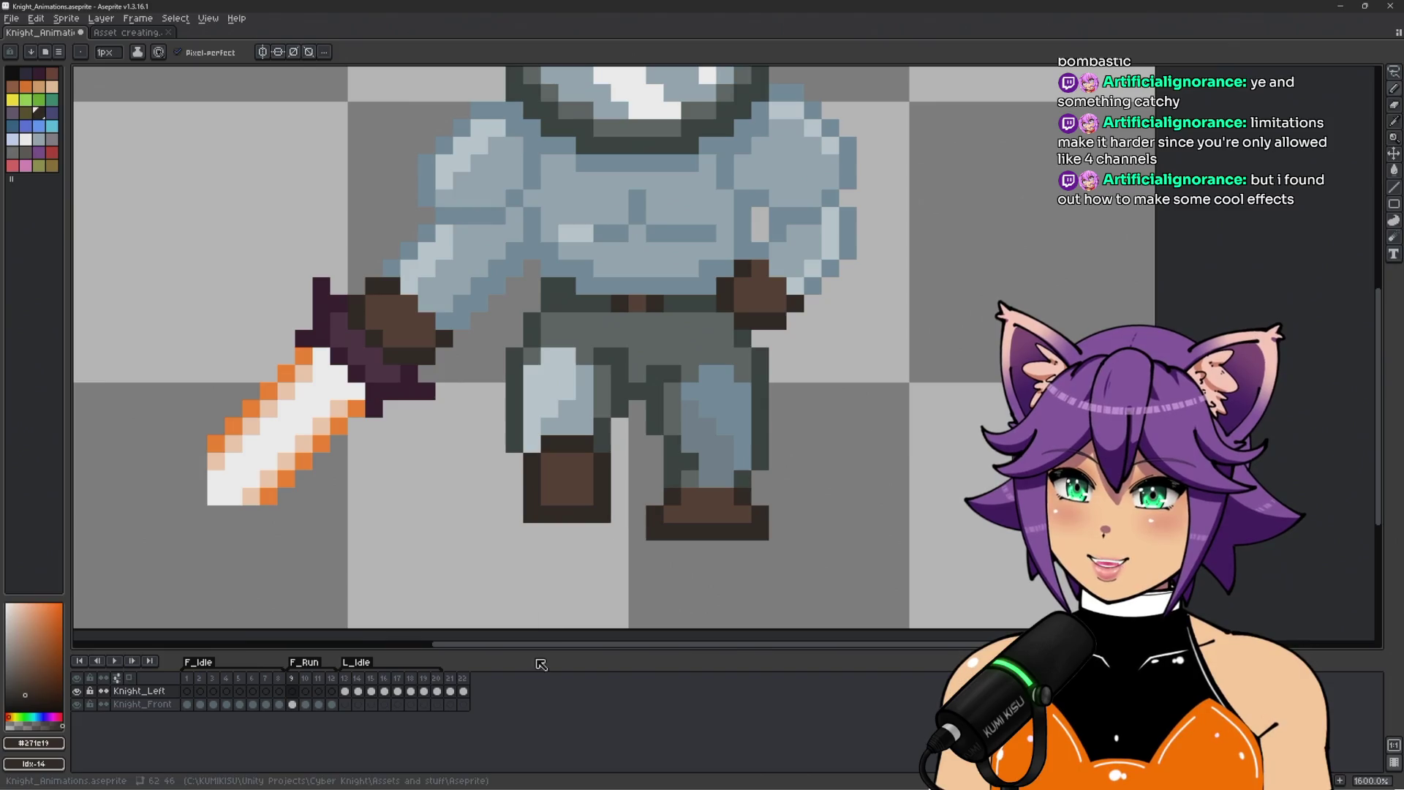
left_click(452, 683)
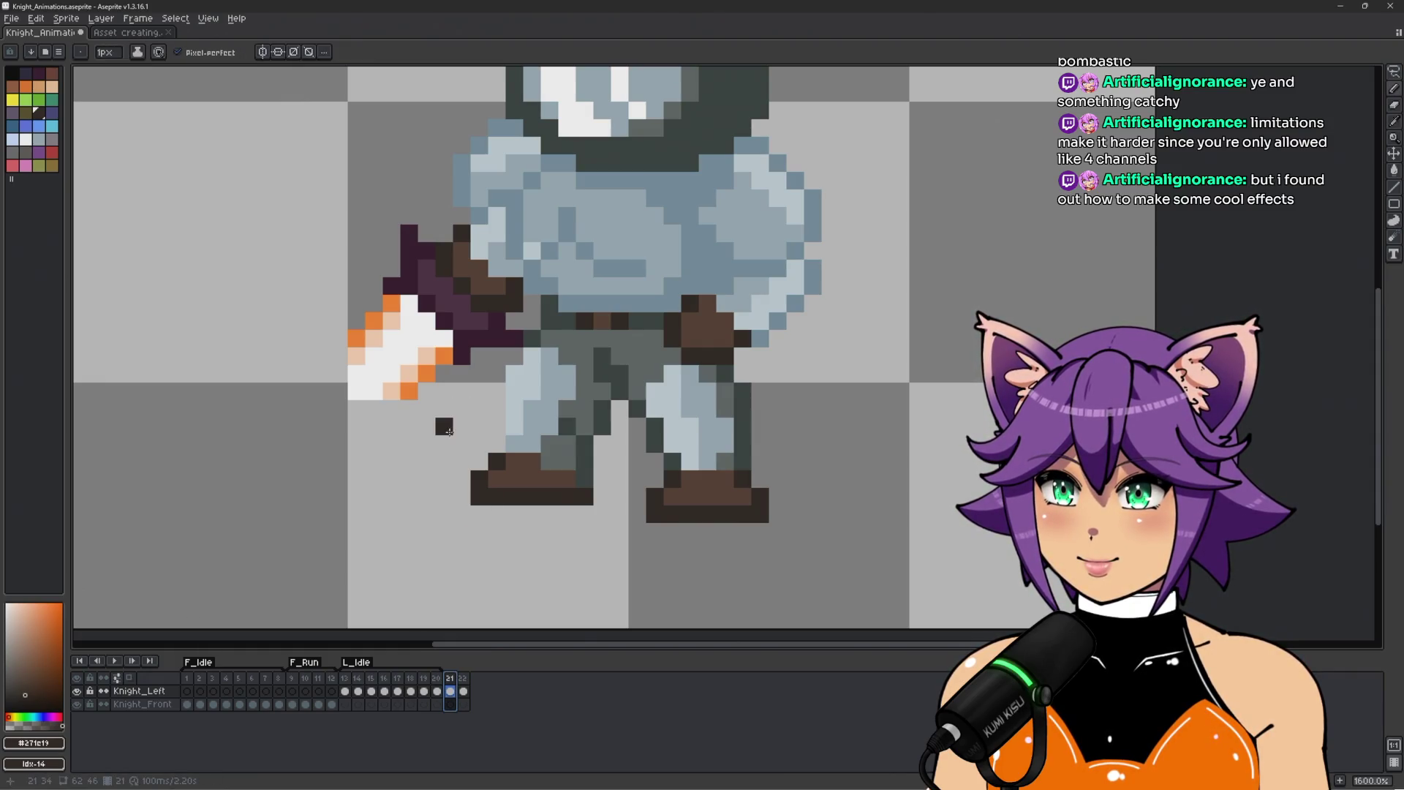
Erase the knight's left lower leg and boot in frame 21.
key("e")
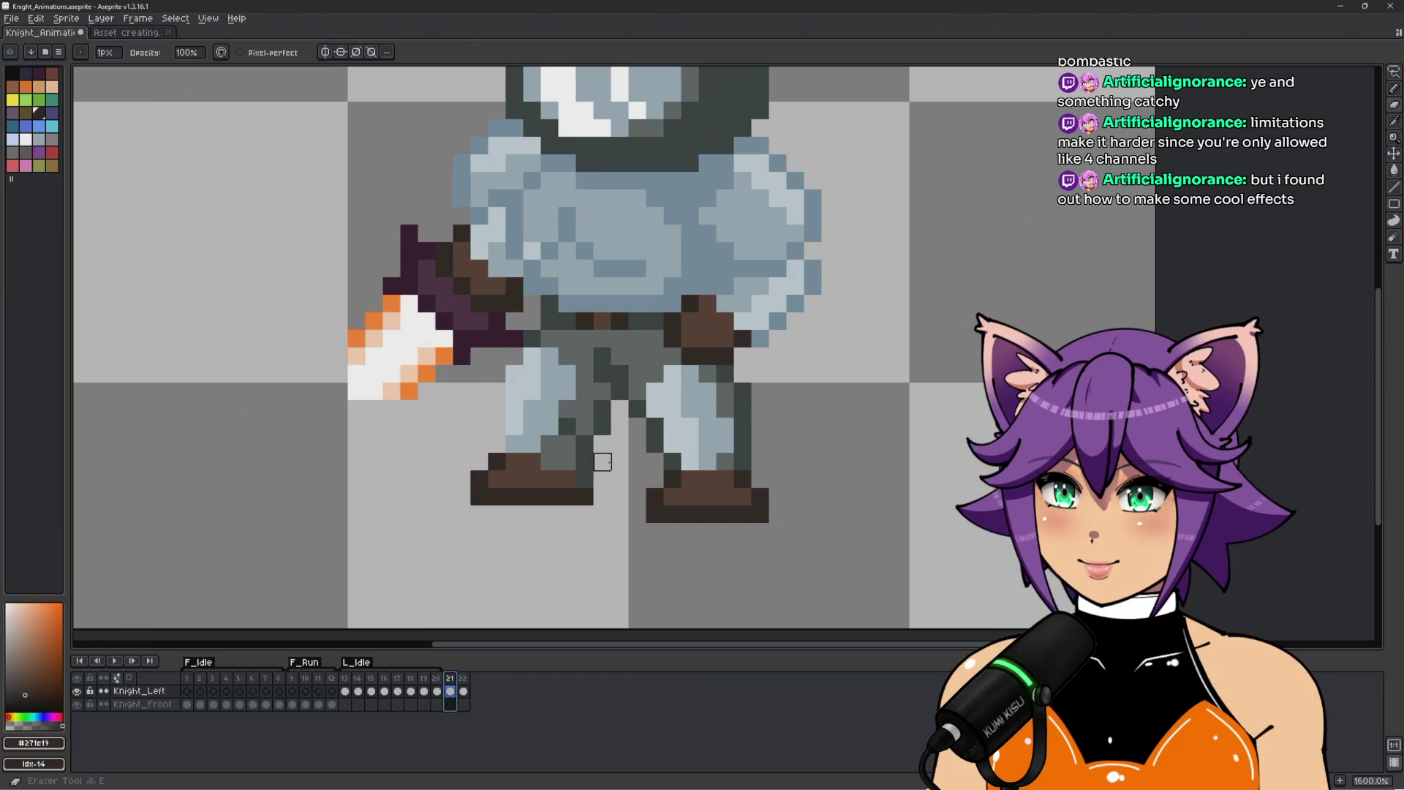
left_click(621, 409)
mouse_move(620, 426)
left_mouse_down()
mouse_move(523, 444)
mouse_move(548, 497)
mouse_move(639, 497)
mouse_move(532, 479)
mouse_move(490, 489)
left_mouse_up()
key("b")
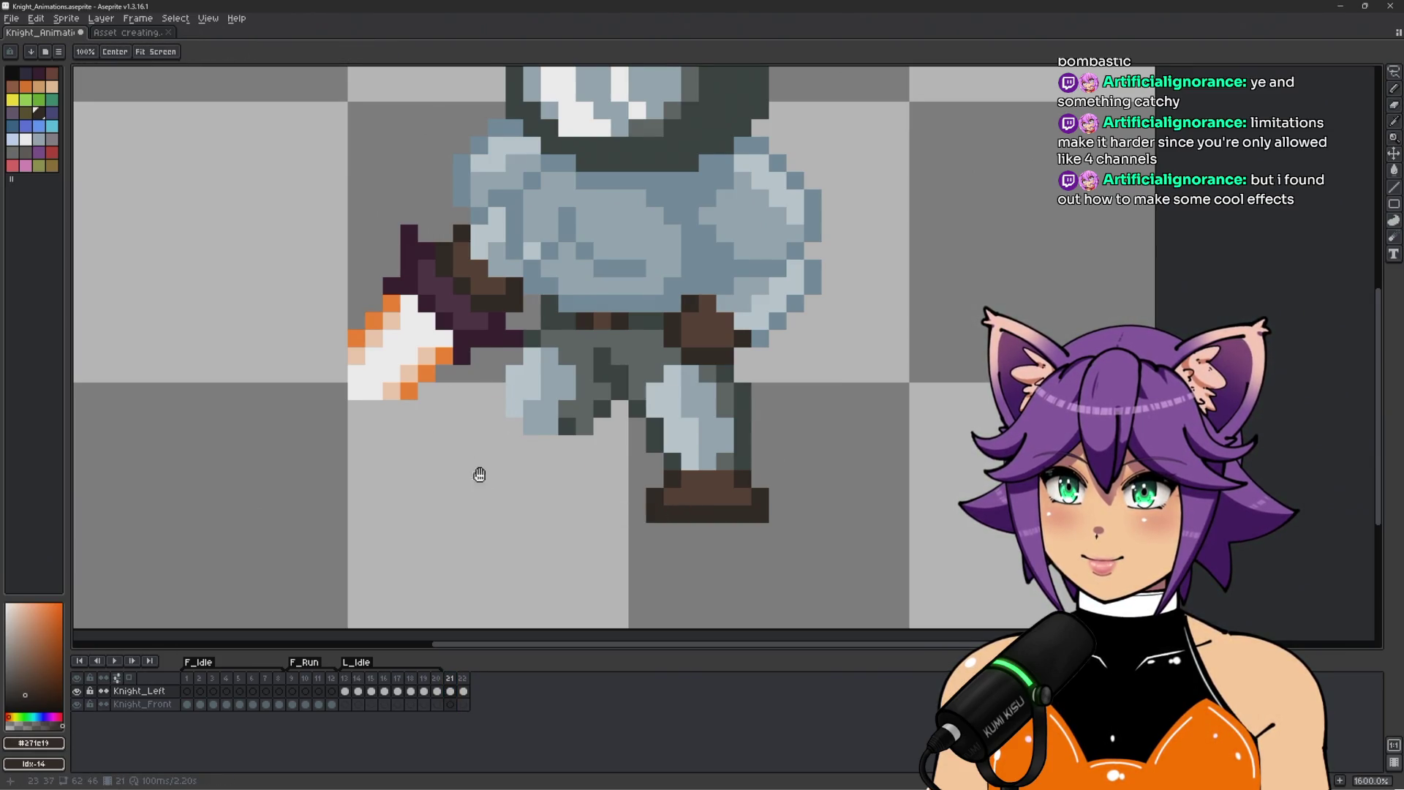
left_click_drag(476, 473, 605, 496)
scroll(709, 368, "down", 1)
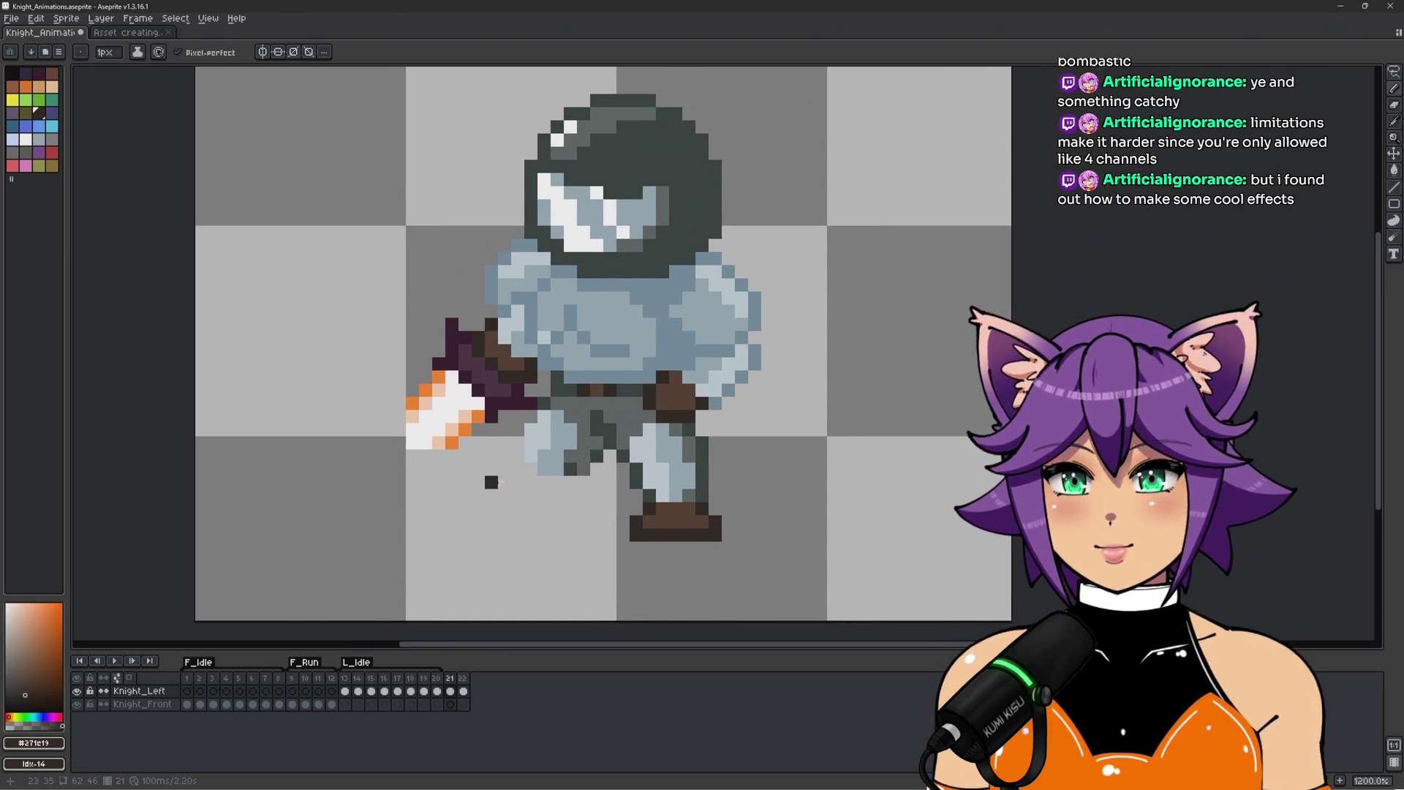
Outline a new raised foot below the knee and fill it with the boot's brown.
left_click_drag(541, 511, 502, 512)
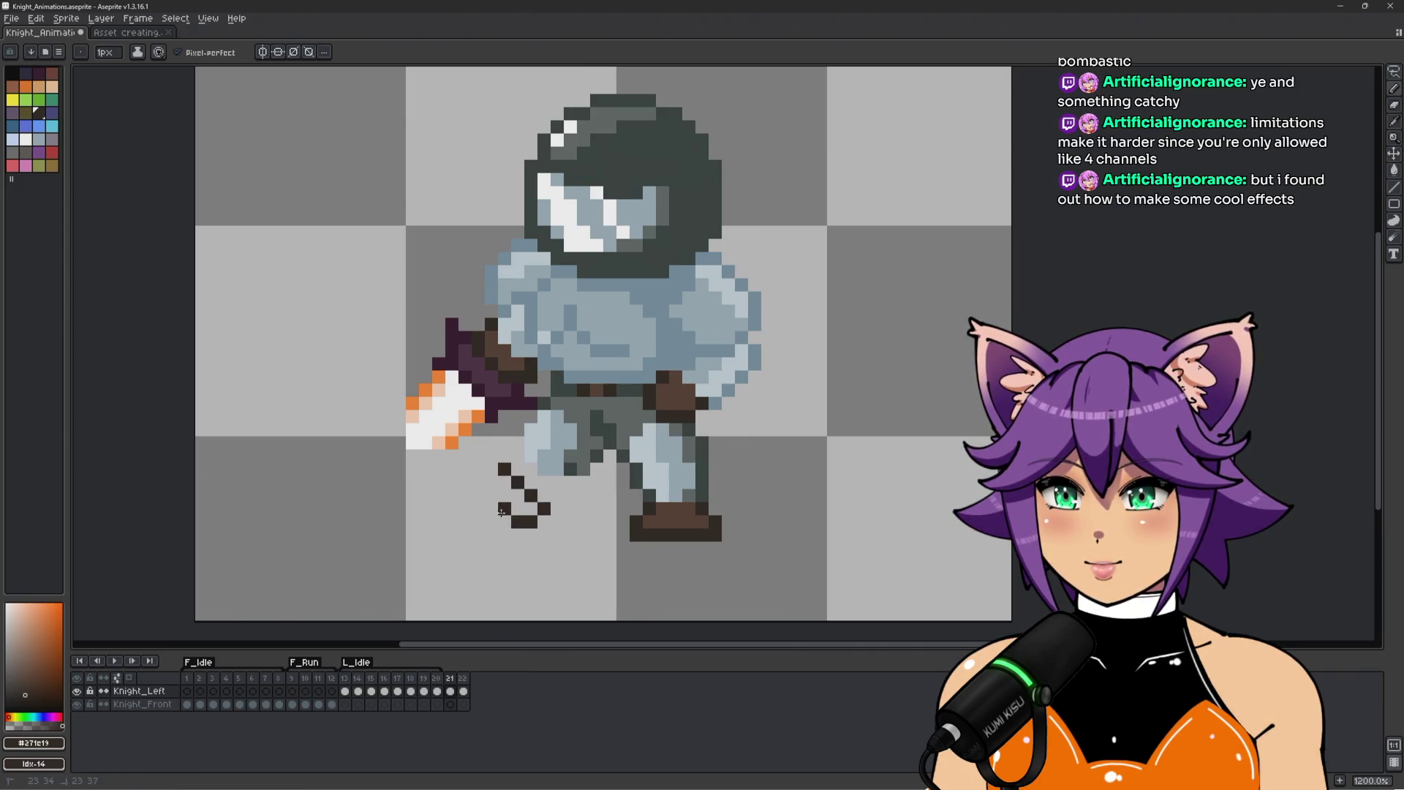
mouse_move(486, 463)
left_mouse_down()
mouse_move(478, 496)
mouse_move(544, 534)
mouse_move(516, 534)
left_mouse_up()
left_click(492, 455)
key("alt")
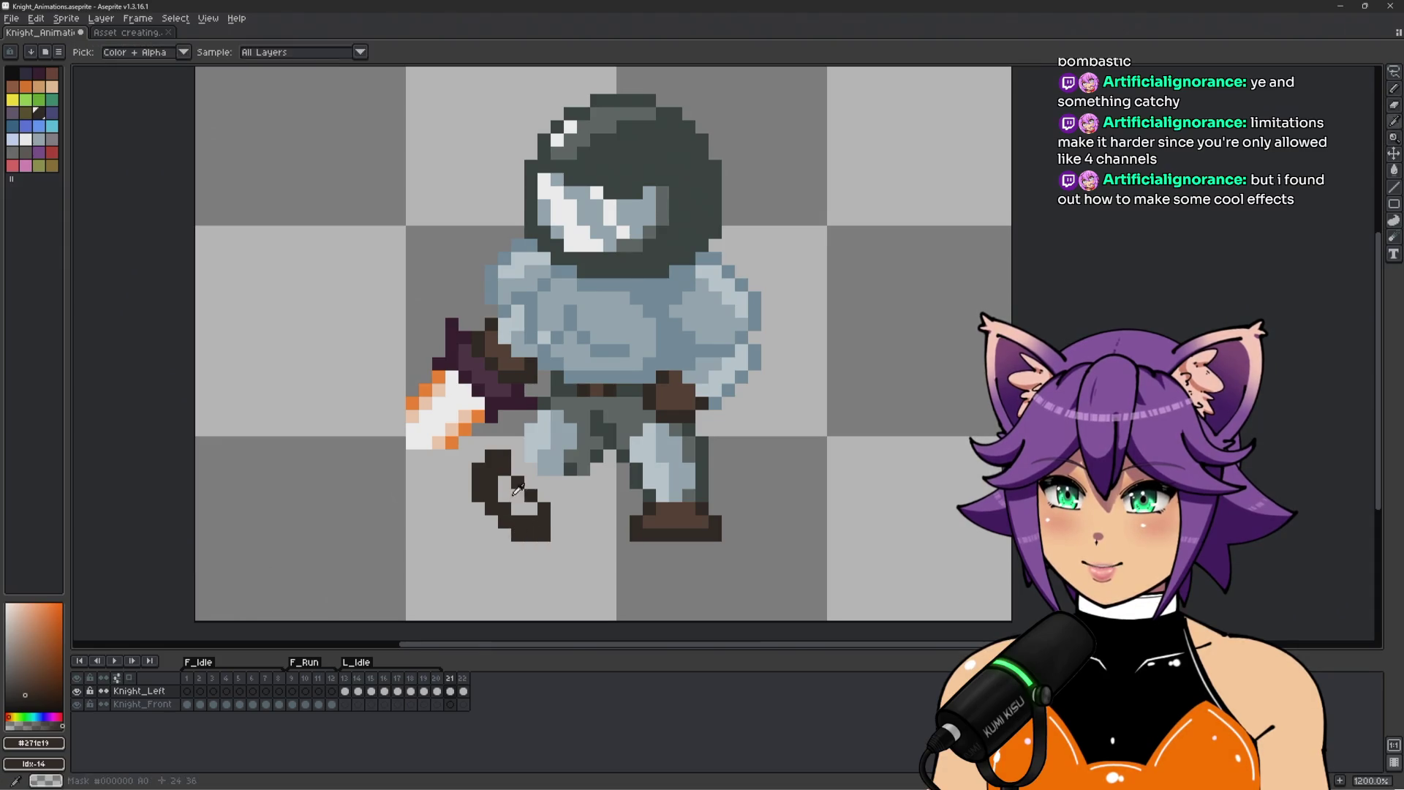
left_click(681, 512, "alt")
mouse_move(491, 466)
left_mouse_down()
mouse_move(492, 488)
mouse_move(504, 475)
mouse_move(511, 510)
mouse_move(528, 512)
mouse_move(506, 477)
left_mouse_up()
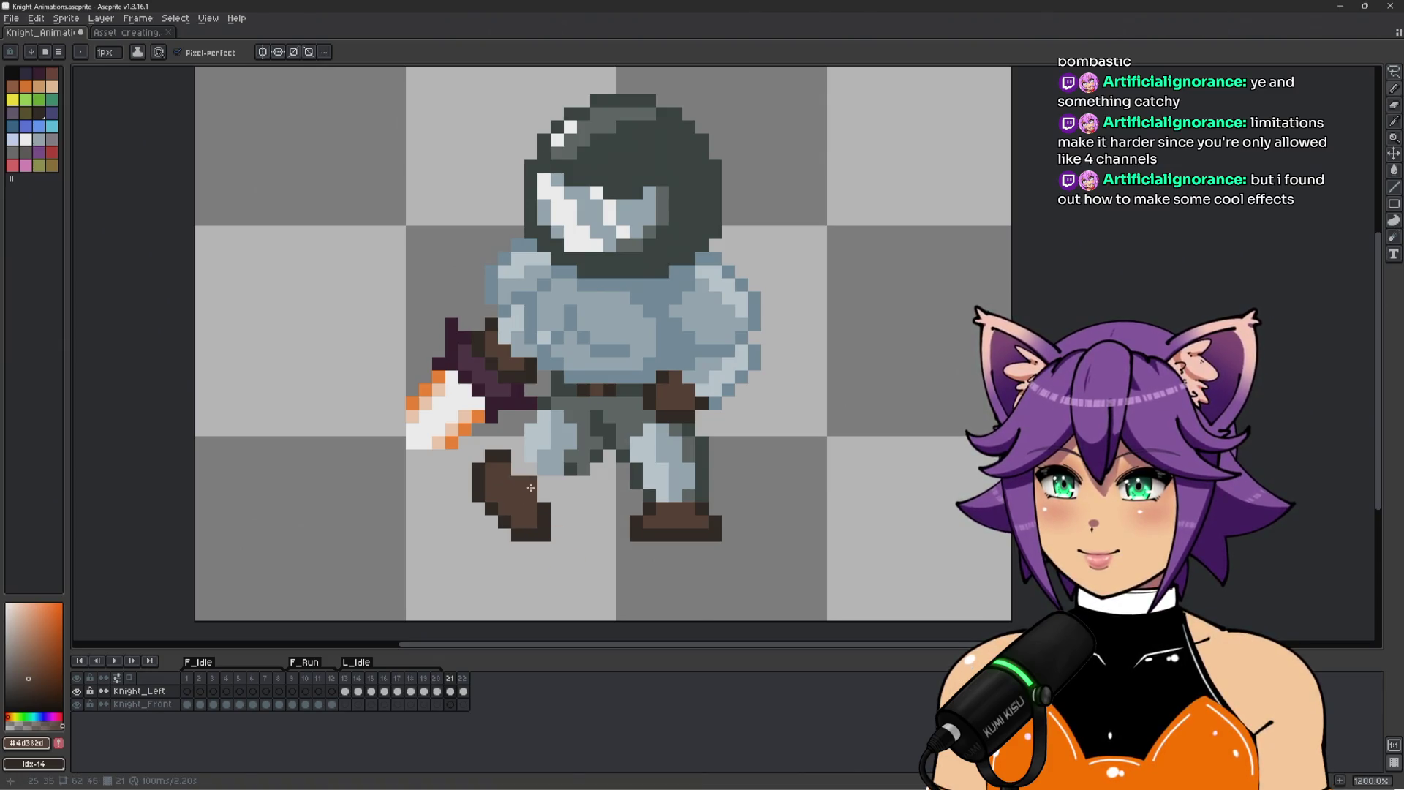
Tidy the new foot's outline and add dark pixels along the boot's right edge.
scroll(492, 517, "up", 1)
mouse_move(543, 507)
left_mouse_down()
mouse_move(525, 524)
mouse_move(560, 523)
mouse_move(542, 524)
mouse_move(560, 545)
left_mouse_up()
left_click(524, 560, "alt")
scroll(558, 558, "down", 3)
scroll(532, 470, "up", 2)
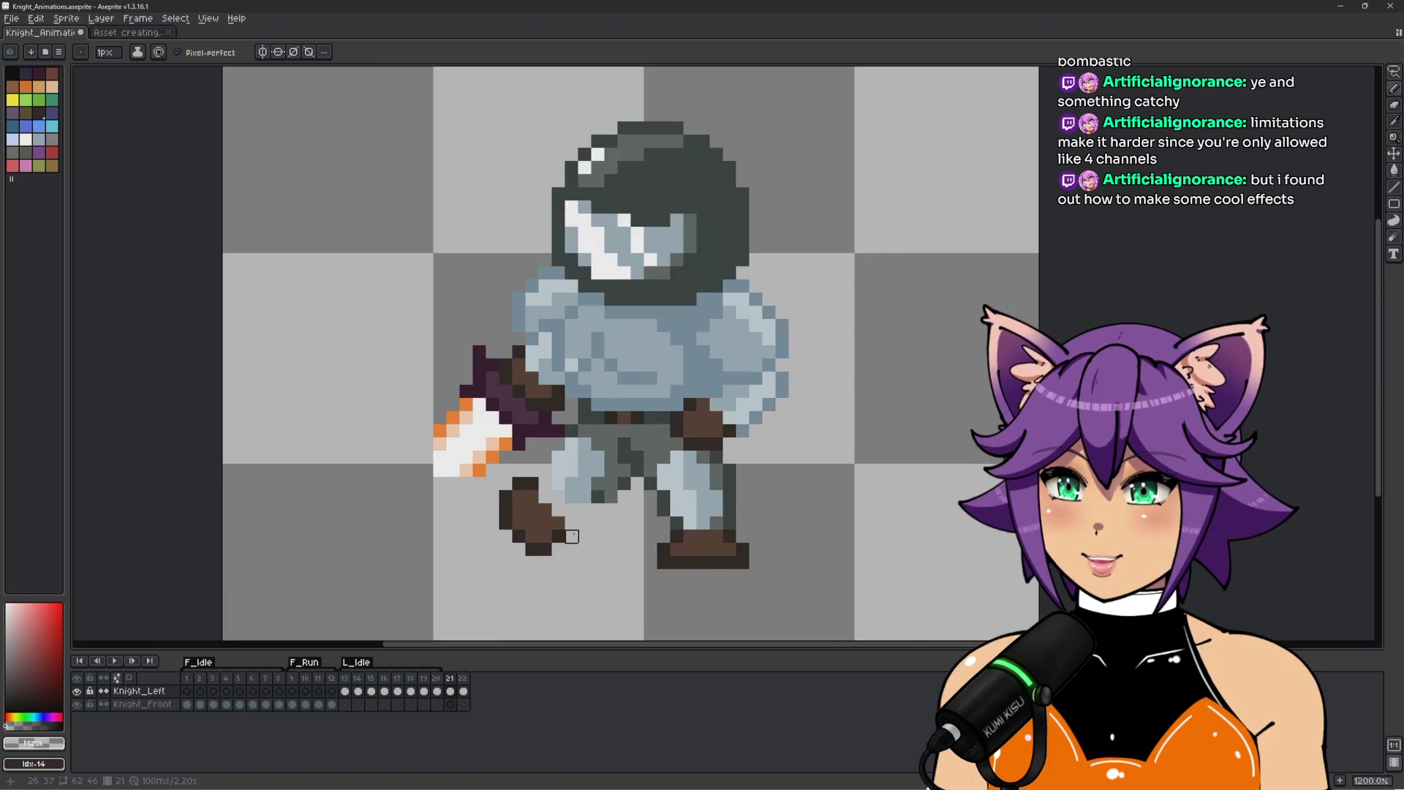
left_click(519, 484, "alt")
scroll(521, 484, "up", 1)
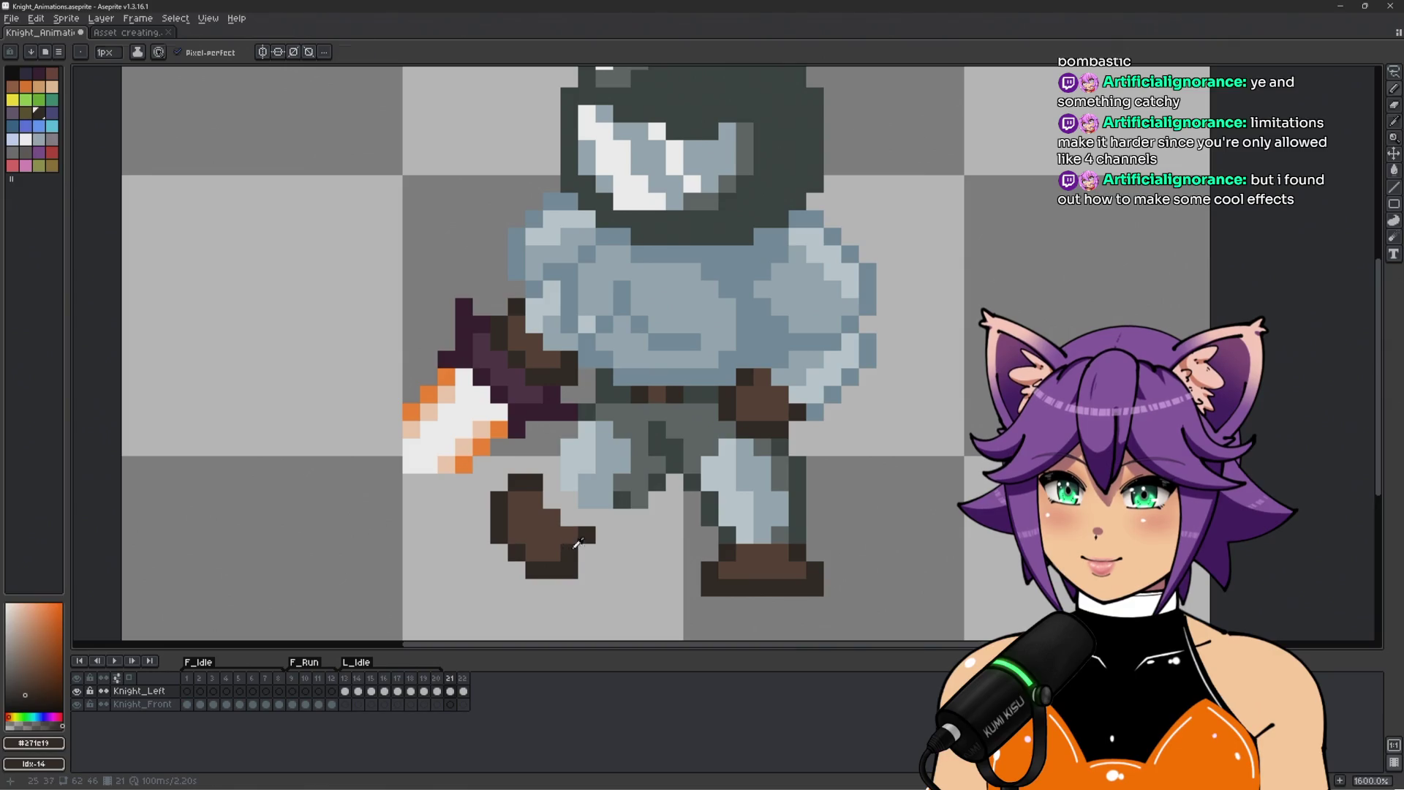
left_click(587, 553)
left_click(568, 550, "alt")
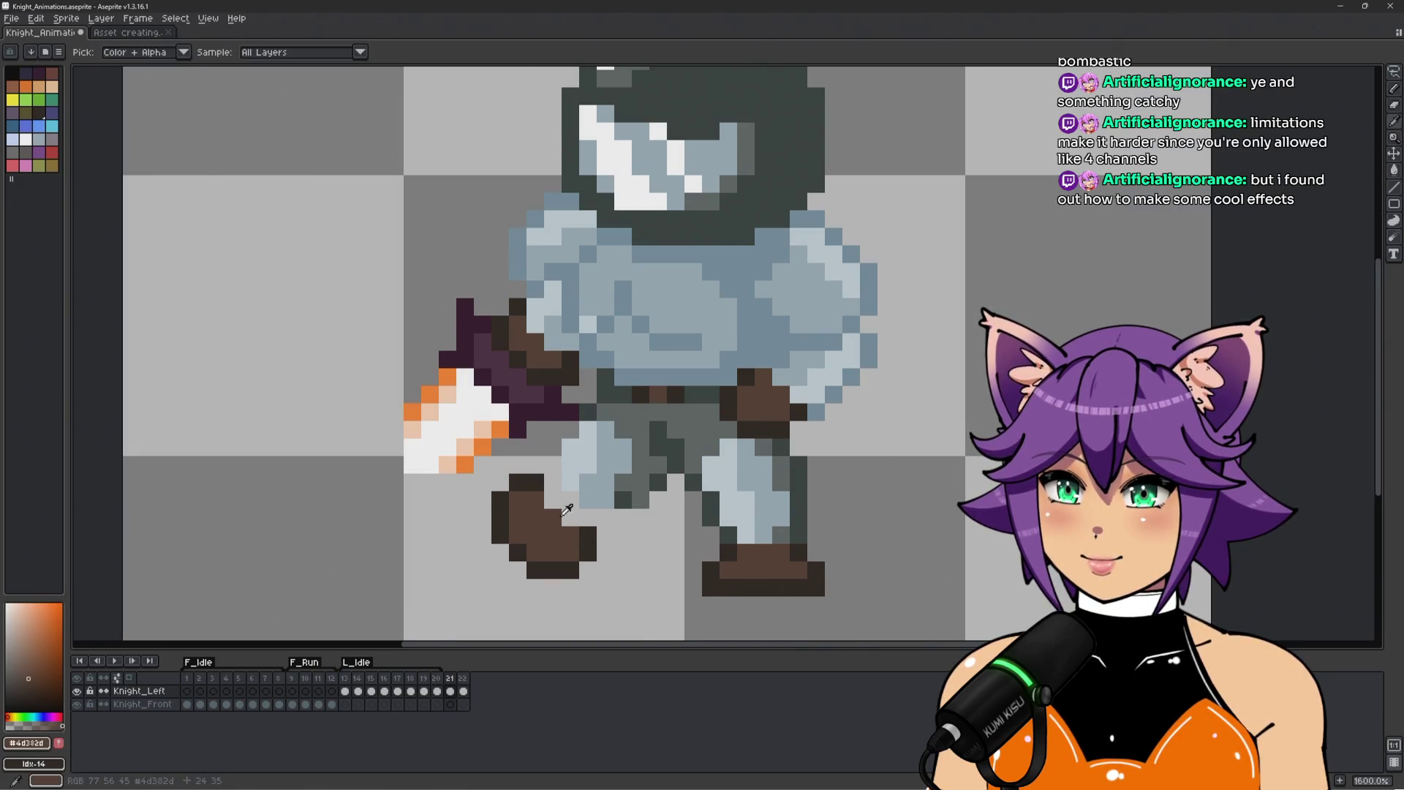
scroll(554, 529, "down", 3)
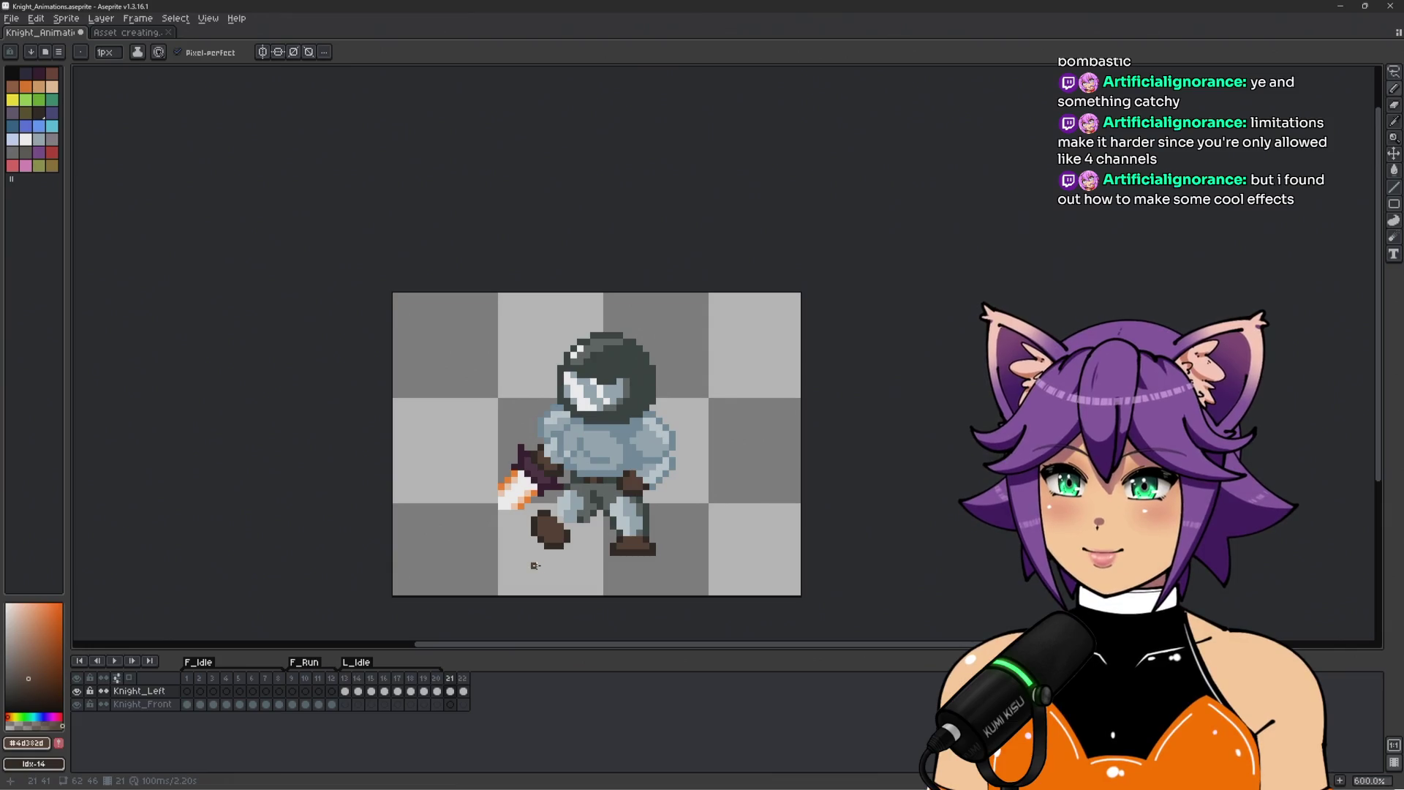
scroll(637, 521, "up", 3)
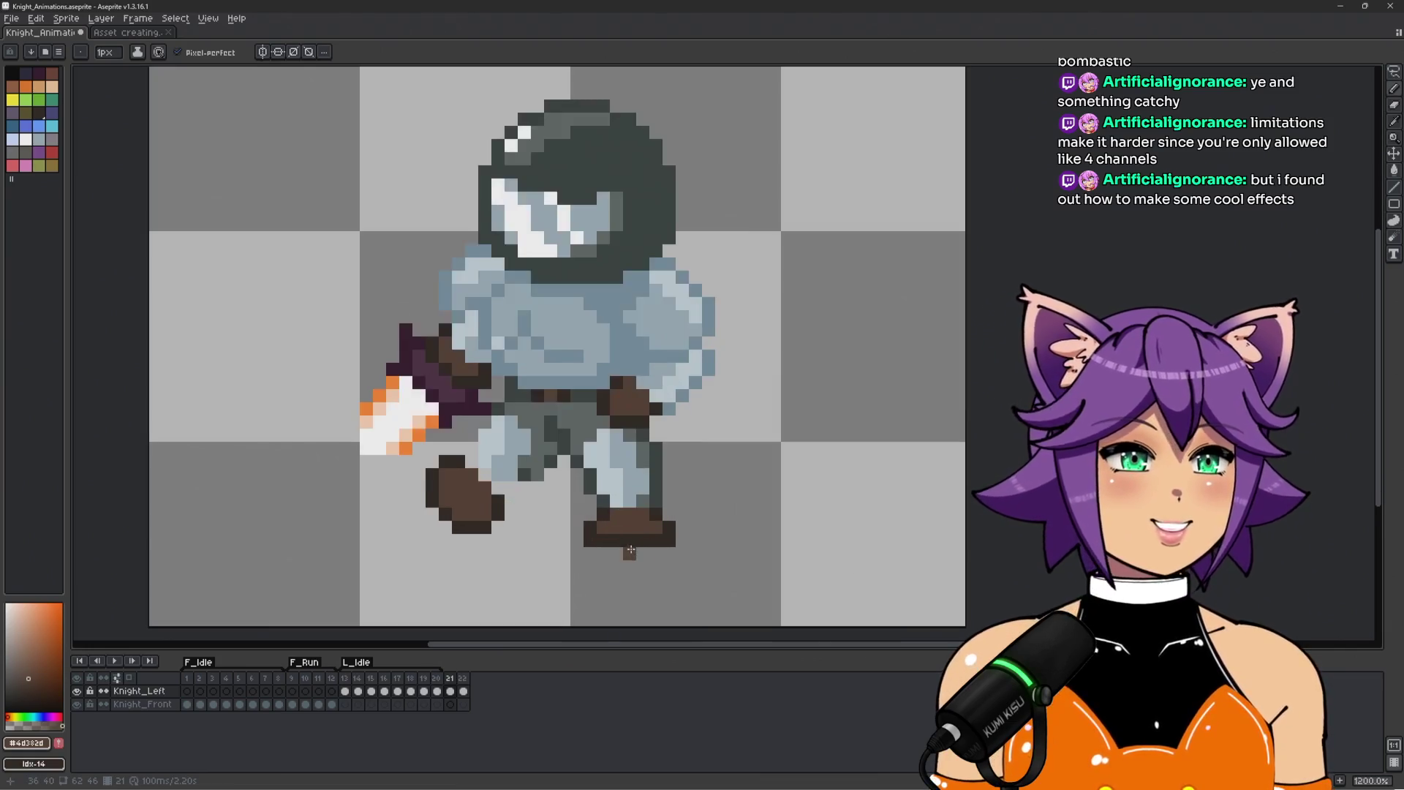
key("space")
left_click_drag(652, 527, 659, 533)
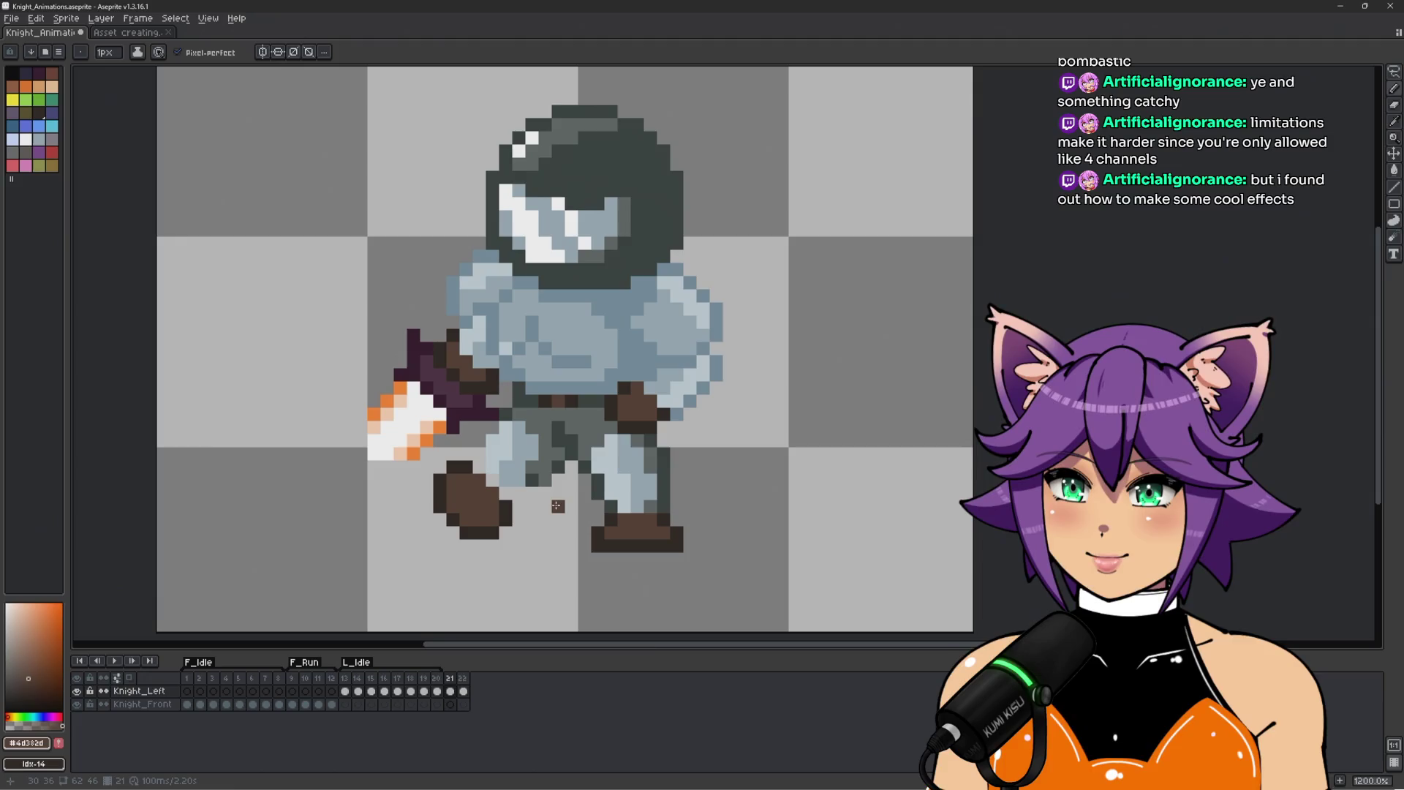
Lasso-select the raised boot and shift it one pixel up and to the right.
key("m")
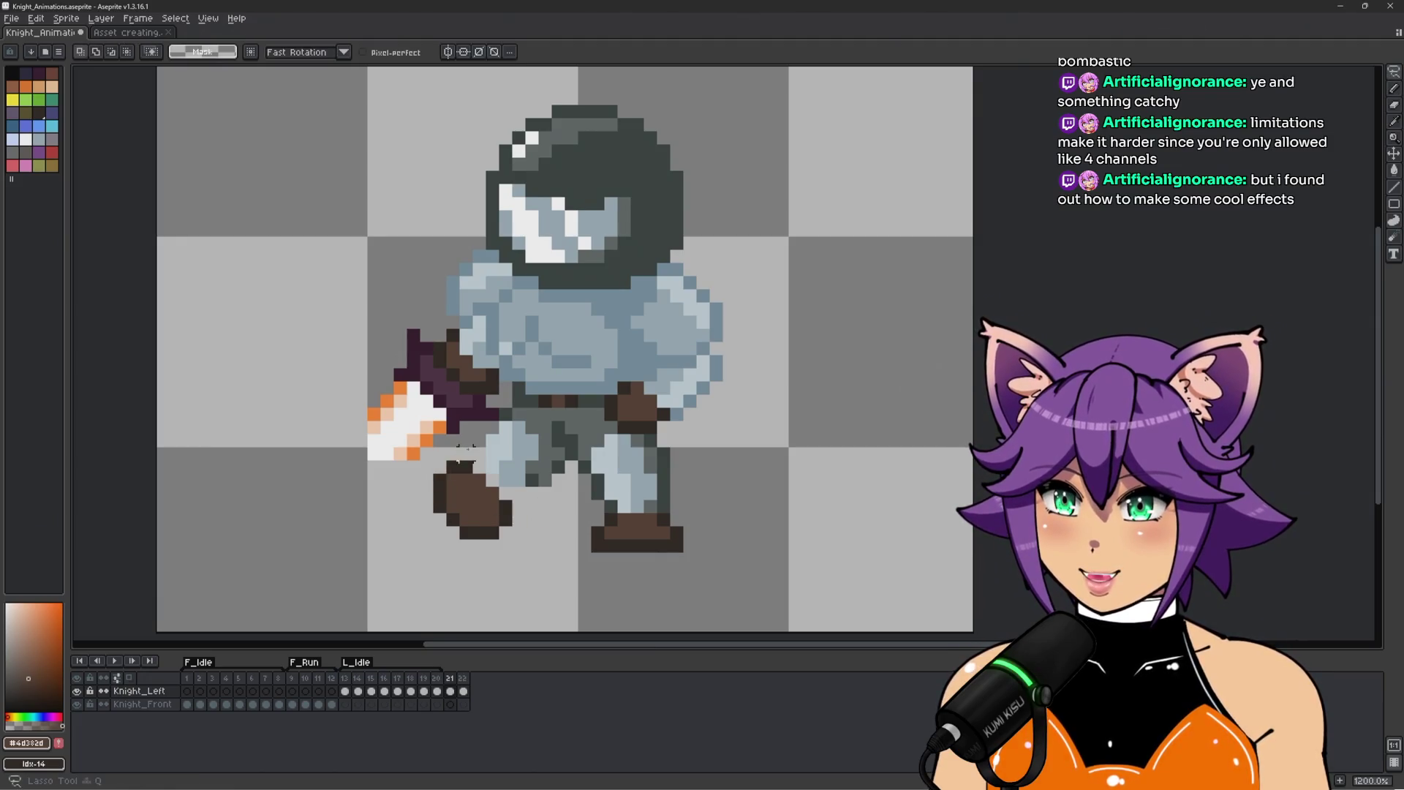
mouse_move(491, 496)
left_mouse_down()
mouse_move(512, 569)
mouse_move(409, 471)
mouse_move(483, 448)
left_mouse_up()
left_click_drag(511, 533, 524, 520)
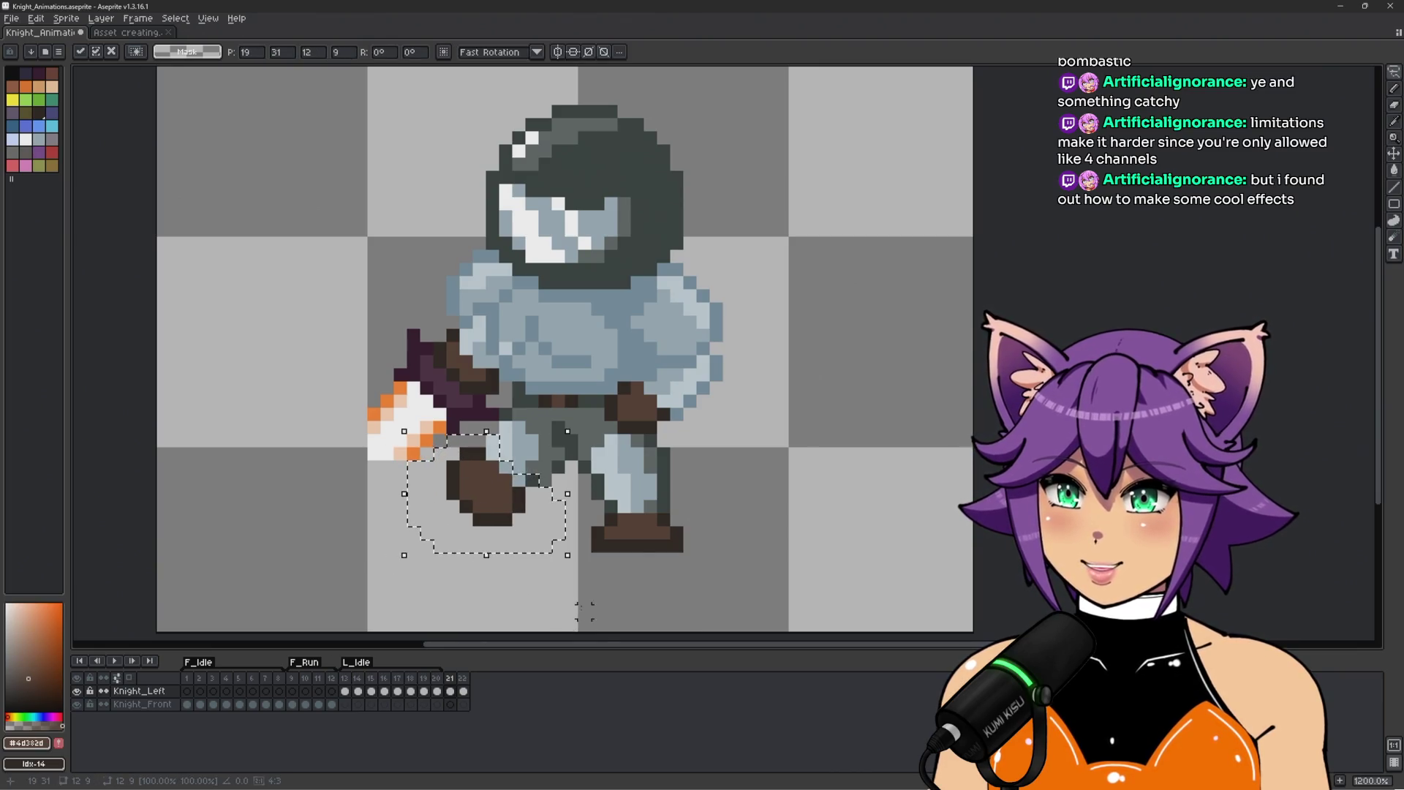
left_click(571, 558)
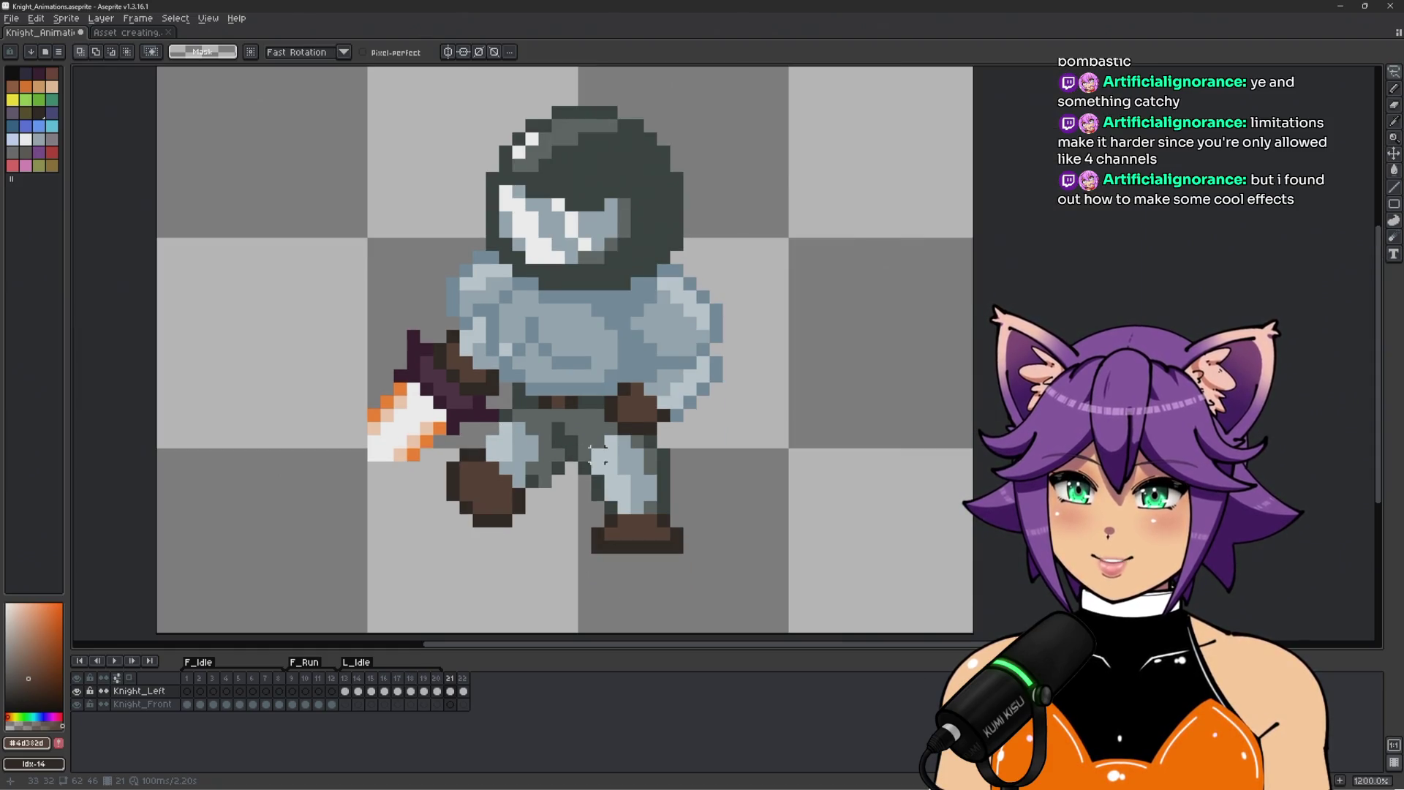
scroll(596, 454, "up", 1)
Retouch the lower leg's grey shading with a shadow pixel, sampling outline, grey, highlight and light-blue colours.
key("b")
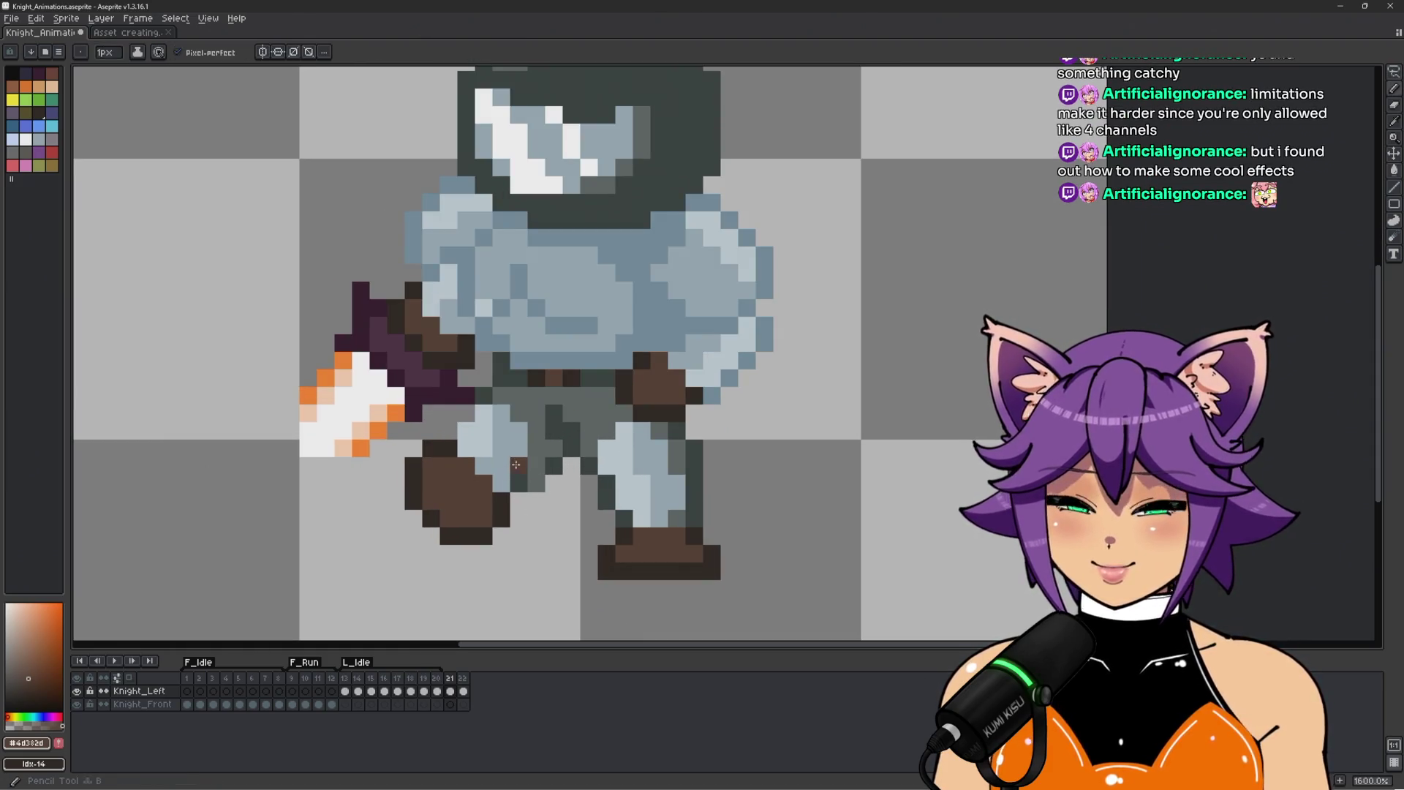
left_click(529, 479, "alt")
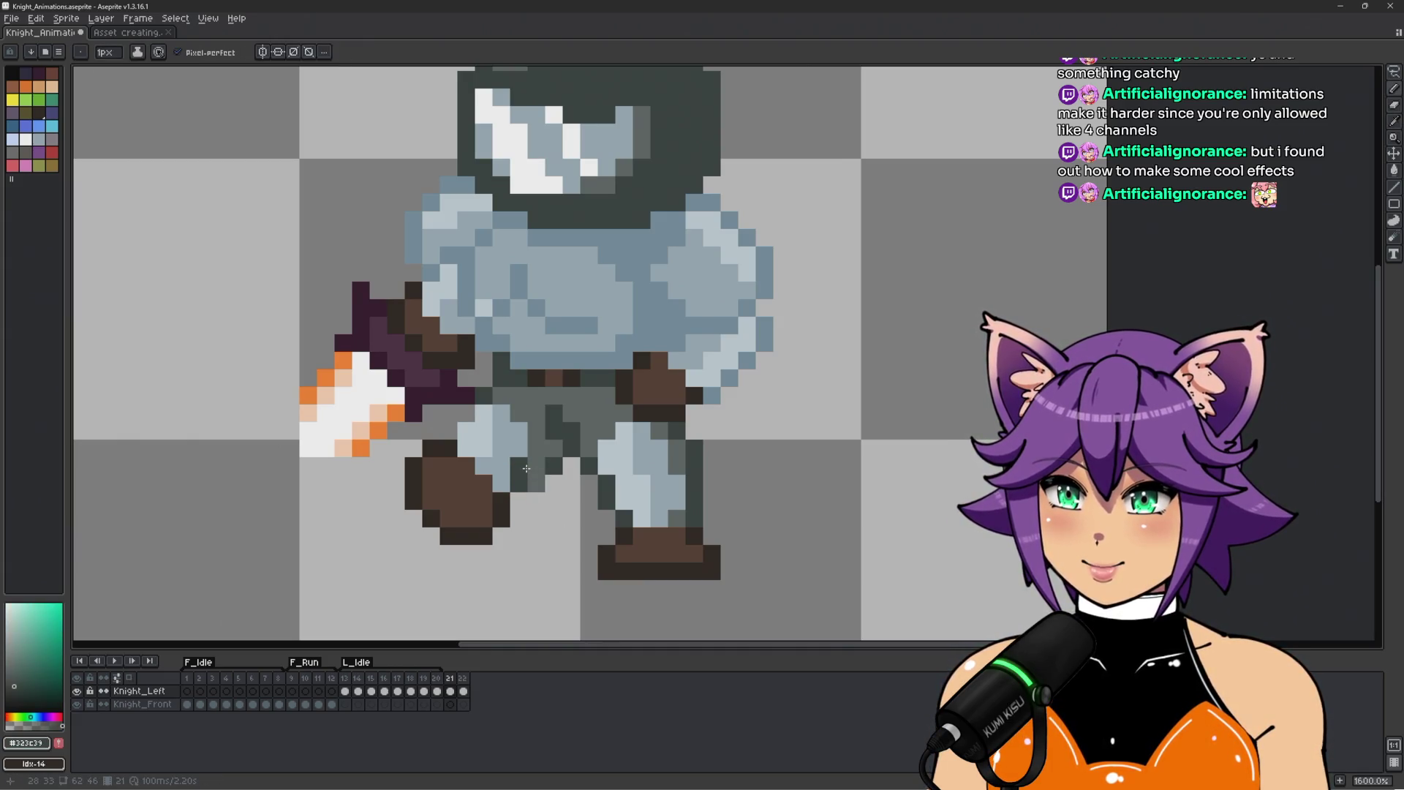
left_click(537, 520, "alt")
scroll(550, 534, "down", 3)
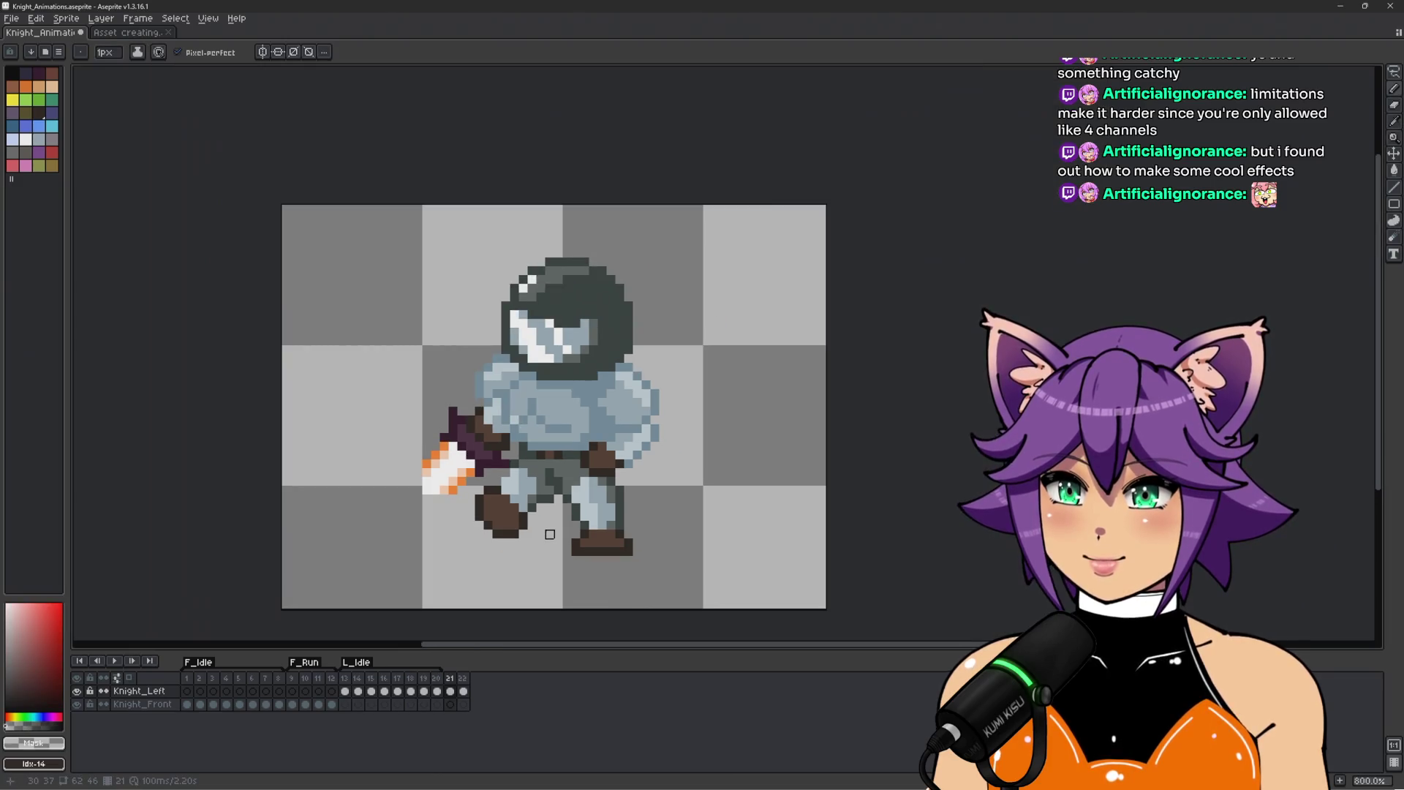
scroll(539, 523, "up", 3)
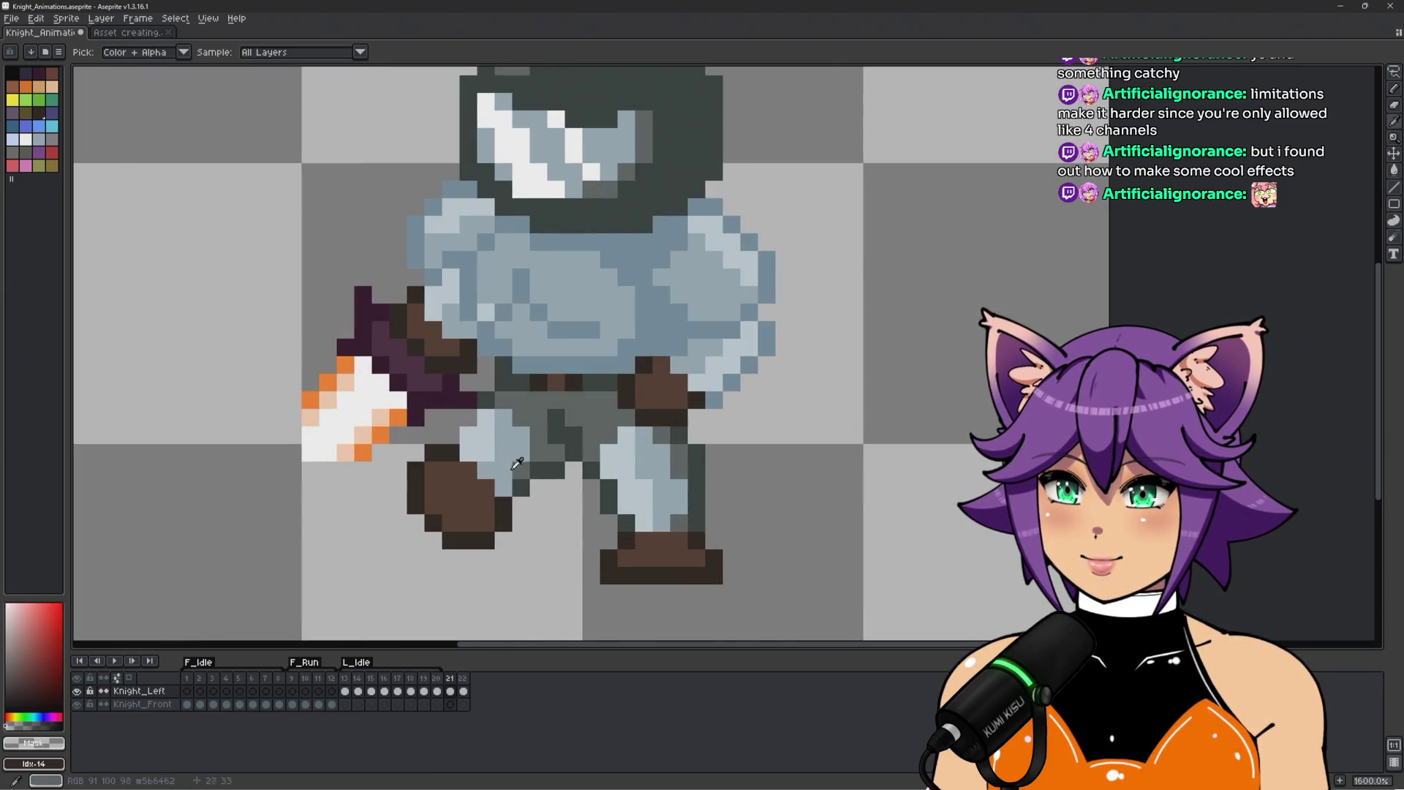
left_click(477, 456, "alt")
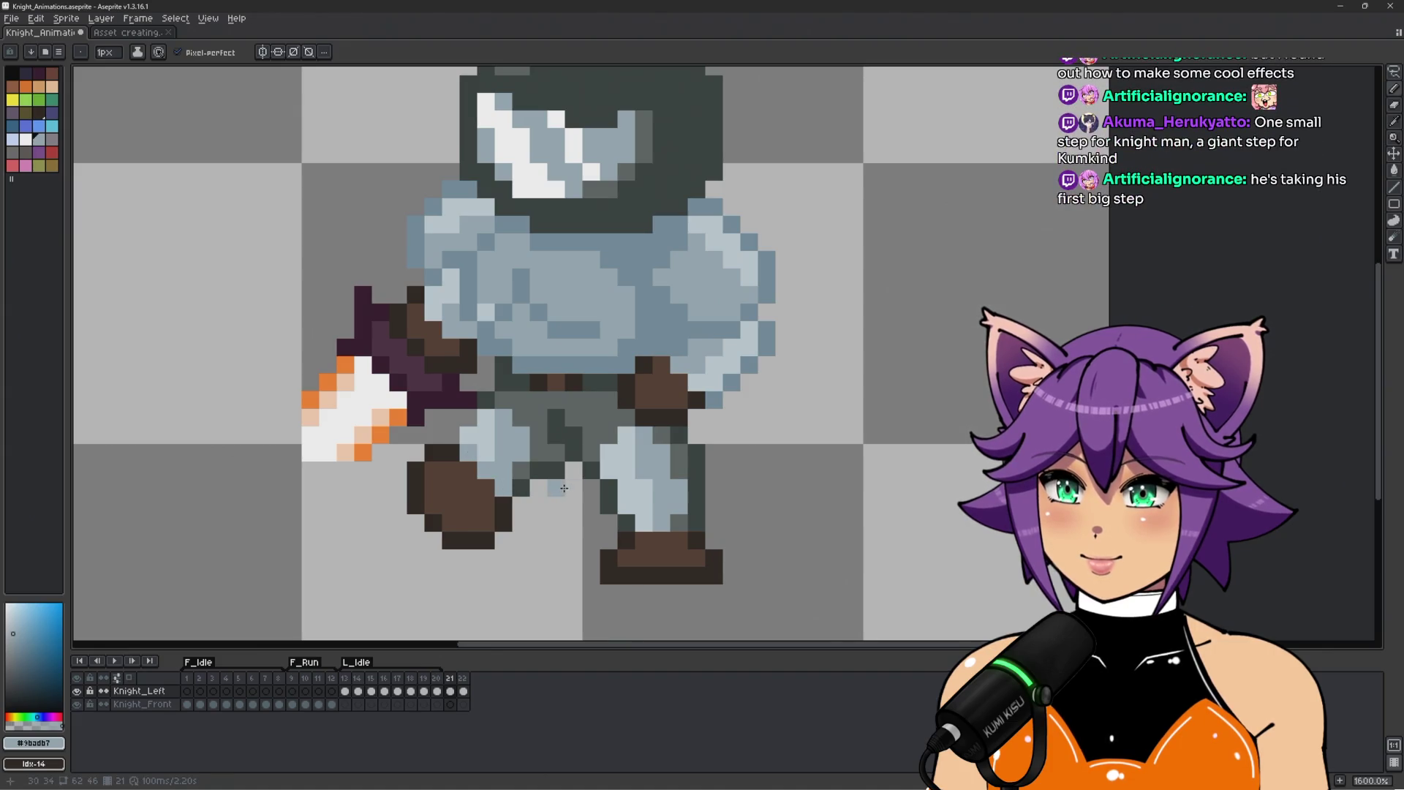
scroll(505, 468, "down", 3)
scroll(521, 476, "up", 3)
left_click(522, 476, "alt")
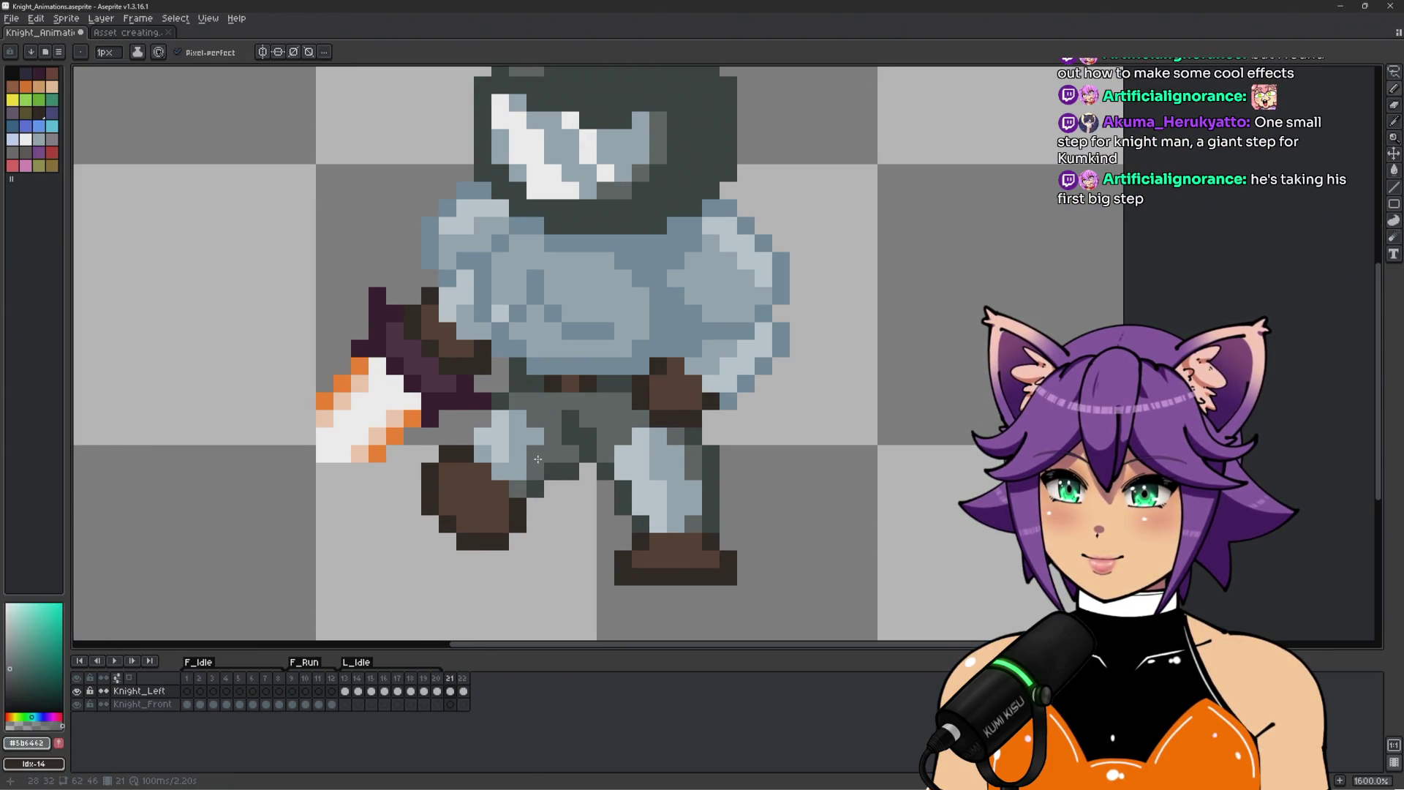
left_click(518, 470)
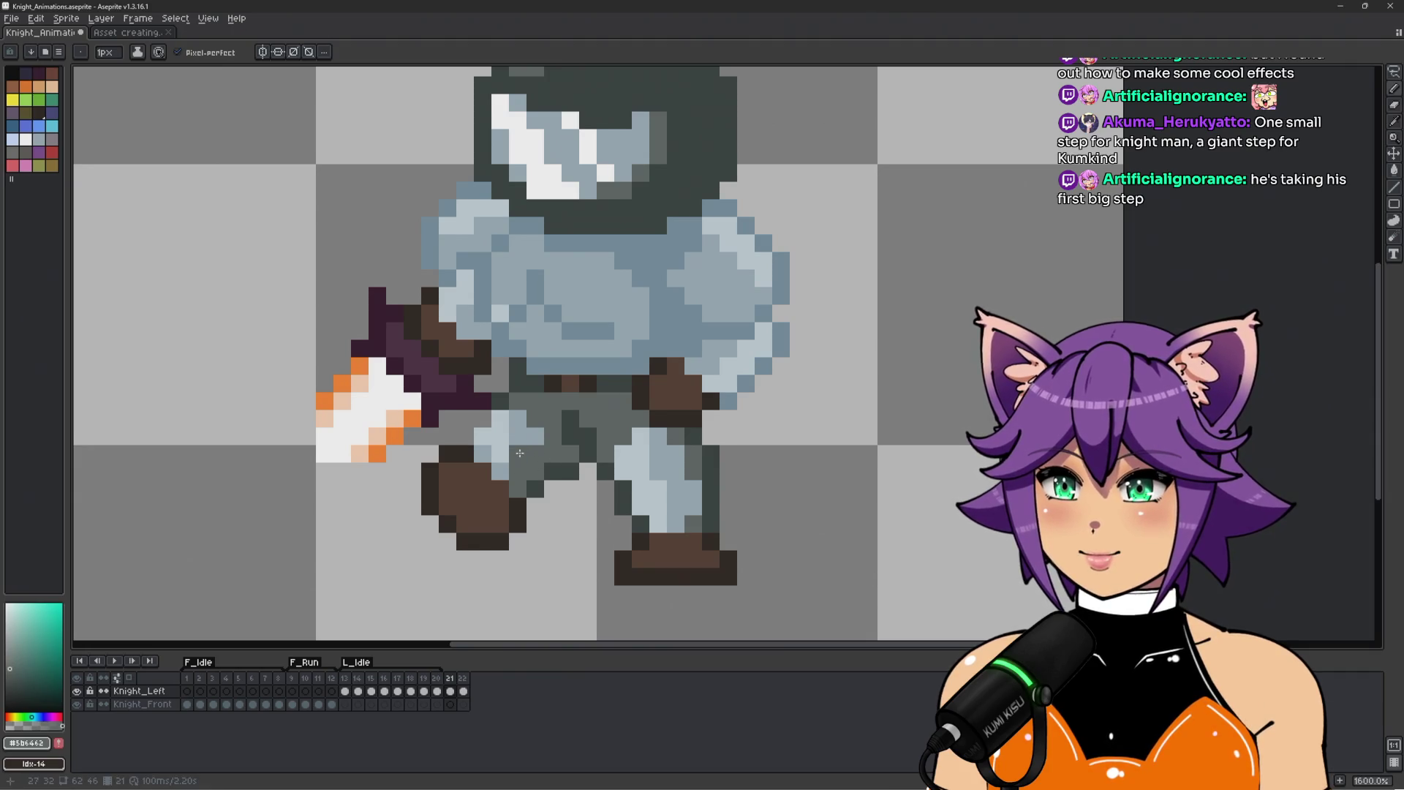
left_click(519, 454, "alt")
scroll(512, 448, "down", 1)
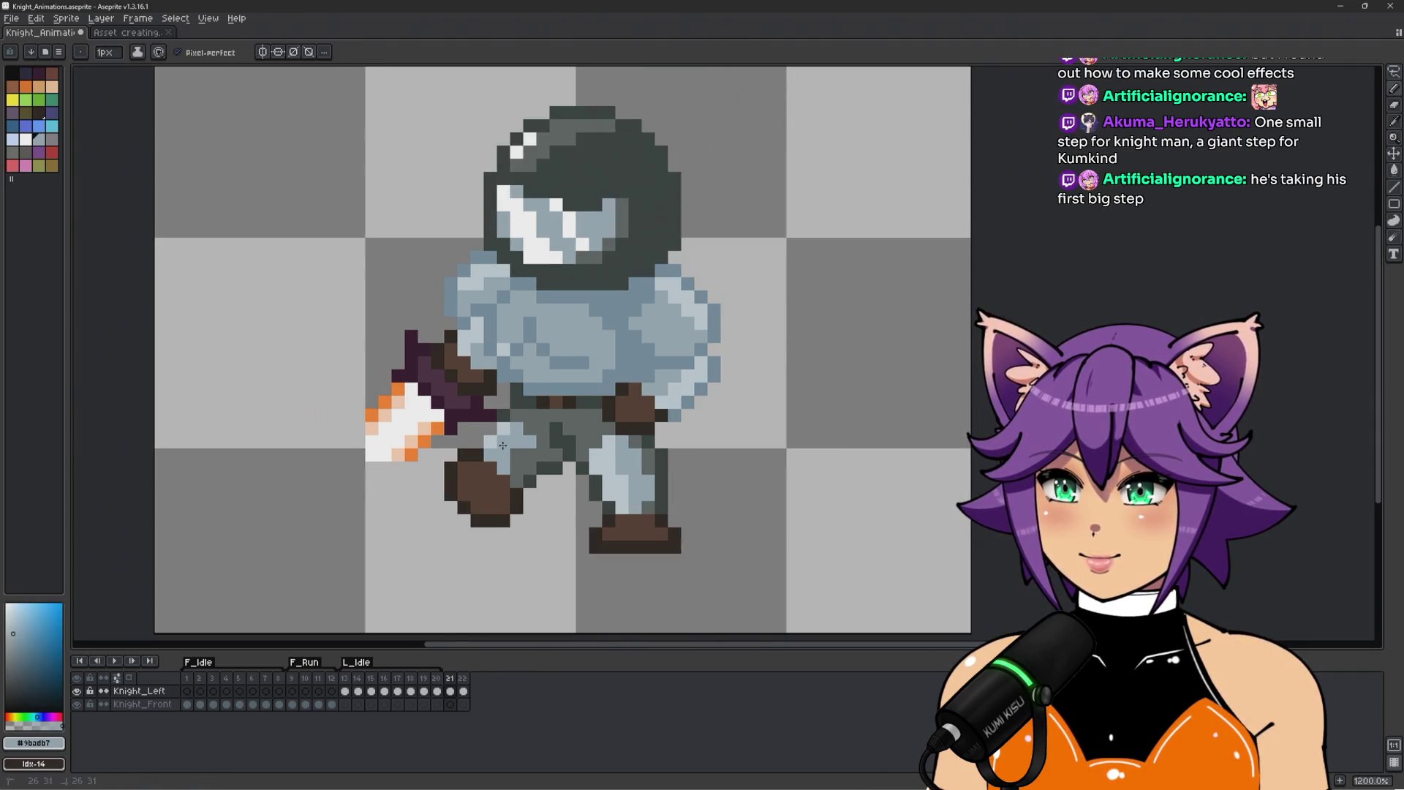
scroll(563, 437, "down", 3)
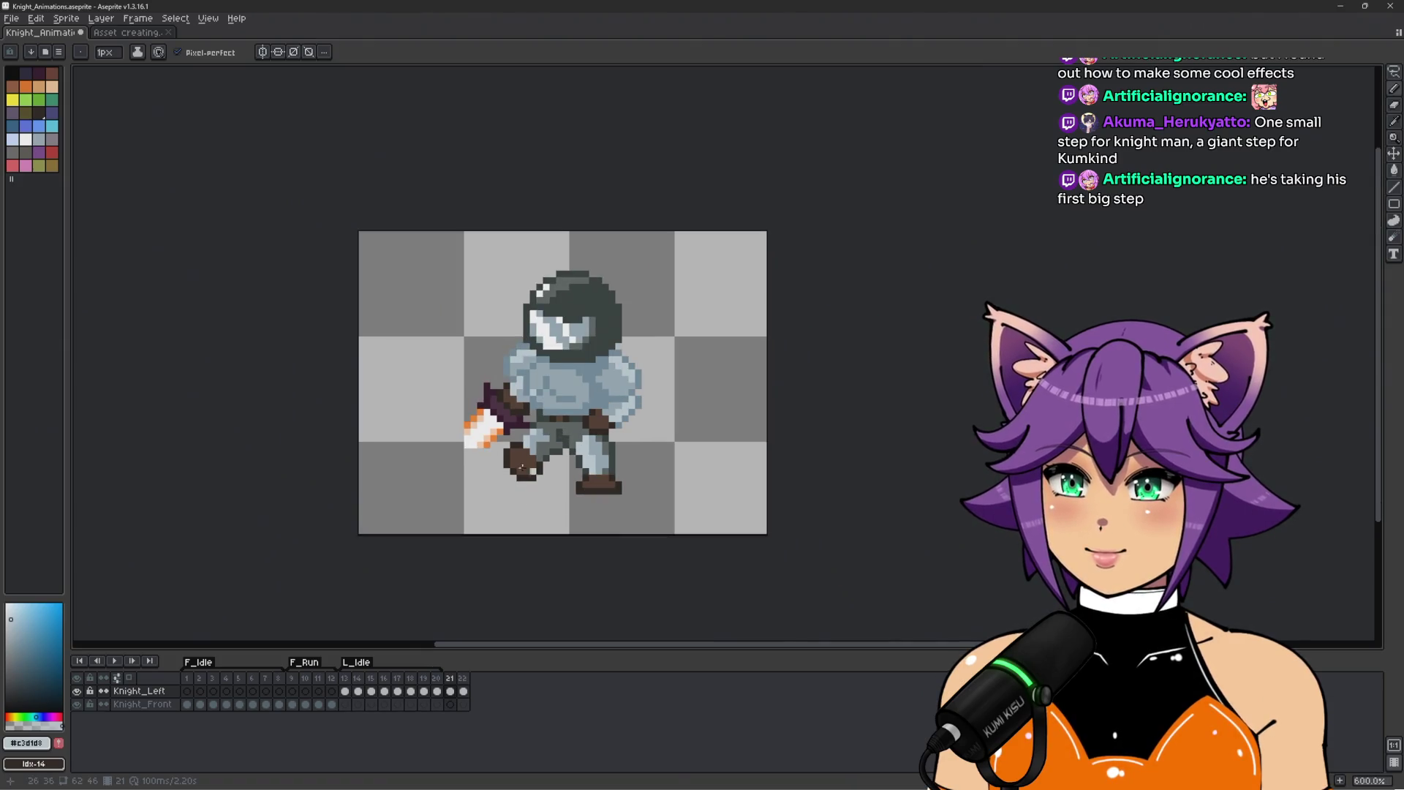
scroll(531, 466, "up", 1)
left_click(538, 420, "alt")
scroll(612, 425, "down", 2)
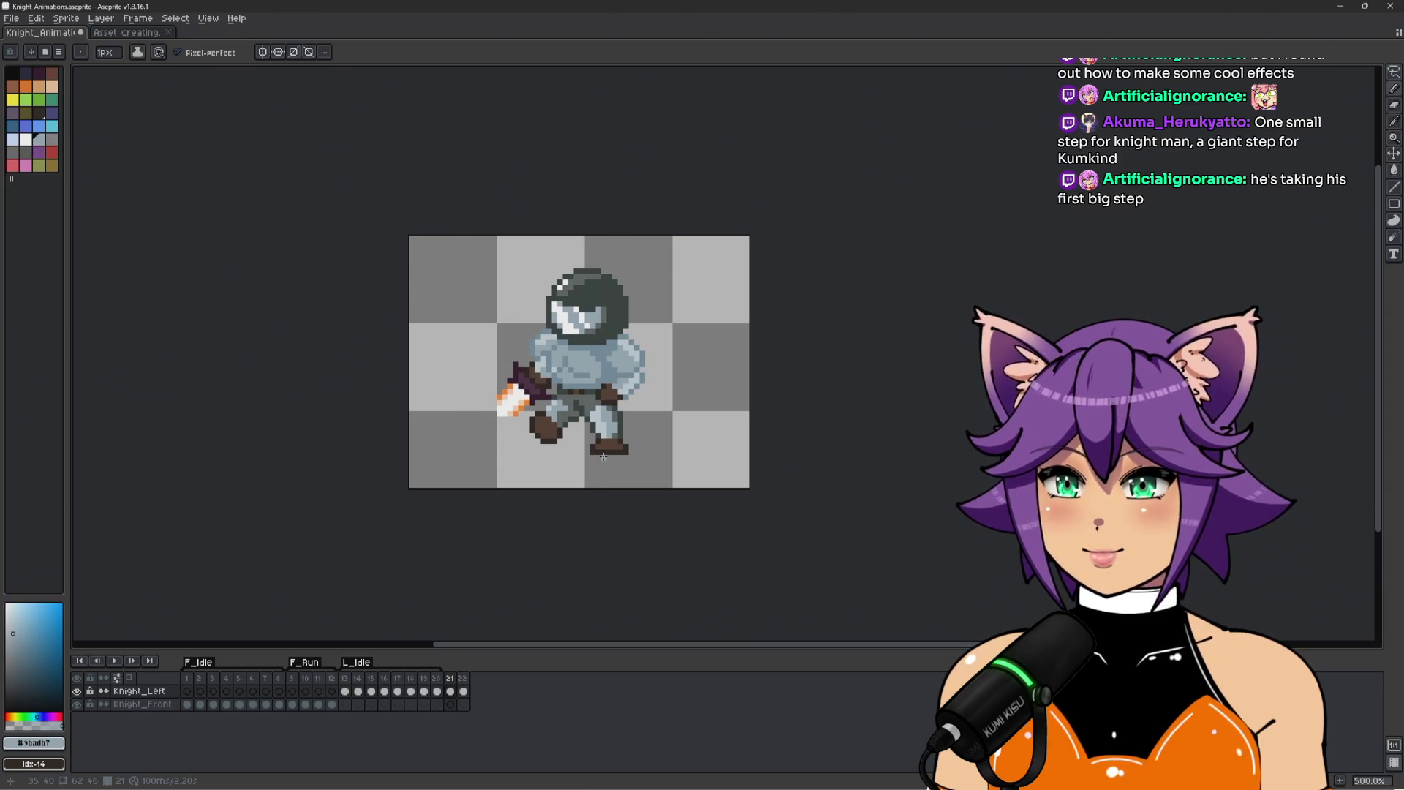
scroll(561, 432, "up", 4)
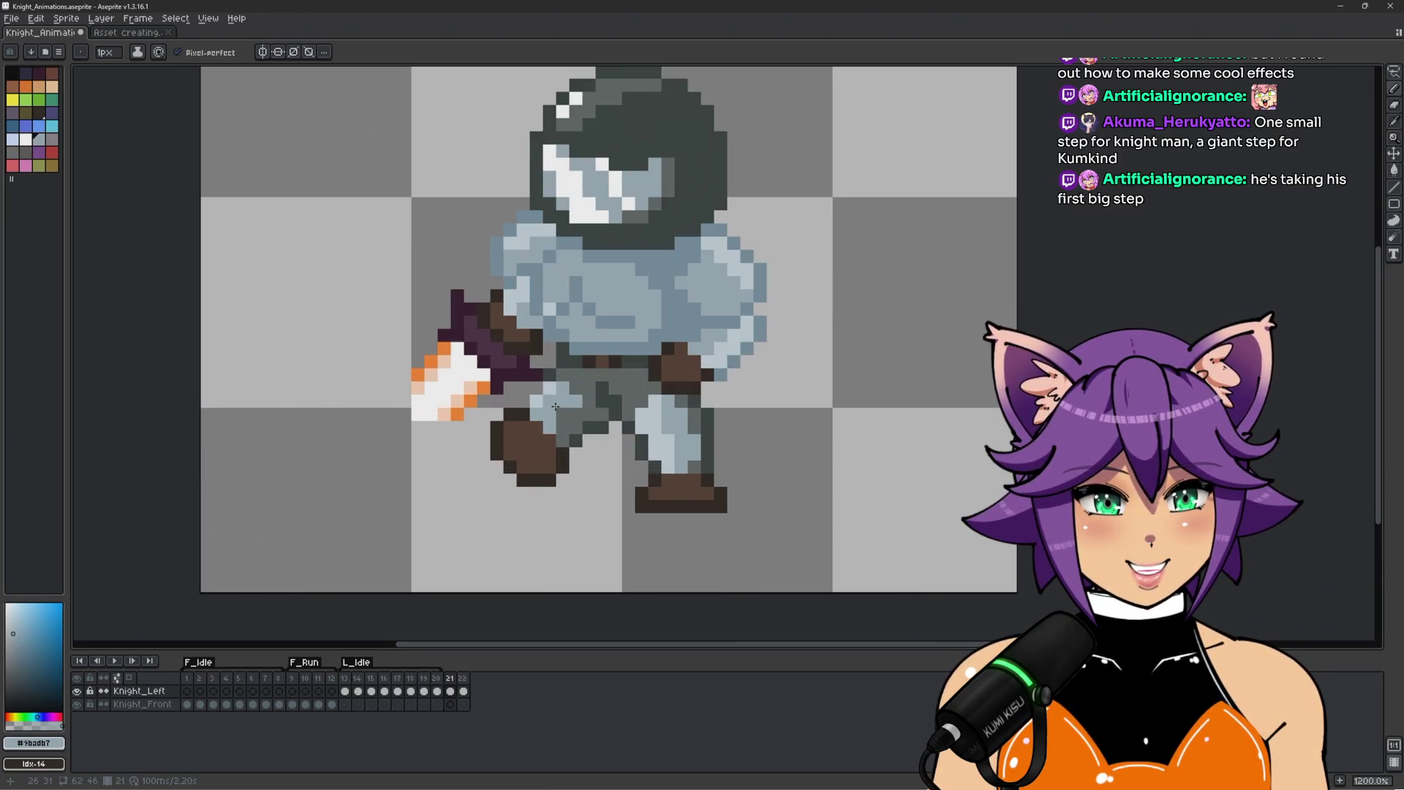
left_click_drag(571, 413, 527, 439)
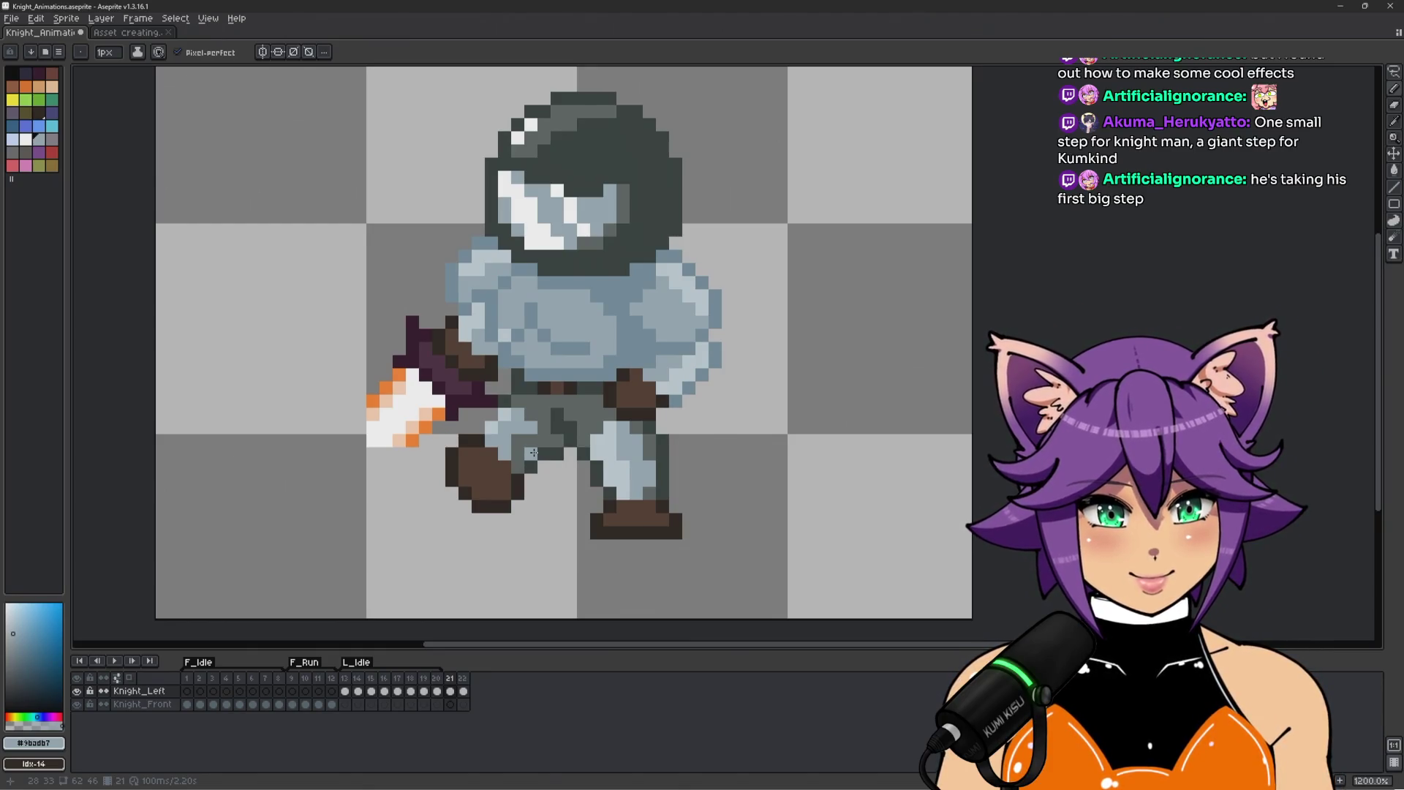
mouse_move(690, 362)
left_mouse_down()
mouse_move(740, 327)
mouse_move(742, 341)
left_mouse_up()
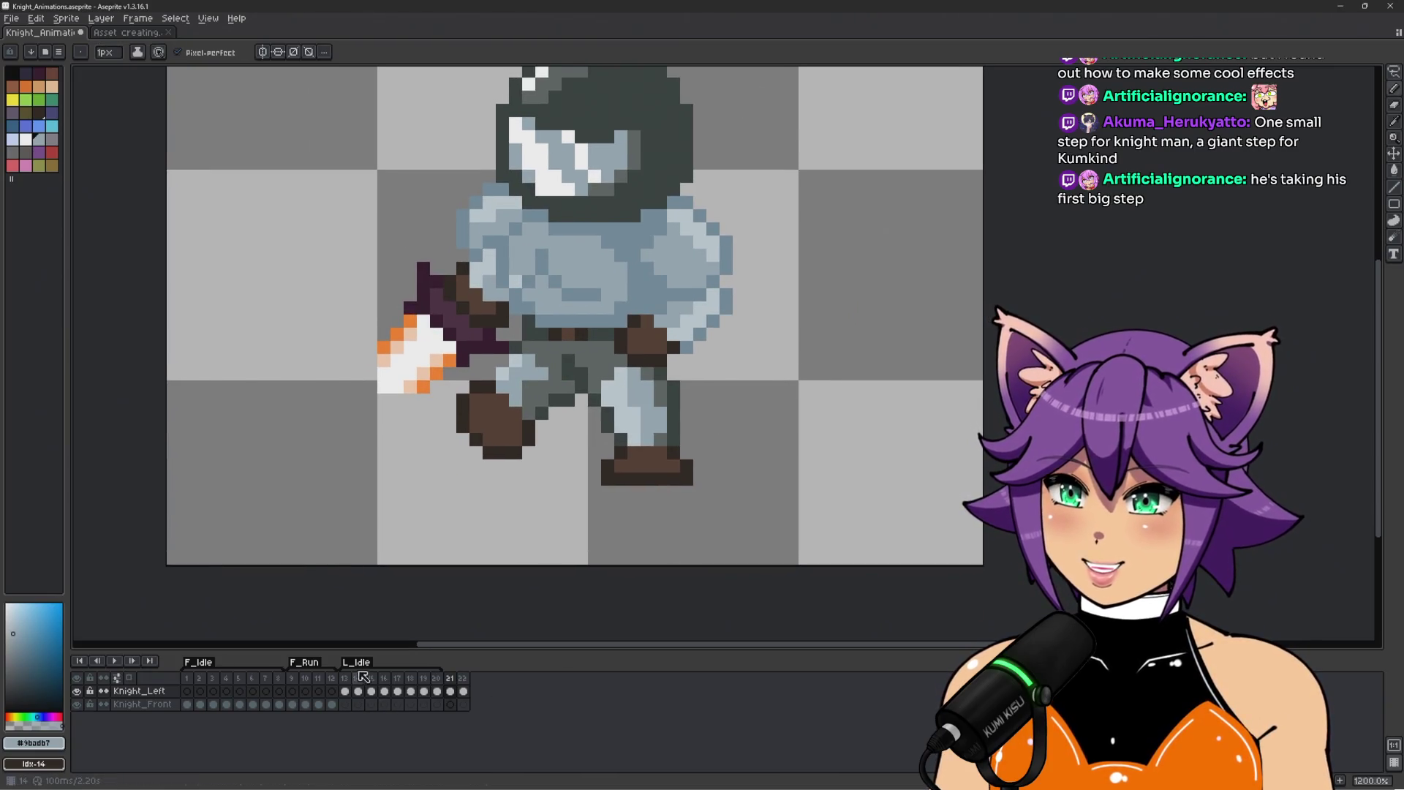
left_click(291, 678)
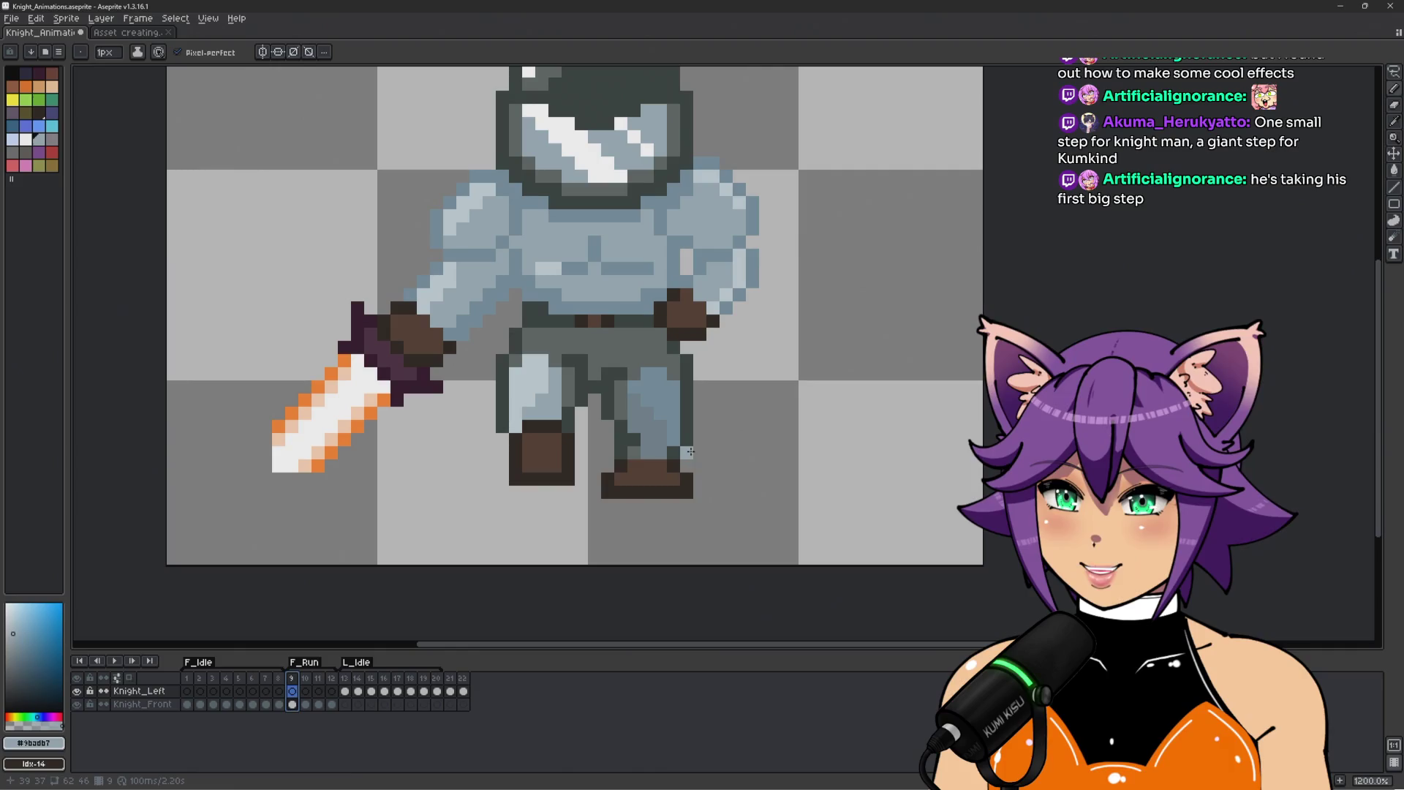
key("Return")
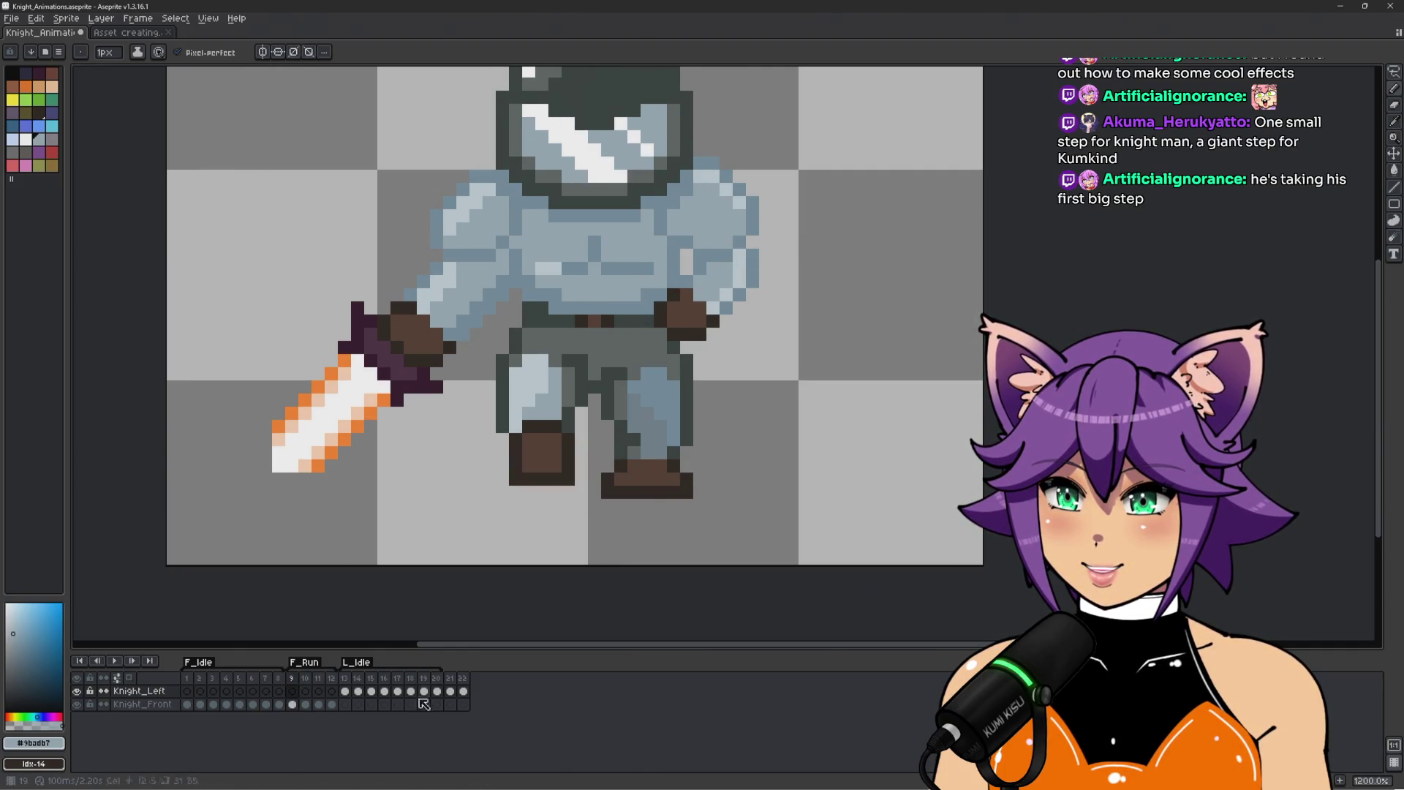
left_click(451, 683)
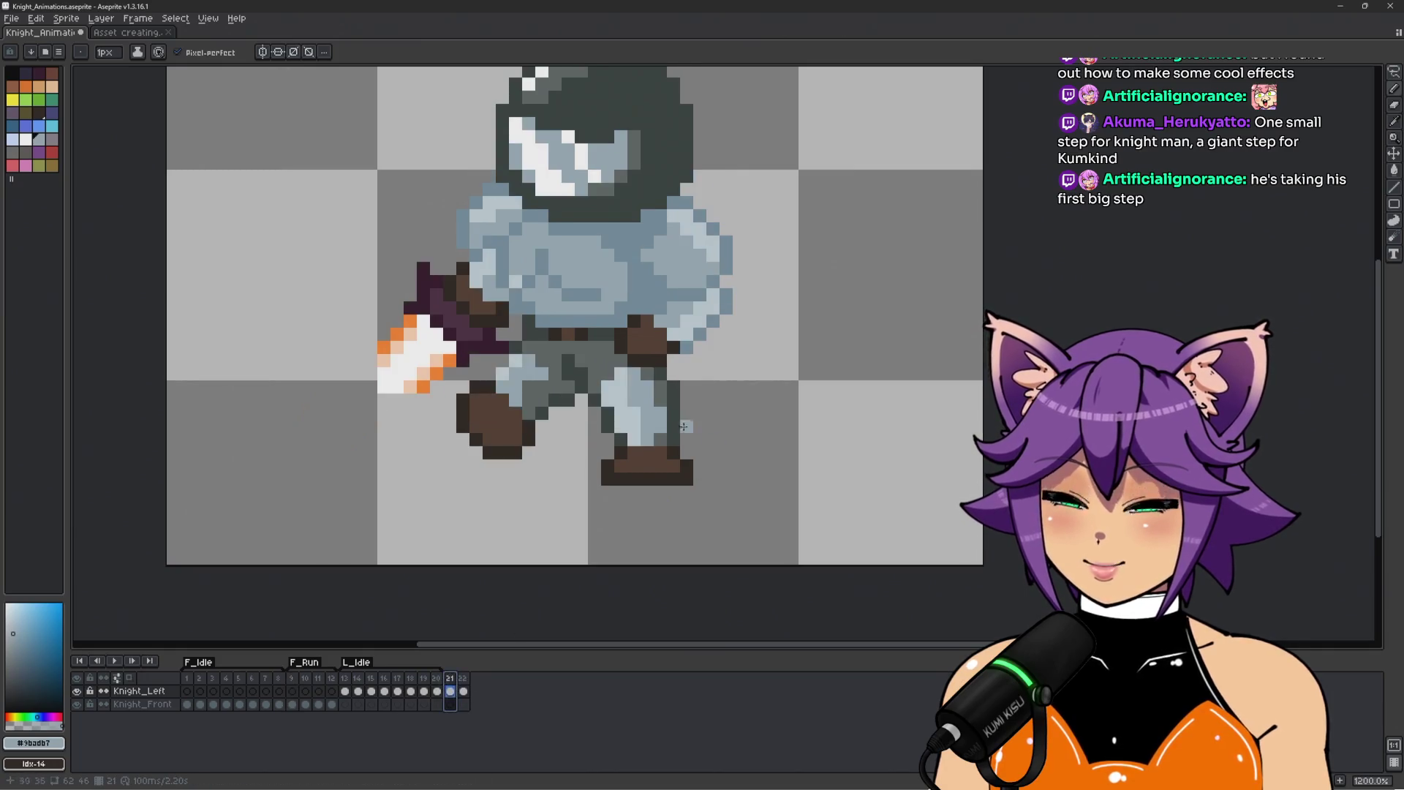
scroll(698, 442, "up", 1)
key("alt")
left_click(716, 476, "alt")
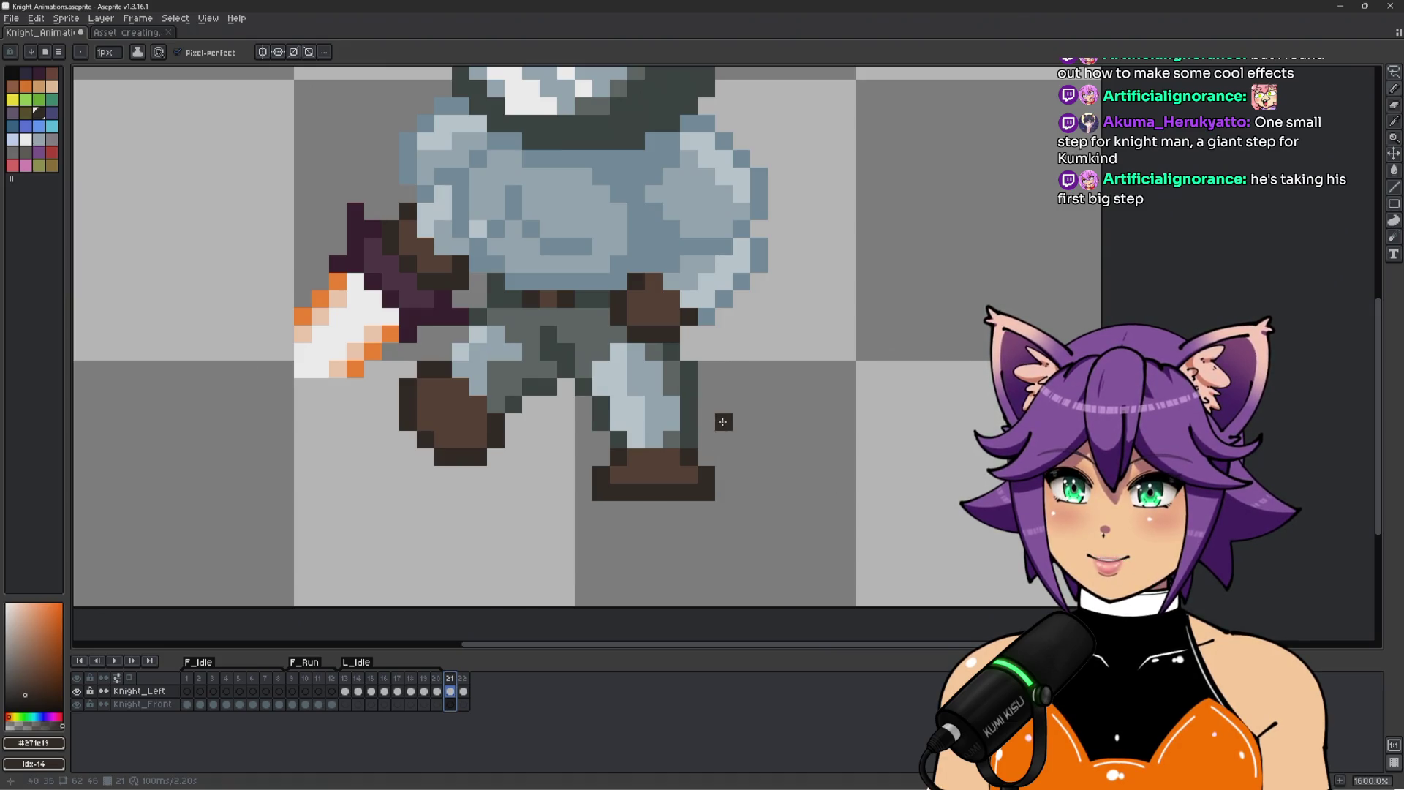
left_click_drag(741, 423, 724, 456)
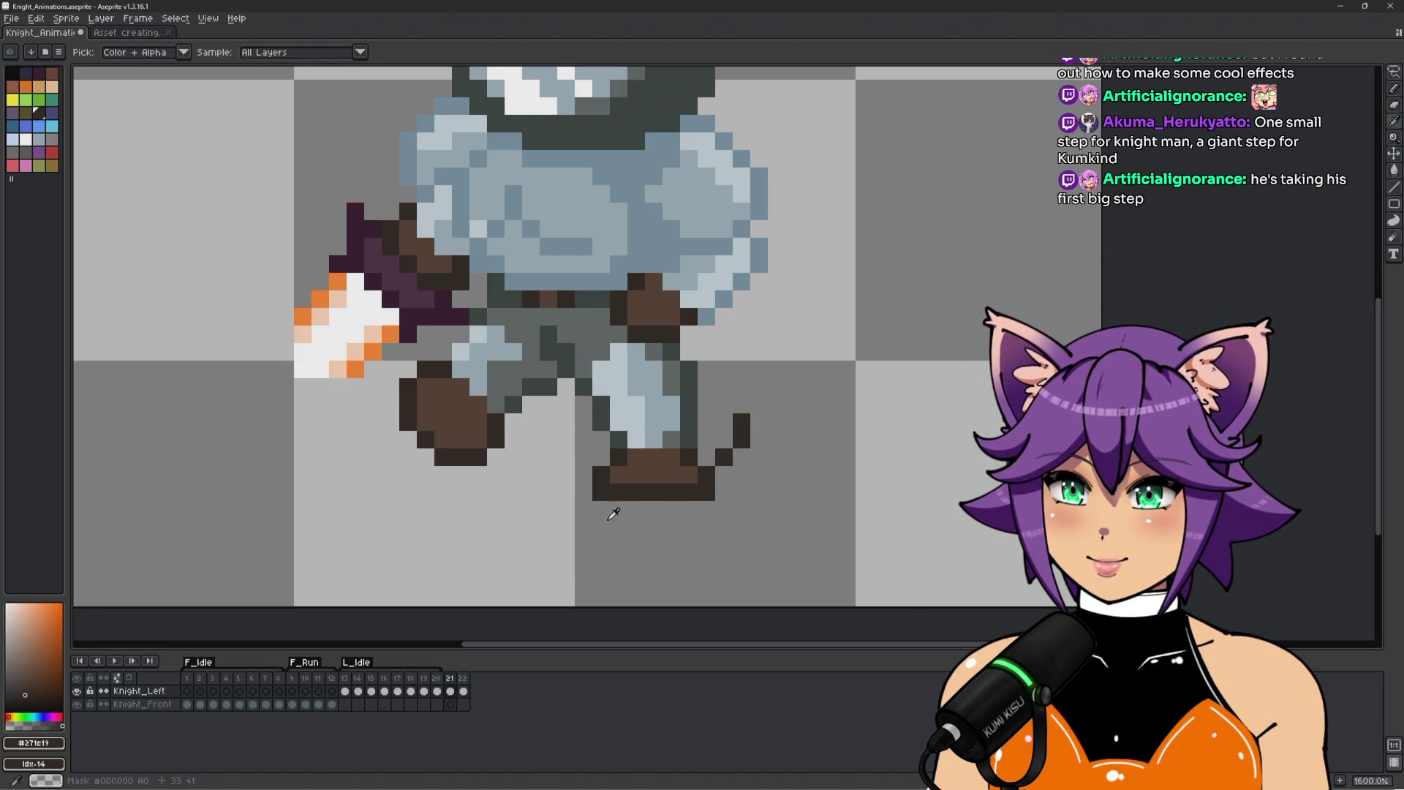
Erase the flat planted boot, outline an angled new foot in dark pixels, and fill it brown.
left_click(601, 509, "alt")
mouse_move(601, 404)
left_mouse_down()
mouse_move(680, 438)
mouse_move(637, 476)
mouse_move(668, 459)
mouse_move(694, 492)
mouse_move(670, 492)
mouse_move(666, 457)
left_mouse_up()
left_click(741, 431, "alt")
left_click(723, 475)
left_click(706, 405)
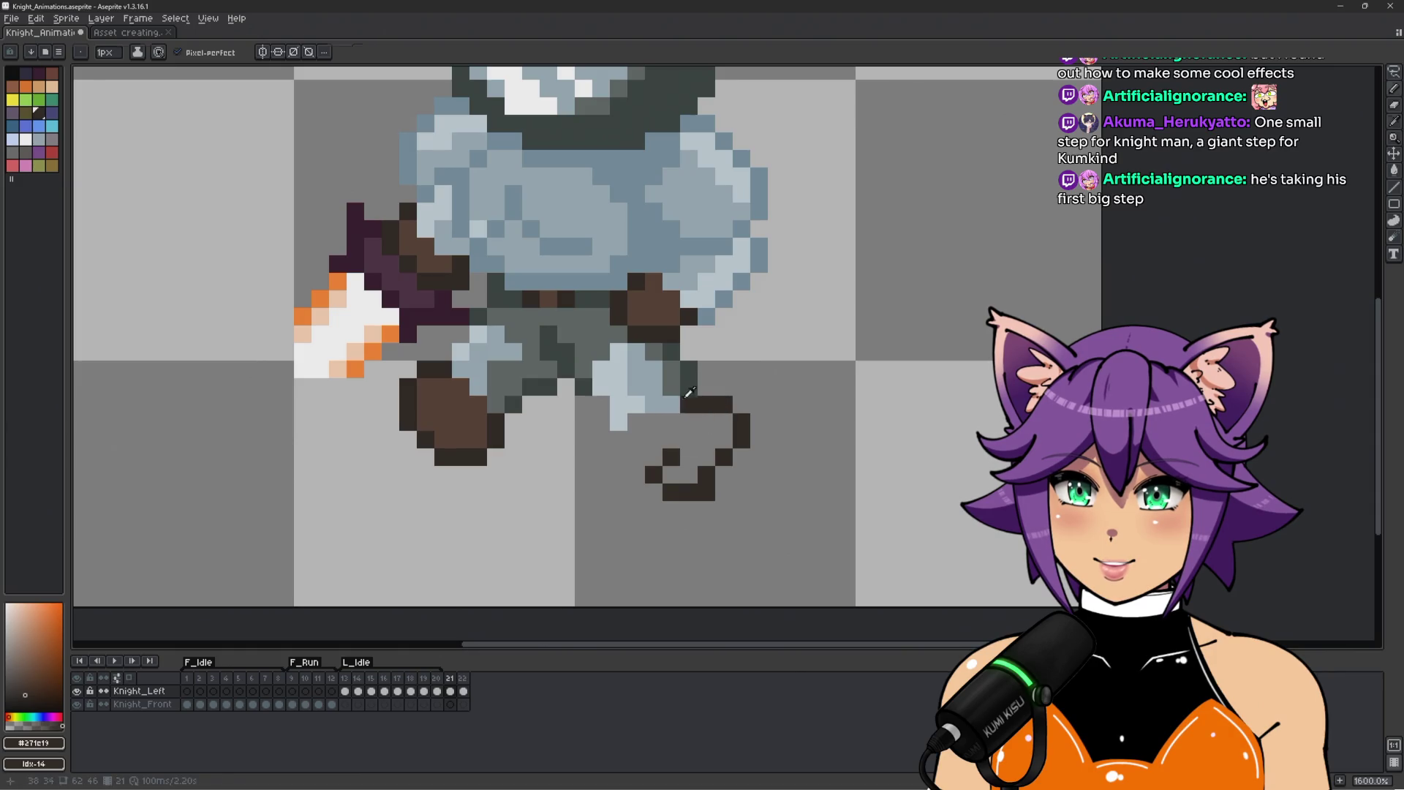
left_click(689, 405, "alt")
left_click(634, 422)
key("ctrl+z")
left_click(643, 304, "alt")
mouse_move(671, 475)
left_mouse_down()
mouse_move(671, 457)
mouse_move(691, 476)
mouse_move(724, 422)
mouse_move(706, 425)
left_mouse_up()
scroll(686, 500, "down", 3)
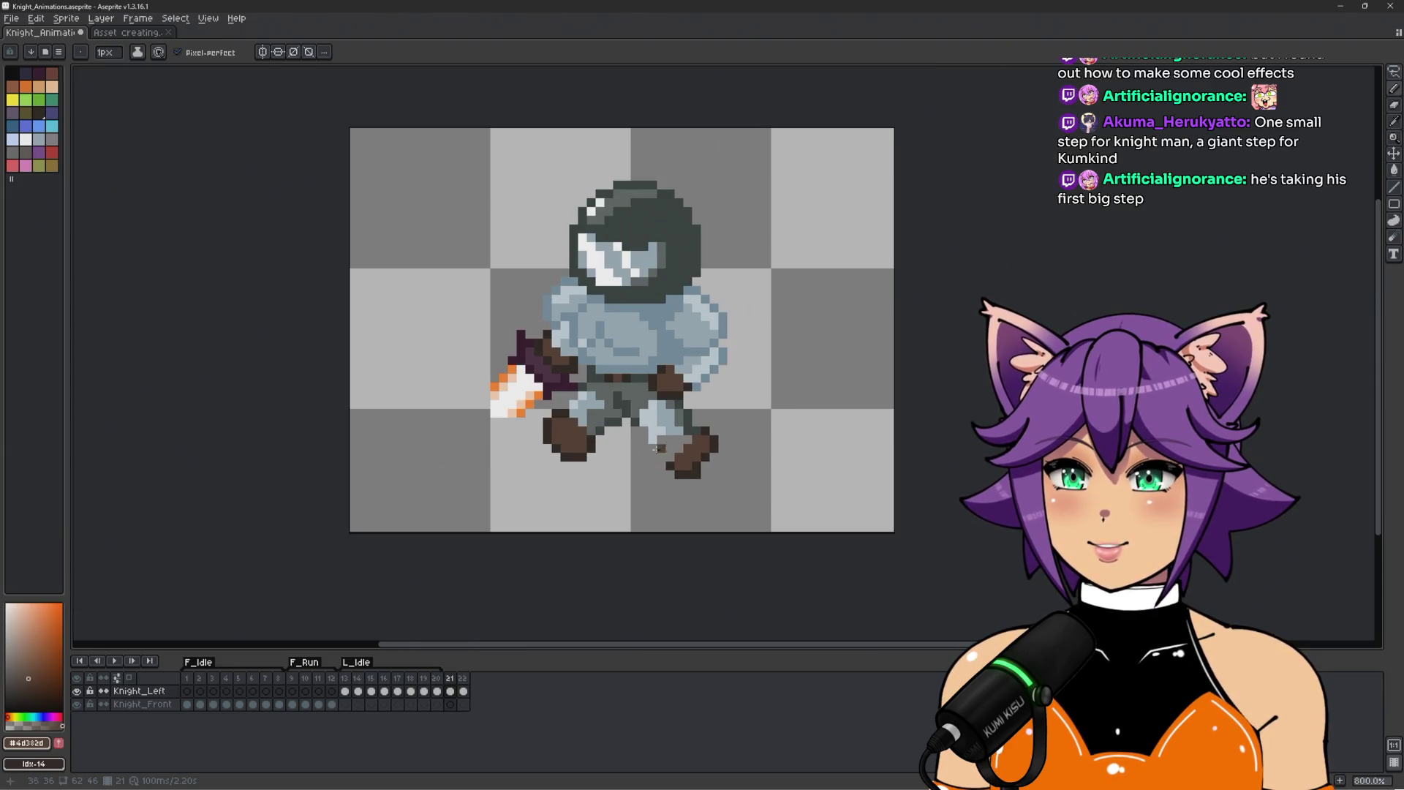
scroll(658, 451, "up", 1)
Darken a boot pixel and erase the pointed toe pixels of the right boot.
left_click(779, 437, "alt")
left_click(740, 462)
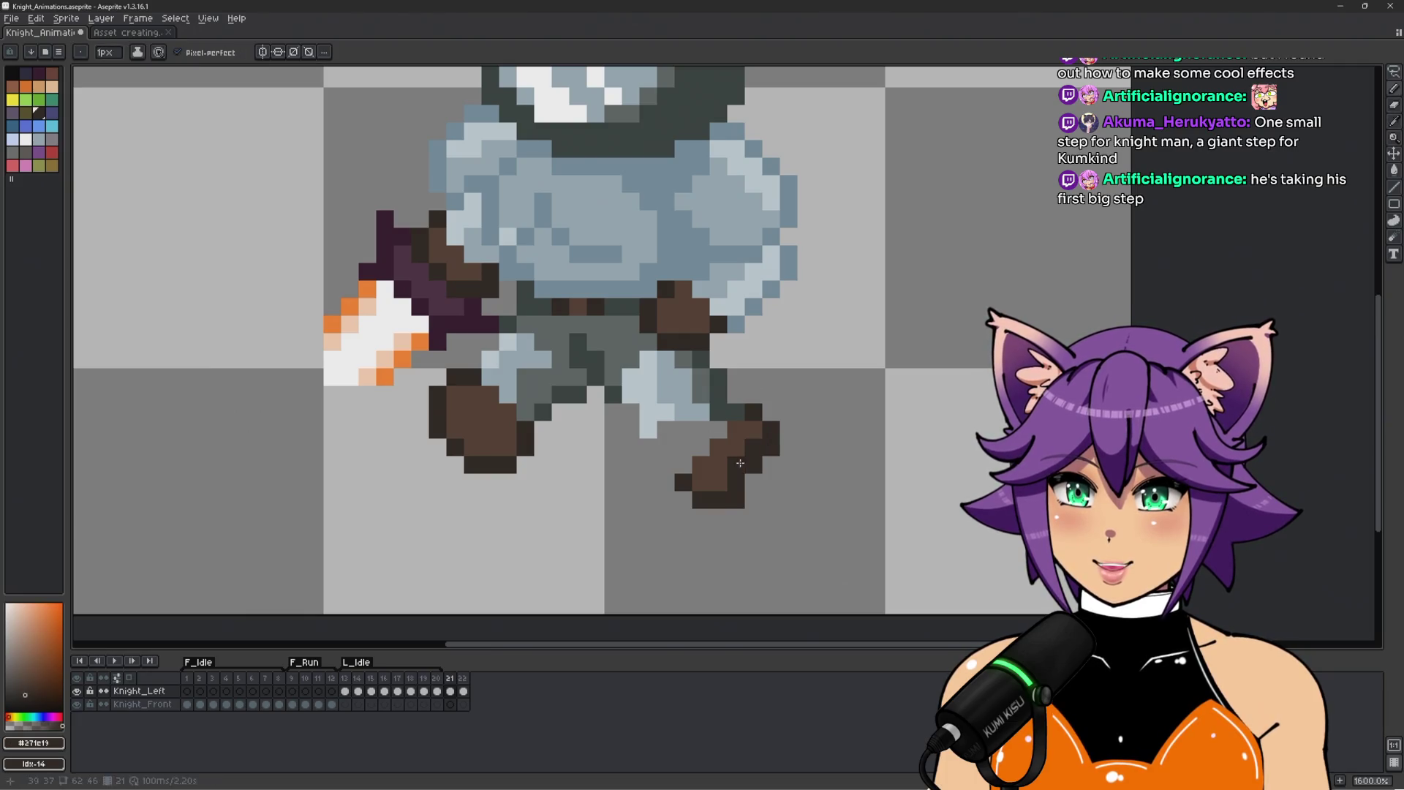
left_click(734, 526, "alt")
left_click(753, 465)
left_click(736, 500)
left_click(719, 518)
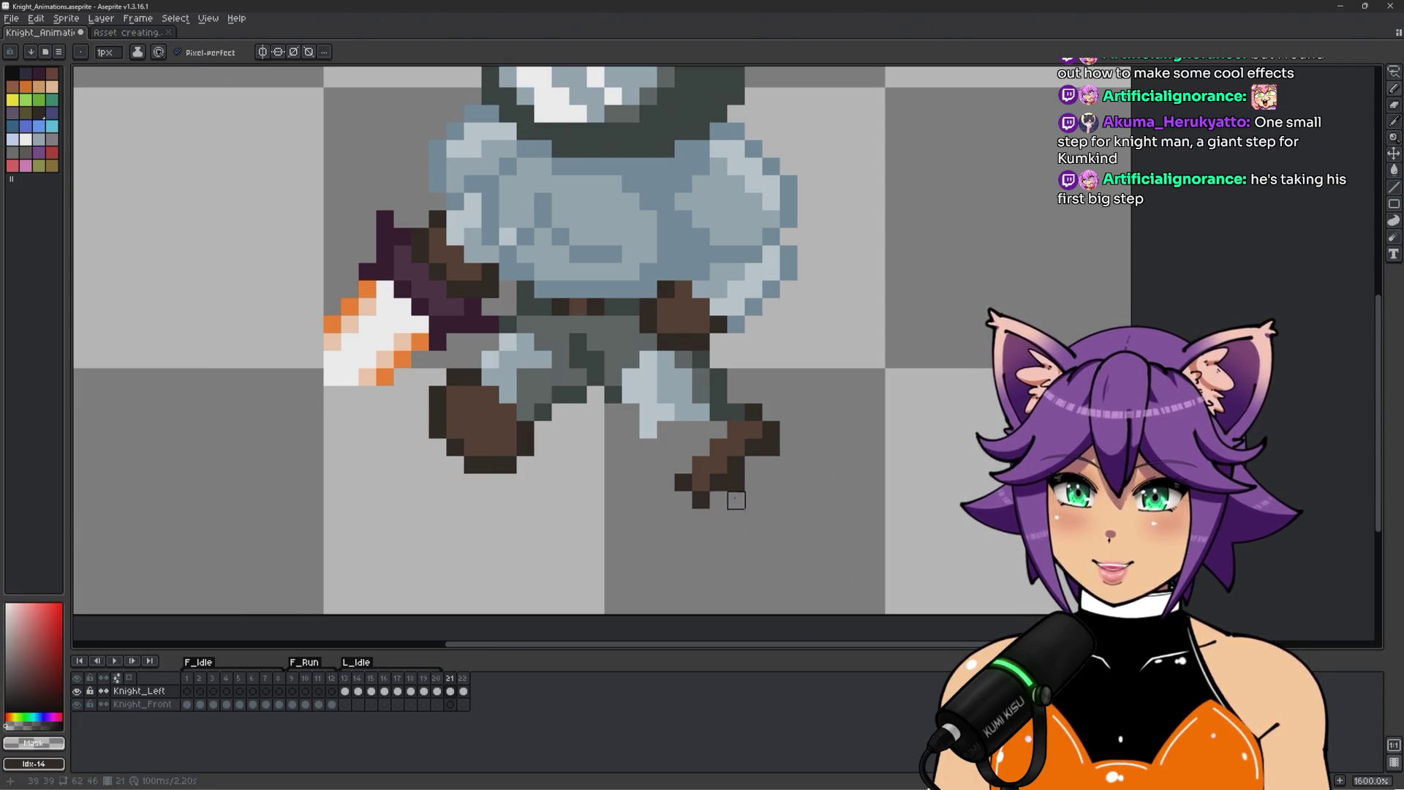
left_click(736, 481)
left_click(772, 446)
Repaint the right boot with dark outline brown and mid brown pixels.
left_click(764, 439, "alt")
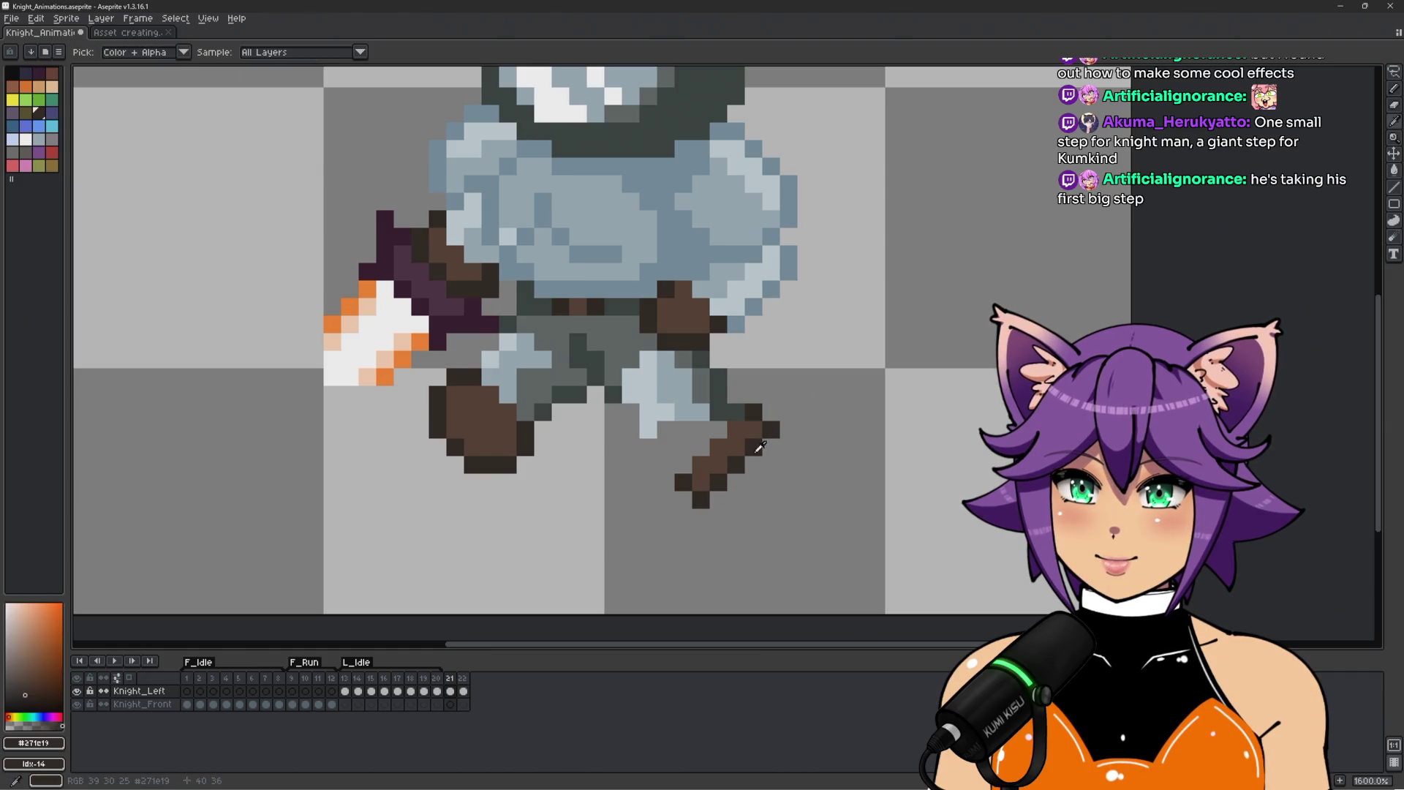
left_click(754, 463)
left_click(752, 447, "alt")
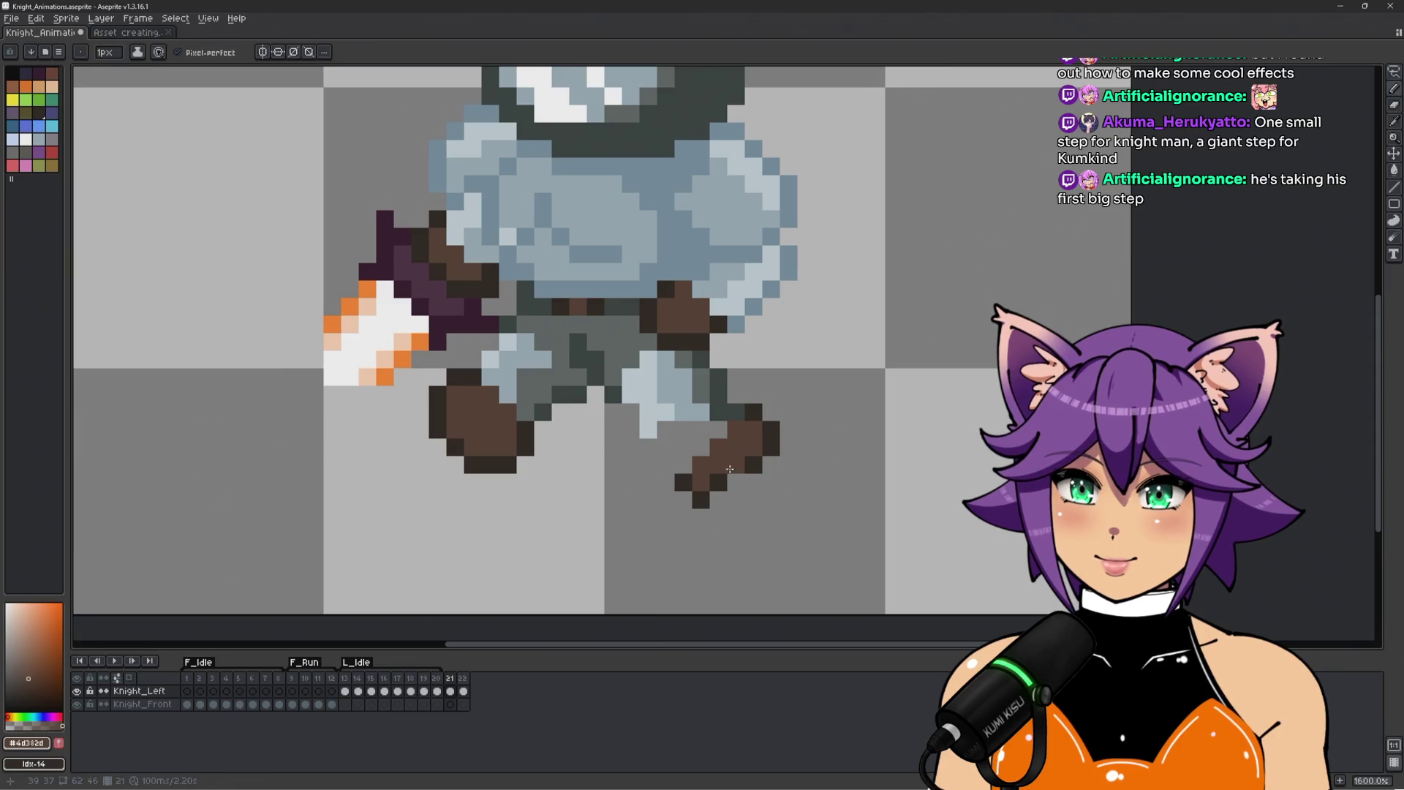
left_click(683, 465, "alt")
left_click(683, 501)
left_click(698, 460)
left_click(706, 472, "alt")
left_click(706, 498)
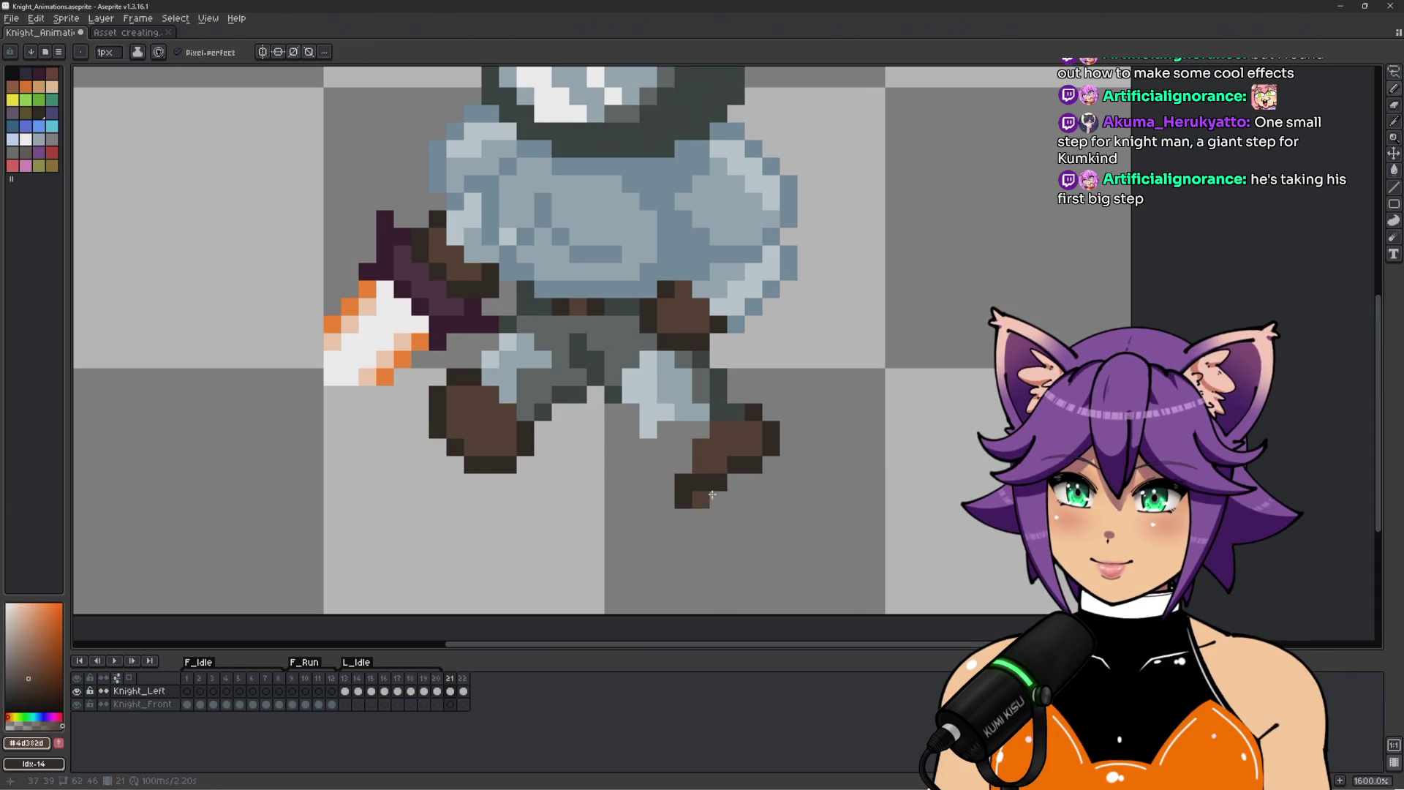
Erase the boot's bottom row and leftover pixels, then outline its top and bottom-left in dark brown.
left_click(713, 505, "alt")
left_click_drag(701, 501, 683, 500)
left_click(688, 490, "alt")
left_click(682, 498, "alt")
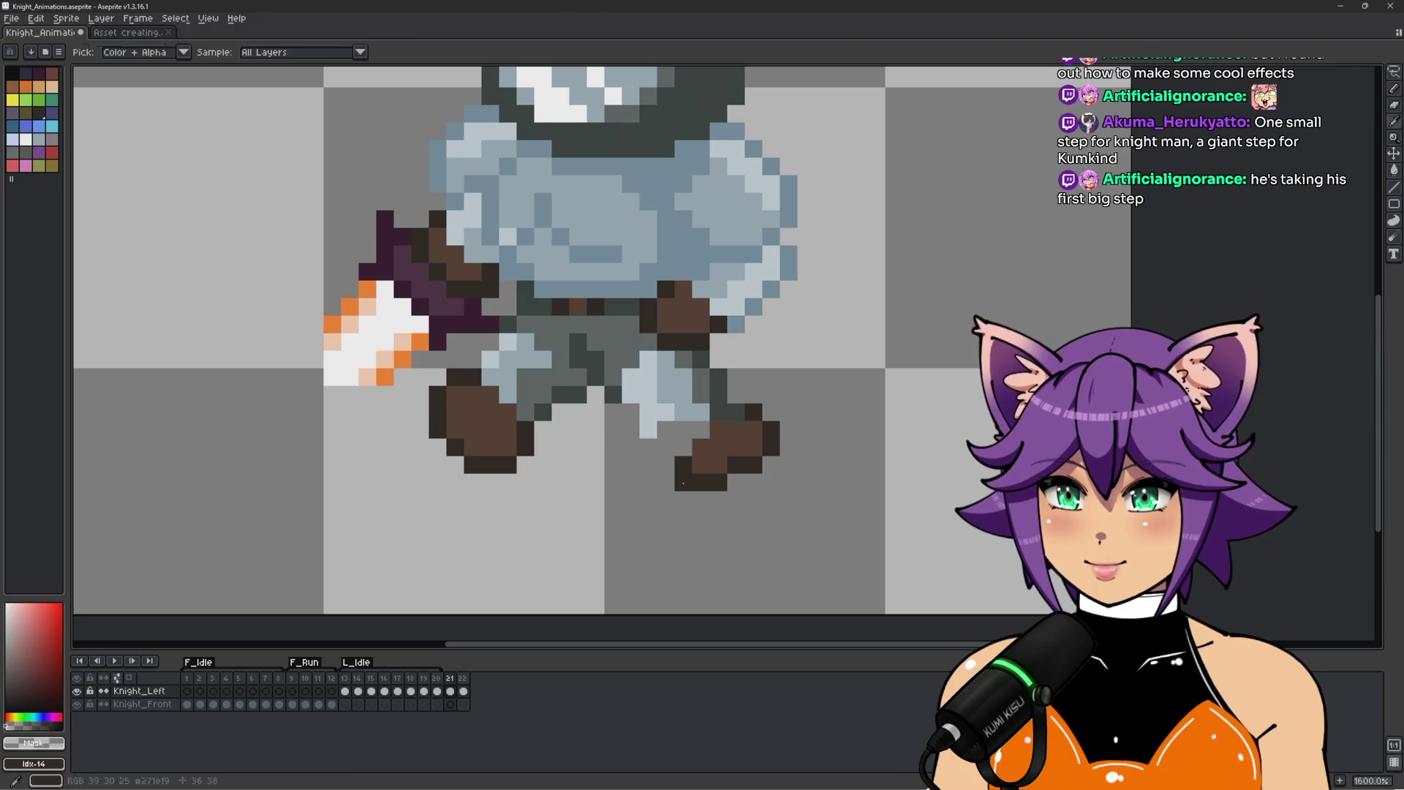
left_click(708, 453, "alt")
scroll(698, 487, "down", 3)
scroll(708, 456, "up", 3)
left_click(666, 504, "alt")
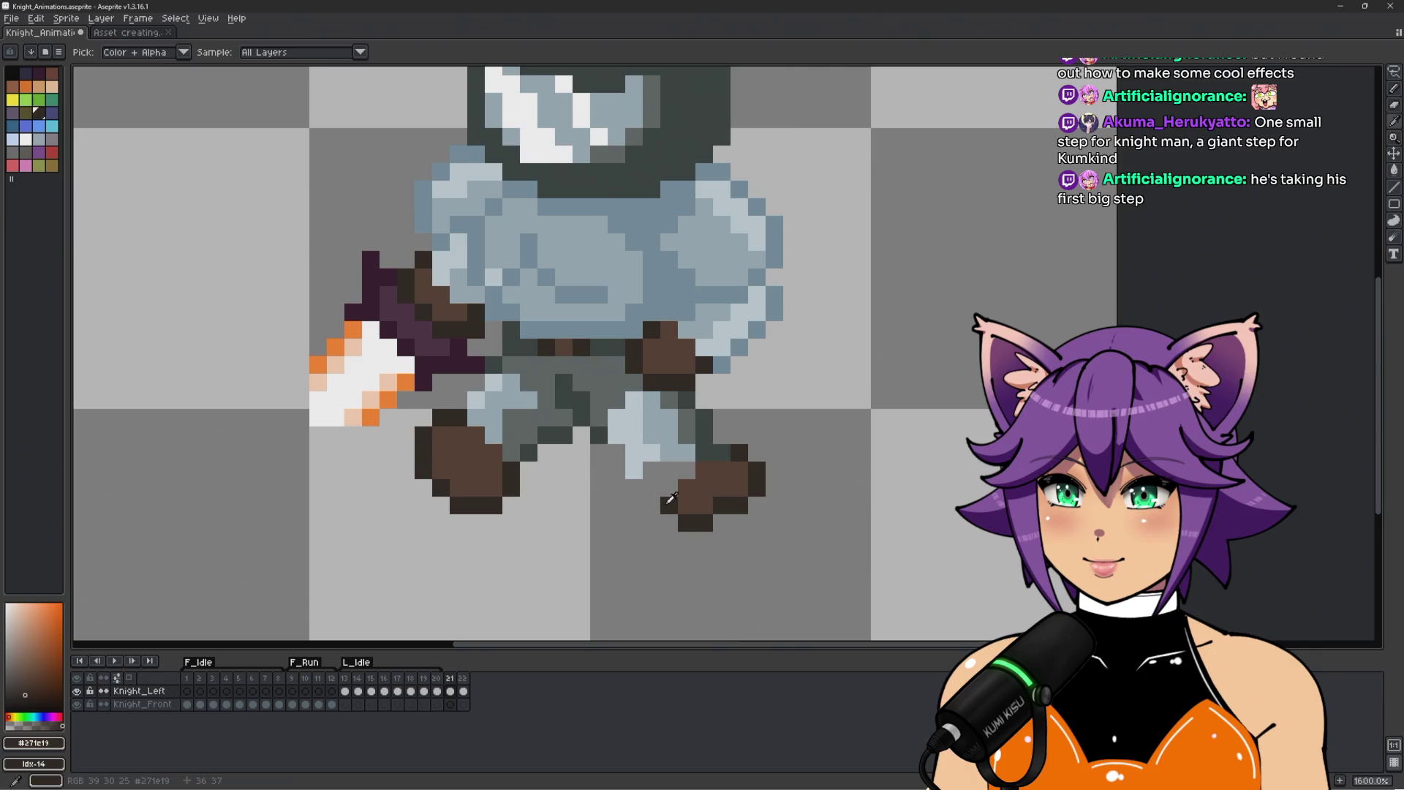
left_click(669, 522)
left_click(671, 486)
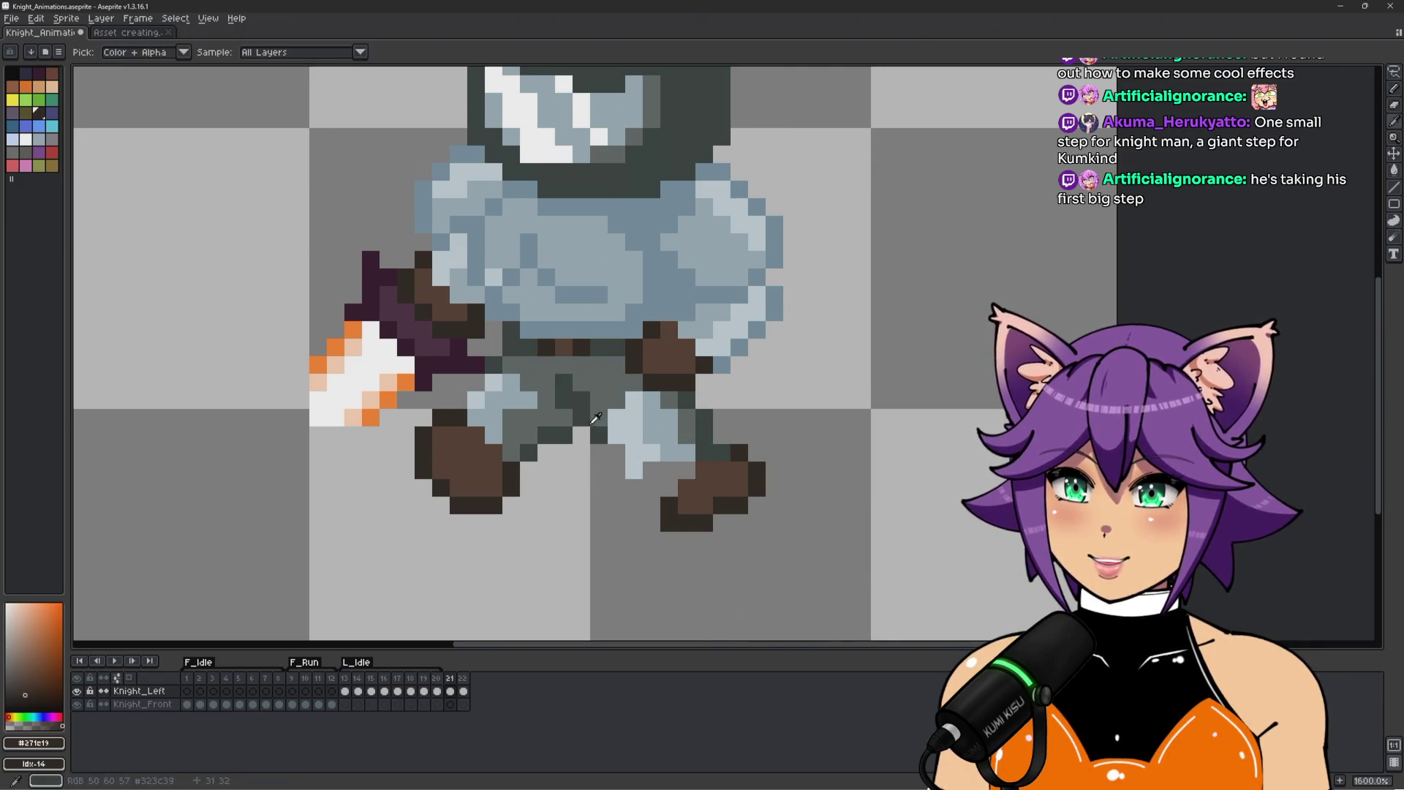
Join the leg to the boot with grey-green and light-blue armour pixels above it.
left_click(596, 424, "alt")
left_click(652, 488)
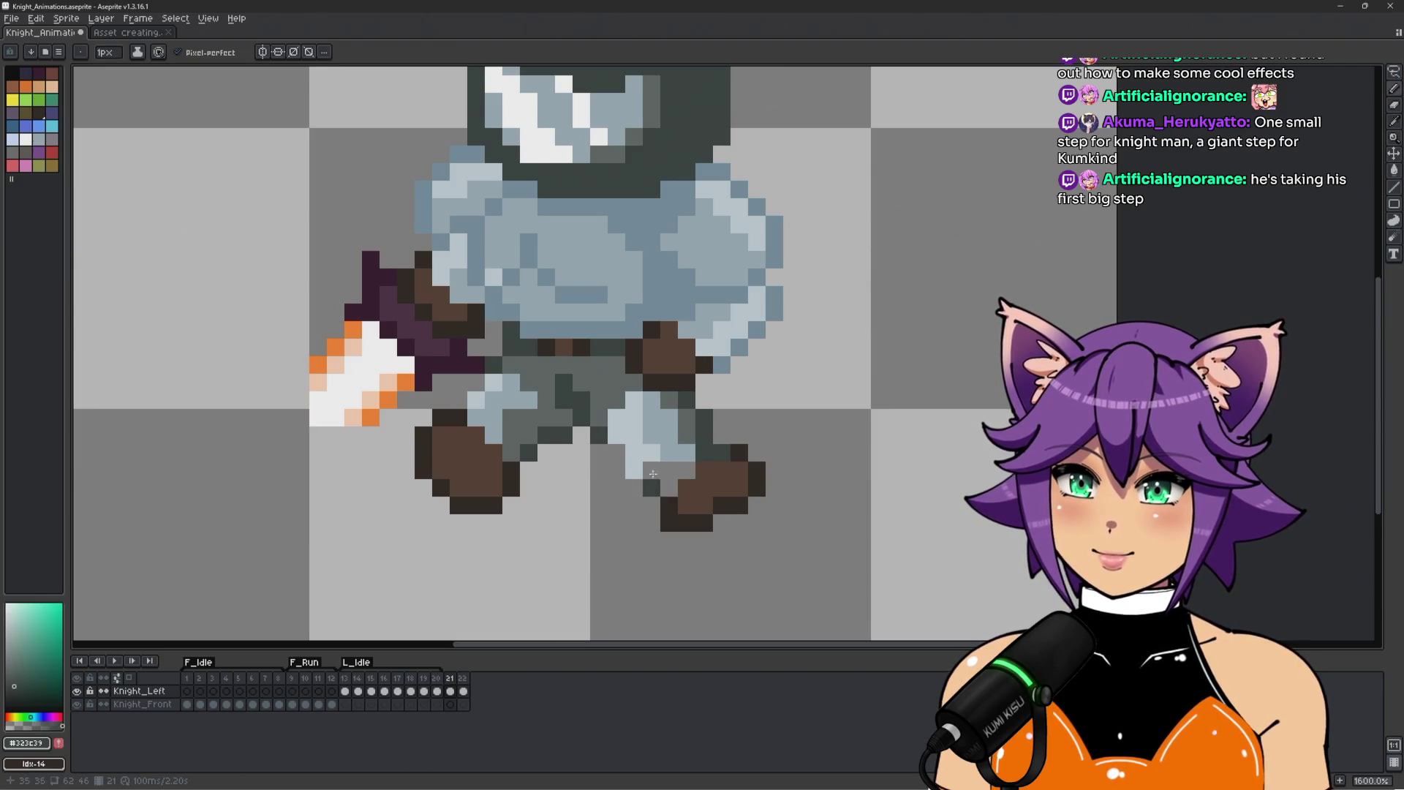
left_click(652, 452, "alt")
left_click(653, 472)
left_click(675, 479)
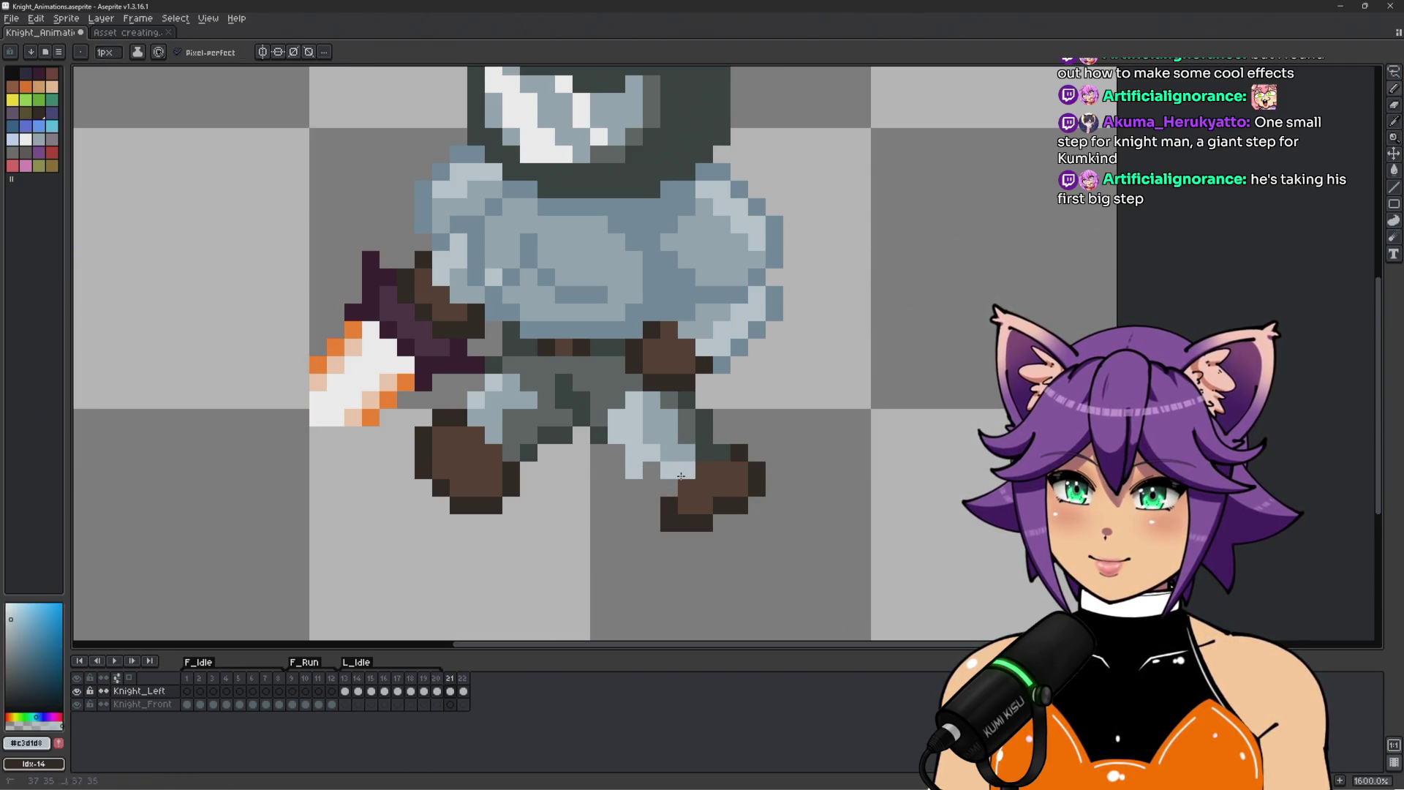
scroll(667, 493, "down", 3)
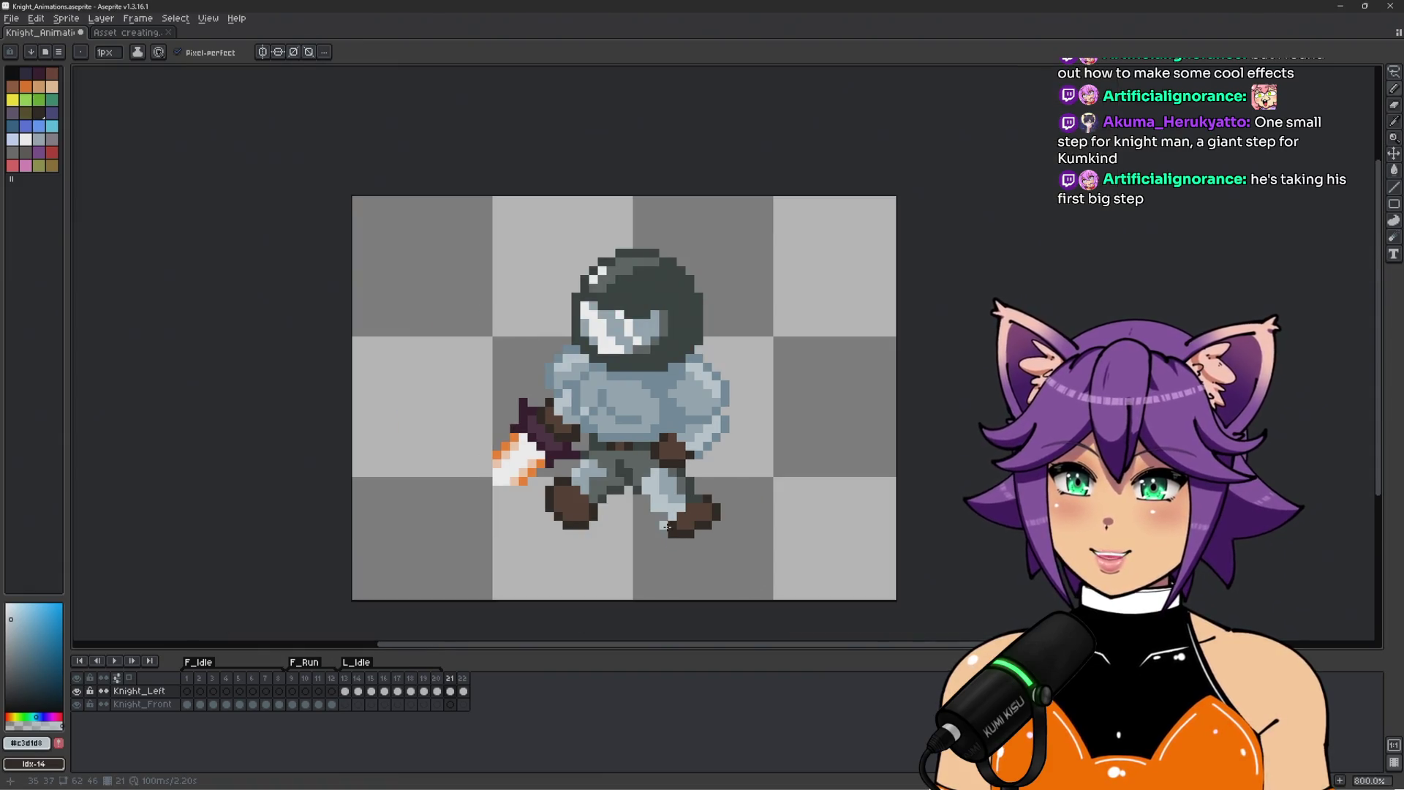
scroll(666, 525, "up", 3)
left_click(672, 523, "alt")
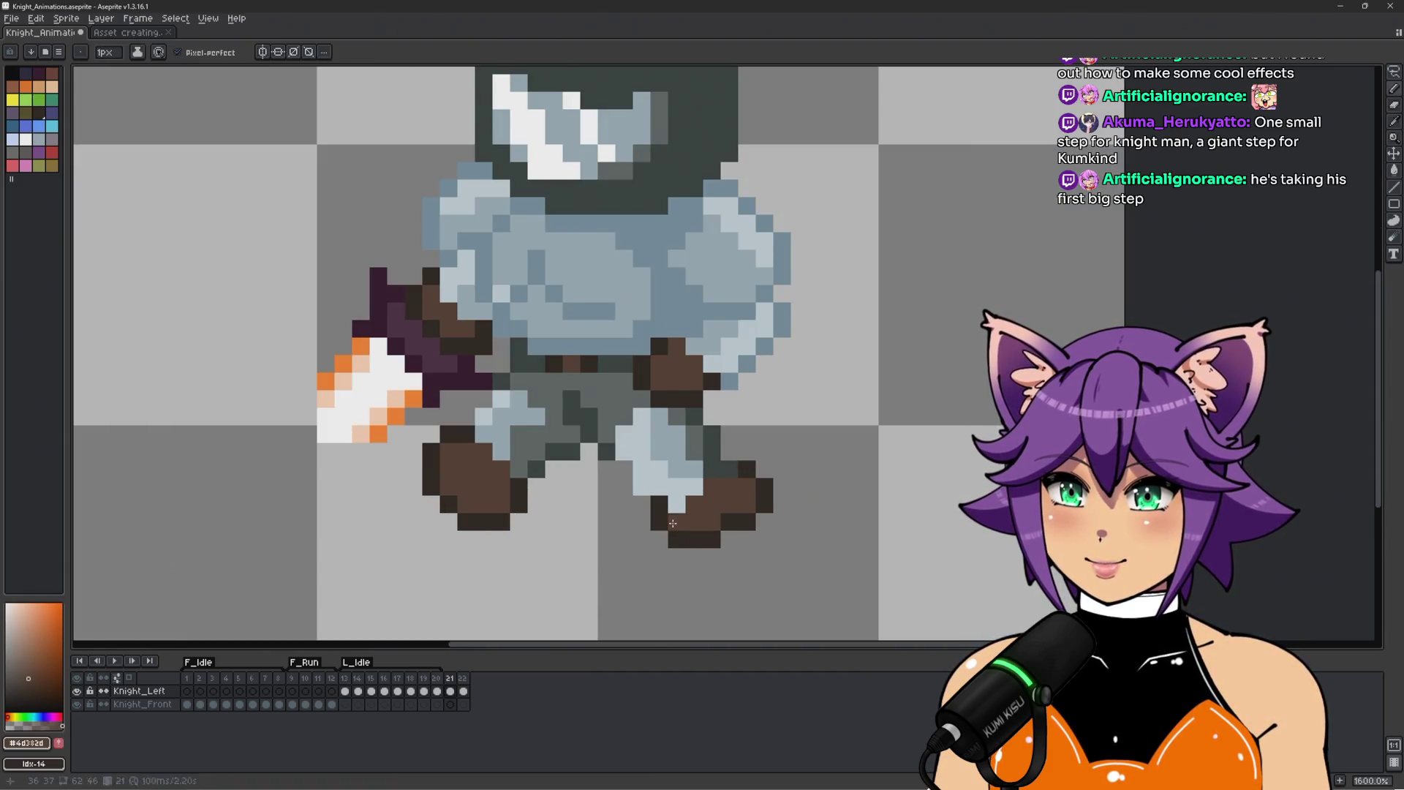
Undo the stray brown pixel below the right boot and select the Knight_Left cel in frame 21.
scroll(672, 523, "down", 4)
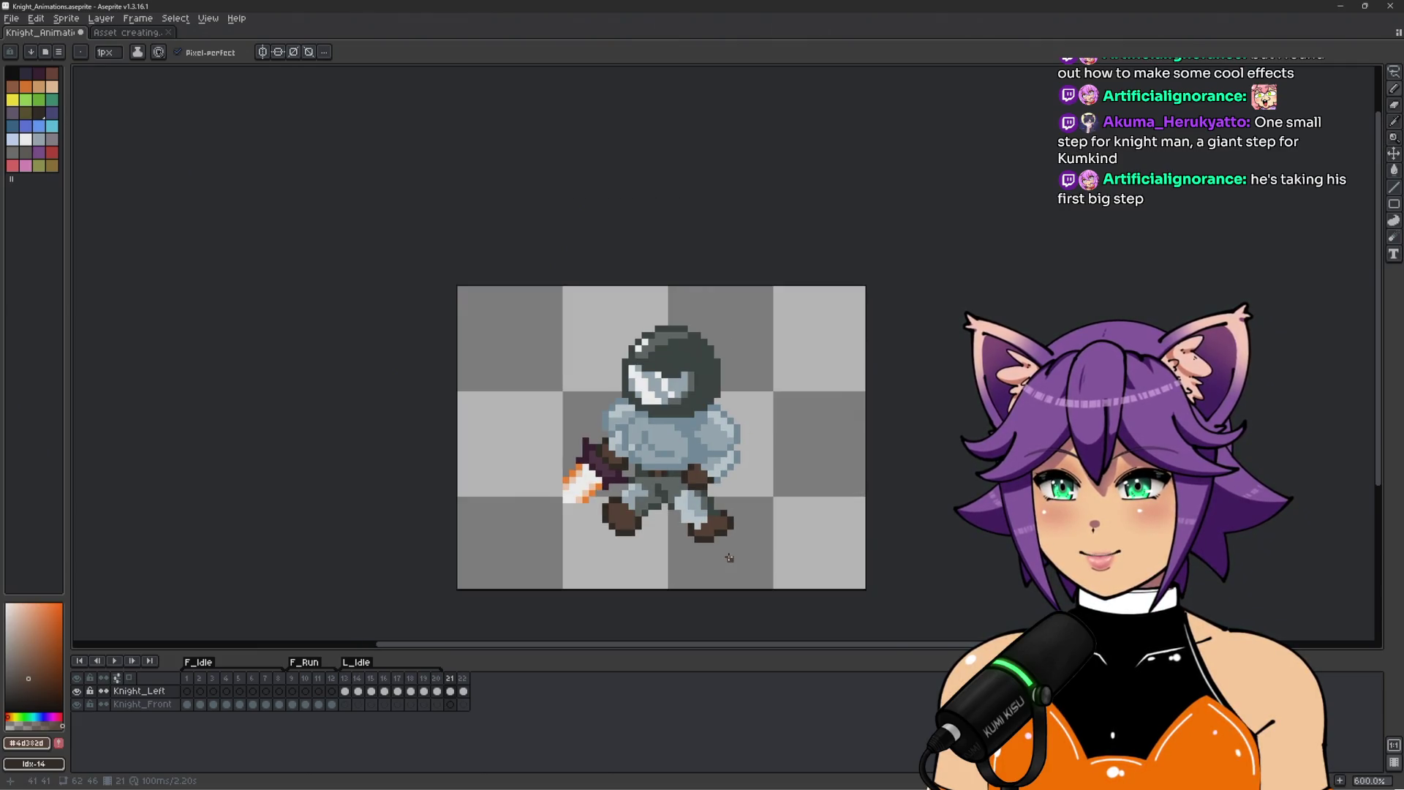
scroll(769, 552, "up", 3)
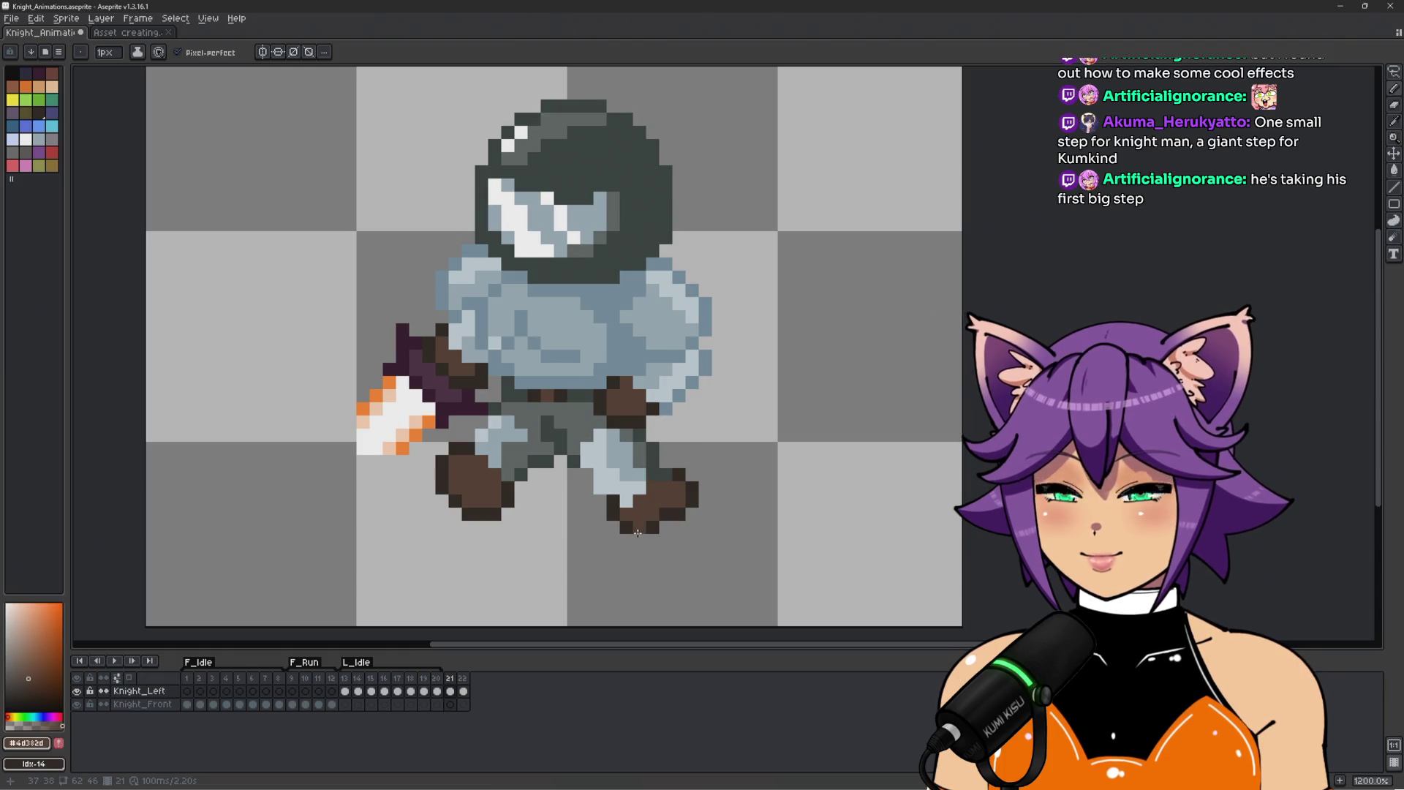
scroll(632, 537, "up", 1)
left_click(626, 552)
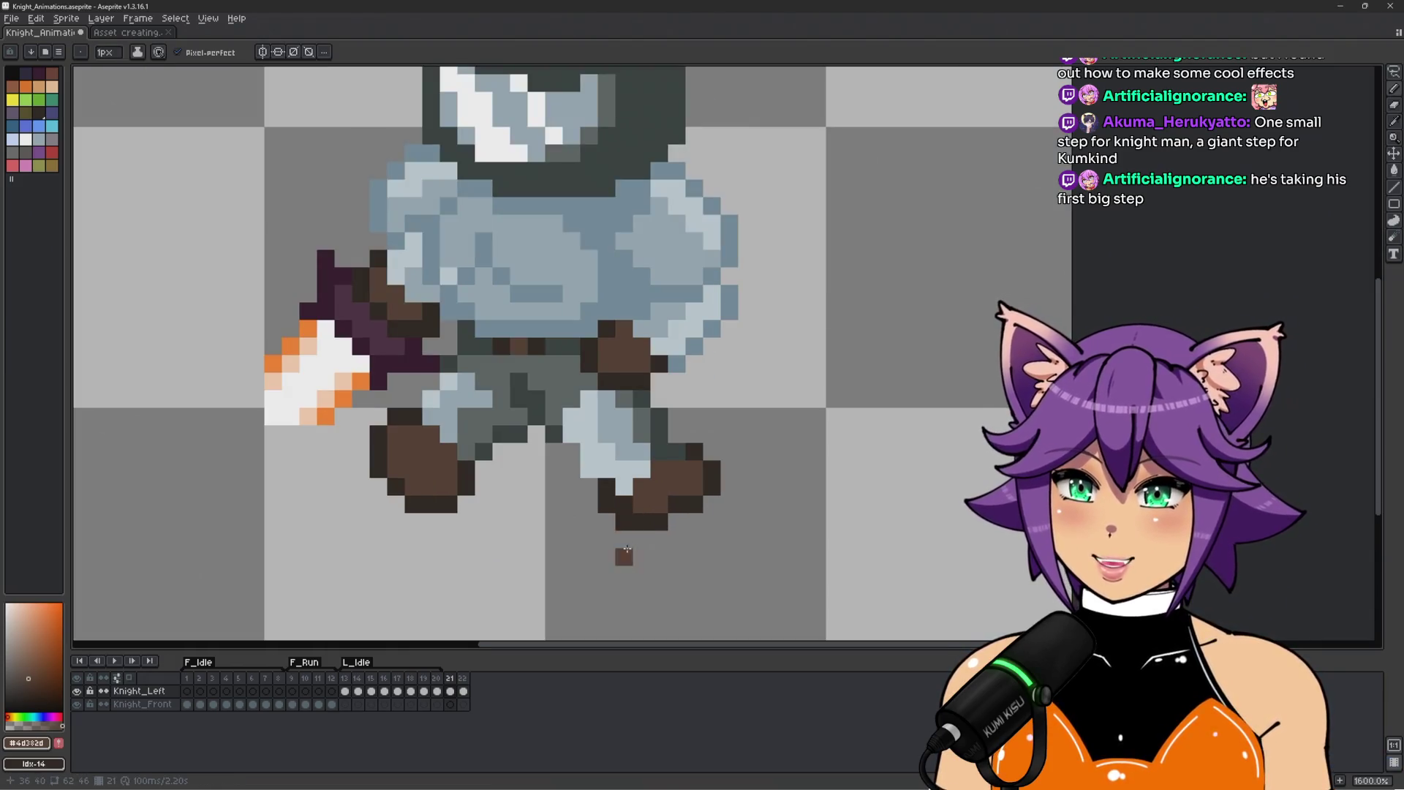
scroll(623, 537, "down", 1)
key("ctrl+z")
left_click(464, 690)
left_click(449, 690)
Draw a dark #271e19 outline row under the raised boot.
scroll(581, 534, "up", 1)
scroll(694, 530, "up", 2)
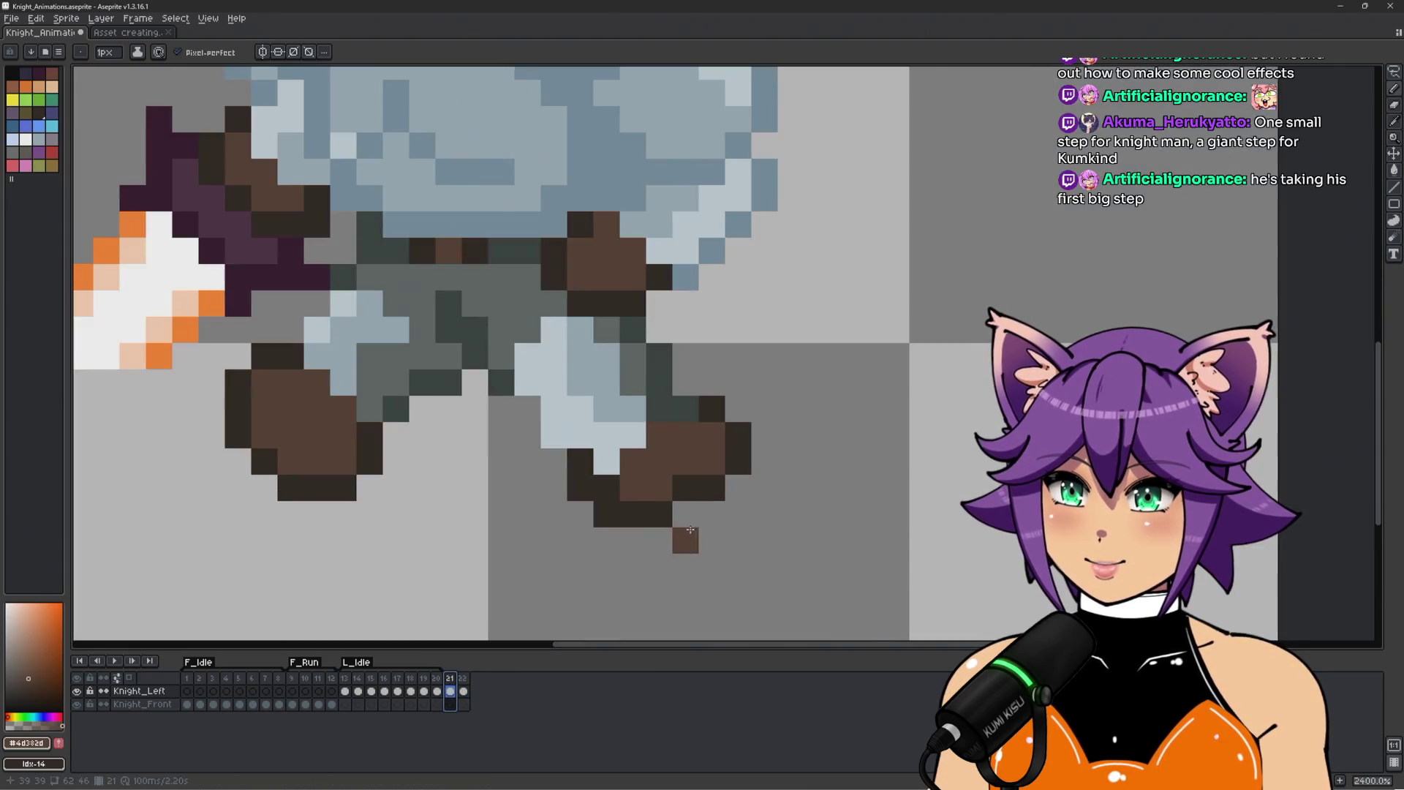
left_click(633, 539, "alt")
mouse_move(622, 540)
left_mouse_down()
mouse_move(709, 541)
mouse_move(696, 541)
mouse_move(764, 461)
mouse_move(739, 403)
mouse_move(737, 463)
mouse_move(631, 520)
left_mouse_up()
Fill the boot's lower interior and left pixel with mid brown #4d382d.
left_click(702, 446, "alt")
left_click(607, 487)
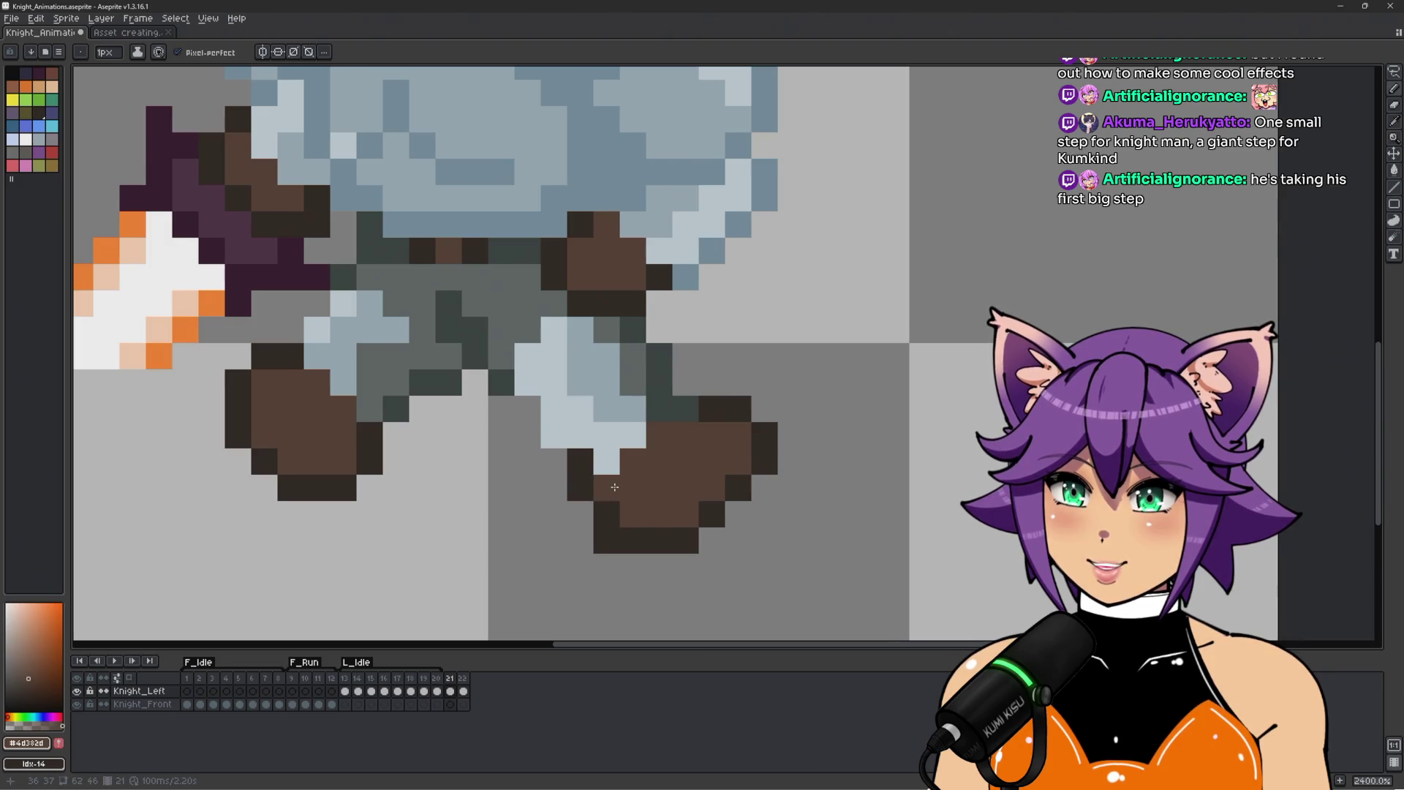
scroll(609, 509, "down", 5)
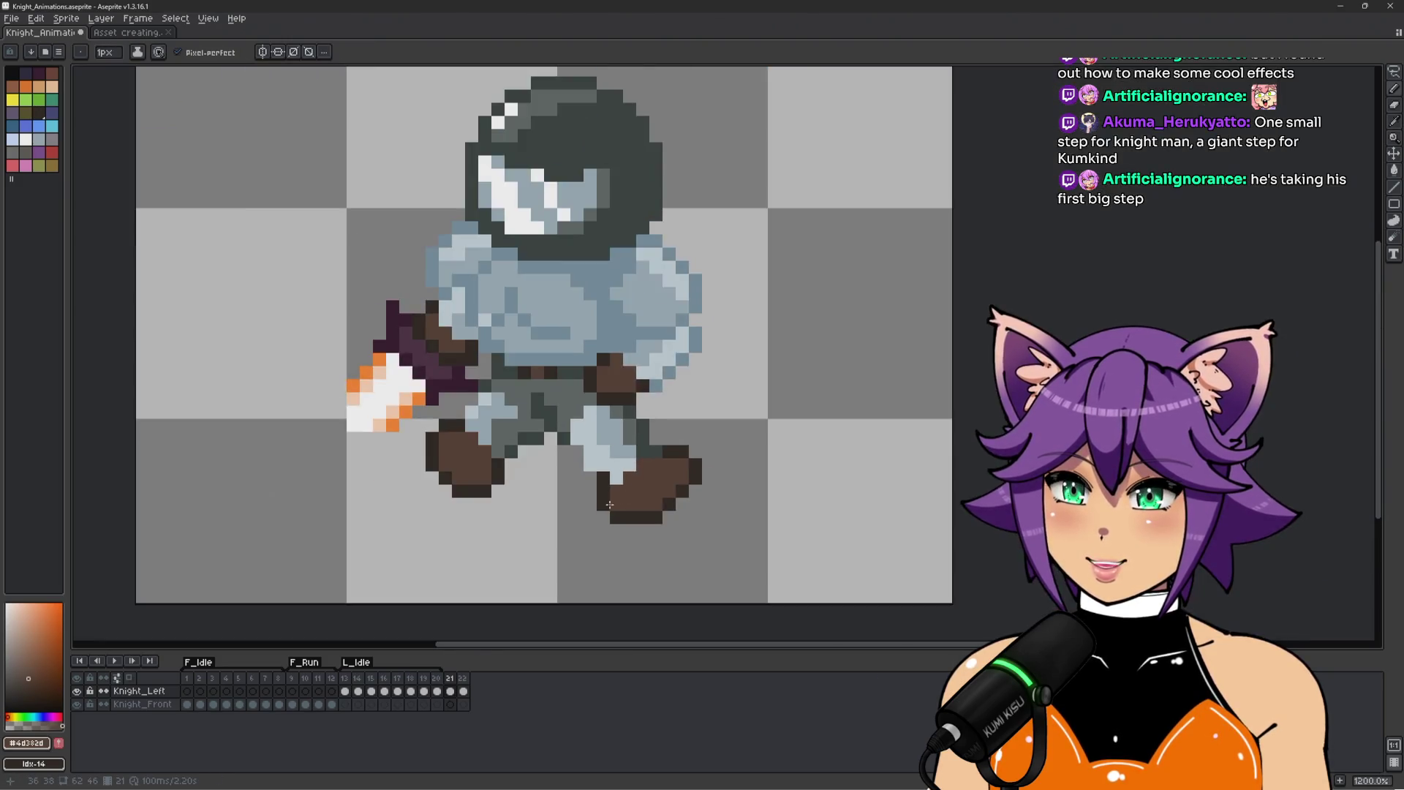
scroll(609, 508, "up", 5)
left_click(596, 555, "alt")
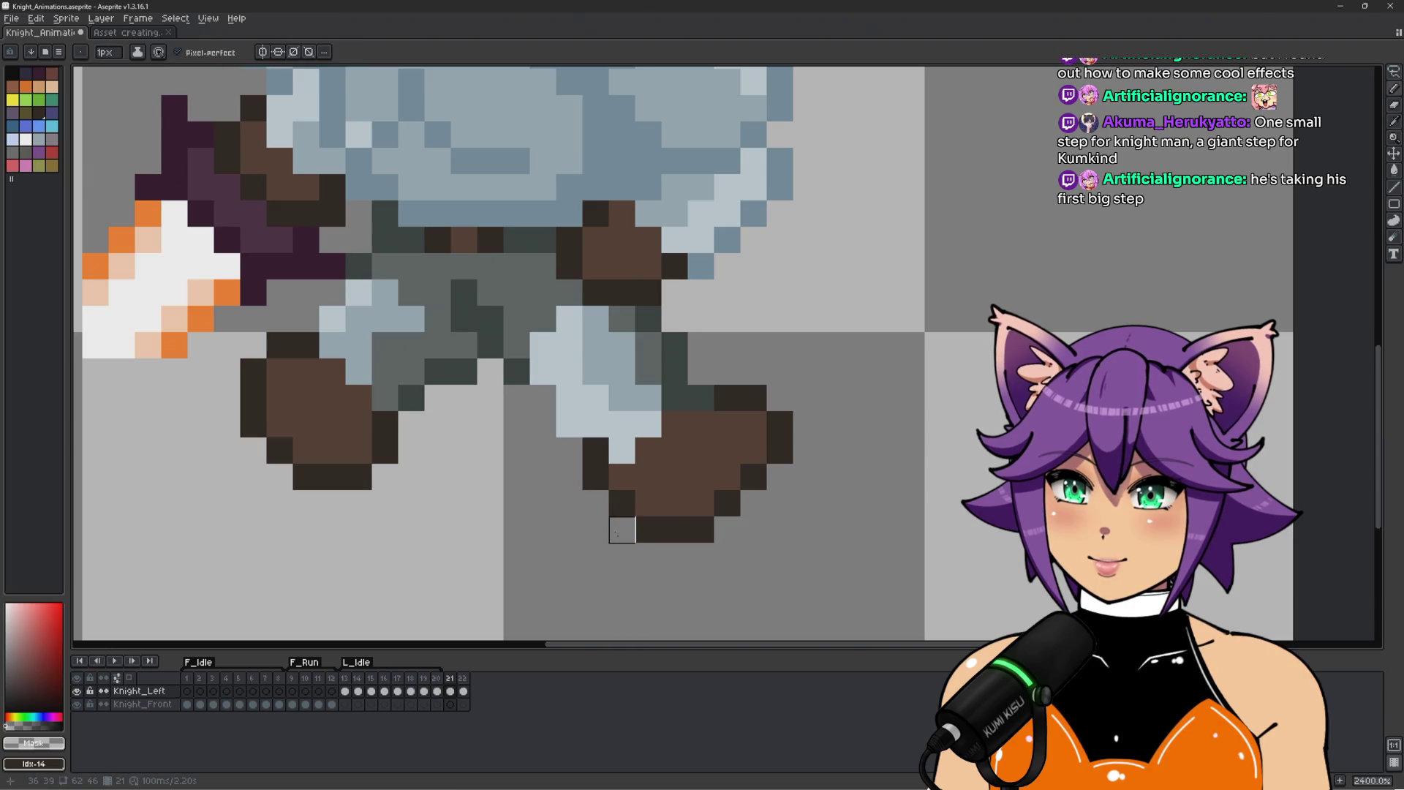
scroll(621, 526, "down", 4)
scroll(645, 536, "up", 2)
Darken the pixels along the boot's left edge with the dark outline brown.
left_click(645, 537, "alt")
scroll(645, 536, "up", 2)
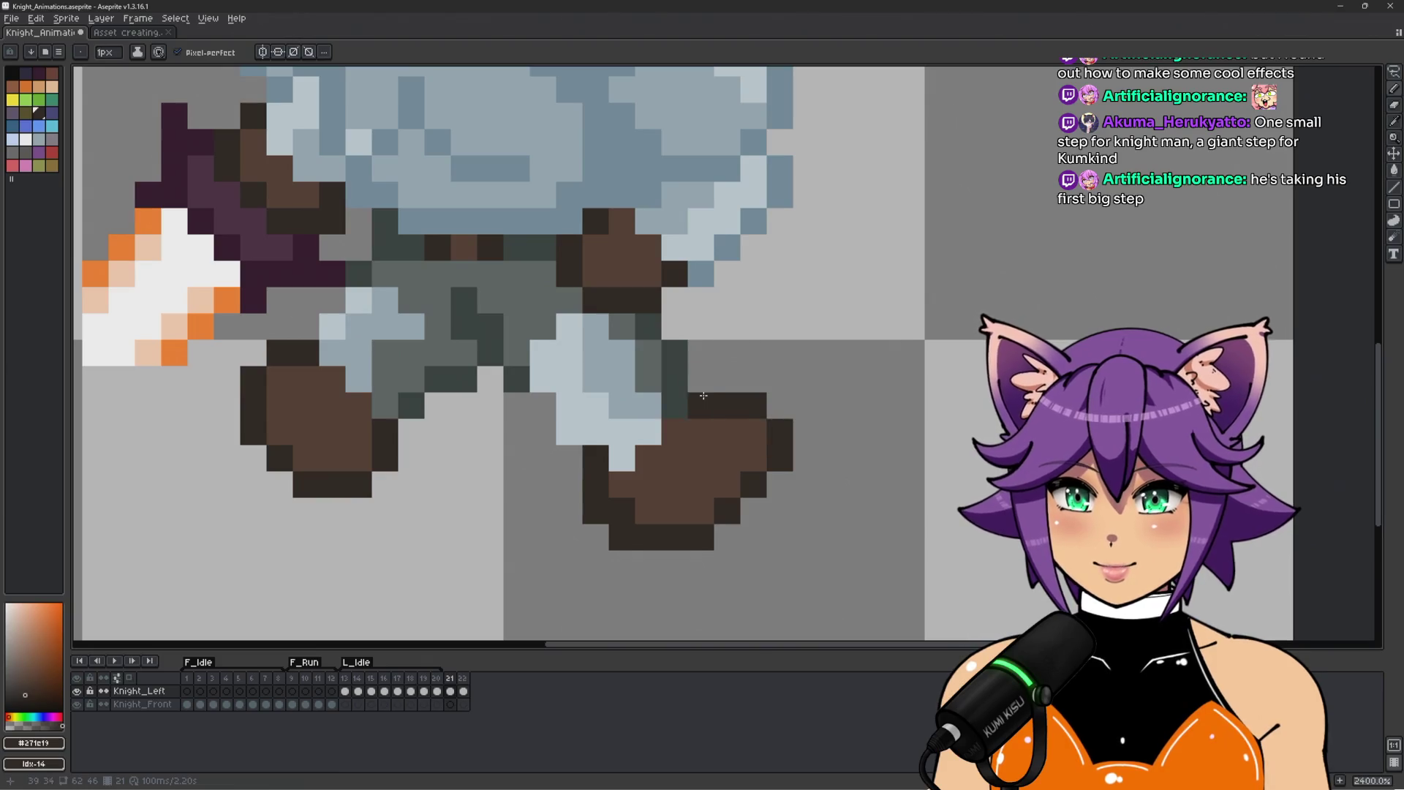
left_click(522, 367, "alt")
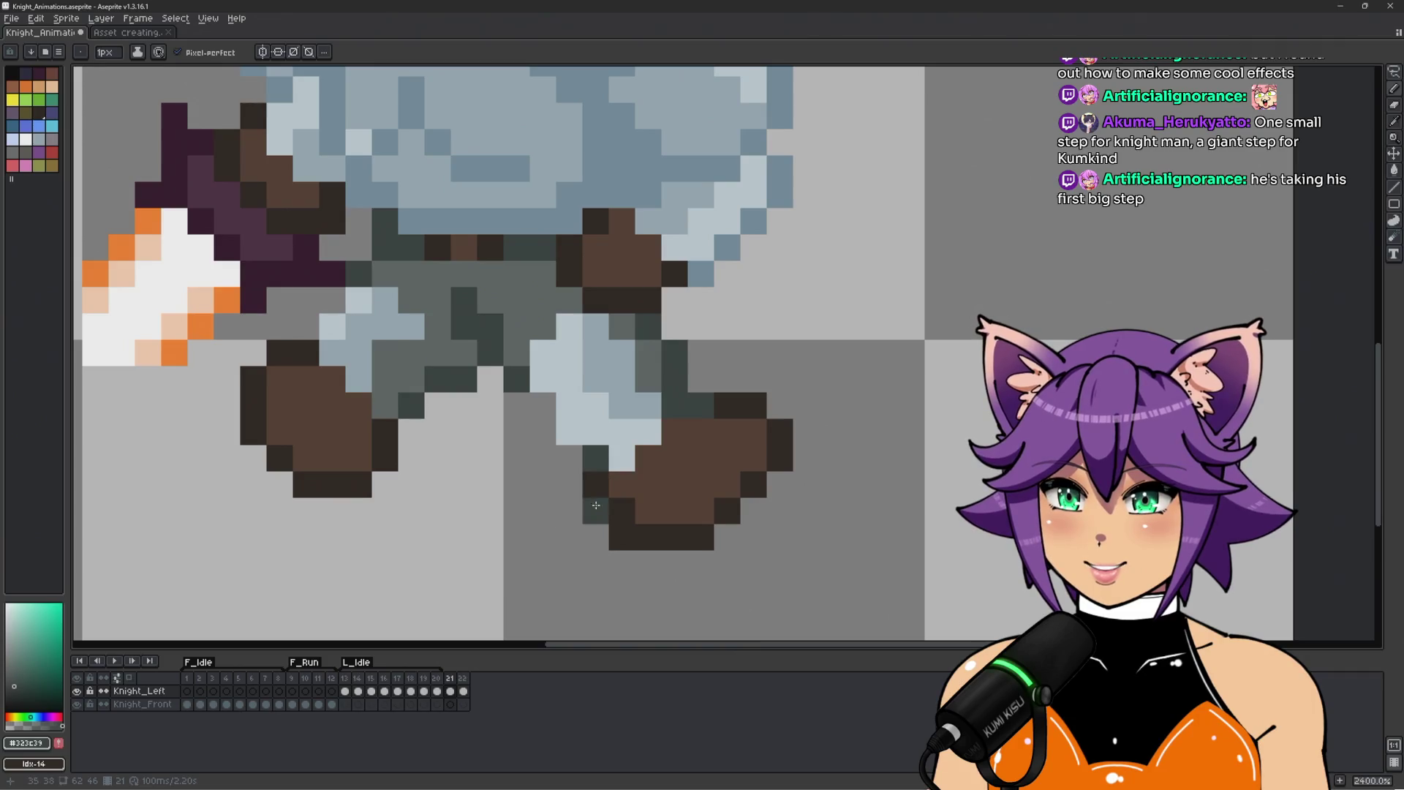
left_click(582, 482, "alt")
scroll(585, 480, "down", 2)
scroll(587, 486, "up", 2)
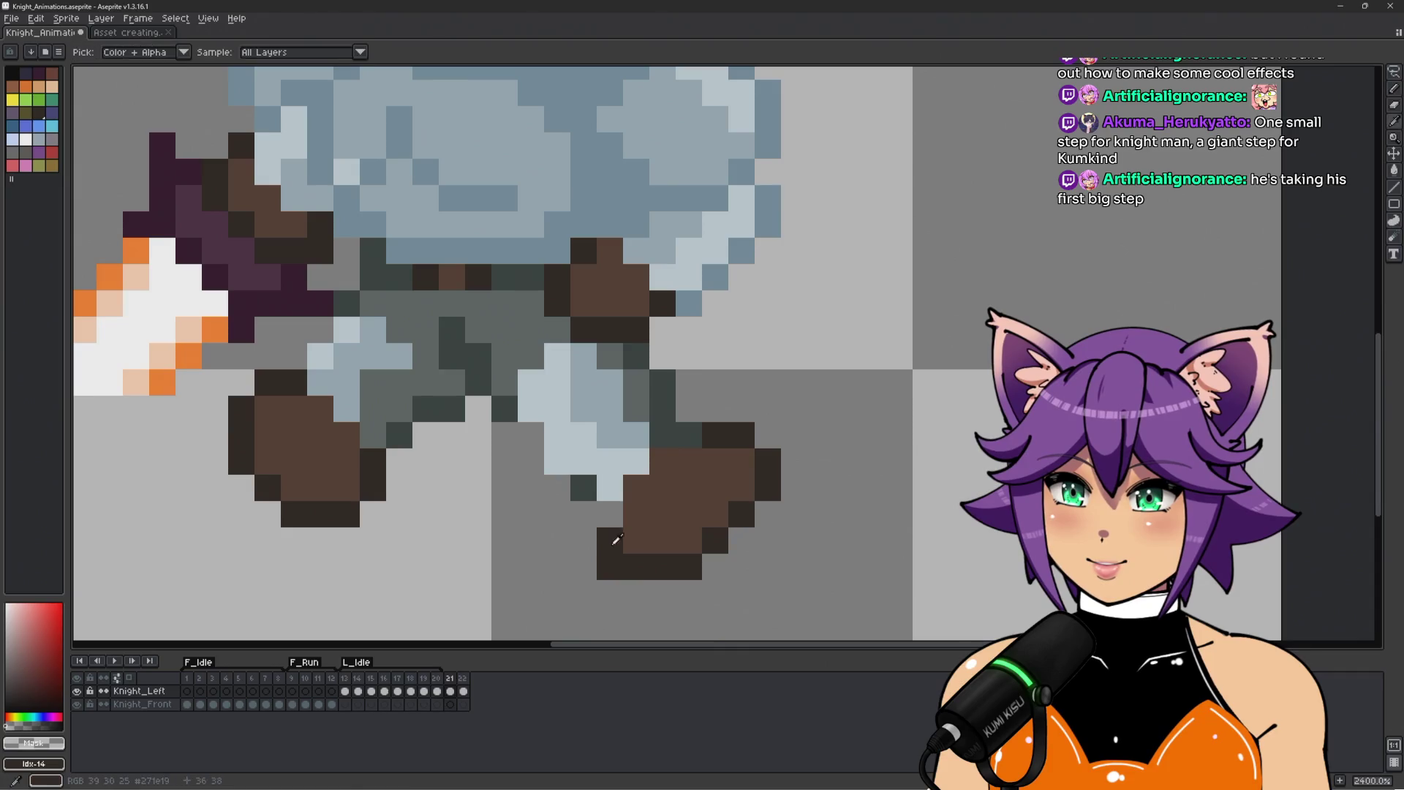
left_click(612, 539, "alt")
left_click_drag(634, 488, 639, 509)
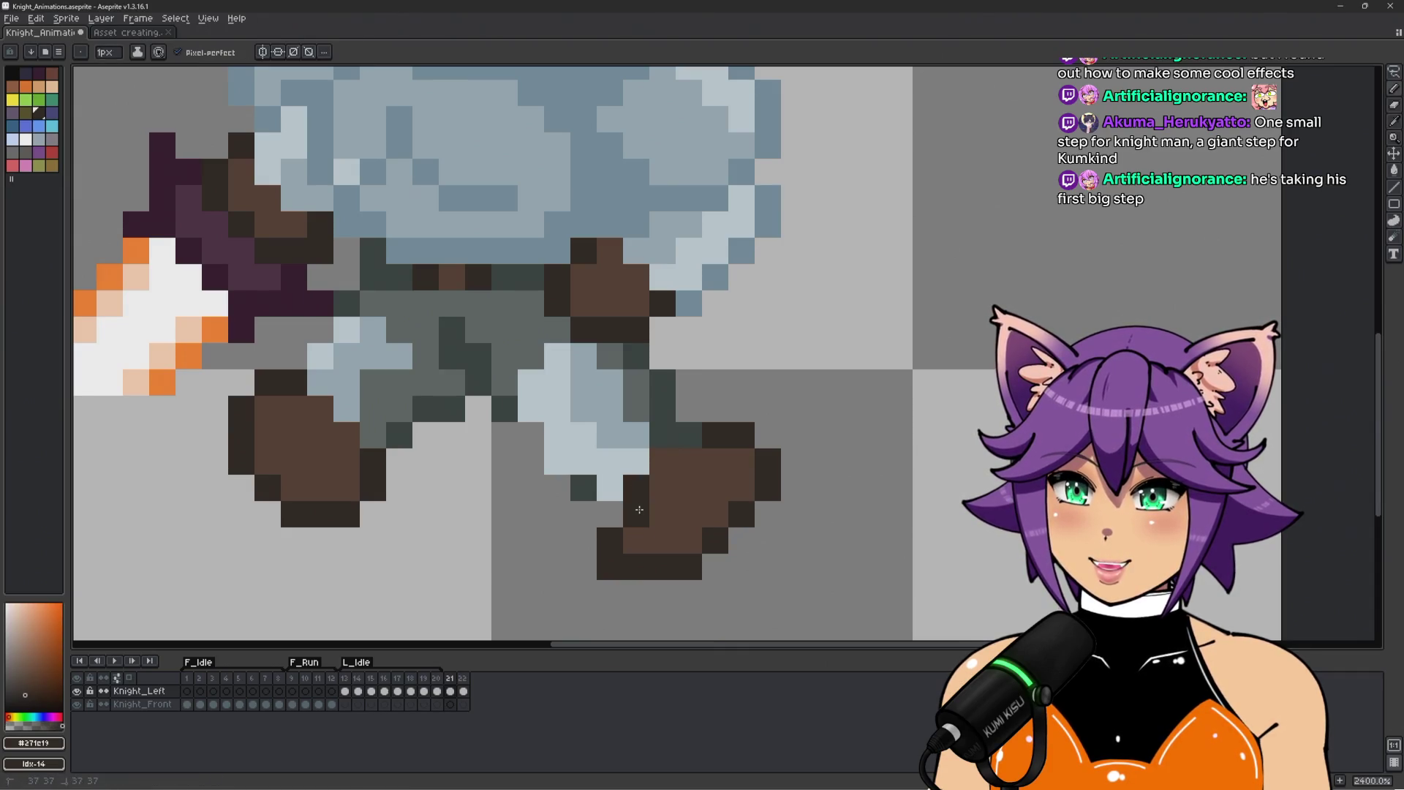
Add a dark grey-green pixel on the shin above the boot.
scroll(599, 581, "down", 3)
scroll(549, 598, "up", 2)
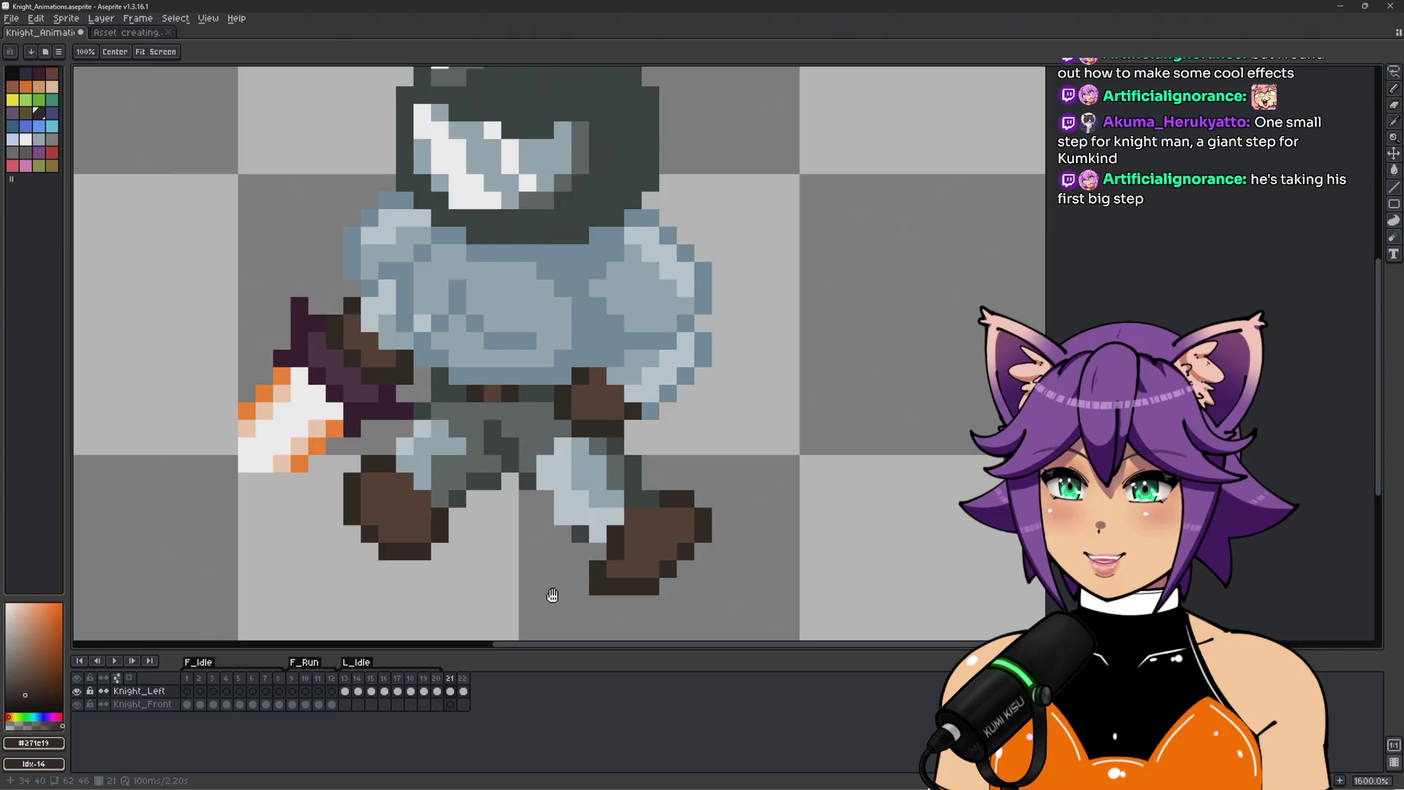
left_click(674, 437, "alt")
left_click(664, 459)
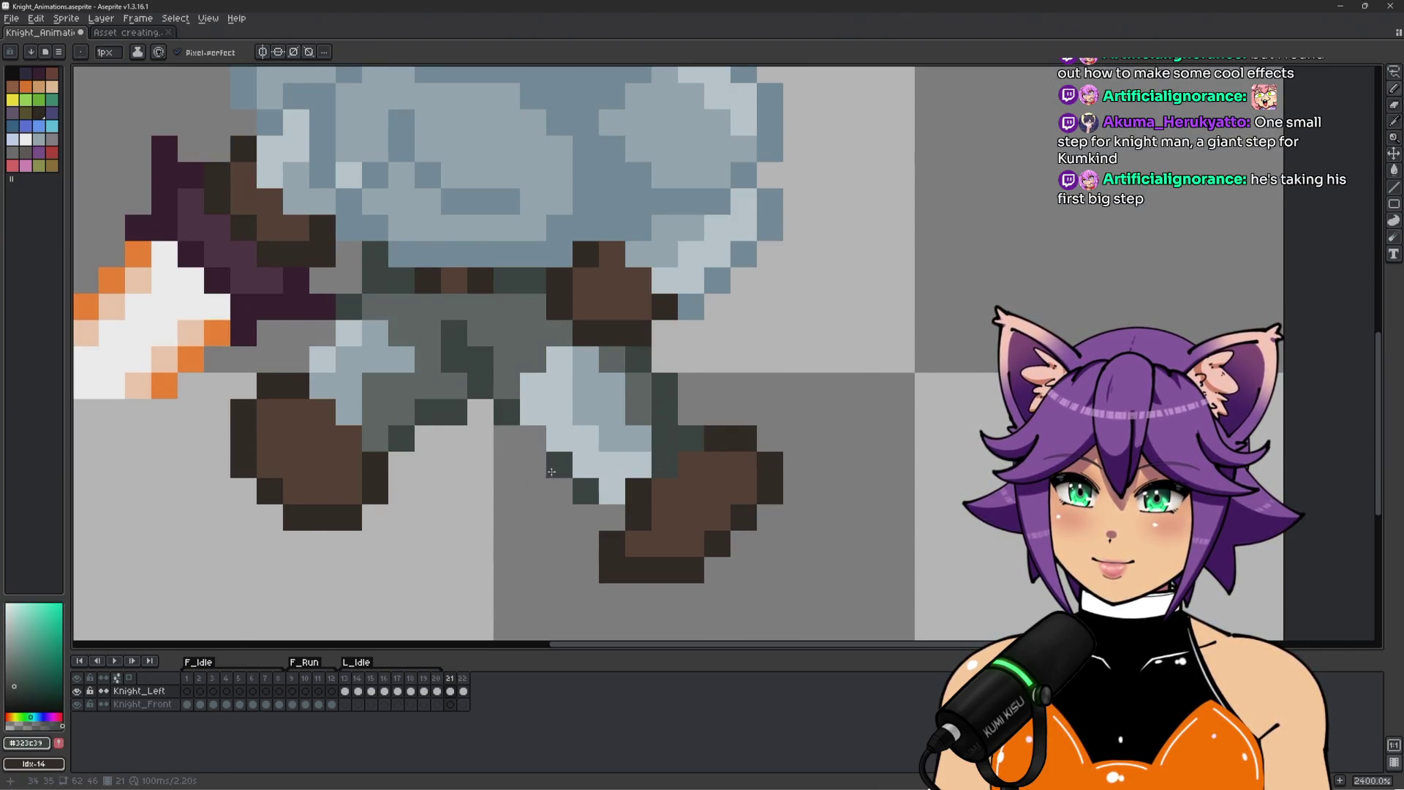
Shade the shin where it meets the boot with darker grey from the leg armour.
left_click(562, 523, "alt")
scroll(564, 525, "down", 5)
scroll(574, 517, "up", 2)
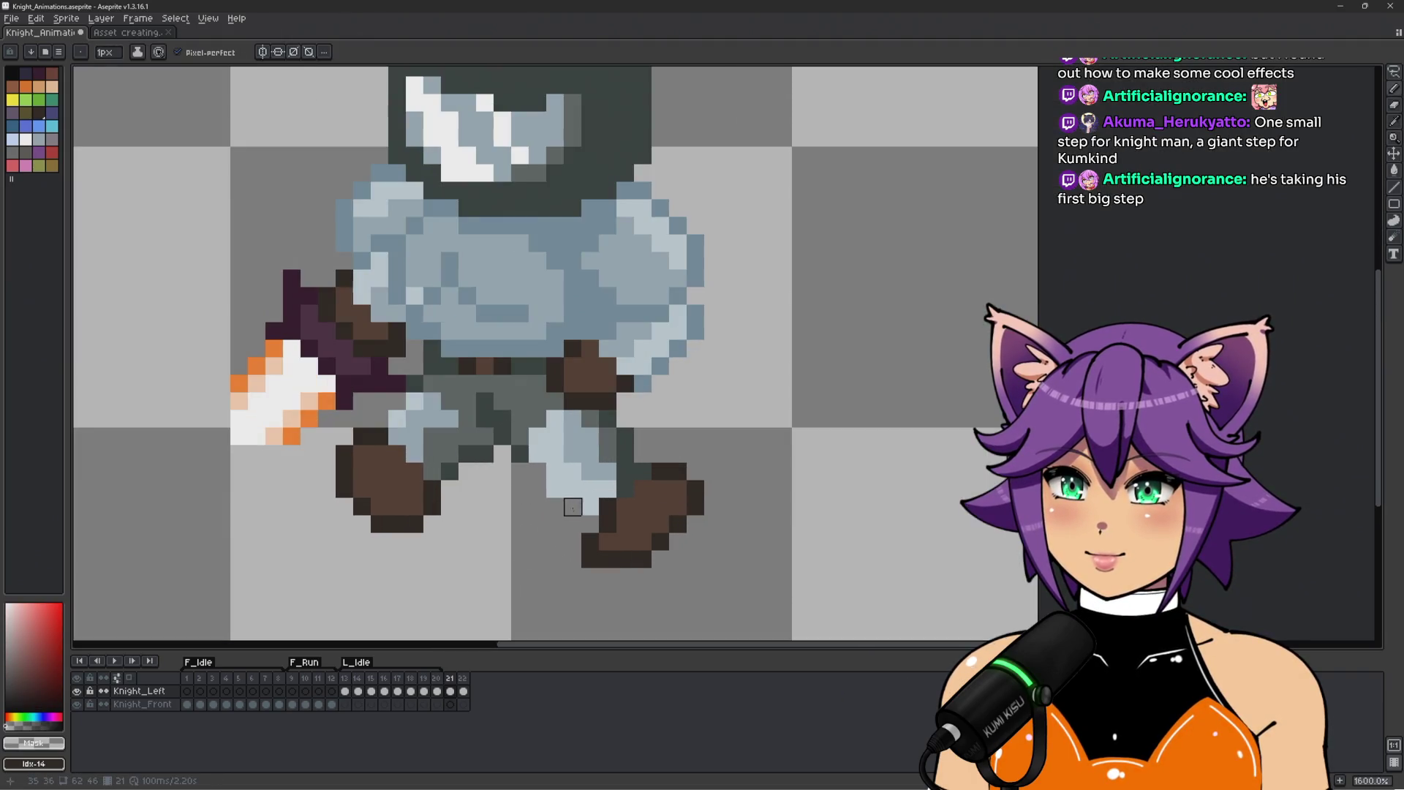
scroll(537, 402, "up", 1)
left_click(512, 424, "alt")
left_click_drag(566, 426, 614, 443)
scroll(698, 532, "down", 3)
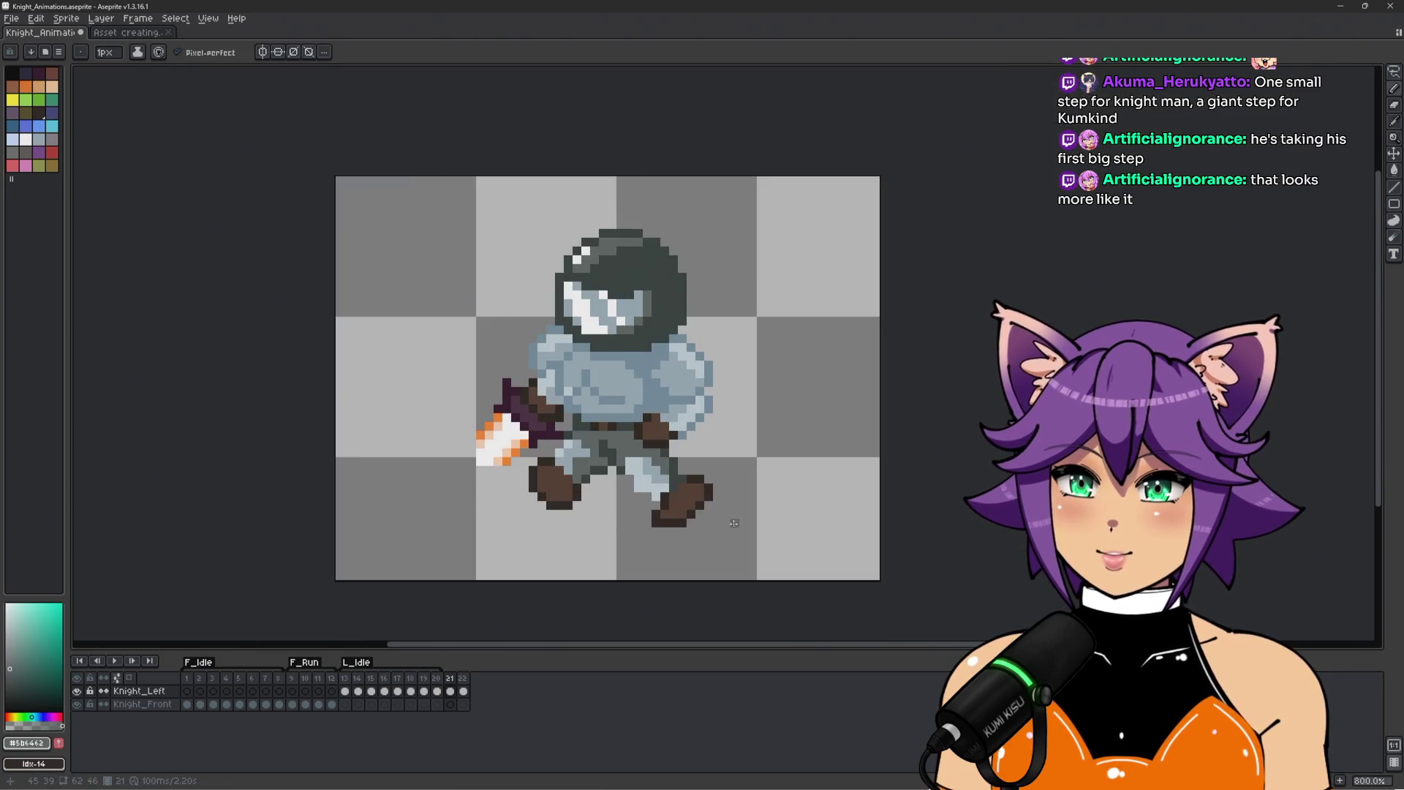
scroll(751, 498, "up", 1)
scroll(629, 466, "up", 1)
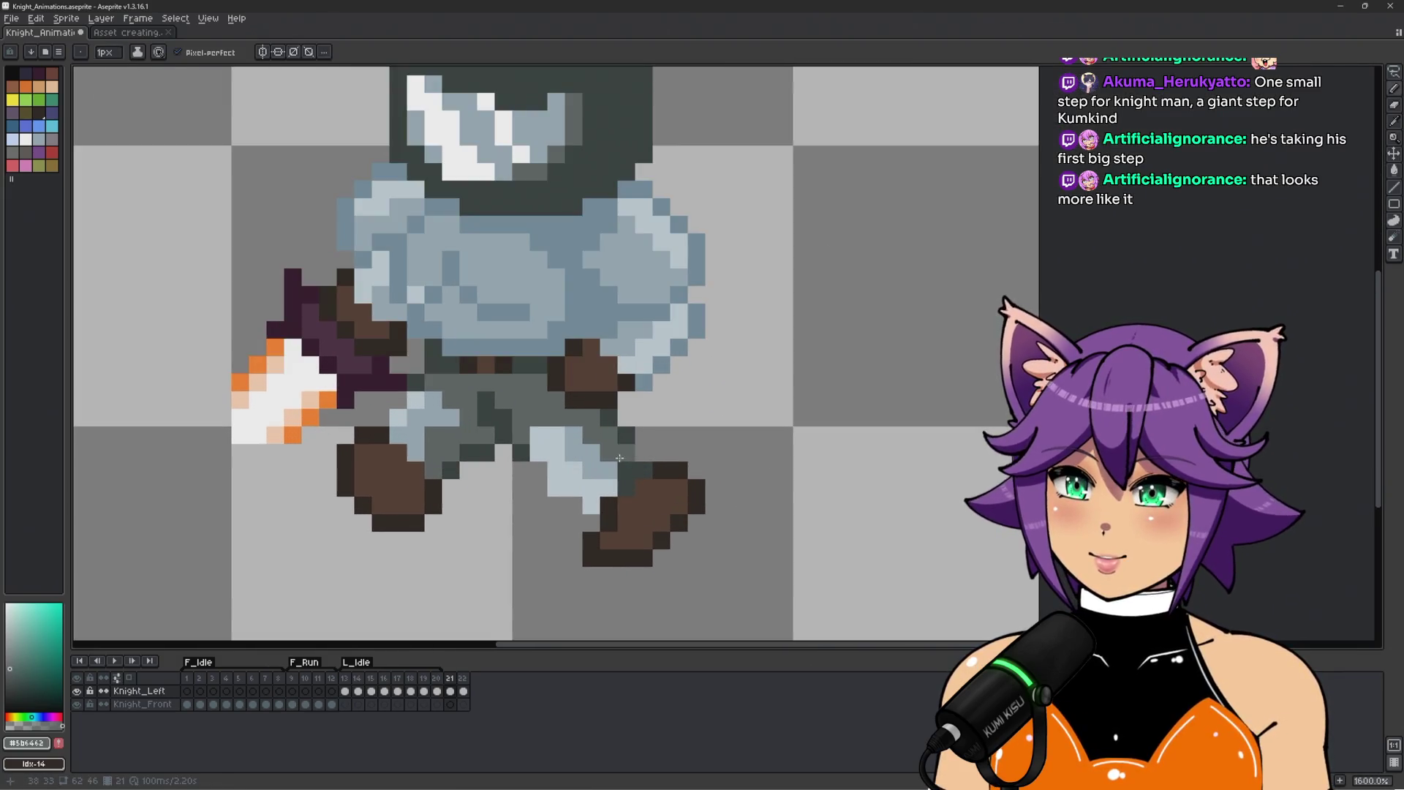
scroll(707, 447, "down", 2)
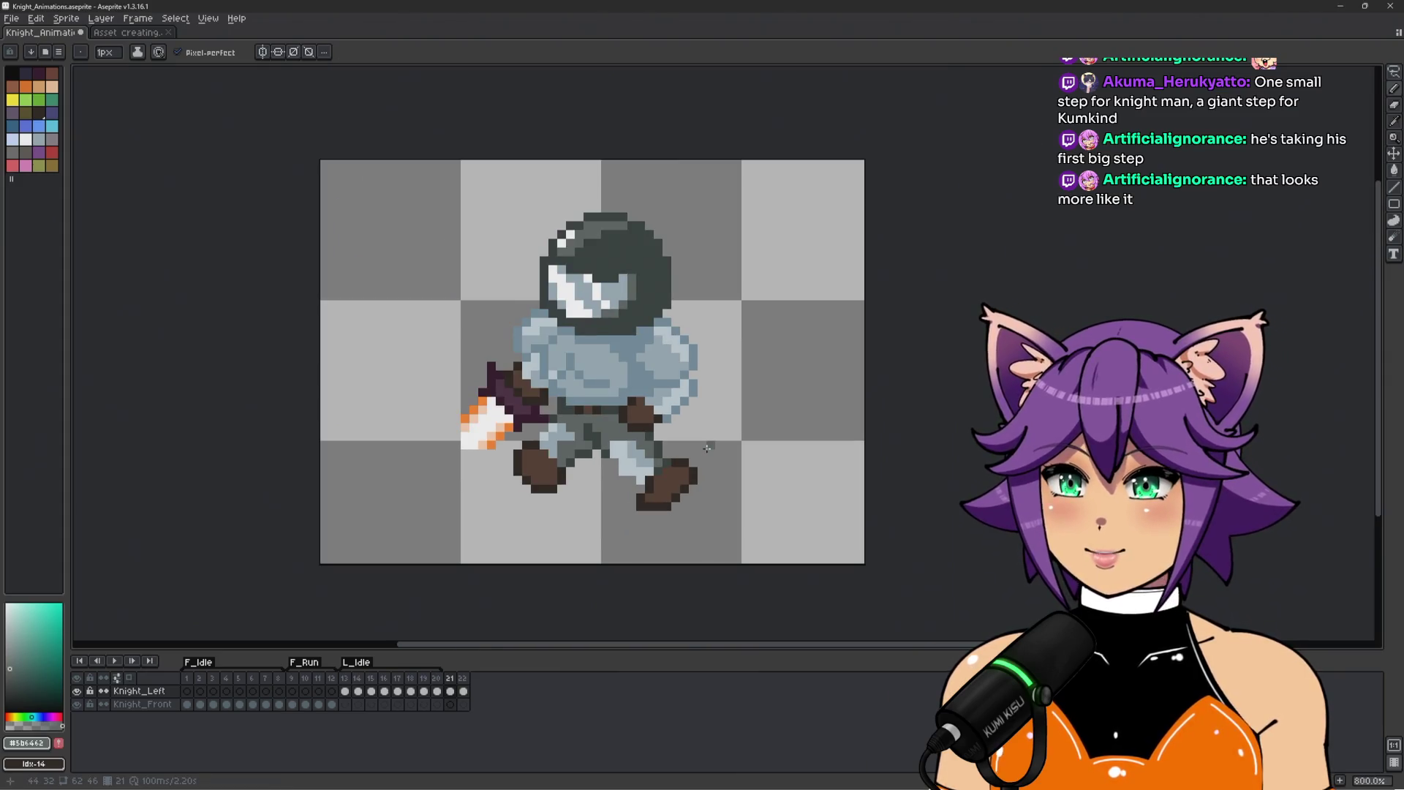
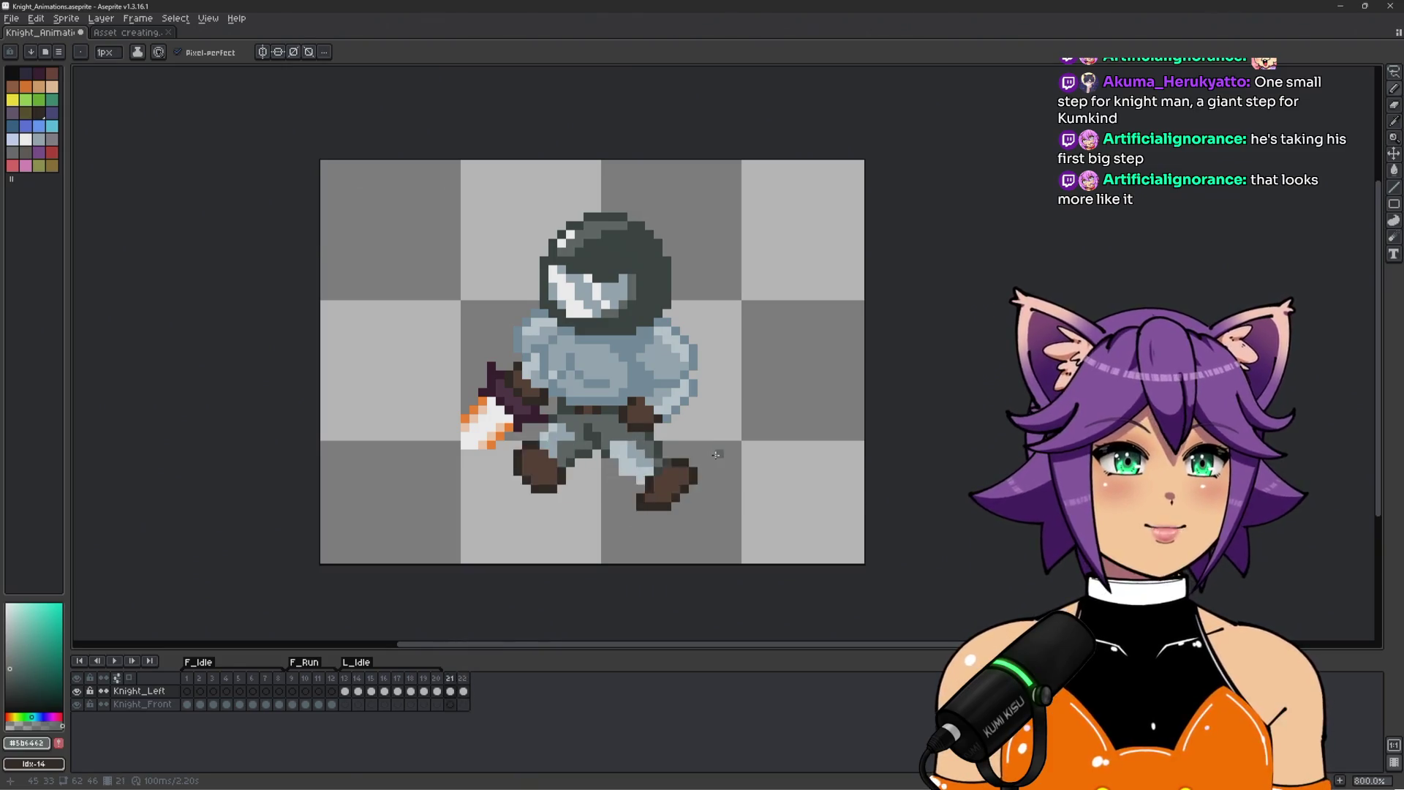
Advance to the next frame and pick the light blue armour colour.
key("Right")
scroll(755, 488, "up", 2)
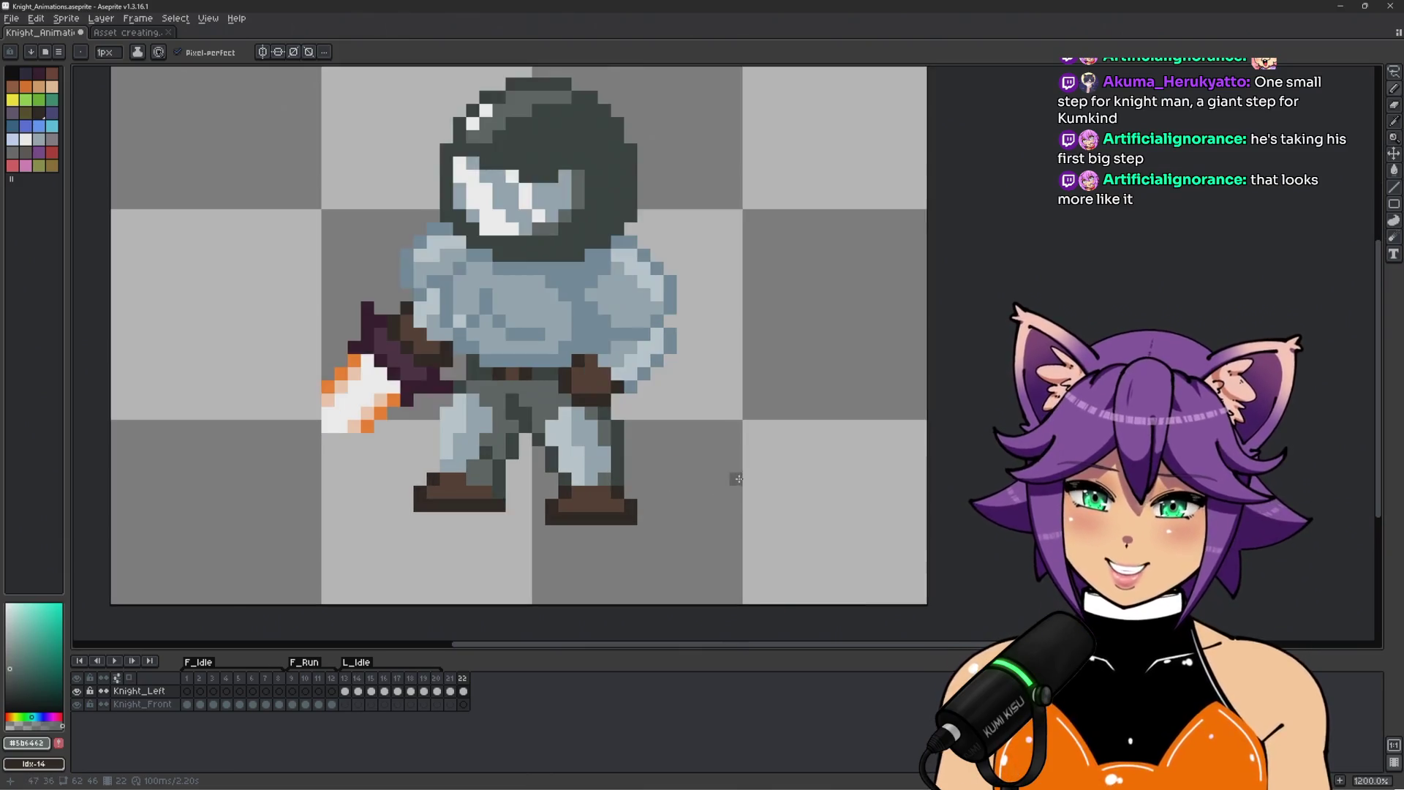
scroll(592, 453, "up", 1)
scroll(640, 452, "down", 1)
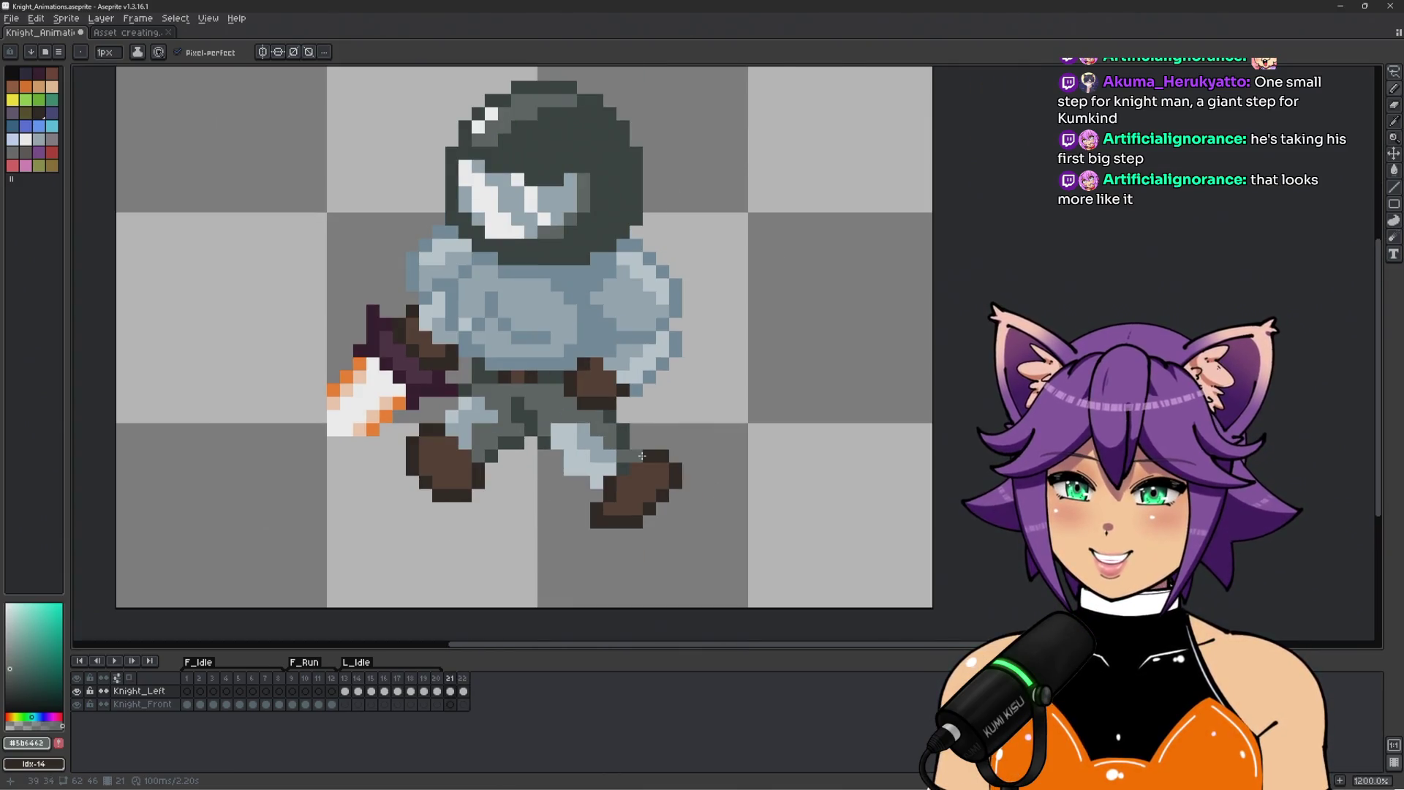
scroll(452, 413, "up", 1)
left_click(476, 414, "alt")
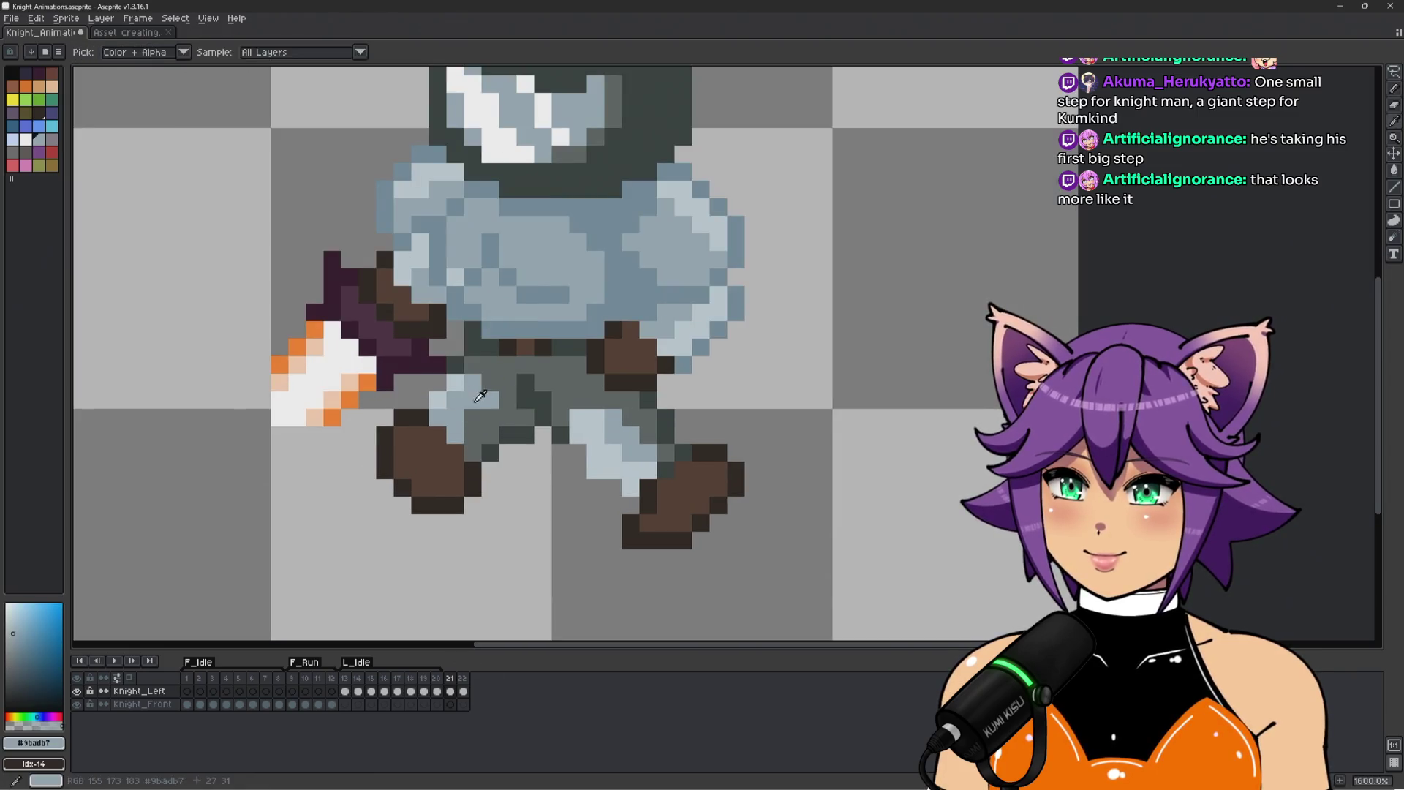
scroll(656, 405, "down", 1)
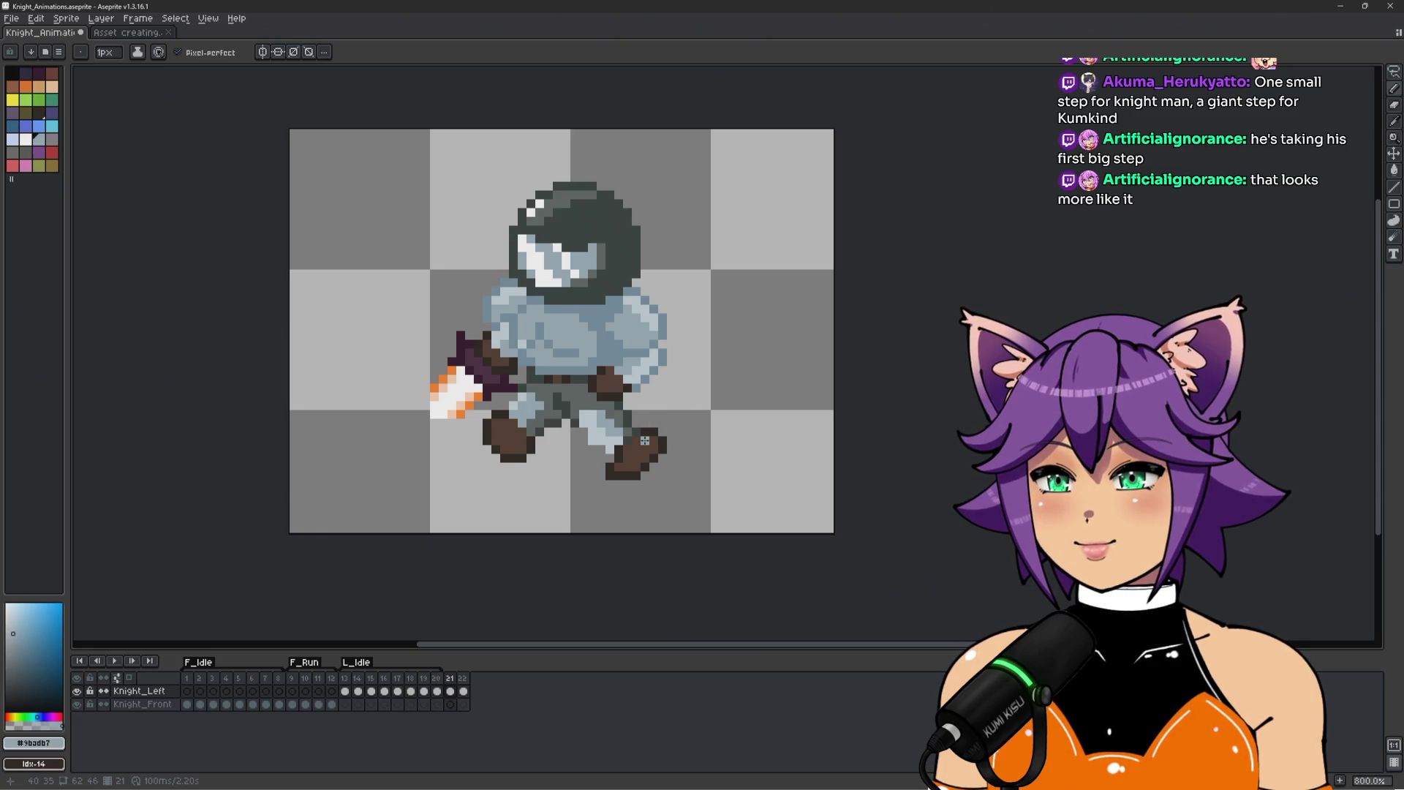
scroll(664, 425, "up", 1)
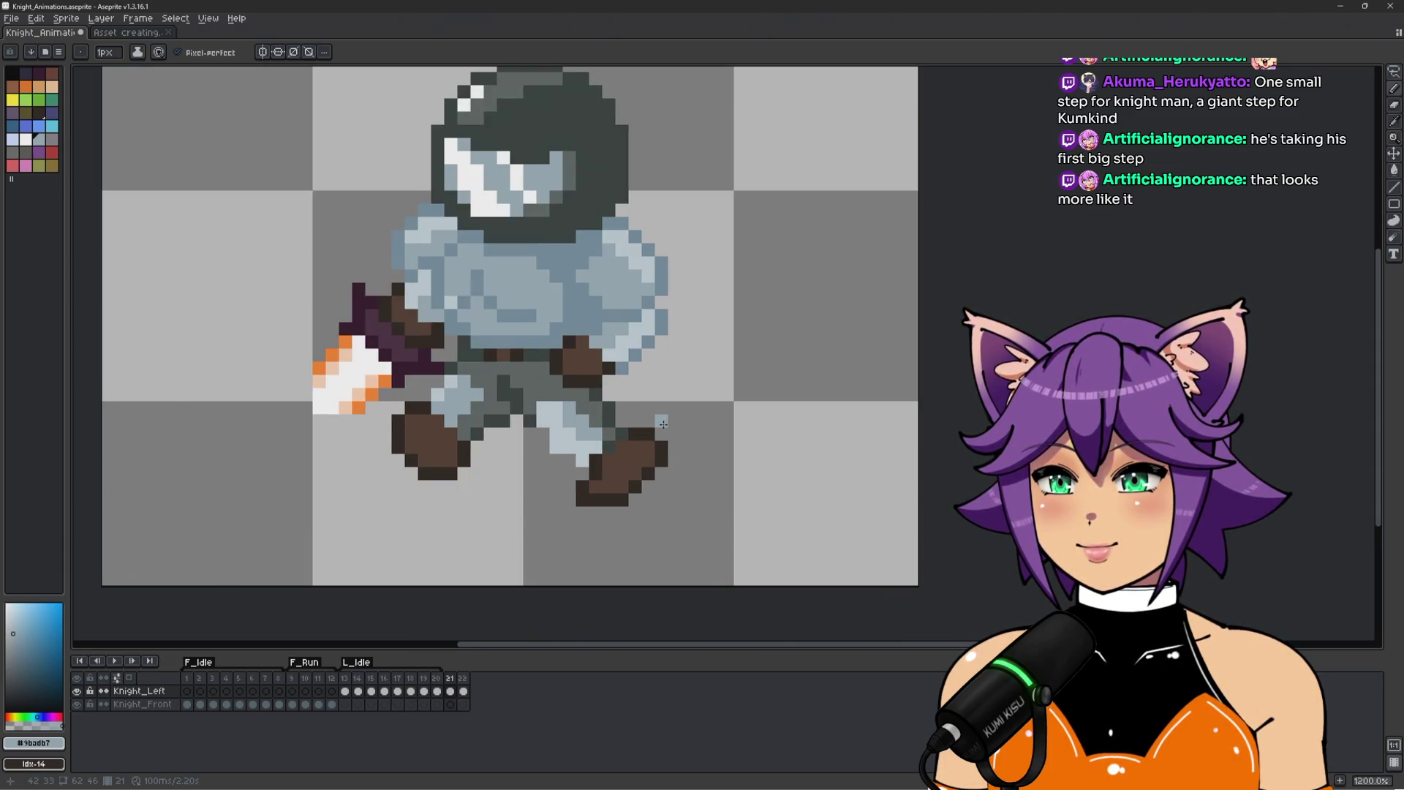
scroll(663, 425, "up", 1)
scroll(644, 418, "down", 1)
Return to frame 21, pick the grey leg shading colour, and toggle a full-canvas selection.
key("Right")
key("Left")
scroll(640, 416, "up", 1)
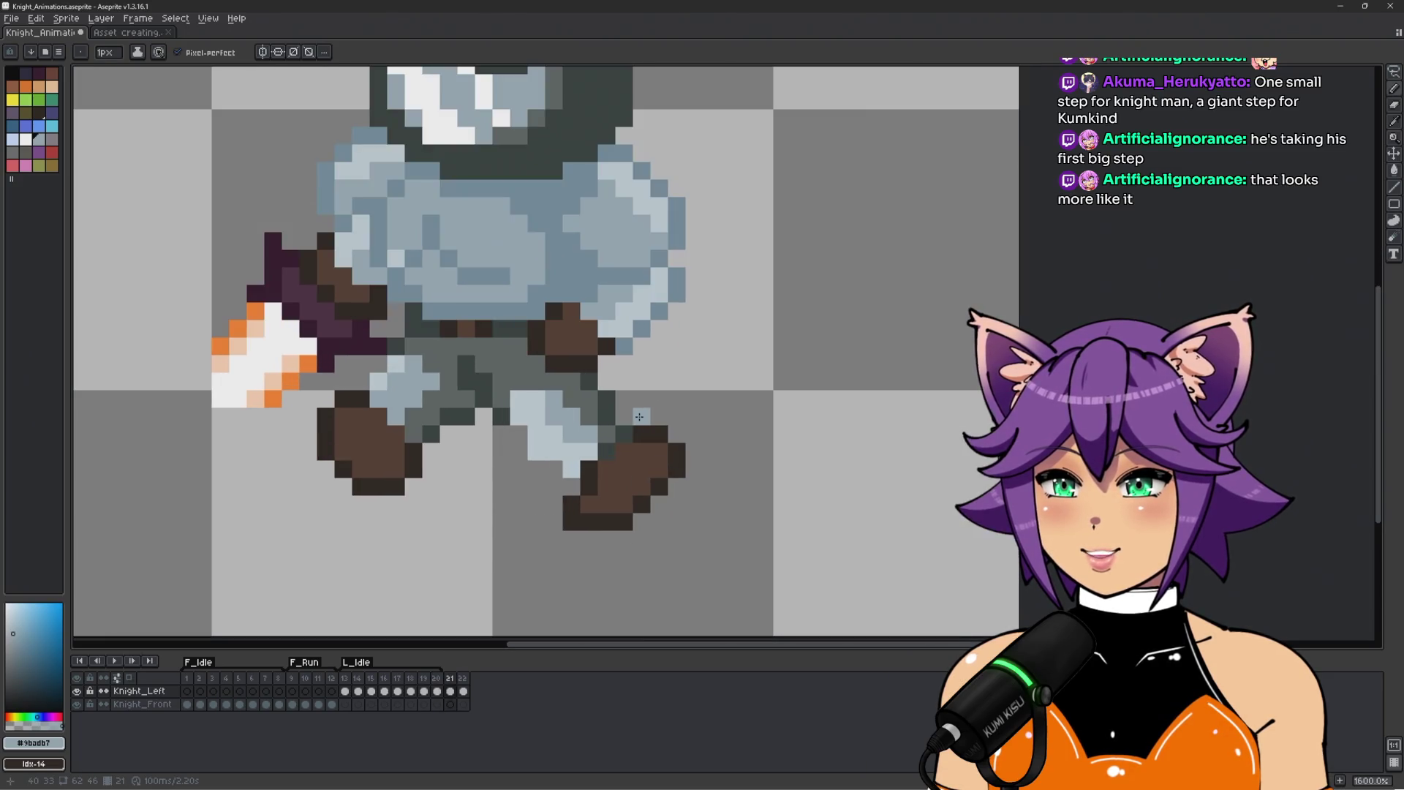
left_click(603, 445, "alt")
scroll(673, 426, "down", 2)
key("ctrl+a")
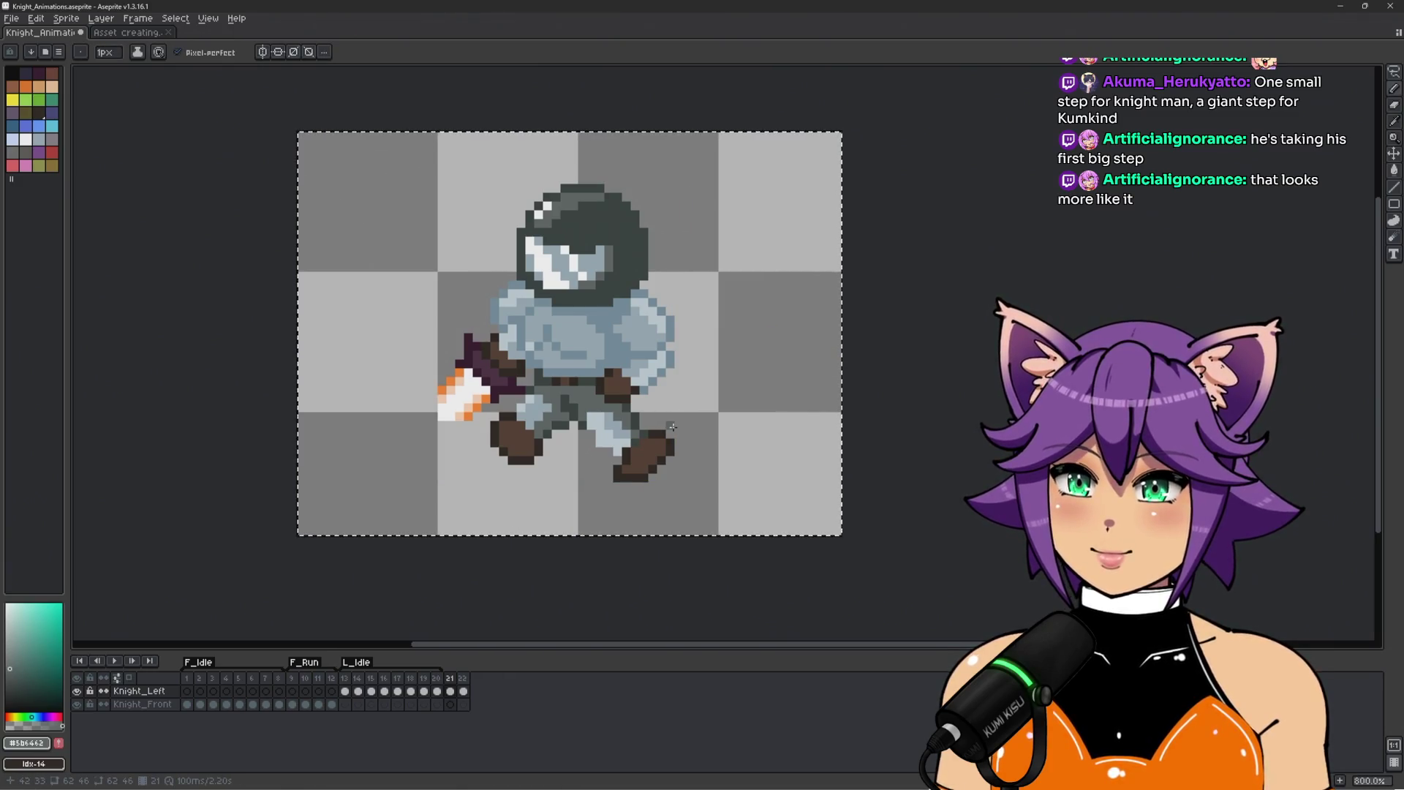
key("ctrl+d")
scroll(669, 453, "up", 1)
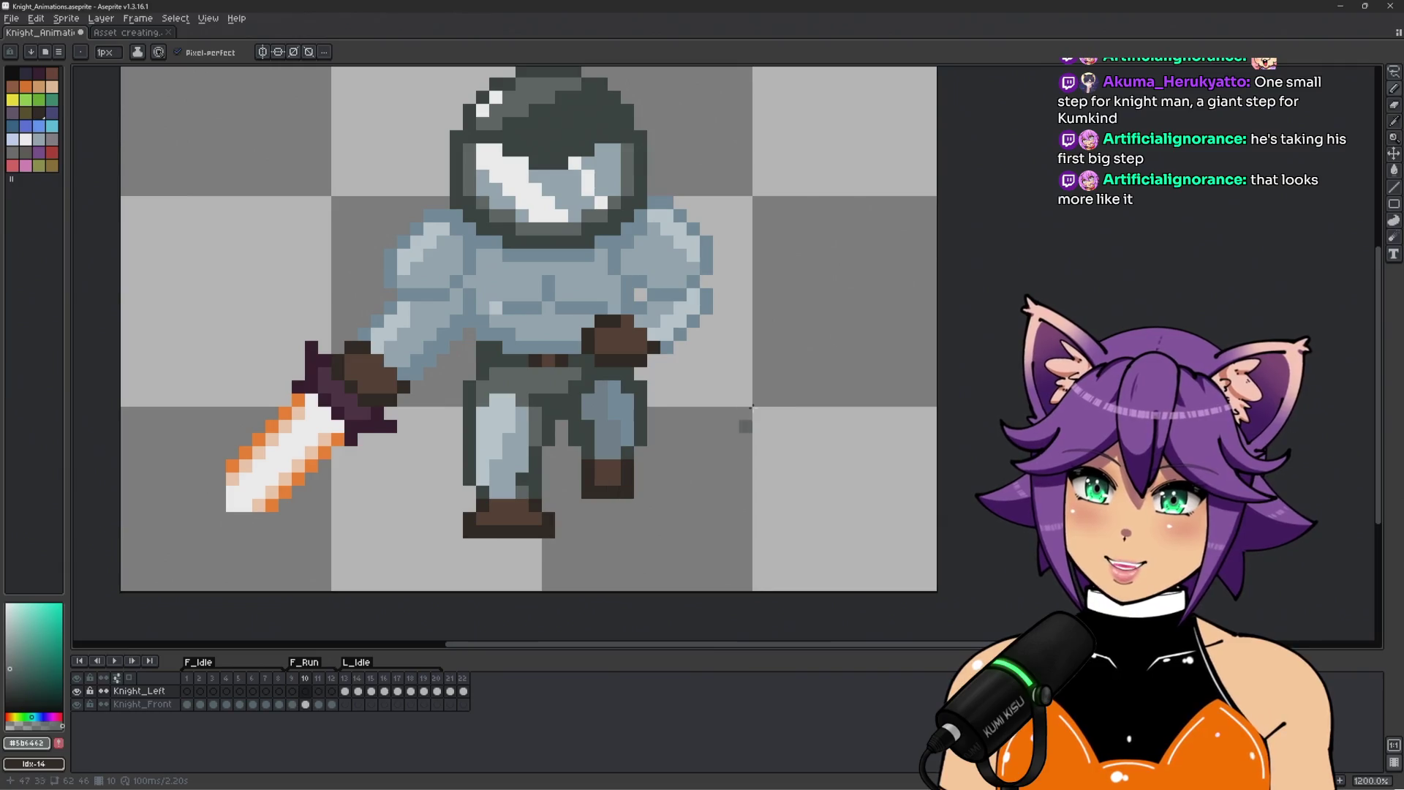
Jump to the last frame and flip between frames 21 and 22 to compare leg poses.
key("End")
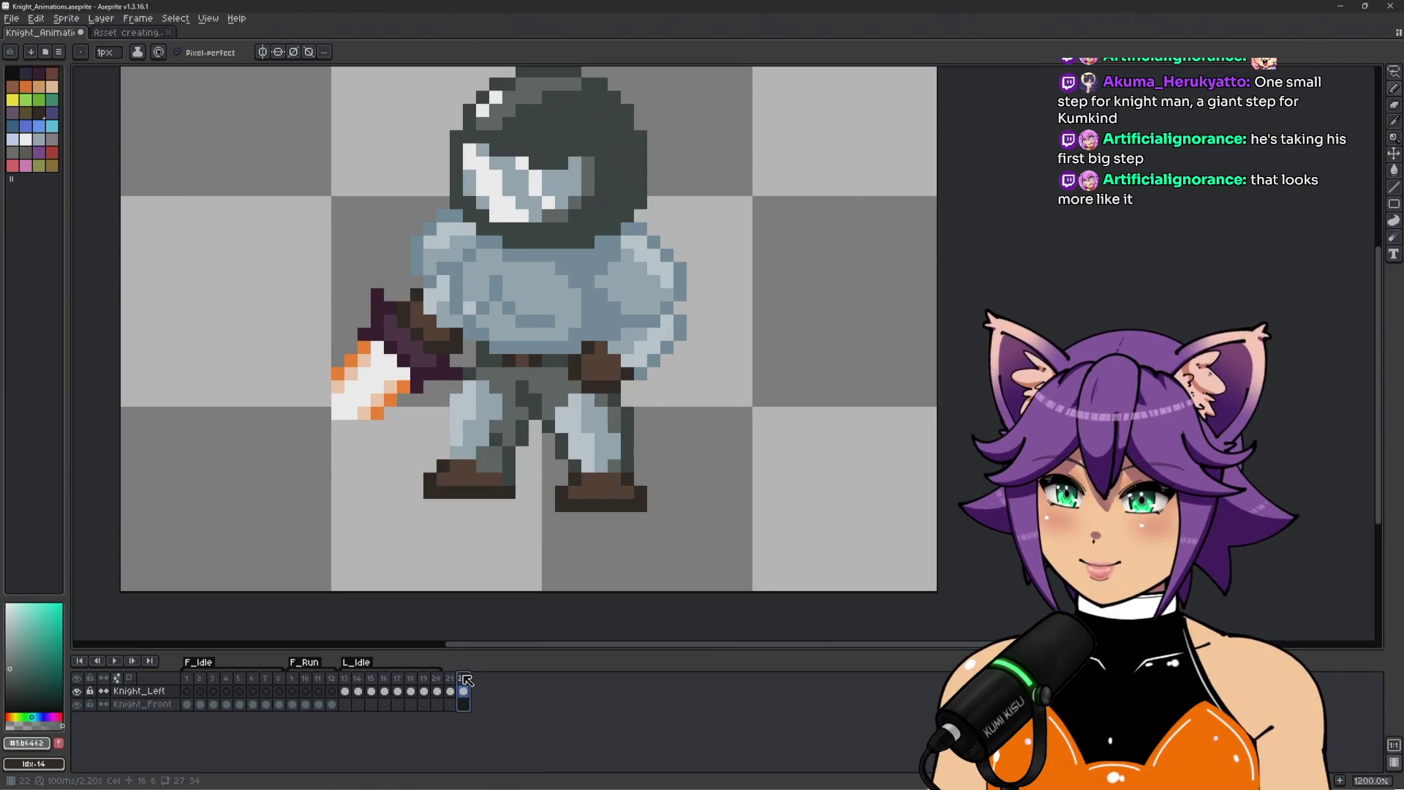
key("Left")
key("Right")
left_click(455, 692)
left_click(462, 685)
Add a new frame after frame 22 and paint a dark brown boot pixel.
key("alt+n")
scroll(404, 509, "up", 1)
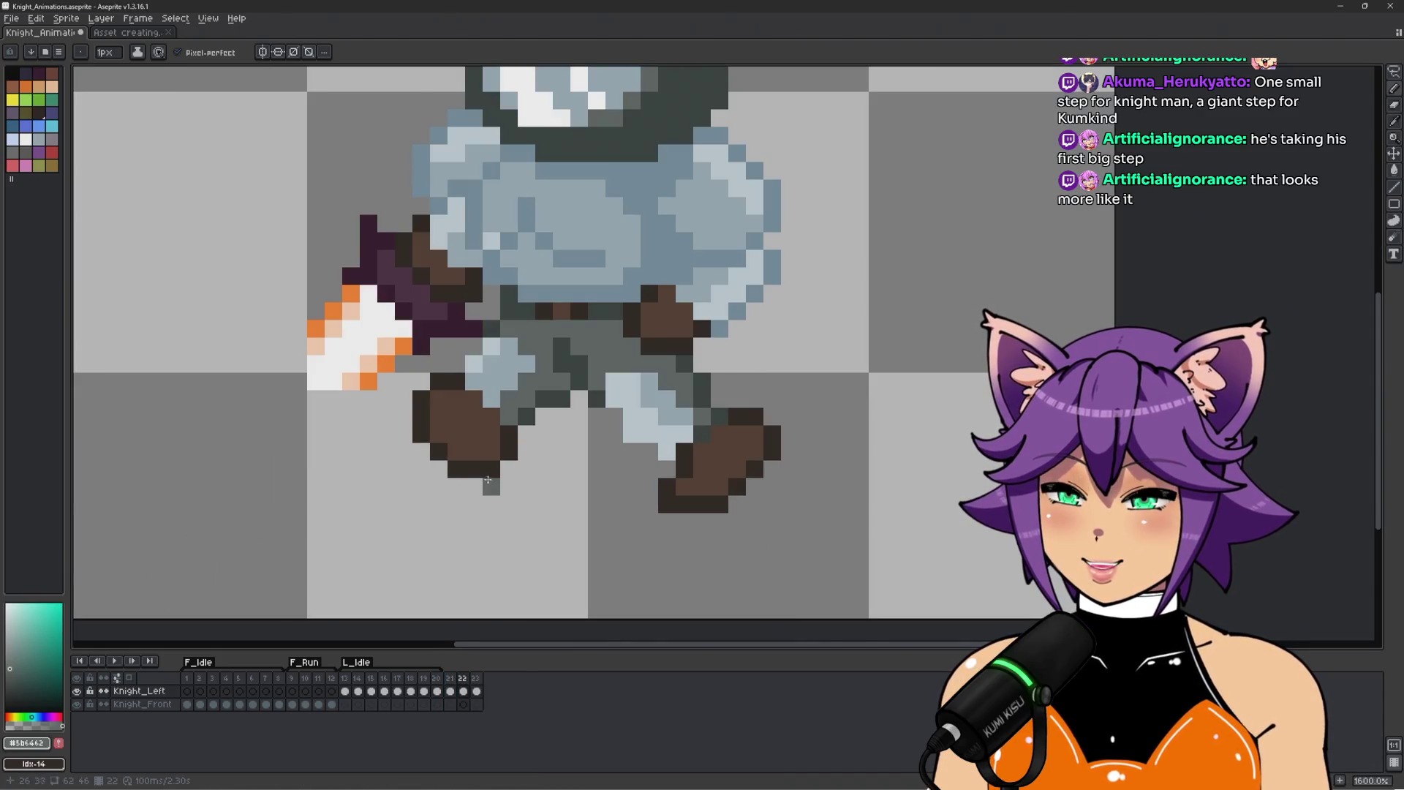
left_click(473, 470, "alt")
left_click(491, 470)
Paint dark brown pixels below the rear boot, then try pasting frame 13's lassoed leg into frame 22.
left_click(507, 489)
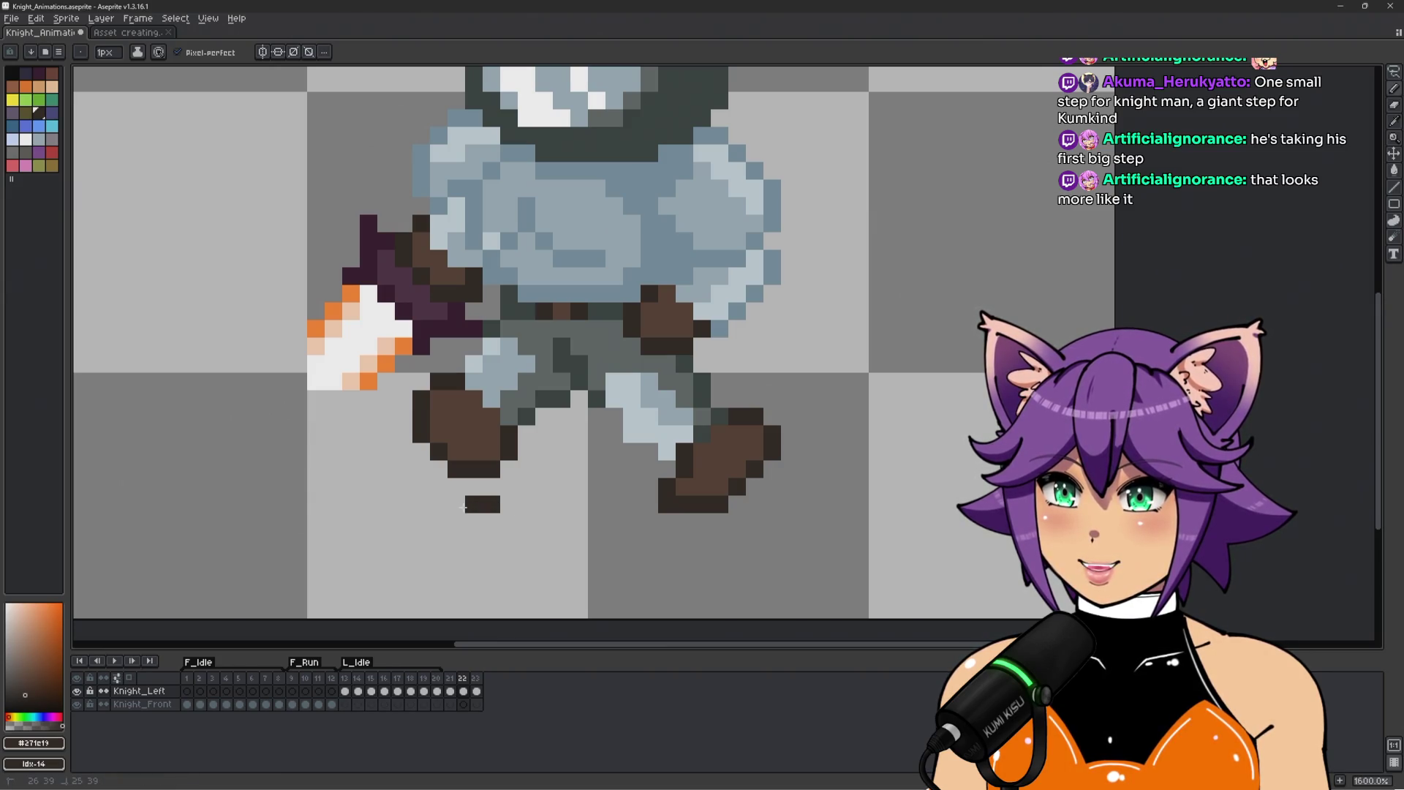
left_click_drag(466, 506, 428, 509)
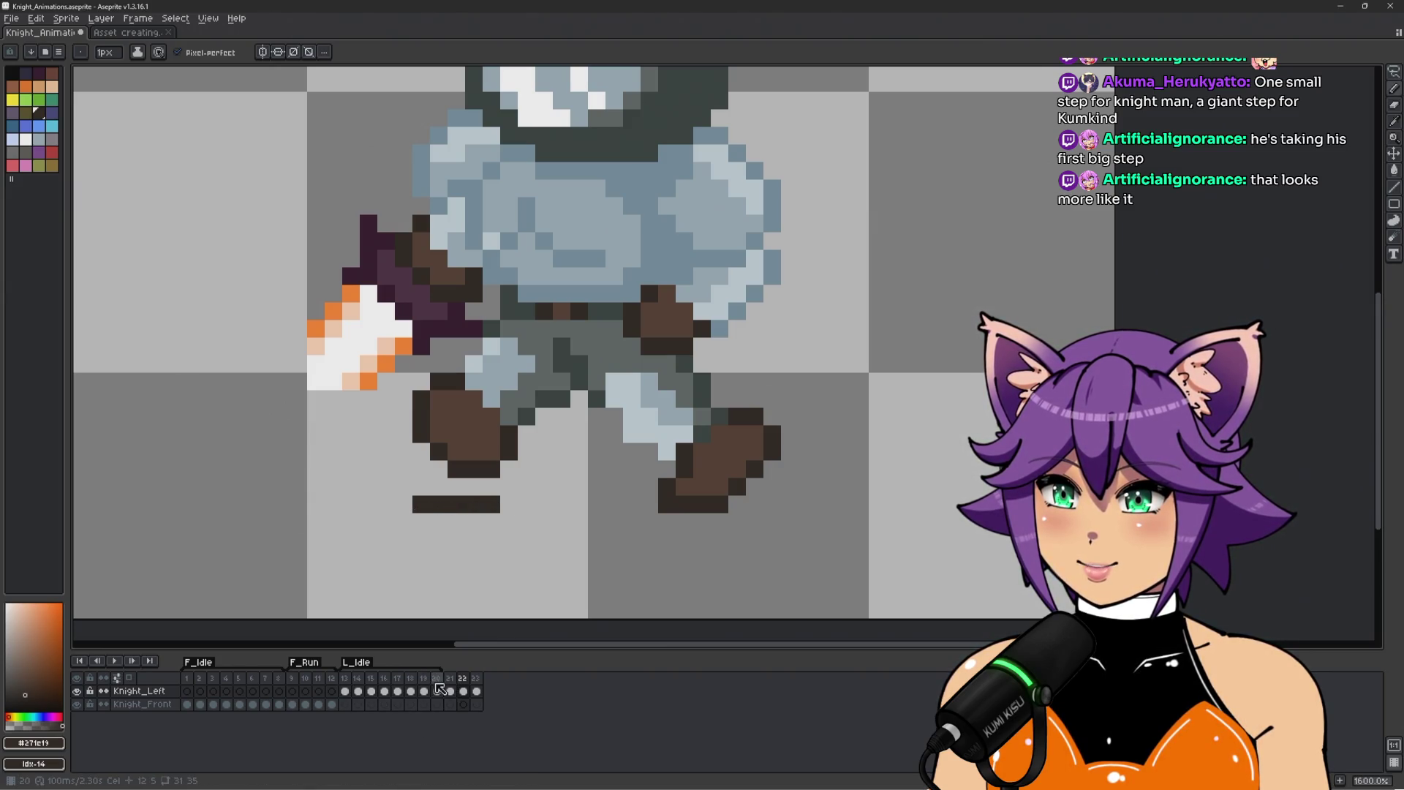
left_click(350, 688)
key("m")
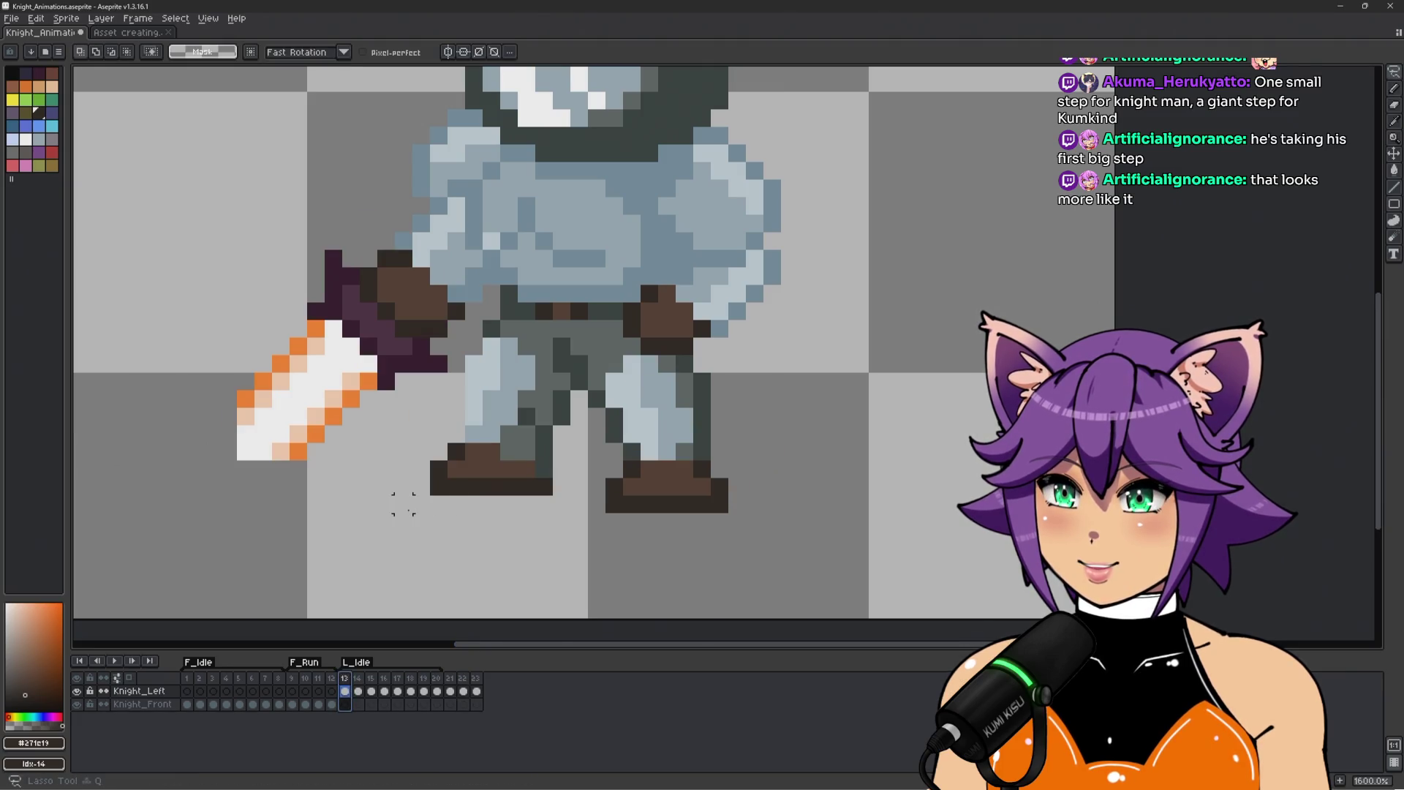
mouse_move(403, 519)
left_mouse_down()
mouse_move(438, 373)
mouse_move(512, 343)
mouse_move(578, 450)
mouse_move(445, 539)
left_mouse_up()
left_click(464, 678)
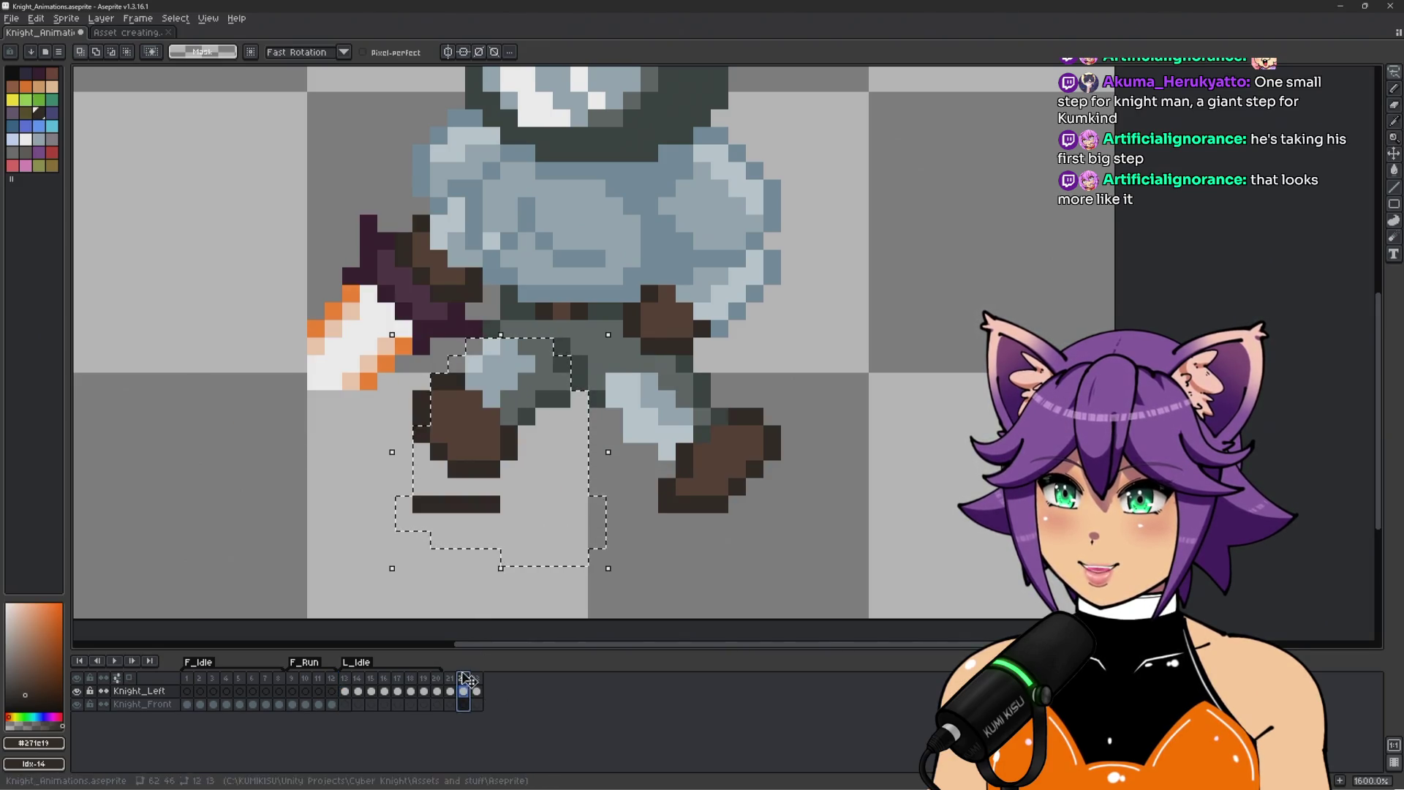
key("ctrl+v")
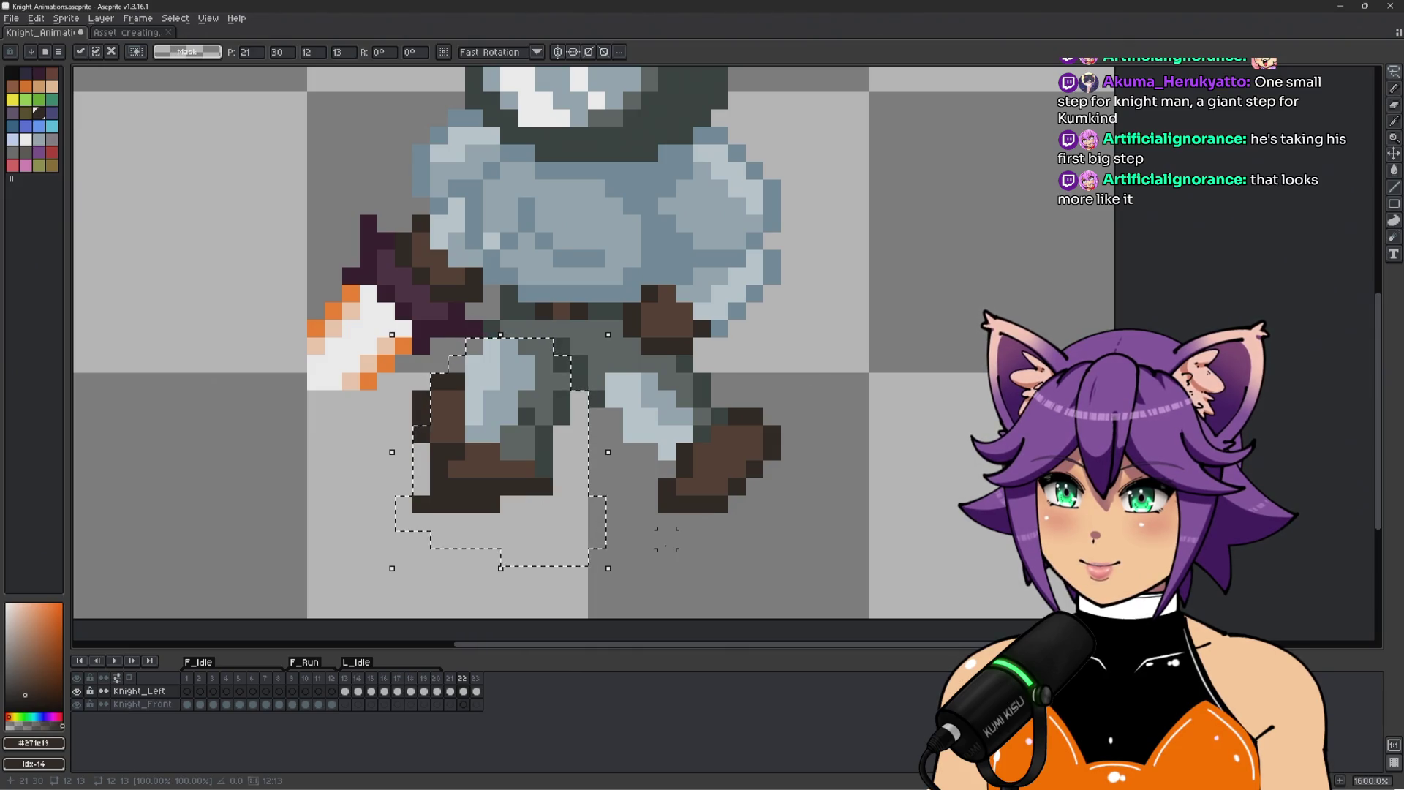
key("Escape")
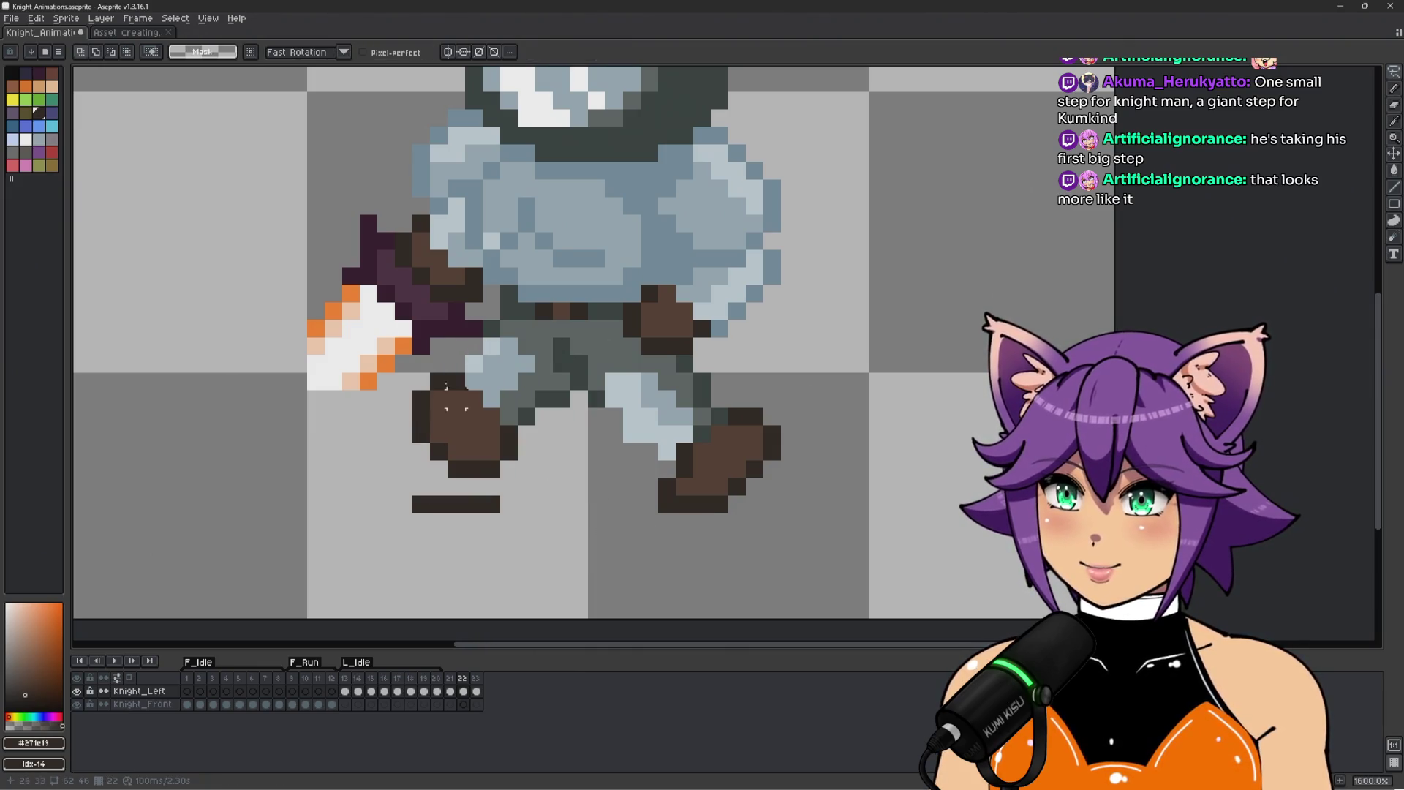
Select and delete frame 22's rear leg pixels, then undo the deletion.
mouse_move(385, 399)
left_mouse_down()
mouse_move(505, 338)
mouse_move(589, 483)
mouse_move(408, 499)
left_mouse_up()
key("b")
key("ctrl+d")
mouse_move(367, 435)
left_mouse_down()
mouse_move(447, 362)
mouse_move(537, 395)
mouse_move(390, 548)
mouse_move(344, 410)
left_mouse_up()
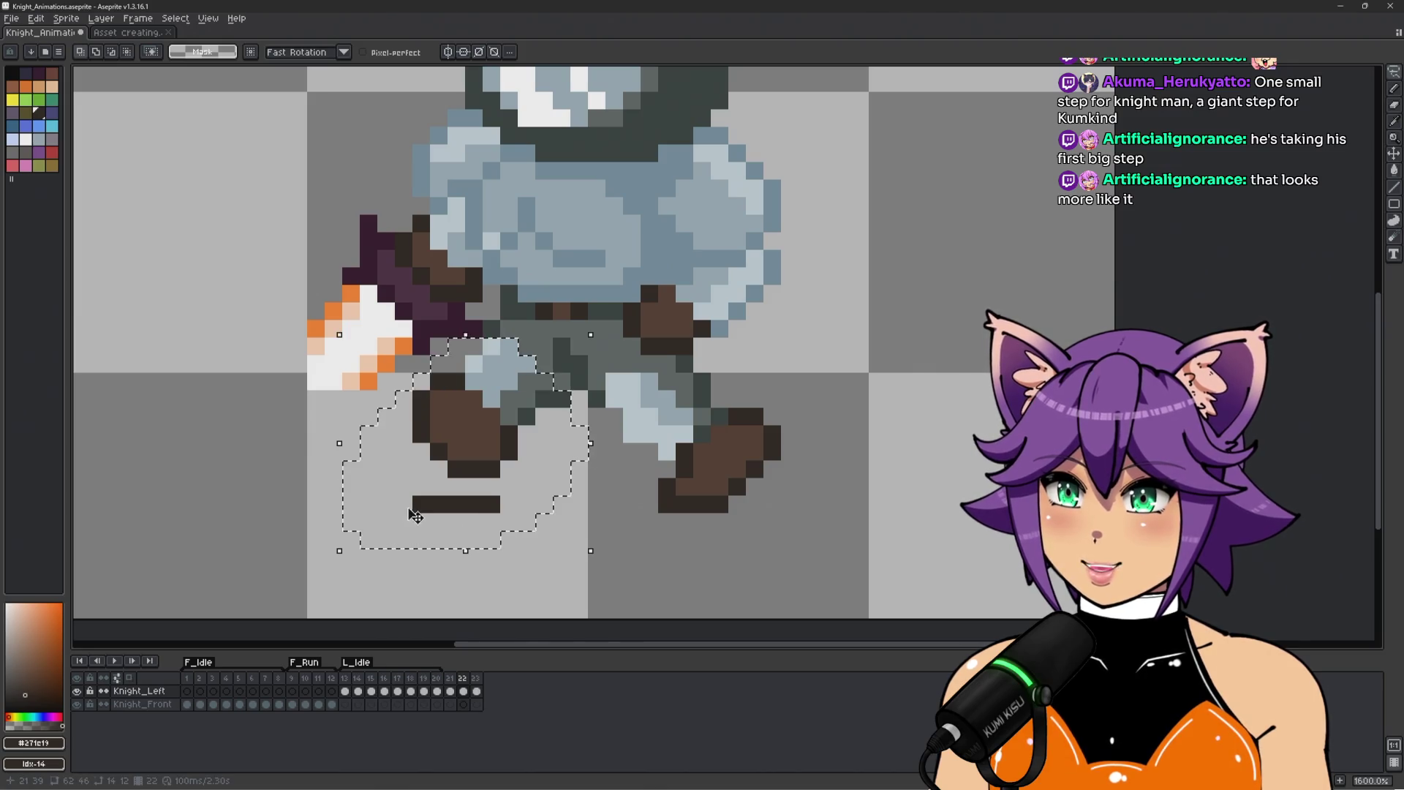
key("Delete")
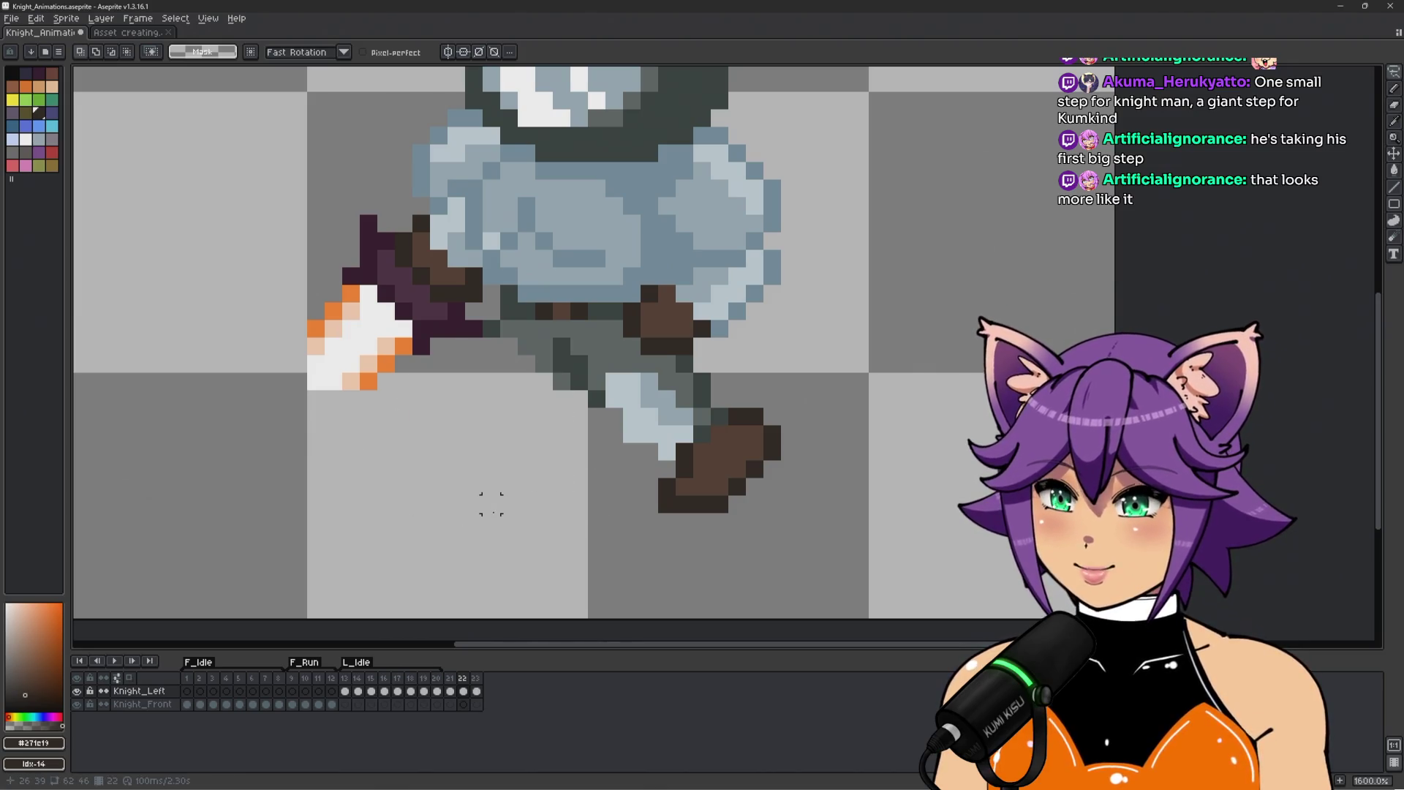
key("ctrl+z")
key("ctrl+d")
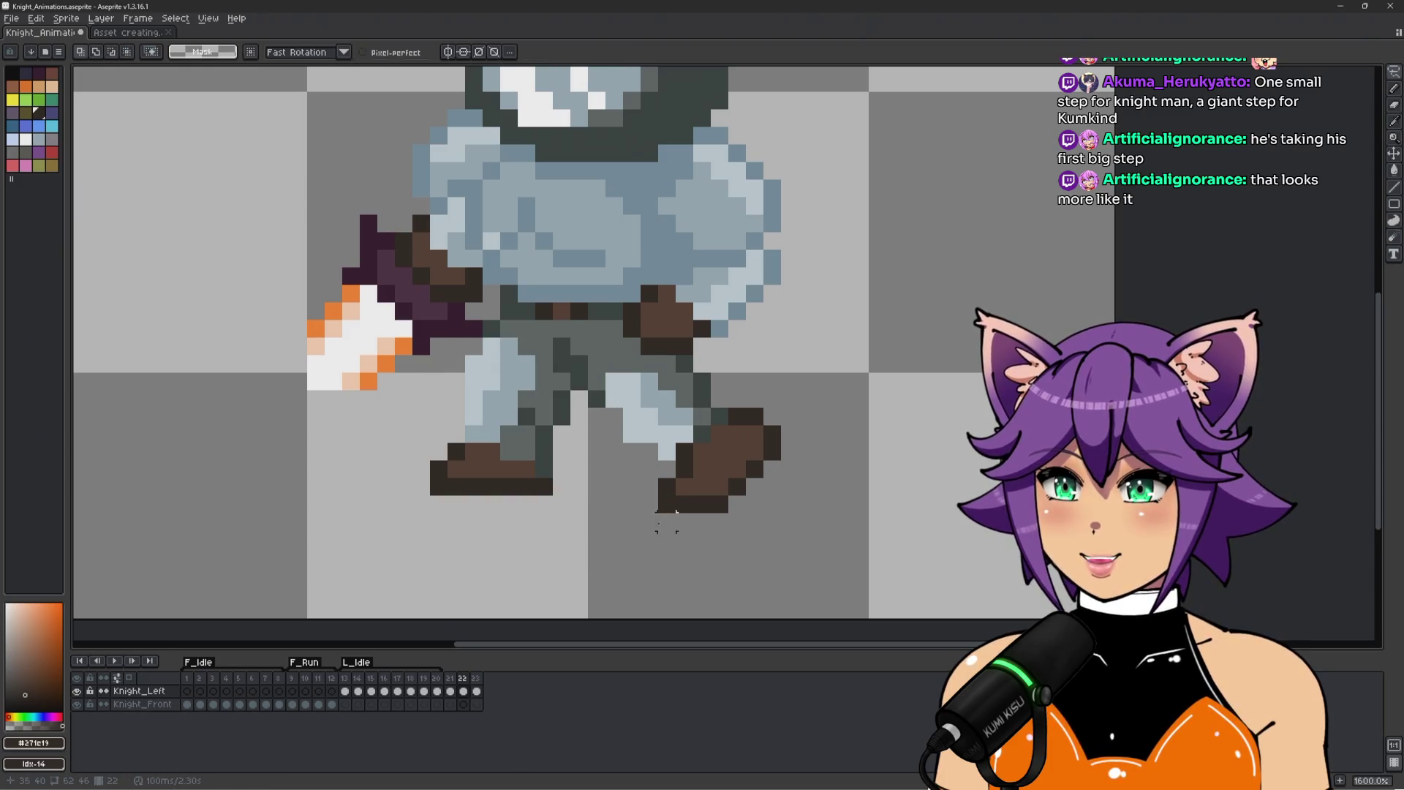
scroll(652, 520, "down", 1)
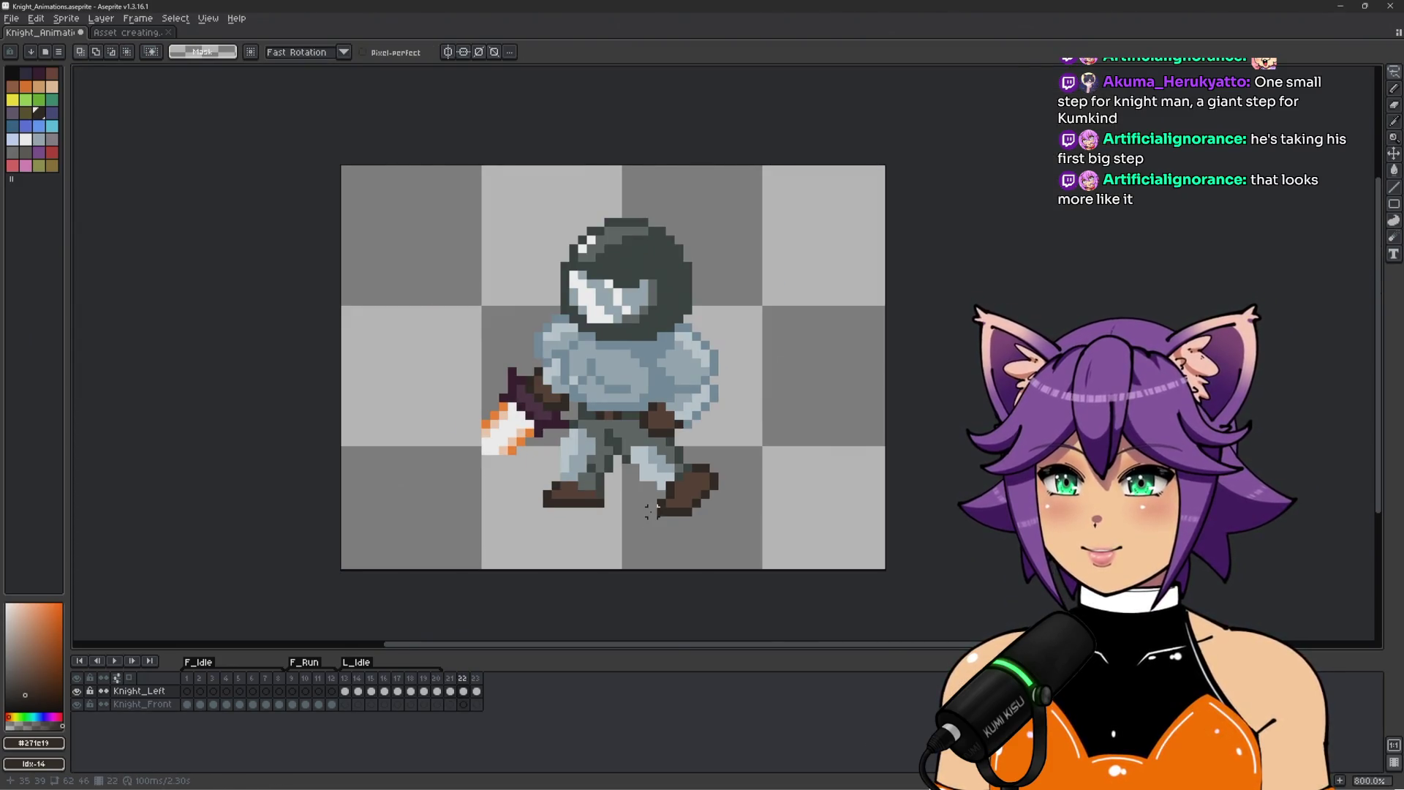
scroll(617, 503, "up", 5)
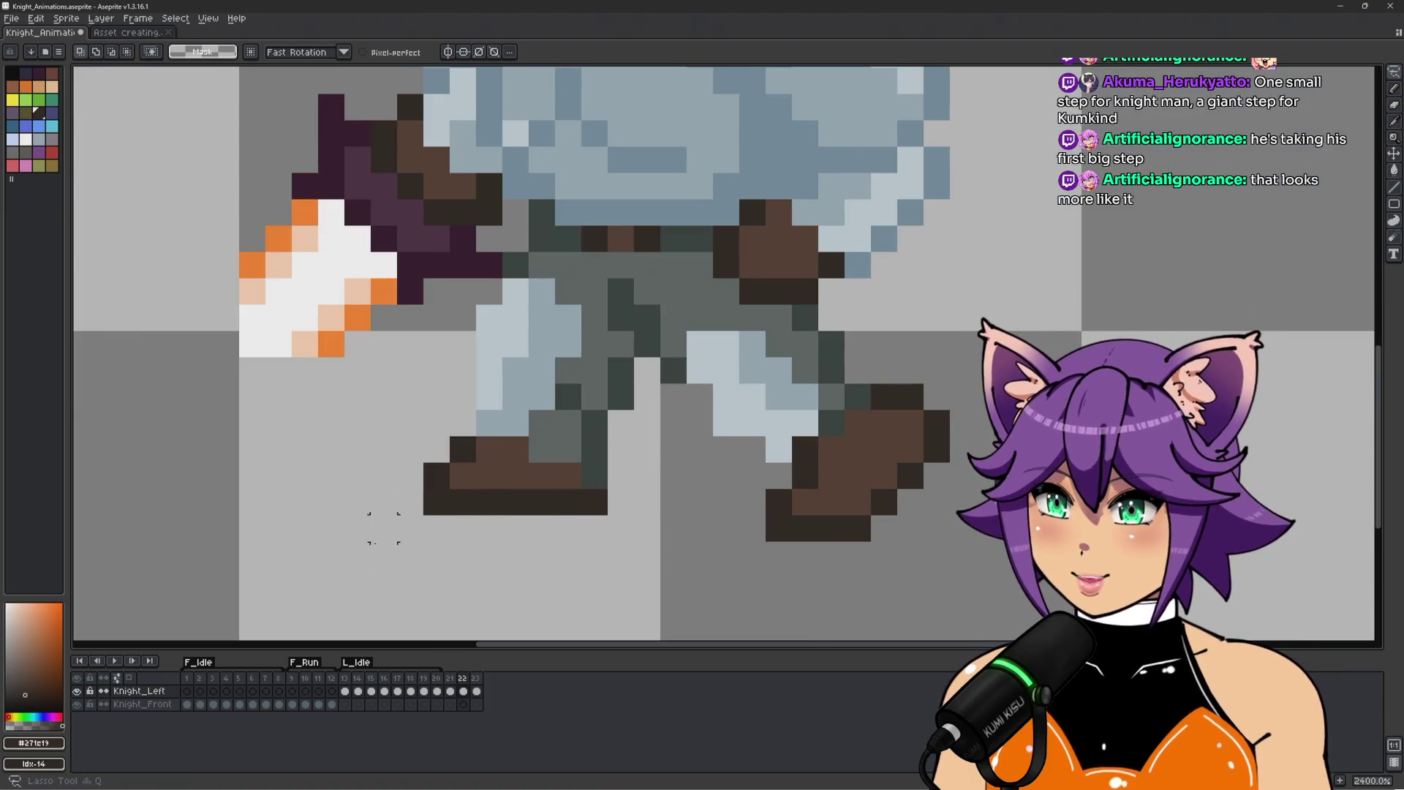
Lasso the rear boot and shift it one pixel left.
mouse_move(383, 528)
left_mouse_down()
mouse_move(505, 464)
mouse_move(438, 555)
left_mouse_up()
mouse_move(384, 435)
left_mouse_down()
mouse_move(376, 407)
mouse_move(647, 501)
mouse_move(361, 485)
left_mouse_up()
key("ctrl+t")
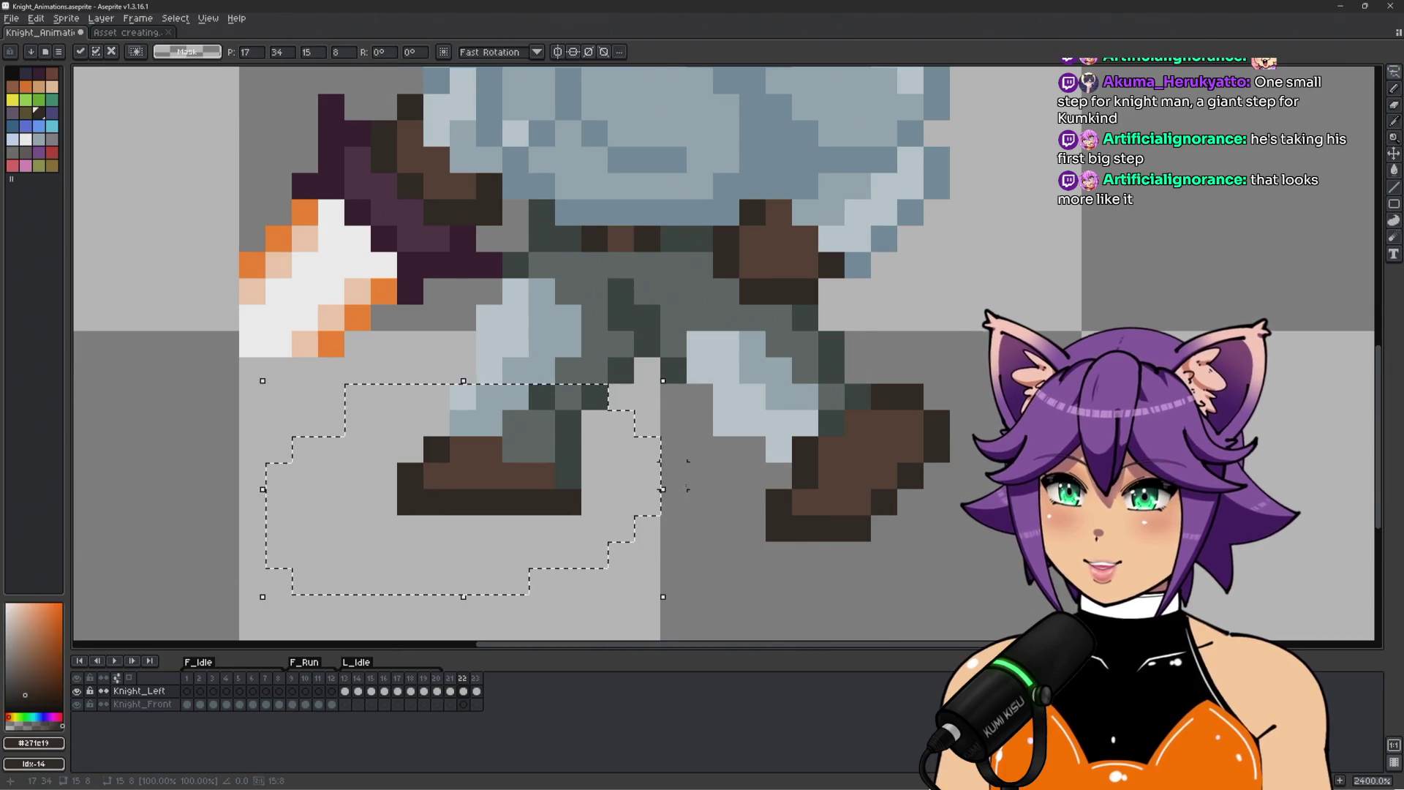
scroll(662, 485, "down", 3)
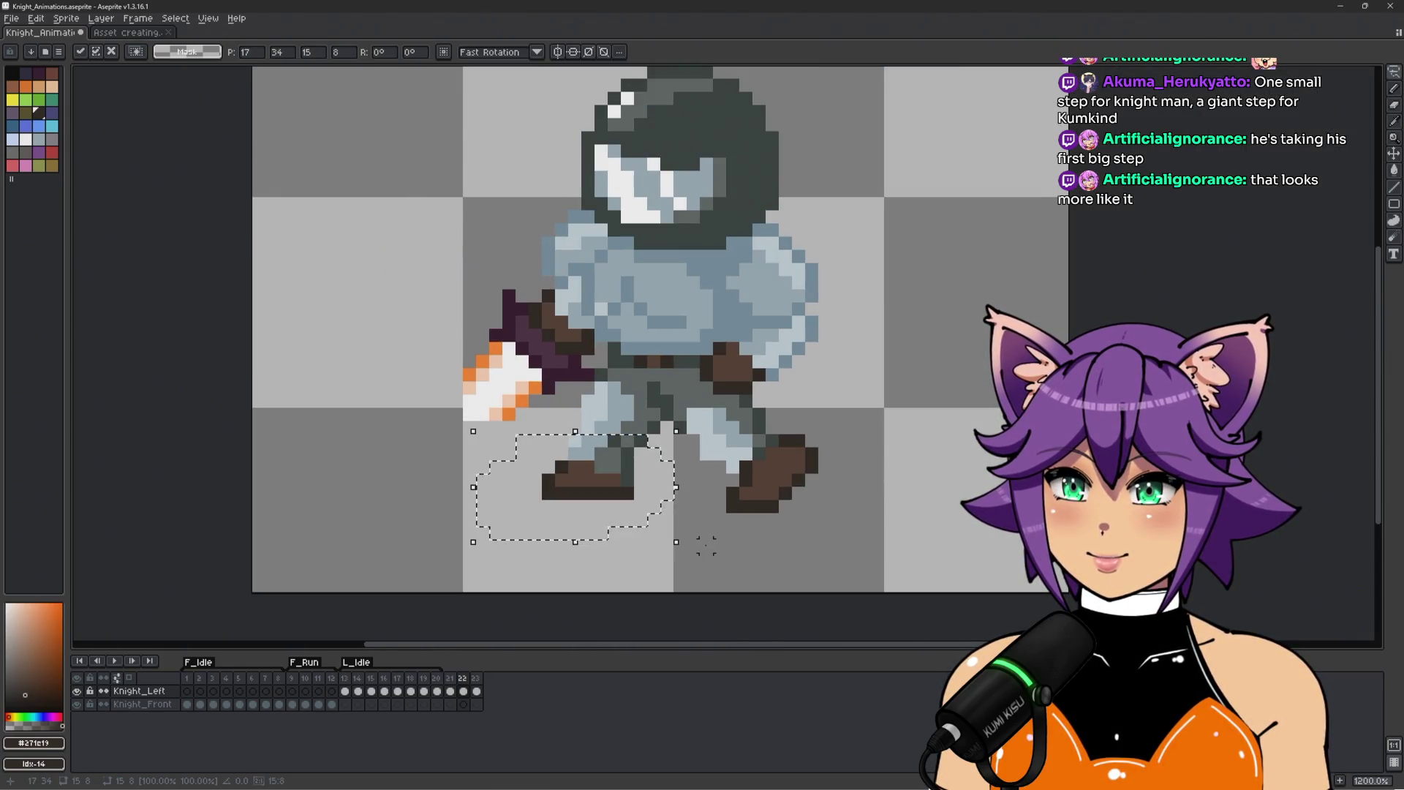
key("Left")
key("Return")
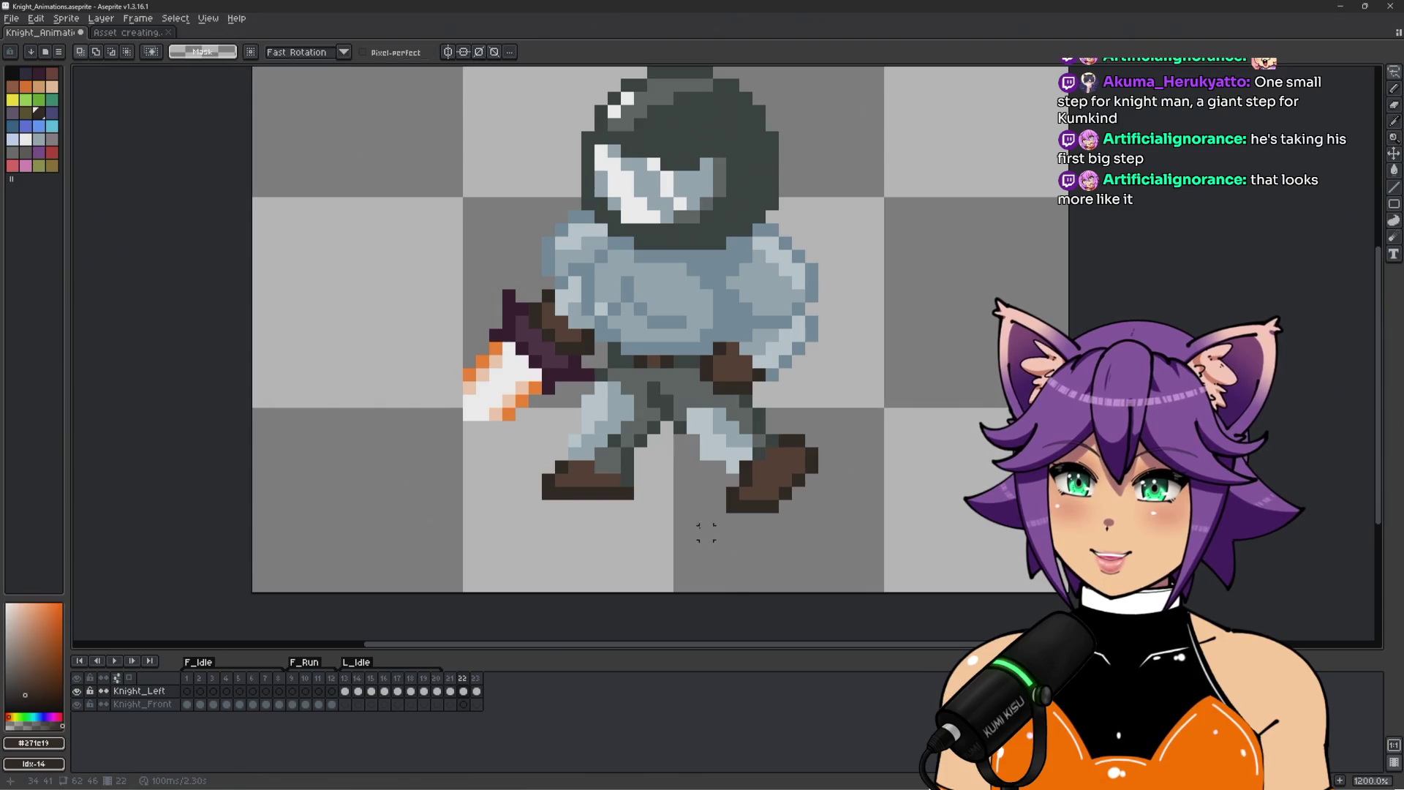
scroll(614, 443, "up", 3)
key("b")
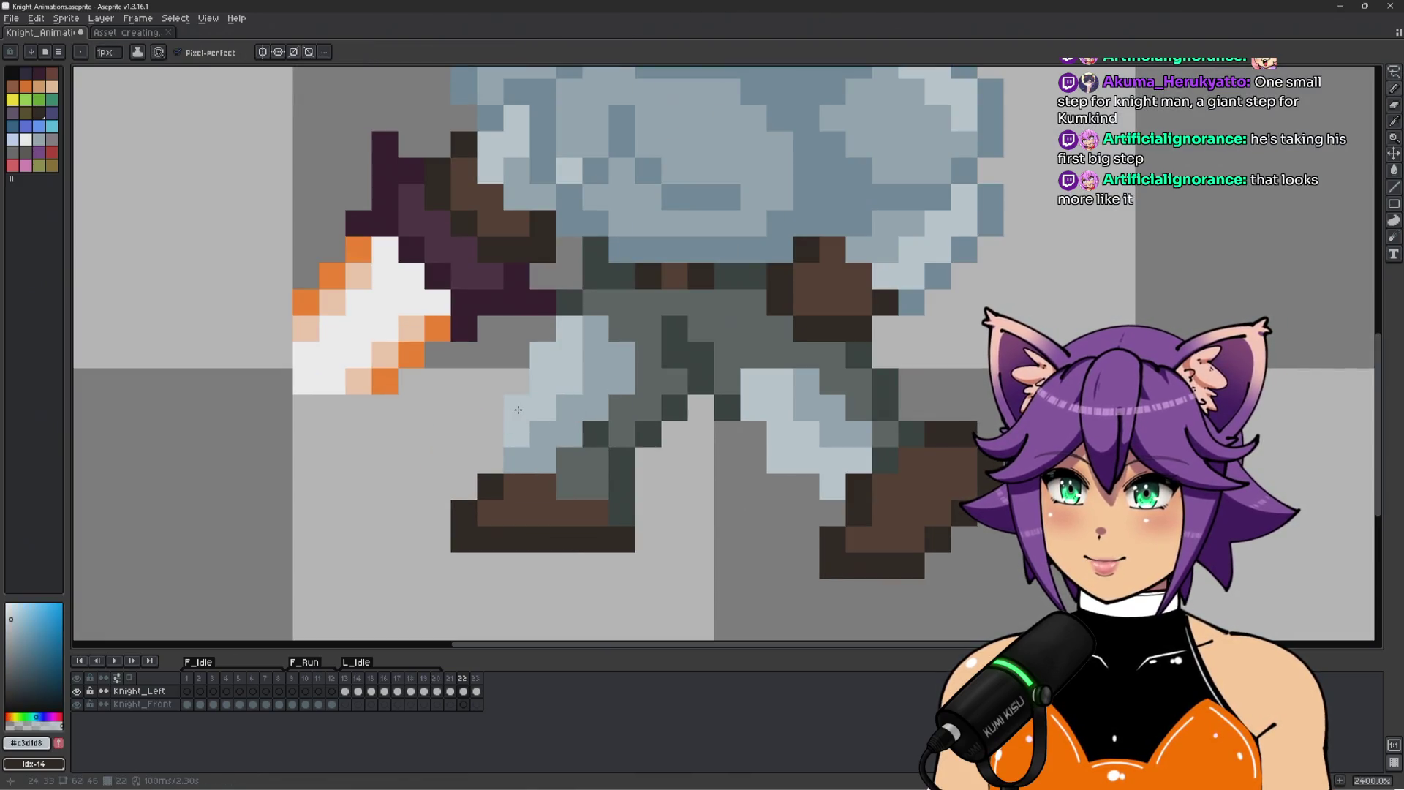
scroll(651, 430, "down", 5)
scroll(656, 437, "up", 4)
left_click(553, 408, "alt")
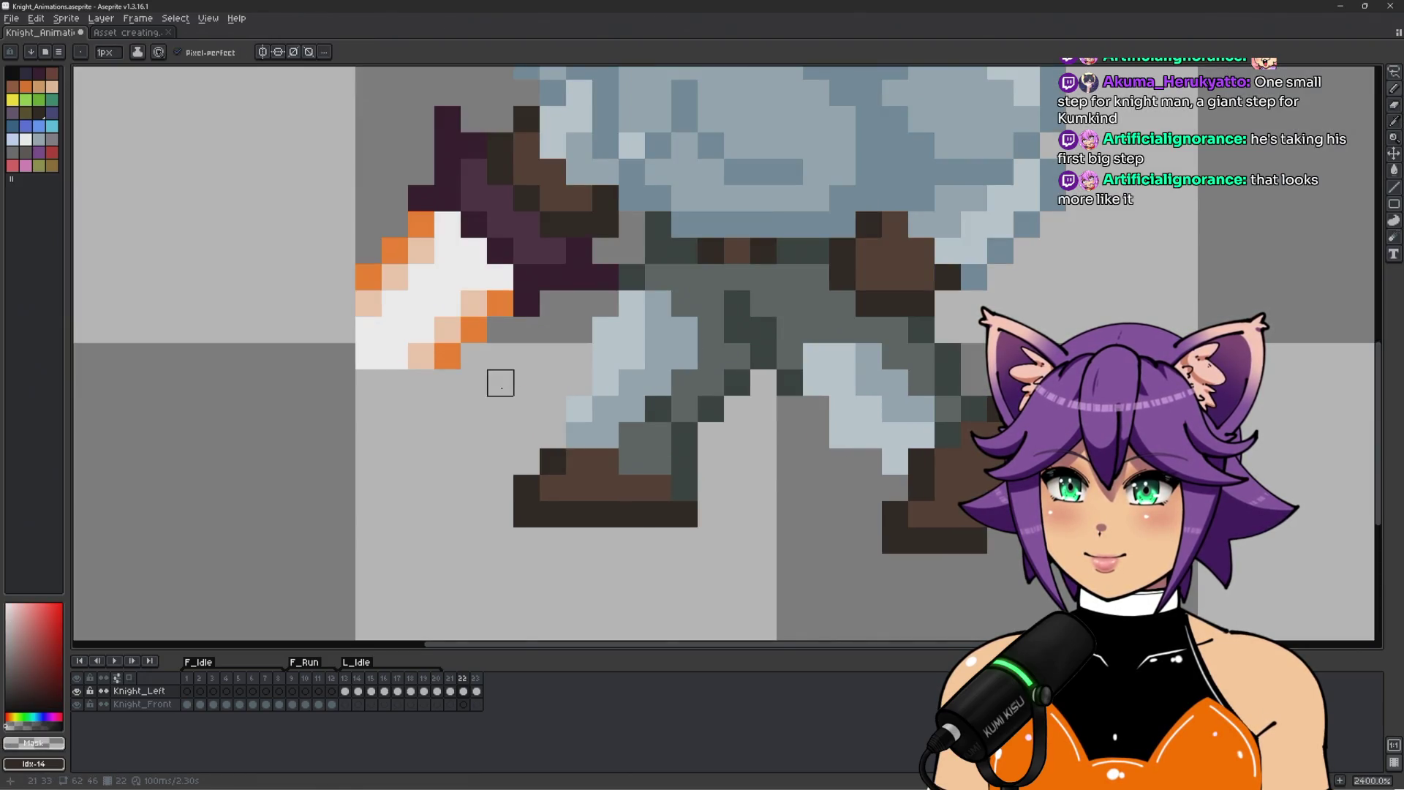
scroll(526, 461, "down", 5)
scroll(593, 406, "up", 4)
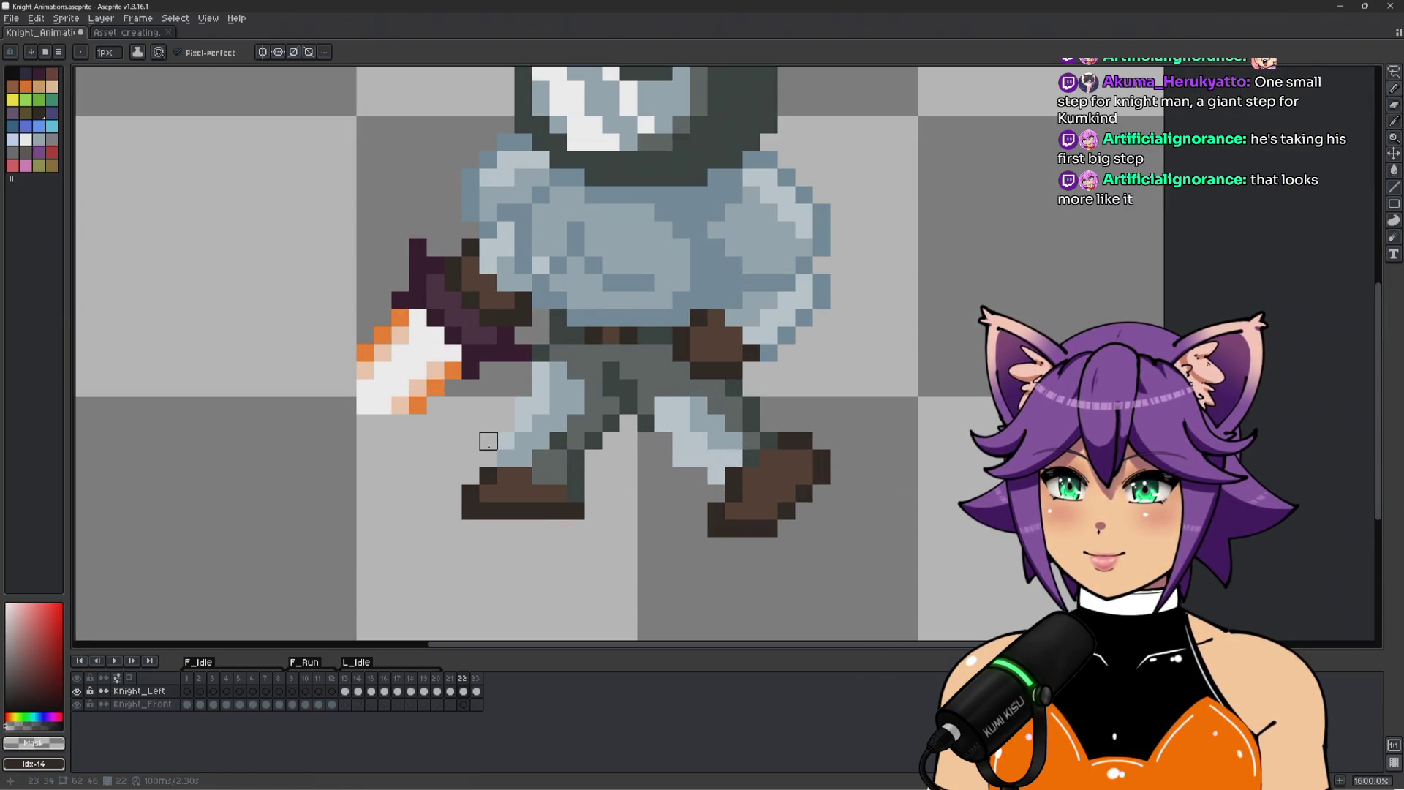
scroll(488, 440, "up", 1)
left_click(565, 401, "alt")
scroll(684, 496, "down", 2)
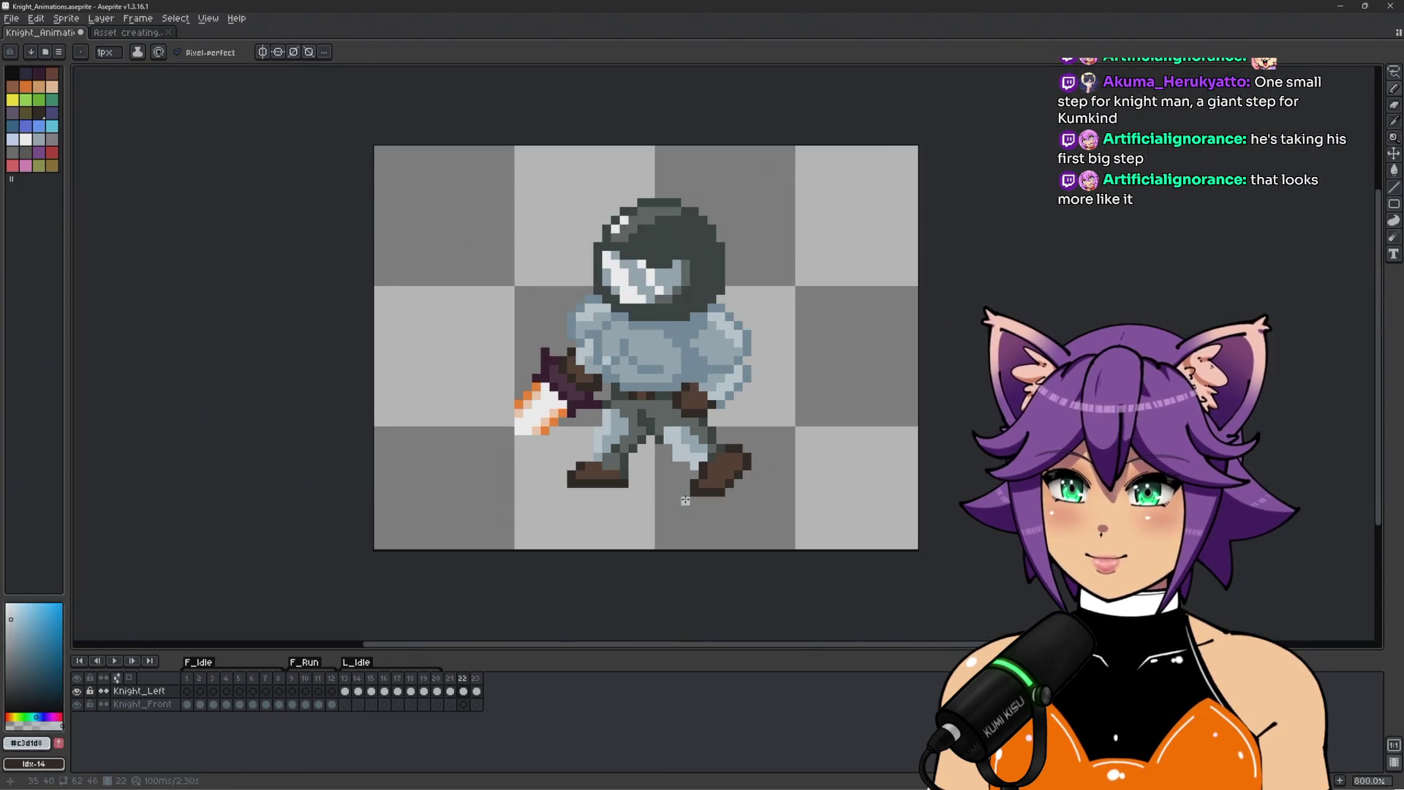
scroll(683, 496, "up", 4)
left_click(628, 432, "alt")
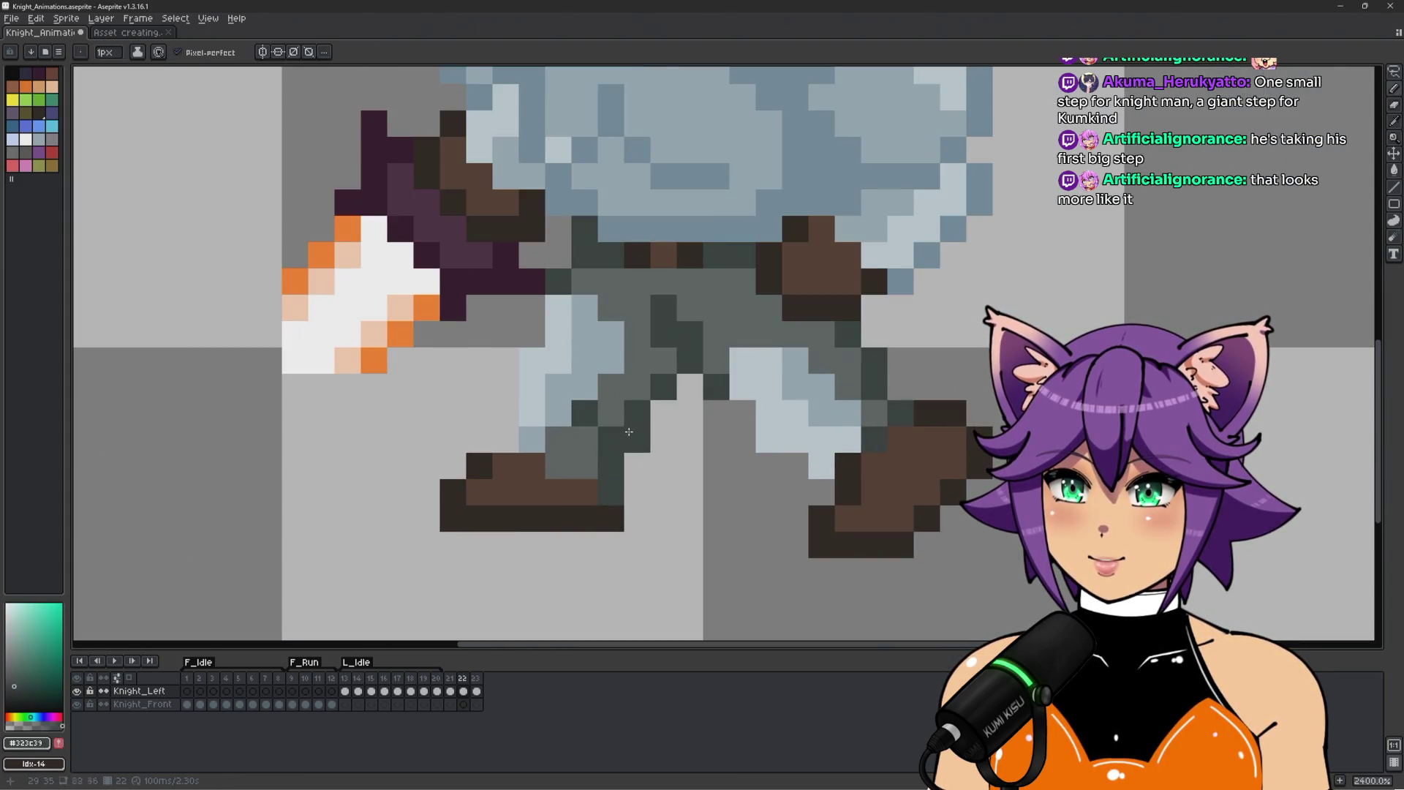
left_click(585, 462, "alt")
left_click(579, 422)
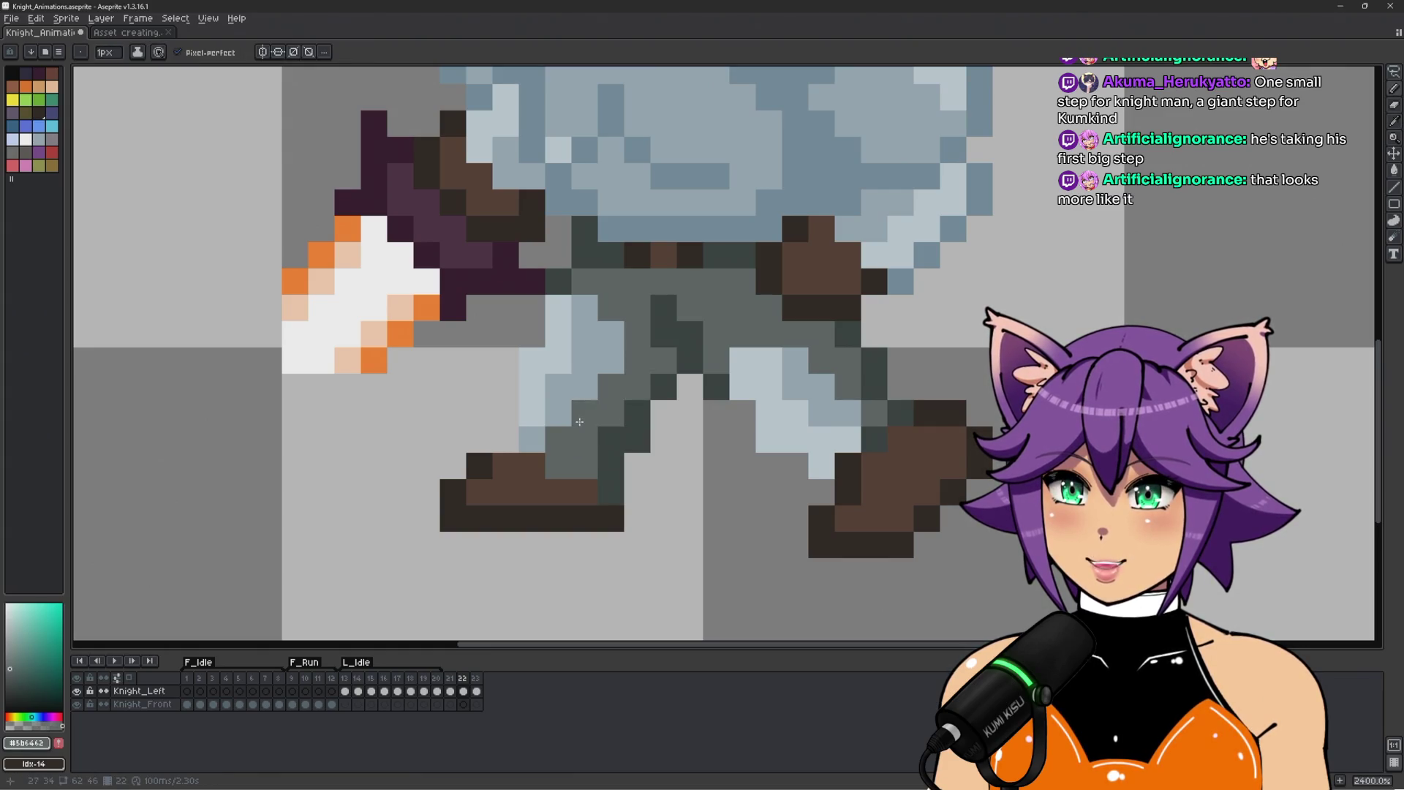
key("ctrl+z")
scroll(574, 468, "down", 3)
scroll(576, 468, "up", 3)
left_click(603, 470)
key("ctrl+z")
left_click(594, 465)
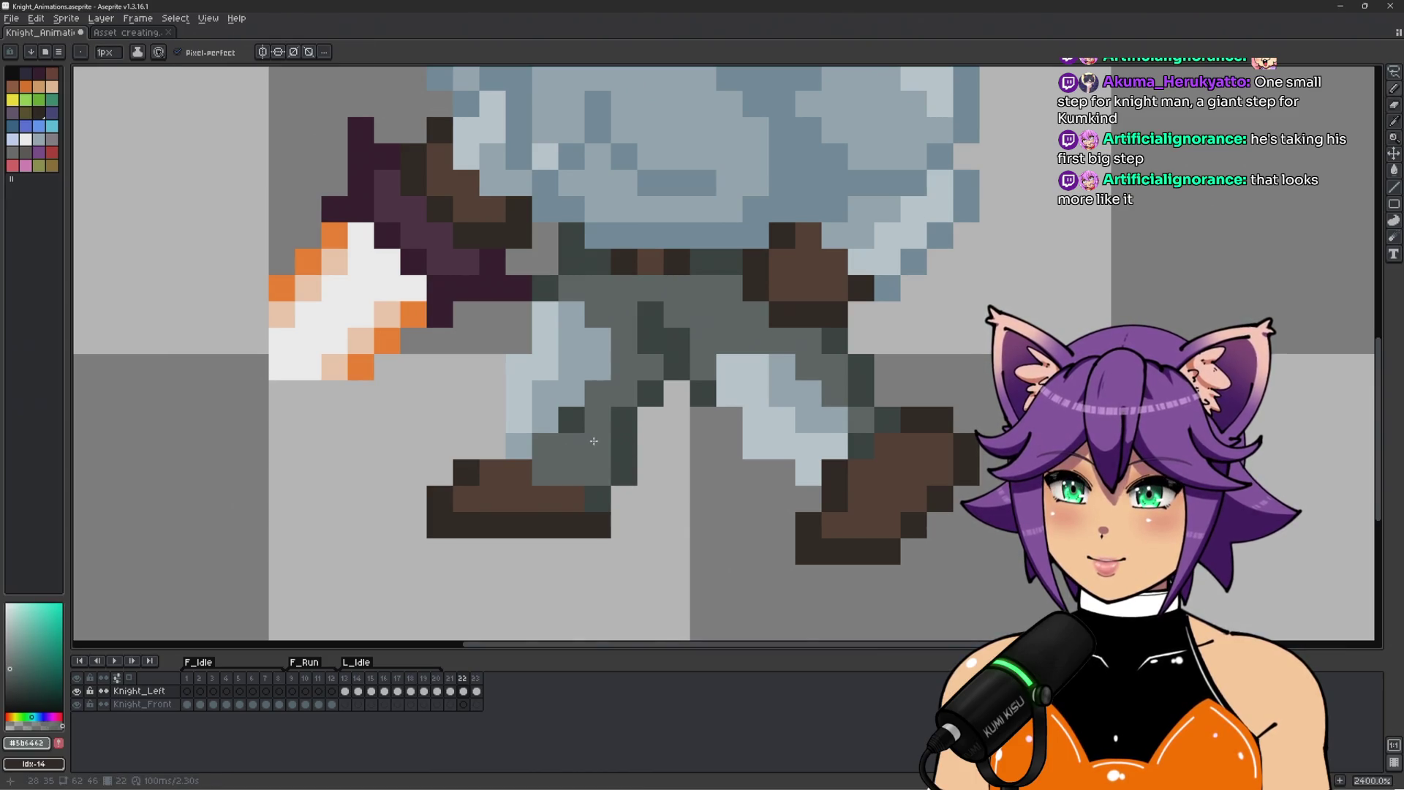
scroll(594, 441, "down", 5)
scroll(605, 482, "up", 4)
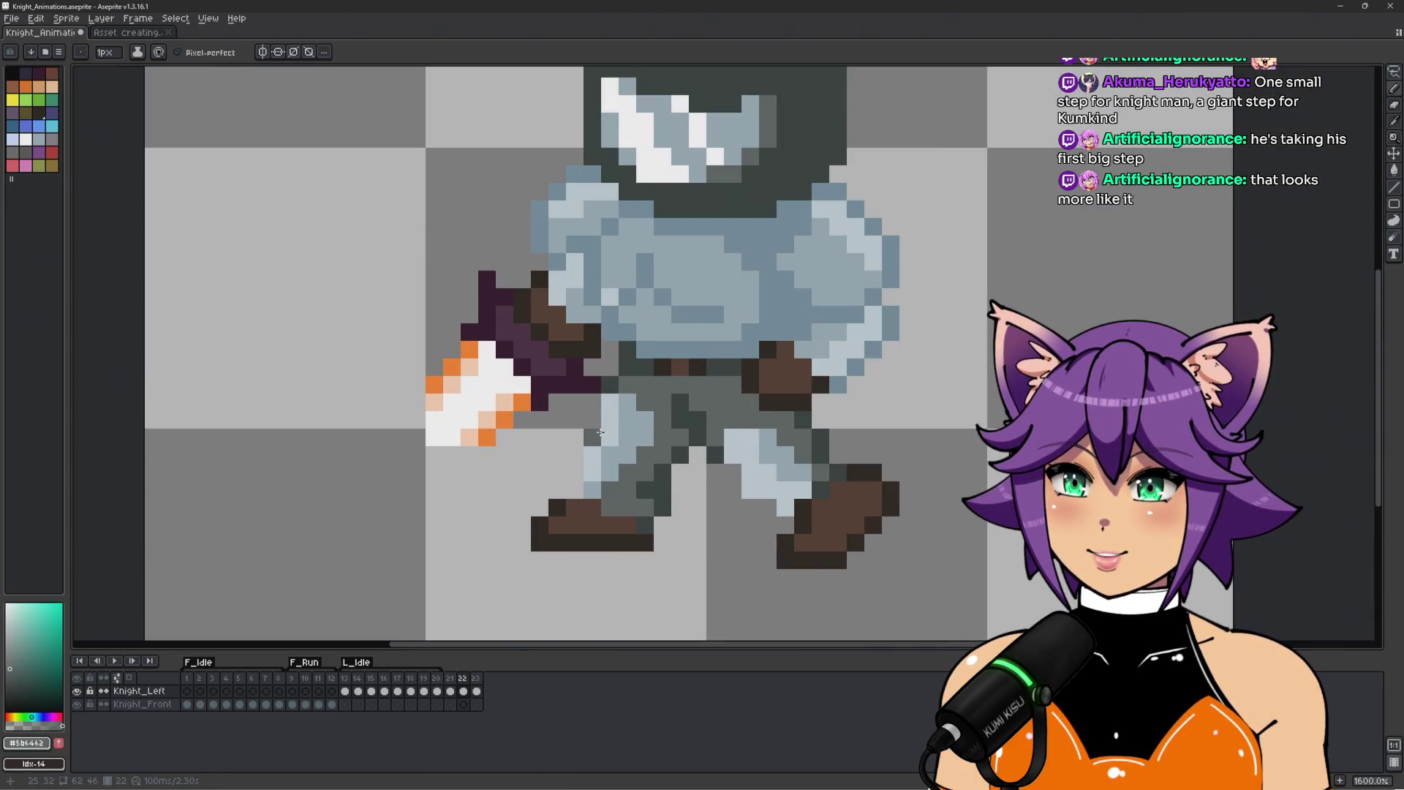
scroll(677, 435, "down", 3)
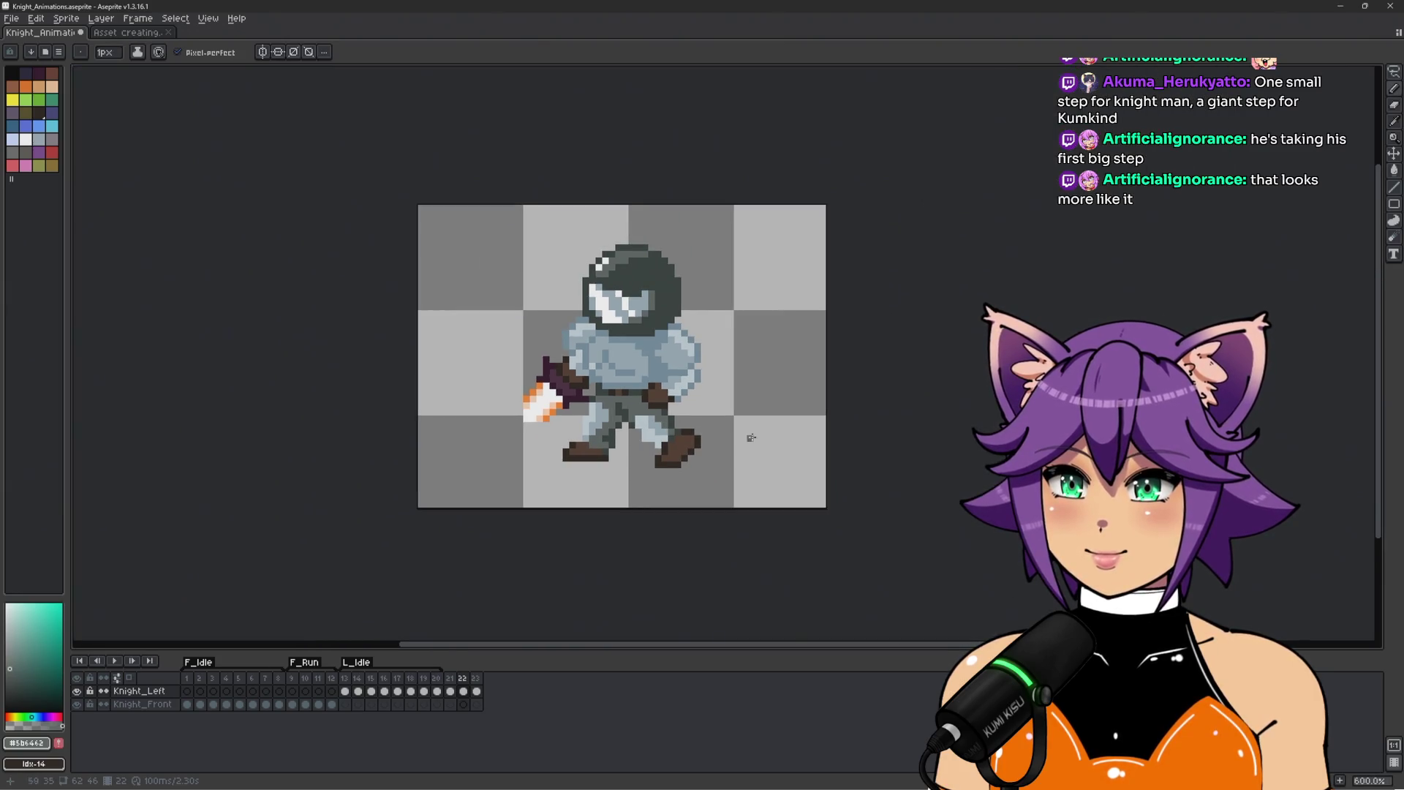
key("Left")
key("Right")
key("Left")
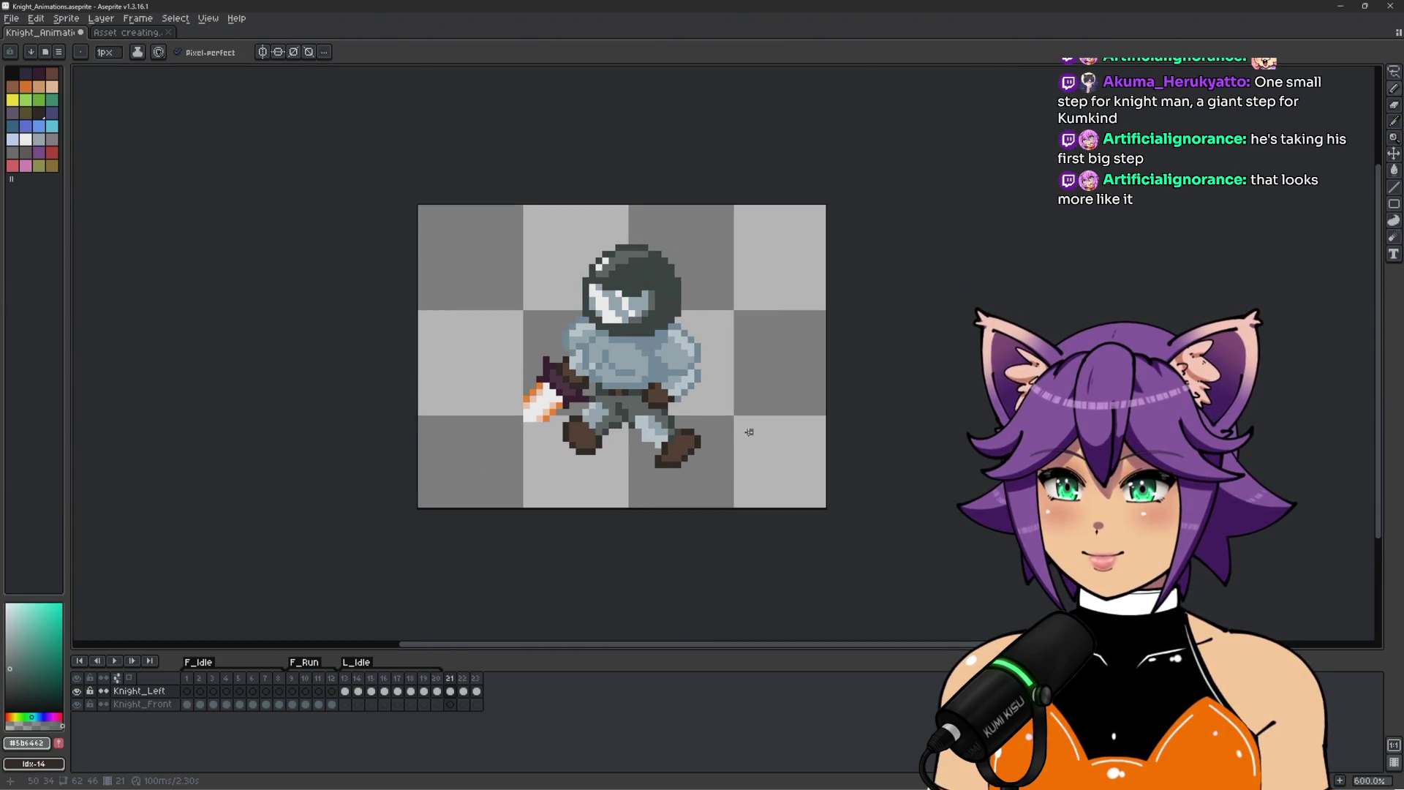
key("Right")
key("Left")
key("Right")
key("Left")
key("Right")
key("Left")
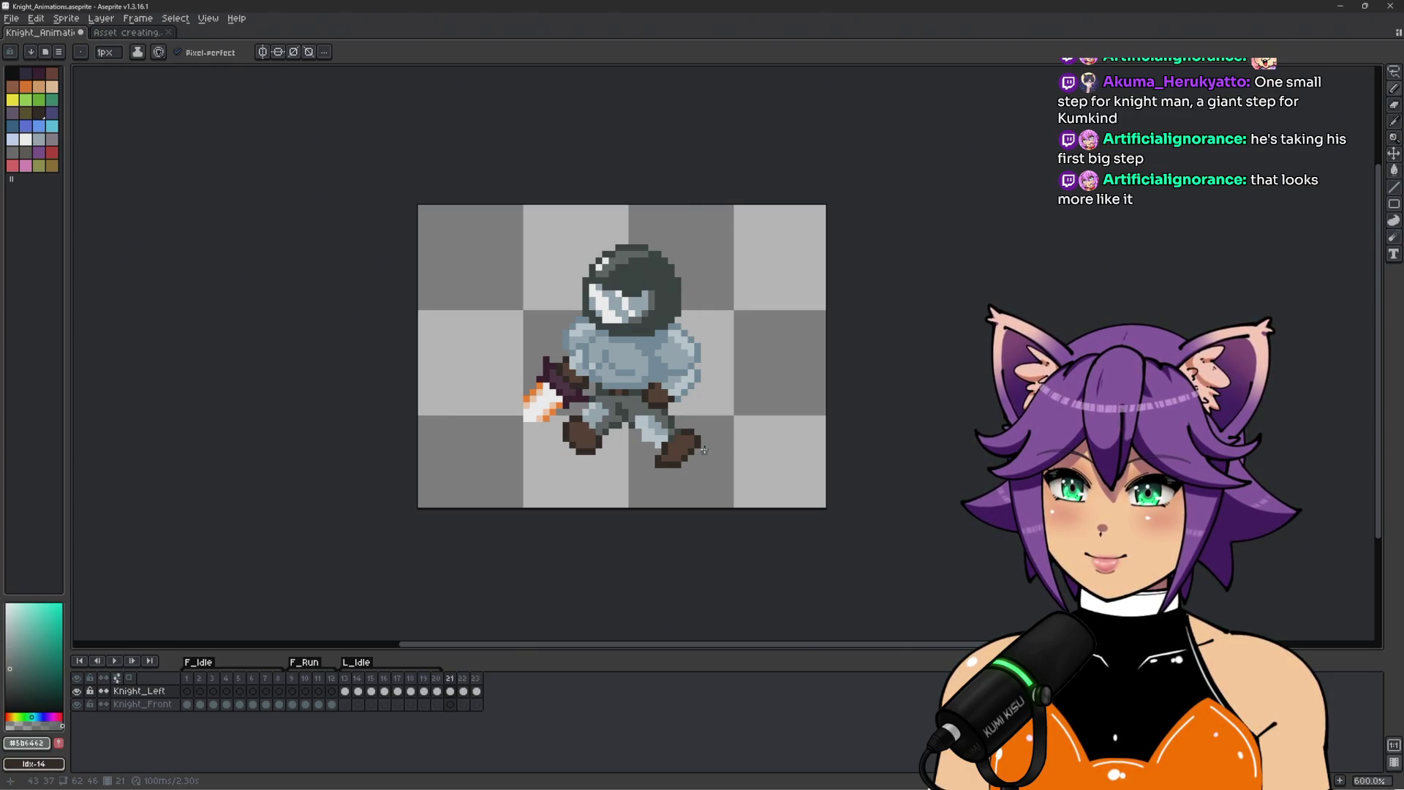
key("Left")
key("Right")
key("Right")
key("Left")
key("Left")
key("Right")
key("Right")
key("Left")
key("Left")
key("Right")
key("Right")
scroll(586, 477, "up", 4)
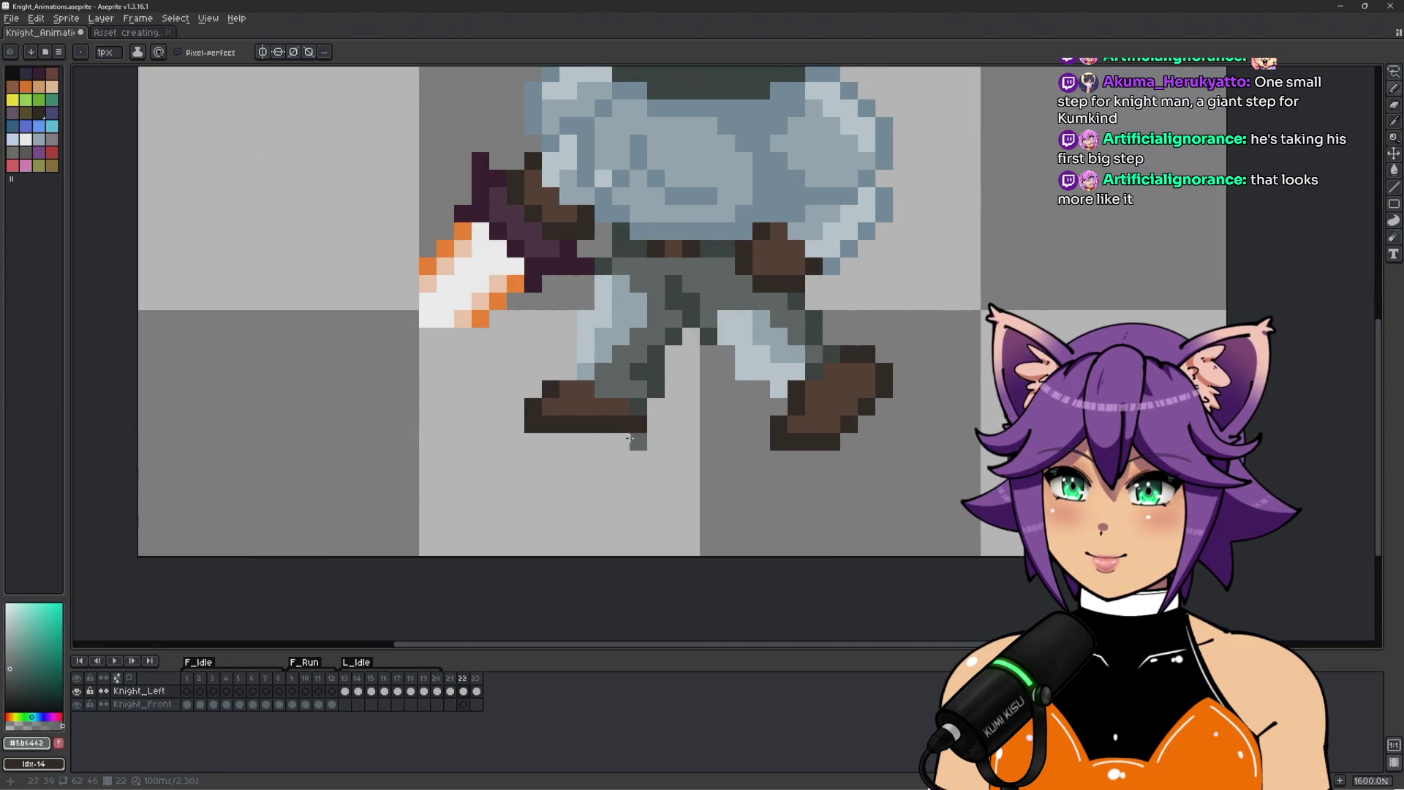
scroll(629, 439, "down", 3)
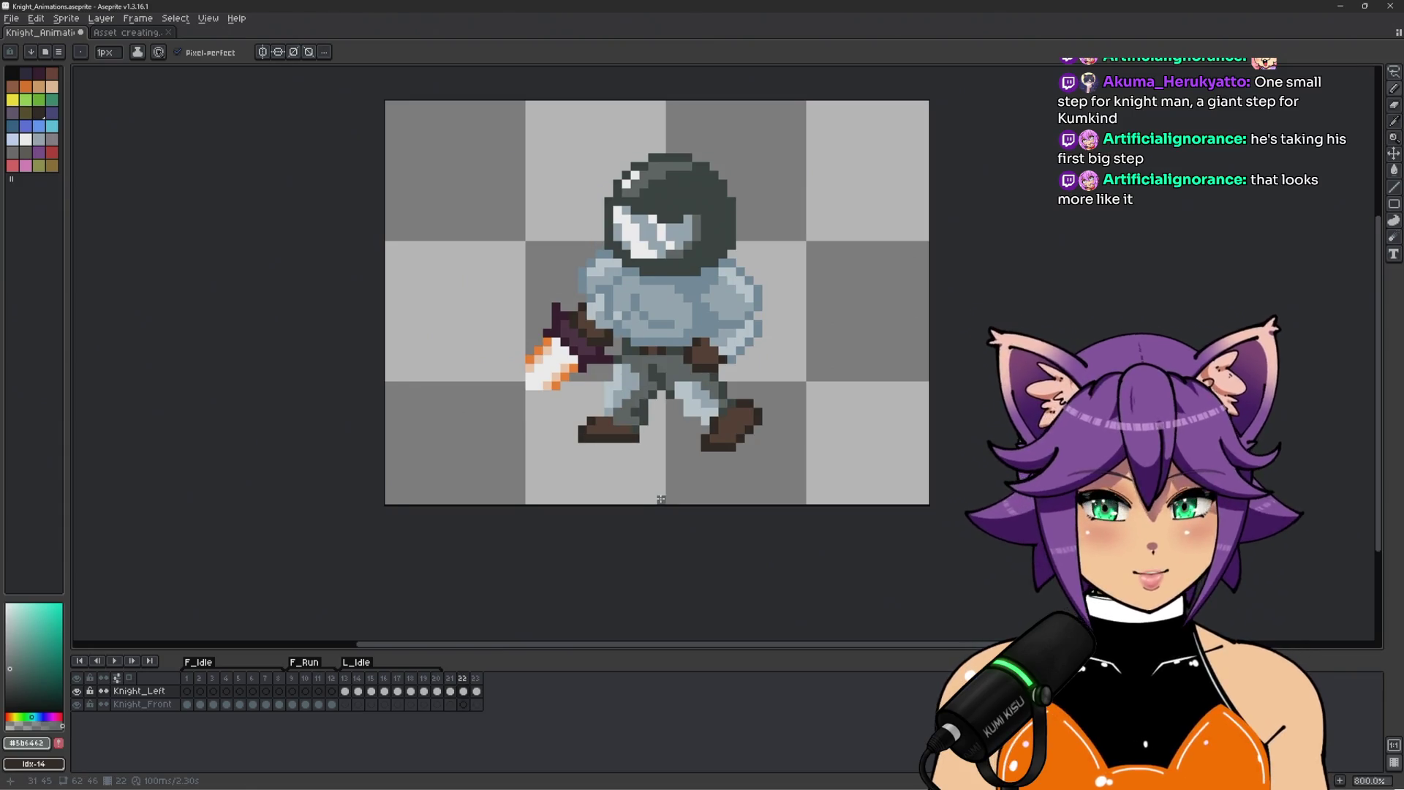
scroll(660, 499, "up", 2)
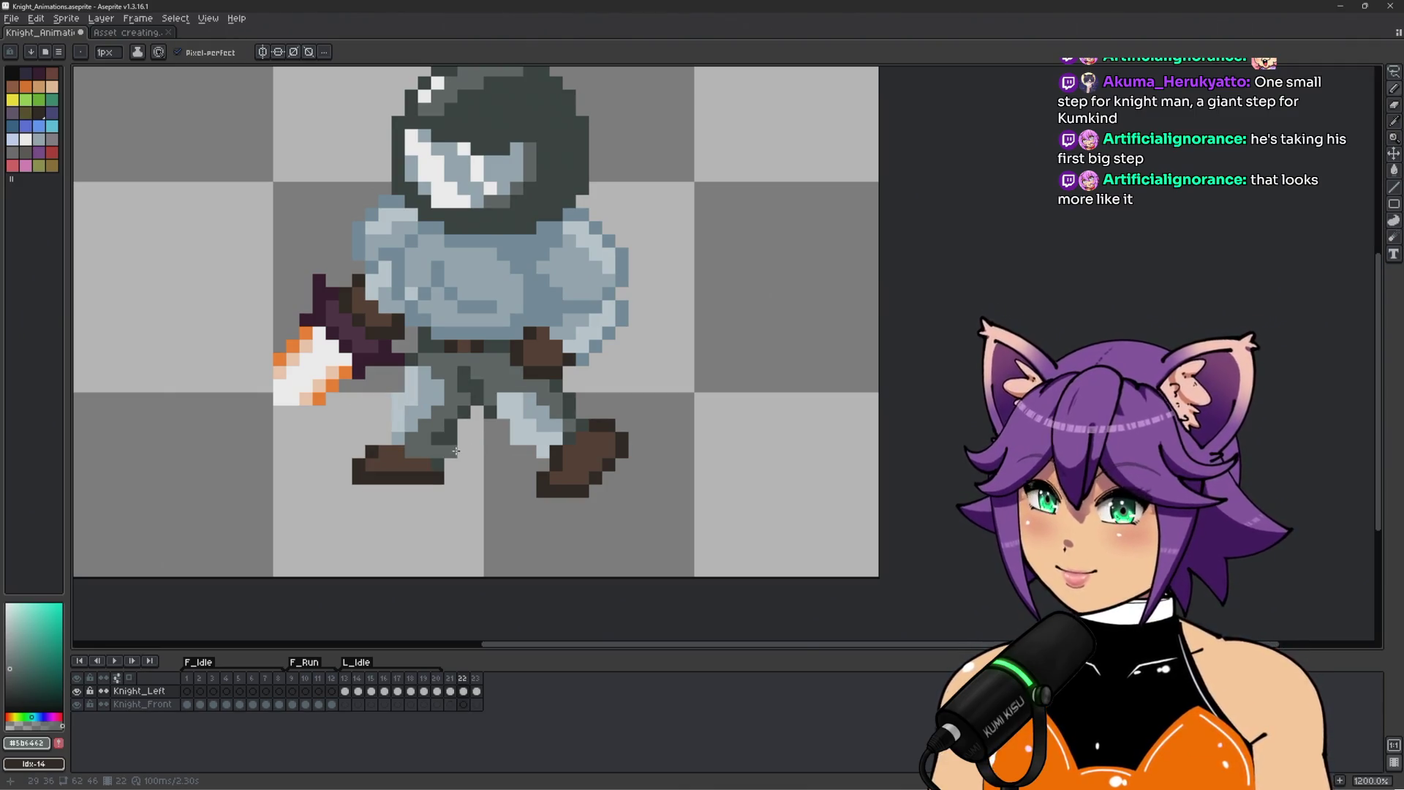
scroll(560, 441, "up", 1)
scroll(664, 382, "up", 2)
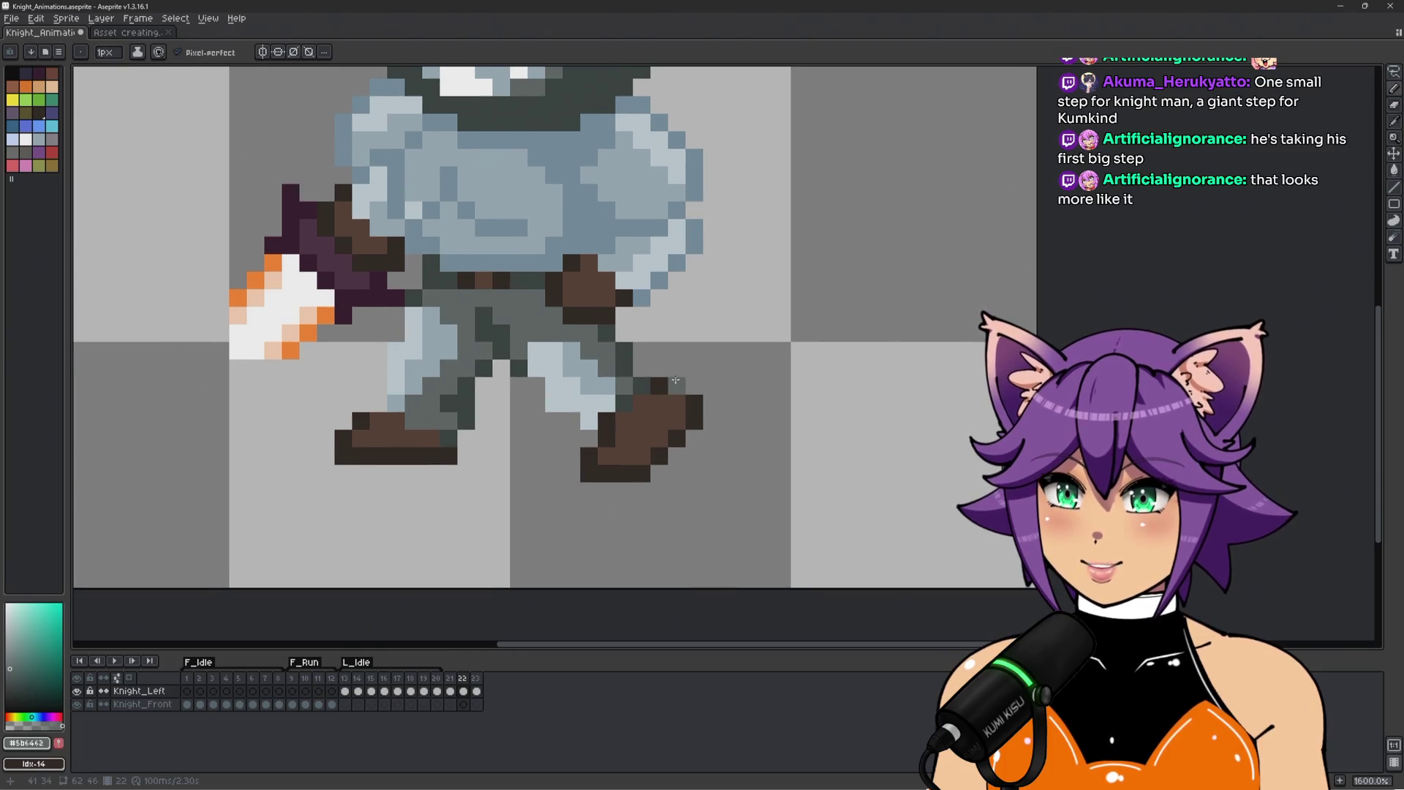
Redraw the forward boot's dark outline, erase old boot pixels, and fill it brown.
left_click(675, 381, "alt")
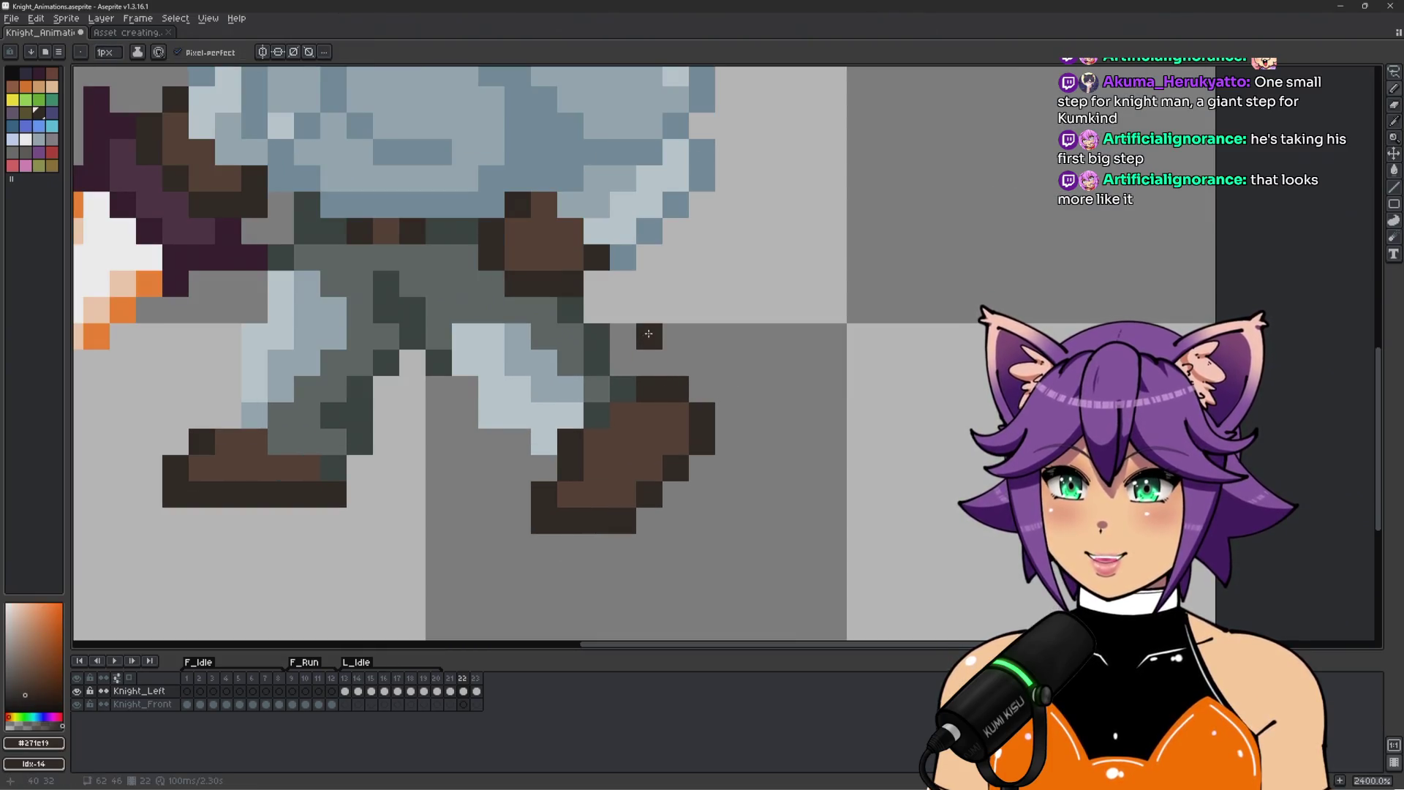
mouse_move(647, 324)
left_mouse_down()
mouse_move(623, 310)
mouse_move(675, 309)
mouse_move(674, 417)
mouse_move(623, 440)
left_mouse_up()
left_click(755, 370, "alt")
mouse_move(702, 363)
left_mouse_down()
mouse_move(676, 494)
mouse_move(489, 546)
mouse_move(623, 468)
left_mouse_up()
left_click(623, 494, "alt")
left_click_drag(623, 362, 650, 351)
left_click(629, 439, "alt")
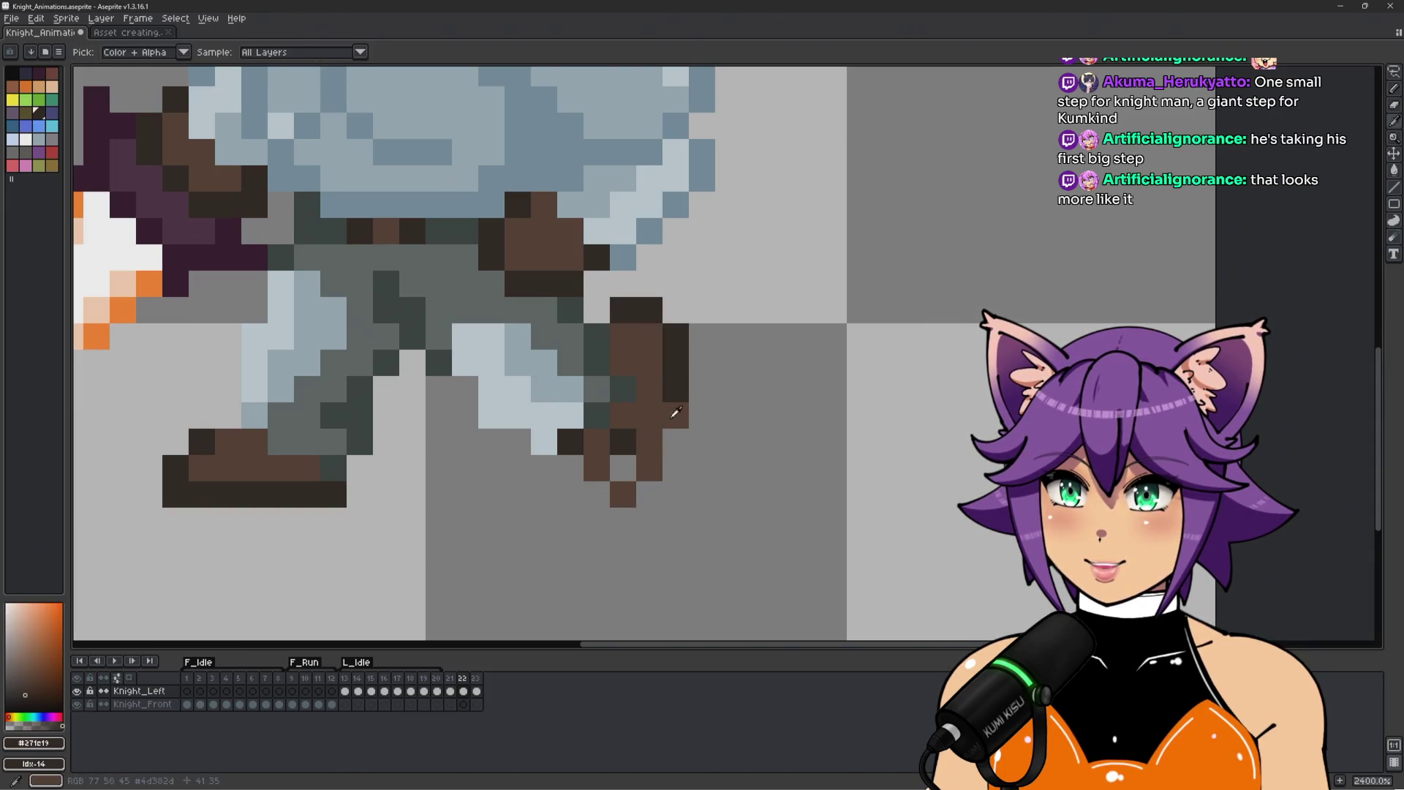
left_click(596, 521, "alt")
mouse_move(596, 468)
left_mouse_down()
mouse_move(637, 490)
mouse_move(673, 439)
mouse_move(650, 442)
left_mouse_up()
left_click(570, 441)
scroll(570, 453, "down", 3)
scroll(577, 483, "up", 3)
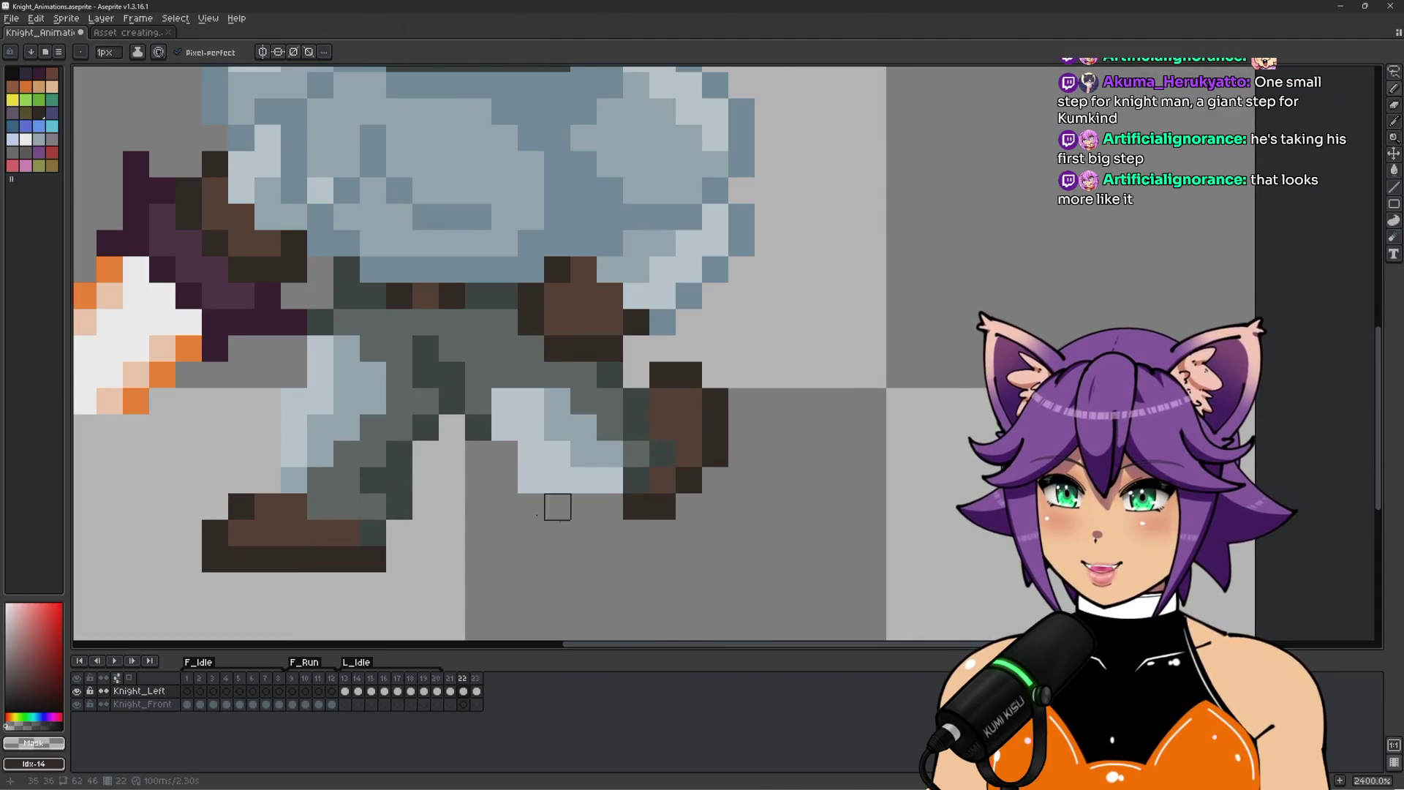
scroll(585, 571, "down", 3)
scroll(621, 539, "up", 2)
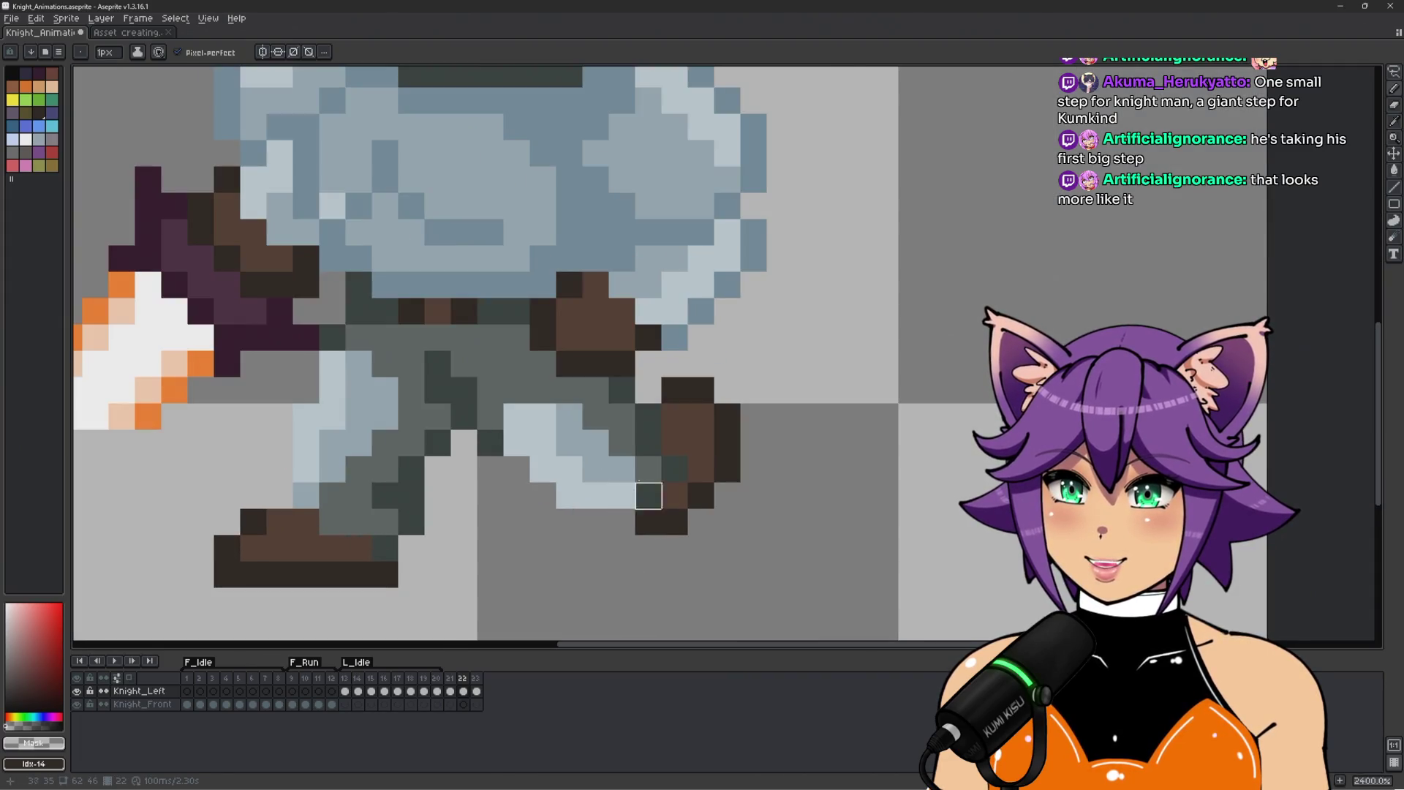
Paint light blue leg pixels beside the boot to extend the shin down.
left_click(645, 413, "alt")
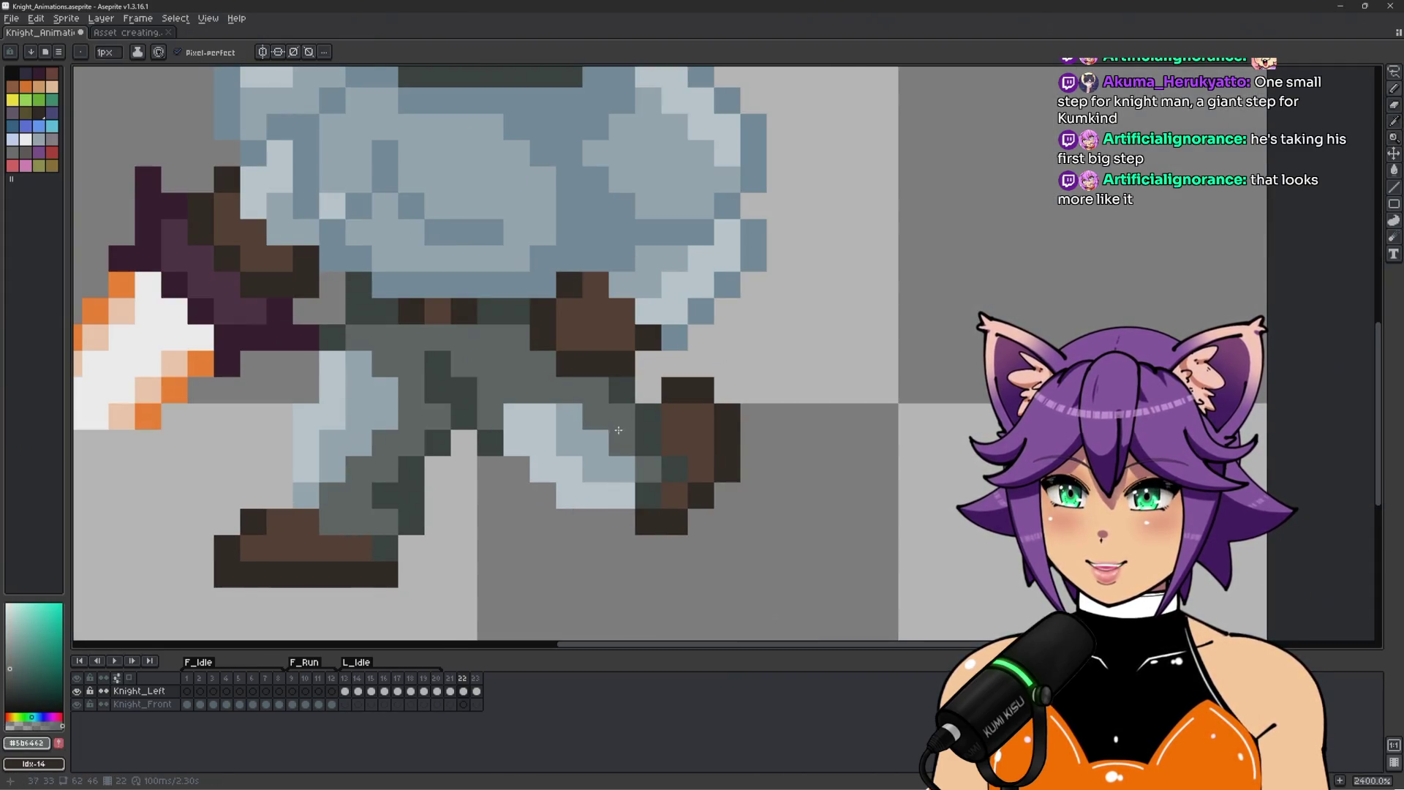
left_click(674, 471, "alt")
left_click(639, 432, "alt")
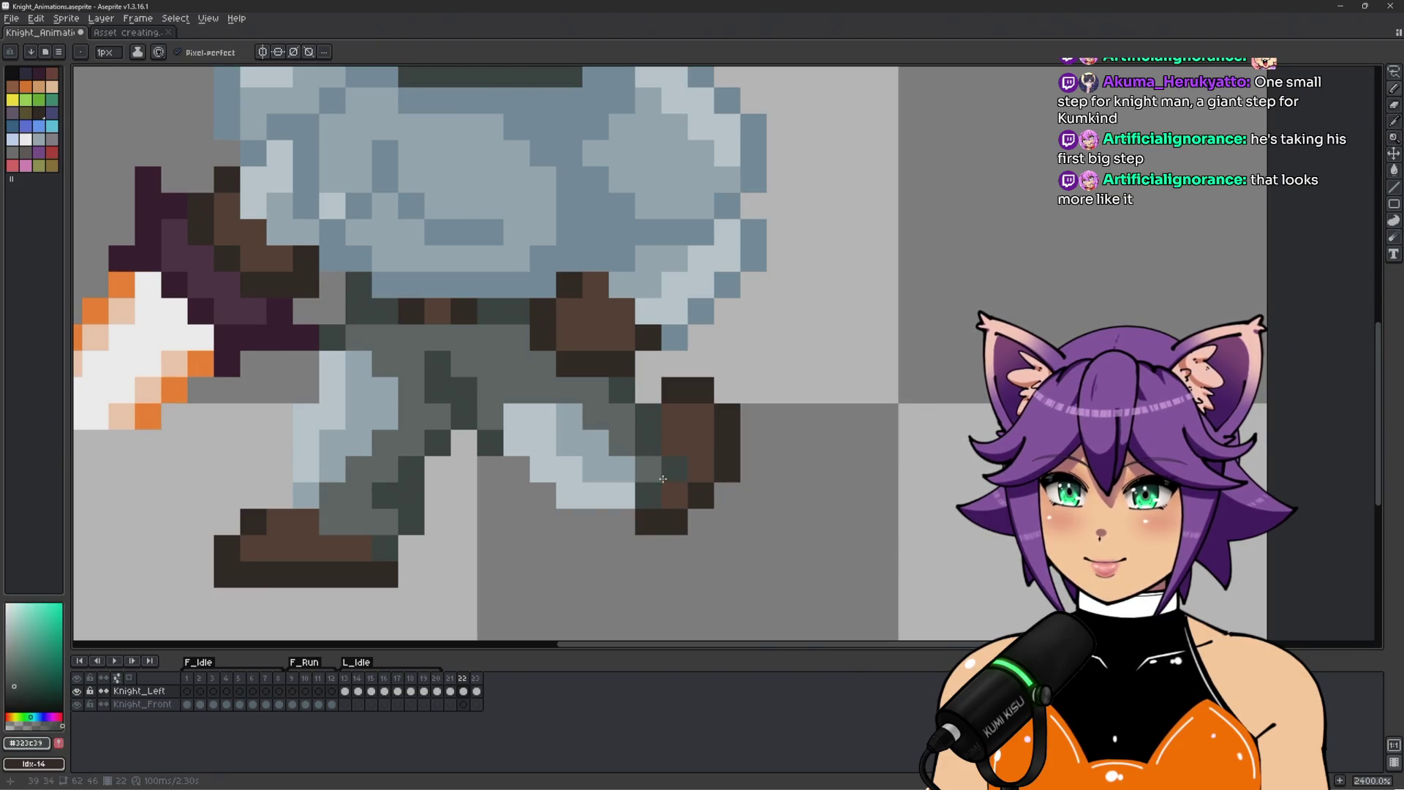
left_click(631, 487, "alt")
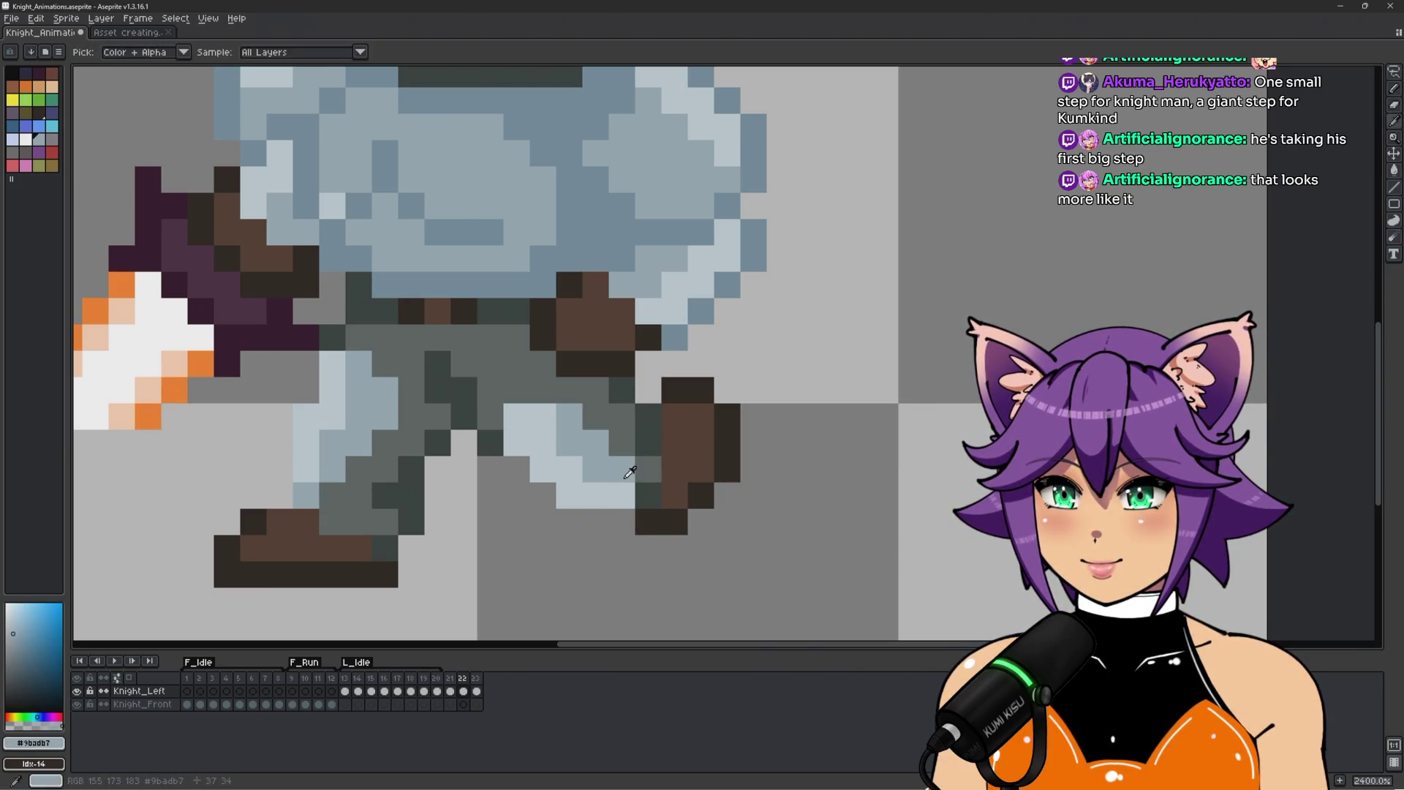
left_click_drag(648, 469, 653, 490)
scroll(655, 488, "down", 6)
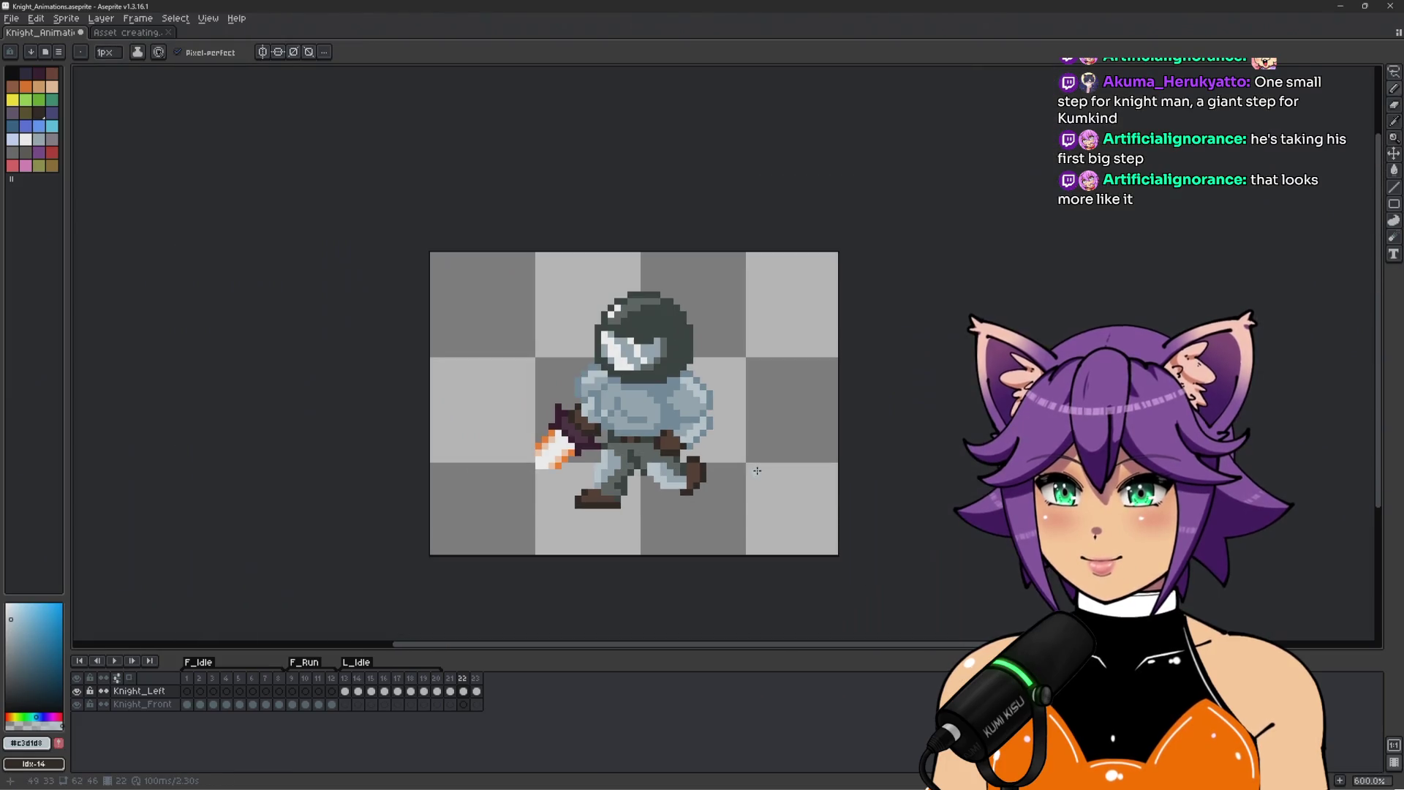
scroll(724, 484, "up", 1)
scroll(684, 480, "up", 5)
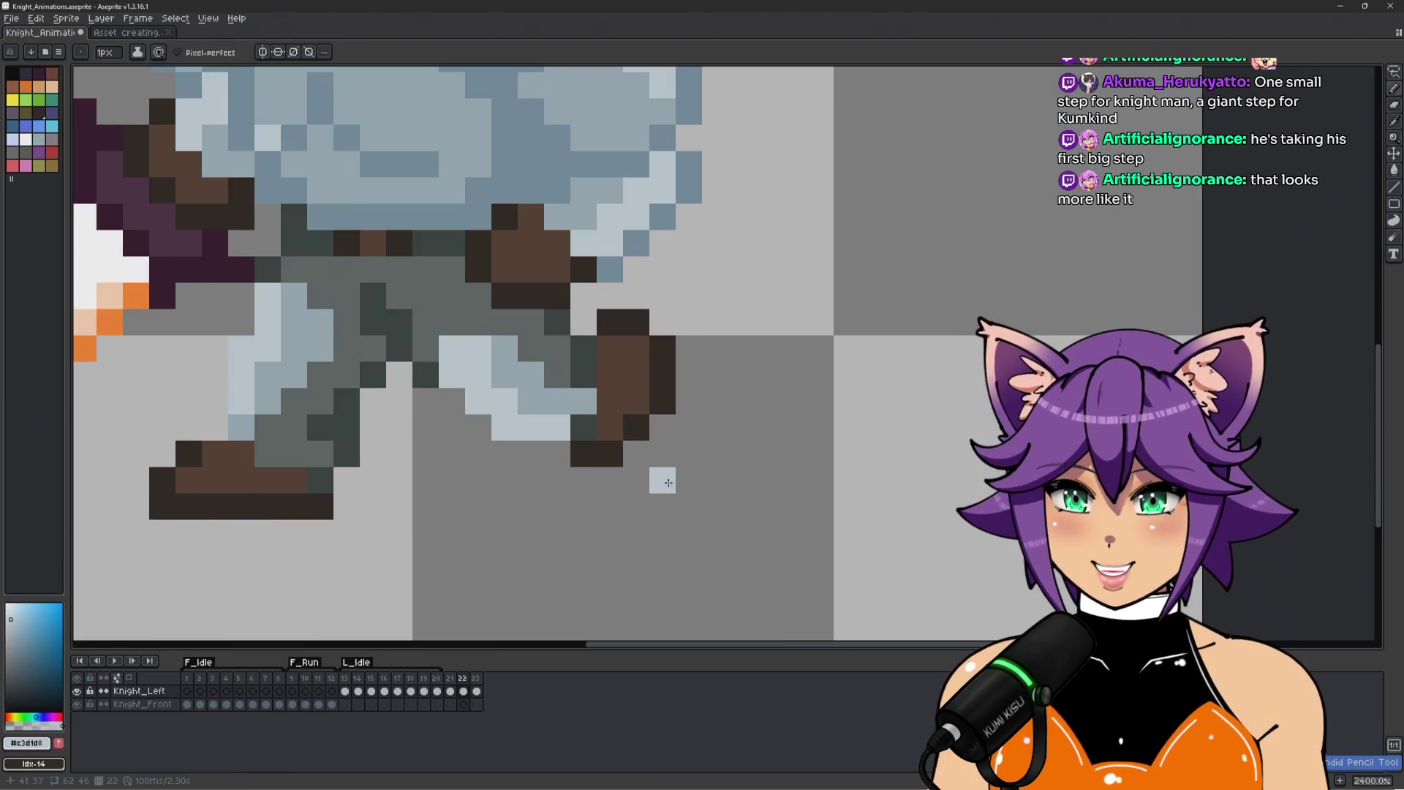
scroll(585, 460, "down", 1)
left_click(548, 479, "alt")
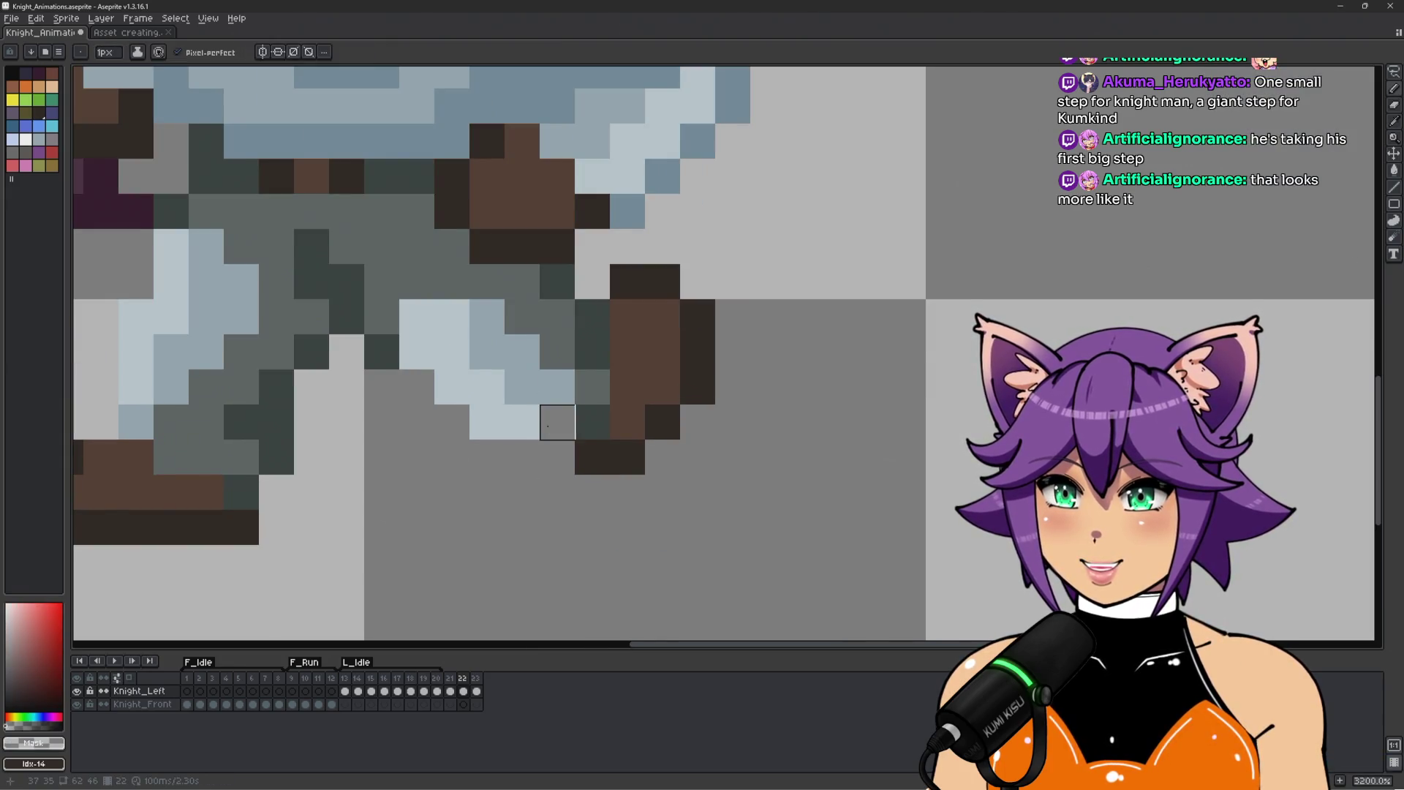
scroll(556, 503, "down", 1)
scroll(549, 490, "up", 2)
Touch up the leg shades and add a dark pixel left of the boot.
left_click(564, 416, "alt")
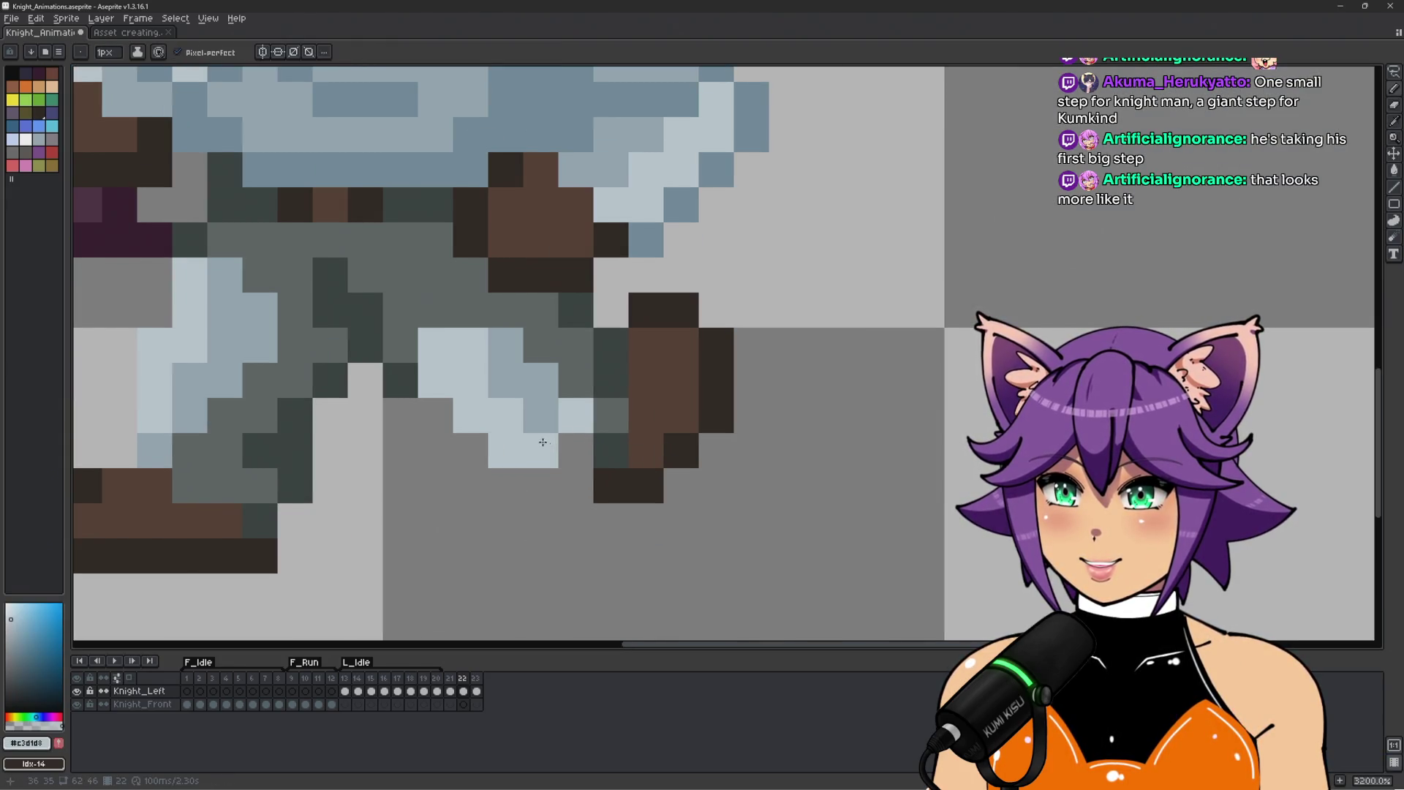
scroll(452, 455, "down", 3)
scroll(453, 461, "up", 3)
left_click(557, 370, "alt")
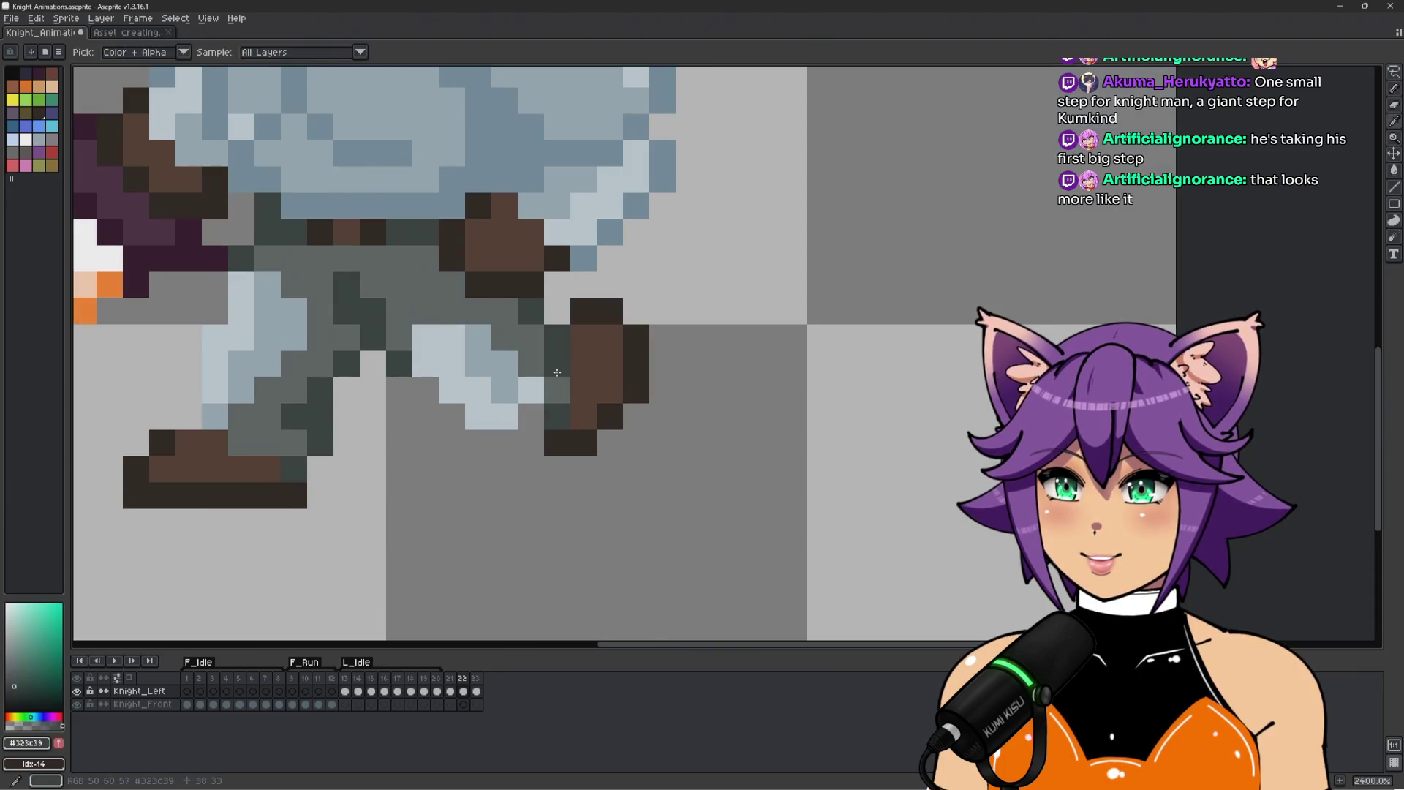
scroll(570, 414, "down", 3)
scroll(545, 369, "up", 4)
left_click(585, 521, "alt")
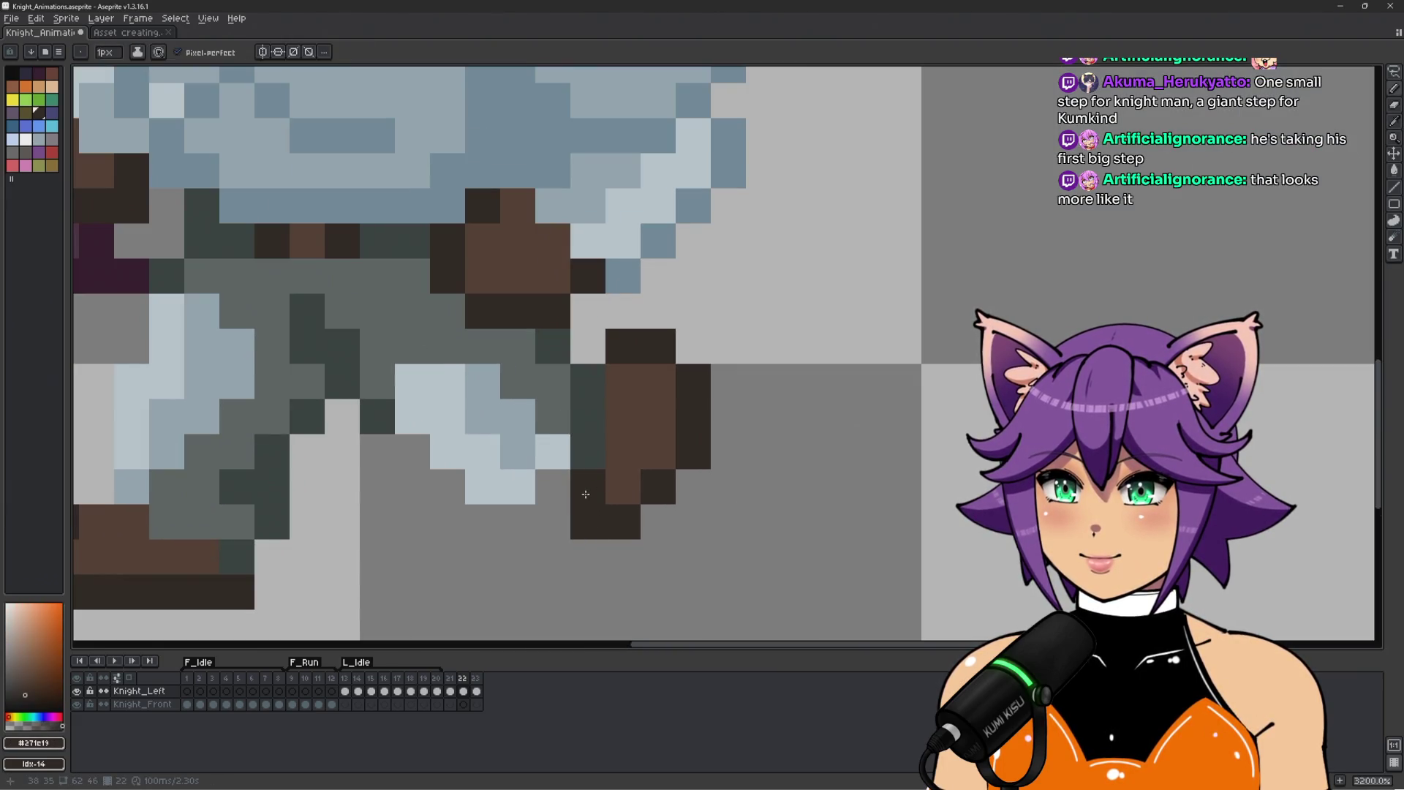
left_click(557, 487)
left_click(632, 457, "alt")
scroll(633, 458, "down", 4)
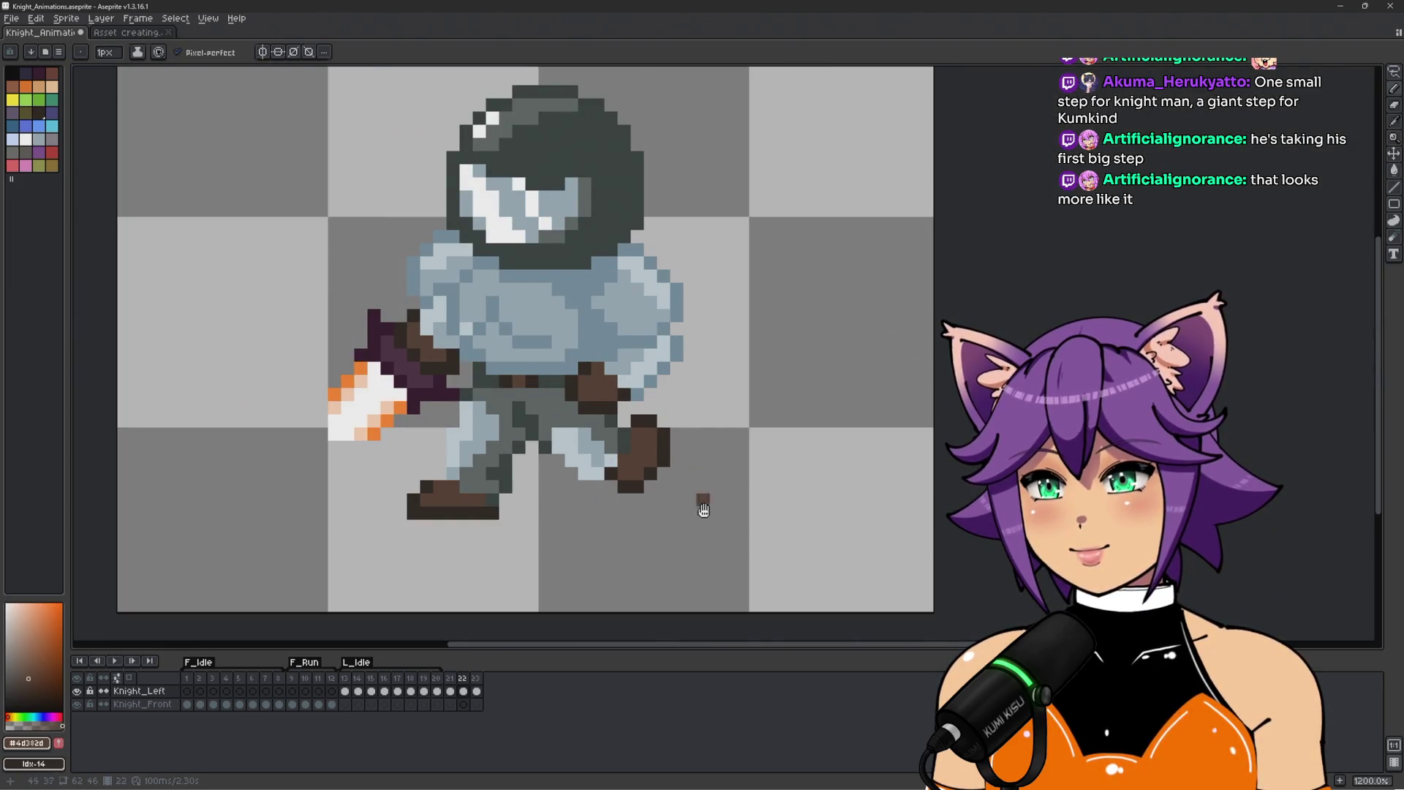
scroll(755, 454, "down", 2)
scroll(734, 449, "up", 3)
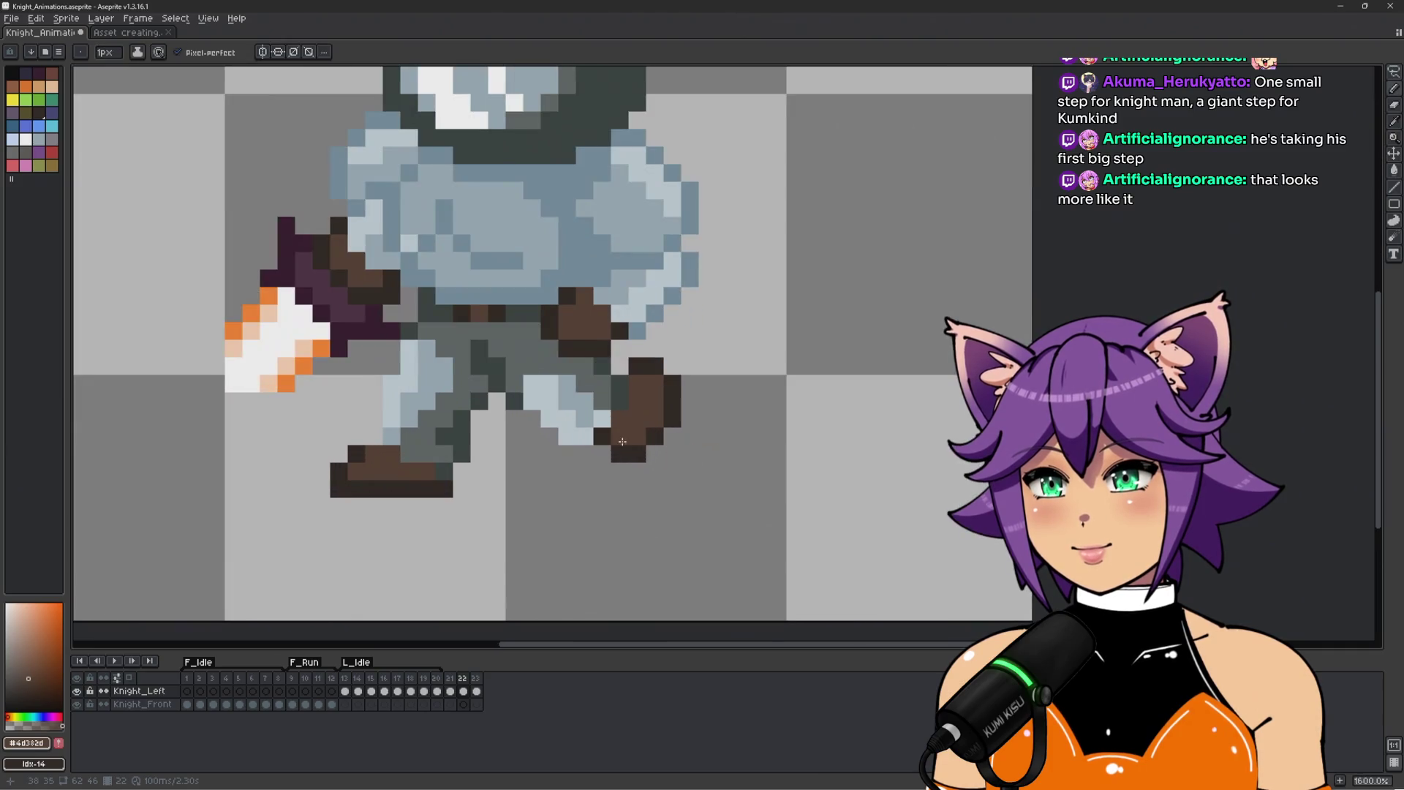
scroll(621, 441, "up", 2)
Outline the boot bottom and raised toe in dark, erasing extra boot pixels.
left_click(622, 434, "alt")
mouse_move(651, 459)
left_mouse_down()
mouse_move(683, 454)
mouse_move(729, 410)
mouse_move(690, 401)
mouse_move(651, 435)
mouse_move(626, 416)
left_mouse_up()
left_click(677, 382, "alt")
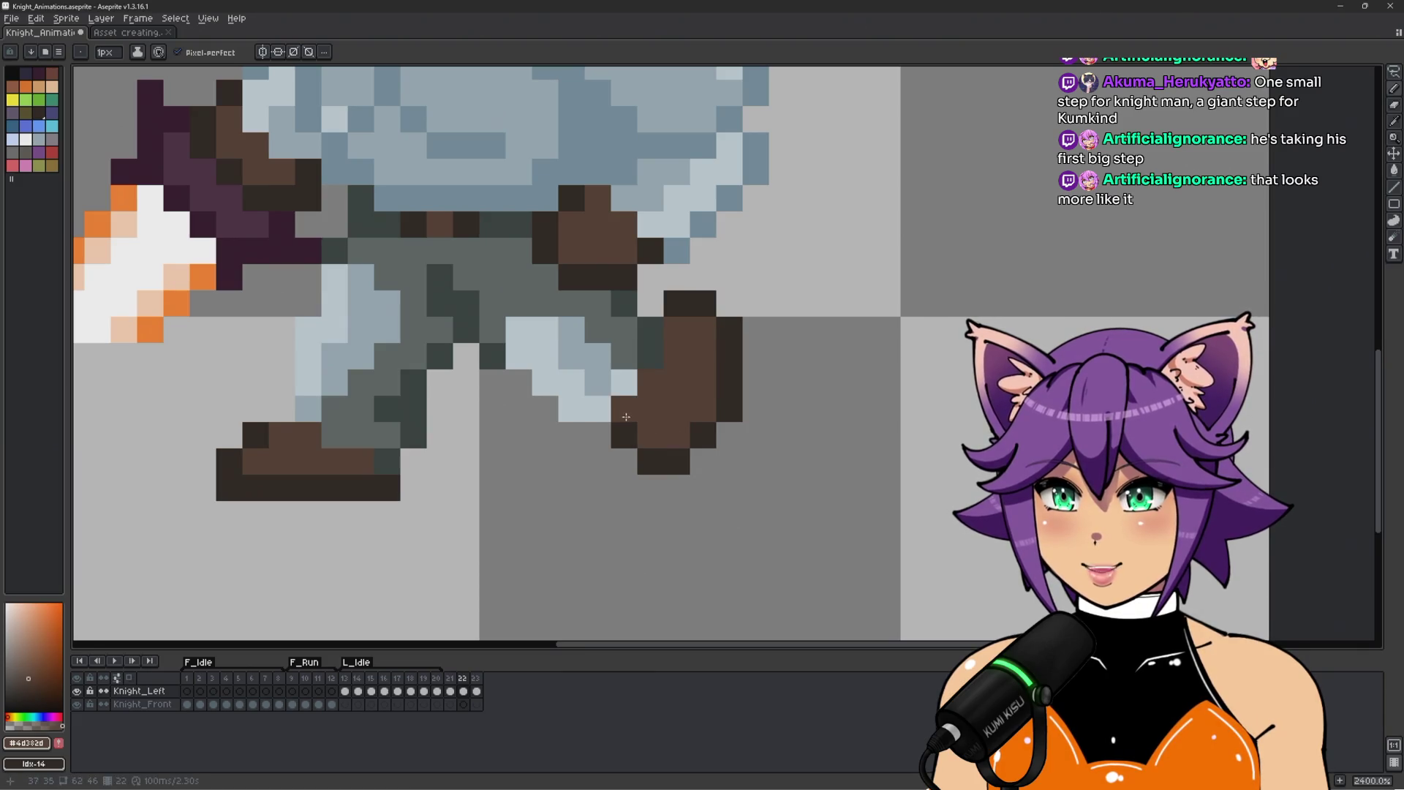
scroll(625, 416, "down", 2)
scroll(694, 374, "up", 1)
left_click(694, 374, "alt")
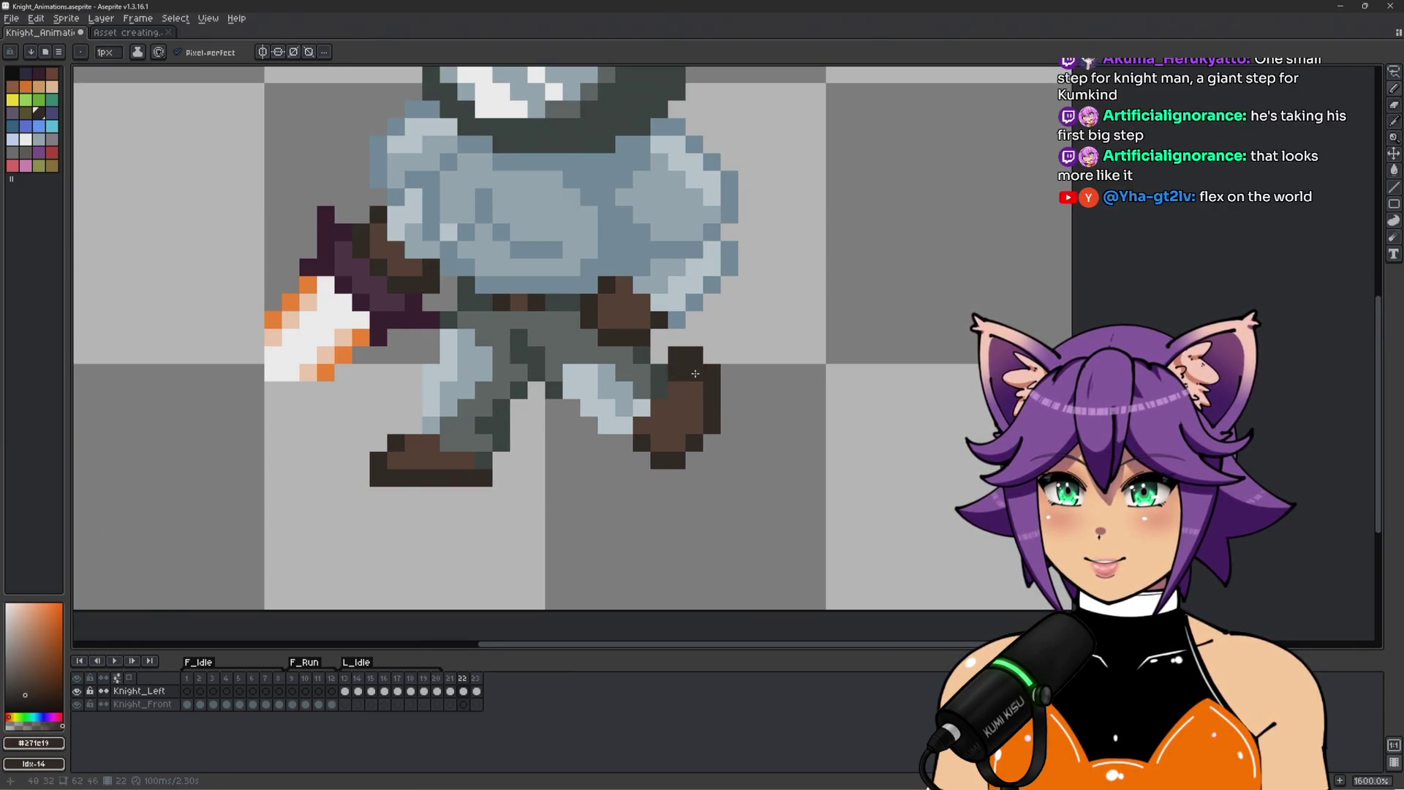
left_click(678, 341, "alt")
left_click_drag(676, 357, 713, 377)
scroll(801, 373, "down", 2)
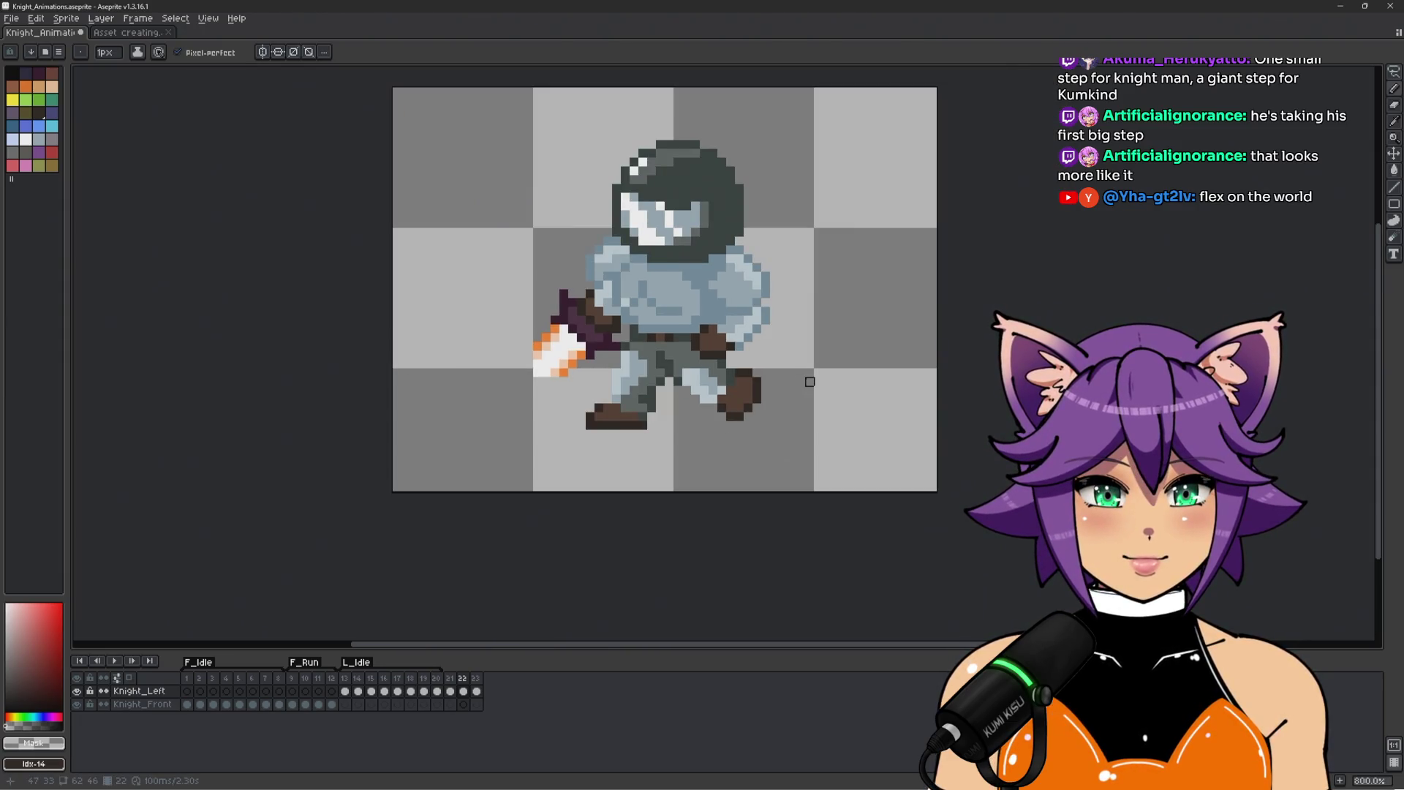
scroll(801, 373, "up", 1)
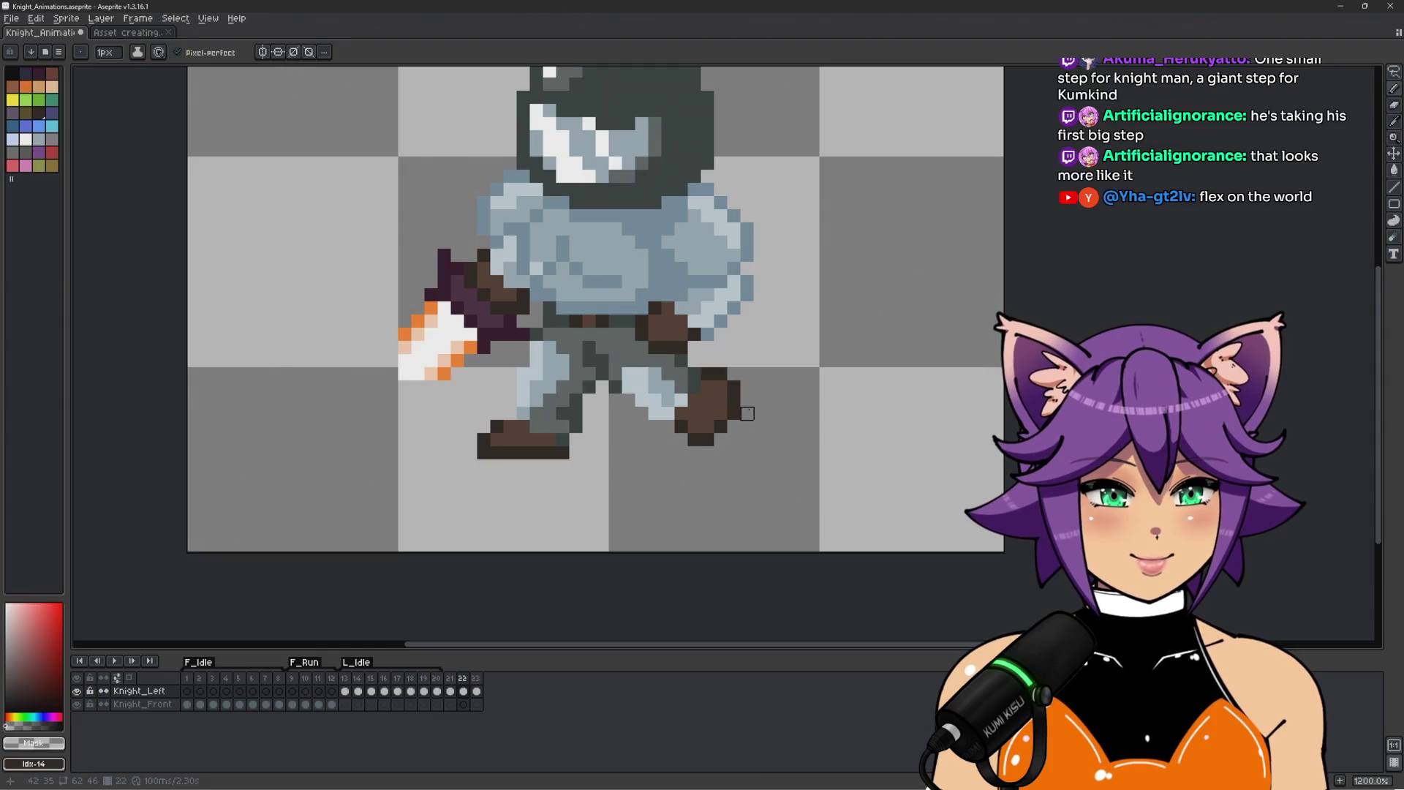
left_click_drag(930, 374, 912, 398)
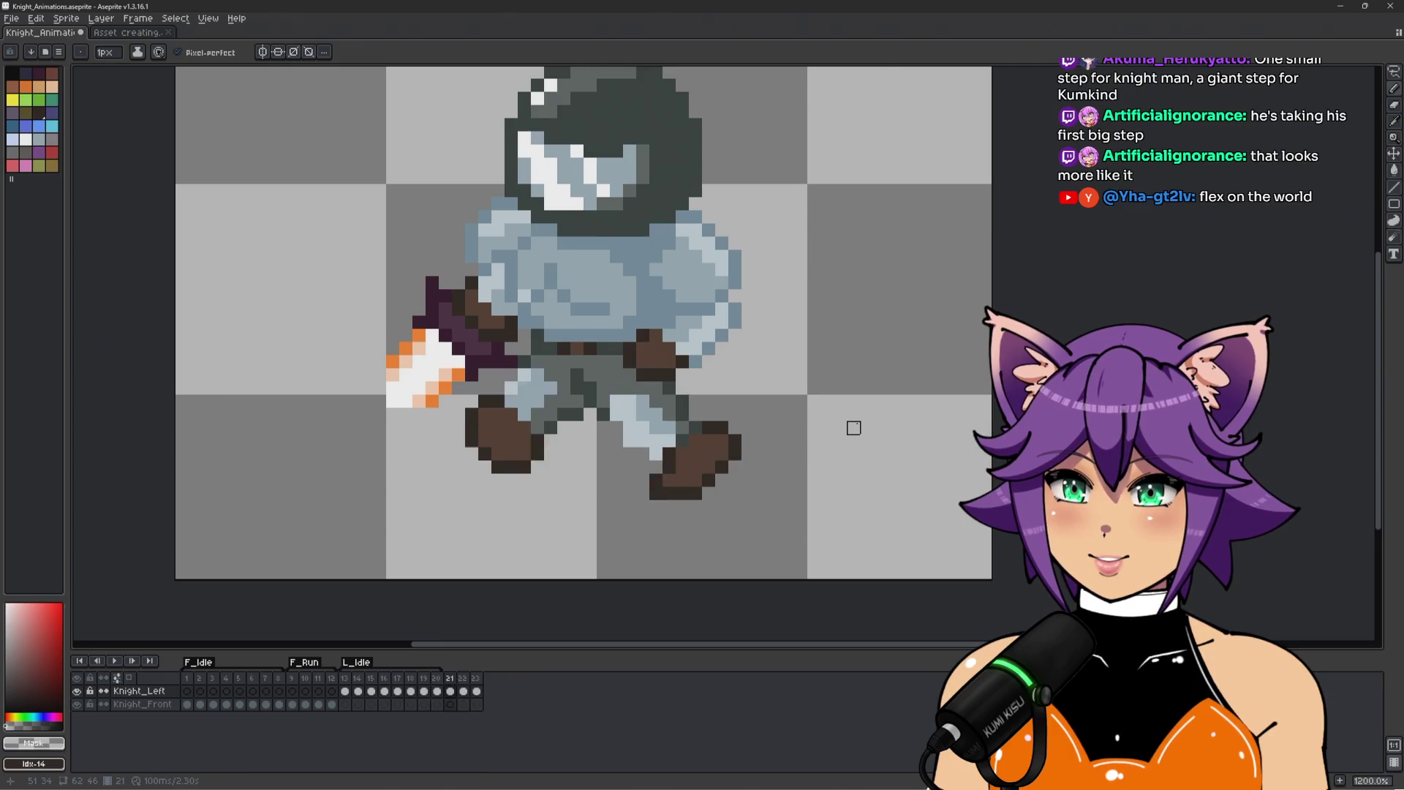
scroll(854, 427, "down", 1)
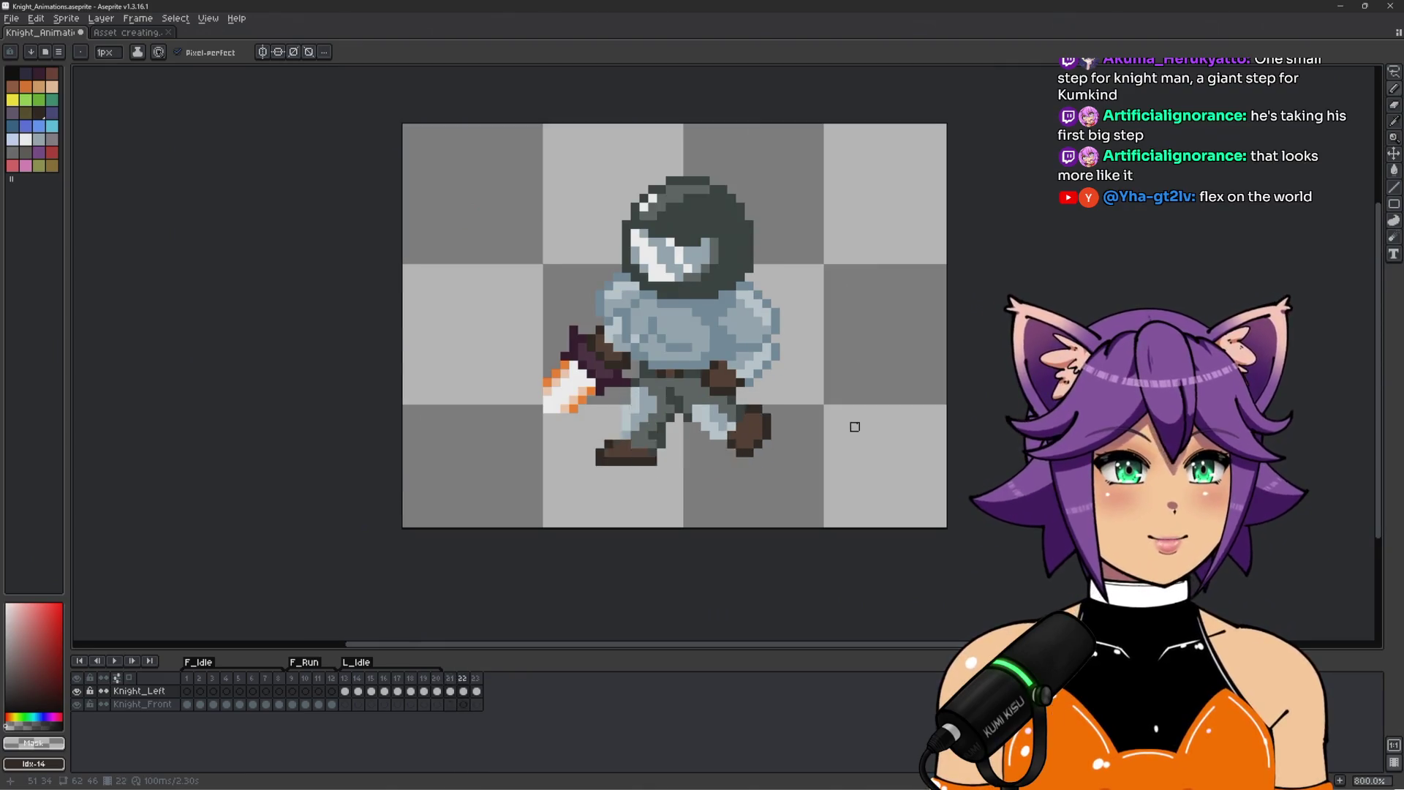
scroll(810, 426, "up", 1)
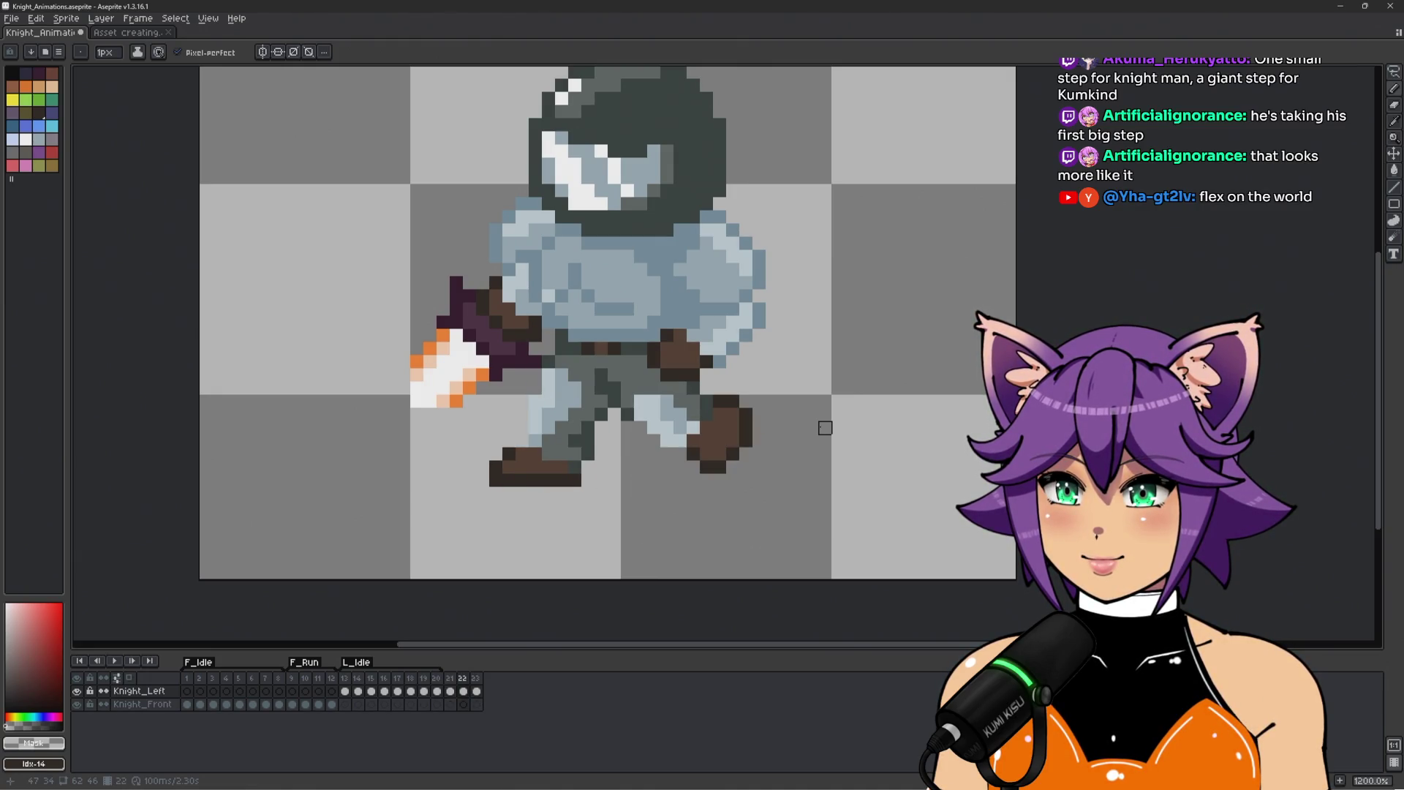
scroll(514, 465, "up", 1)
Sample the pale leg highlight, mid-blue shade and transparent colour while checking the previous frame.
key("i")
left_click(553, 418, "alt")
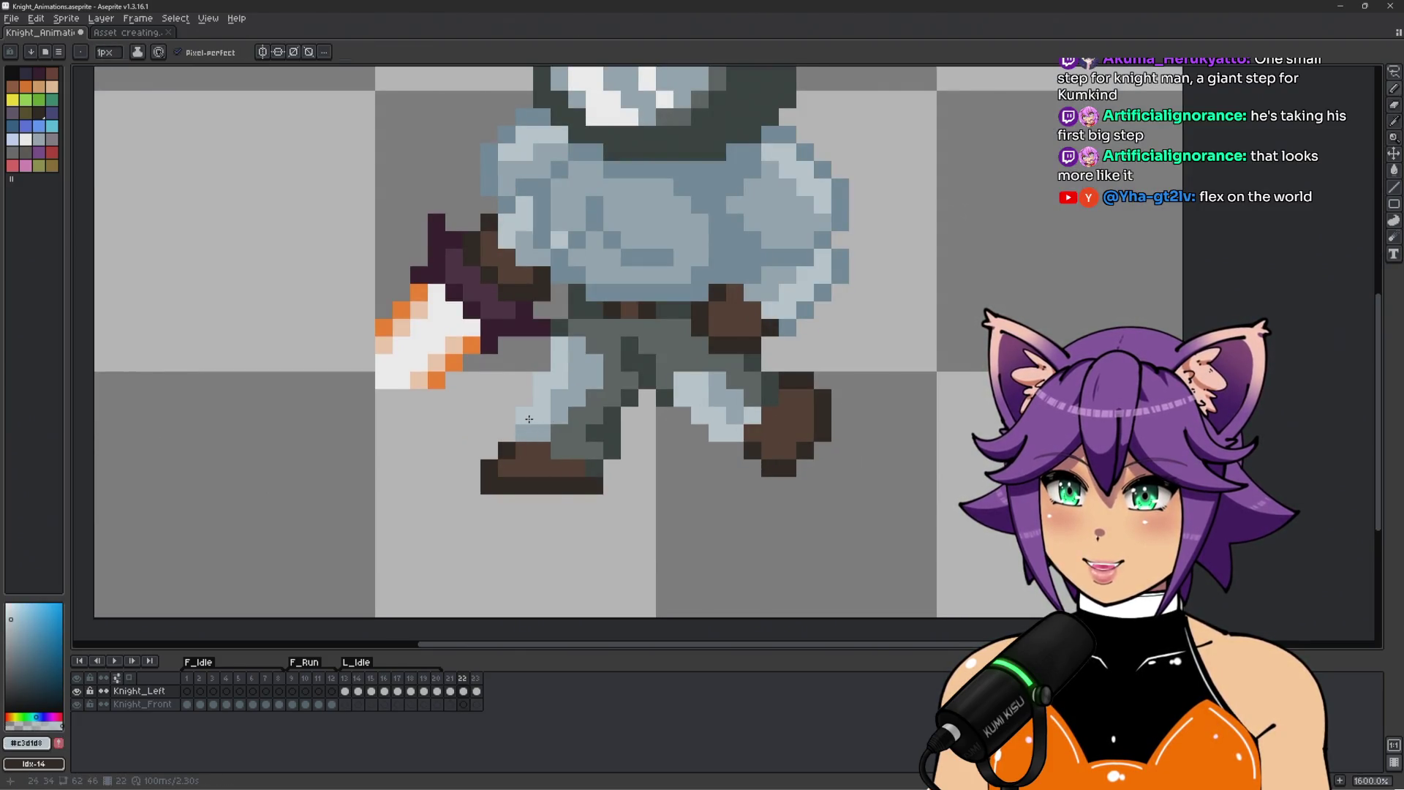
left_click(544, 422, "alt")
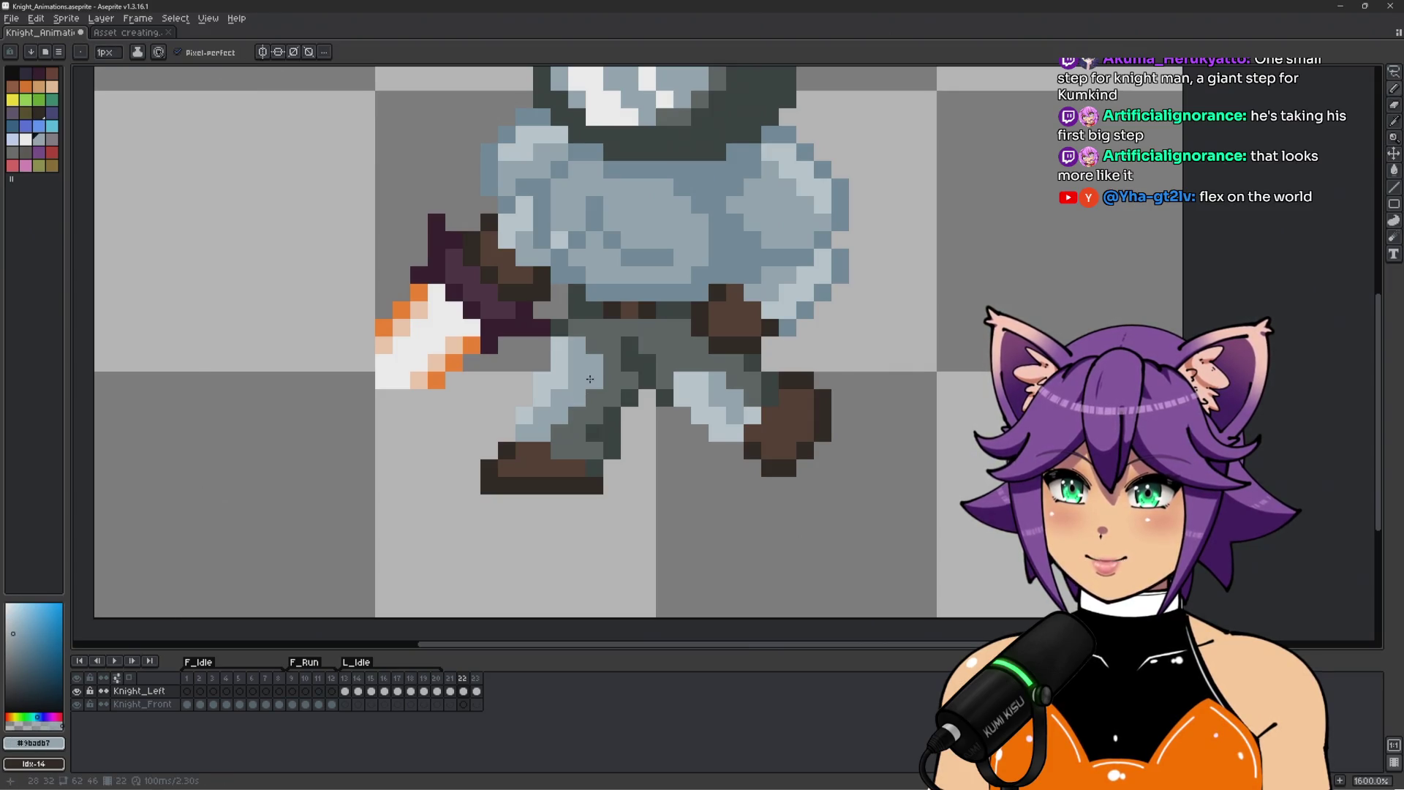
scroll(590, 379, "down", 2)
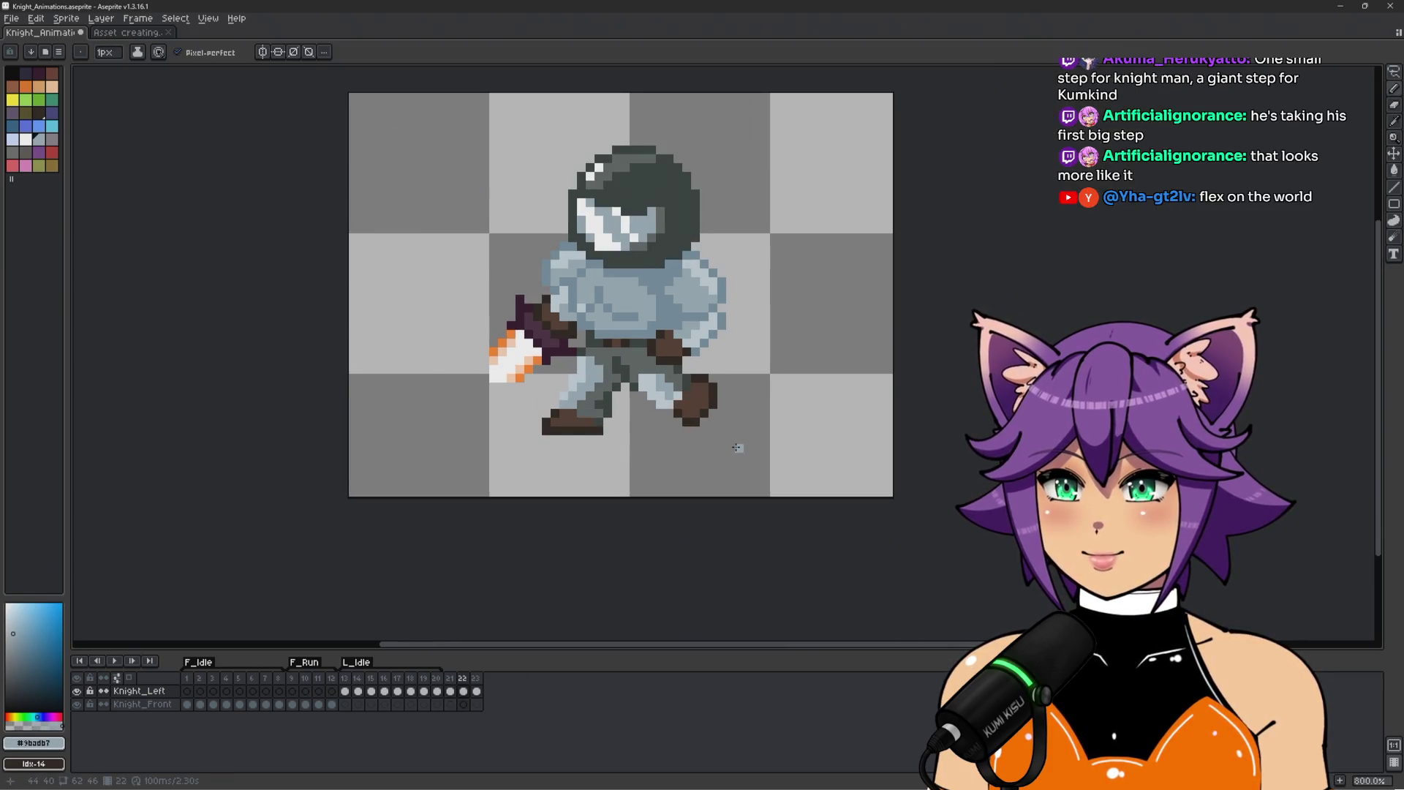
scroll(595, 385, "up", 2)
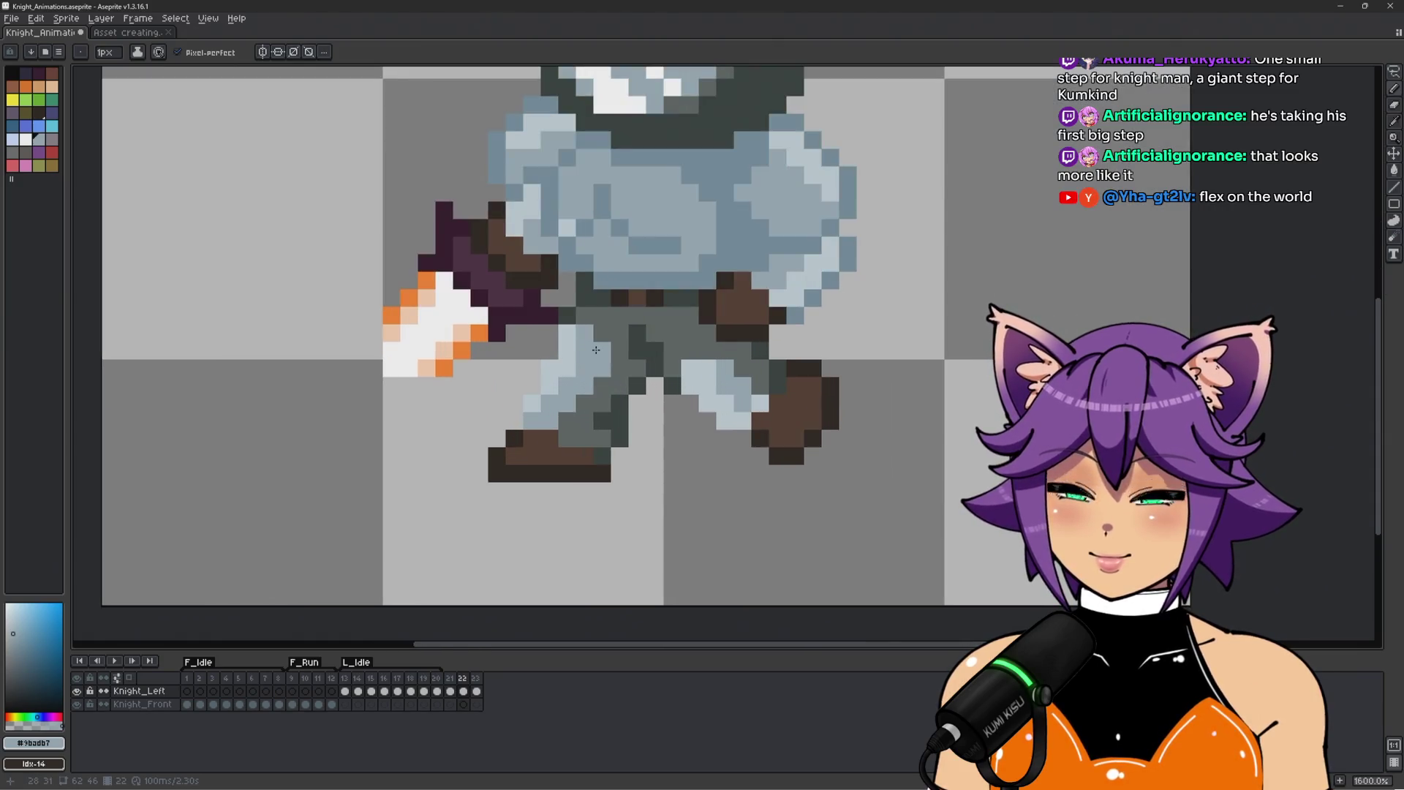
scroll(720, 446, "down", 1)
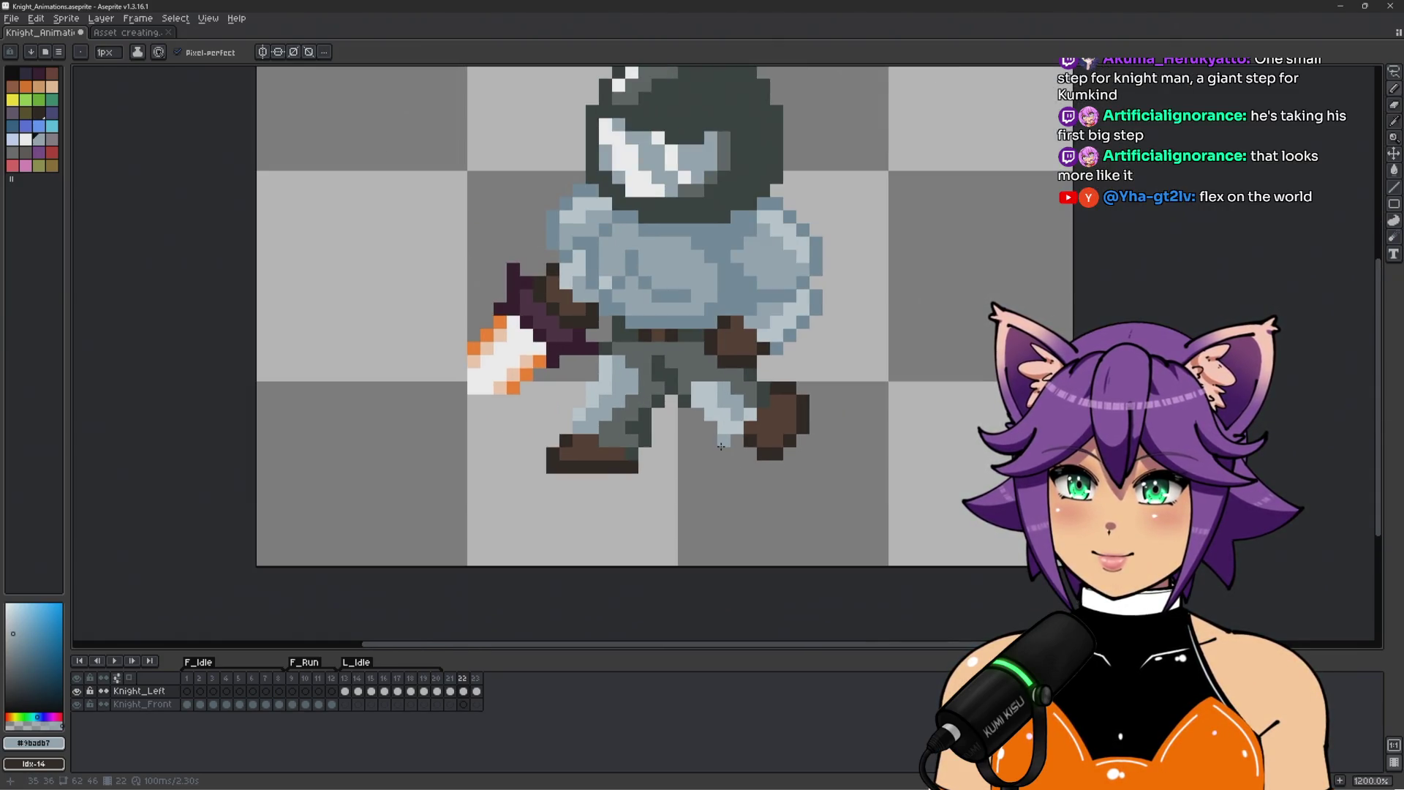
key("Left")
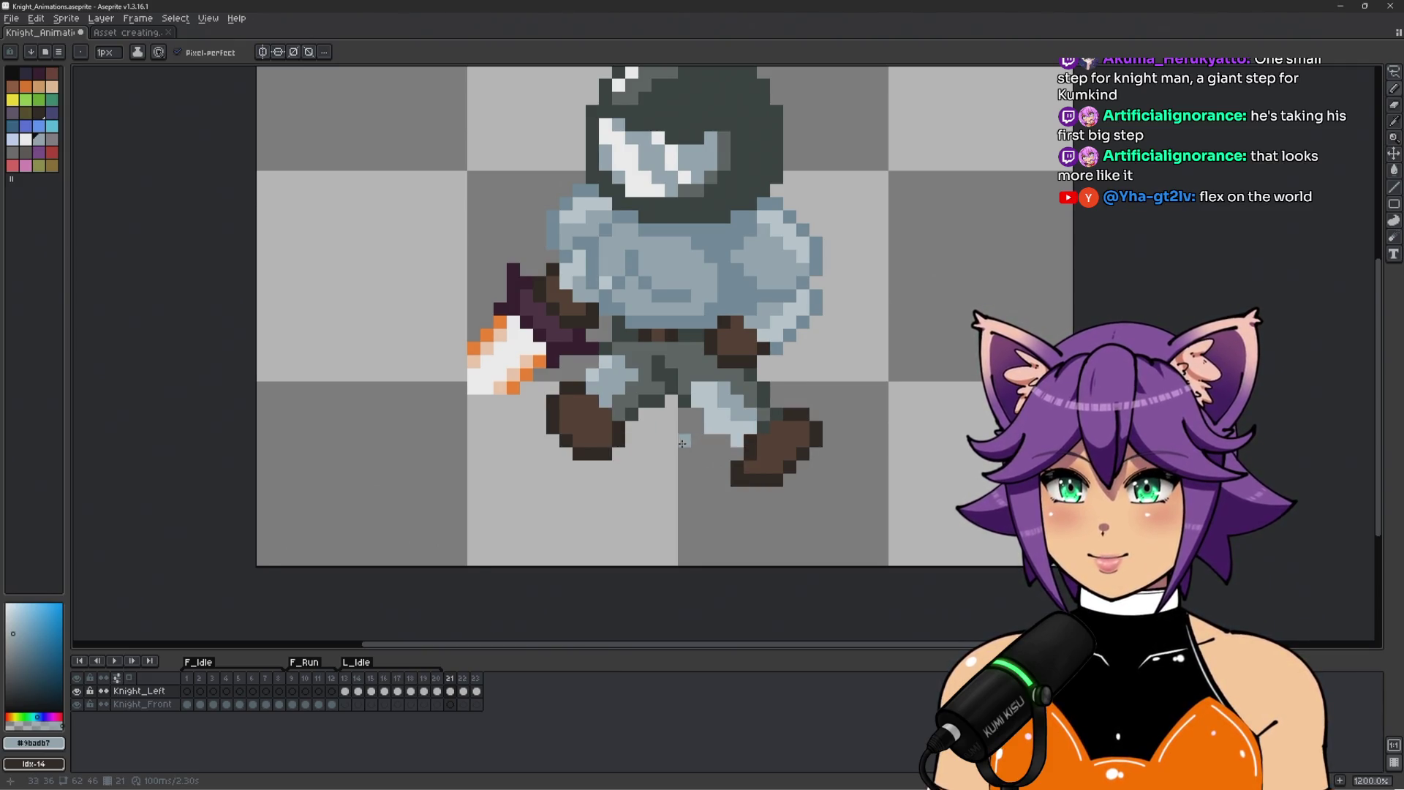
scroll(685, 444, "up", 1)
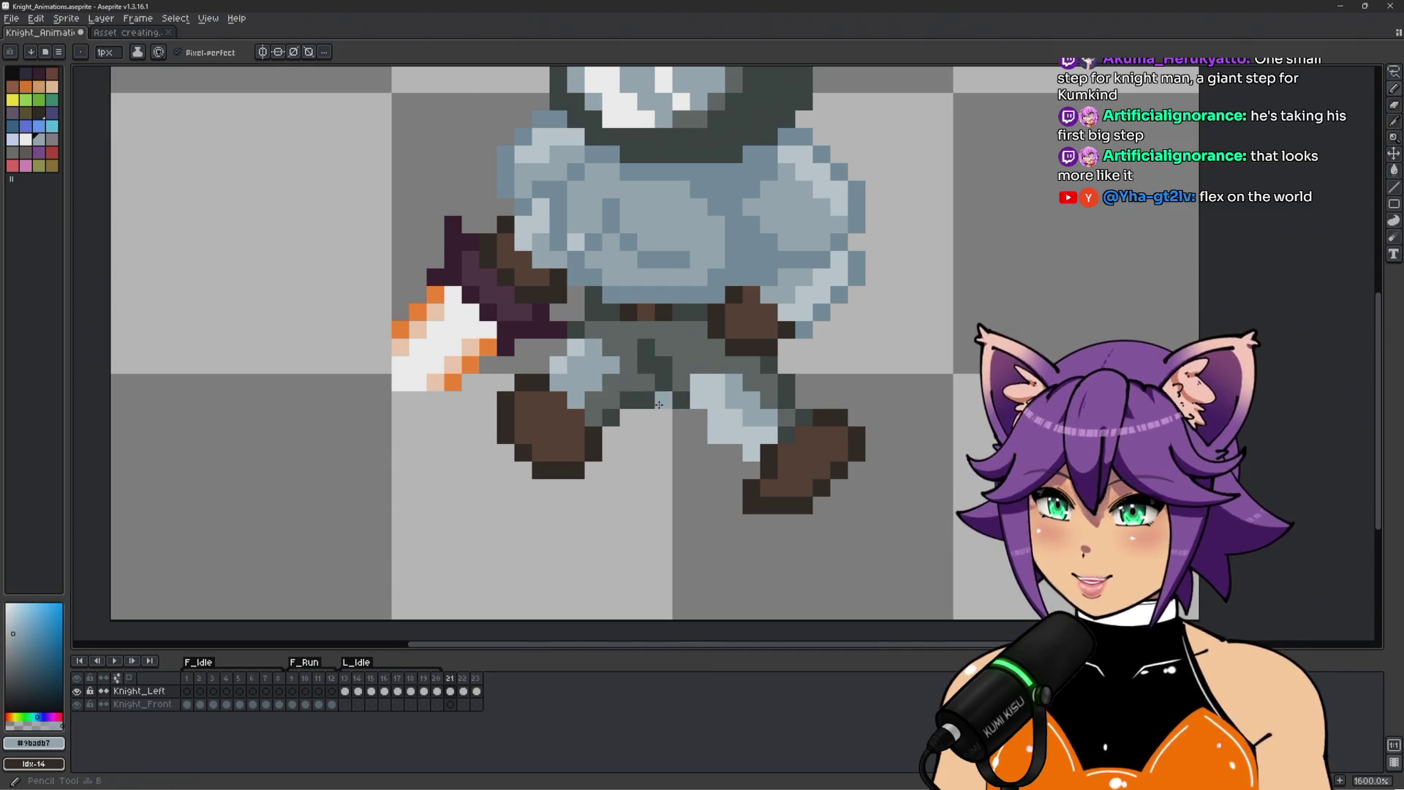
left_click(663, 417, "alt")
scroll(662, 452, "down", 1)
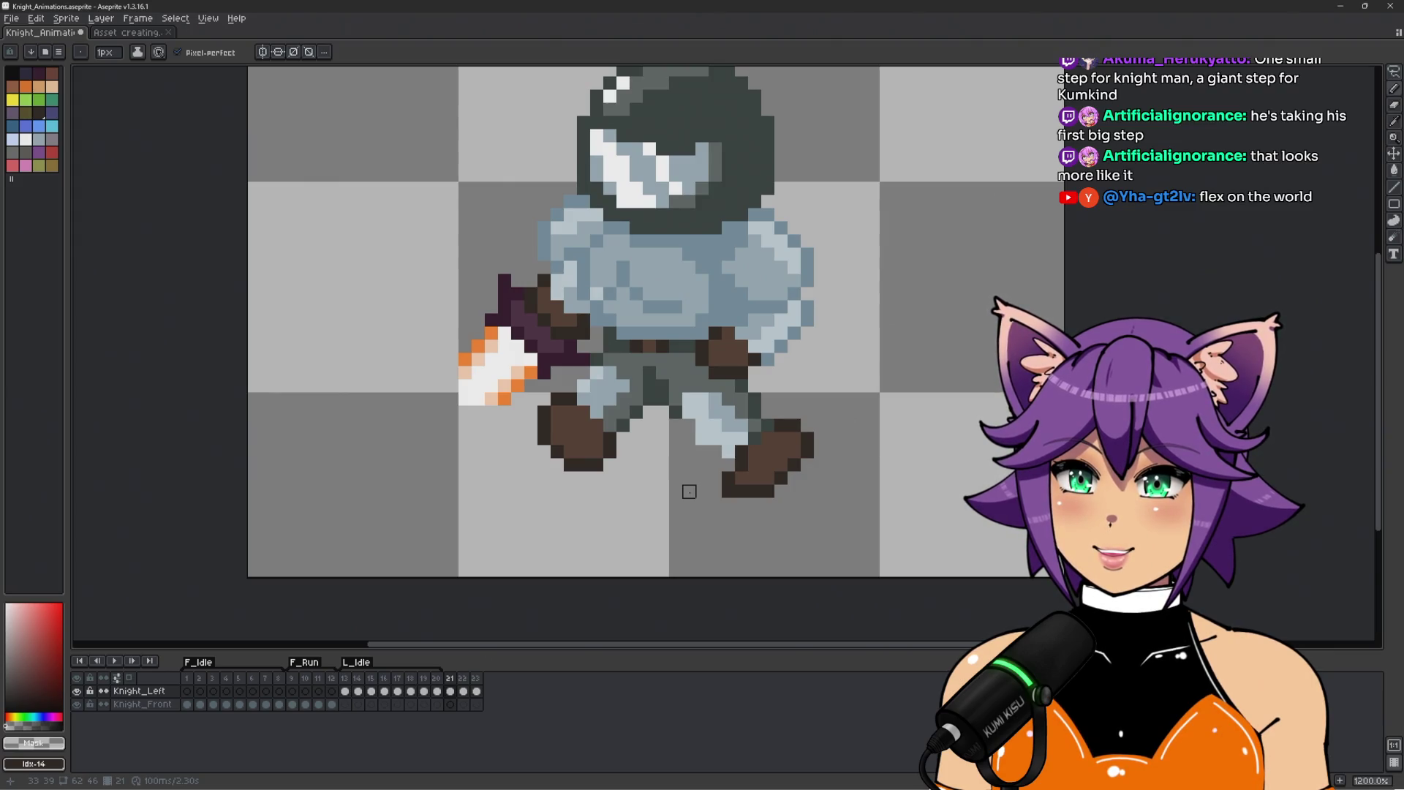
Compare leg poses across frames 11, 21 and 23, then duplicate frame 21 with Alt+N.
key("Right")
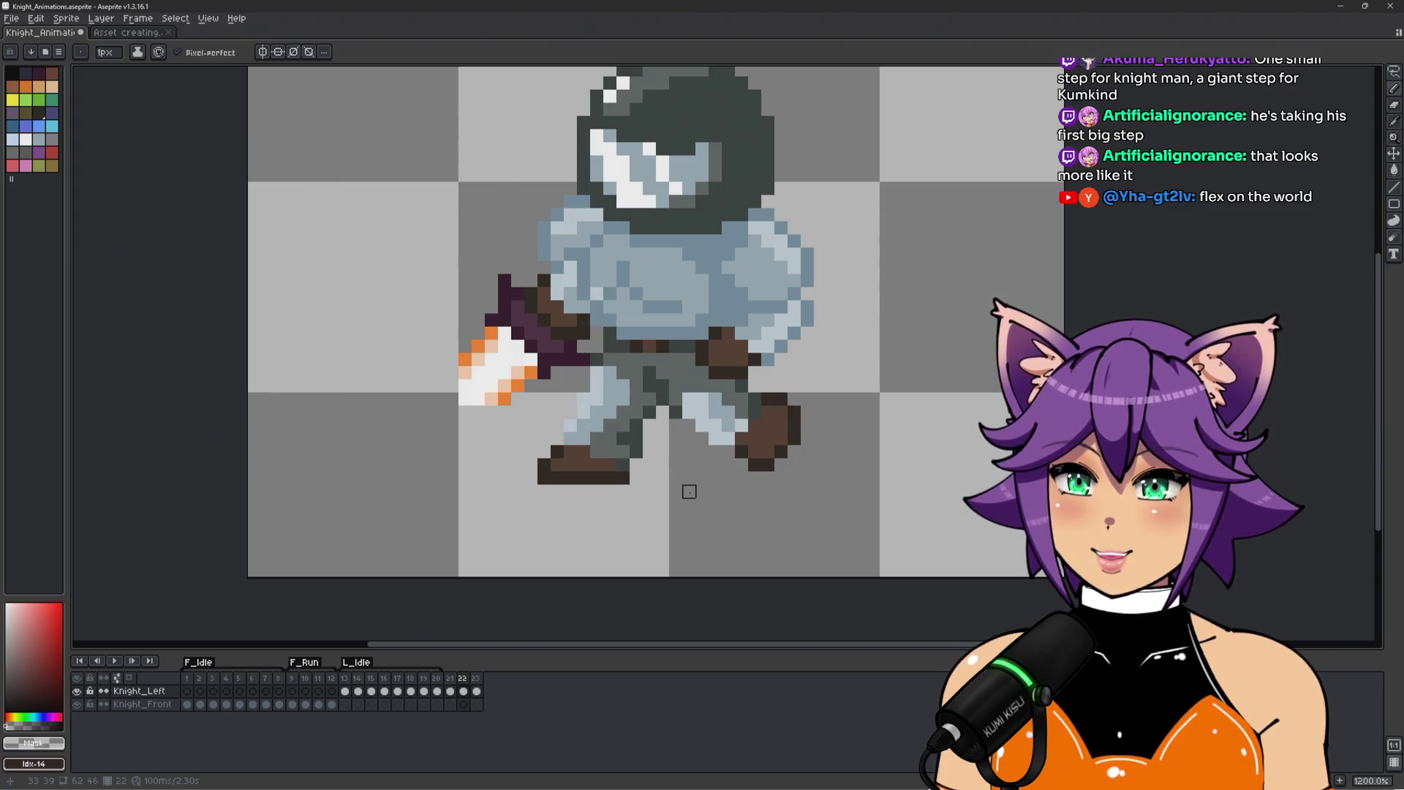
key("Left")
key("Right")
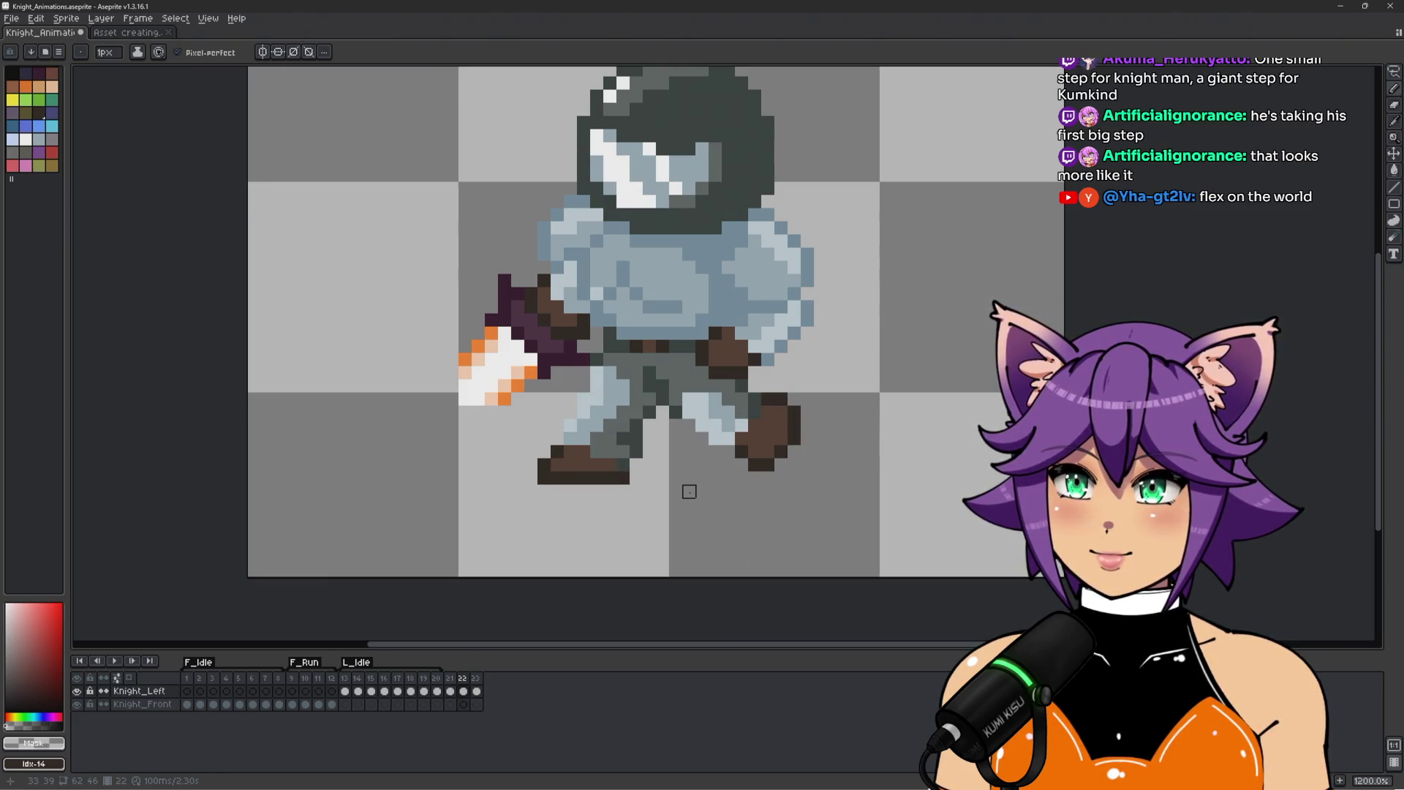
left_click(300, 682)
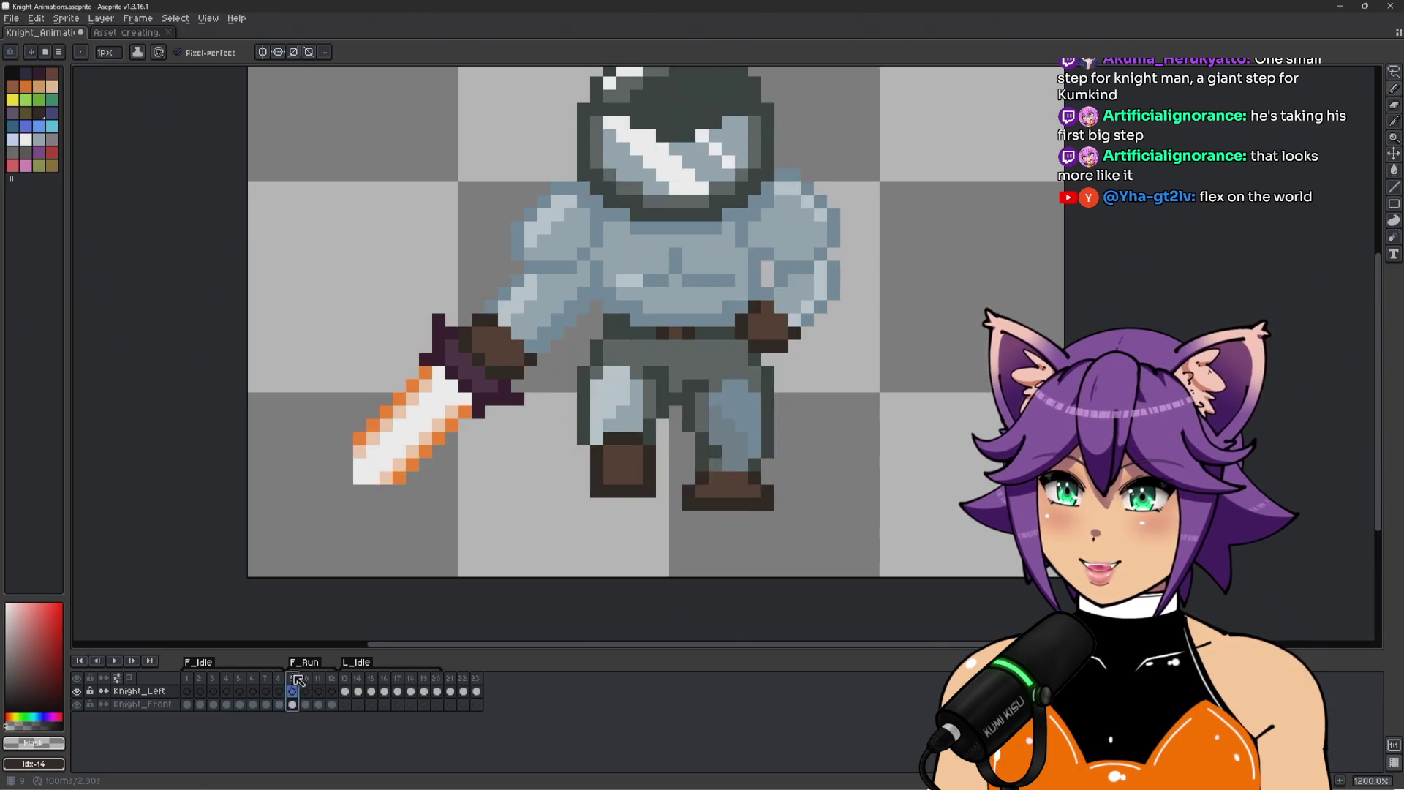
left_click(452, 680)
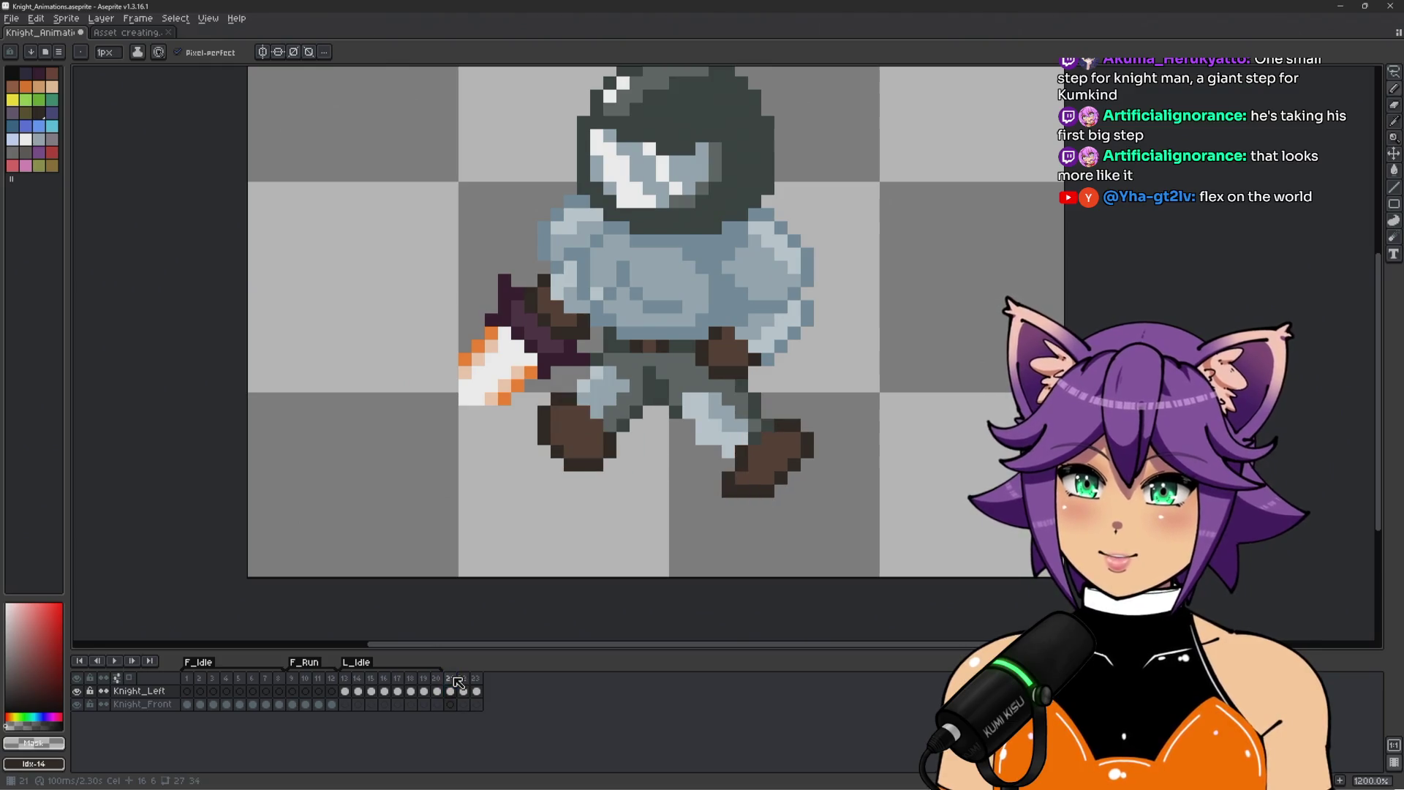
key("Right")
key("Right")
key("Left")
key("Left")
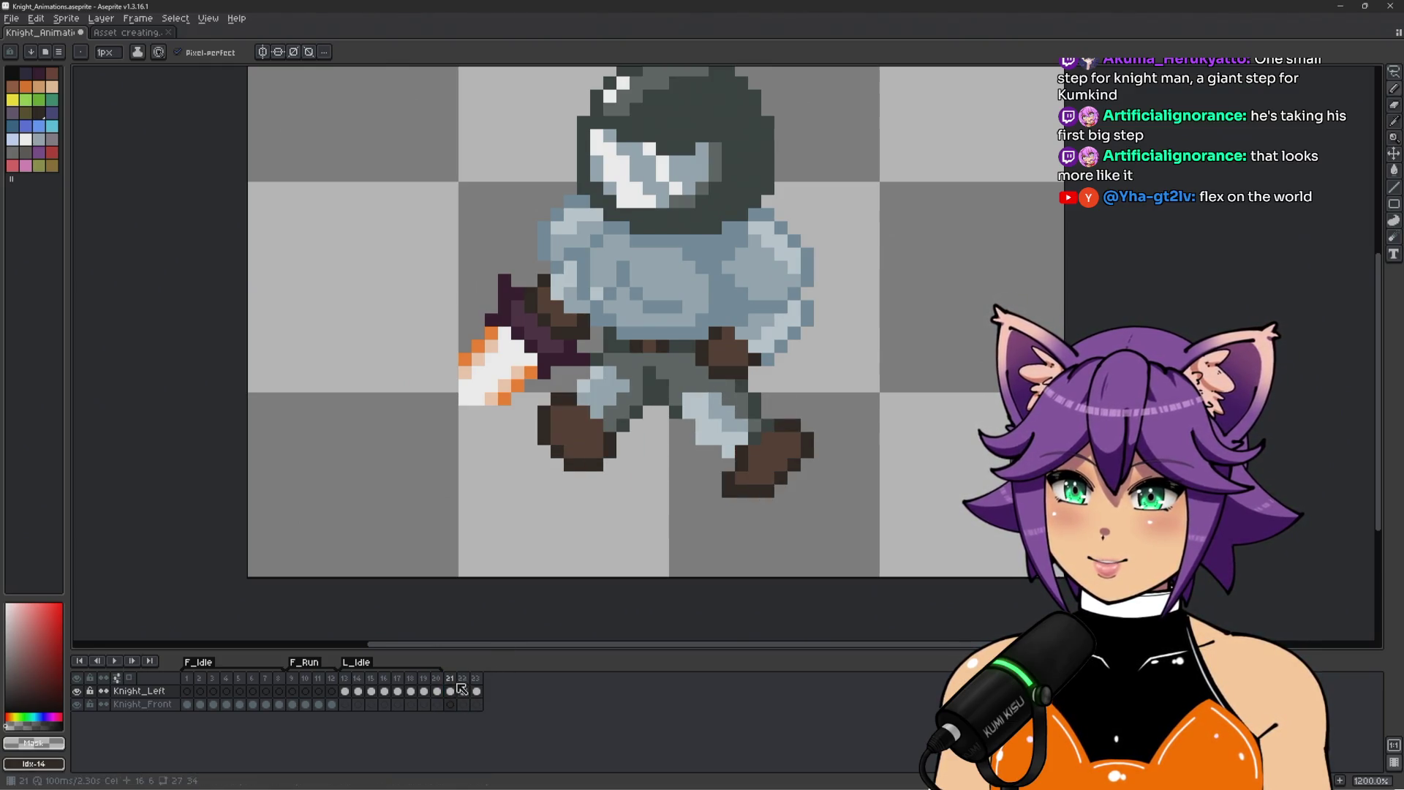
key("alt+n")
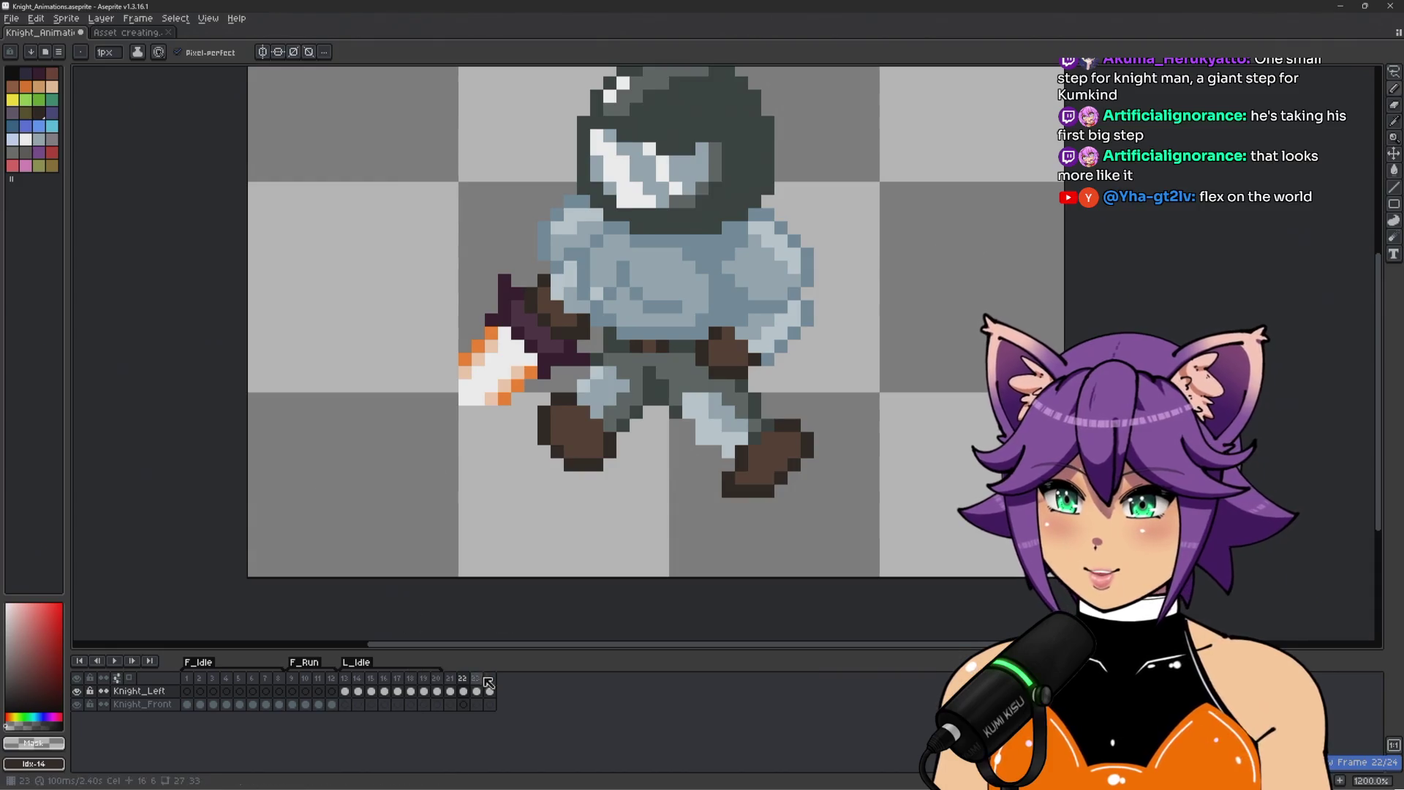
Reorder the new frame in the run cycle and set the knight's rear boot aside at lower left.
left_click_drag(465, 687, 488, 686)
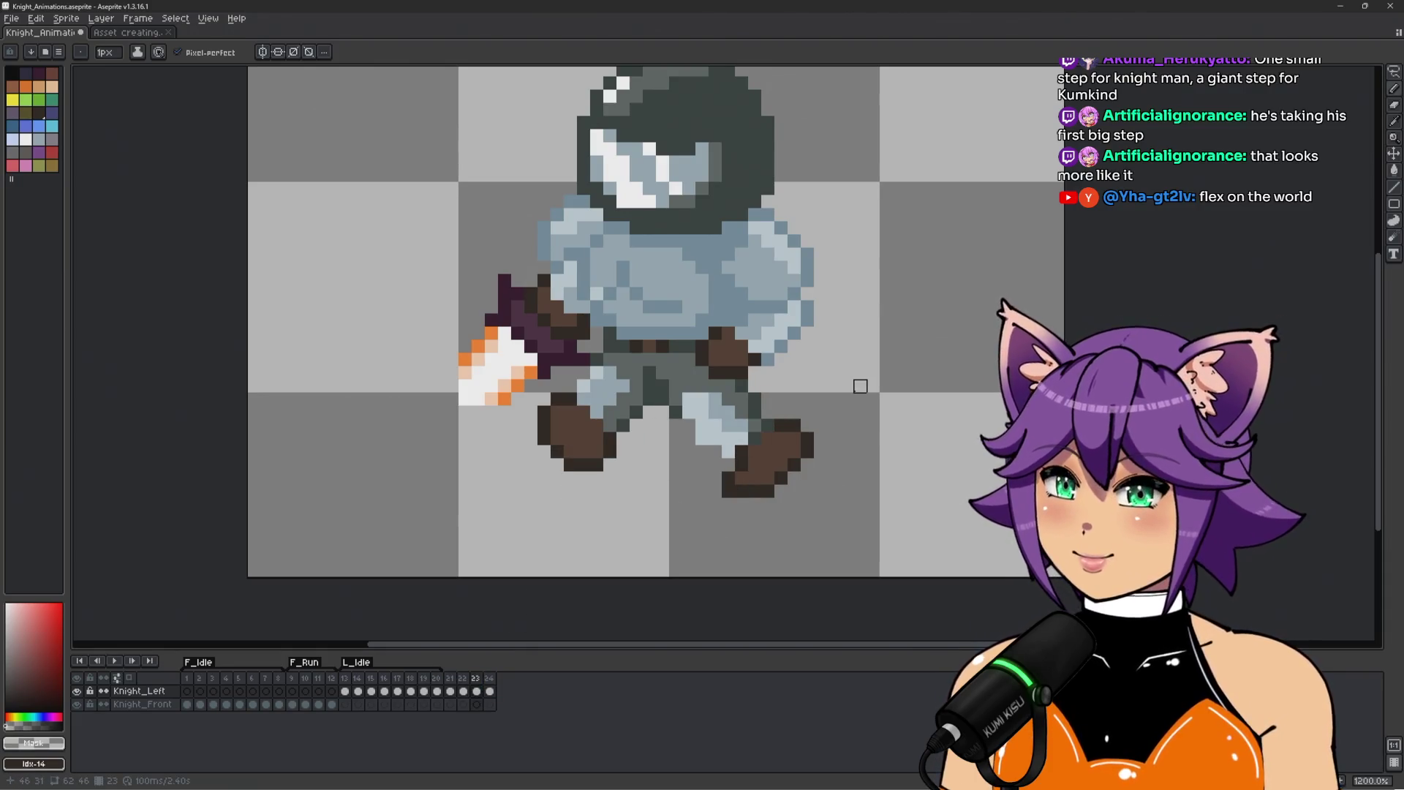
scroll(716, 465, "up", 1)
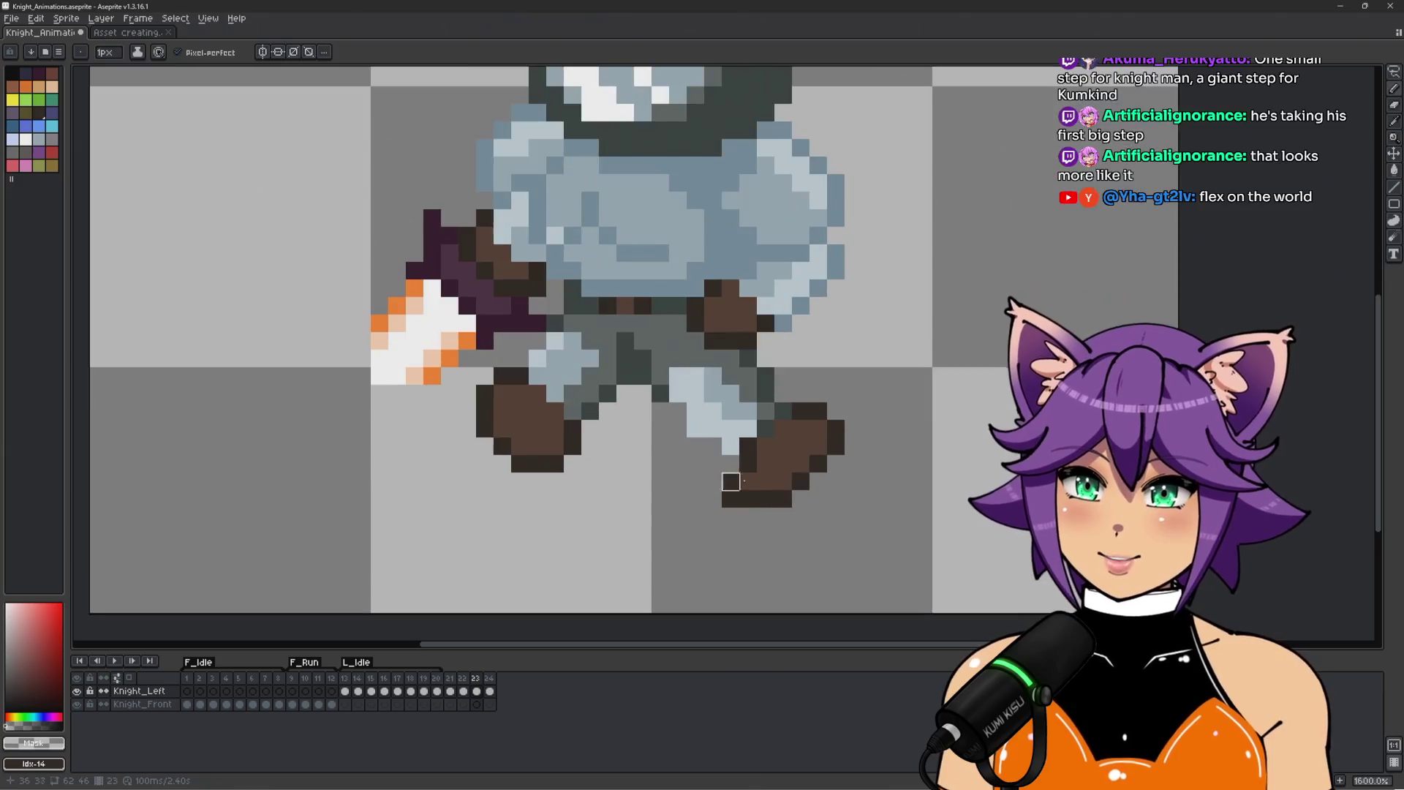
left_click(731, 483, "alt")
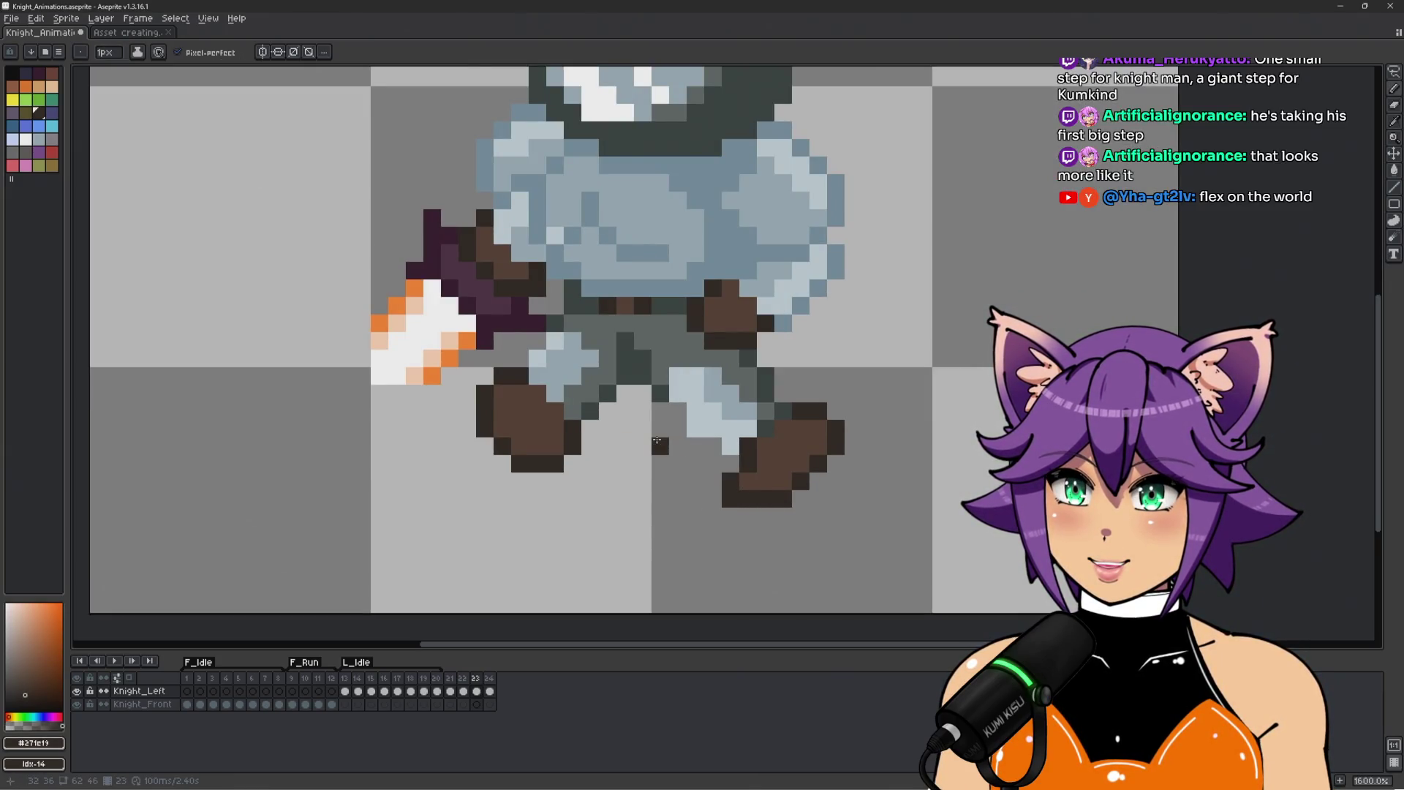
key("q")
mouse_move(449, 471)
left_mouse_down()
mouse_move(468, 394)
mouse_move(549, 332)
mouse_move(636, 388)
mouse_move(439, 489)
mouse_move(441, 468)
left_mouse_up()
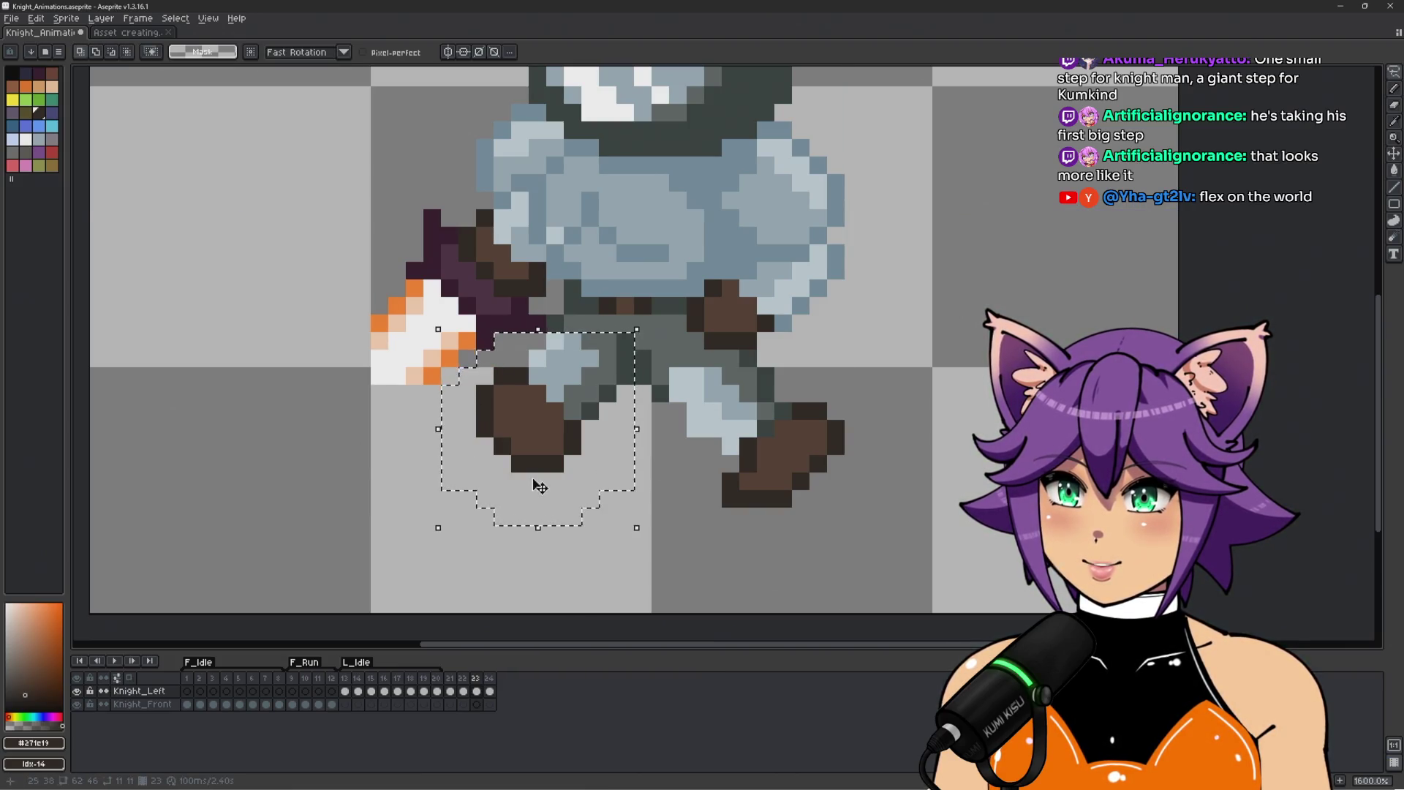
mouse_move(536, 472)
left_mouse_down()
mouse_move(549, 439)
mouse_move(987, 483)
mouse_move(423, 470)
mouse_move(251, 501)
mouse_move(215, 527)
left_mouse_up()
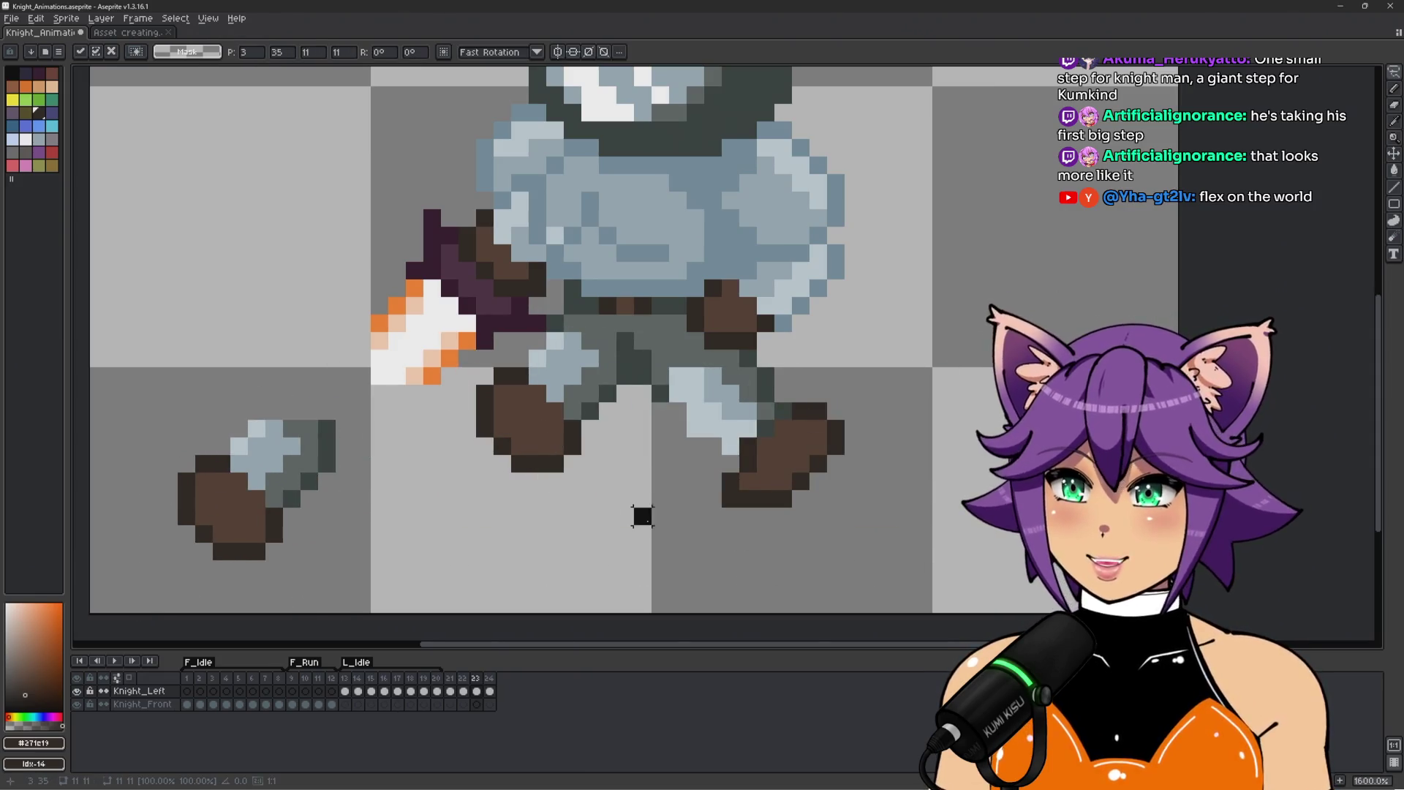
left_click(658, 501)
Delete the front boot and try moving the remaining boot beside the other leg, then undo it.
mouse_move(636, 431)
left_mouse_down()
mouse_move(856, 381)
mouse_move(676, 547)
left_mouse_up()
key("Delete")
mouse_move(265, 350)
left_mouse_down()
mouse_move(212, 611)
mouse_move(275, 325)
mouse_move(265, 344)
left_mouse_up()
mouse_move(300, 513)
left_mouse_down()
mouse_move(454, 486)
mouse_move(696, 492)
mouse_move(703, 443)
left_mouse_up()
scroll(703, 443, "down", 1)
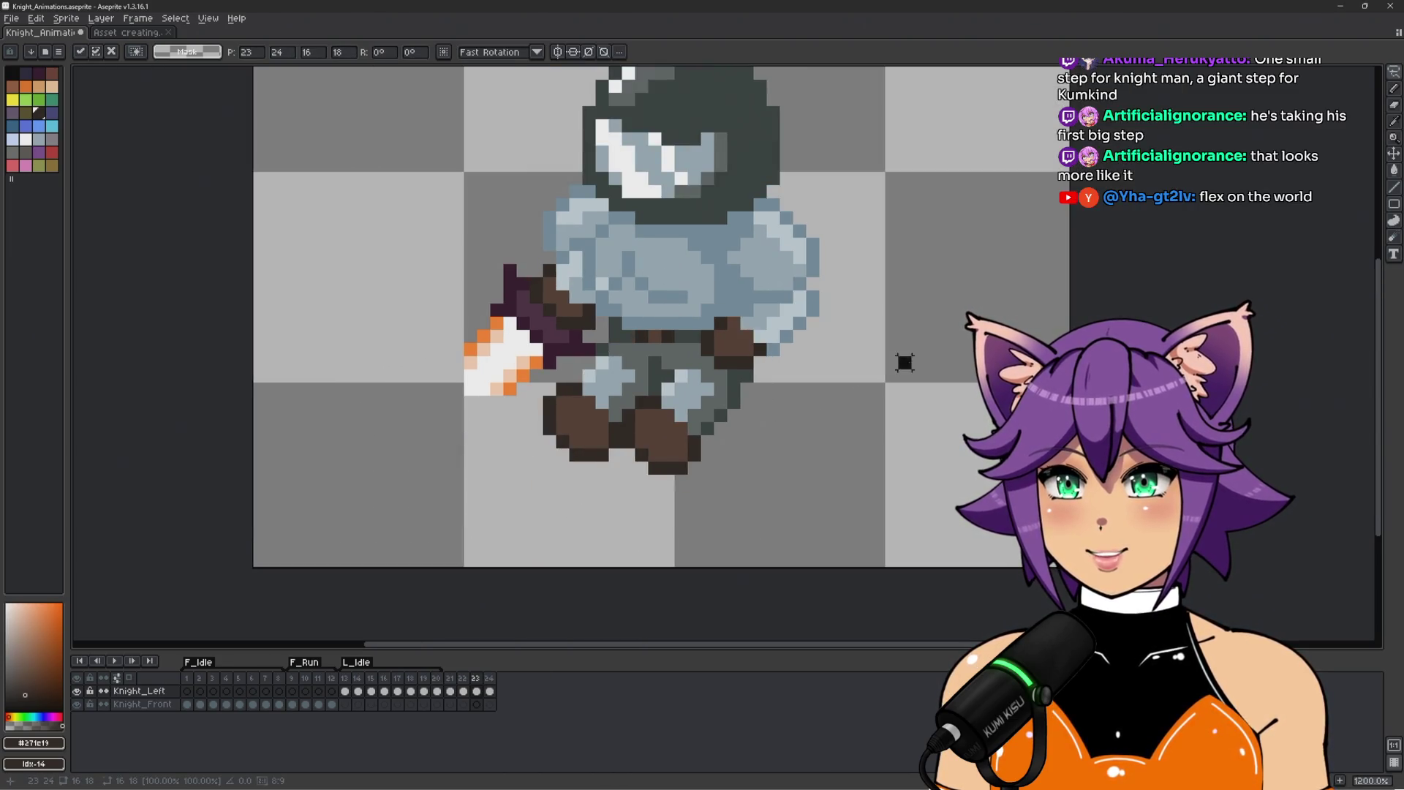
left_click(906, 358)
scroll(906, 360, "down", 1)
scroll(949, 292, "up", 1)
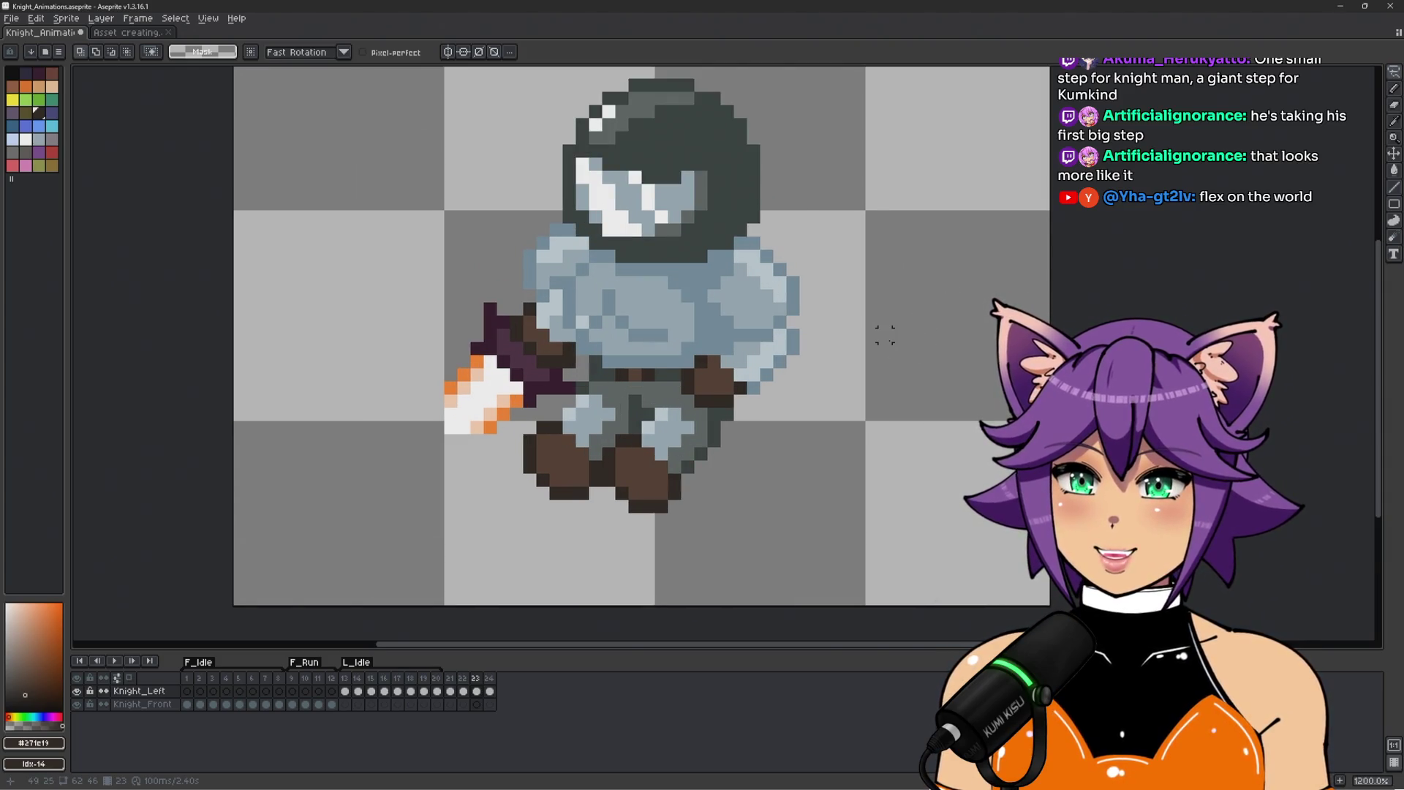
key("ctrl+z")
key("ctrl+z")
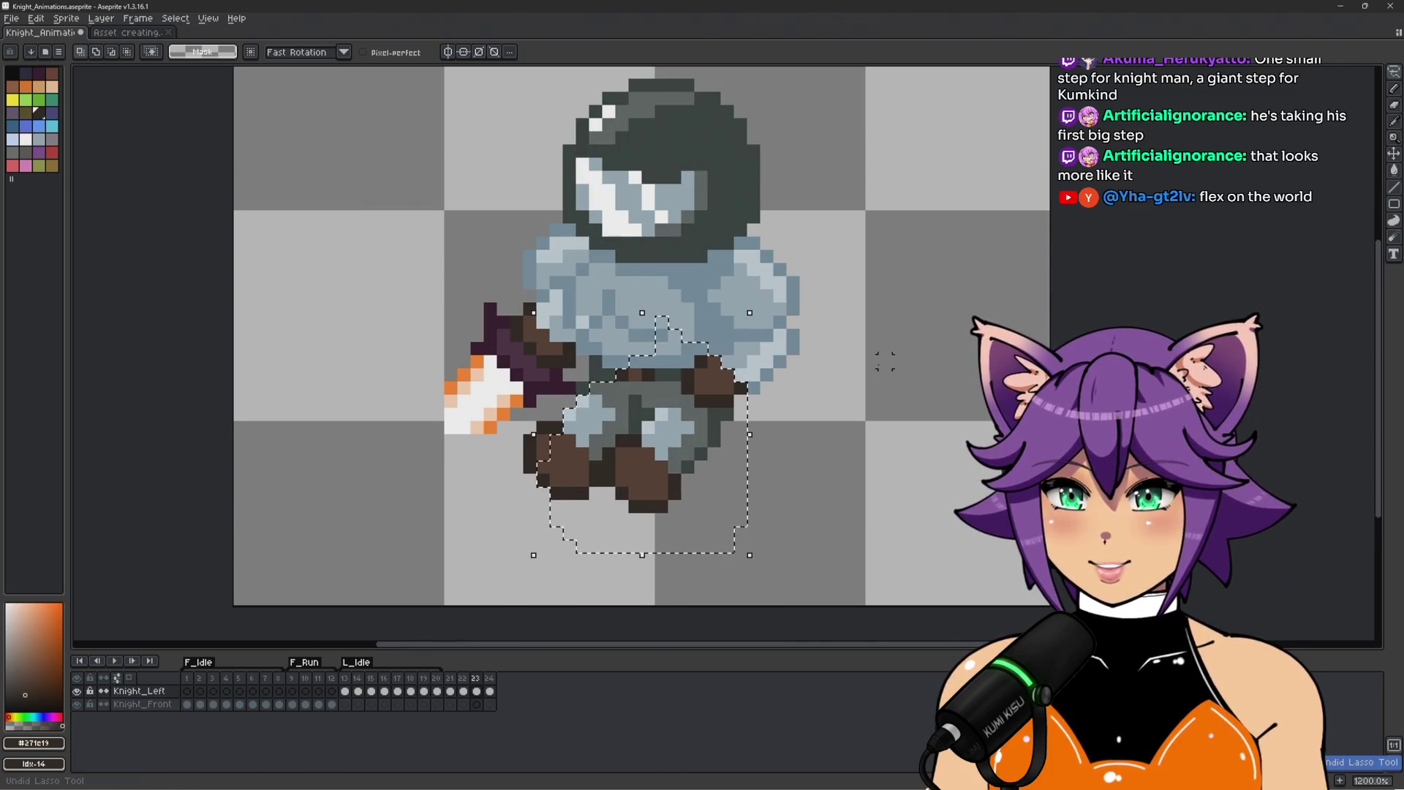
left_click(687, 545)
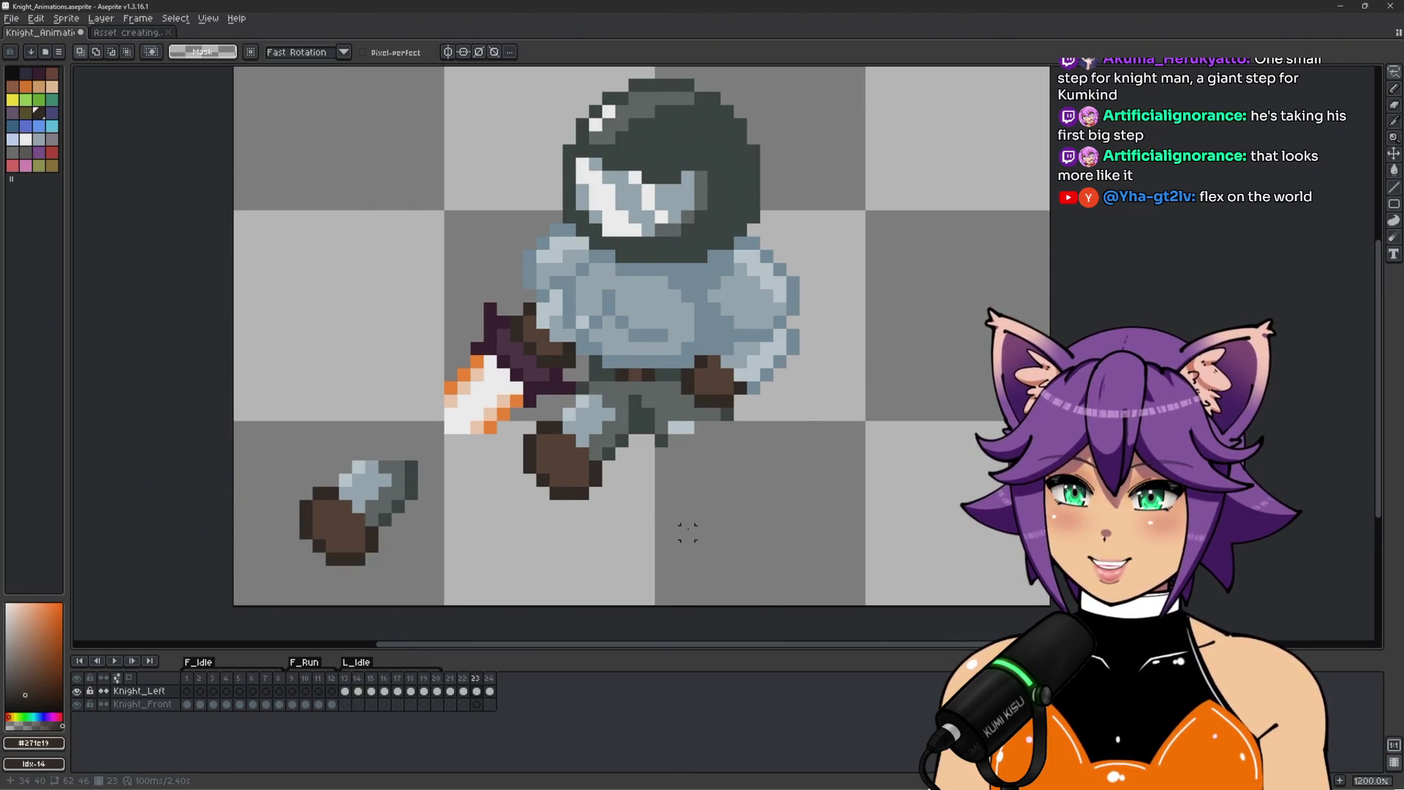
Copy frame 21's extended front leg and paste it into frame 23 at the upper left.
left_click(450, 691)
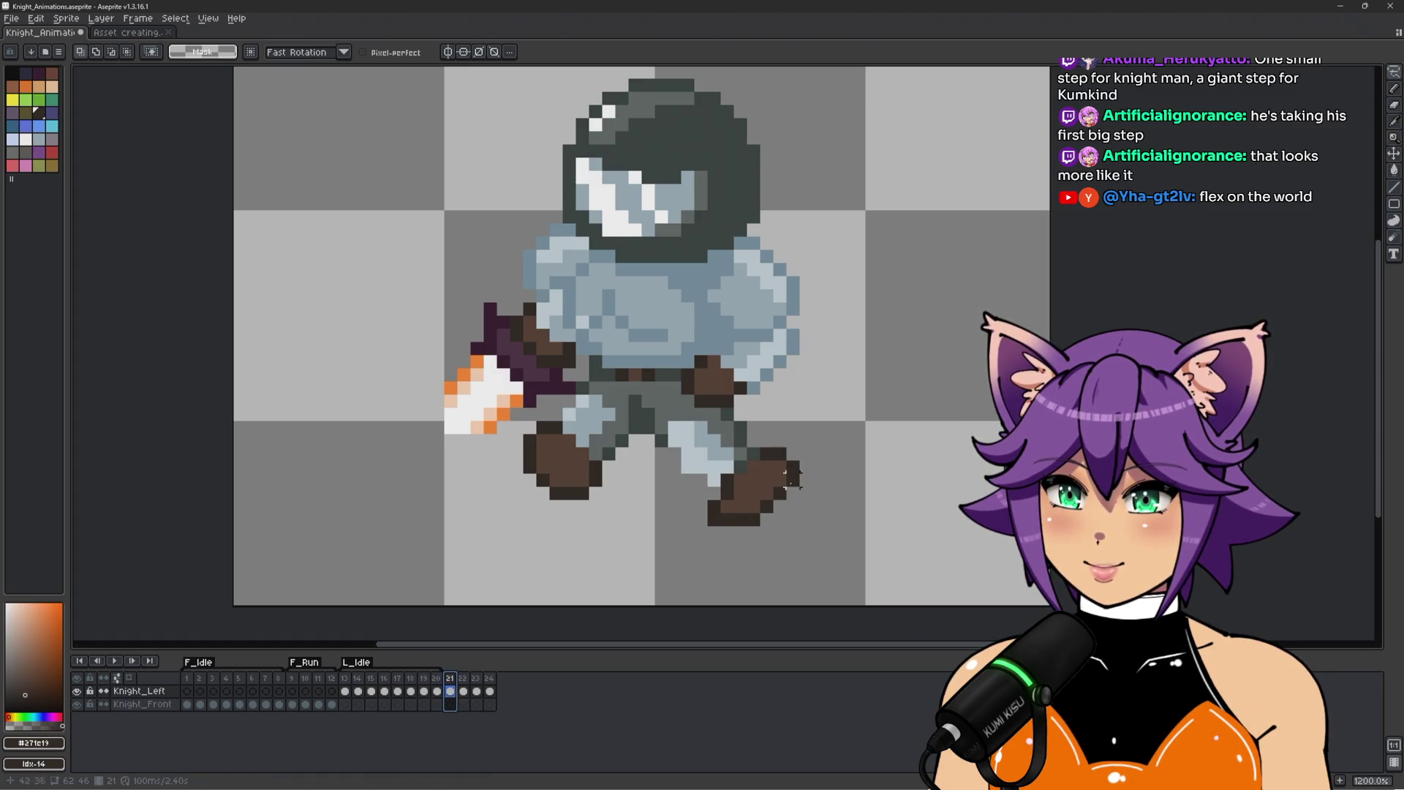
mouse_move(786, 432)
left_mouse_down()
mouse_move(678, 413)
mouse_move(688, 545)
mouse_move(819, 422)
mouse_move(789, 427)
left_mouse_up()
left_click(476, 690)
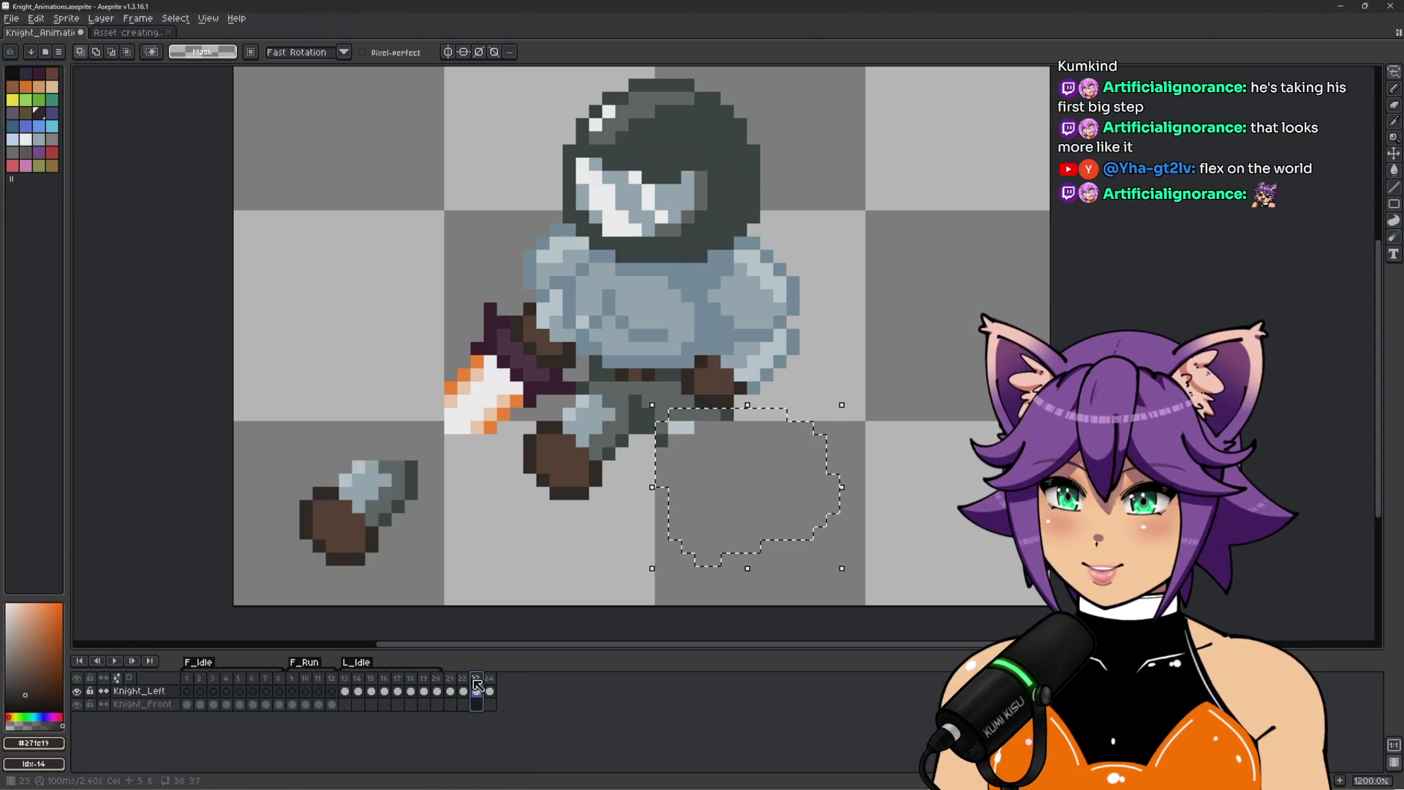
key("ctrl+v")
left_click_drag(776, 512, 406, 367)
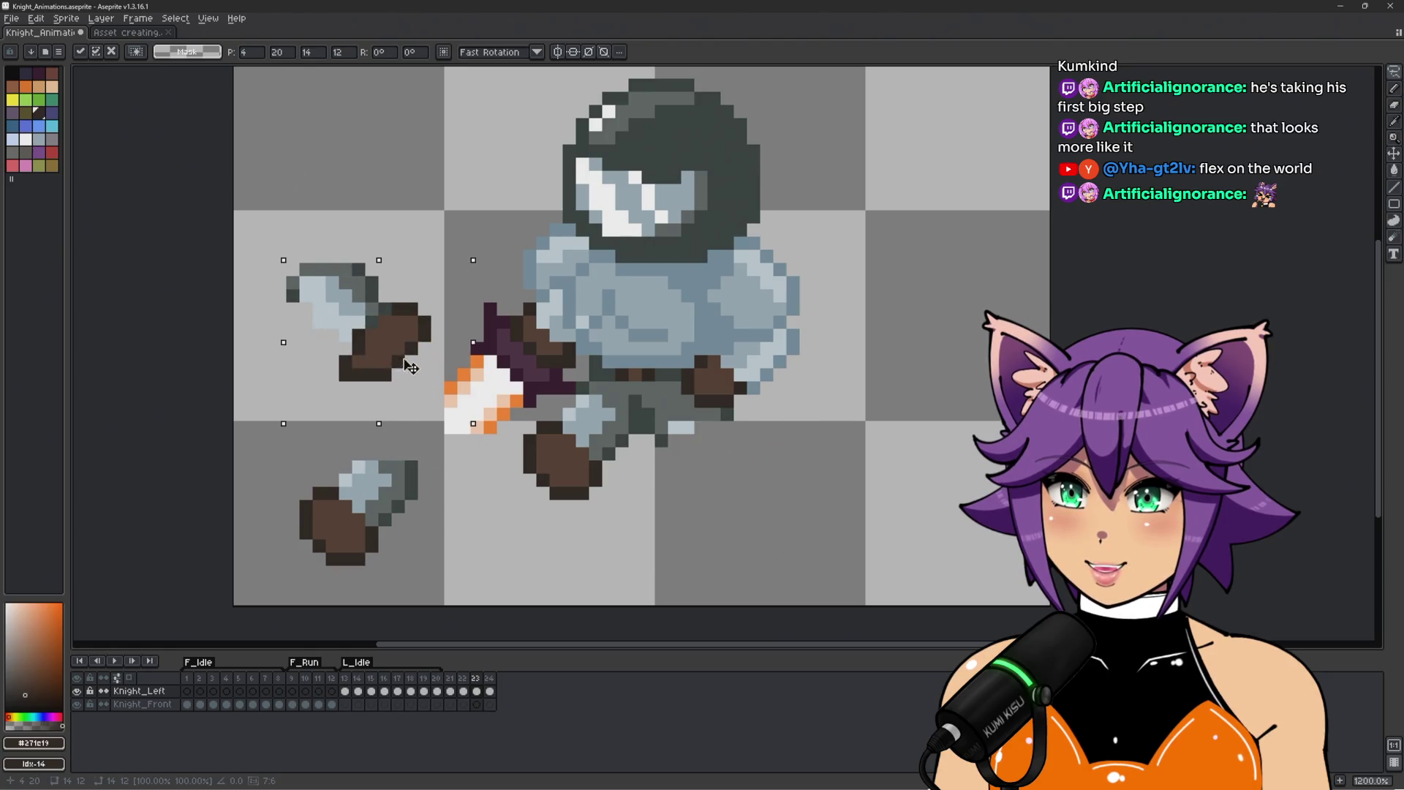
key("Return")
Delete the leftover lower-leg pixels and move the spare leg piece under the knight.
scroll(577, 446, "up", 1)
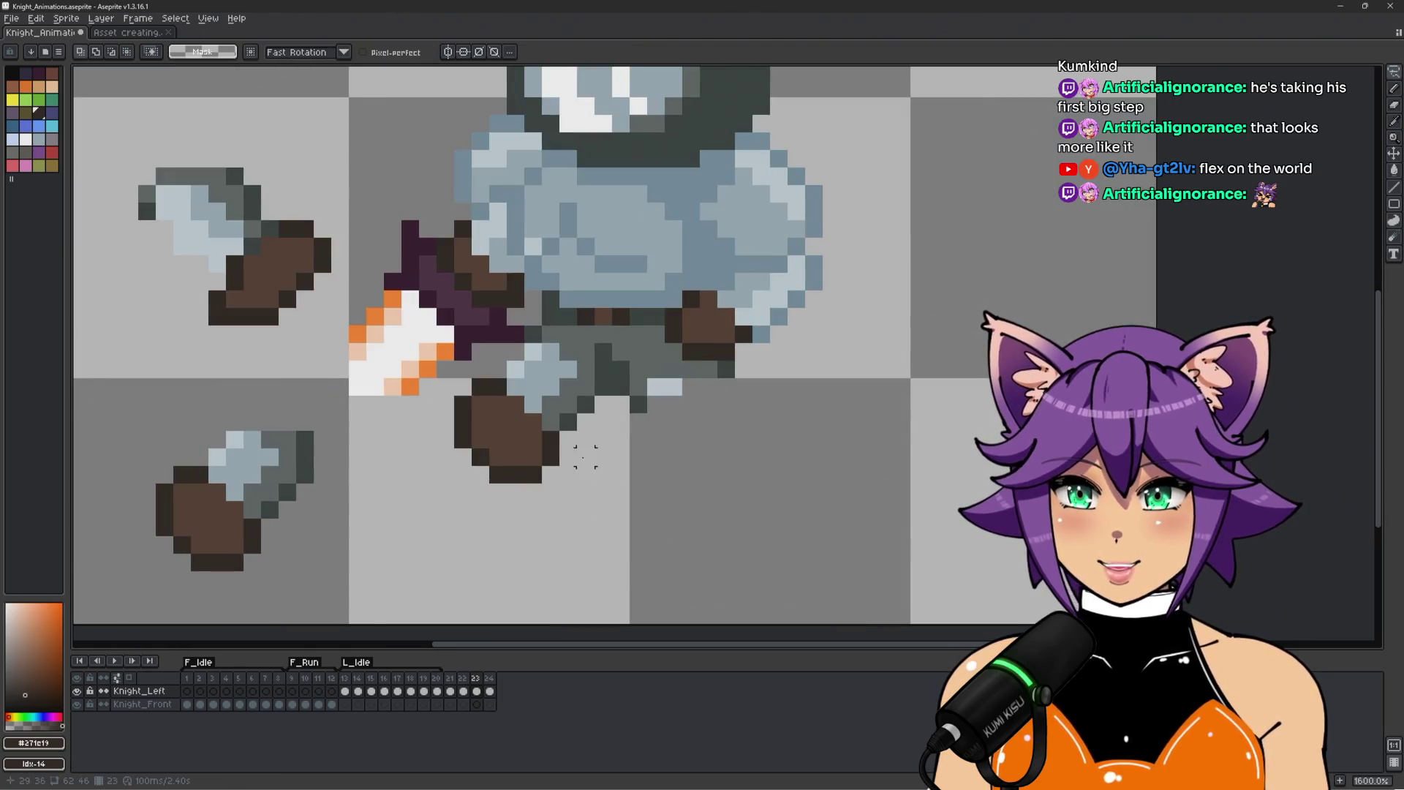
mouse_move(570, 350)
left_mouse_down()
mouse_move(686, 374)
mouse_move(740, 484)
mouse_move(491, 410)
mouse_move(565, 360)
left_mouse_up()
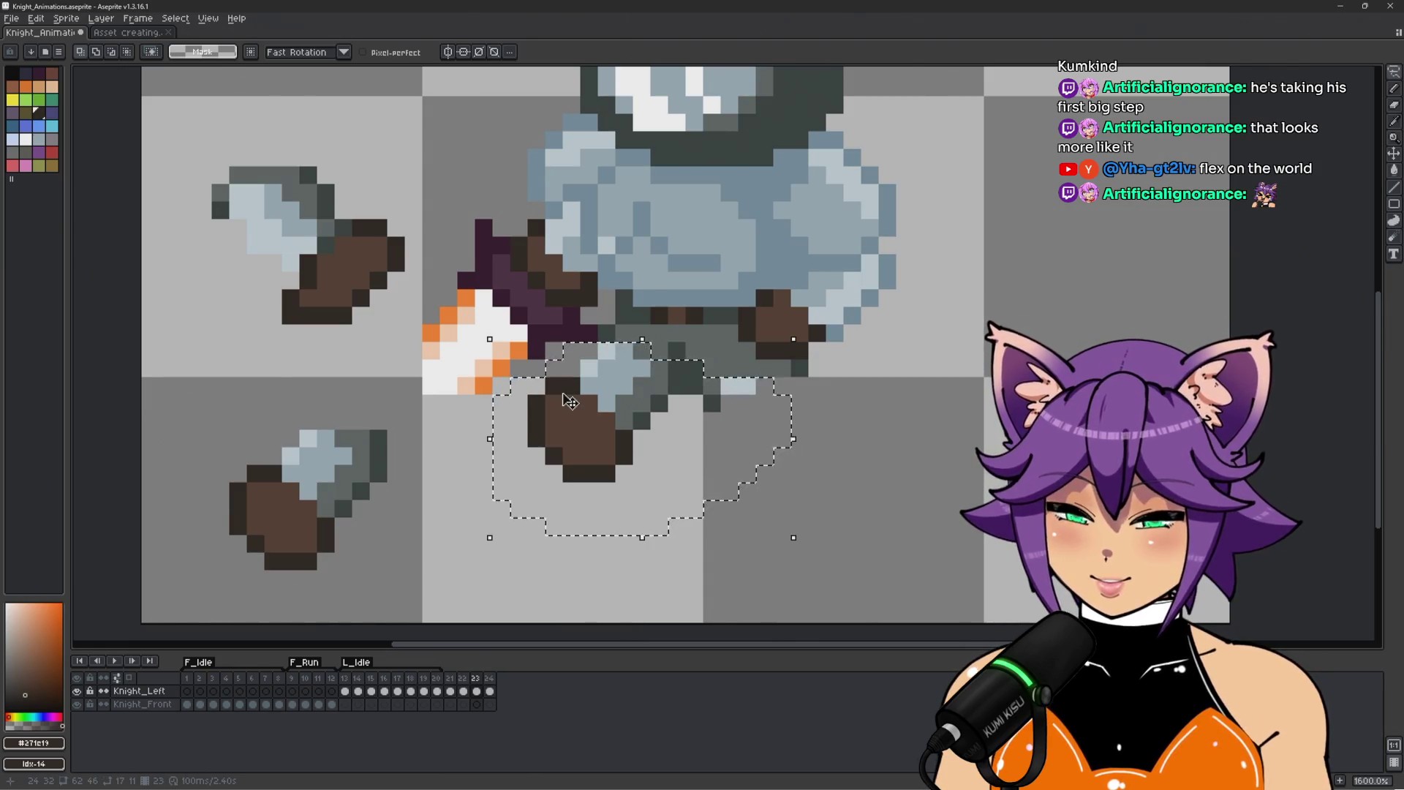
key("Delete")
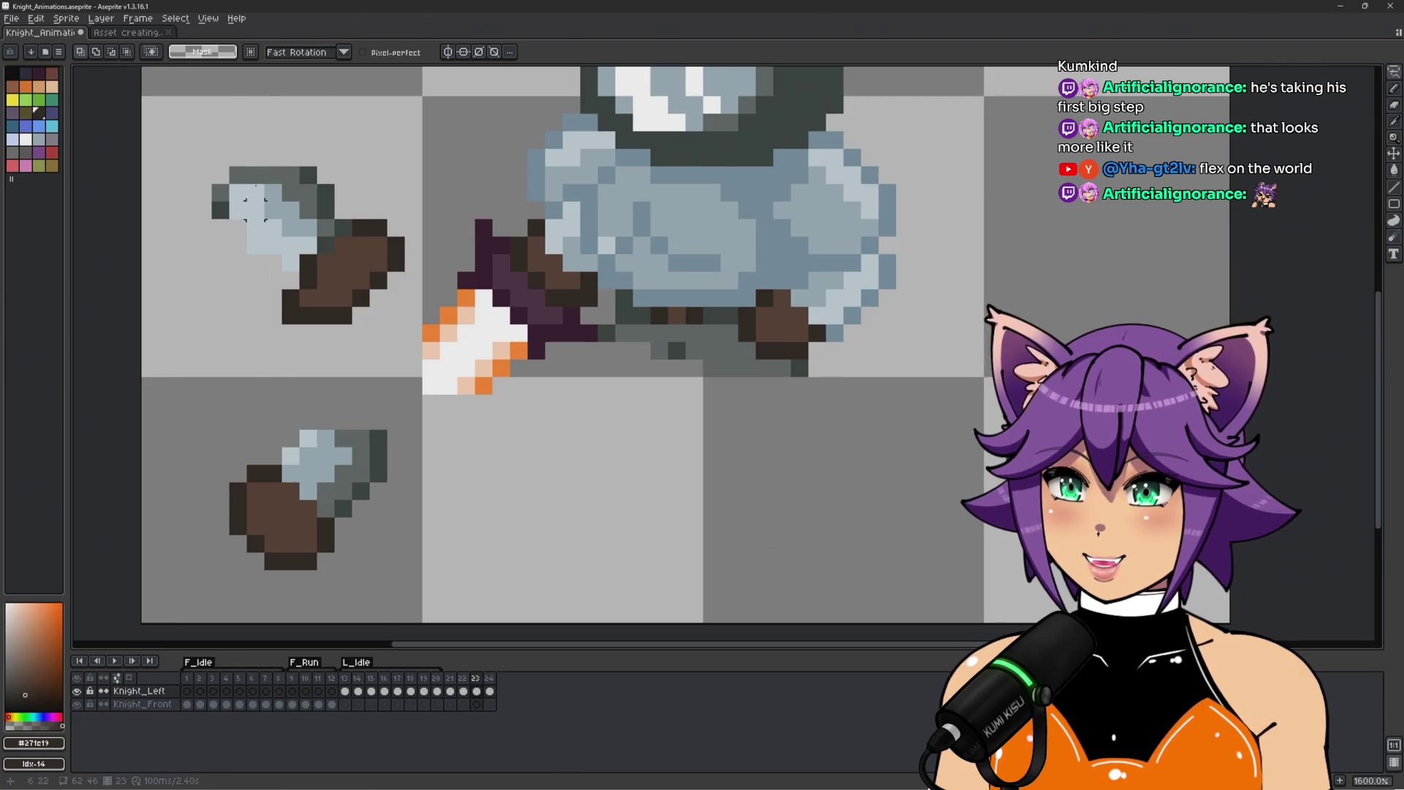
mouse_move(220, 157)
left_mouse_down()
mouse_move(194, 256)
mouse_move(351, 354)
mouse_move(337, 129)
mouse_move(220, 146)
left_mouse_up()
key("Right")
mouse_move(382, 295)
left_mouse_down()
mouse_move(680, 446)
mouse_move(704, 436)
left_mouse_up()
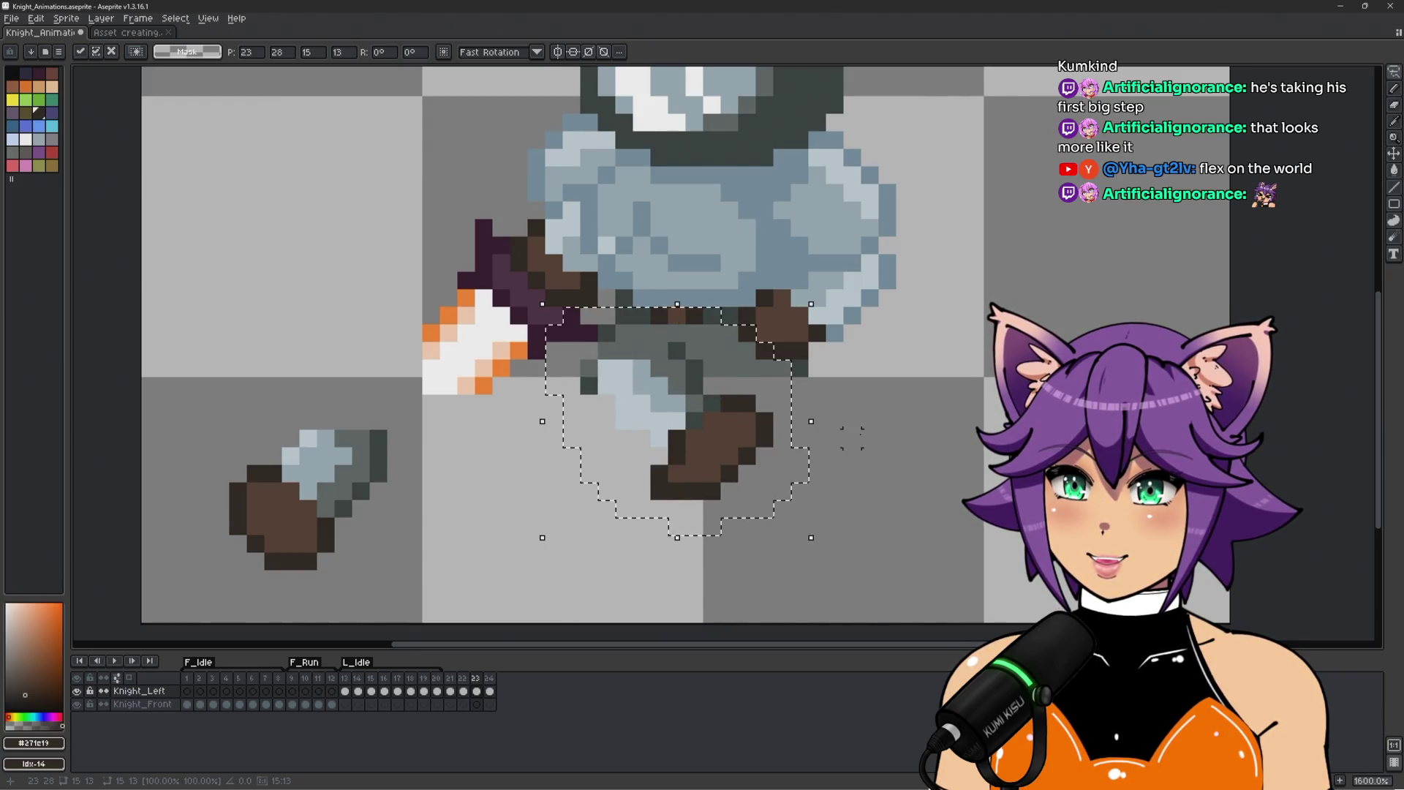
key("ctrl+d")
Pick the leg's dark grey and move the loose boot under the knight's leg.
key("b")
left_click(592, 352, "alt")
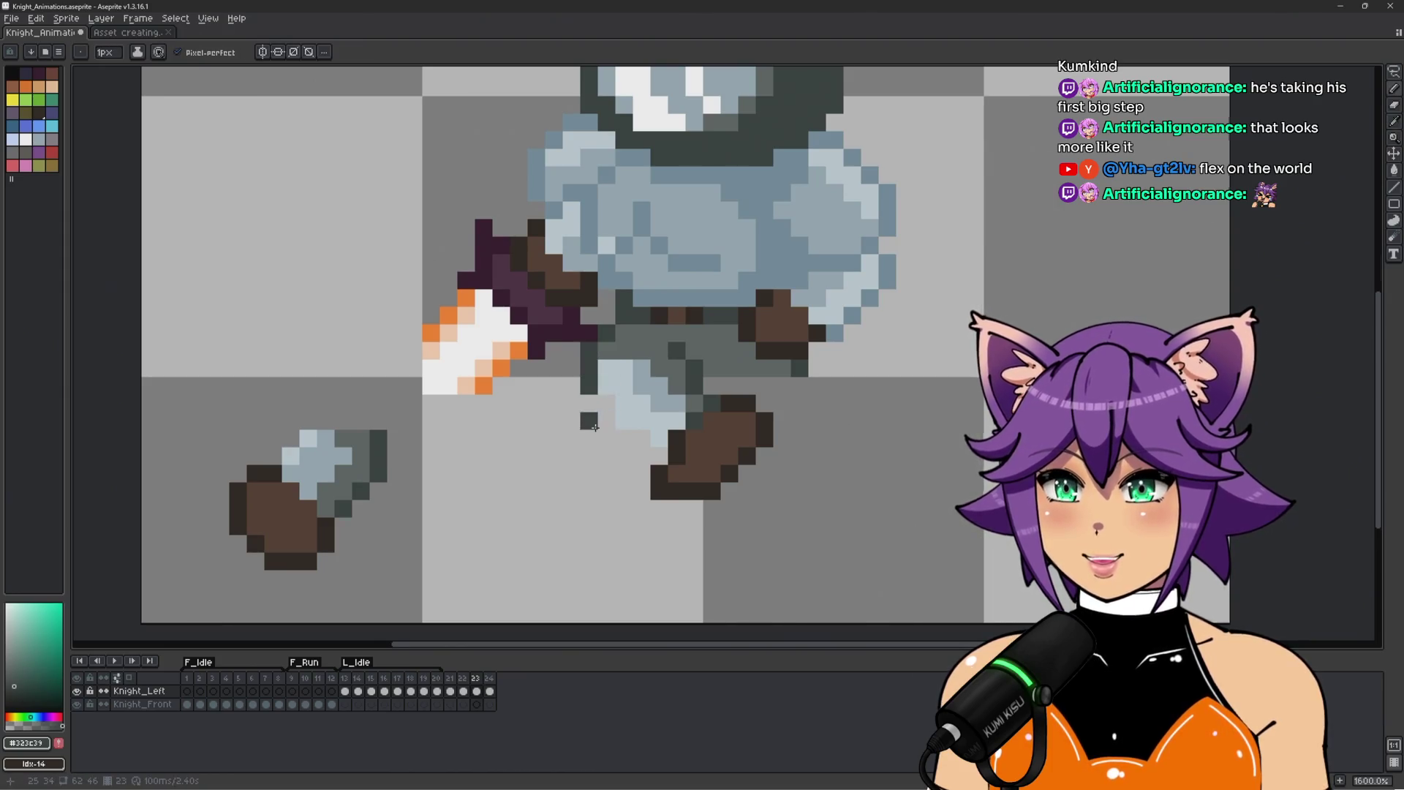
scroll(596, 422, "down", 3)
scroll(567, 457, "up", 2)
key("q")
mouse_move(380, 395)
left_mouse_down()
mouse_move(318, 545)
mouse_move(399, 388)
left_mouse_up()
left_click_drag(446, 441, 717, 441)
key("ctrl+d")
Centre the sprite, preview the run animation, and select frames 21 through 23.
scroll(678, 420, "up", 3)
key("b")
scroll(792, 392, "down", 6)
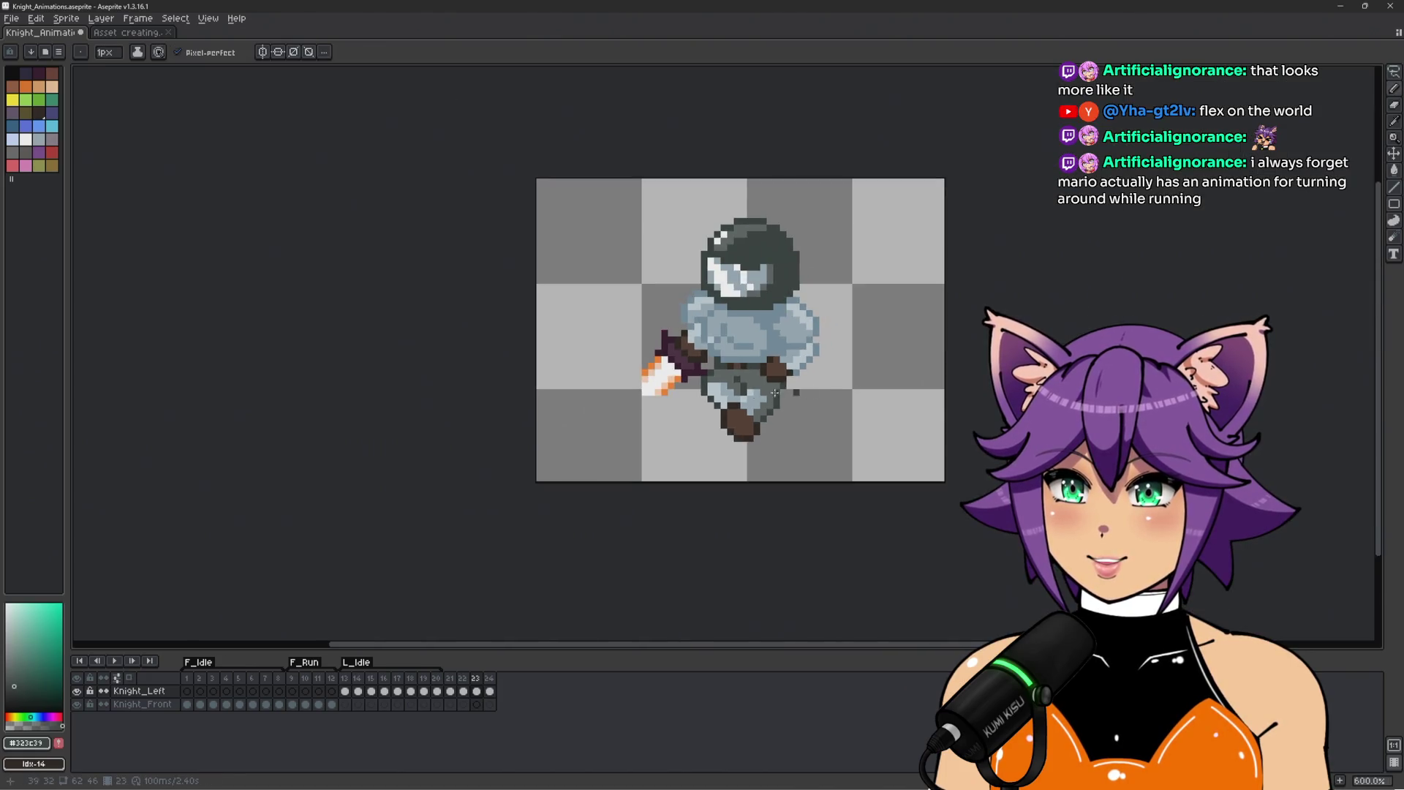
scroll(792, 392, "up", 4)
scroll(819, 397, "down", 4)
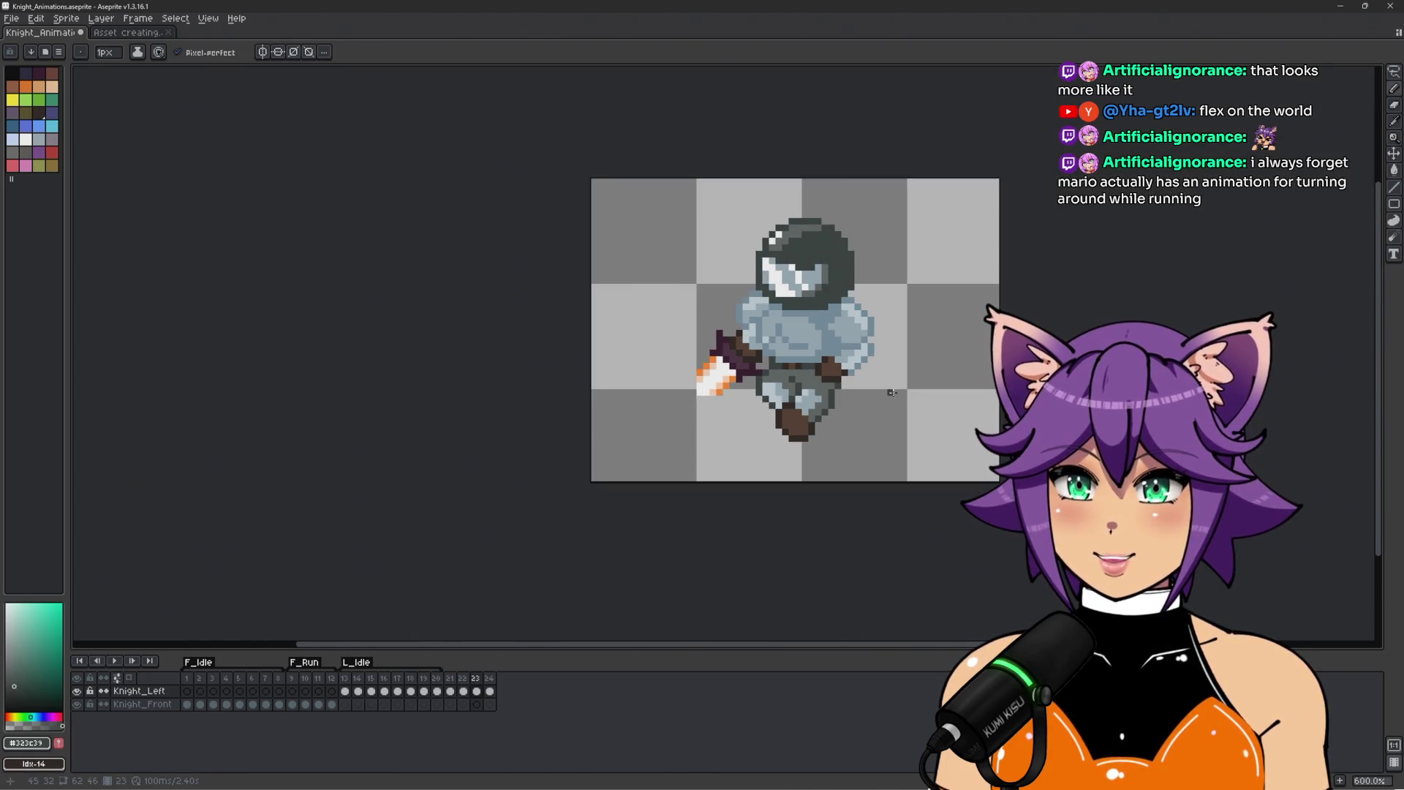
left_click_drag(906, 442, 851, 476)
scroll(786, 520, "up", 1)
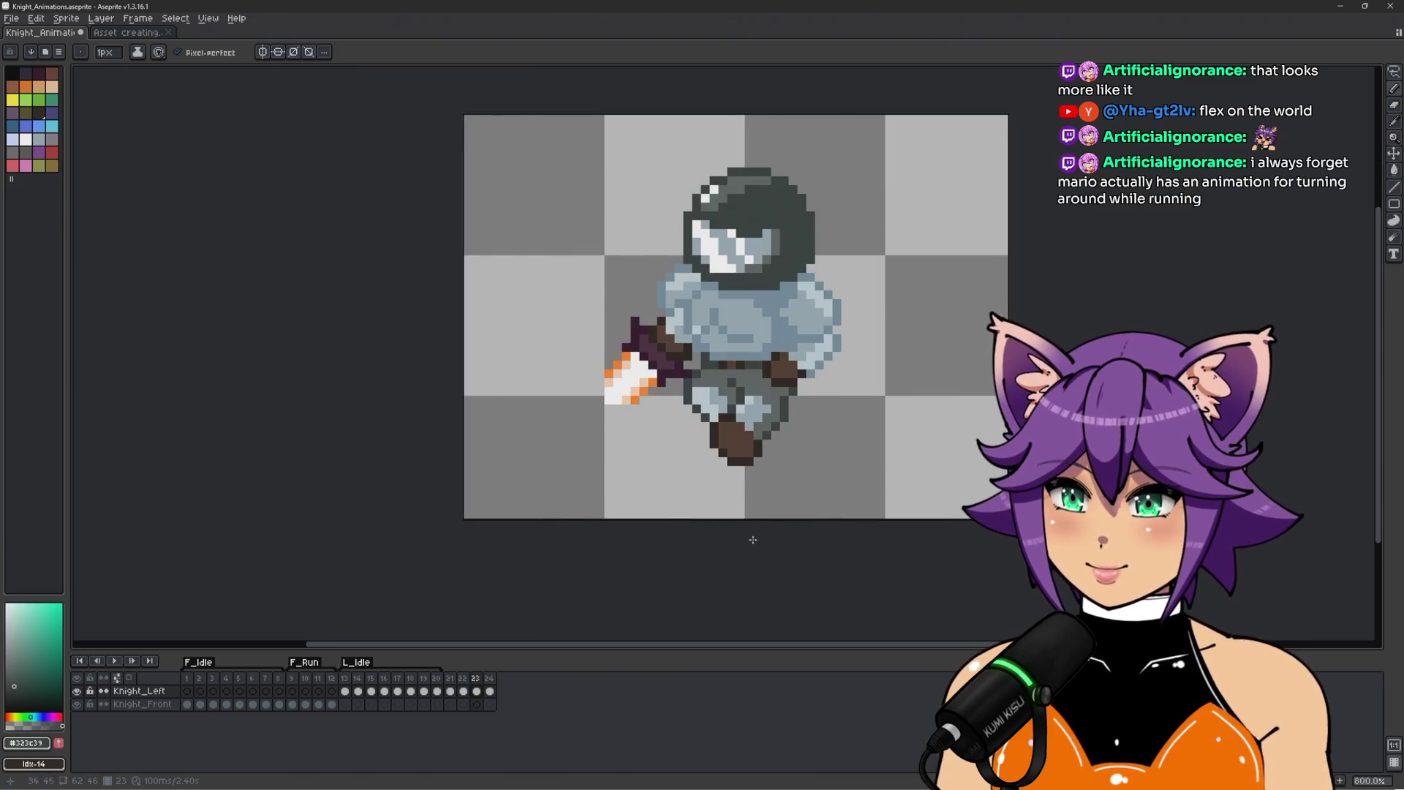
key("Return")
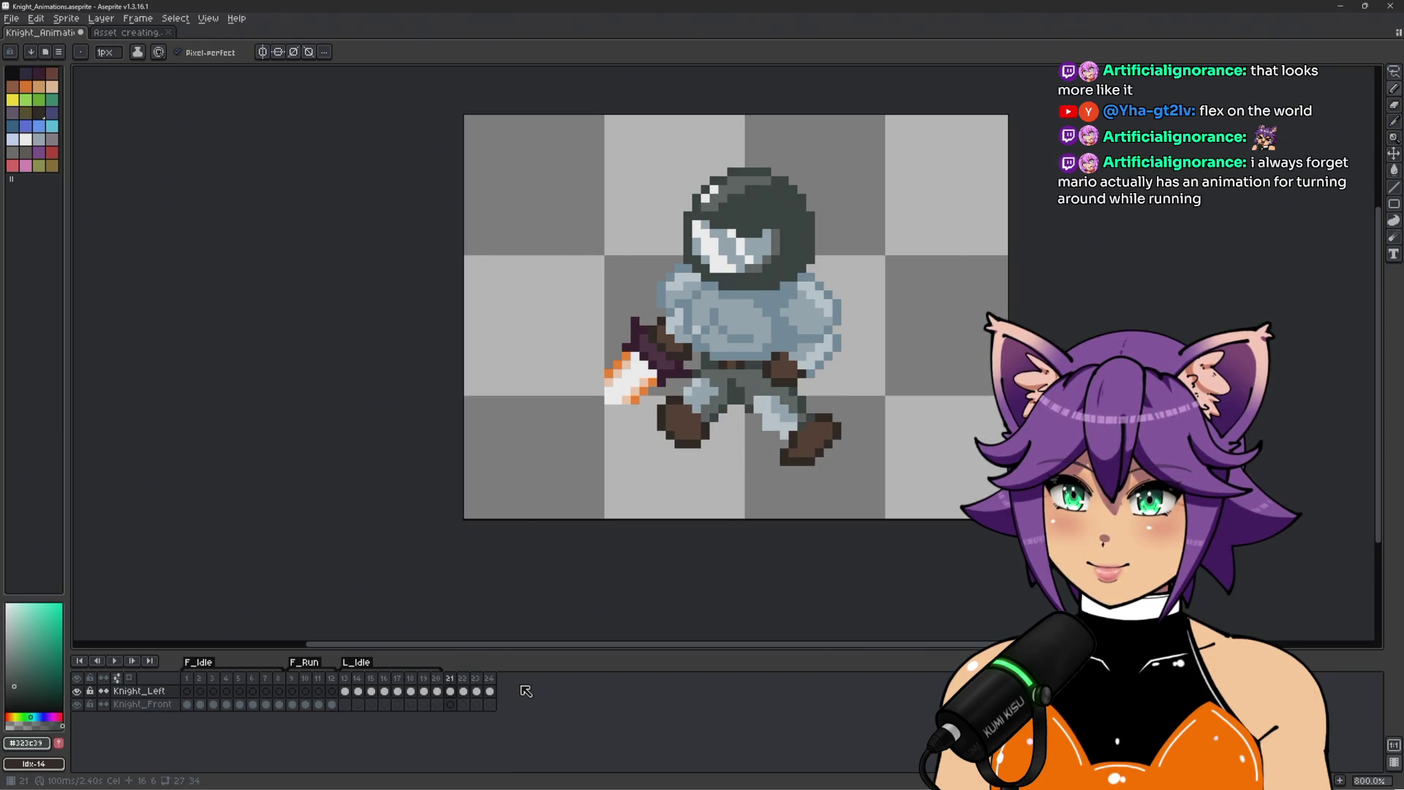
left_click_drag(449, 678, 479, 679)
Tag frames 21–23 as L_Run, play the run cycle, and centre the knight in view.
right_click(477, 677)
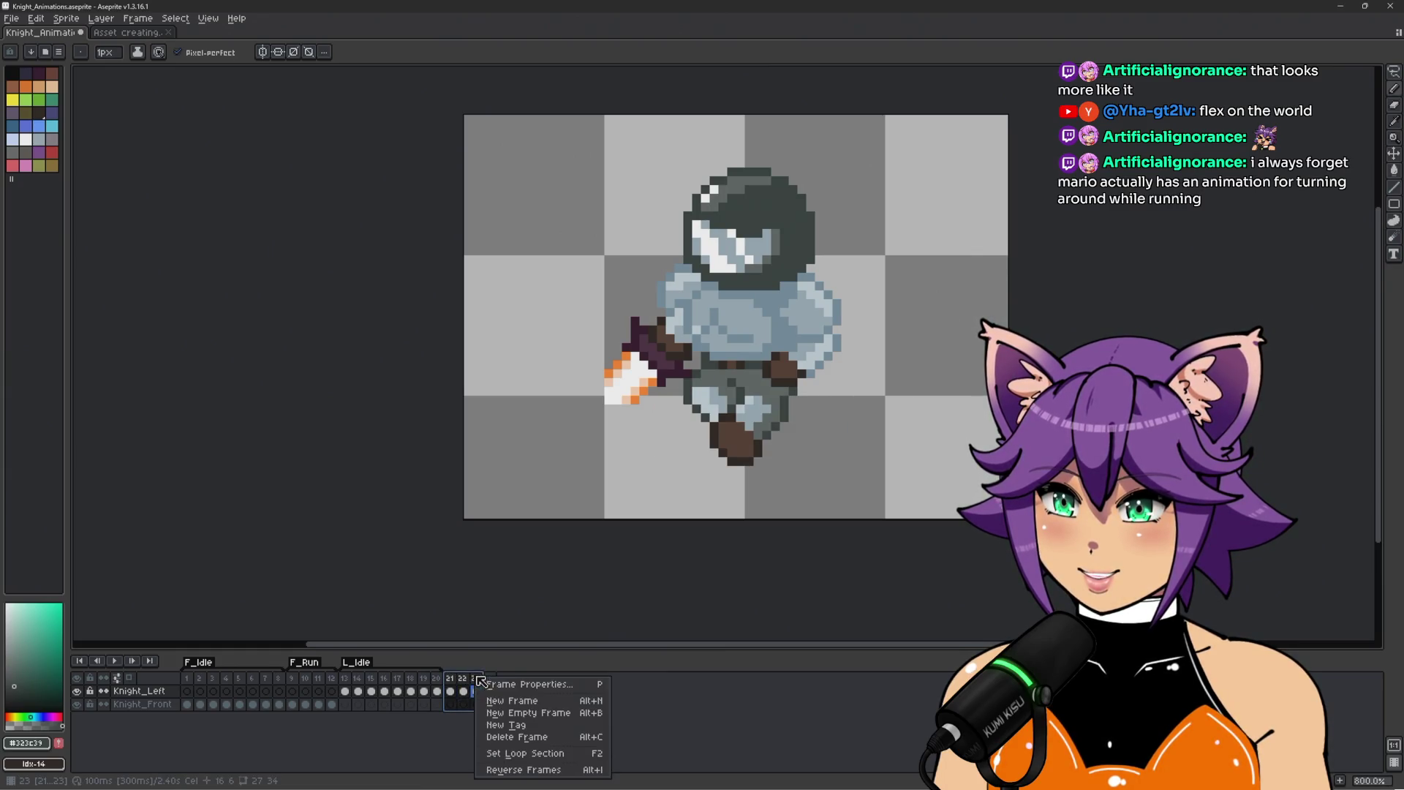
left_click(547, 726)
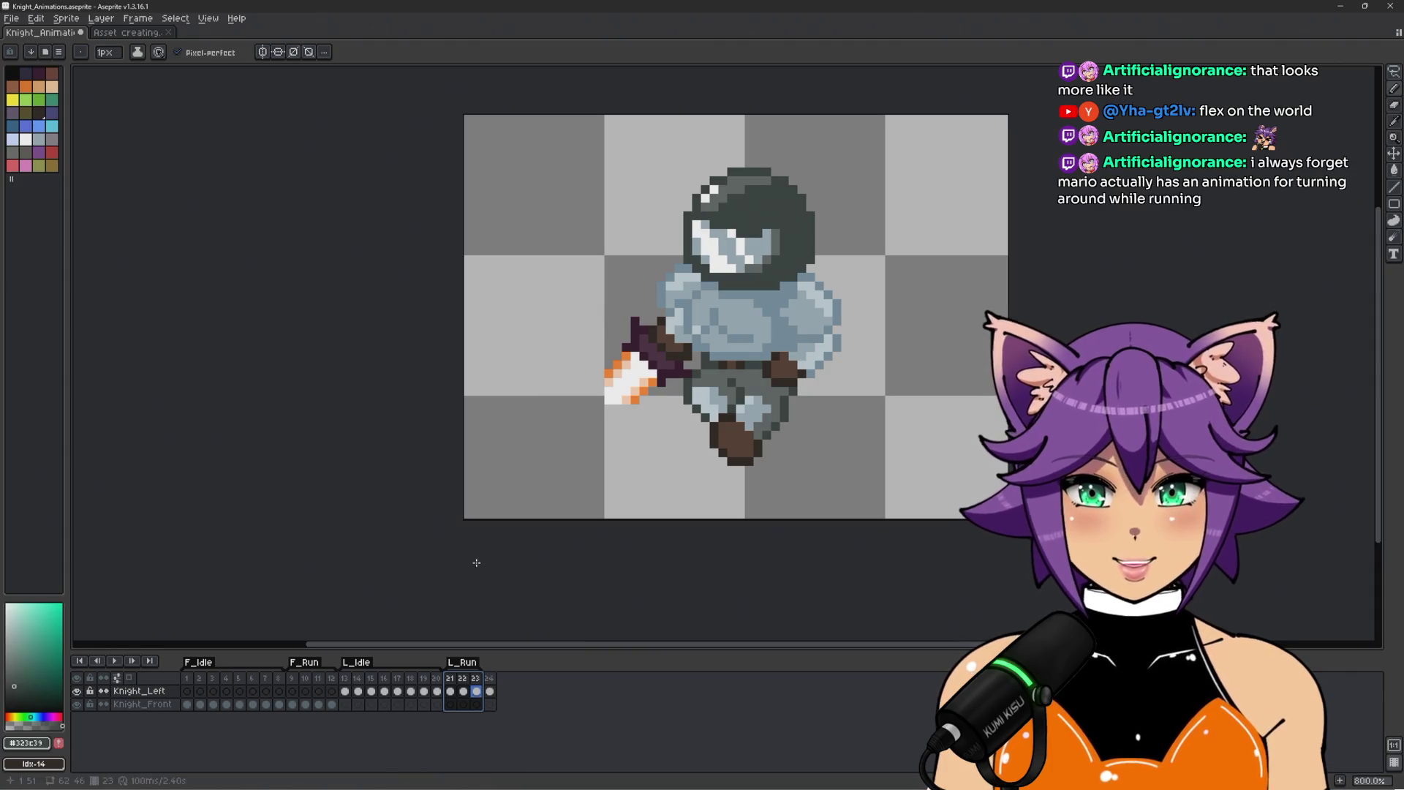
key("Return")
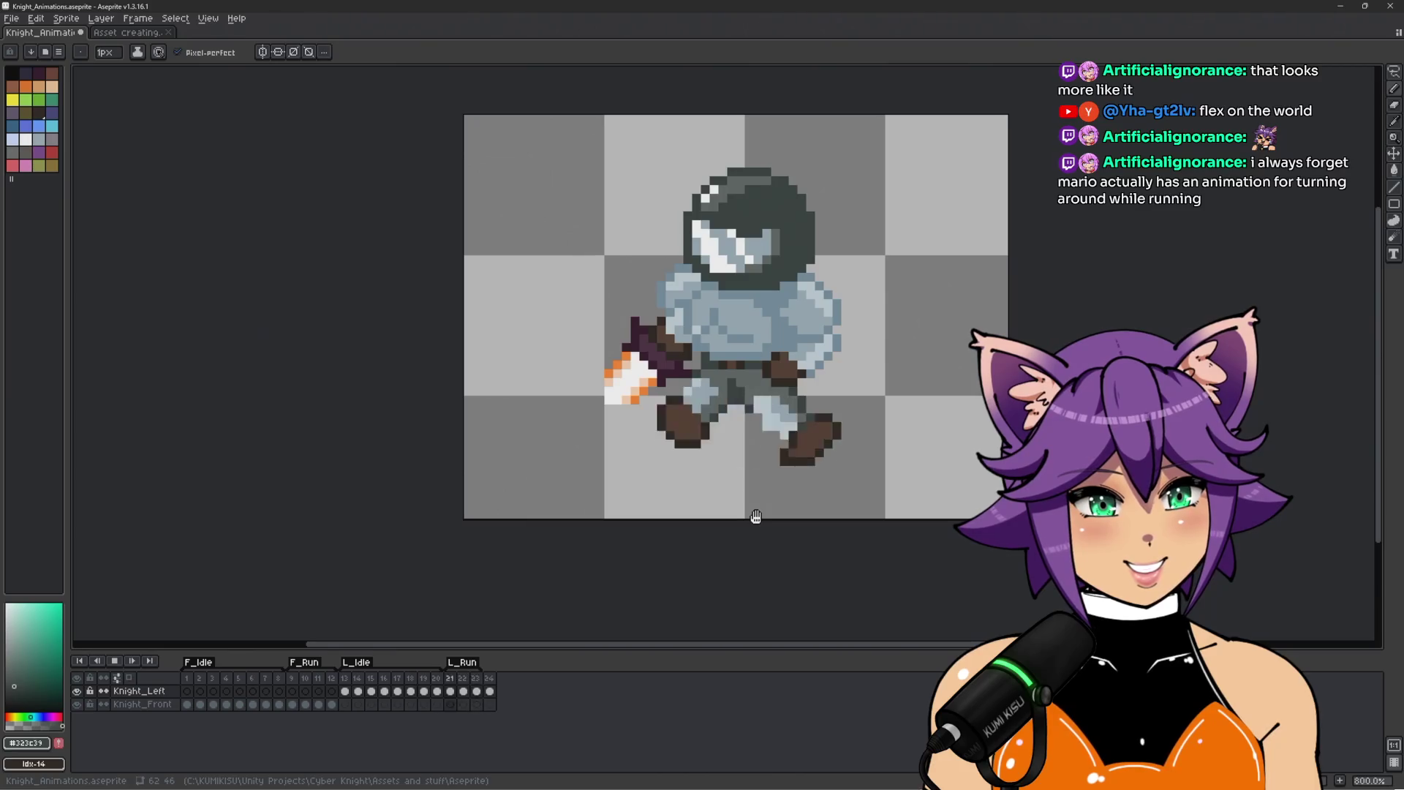
left_click_drag(731, 527, 728, 567)
scroll(728, 567, "up", 1)
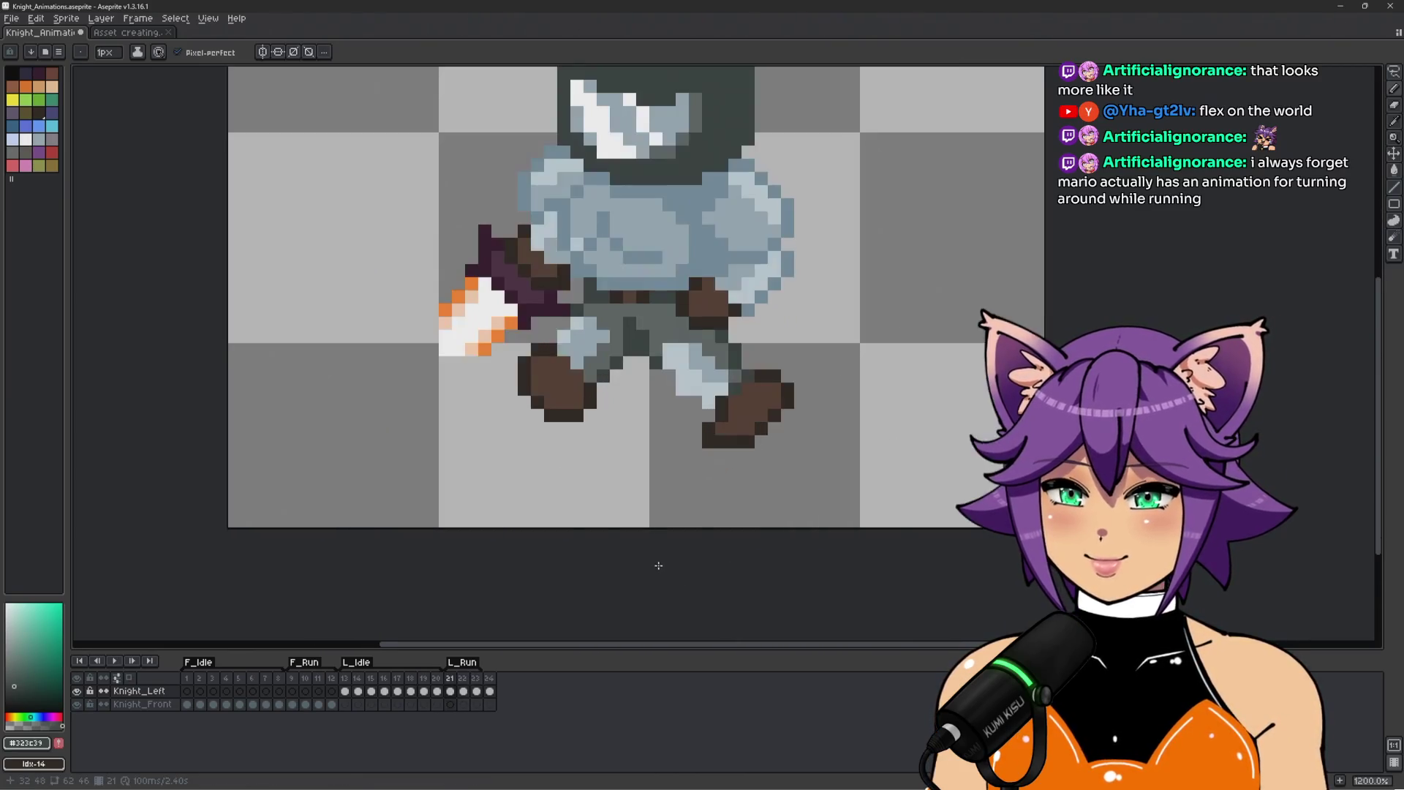
scroll(655, 564, "down", 1)
left_click_drag(595, 552, 575, 547)
scroll(575, 547, "up", 2)
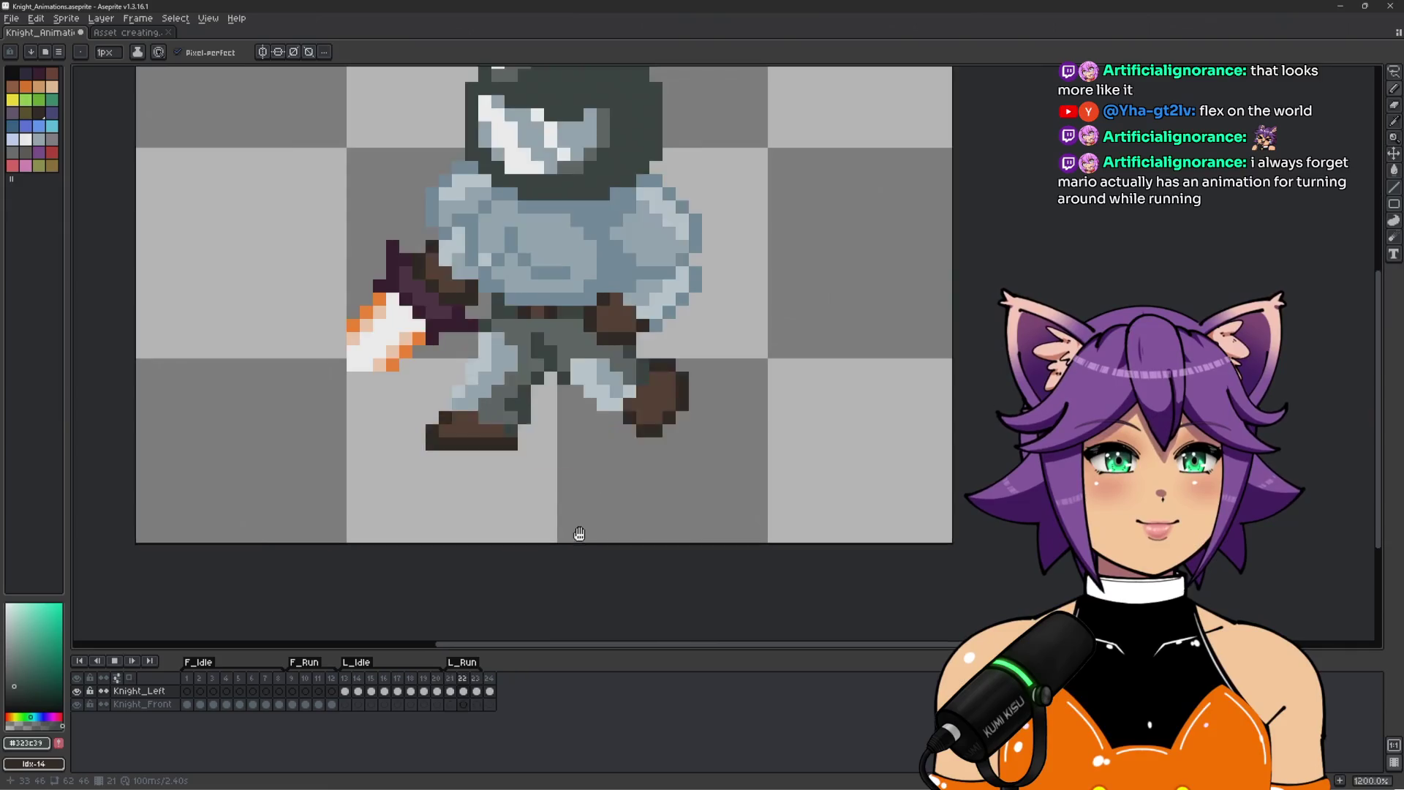
left_click_drag(727, 555, 724, 555)
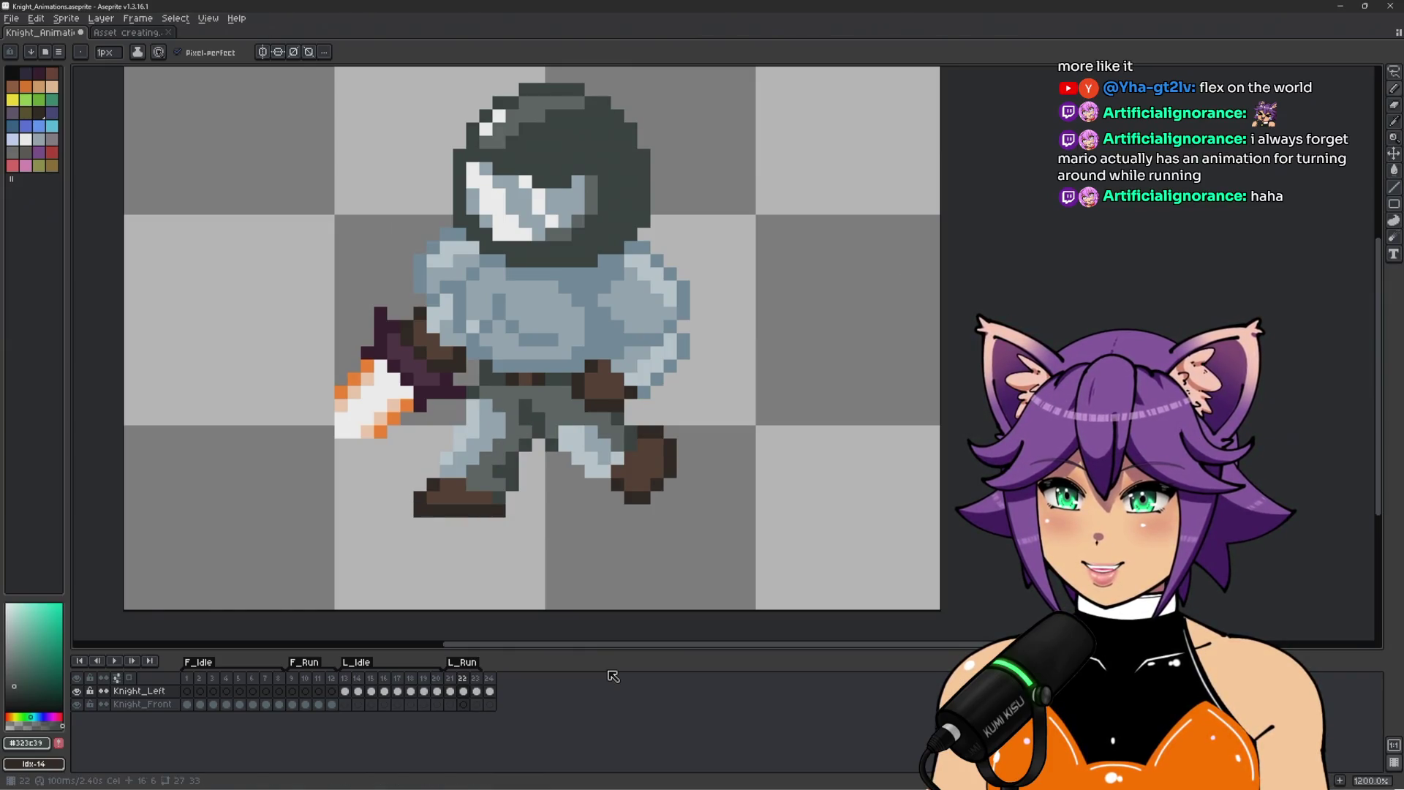
Shift the knight's lower leg and foot one pixel right with a lasso selection.
key("q")
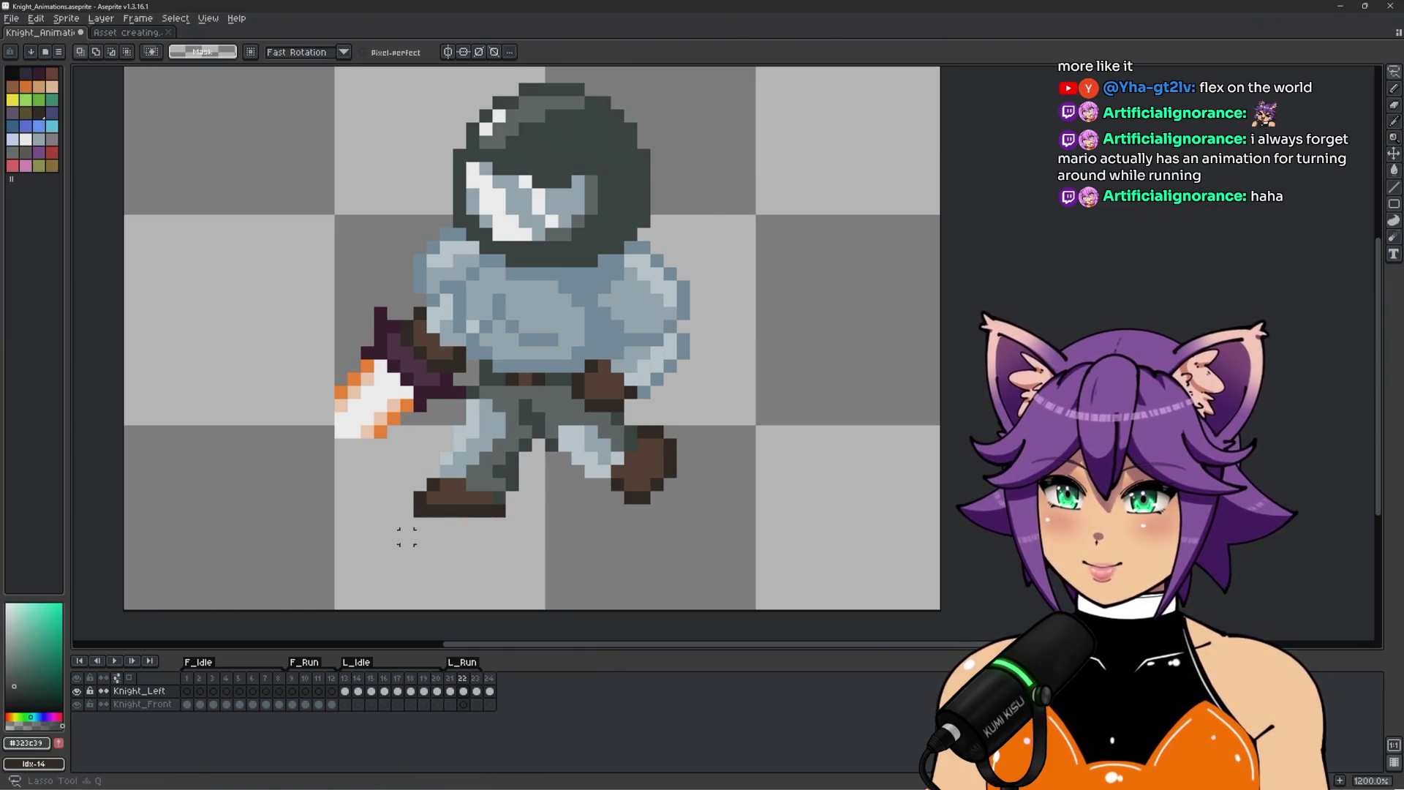
left_click_drag(399, 542, 393, 459)
mouse_move(512, 460)
left_mouse_down()
mouse_move(389, 532)
mouse_move(420, 545)
left_mouse_up()
scroll(475, 495, "up", 1)
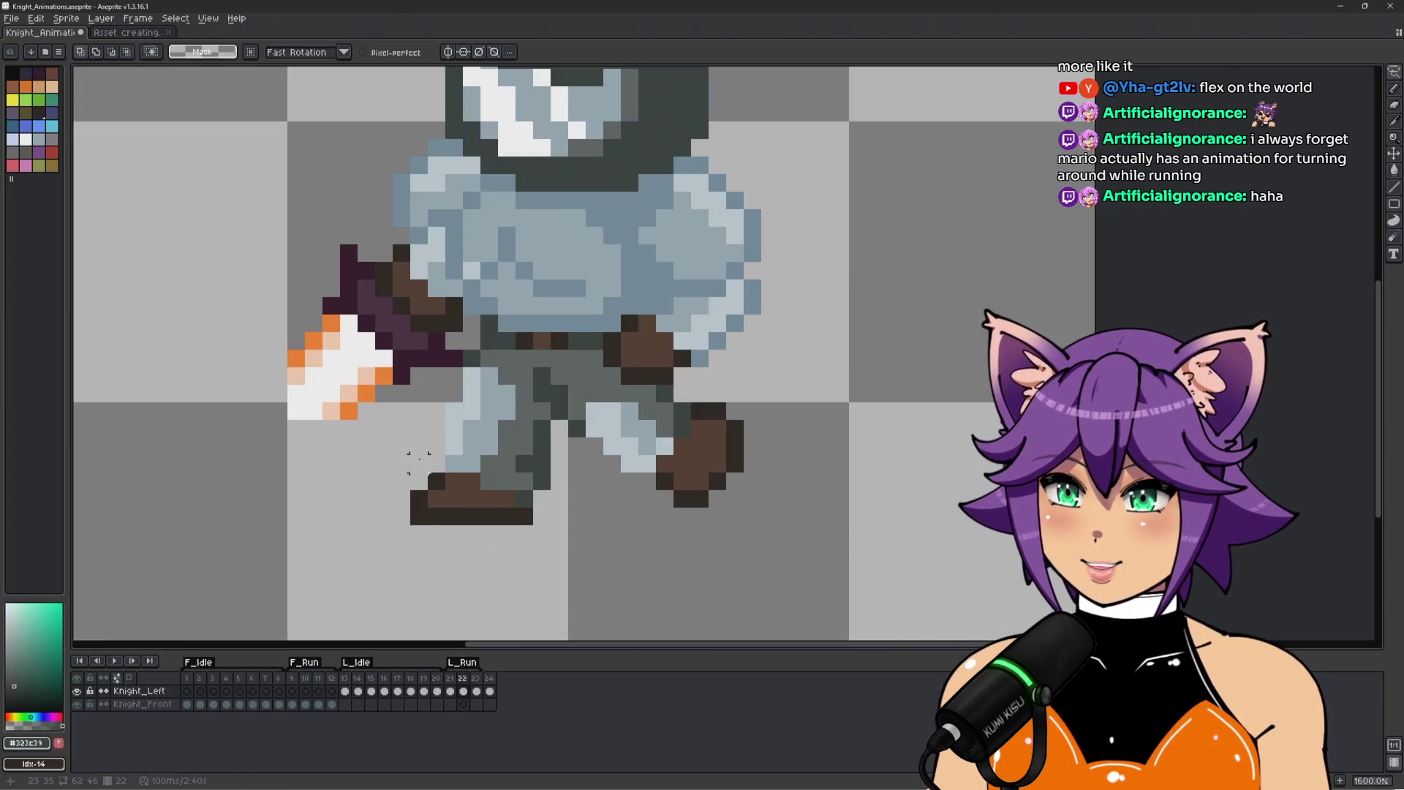
Repaint the leg outline pixels, sampling the leg grey and boot brown colours.
key("b")
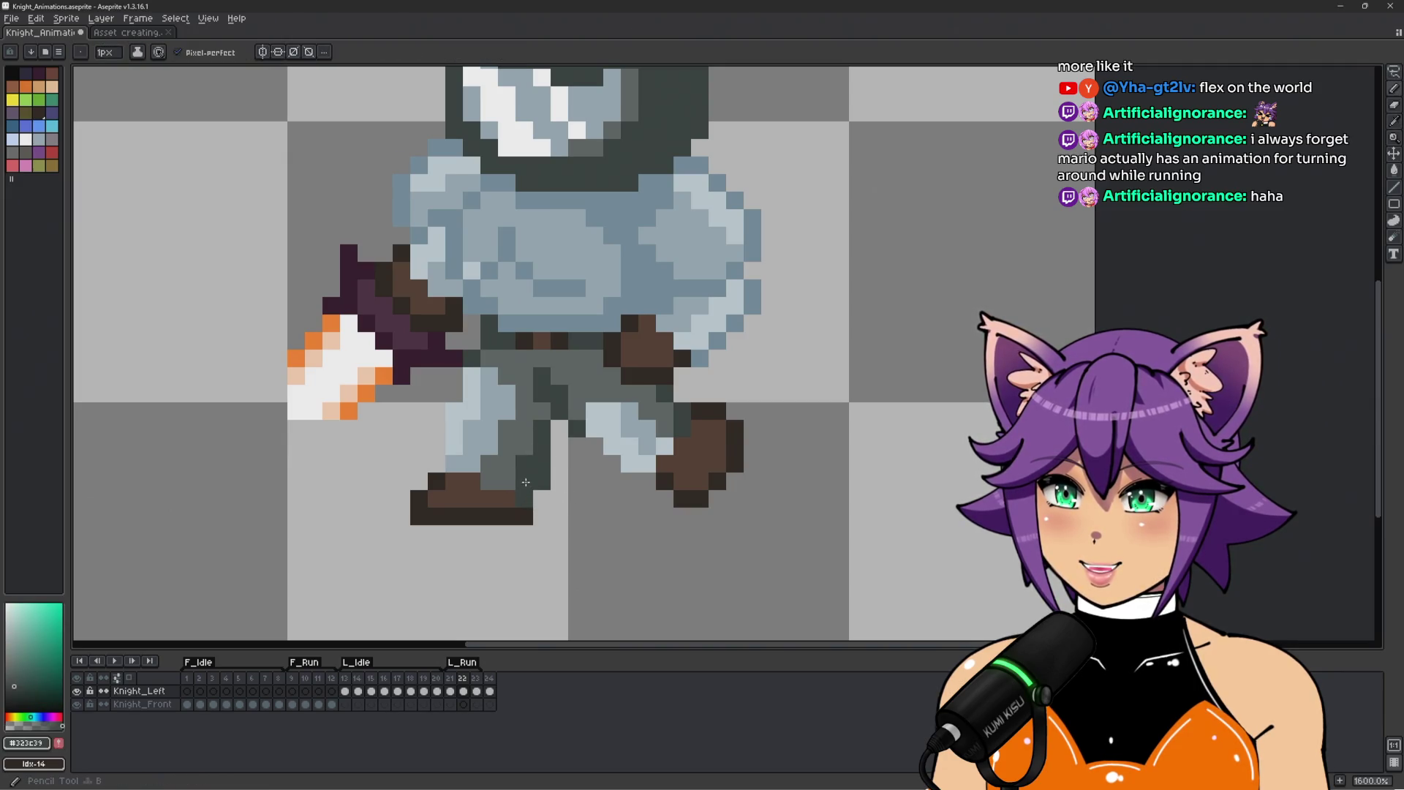
left_click(506, 445)
left_click(568, 495, "alt")
mouse_move(542, 463)
left_mouse_down()
mouse_move(525, 481)
mouse_move(542, 482)
mouse_move(524, 463)
left_mouse_up()
left_click(525, 494, "alt")
scroll(512, 476, "down", 2)
scroll(499, 468, "up", 2)
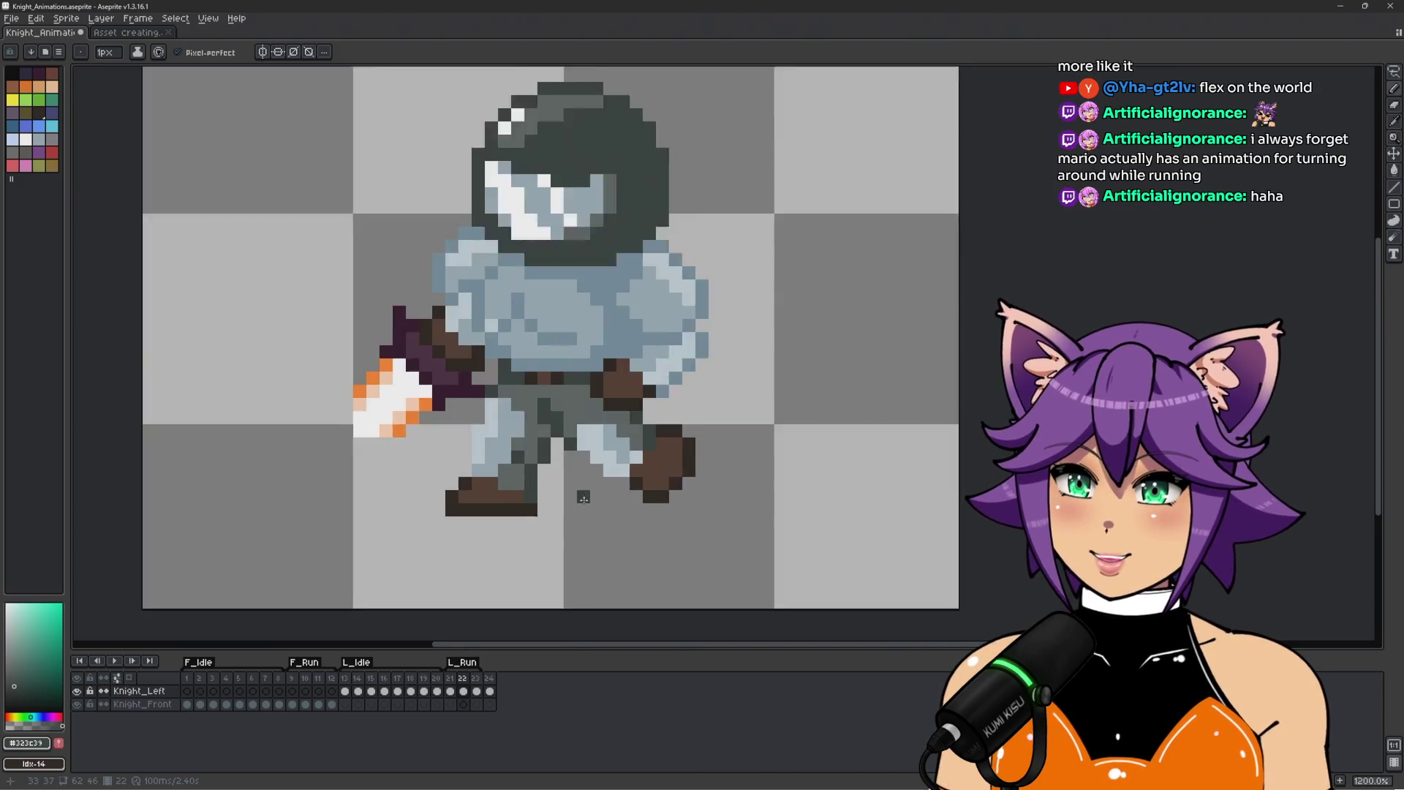
left_click(515, 449, "alt")
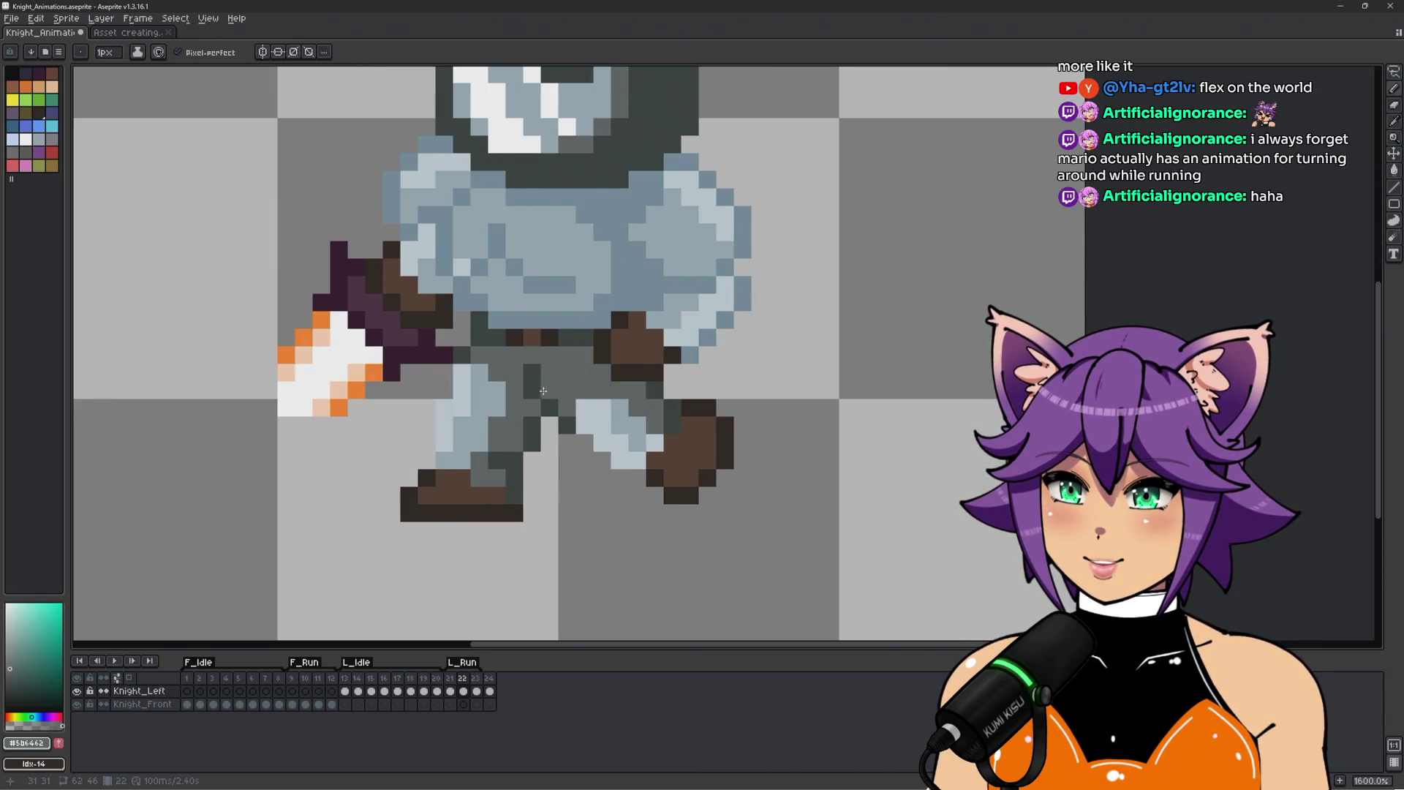
scroll(544, 386, "down", 2)
scroll(512, 424, "up", 2)
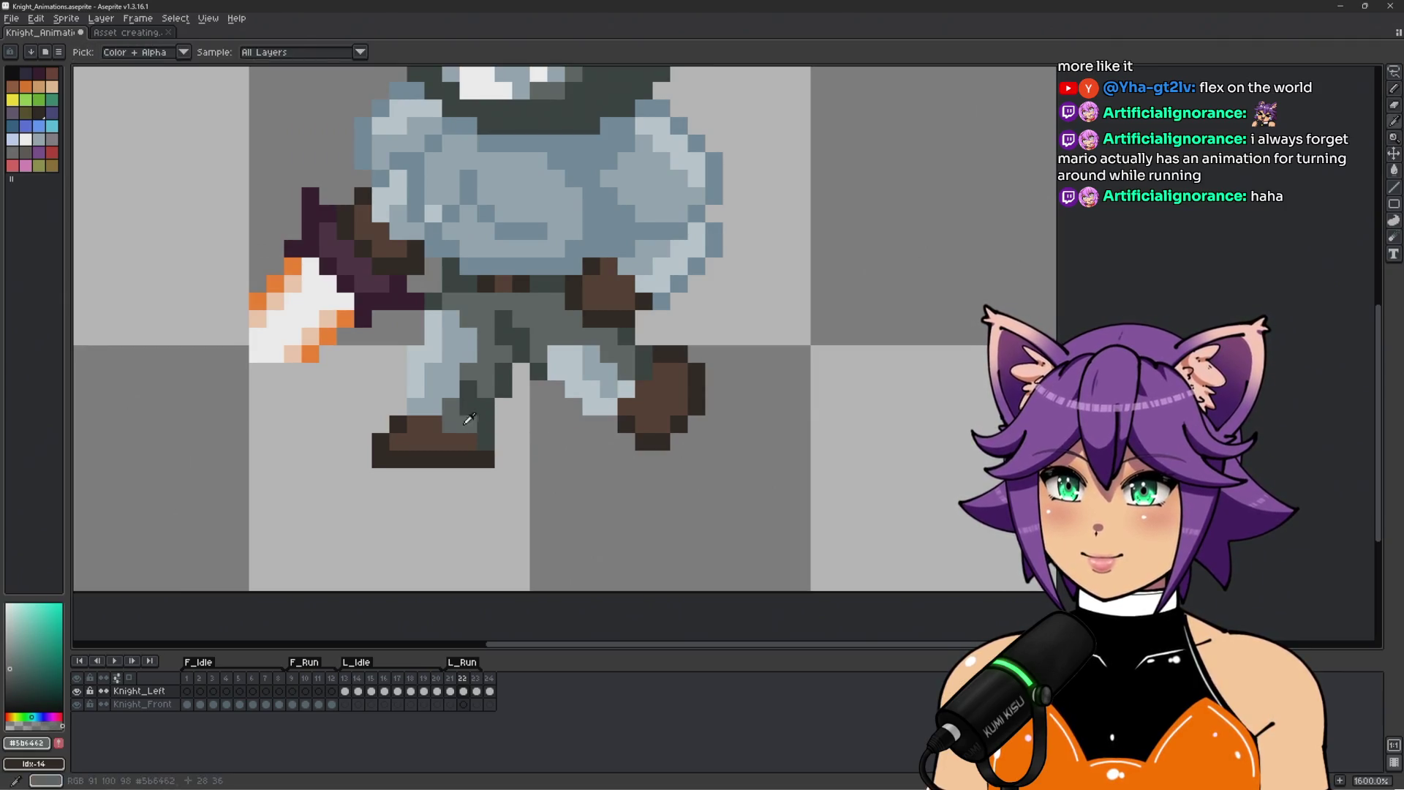
left_click(451, 441, "alt")
scroll(586, 458, "down", 2)
Preview the run, then erase the dark pixels down the leg and a stray pixel.
key("Return")
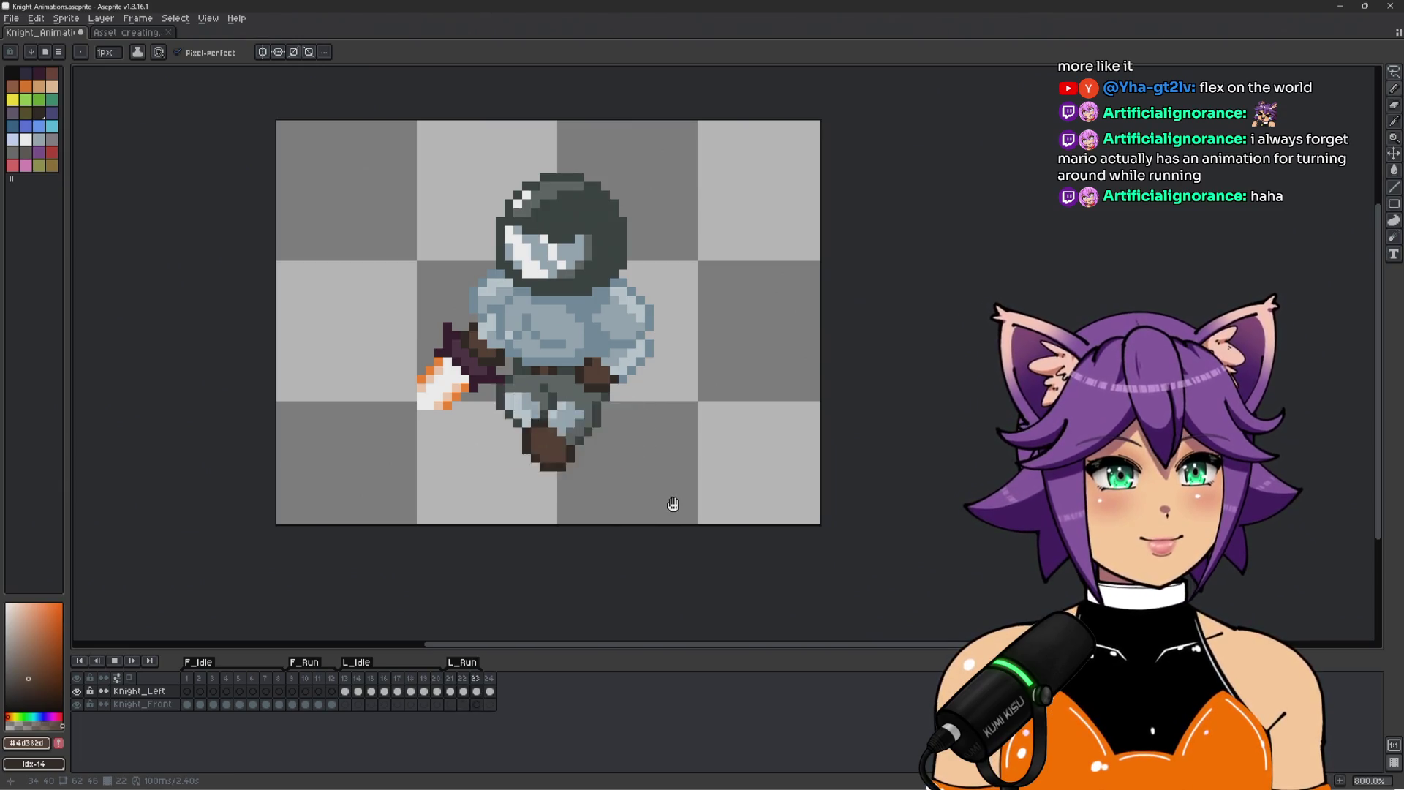
scroll(513, 479, "up", 2)
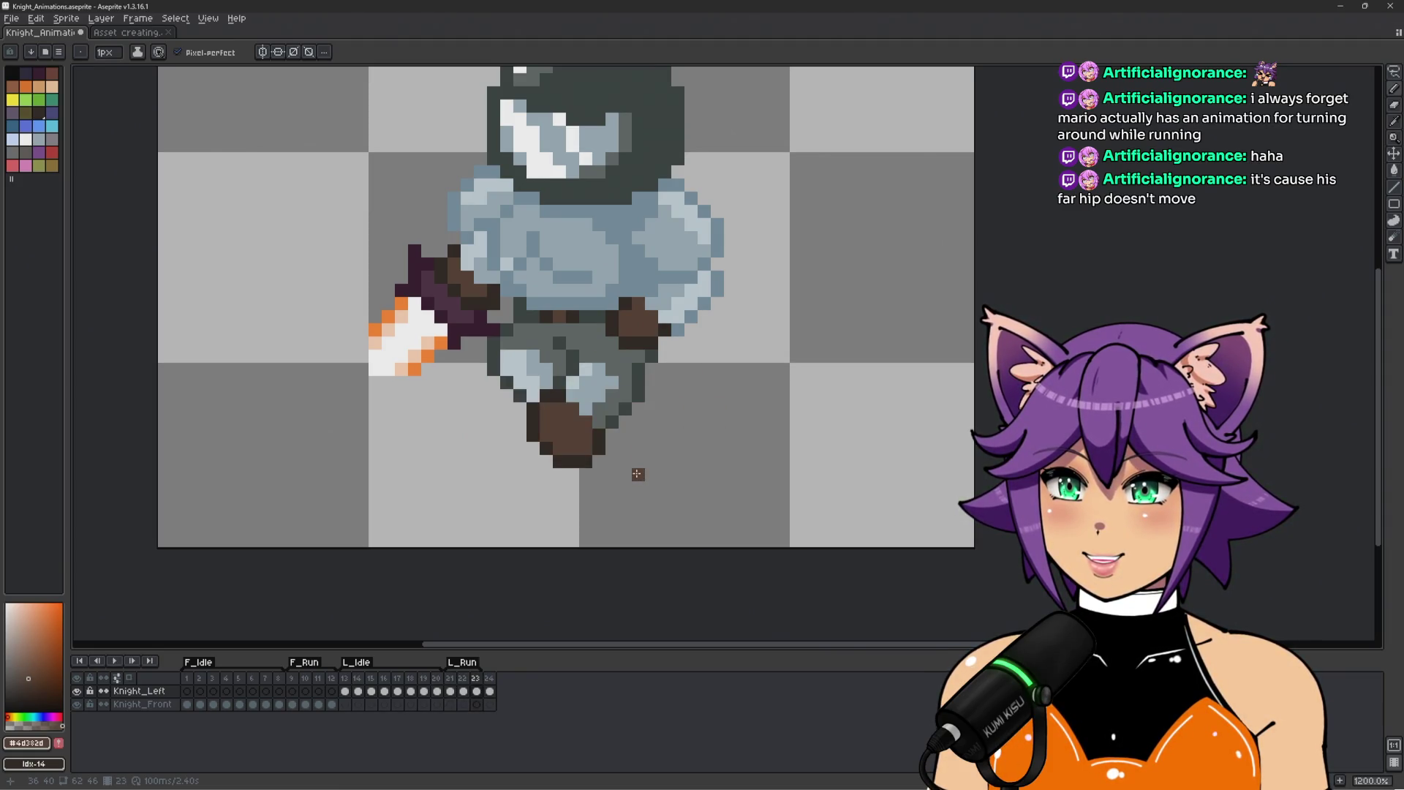
scroll(514, 333, "up", 1)
left_click(513, 334, "alt")
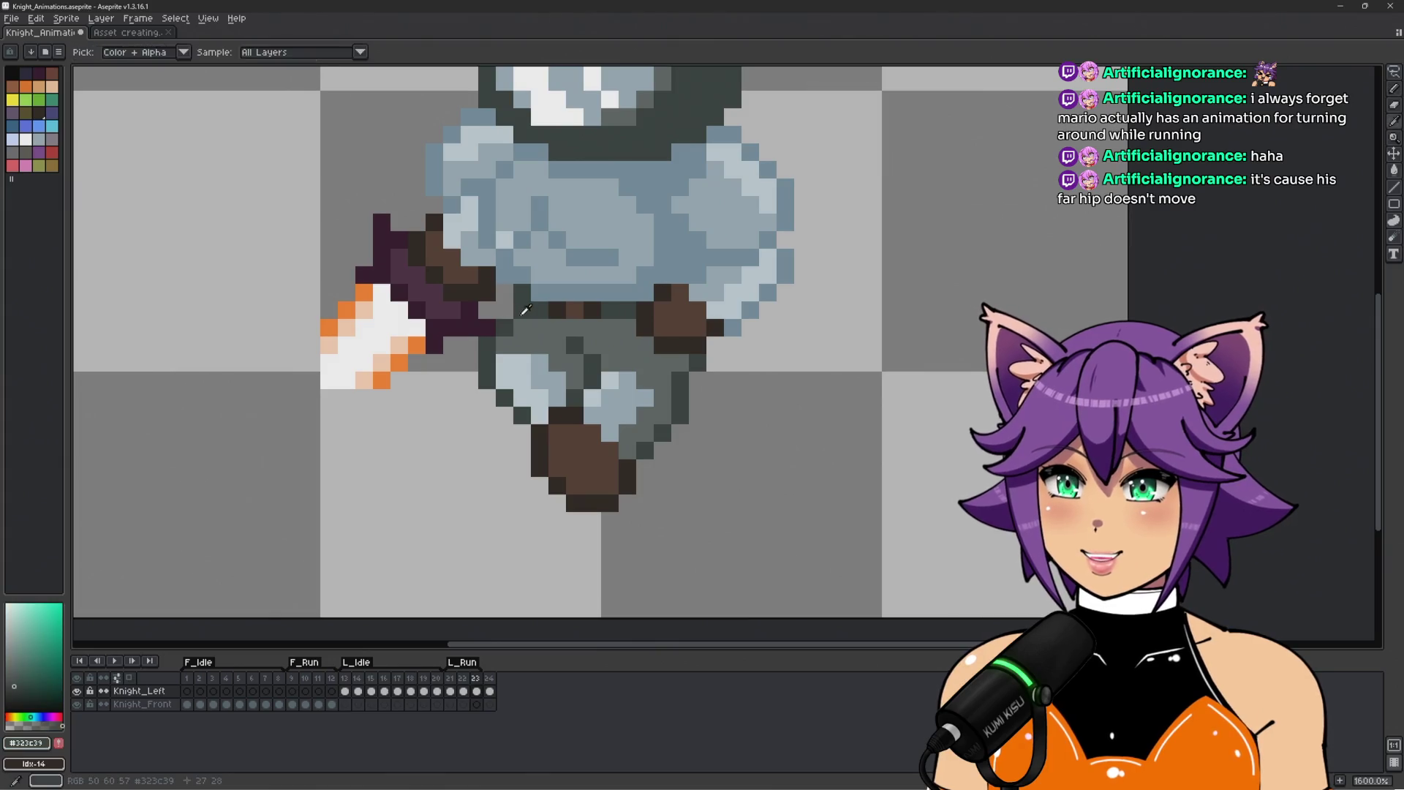
left_click(505, 328, "alt")
left_click_drag(485, 345, 487, 380)
scroll(504, 468, "down", 2)
scroll(508, 434, "up", 2)
scroll(437, 487, "down", 2)
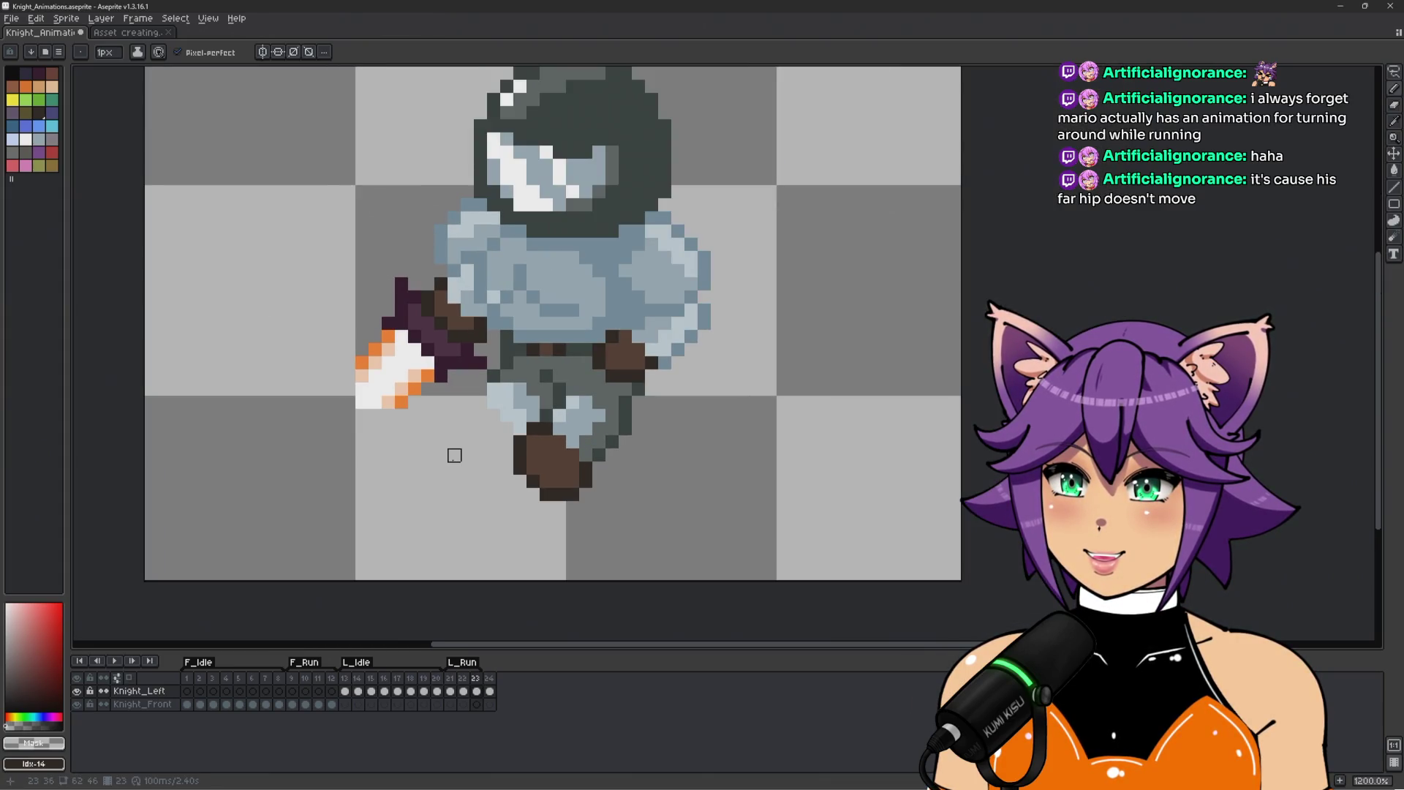
scroll(454, 455, "up", 2)
left_click(497, 362)
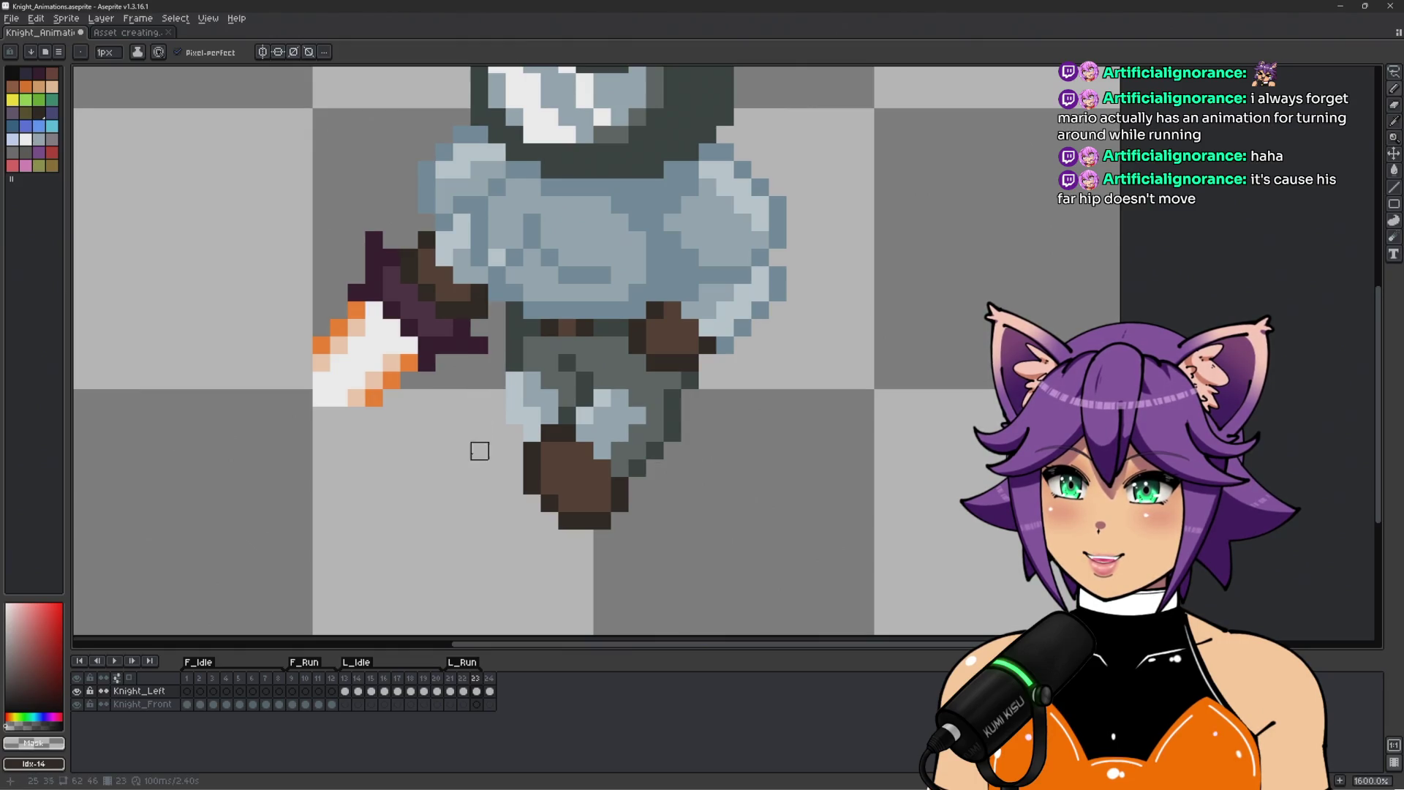
Play the run, compare frames 21–23, and insert a copy of frame 22 as a new frame.
left_click(515, 363, "alt")
scroll(692, 509, "down", 1)
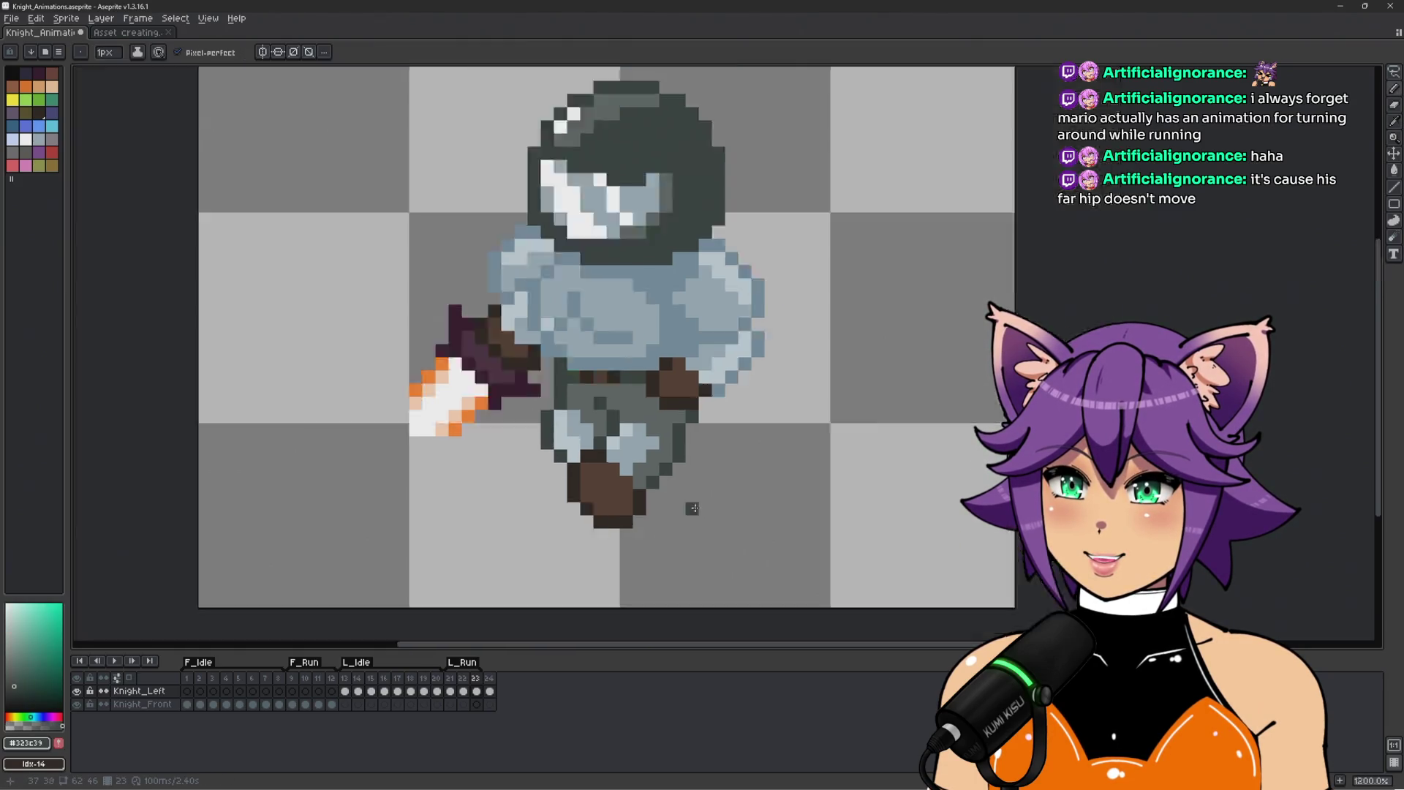
scroll(691, 510, "down", 1)
key("Return")
key("Return")
key("Return")
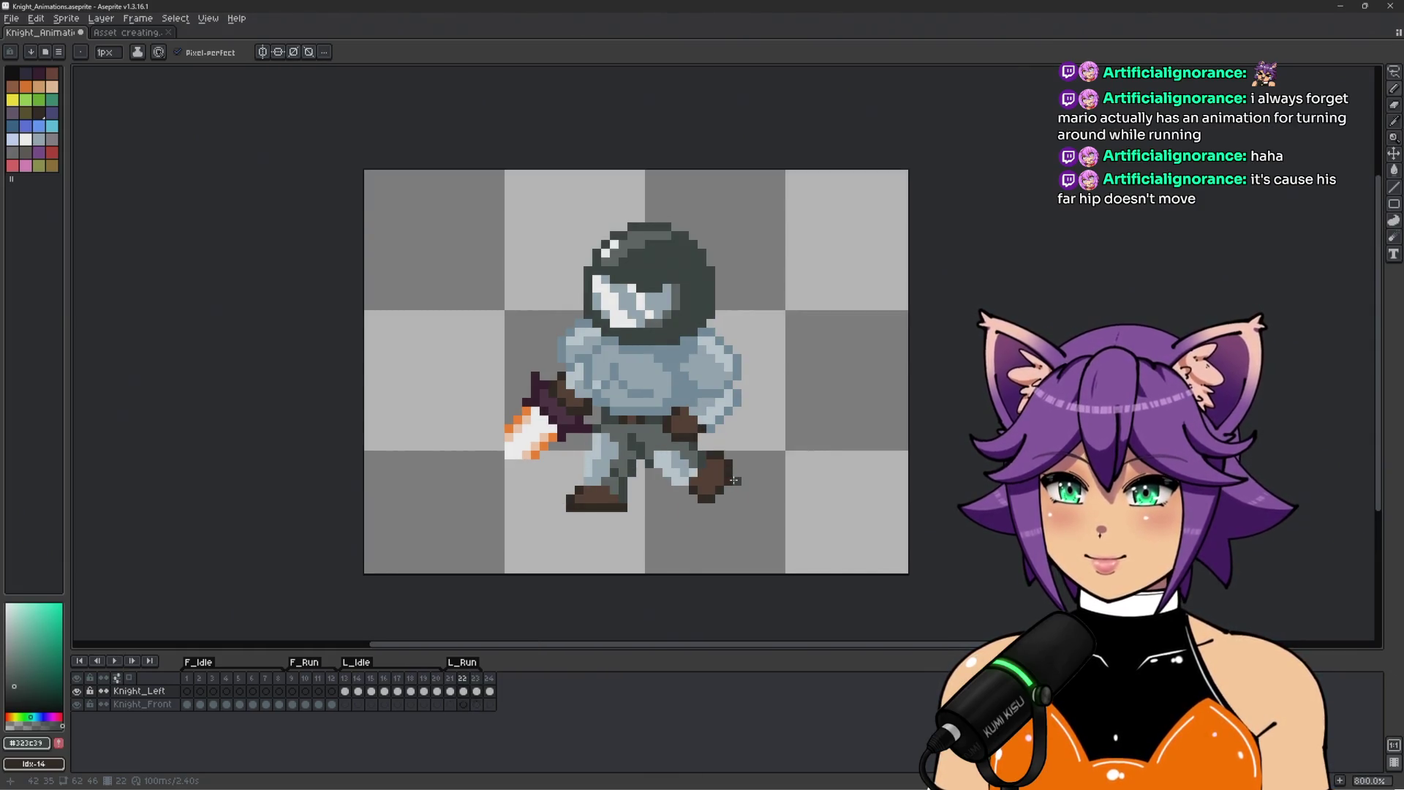
key("Right")
key("Left")
scroll(789, 491, "up", 2)
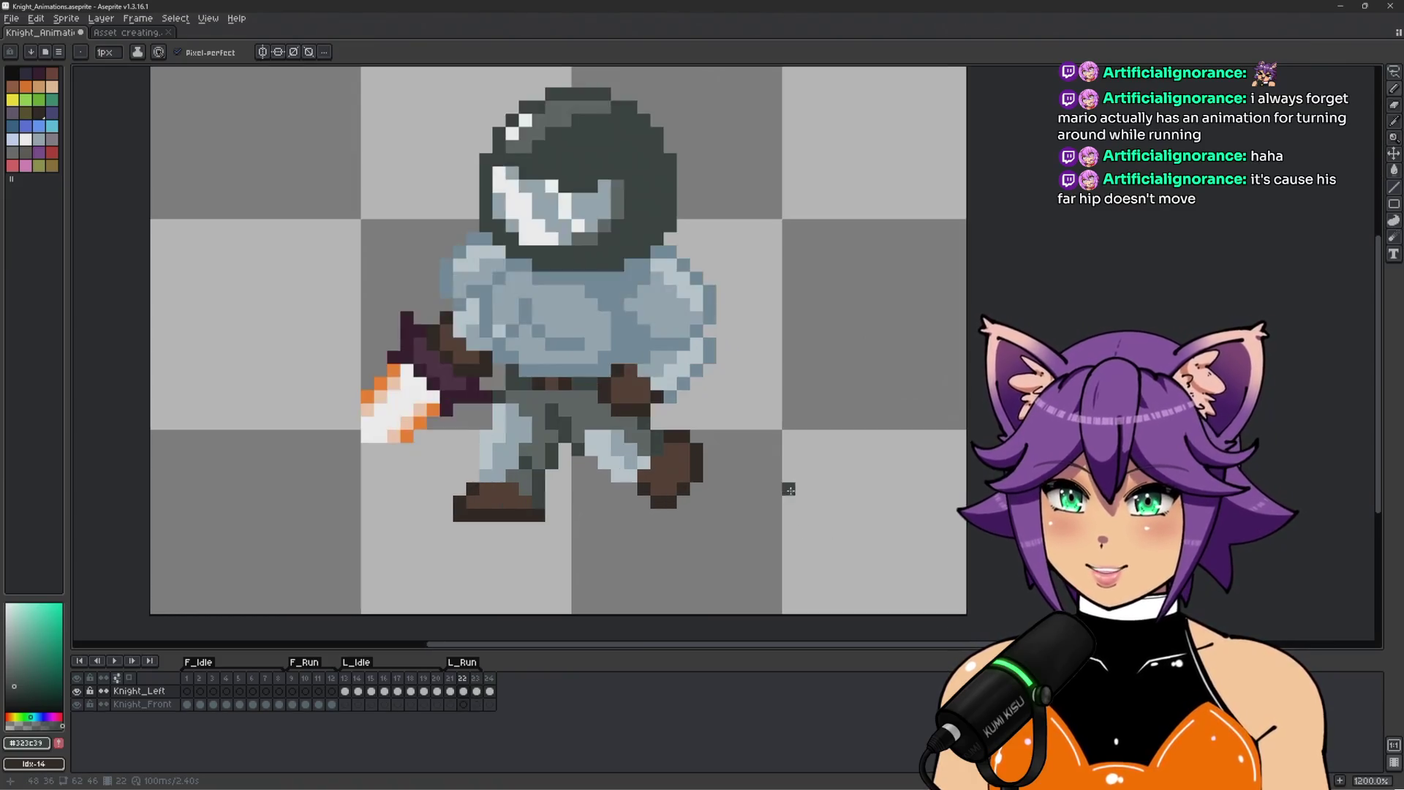
key("Left")
key("Right")
key("Right")
key("Left")
key("Left")
key("Right")
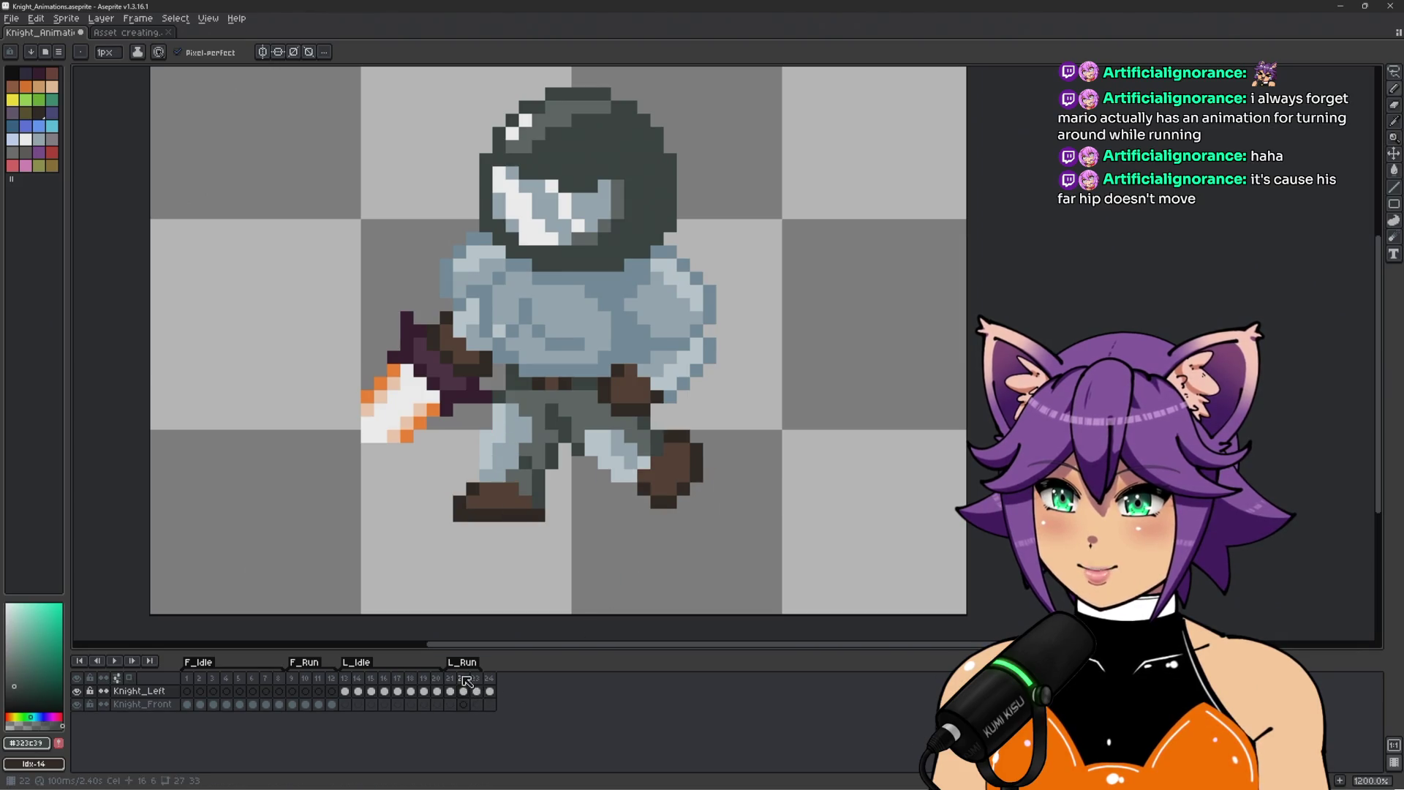
key("alt+n")
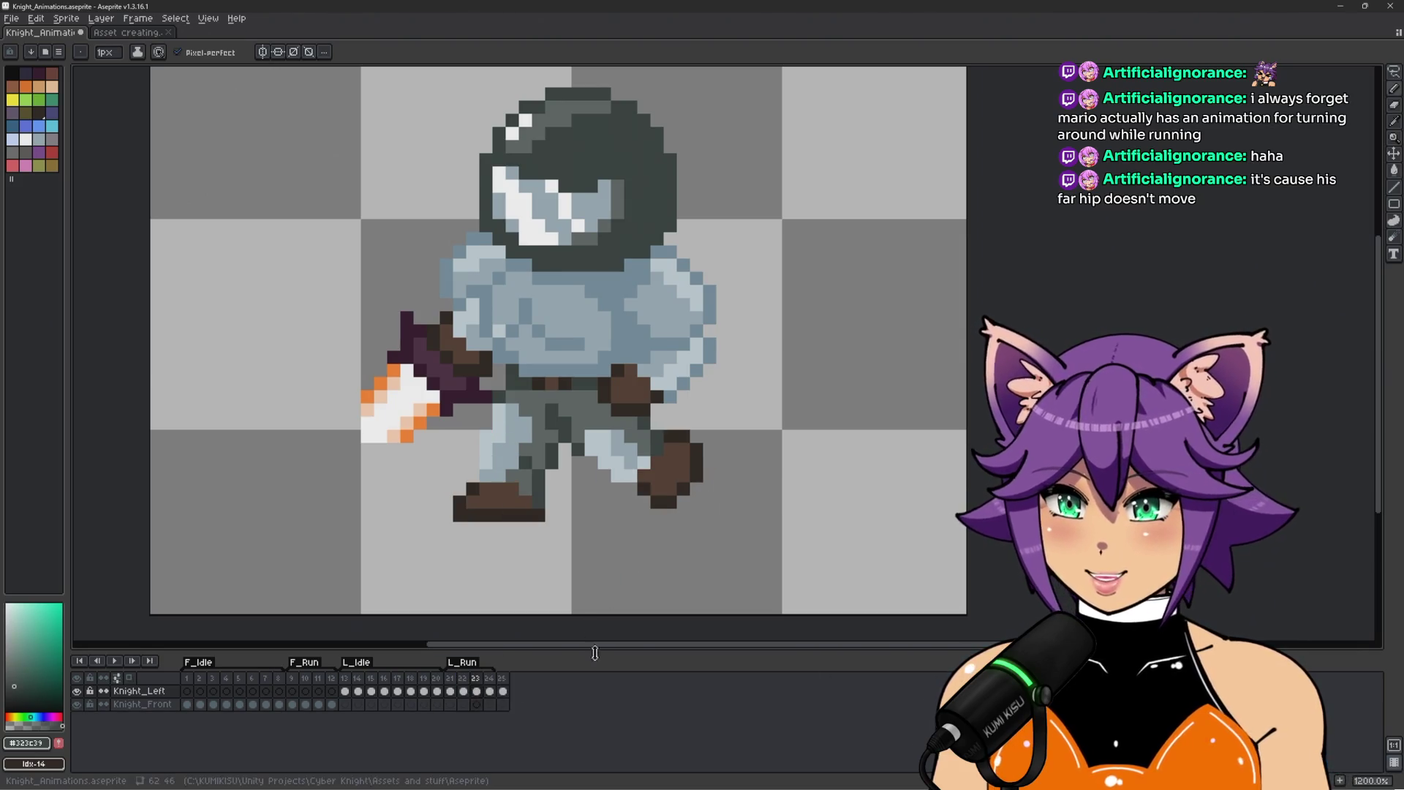
On frame 24, move the left leg left and down and the right leg left and up.
left_click(489, 691)
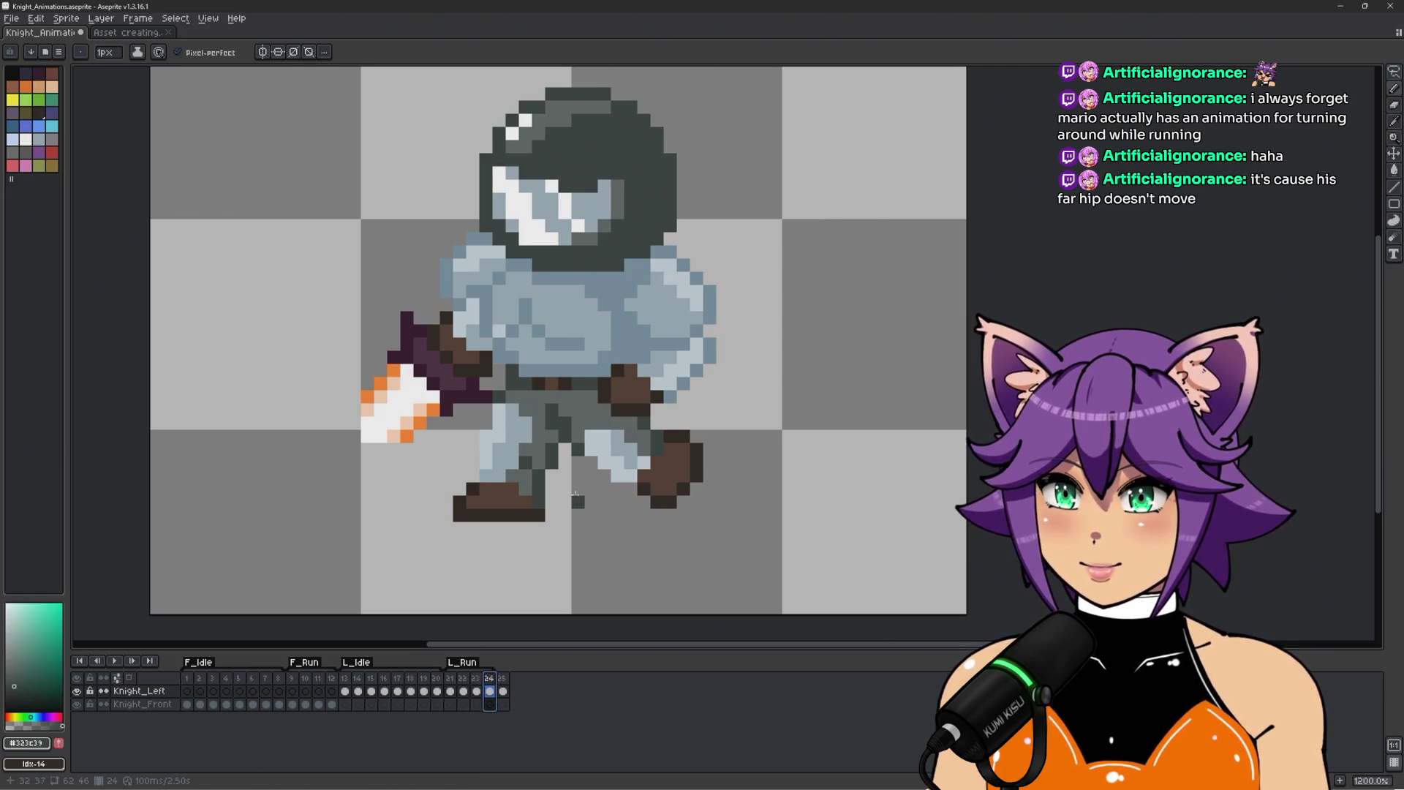
key("q")
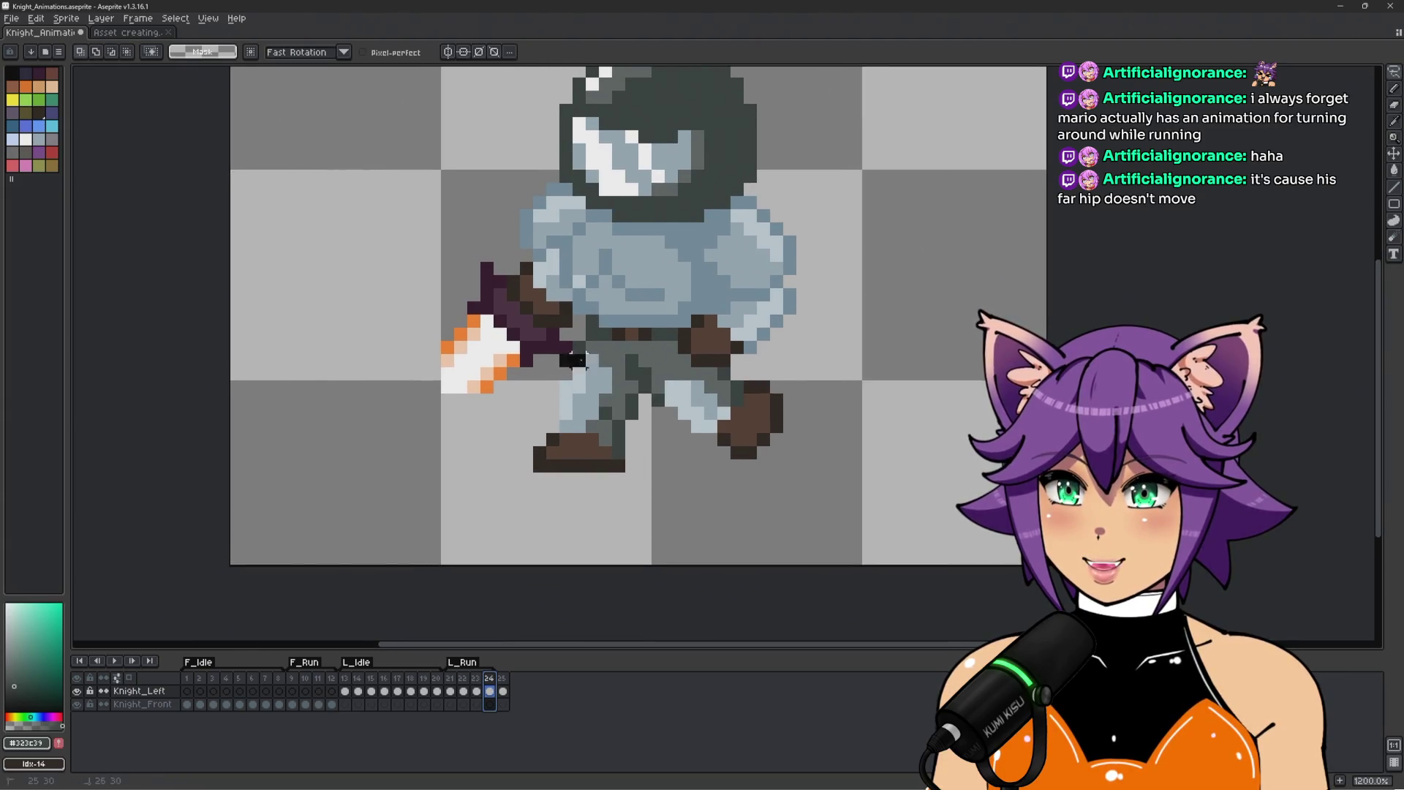
mouse_move(644, 375)
left_mouse_down()
mouse_move(531, 541)
mouse_move(482, 351)
left_mouse_up()
left_click_drag(604, 428, 355, 453)
left_click(618, 464)
mouse_move(625, 373)
left_mouse_down()
mouse_move(682, 373)
mouse_move(704, 505)
mouse_move(658, 503)
left_mouse_up()
mouse_move(731, 425)
left_mouse_down()
mouse_move(680, 399)
mouse_move(664, 407)
left_mouse_up()
key("ctrl+d")
Draw an outline stroke, shift the left leg right and up, and play the run.
key("b")
mouse_move(354, 333)
left_mouse_down()
mouse_move(333, 369)
mouse_move(344, 531)
mouse_move(363, 327)
left_mouse_up()
mouse_move(361, 441)
left_mouse_down()
mouse_move(518, 440)
mouse_move(607, 413)
left_mouse_up()
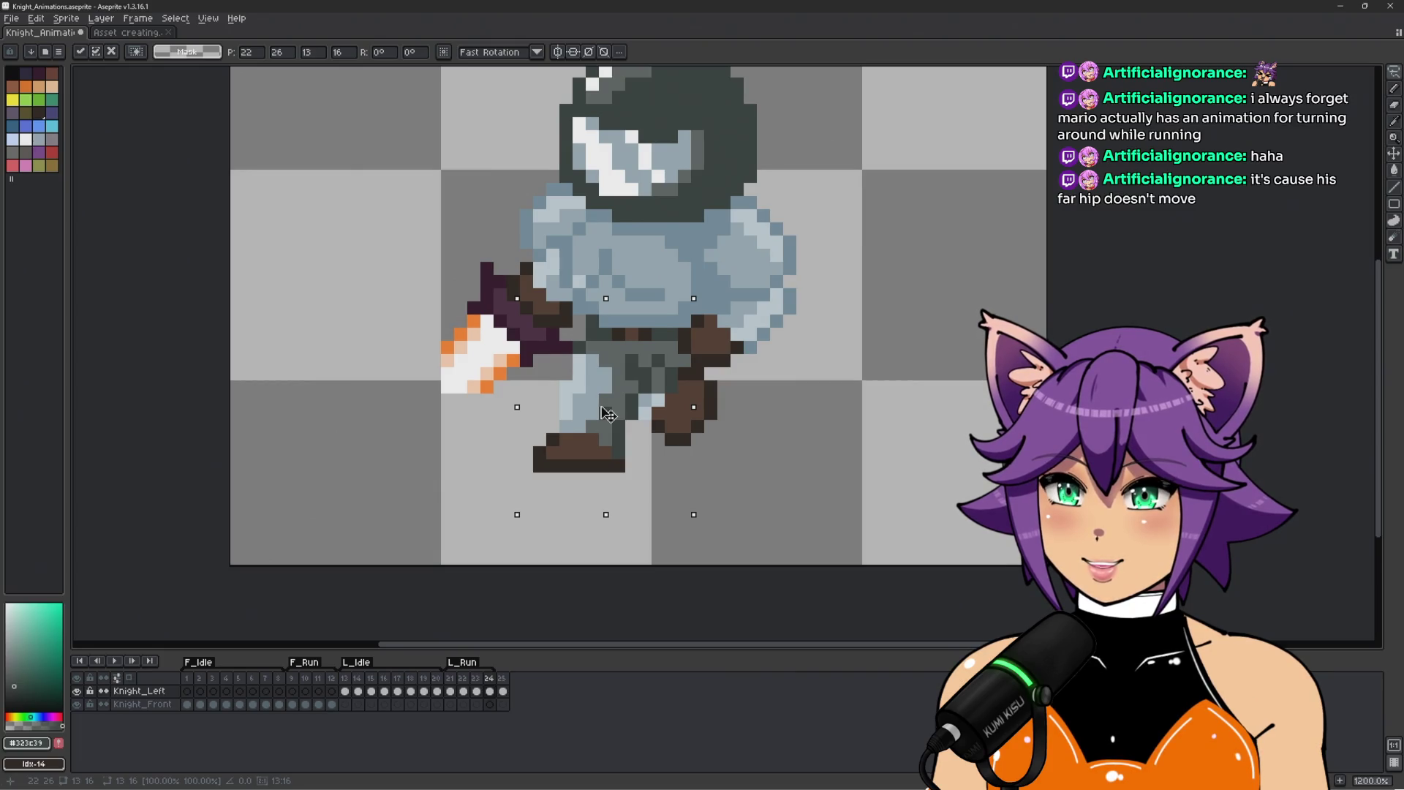
key("ctrl+d")
scroll(849, 464, "down", 3)
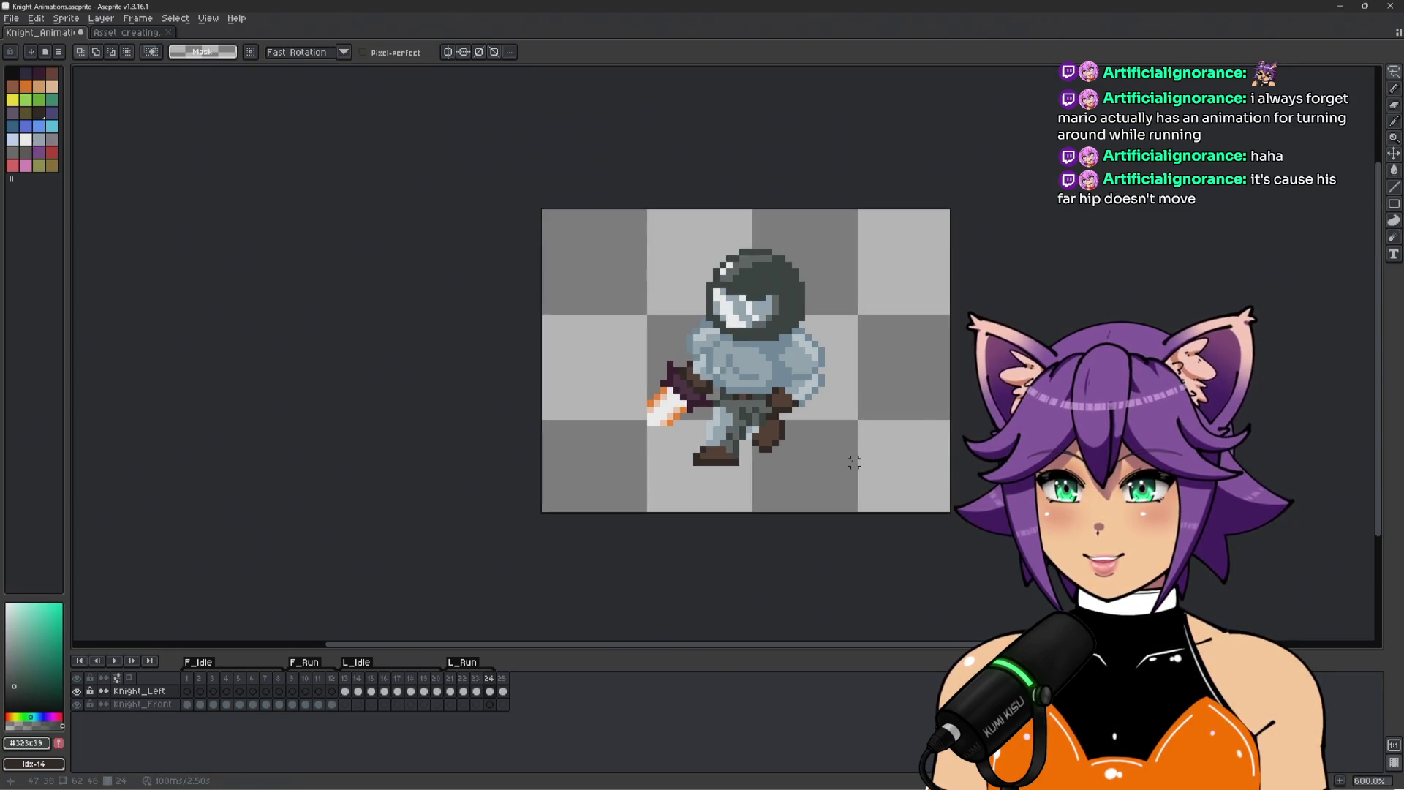
scroll(884, 419, "up", 1)
key("Return")
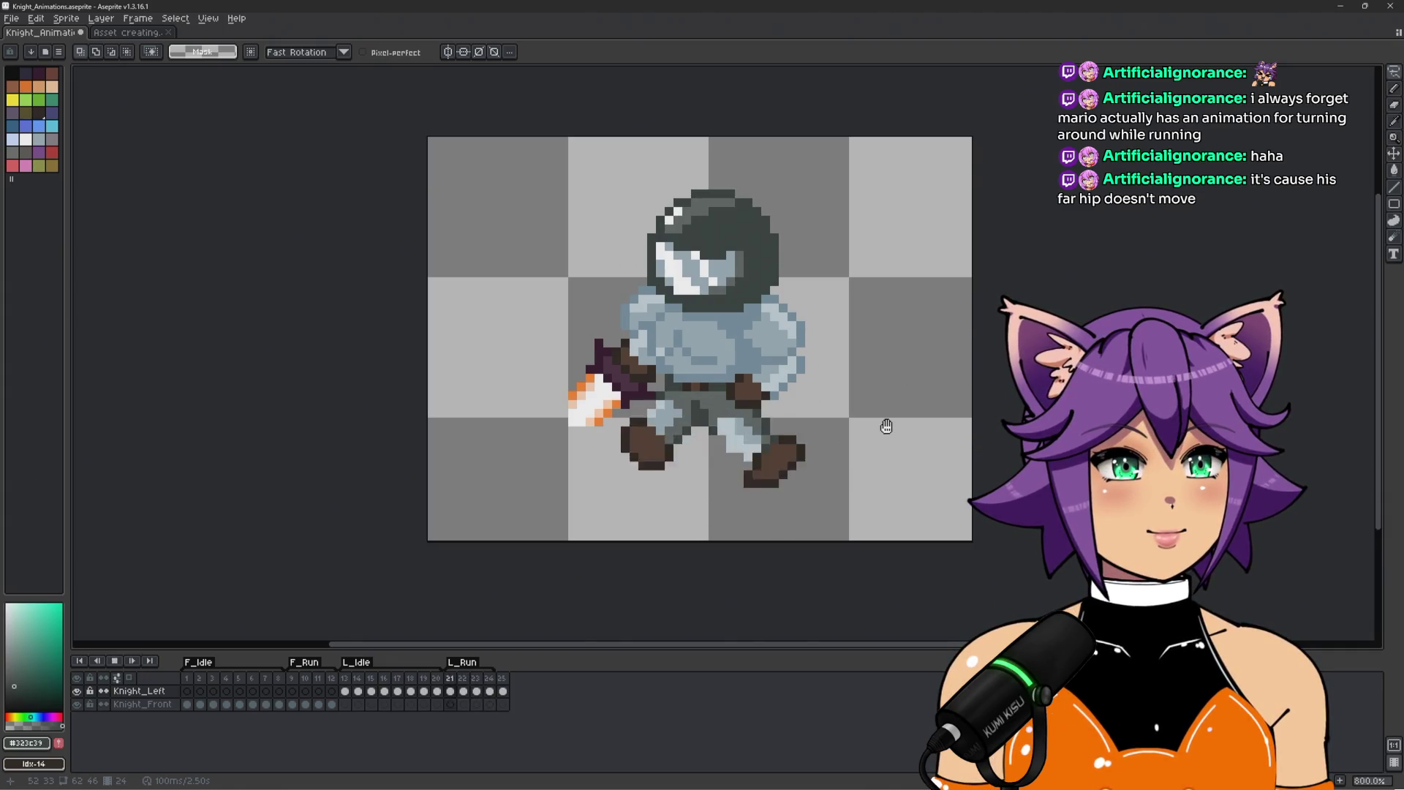
scroll(883, 424, "up", 1)
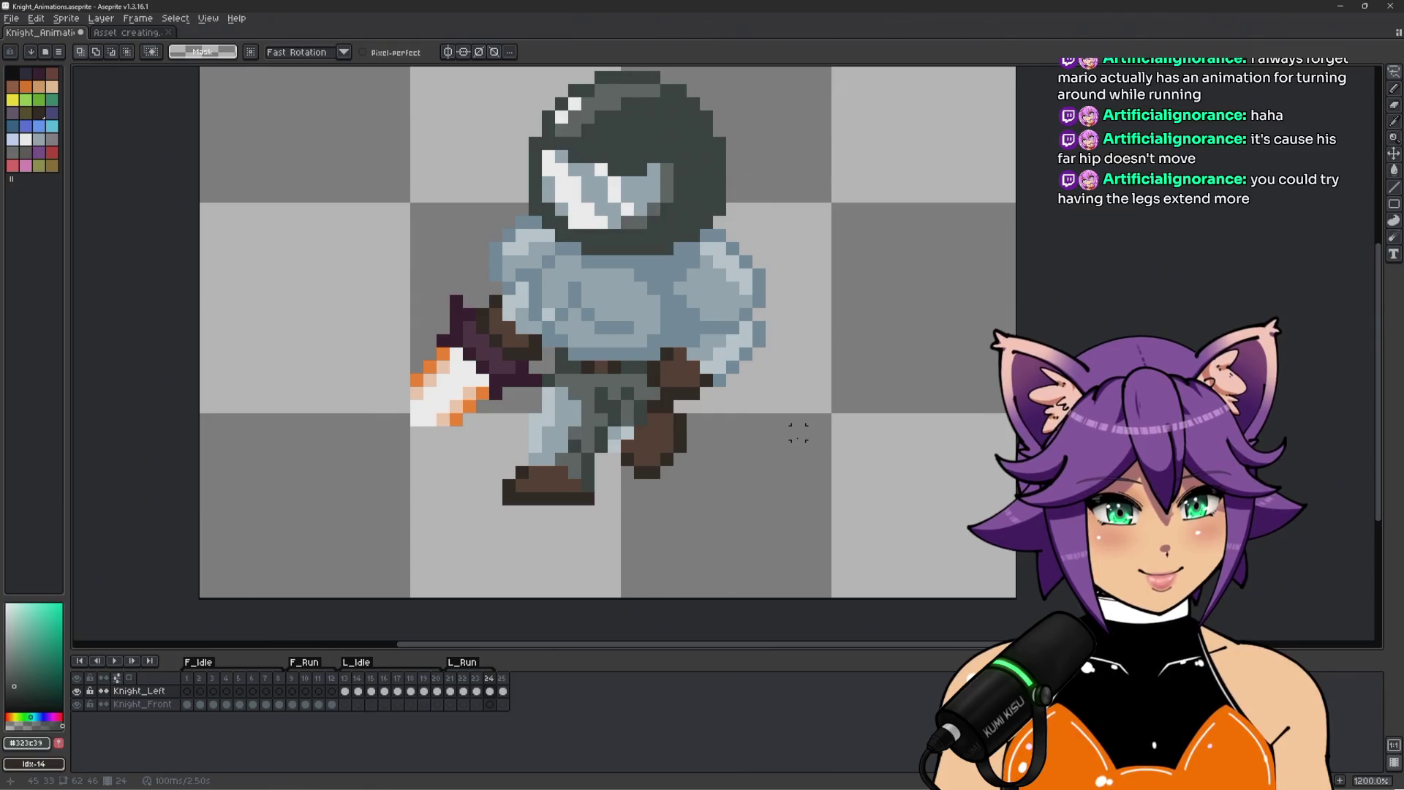
On frame 21, move the front foot one pixel down and left.
left_click(452, 679)
scroll(470, 458, "up", 1)
scroll(464, 447, "down", 1)
scroll(528, 392, "up", 1)
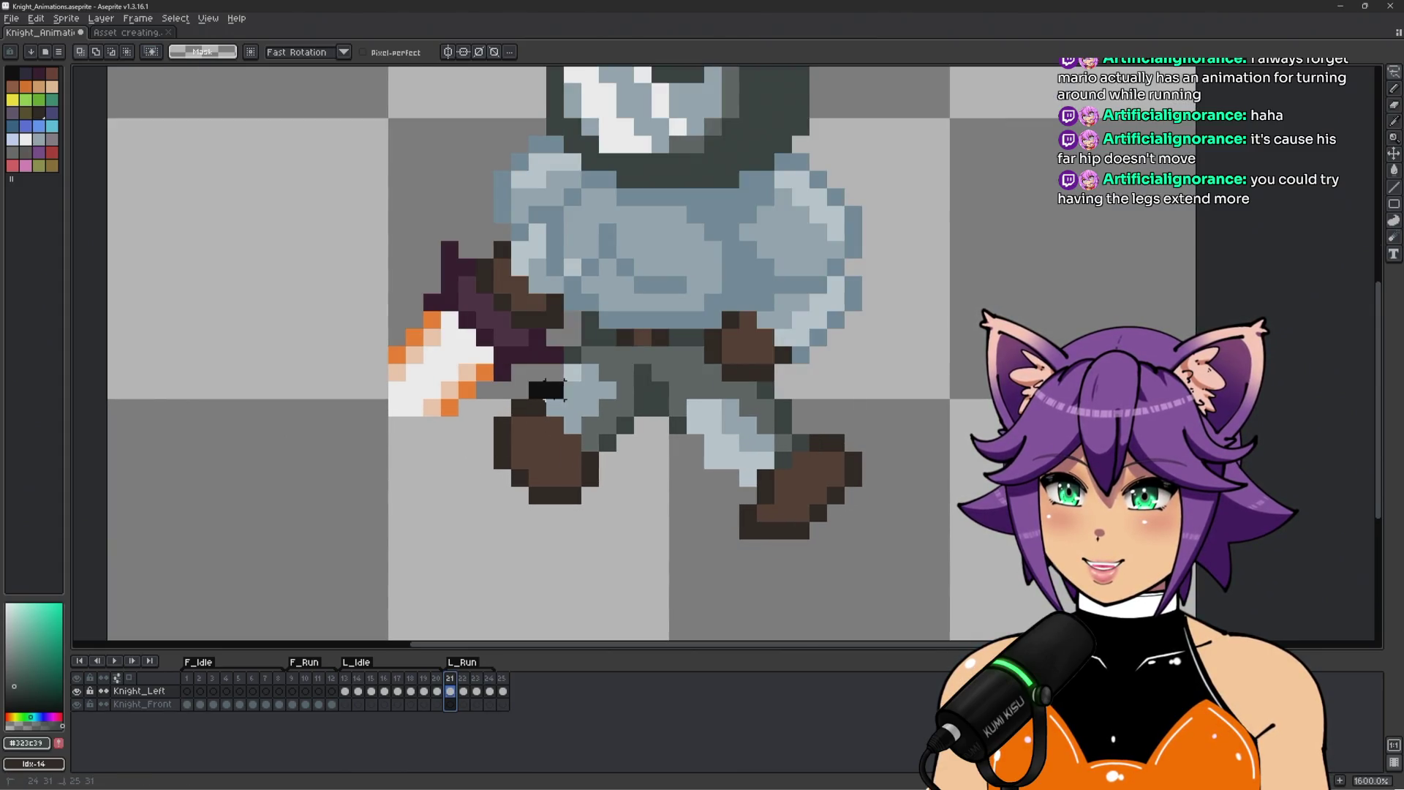
mouse_move(607, 442)
left_mouse_down()
mouse_move(424, 483)
mouse_move(607, 439)
left_mouse_up()
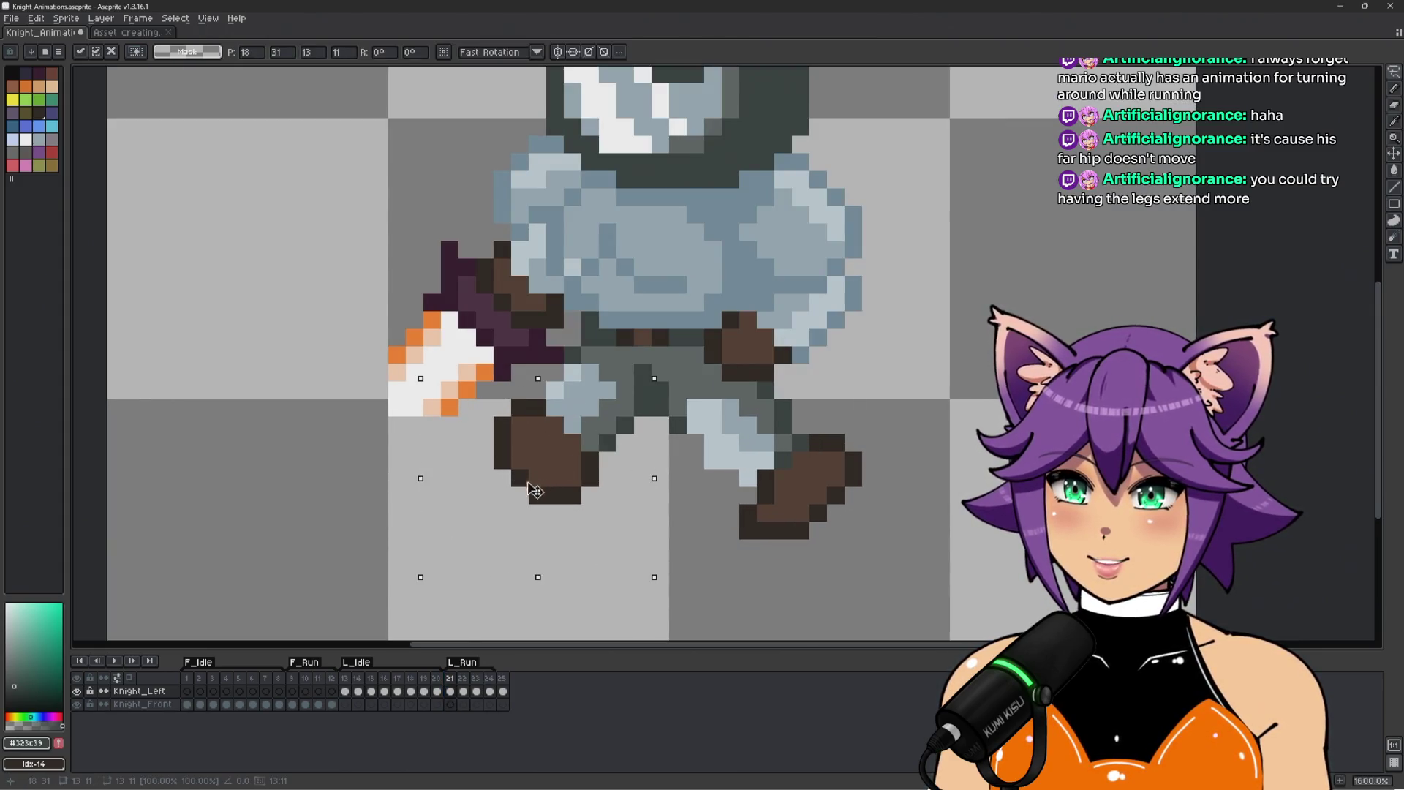
left_click_drag(553, 482, 535, 501)
left_click(677, 460)
Paint light armour-blue highlight pixels on the knee and sample the armour greys.
key("b")
left_click(557, 412, "alt")
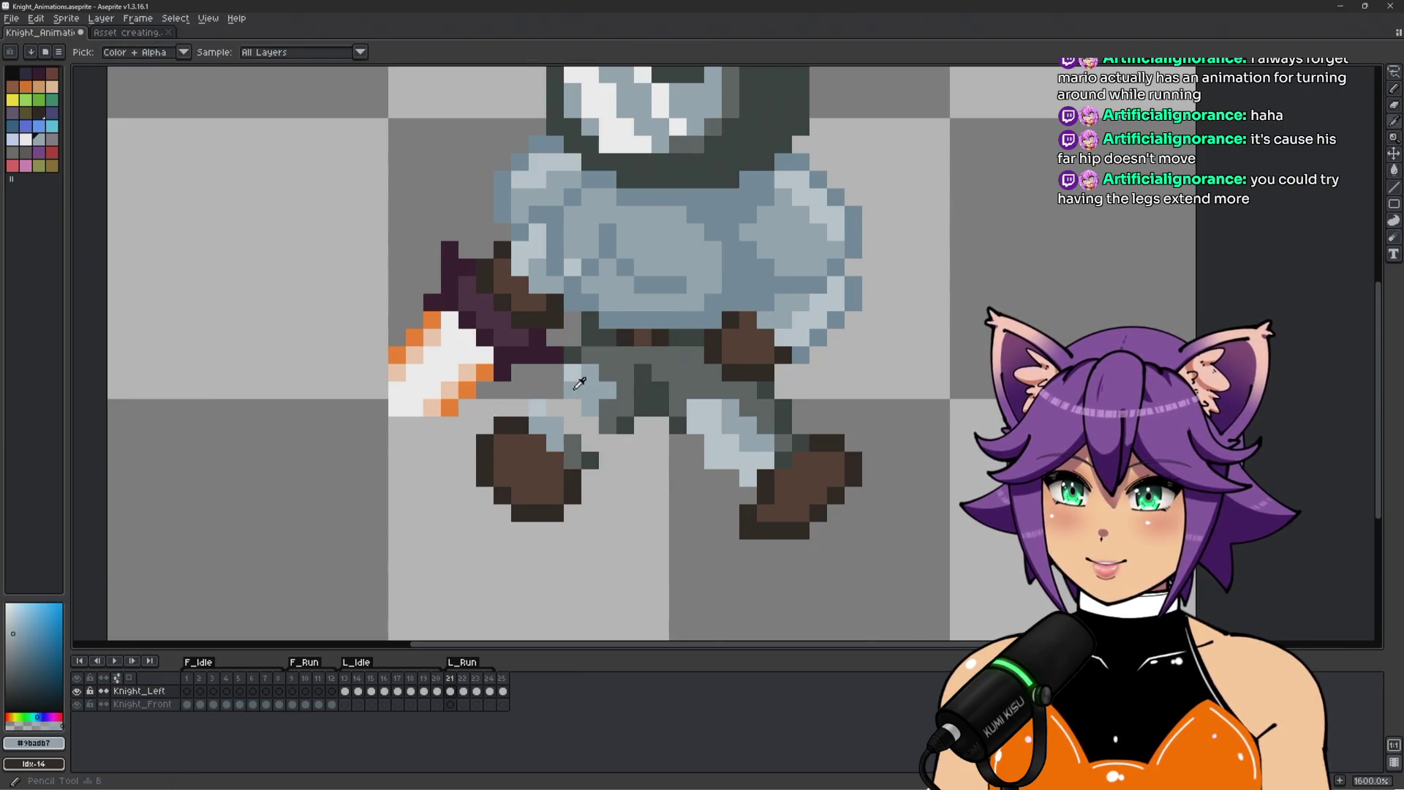
left_click(567, 377)
left_click(560, 395, "alt")
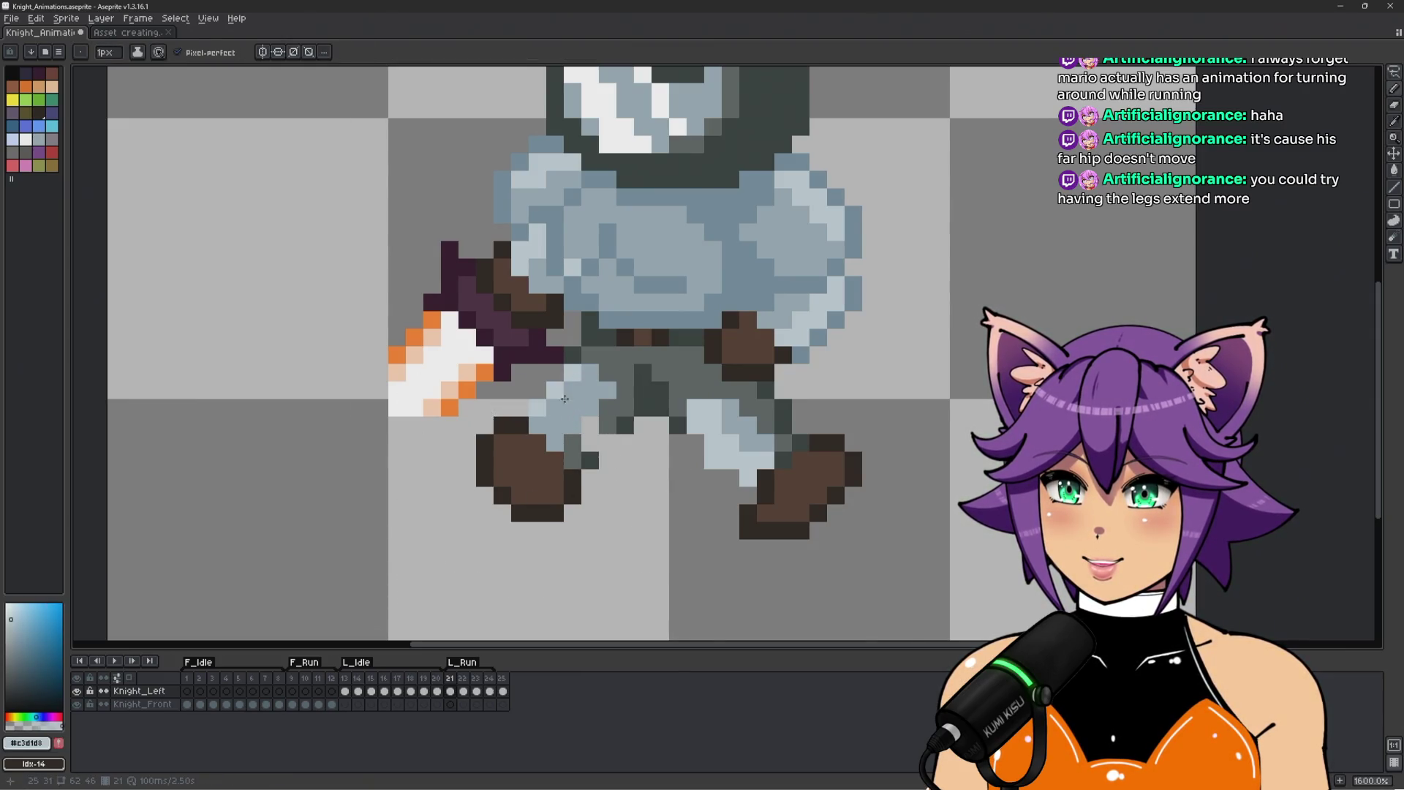
left_click(585, 433, "alt")
left_click(589, 450, "alt")
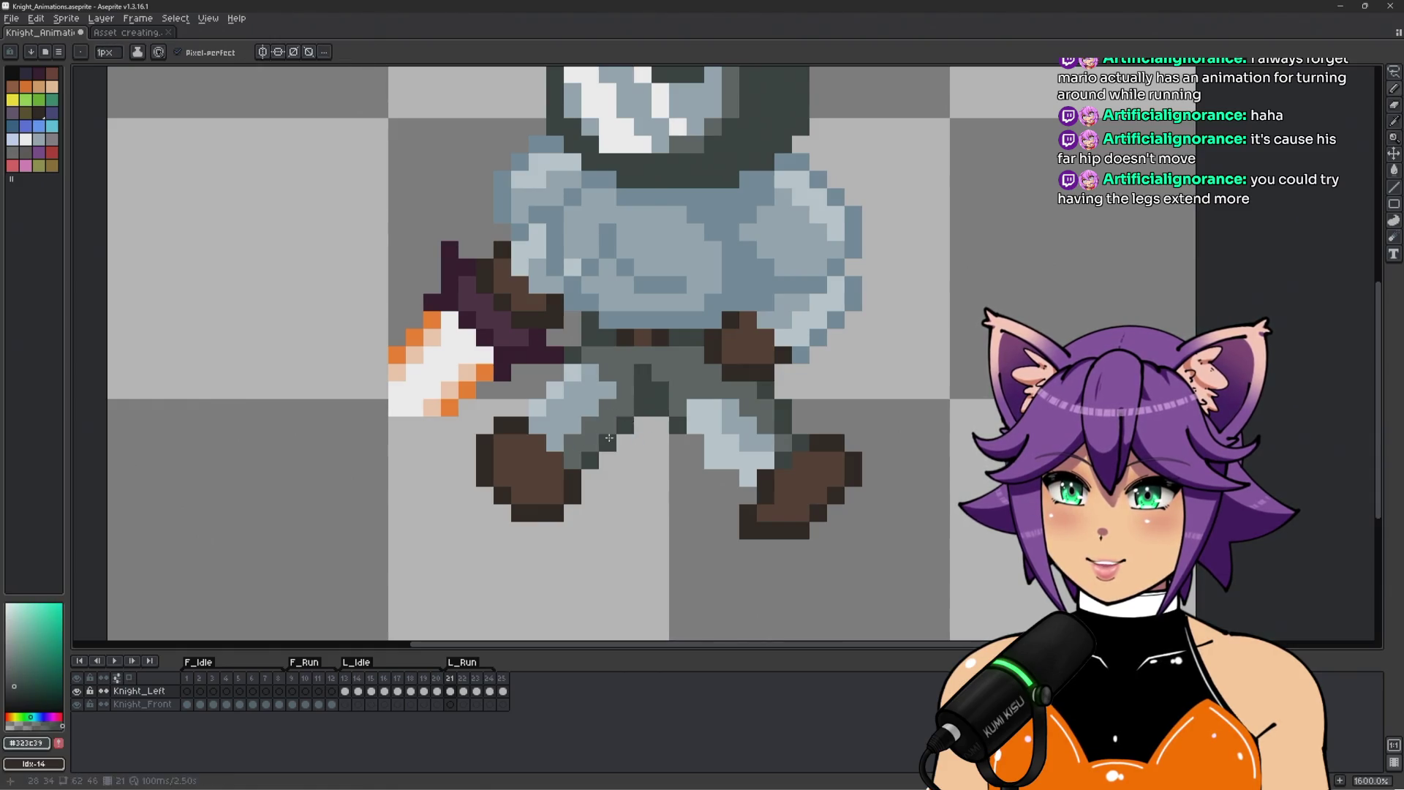
scroll(689, 502, "down", 4)
scroll(688, 505, "up", 4)
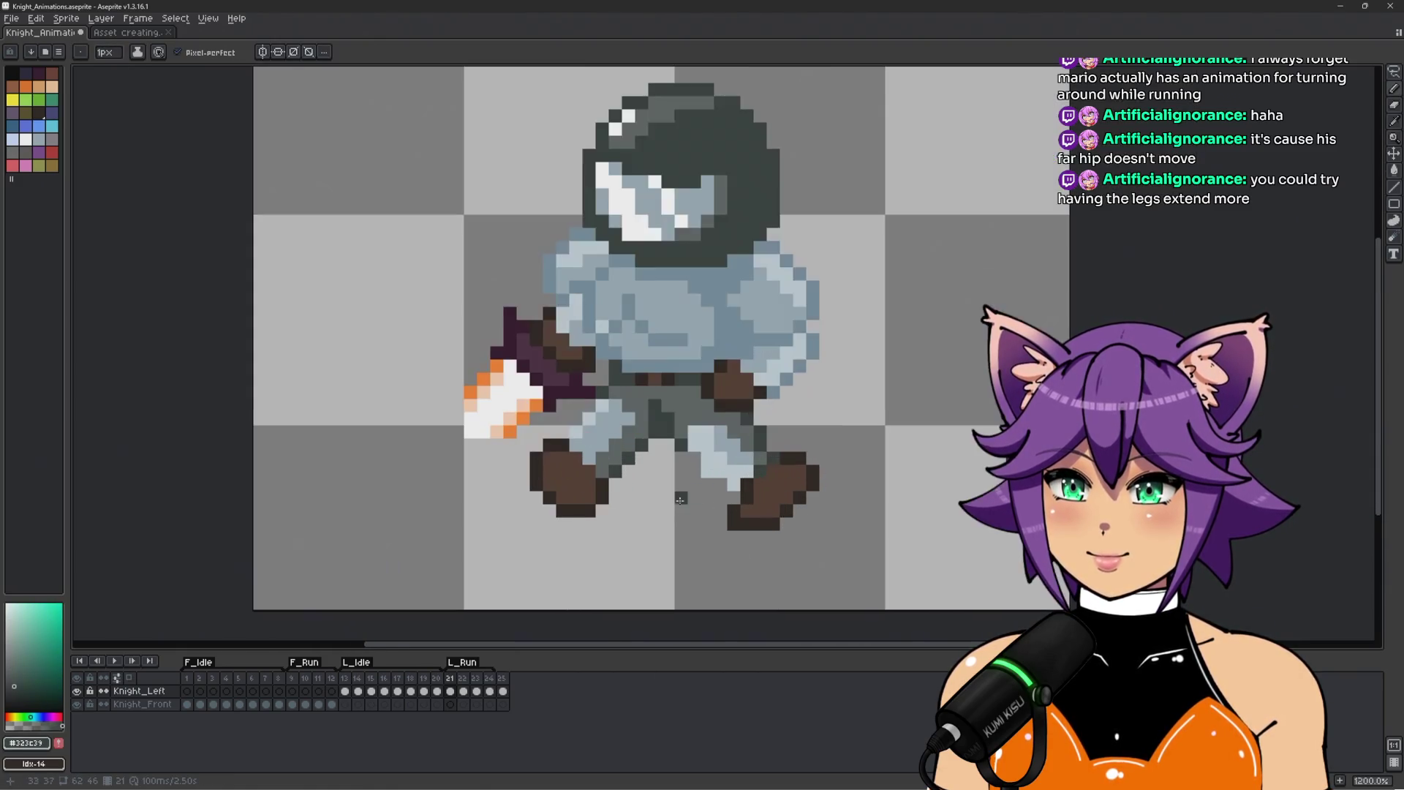
scroll(667, 519, "down", 1)
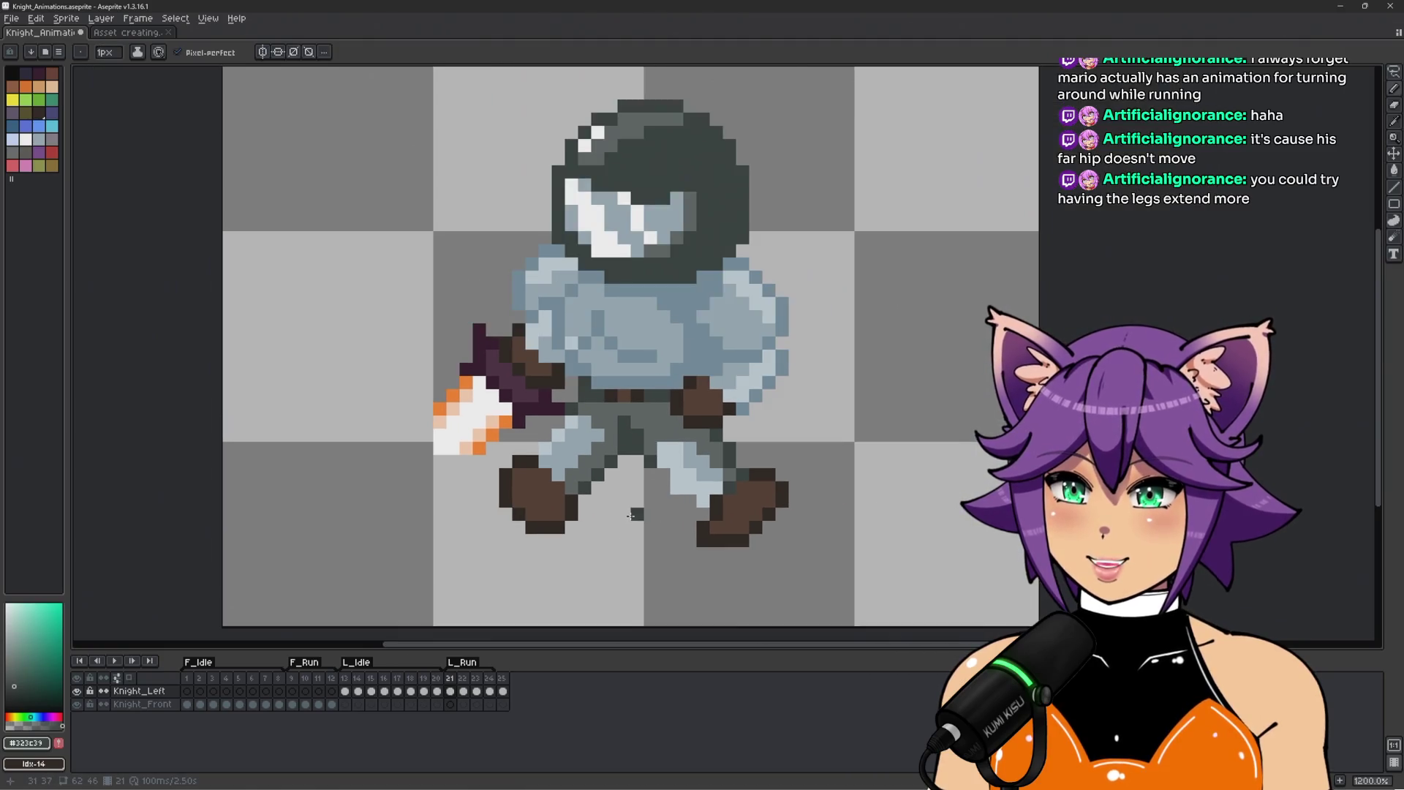
On frame 23, select the front boot and nudge it one pixel left and down.
key("period")
key("period")
scroll(629, 504, "up", 1)
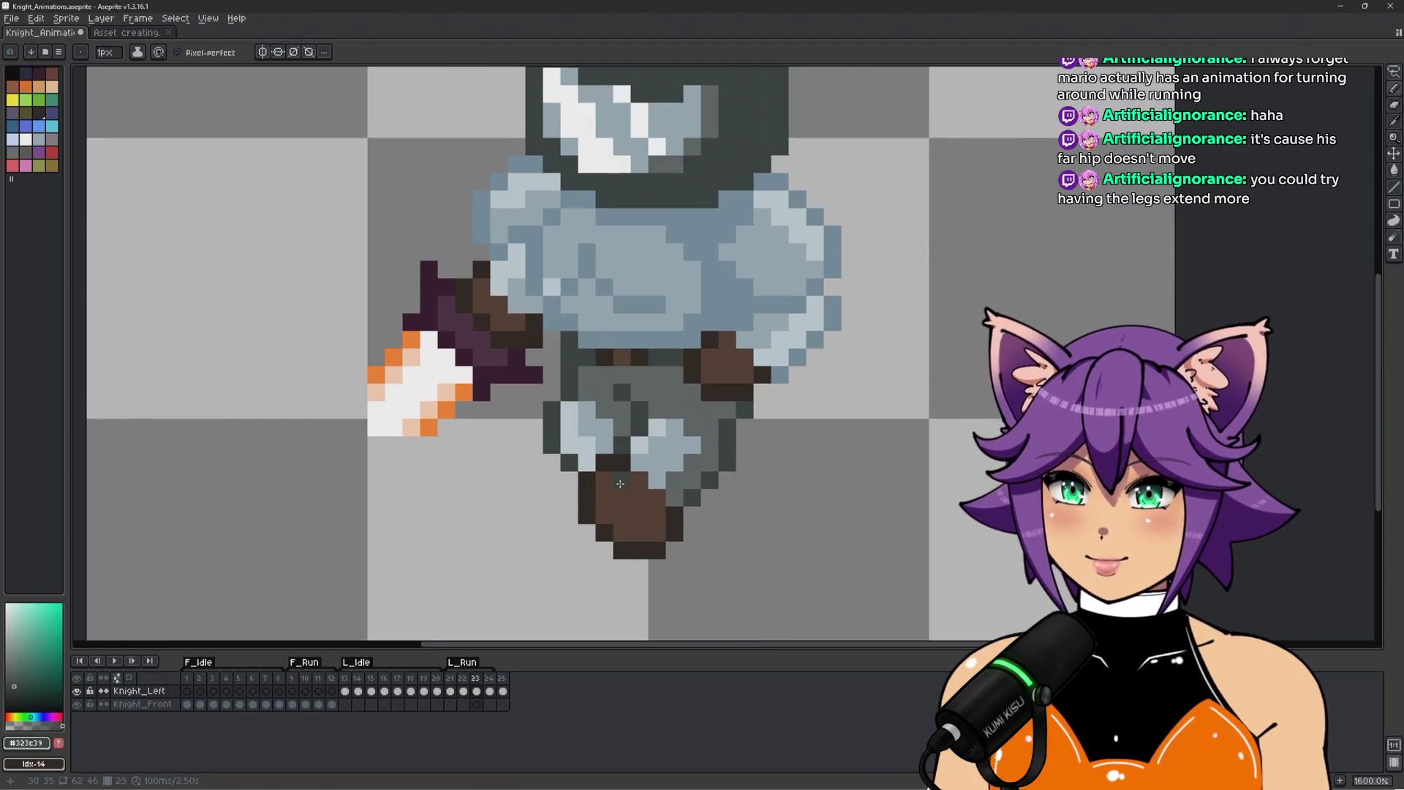
key("m")
left_click_drag(587, 498, 587, 550)
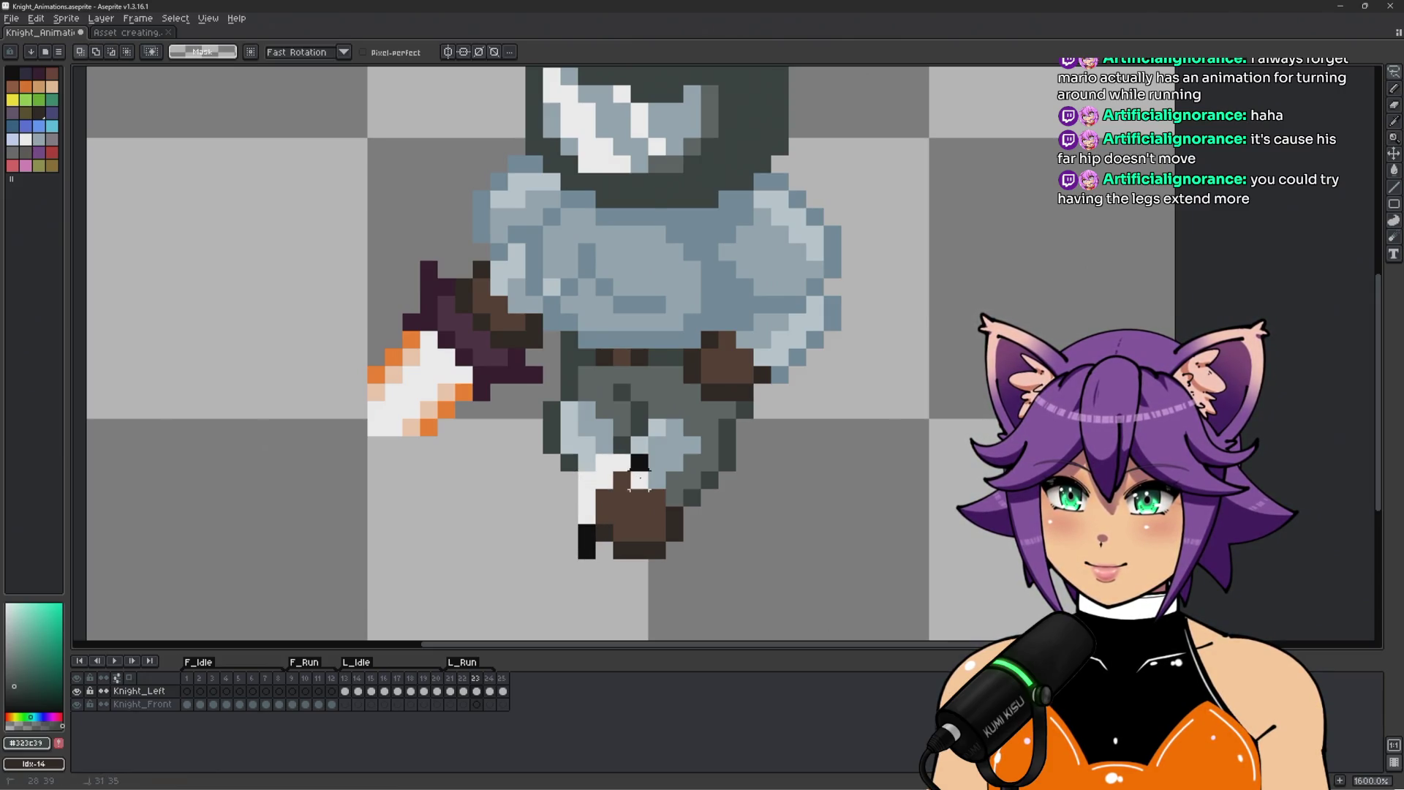
left_click_drag(739, 504, 578, 595)
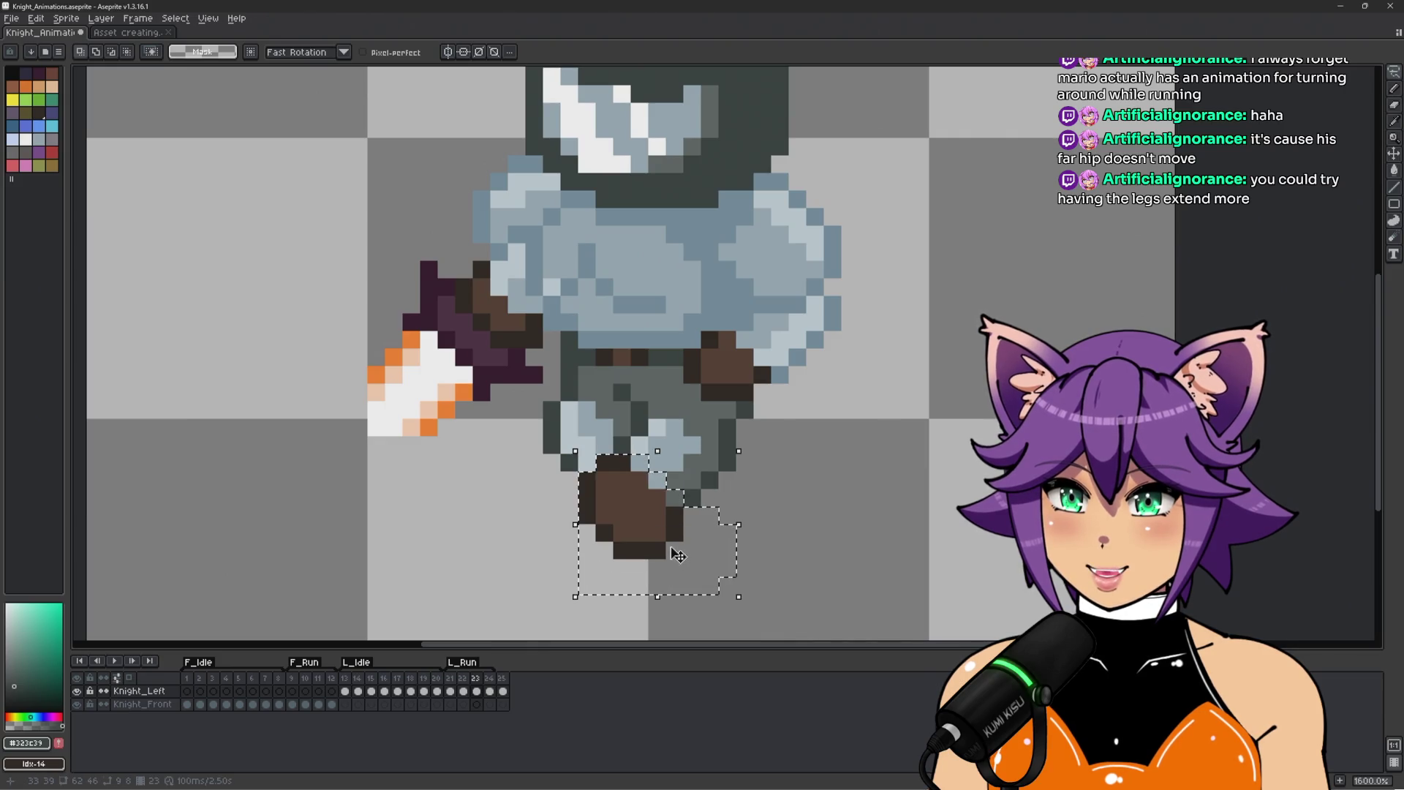
key("Left")
key("Down")
scroll(656, 479, "up", 1)
Shade frame 23's lengthened shin above the boot with light blue and dark grey pixels.
key("b")
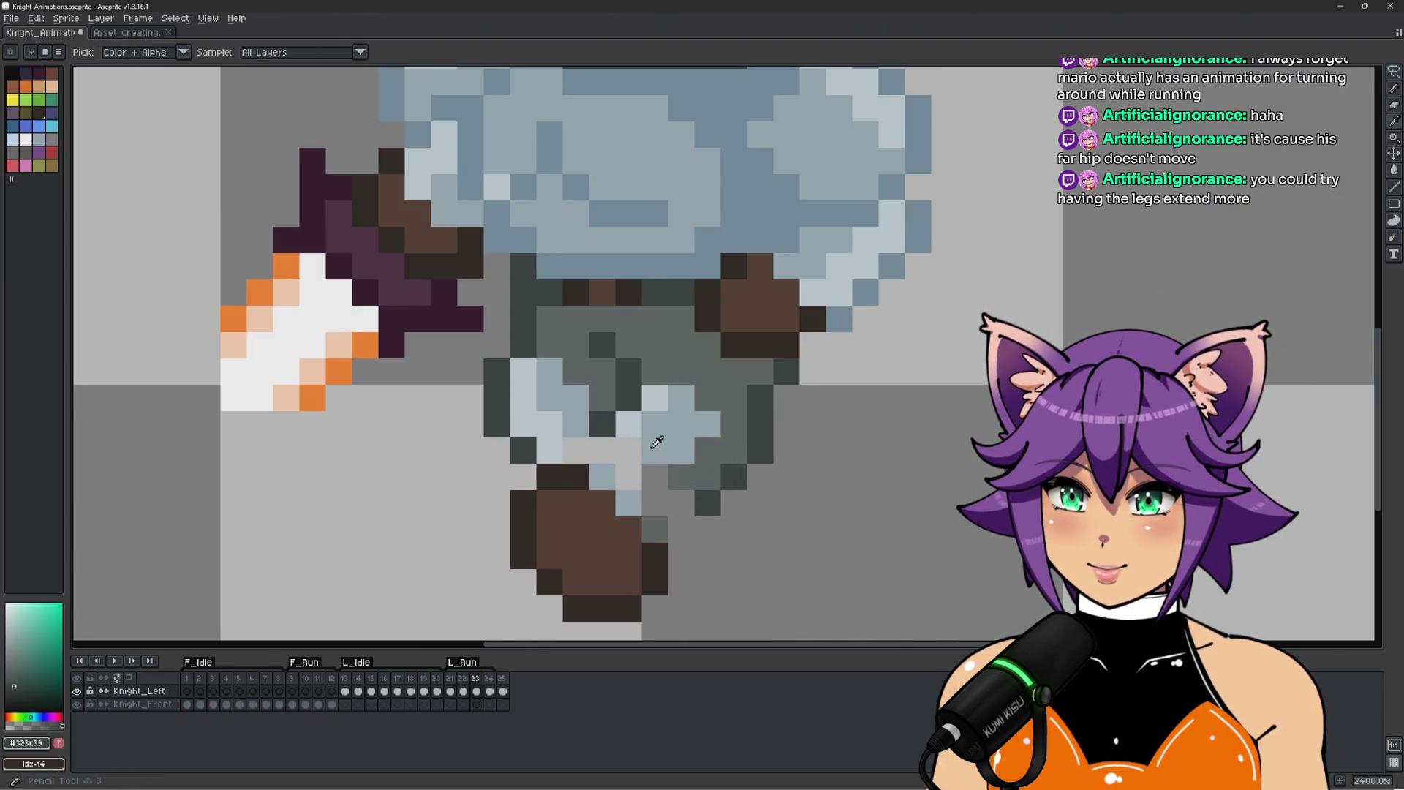
left_click(602, 477, "alt")
left_click(628, 477)
left_click(681, 477, "alt")
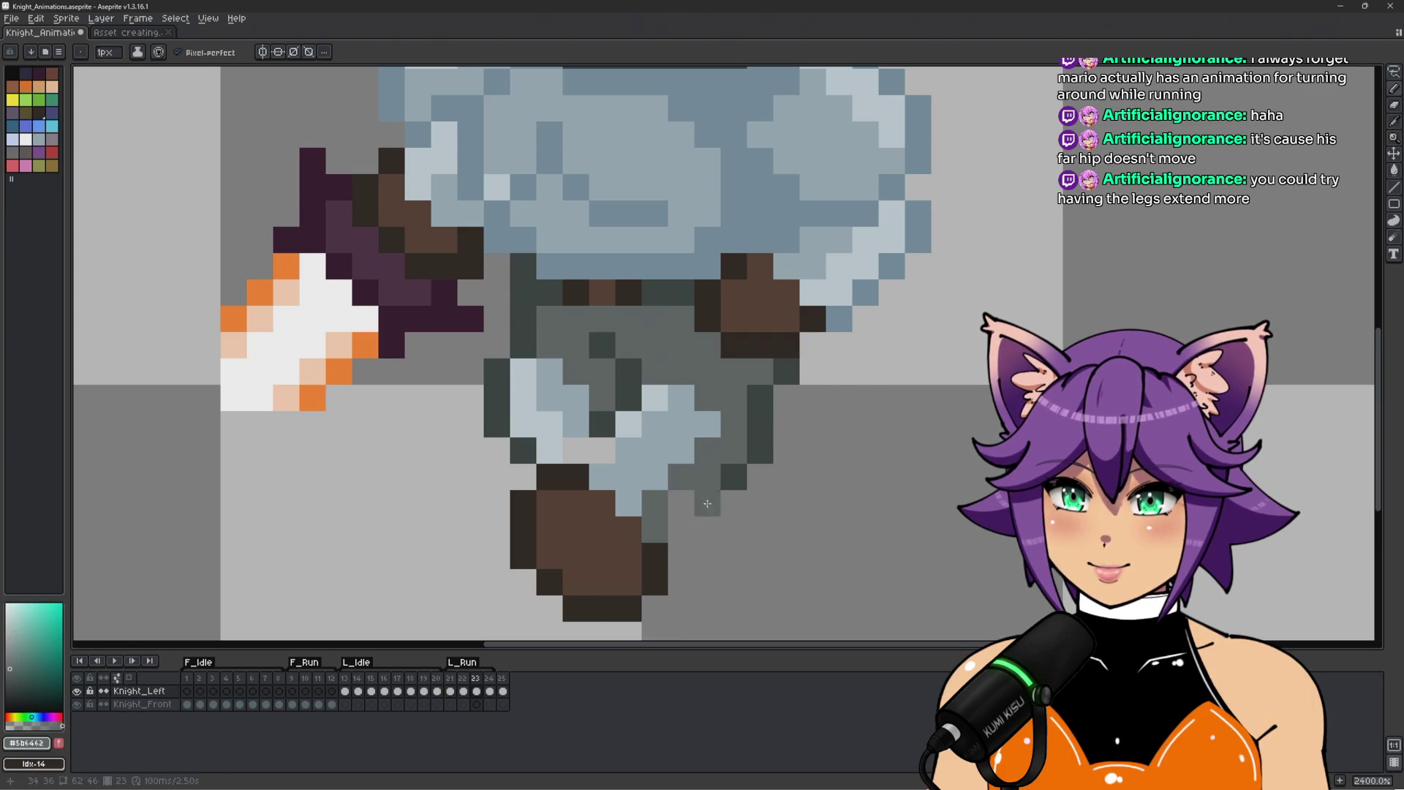
left_click(602, 477)
left_click(602, 424, "alt")
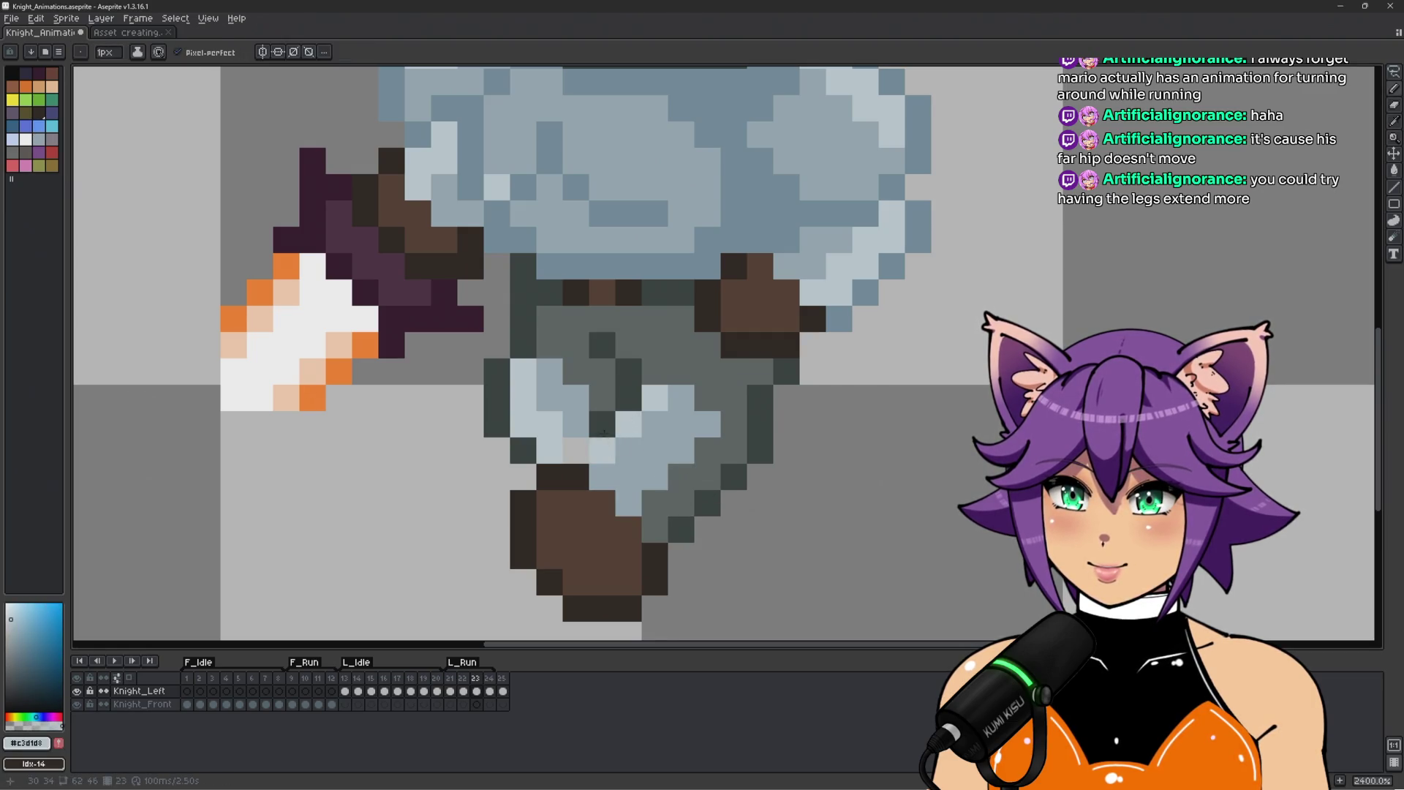
key("ctrl+z")
left_click(579, 414)
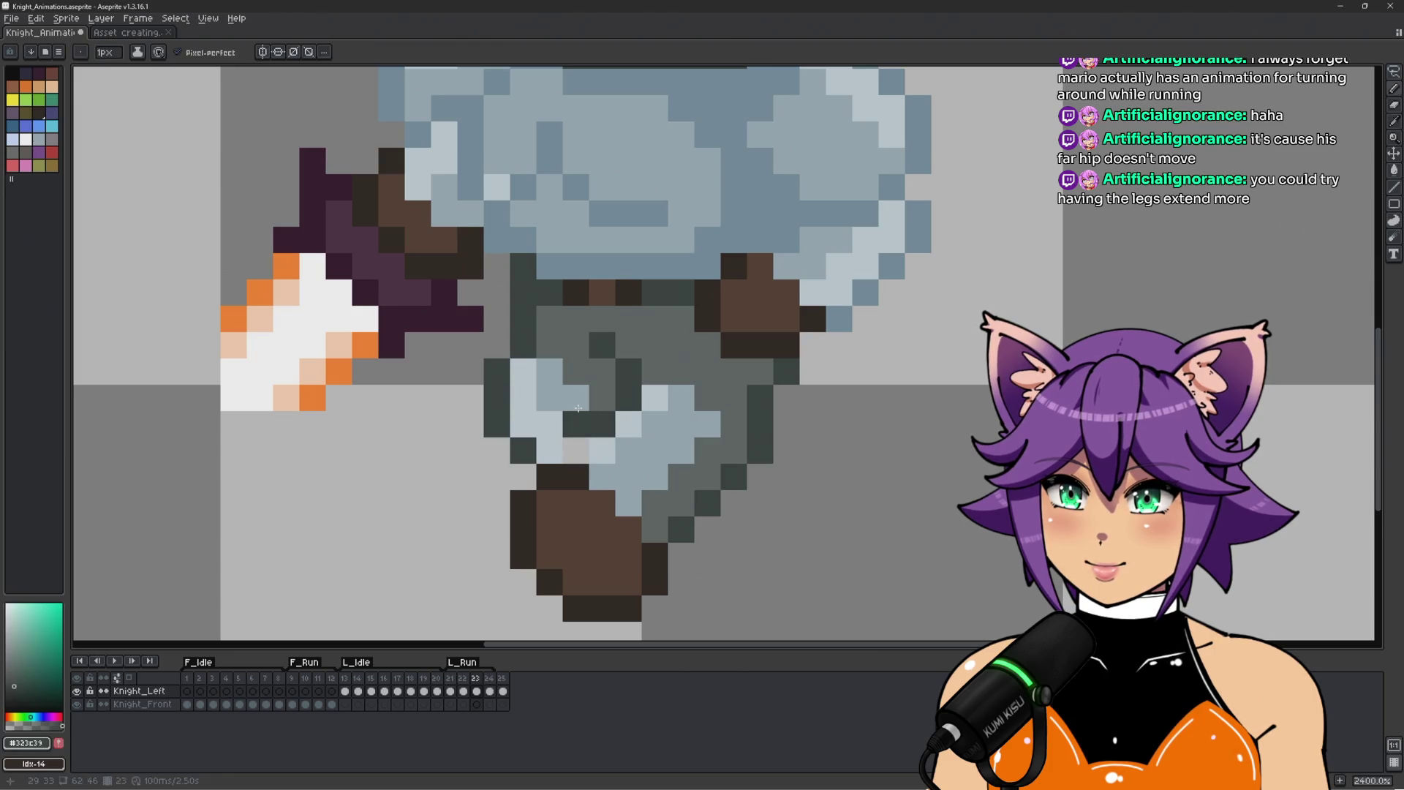
left_click(602, 449, "alt")
left_click(575, 449)
scroll(727, 439, "down", 3)
Play the L_Run cycle to review it, then stop and step back to frame 21.
key("Return")
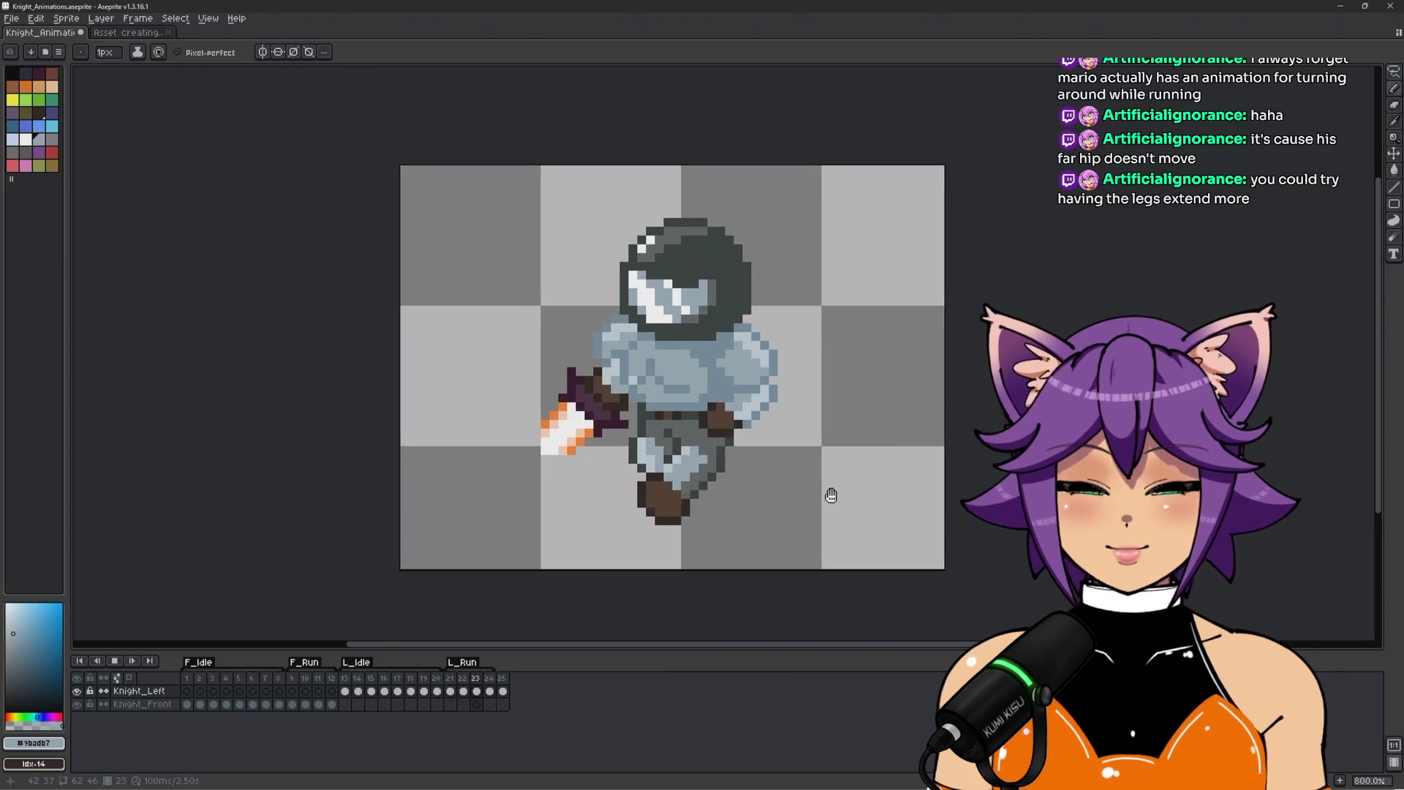
left_click_drag(833, 496, 765, 479)
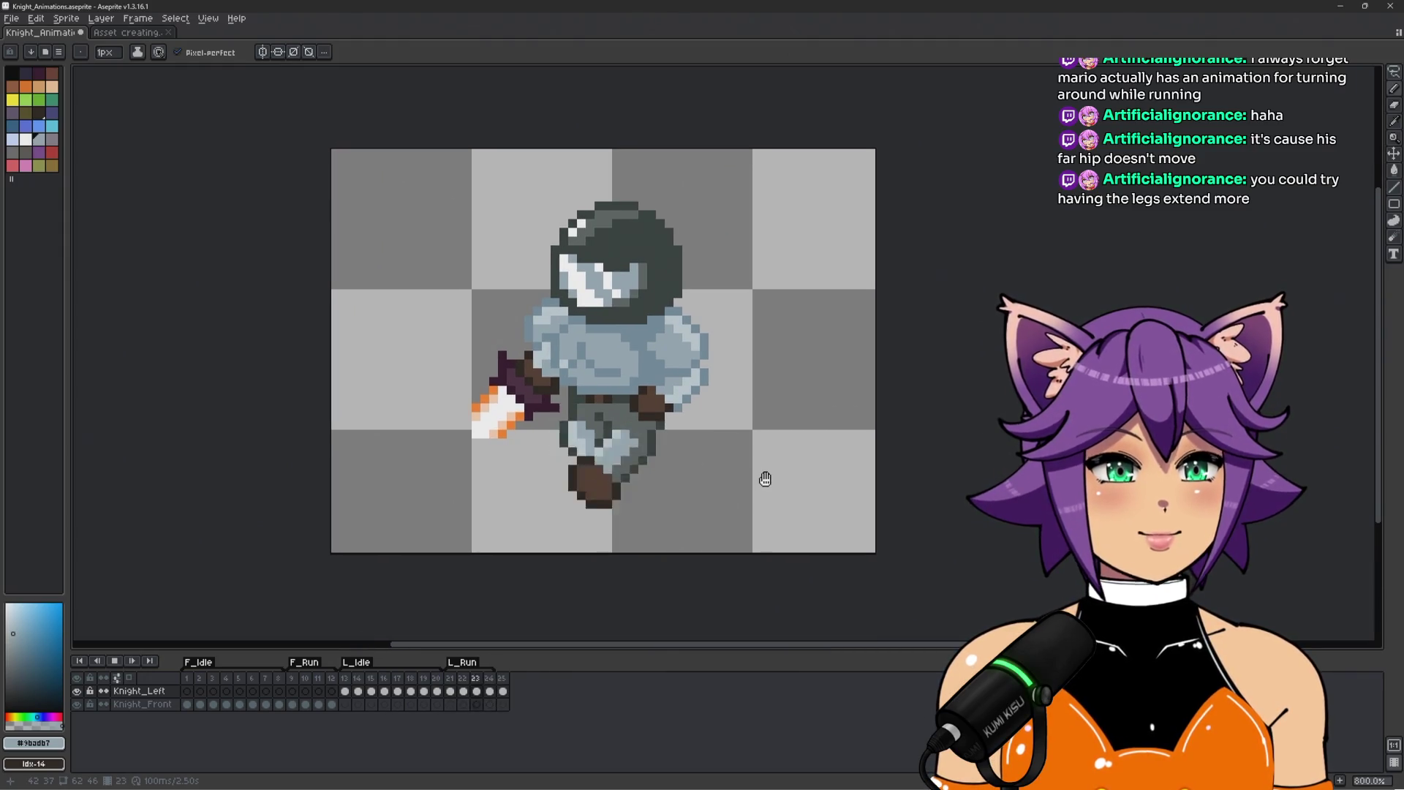
key("Return")
scroll(531, 496, "up", 1)
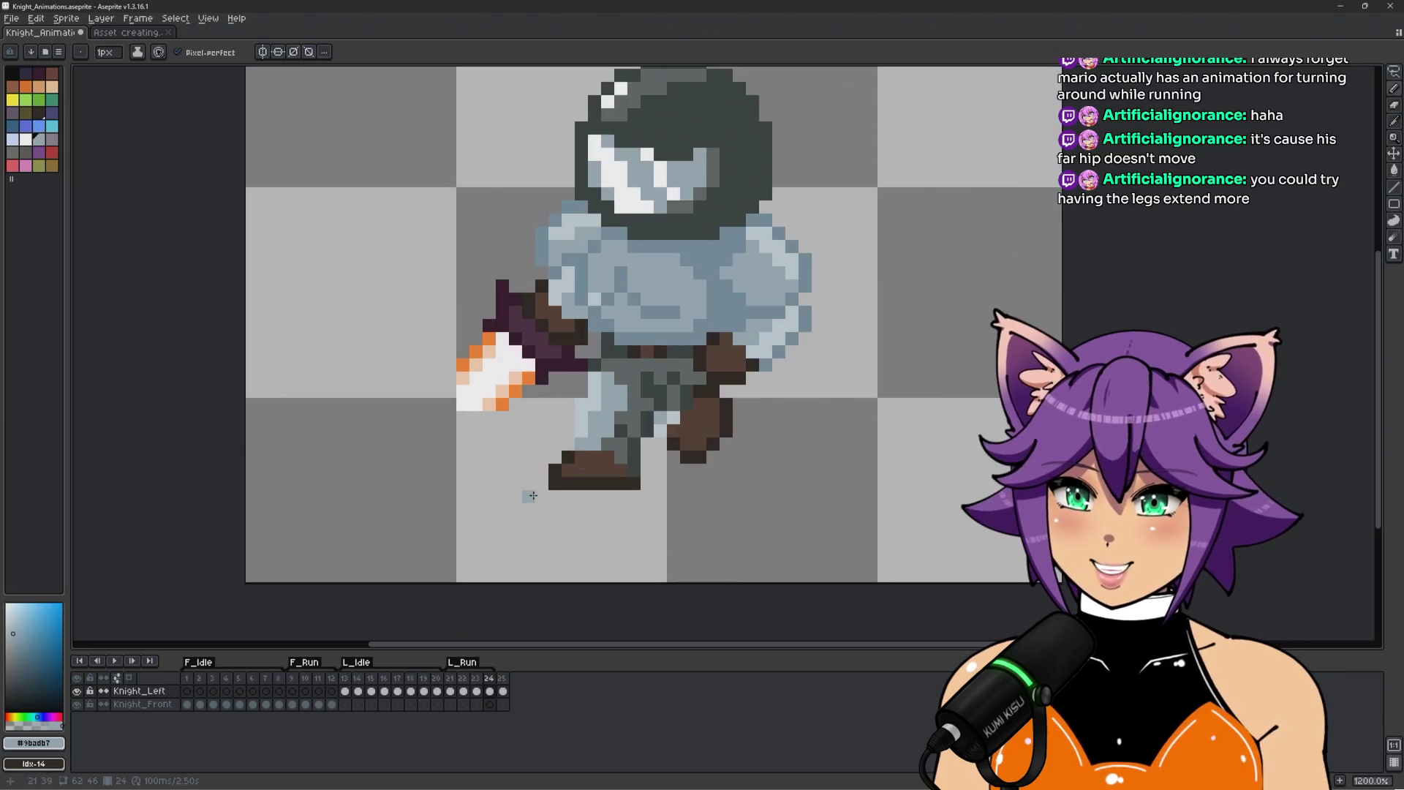
key("Left")
key("Left")
key("Right")
key("Left")
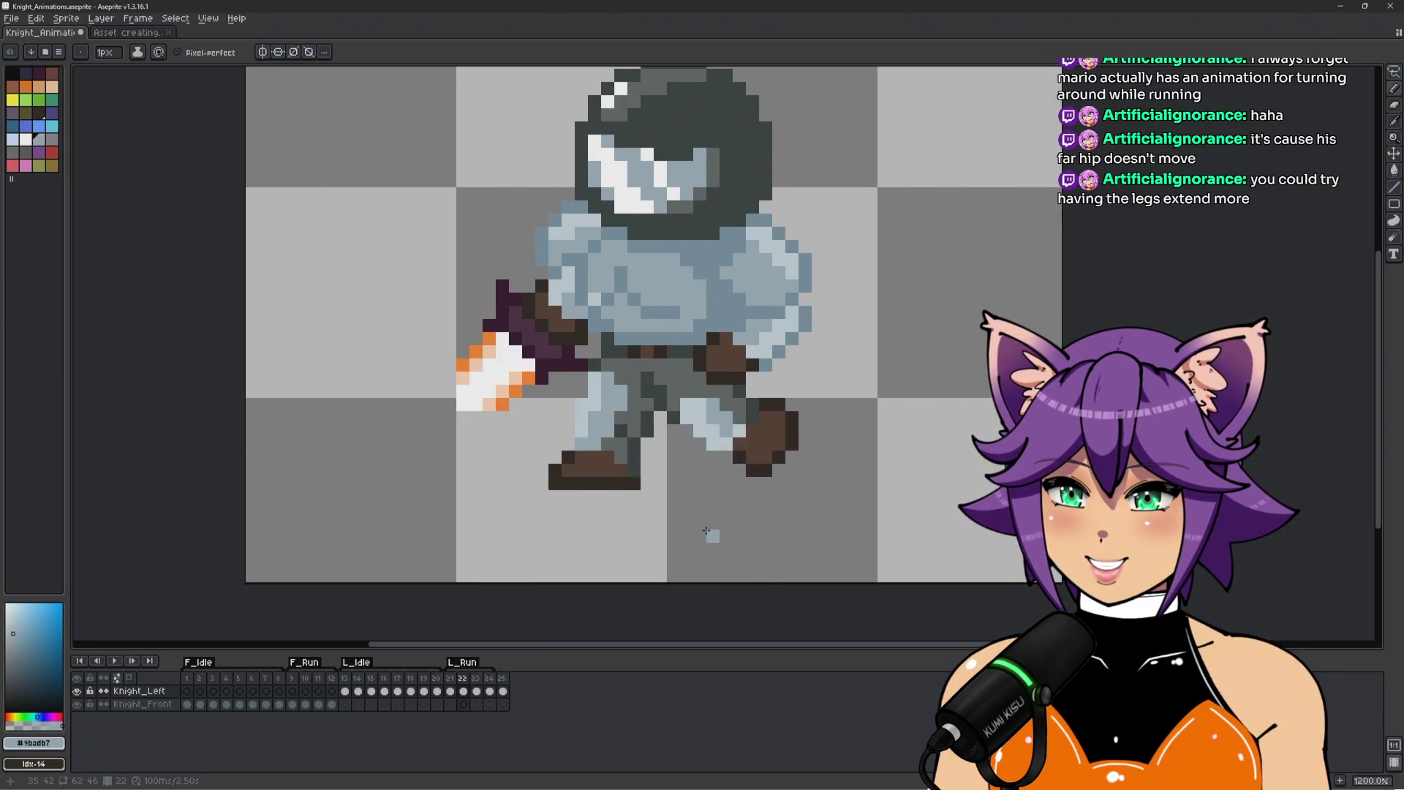
key("Left")
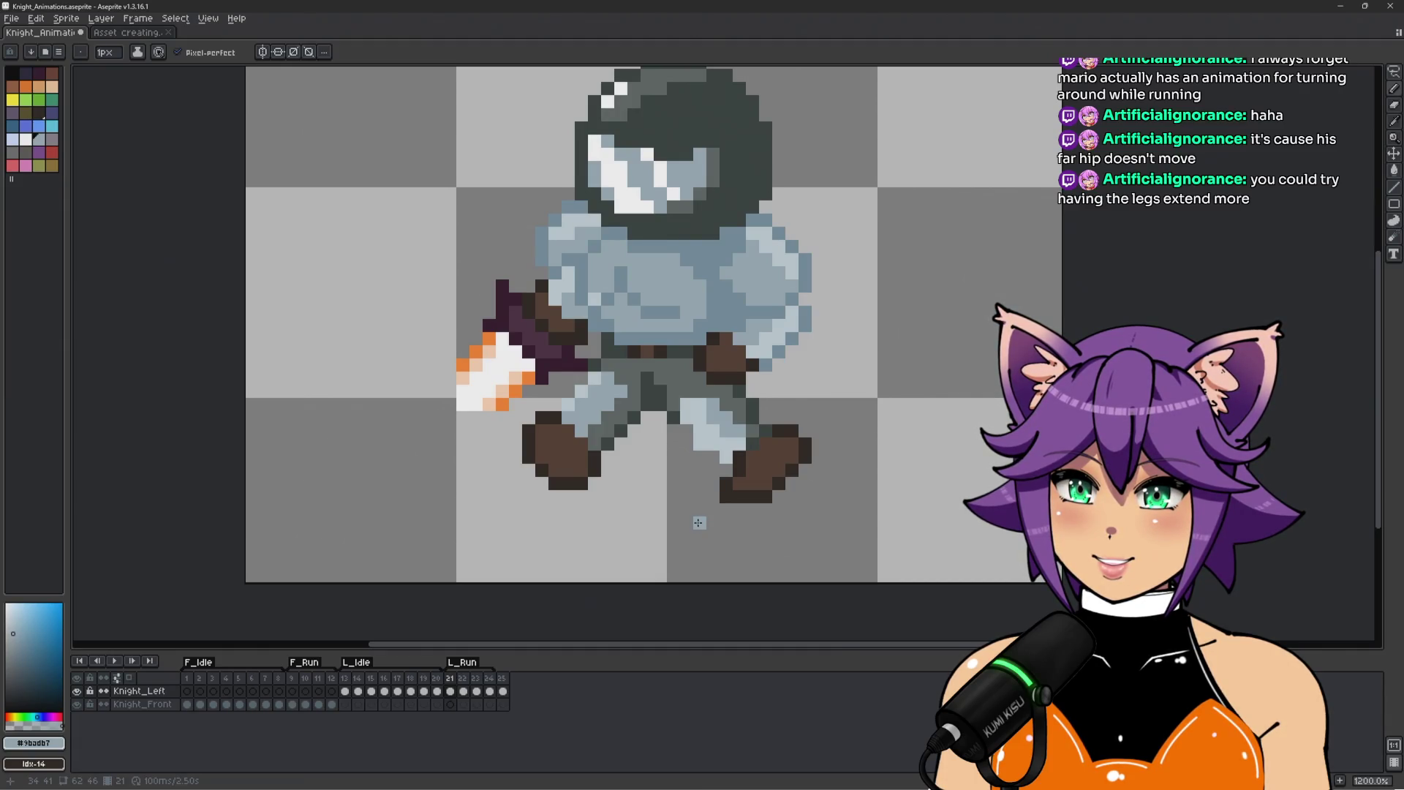
Zoom in on frame 21's boots and erase the boot's dark bottom row.
scroll(786, 473, "up", 1)
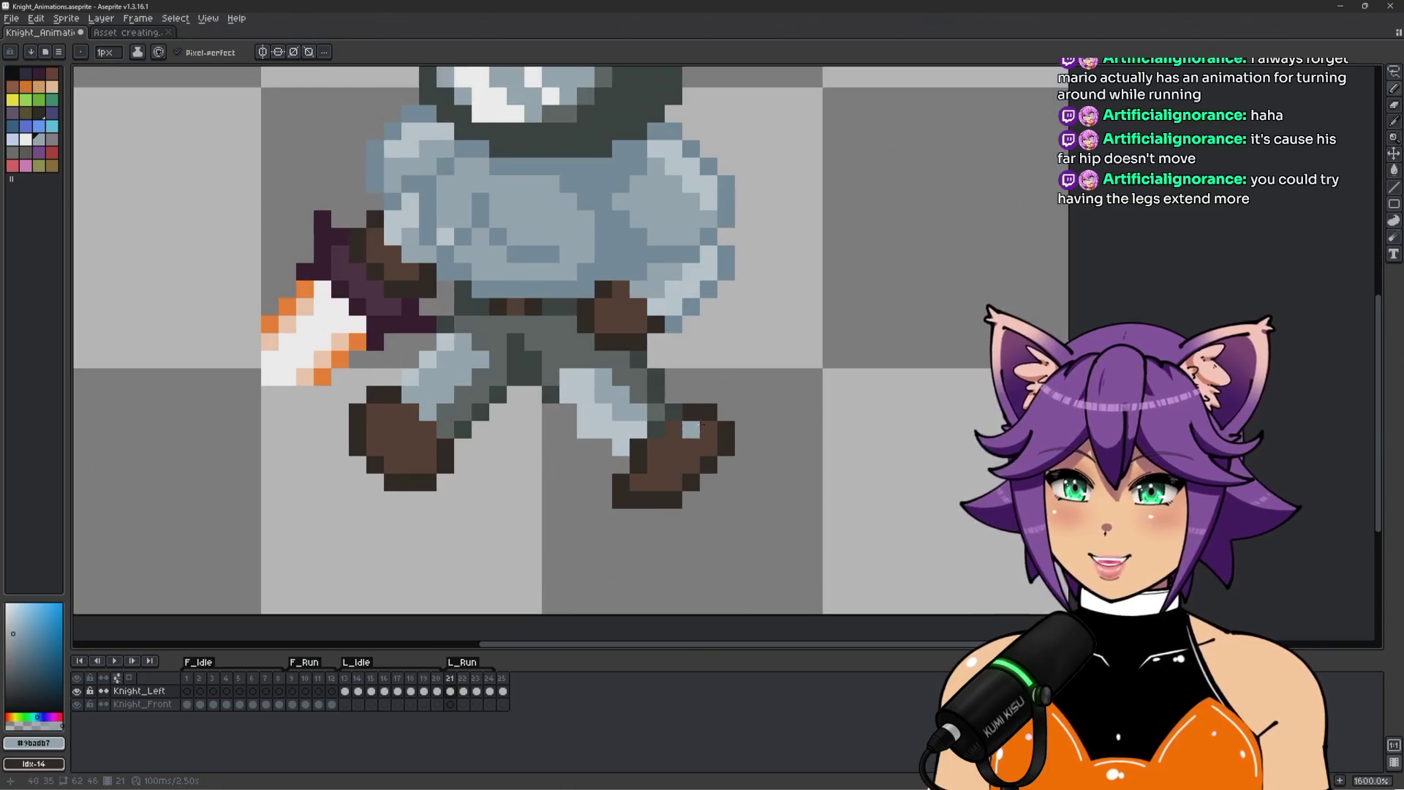
key("q")
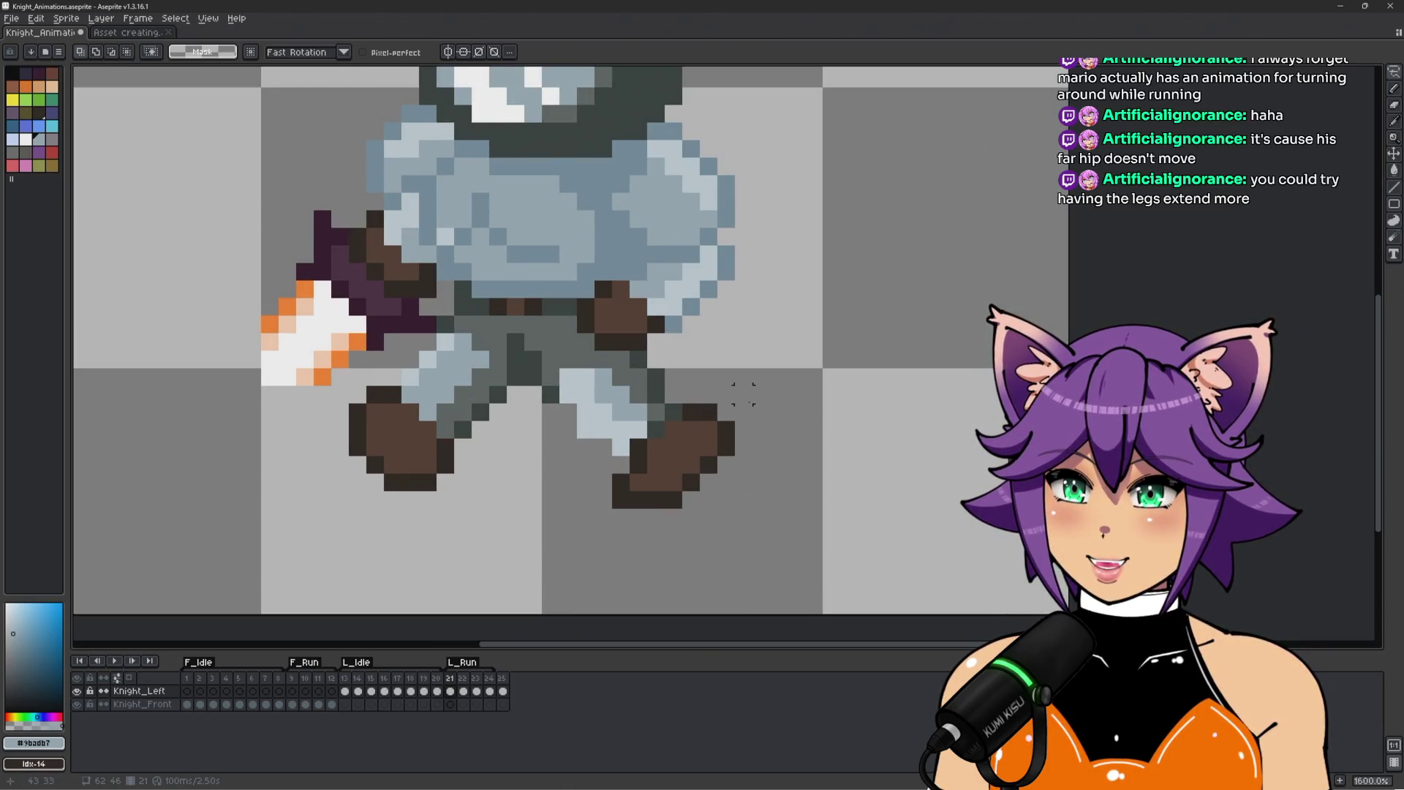
scroll(620, 534, "up", 2)
key("b")
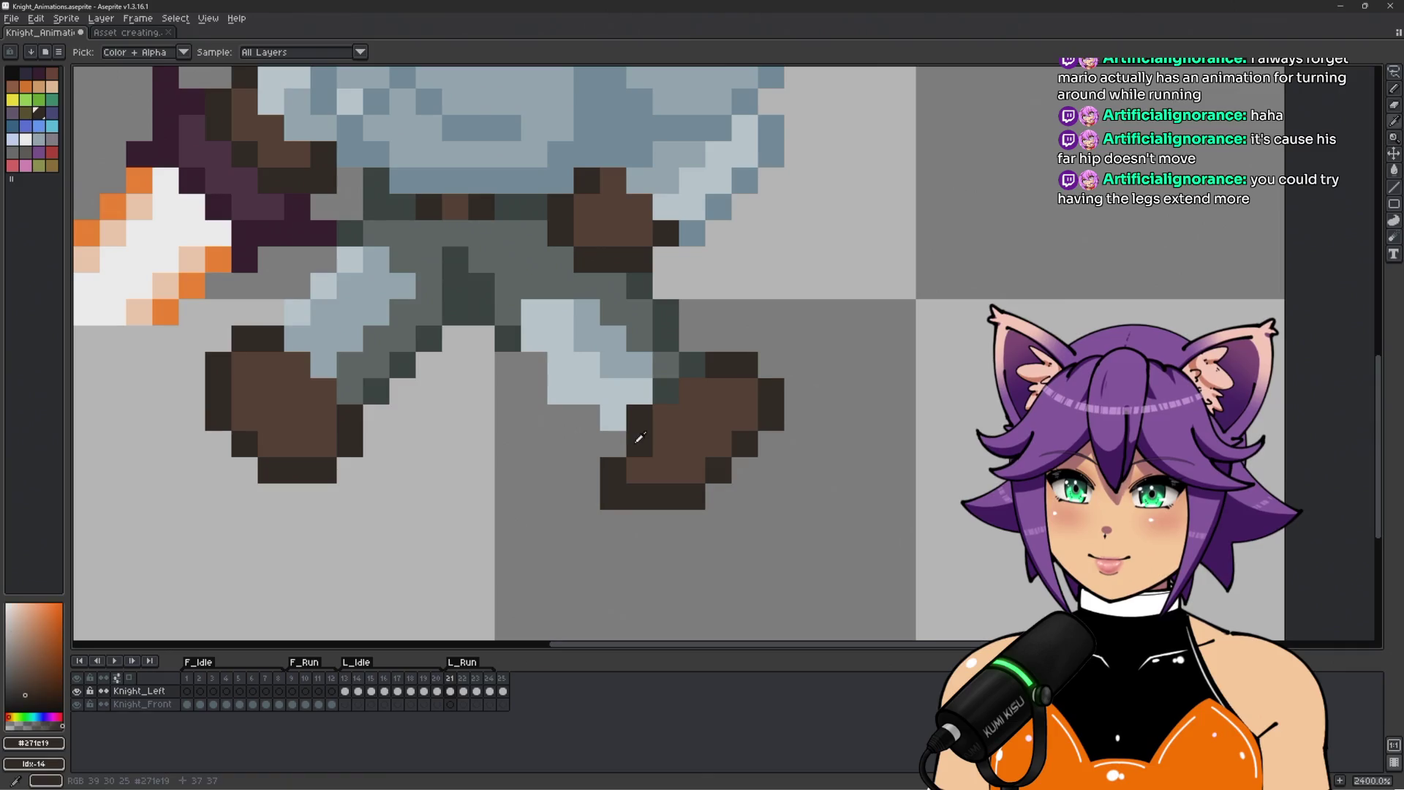
left_click(637, 440, "alt")
left_click(585, 442, "alt")
left_click_drag(607, 496, 724, 497)
scroll(740, 499, "down", 2)
scroll(840, 476, "down", 1)
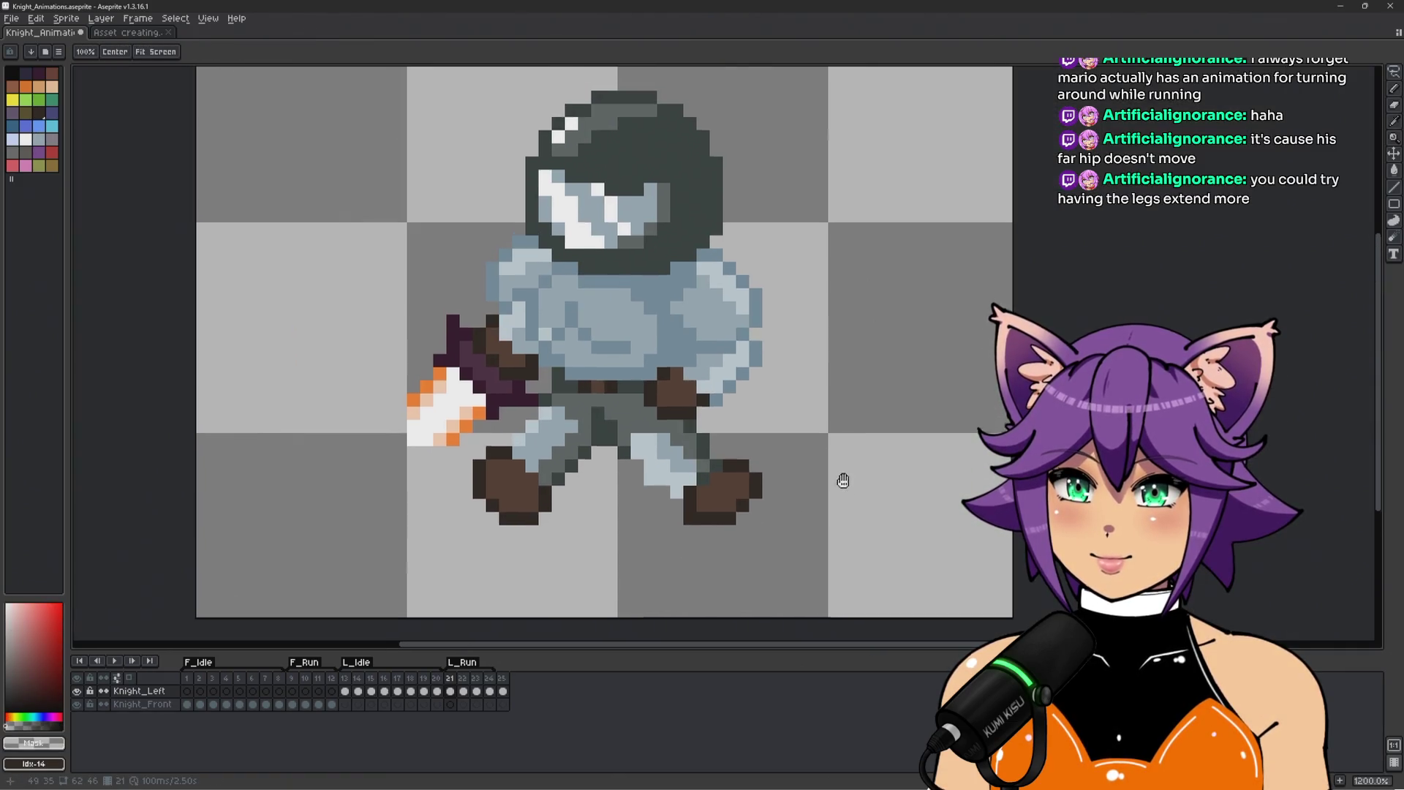
scroll(743, 448, "up", 3)
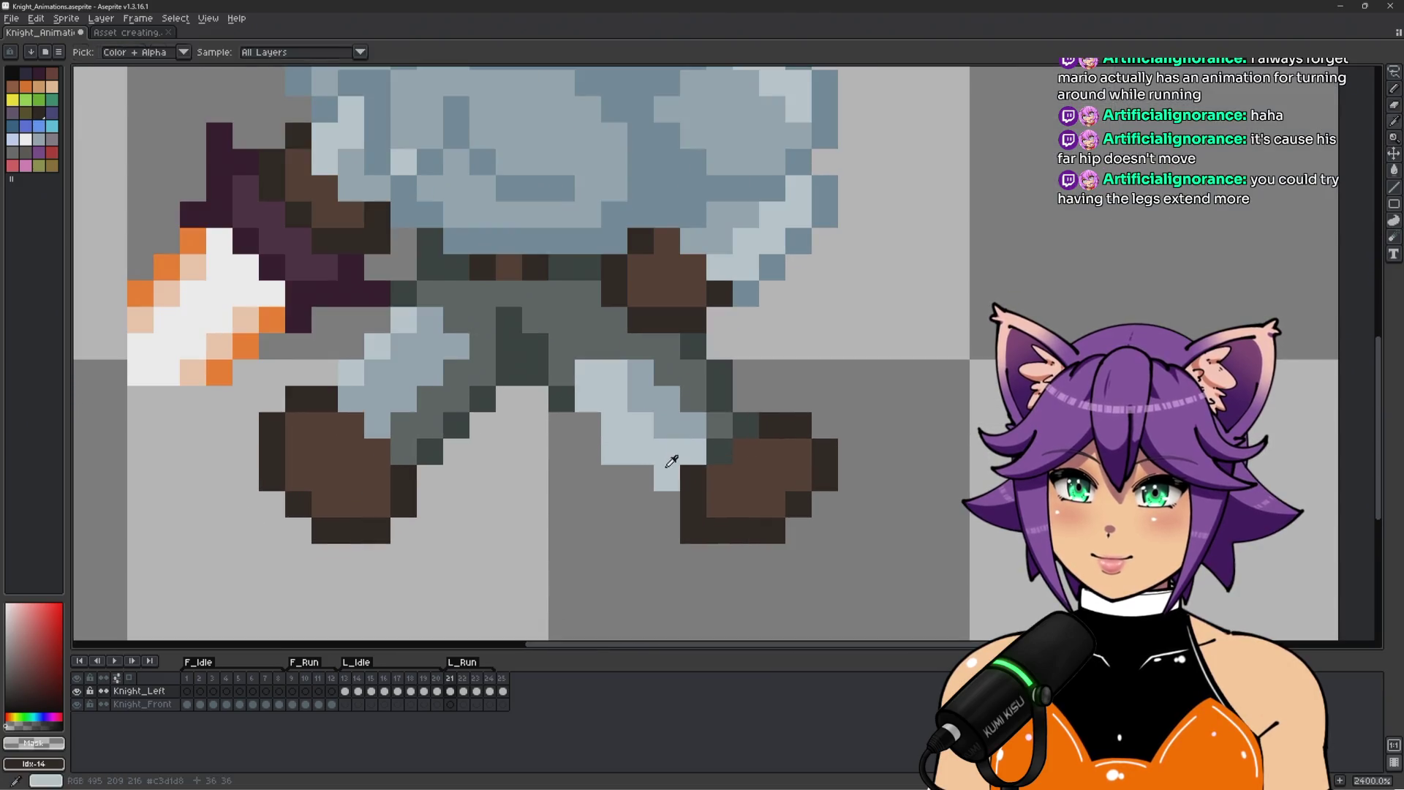
Lighten a boot outline pixel with armour colour and erase a stray light pixel.
left_click(670, 462, "alt")
left_click(691, 477)
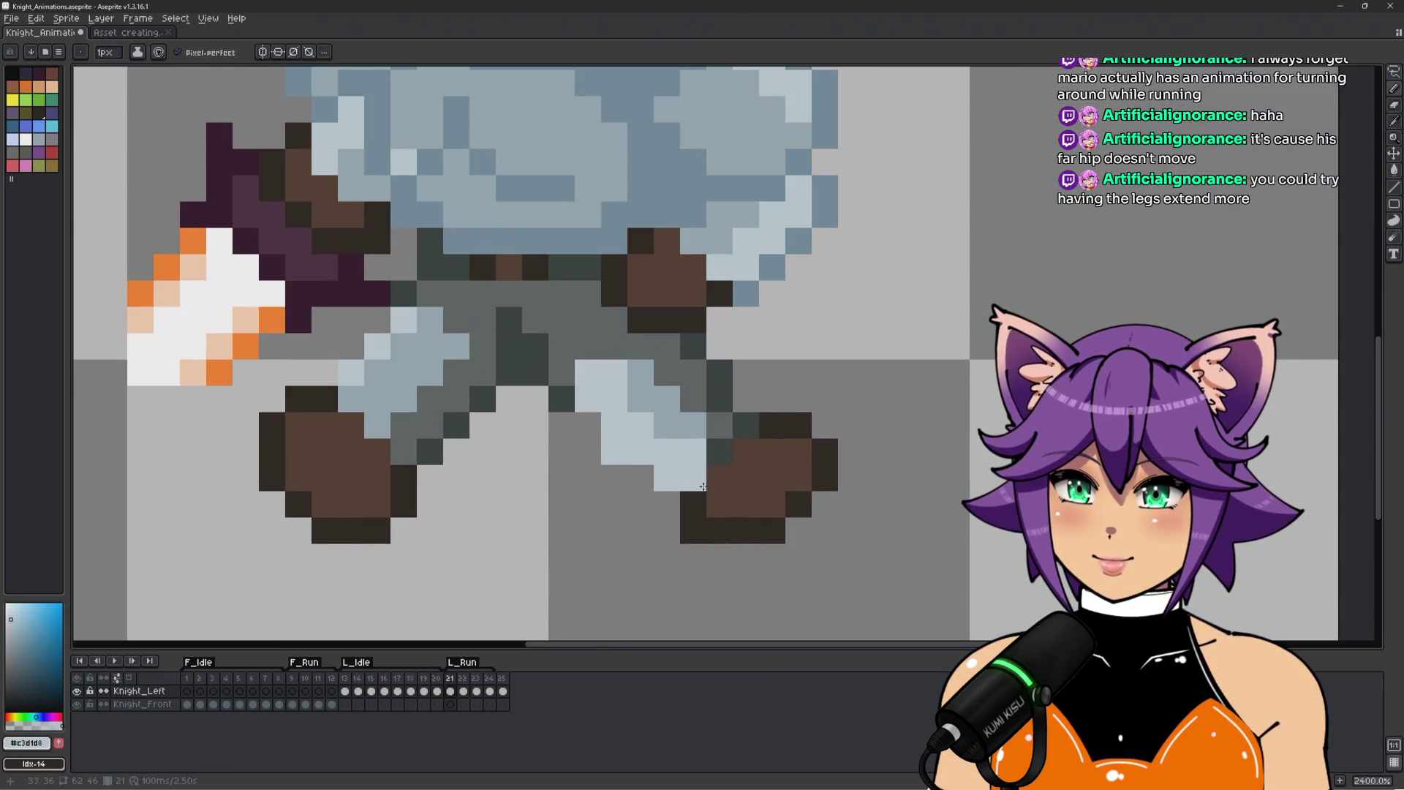
scroll(717, 454, "down", 2)
scroll(671, 511, "up", 2)
left_click(643, 524, "alt")
left_click(669, 523)
scroll(695, 564, "down", 1)
scroll(695, 550, "up", 1)
Redraw the back boot's dark outline, trim its right edge, and recolour two boot pixels.
left_click(797, 468, "alt")
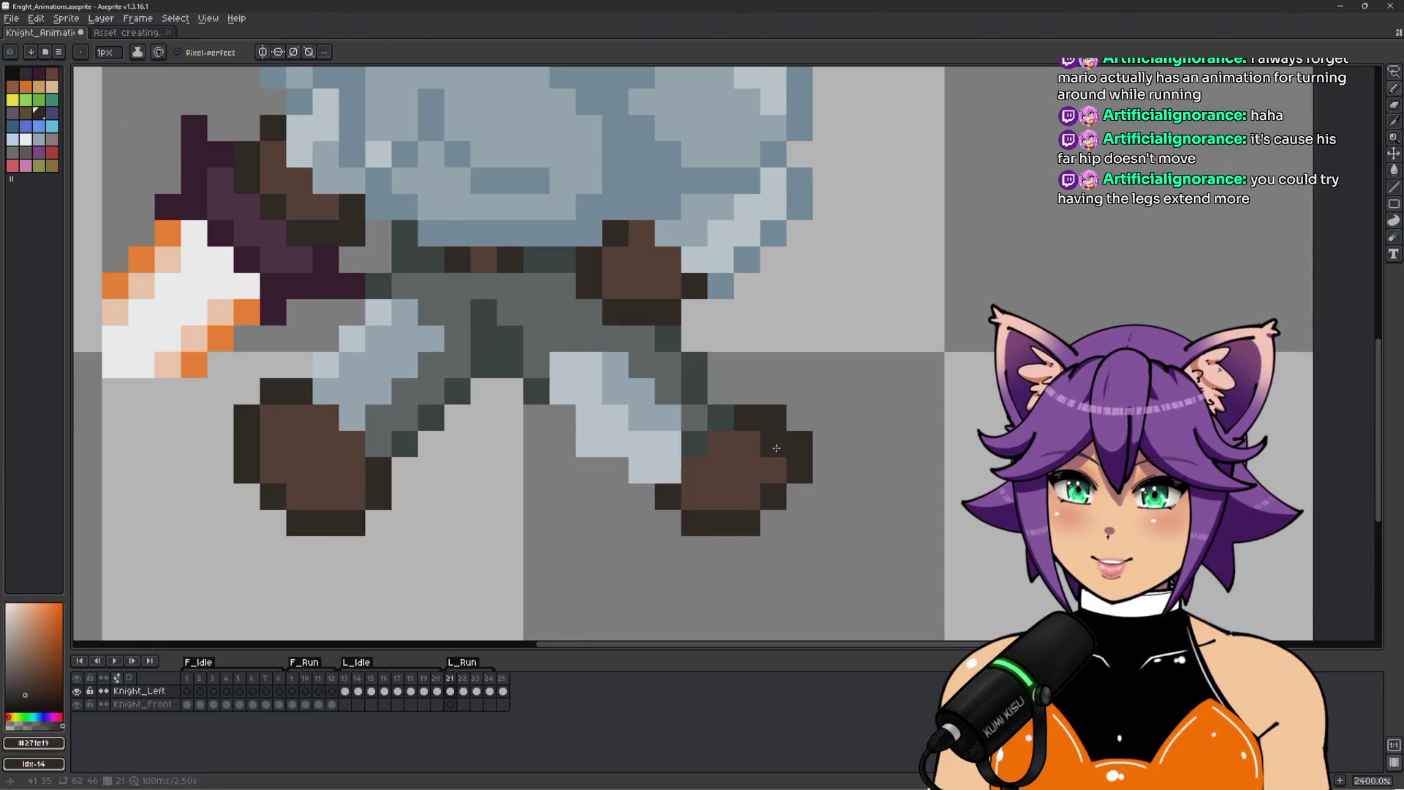
left_click_drag(773, 444, 721, 496)
left_click(799, 512, "alt")
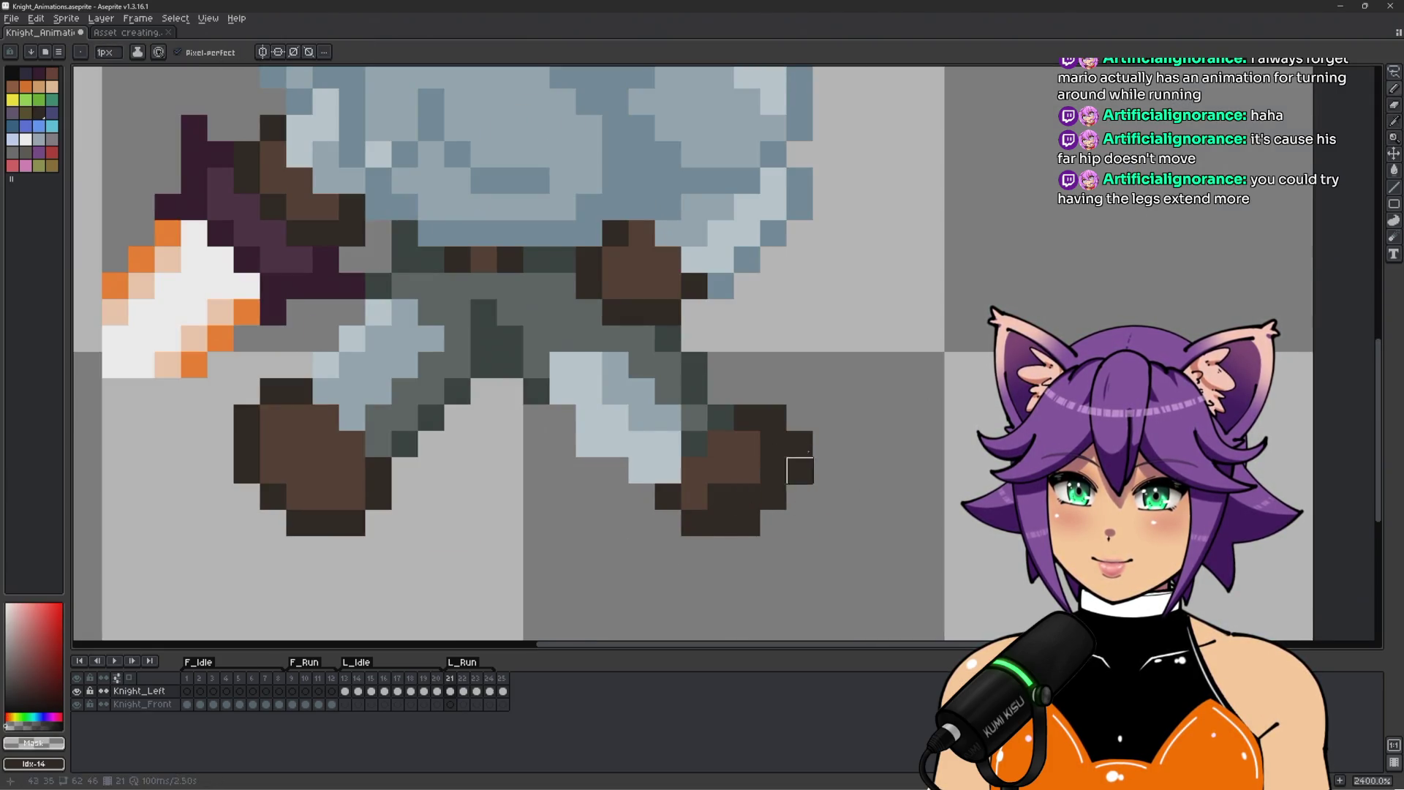
left_click_drag(799, 442, 773, 498)
left_click(694, 497, "alt")
left_click(773, 443)
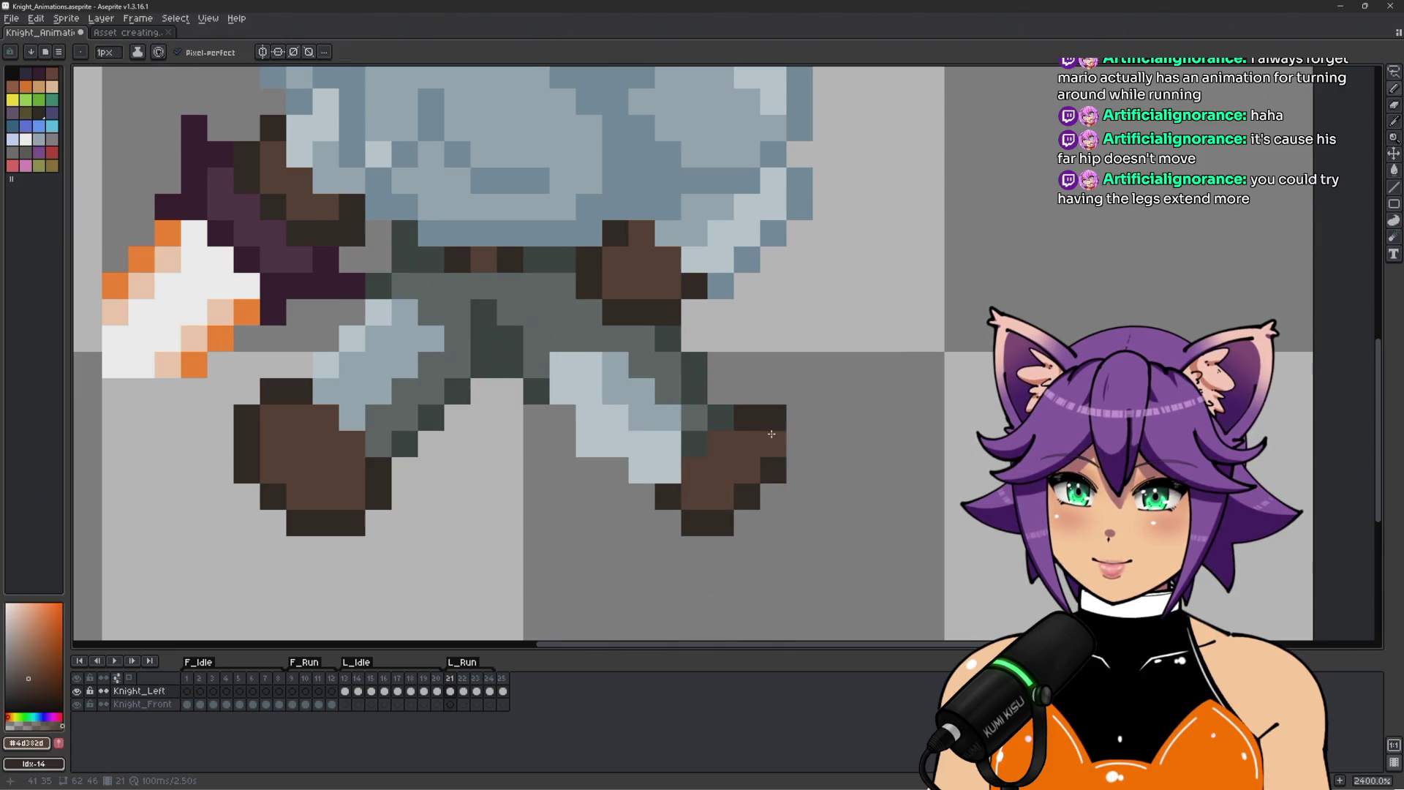
left_click(800, 424, "alt")
left_click(767, 413)
scroll(851, 432, "down", 5)
scroll(851, 436, "up", 5)
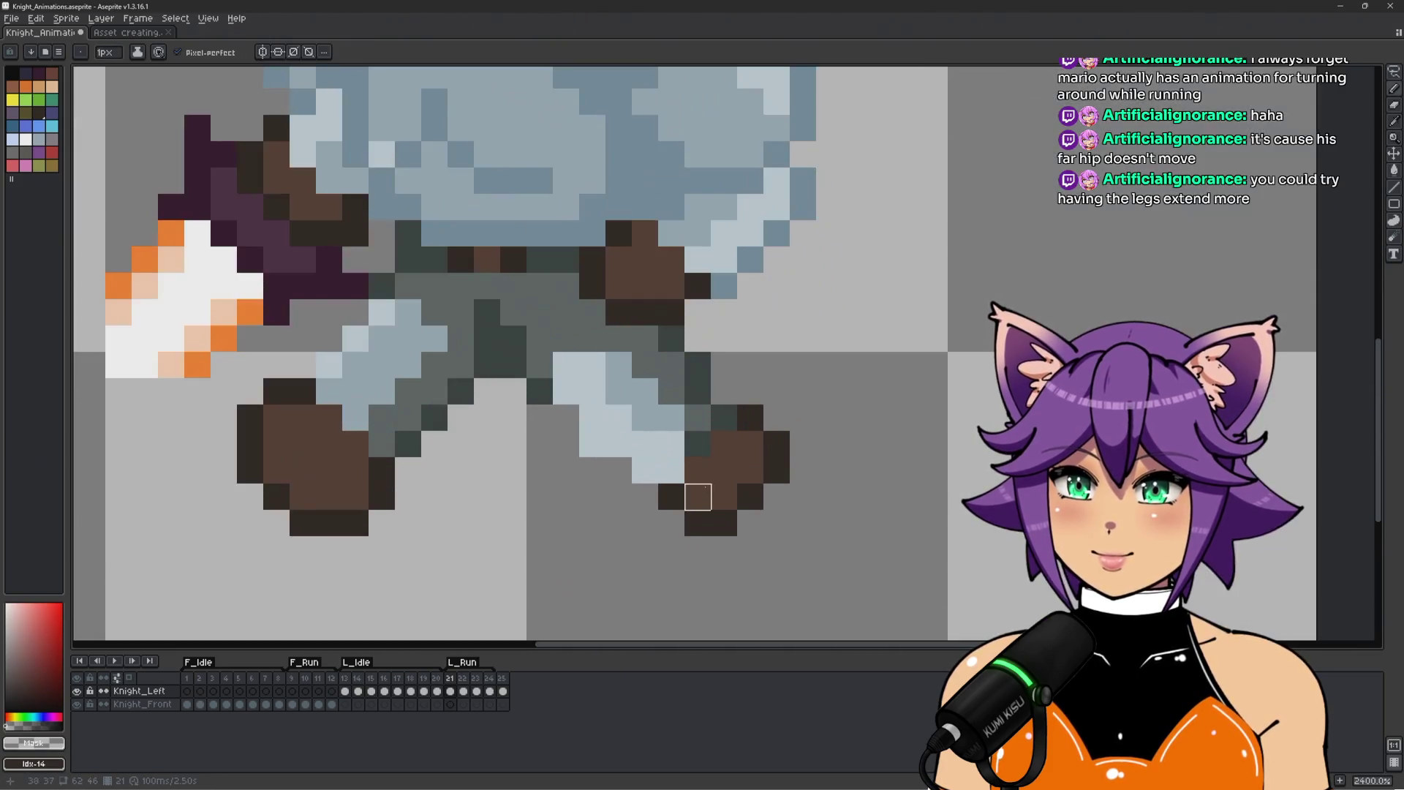
Paint dark pixels along the bottom of the boot.
left_click(695, 523, "alt")
left_click_drag(645, 498, 671, 523)
left_click(668, 498, "alt")
scroll(669, 497, "down", 5)
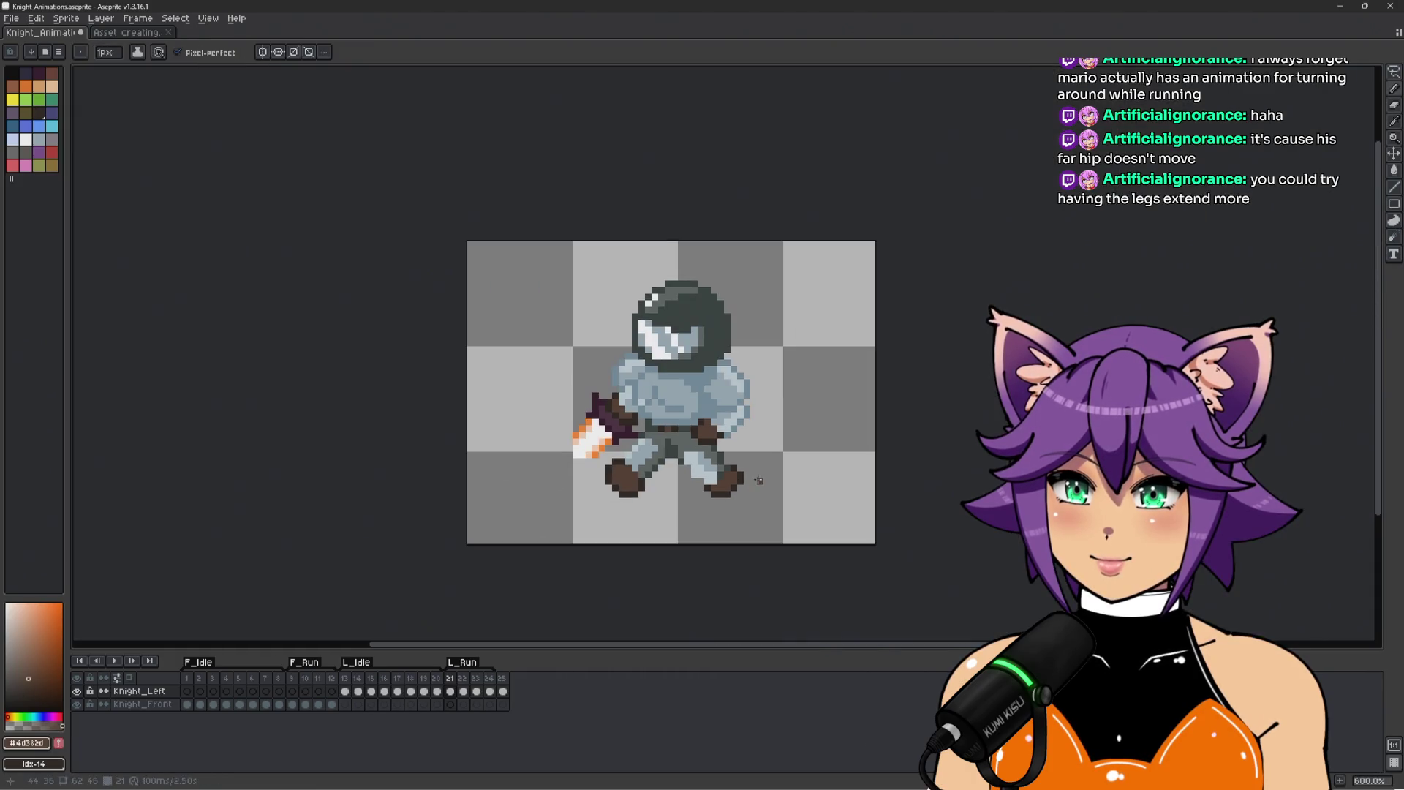
scroll(668, 497, "up", 5)
left_click(706, 479, "alt")
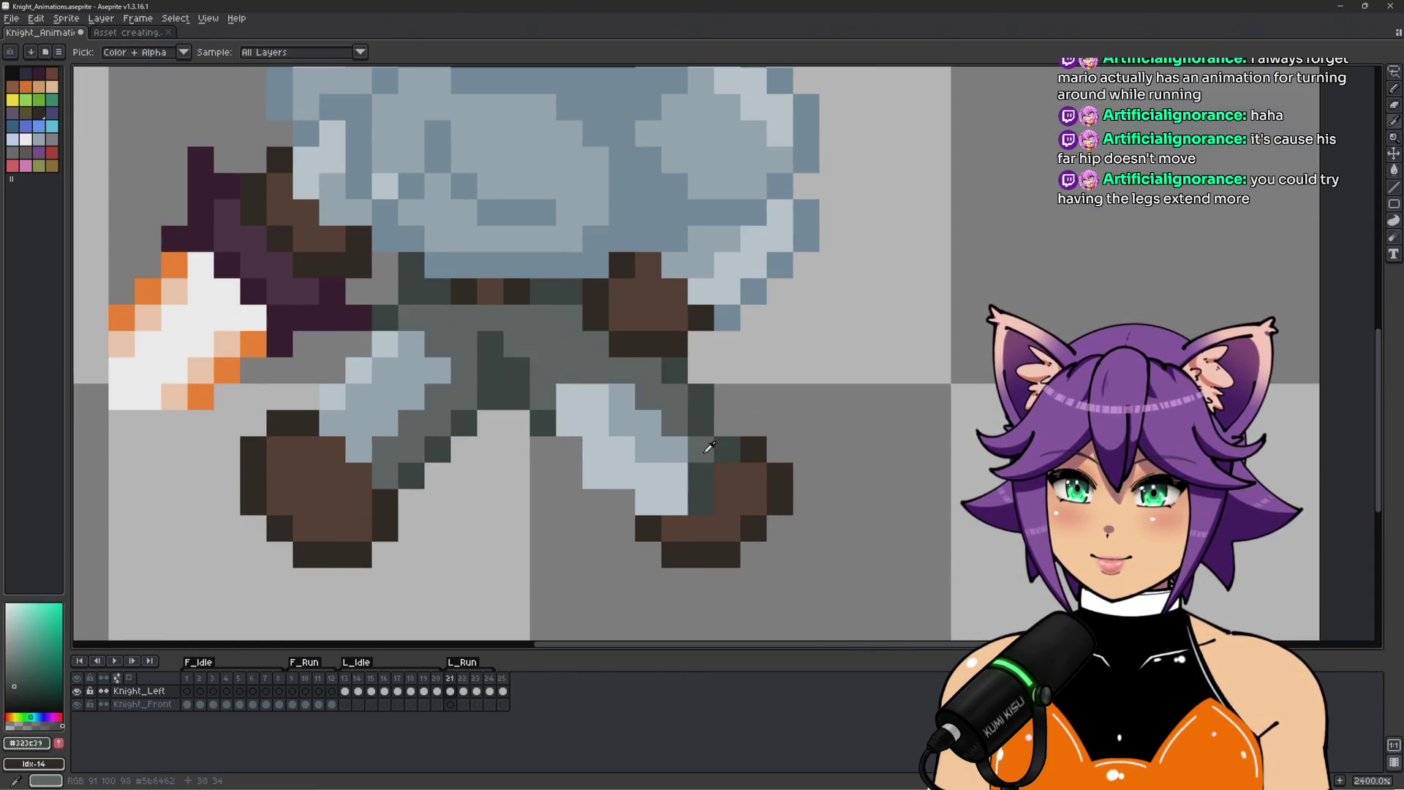
scroll(724, 479, "down", 5)
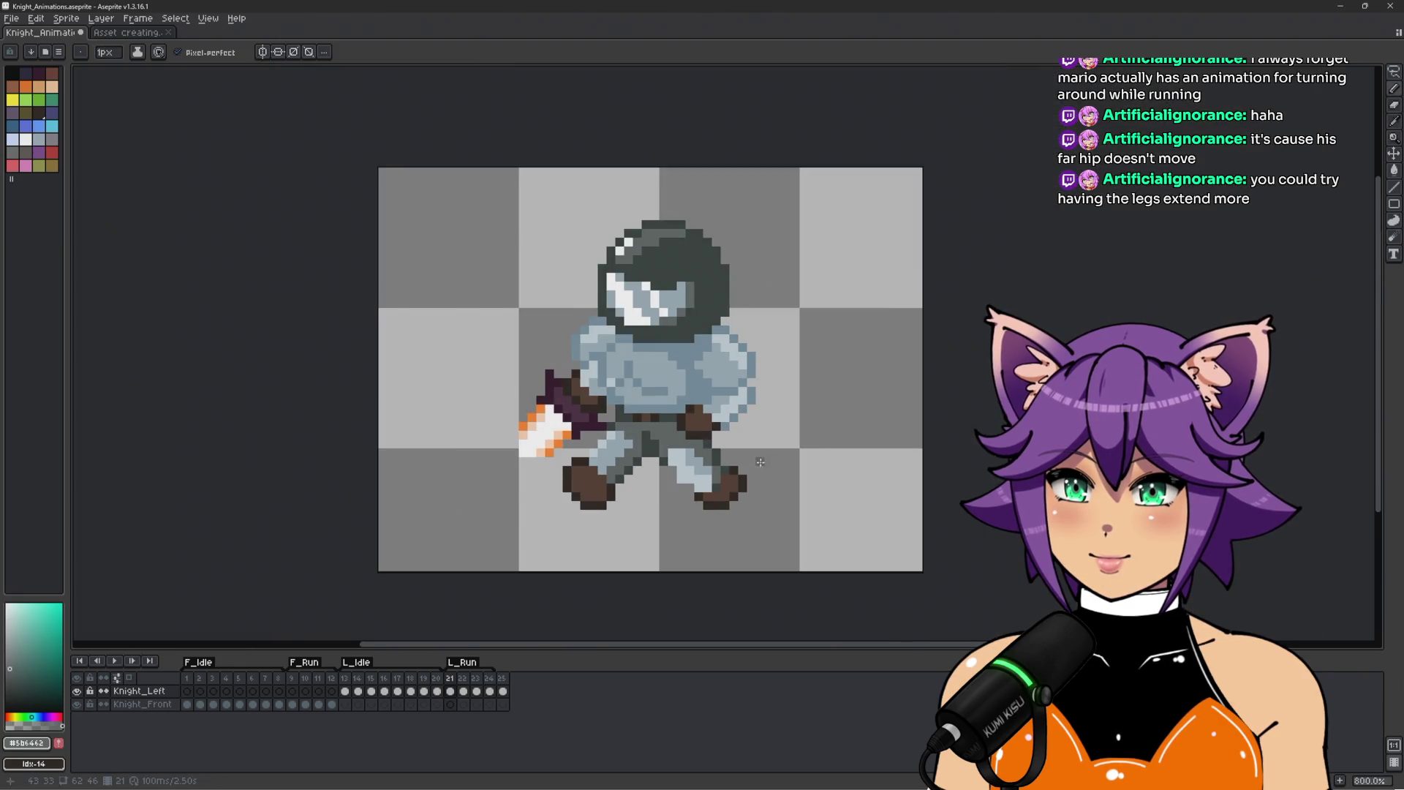
scroll(761, 462, "up", 3)
left_click(690, 464, "alt")
scroll(687, 468, "up", 2)
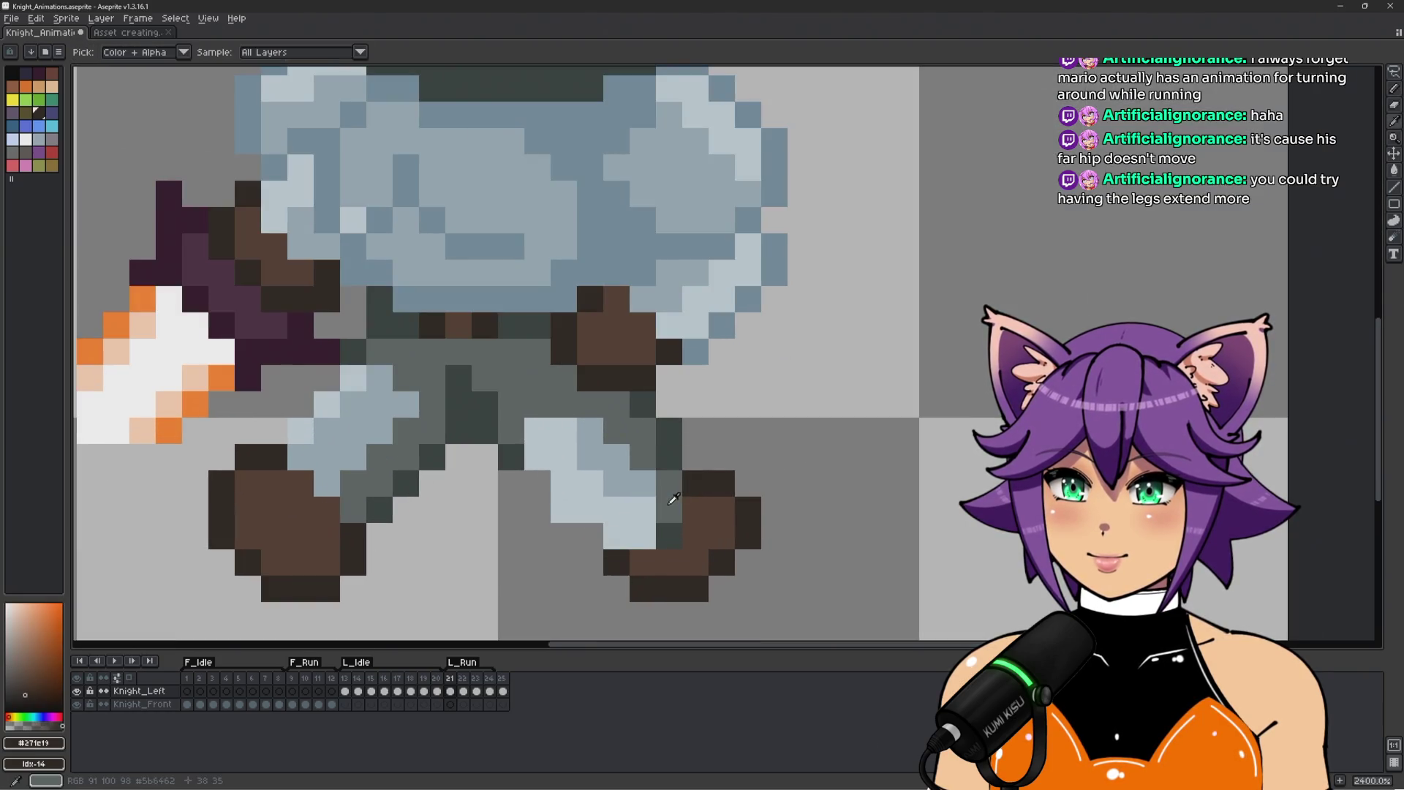
scroll(650, 504, "down", 4)
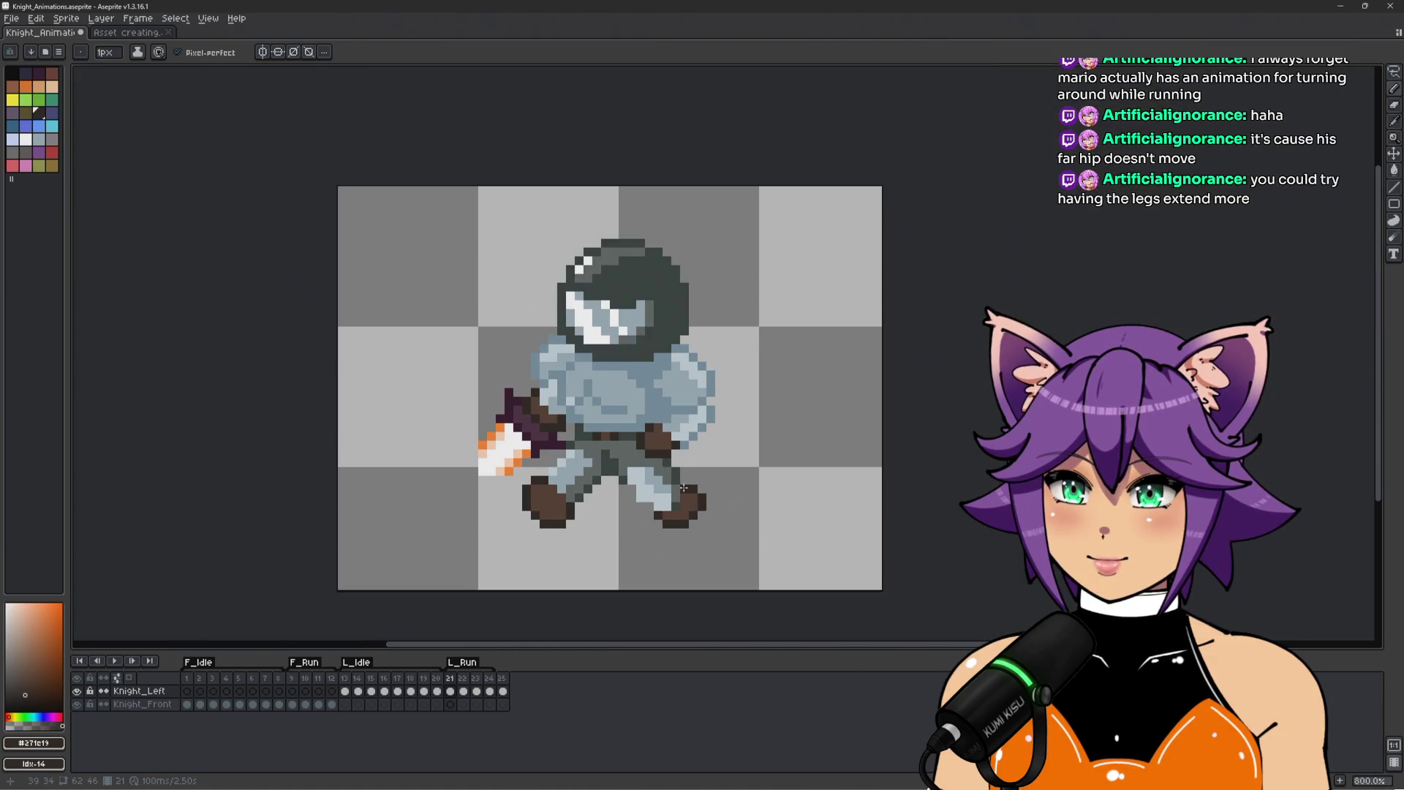
scroll(702, 475, "up", 3)
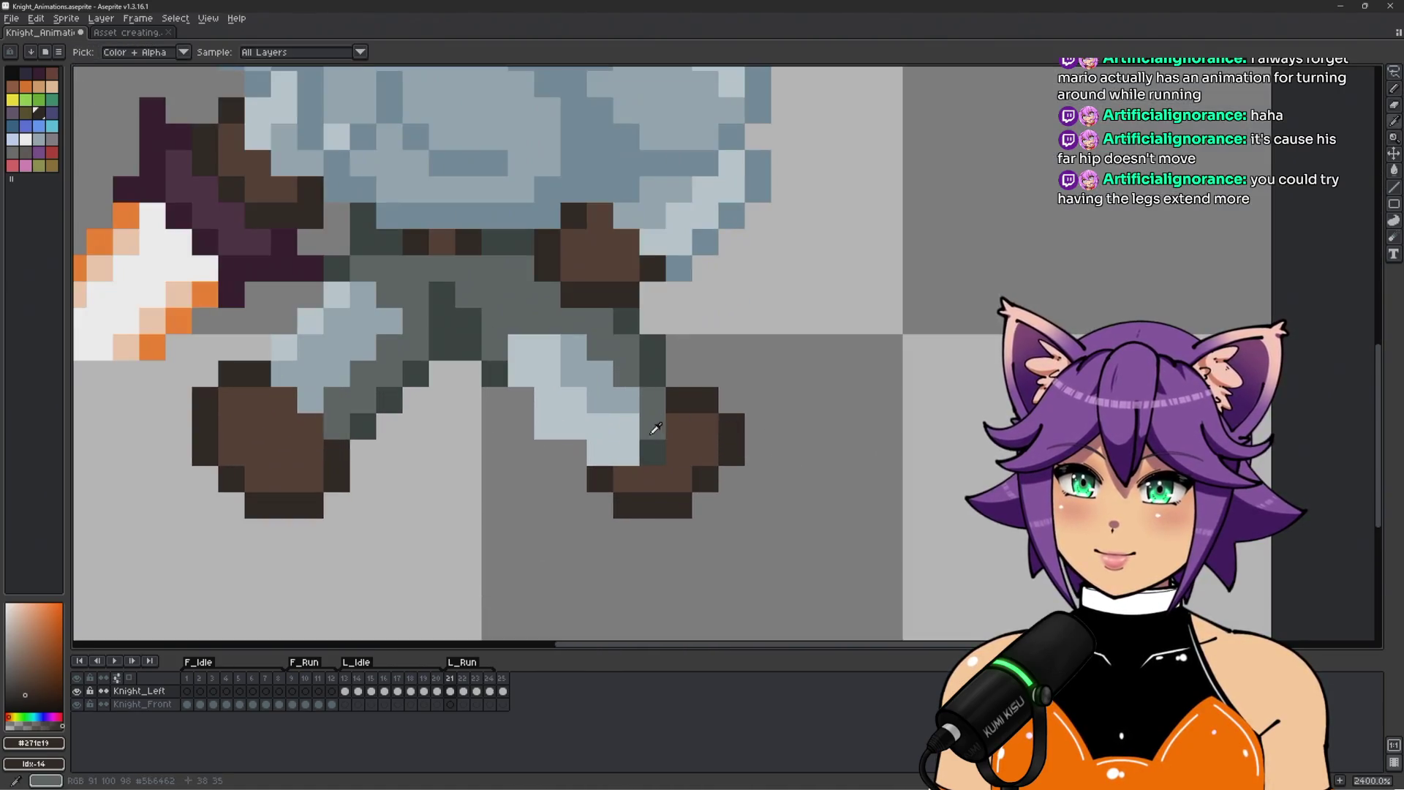
Pan to the boots and fill the missing boot pixel with the brown boot colour.
left_click(680, 450, "alt")
scroll(731, 446, "down", 3)
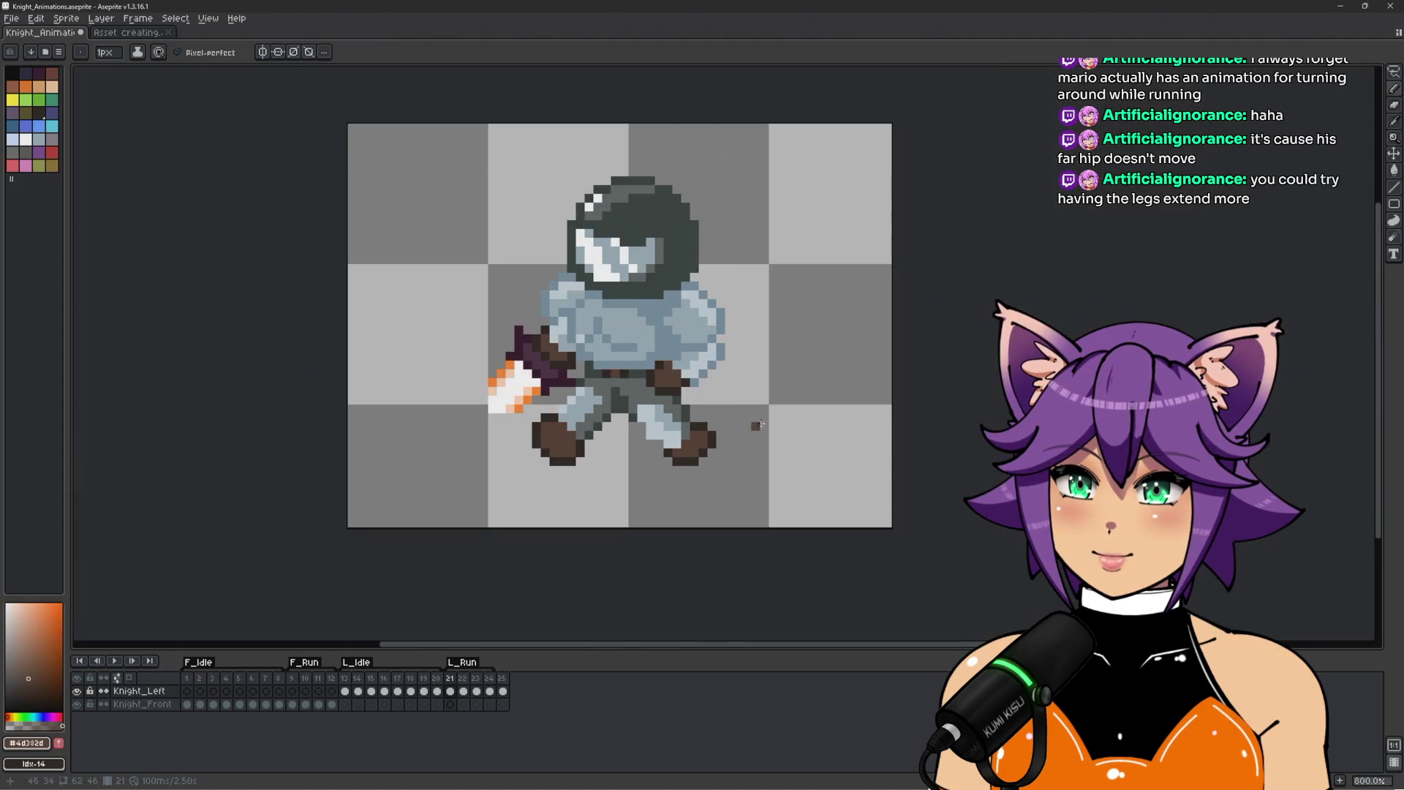
mouse_move(799, 455)
left_mouse_down()
mouse_move(821, 478)
mouse_move(761, 476)
left_mouse_up()
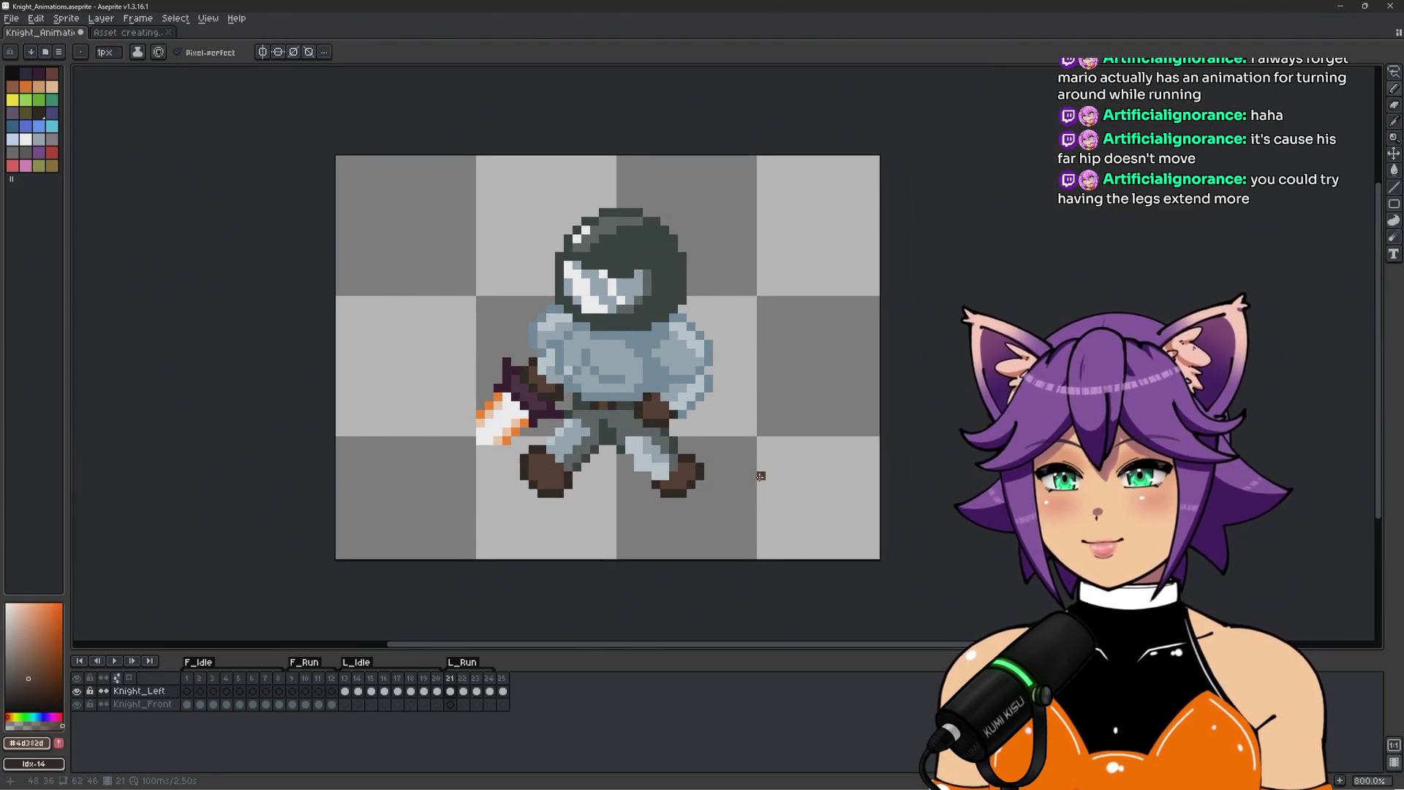
scroll(638, 505, "up", 3)
left_click(683, 423, "alt")
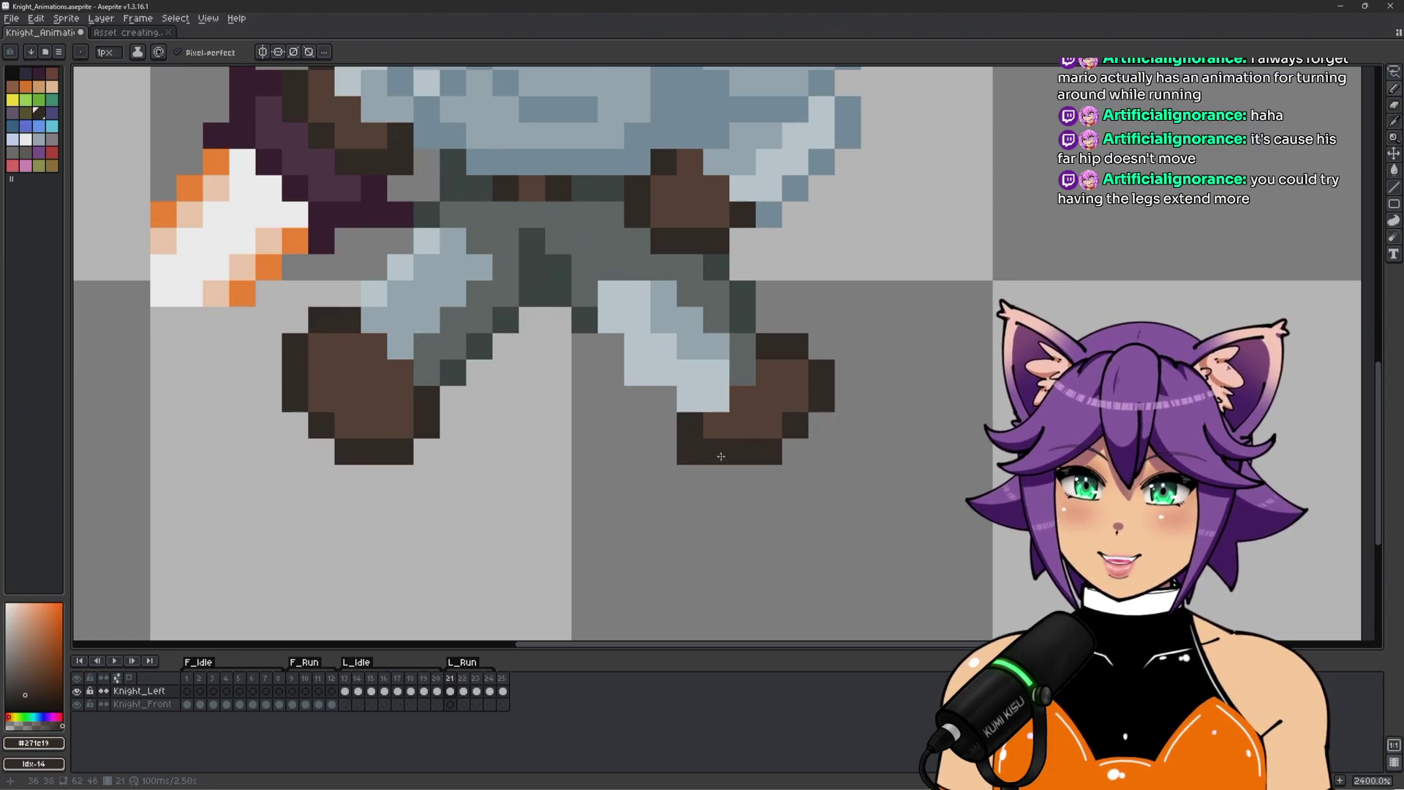
scroll(900, 480, "down", 3)
left_click_drag(901, 480, 805, 551)
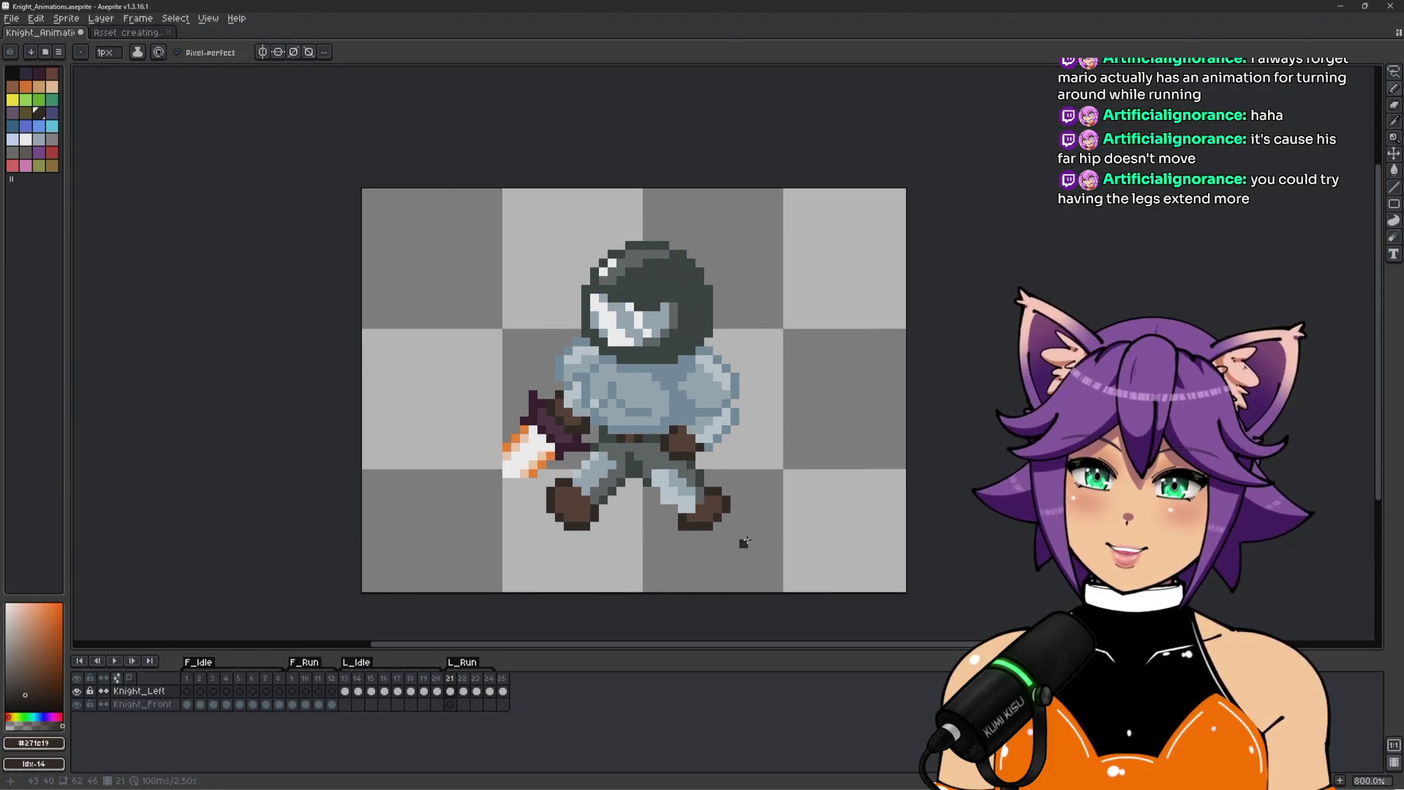
scroll(745, 541, "up", 3)
scroll(787, 504, "down", 4)
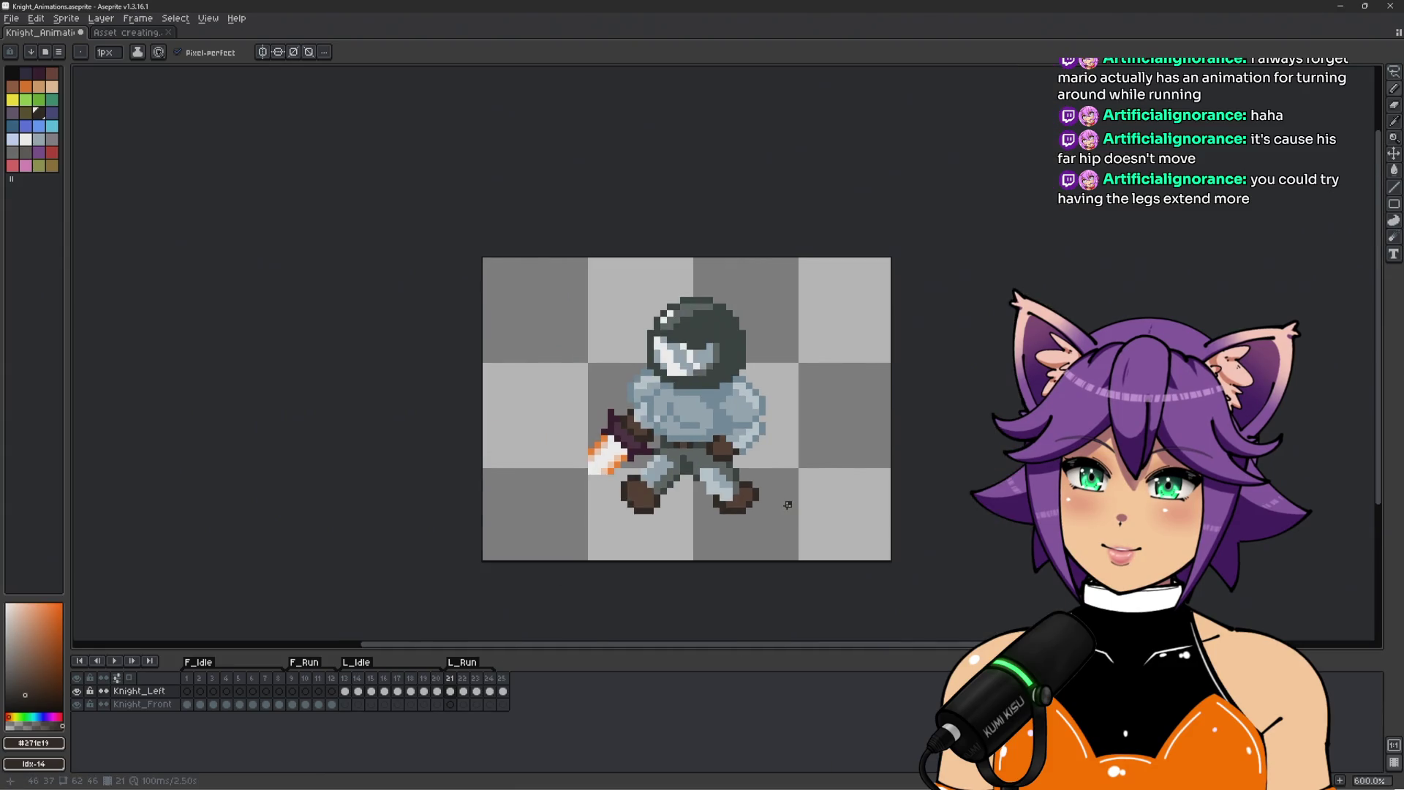
scroll(743, 522, "up", 4)
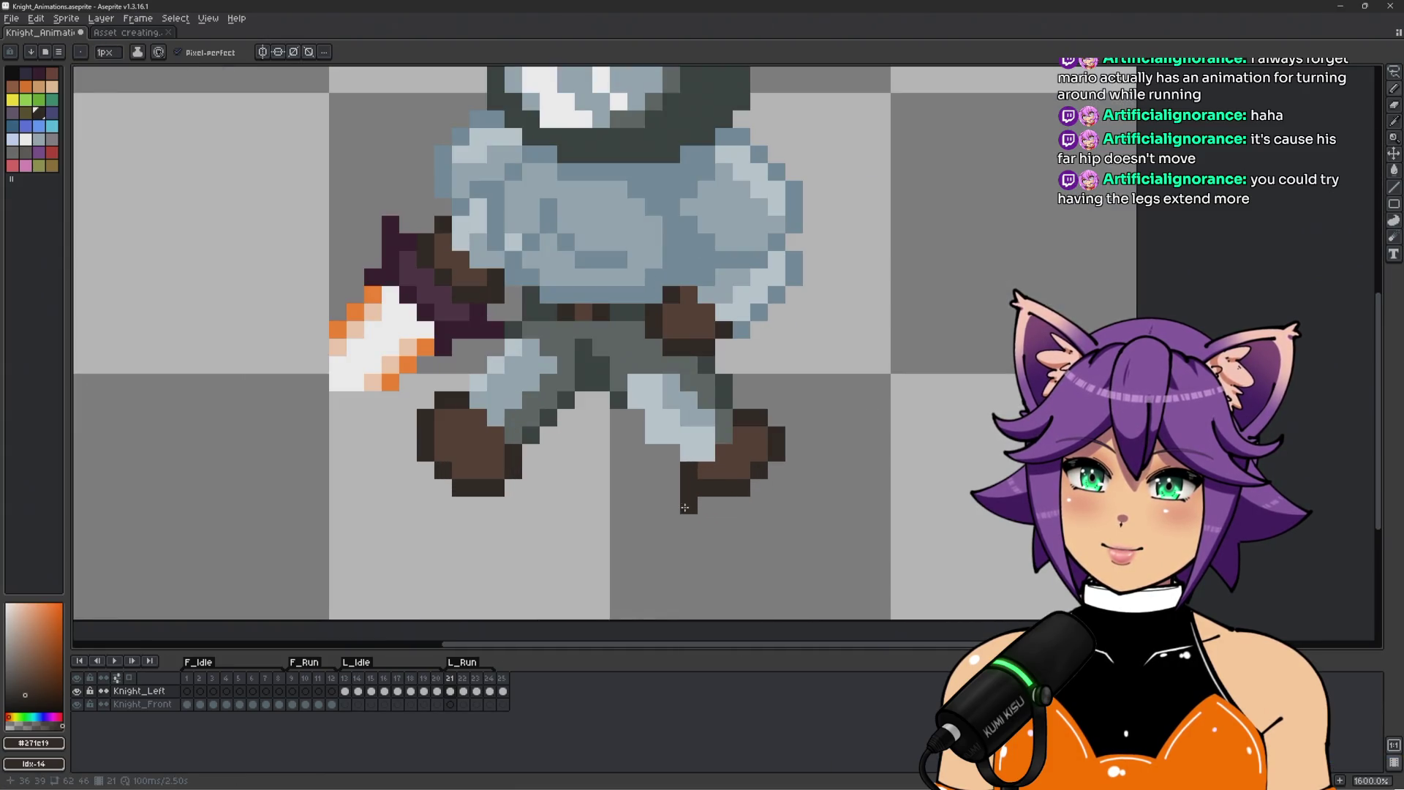
left_click(724, 469, "alt")
left_click(706, 487)
Flip between run frames 21, 22 and 23 to compare the legs, settling on frame 22.
key("v")
key("b")
scroll(600, 548, "down", 1)
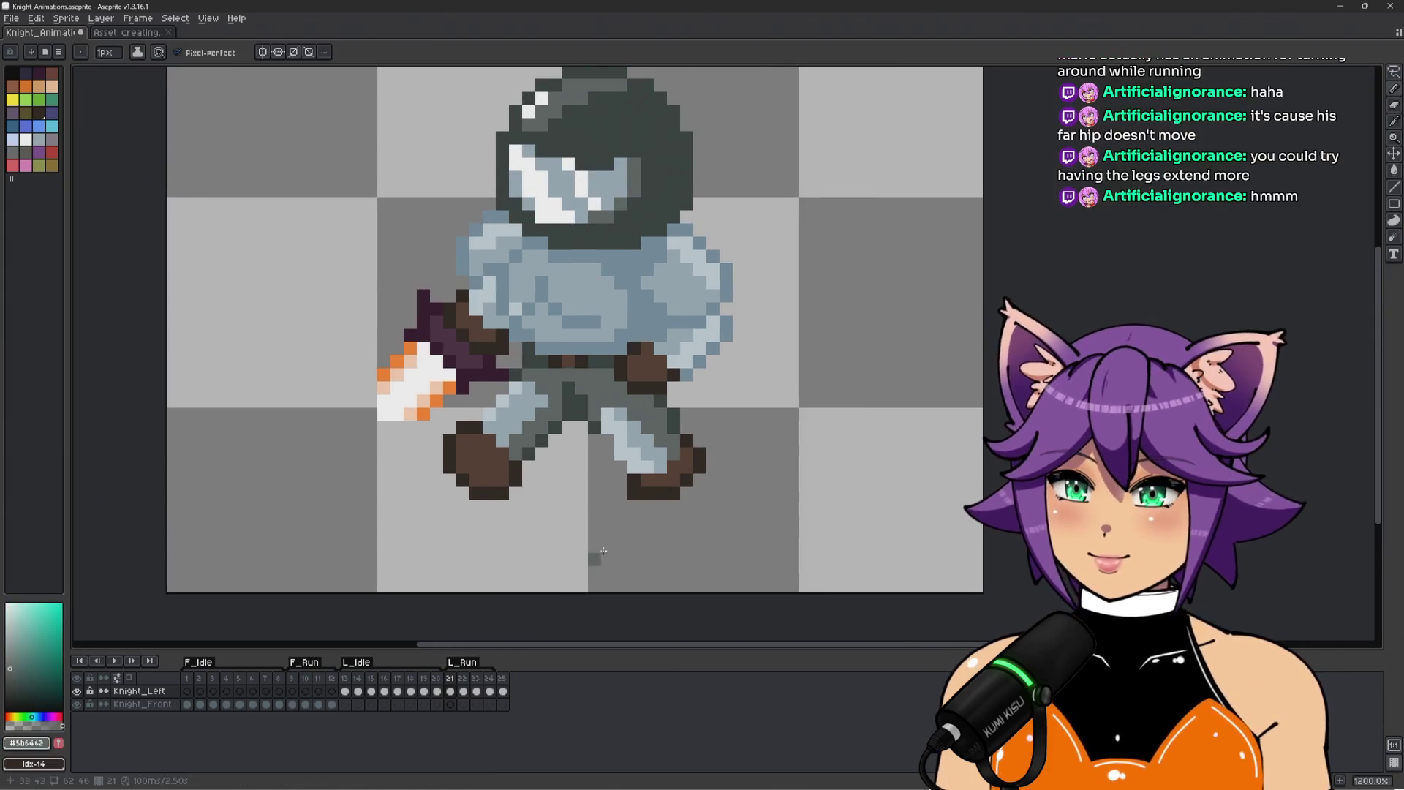
key("Right")
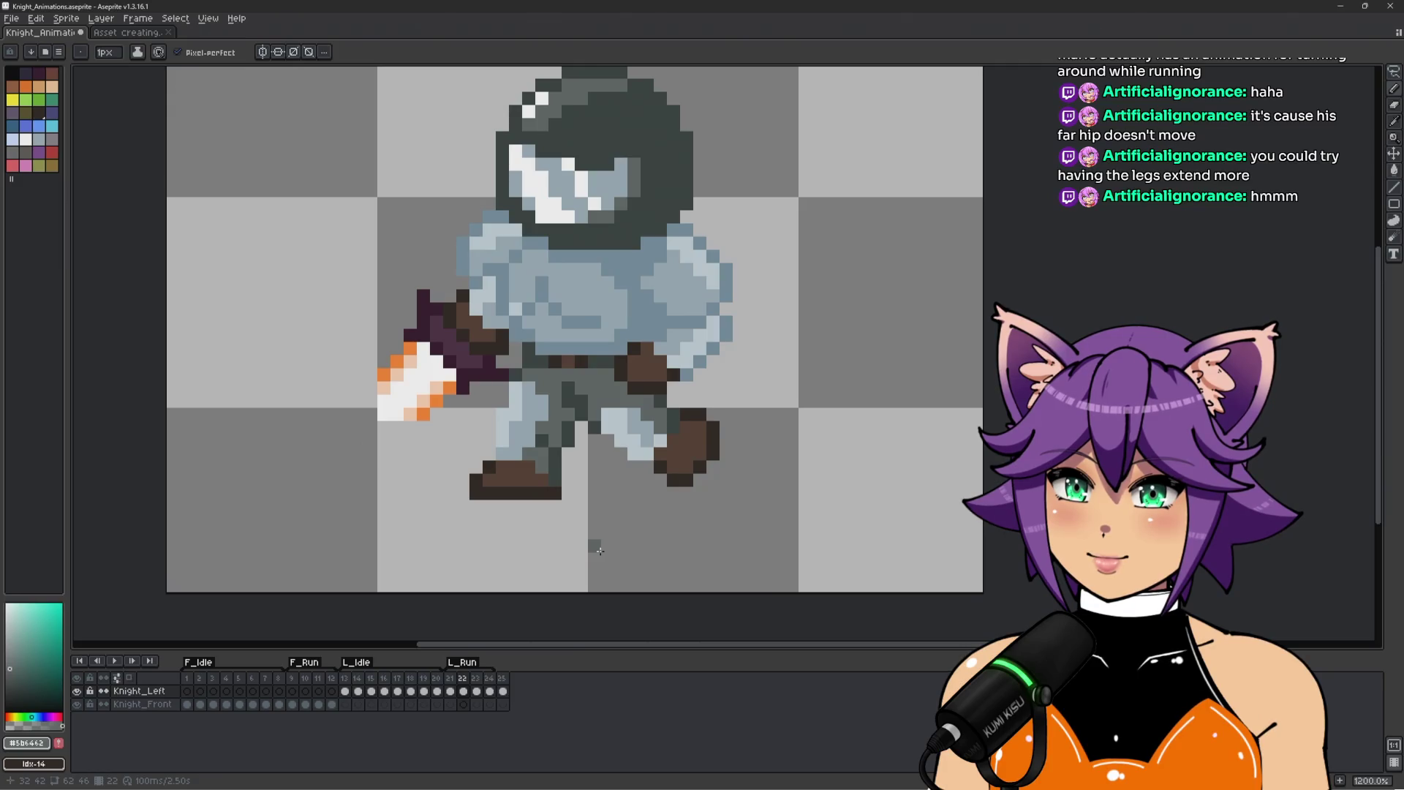
key("Right")
key("Left")
key("Right")
key("Left")
key("Left")
key("Right")
key("Left")
key("Right")
key("Right")
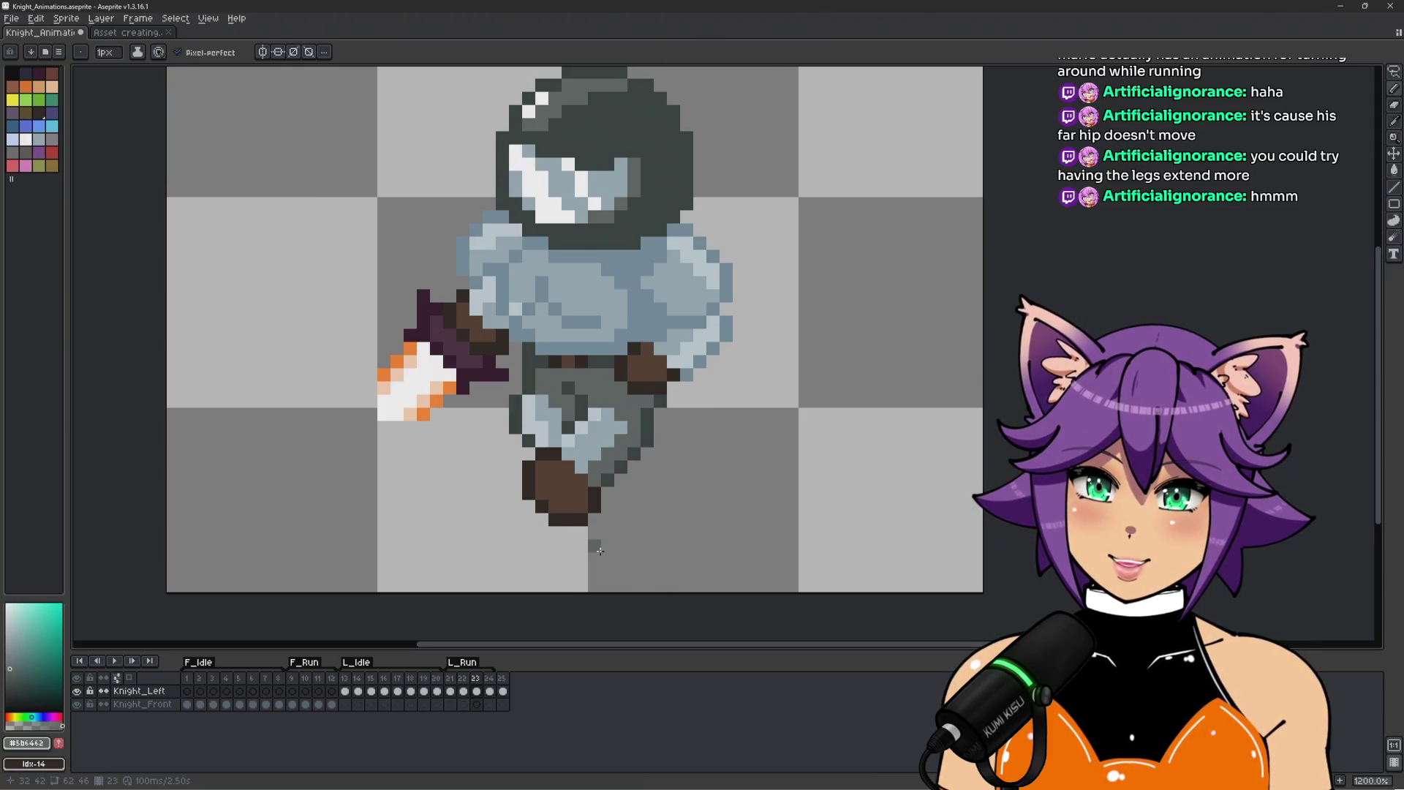
key("Left")
key("Right")
key("Left")
key("Right")
key("Left")
Play and stop the run animation, then return to frame 22.
key("Return")
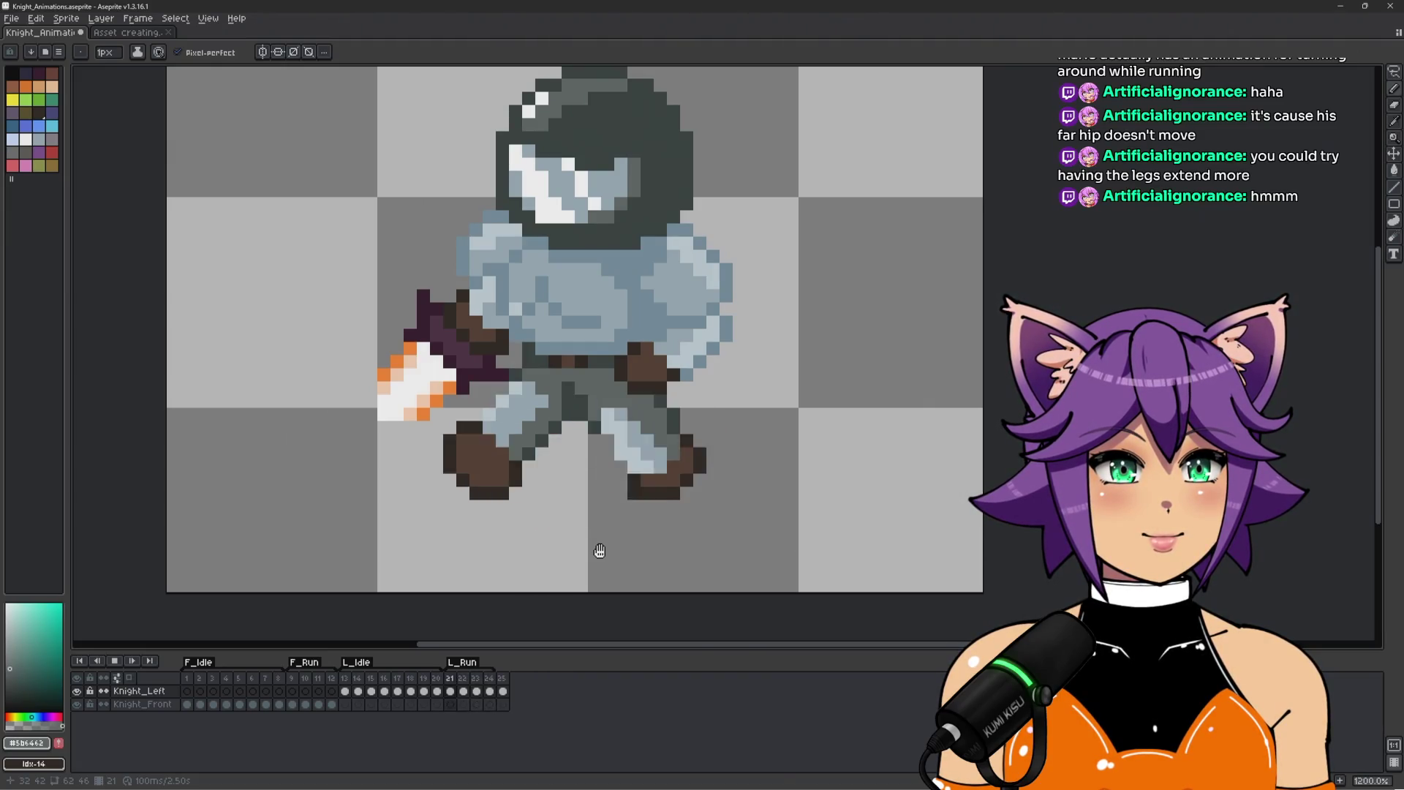
key("Return")
key("Return")
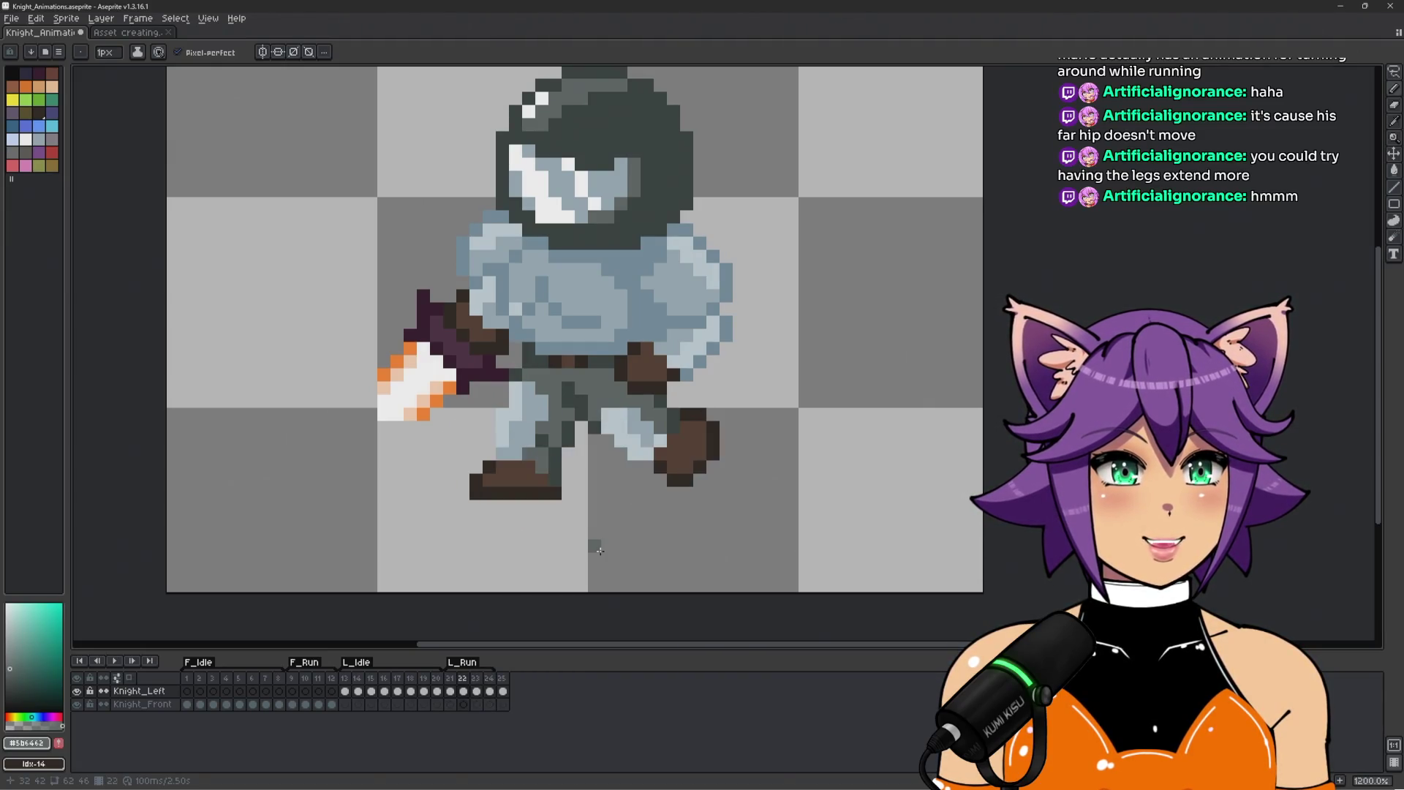
key("Return")
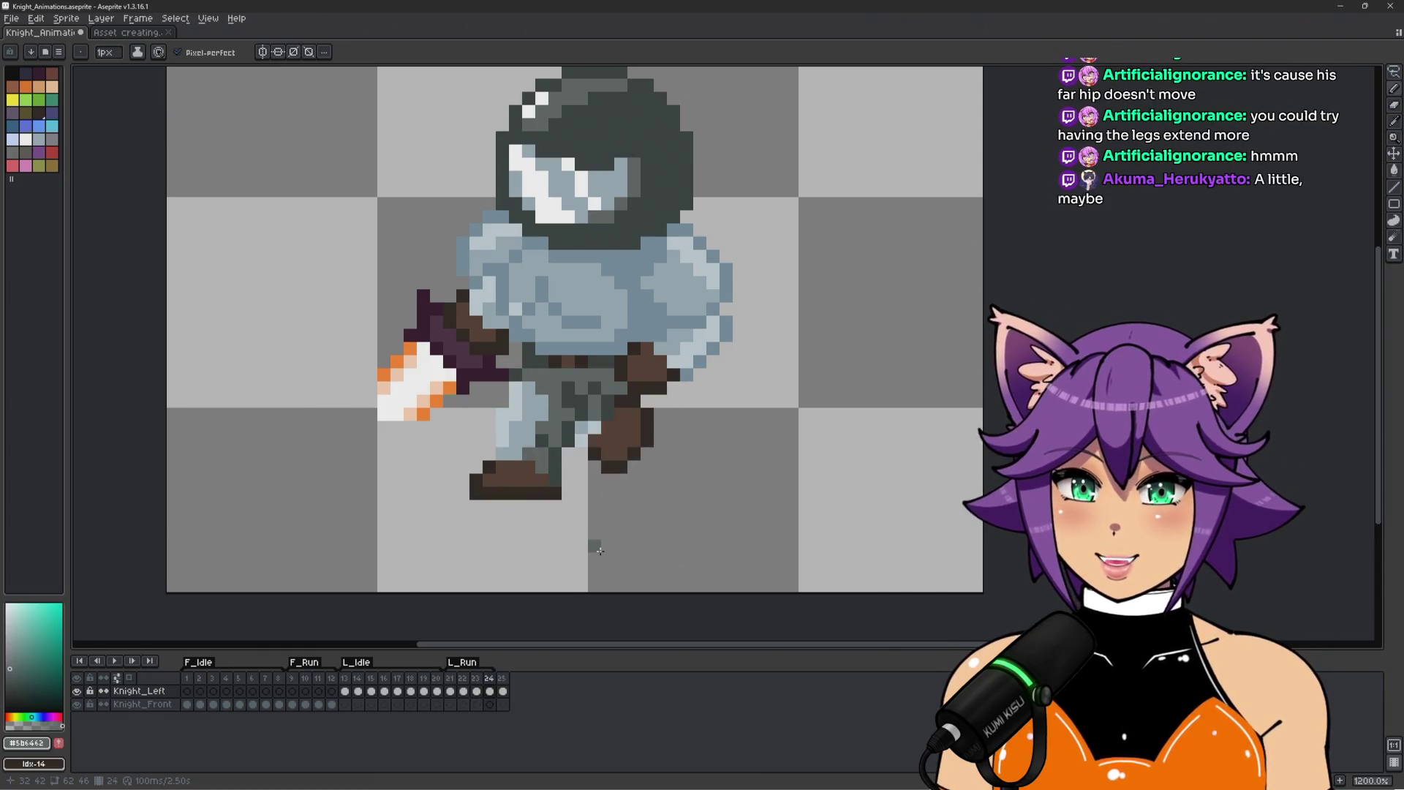
key("Right")
key("Right")
key("Left")
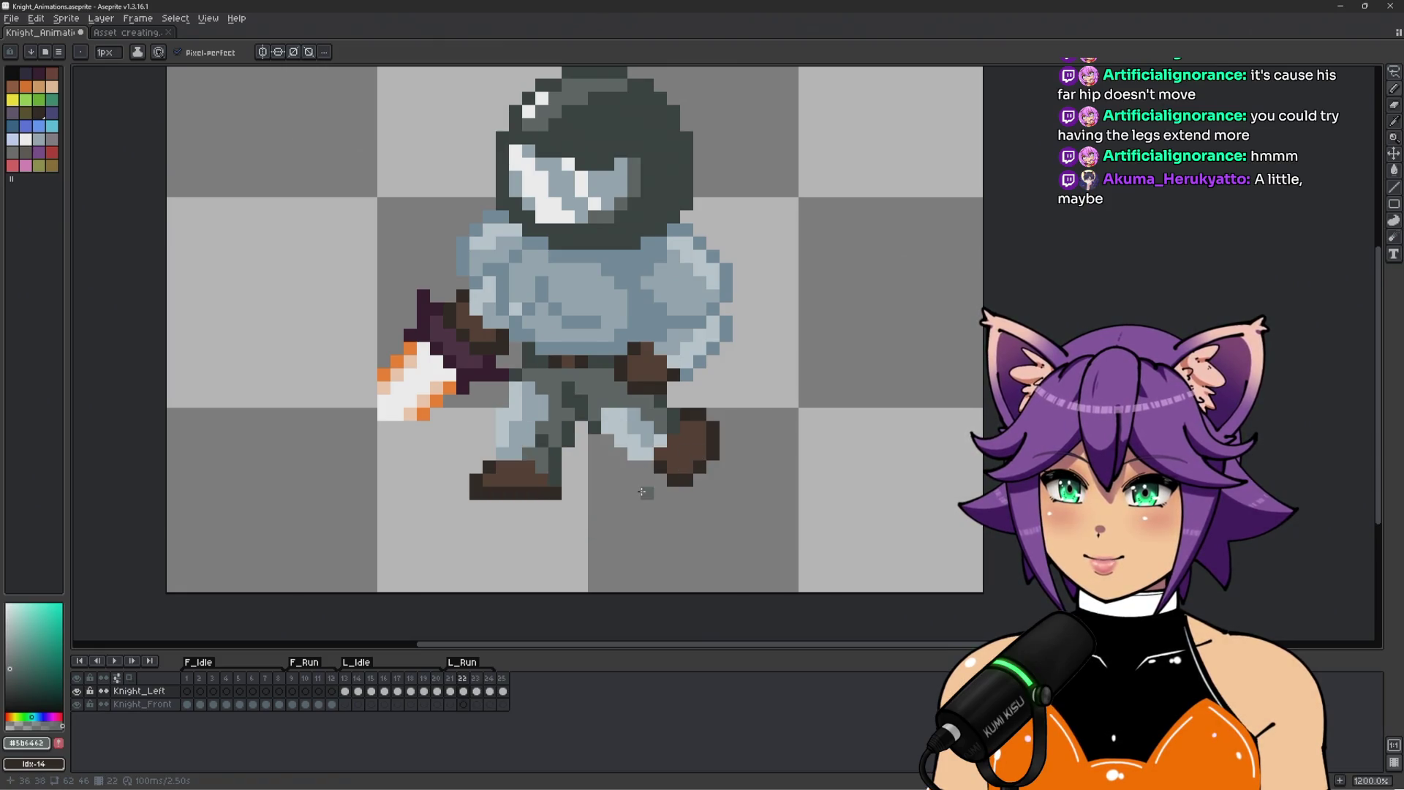
Step through the F_Idle frames to F_Run frame 10 for leg reference, sampling its mid grey.
left_click(193, 680)
left_click(209, 679)
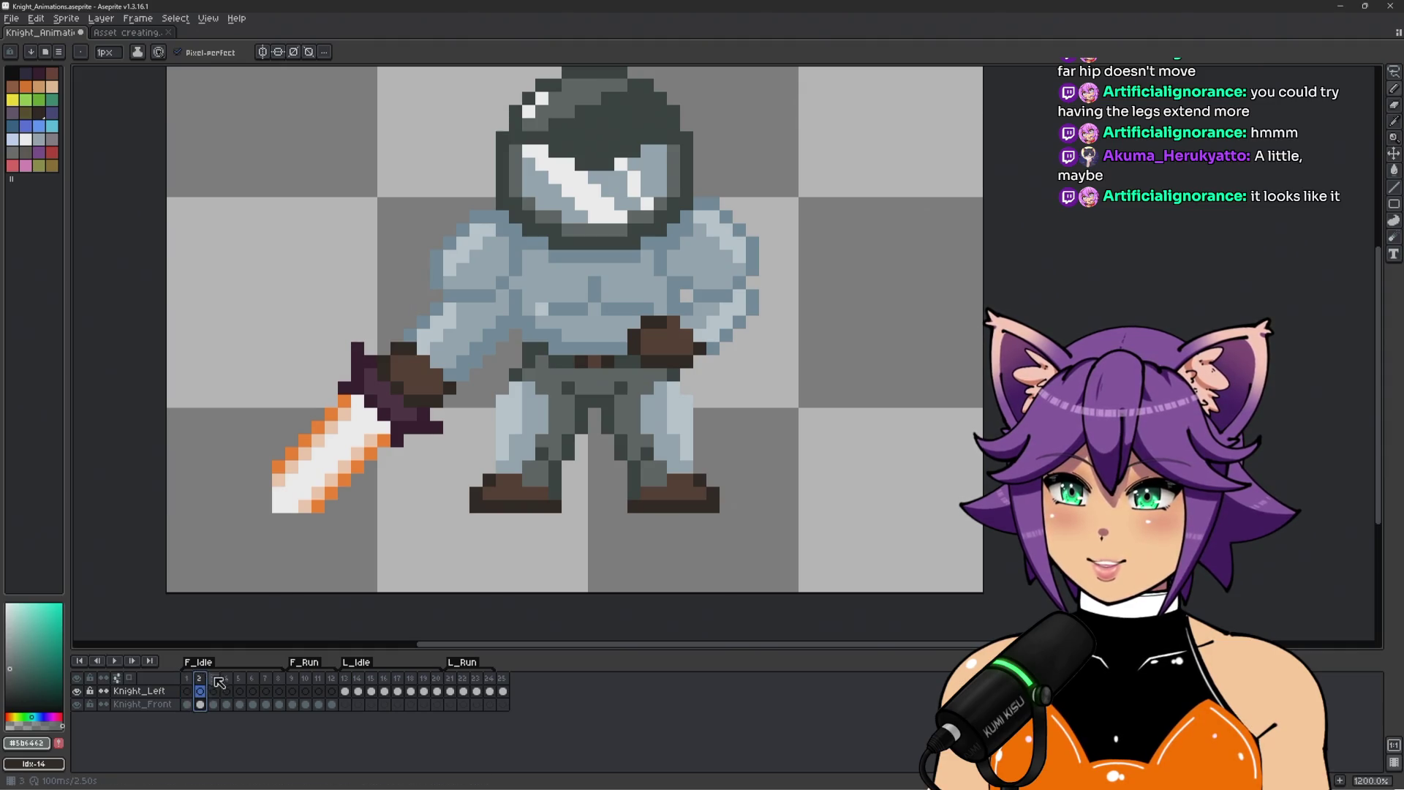
key("Right")
key("Right")
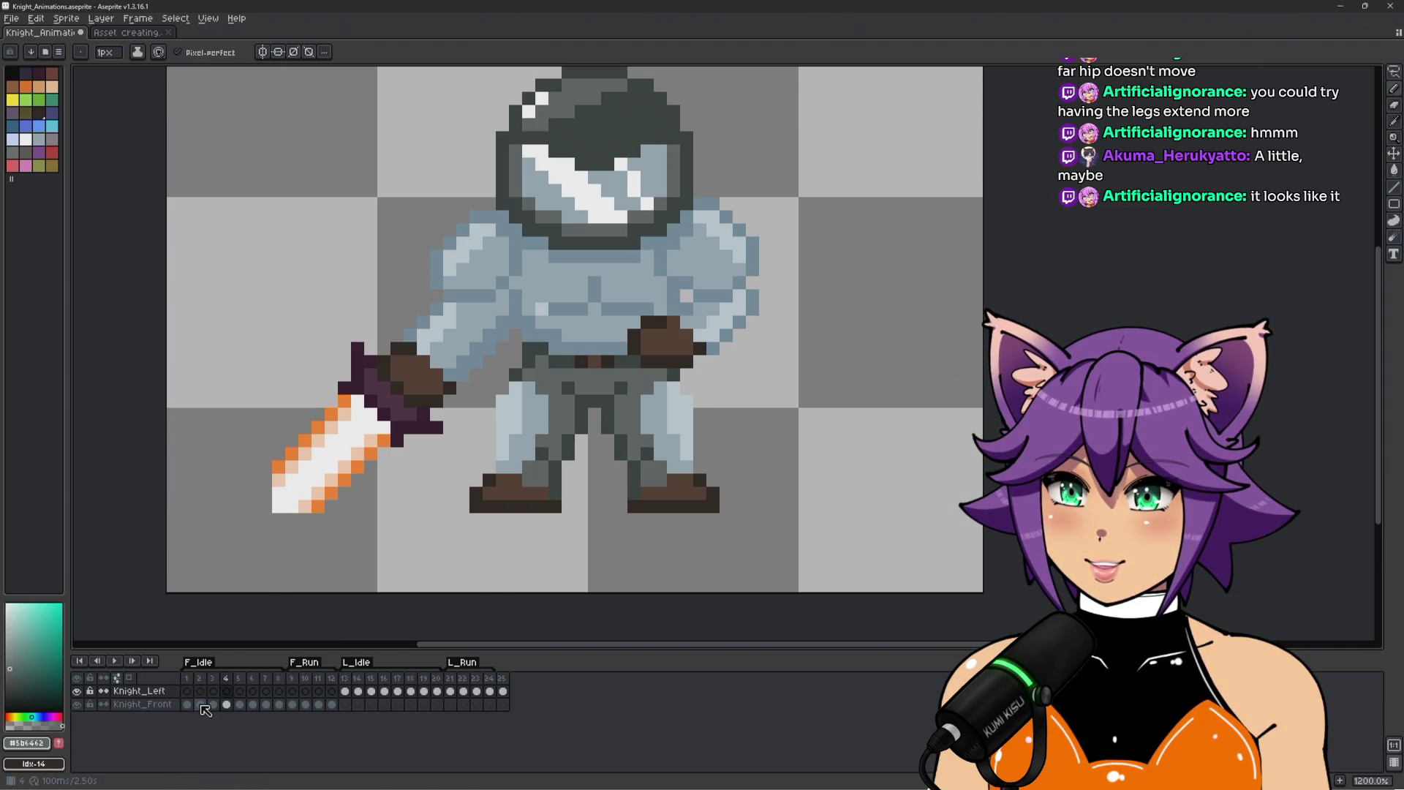
key("Right")
key("Right")
key("Right")
key("Right")
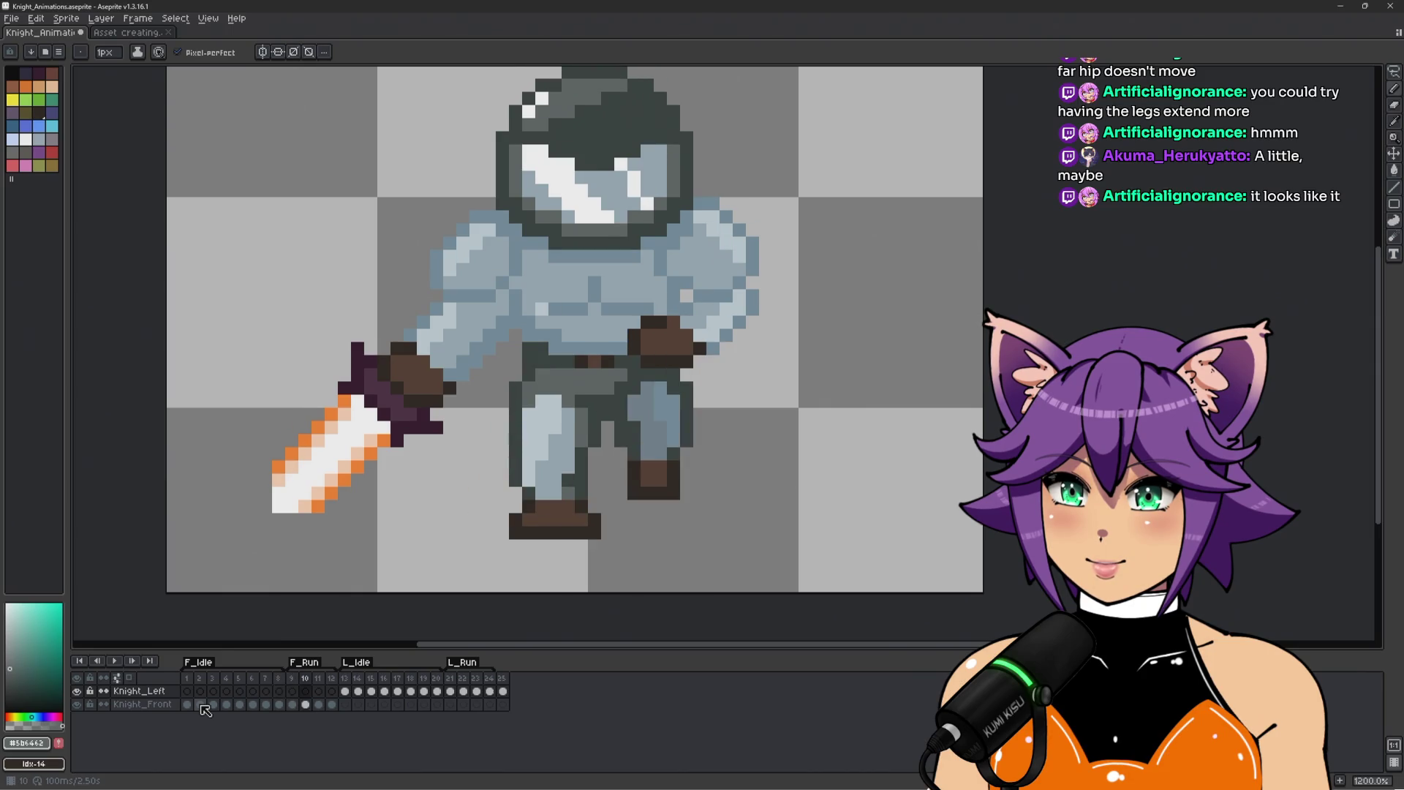
key("Right")
key("Left")
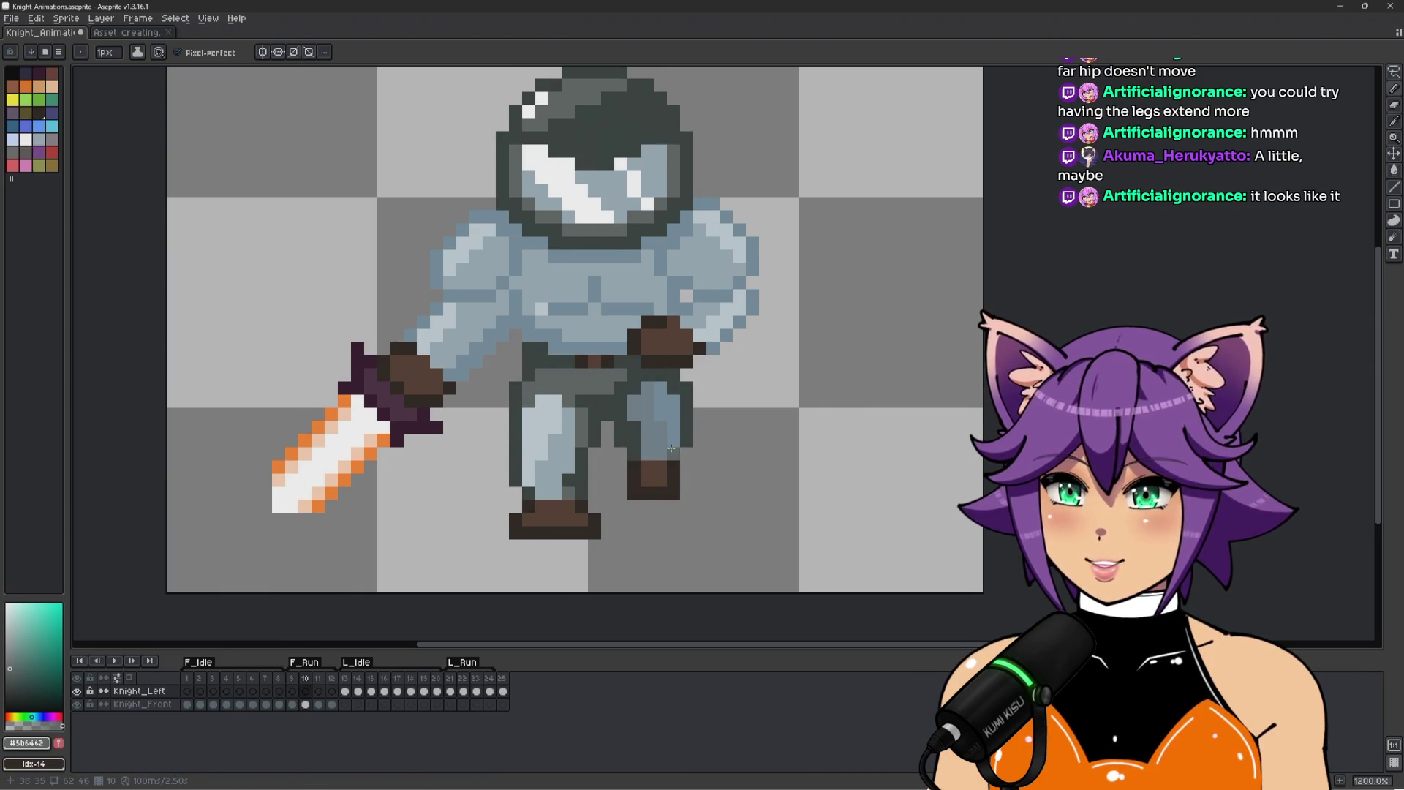
left_click(648, 452, "alt")
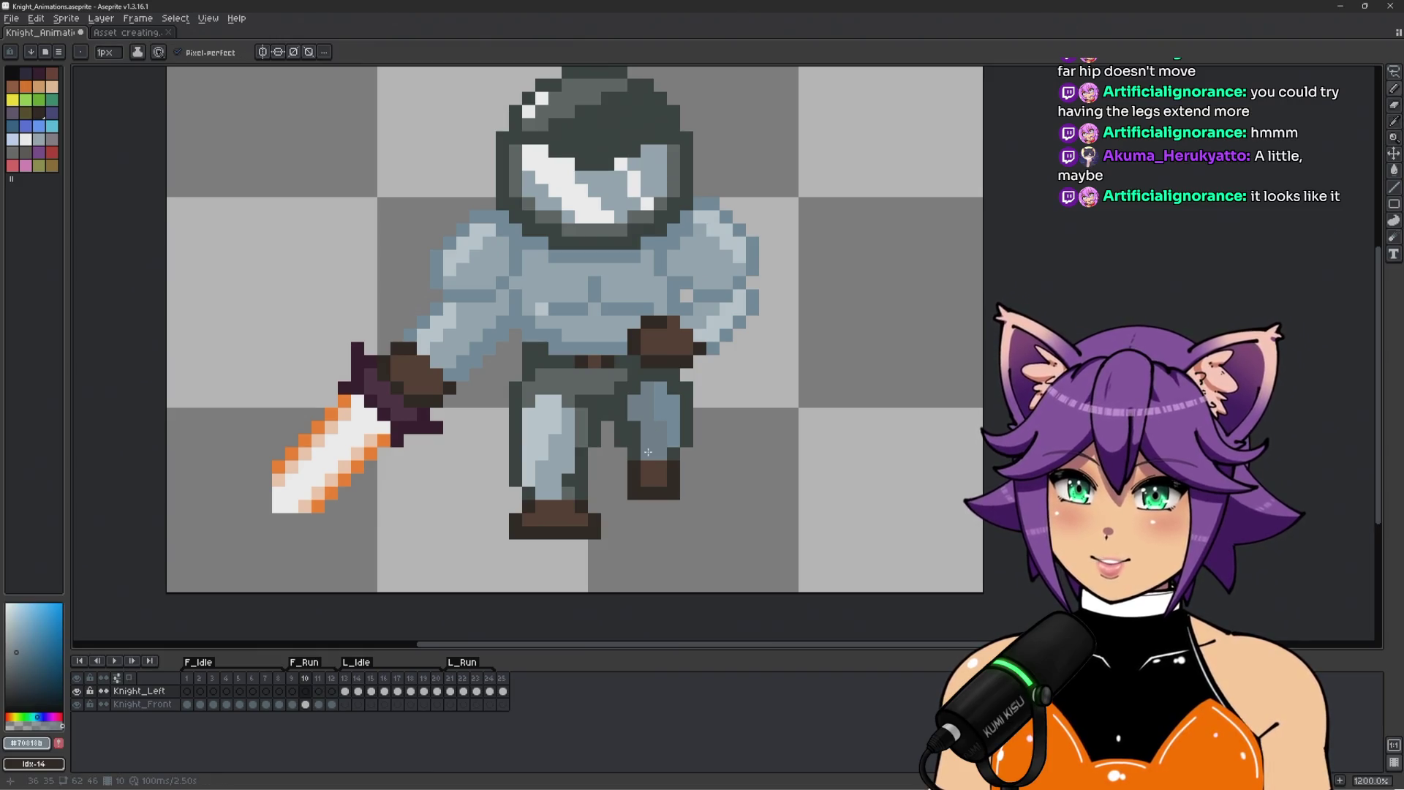
Advance to L_Run frame 22, zoom in and sample the light leg grey.
key("Right")
key("Right")
key("Right")
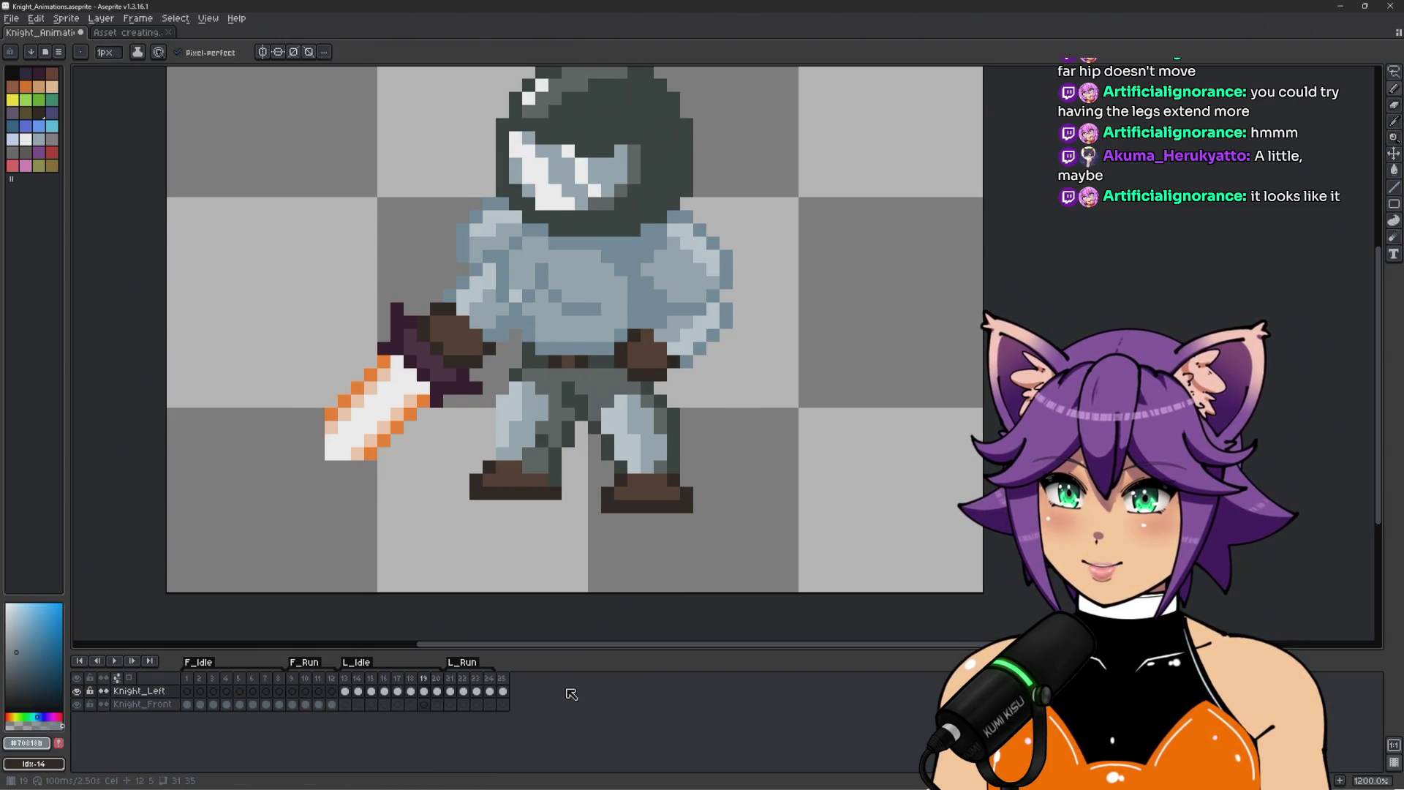
key("Right")
key("Right")
key("Right")
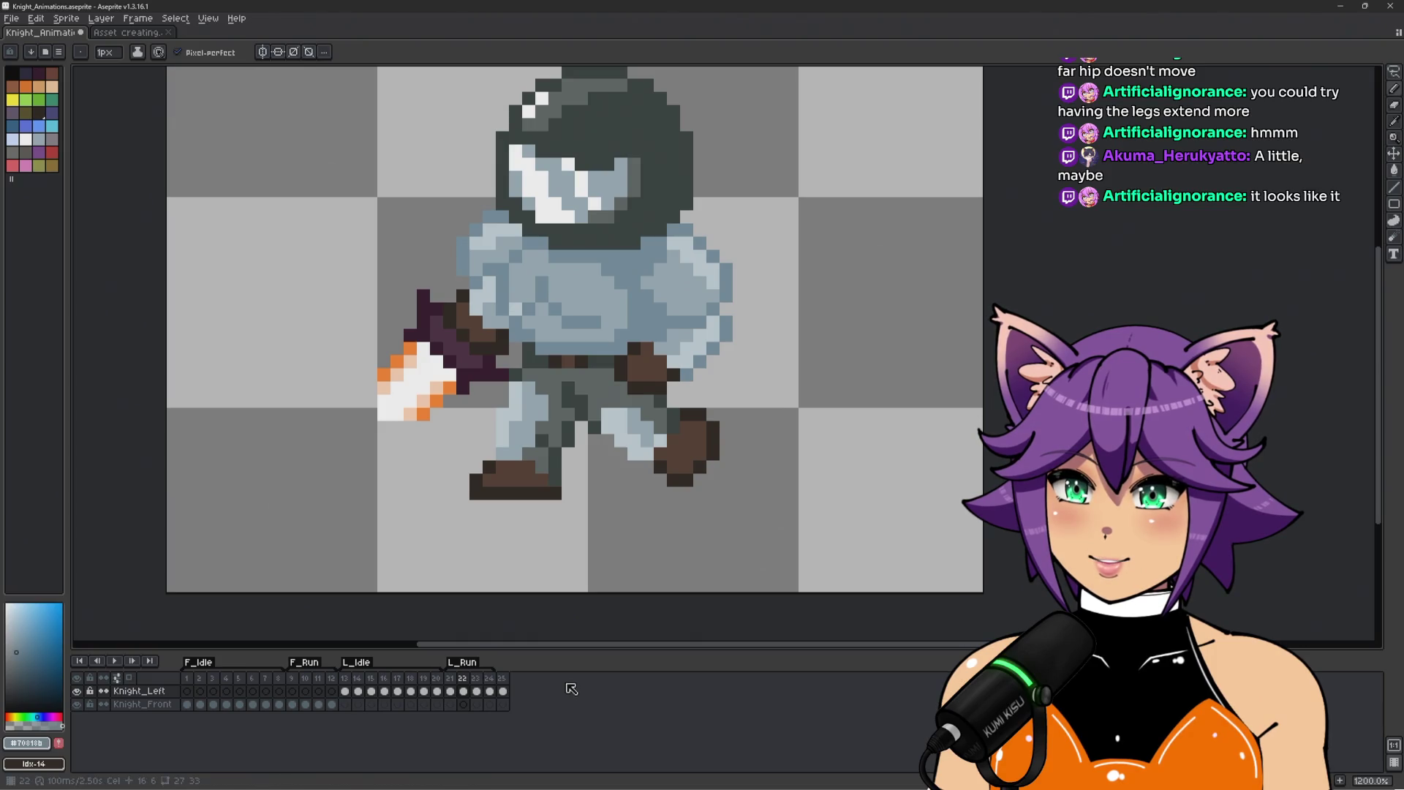
scroll(653, 420, "up", 1)
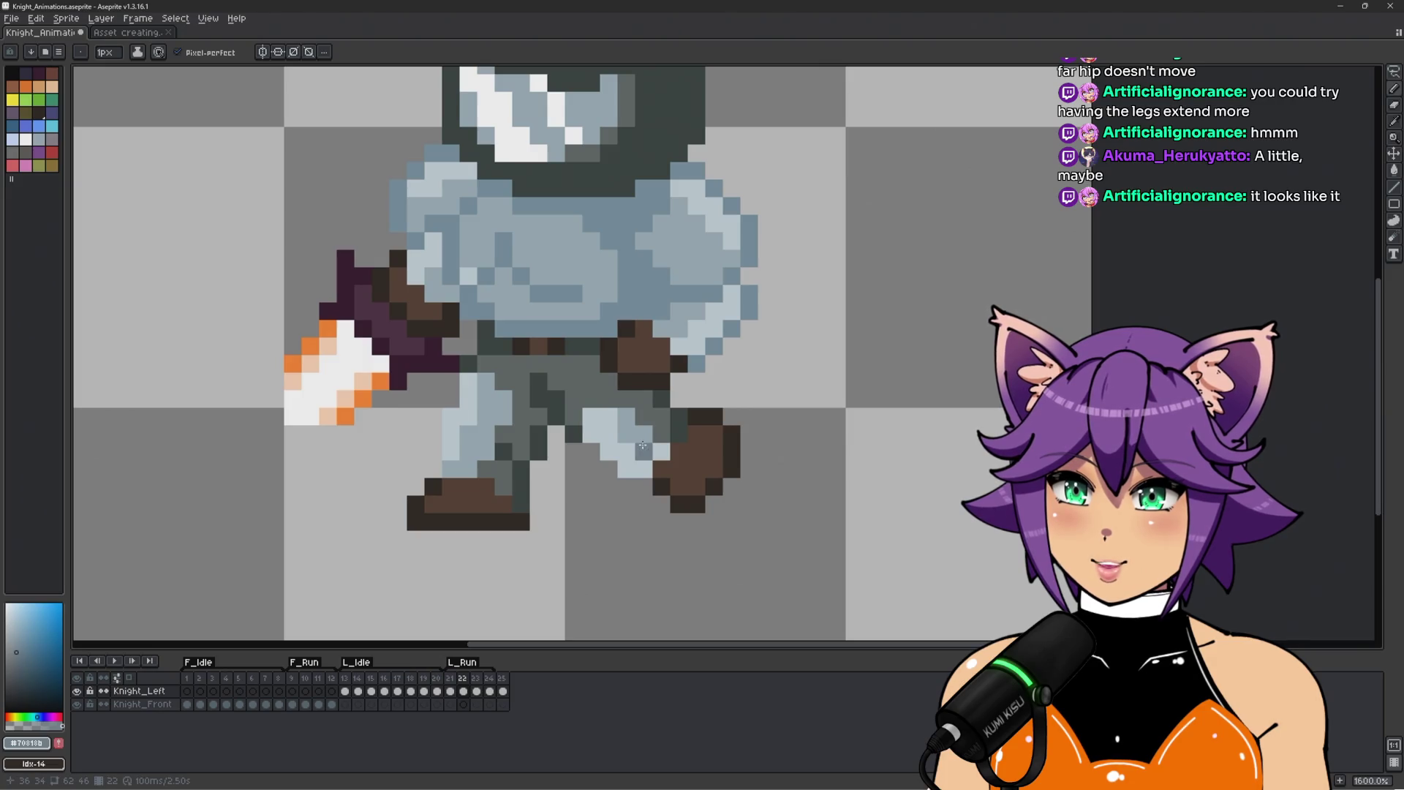
left_click(645, 453, "alt")
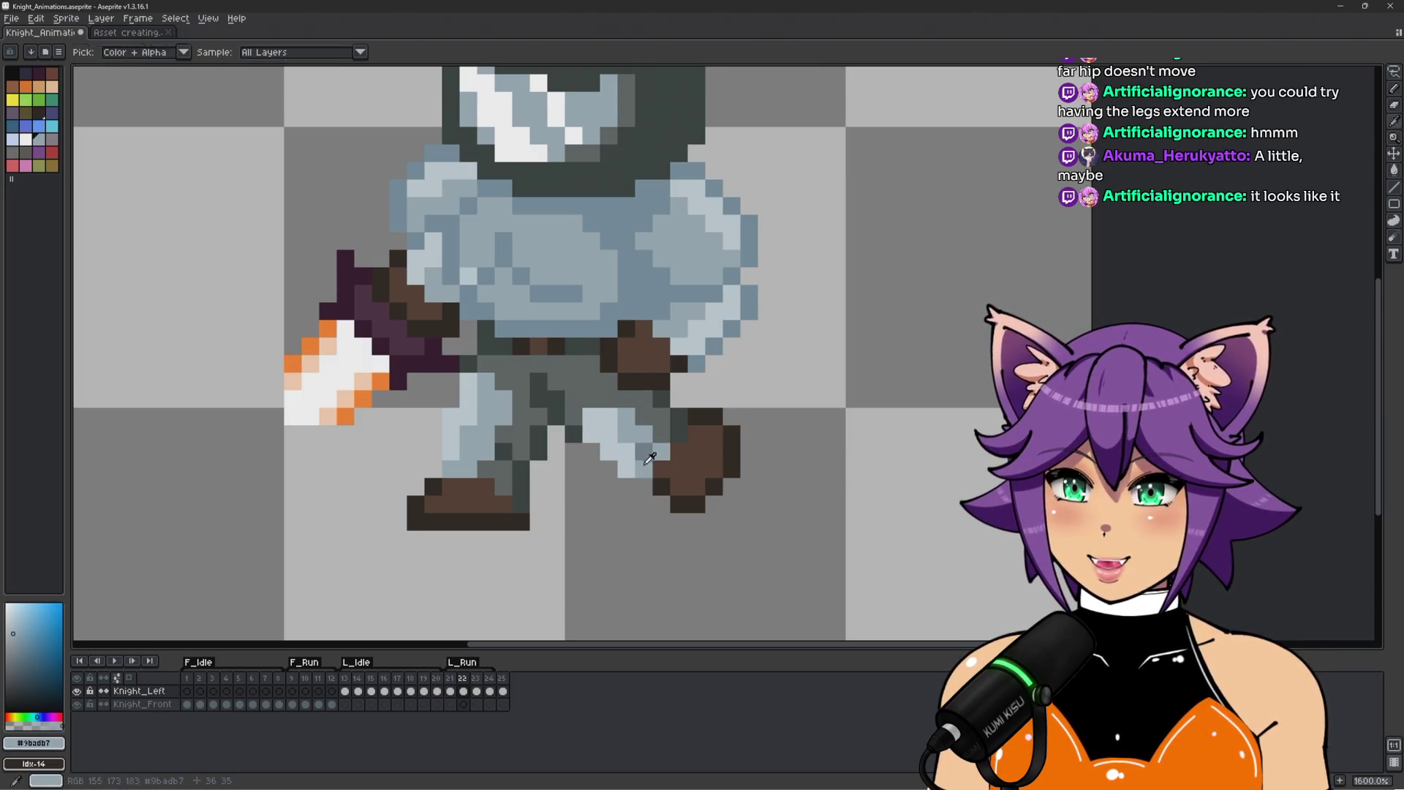
Repaint two right-leg pixels mid grey and darken a light pixel on the knee.
left_click(645, 468, "alt")
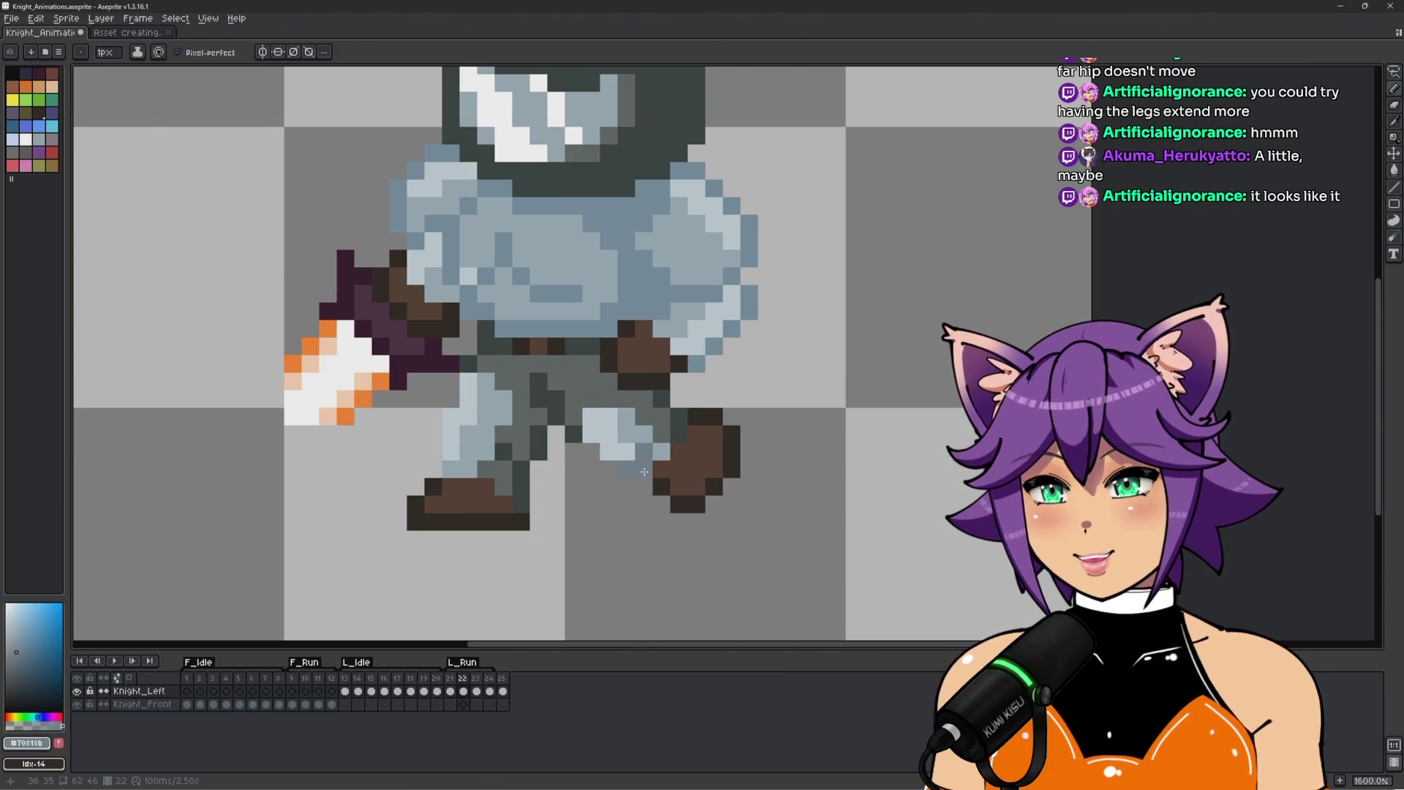
left_click_drag(625, 456, 604, 454)
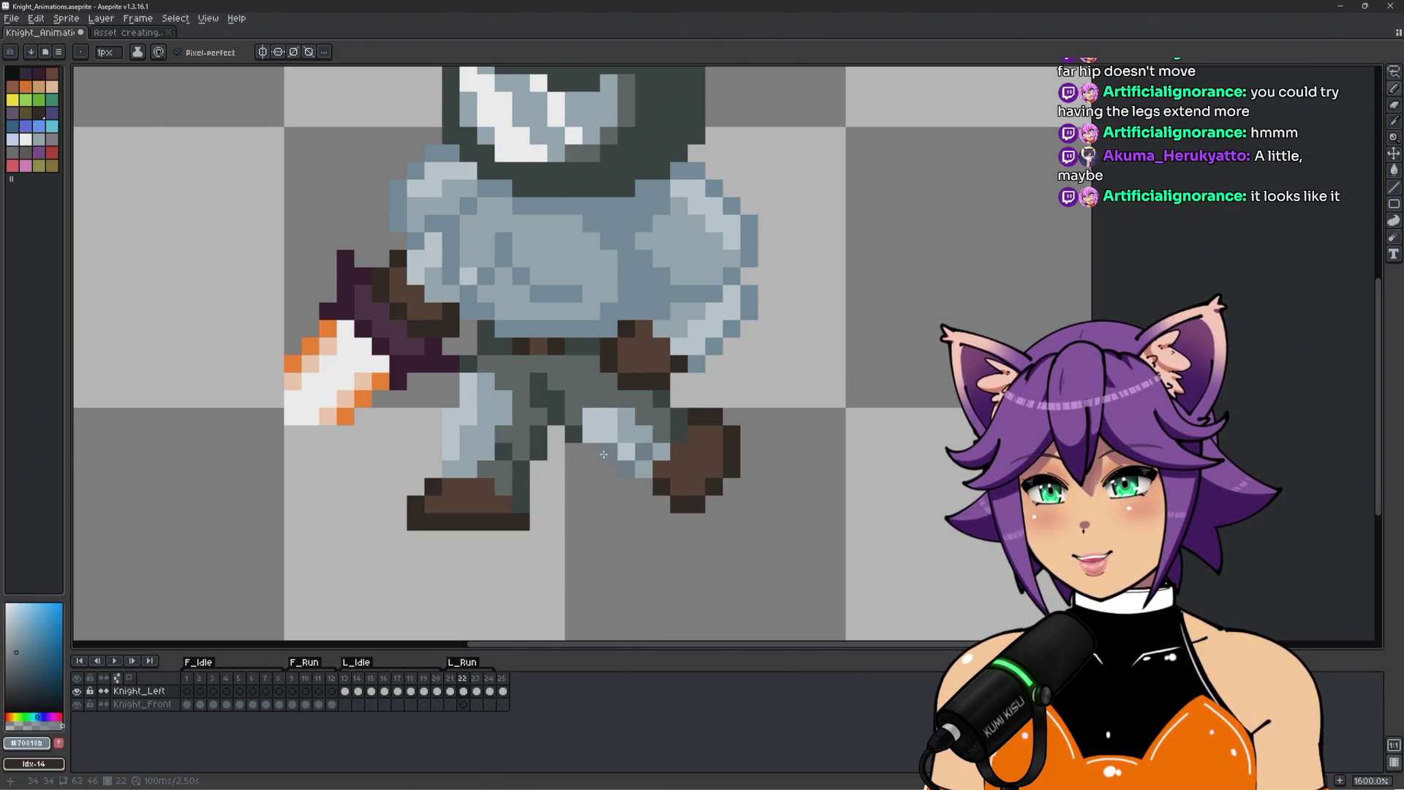
left_click(628, 437)
left_click(643, 455, "alt")
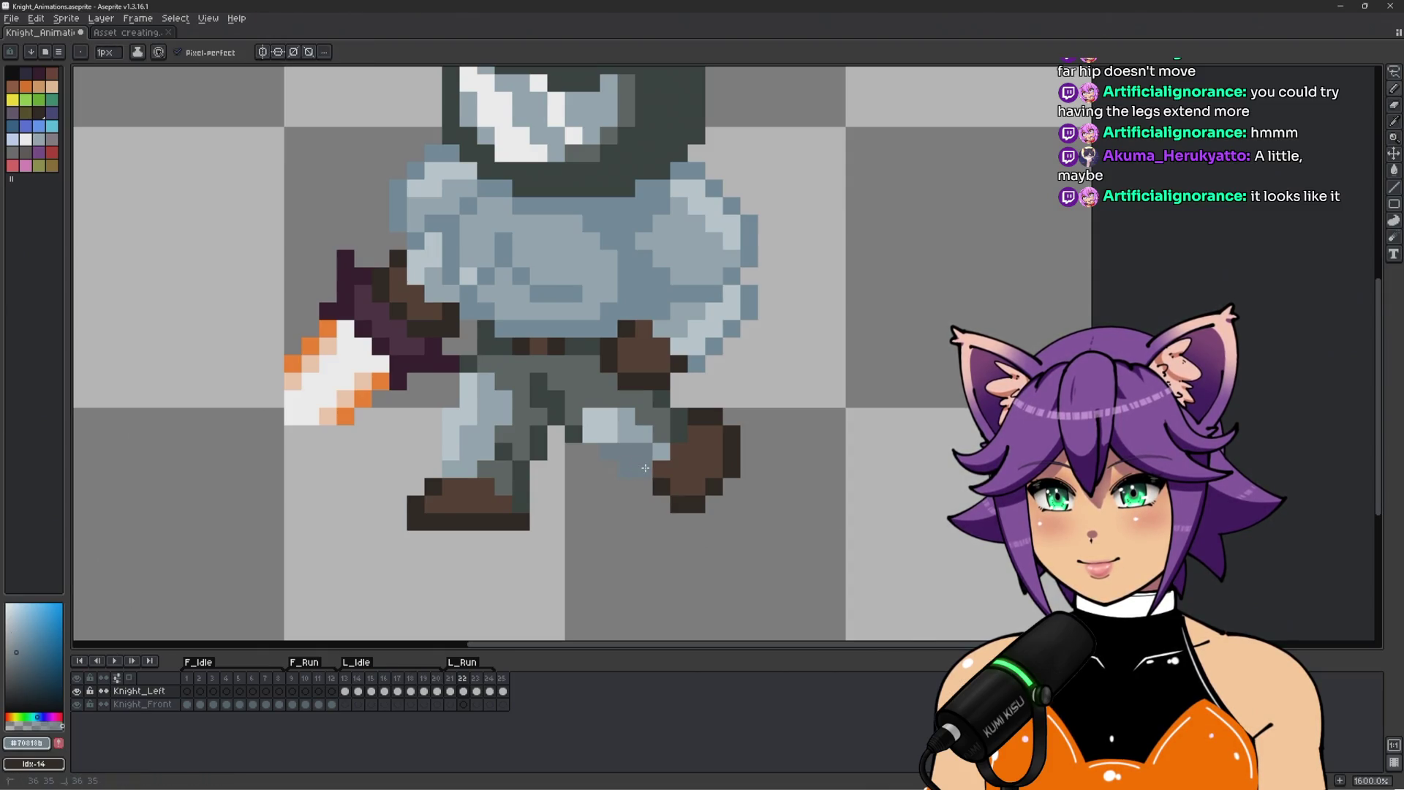
scroll(671, 431, "down", 3)
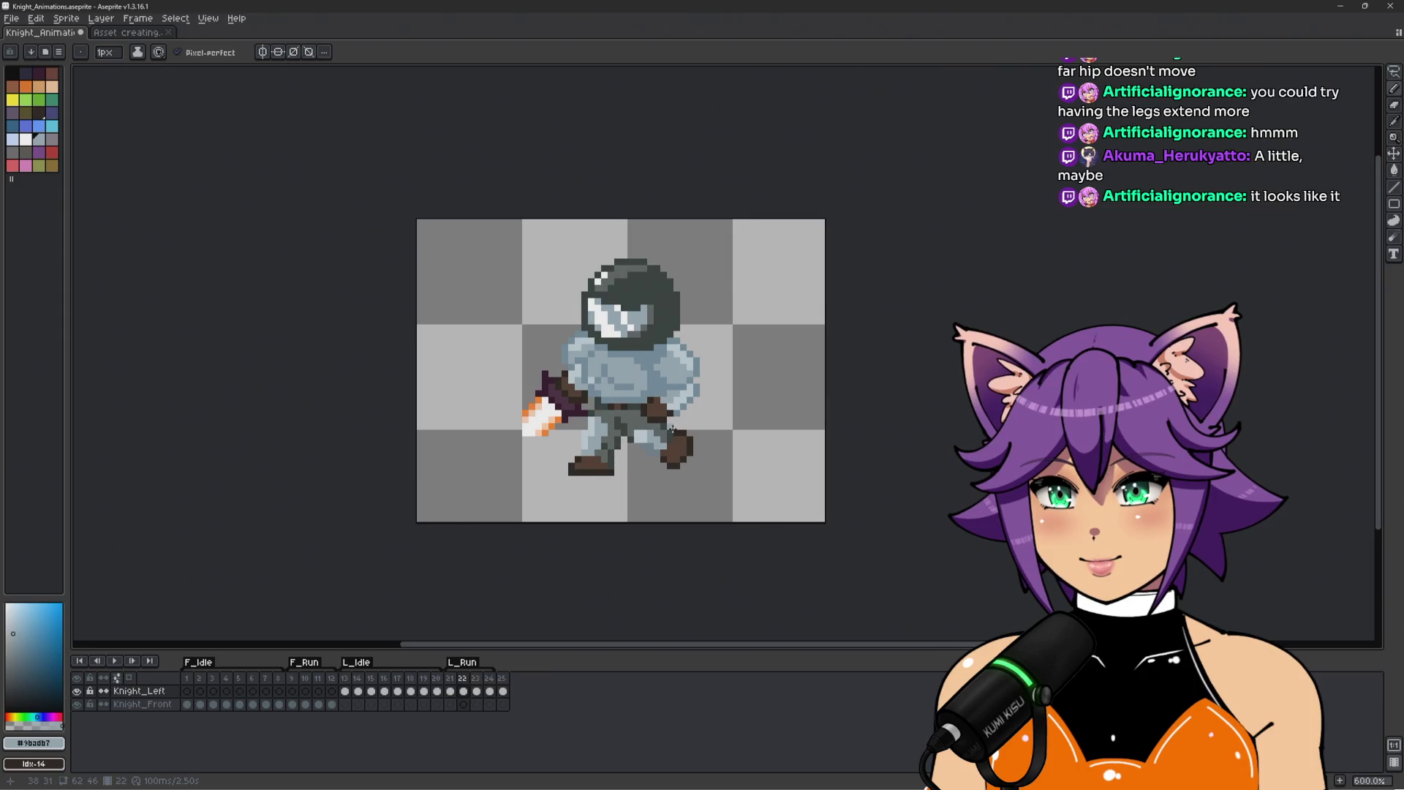
scroll(672, 431, "up", 3)
Darken two more right-leg pixels, then view front run frame 10 for reference.
left_click(593, 442, "alt")
scroll(592, 442, "down", 2)
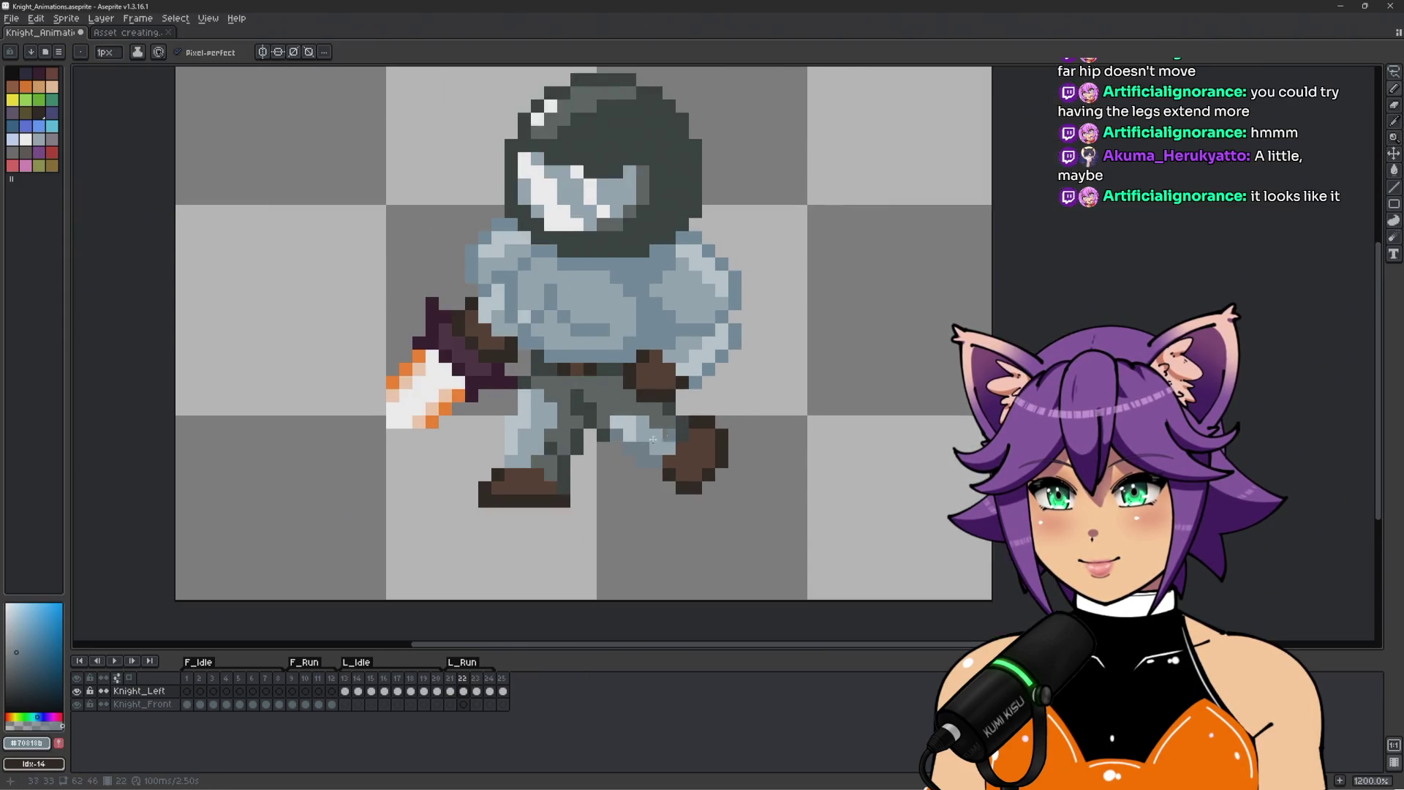
scroll(629, 399, "up", 3)
left_click_drag(629, 399, 656, 397)
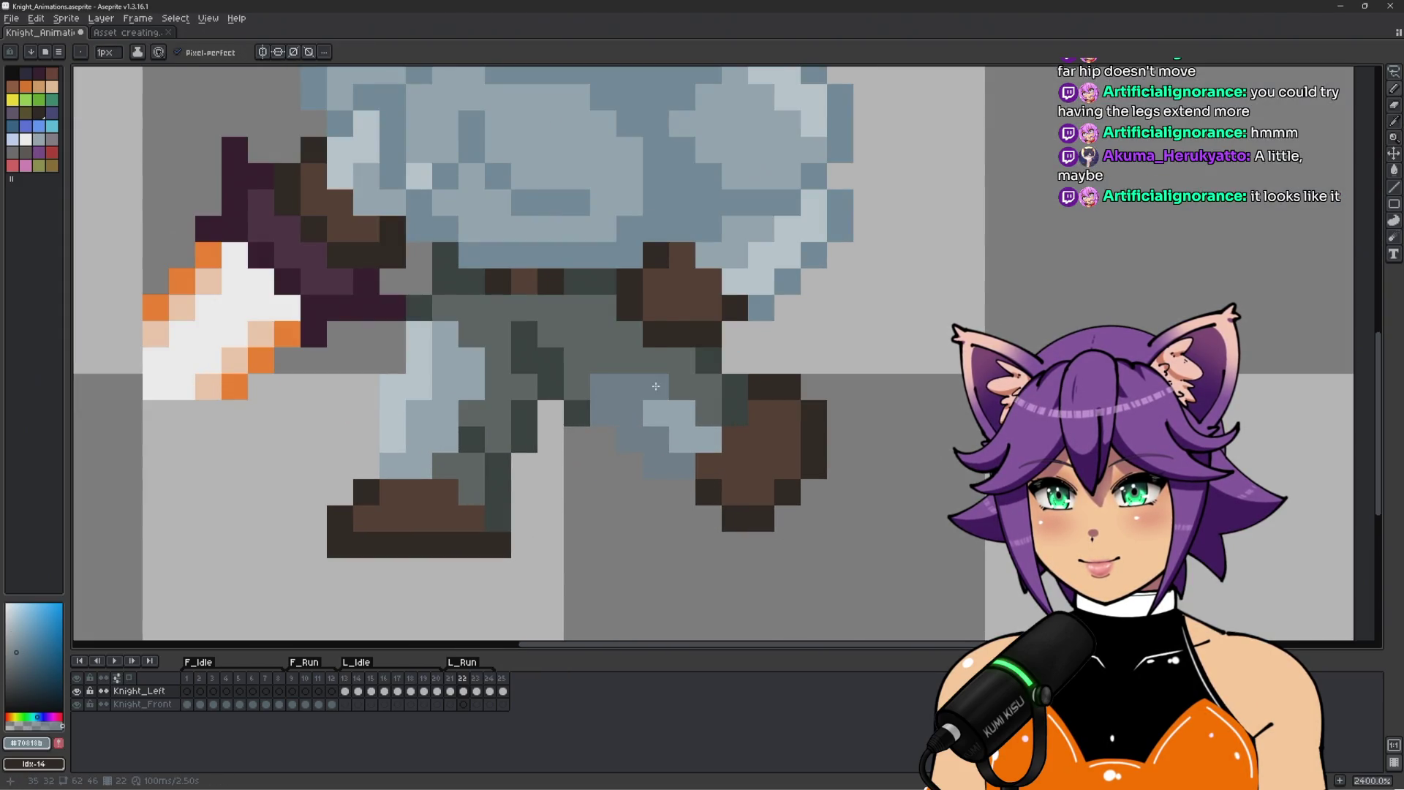
scroll(713, 403, "down", 2)
scroll(835, 426, "down", 3)
scroll(835, 426, "up", 3)
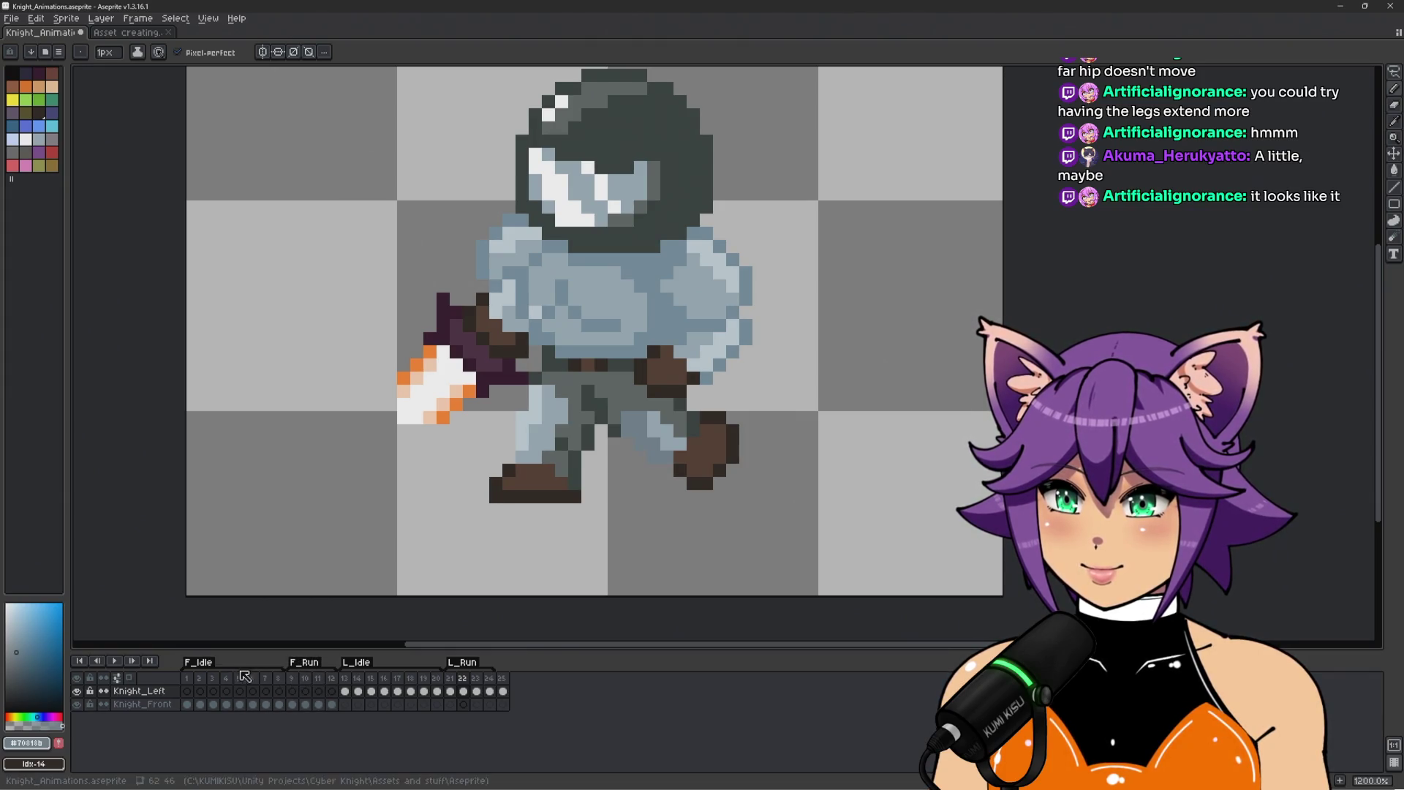
left_click(310, 680)
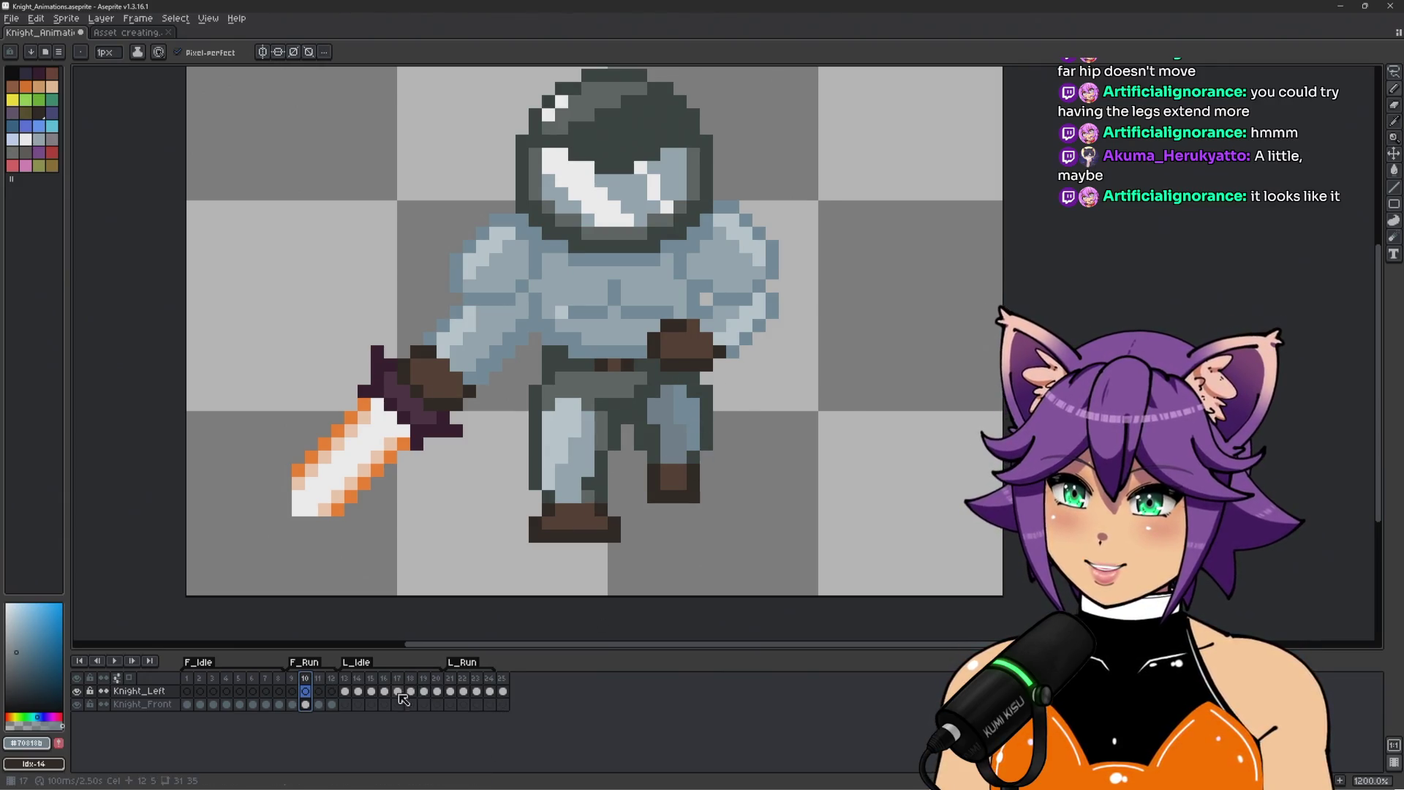
Return to L_Run frame 22 and darken several leg shading pixels.
left_click(451, 691)
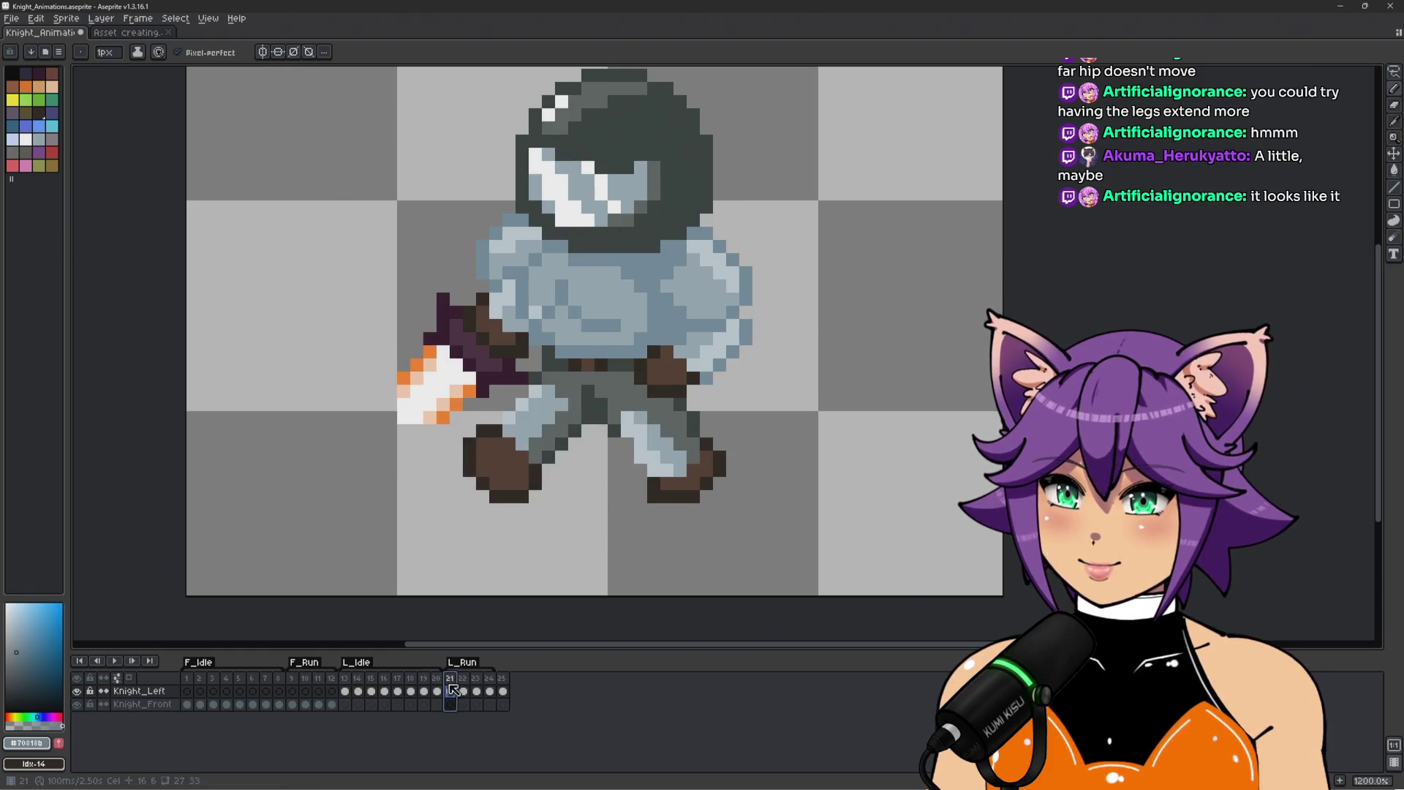
left_click(465, 685)
scroll(685, 435, "up", 1)
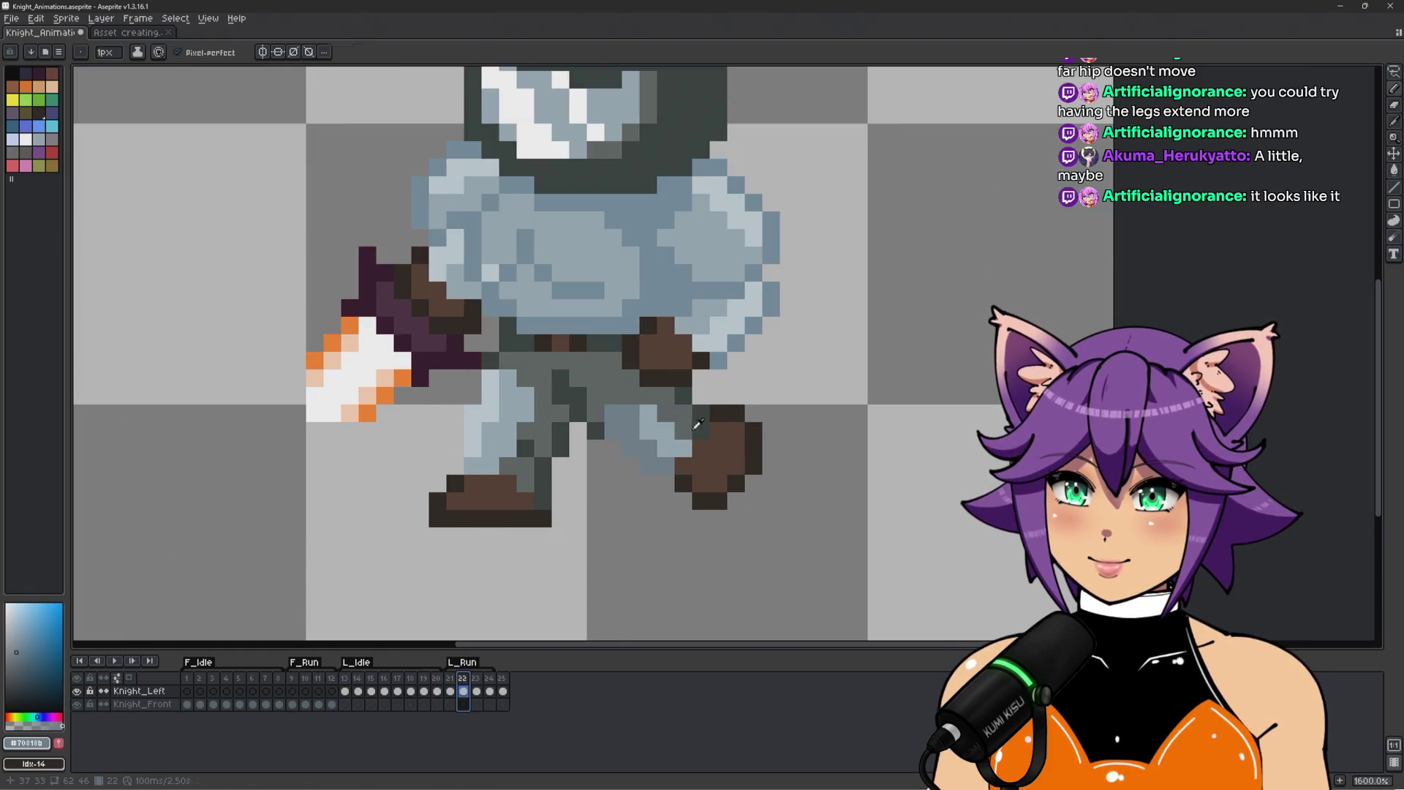
left_click_drag(666, 396, 683, 415)
left_click(648, 396)
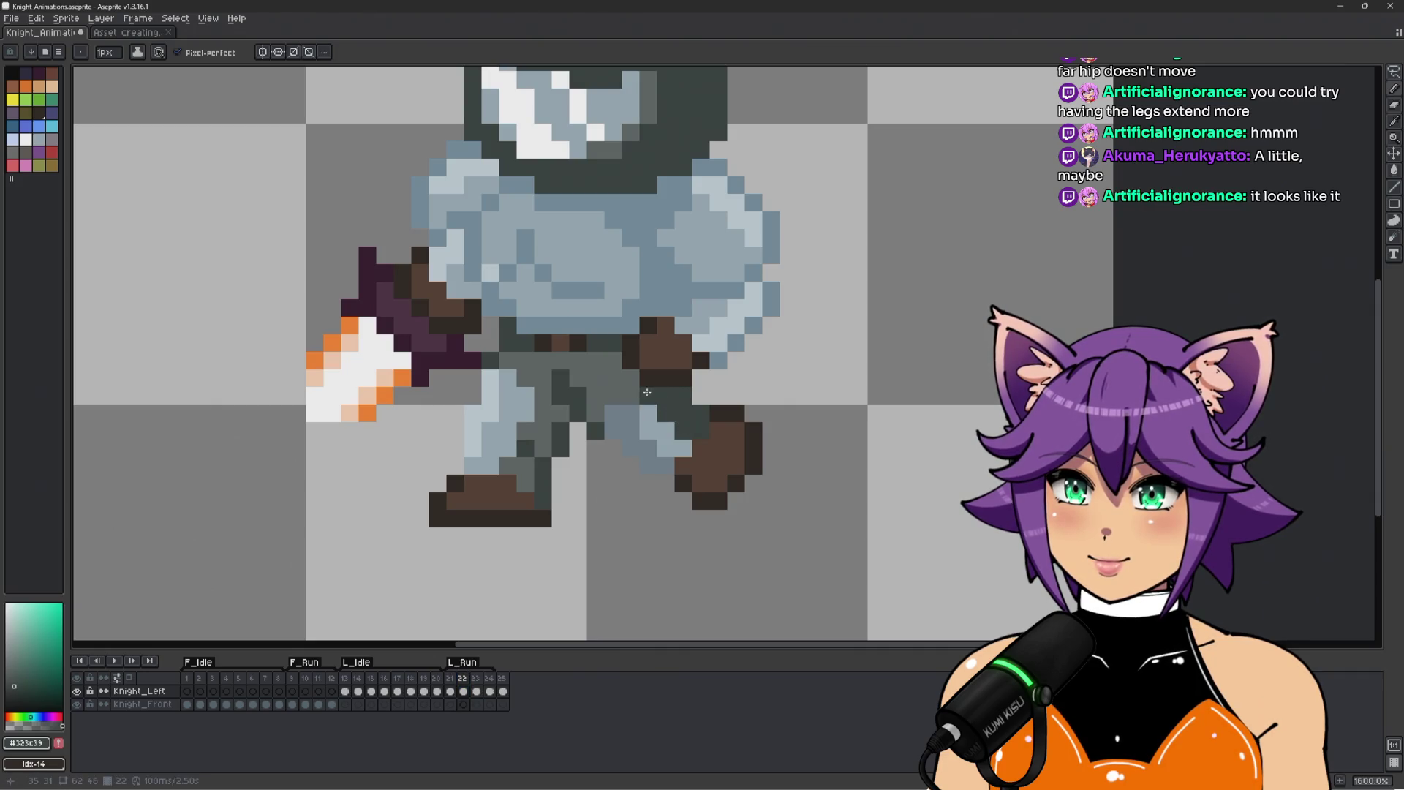
left_click_drag(634, 389, 614, 400)
scroll(588, 416, "down", 3)
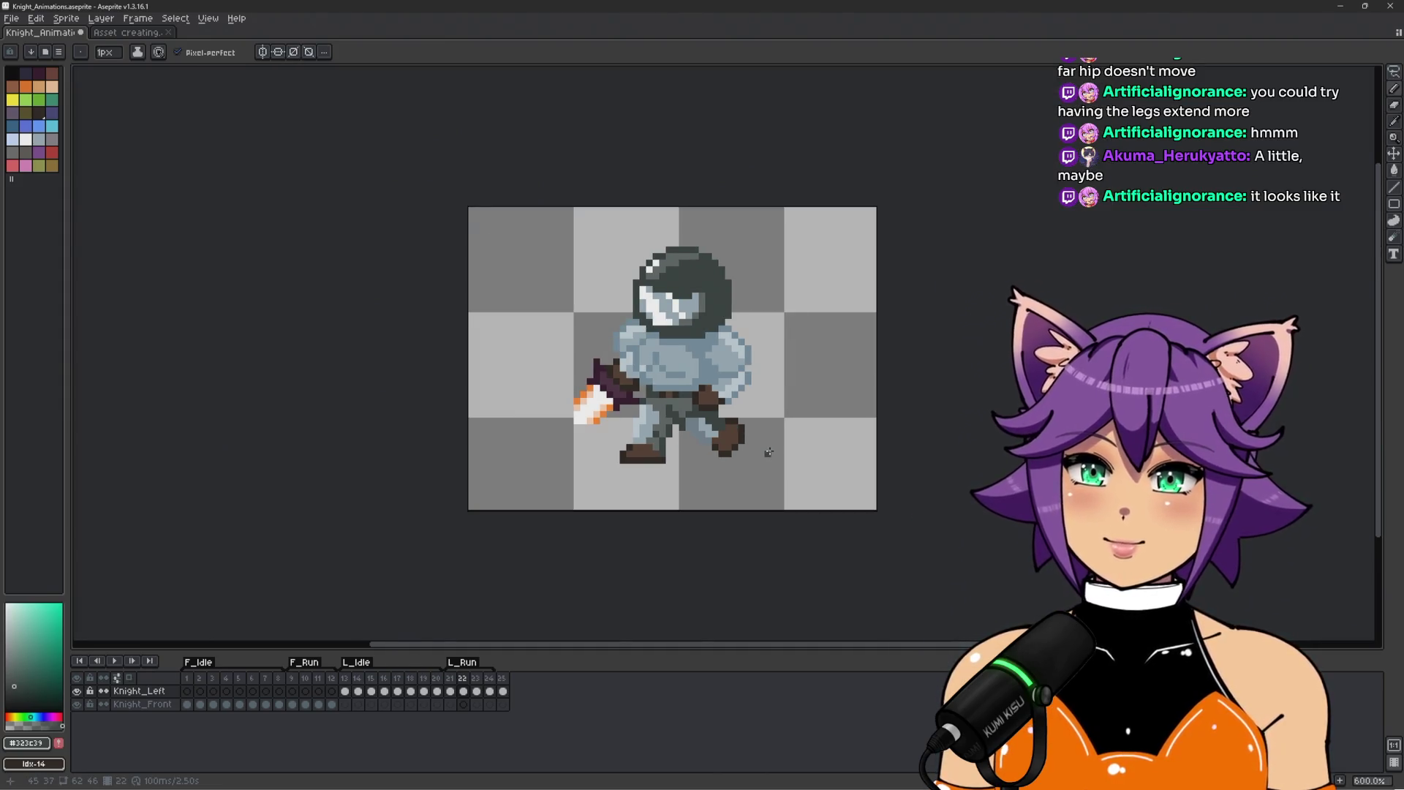
scroll(769, 452, "up", 3)
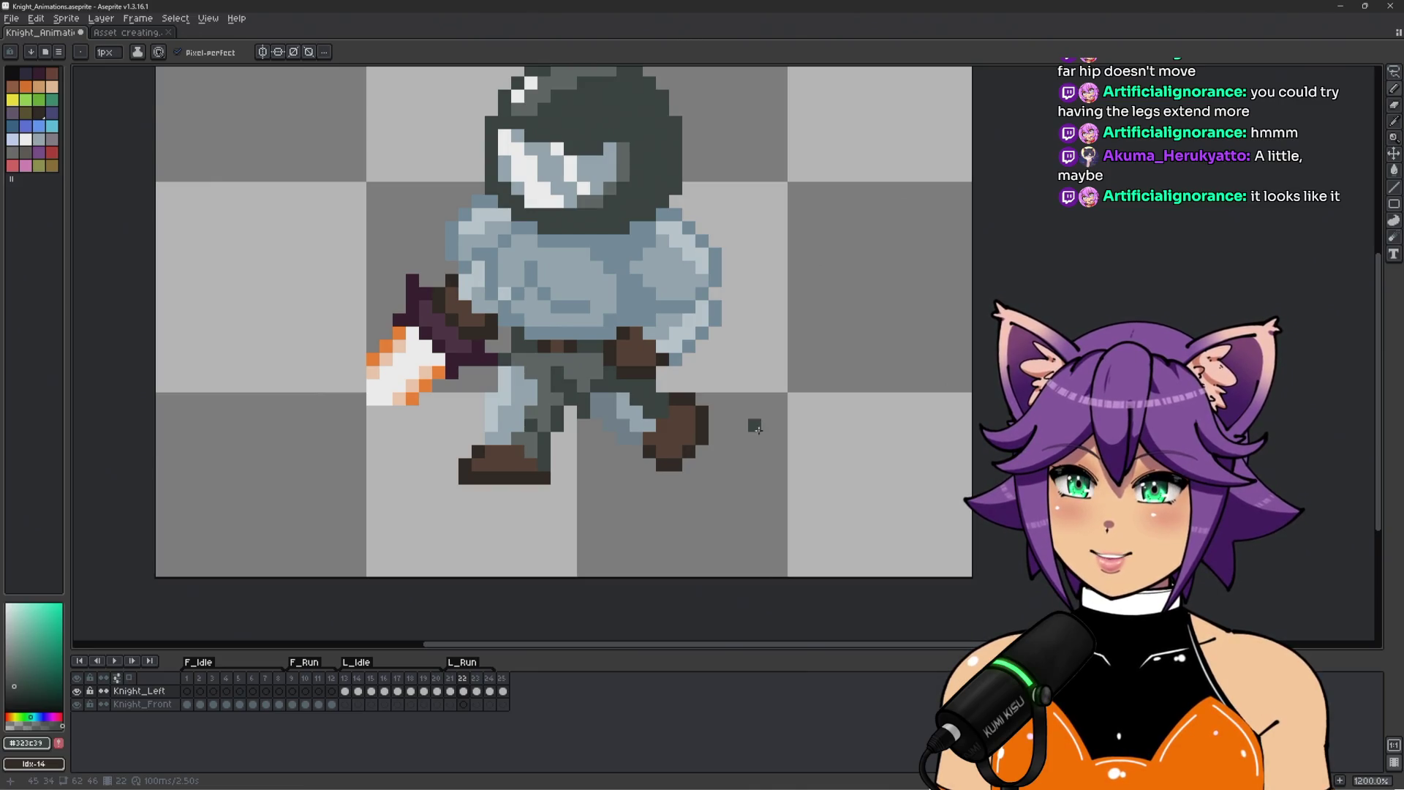
scroll(751, 362, "down", 2)
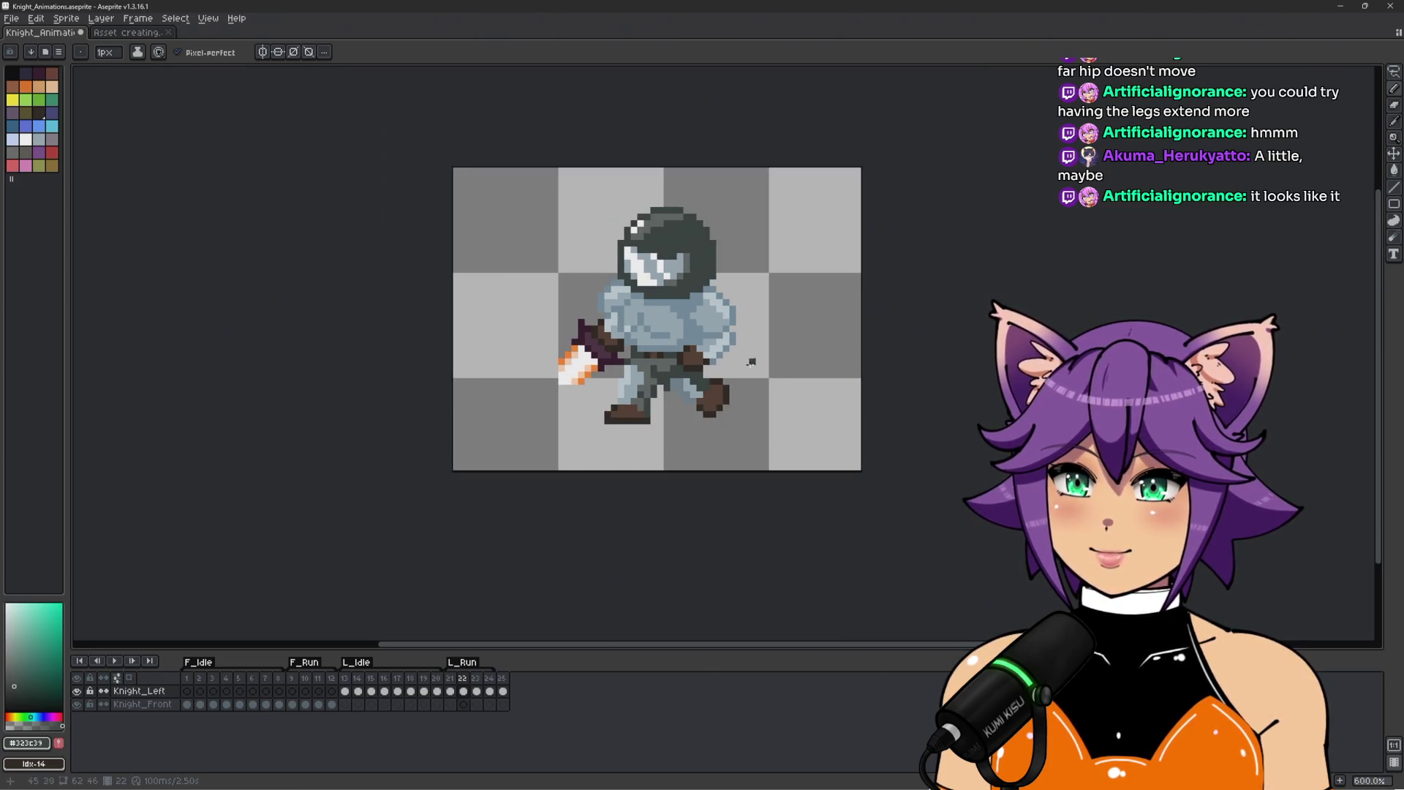
scroll(751, 367, "up", 4)
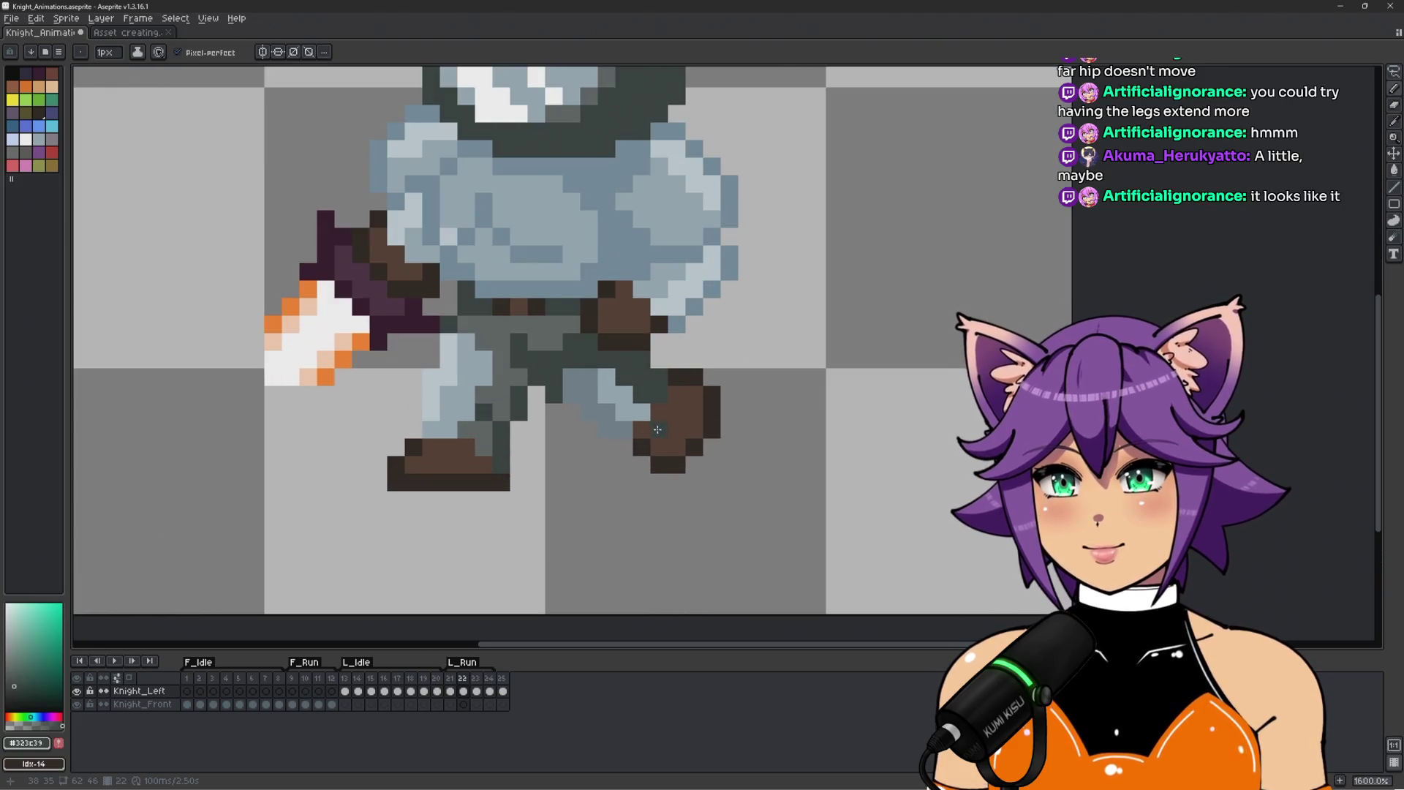
Try a dark #323c39 stroke down the leg toward the boot, undo it, and recentre the view.
left_click(554, 430, "alt")
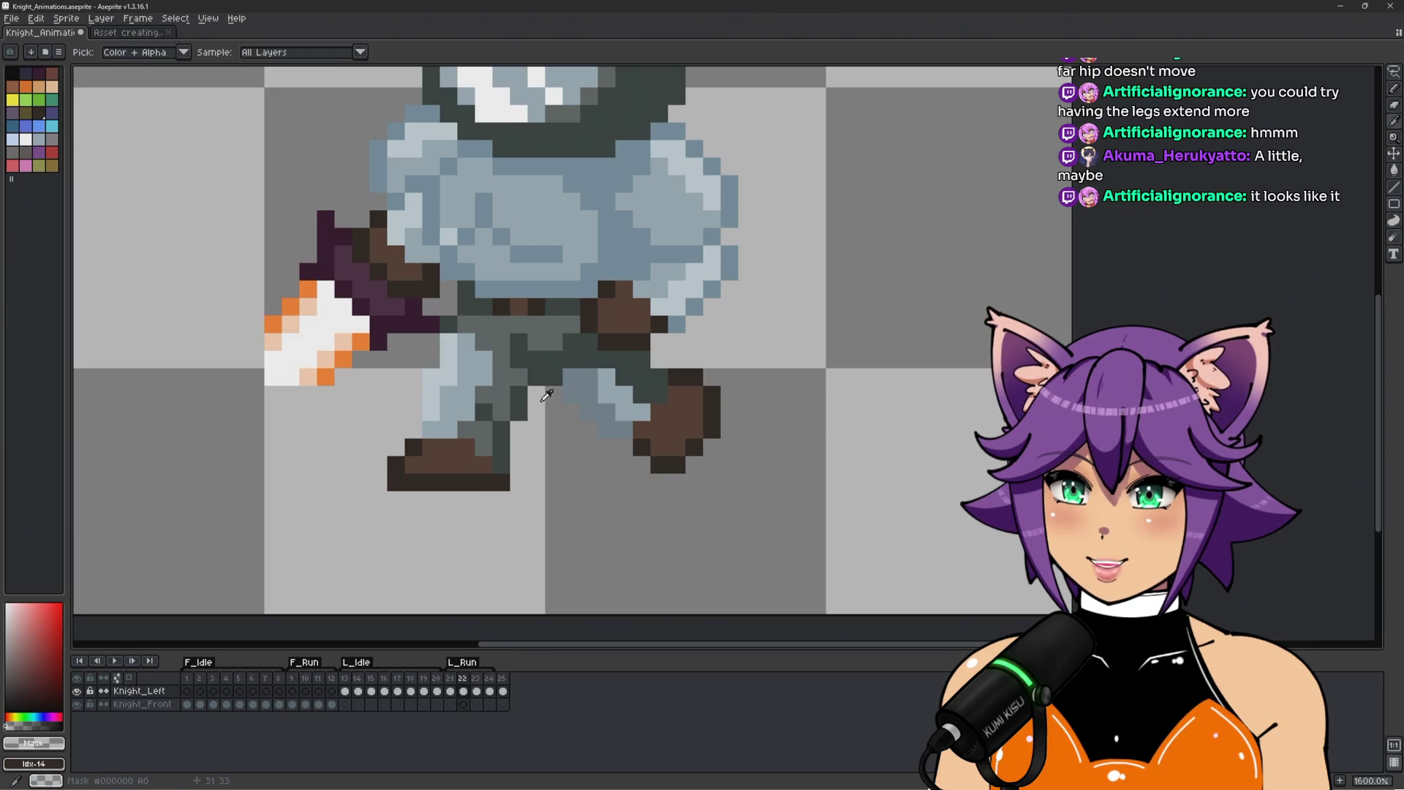
left_click(570, 398, "alt")
left_click_drag(582, 410, 621, 436)
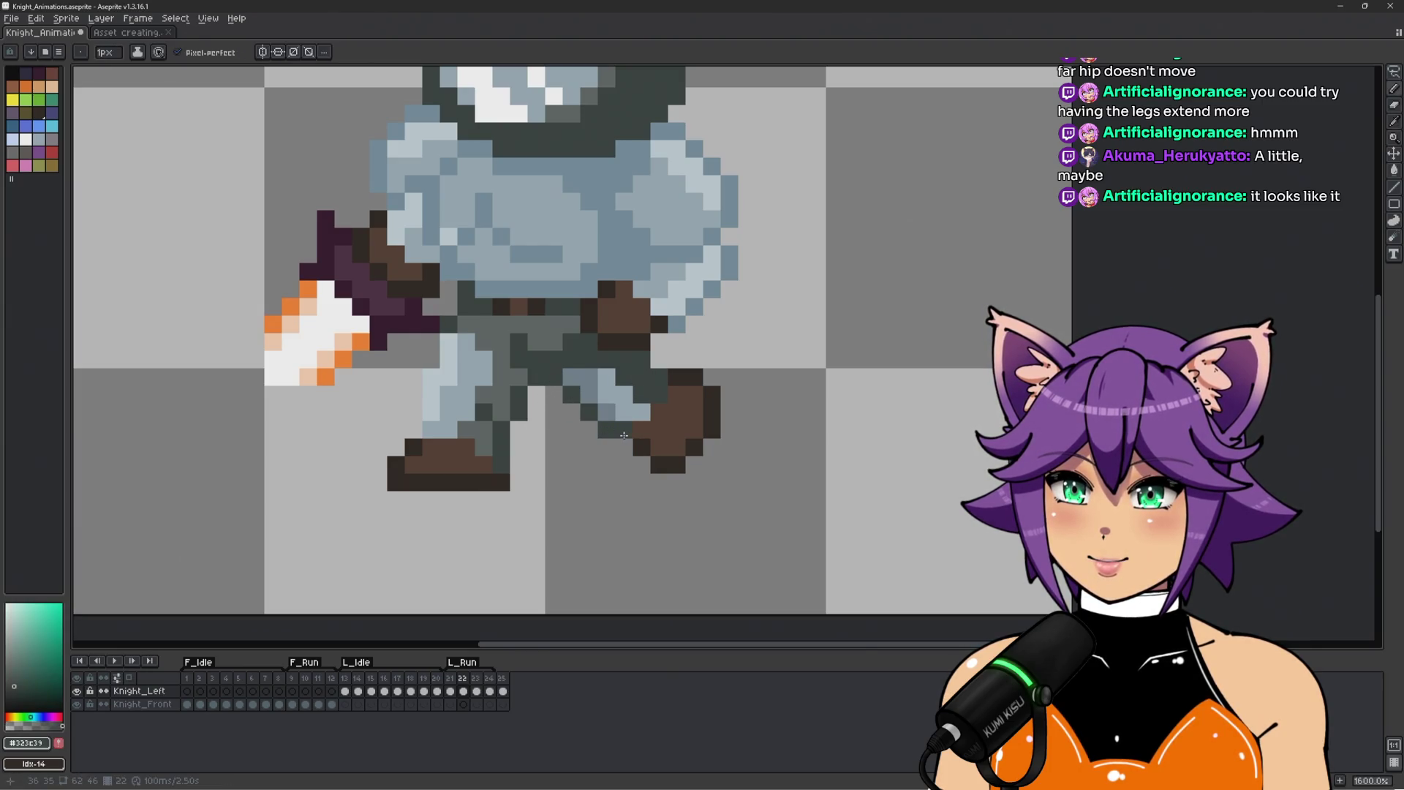
scroll(767, 469, "down", 4)
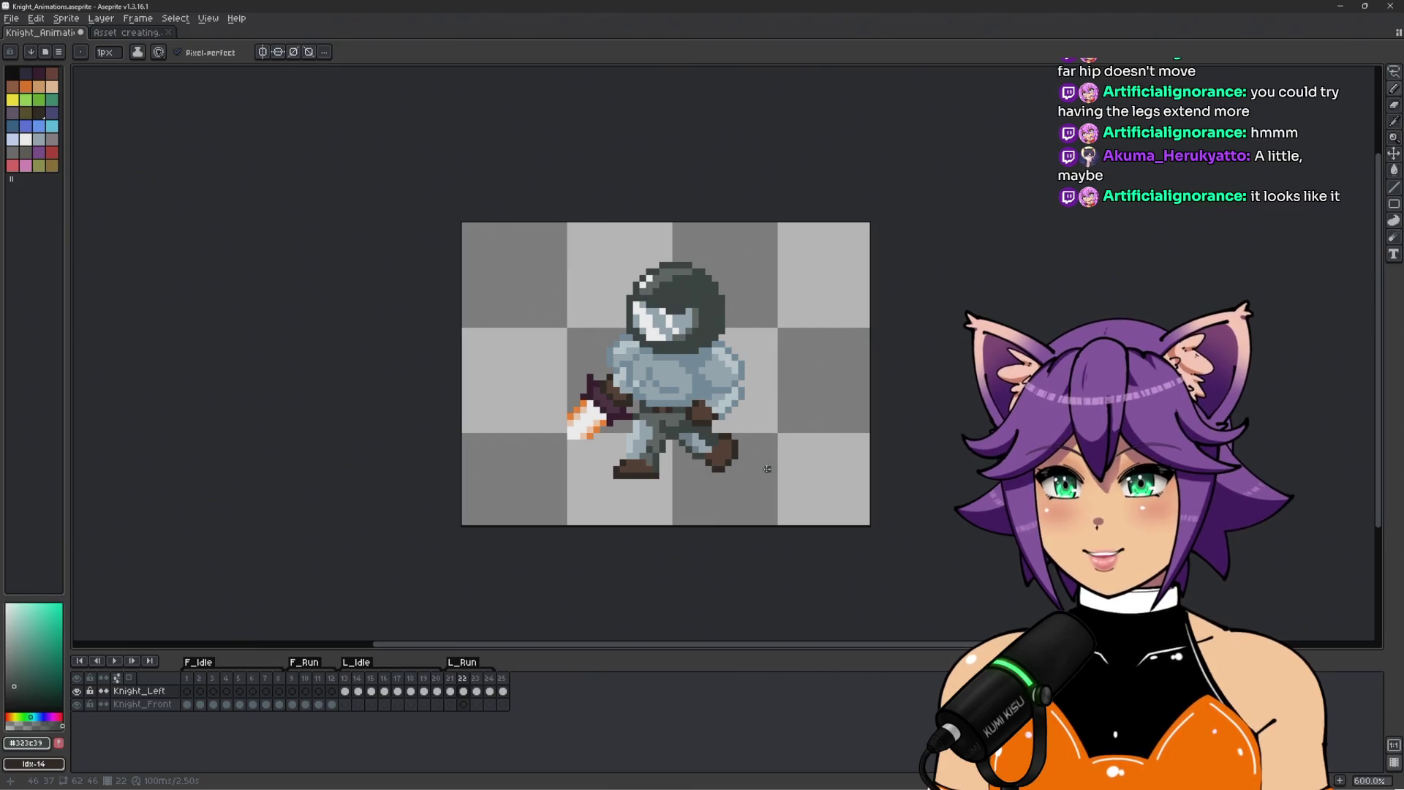
scroll(775, 472, "up", 1)
key("ctrl+z")
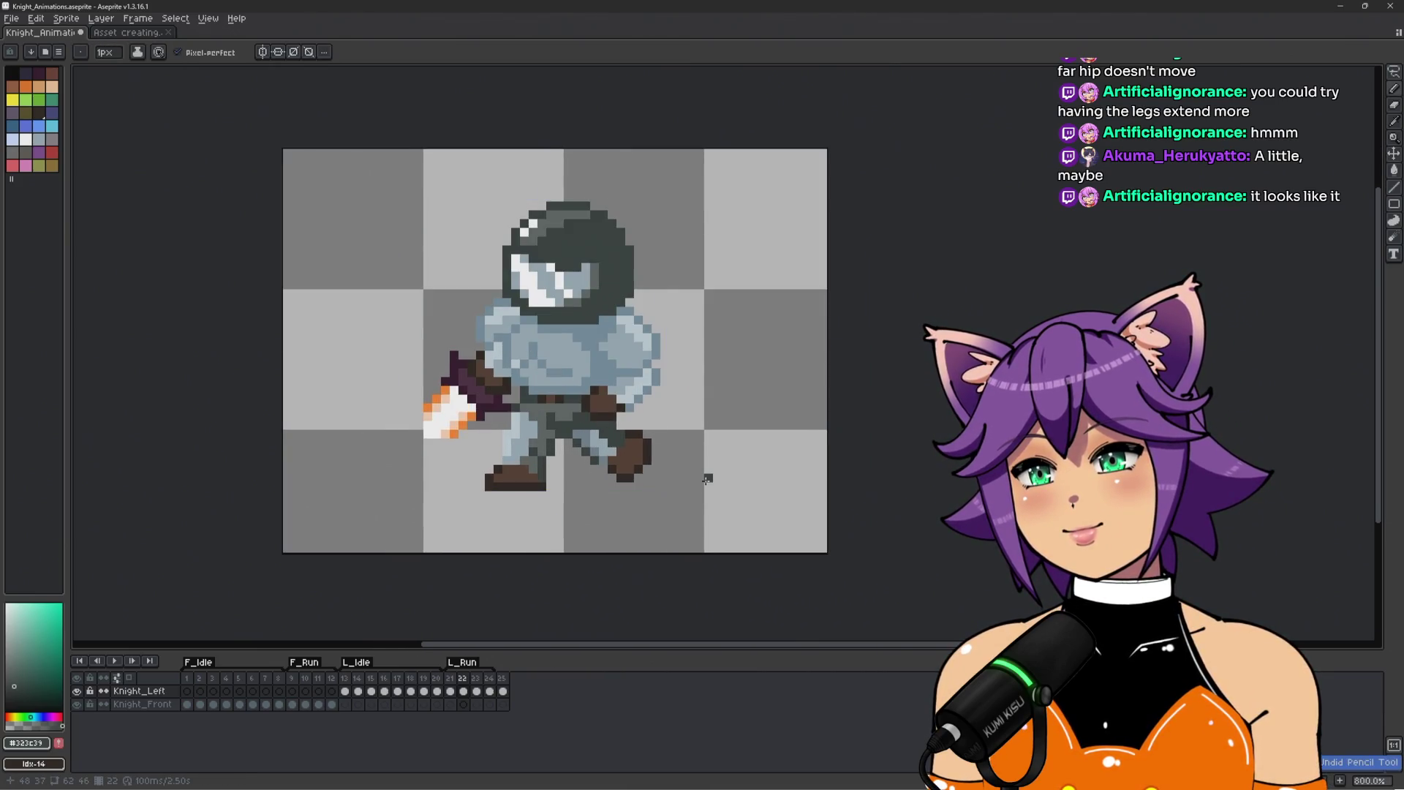
scroll(709, 481, "up", 1)
scroll(771, 496, "up", 1)
scroll(771, 495, "down", 1)
scroll(751, 480, "up", 1)
left_click_drag(761, 449, 770, 471)
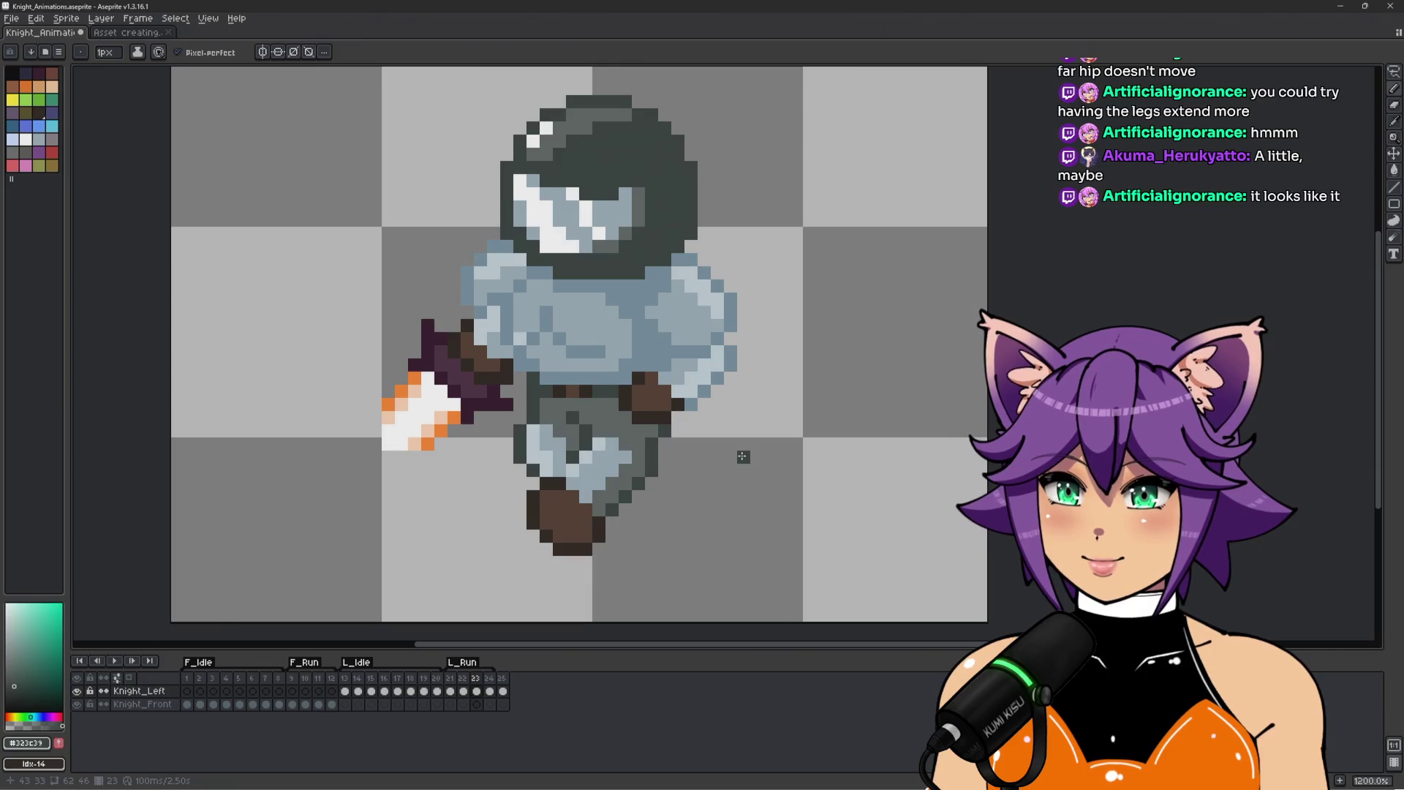
In frame 21, extend the right-hand leg down into the boot with blue-grey #70818b.
key("Left")
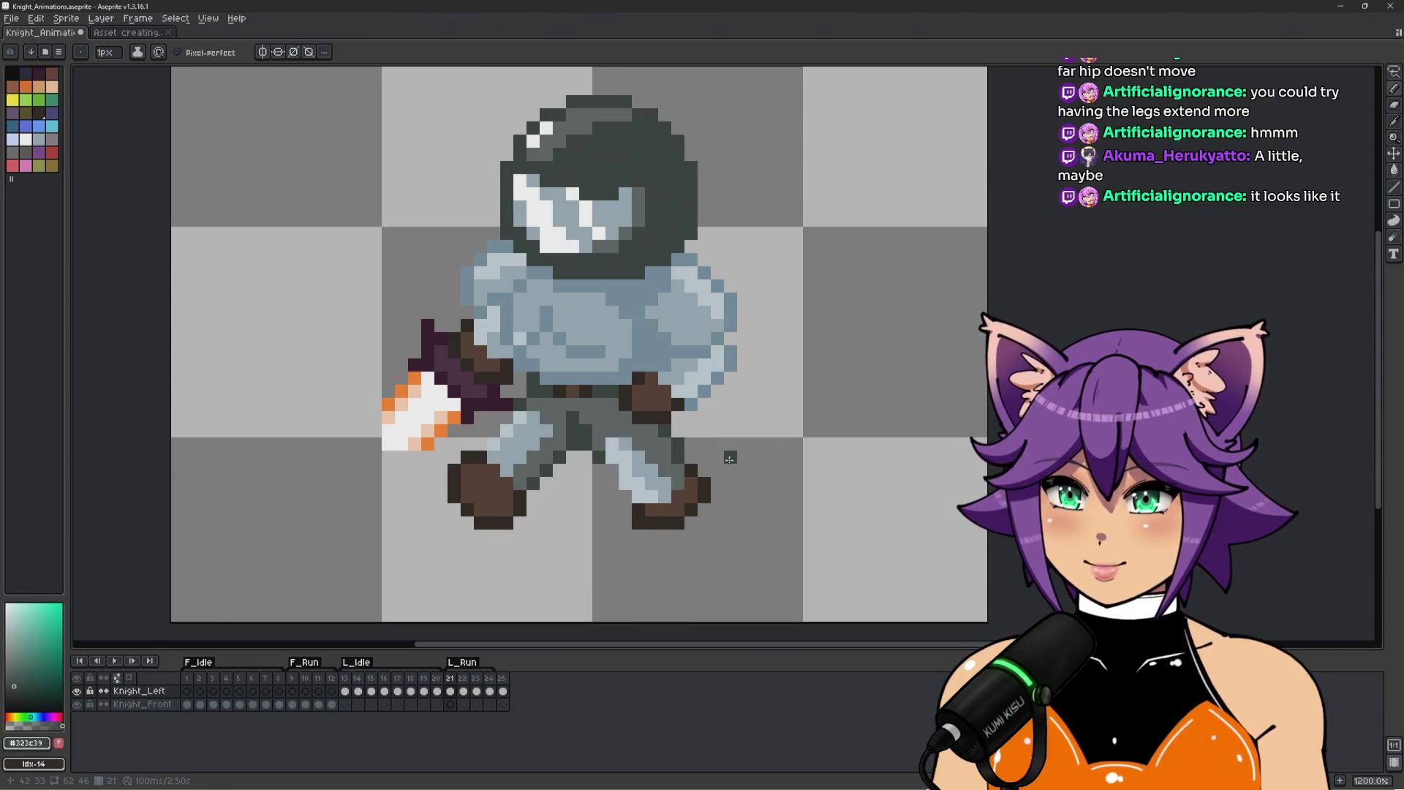
scroll(548, 483, "up", 1)
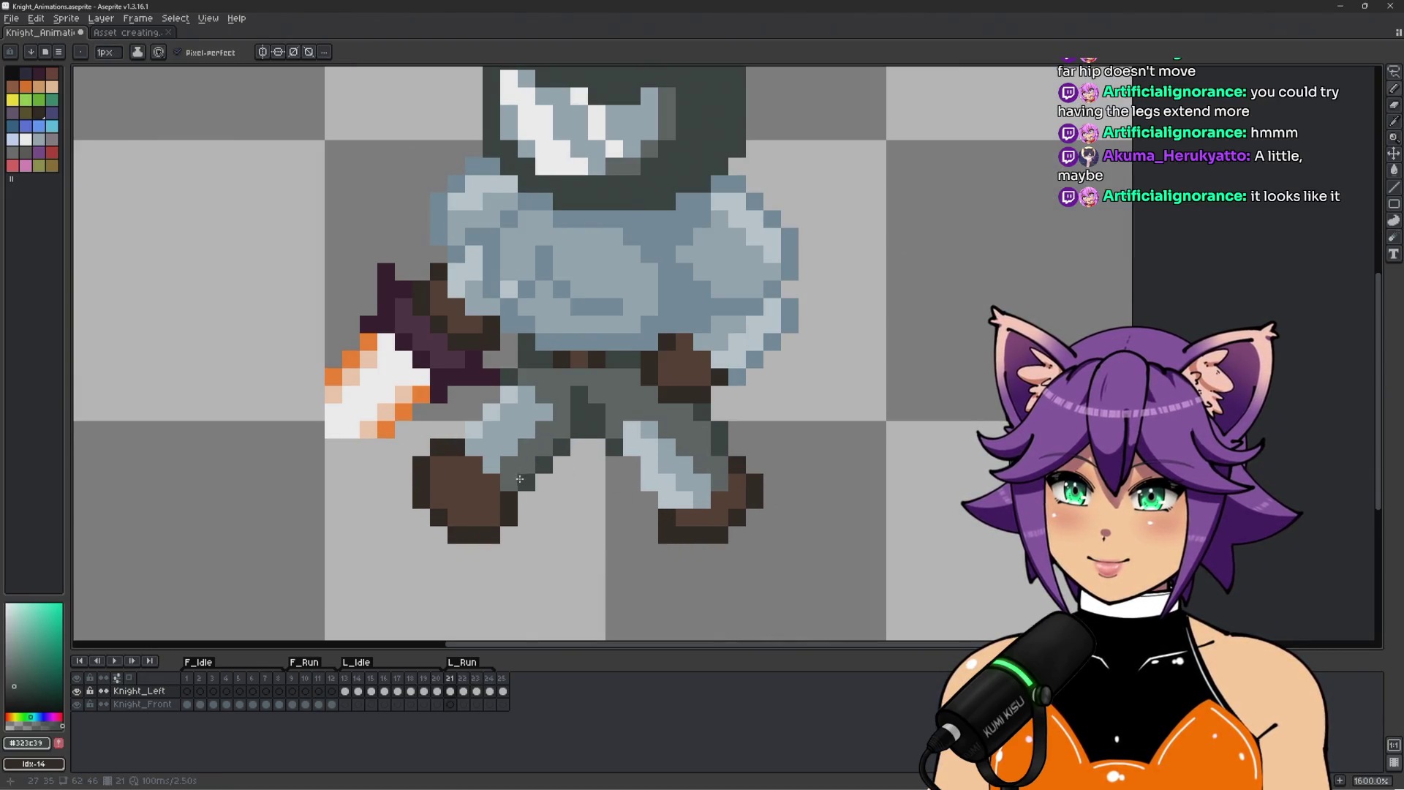
scroll(651, 438, "down", 2)
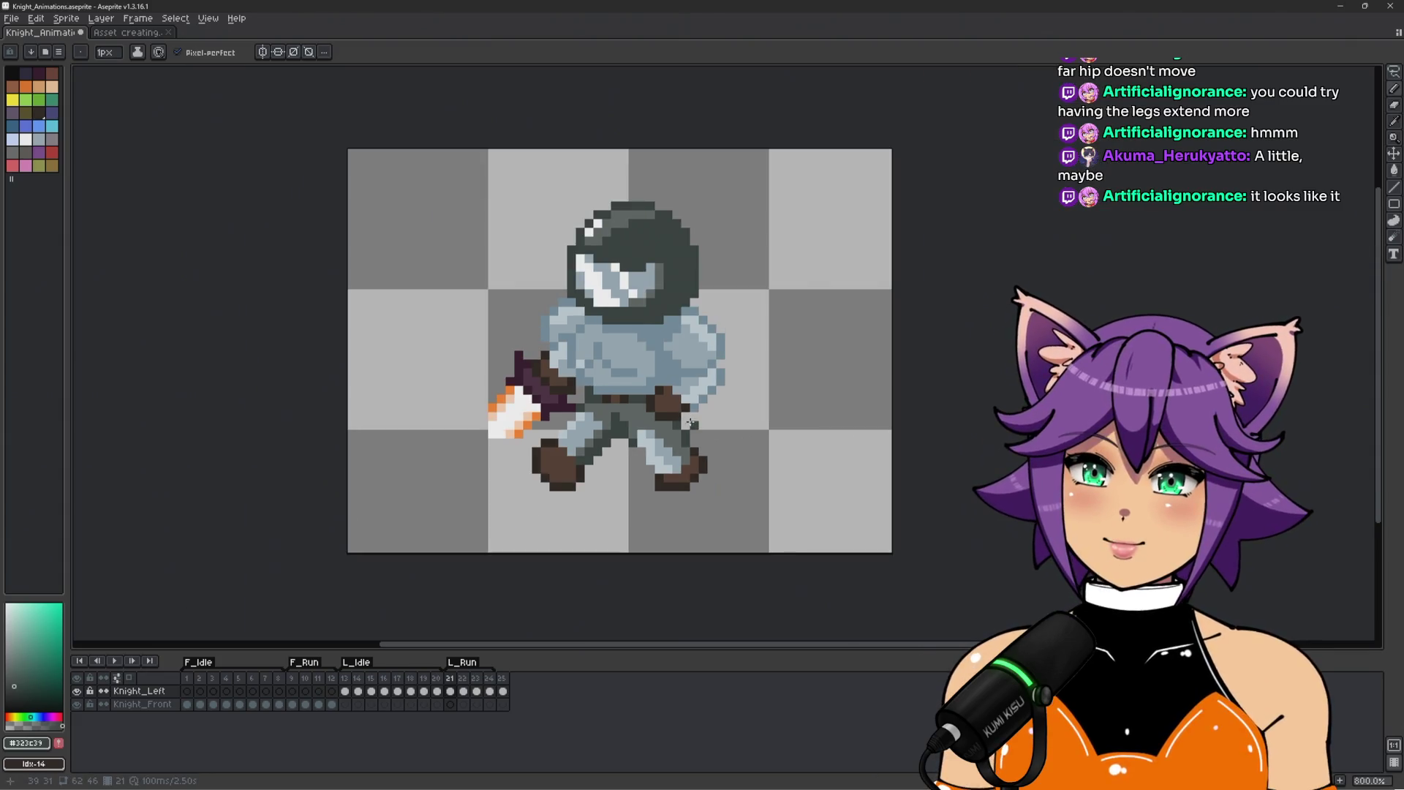
scroll(585, 480, "up", 3)
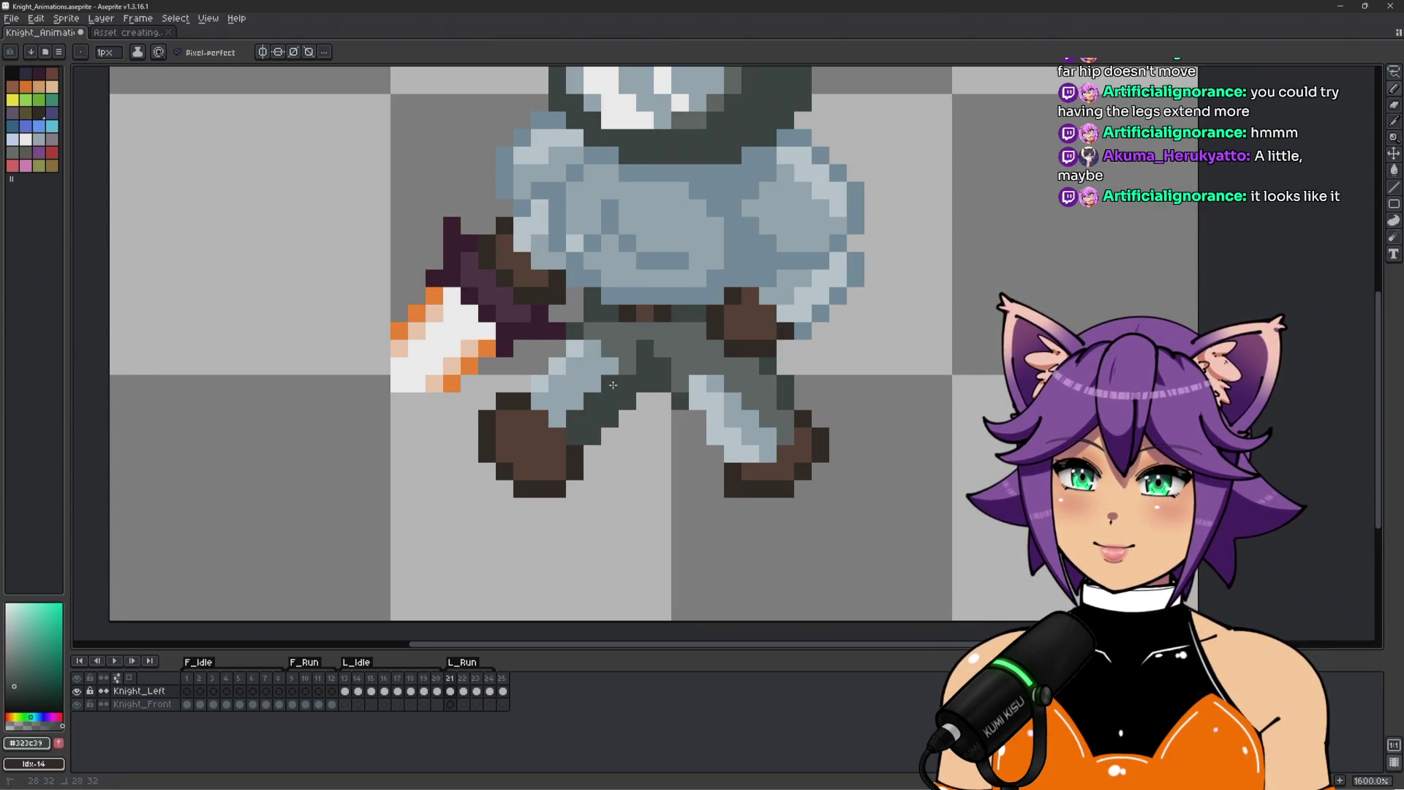
scroll(696, 401, "down", 2)
scroll(731, 428, "up", 2)
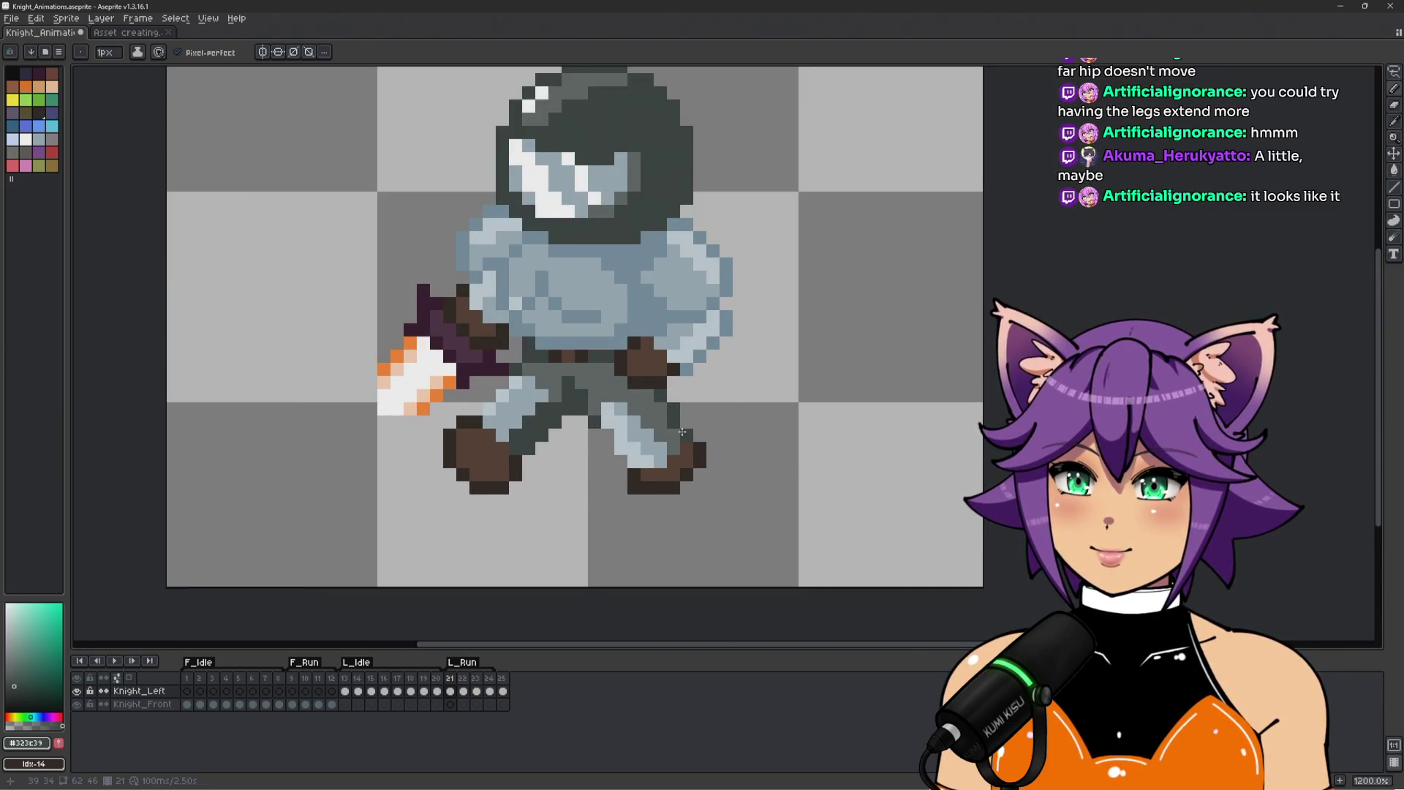
key("Right")
left_click(641, 454, "alt")
key("Left")
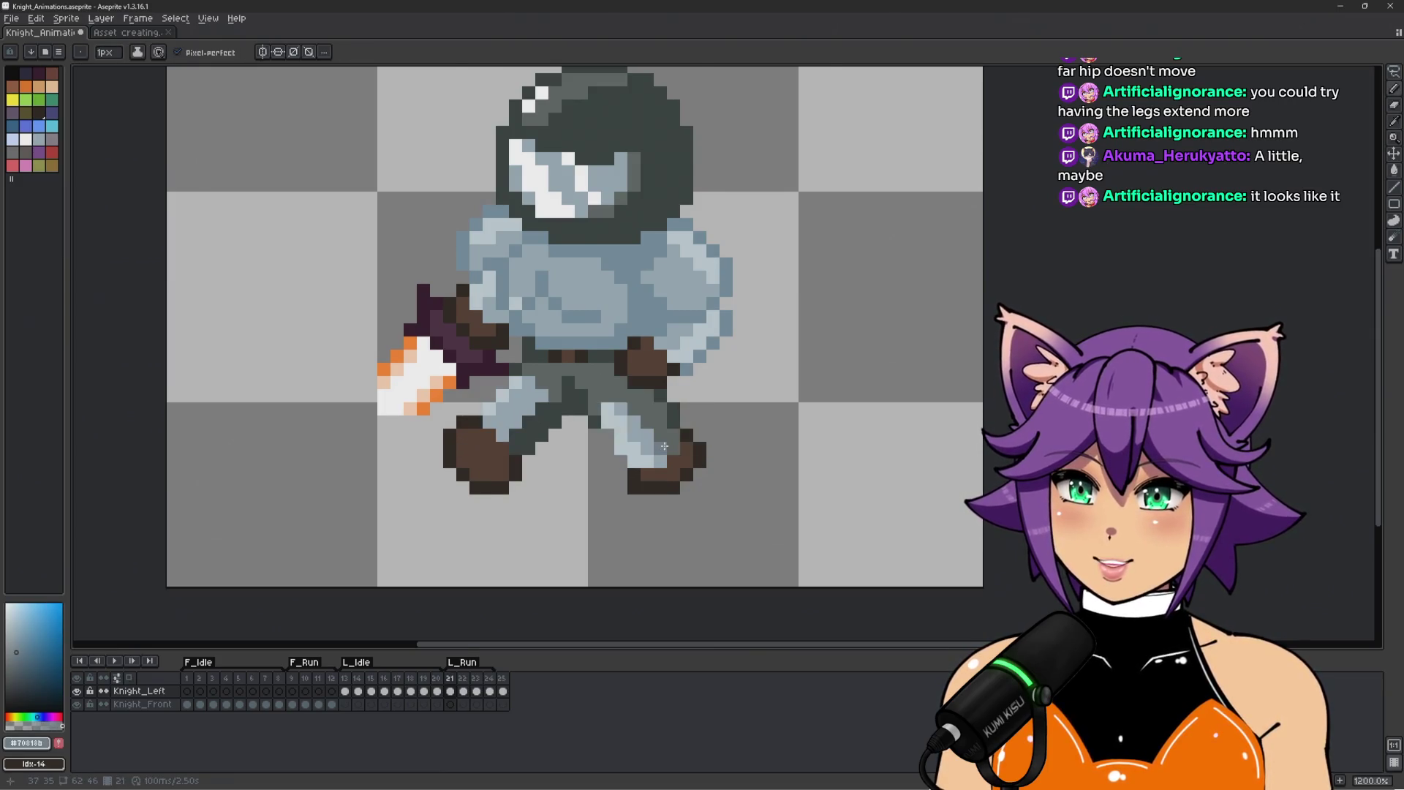
scroll(640, 459, "up", 1)
left_click_drag(641, 464, 662, 462)
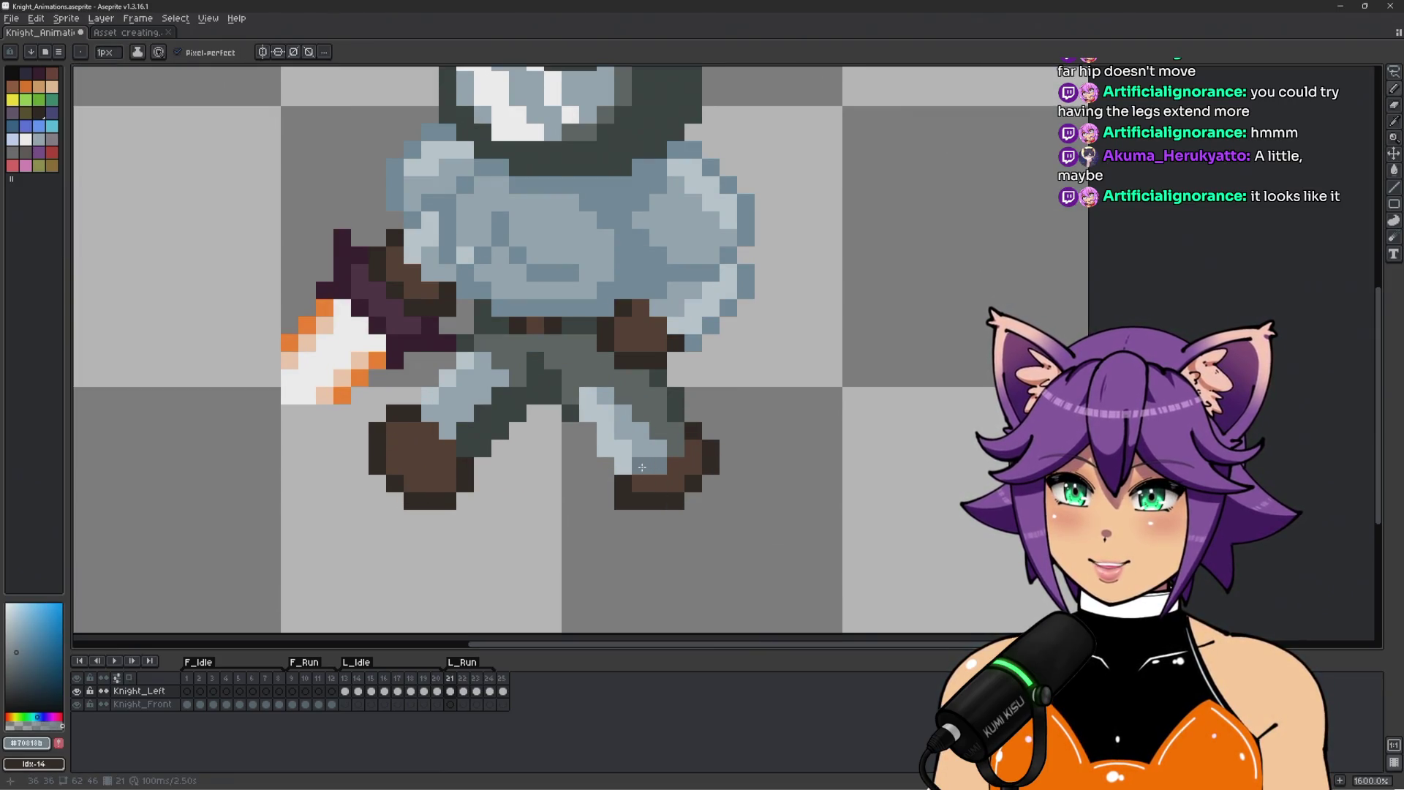
Shade the leg's lower edge with darker #323c39 and pick the dark outline colour.
left_click(620, 453)
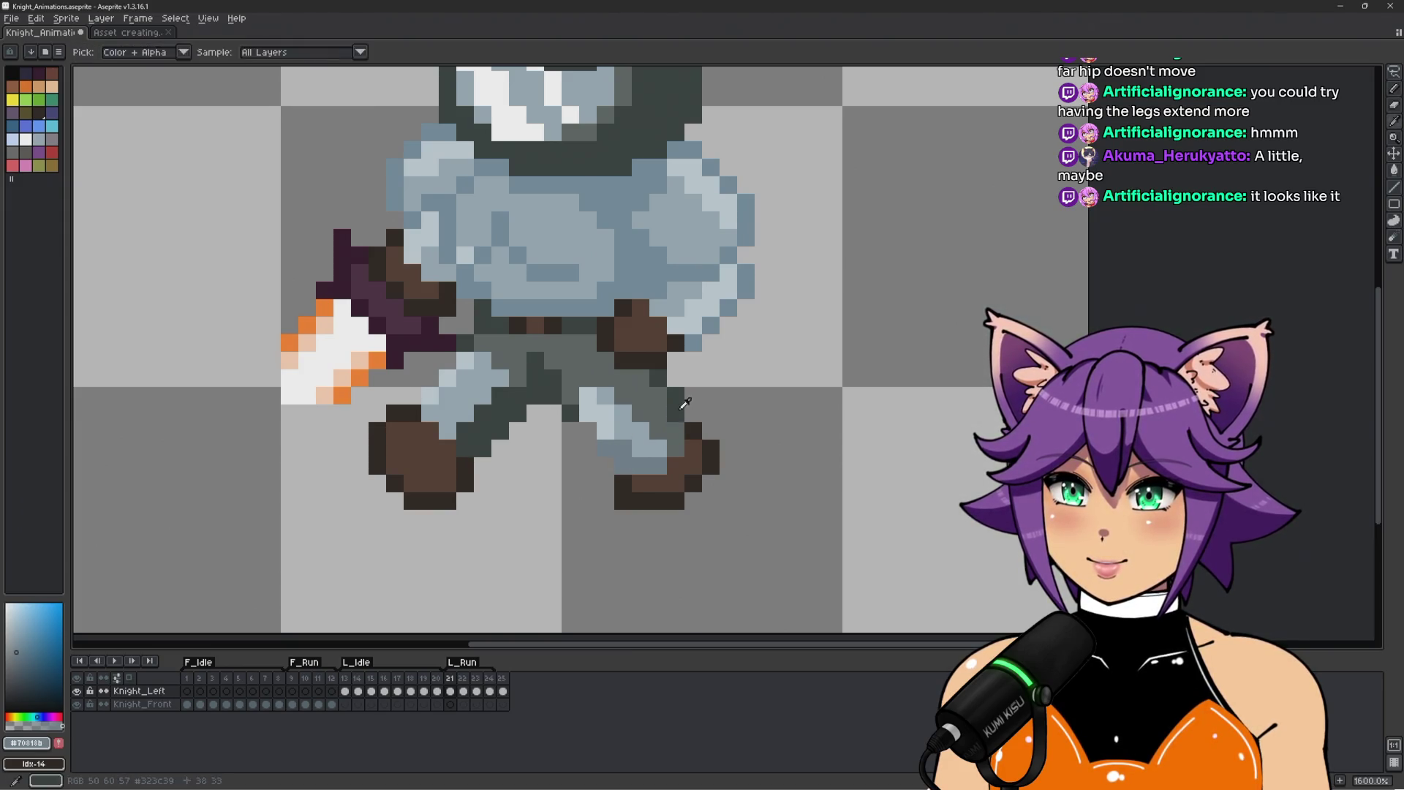
left_click(677, 442, "alt")
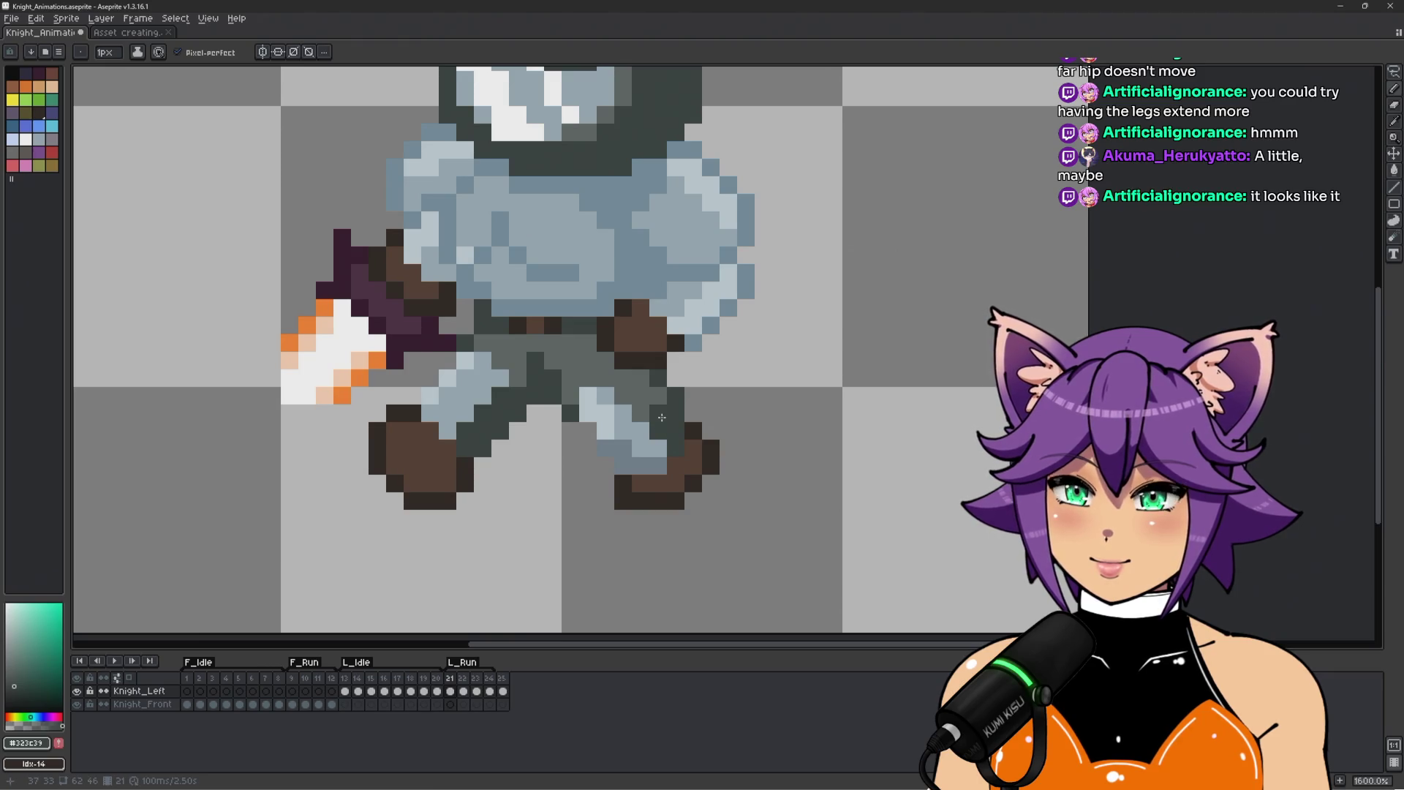
scroll(691, 413, "down", 3)
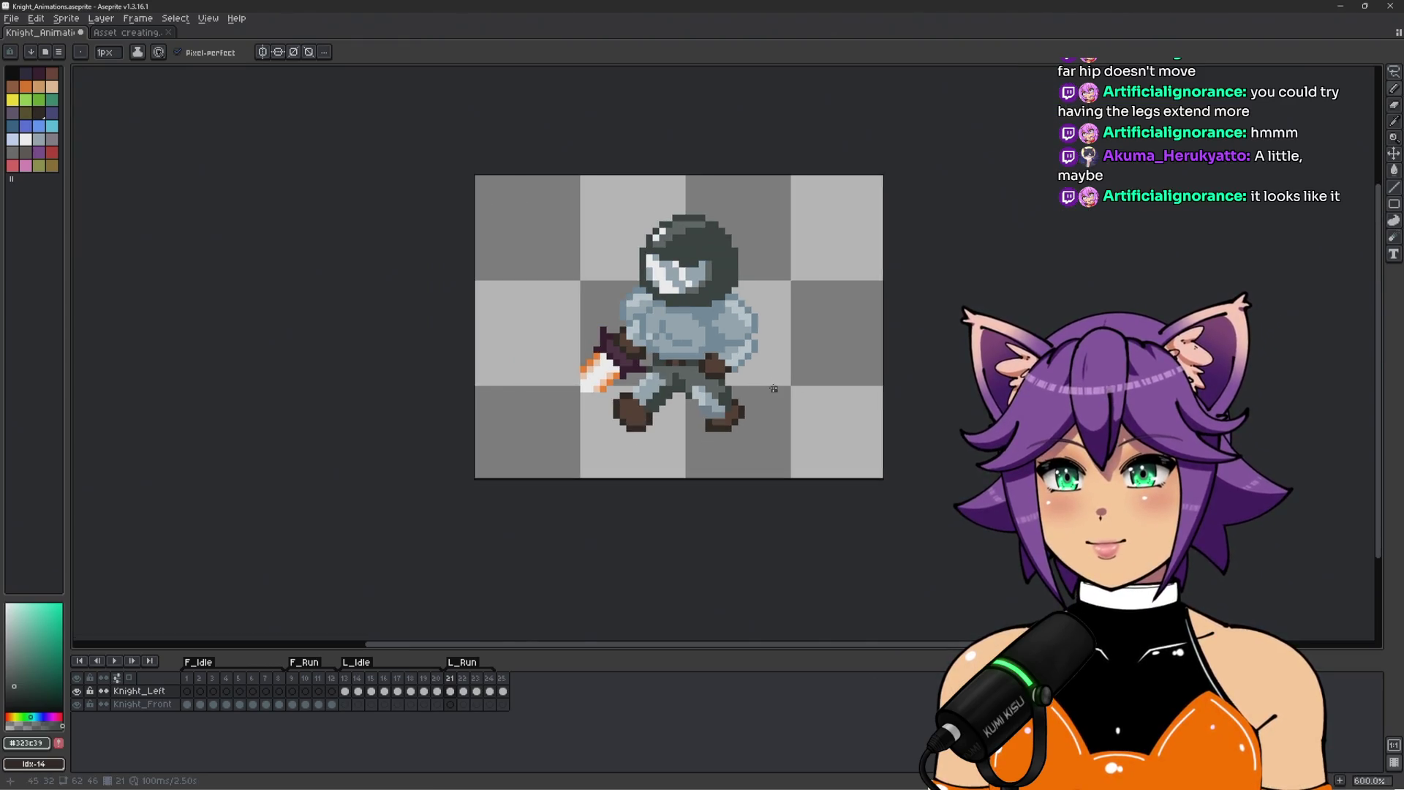
Play the L_Run animation to check the lengthened leg.
key("Return")
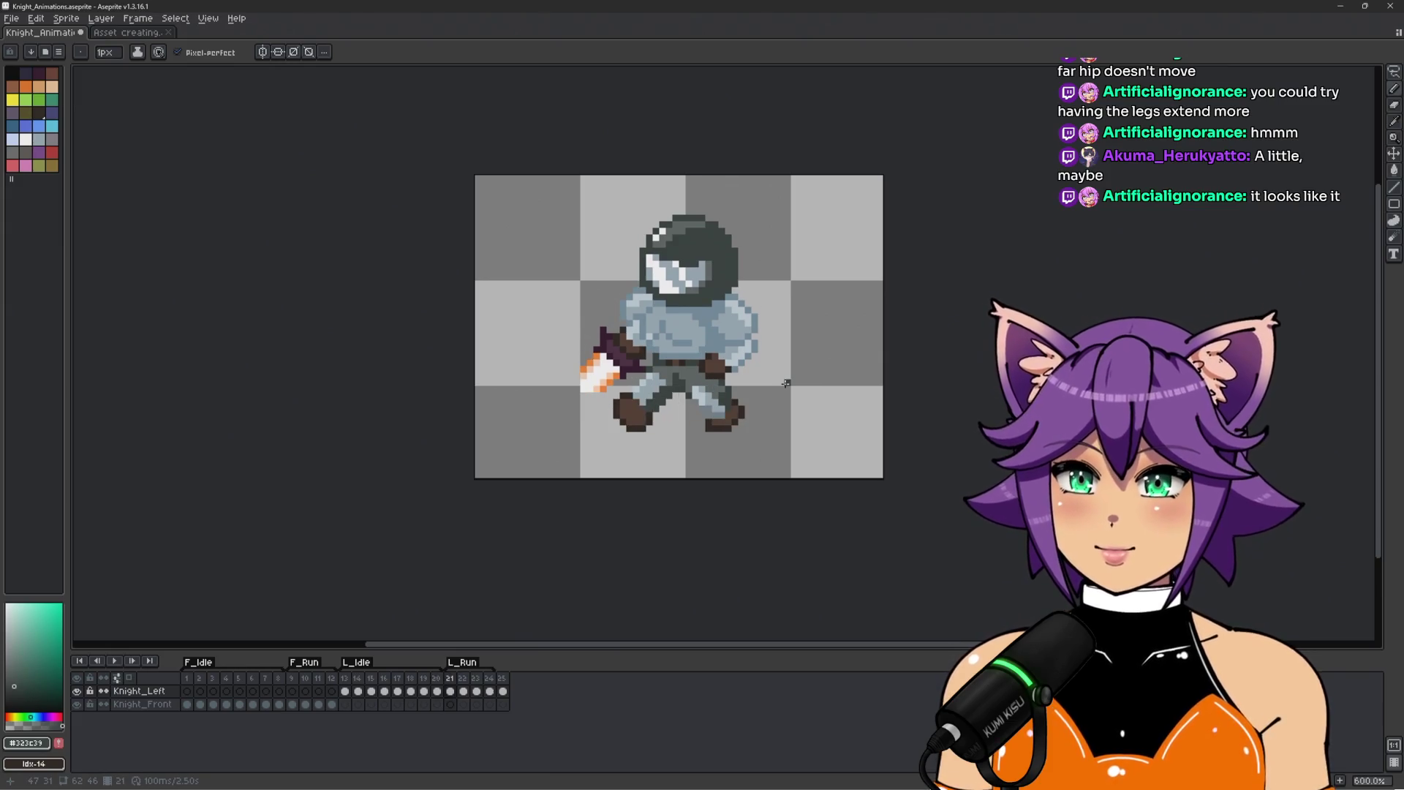
scroll(786, 387, "up", 3)
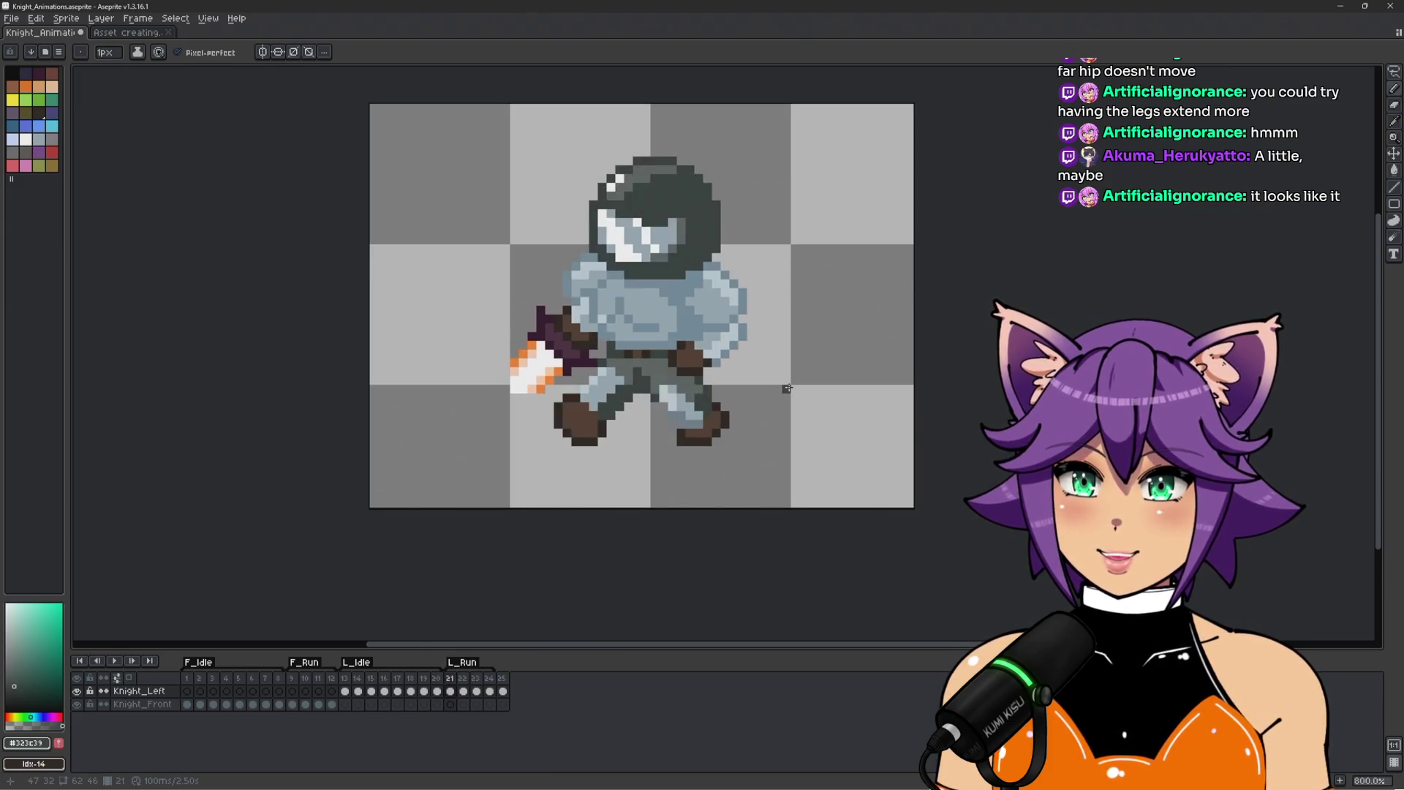
scroll(746, 400, "up", 1)
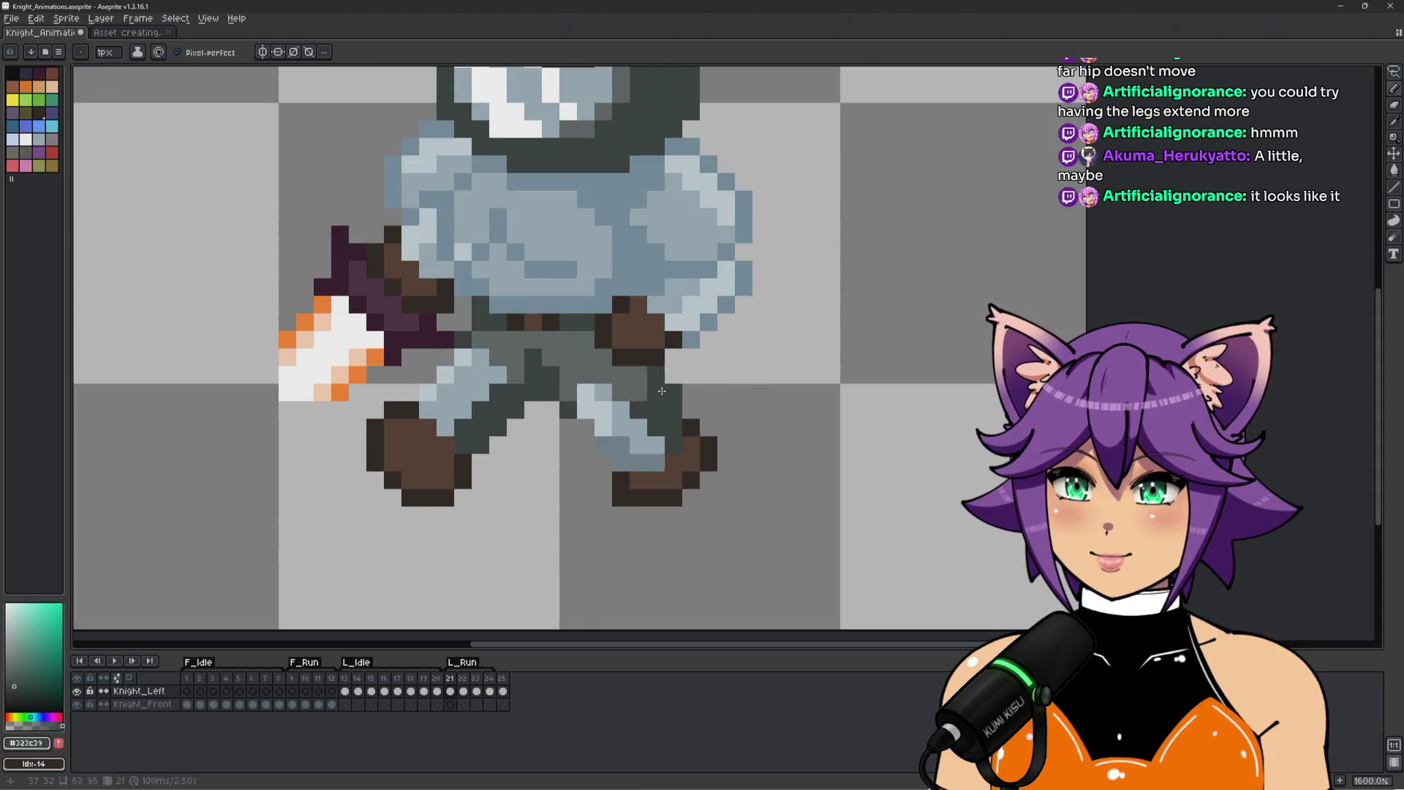
scroll(743, 386, "down", 1)
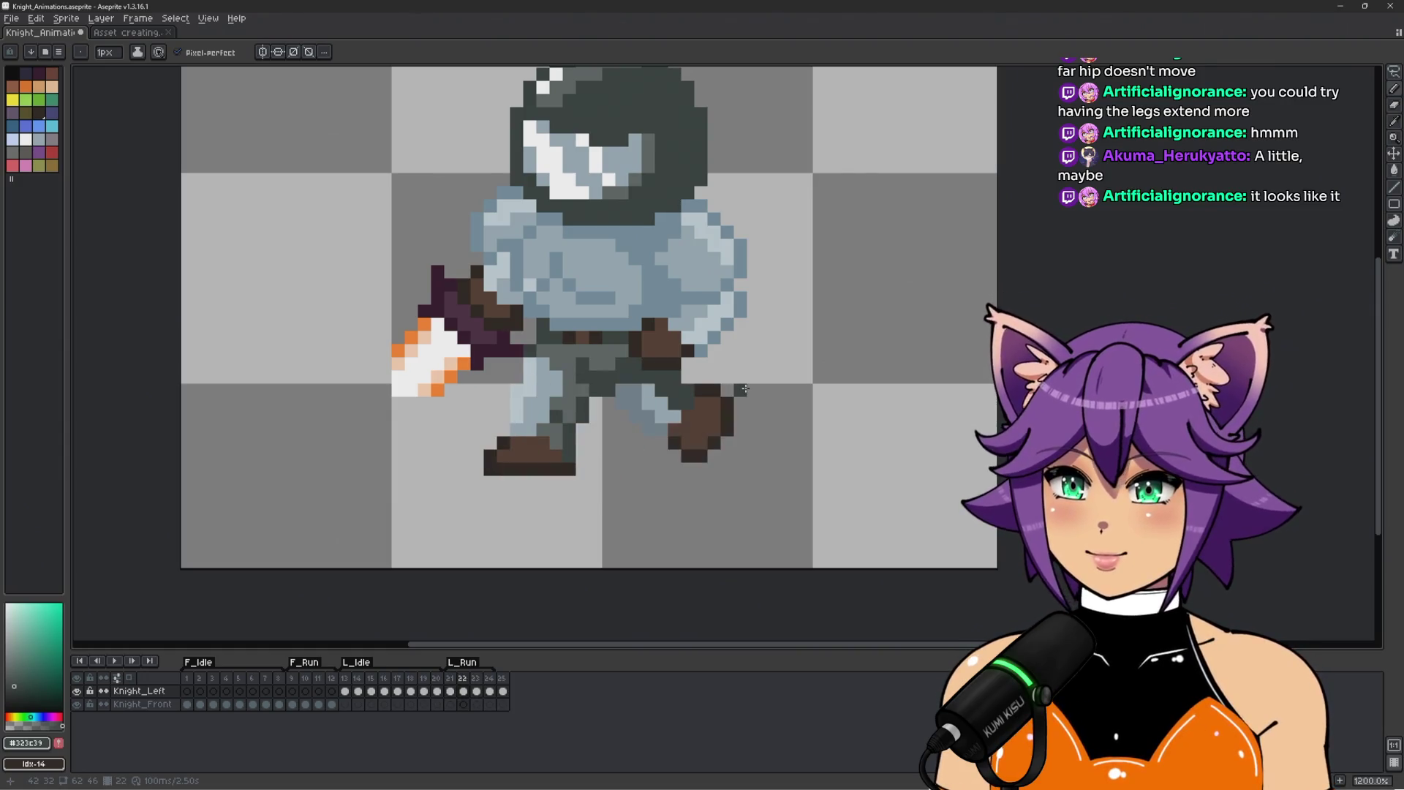
In frame 23, lasso the lower legs and boot, shift them a pixel left, and deselect.
key("Left")
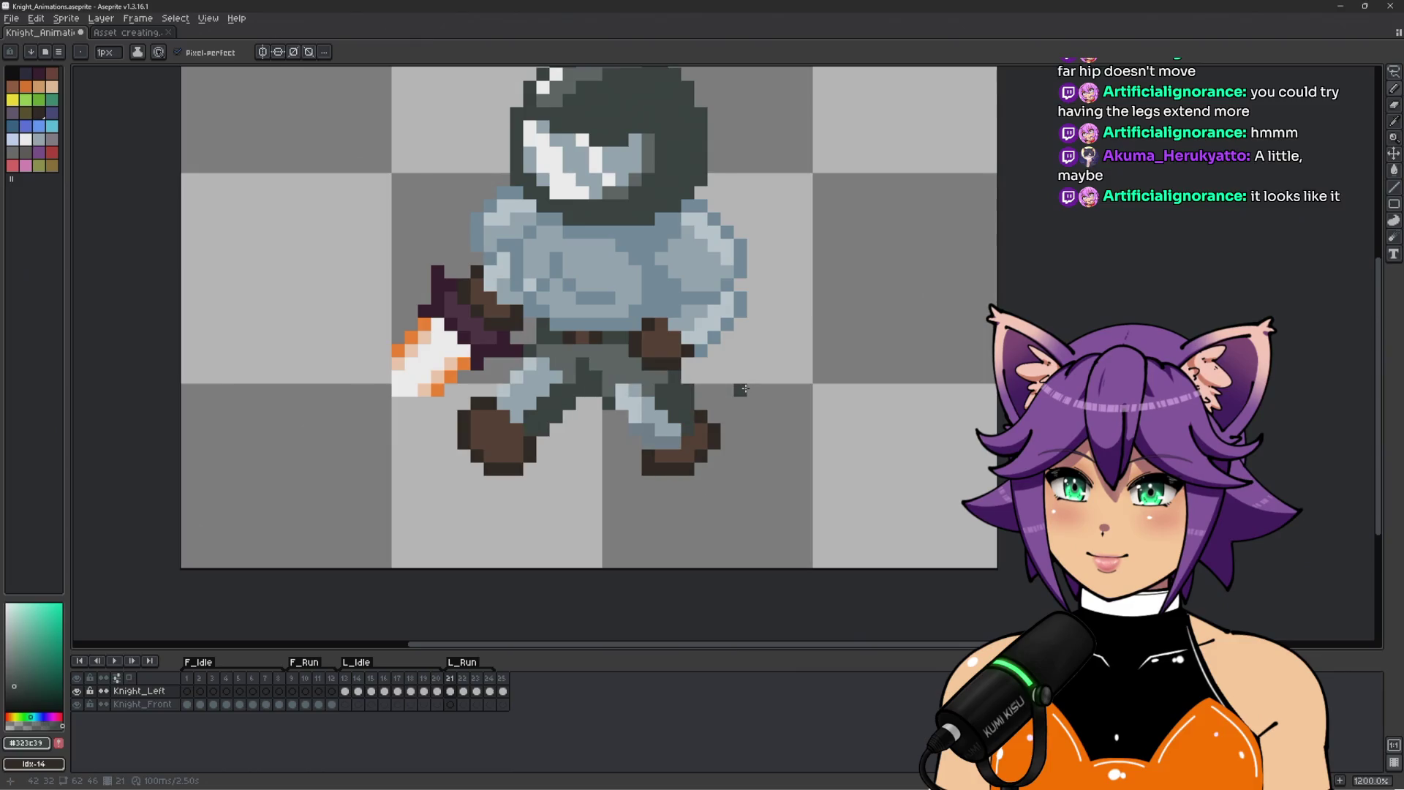
key("Right")
key("Left")
key("Right")
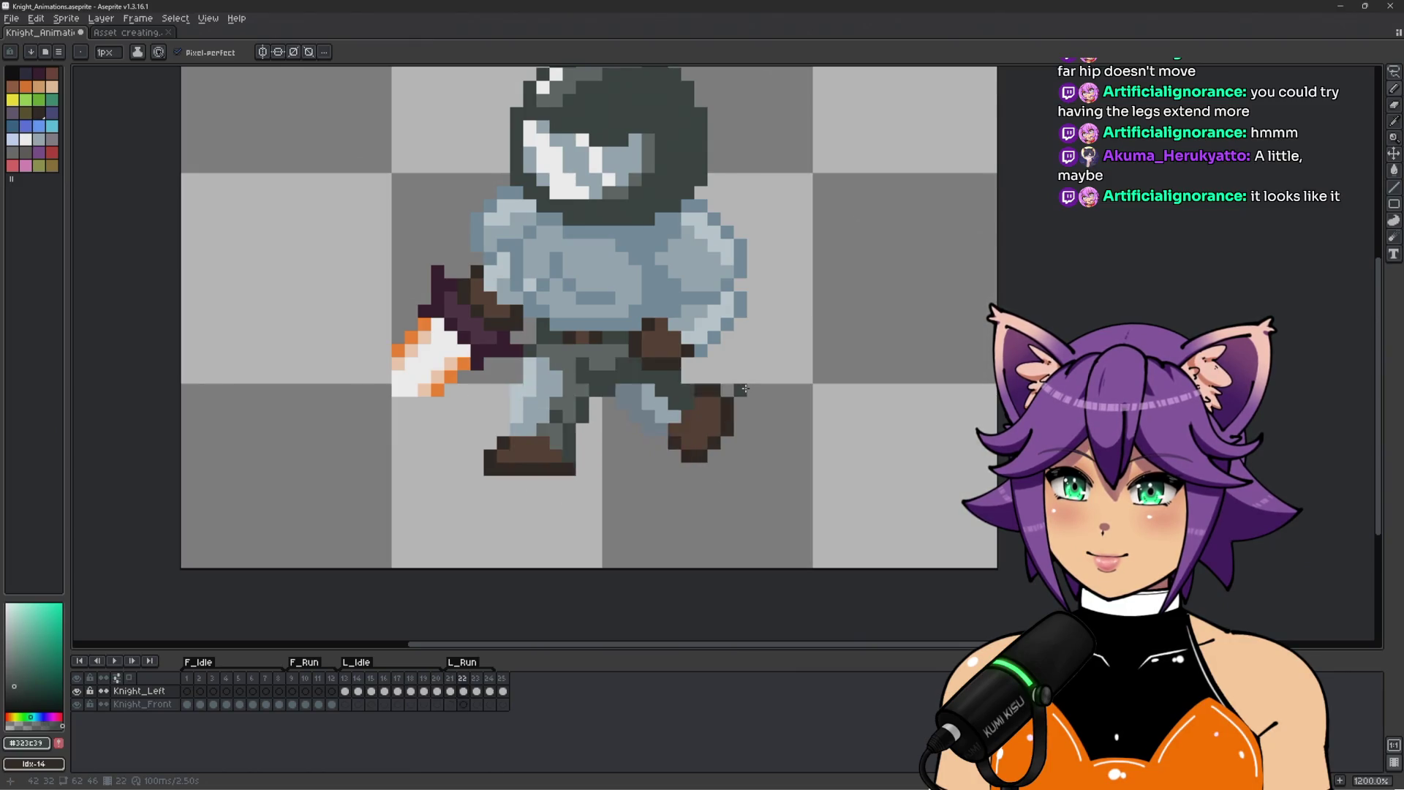
key("Right")
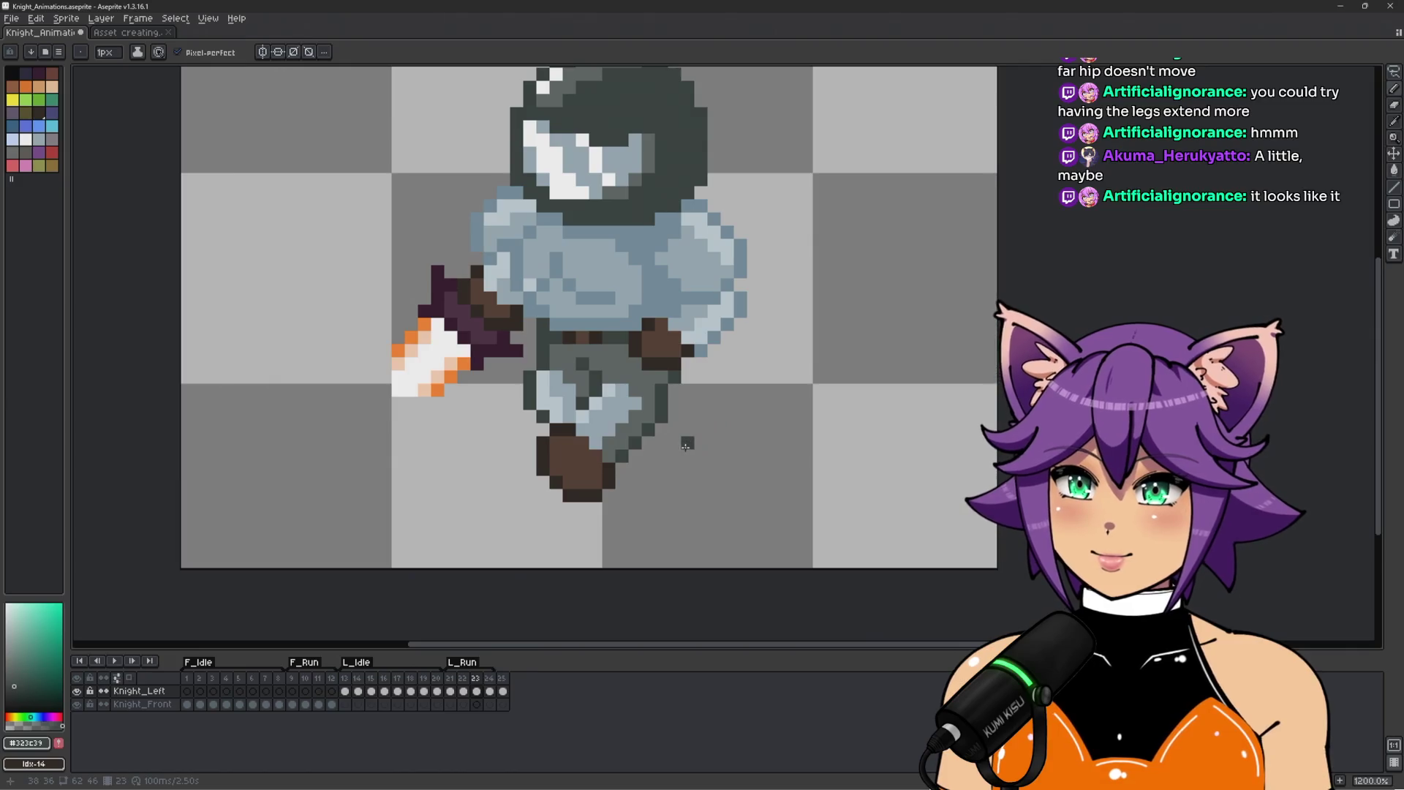
scroll(684, 435, "up", 1)
key("m")
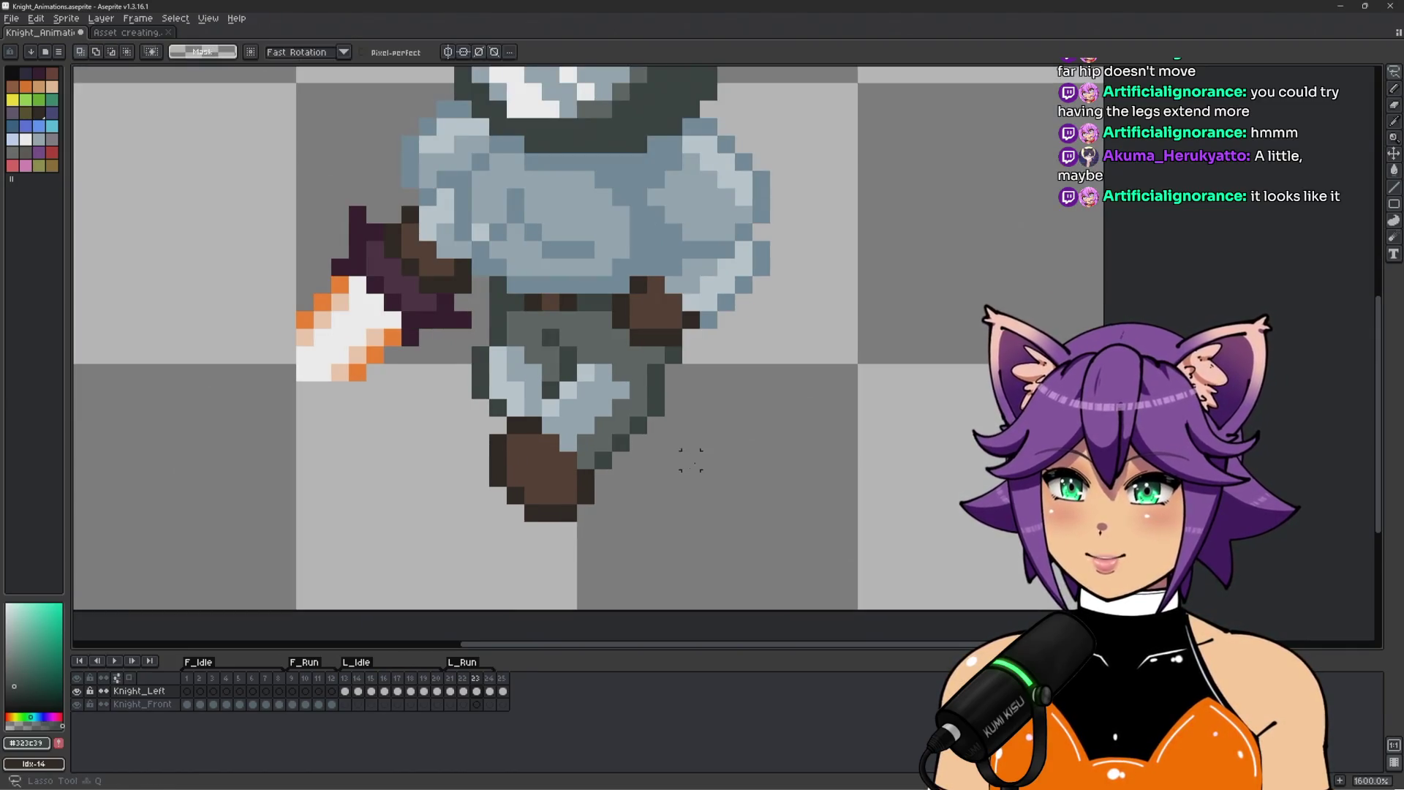
mouse_move(713, 375)
left_mouse_down()
mouse_move(681, 362)
mouse_move(626, 375)
mouse_move(512, 523)
mouse_move(775, 527)
mouse_move(796, 431)
left_mouse_up()
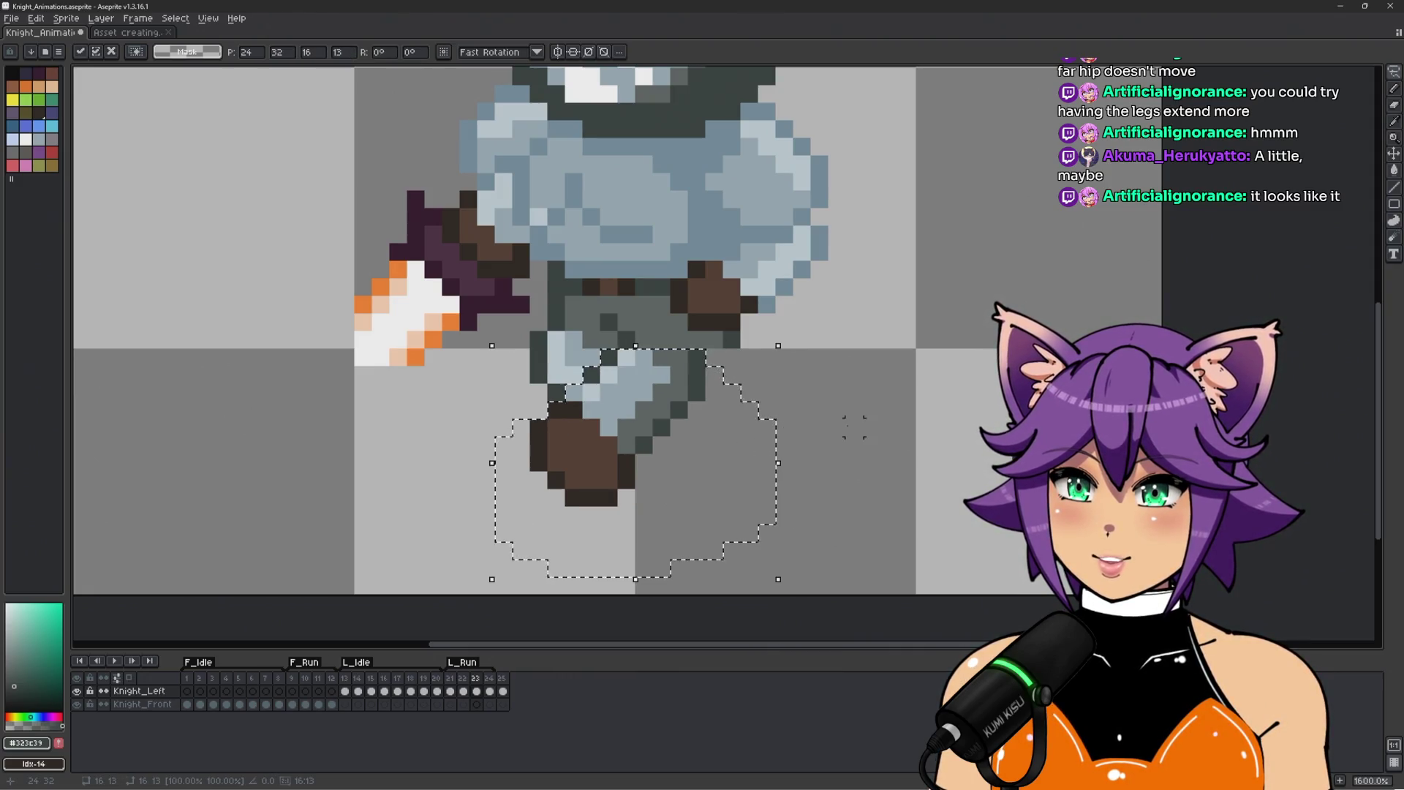
key("ctrl+d")
scroll(726, 368, "up", 1)
Pencil the leg's outline pixels back in with the grey-green leg shade.
key("b")
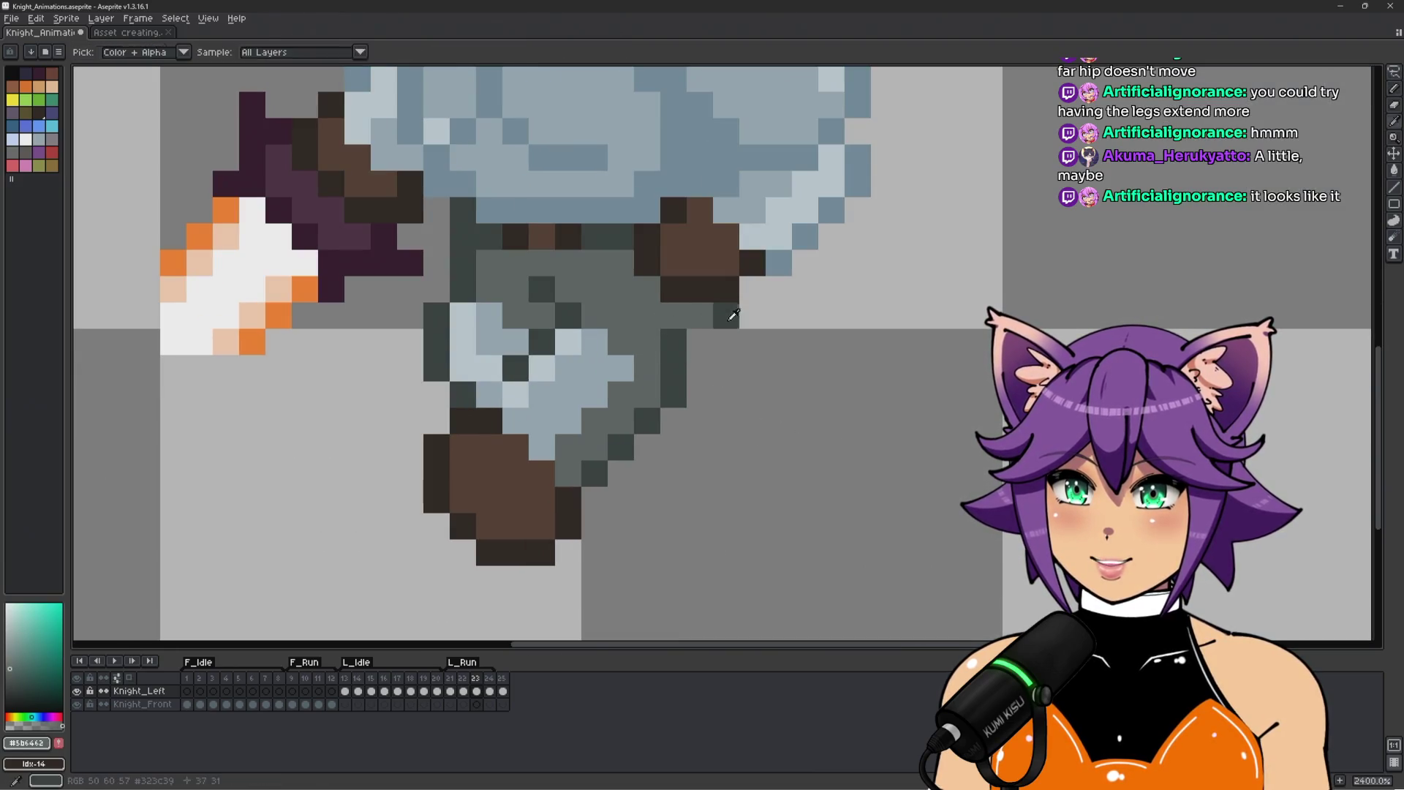
left_click(700, 368)
left_click(700, 316, "alt")
left_click_drag(673, 368, 700, 342)
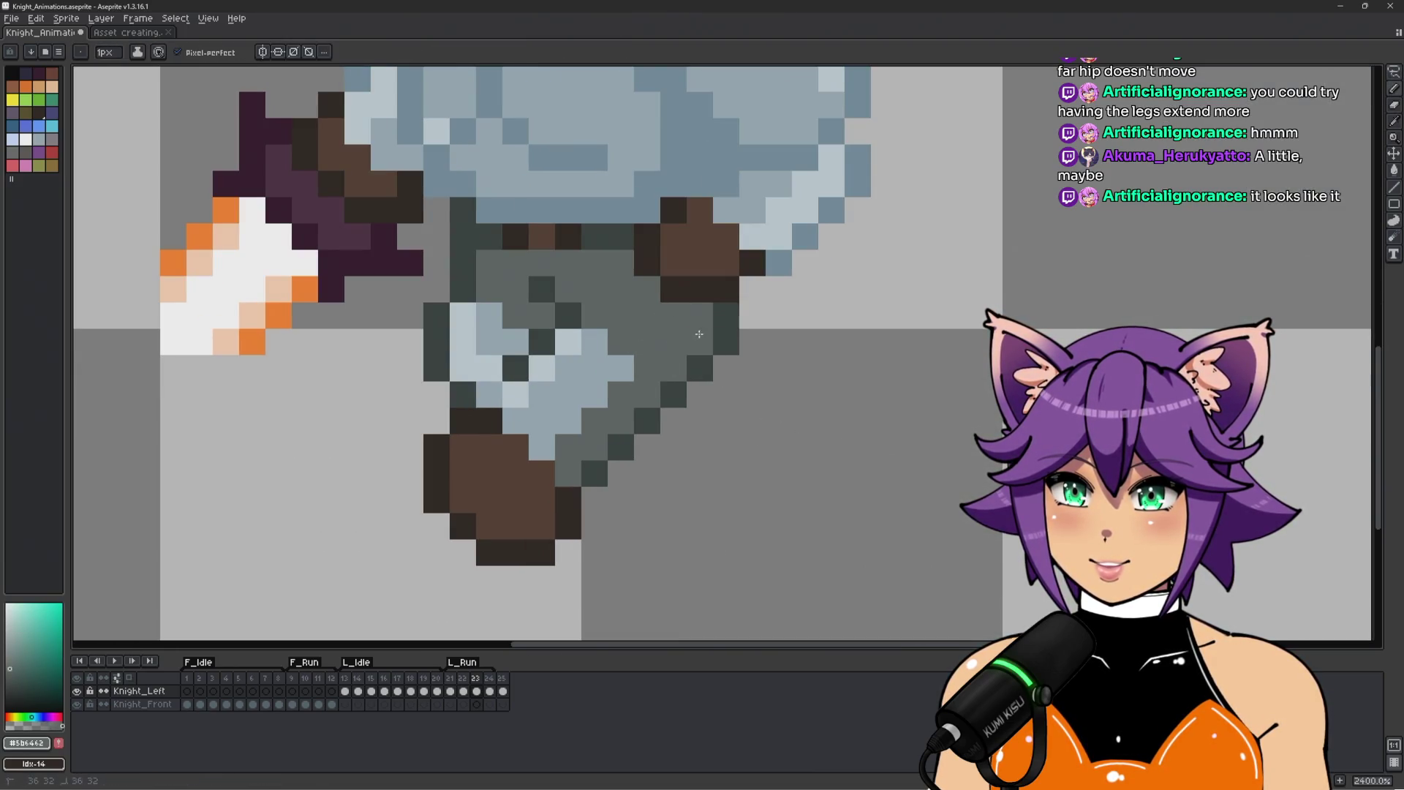
scroll(720, 392, "down", 4)
scroll(719, 392, "up", 4)
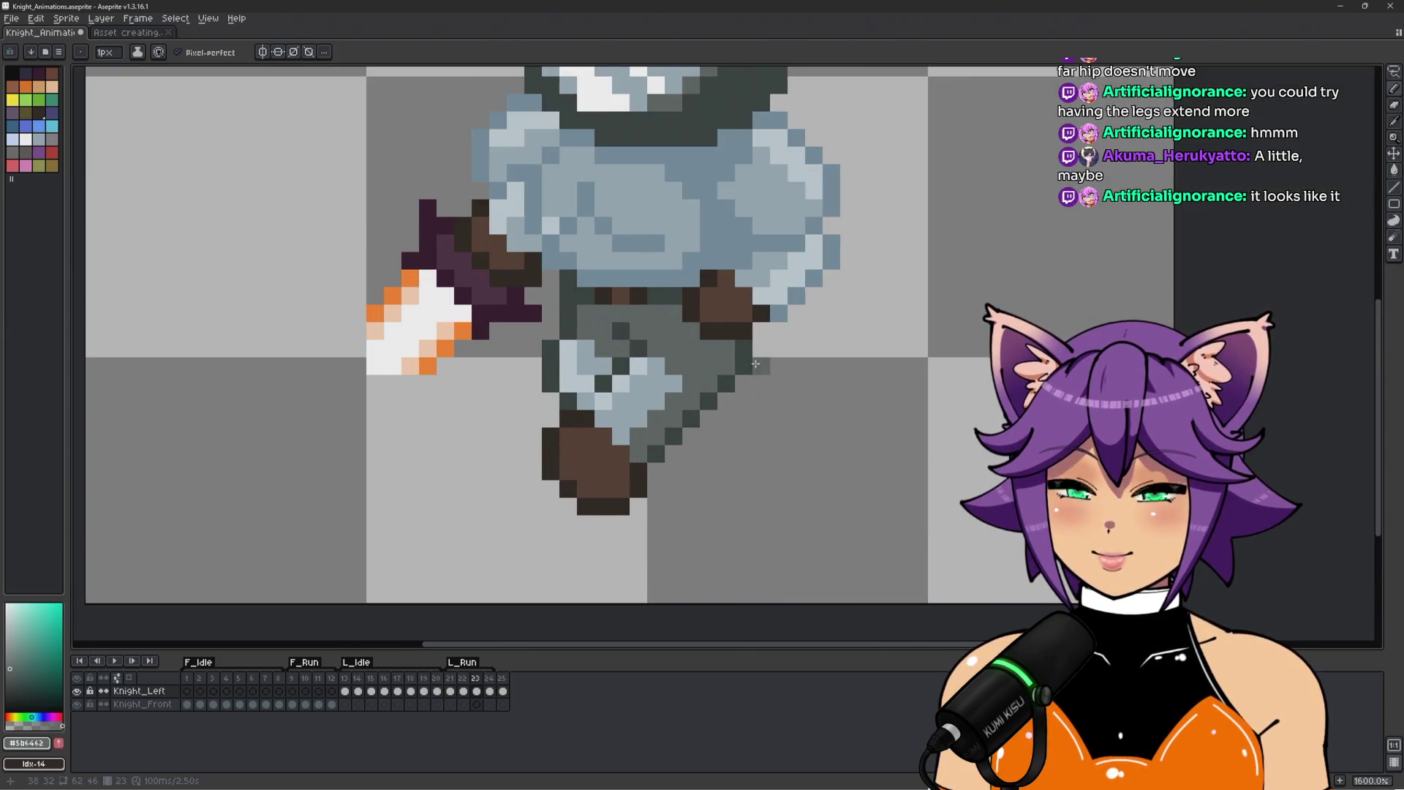
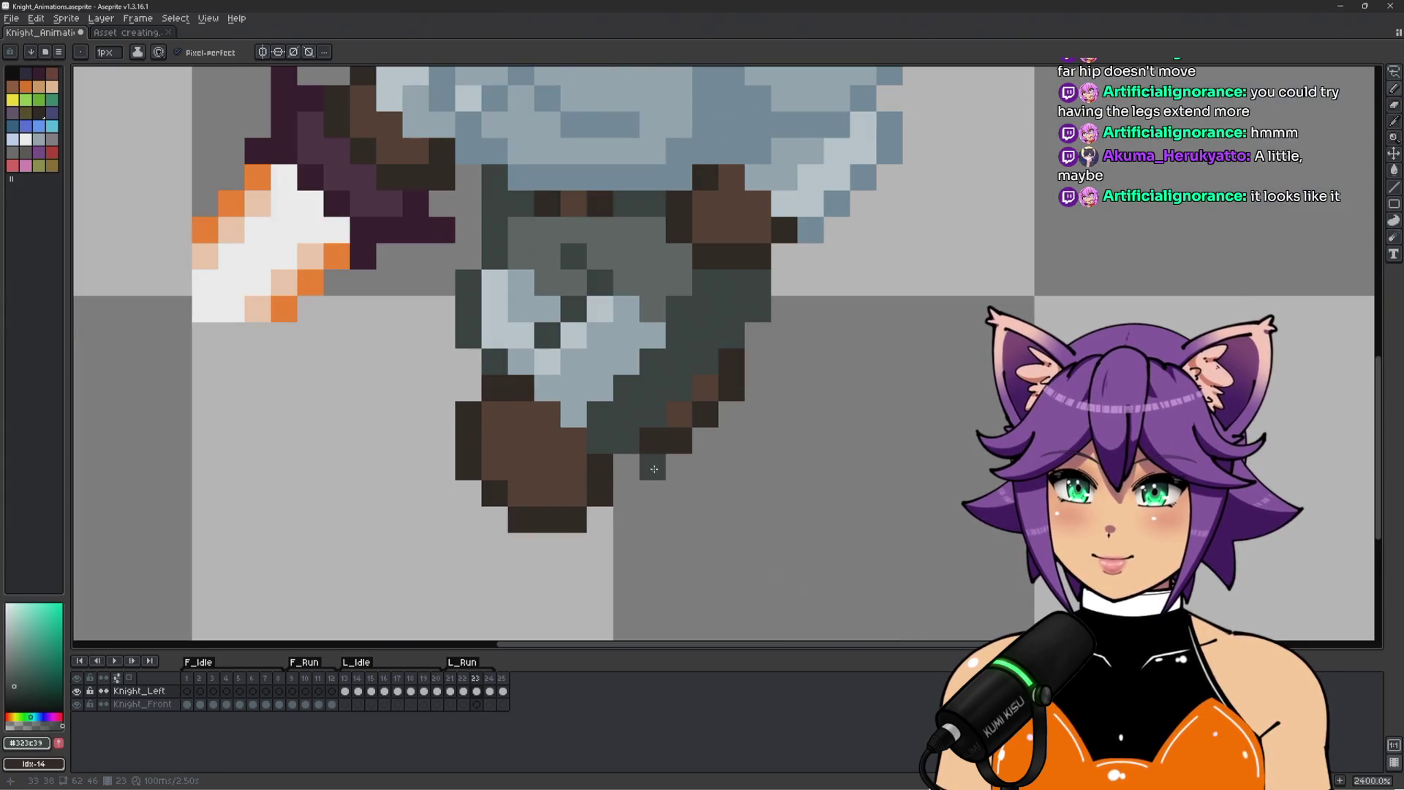
Sample the mid grey armour colour from the previous run frame and return to frame 23.
scroll(652, 463, "down", 1)
scroll(653, 463, "down", 1)
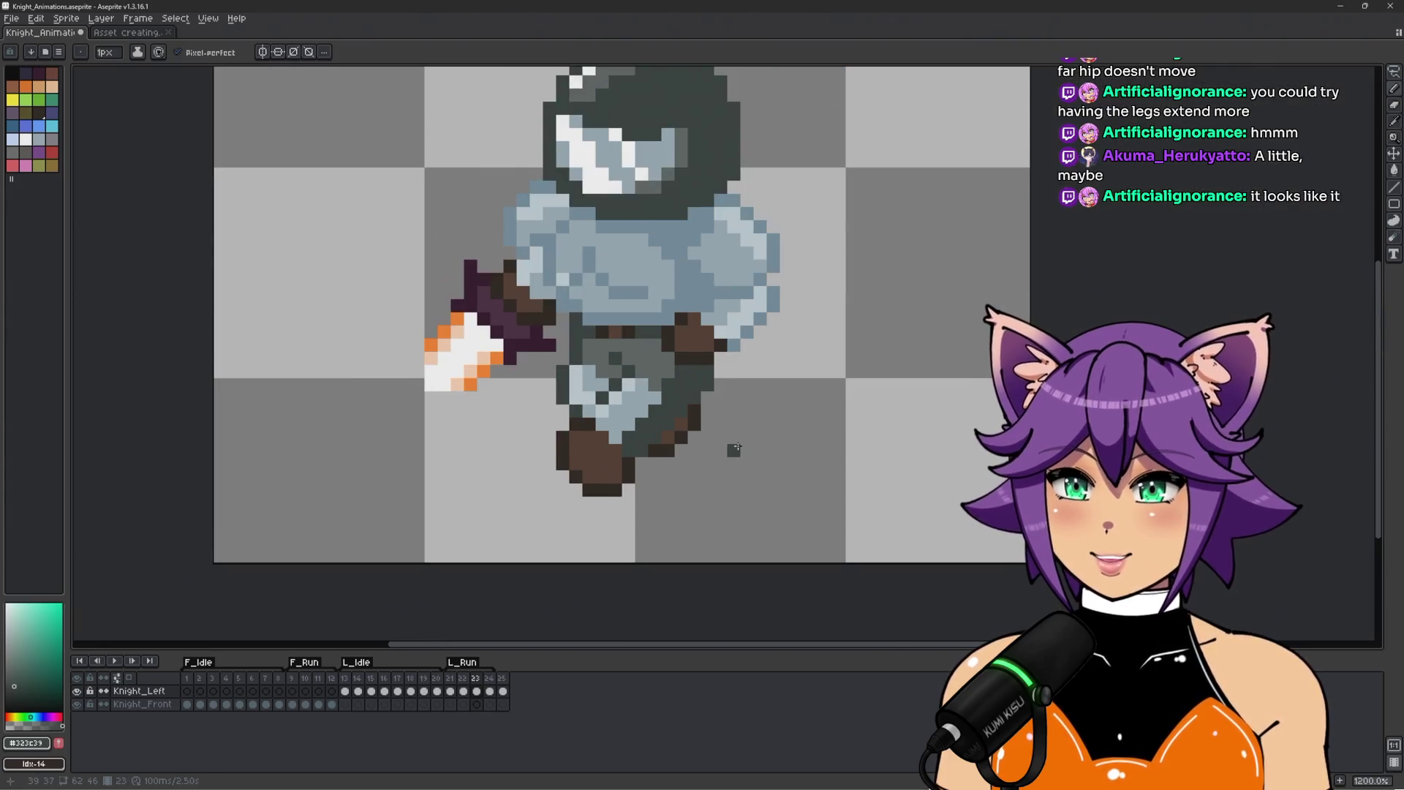
key("Left")
key("alt")
left_click(688, 403, "alt")
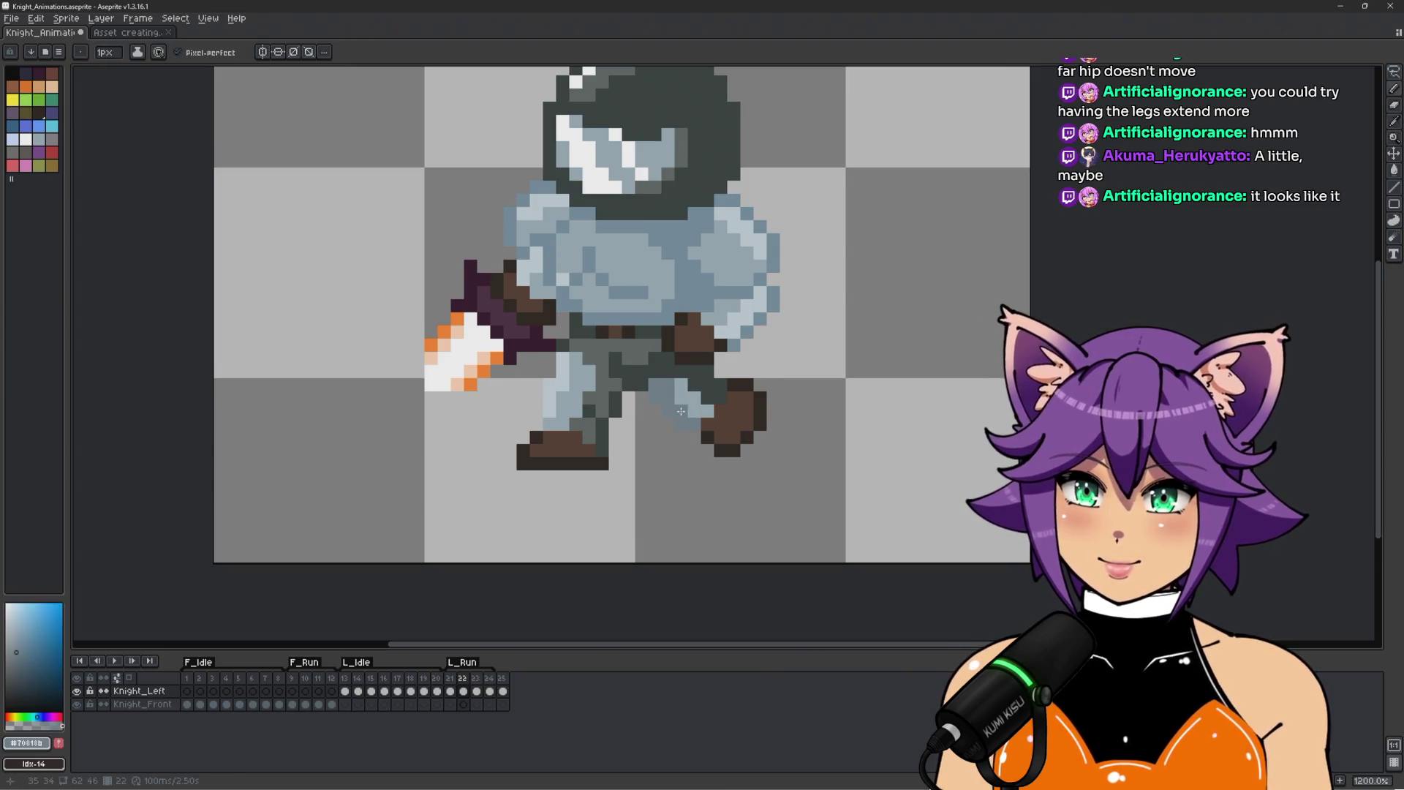
key("Right")
scroll(647, 402, "up", 1)
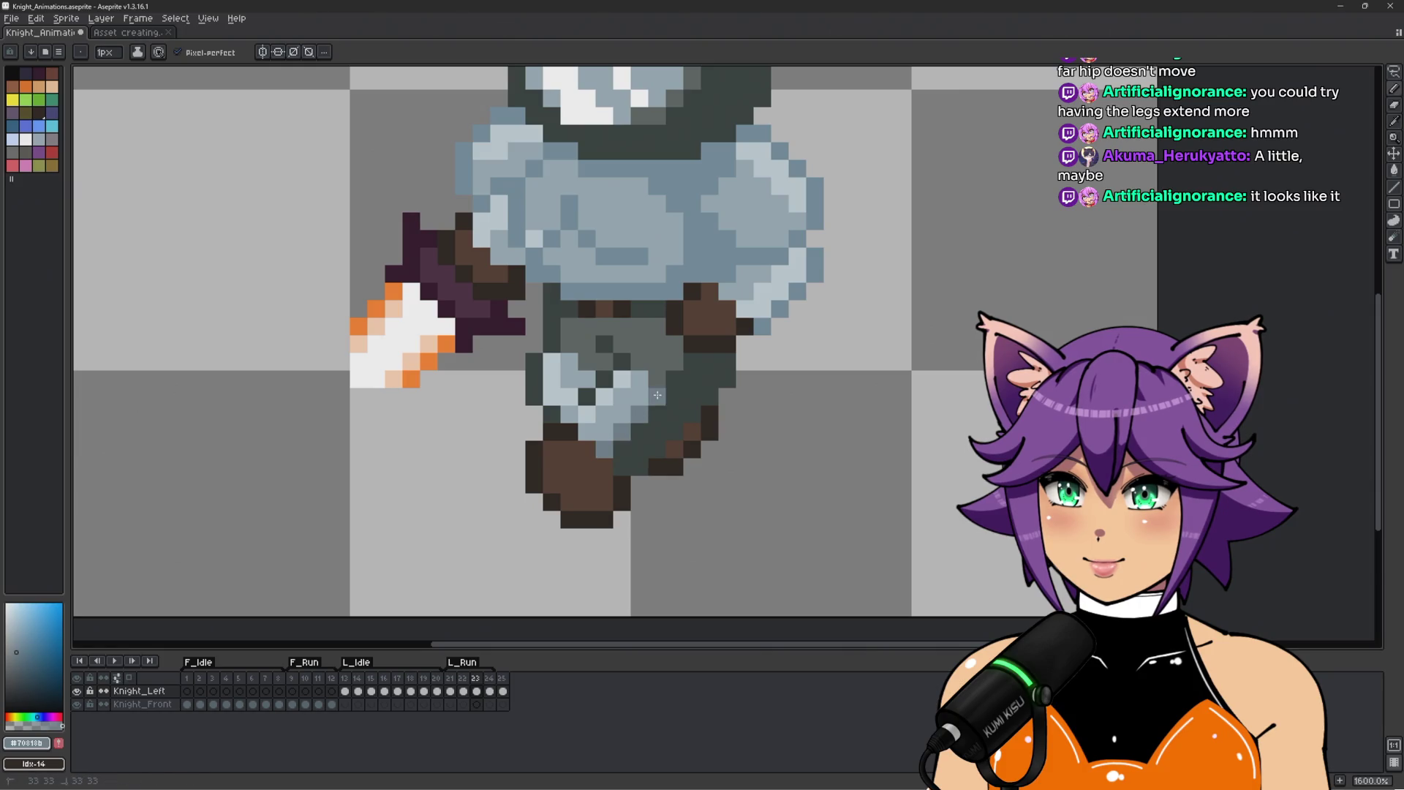
scroll(741, 395, "down", 2)
scroll(793, 449, "down", 1)
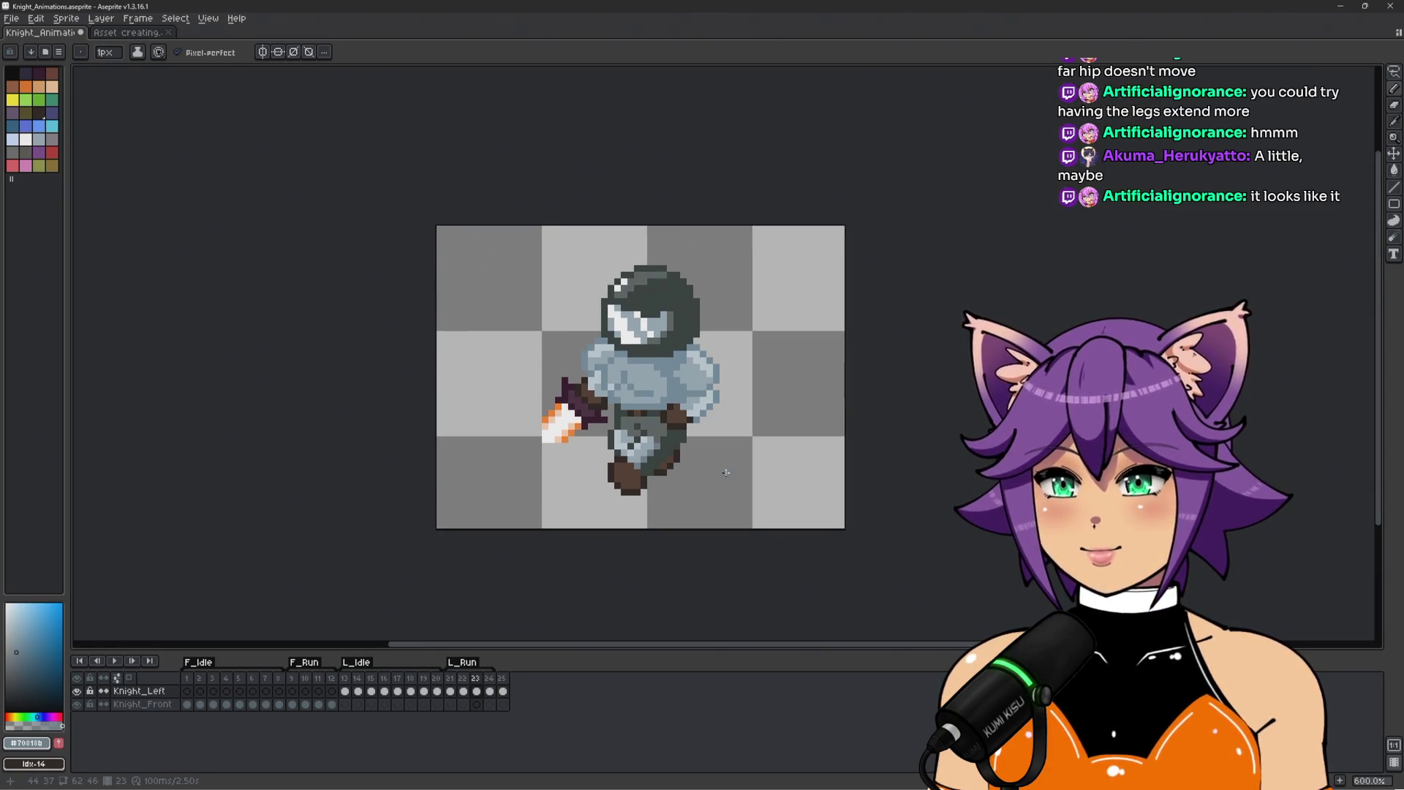
Undo the recent pencil strokes and light pixels painted on frame 23's leg.
key("ctrl+z")
scroll(676, 483, "up", 5)
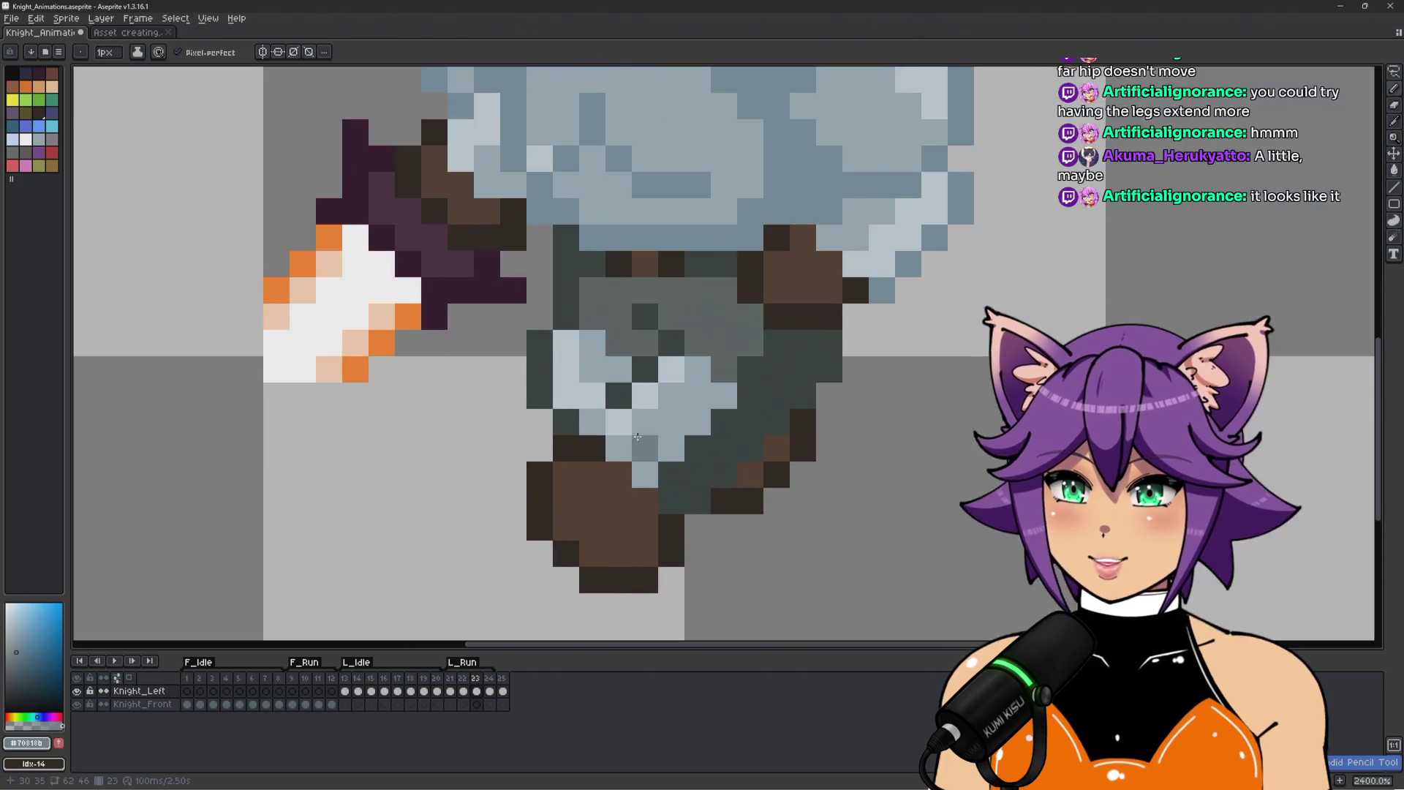
key("ctrl+z")
left_click(645, 474)
scroll(633, 442, "down", 4)
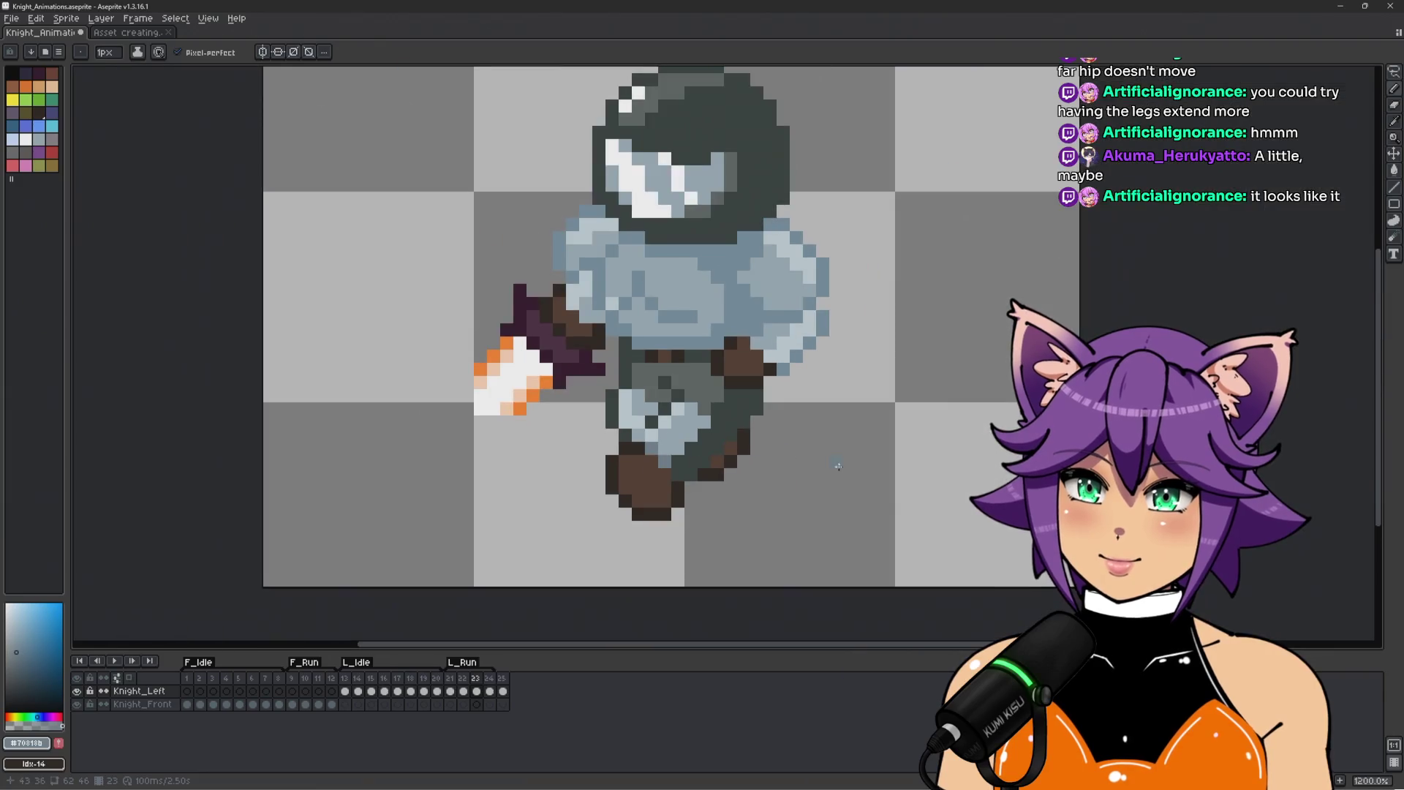
key("ctrl+z")
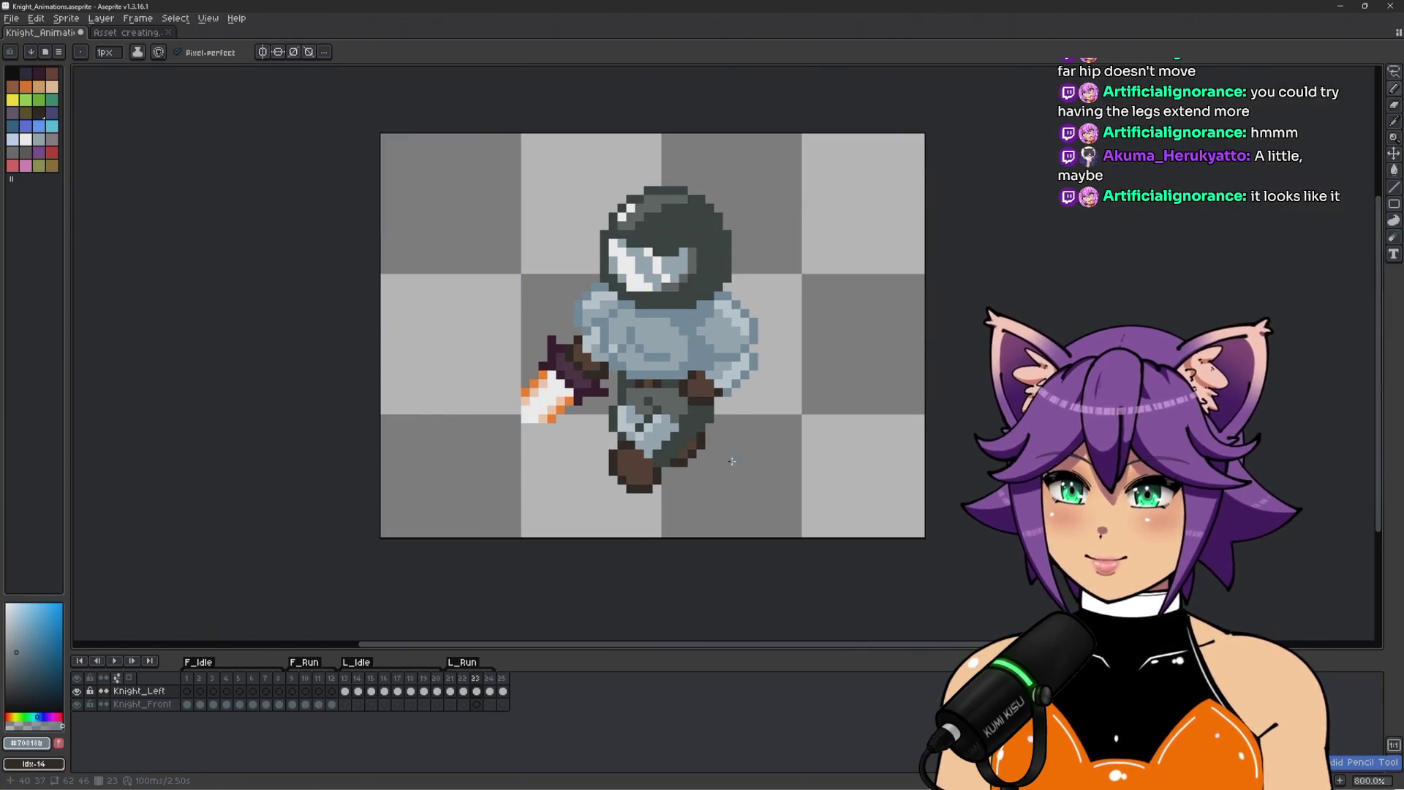
scroll(830, 446, "down", 1)
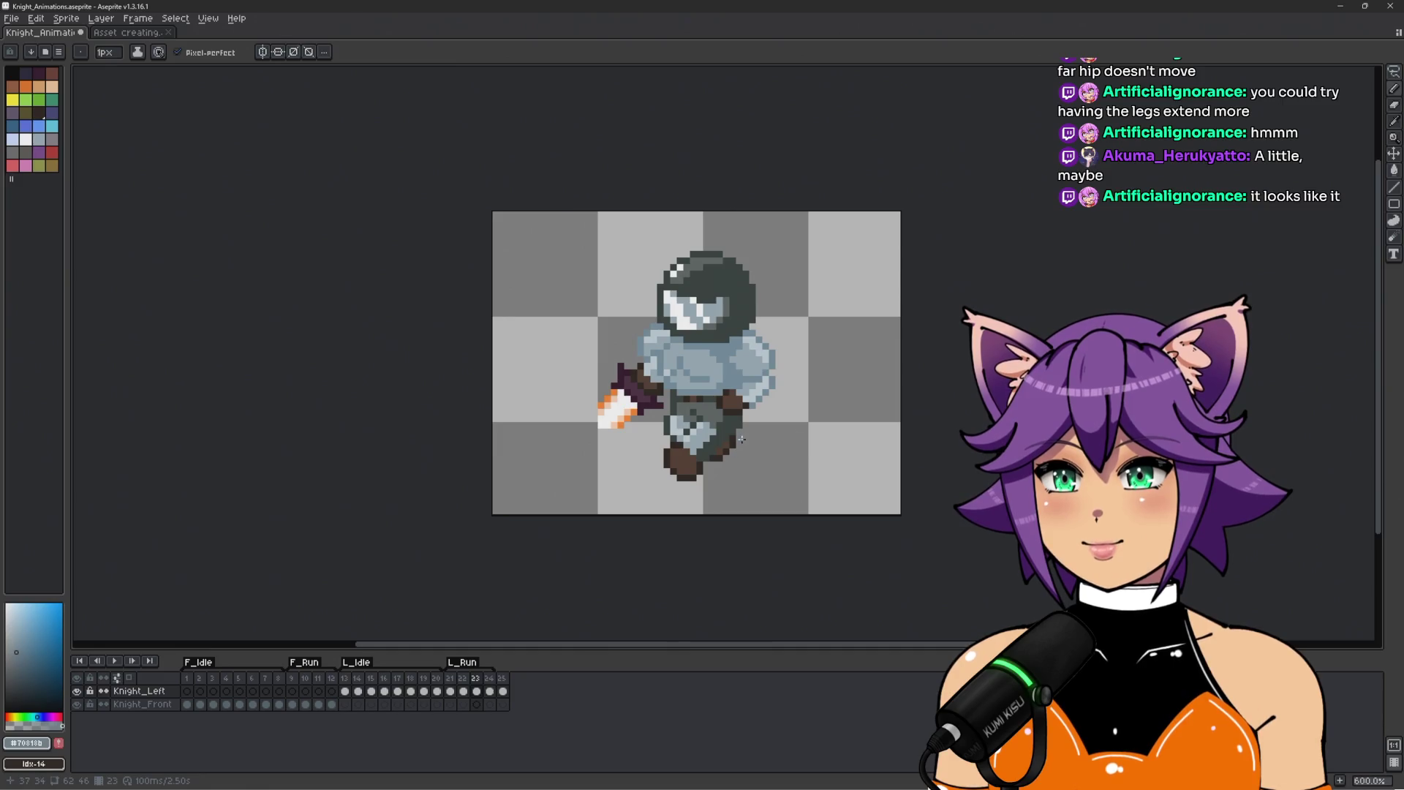
scroll(741, 438, "up", 4)
Pick the dark grey and erase the stray dark pixel below the boot.
left_click(701, 386, "alt")
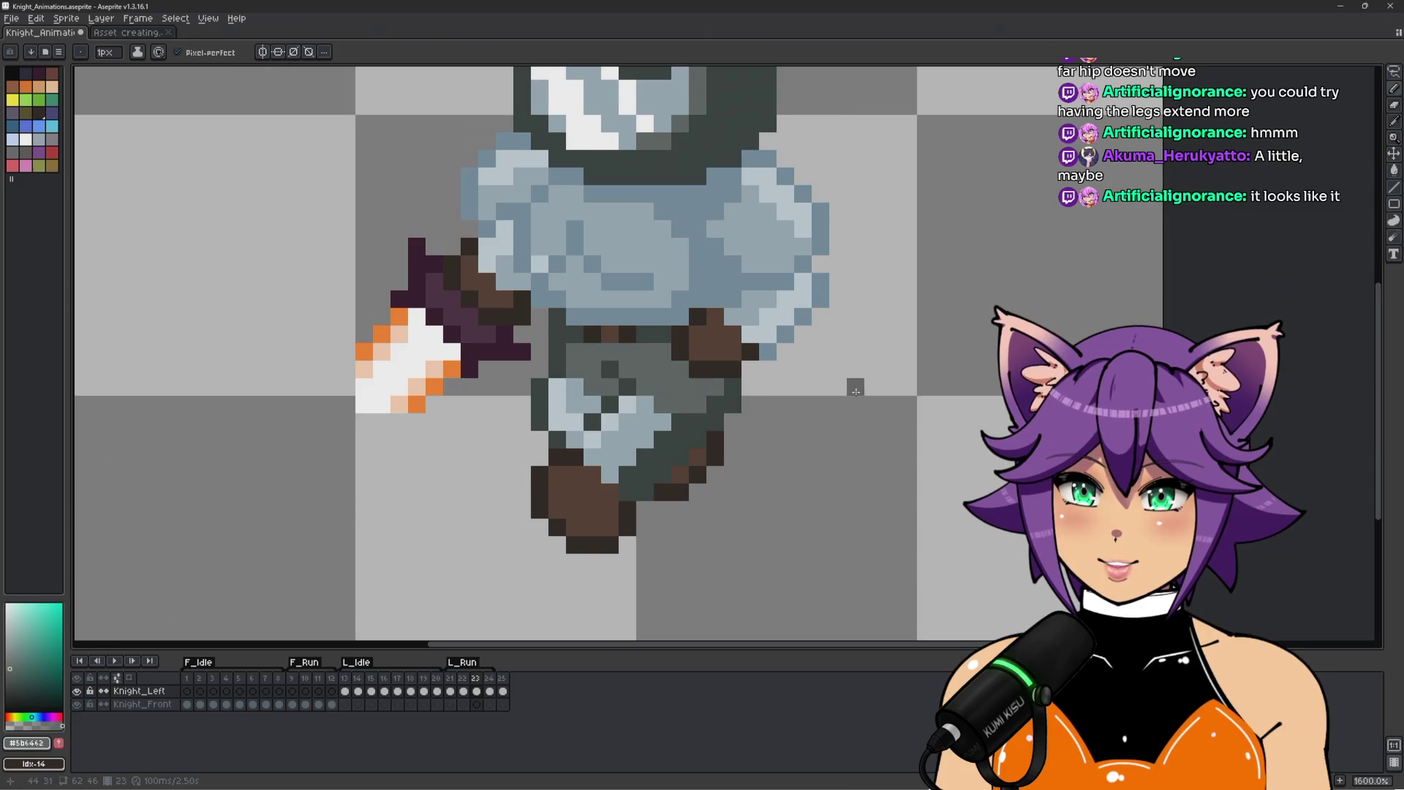
scroll(853, 401, "down", 2)
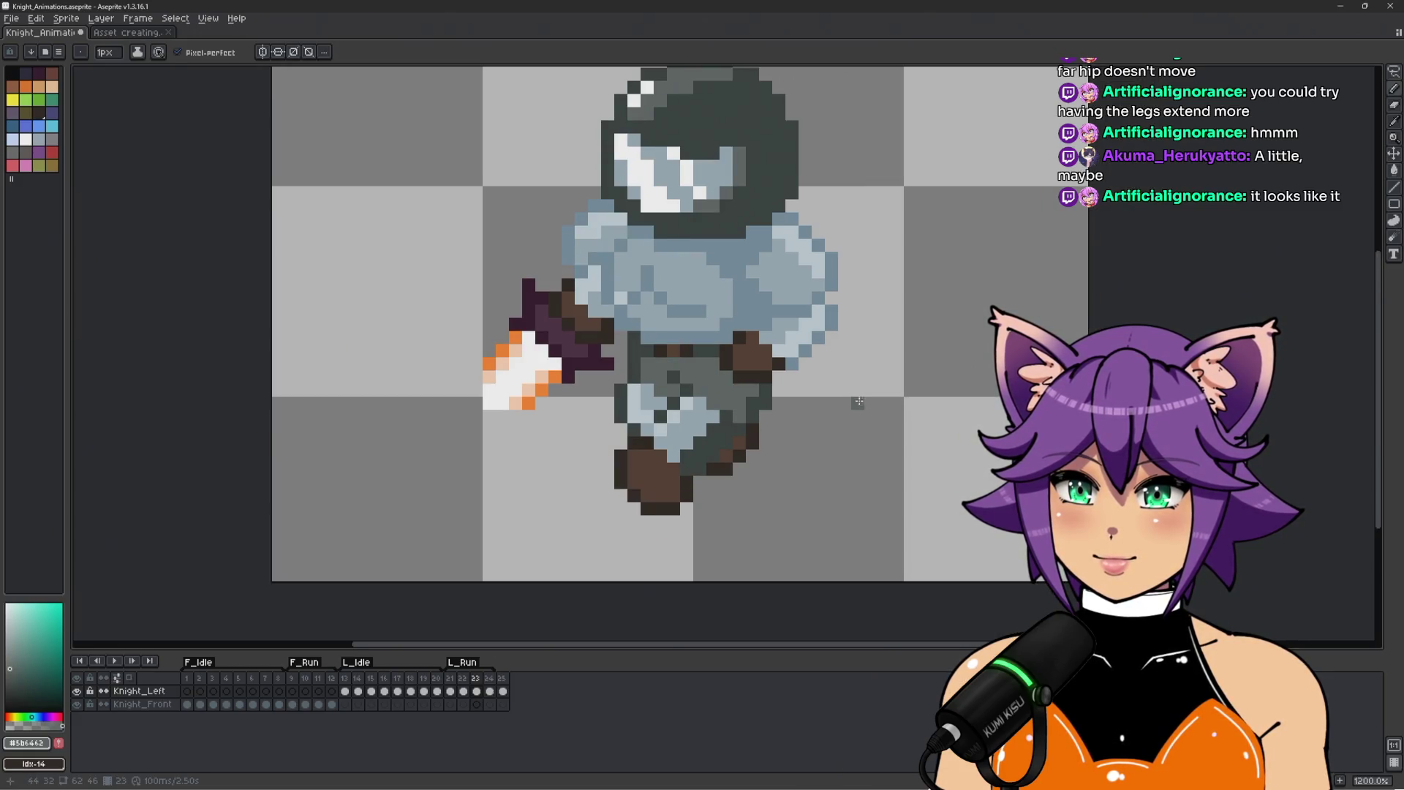
scroll(809, 433, "up", 3)
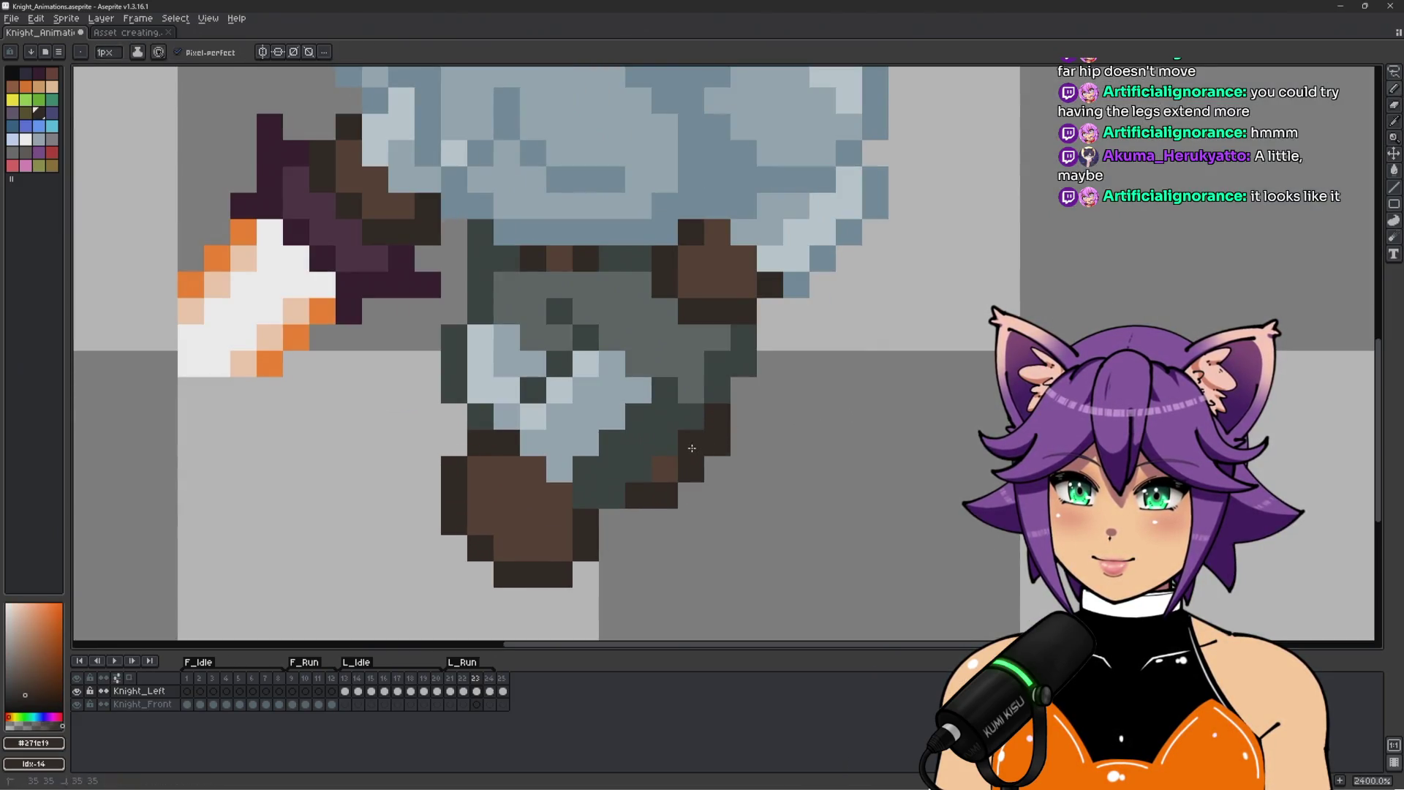
scroll(719, 439, "down", 3)
scroll(670, 488, "up", 3)
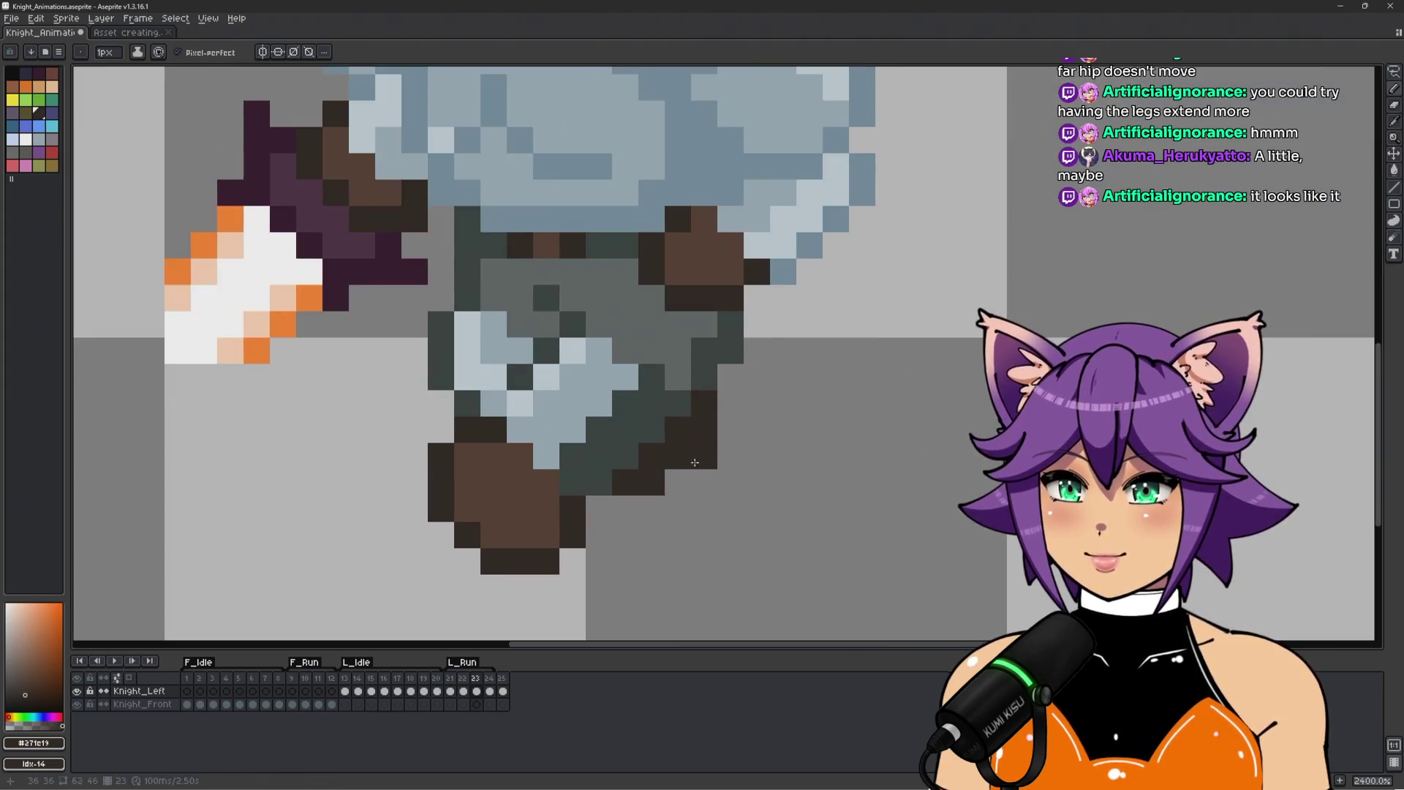
left_click(625, 508, "alt")
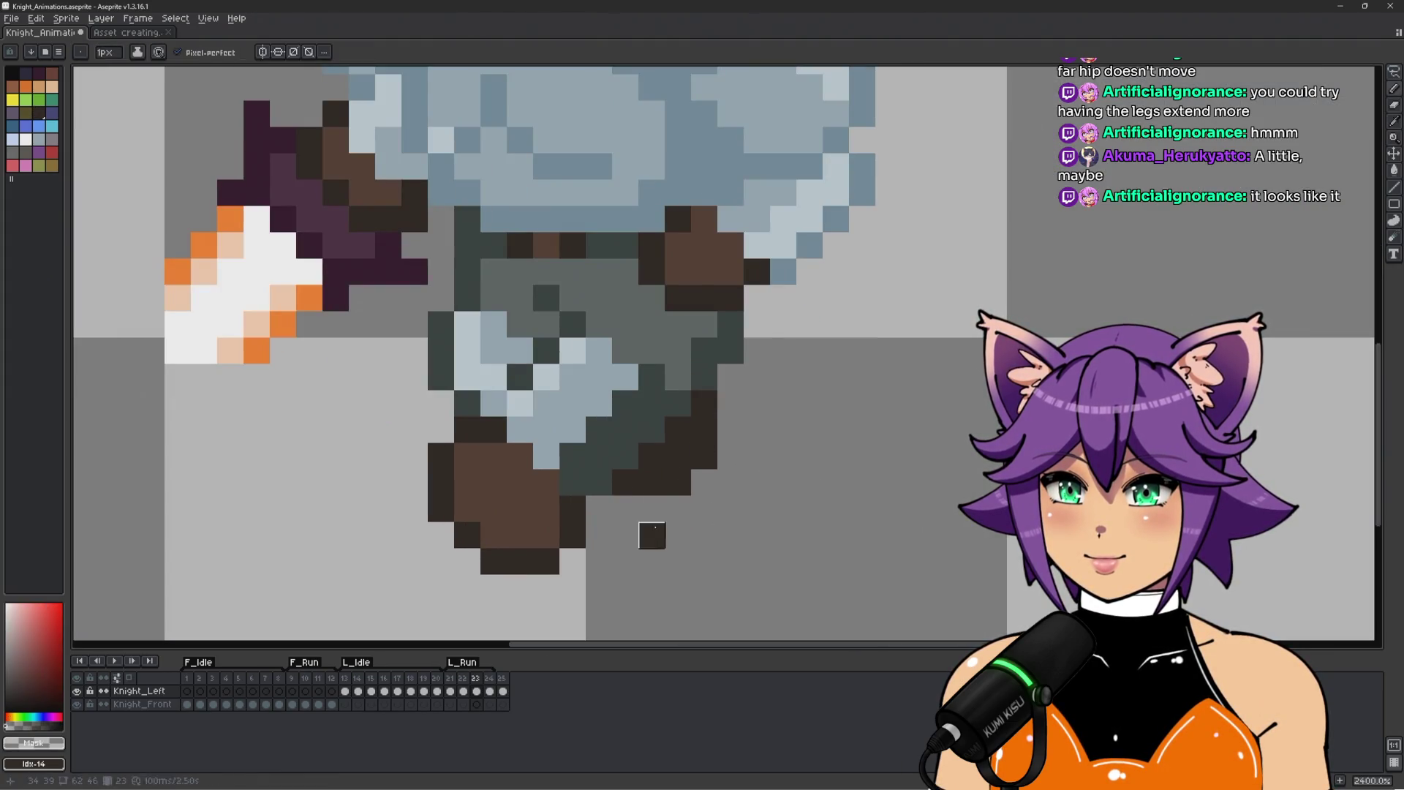
left_click(652, 535)
scroll(678, 529, "down", 5)
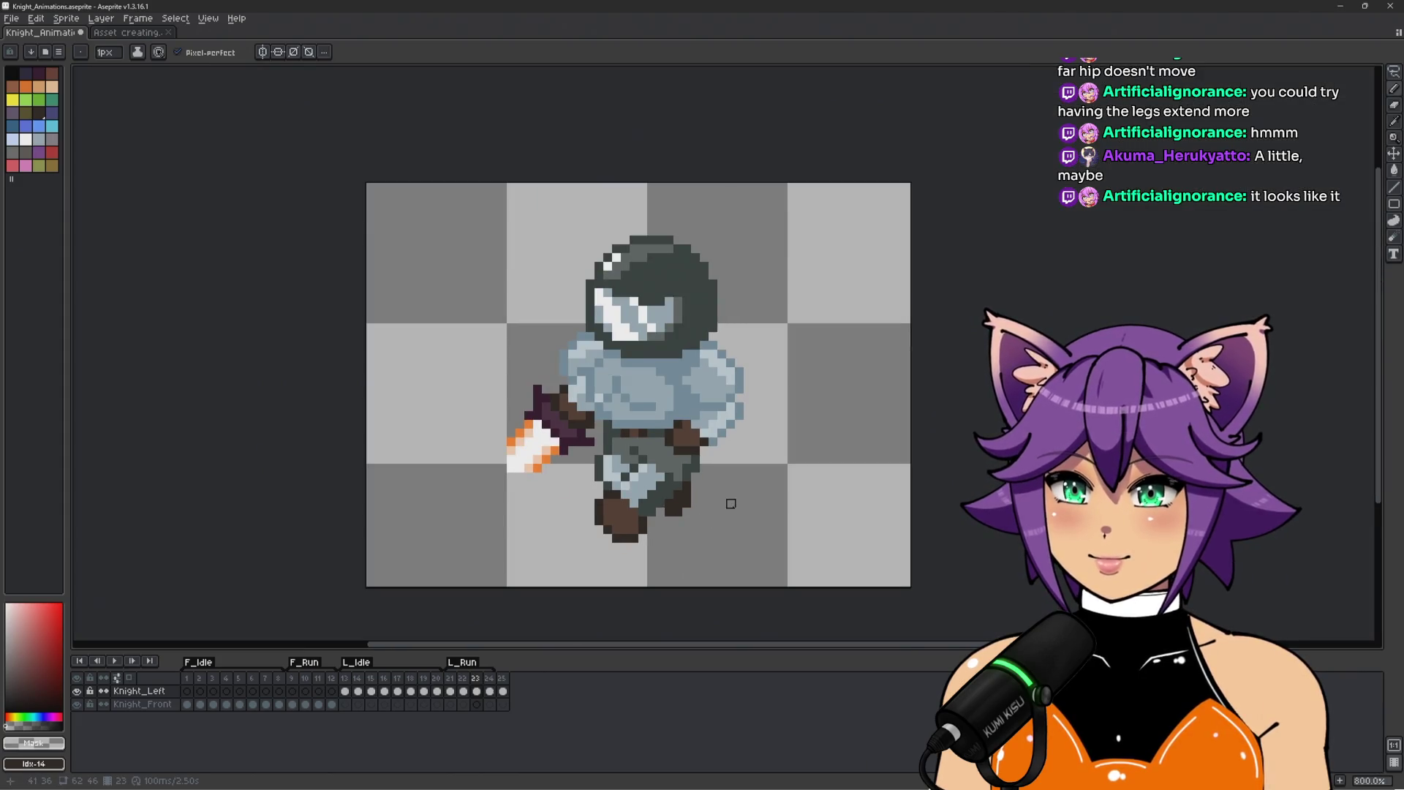
Compare frame 23's leg pose against the neighbouring run frames.
left_click(492, 691)
key("Left")
key("Left")
key("Left")
key("Right")
key("Right")
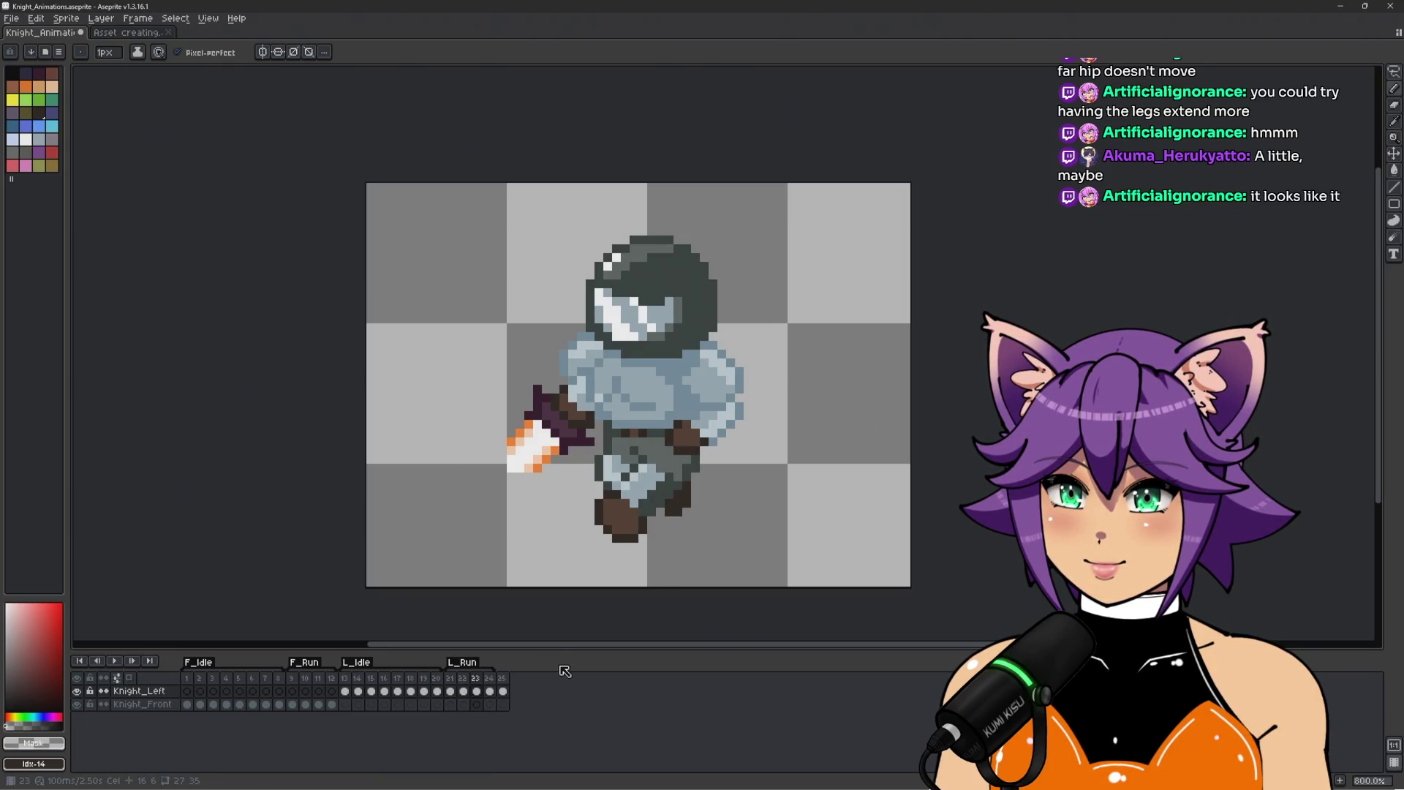
scroll(616, 444, "up", 2)
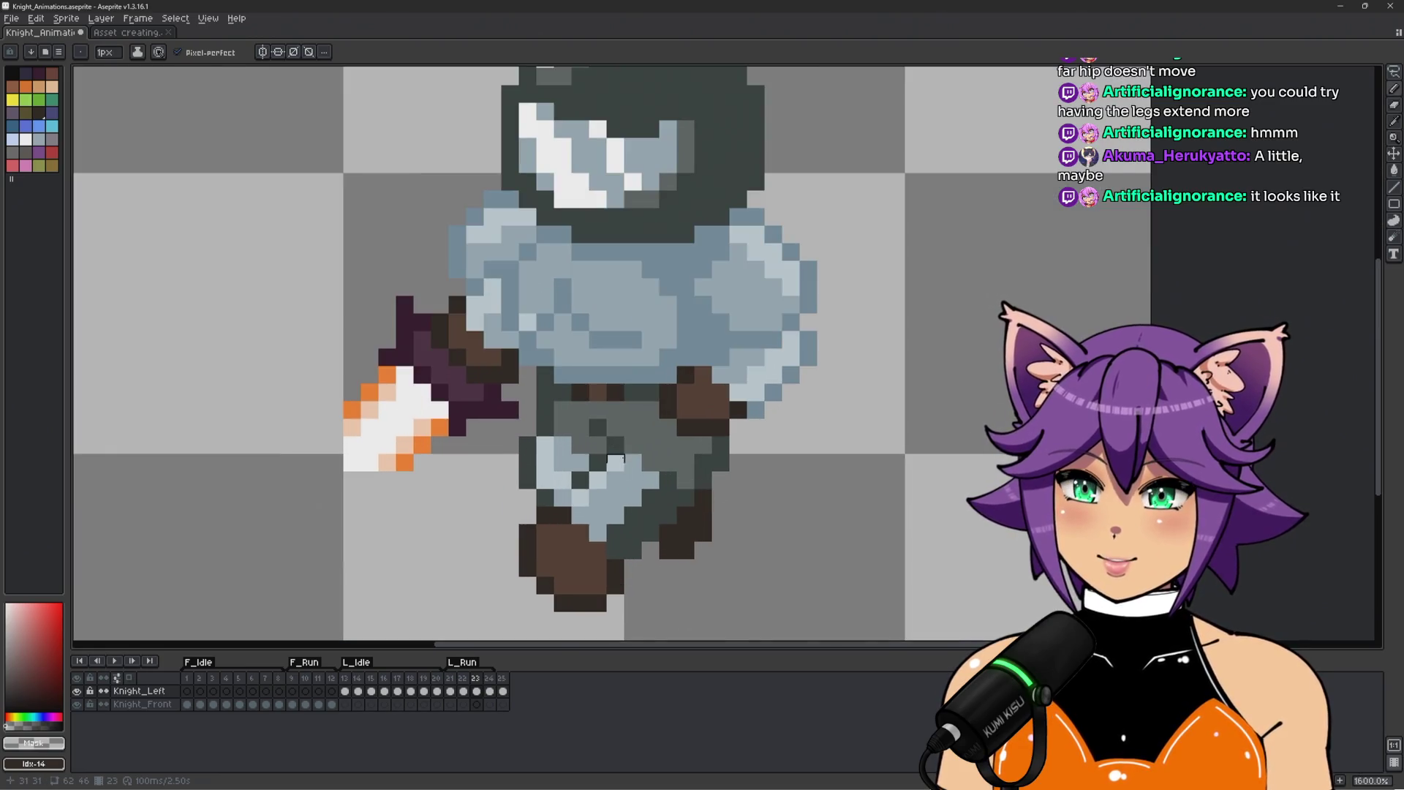
Paint light armour highlight pixels onto the leg using the sampled light colour.
left_click(616, 445, "alt")
scroll(622, 459, "up", 1)
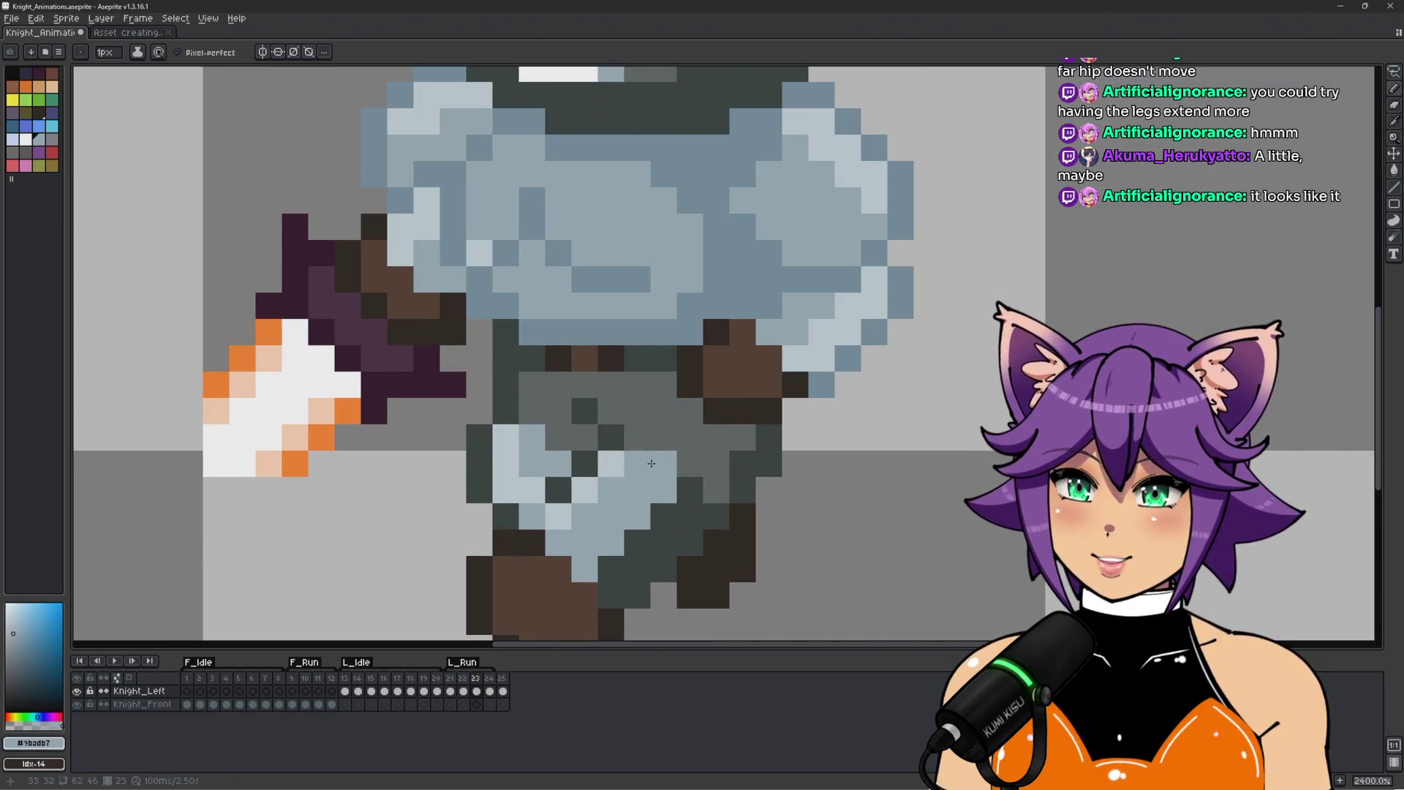
left_click(656, 463, "alt")
left_click(661, 480)
left_click(653, 478)
scroll(653, 478, "down", 2)
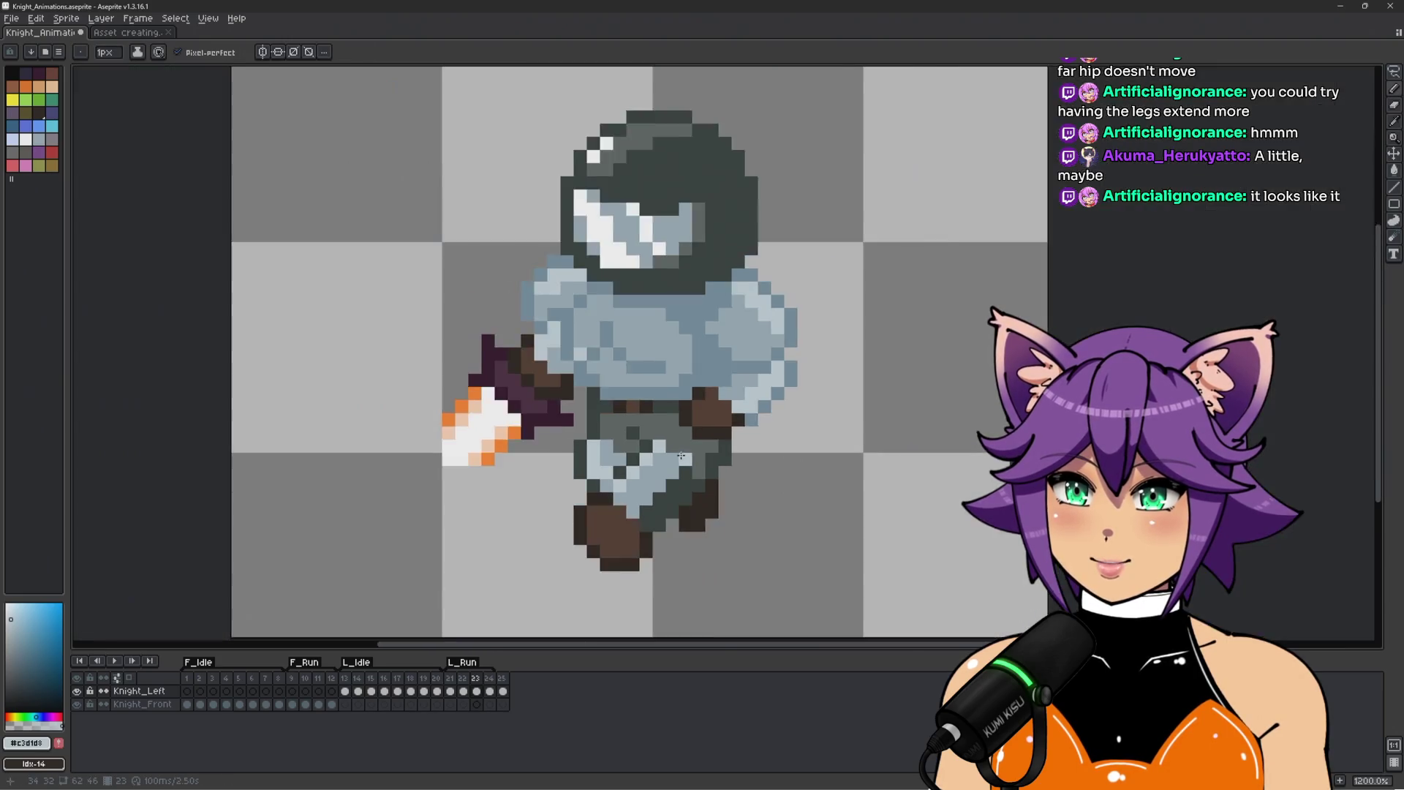
scroll(653, 479, "up", 2)
Add a darkest-grey shading pixel to the leg and sample the dark greys near the belt.
left_click(584, 410, "alt")
left_click(615, 407)
scroll(633, 418, "down", 1)
scroll(632, 418, "down", 2)
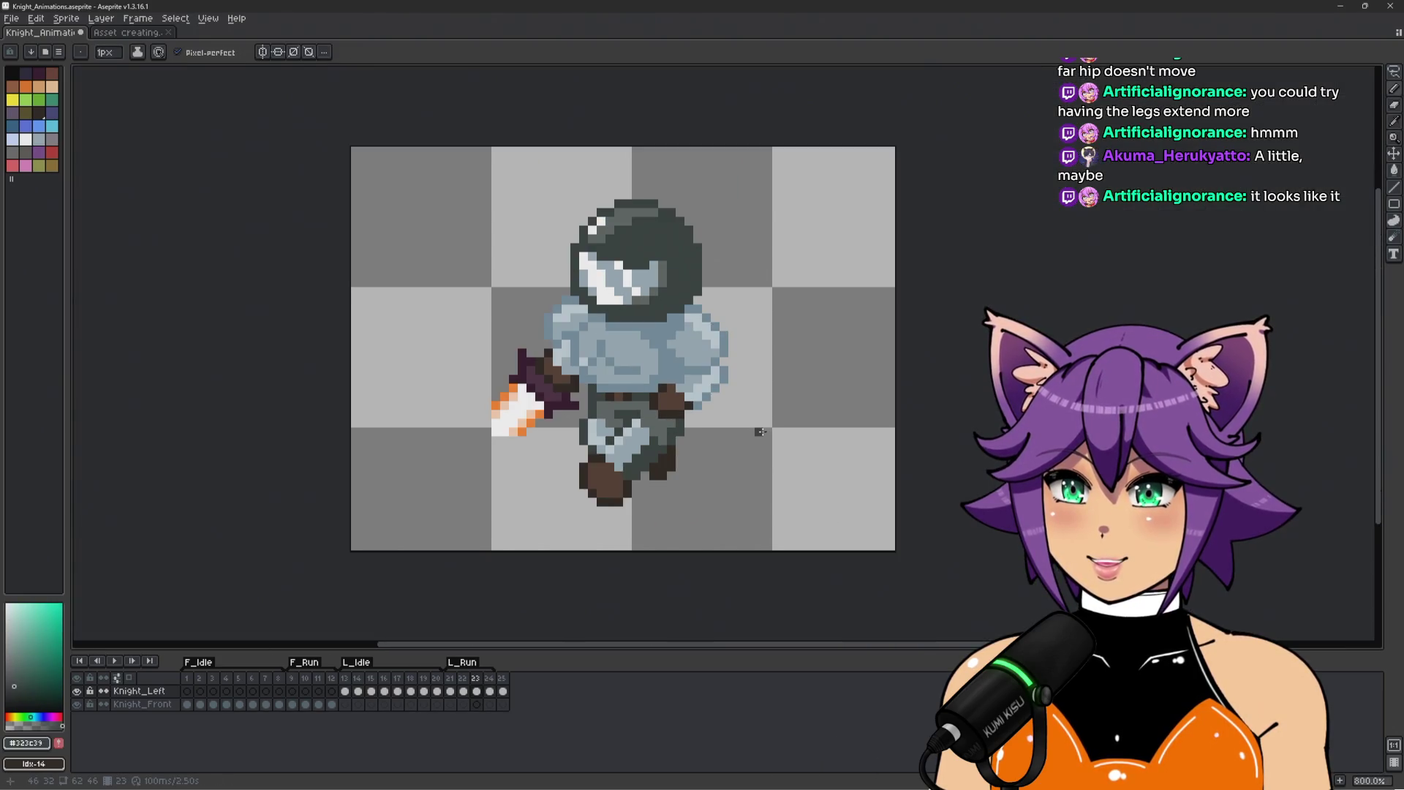
scroll(633, 410, "up", 2)
left_click(603, 411, "alt")
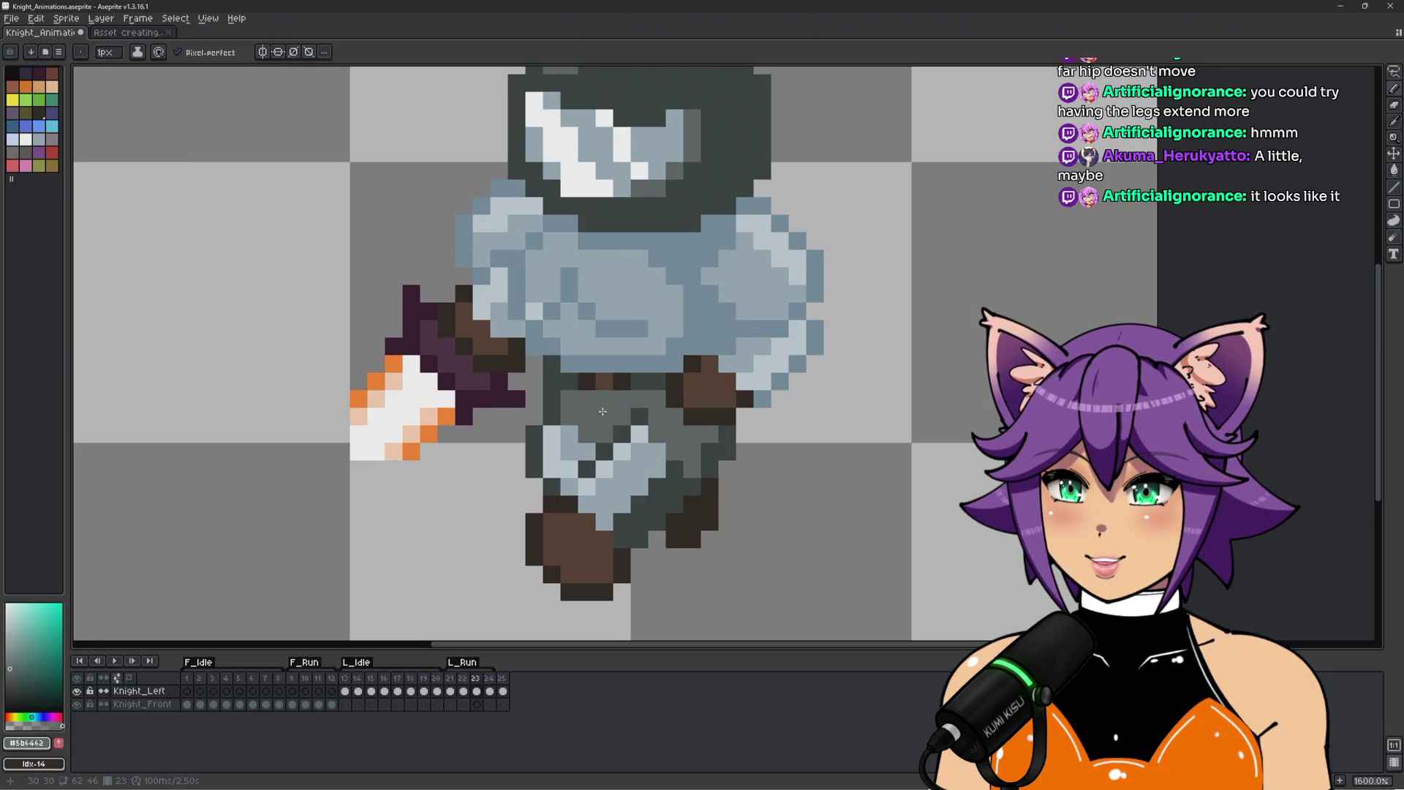
scroll(665, 411, "down", 2)
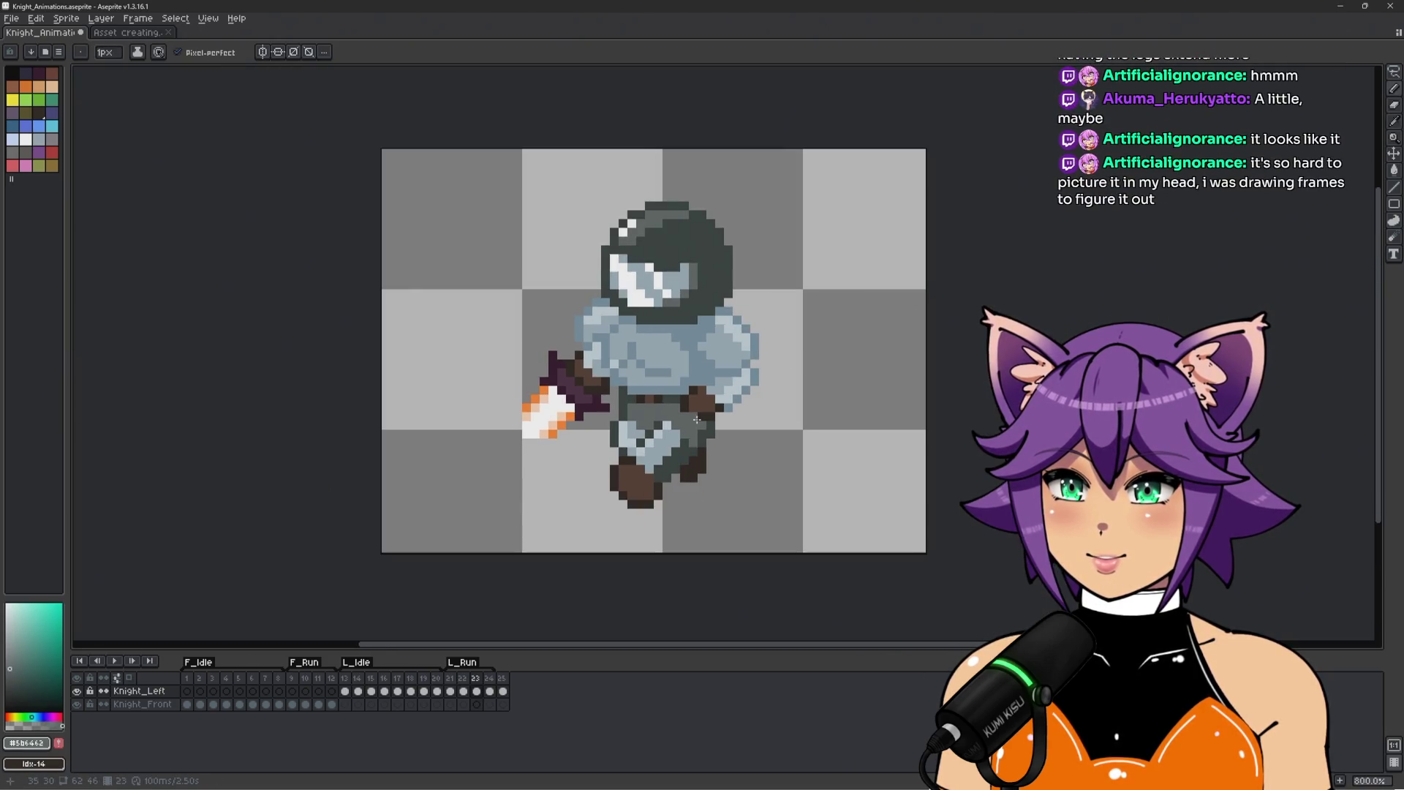
scroll(661, 410, "up", 2)
left_click(643, 418, "alt")
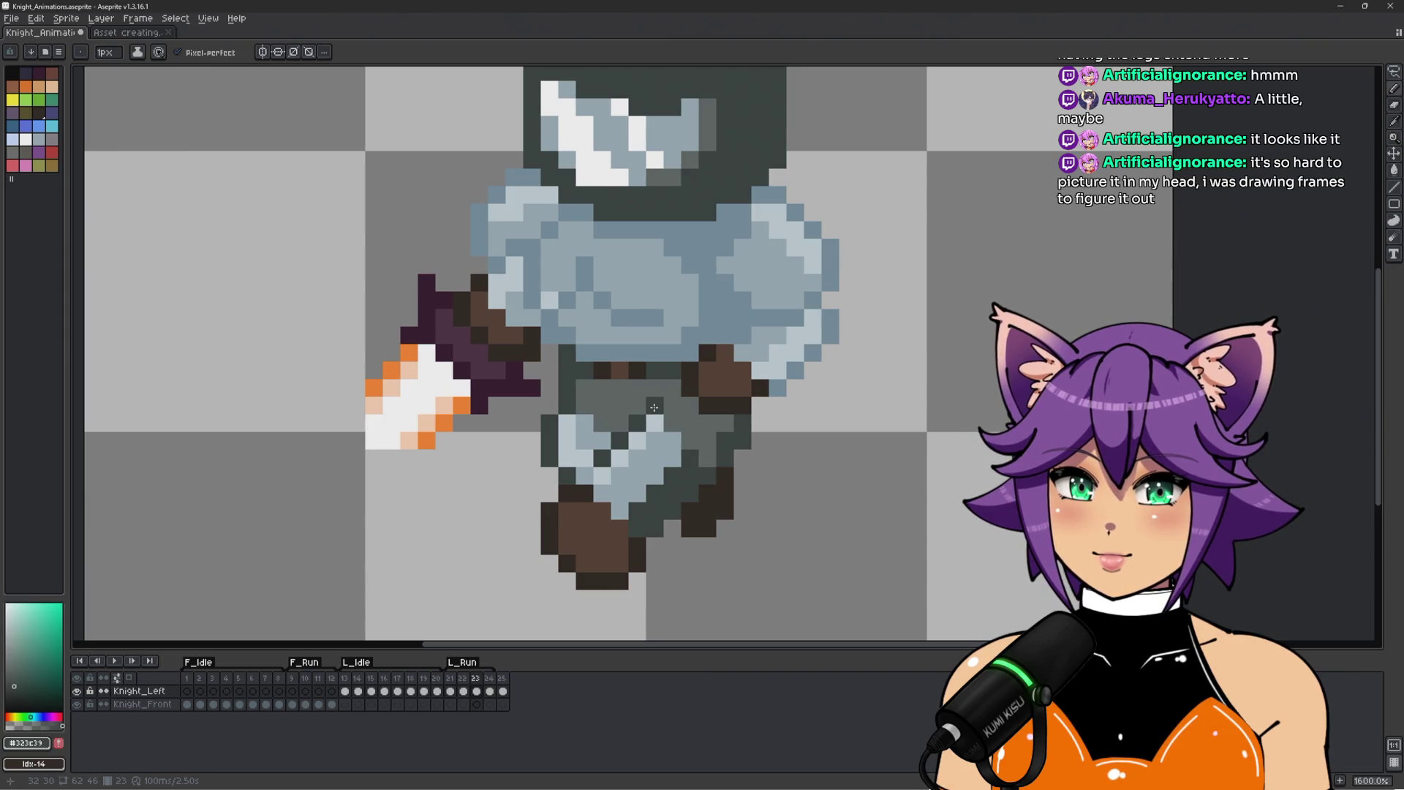
left_click_drag(686, 420, 656, 425)
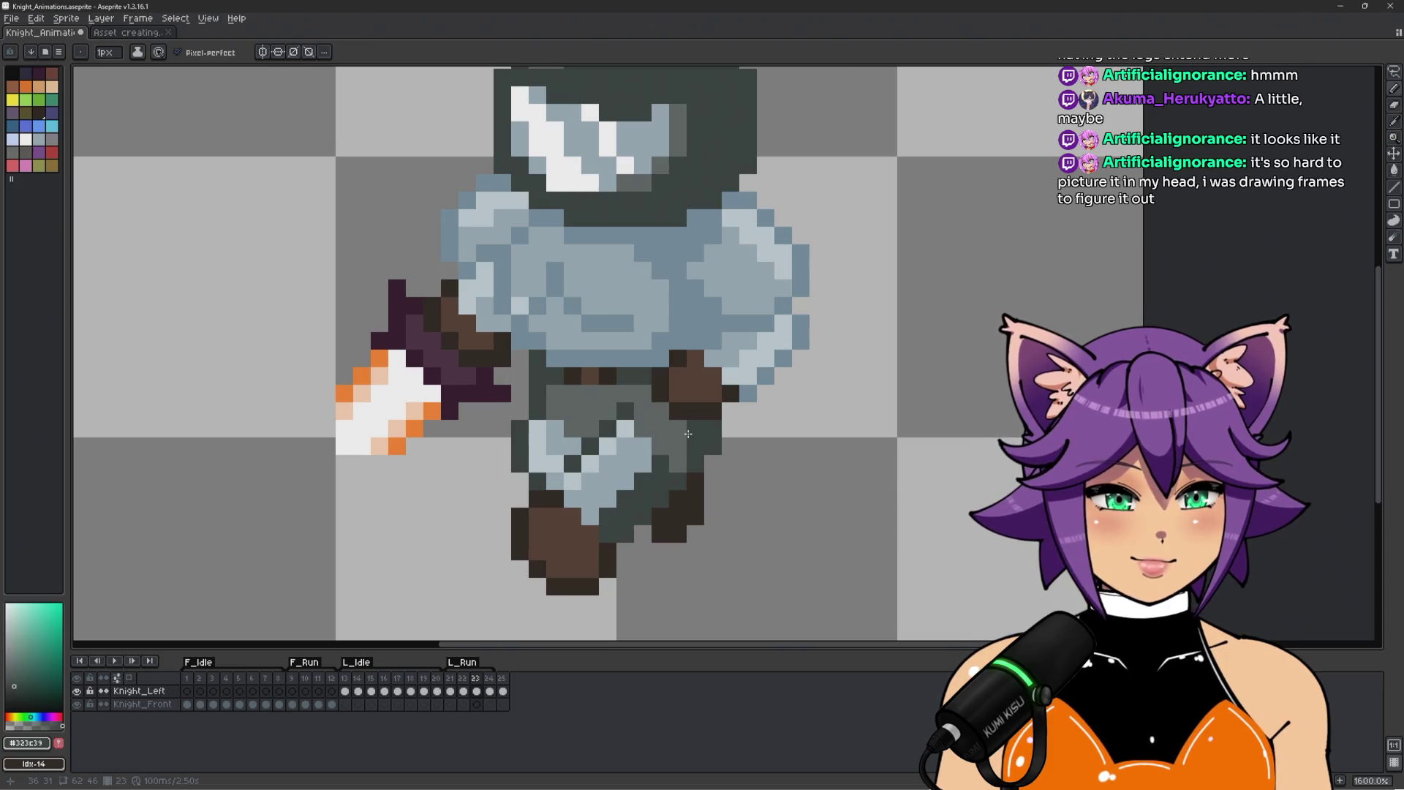
scroll(705, 414, "up", 2)
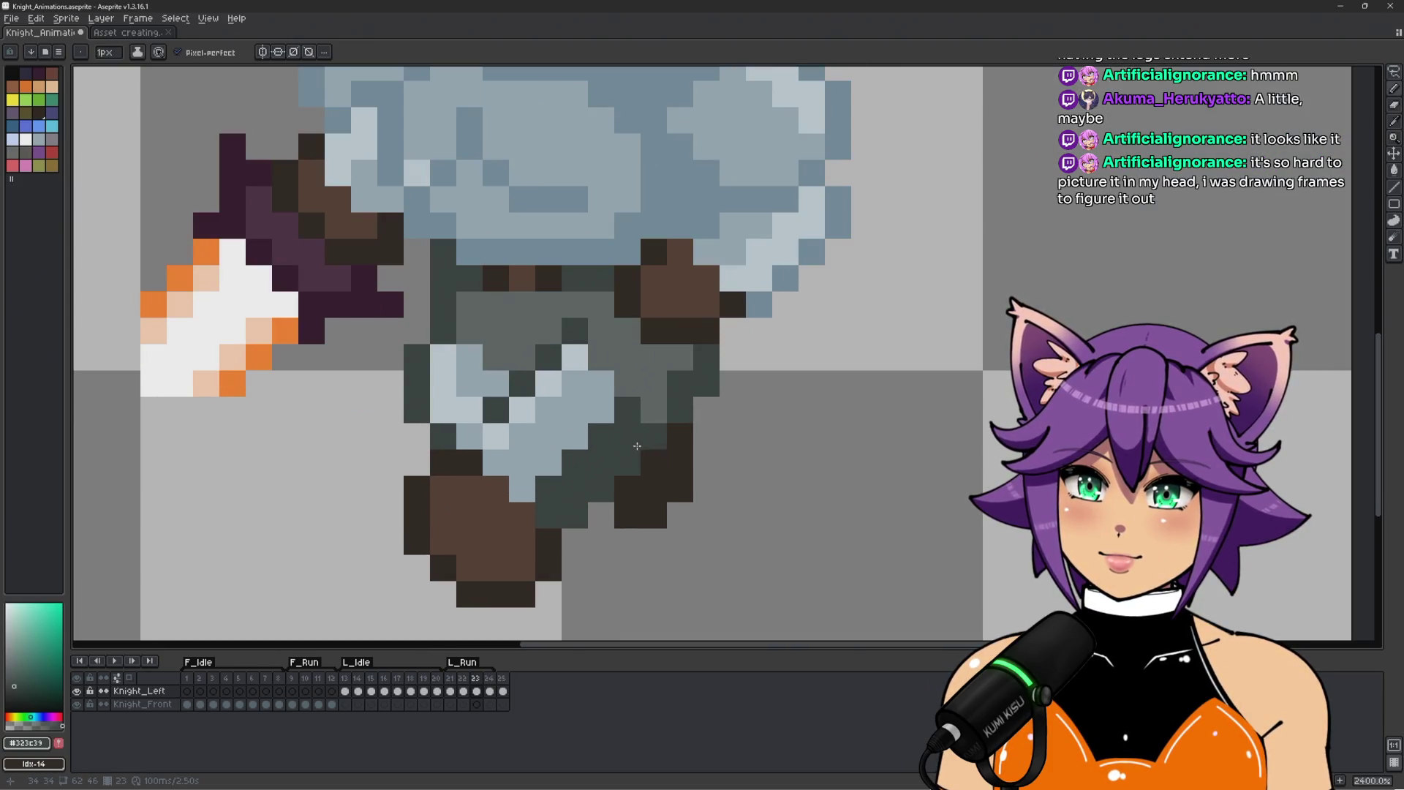
scroll(638, 447, "down", 2)
scroll(637, 442, "up", 2)
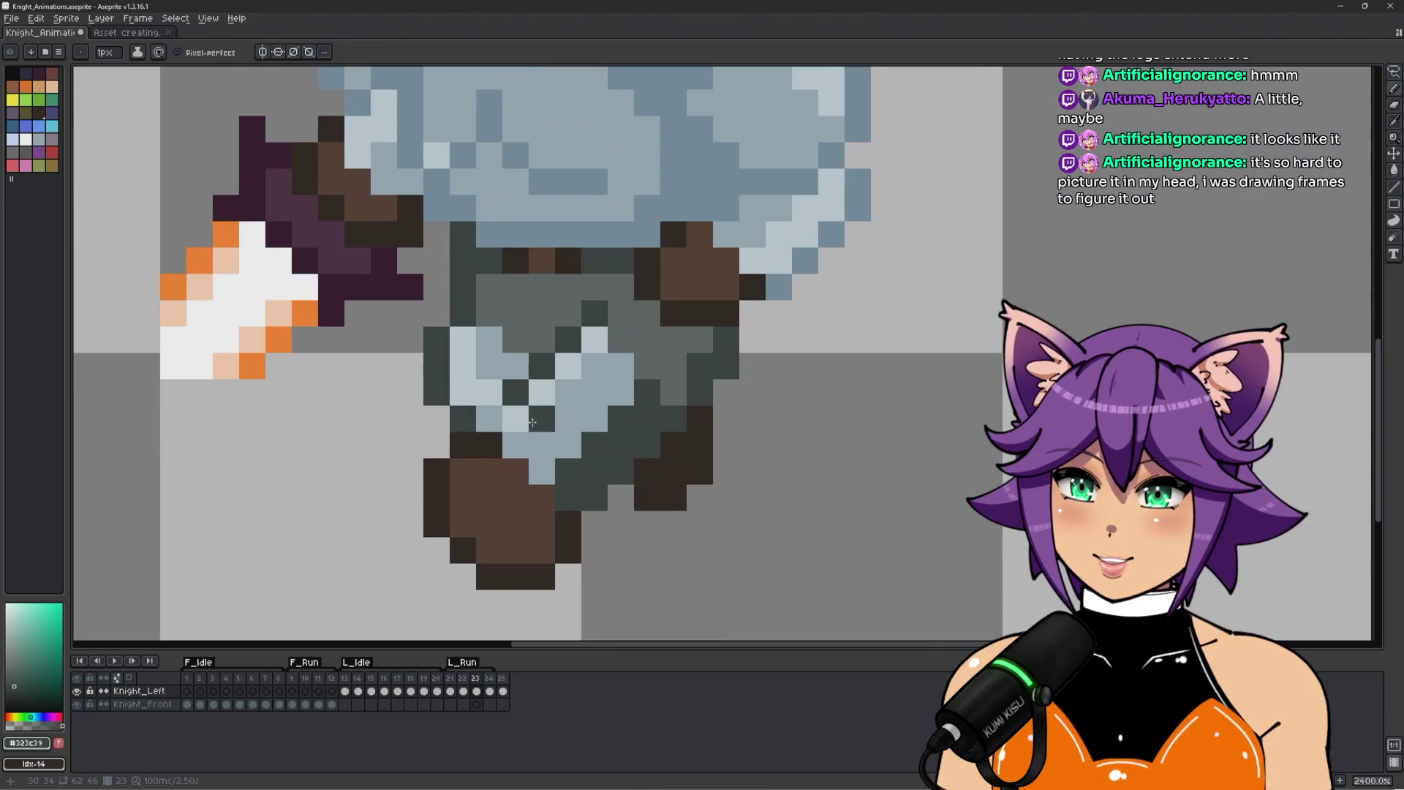
scroll(587, 364, "down", 1)
key("Right")
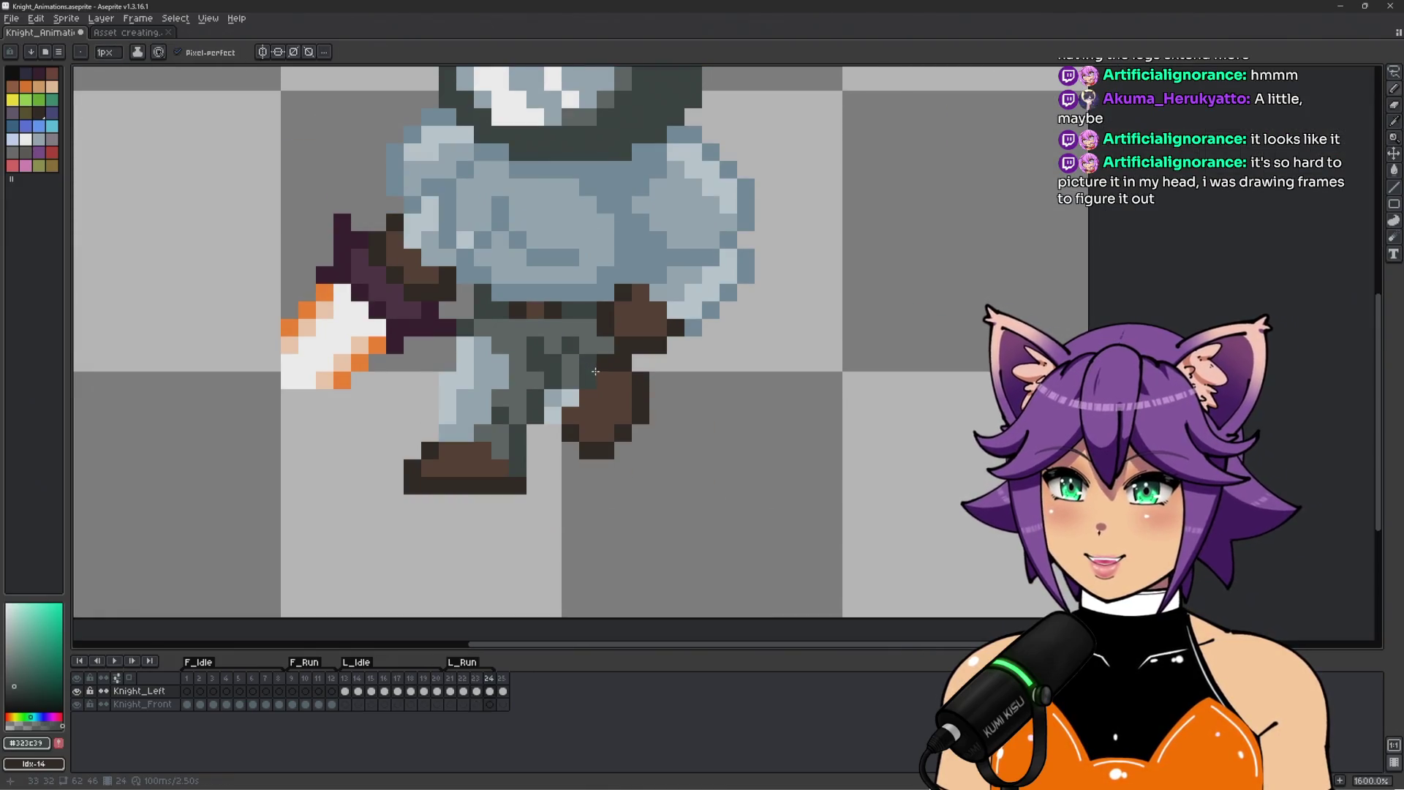
key("Left")
key("Left")
left_click(613, 417, "alt")
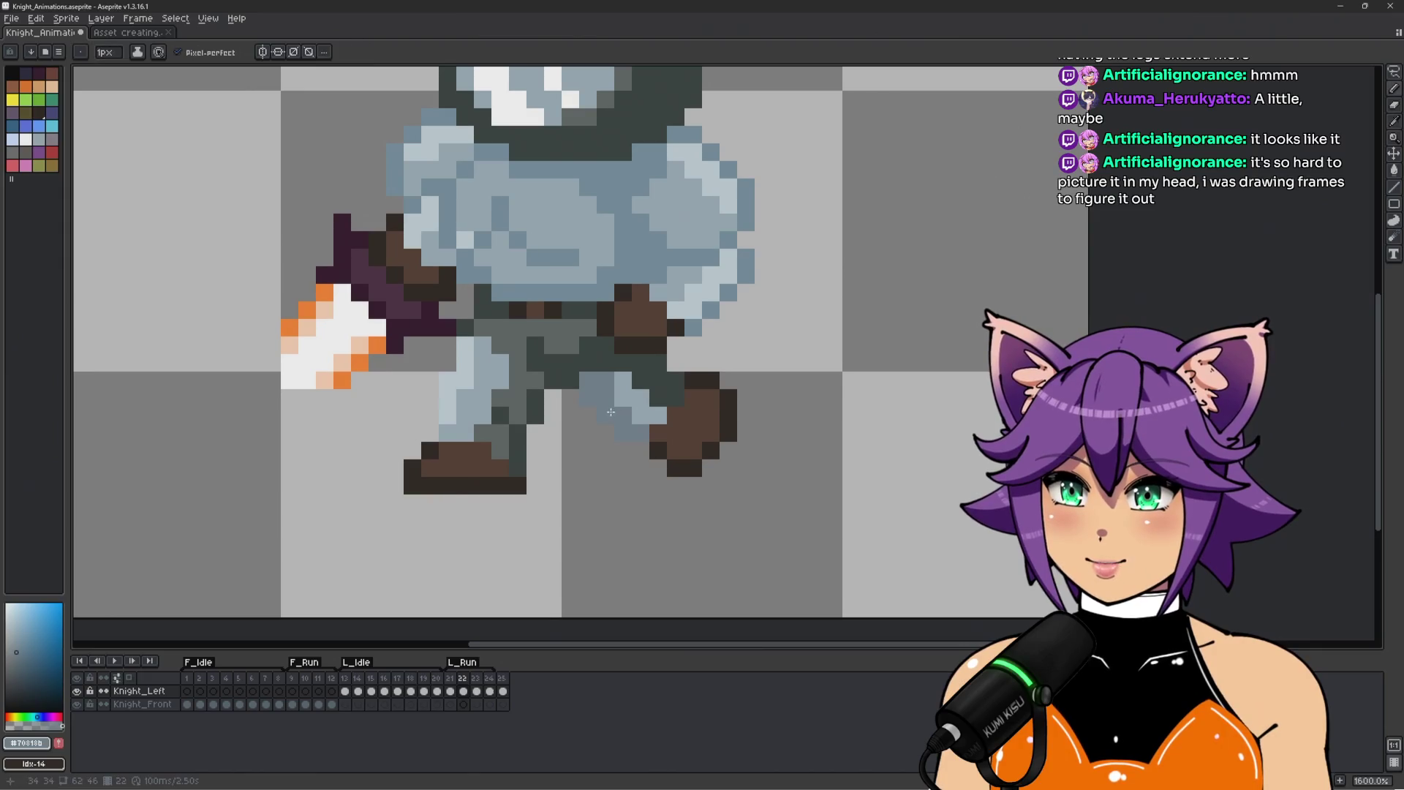
key("Right")
scroll(804, 439, "down", 3)
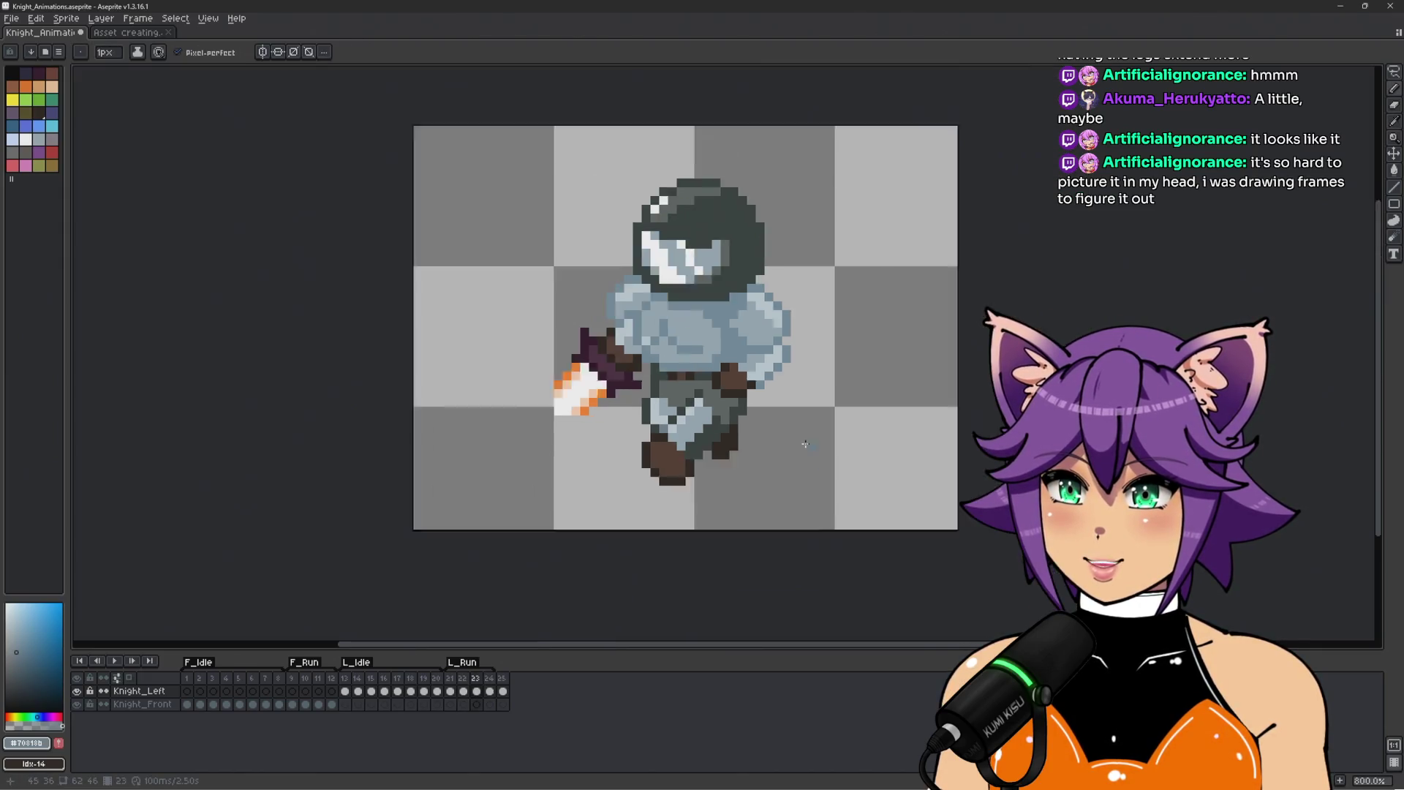
scroll(801, 443, "up", 3)
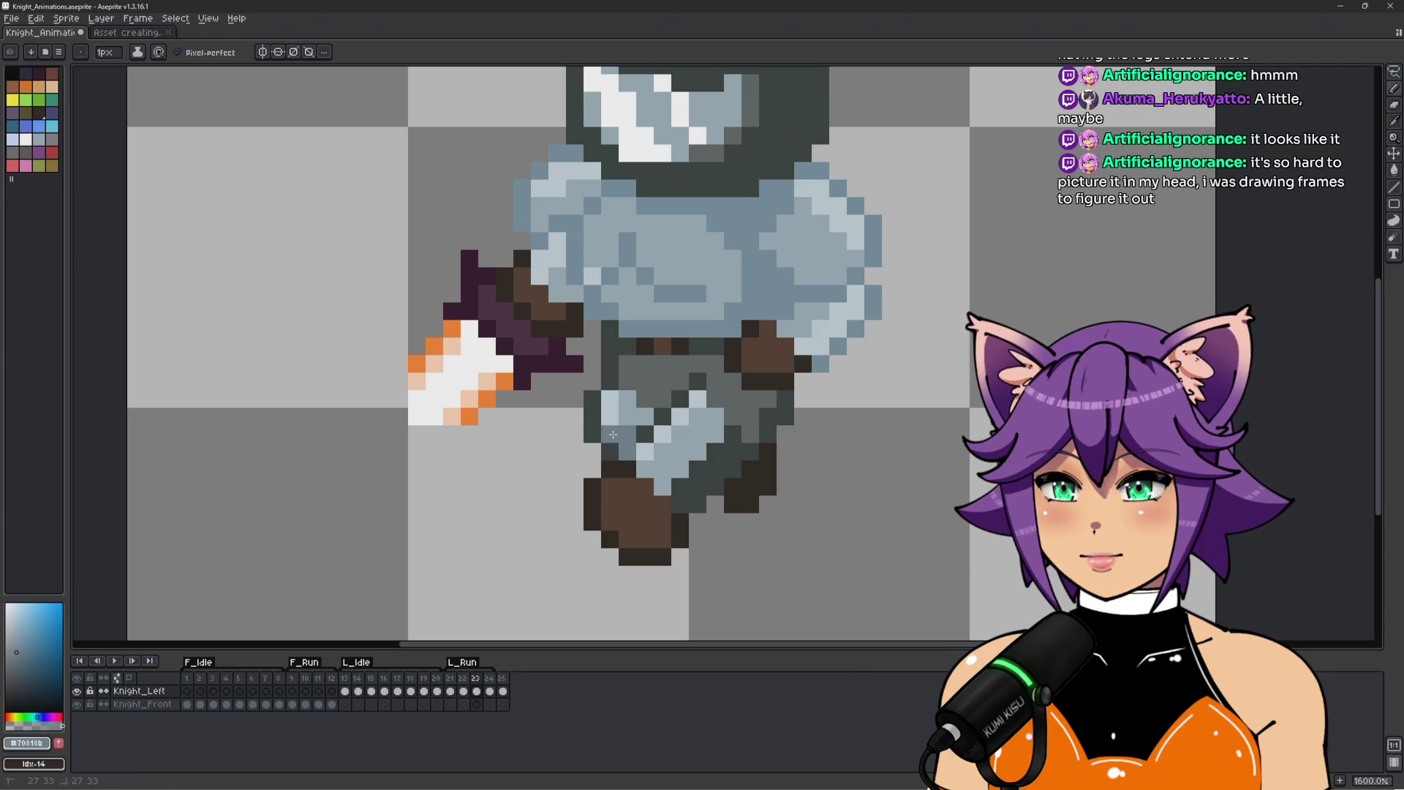
scroll(683, 378, "down", 3)
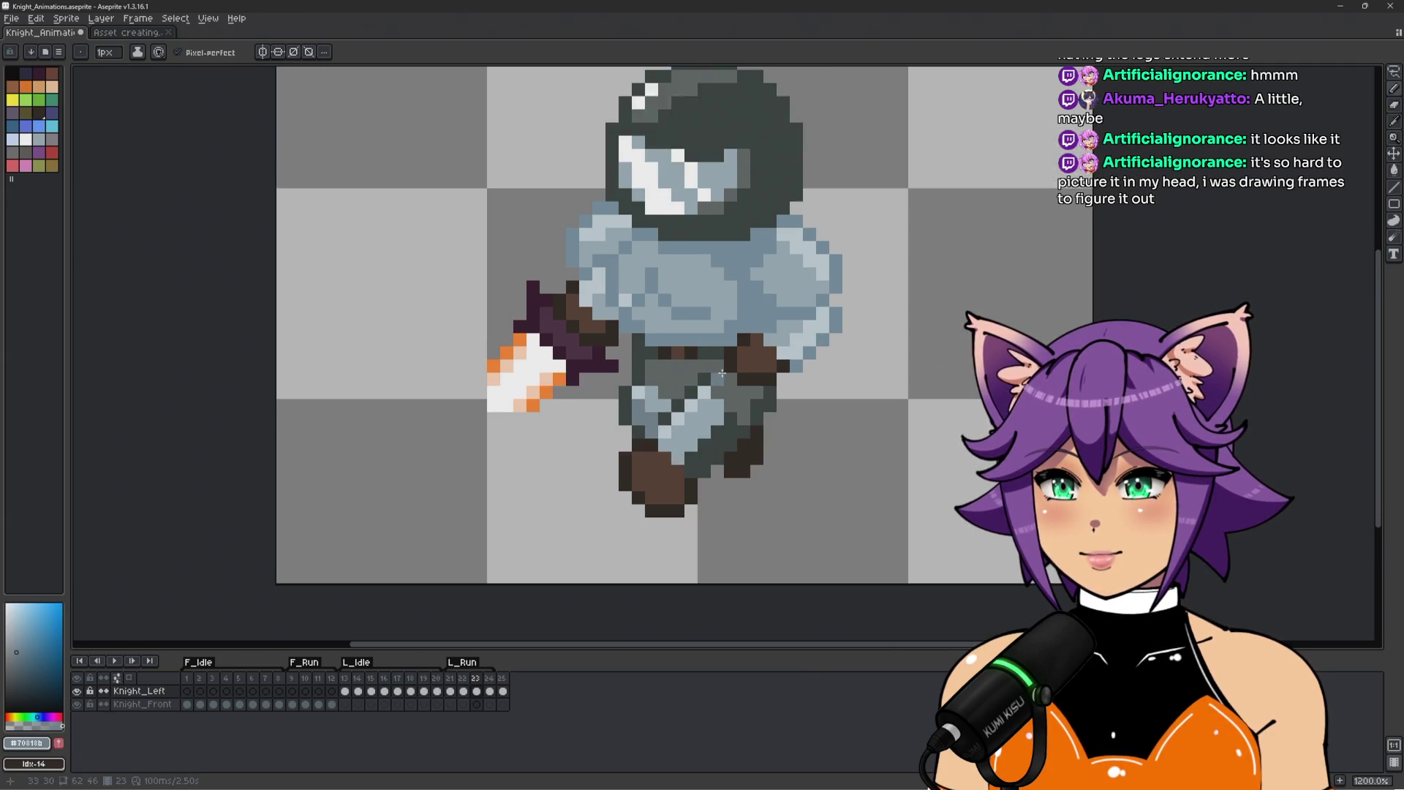
scroll(840, 383, "up", 2)
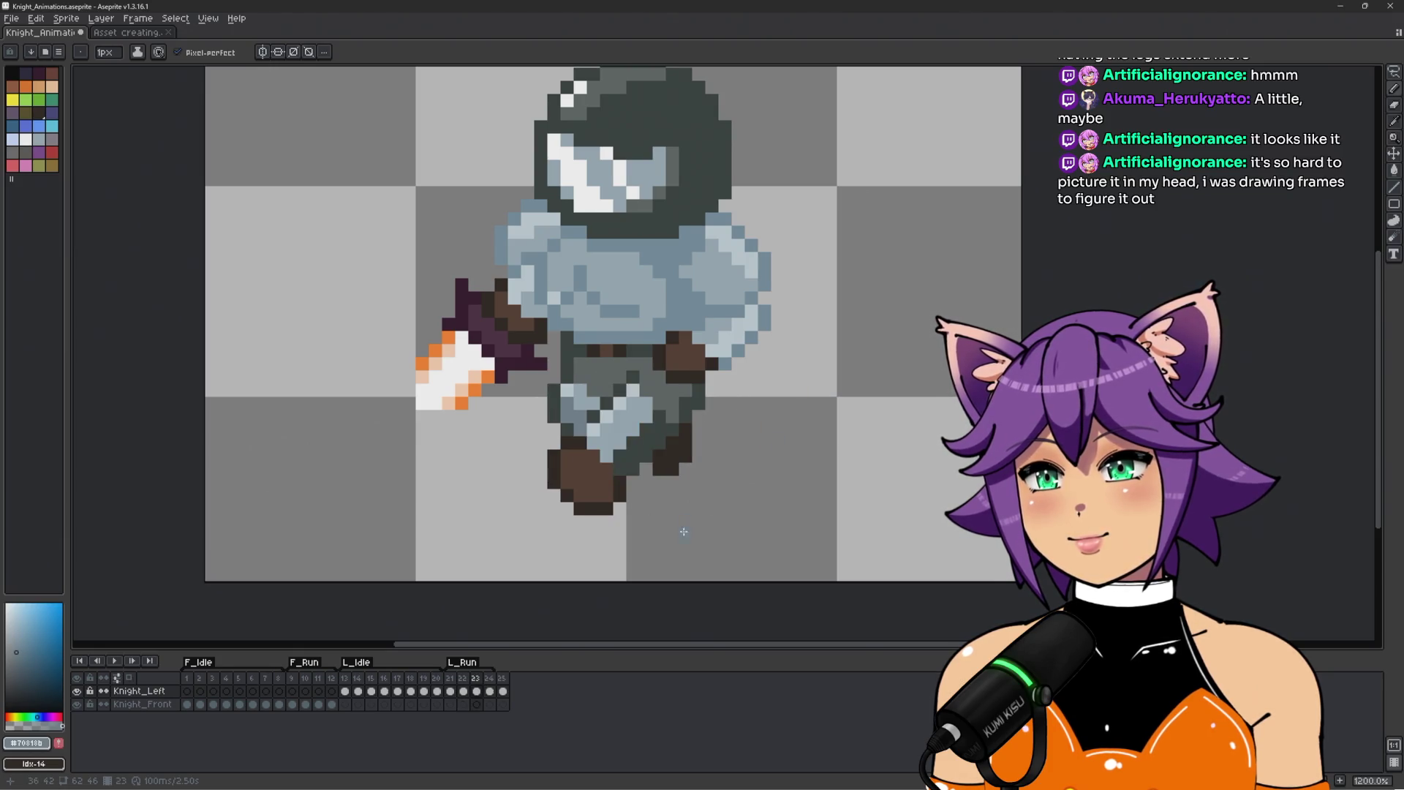
scroll(684, 532, "up", 1)
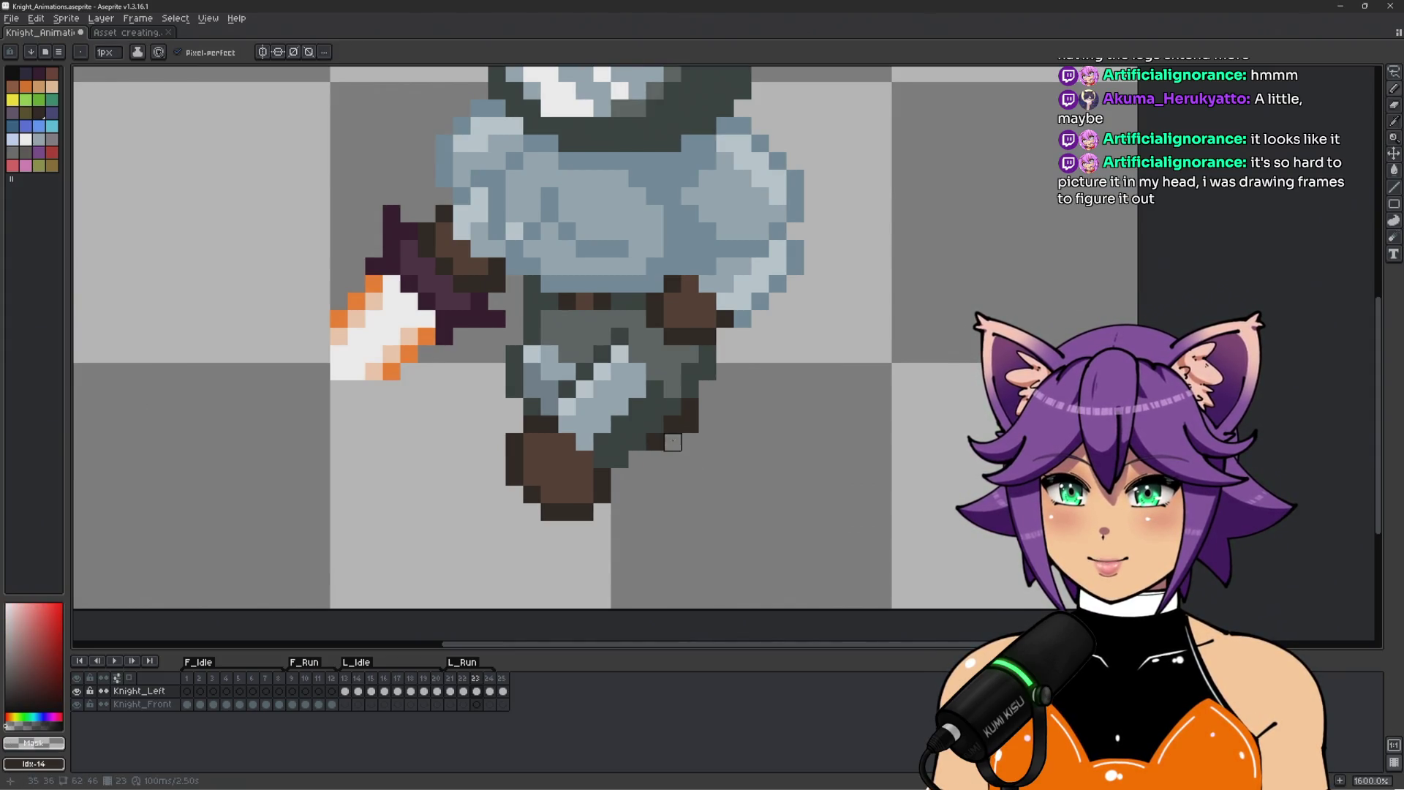
scroll(672, 441, "down", 2)
scroll(672, 439, "up", 2)
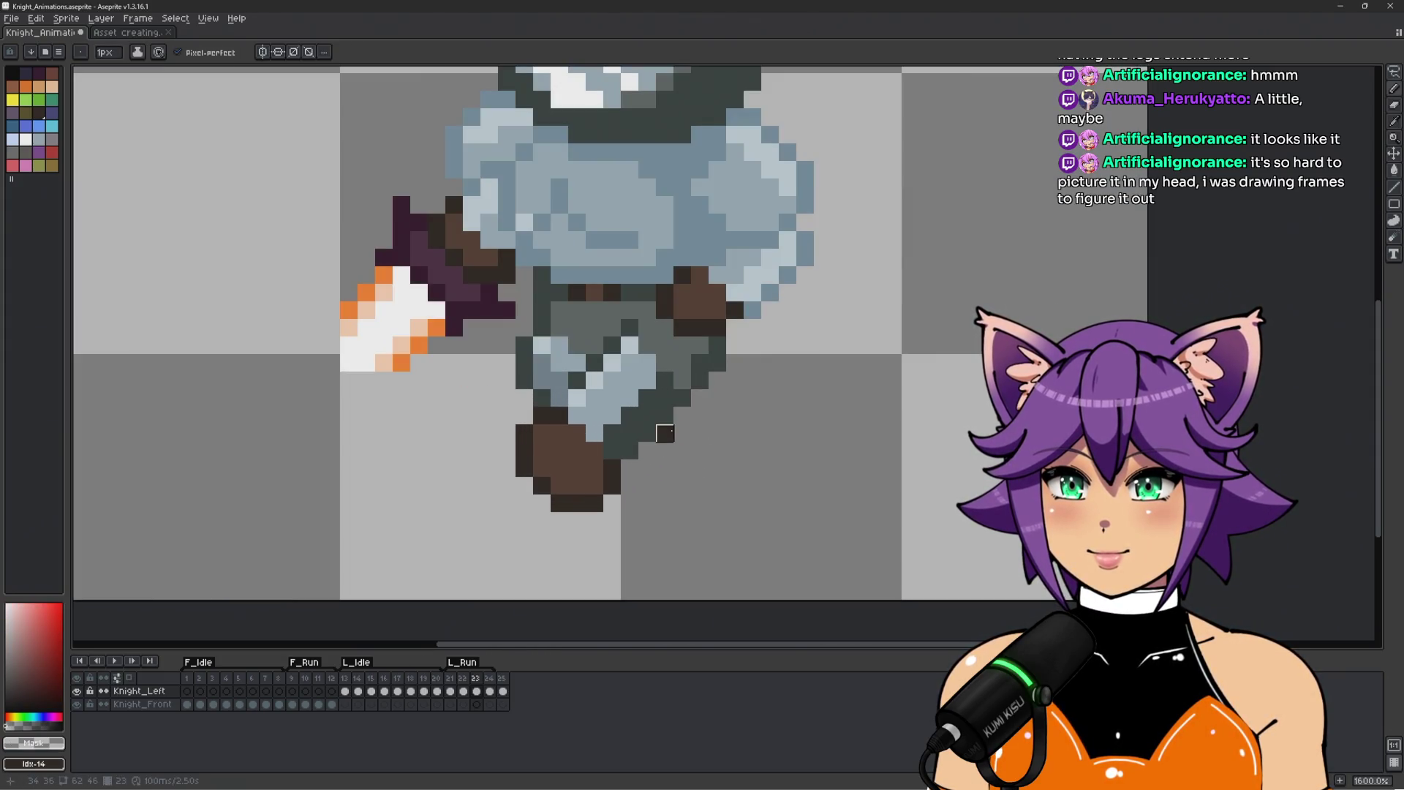
scroll(665, 433, "down", 4)
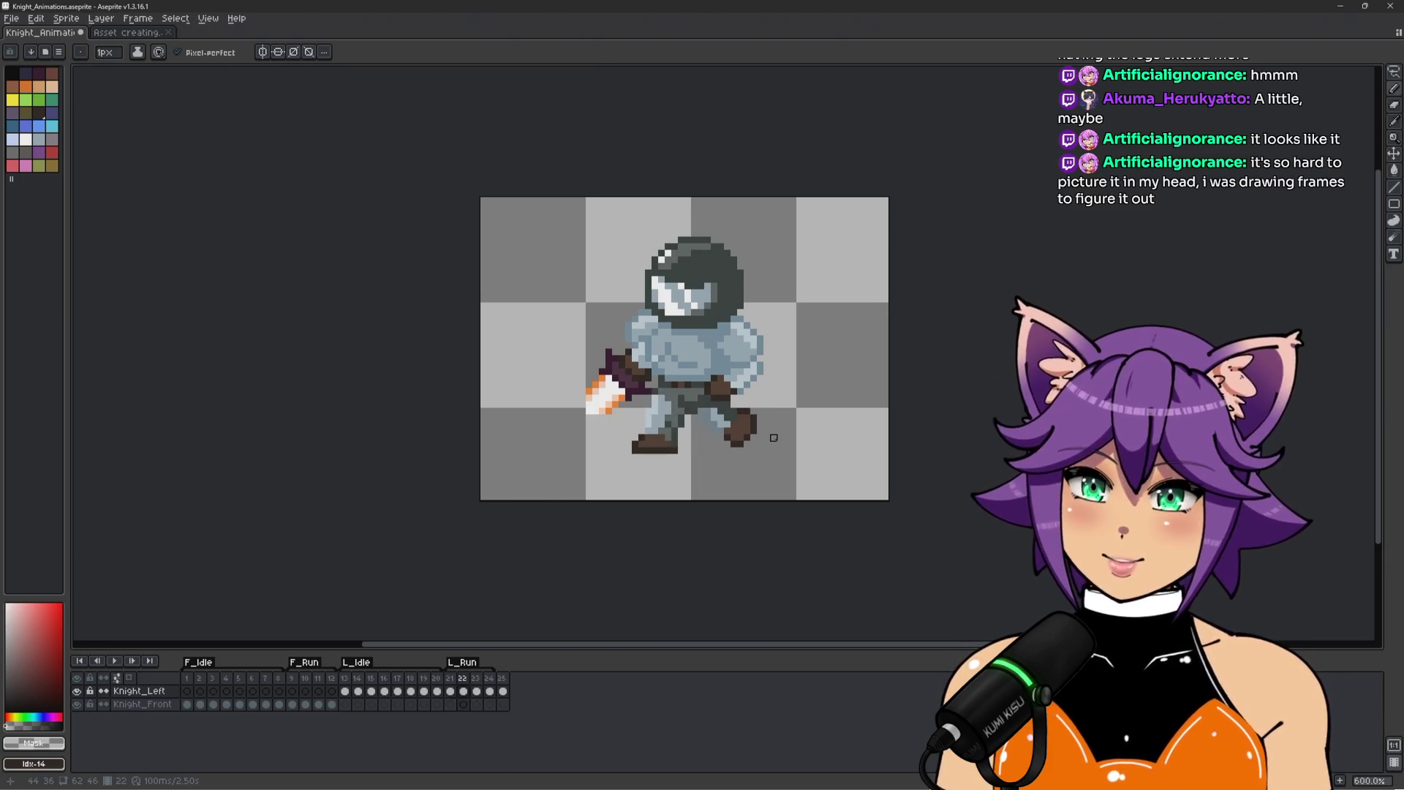
scroll(774, 438, "up", 1)
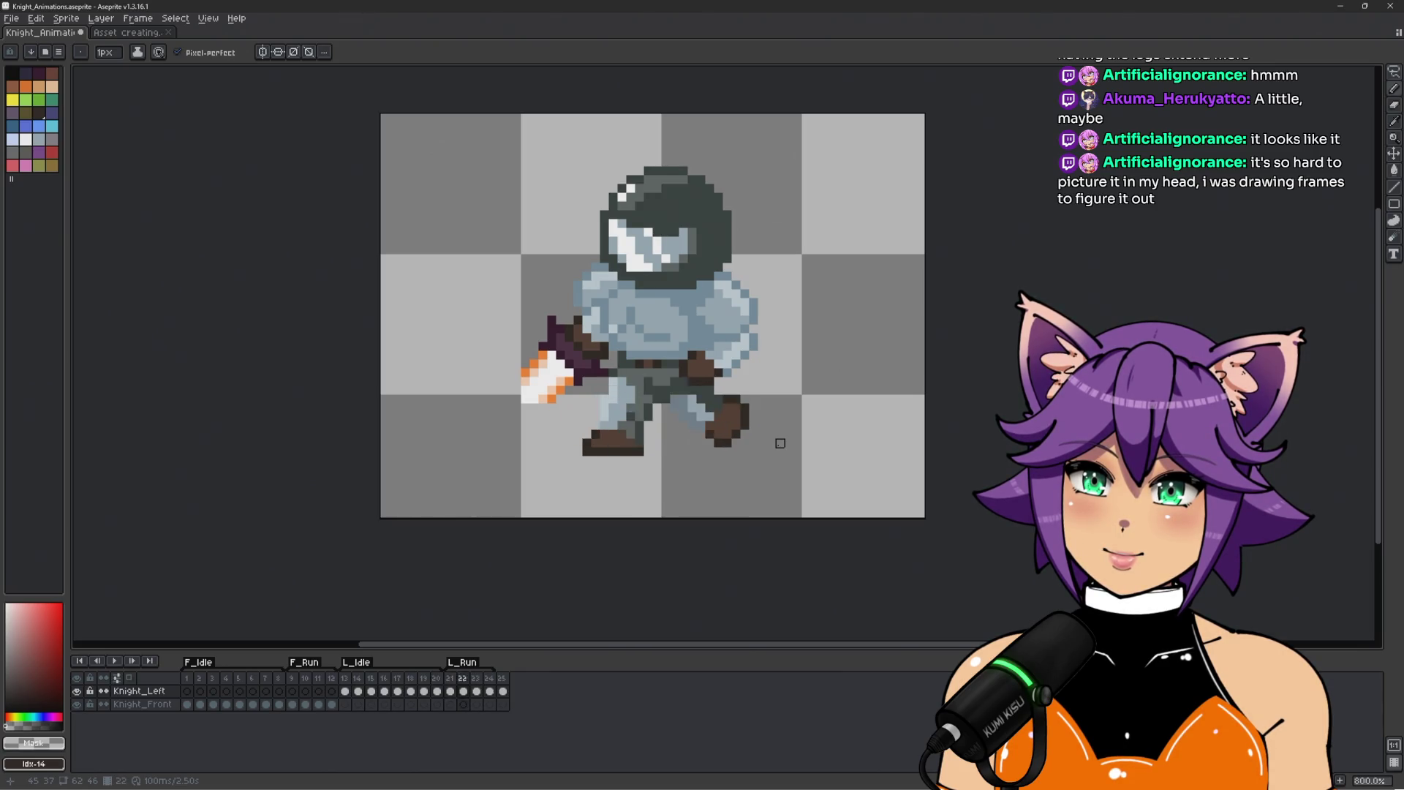
scroll(701, 461, "up", 2)
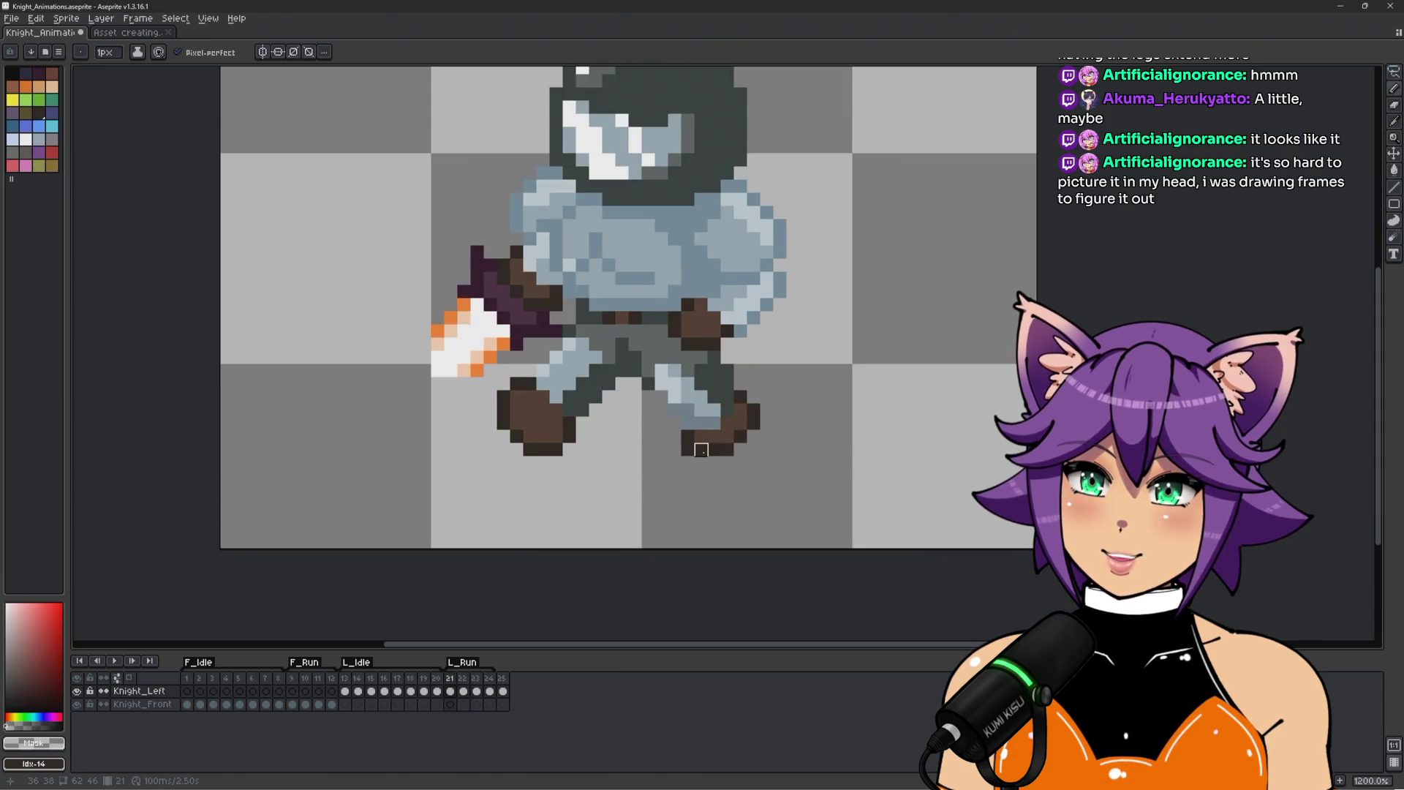
Eyedrop the mid grey-green, then the dark grey-green #323c39 leg shade.
scroll(675, 397, "up", 1)
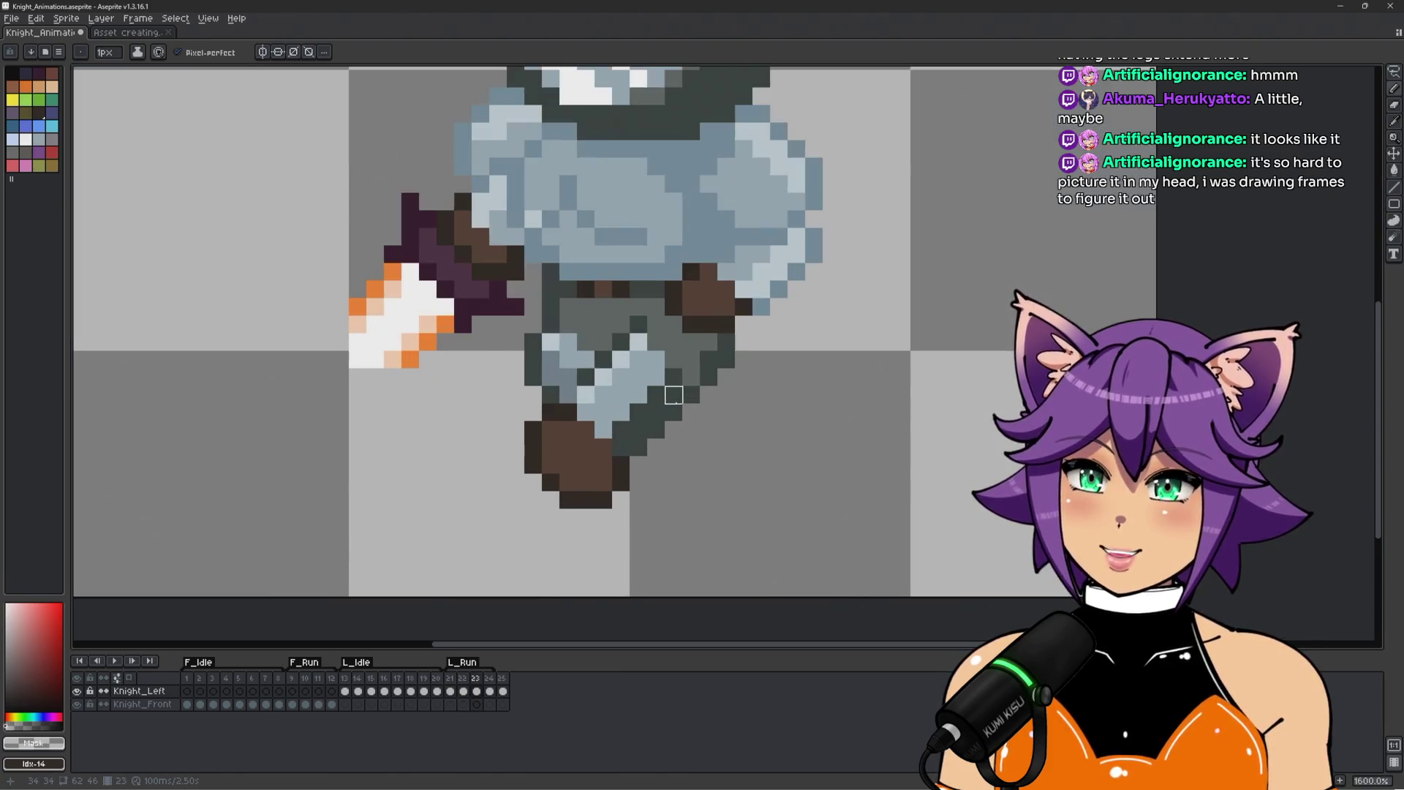
left_click(640, 342, "alt")
scroll(642, 343, "down", 3)
left_click(570, 438, "alt")
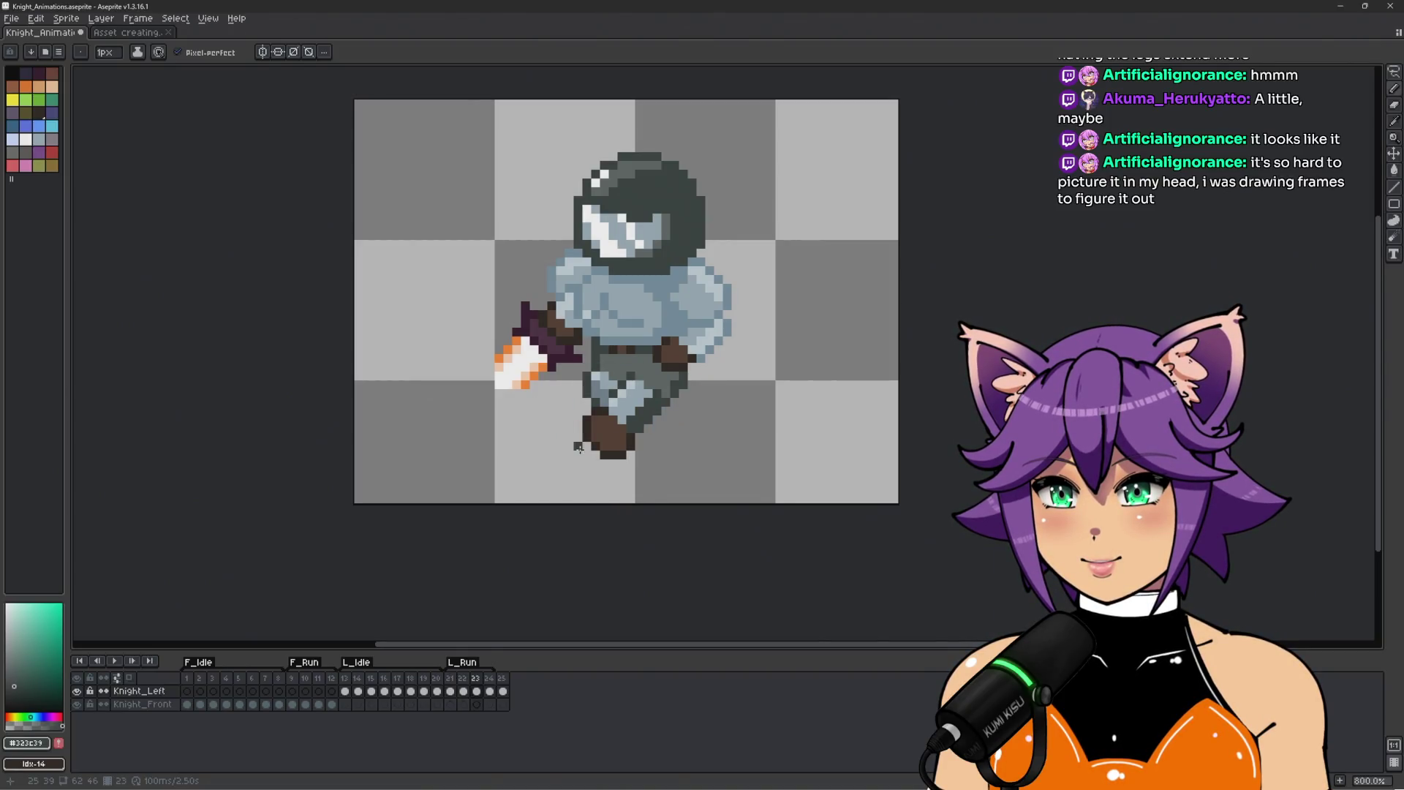
Step back and forth through run frames 21–24 to compare the leg poses, ending on 23.
key("Left")
key("Left")
key("Right")
key("Right")
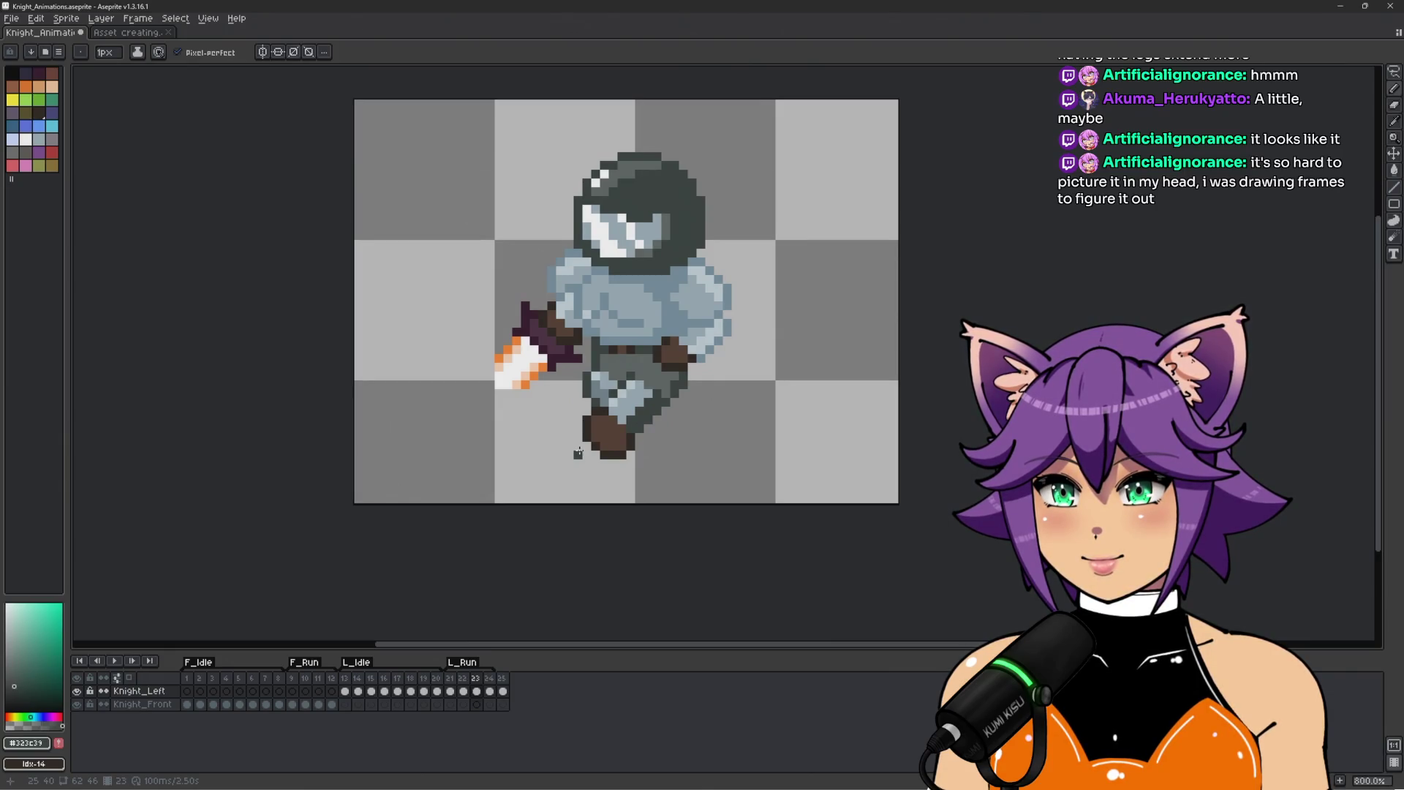
key("Right")
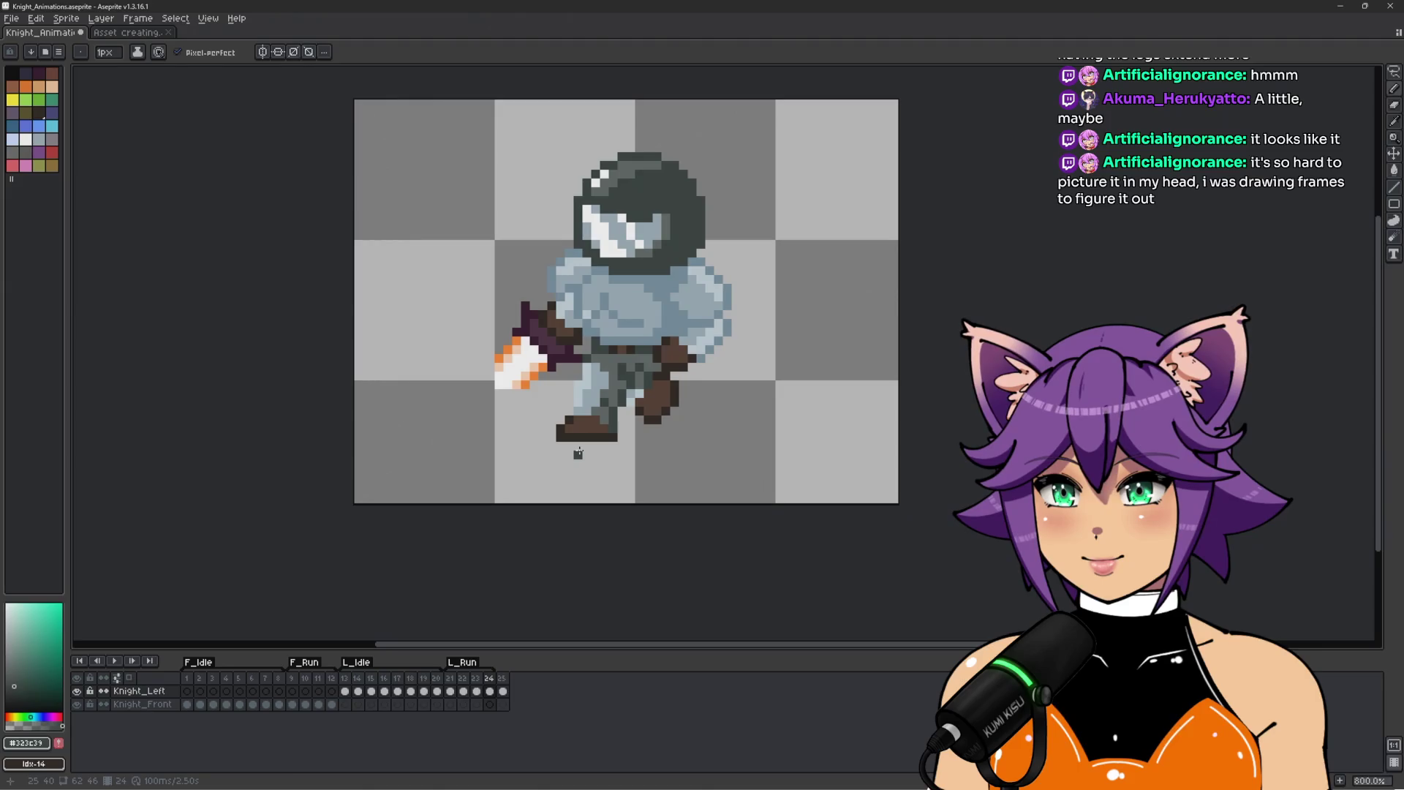
scroll(764, 417, "up", 2)
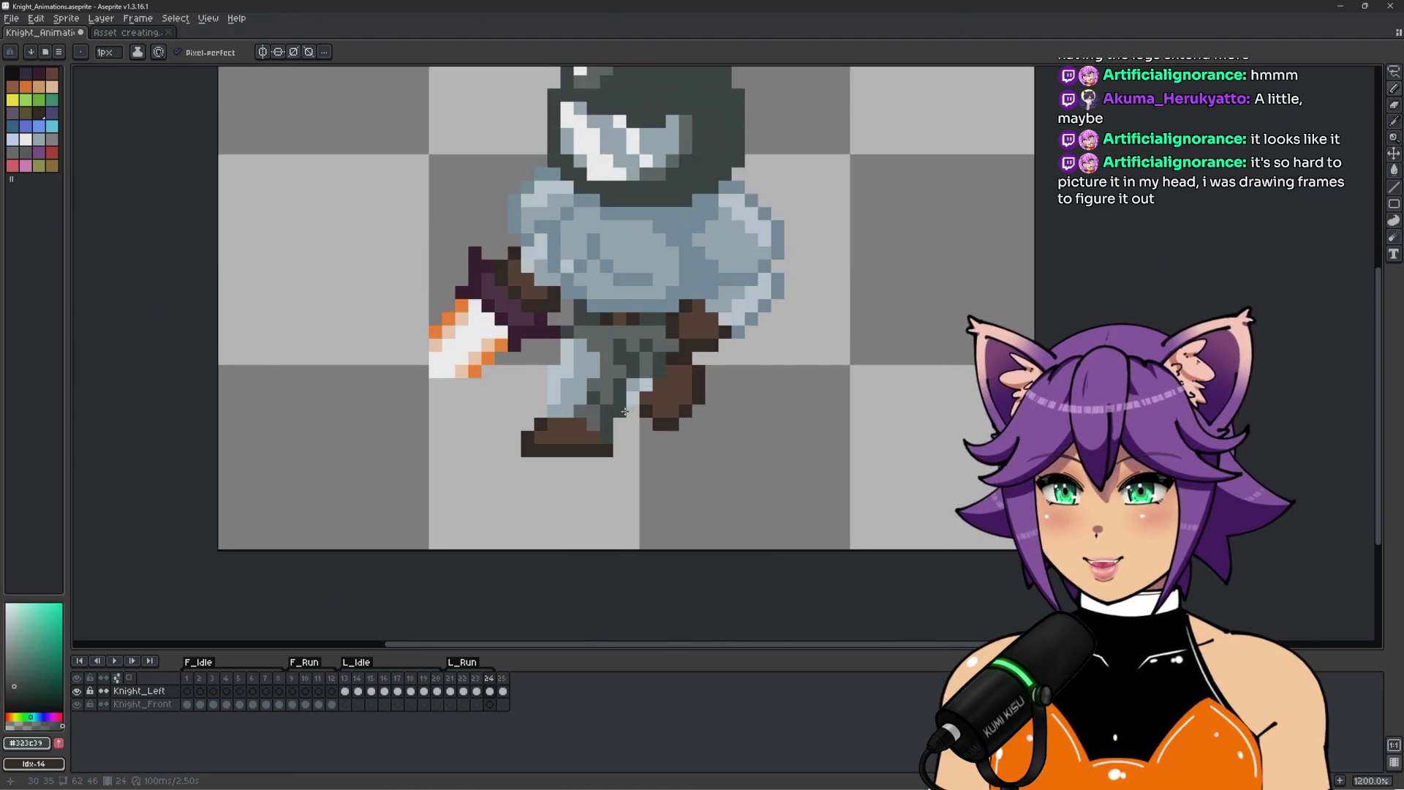
key("Left")
key("Left")
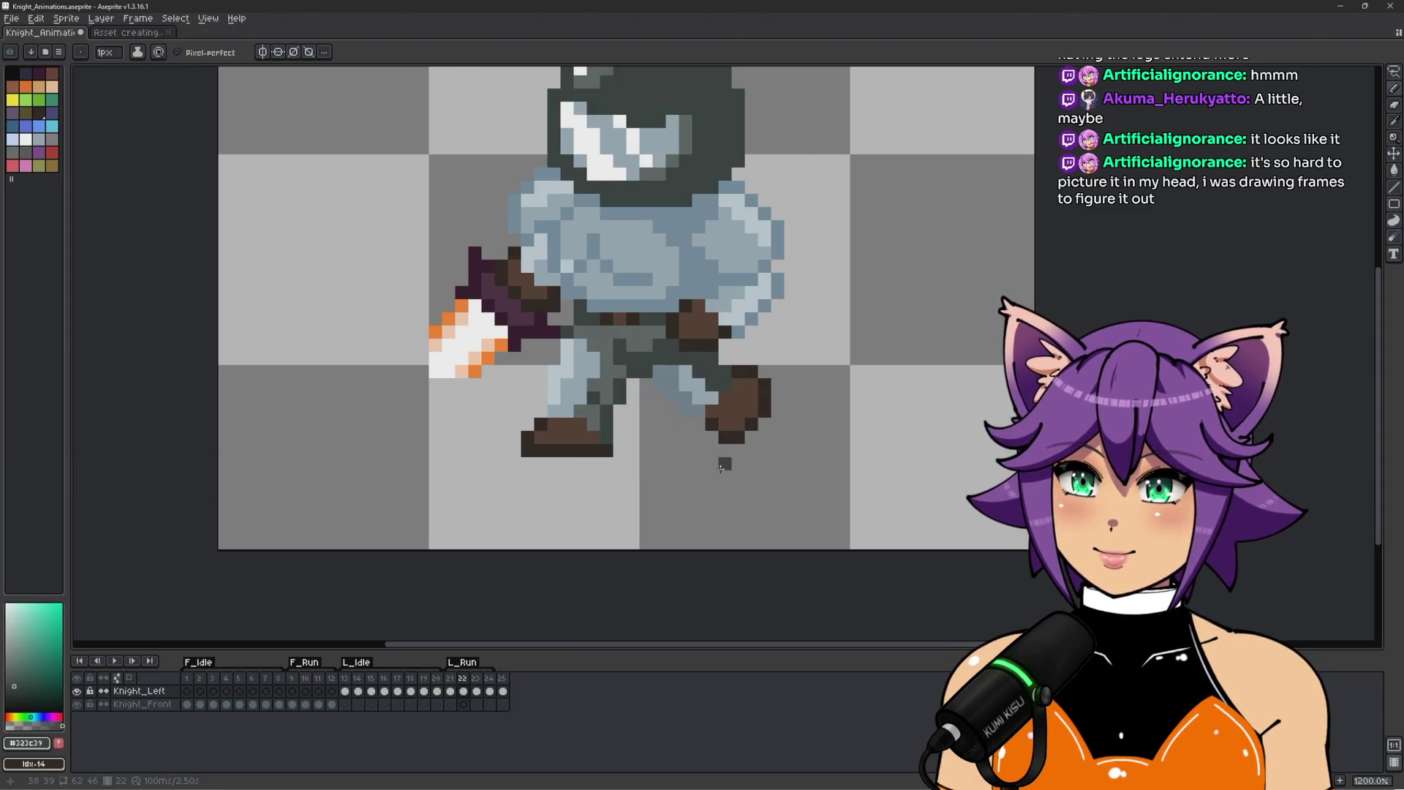
key("Right")
key("Left")
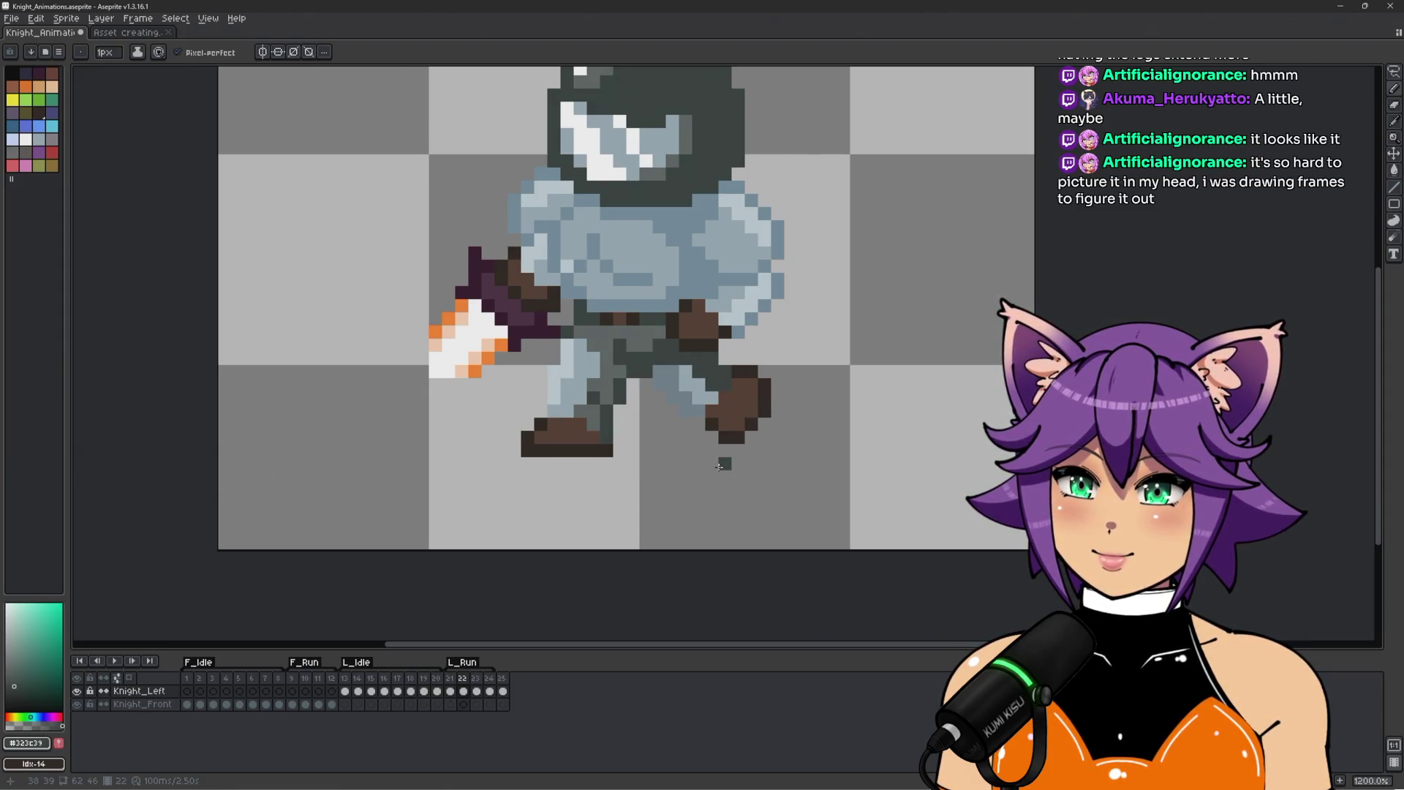
key("Right")
key("Right")
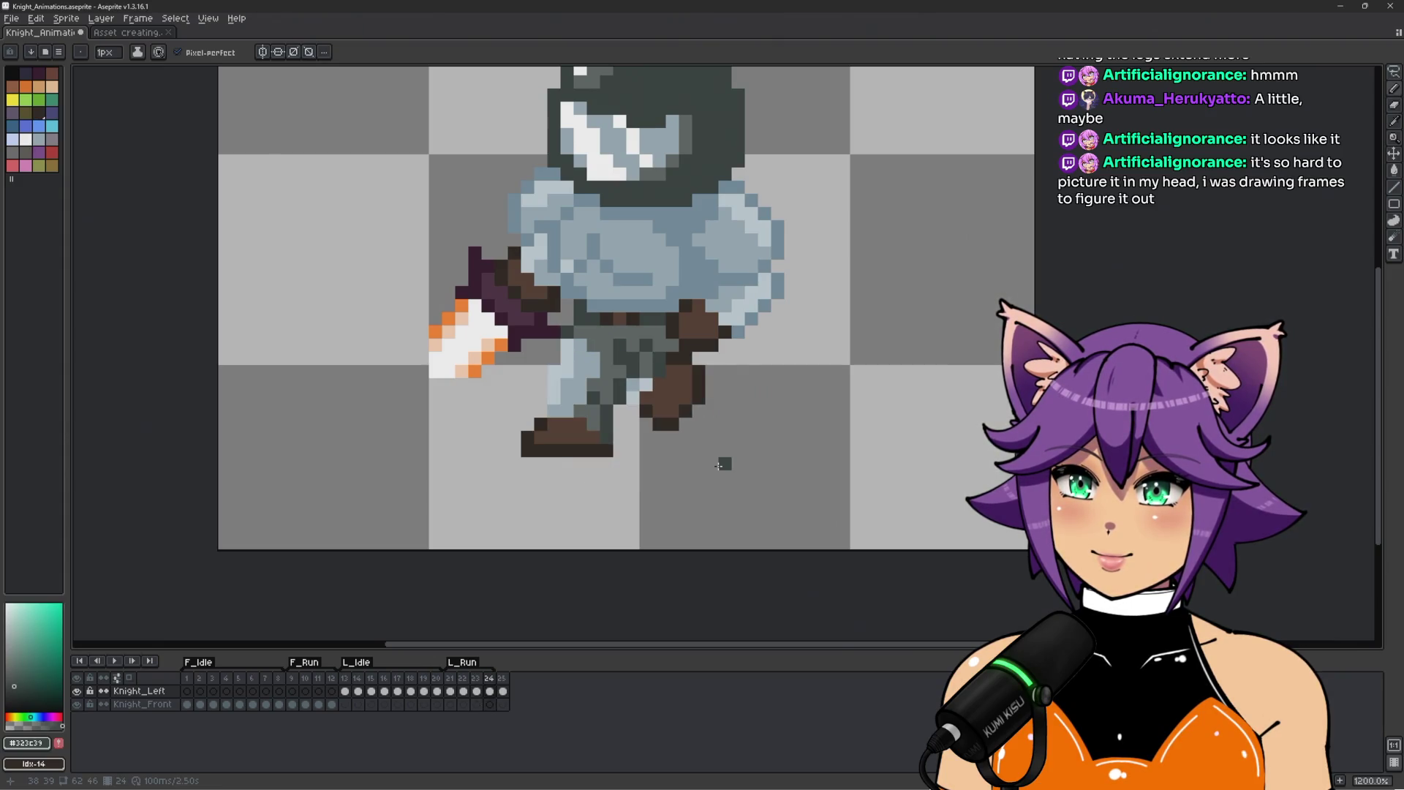
key("Left")
key("Left")
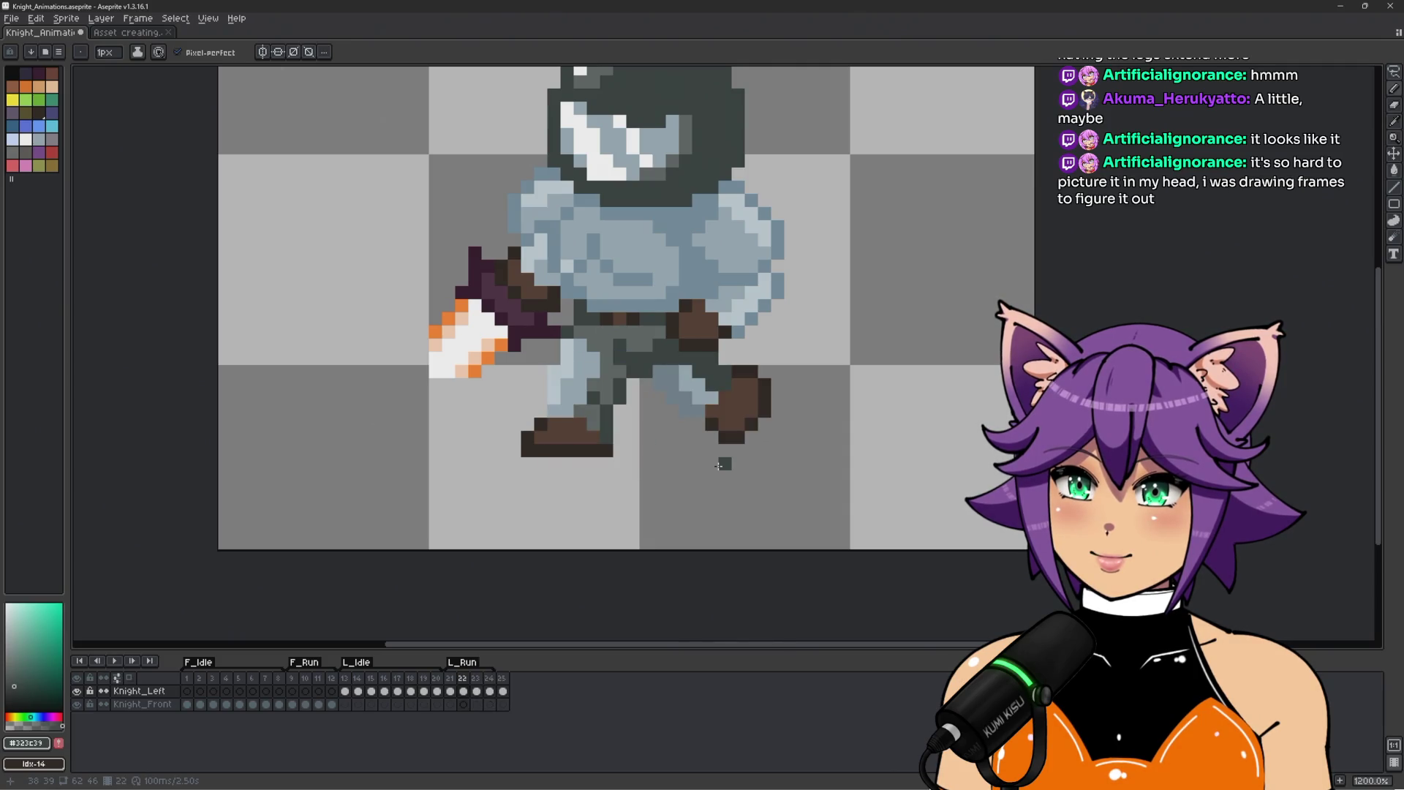
key("Left")
key("Right")
key("Right")
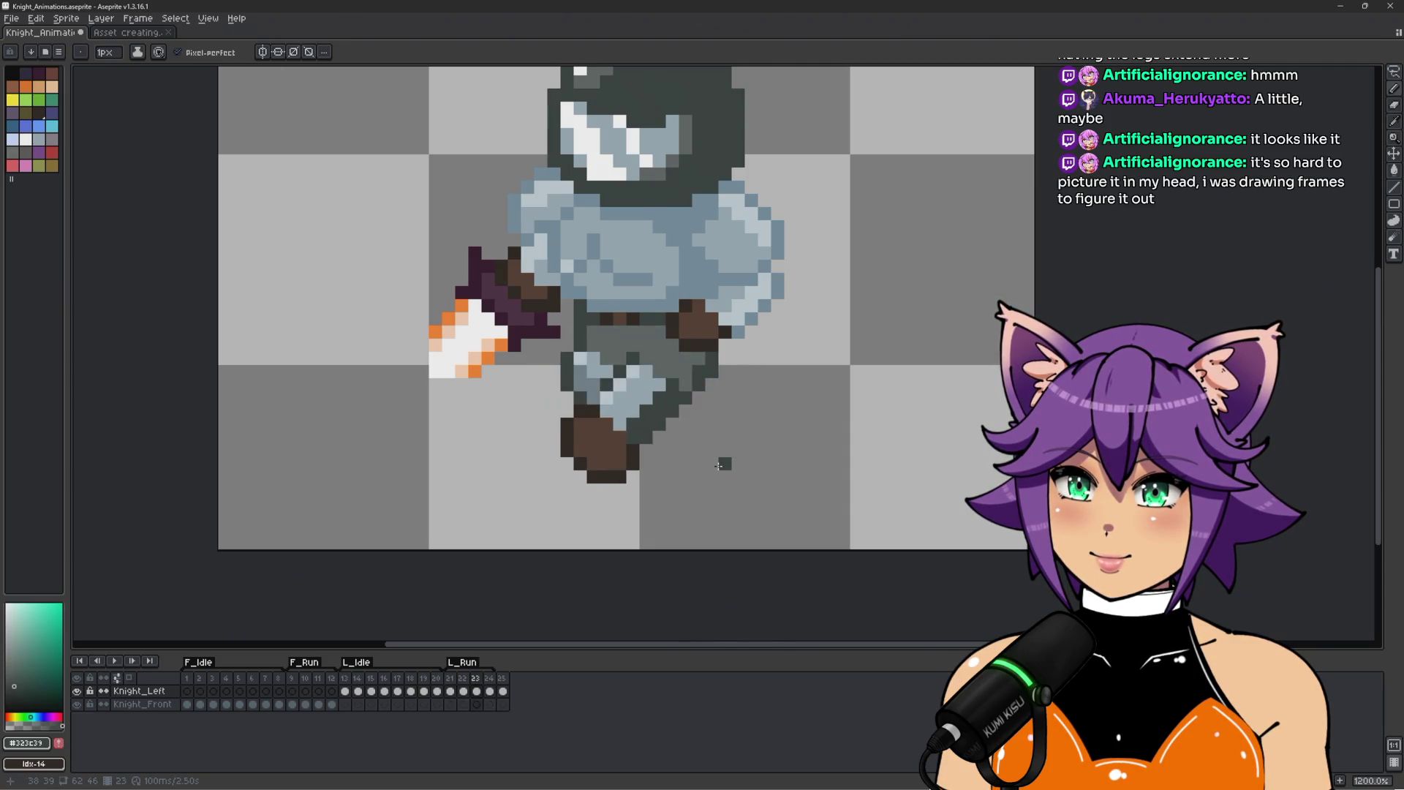
On frame 24, select and delete the existing legs and boots.
key("Right")
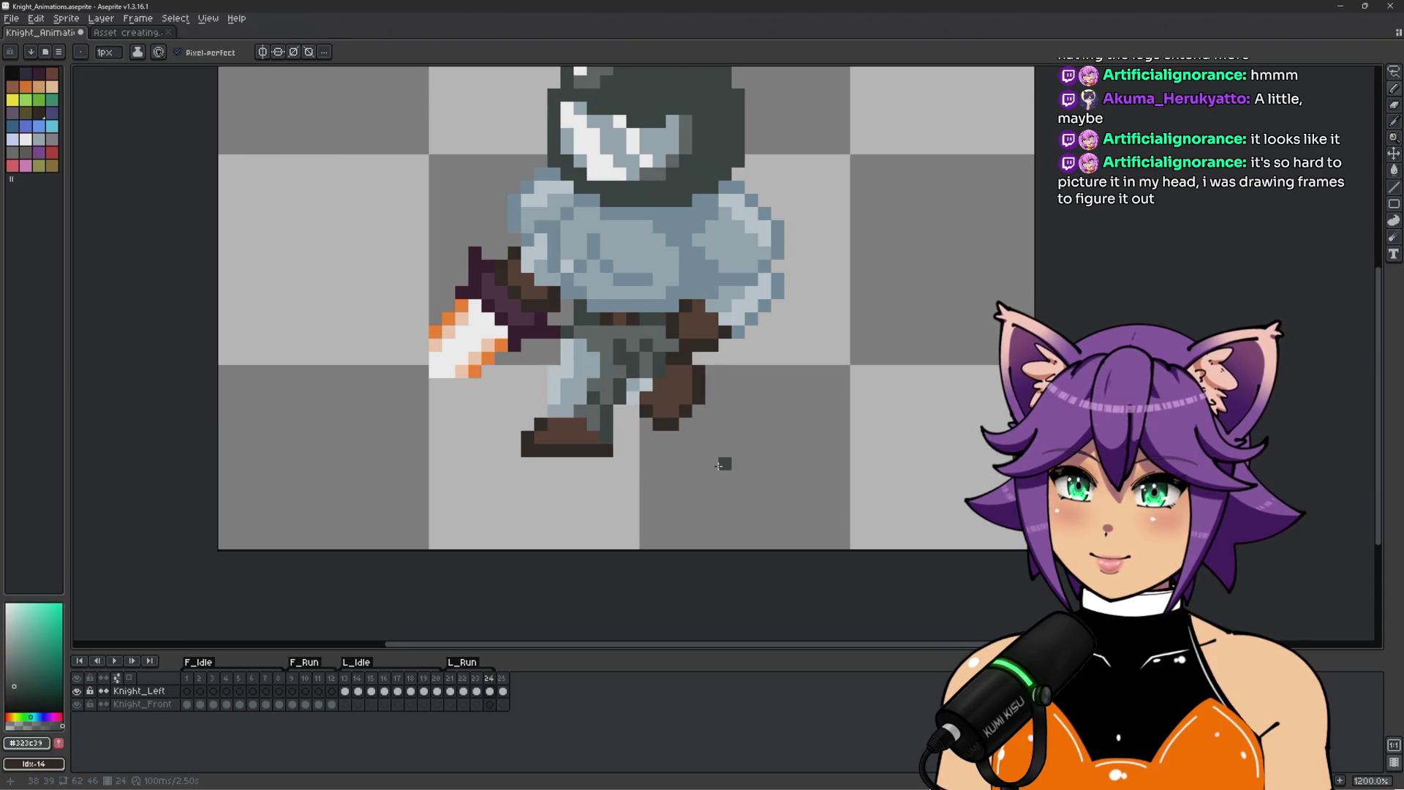
key("m")
mouse_move(698, 357)
left_mouse_down()
mouse_move(570, 359)
mouse_move(492, 409)
mouse_move(738, 423)
left_mouse_up()
key("Delete")
mouse_move(541, 347)
left_mouse_down()
mouse_move(669, 344)
mouse_move(564, 417)
left_mouse_up()
key("Delete")
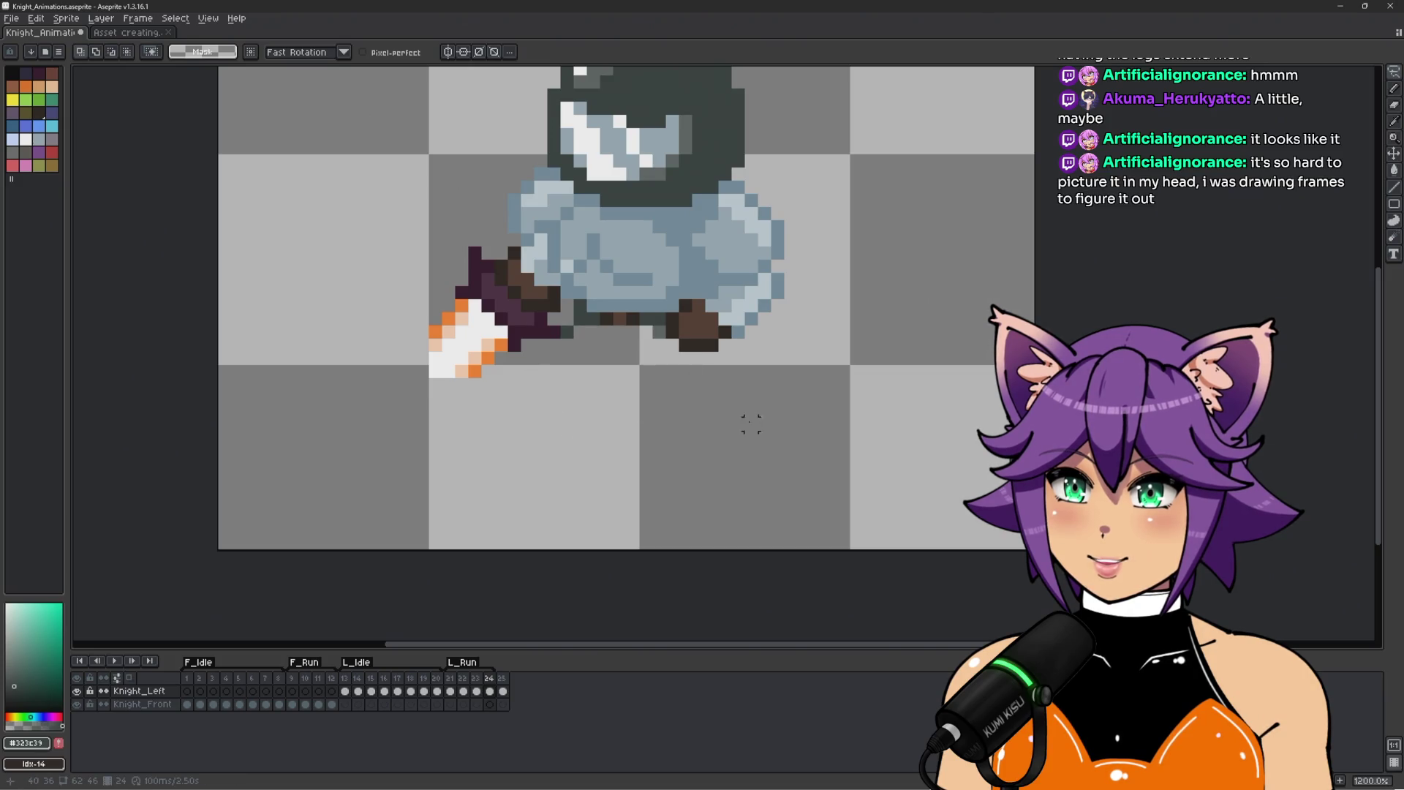
Copy frame 22's lower legs and boots and paste them under the body in frame 24.
left_click(451, 678)
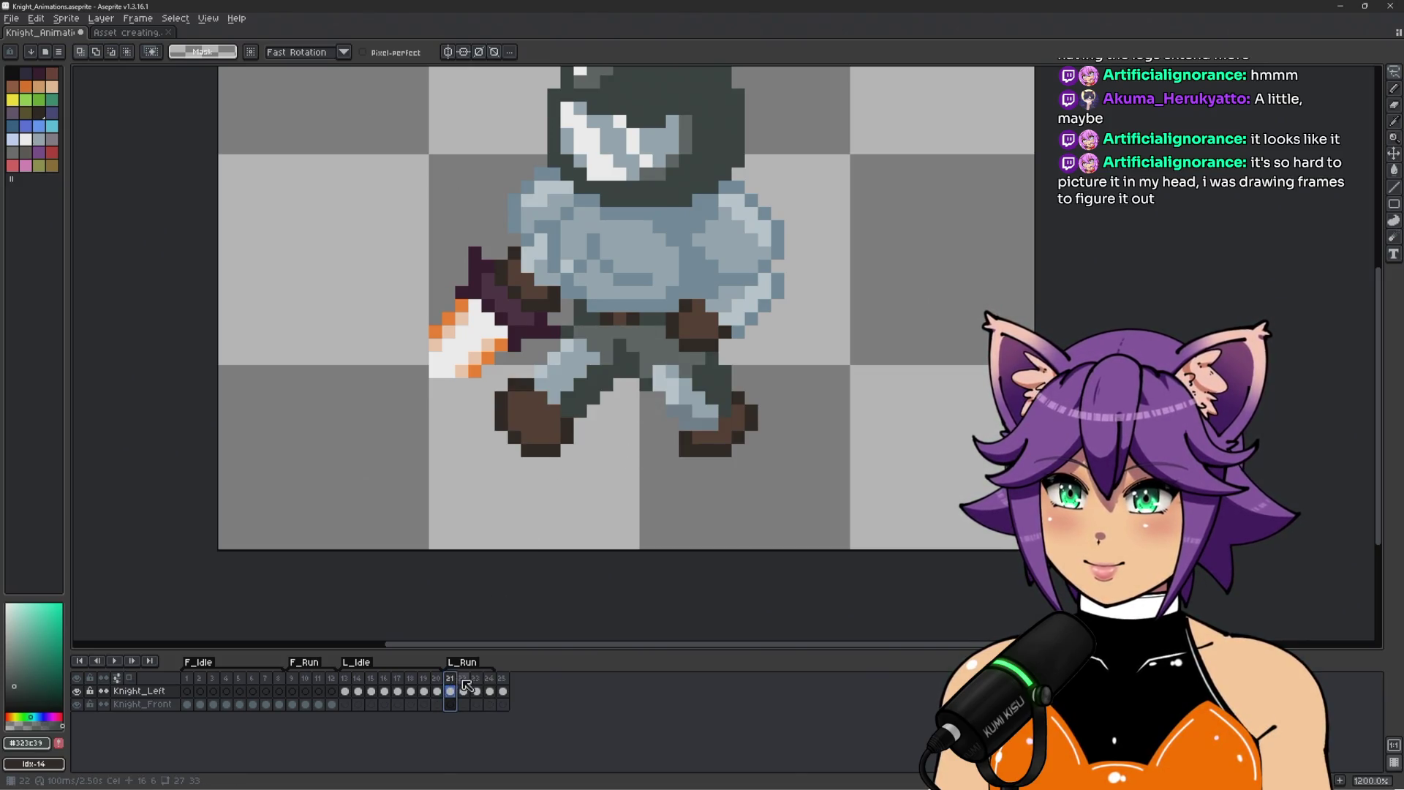
left_click(464, 679)
mouse_move(500, 398)
left_mouse_down()
mouse_move(547, 333)
mouse_move(648, 344)
mouse_move(519, 475)
mouse_move(504, 464)
left_mouse_up()
key("ctrl+z")
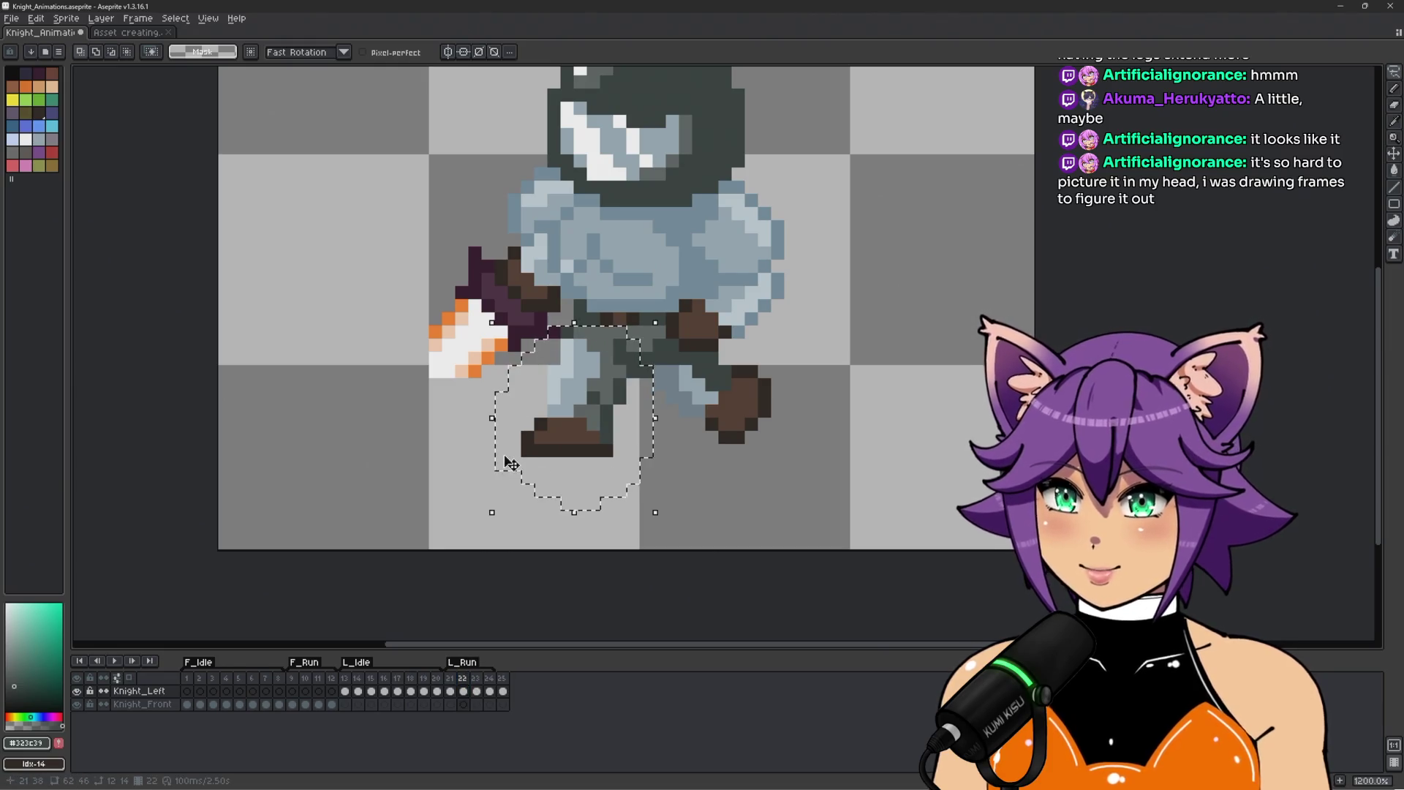
left_click(489, 691)
key("ctrl+v")
left_click_drag(587, 401, 640, 441)
left_click(840, 382)
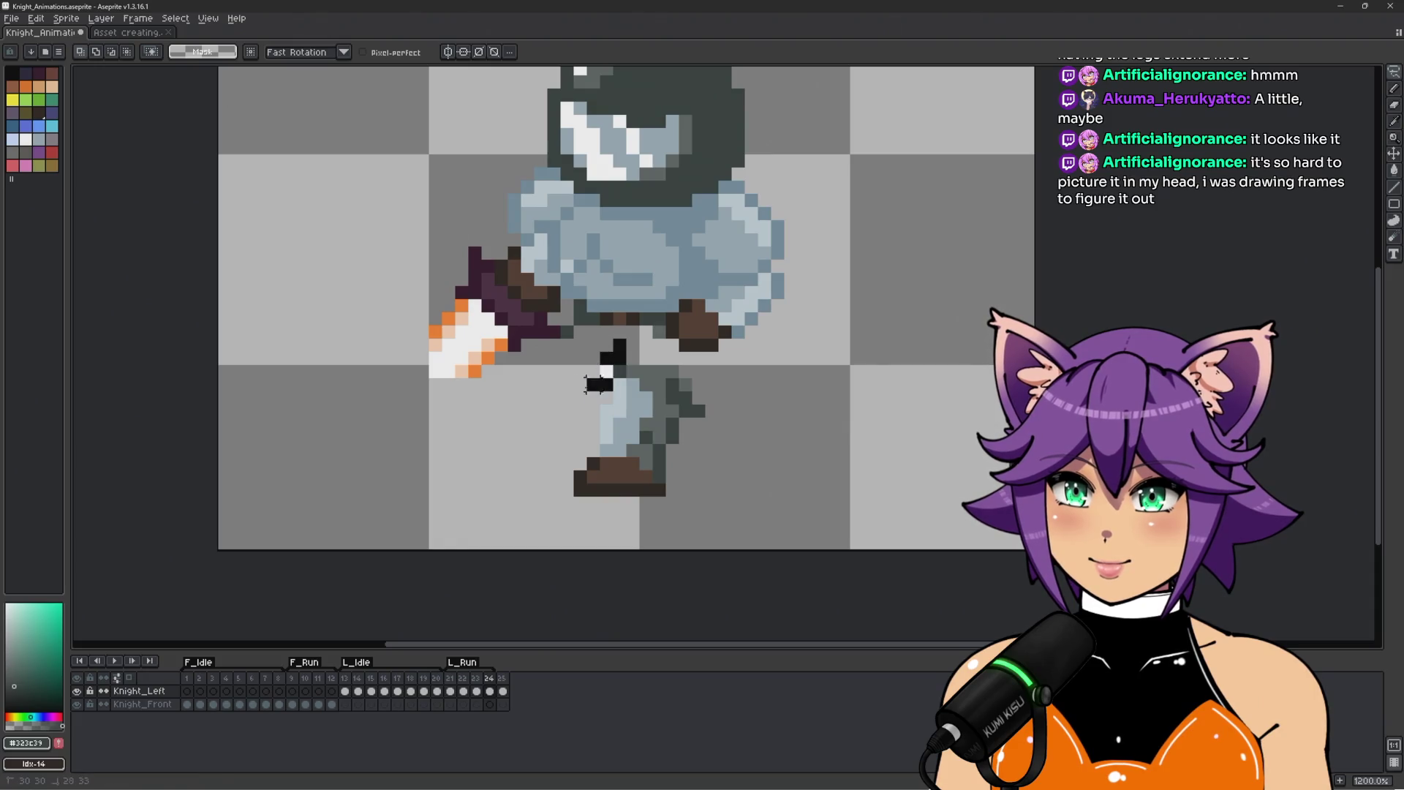
Nudge the pasted legs one pixel right and one down, then deselect.
mouse_move(571, 358)
left_mouse_down()
mouse_move(640, 354)
mouse_move(599, 525)
mouse_move(571, 353)
left_mouse_up()
mouse_move(668, 443)
left_mouse_down()
mouse_move(662, 416)
mouse_move(648, 421)
mouse_move(664, 419)
left_mouse_up()
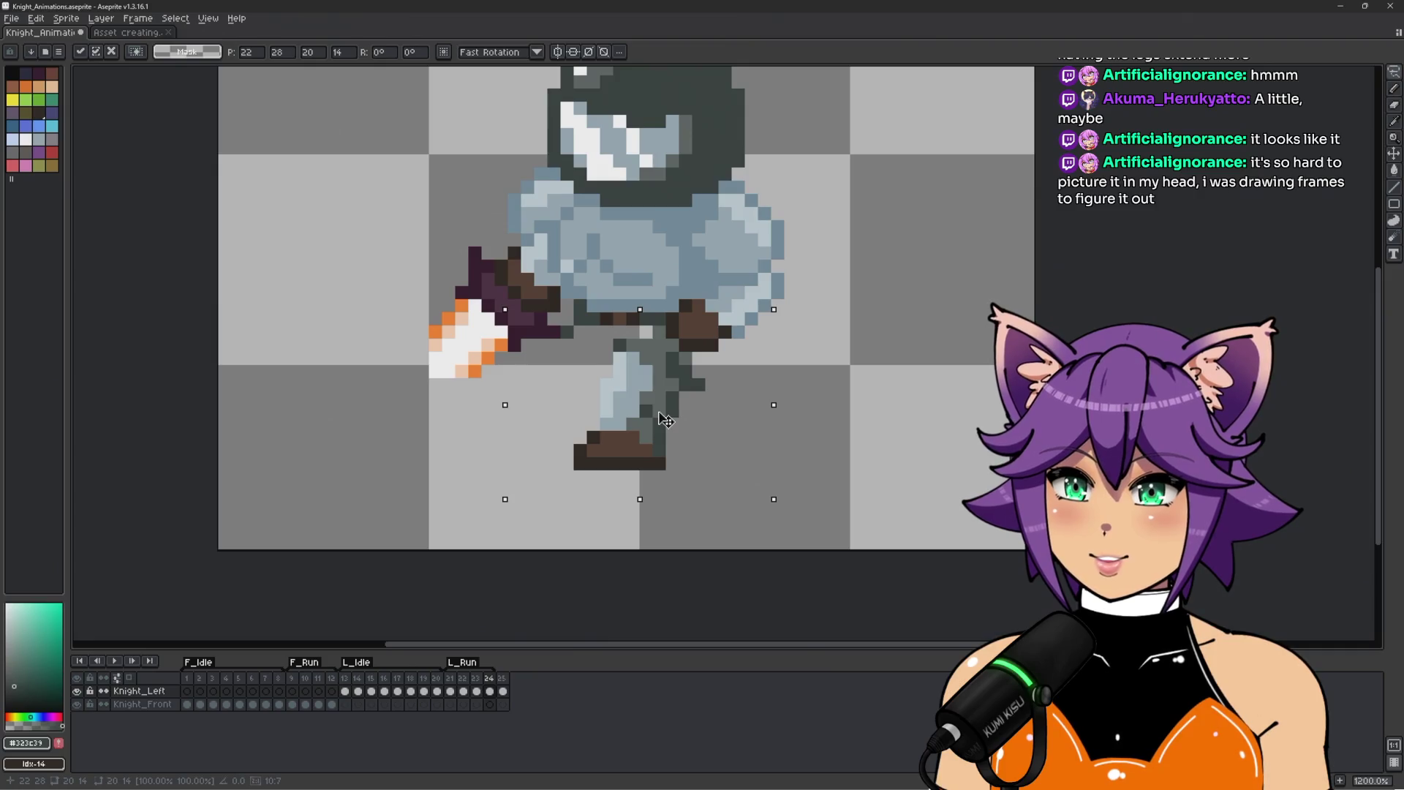
left_click(477, 690)
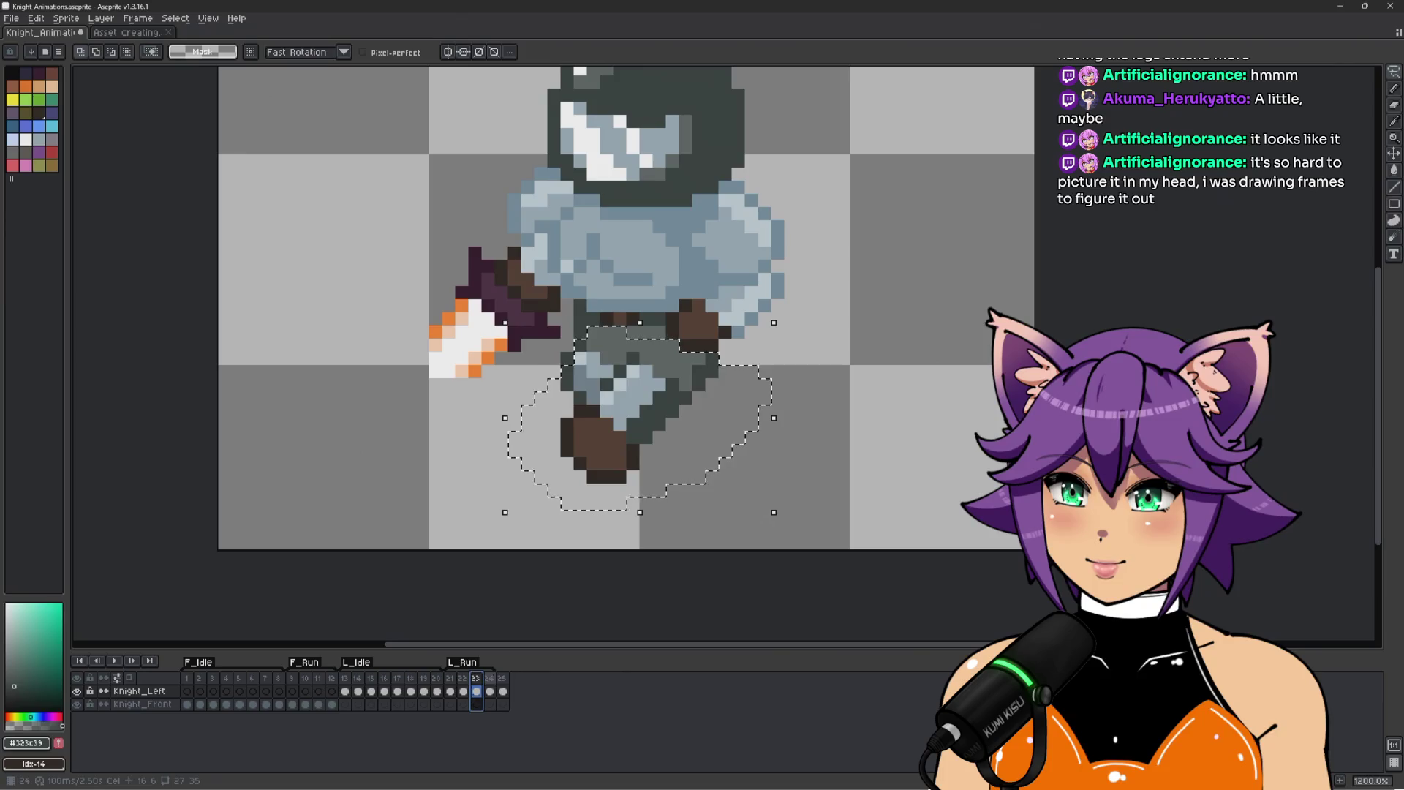
key("period")
mouse_move(658, 396)
left_mouse_down()
mouse_move(679, 379)
mouse_move(678, 393)
left_mouse_up()
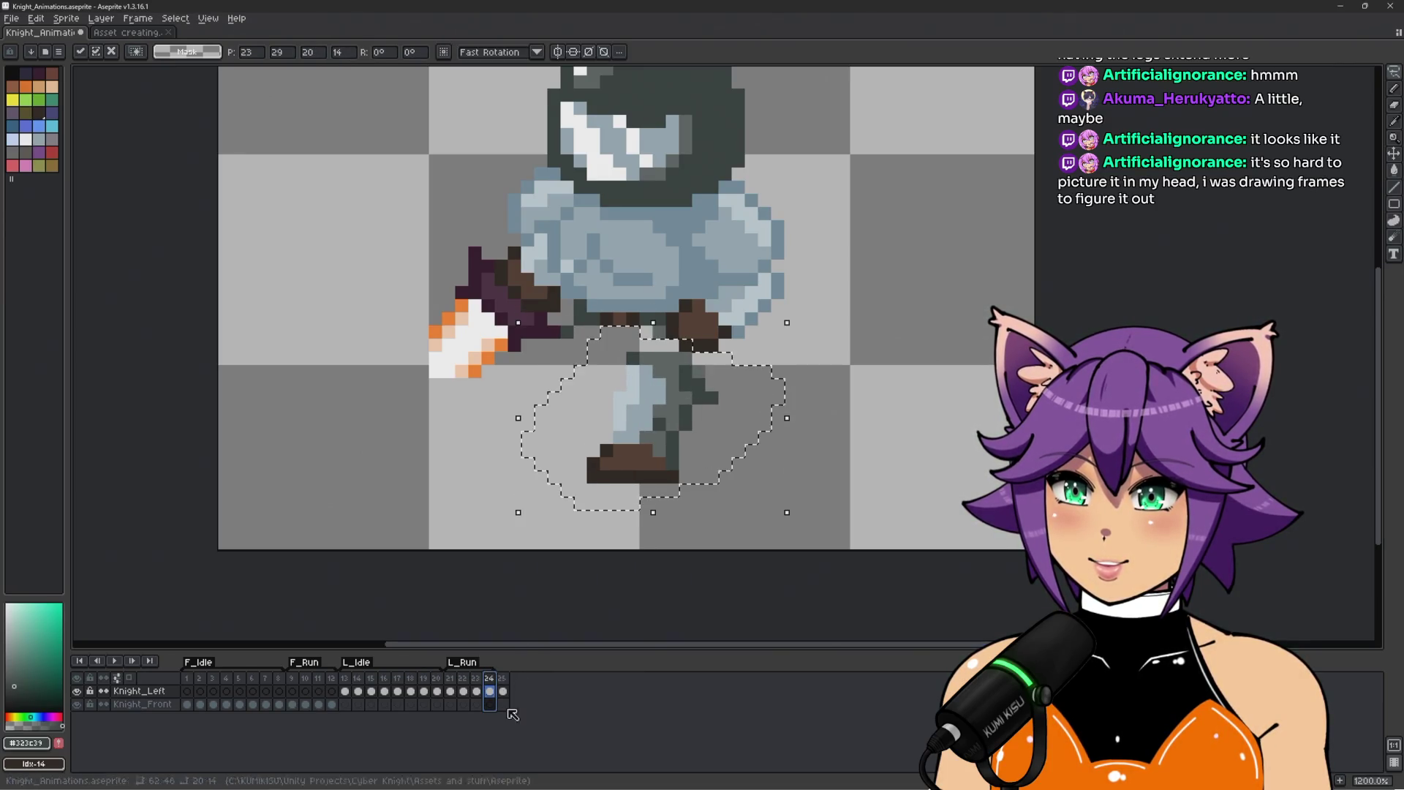
key("Return")
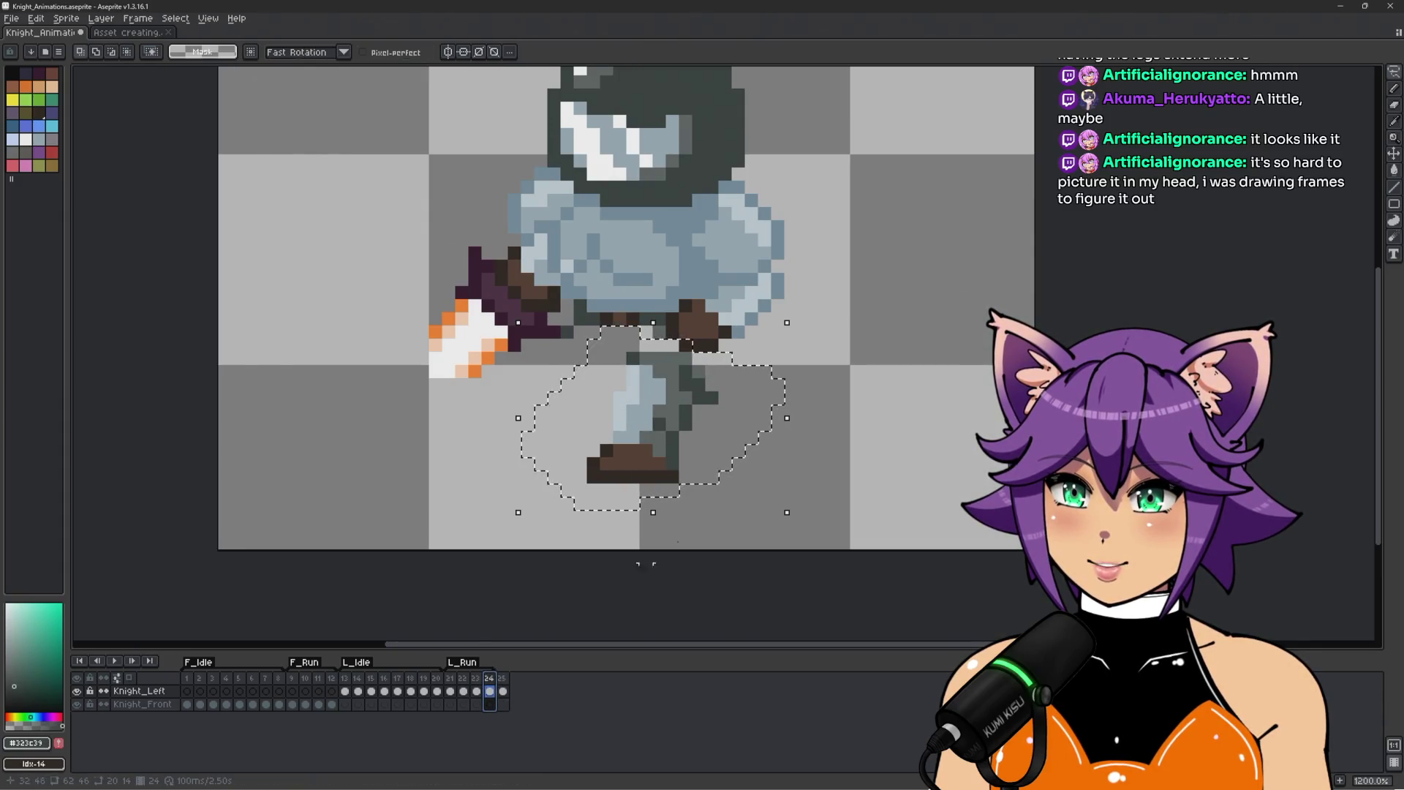
key("ctrl+d")
scroll(733, 366, "up", 1)
Add dark knee pixels and repaint some knee pixels in the mid grey-green shade.
key("i")
key("b")
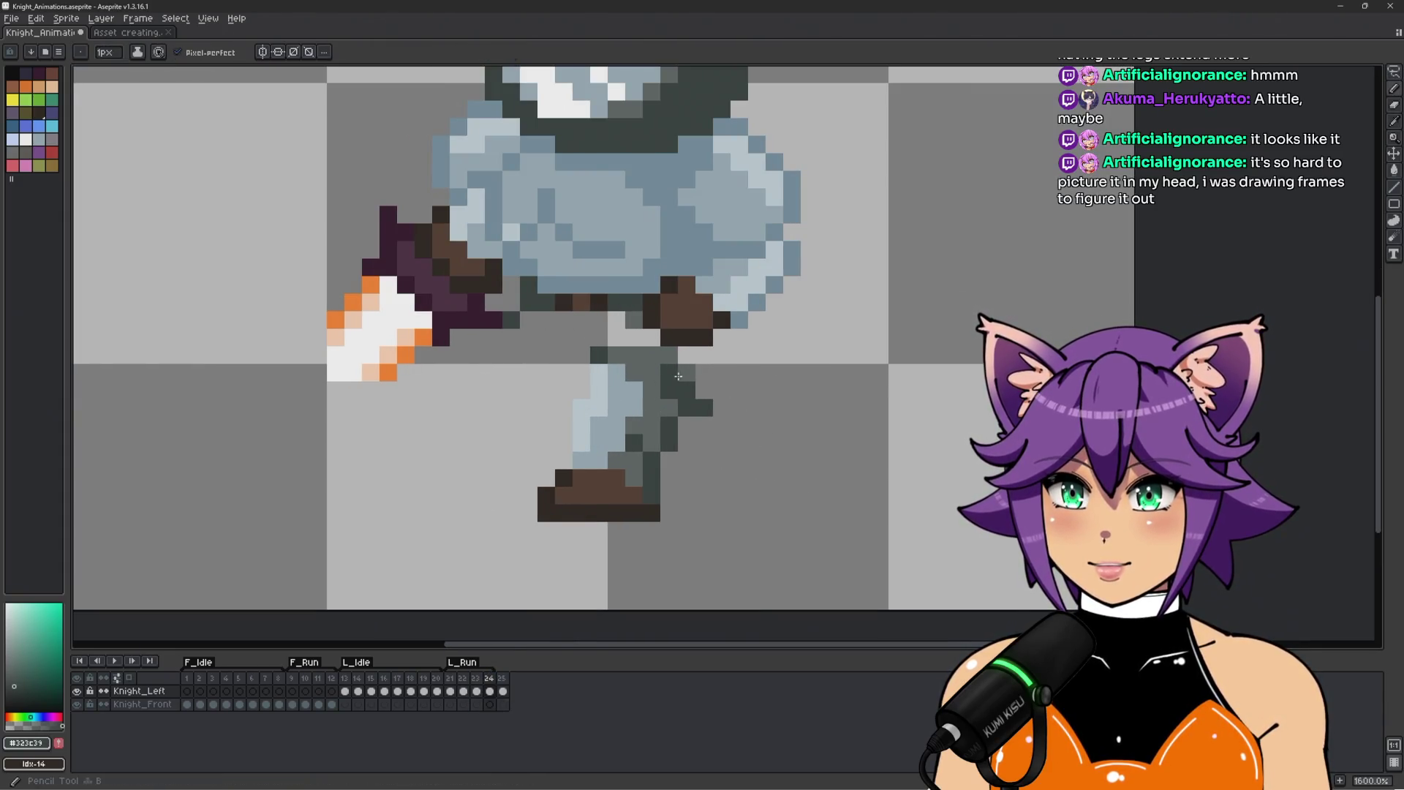
scroll(682, 376, "up", 2)
left_click(715, 344)
left_click(689, 344)
left_click(714, 365, "alt")
left_click(714, 422)
left_click(662, 369)
scroll(676, 363, "down", 1)
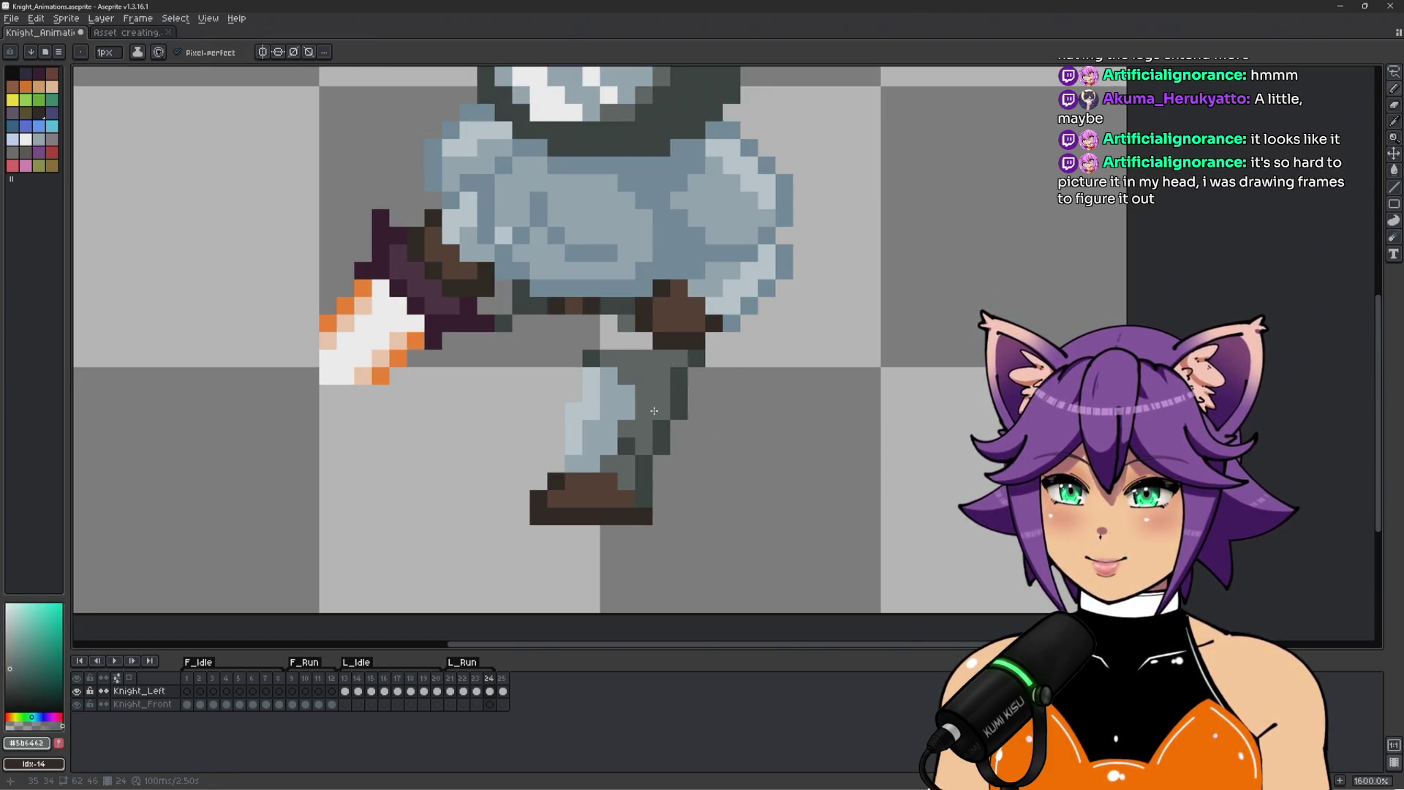
scroll(719, 341, "down", 1)
left_click(701, 367, "alt")
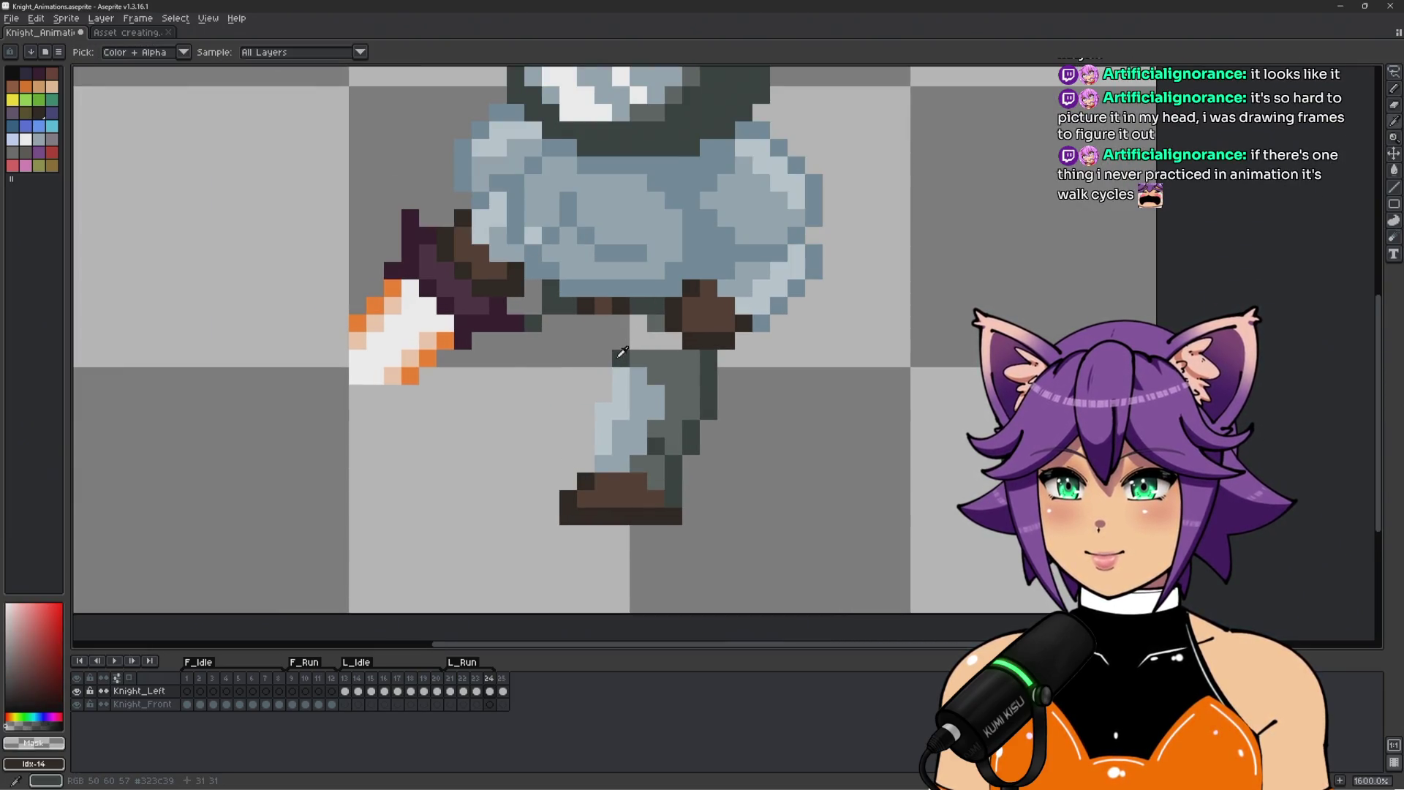
left_click(621, 364, "alt")
Redraw the back leg's dark outline, undoing the misplaced outline pixels.
scroll(623, 365, "down", 2)
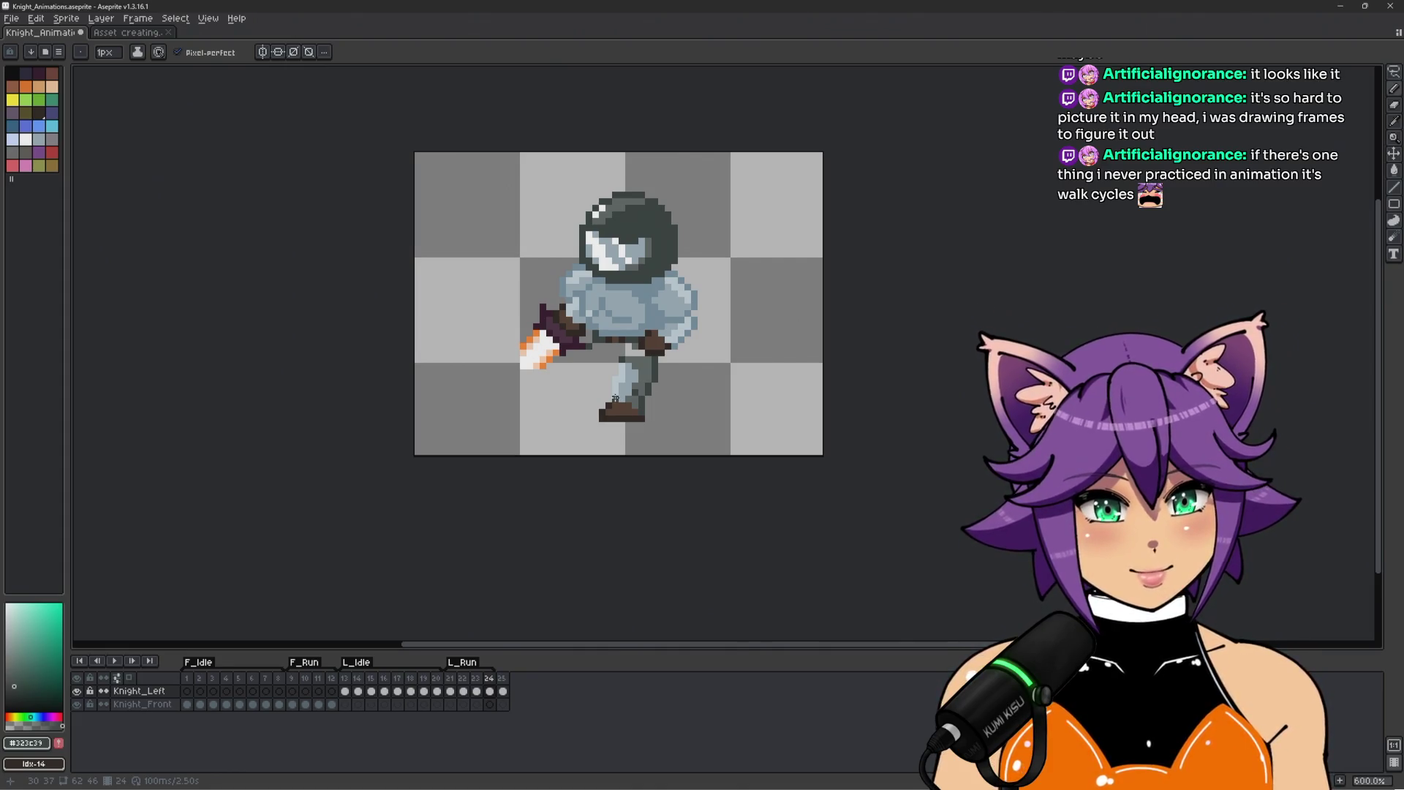
scroll(646, 338, "up", 3)
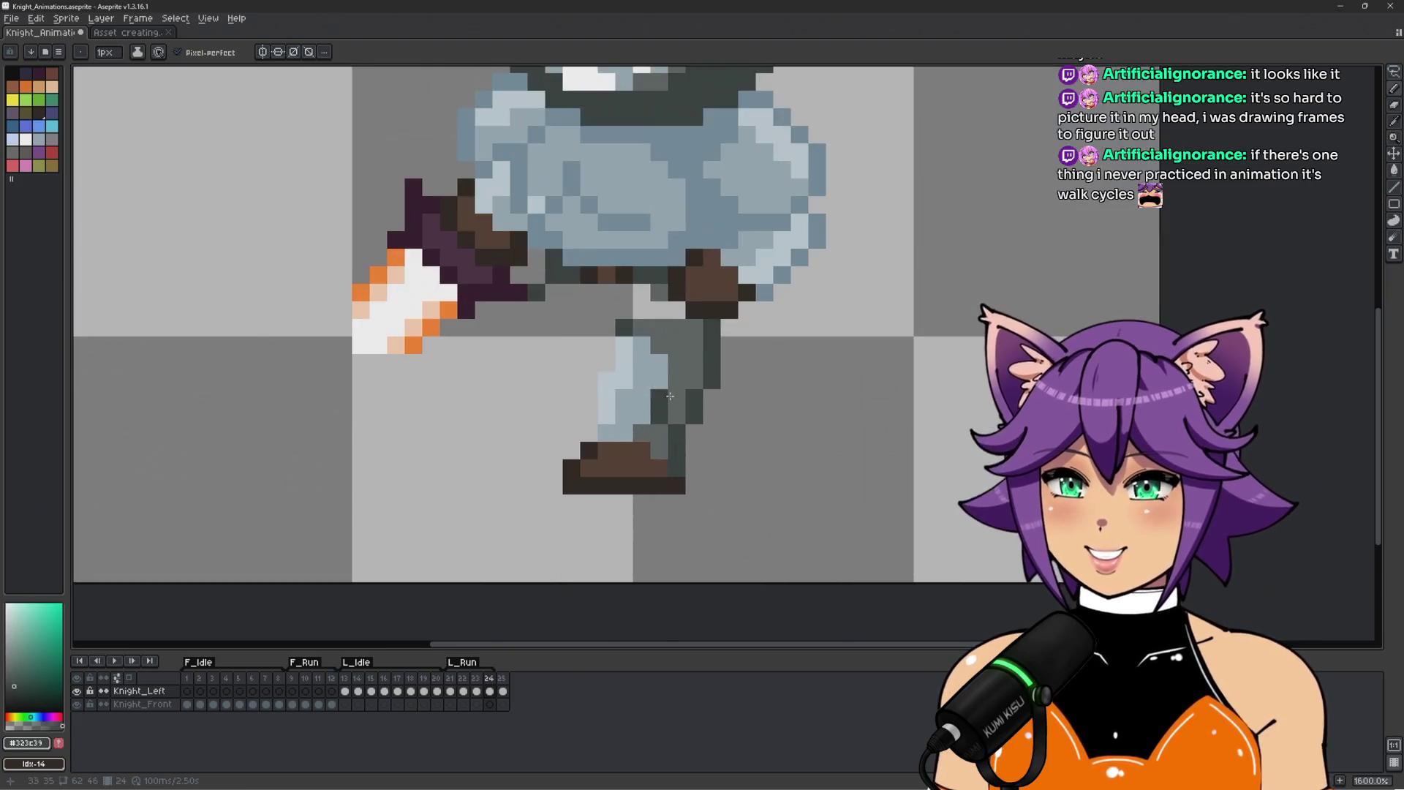
scroll(694, 331, "down", 1)
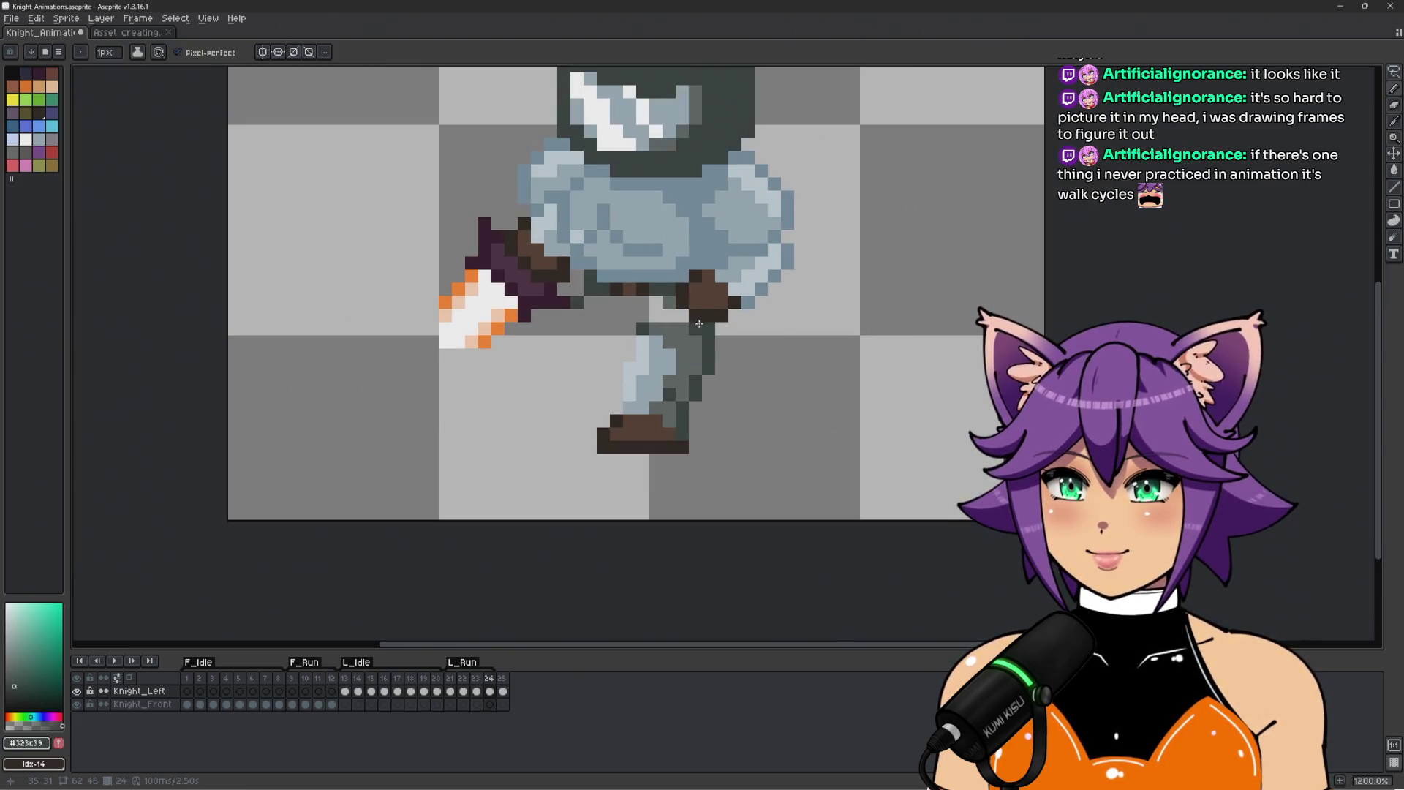
scroll(610, 318, "up", 1)
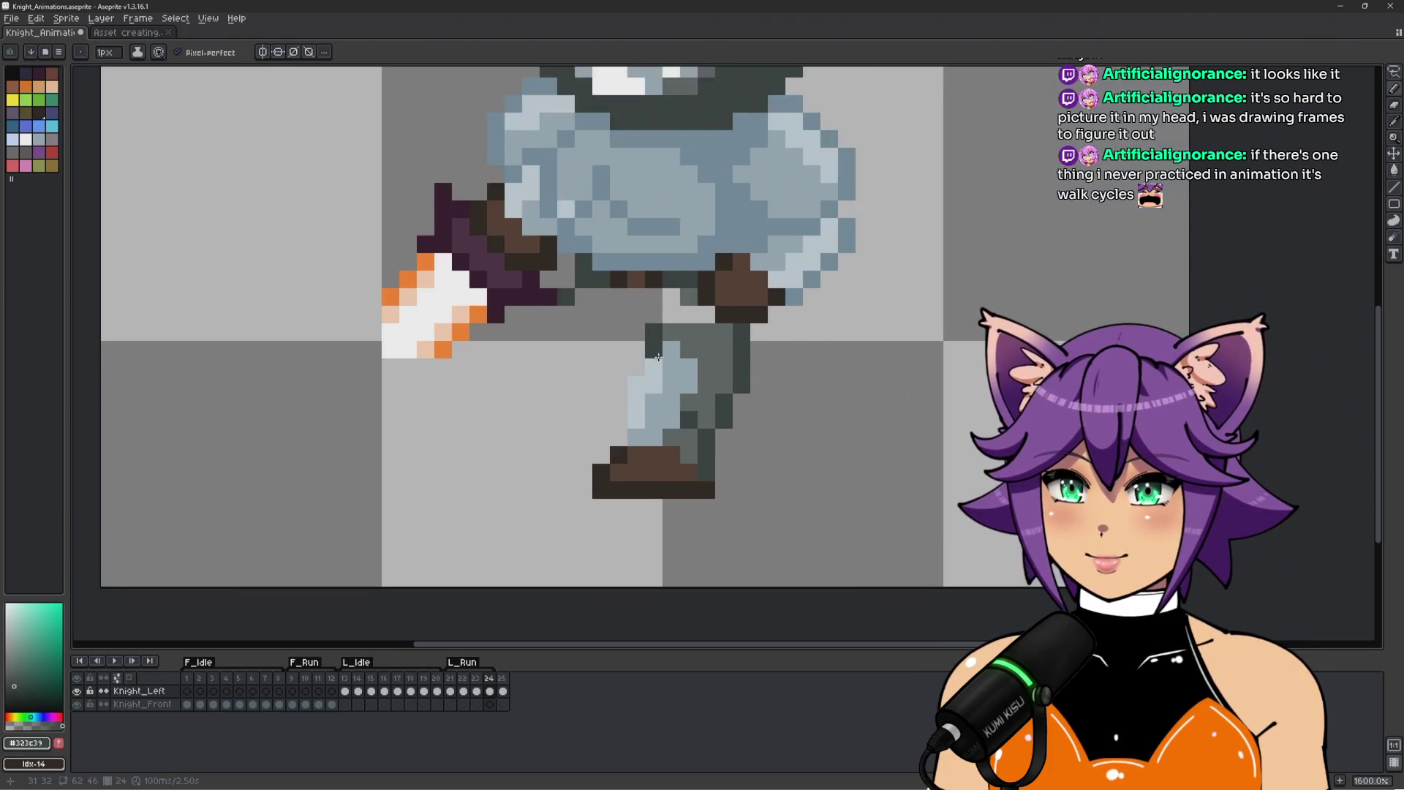
left_click_drag(567, 314, 604, 367)
key("ctrl+z")
left_click_drag(584, 314, 589, 357)
key("ctrl+z")
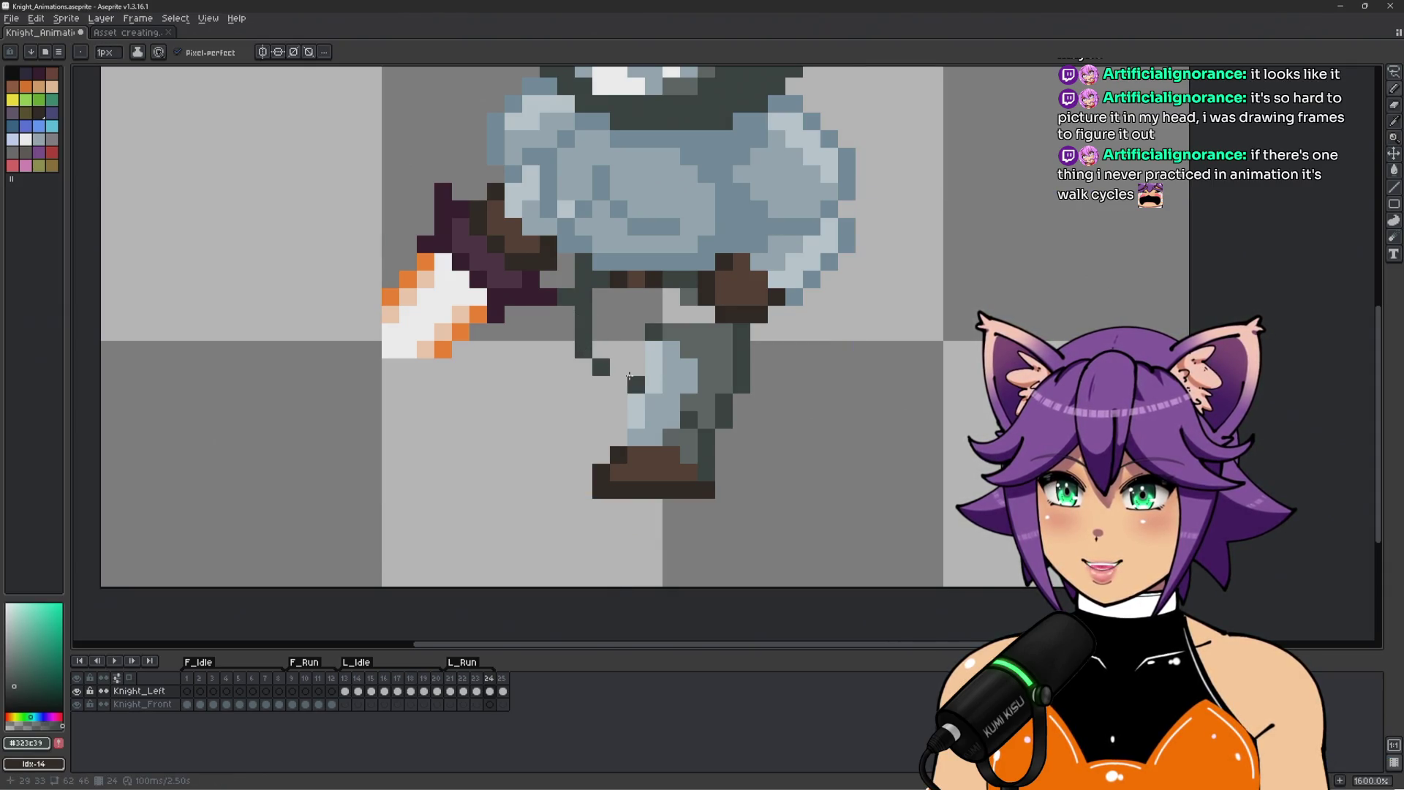
Shade the bent leg light and mid blue and fill the crotch gap dark grey.
left_click(658, 380, "alt")
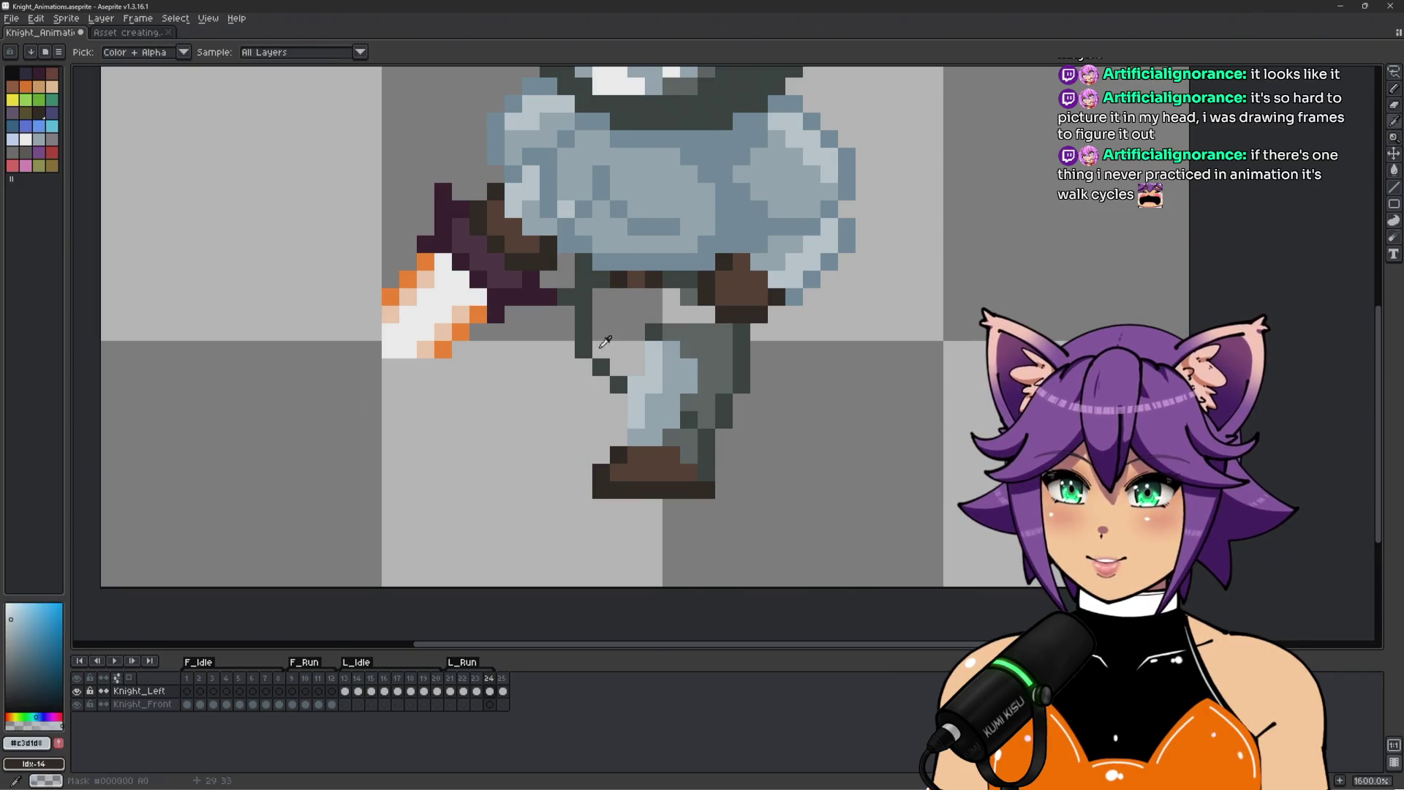
left_click_drag(601, 333, 615, 357)
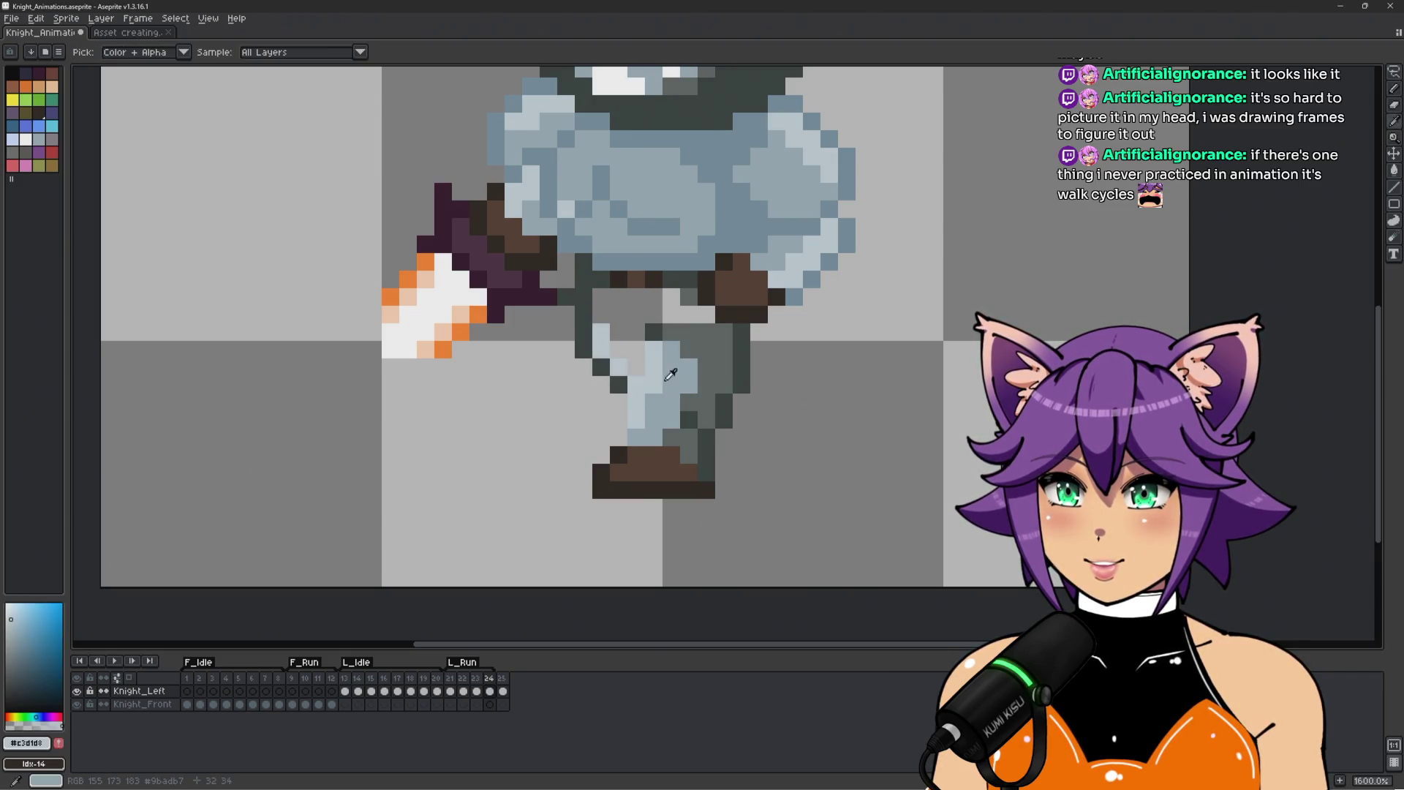
left_click(672, 370, "alt")
left_click(623, 351)
left_click(616, 334)
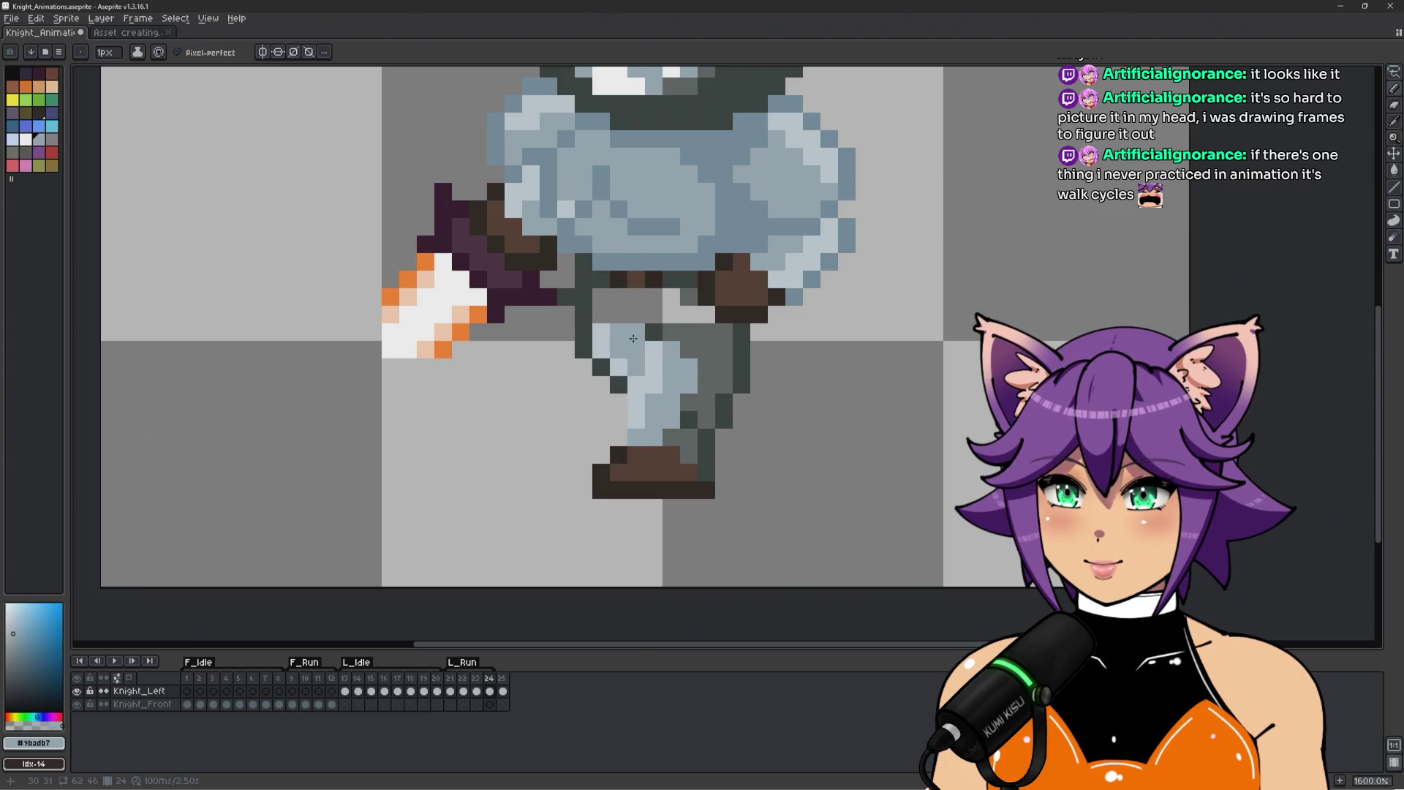
left_click(601, 297, "alt")
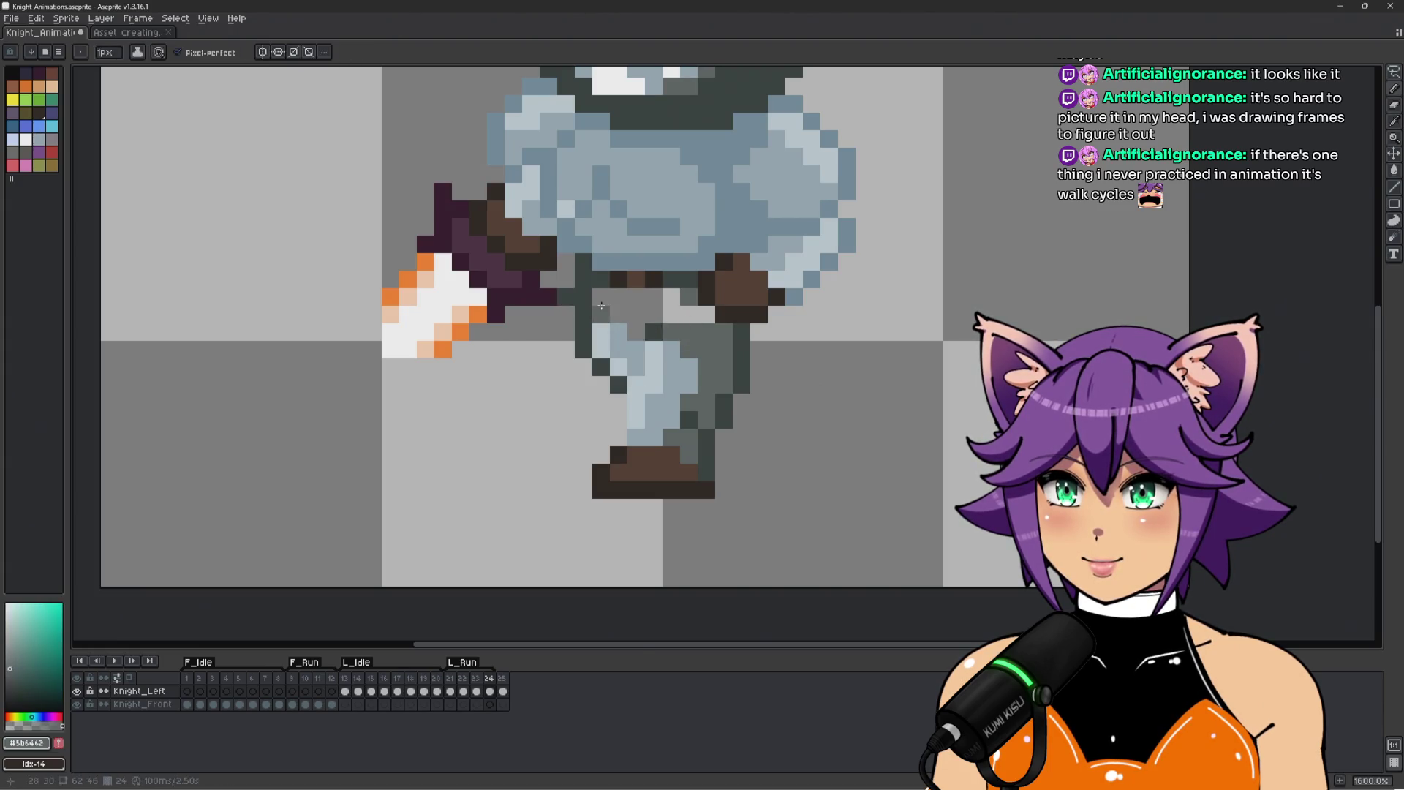
mouse_move(601, 314)
left_mouse_down()
mouse_move(636, 314)
mouse_move(645, 299)
mouse_move(701, 317)
left_mouse_up()
scroll(701, 317, "down", 1)
scroll(702, 317, "down", 2)
scroll(681, 321, "up", 2)
scroll(658, 329, "up", 1)
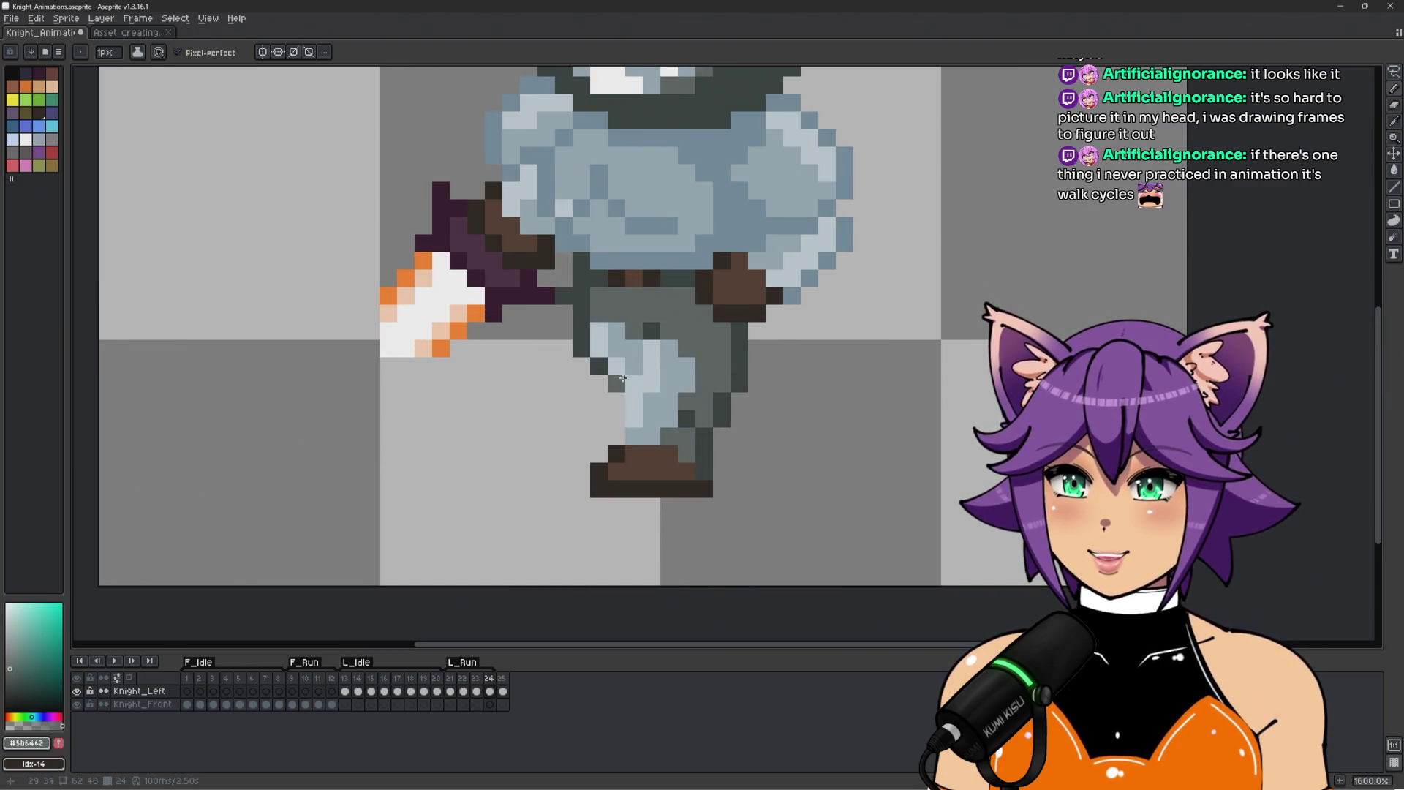
Draw dark brown boot outline pixels beside and below the leg.
key("alt")
left_click(655, 330, "alt")
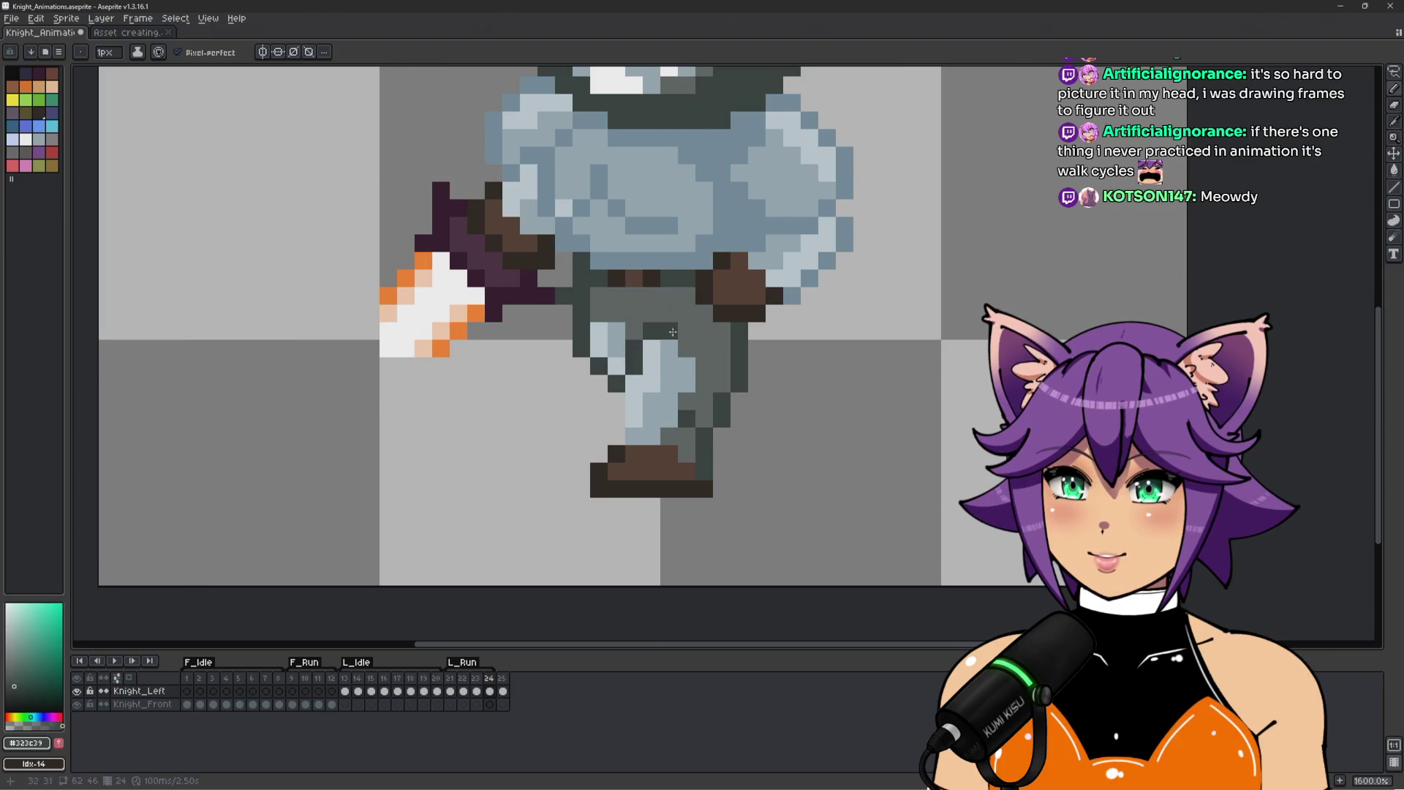
scroll(699, 309, "down", 3)
scroll(759, 344, "up", 3)
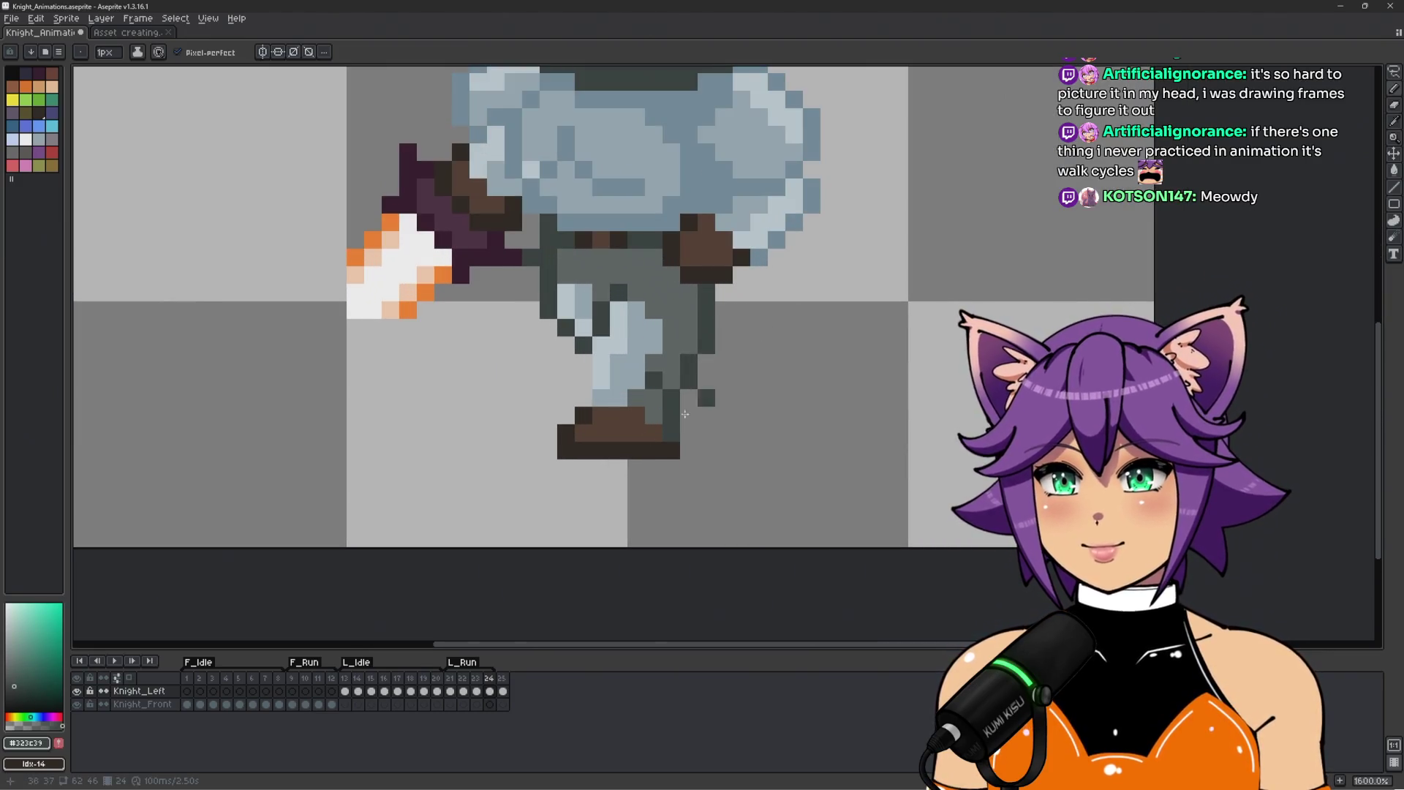
left_click(654, 450, "alt")
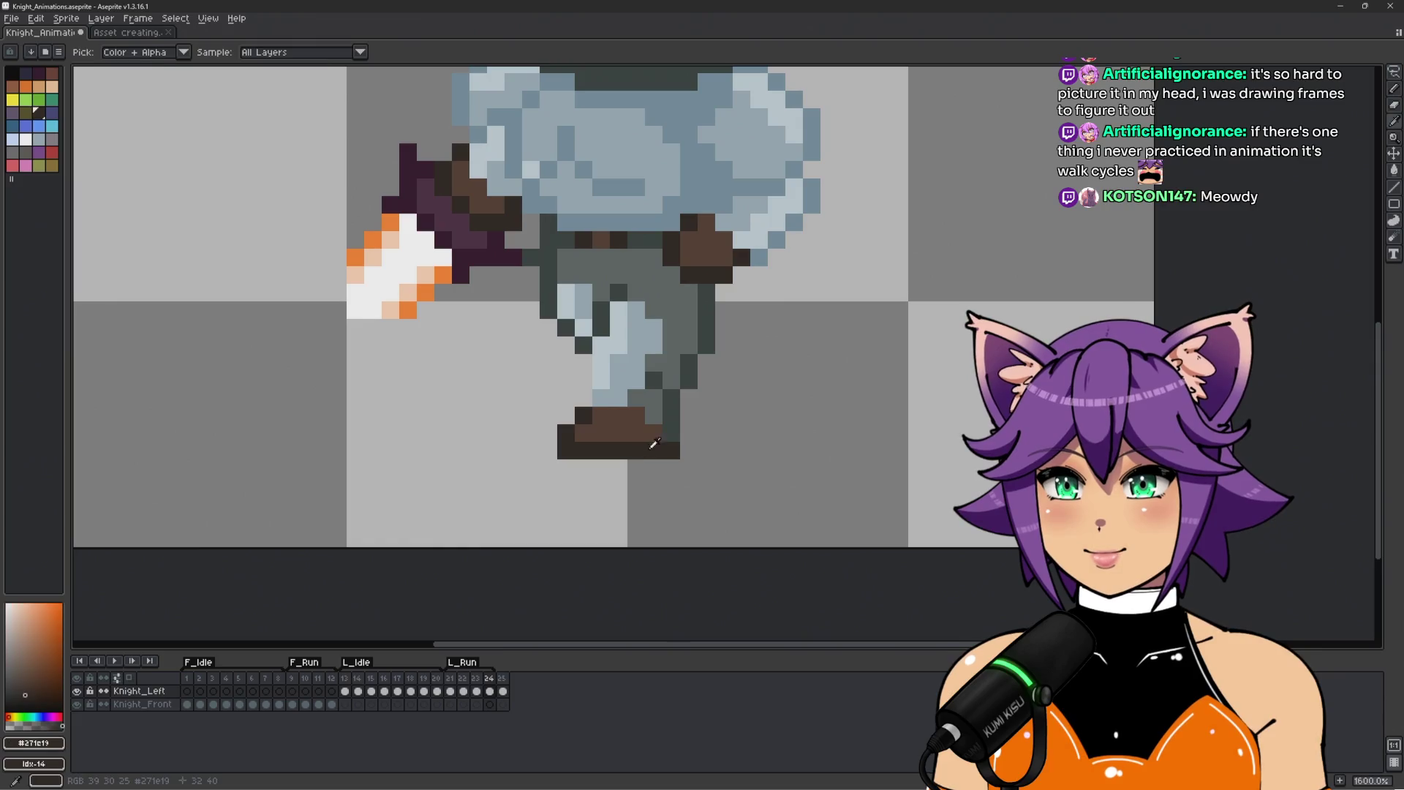
left_click_drag(724, 344, 726, 362)
left_click(724, 379)
left_click(707, 397)
Fill a boot pixel mid brown, then bring the whole knight into view and play the run.
left_click(714, 362, "alt")
left_click(706, 380)
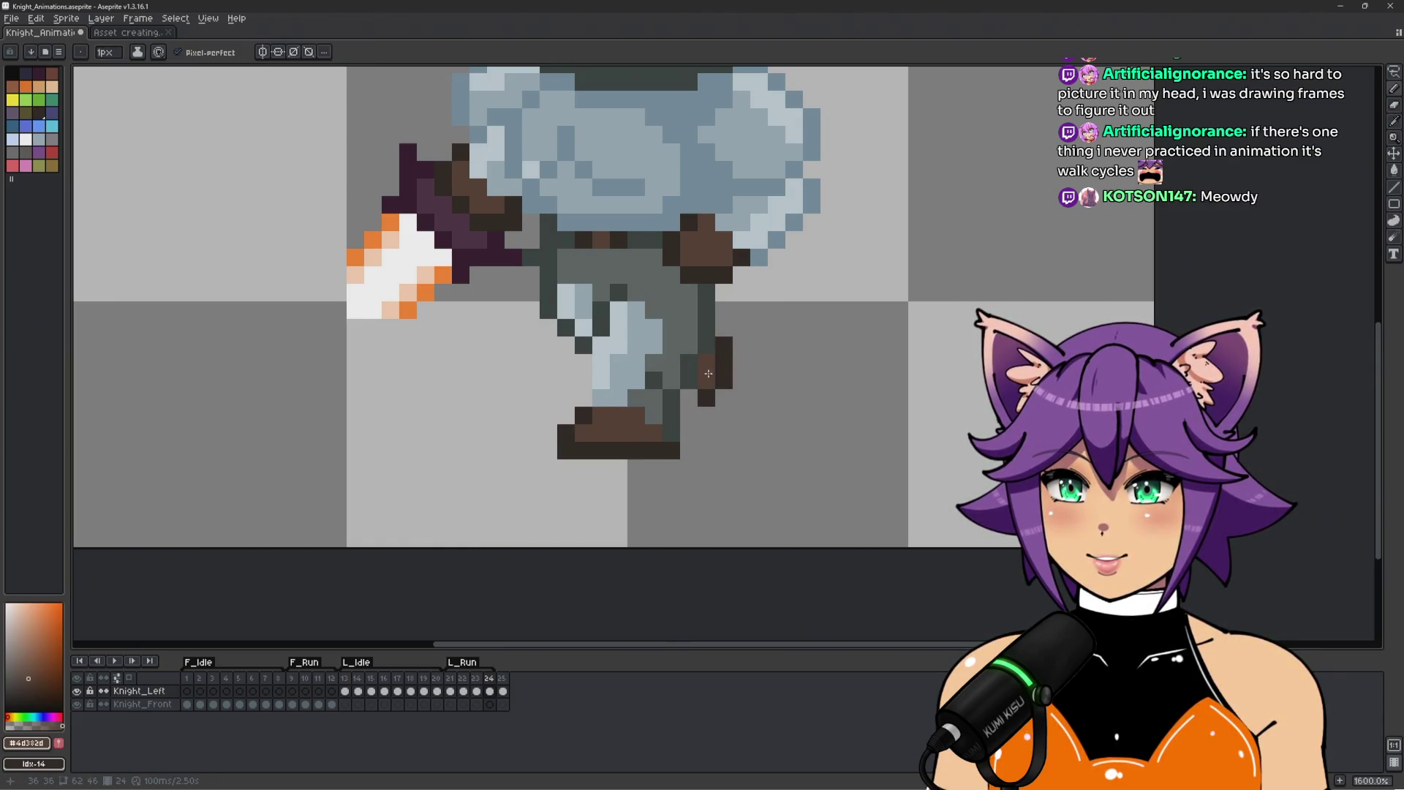
scroll(777, 337, "down", 3)
scroll(768, 339, "up", 4)
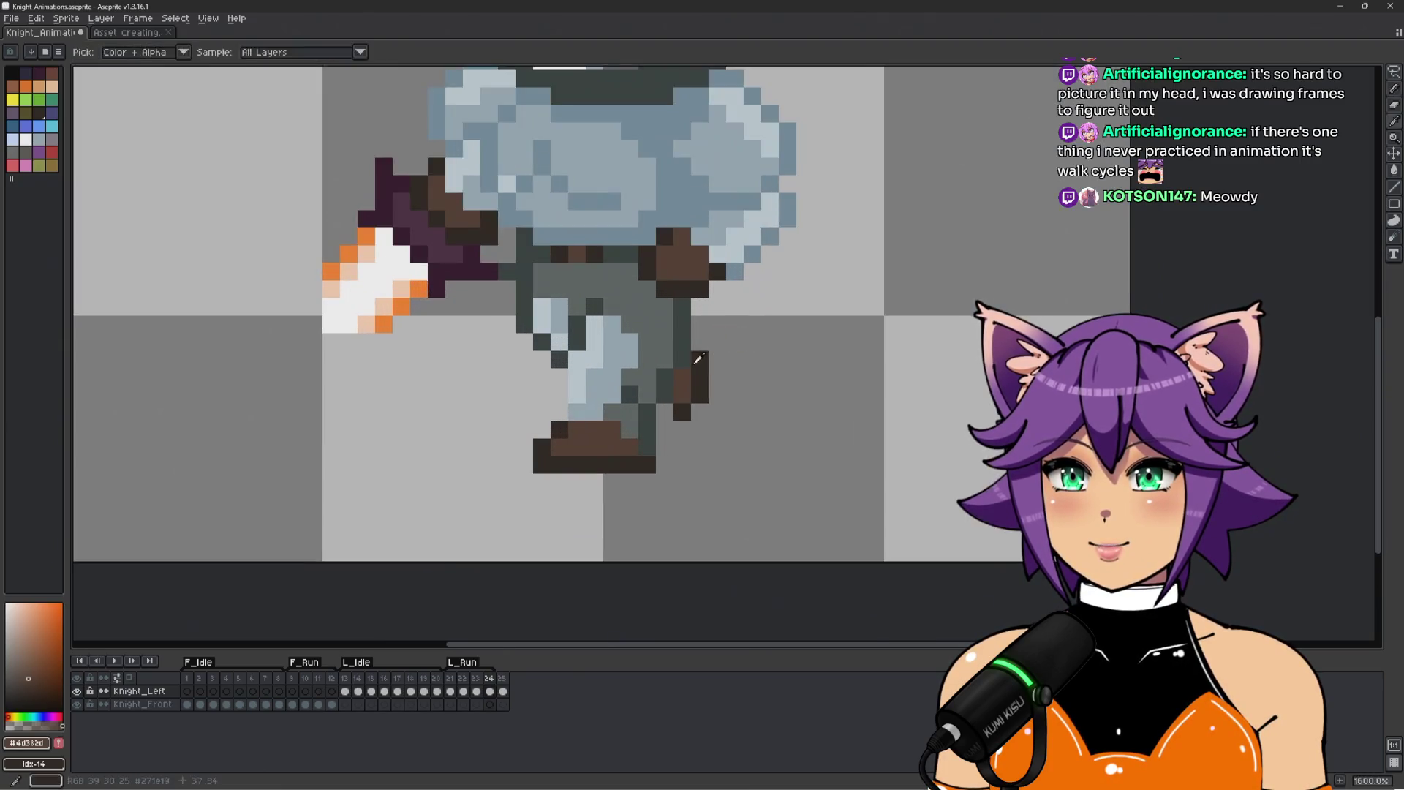
left_click(702, 344, "alt")
scroll(705, 374, "up", 2)
scroll(673, 400, "down", 5)
key("space")
left_click_drag(802, 376, 770, 456)
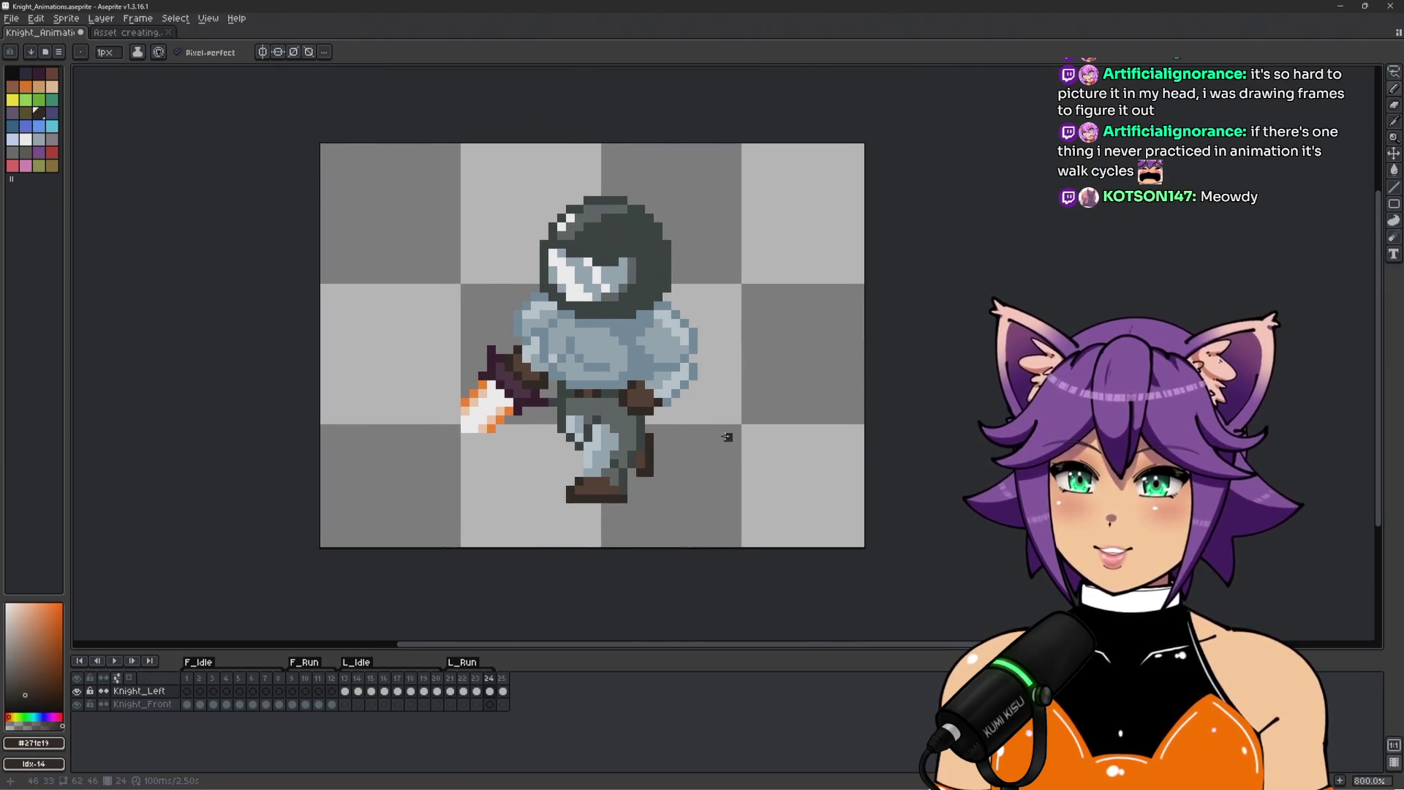
key("Return")
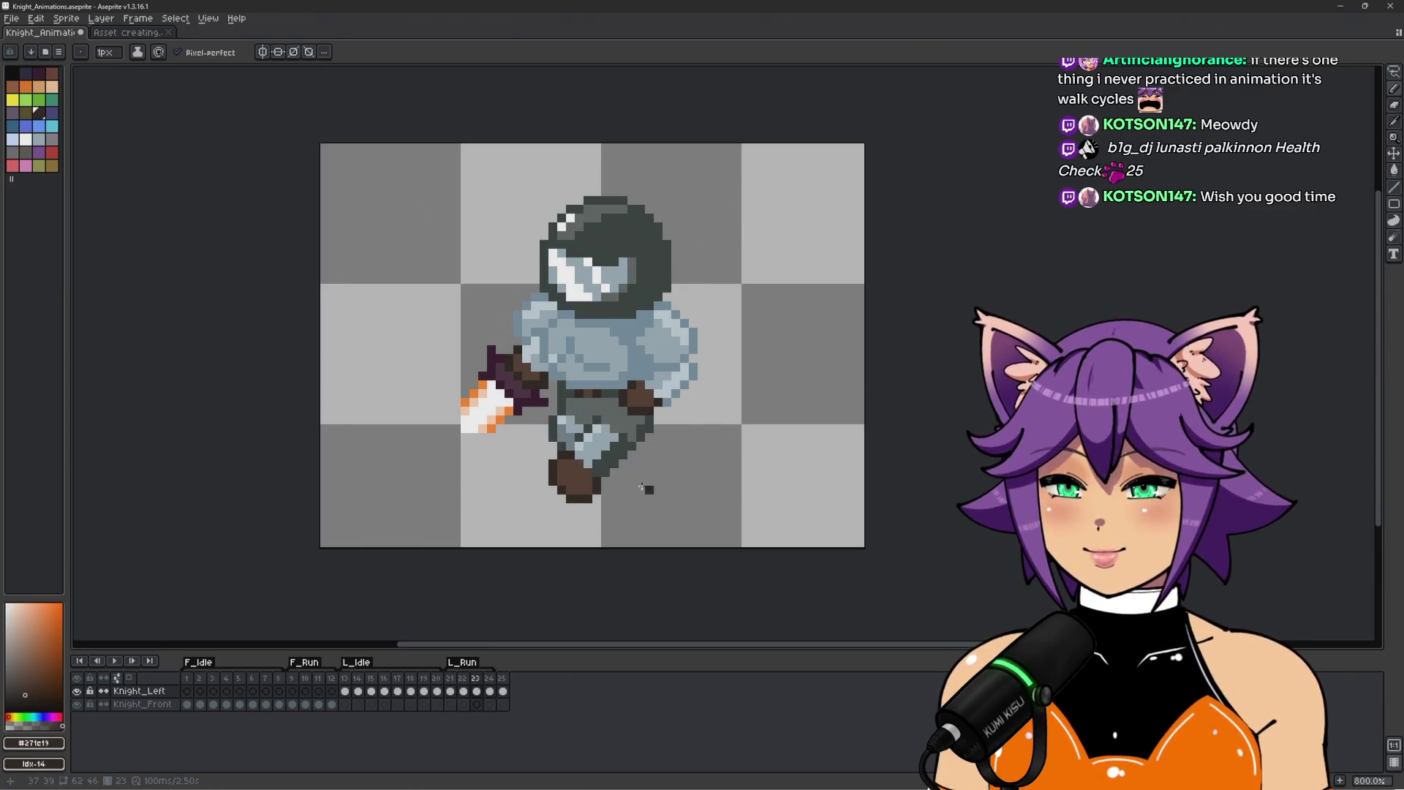
Zoom in on frame 21 and try the dark grey-green outline colour and transparent.
scroll(660, 504, "up", 2)
scroll(580, 454, "up", 1)
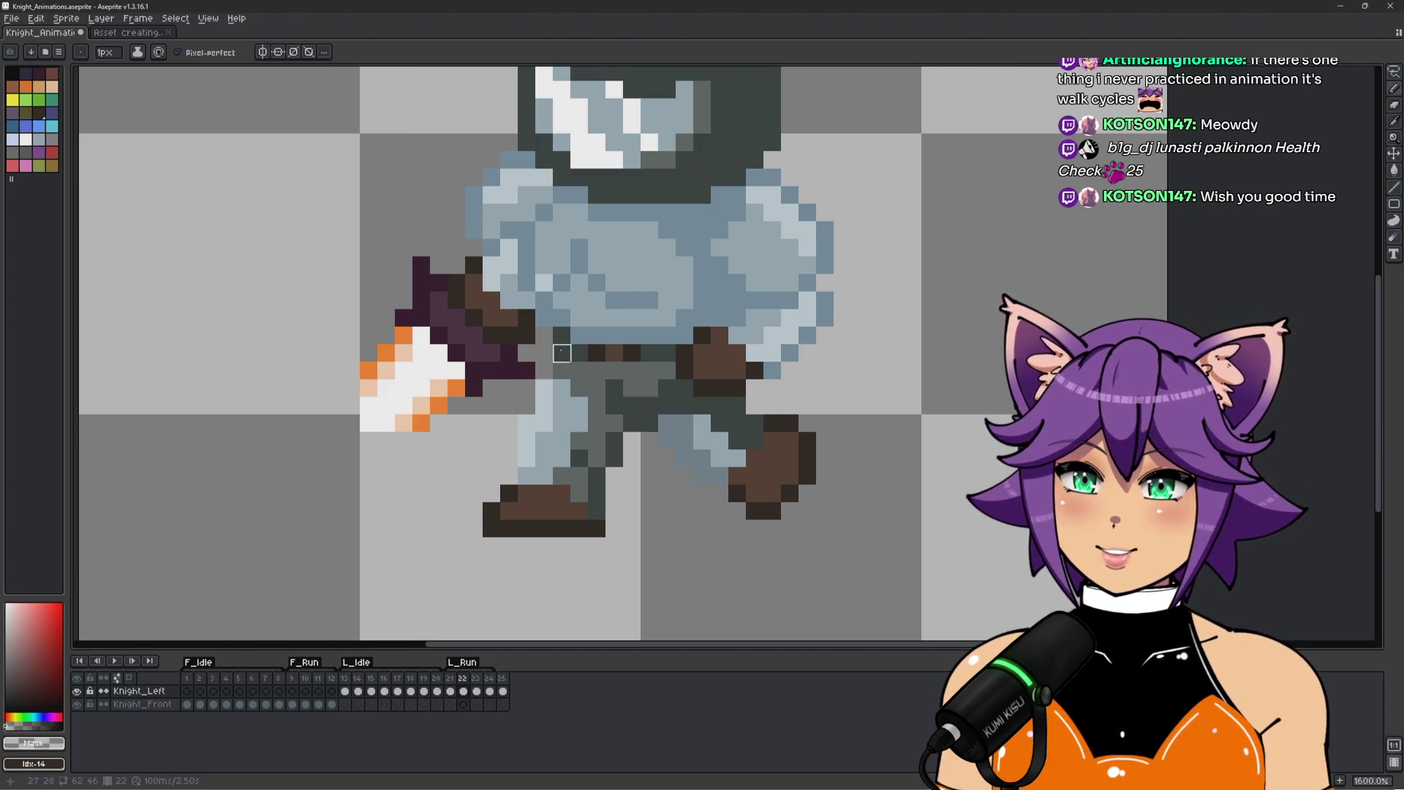
left_click(565, 368, "alt")
scroll(633, 412, "down", 2)
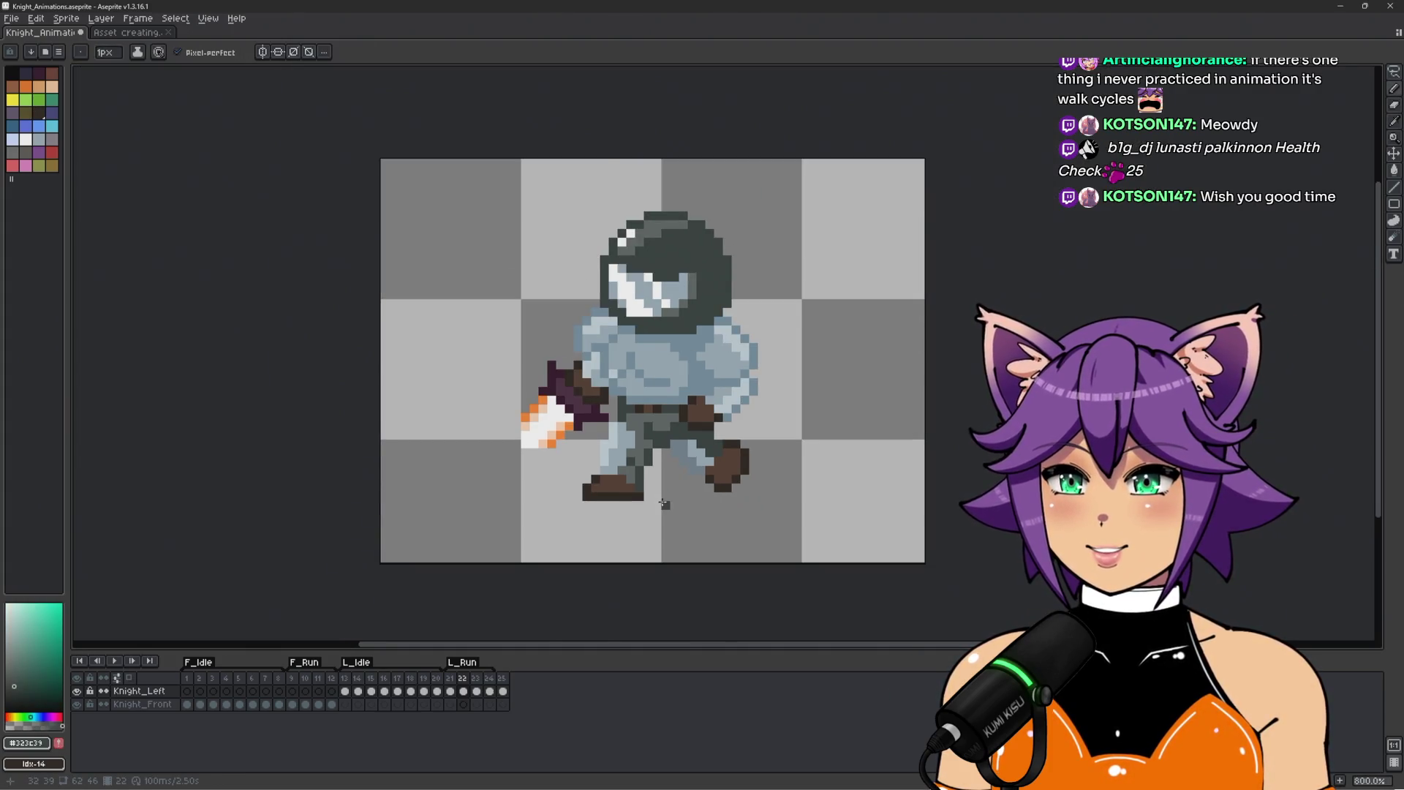
scroll(663, 503, "up", 1)
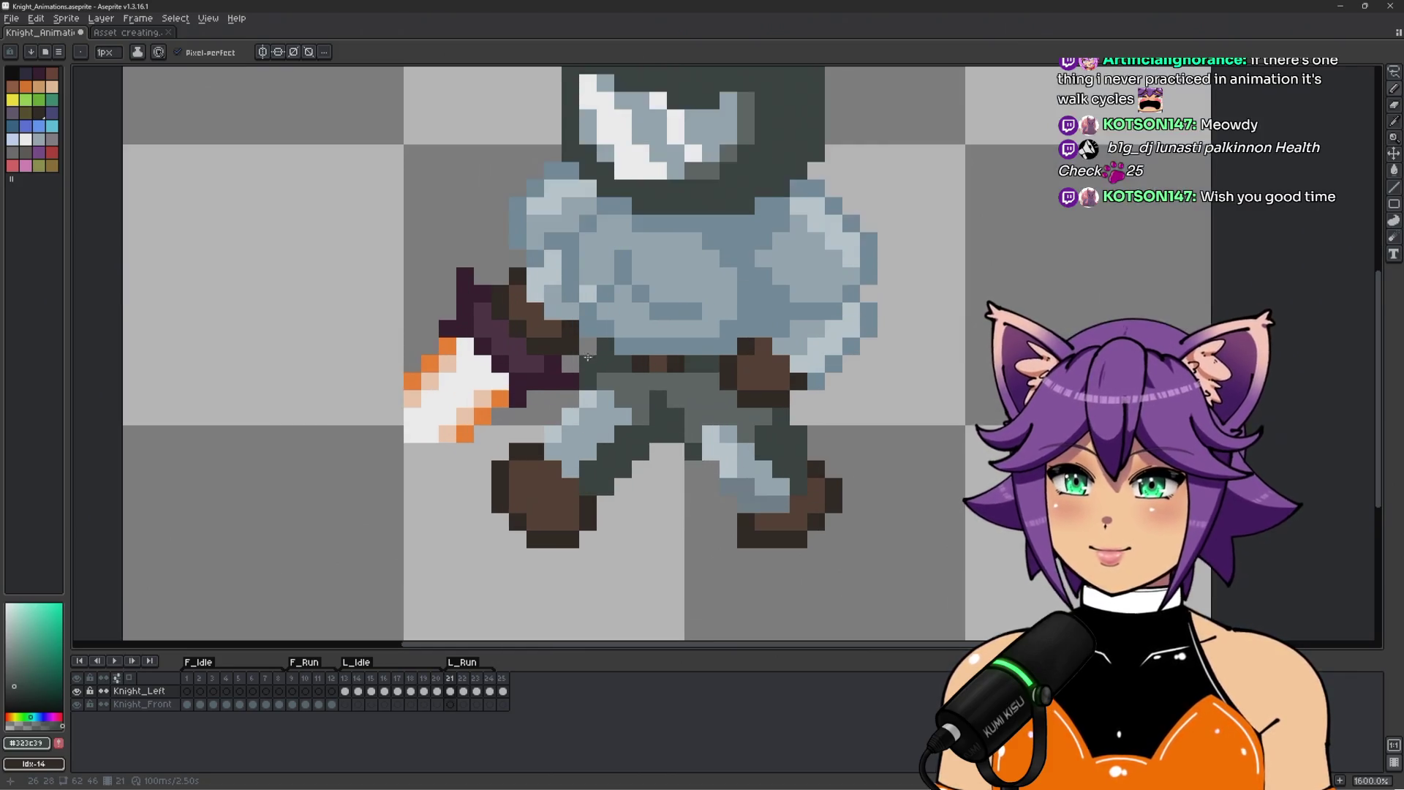
left_click(593, 371, "alt")
scroll(623, 346, "down", 2)
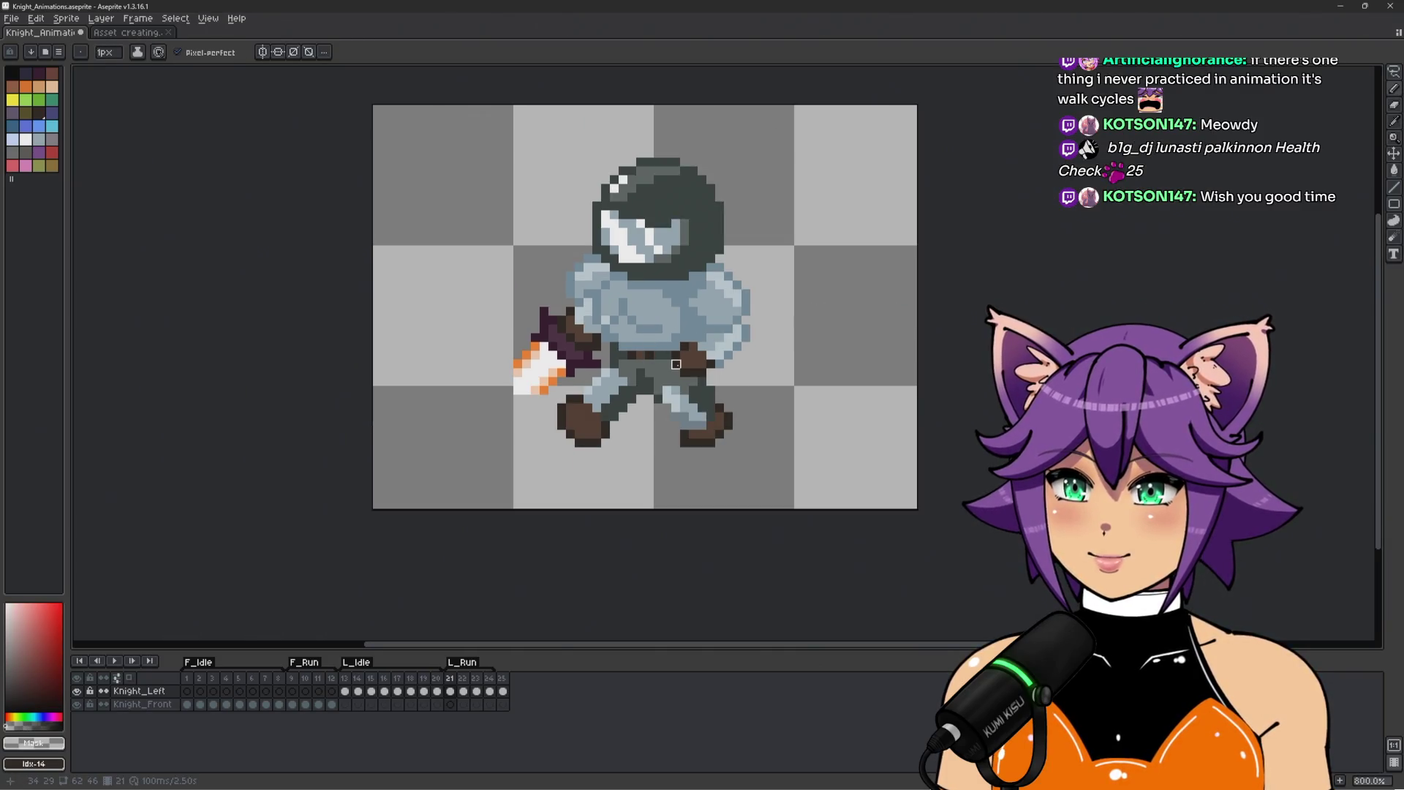
Compare the leg poses on frames 20 and 21, re-picking the dark grey-green outline colour.
key("Left")
key("Right")
key("Left")
scroll(632, 355, "up", 2)
key("Right")
left_click(618, 369, "alt")
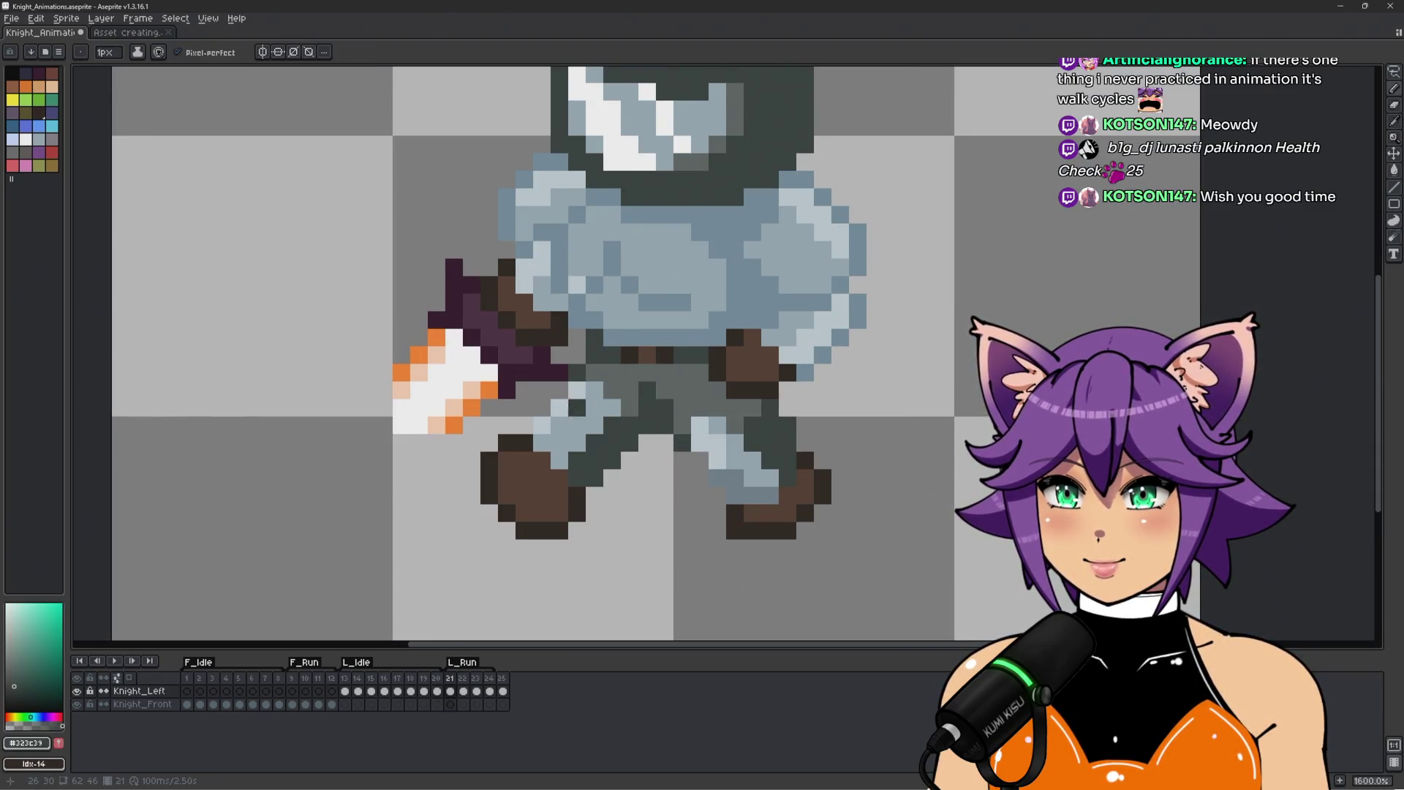
scroll(756, 406, "down", 4)
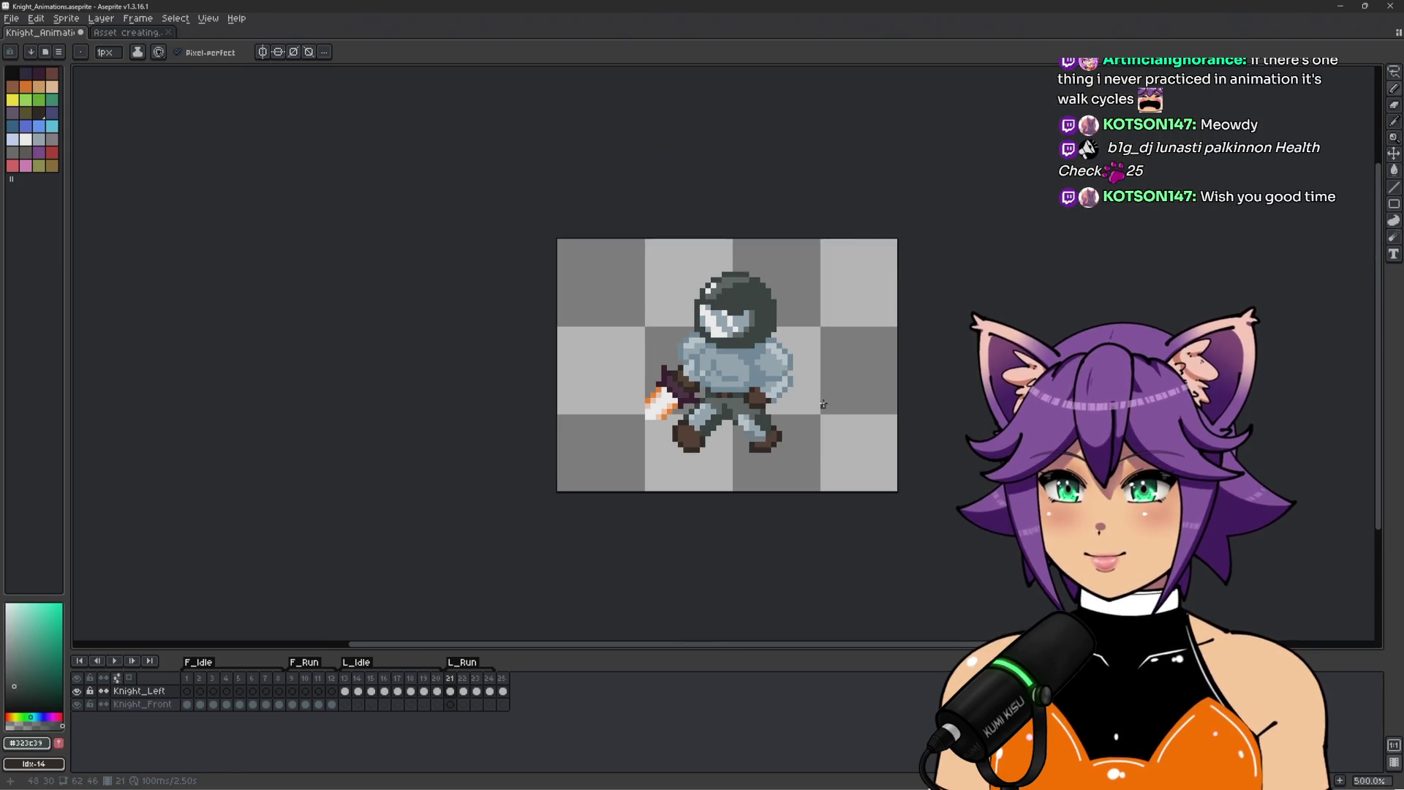
scroll(901, 366, "up", 1)
key("Left")
key("Right")
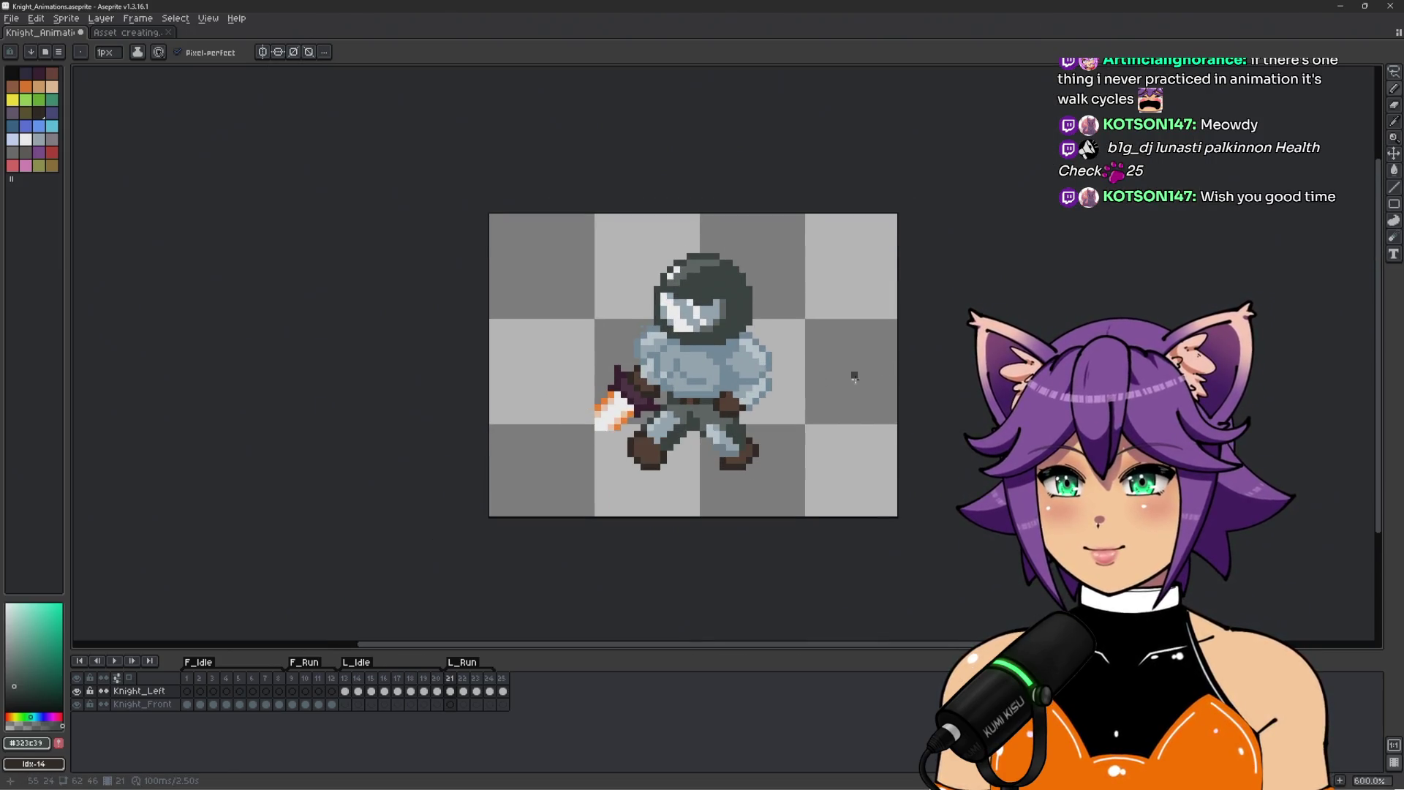
scroll(616, 419, "up", 1)
scroll(617, 419, "up", 5)
Eyedrop the light leg-armour blue and paint three highlight pixels on the forward leg.
left_click(607, 427, "alt")
left_click(600, 433)
left_click(614, 404)
left_click(640, 377)
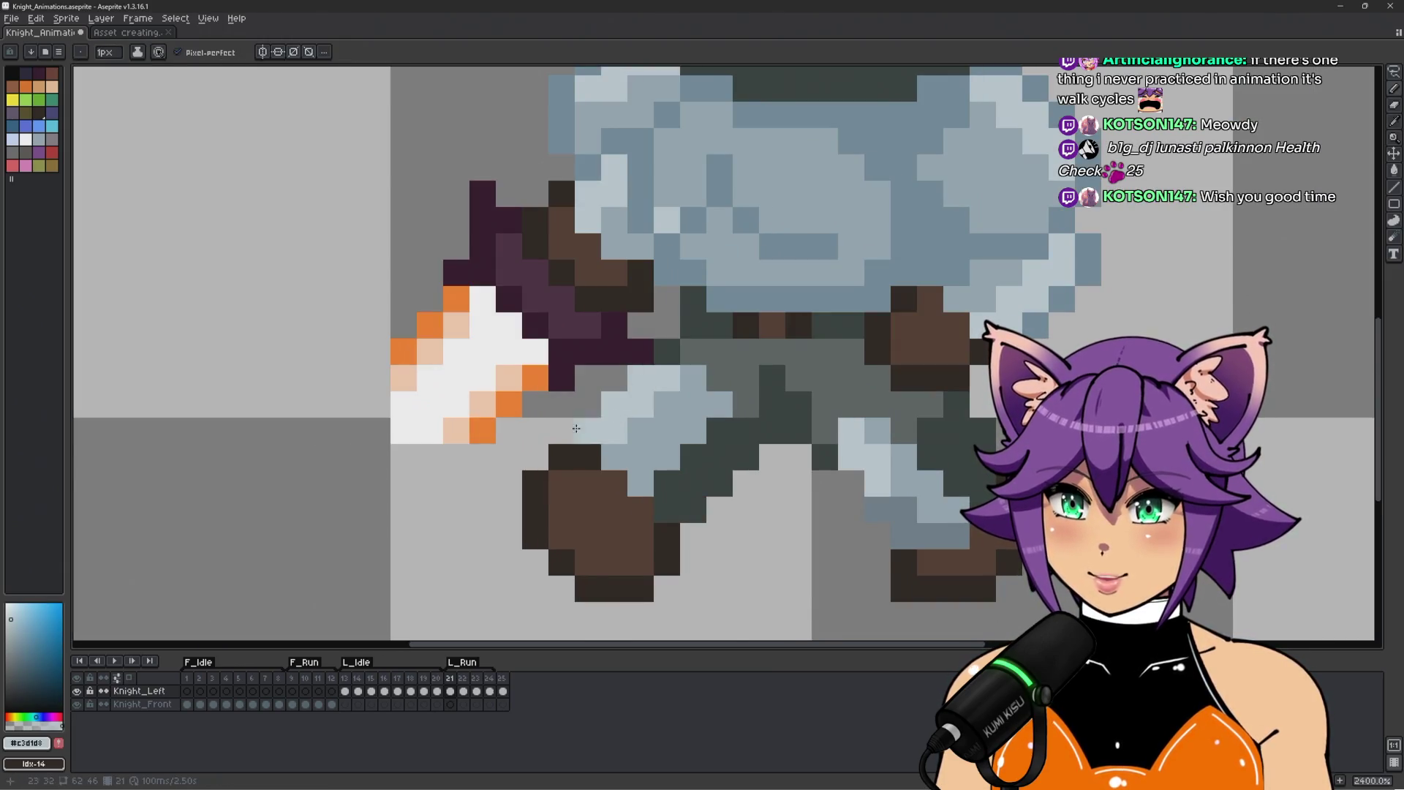
Switch to transparent and erase two stray pixels on the leg.
left_click(588, 430, "alt")
left_click(719, 432)
scroll(731, 395, "down", 2)
scroll(714, 366, "up", 2)
left_click(720, 366)
scroll(805, 373, "down", 5)
Recentre the knight and go to frame 20 to compare its legs.
left_click_drag(899, 381, 790, 417)
scroll(786, 411, "up", 1)
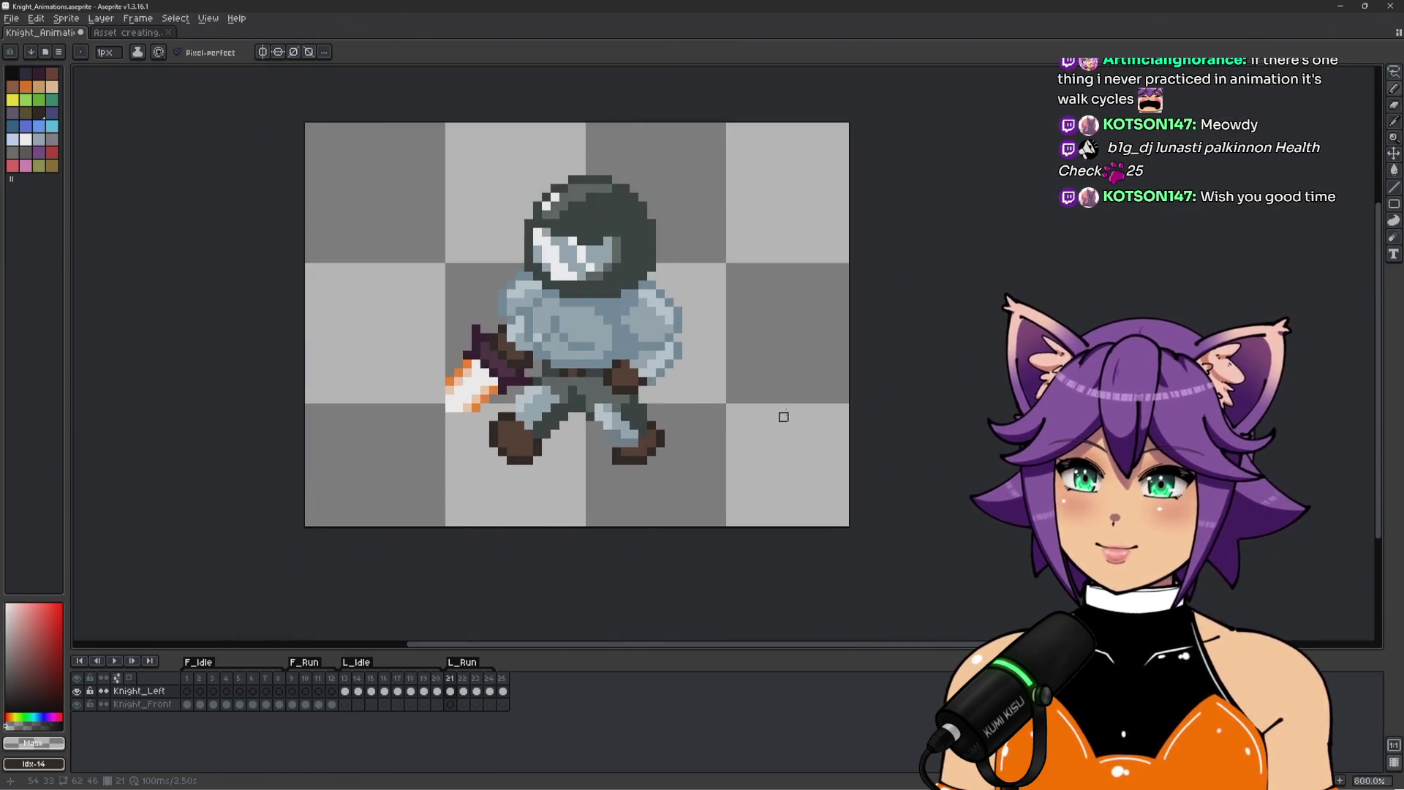
scroll(739, 403, "up", 3)
key("comma")
mouse_move(662, 389)
left_mouse_down()
mouse_move(841, 380)
mouse_move(753, 382)
left_mouse_up()
Flip between run frames 20, 21 and 22 to compare, settling on frame 22.
key("period")
key("comma")
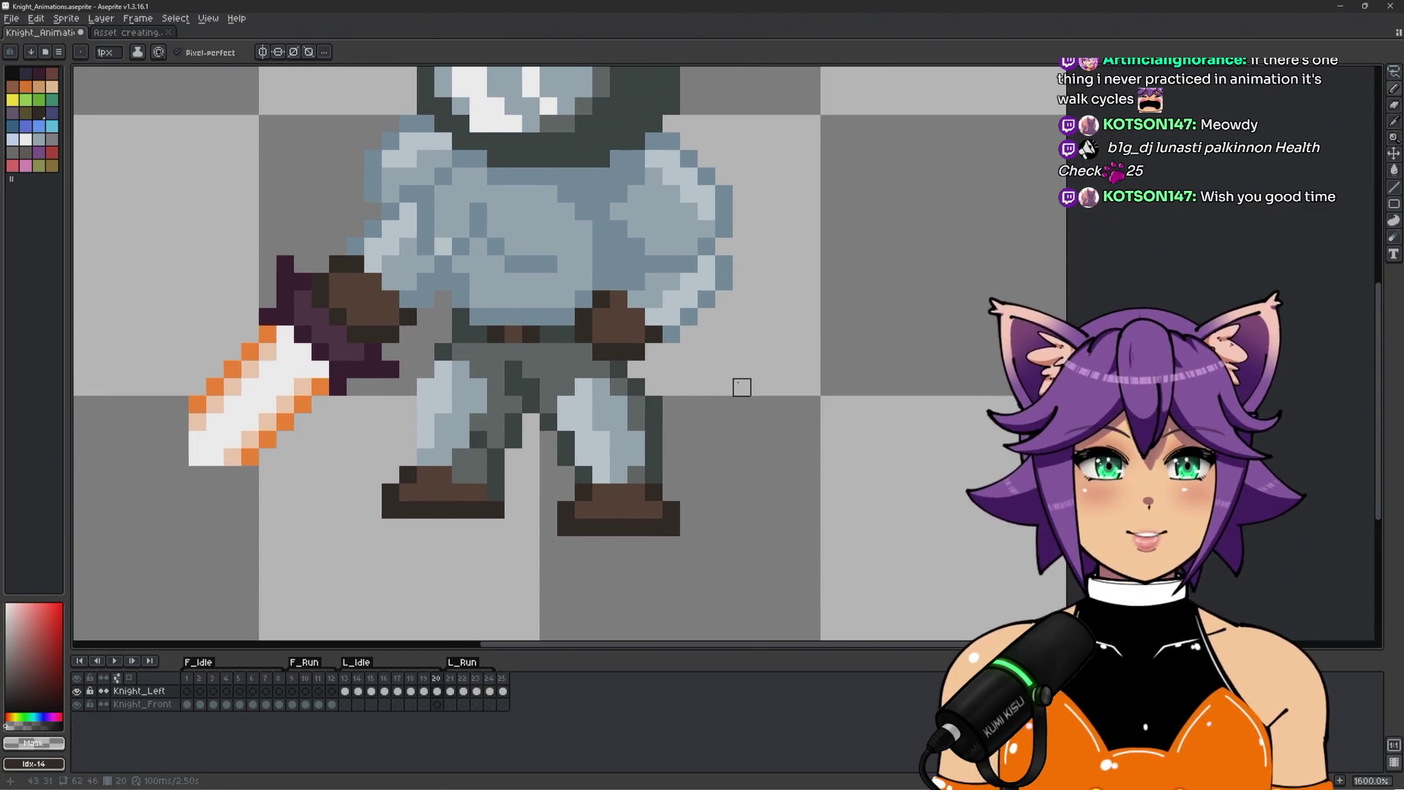
key("period")
key("comma")
key("period")
key("comma")
key("period")
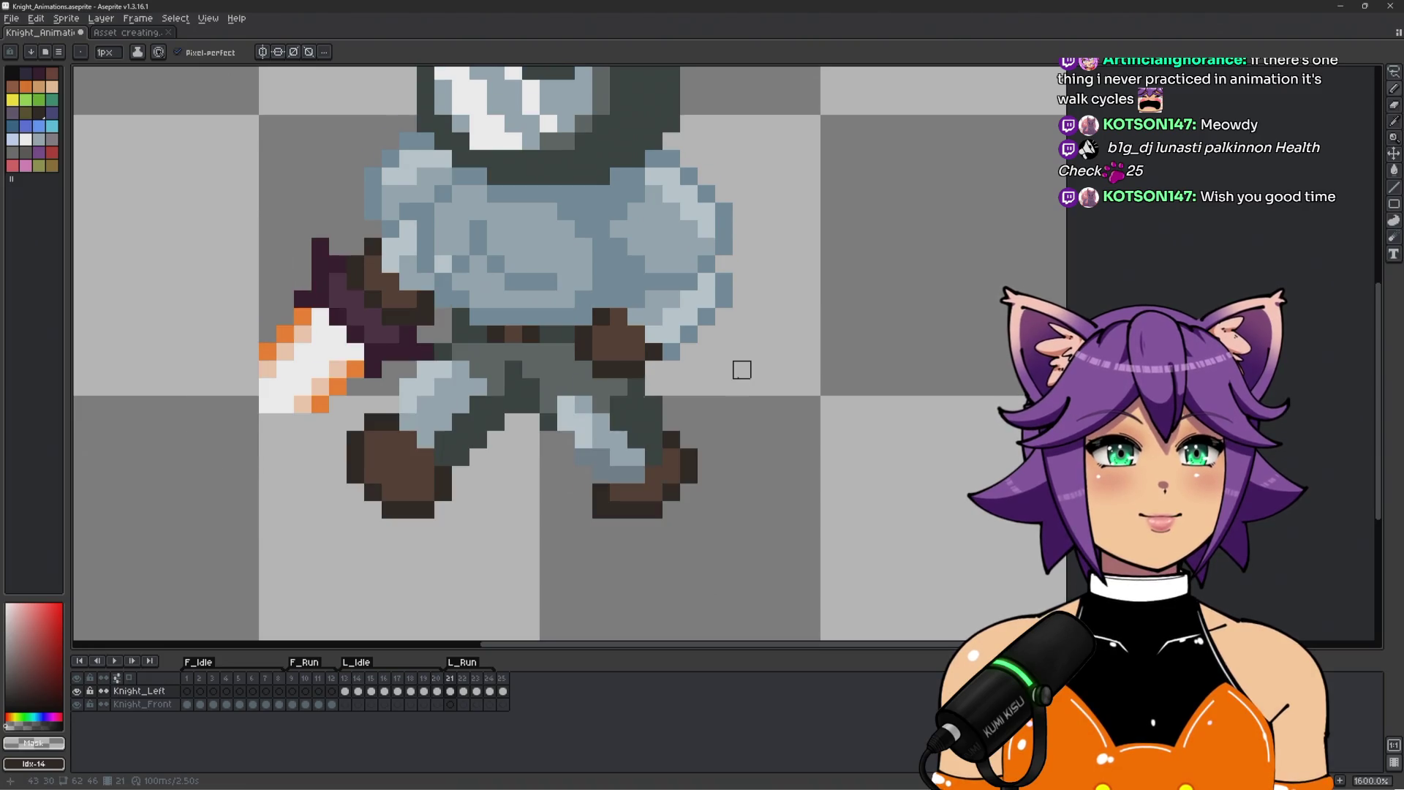
key("period")
key("comma")
key("period")
Shift the left boot and left leg one pixel right on frame 22.
key("m")
mouse_move(382, 449)
left_mouse_down()
mouse_move(549, 474)
mouse_move(307, 574)
left_mouse_up()
left_click_drag(408, 455, 425, 455)
key("ctrl+d")
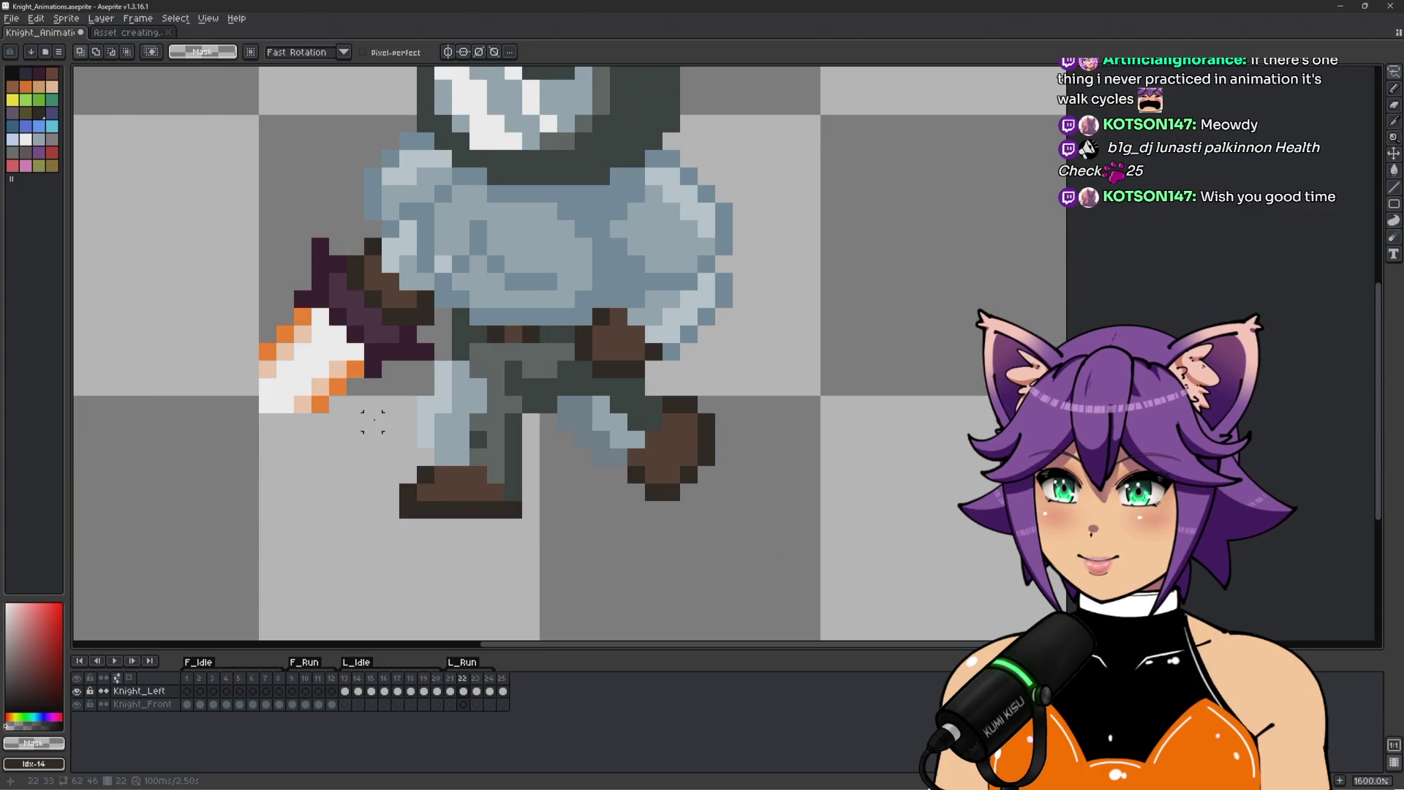
mouse_move(390, 439)
left_mouse_down()
mouse_move(548, 585)
mouse_move(555, 439)
left_mouse_up()
key("Right")
key("ctrl+d")
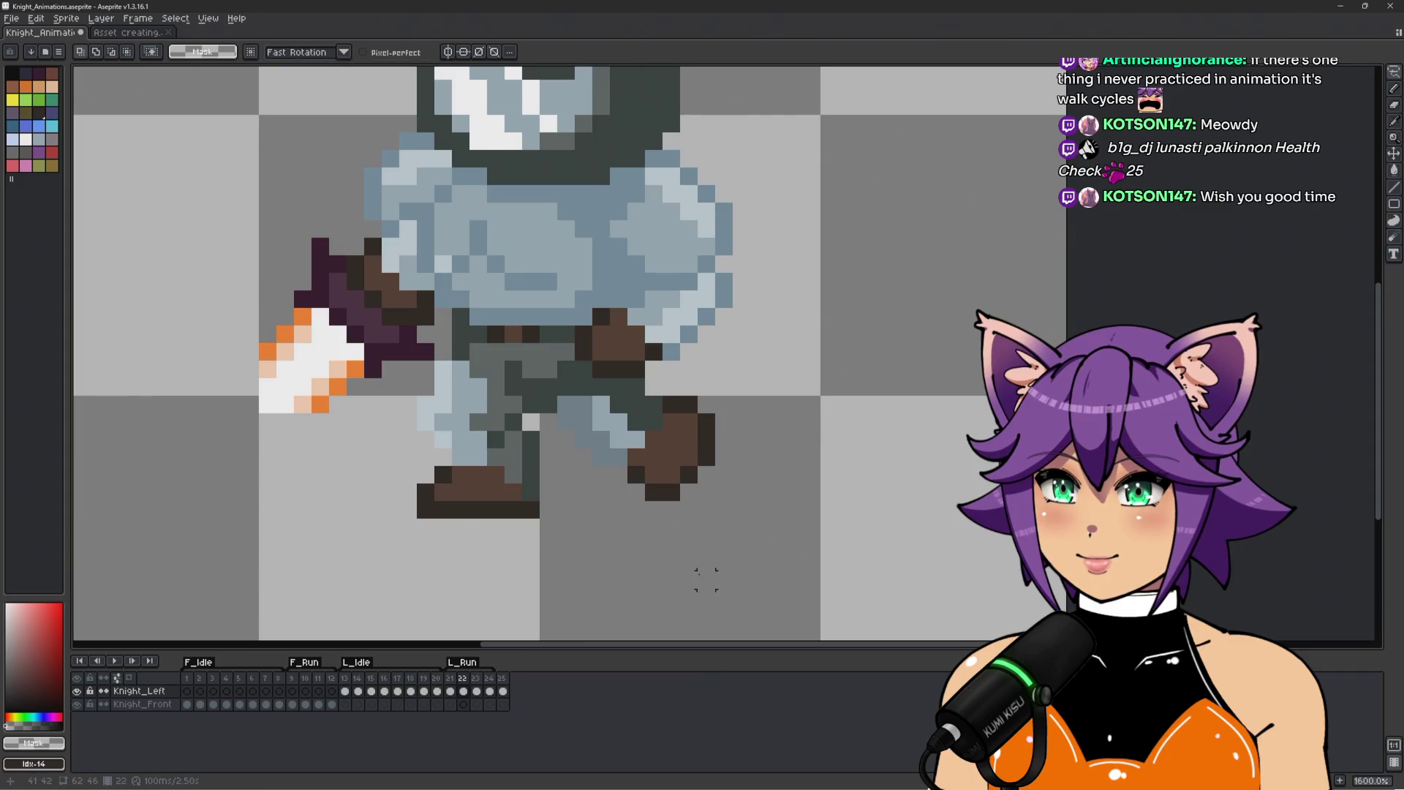
Eyedrop the dark grey outline colour and repaint leg pixels with the pencil.
scroll(706, 579, "down", 3)
key("comma")
key("period")
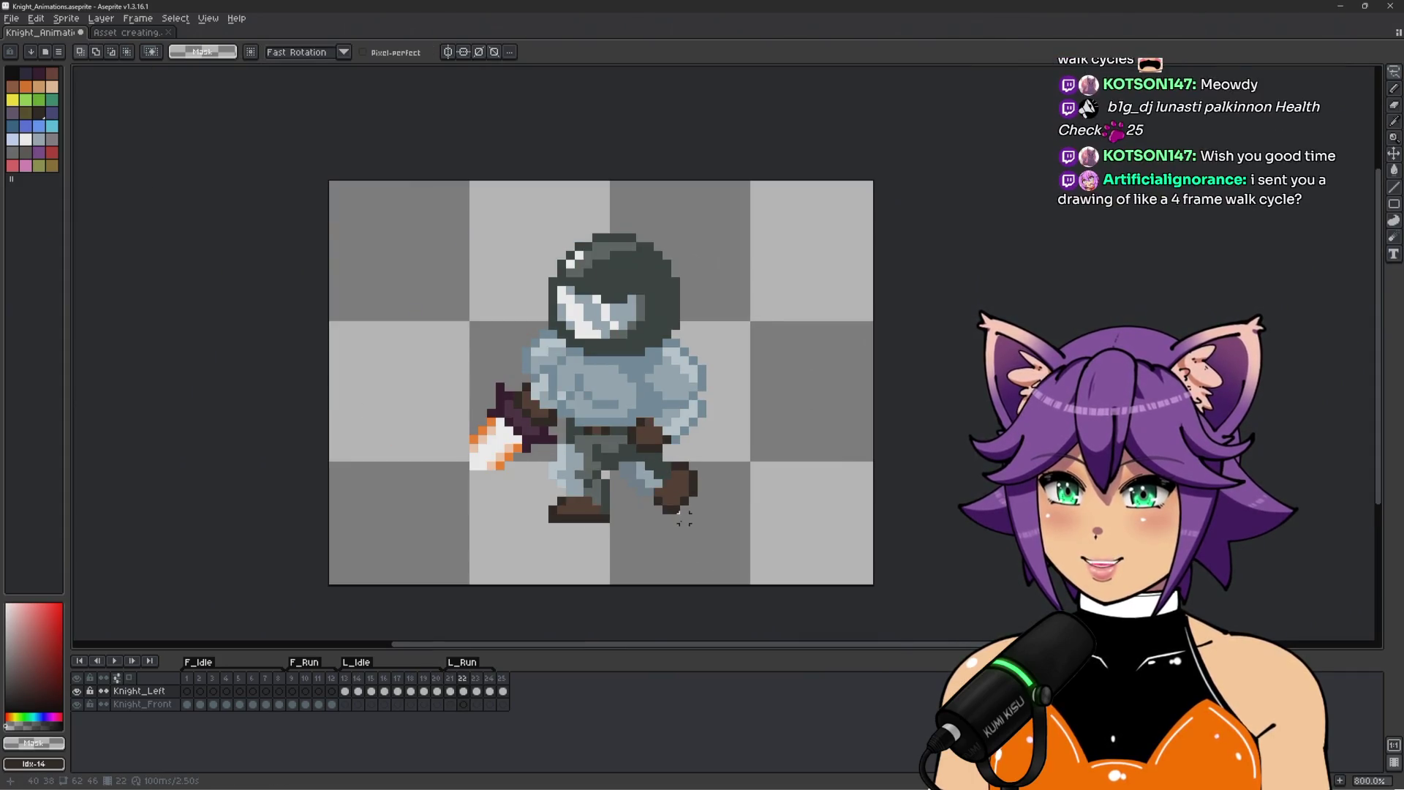
scroll(637, 512, "up", 2)
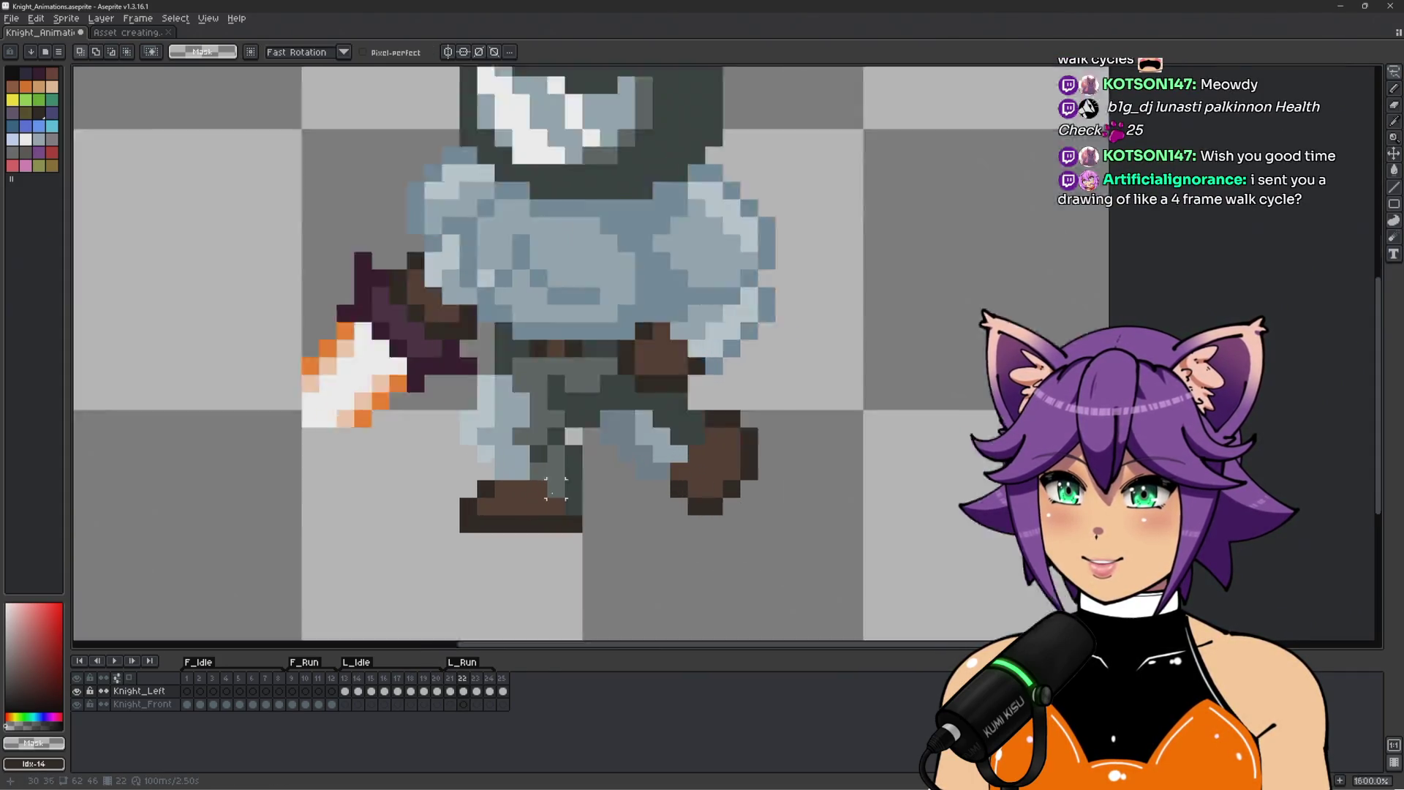
key("b")
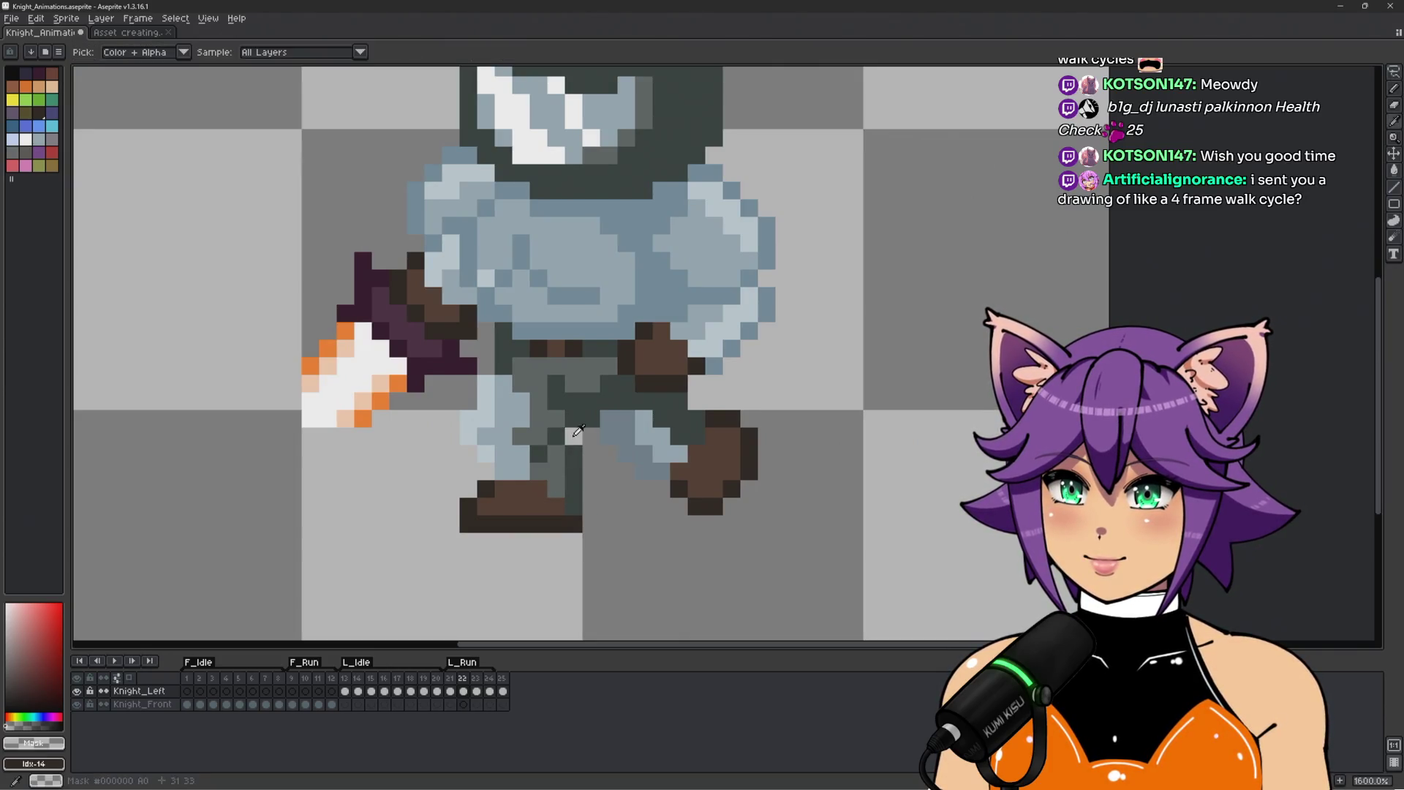
left_click(553, 422, "alt")
left_click(553, 422, "alt")
left_click_drag(556, 450, 556, 472)
left_click(564, 479)
Re-pick the dark outline colour, zoom out to the whole knight, and show frame 21.
scroll(563, 479, "down", 3)
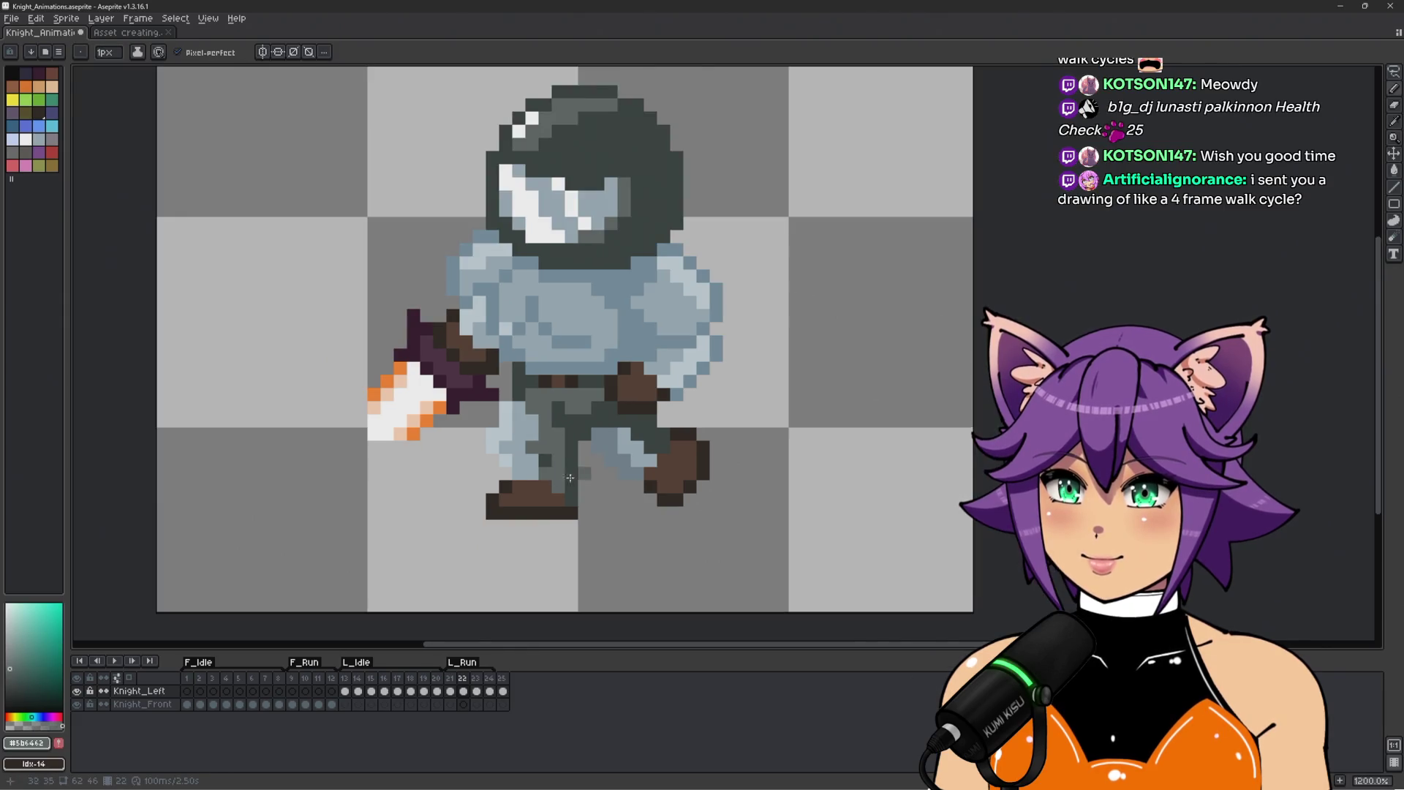
scroll(564, 468, "up", 5)
left_click(569, 420, "alt")
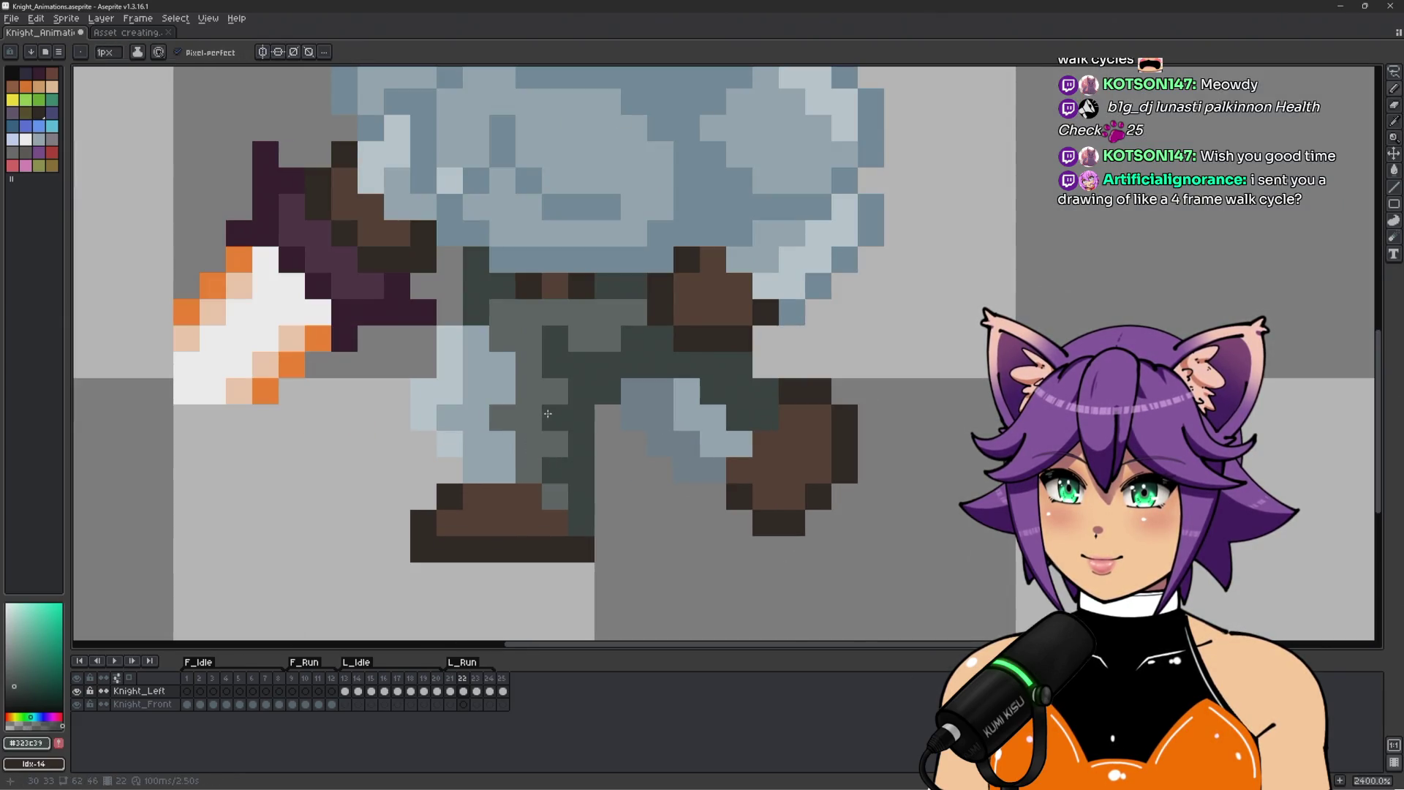
scroll(570, 421, "down", 5)
left_click_drag(762, 438, 712, 487)
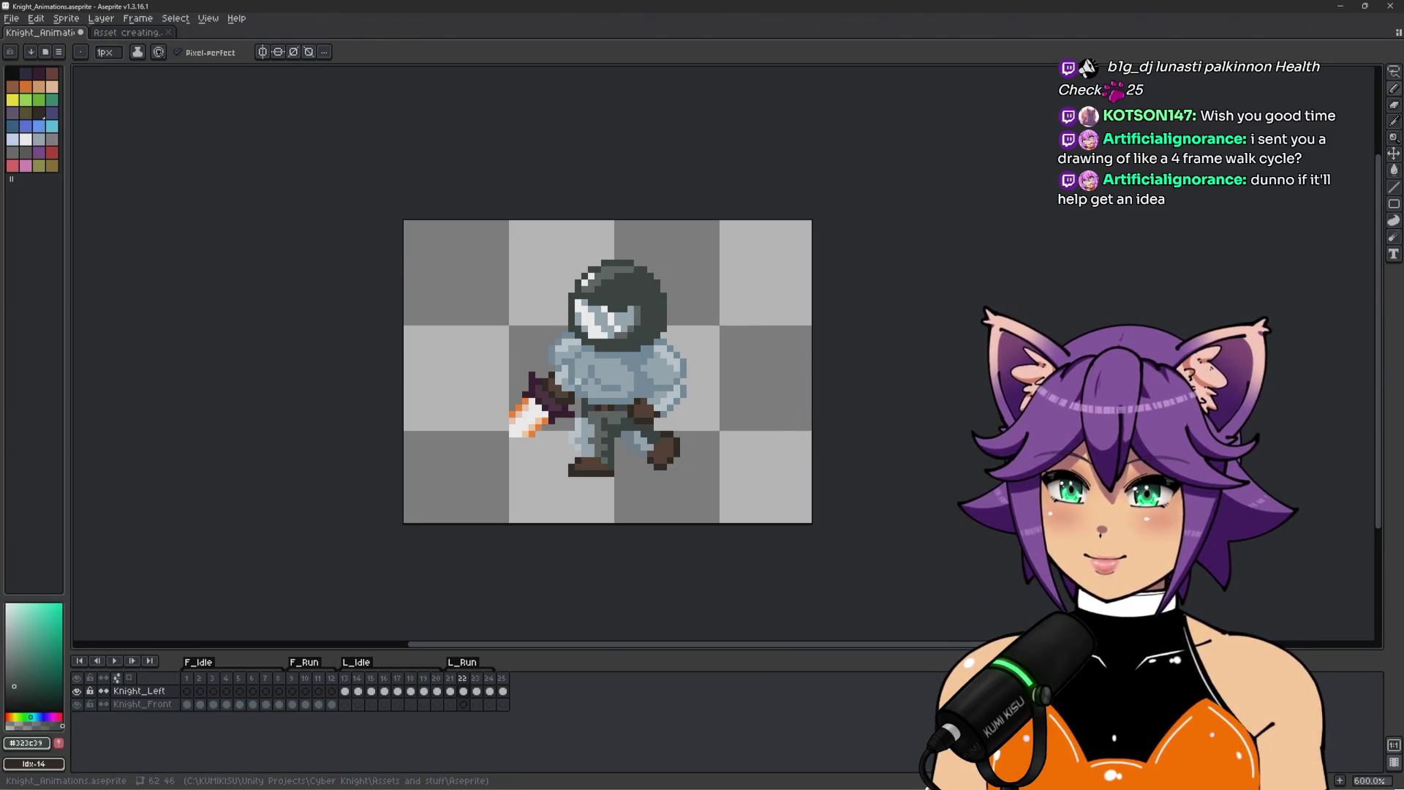
left_click(451, 680)
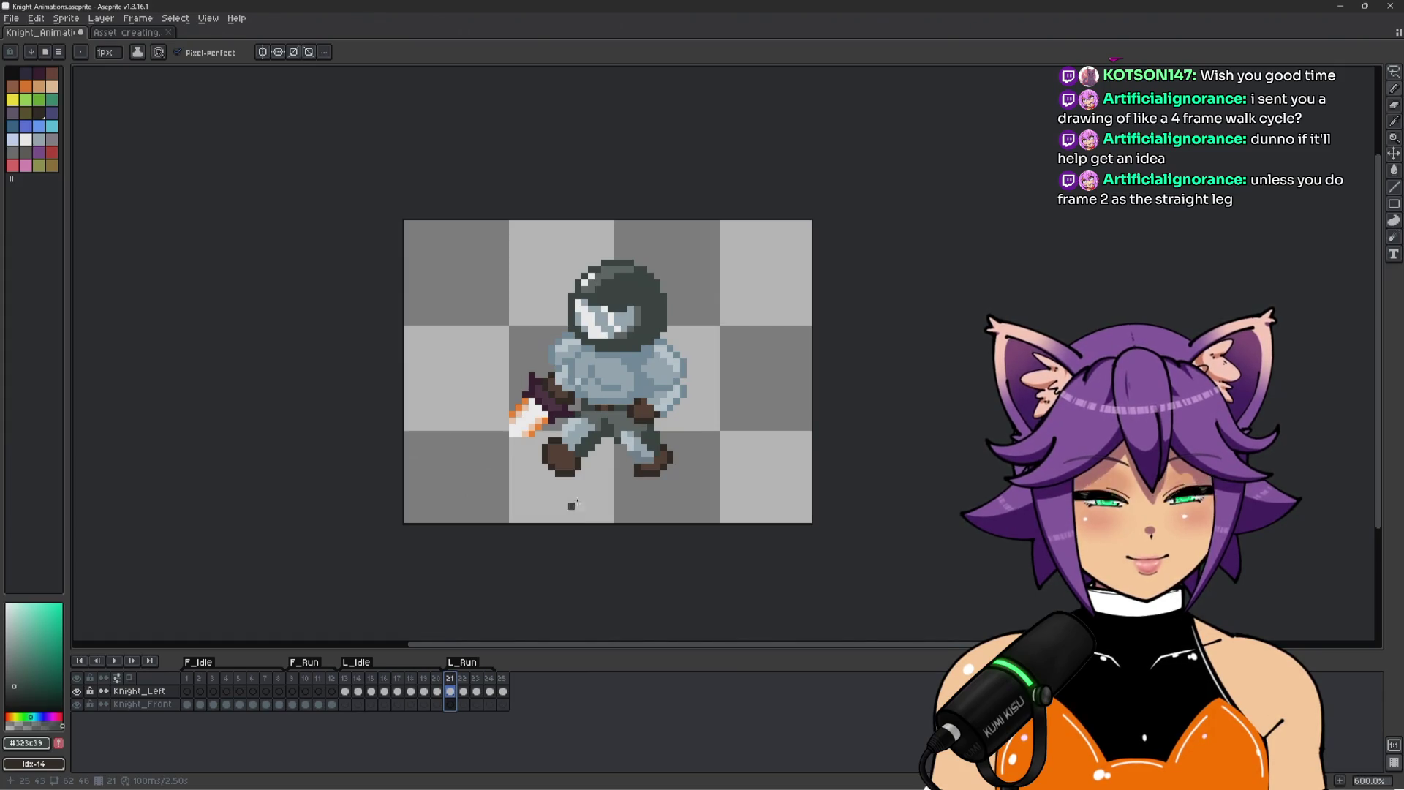
Zoom in on frame 21 and toggle through frames 22 and 23 to compare legs.
scroll(563, 399, "up", 1)
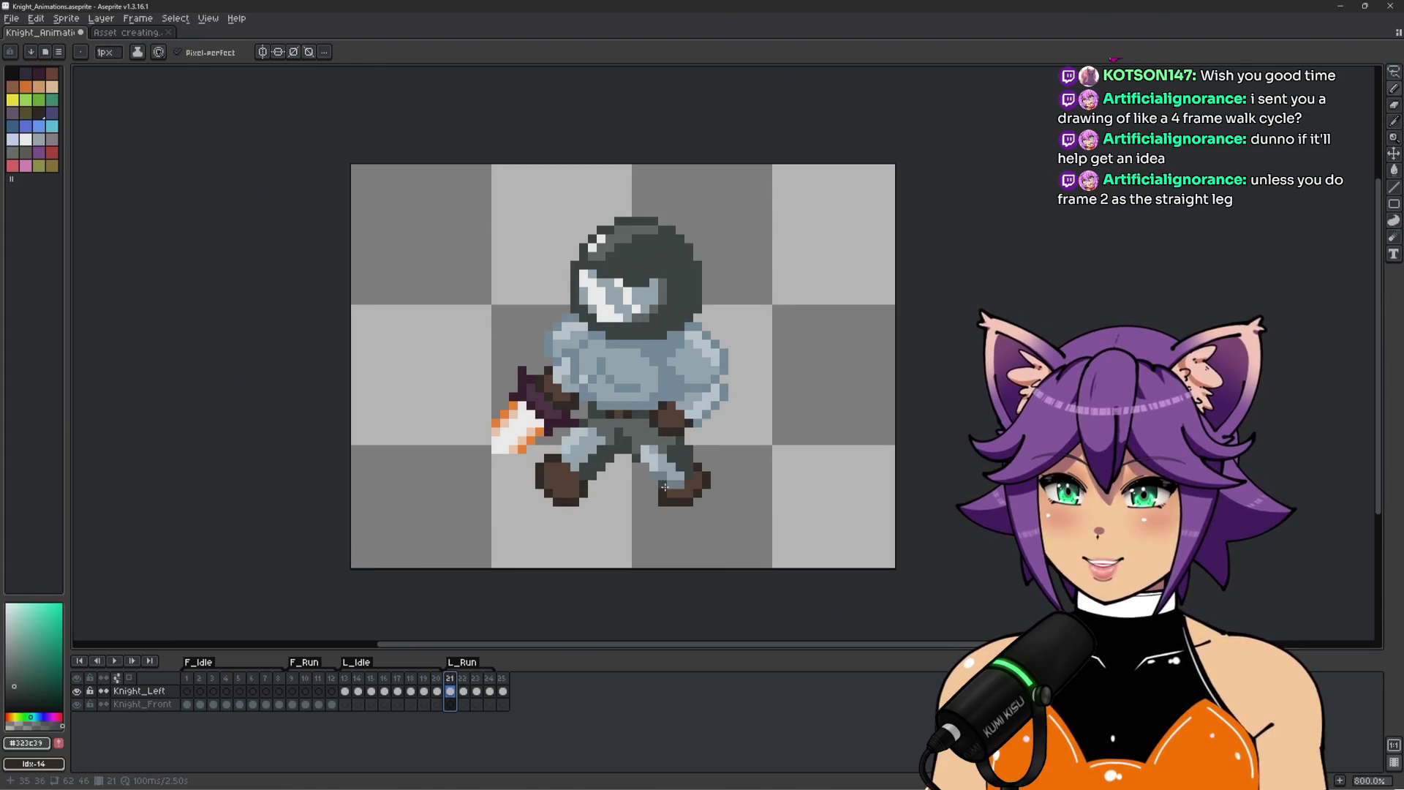
key("comma")
key("period")
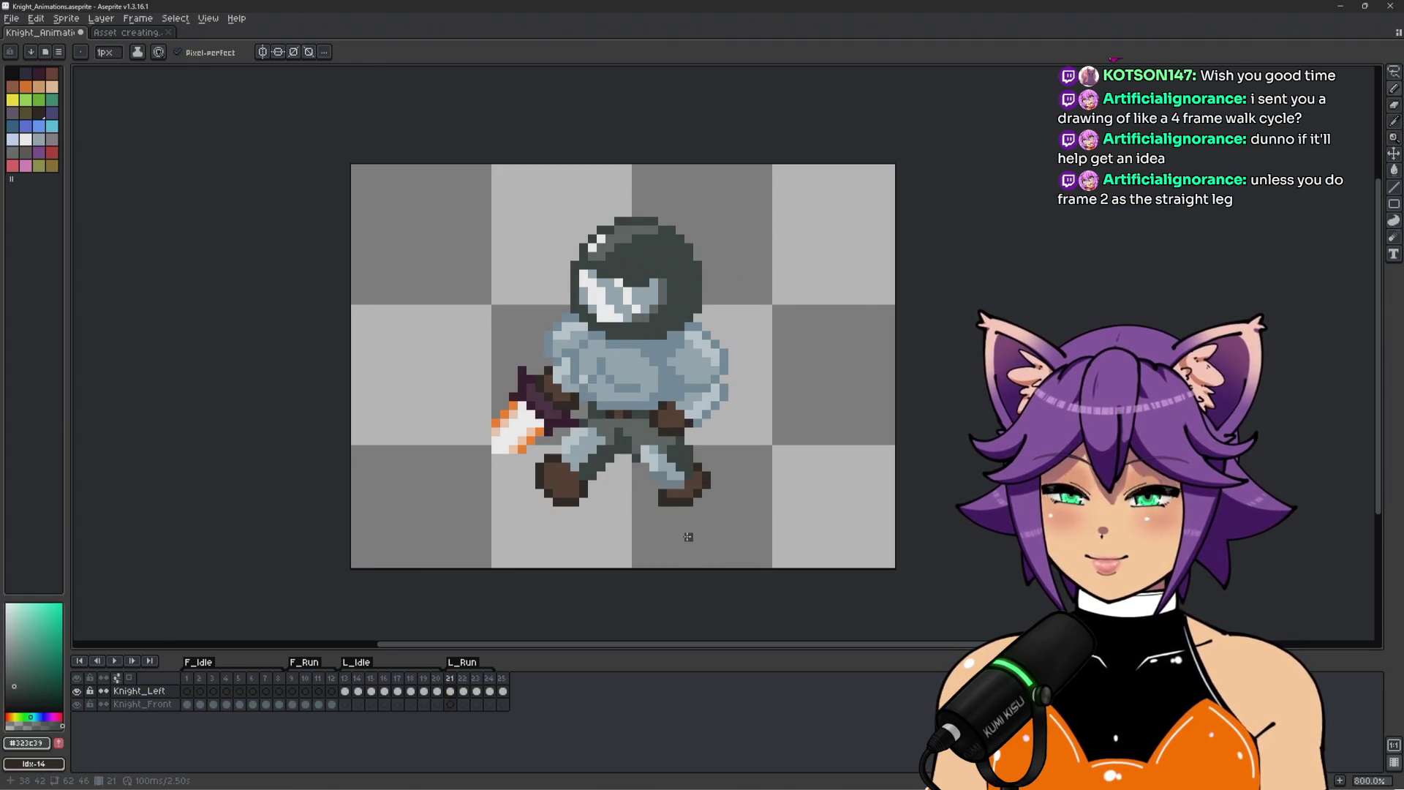
key("period")
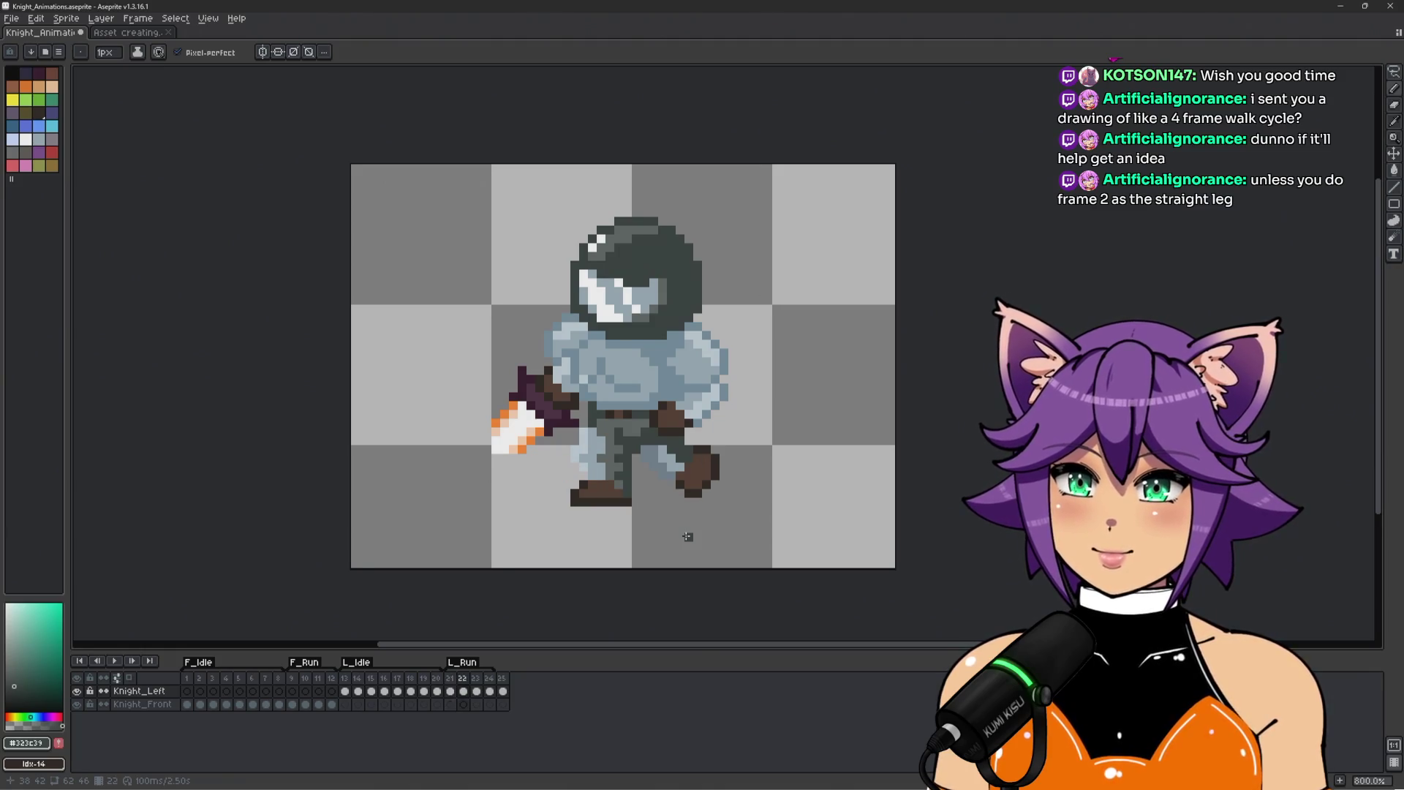
key("period")
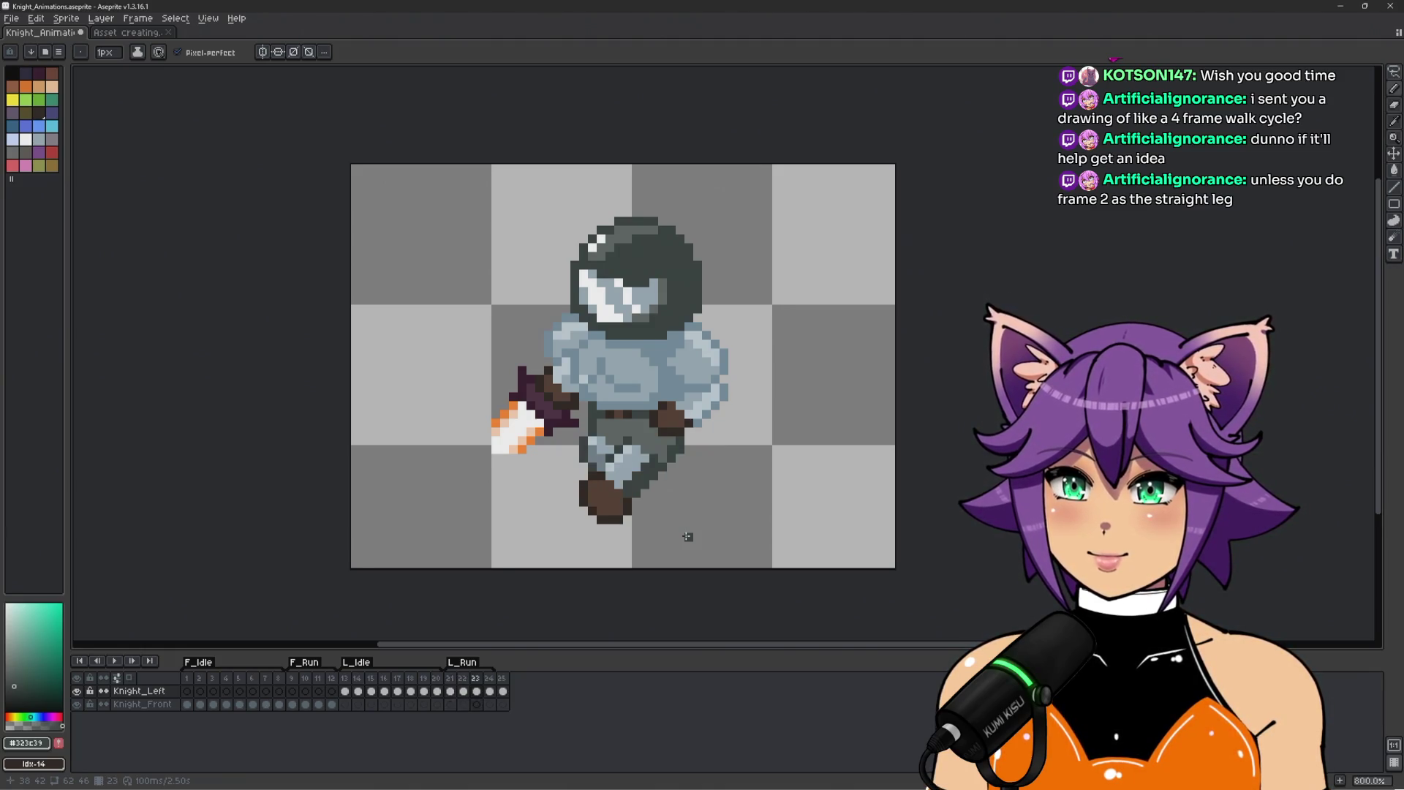
key("comma")
key("period")
key("comma")
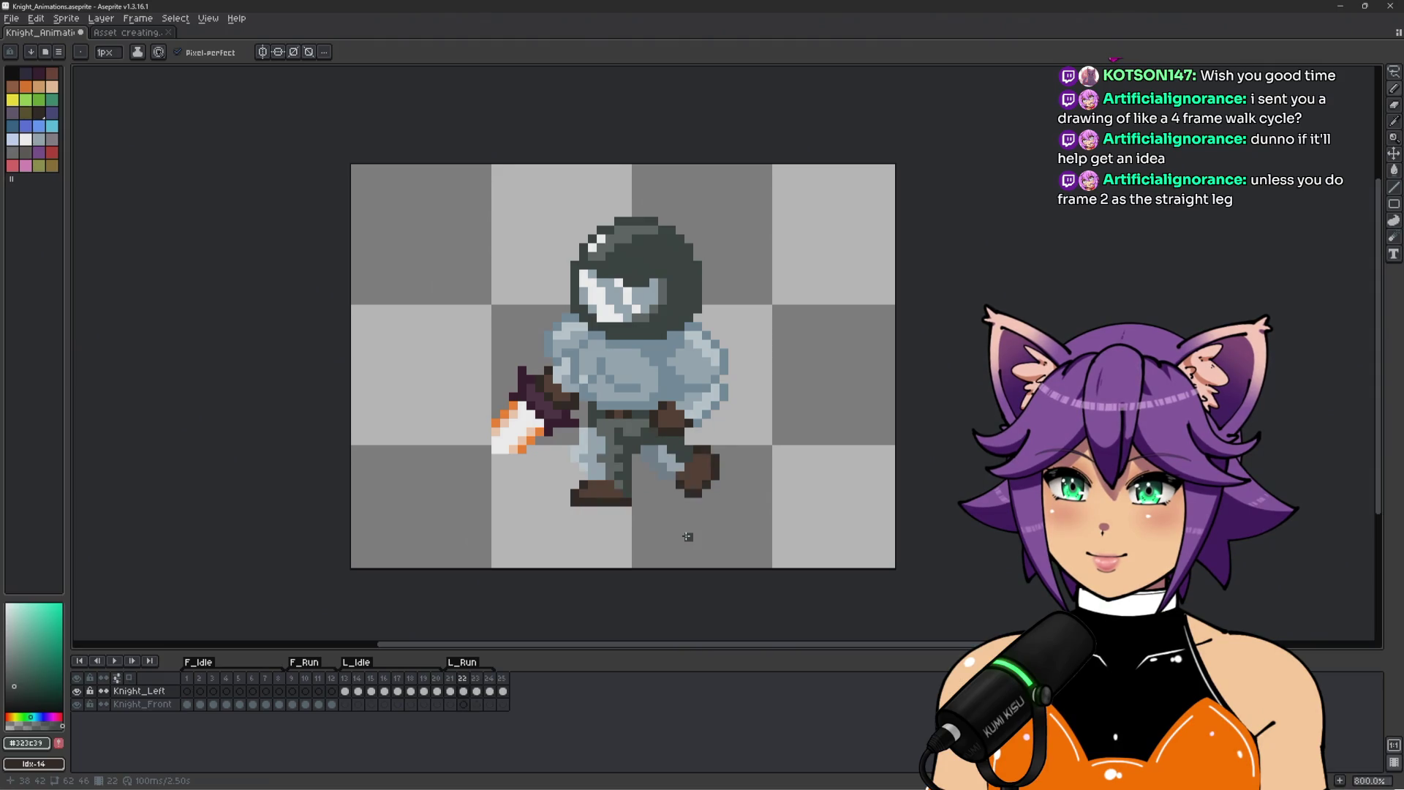
key("period")
key("comma")
key("period")
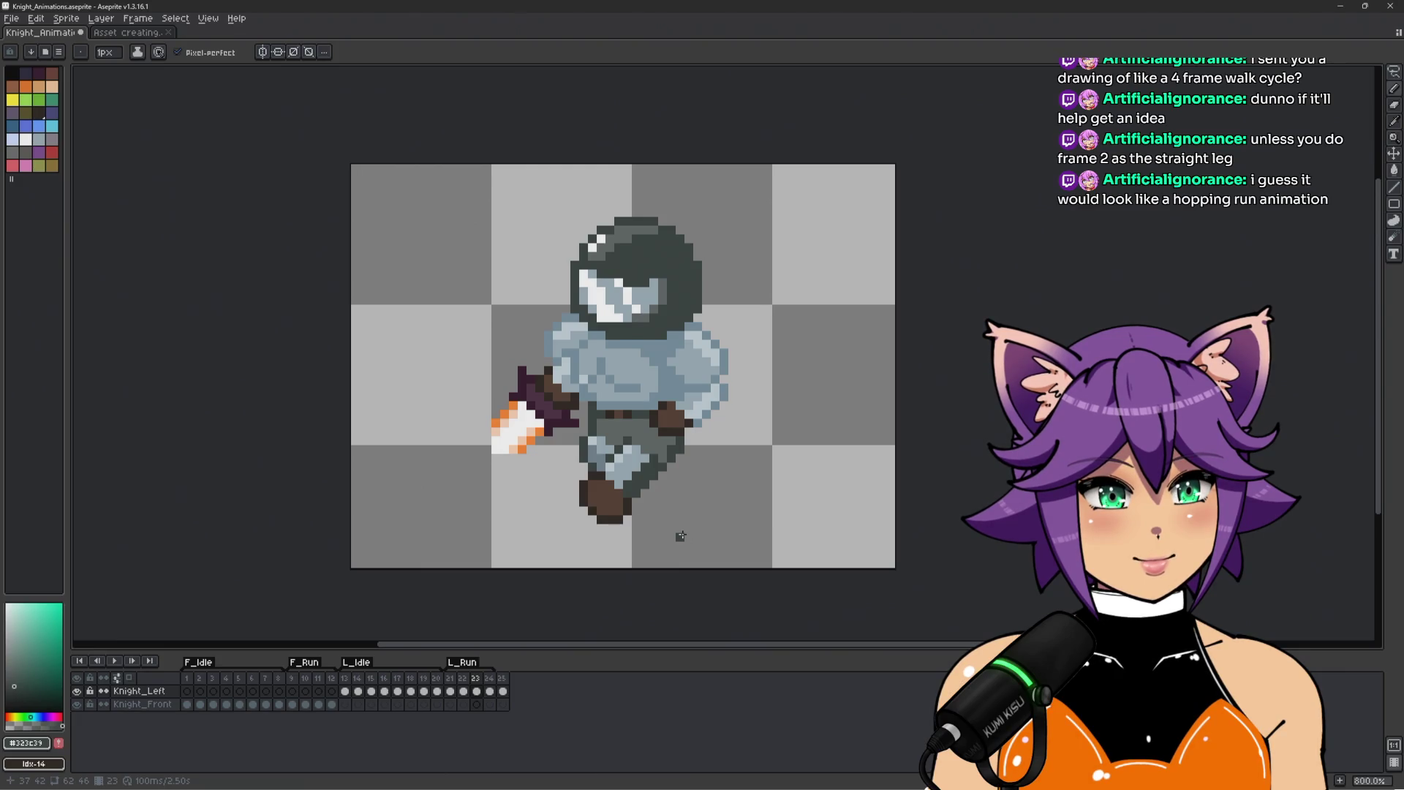
Step back to frame 21, forward to 23, then jump to the front-run frames.
key("comma")
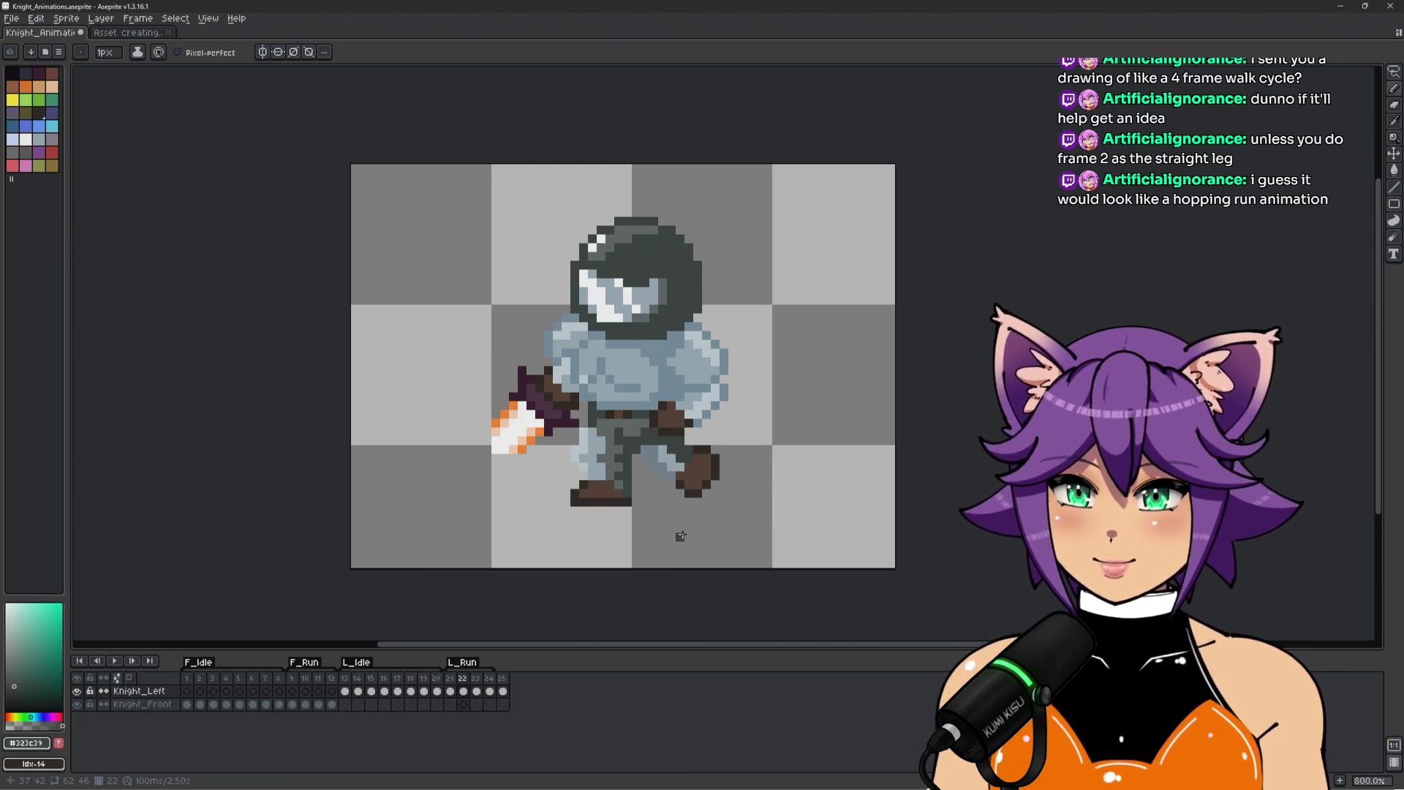
key("comma")
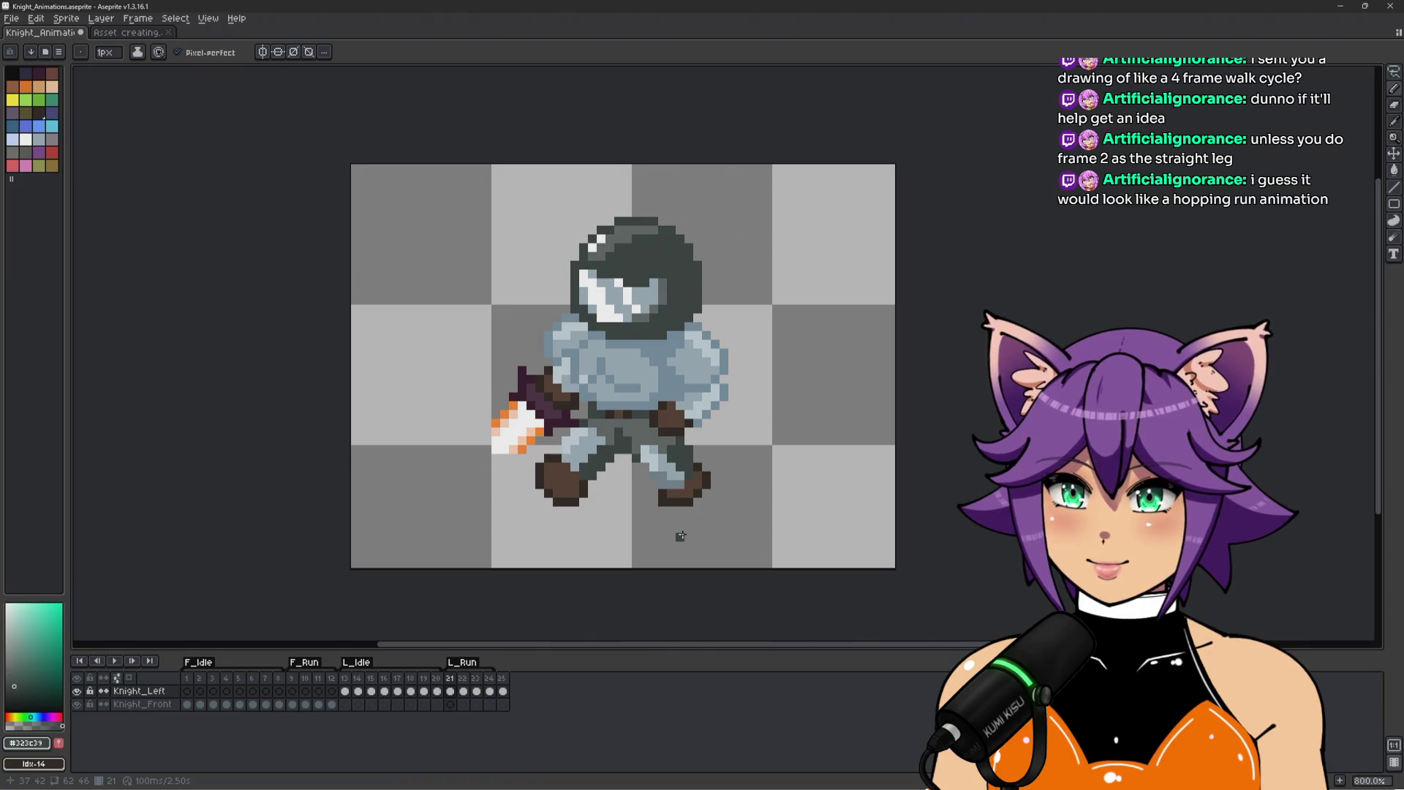
key("period")
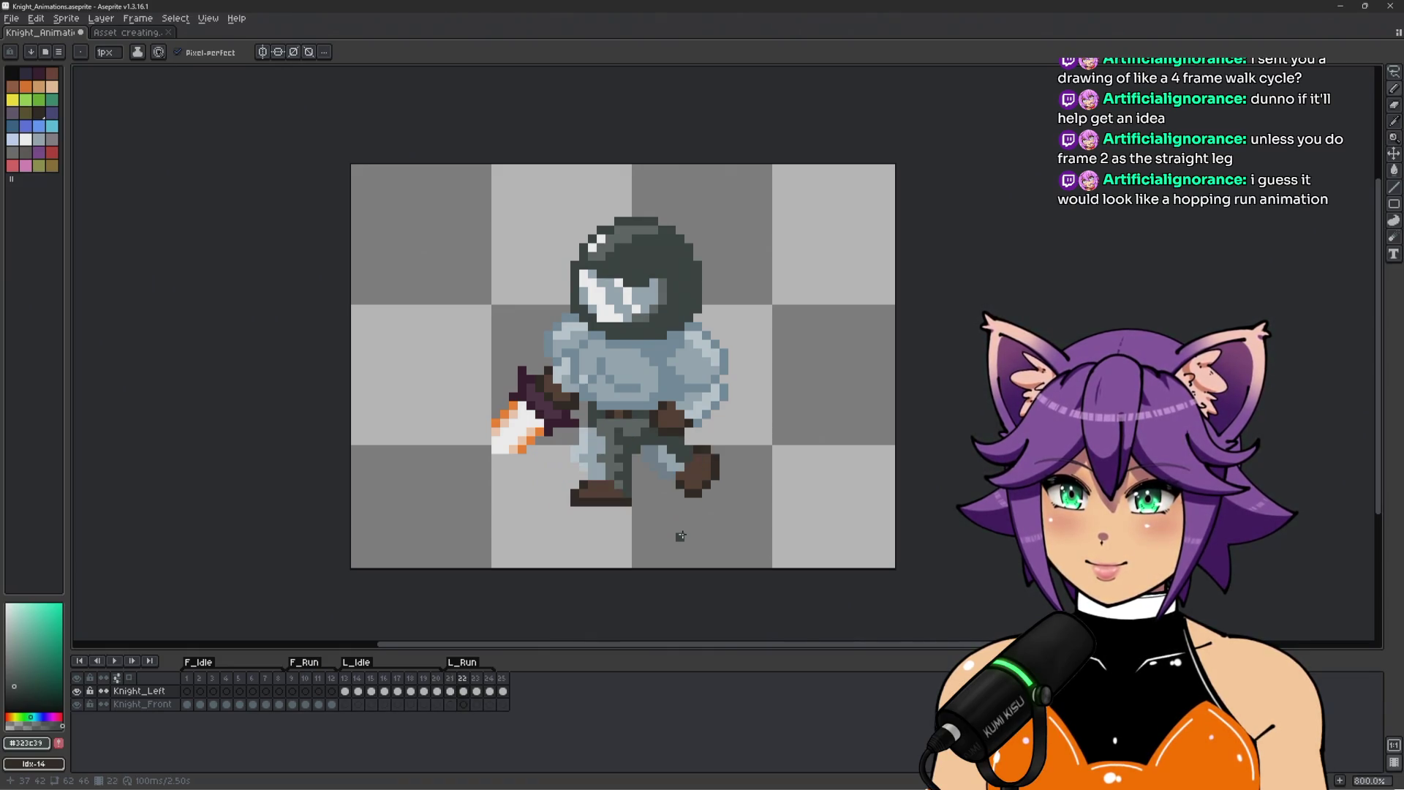
key("period")
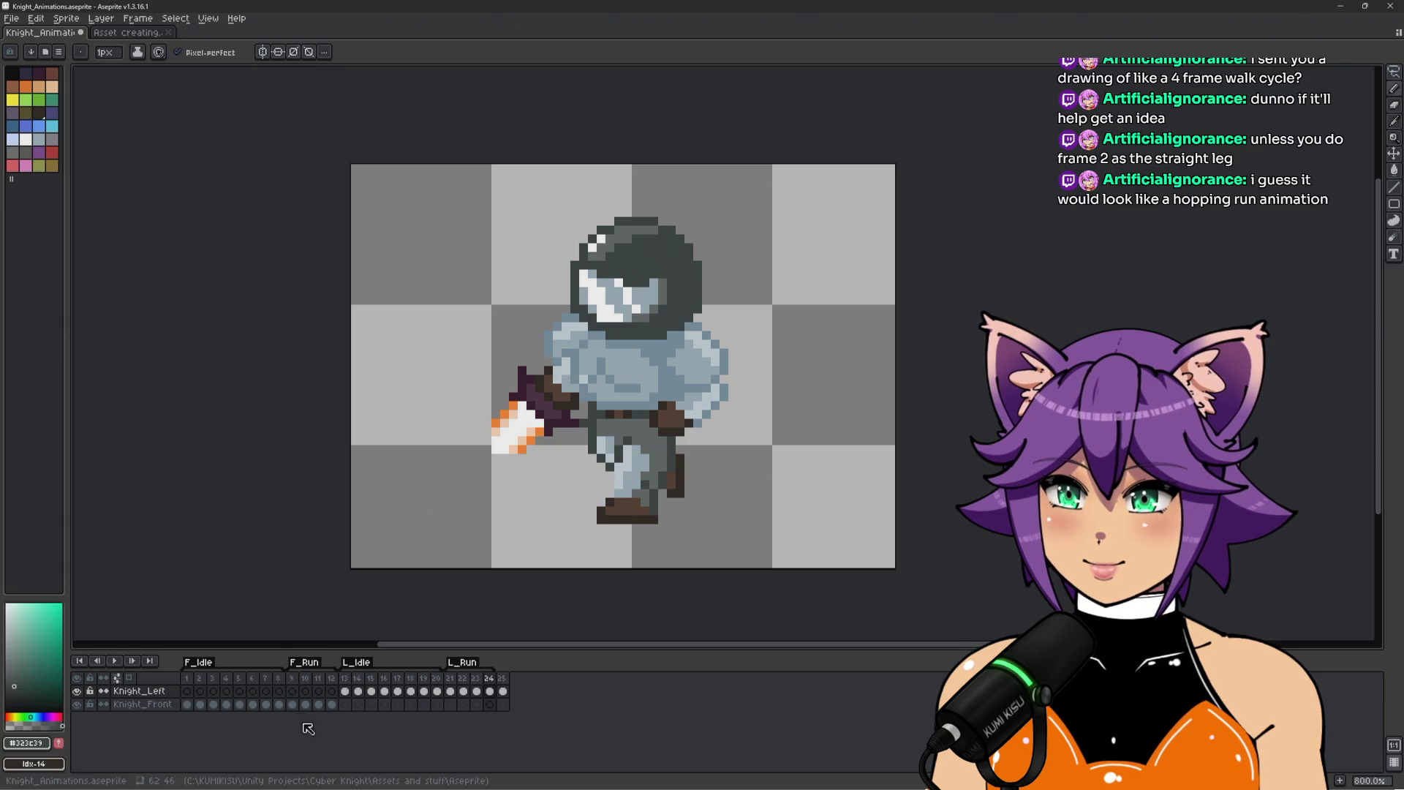
left_click(296, 680)
Advance through F_Run frames 11 and 12 and play the front run animation.
key("period")
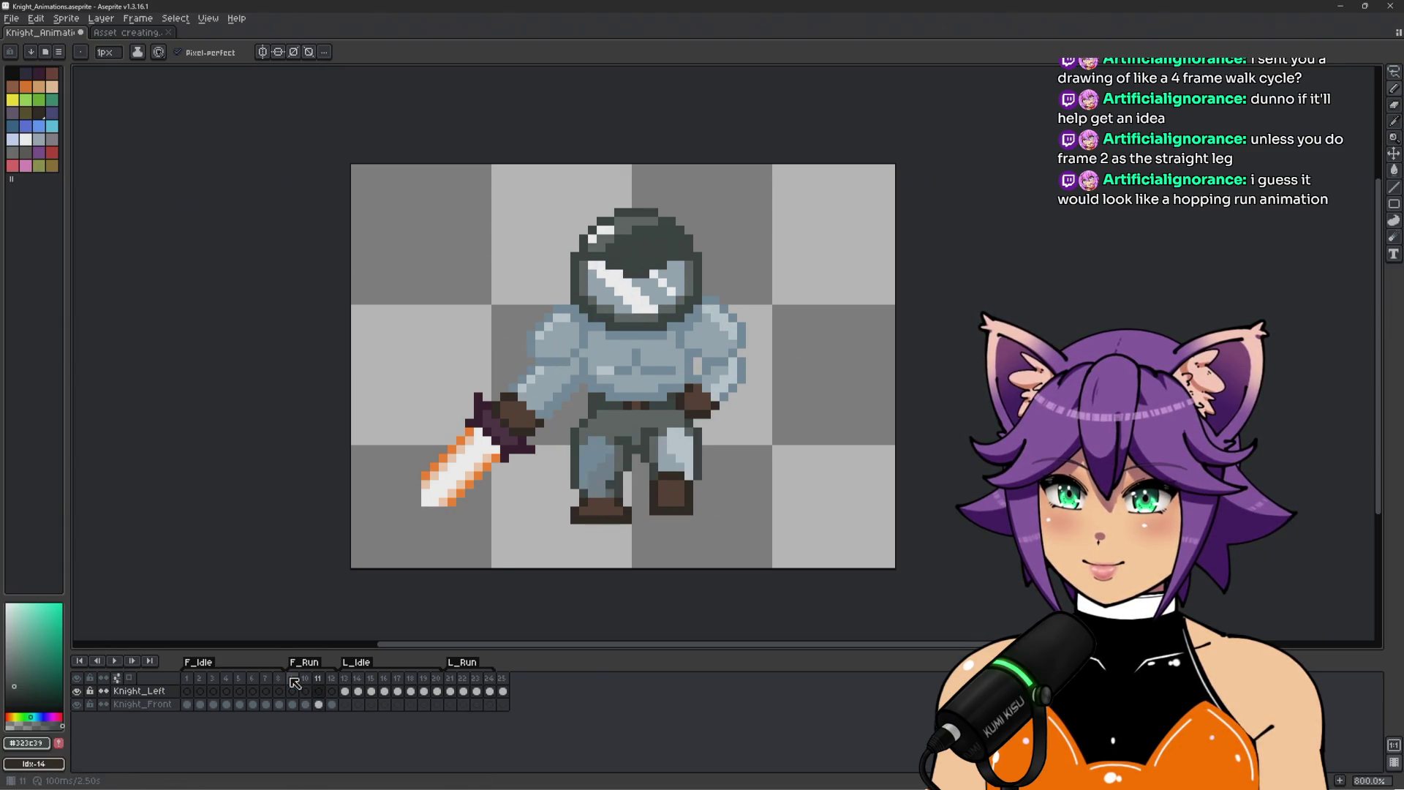
key("period")
key("Return")
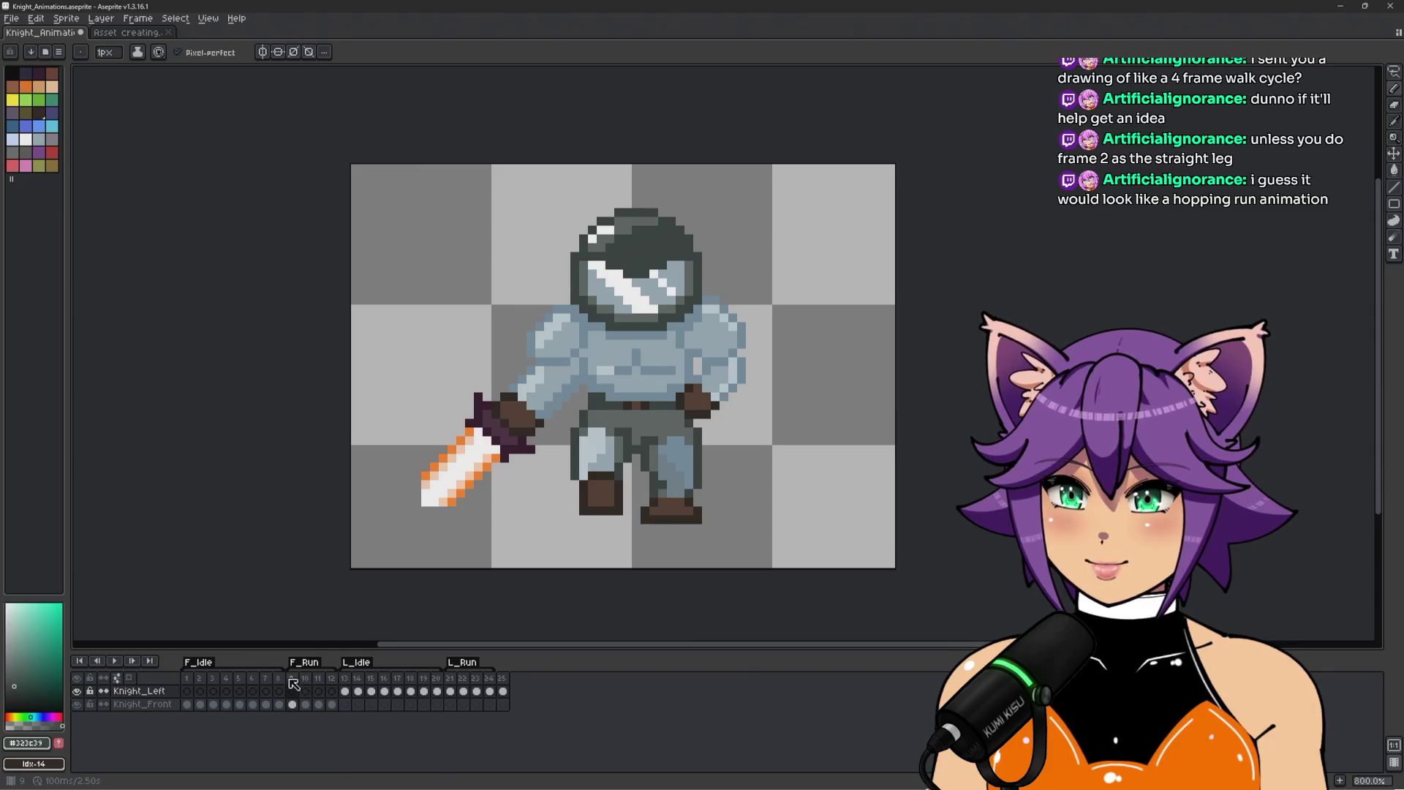
Step back and forth through front-run frames 10 and 11, ending on frame 9.
key("Right")
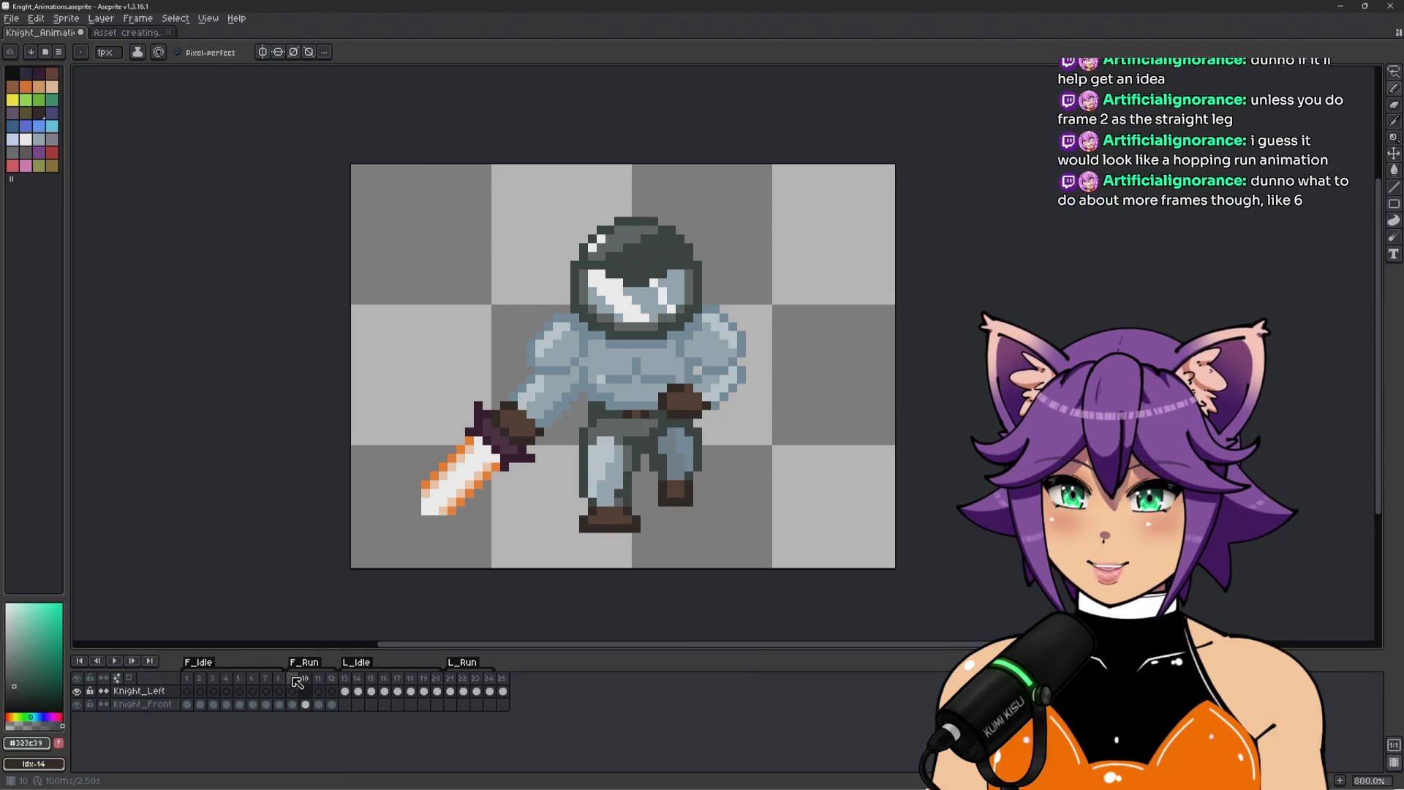
key("Right")
key("Left")
key("Right")
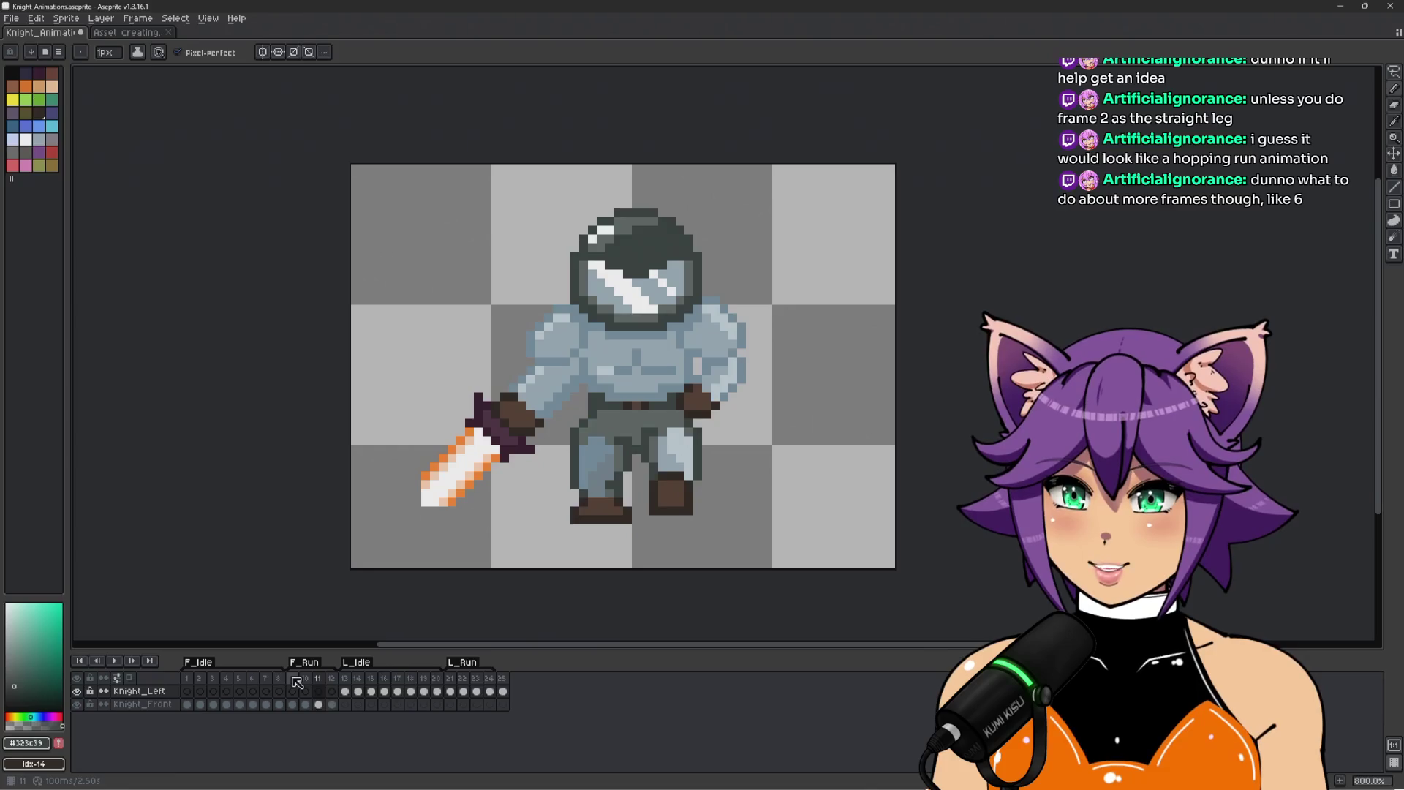
key("Left")
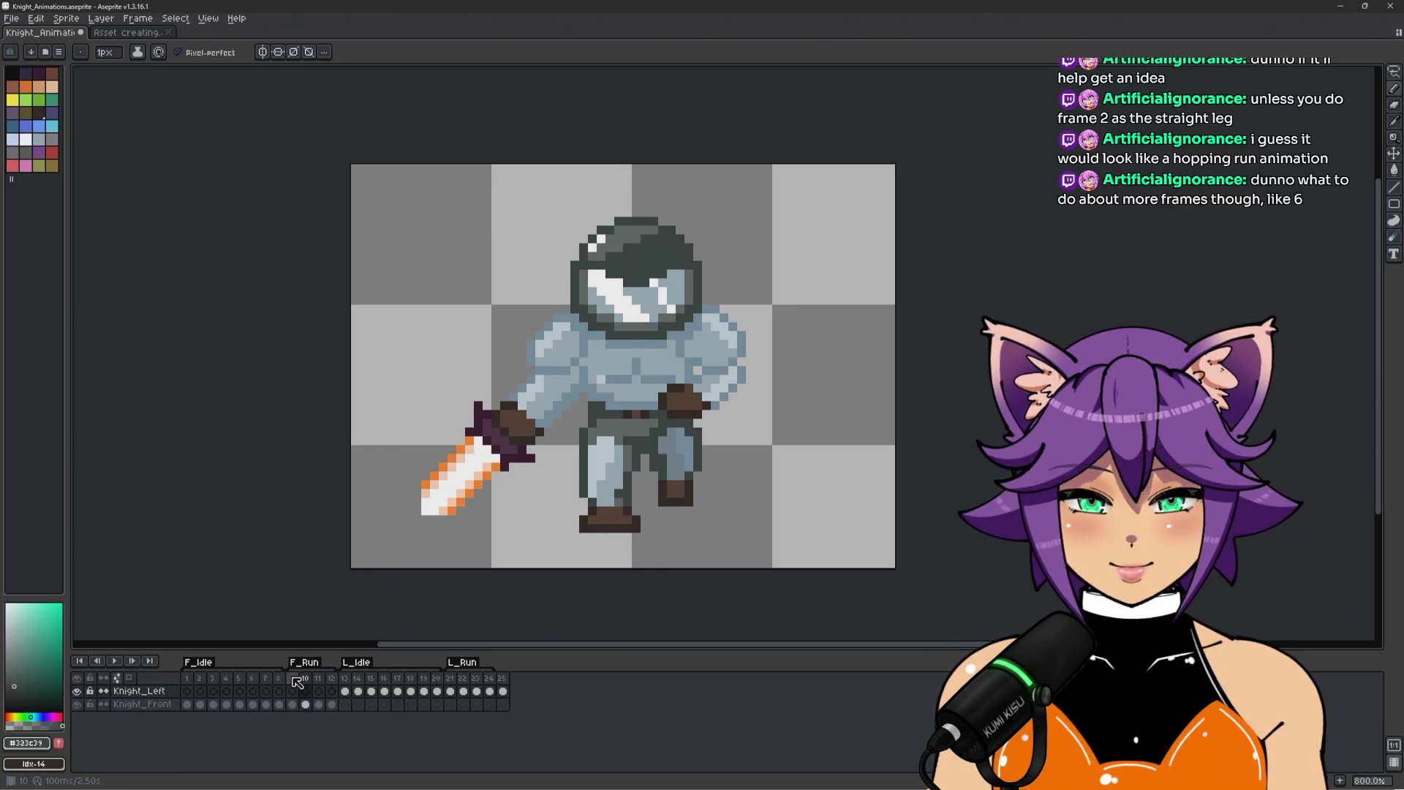
key("Left")
key("Right")
key("Right")
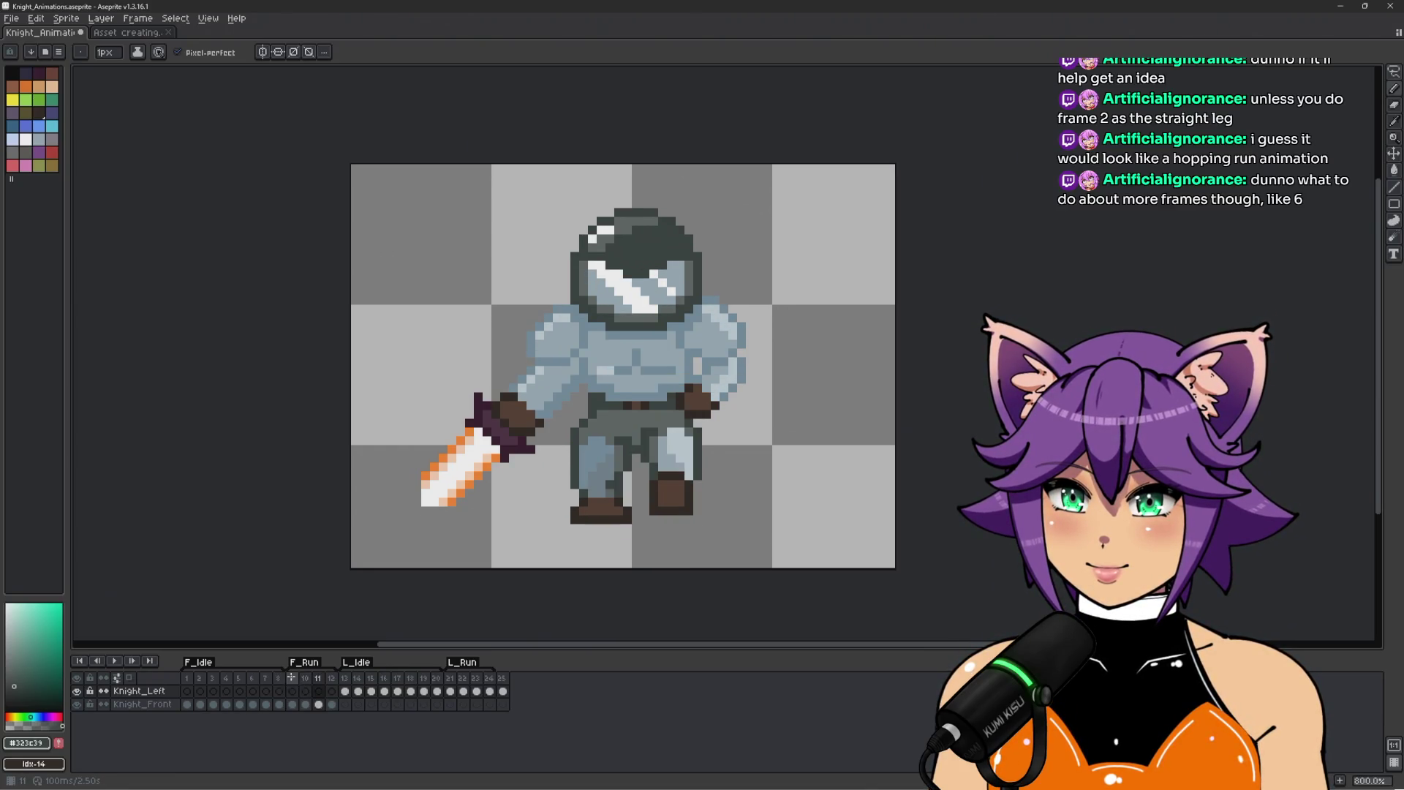
key("Left")
key("Left")
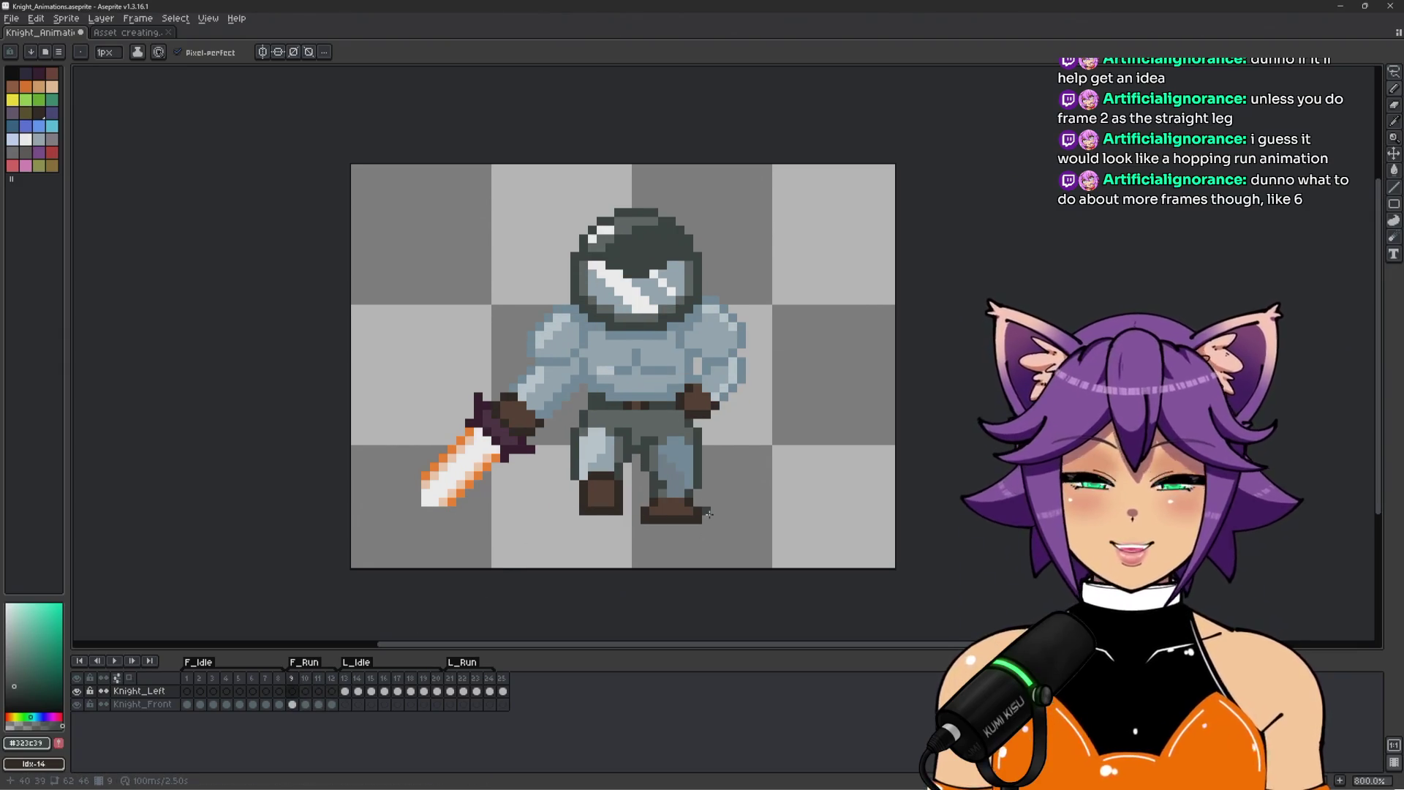
key("Right")
key("Left")
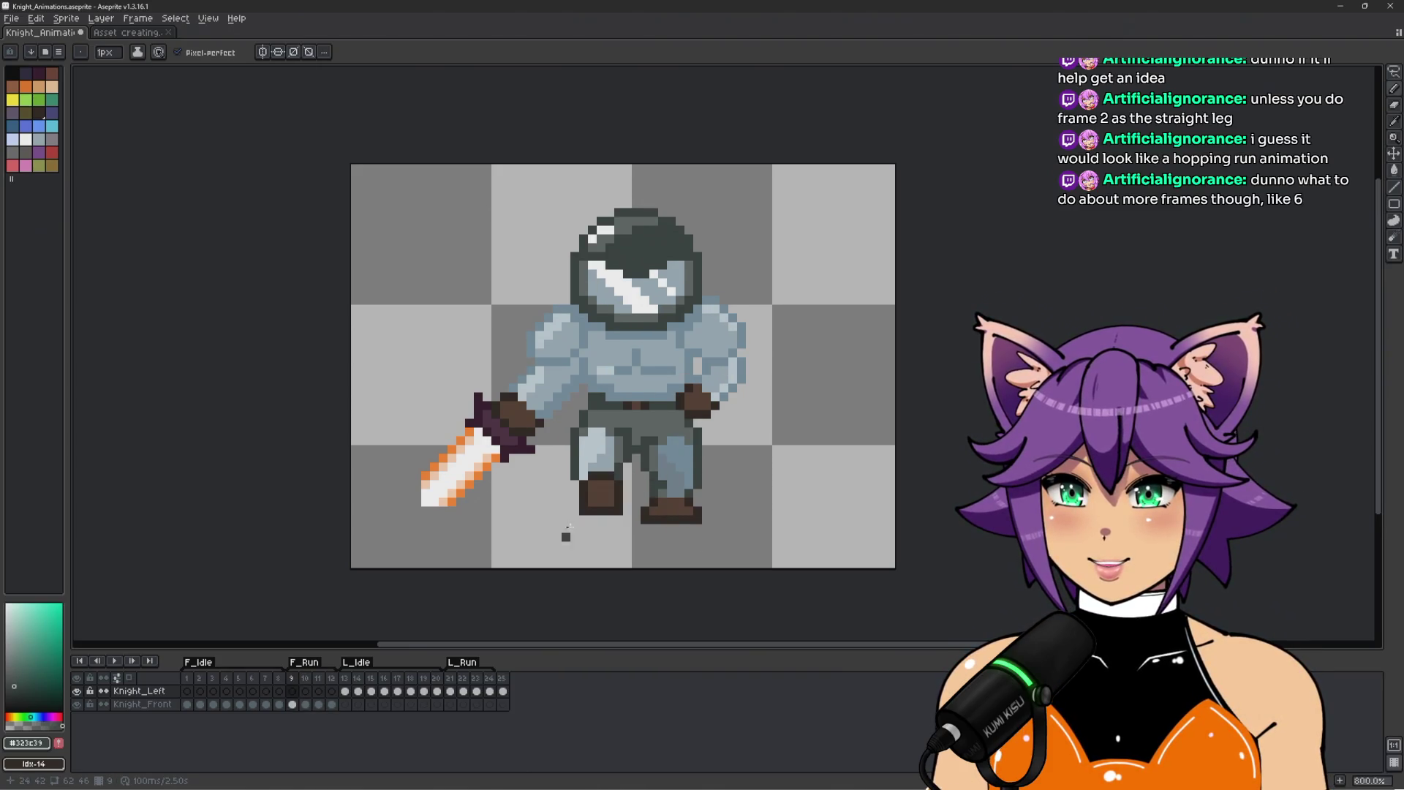
Flip one by one through front-run frames 9 to 12, ending on frame 11.
scroll(603, 504, "up", 1)
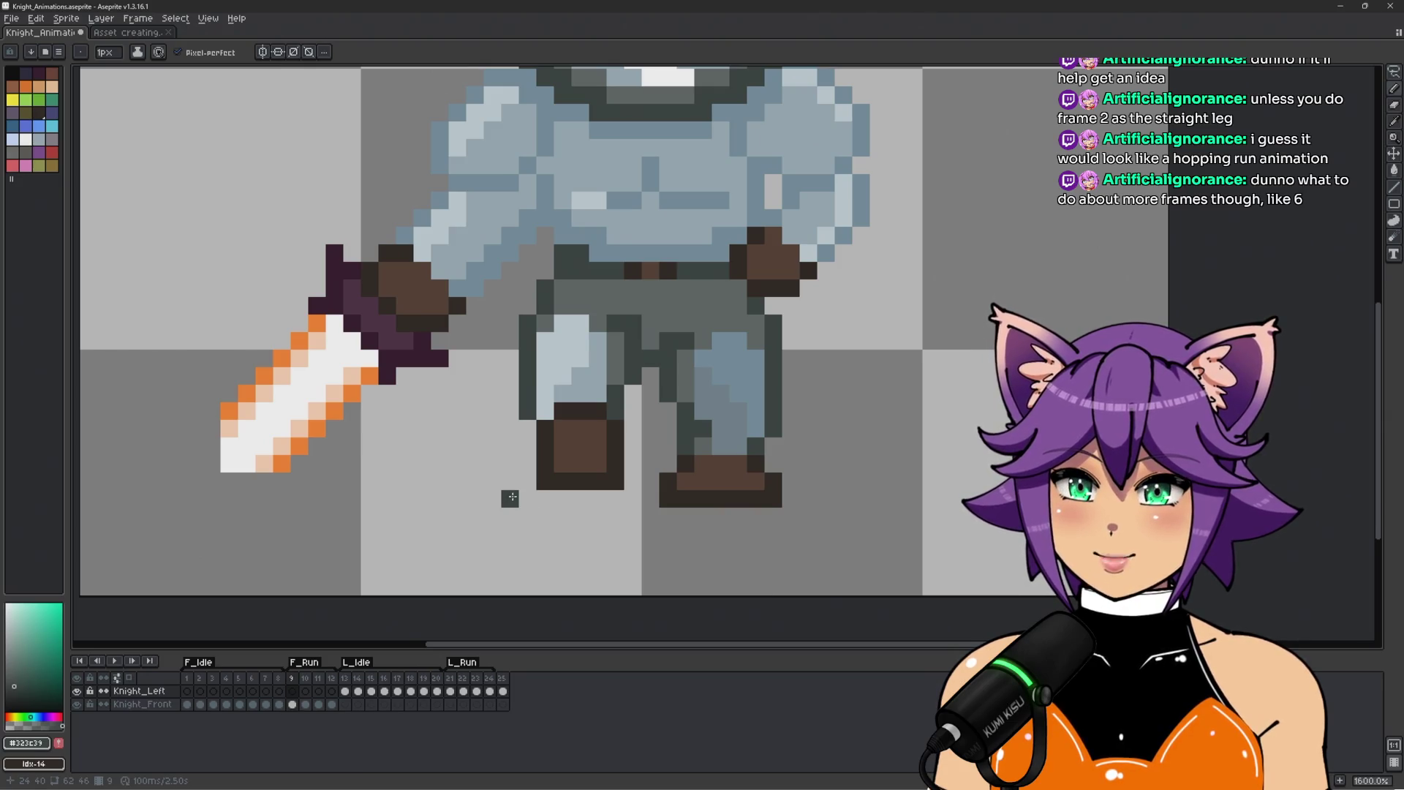
key("Right")
key("Right")
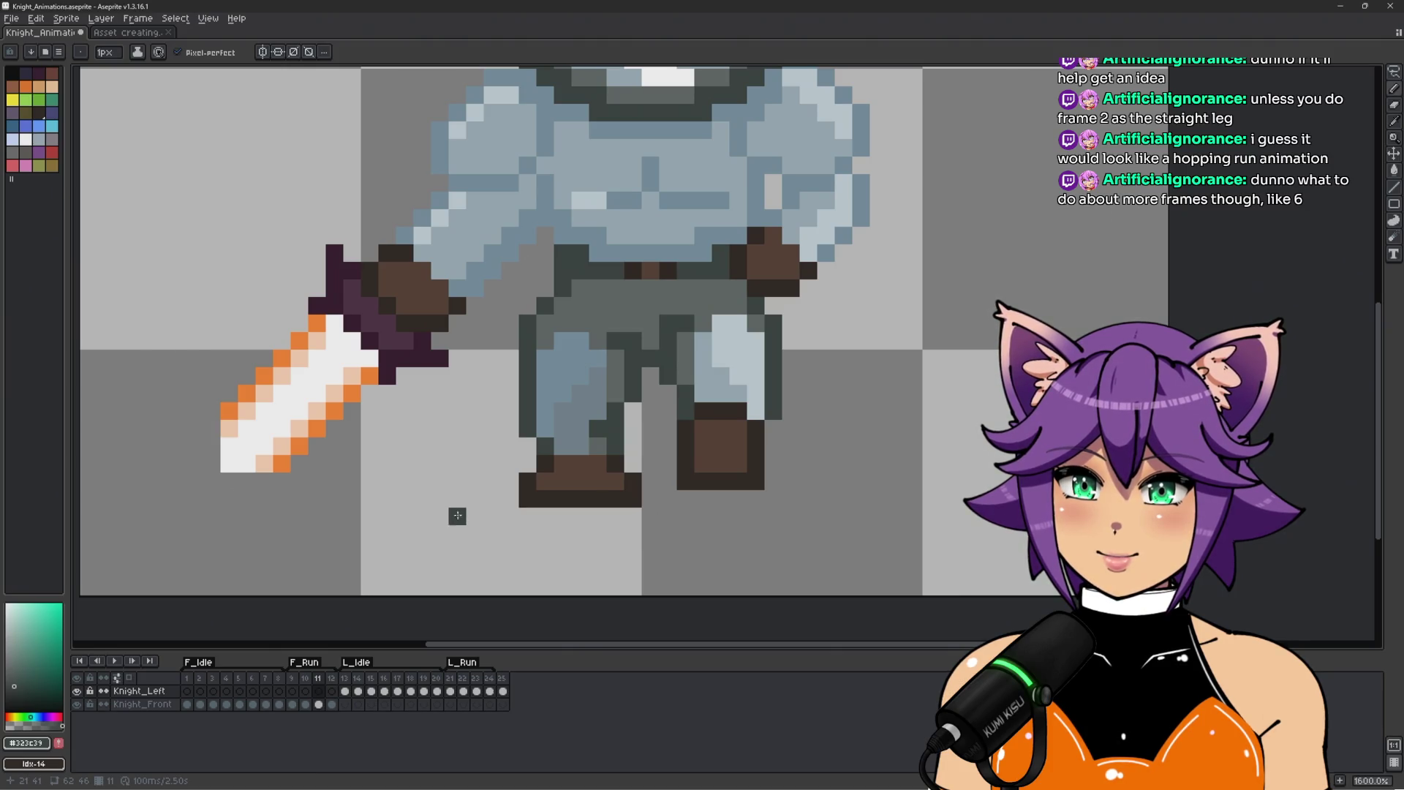
key("Left")
key("Left")
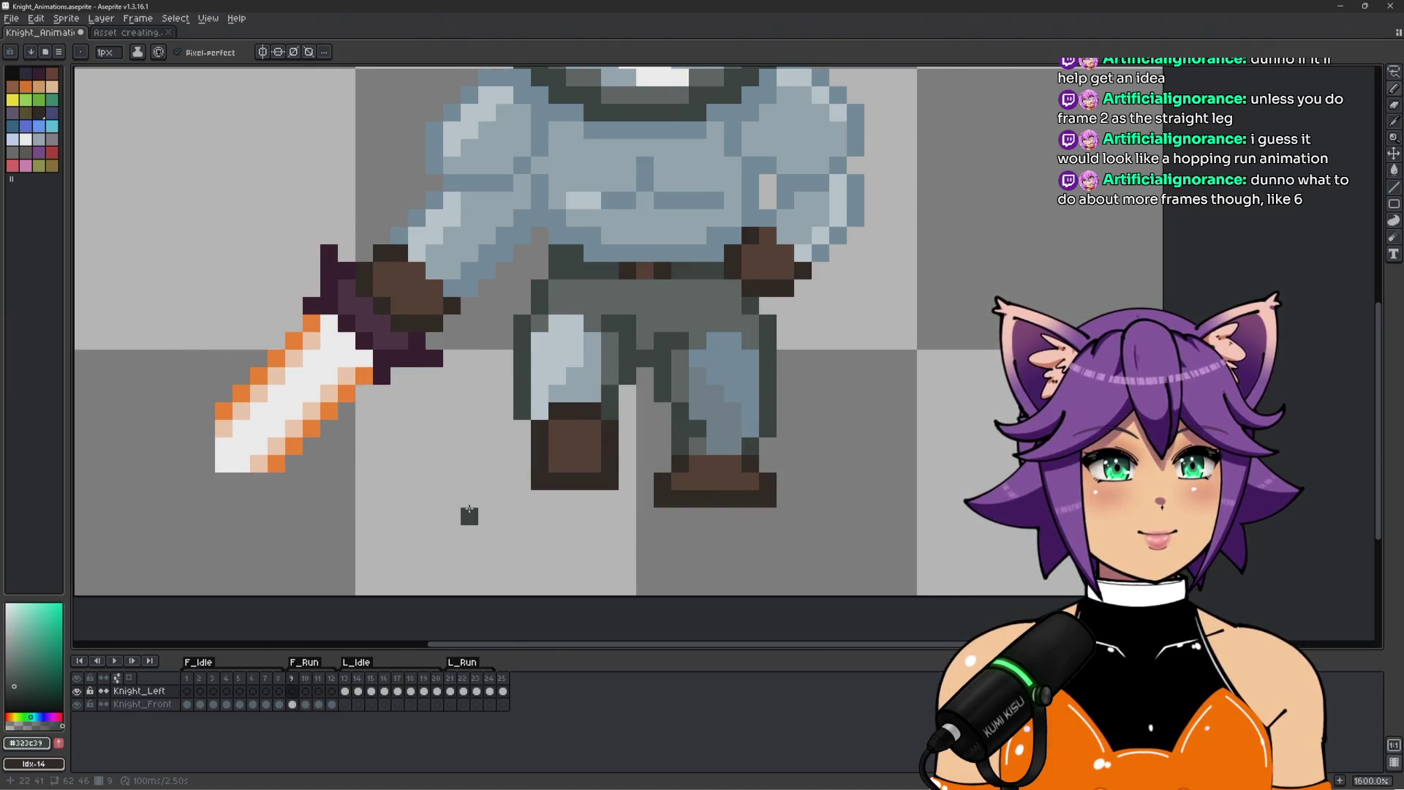
key("Right")
key("Right")
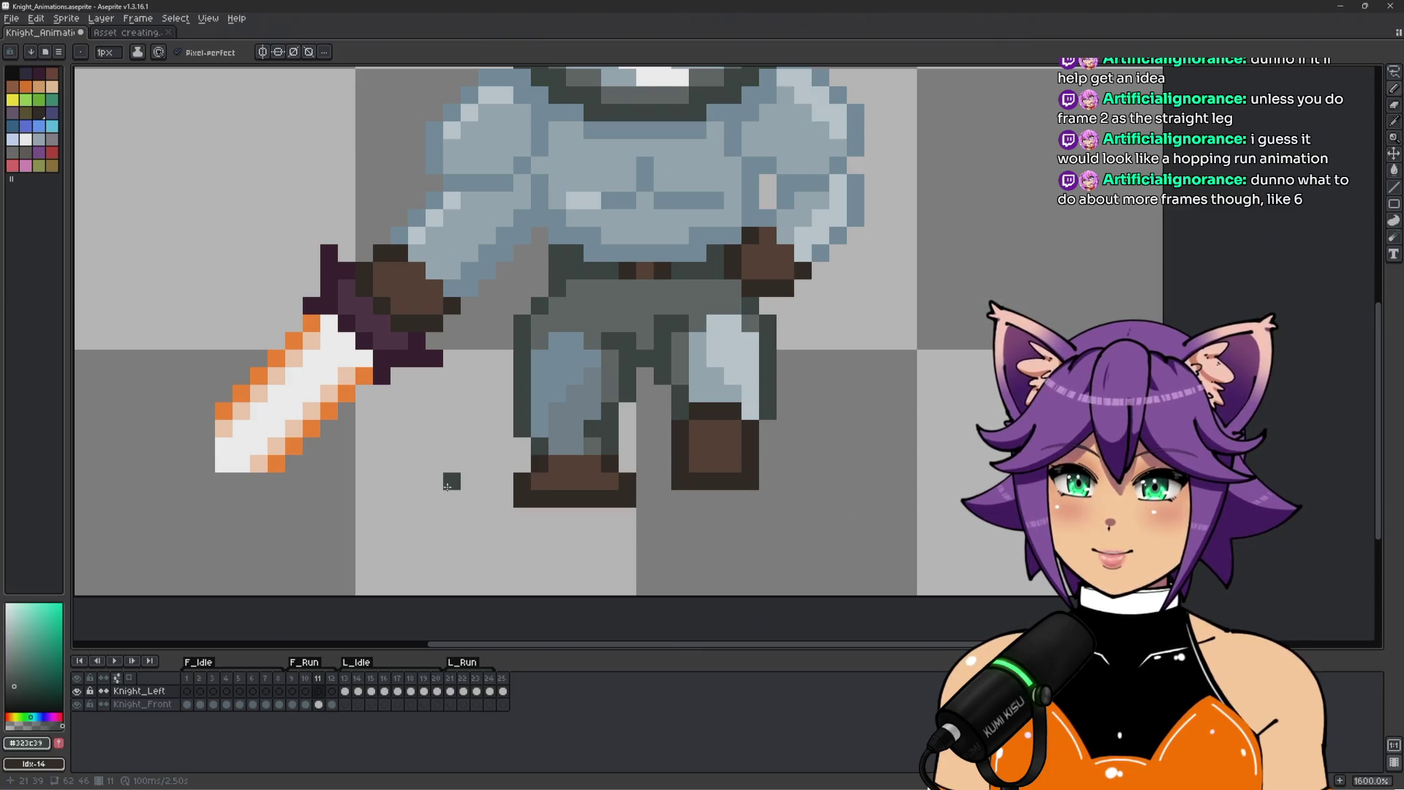
key("Left")
key("Left")
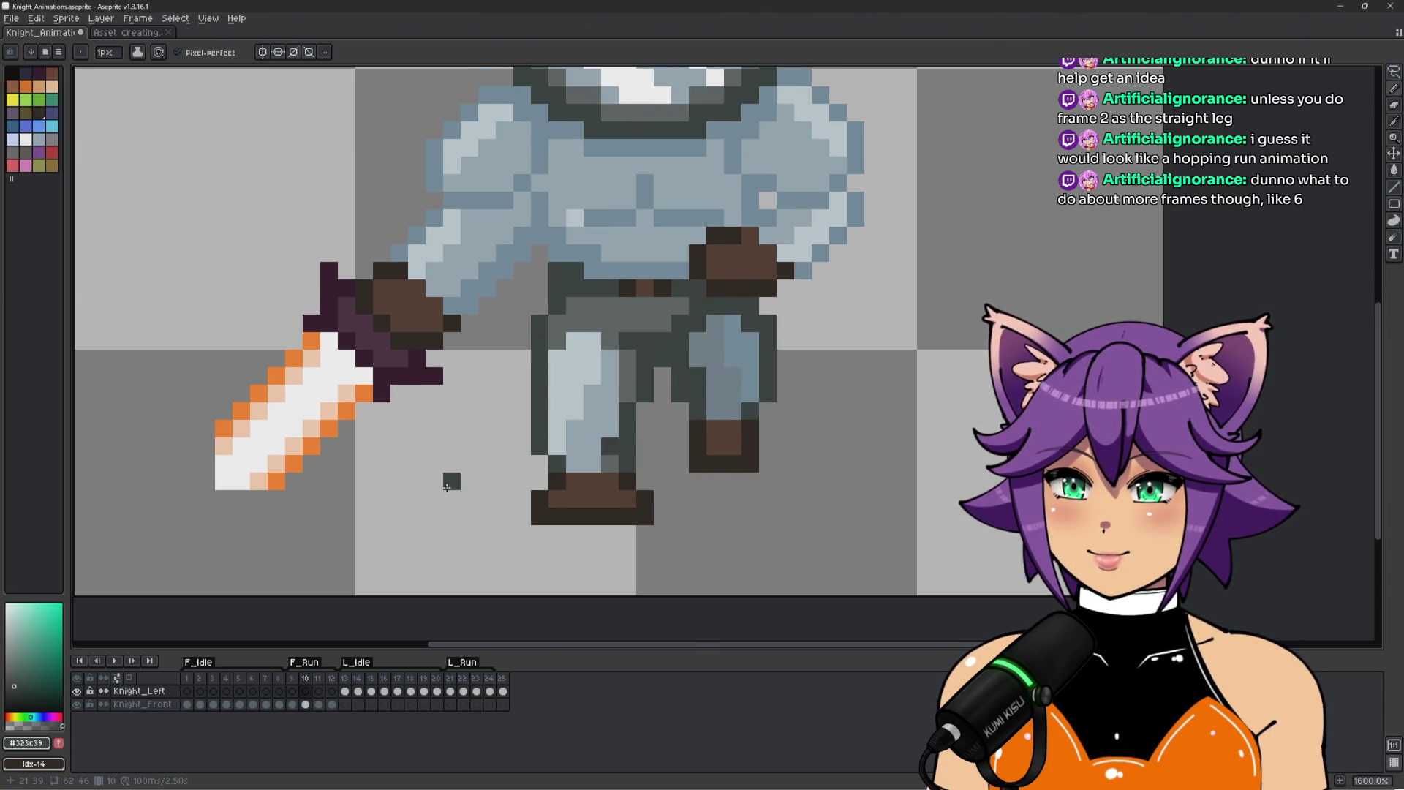
key("Right")
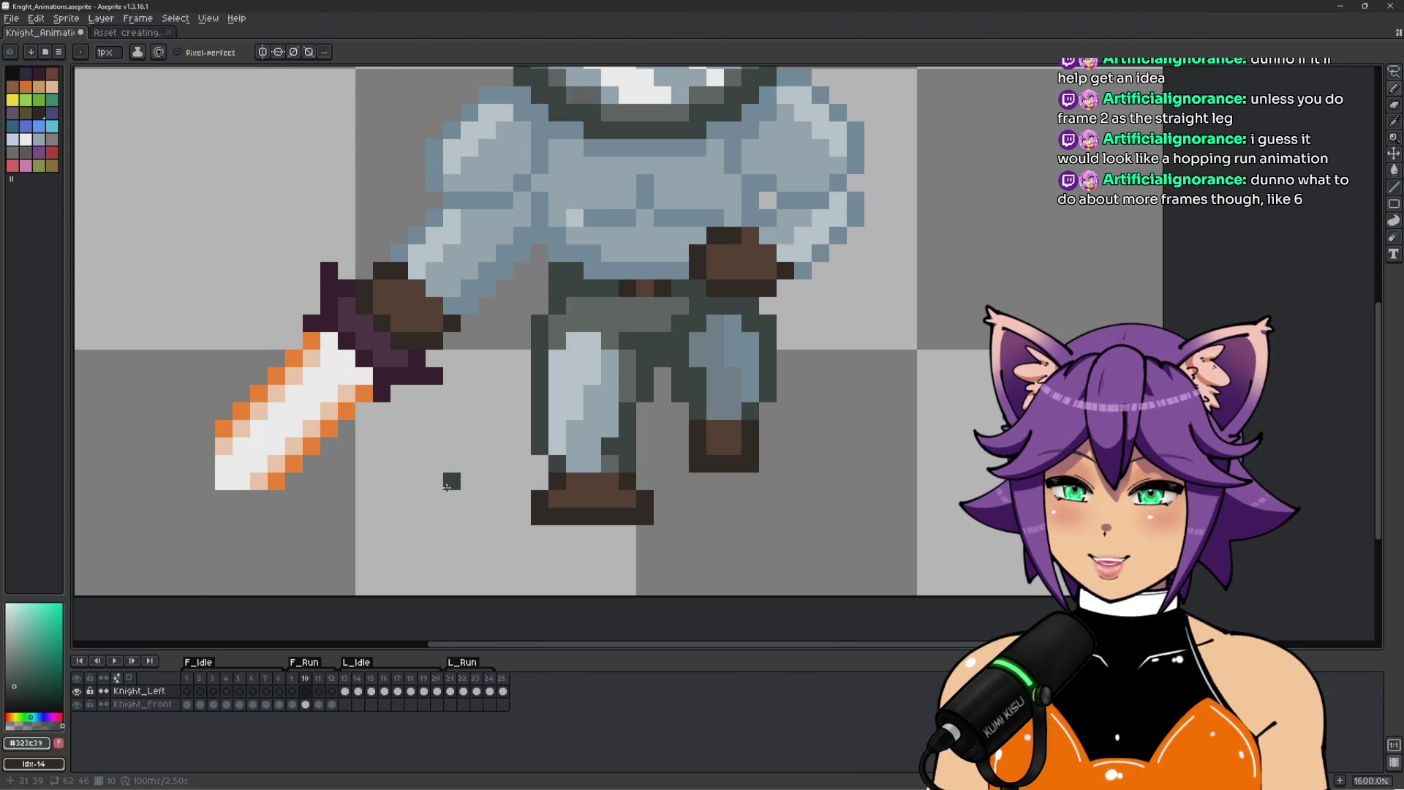
key("Right")
key("Right")
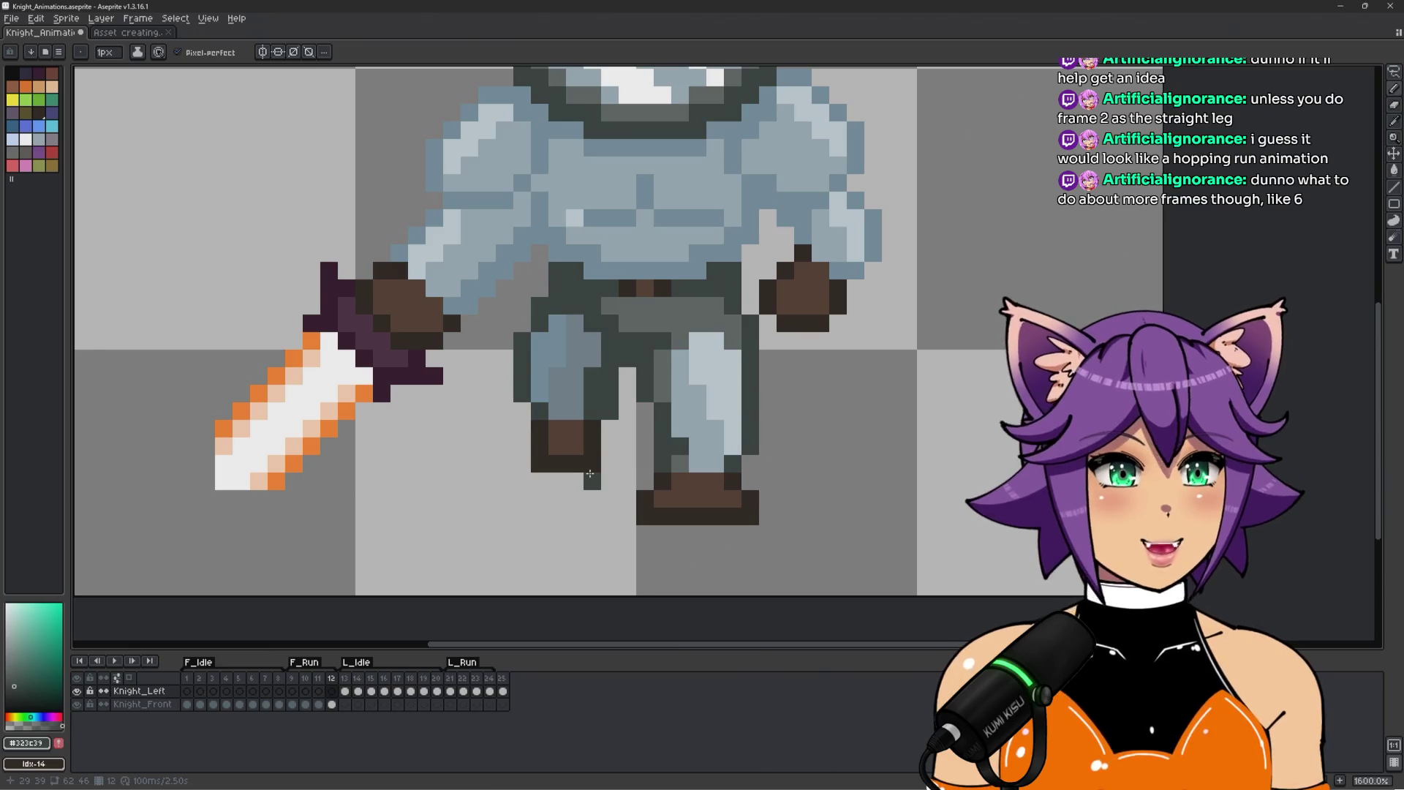
key("Left")
key("Right")
key("Left")
scroll(570, 550, "down", 1)
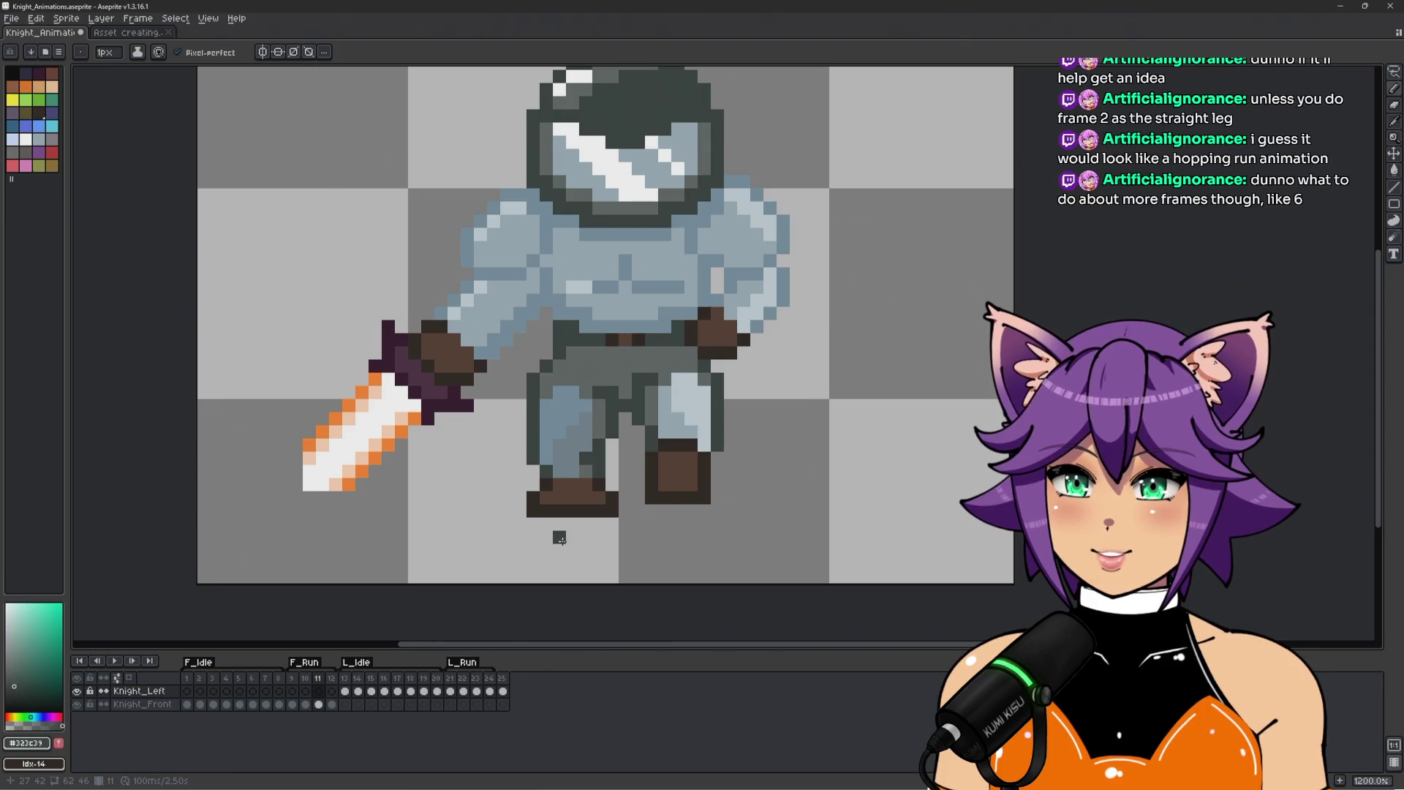
Step back to frame 9, then advance past the front run into L_Idle frame 16.
key("Right")
key("Left")
key("Left")
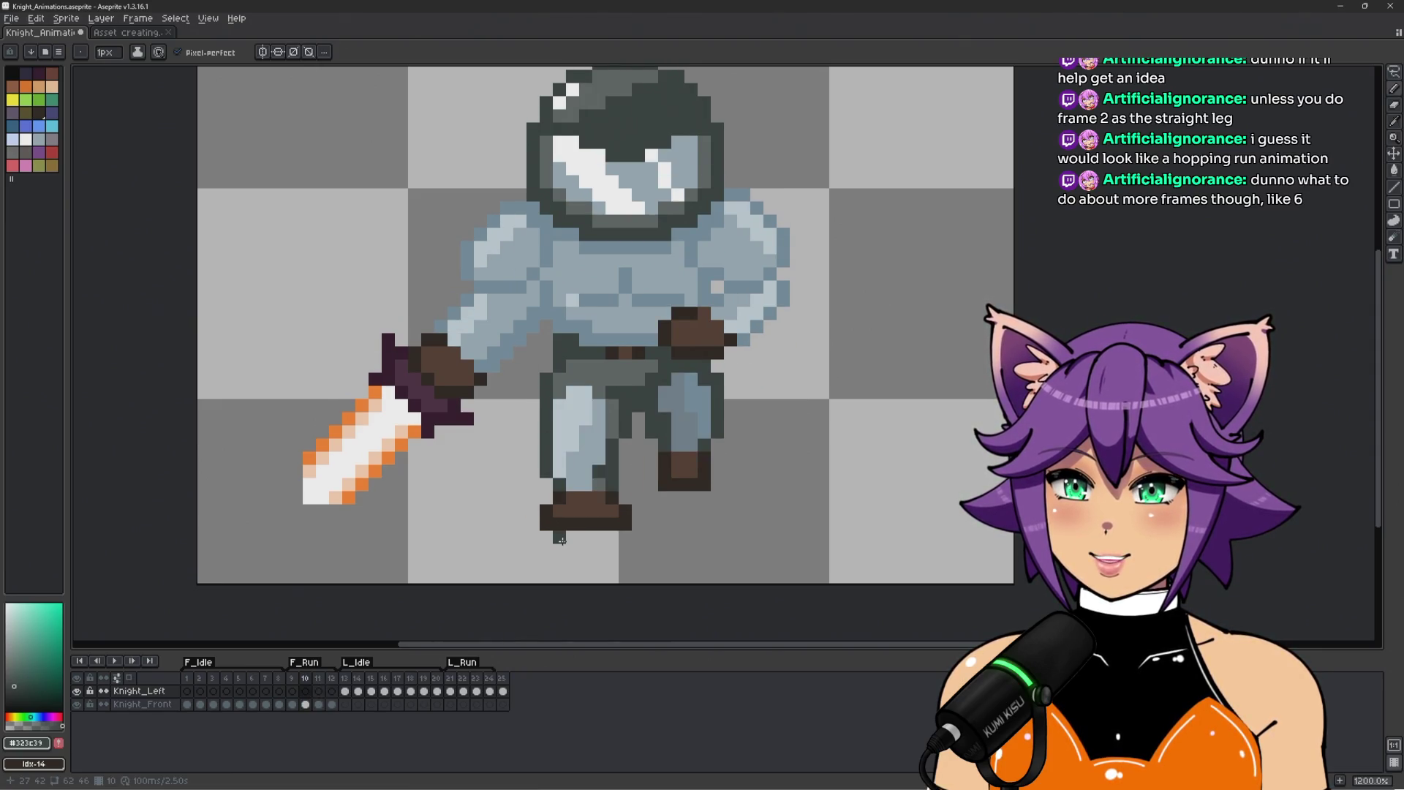
key("Left")
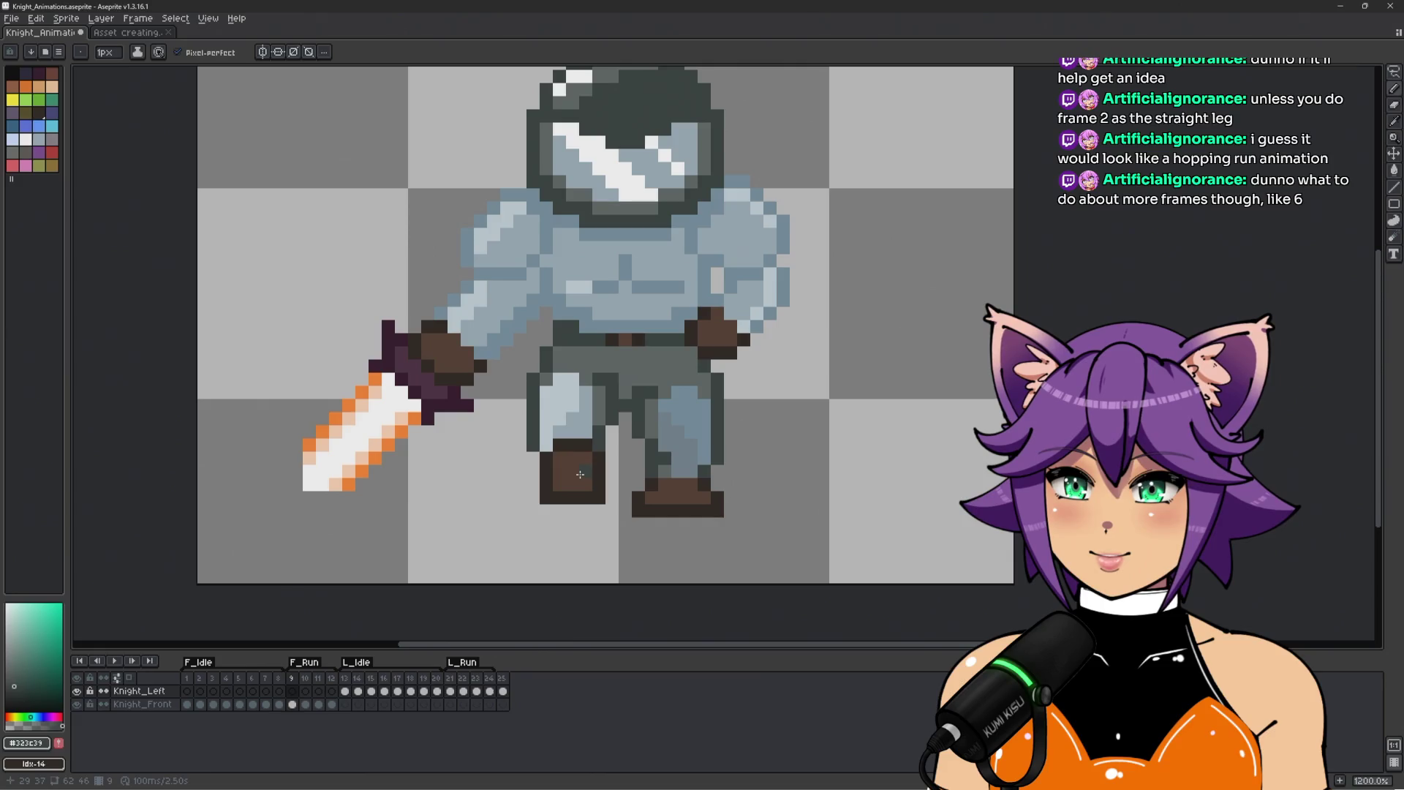
key("Right")
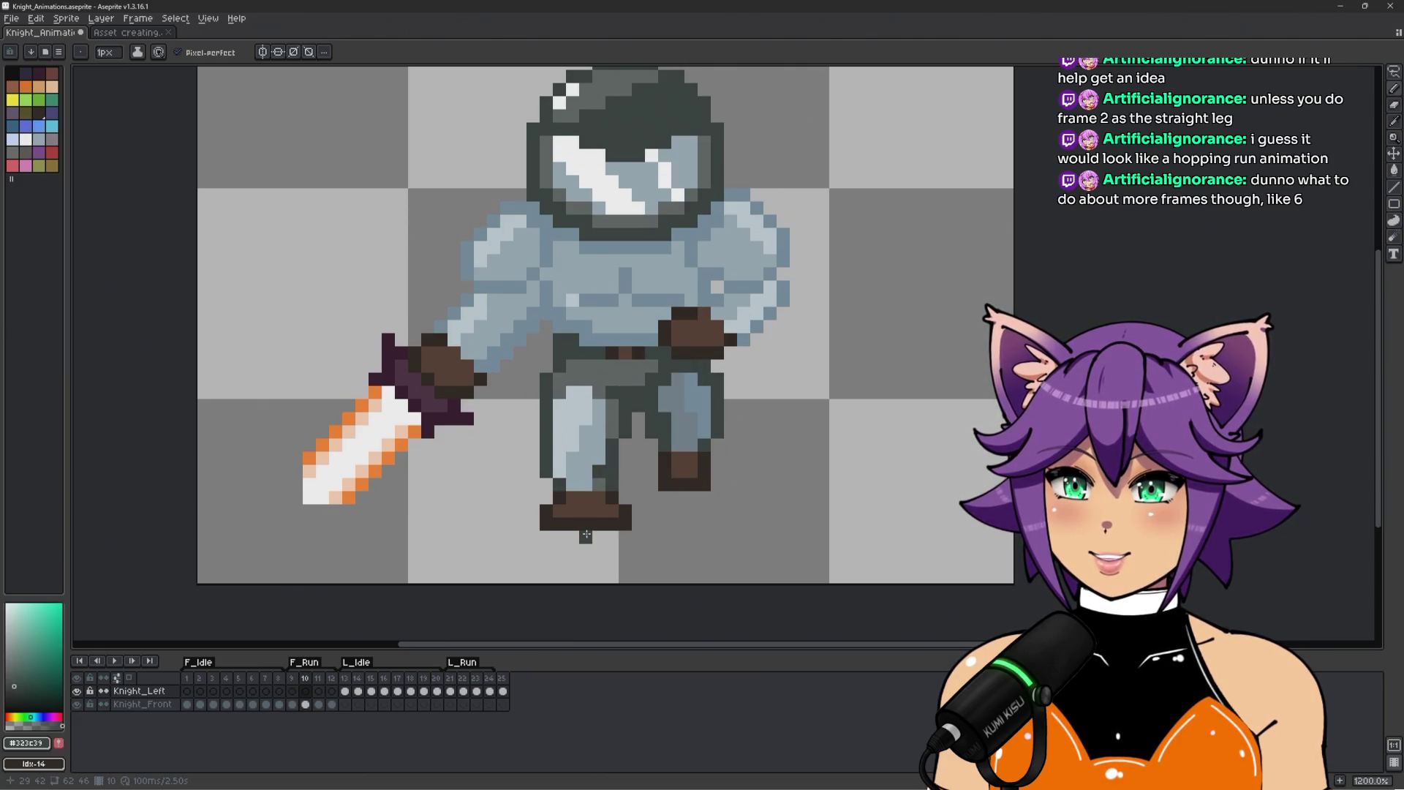
key("Right")
key("Right")
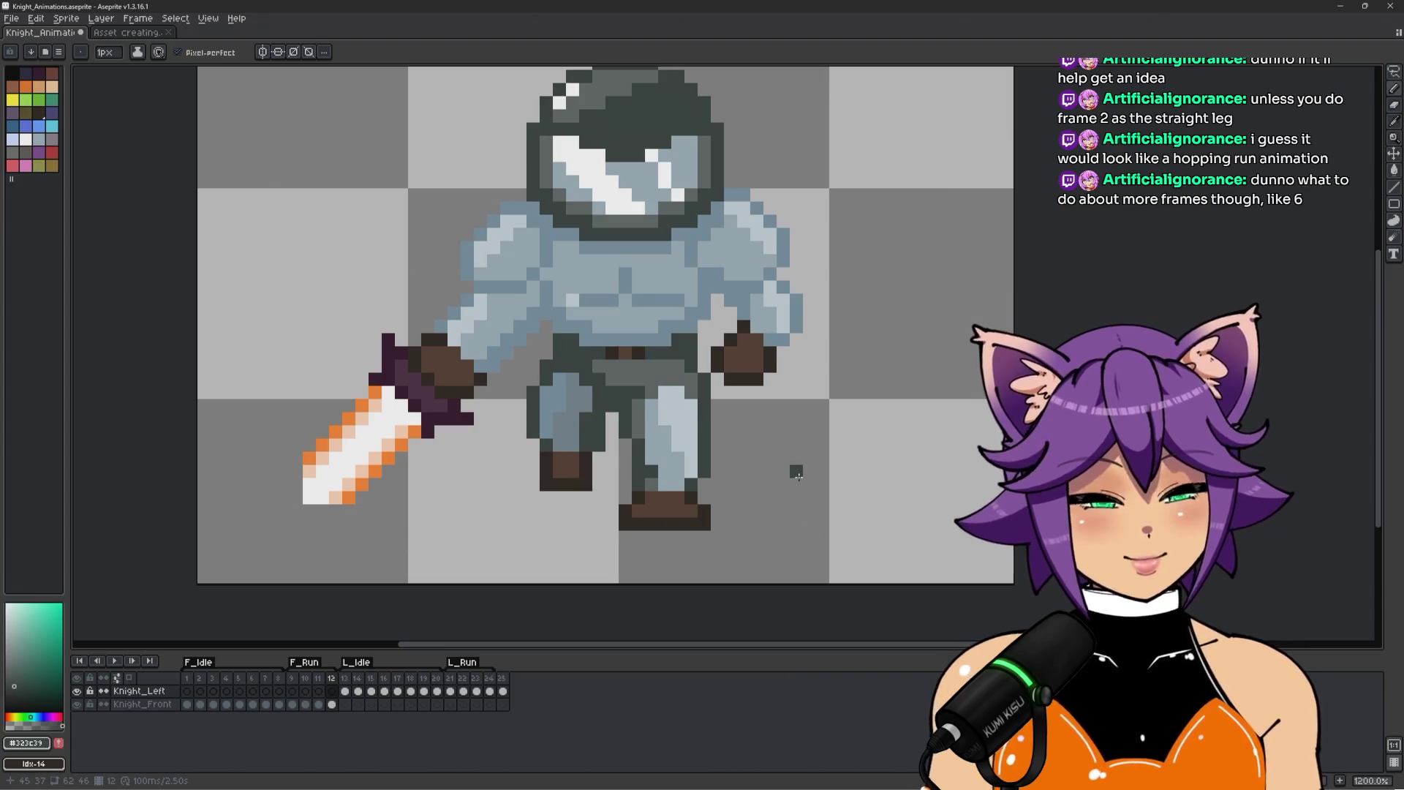
key("Left")
key("Left")
key("Right")
key("Right")
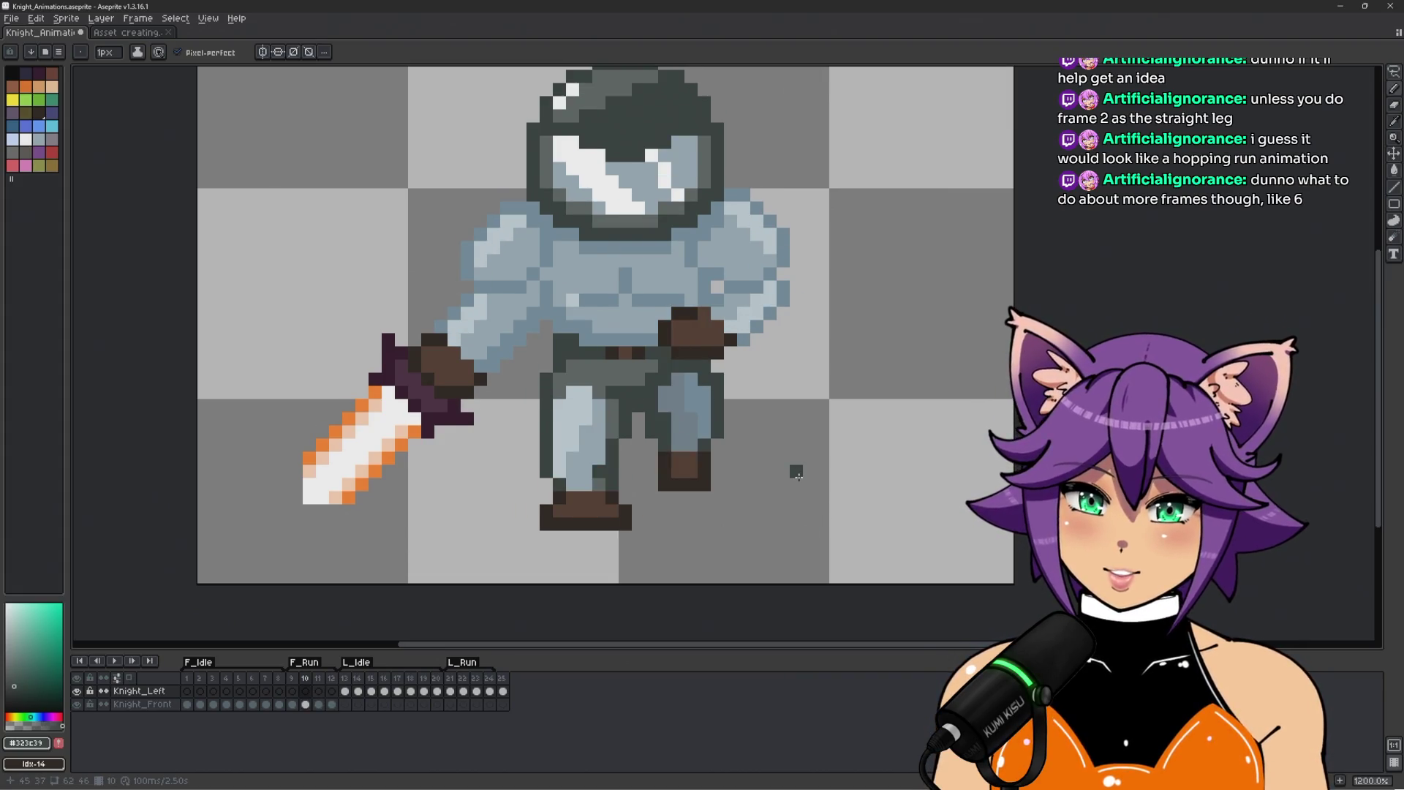
key("Left")
key("Right")
key("Right")
key("Right")
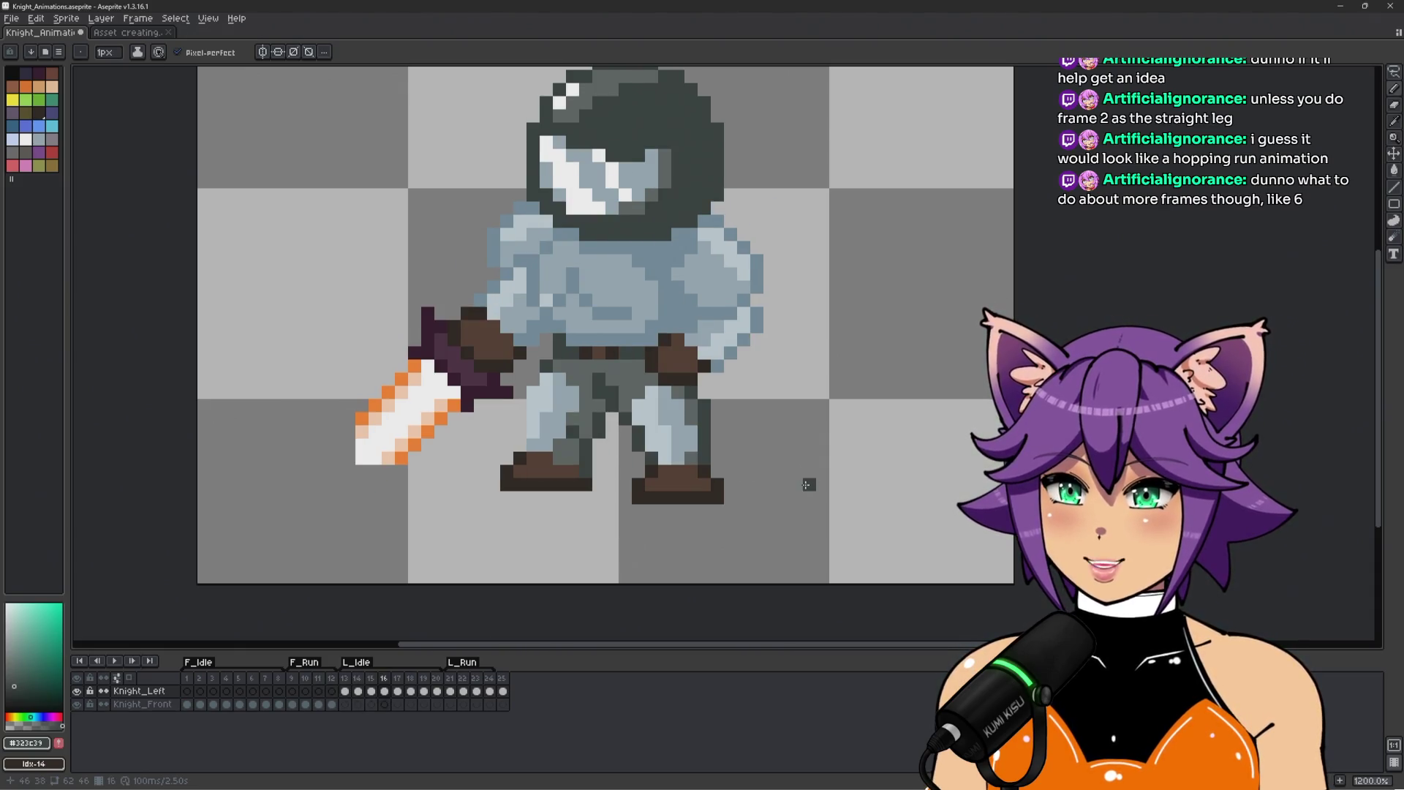
Compare left-facing frames 20 and 15, preview playback, then loop the F_Run animation.
key("Right")
key("Right")
key("Right")
key("Right")
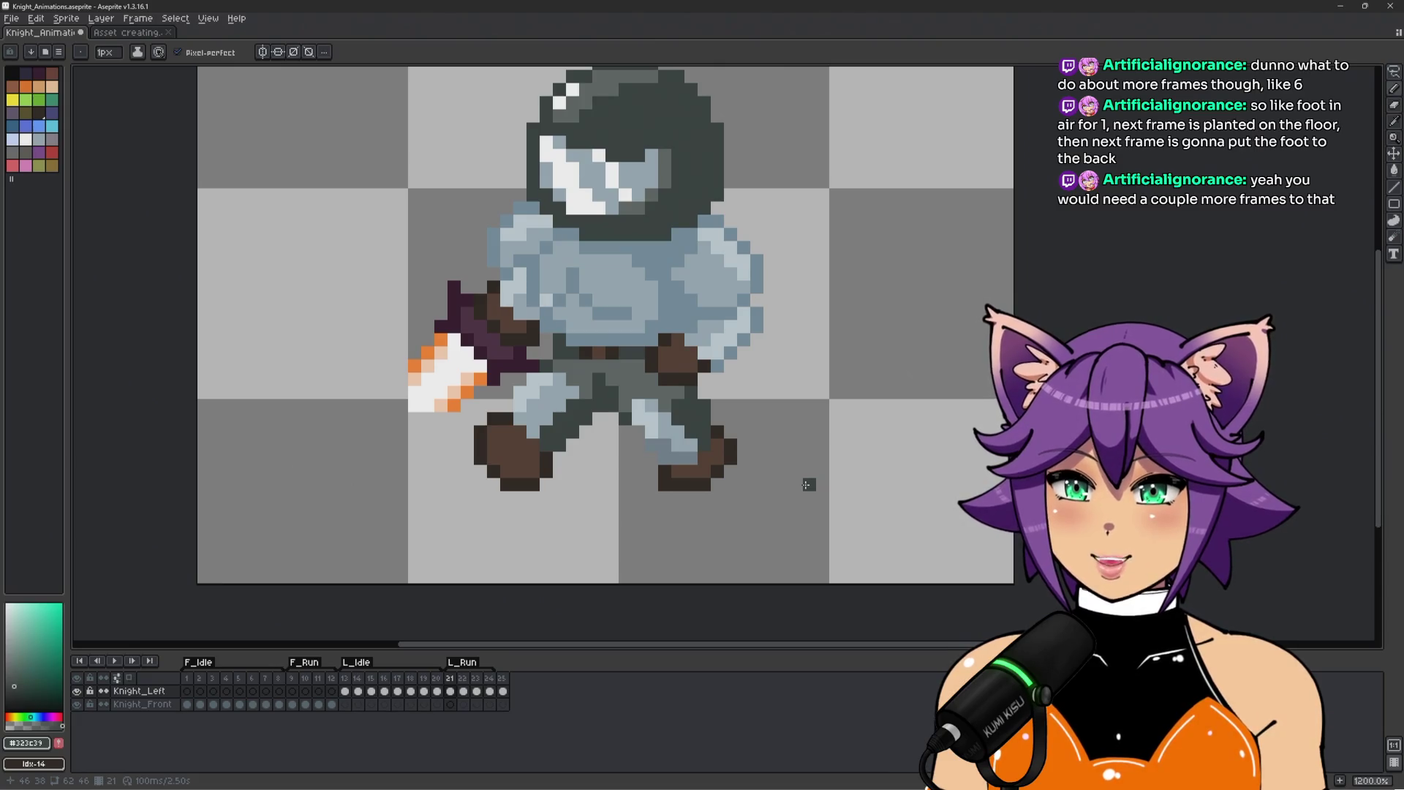
key("Left")
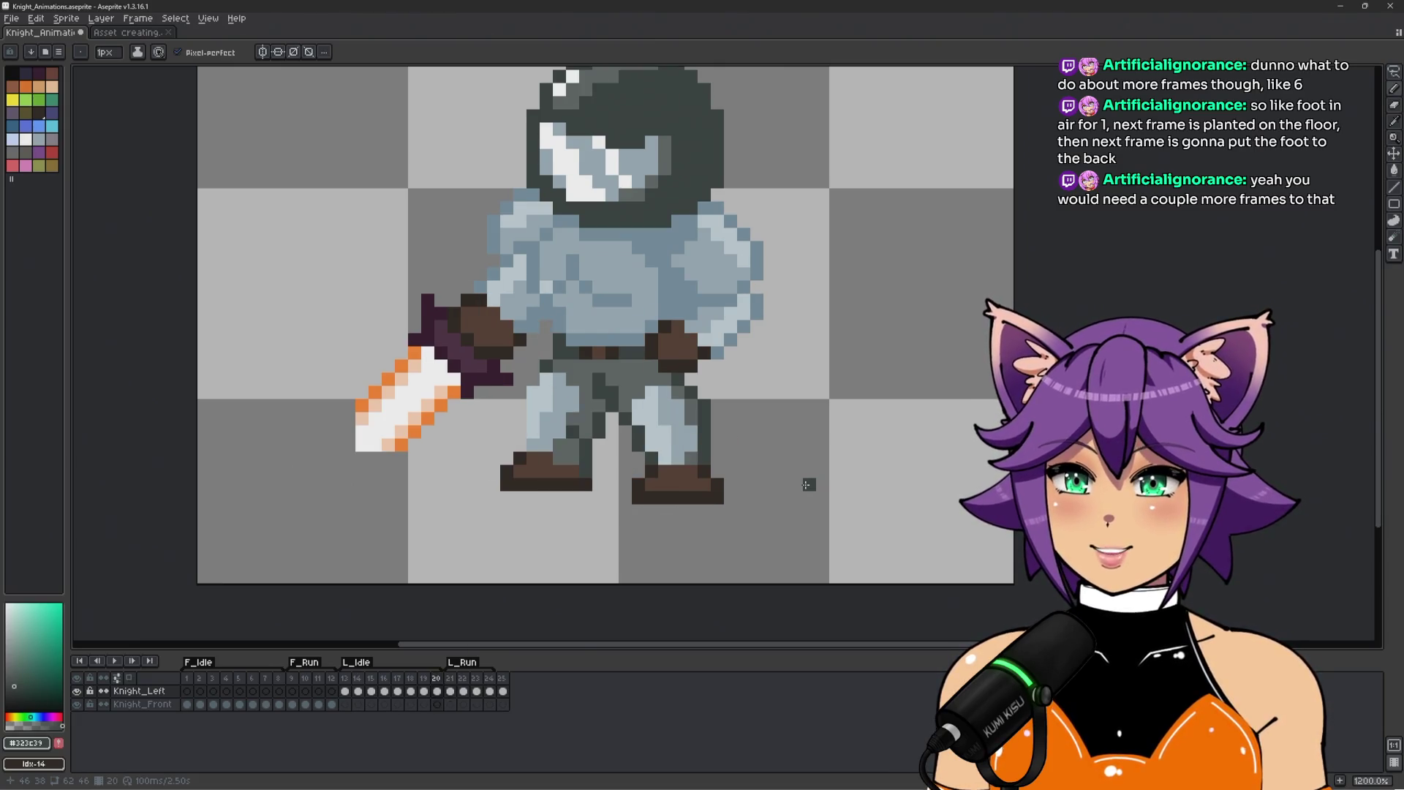
key("Left")
key("Left")
key("Left")
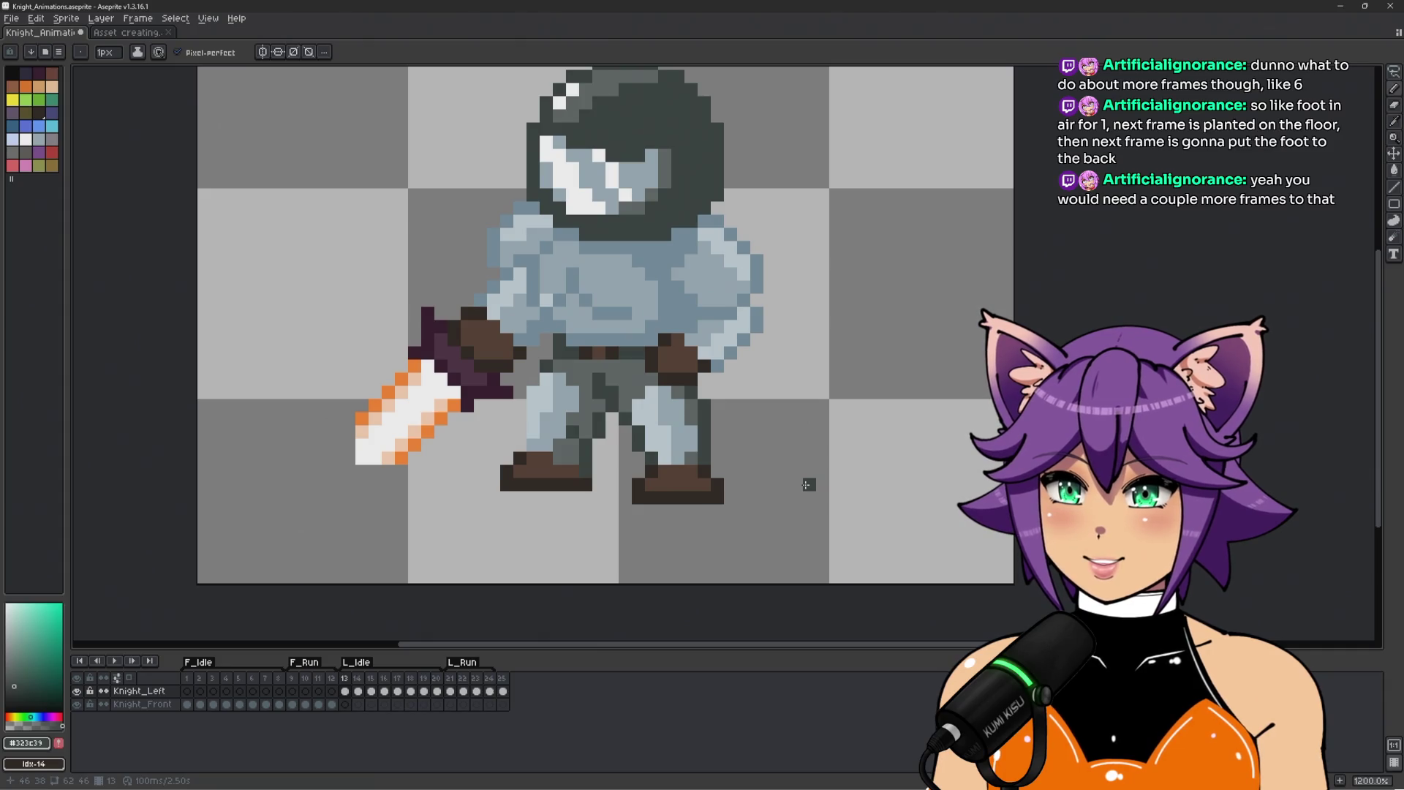
key("Return")
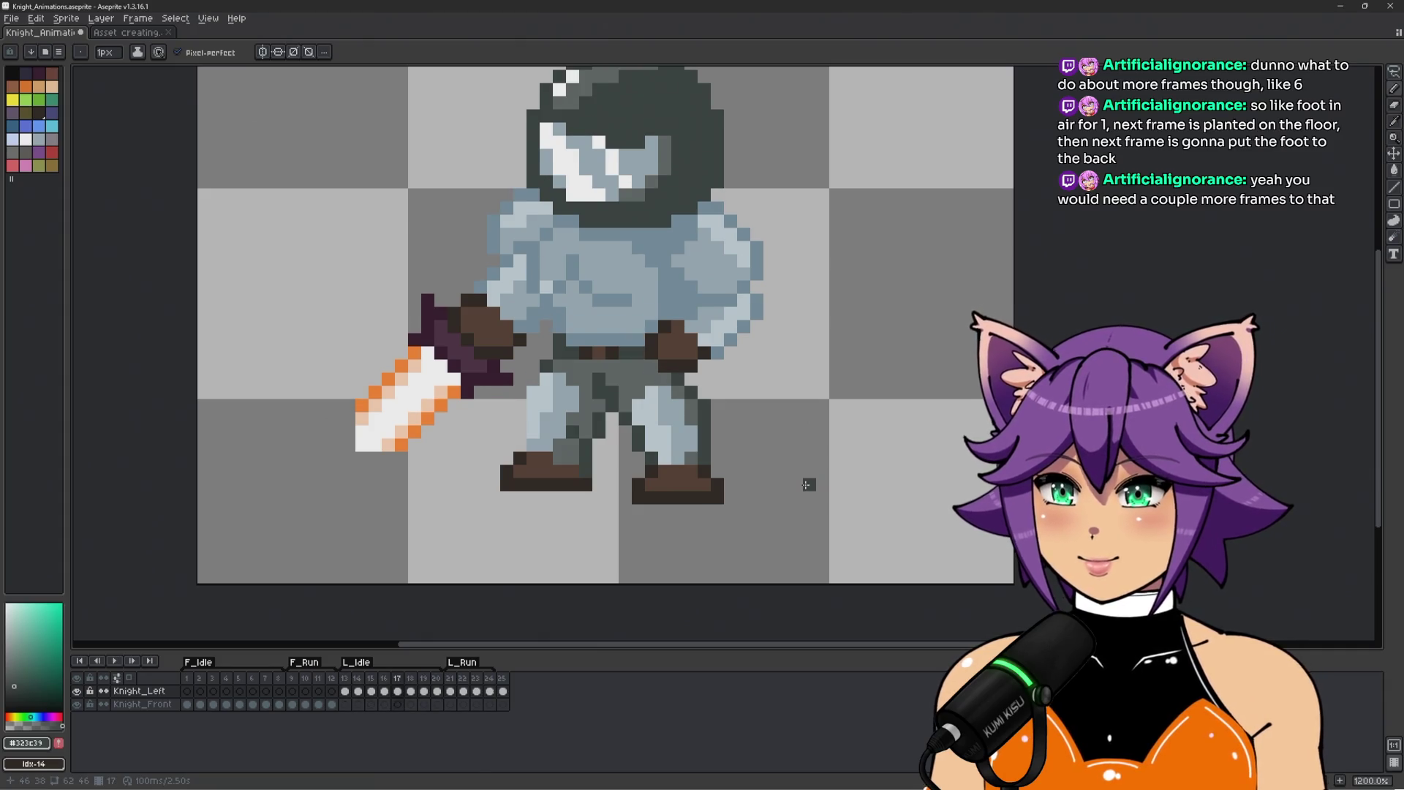
left_click(296, 680)
key("Return")
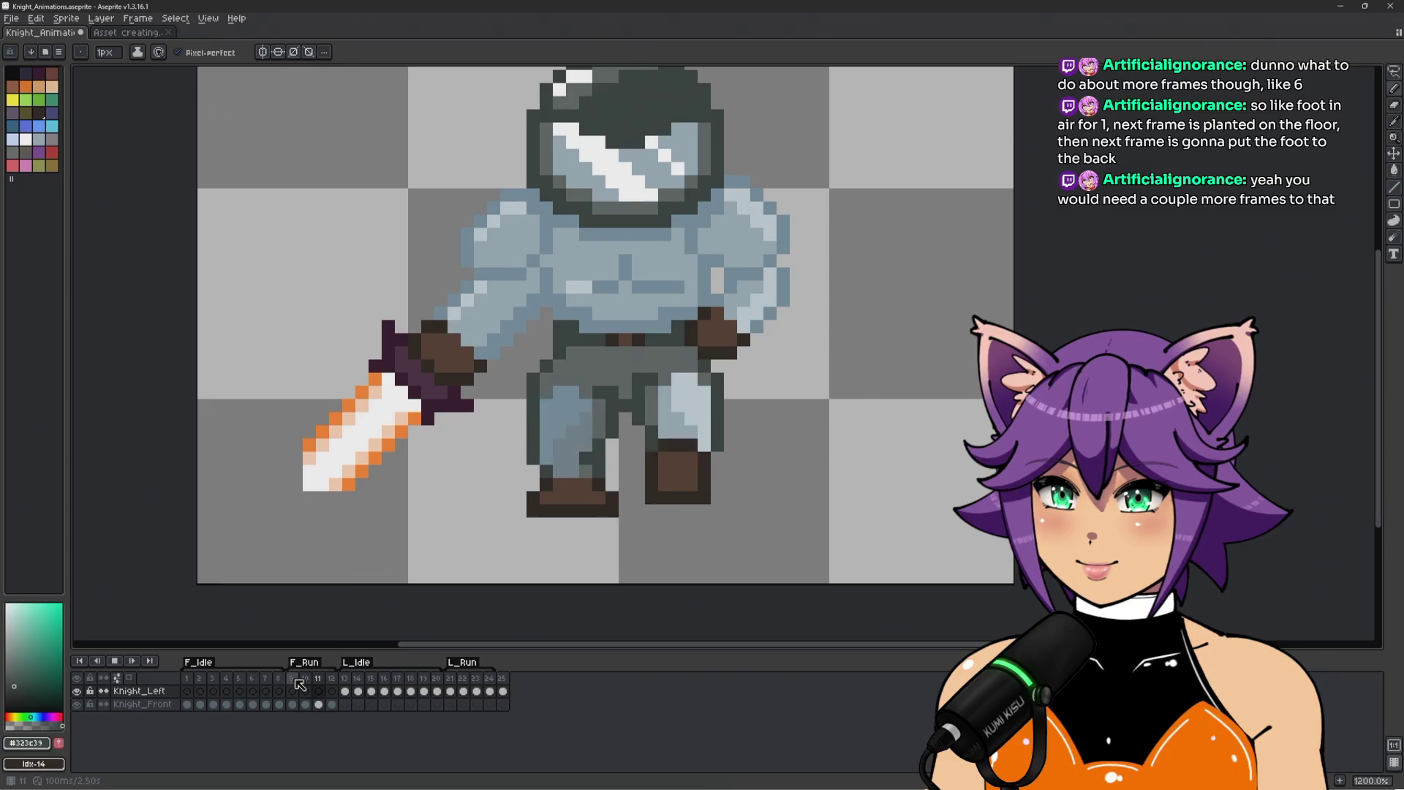
Stop the F_Run playback, then play the L_Run loop briefly and stop it.
scroll(415, 442, "down", 5)
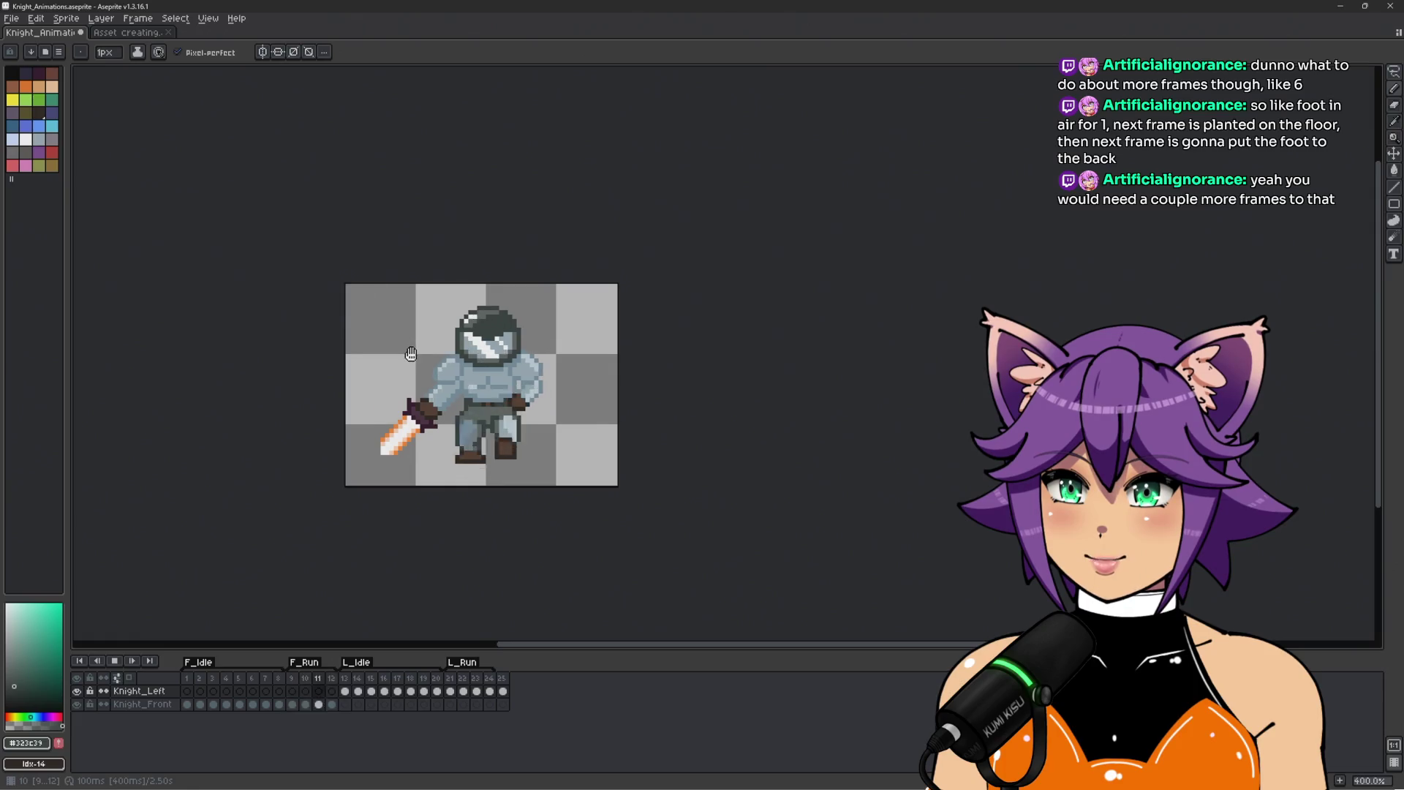
scroll(410, 357, "up", 1)
scroll(411, 357, "up", 1)
key("Return")
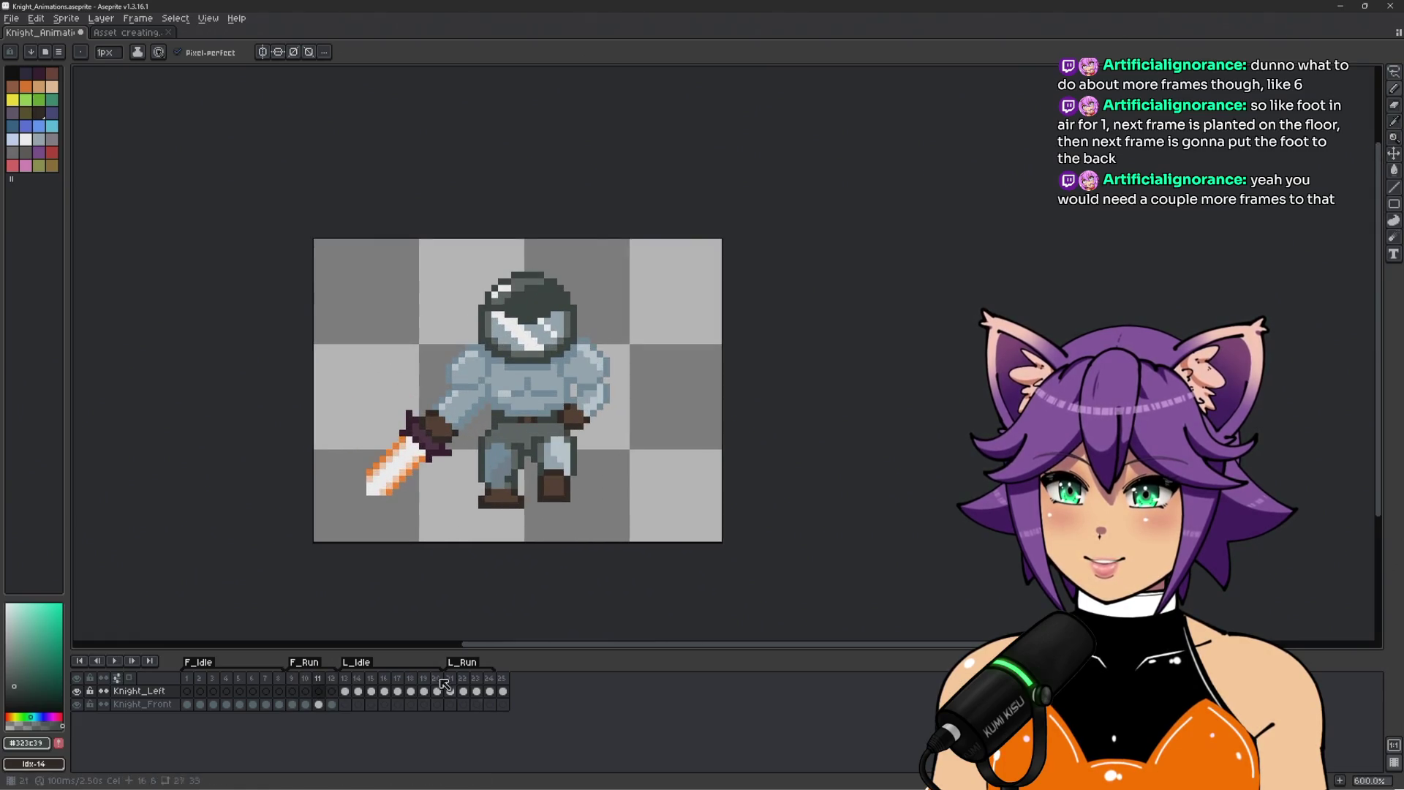
left_click(451, 685)
key("Return")
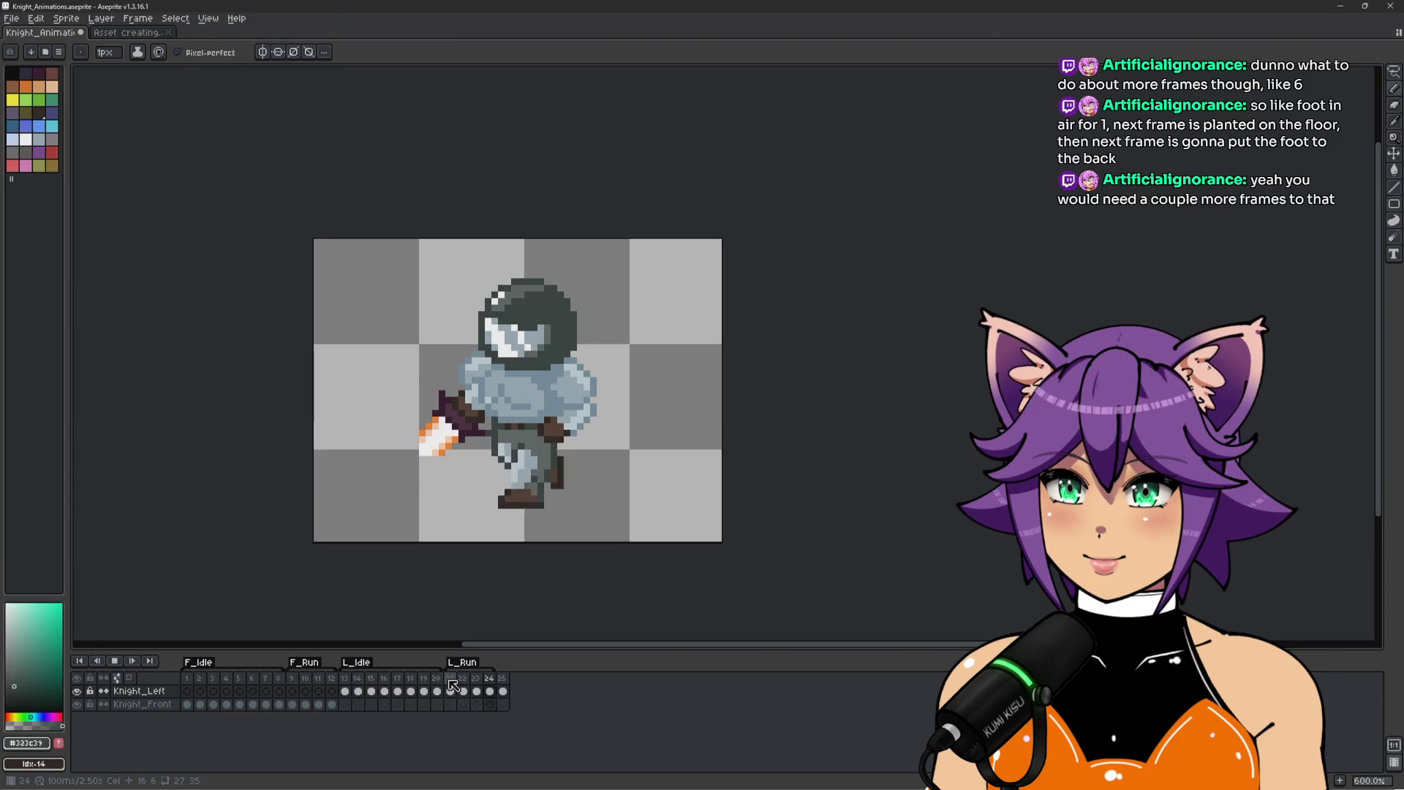
key("Return")
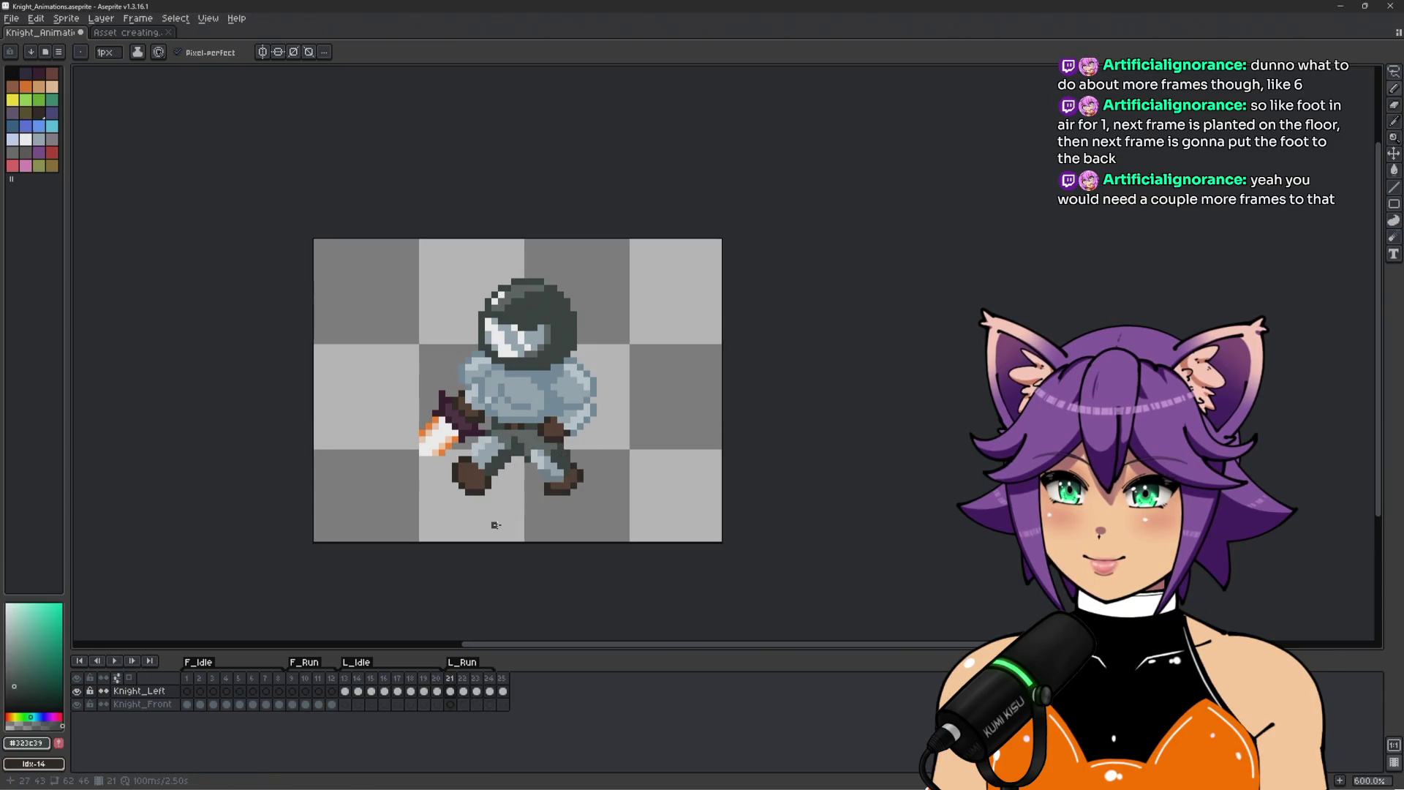
Flip back and forth around front run frame 10 to compare poses.
scroll(496, 525, "up", 1)
key("Left")
key("Left")
key("Left")
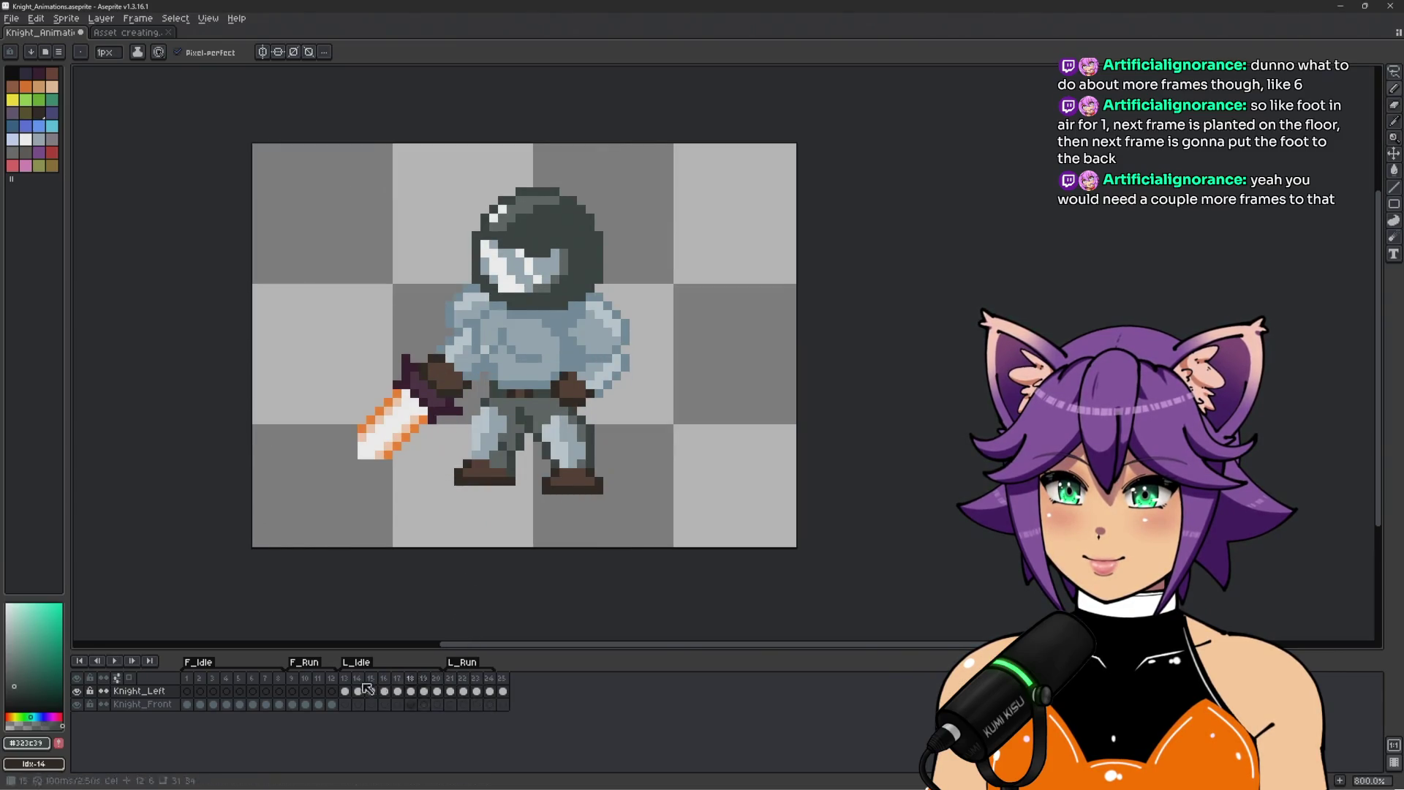
key("Right")
key("Left")
key("Right")
key("Left")
key("Right")
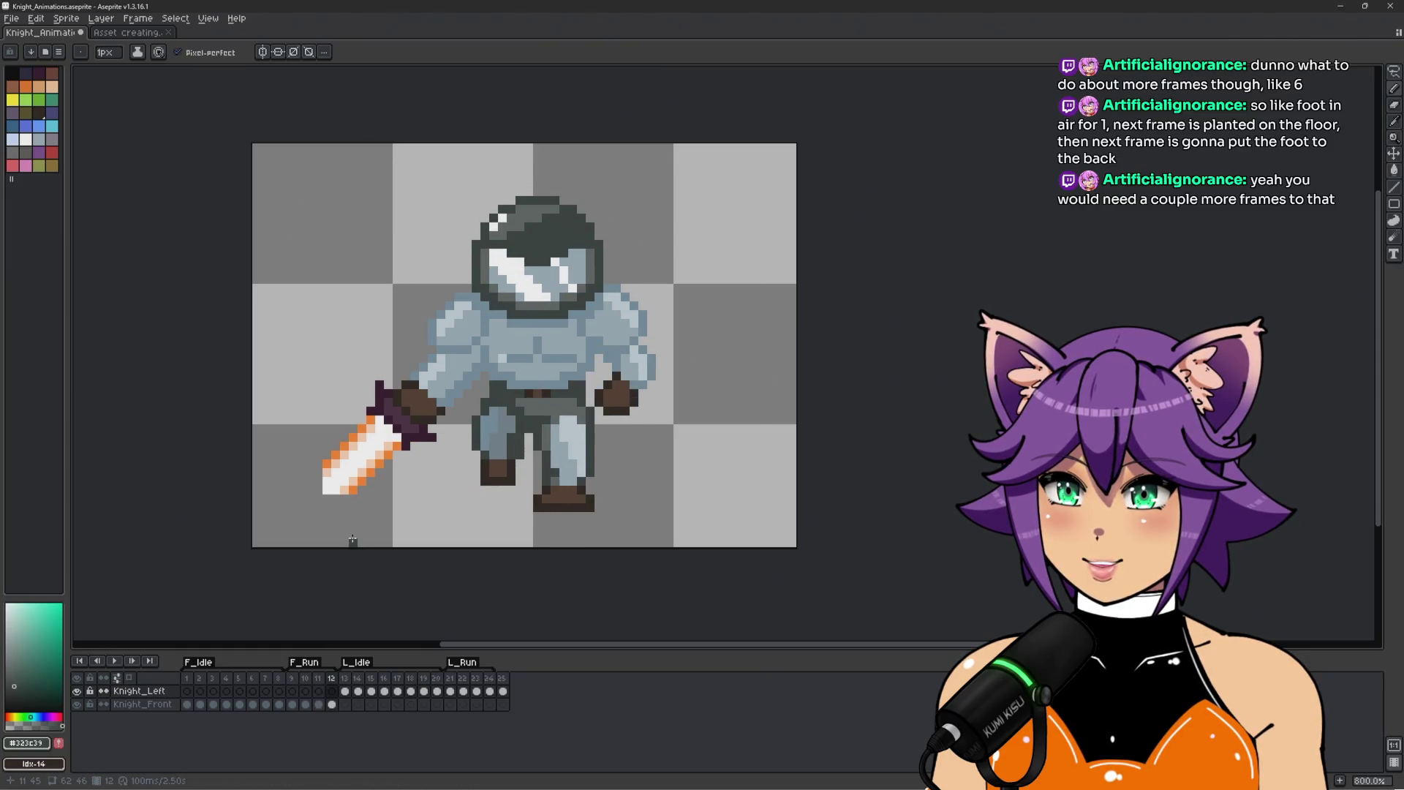
key("Left")
key("Right")
key("Left")
key("Right")
key("Left")
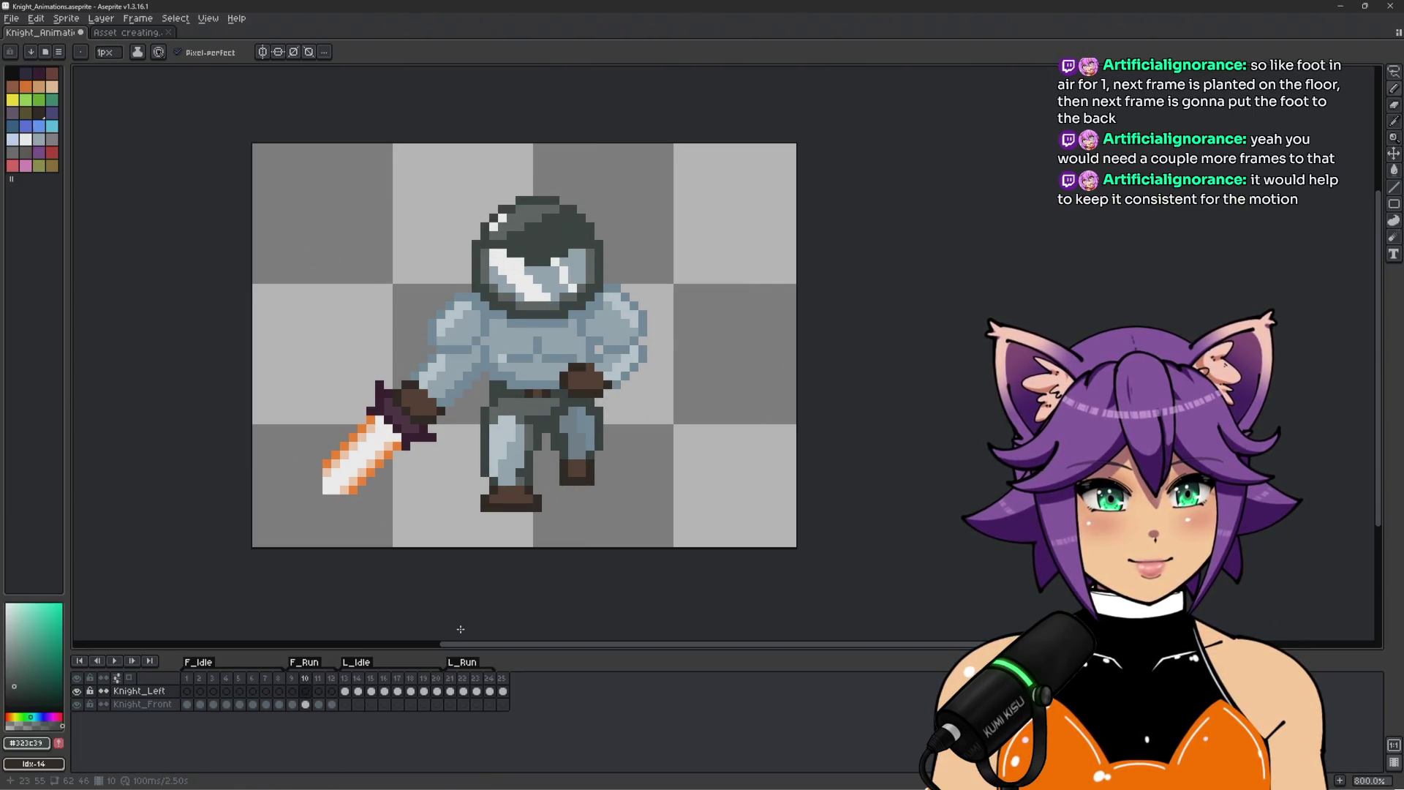
Step through the left run poses from frame 21, play the loop, and stop on frame 21.
left_click(450, 690)
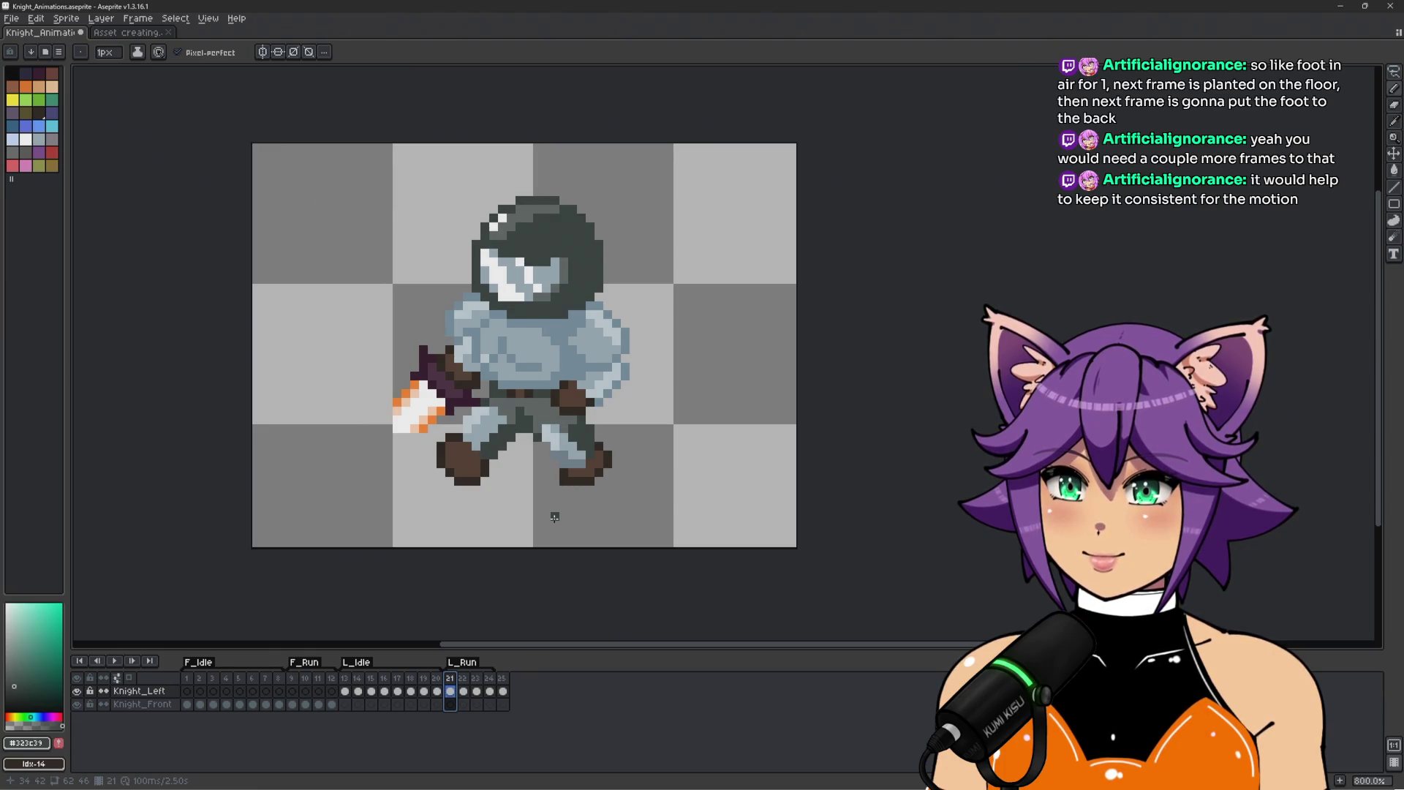
key("period")
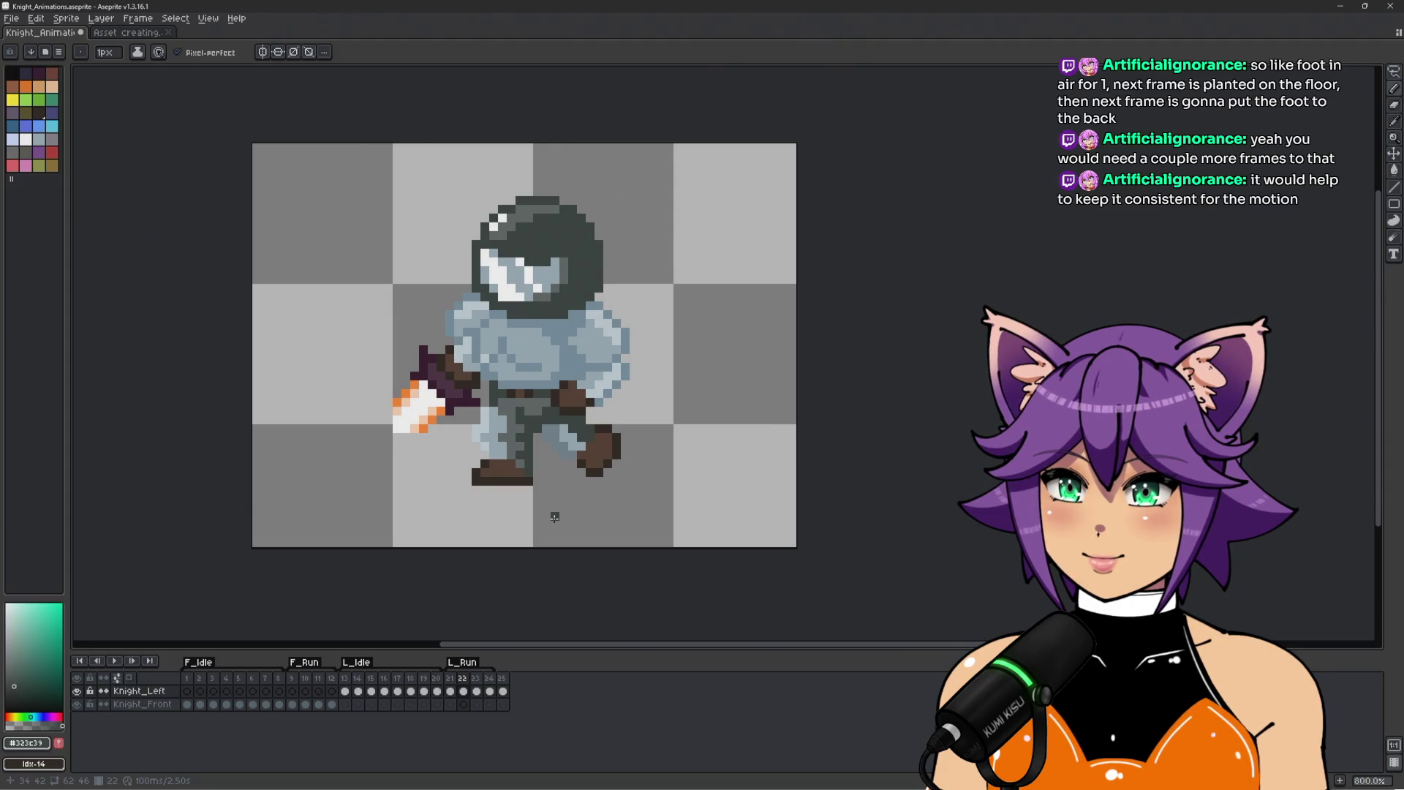
key("period")
key("period")
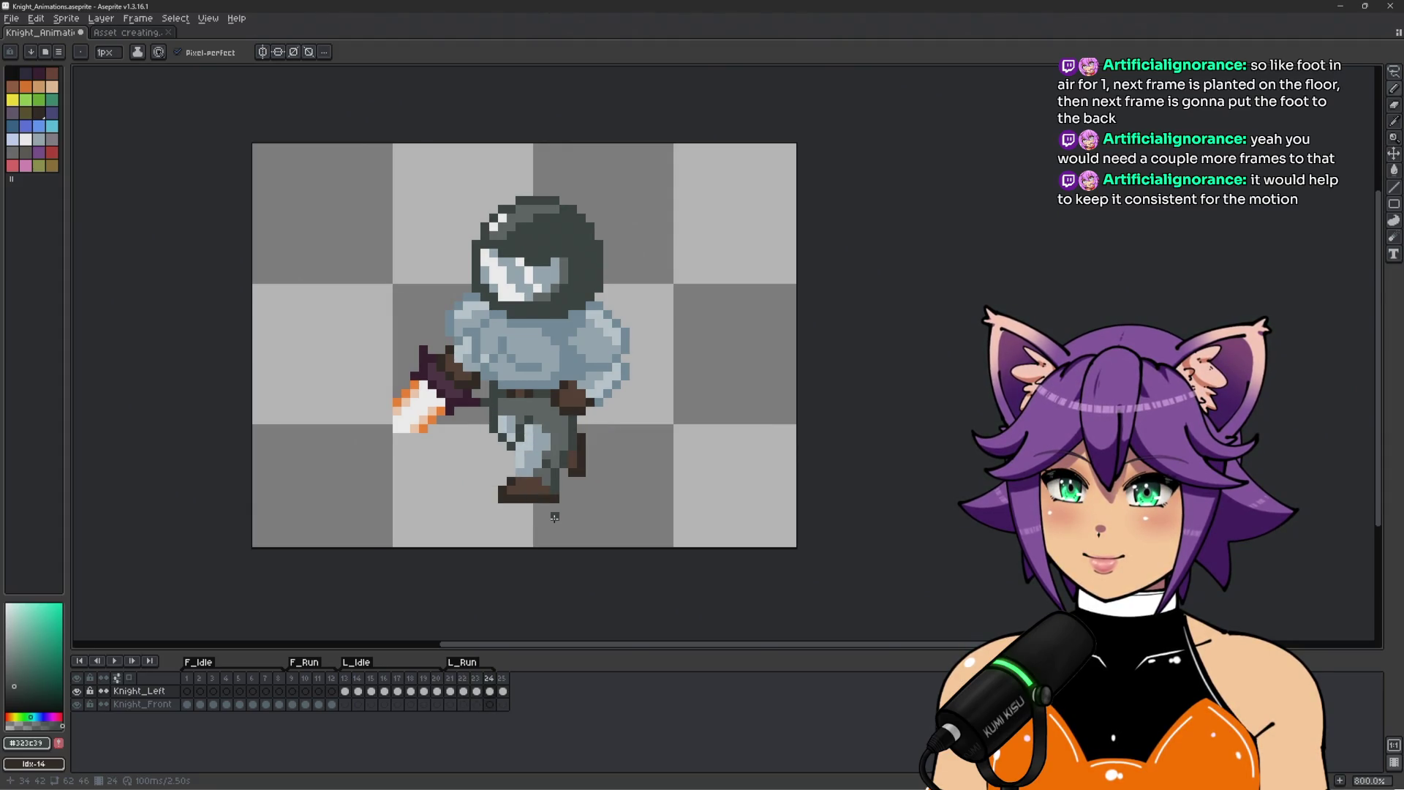
key("Return")
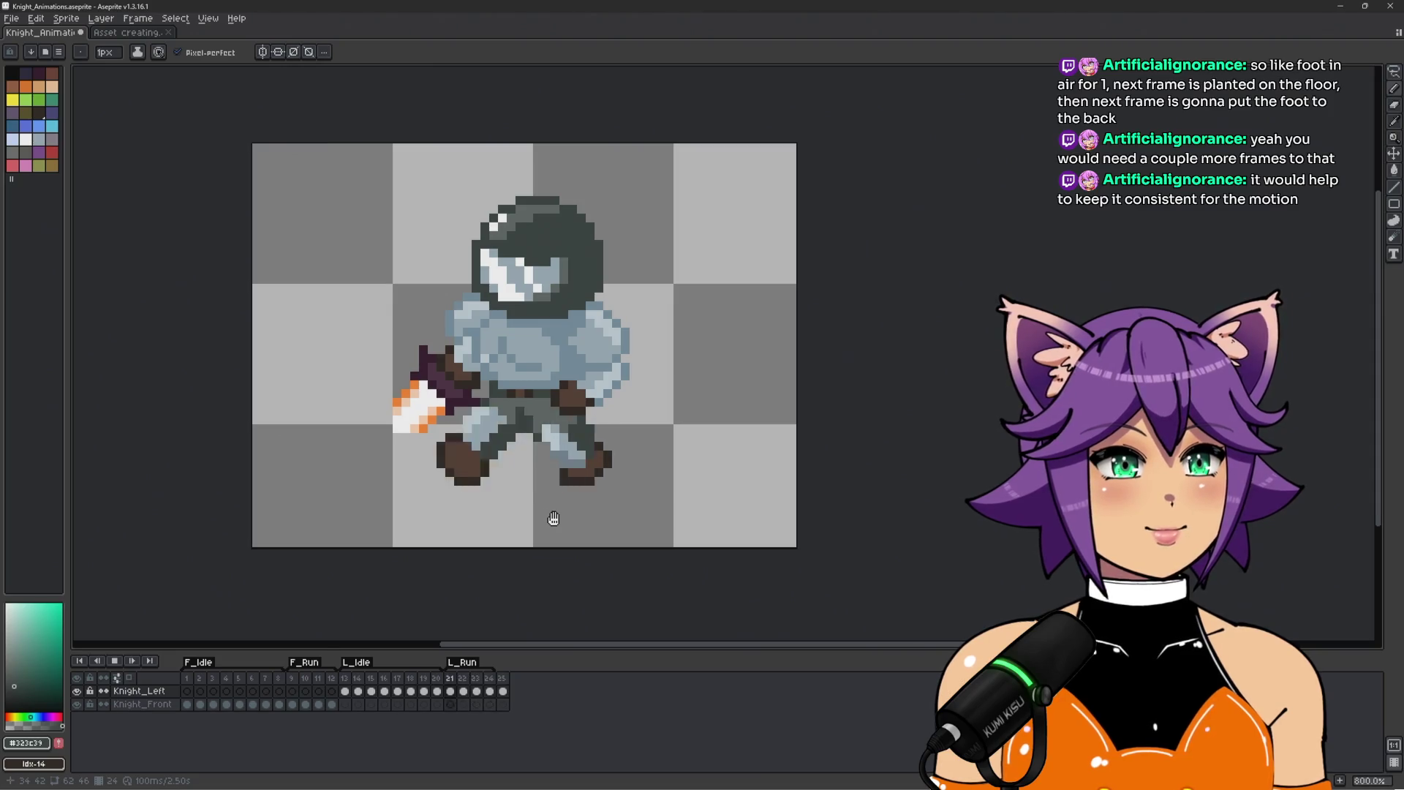
key("Return")
Flick between left run frames 22 and 23 to compare legs, ending on frame 21.
key("Right")
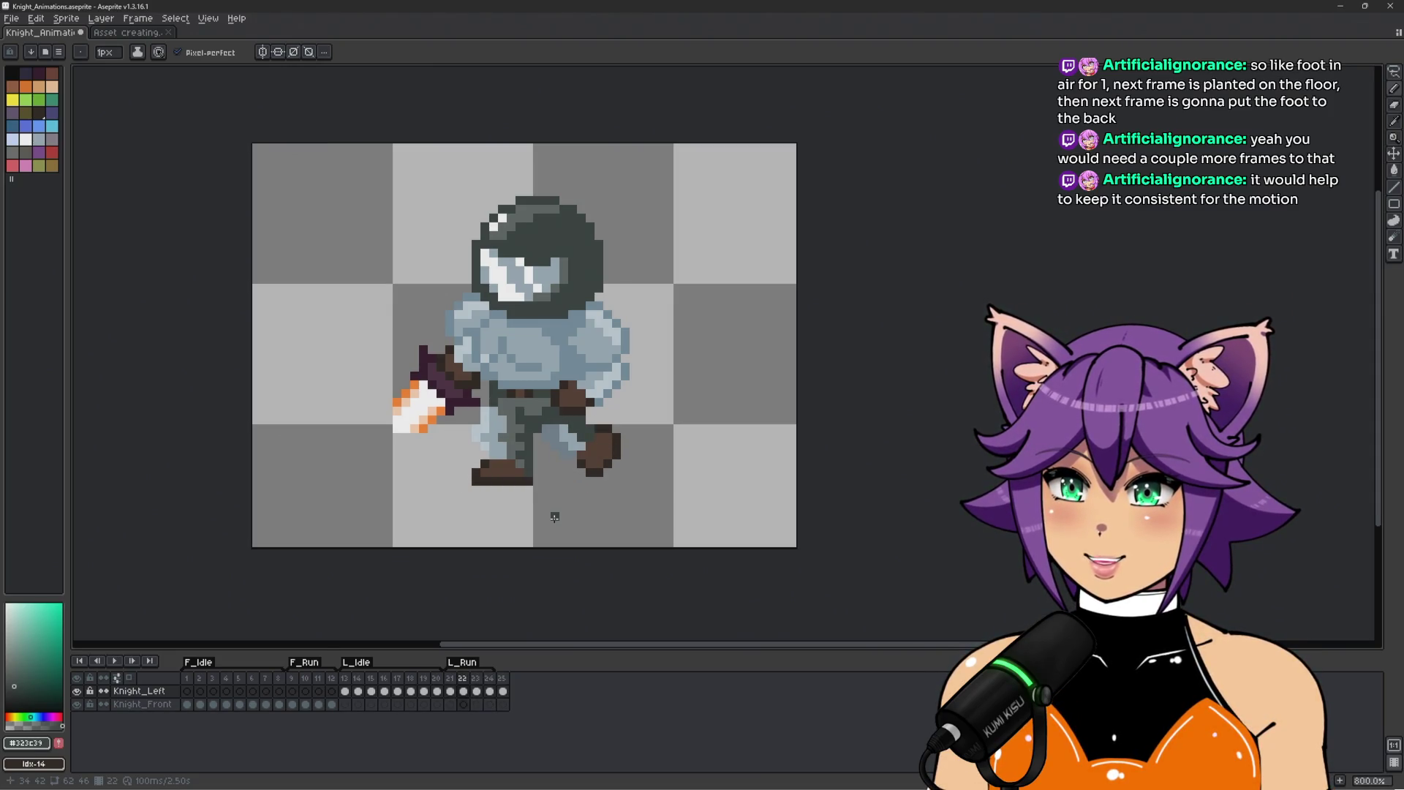
key("Right")
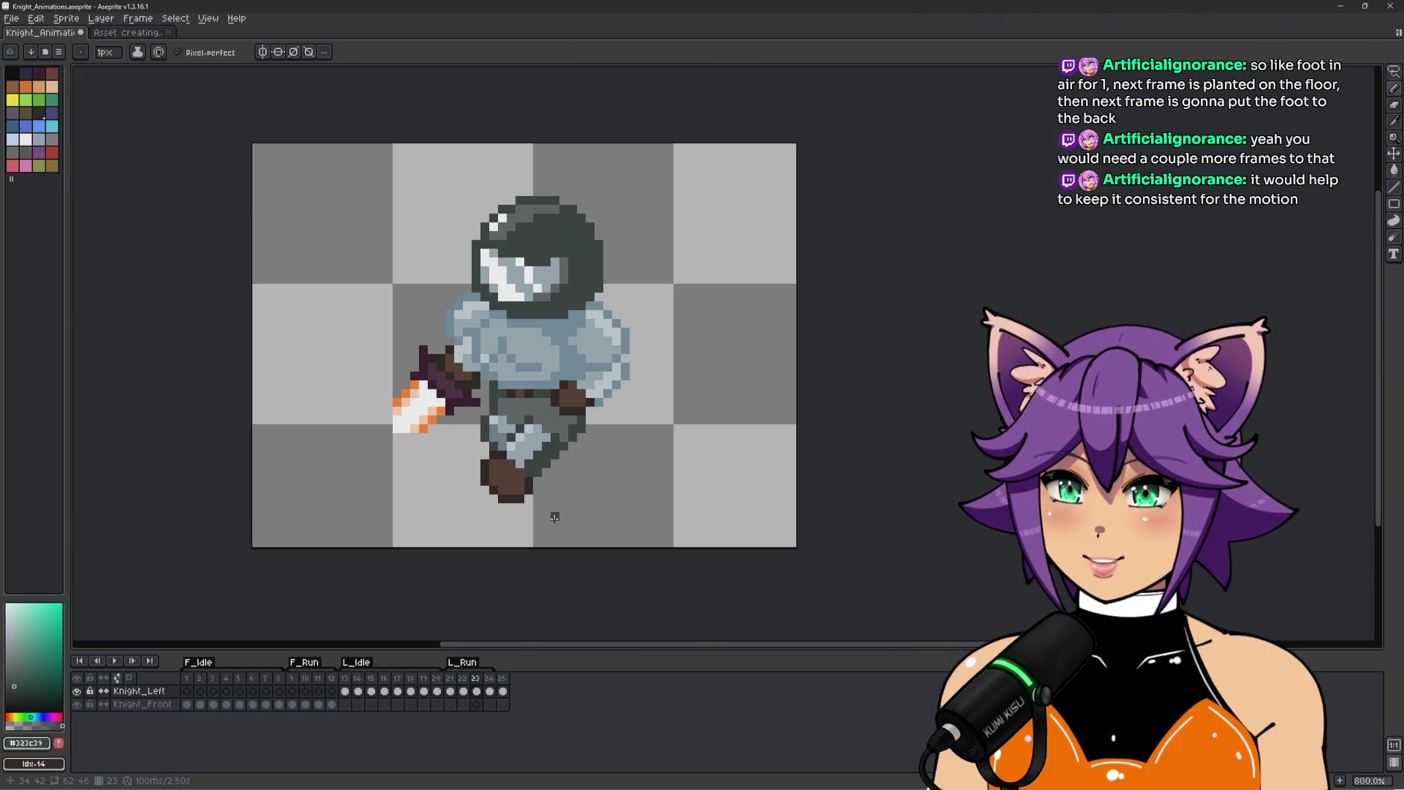
key("Left")
key("Right")
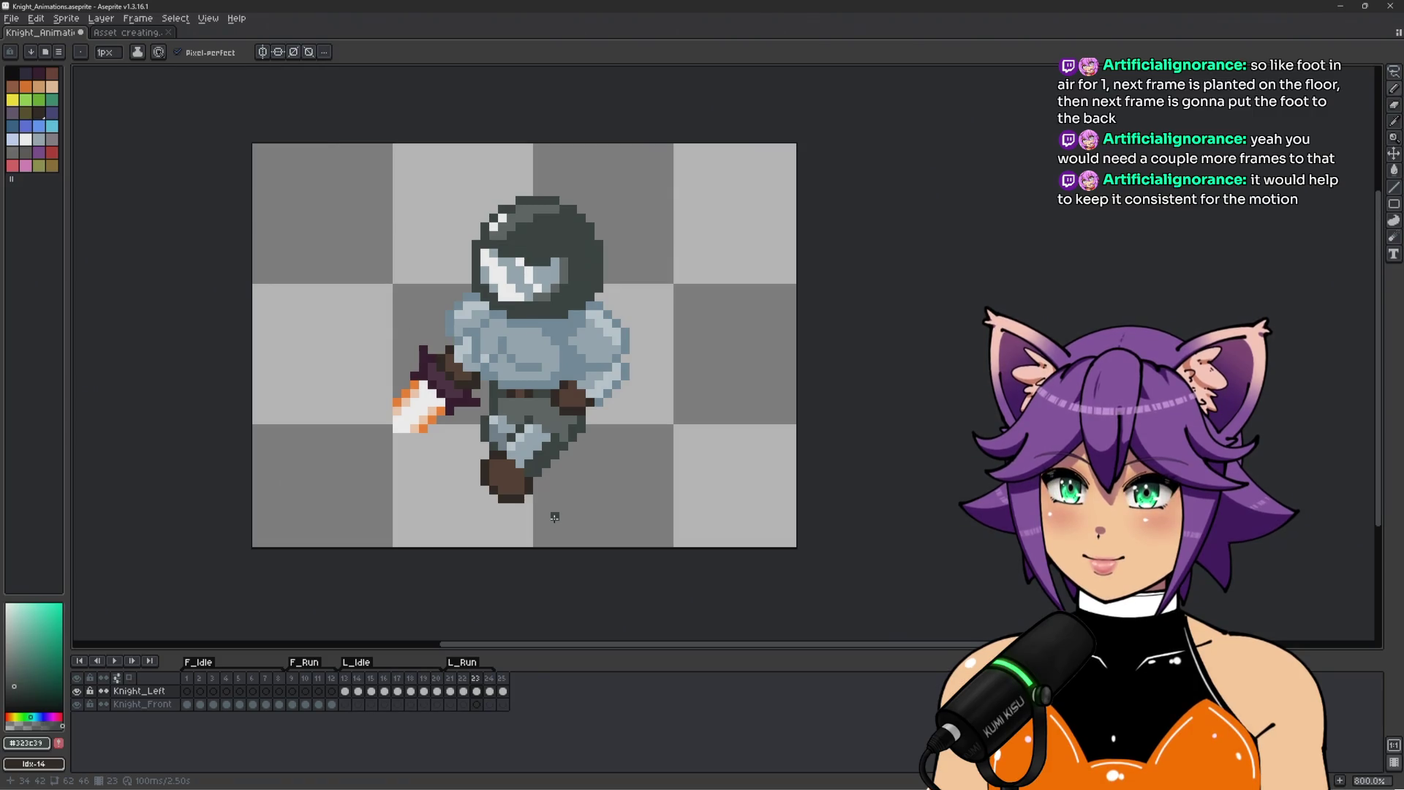
key("Left")
key("Right")
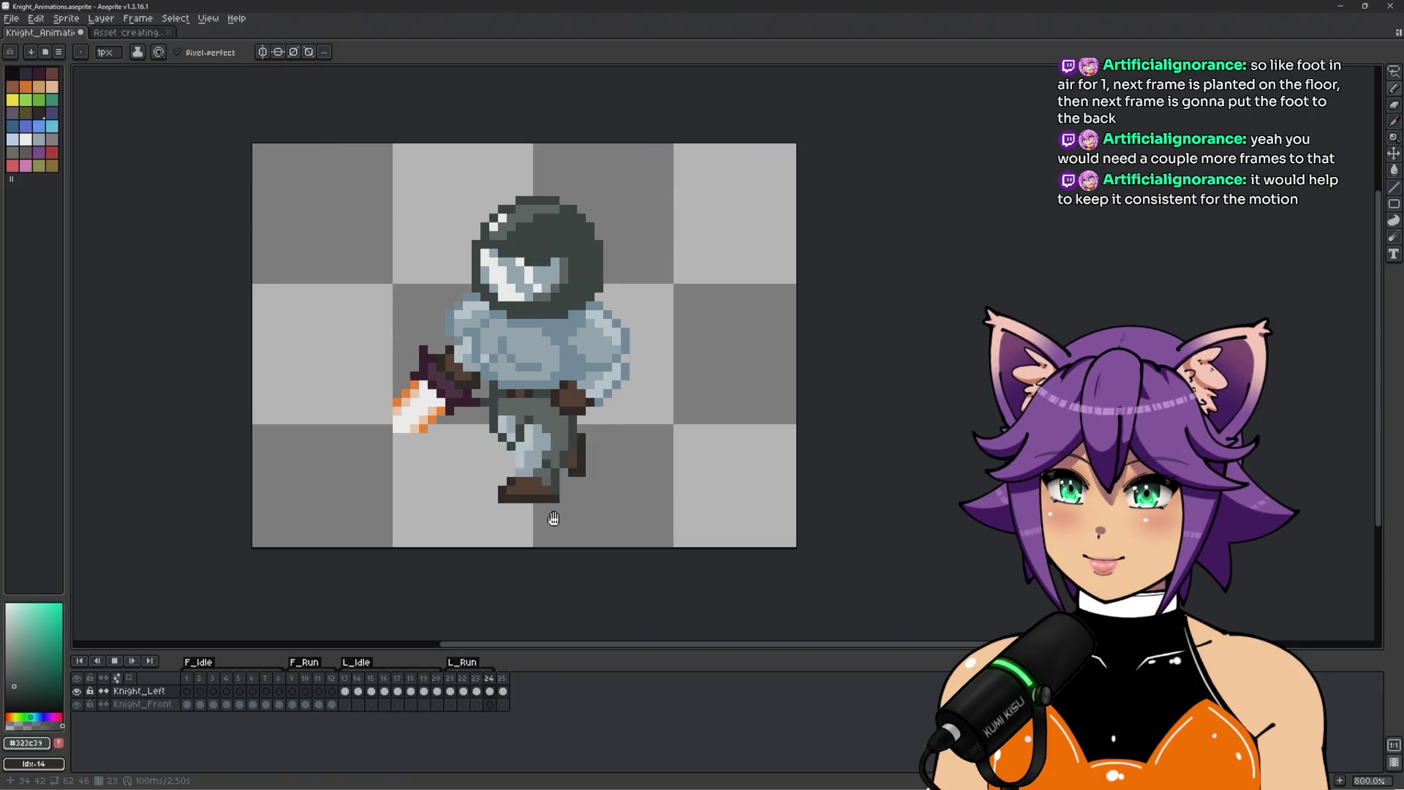
key("Left")
key("Right")
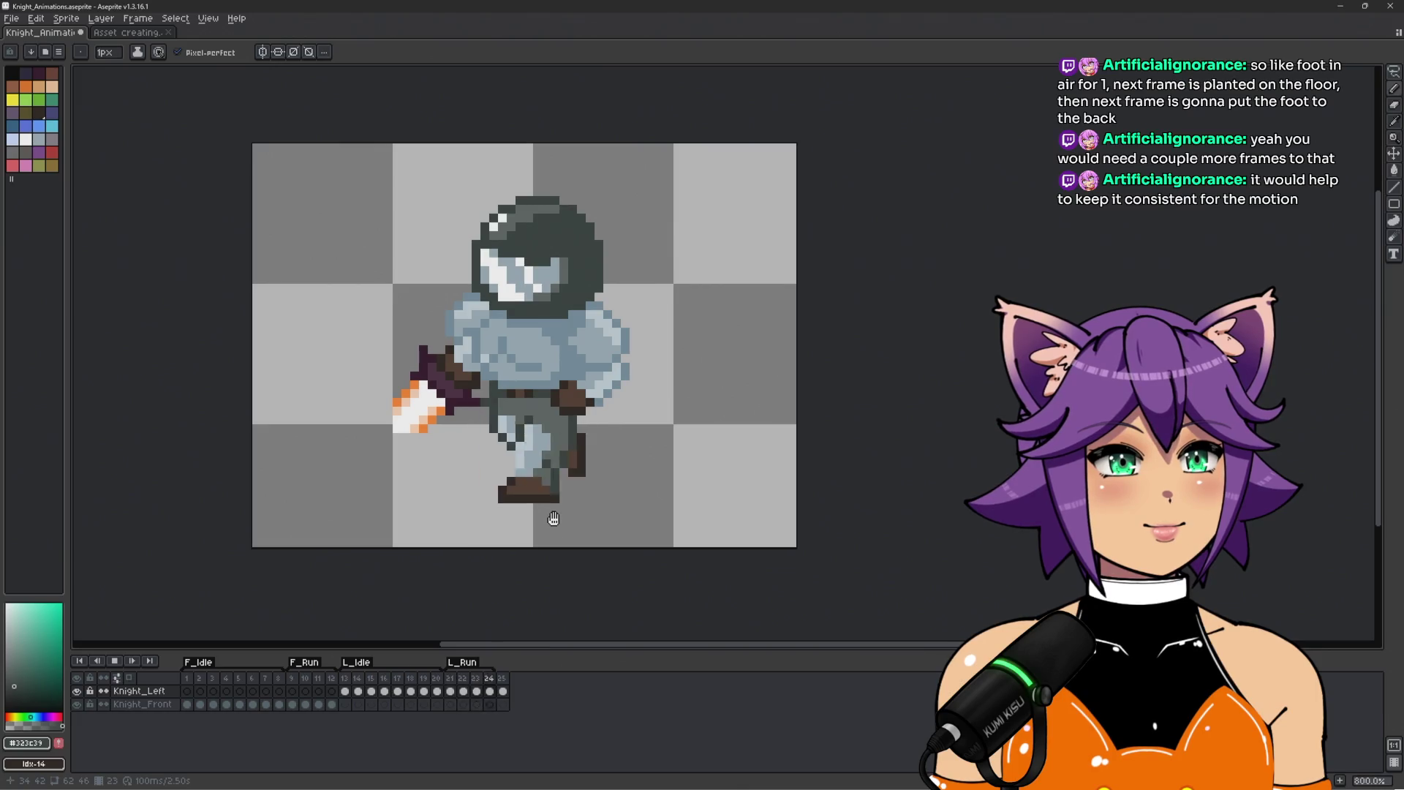
key("Left")
key("Right")
key("Right")
key("Left")
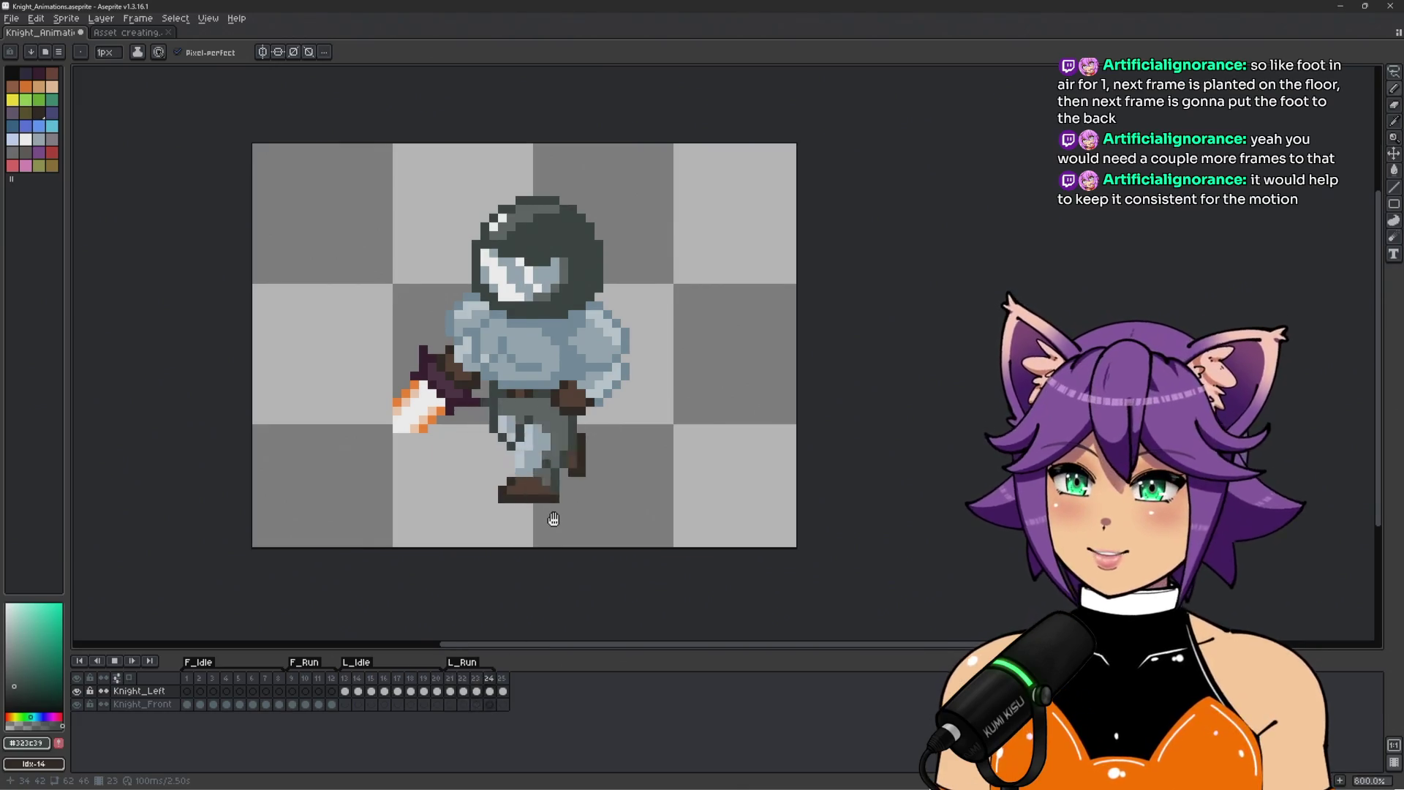
scroll(556, 517, "down", 5)
scroll(769, 524, "up", 2)
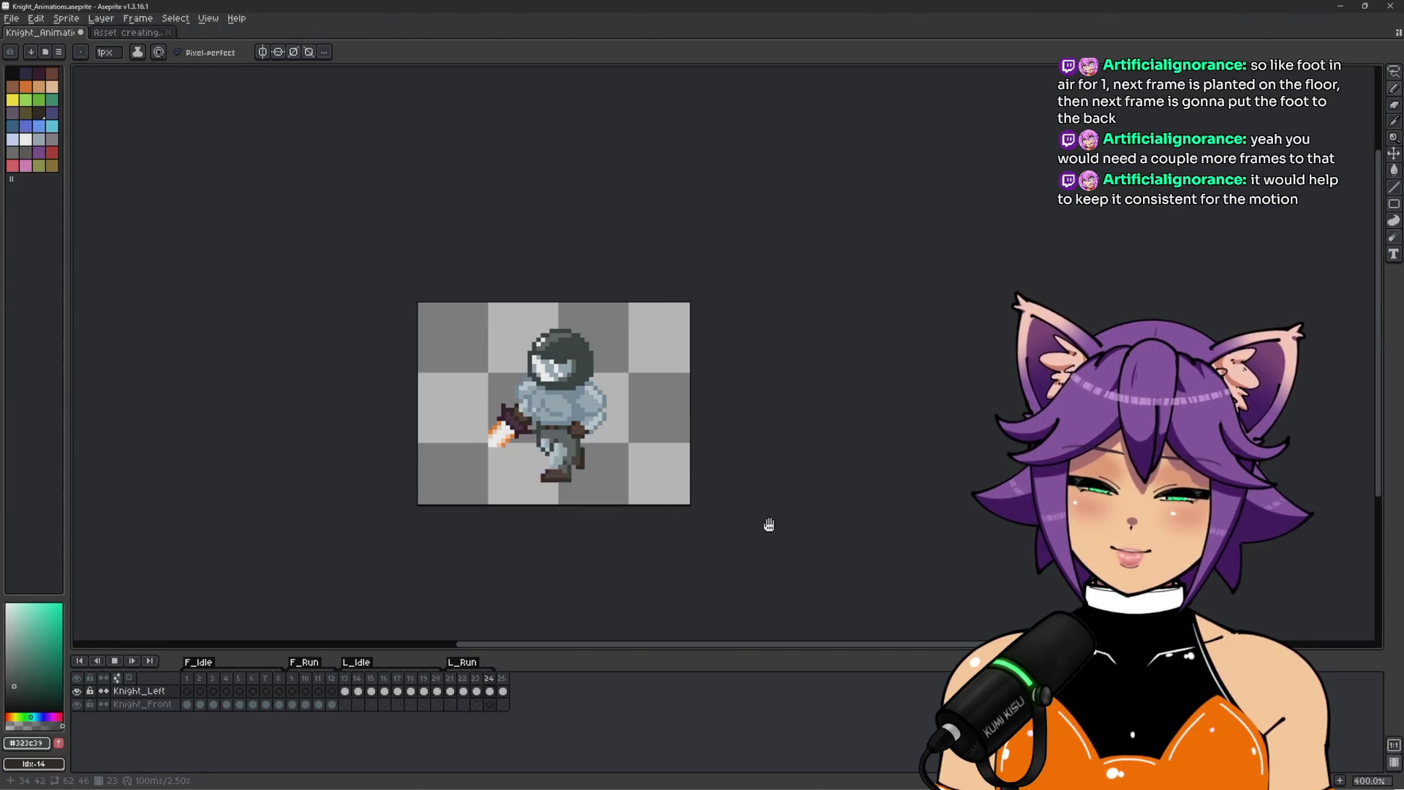
key("Left")
key("Left")
key("Right")
key("Left")
key("Right")
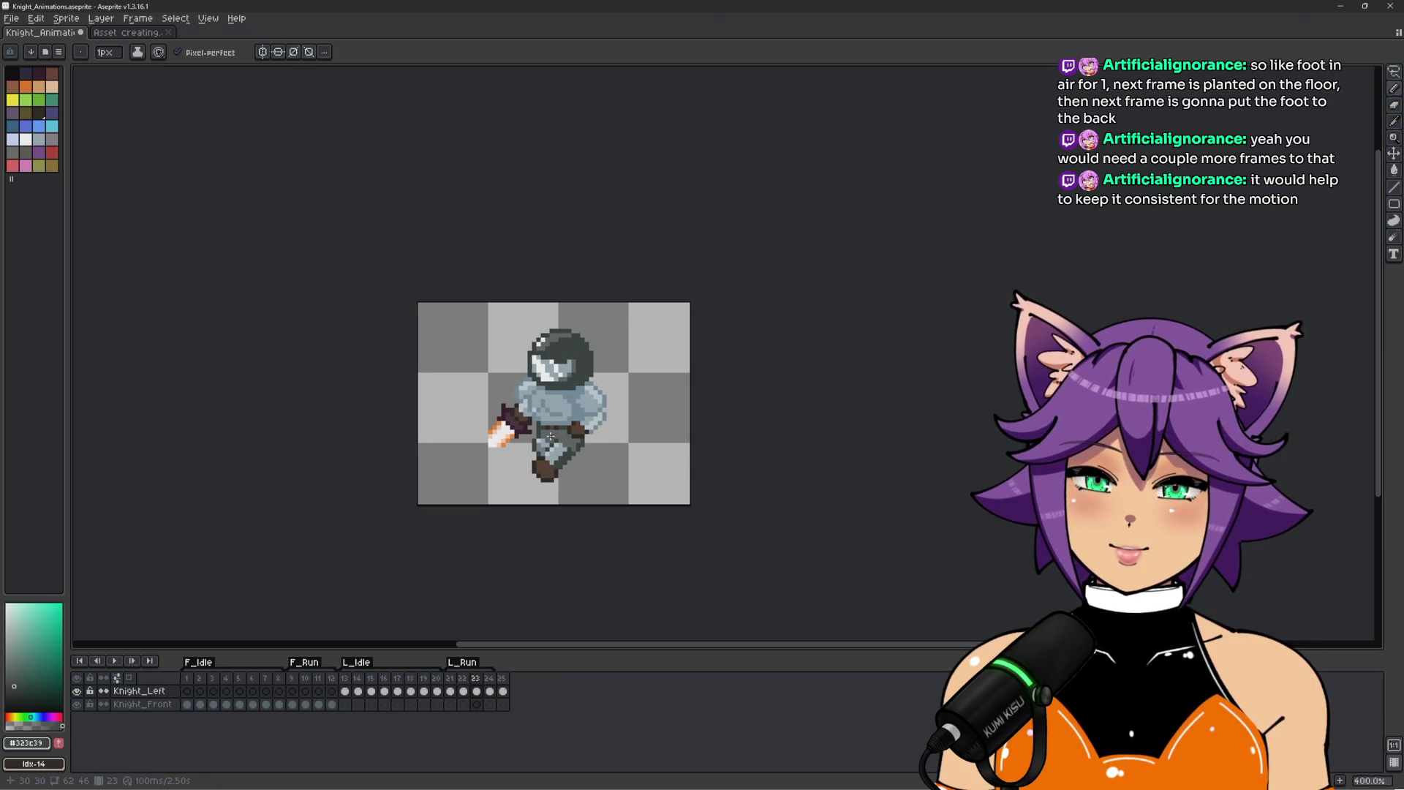
key("Left")
key("Left")
Step through front run frames 9 to 12 to review the poses.
scroll(517, 389, "up", 1)
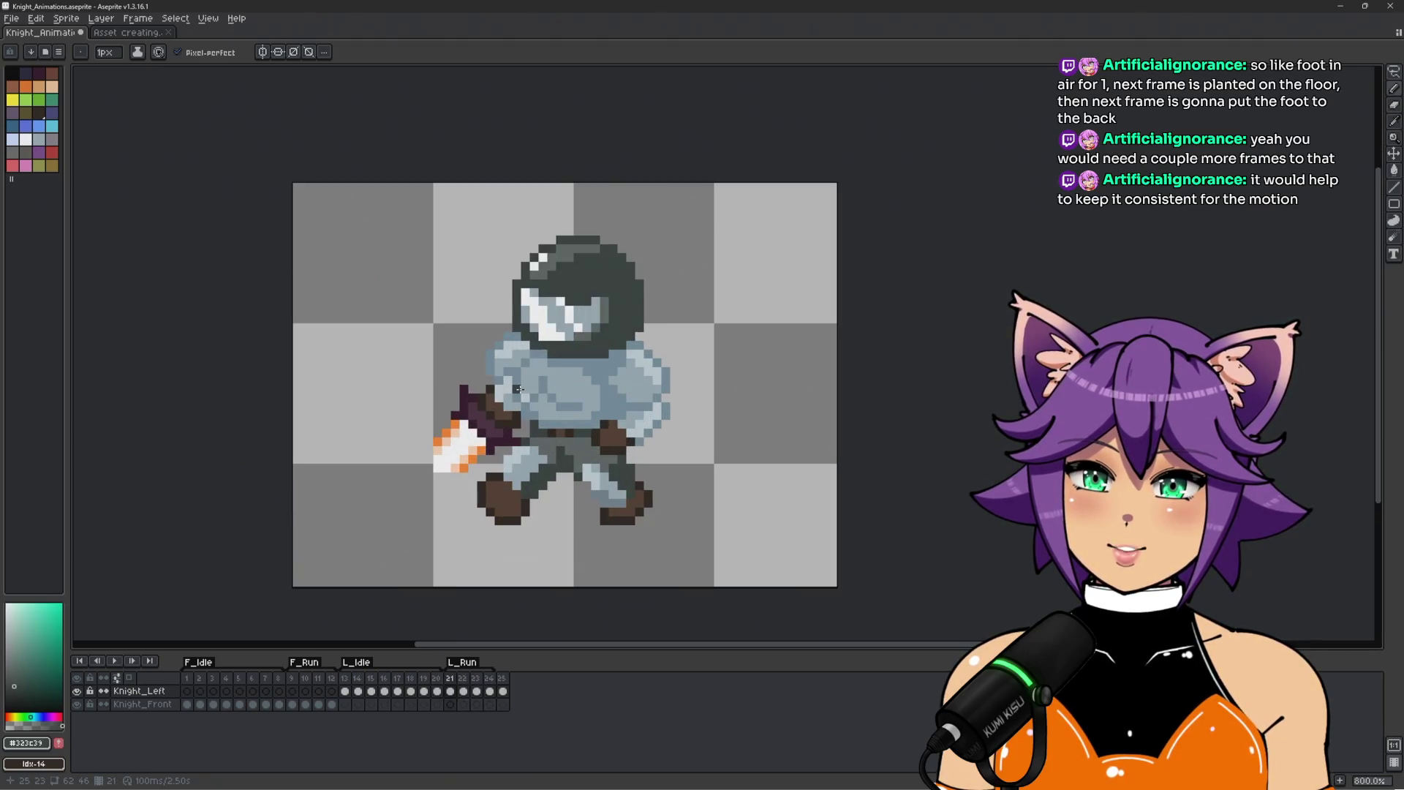
left_click(292, 683)
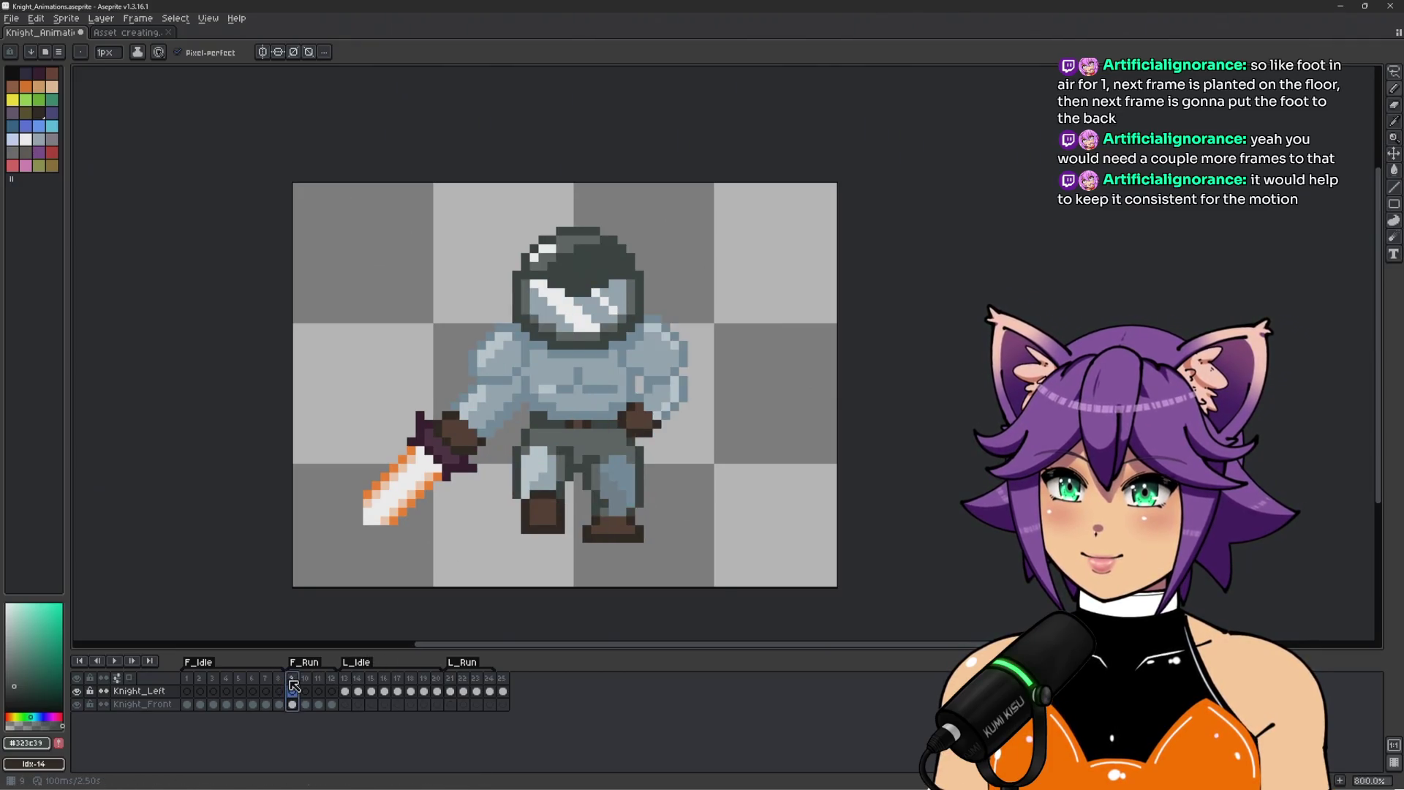
key("Right")
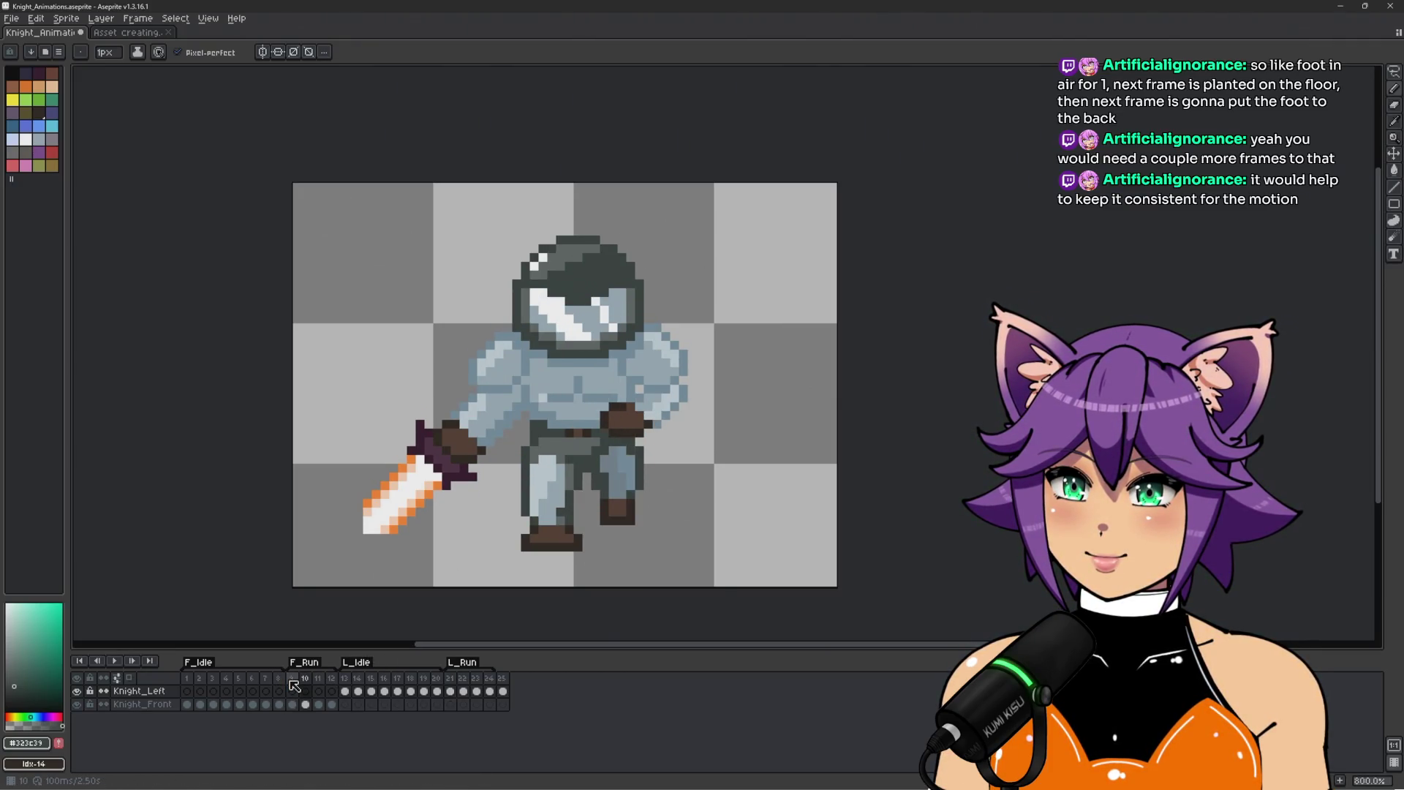
key("Right")
key("Right")
key("Left")
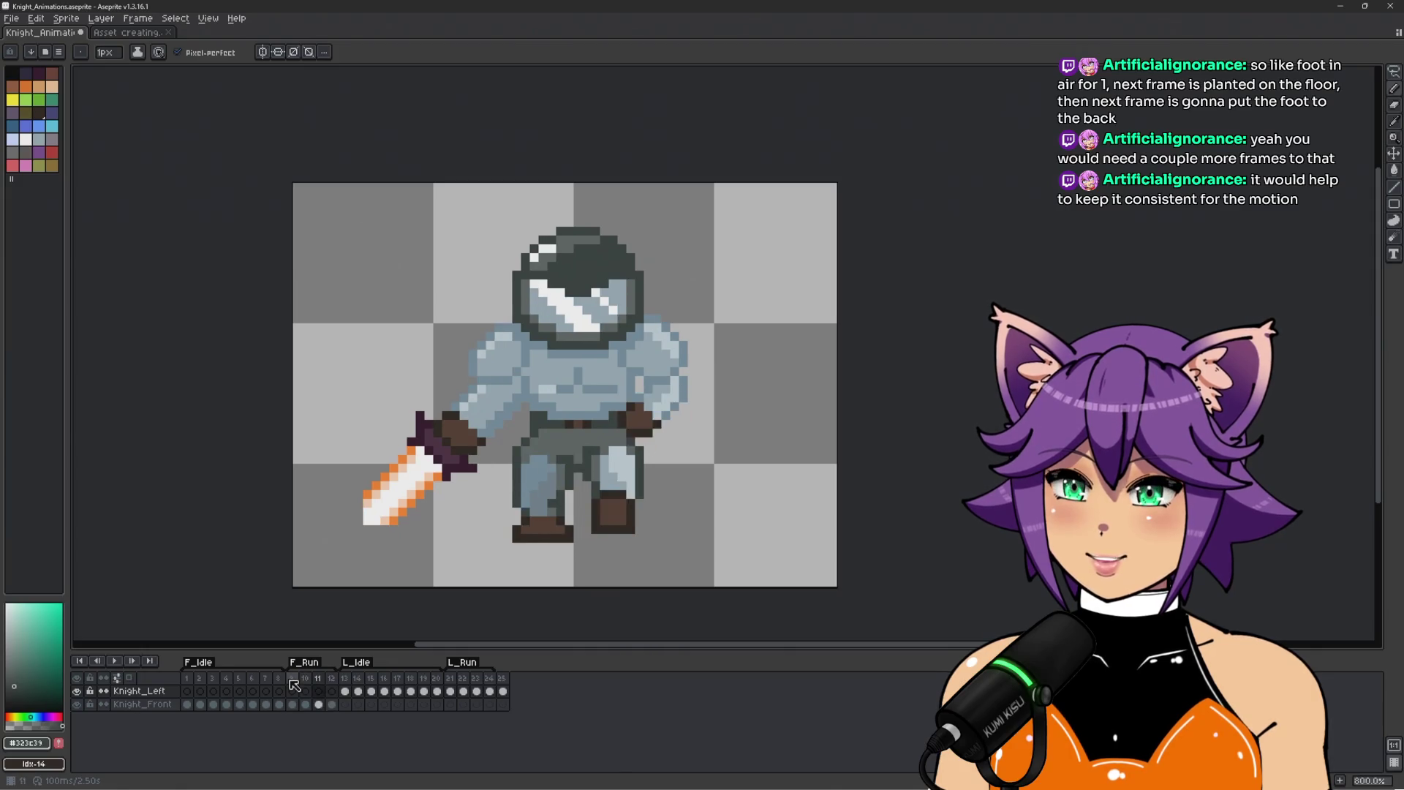
key("Left")
key("Right")
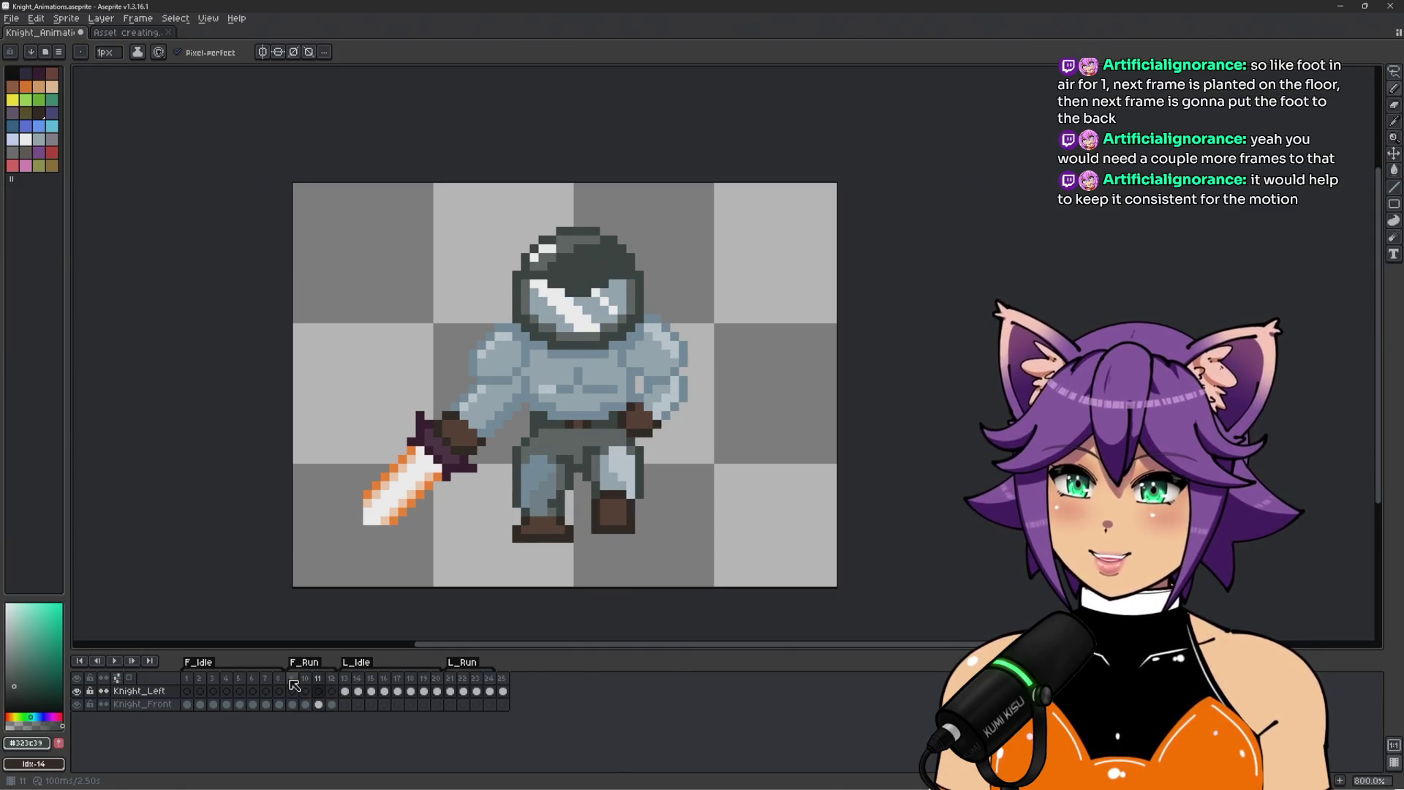
key("Right")
Alternate between the left run frames and front run frames 9–13 for comparison.
left_click(451, 687)
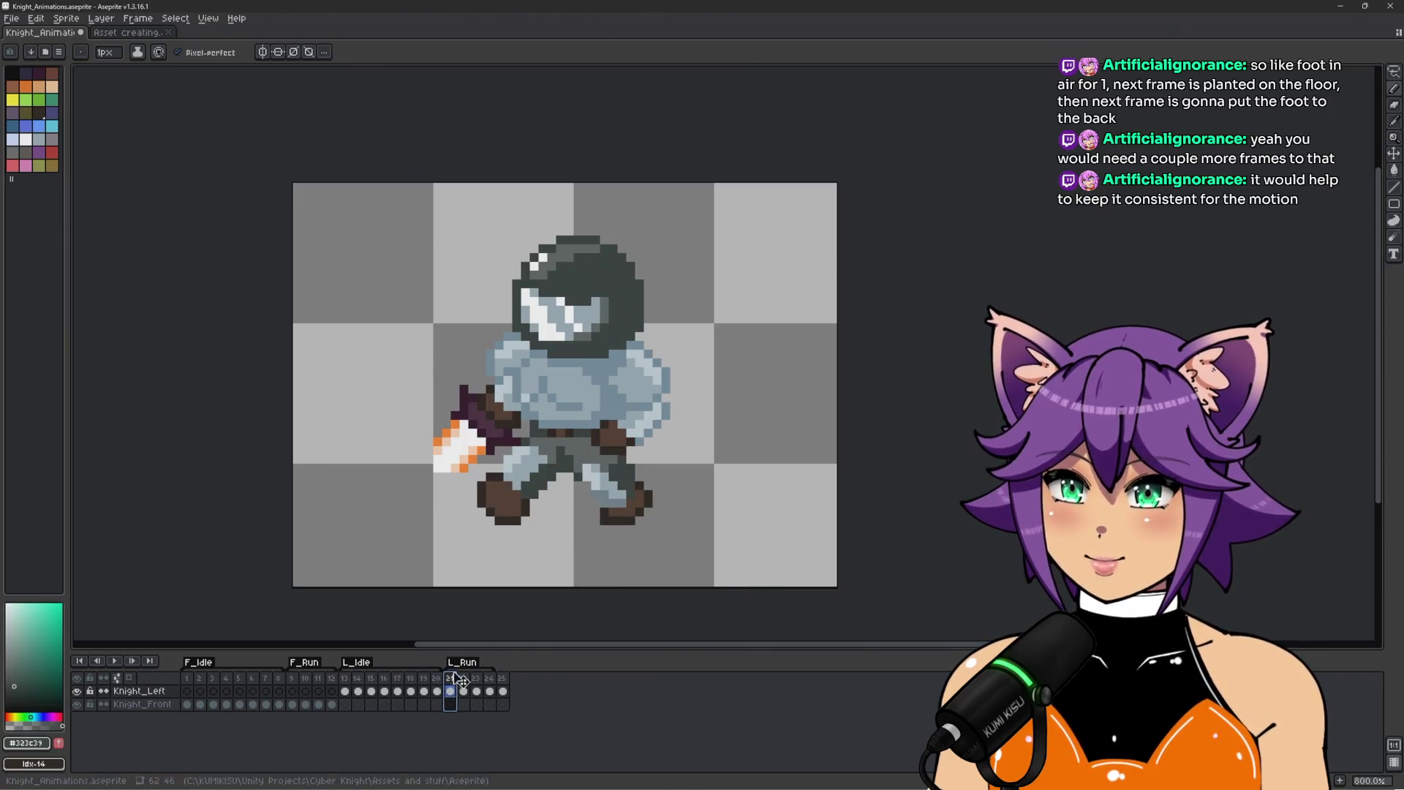
key("Right")
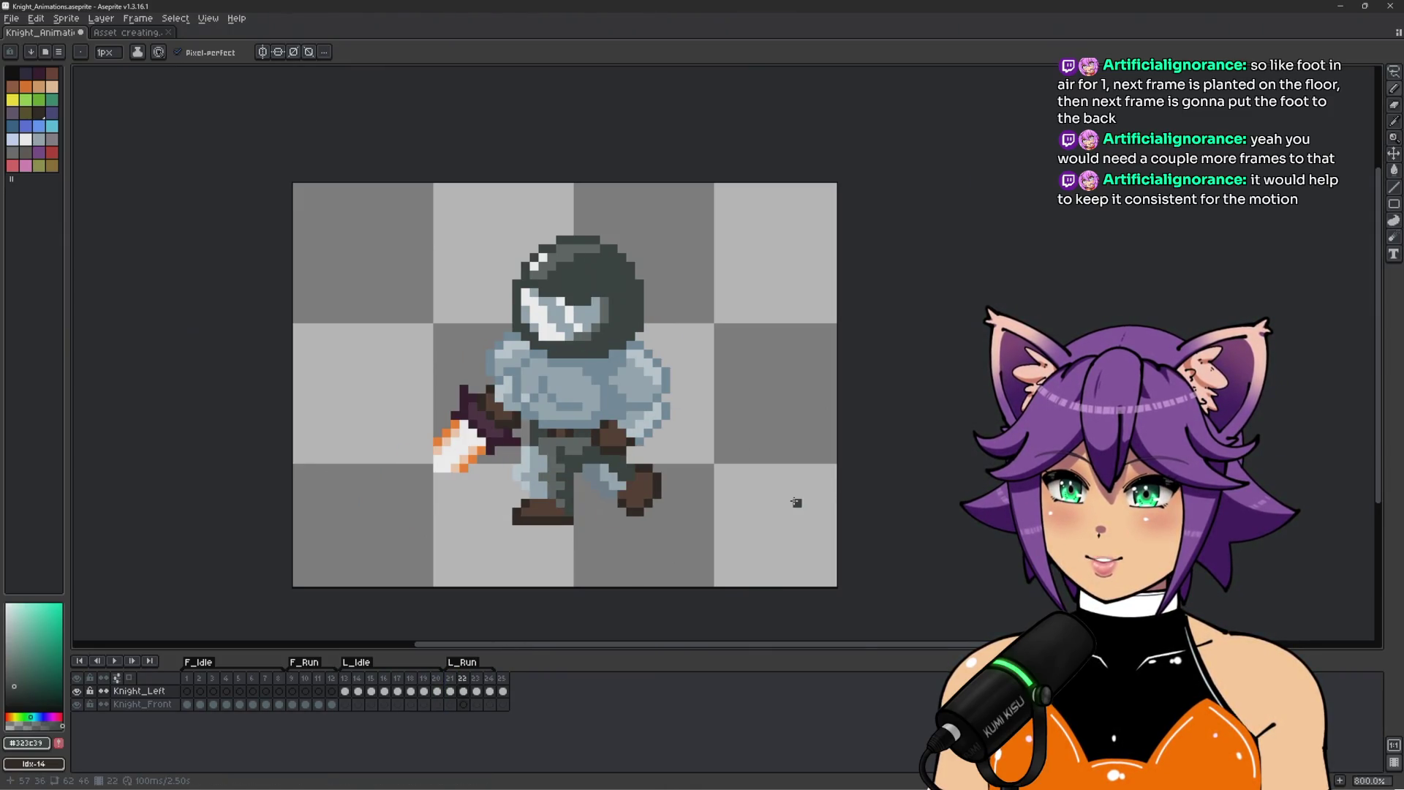
scroll(509, 462, "up", 1)
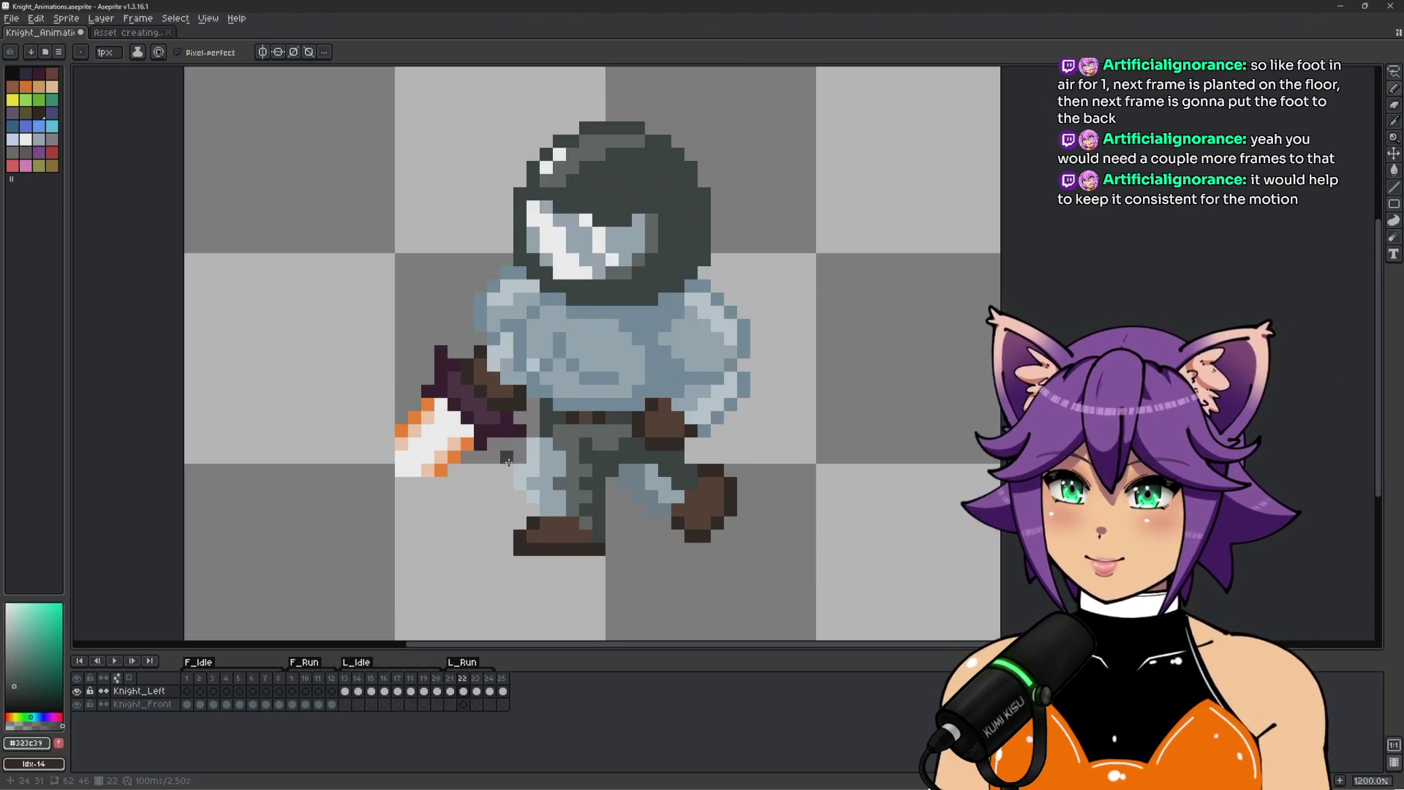
scroll(508, 461, "down", 1)
left_click(292, 681)
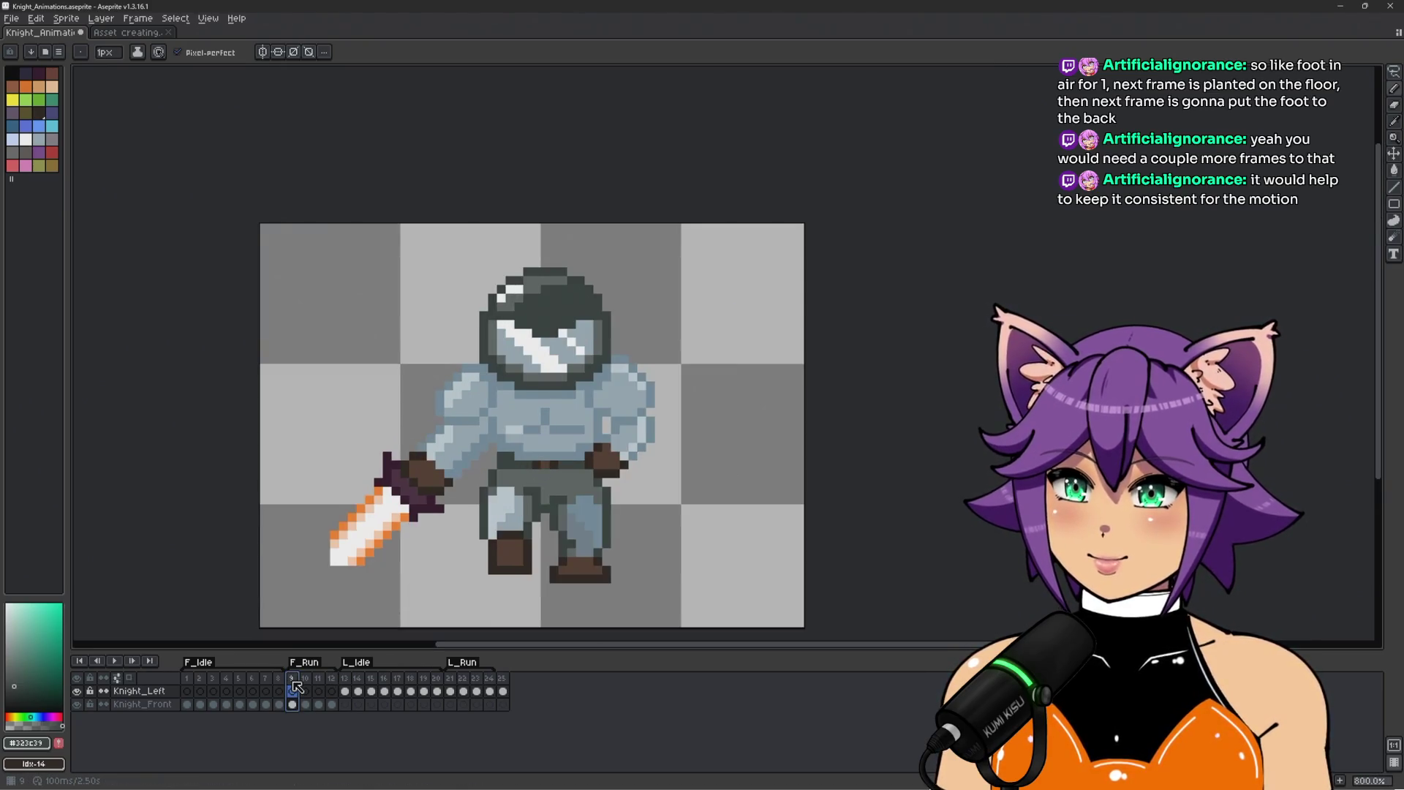
key("Right")
key("Left")
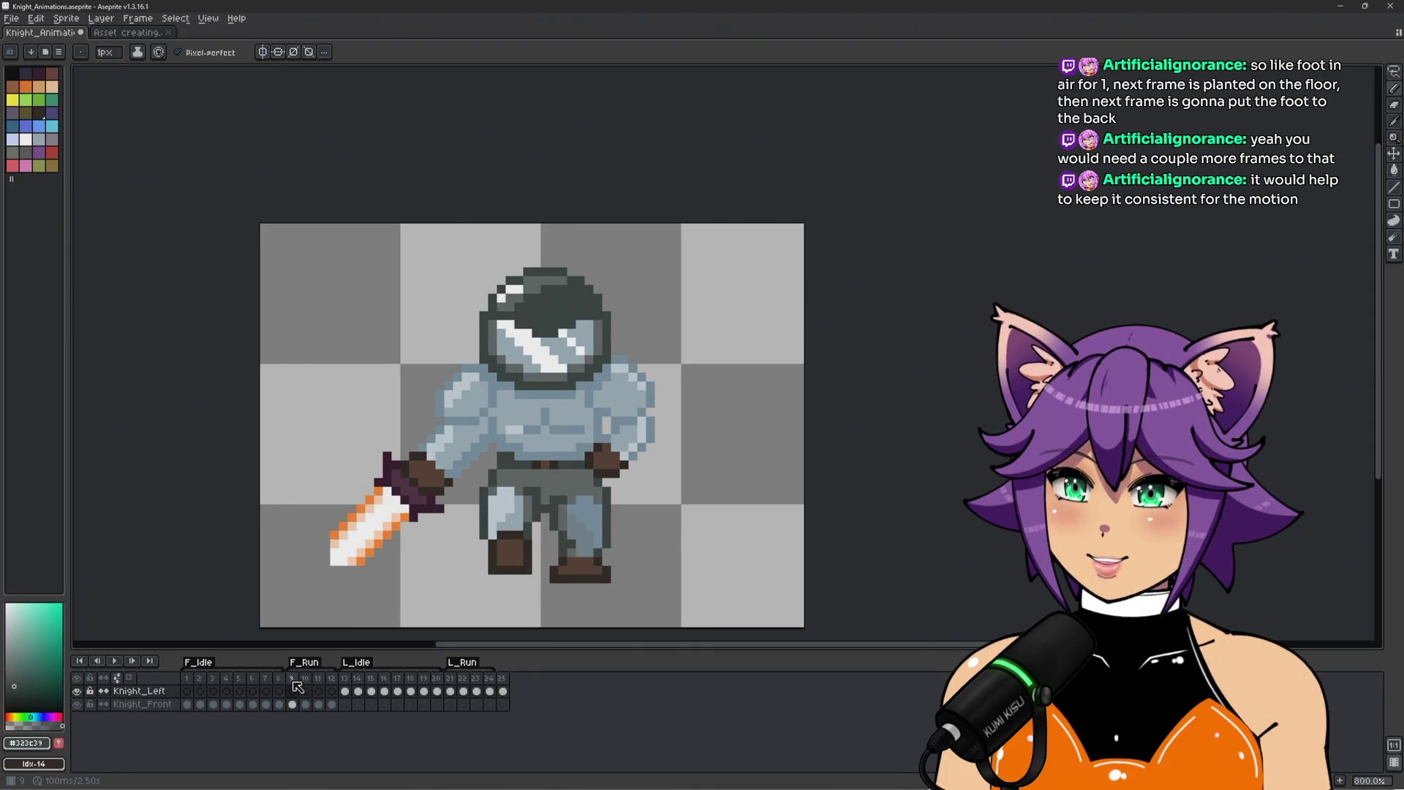
key("Right")
key("Right")
key("Right")
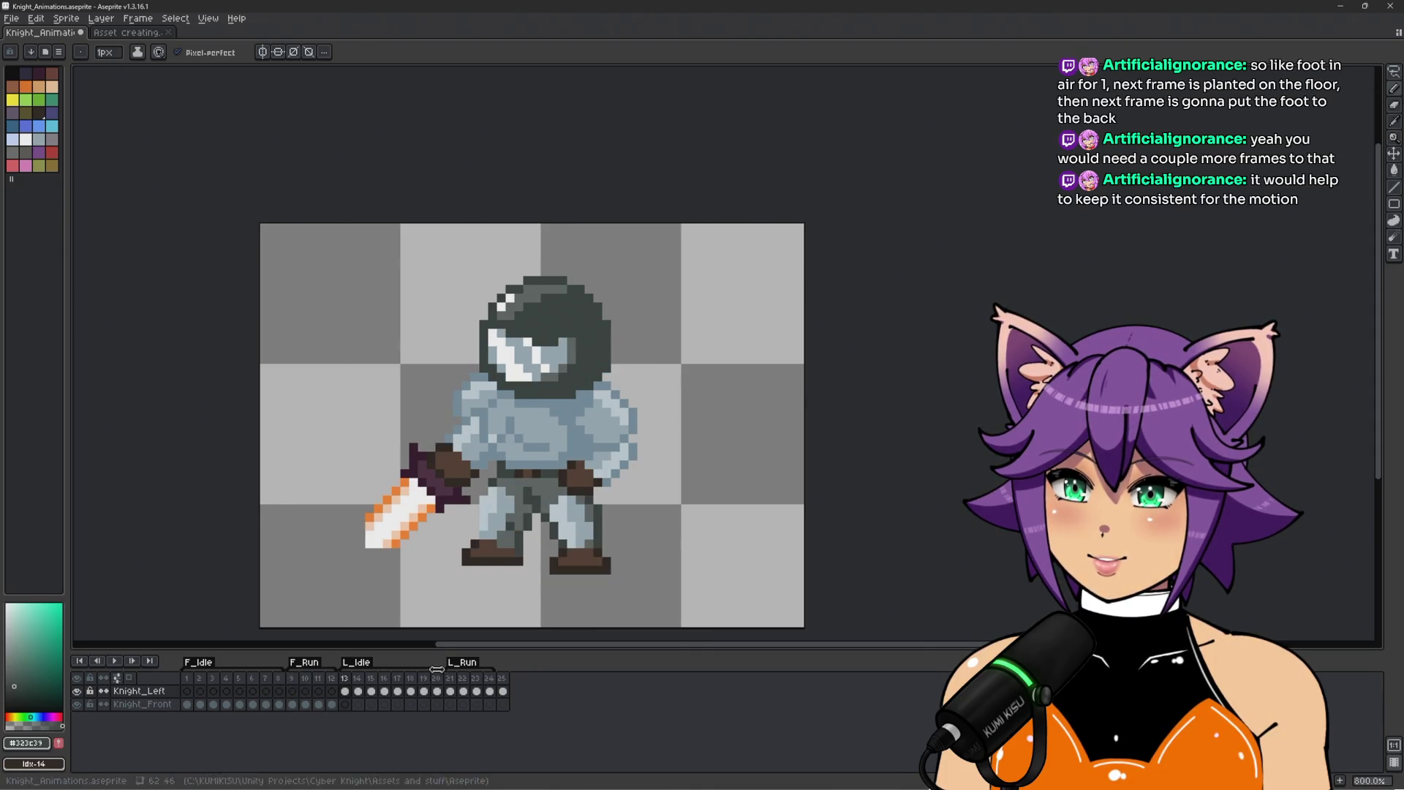
Settle on left run frame 21 after a quick look at frame 22.
left_click(451, 678)
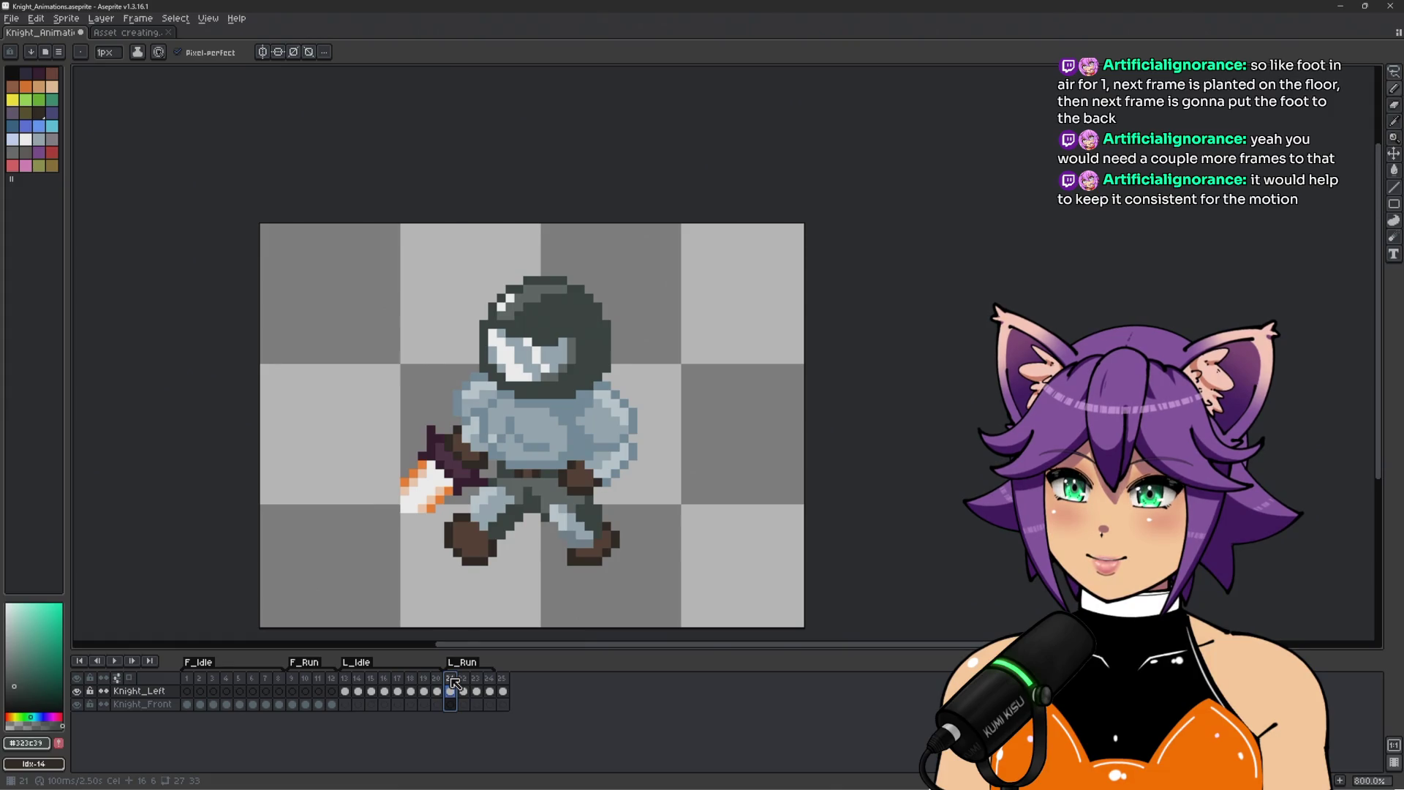
key("Right")
key("Left")
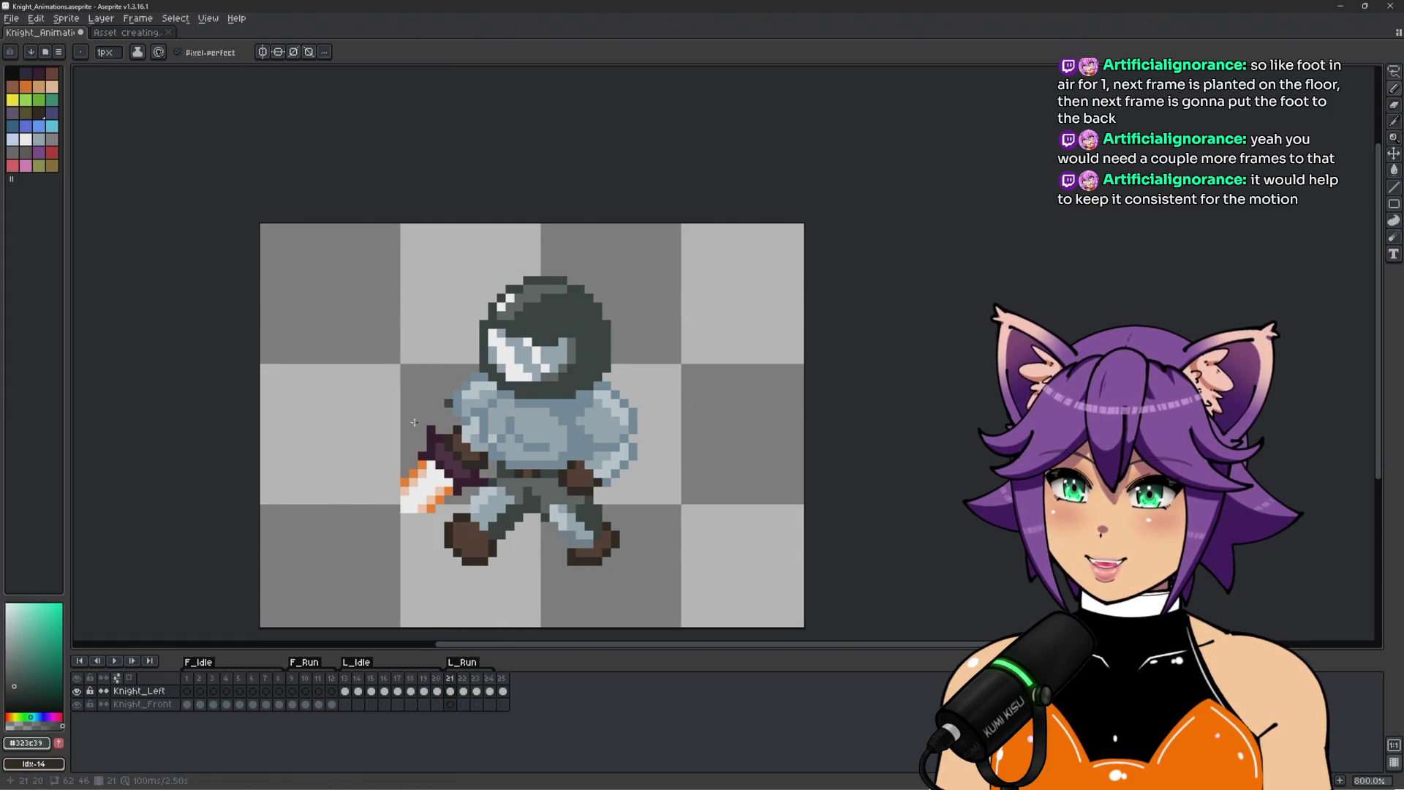
scroll(401, 543, "up", 2)
Sketch a black leg guide line on frame 21, commit the moved body, and compare frames 21–23.
key("b")
mouse_move(401, 543)
left_mouse_down()
mouse_move(501, 451)
mouse_move(635, 438)
mouse_move(706, 472)
mouse_move(718, 125)
mouse_move(269, 300)
mouse_move(390, 623)
mouse_move(387, 605)
left_mouse_up()
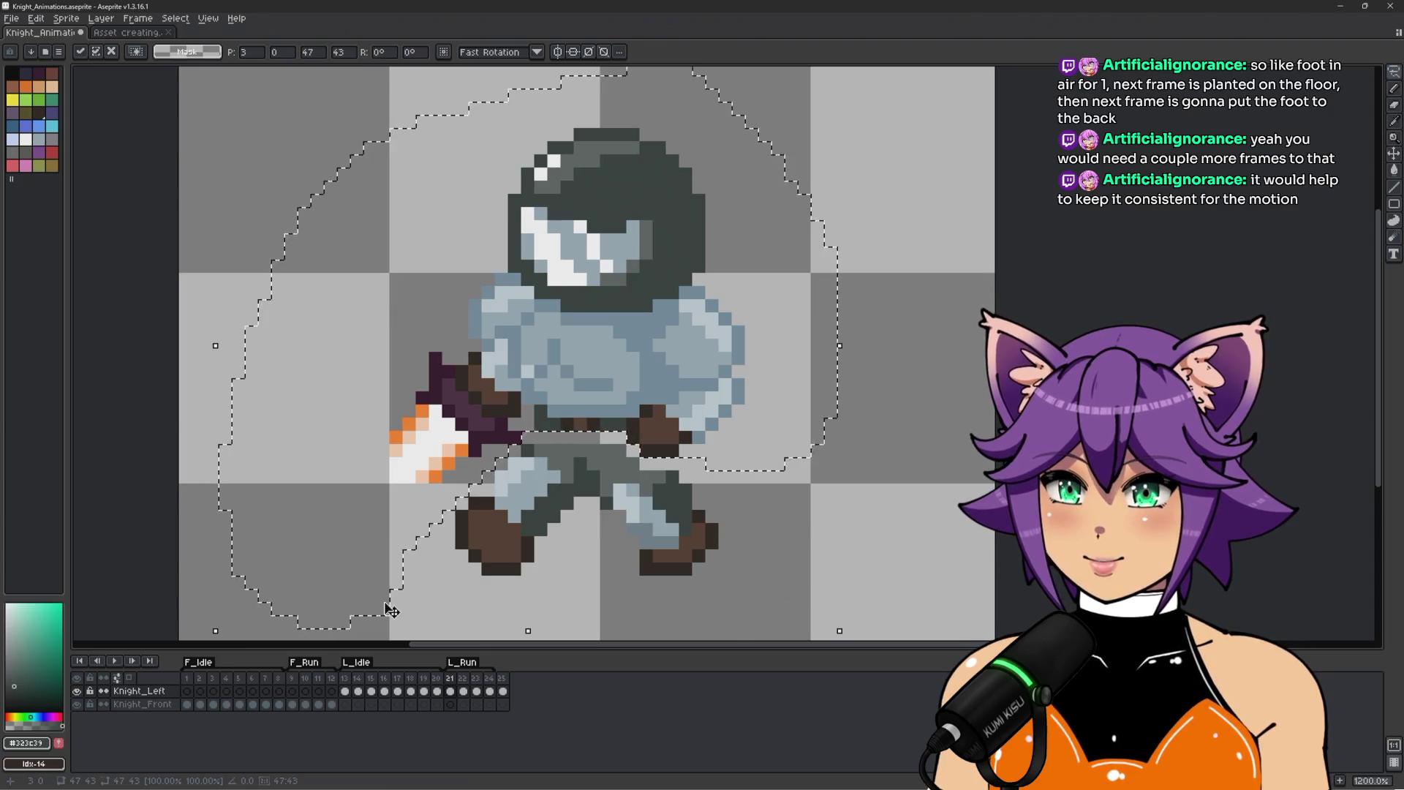
left_click(462, 691)
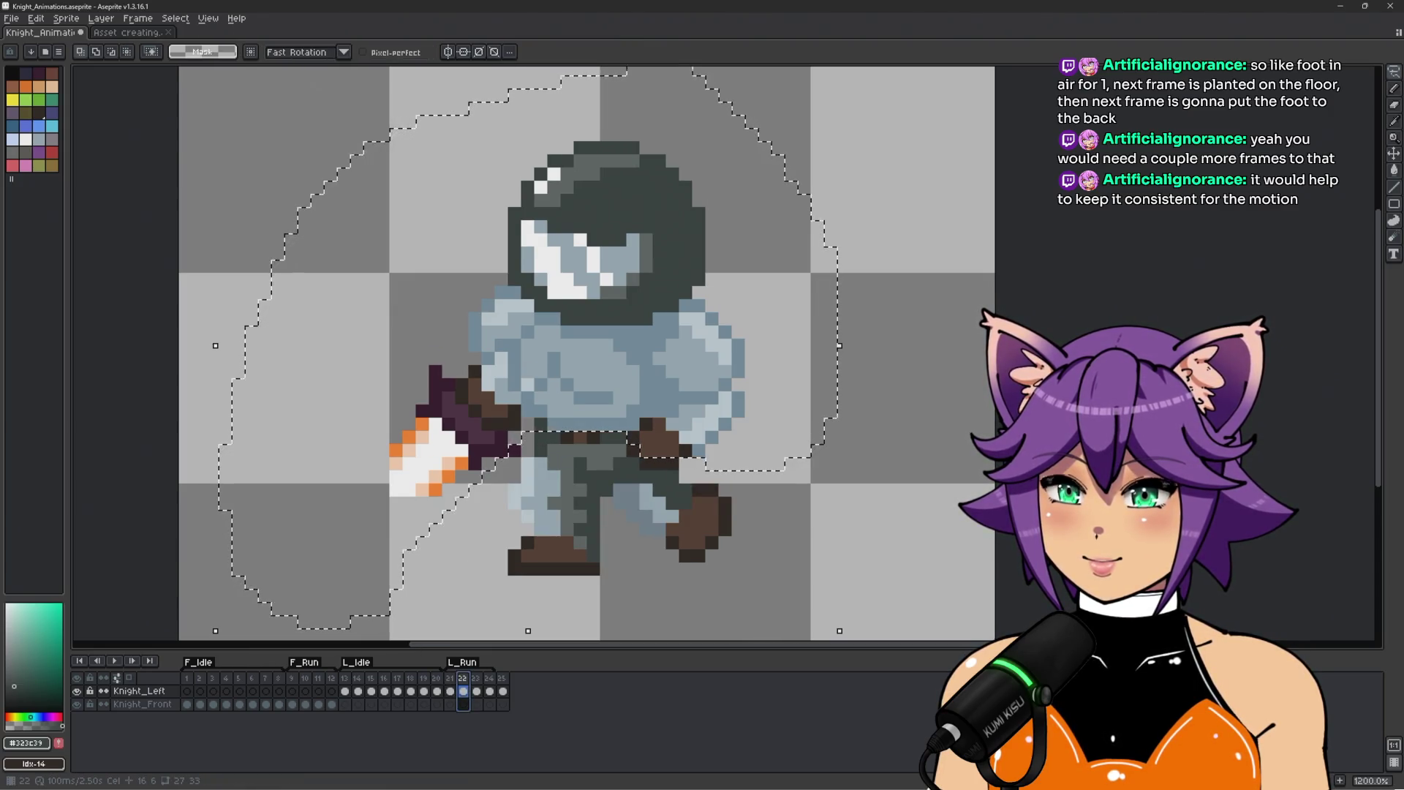
left_click(474, 620)
left_click(450, 678)
left_click(463, 678)
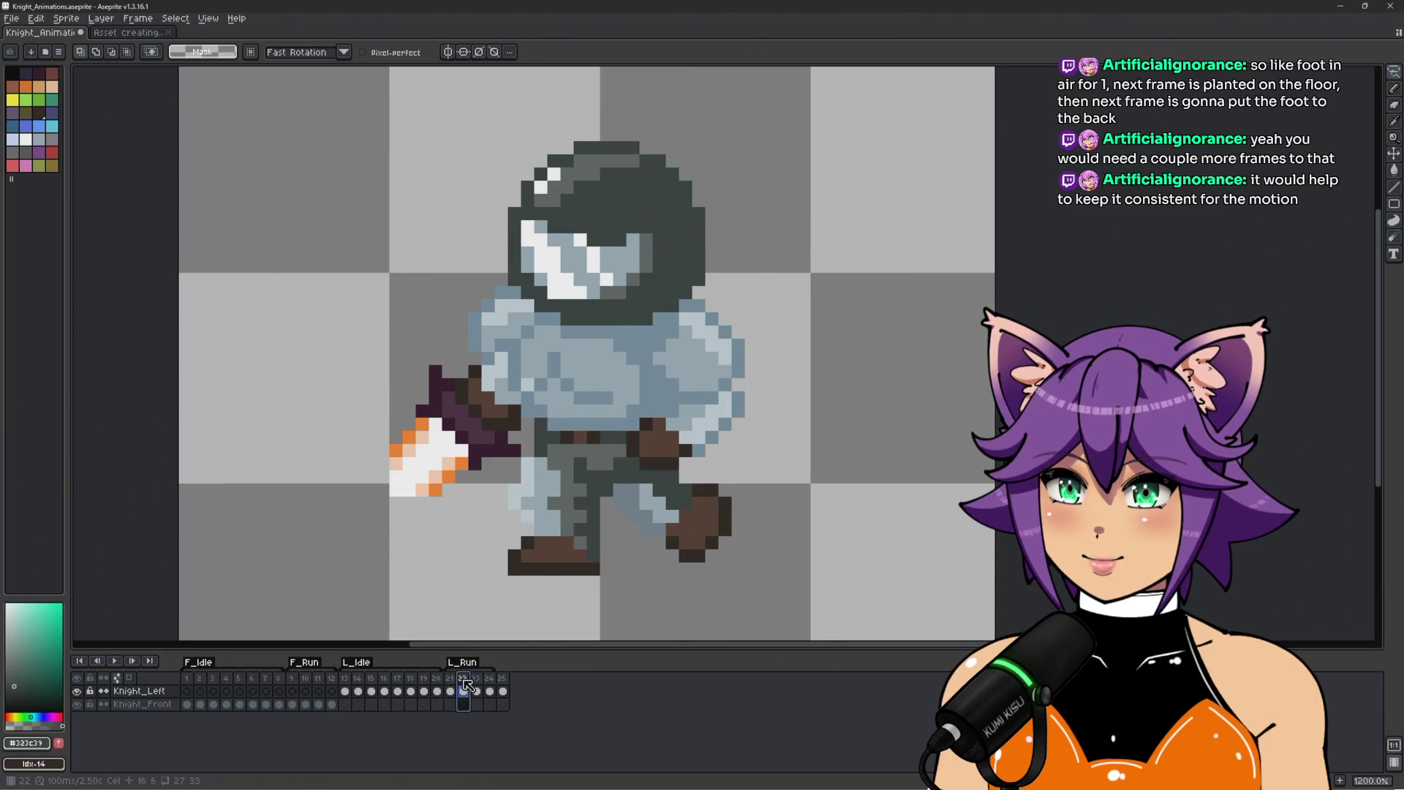
left_click(478, 680)
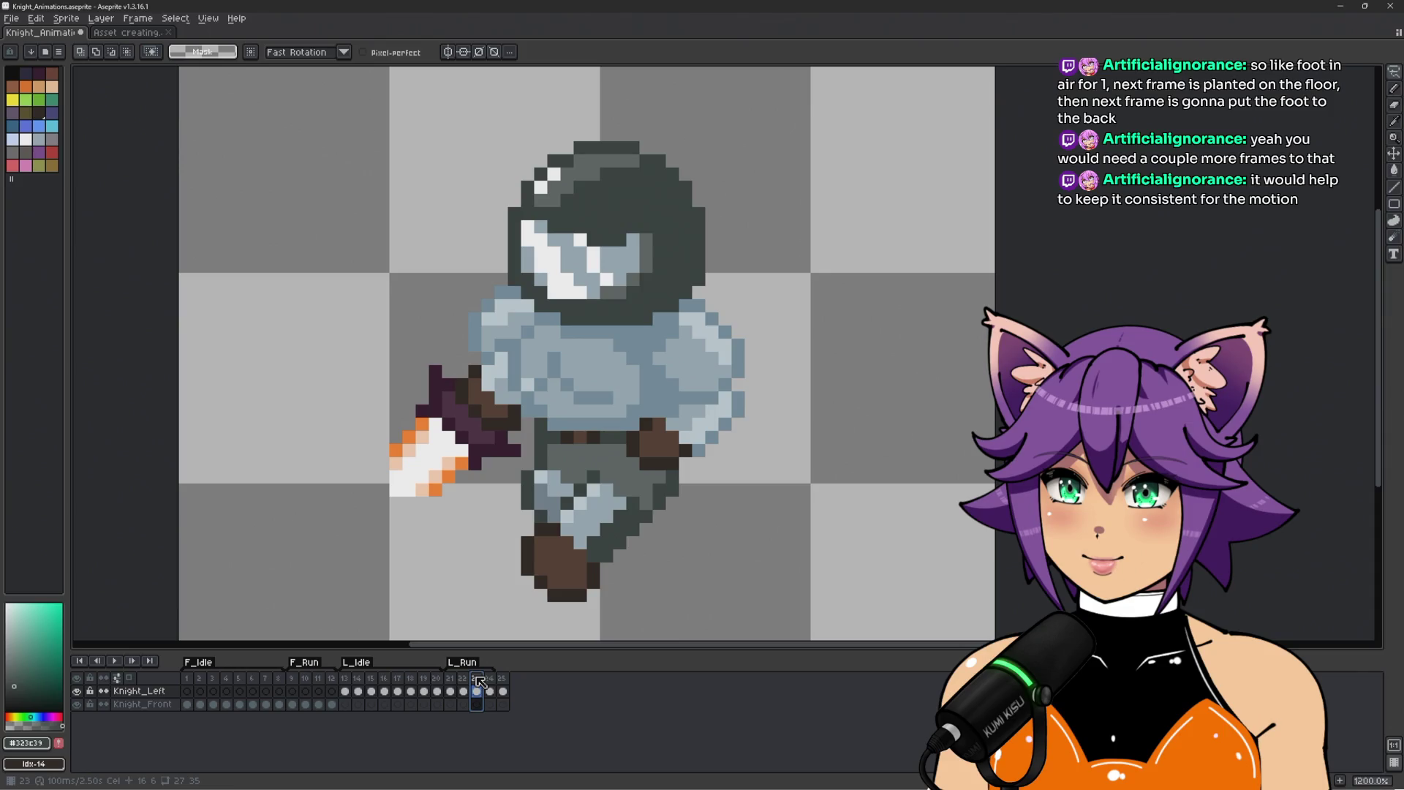
On frame 23, draw a leg guide, reposition the lassoed upper body, and play the run loop.
mouse_move(378, 530)
left_mouse_down()
mouse_move(470, 495)
mouse_move(507, 461)
left_mouse_up()
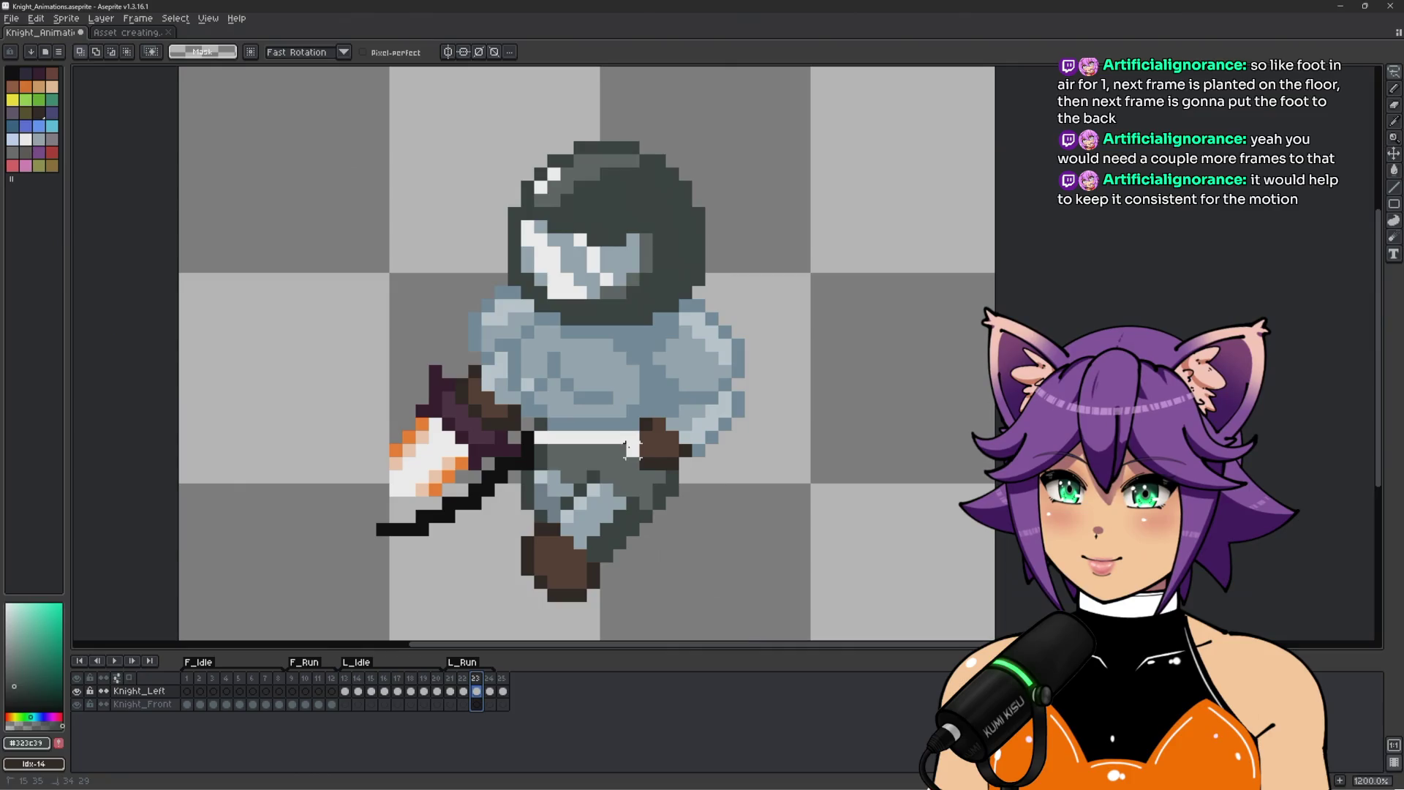
mouse_move(644, 461)
left_mouse_down()
mouse_move(820, 439)
mouse_move(629, 99)
mouse_move(245, 571)
mouse_move(422, 568)
left_mouse_up()
key("ctrl+d")
left_click(490, 679)
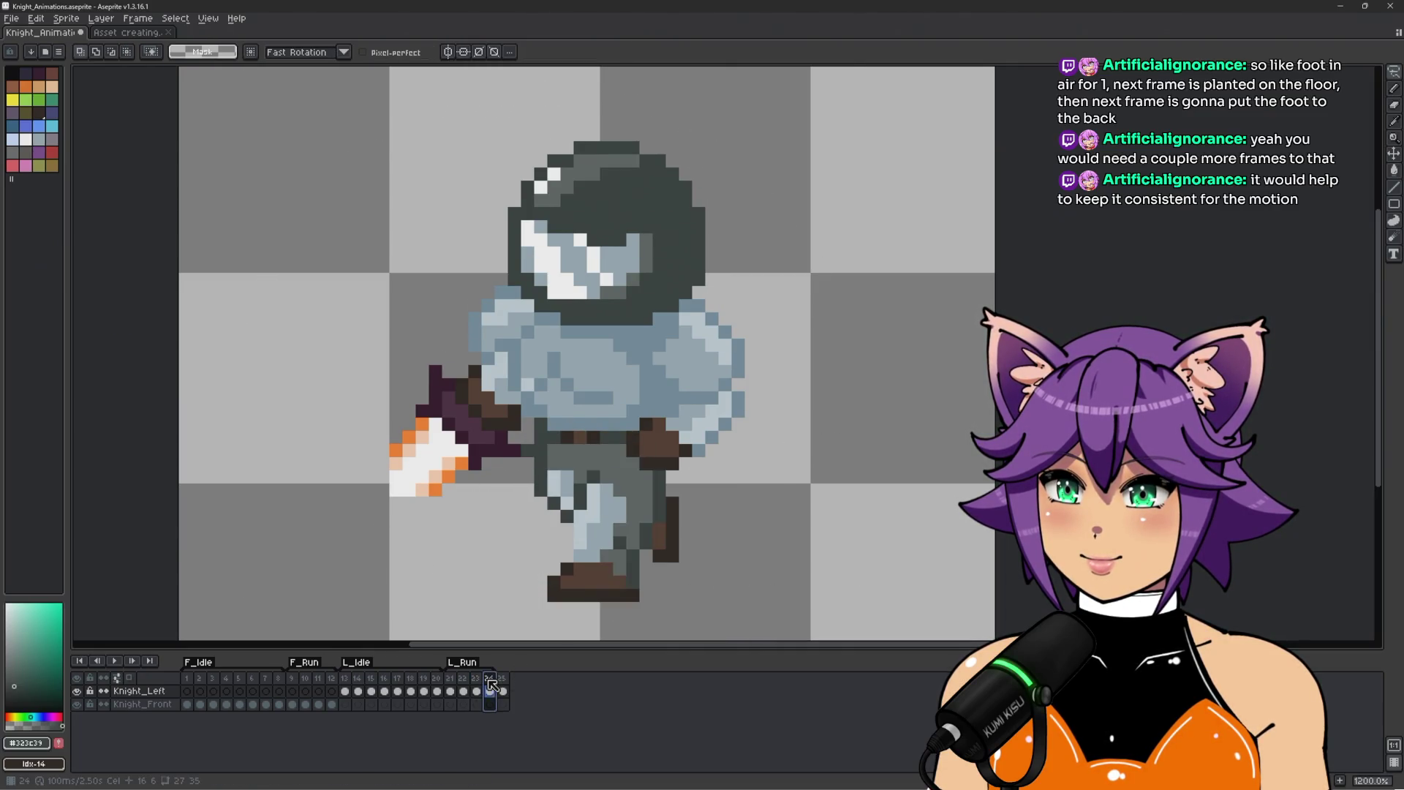
key("Return")
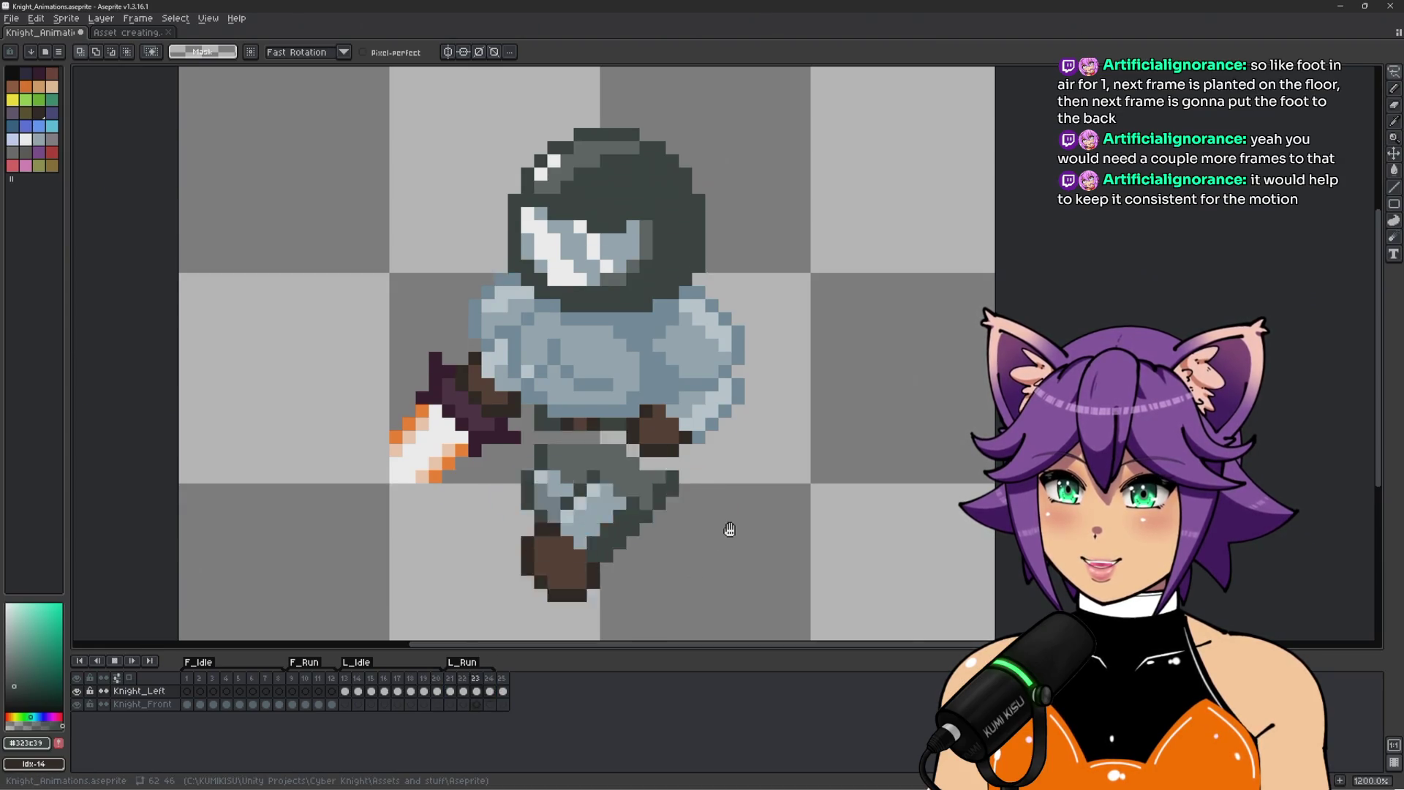
Stop on frame 23, zoom in, and paint a dark hip pixel plus a grey row across the hips.
scroll(731, 527, "down", 3)
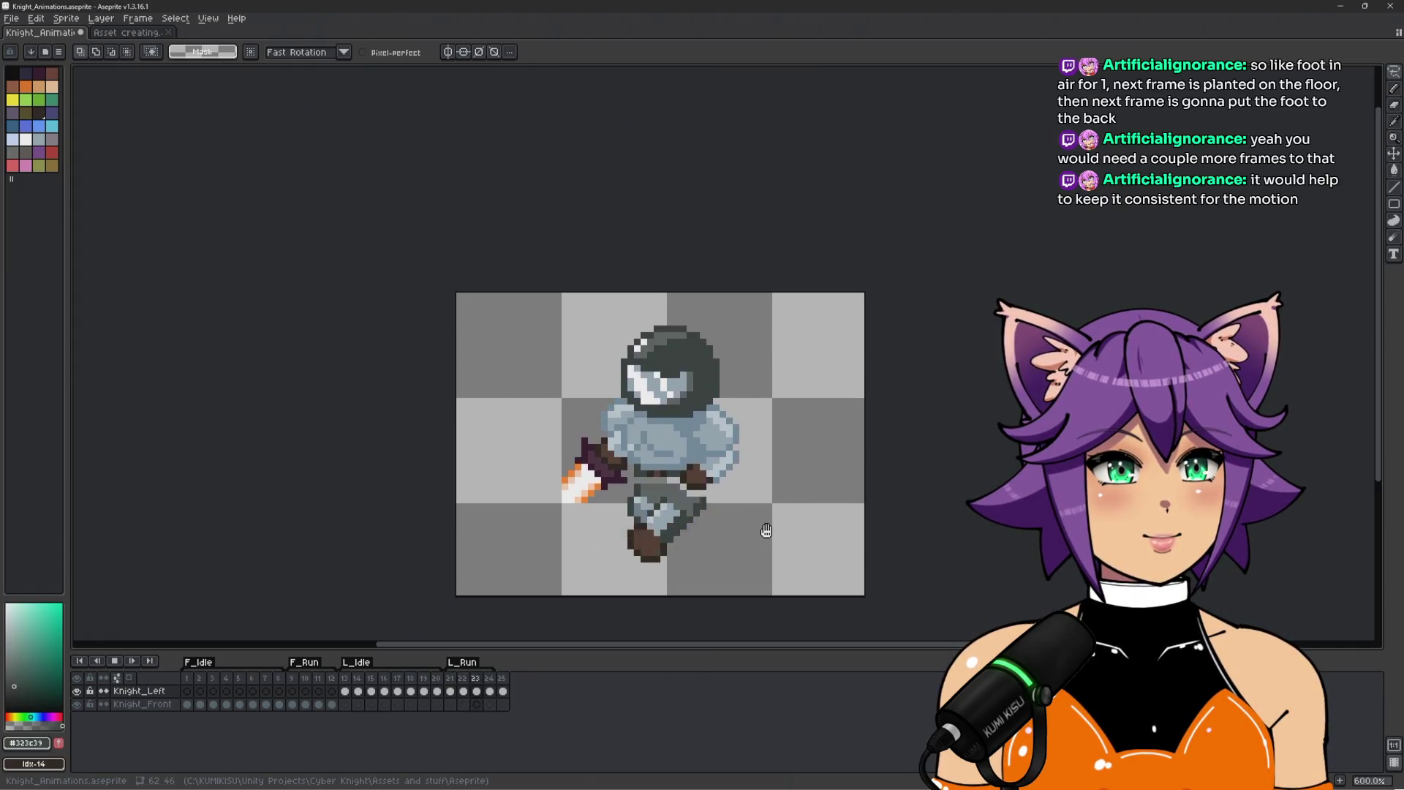
key("Return")
scroll(764, 532, "up", 3)
scroll(479, 475, "up", 1)
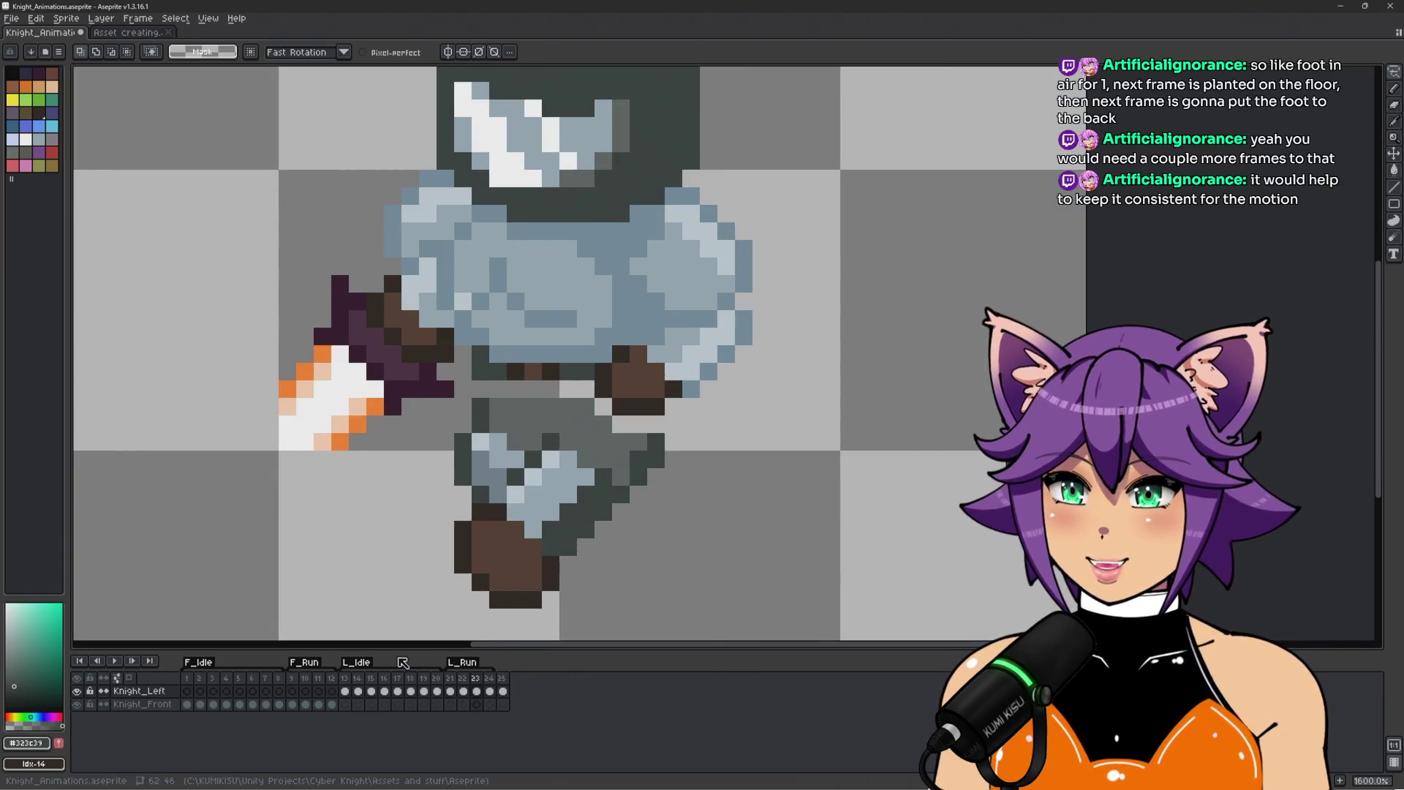
scroll(479, 476, "up", 2)
key("b")
left_click(479, 406)
left_click(507, 434, "alt")
mouse_move(531, 405)
left_mouse_down()
mouse_move(649, 424)
mouse_move(715, 459)
left_mouse_up()
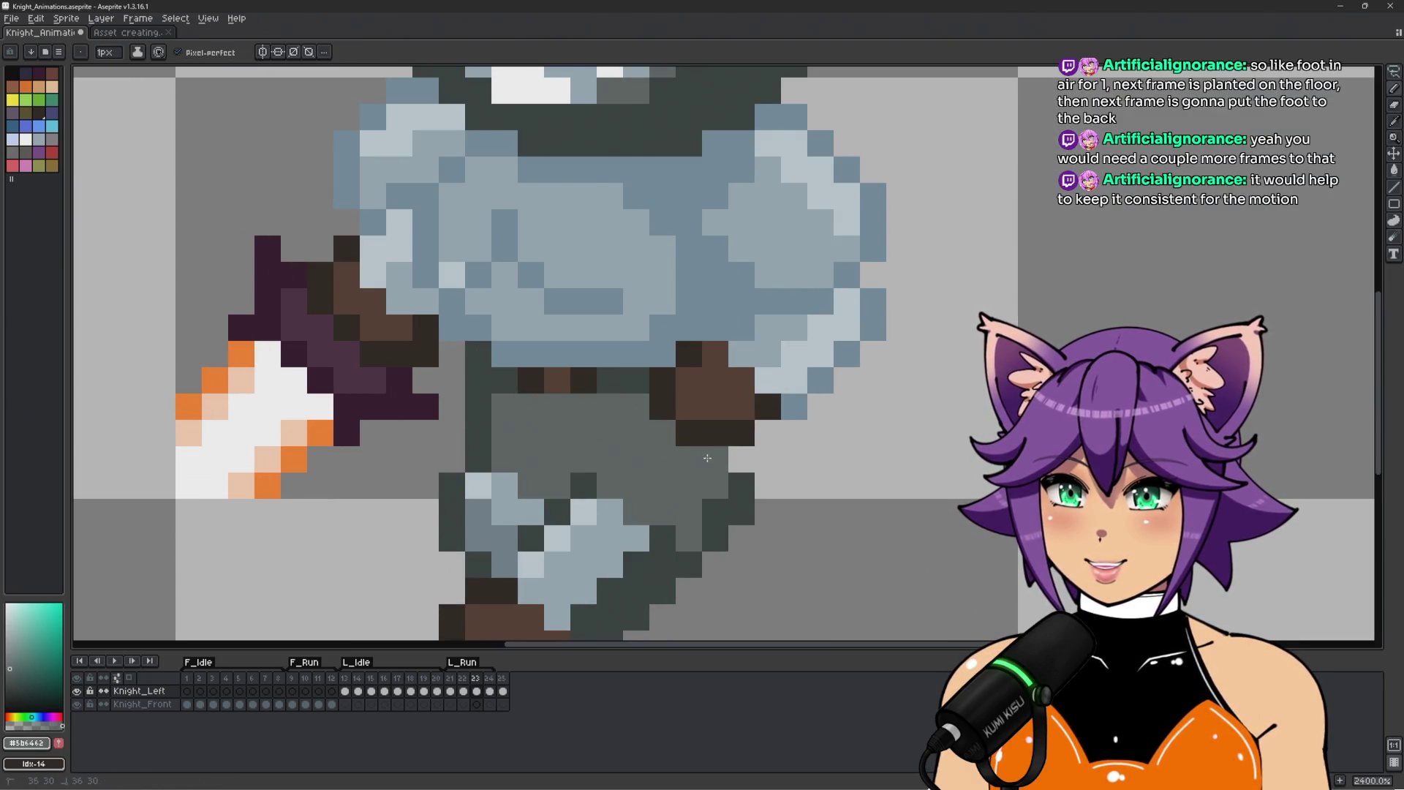
Go back to frame 21, sample the grey and outline colours, and play the loop centred.
scroll(739, 480, "down", 3)
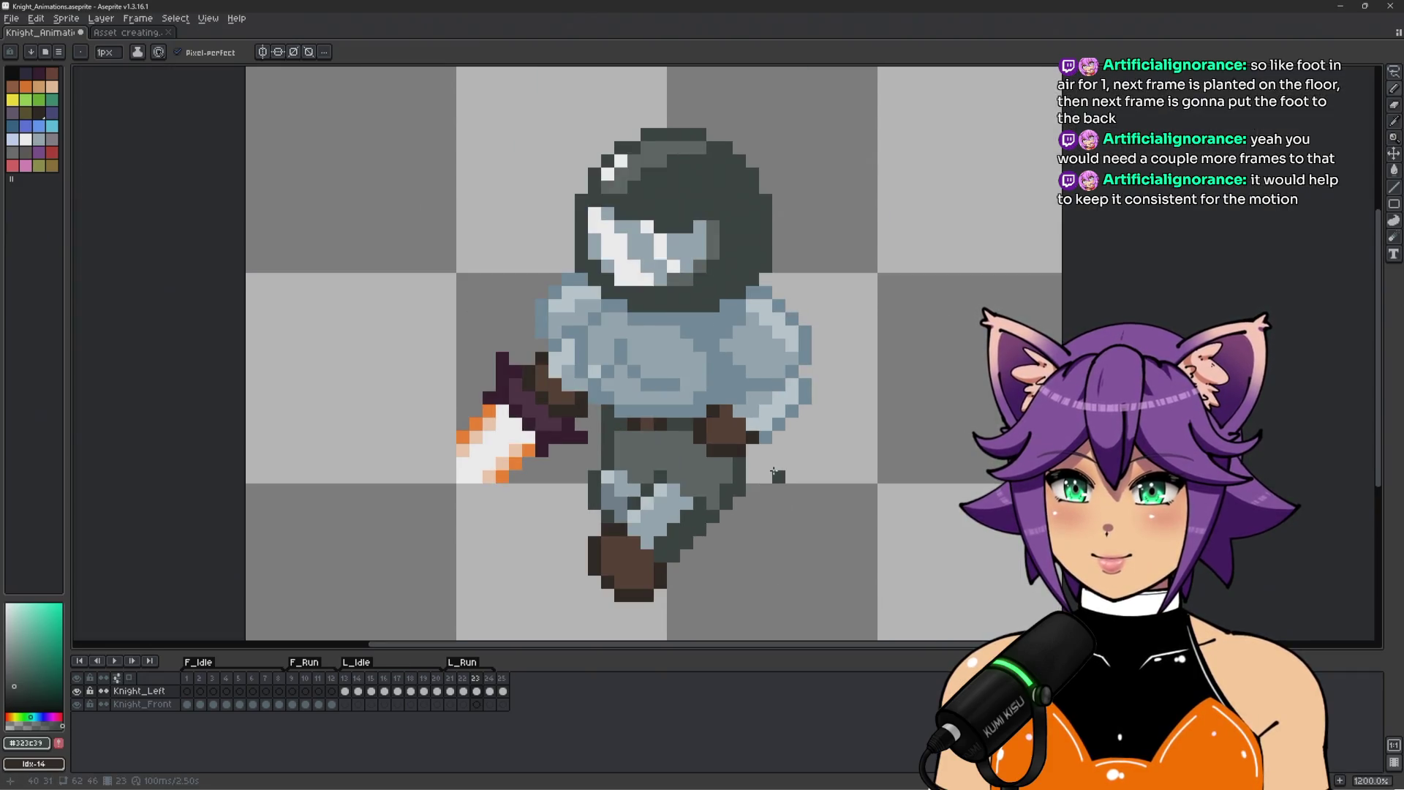
scroll(776, 468, "down", 1)
scroll(790, 457, "up", 1)
key("comma")
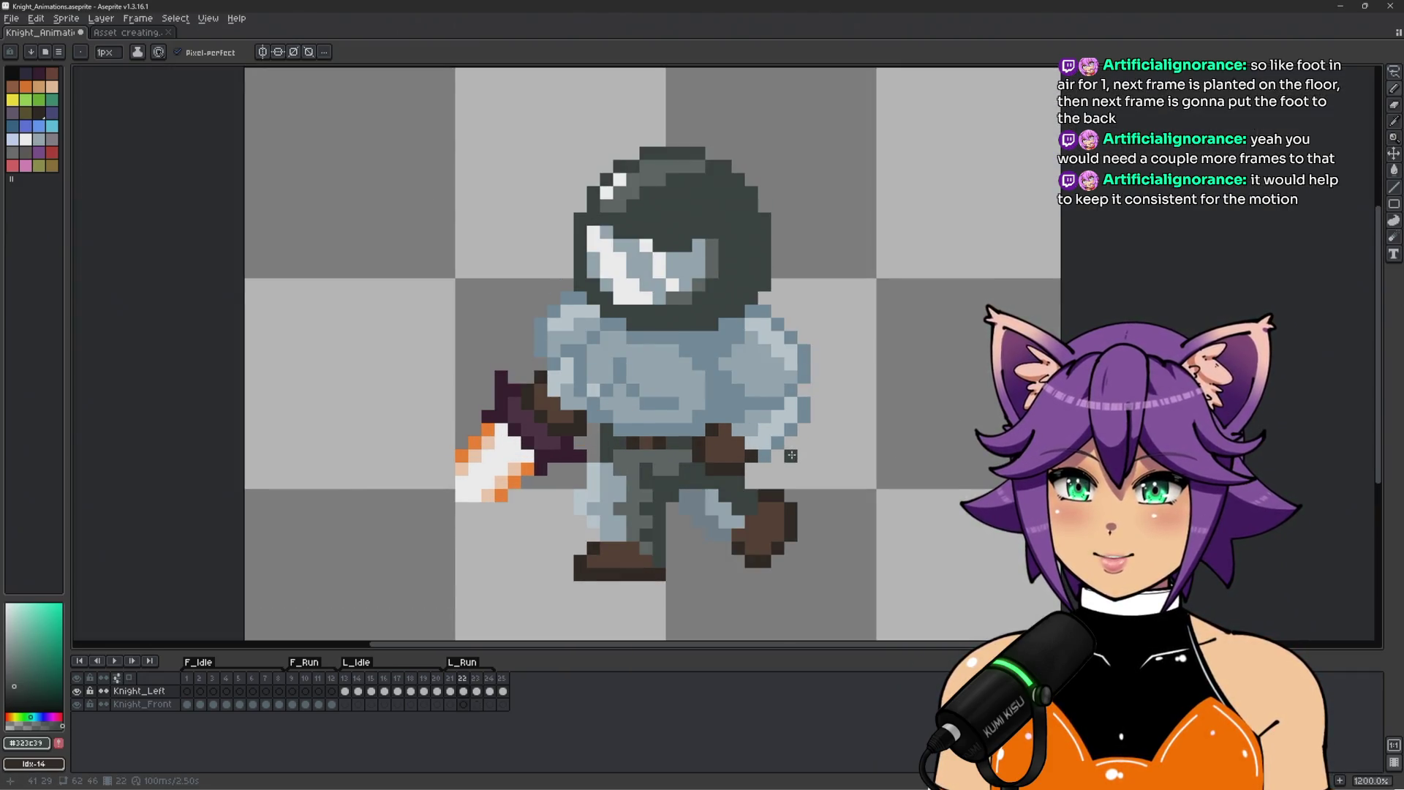
key("comma")
scroll(714, 477, "up", 1)
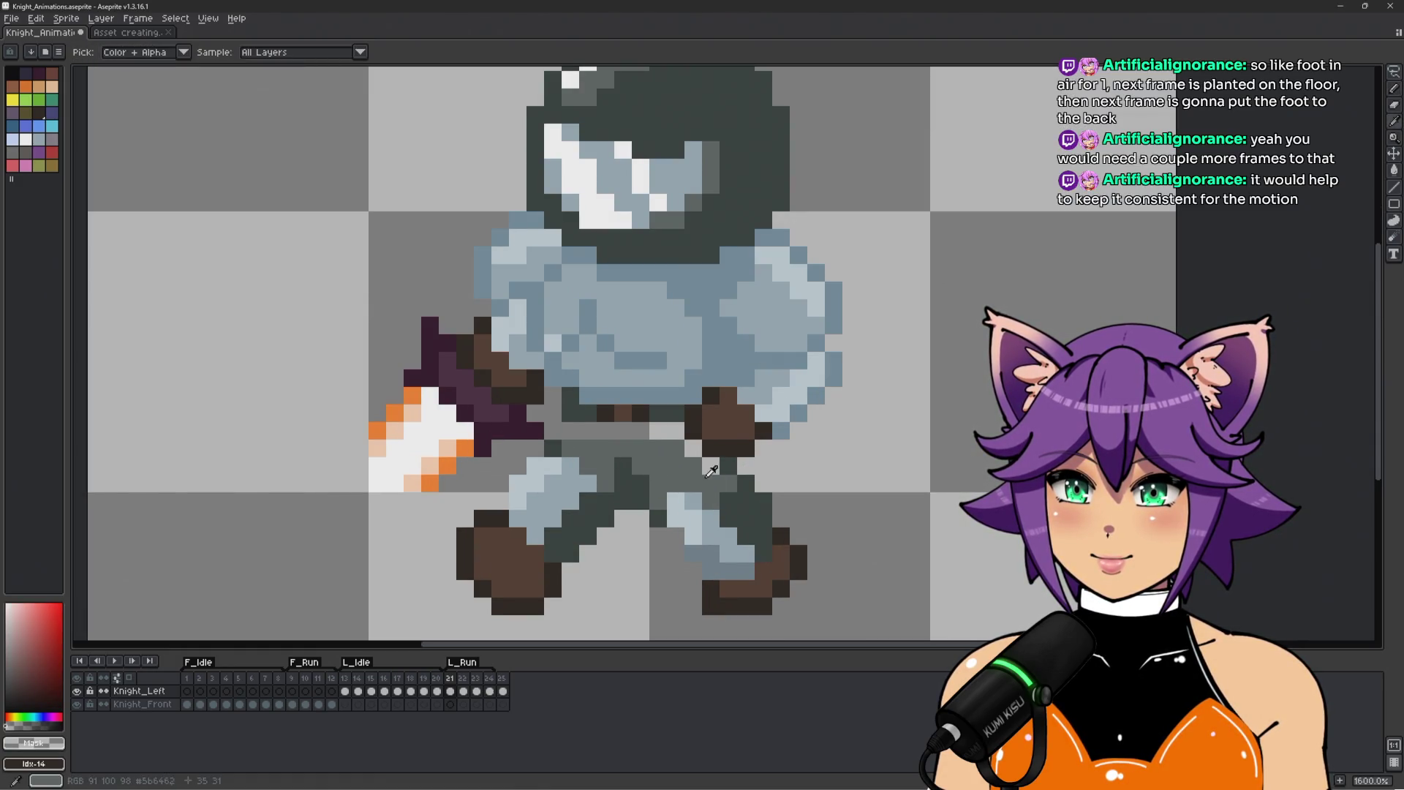
left_click(704, 470, "alt")
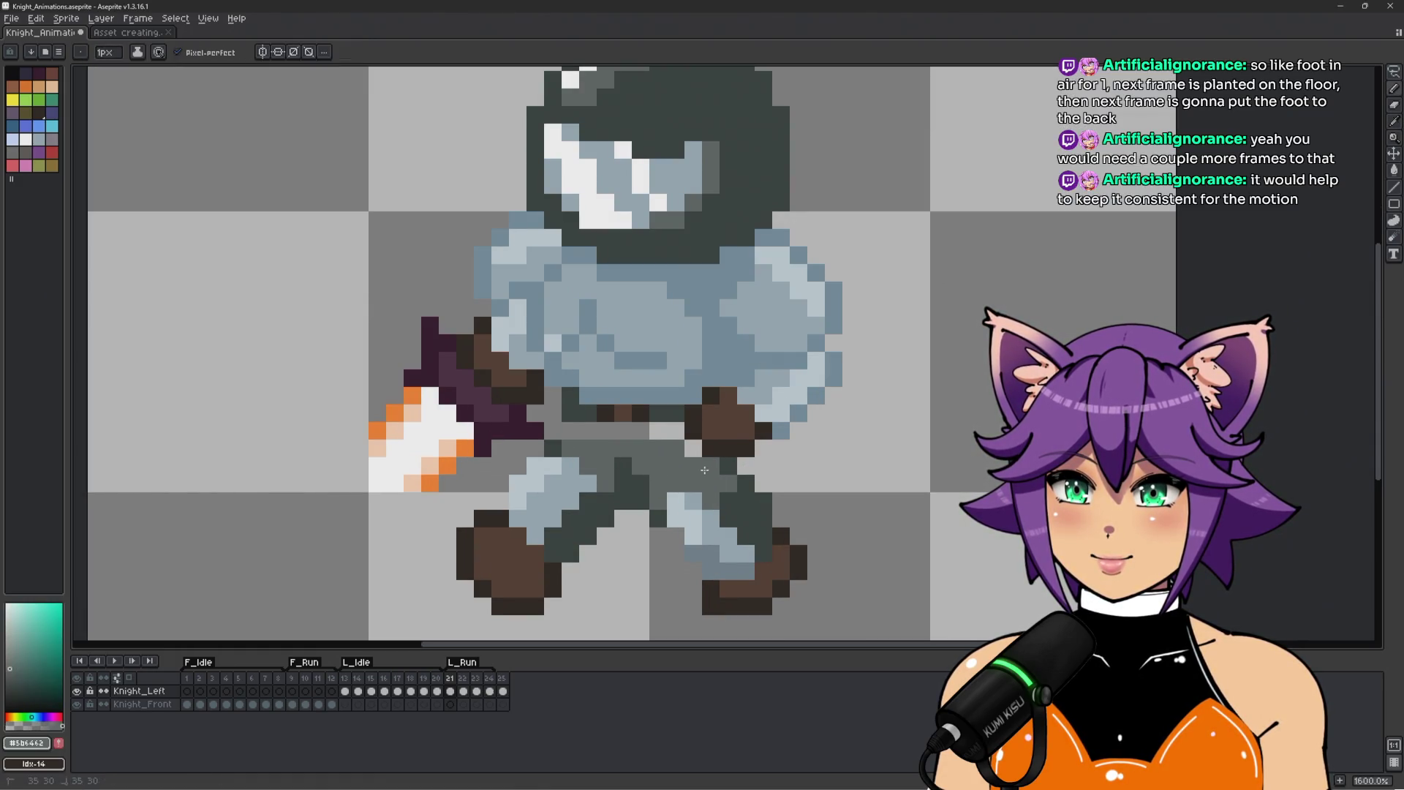
left_click(563, 432, "alt")
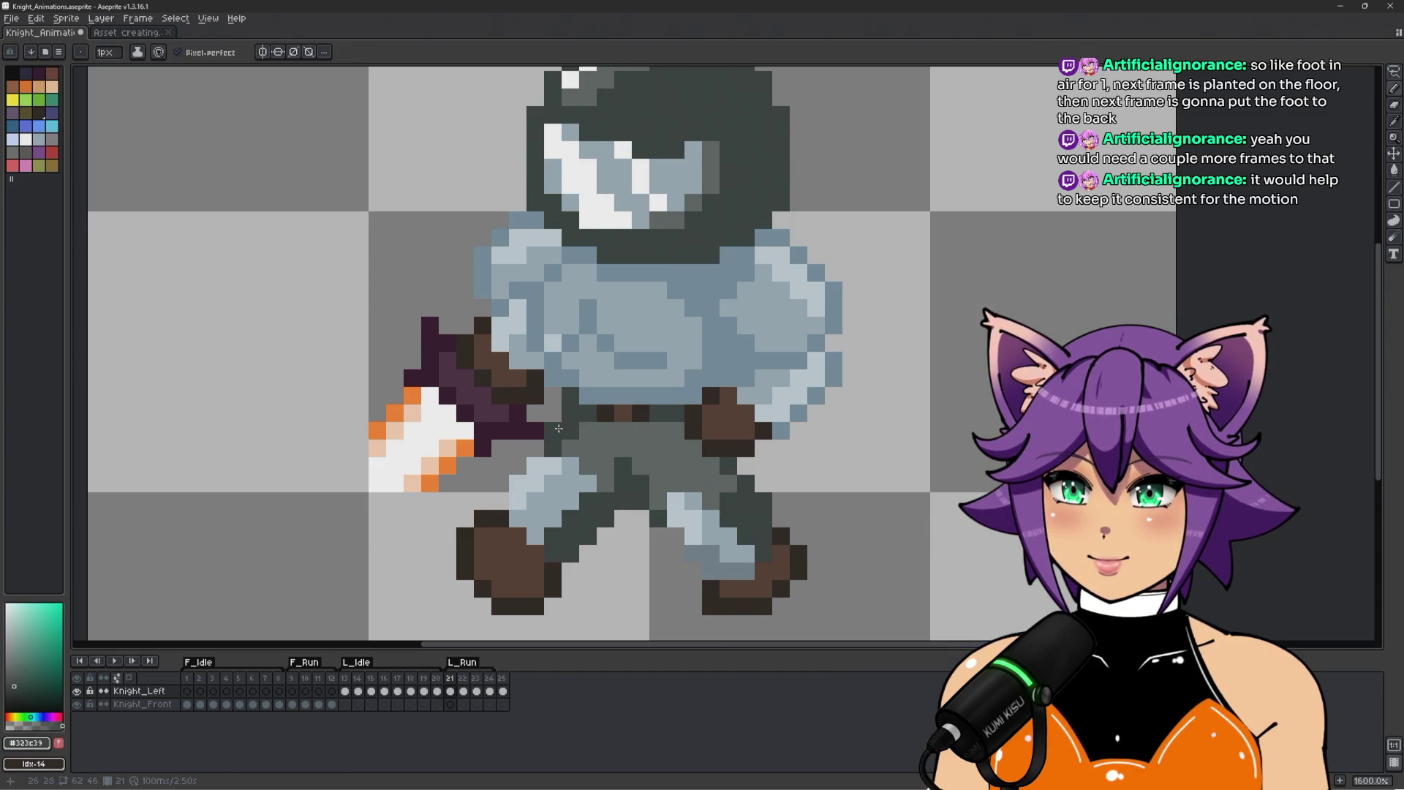
left_click(583, 441, "alt")
scroll(660, 437, "down", 2)
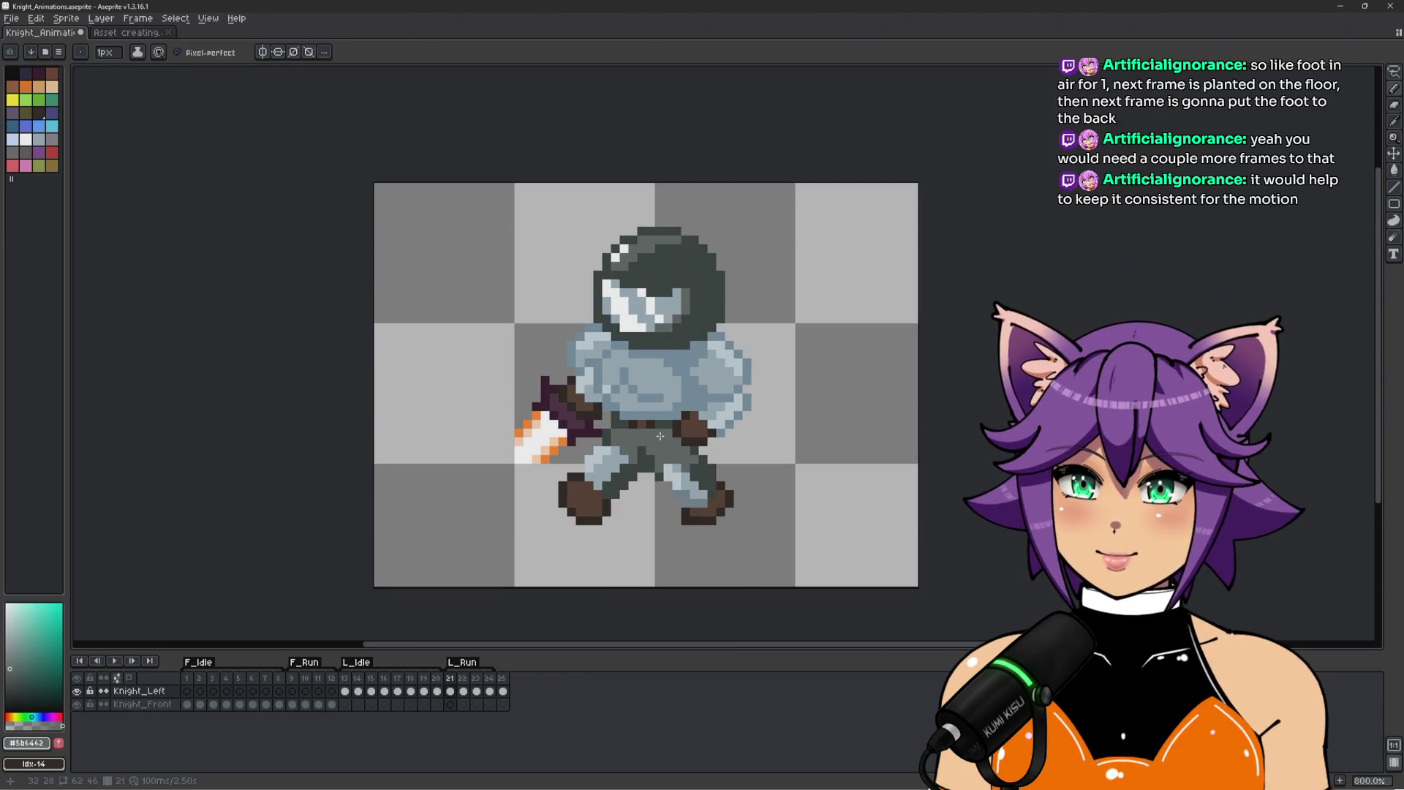
key("Return")
left_click_drag(817, 457, 741, 468)
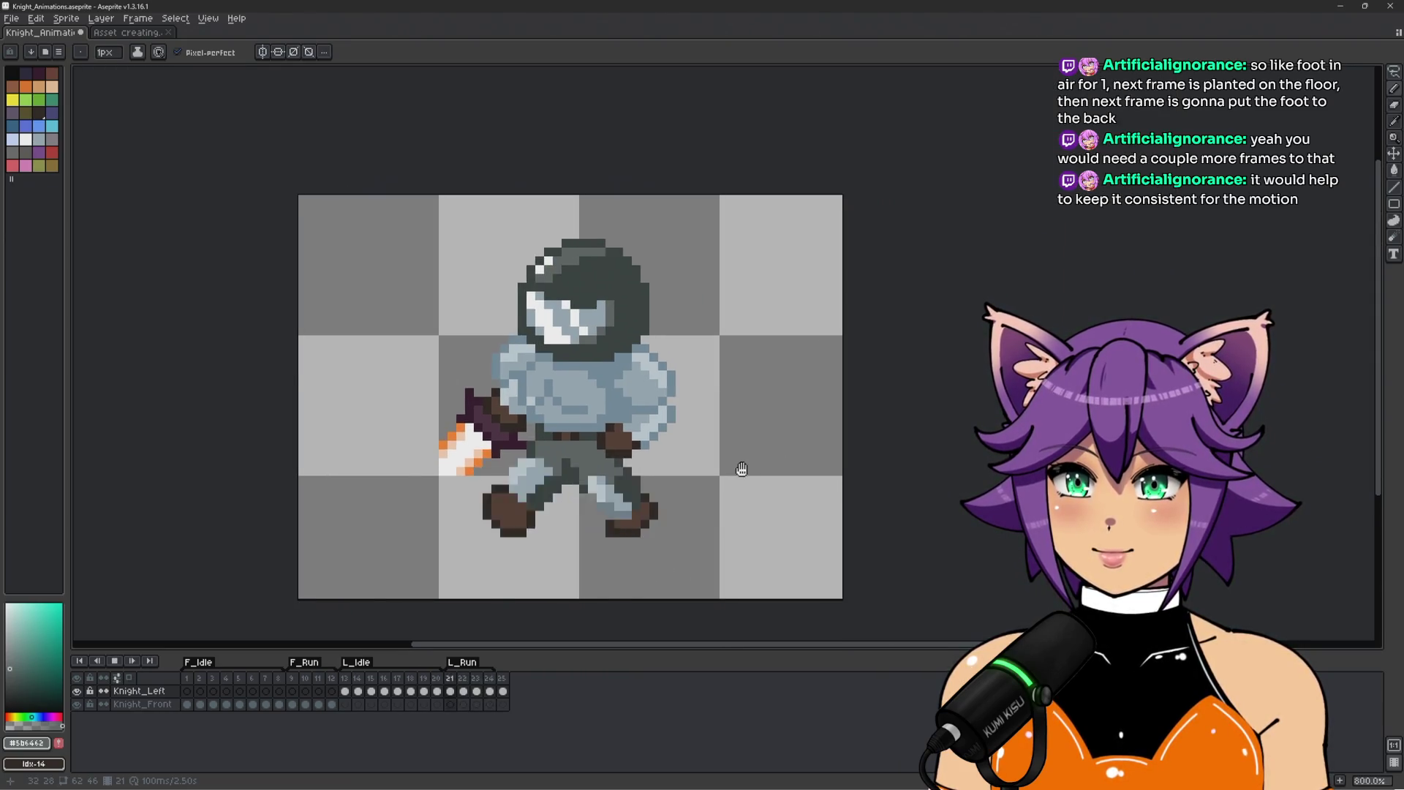
Compare front run frames 10–12, then show left run frame 22.
scroll(741, 469, "down", 1)
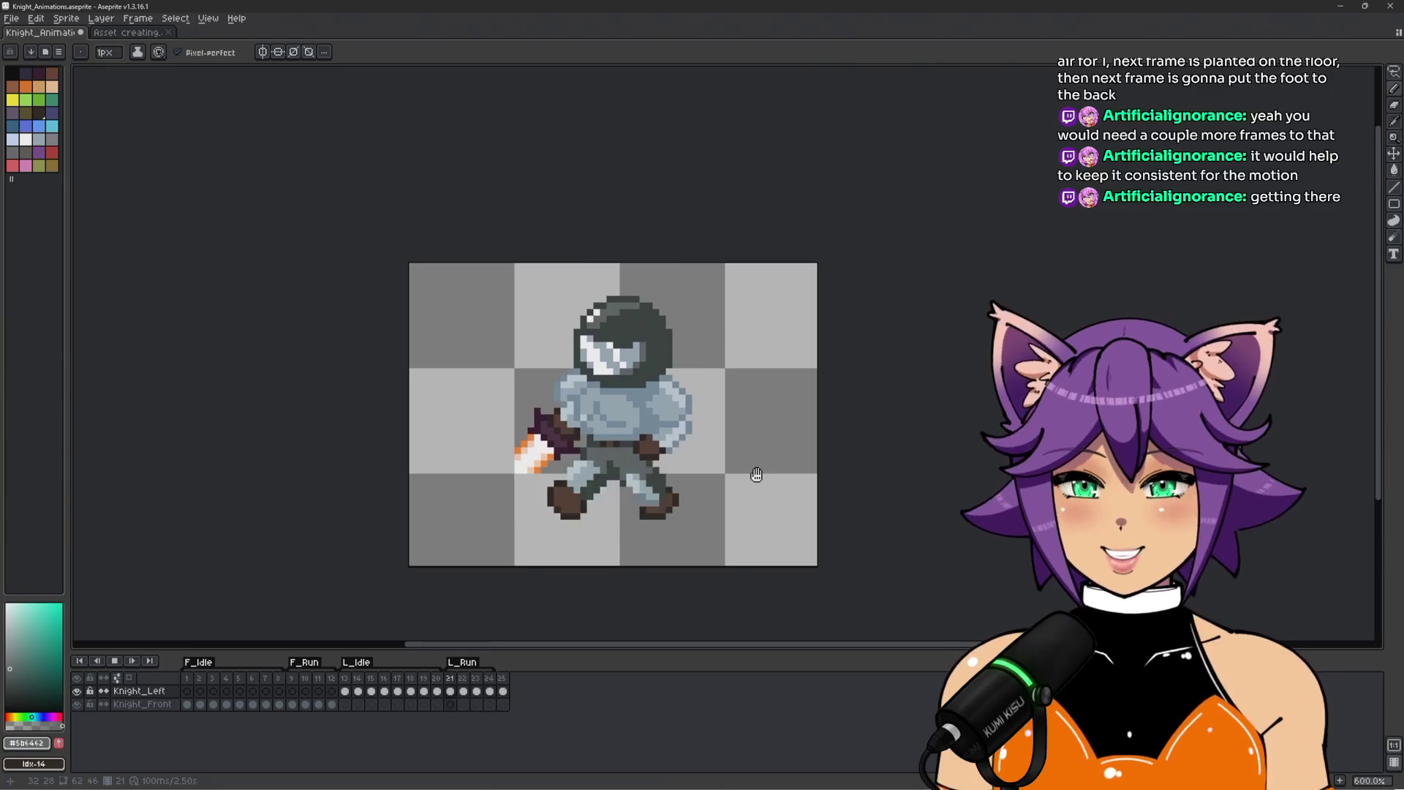
scroll(623, 504, "up", 3)
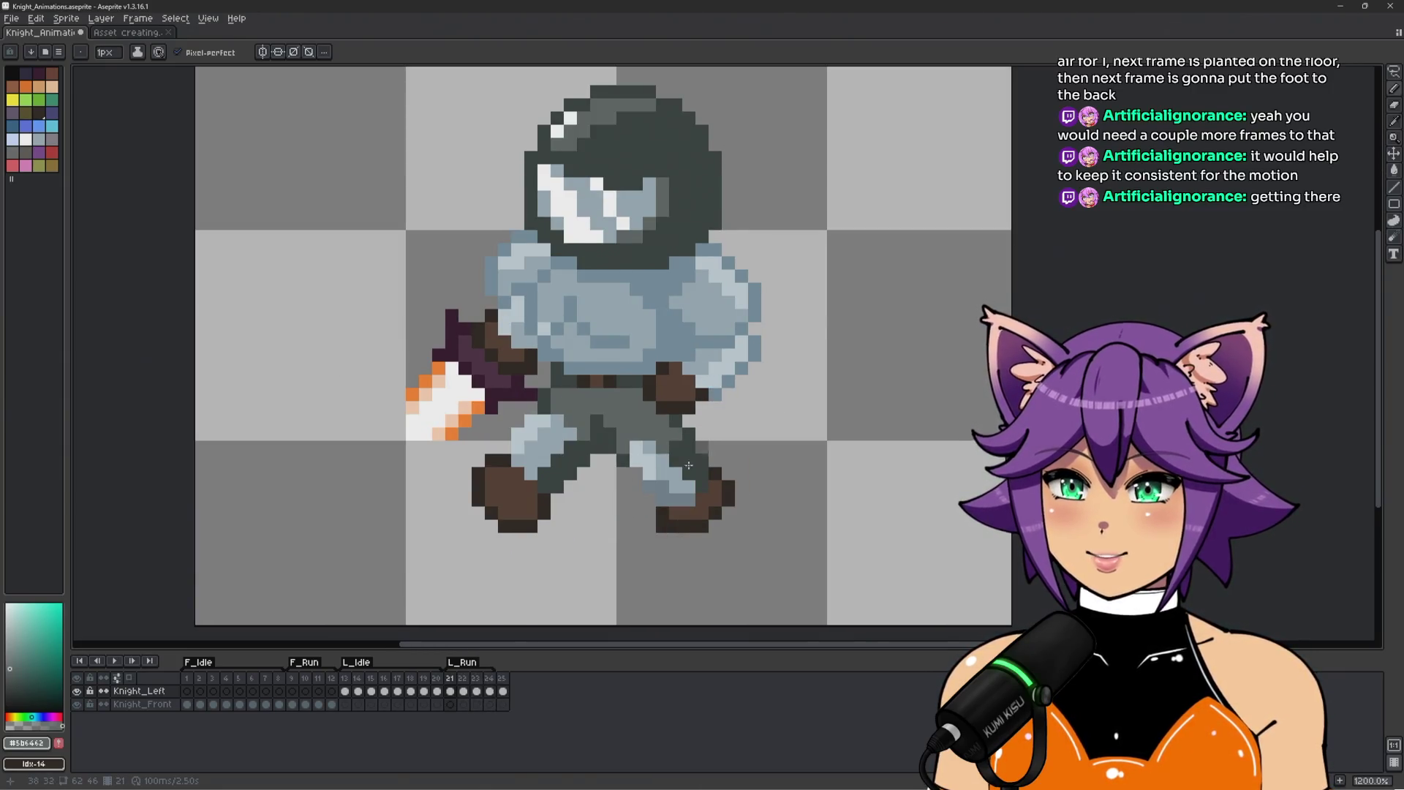
left_click(289, 685)
left_click(295, 683)
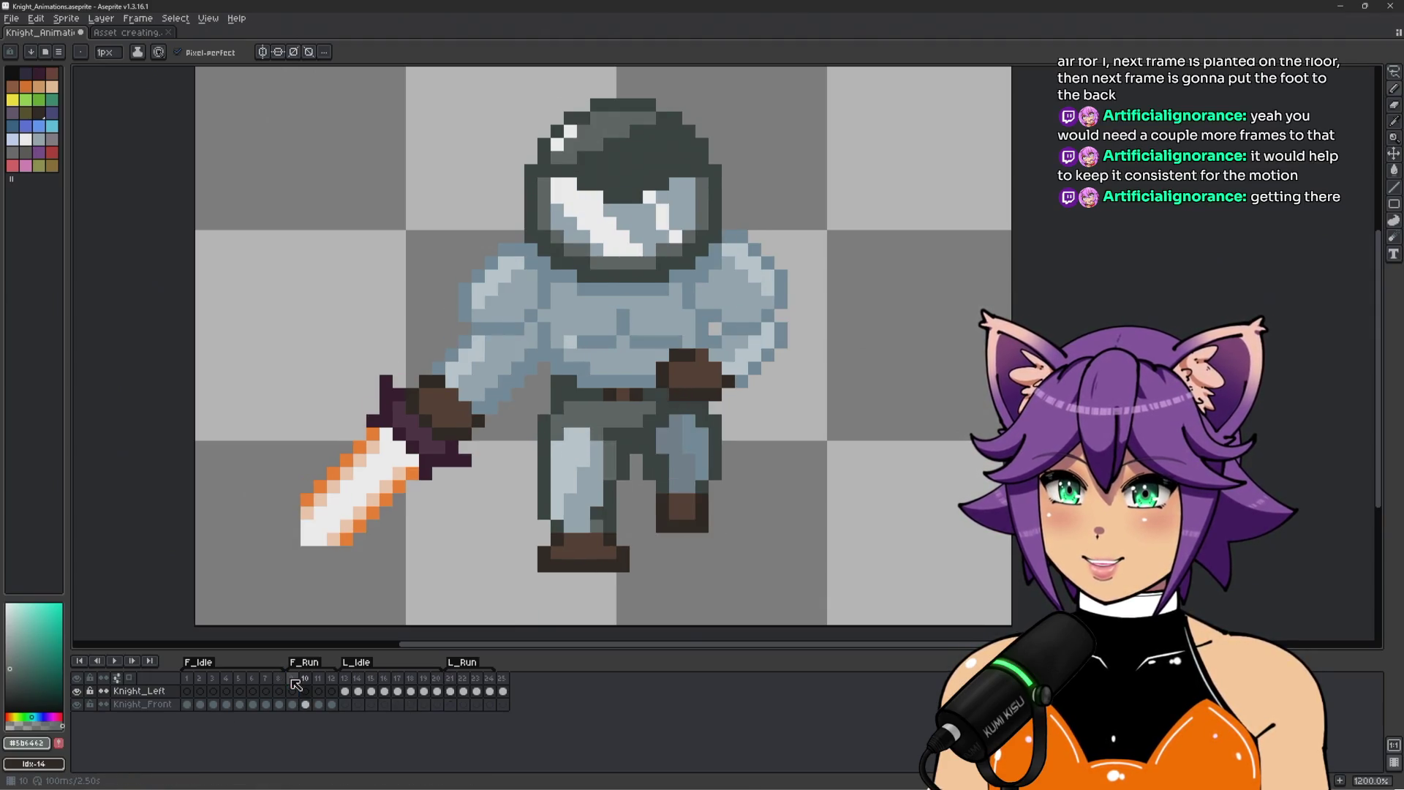
key("Right")
key("Right")
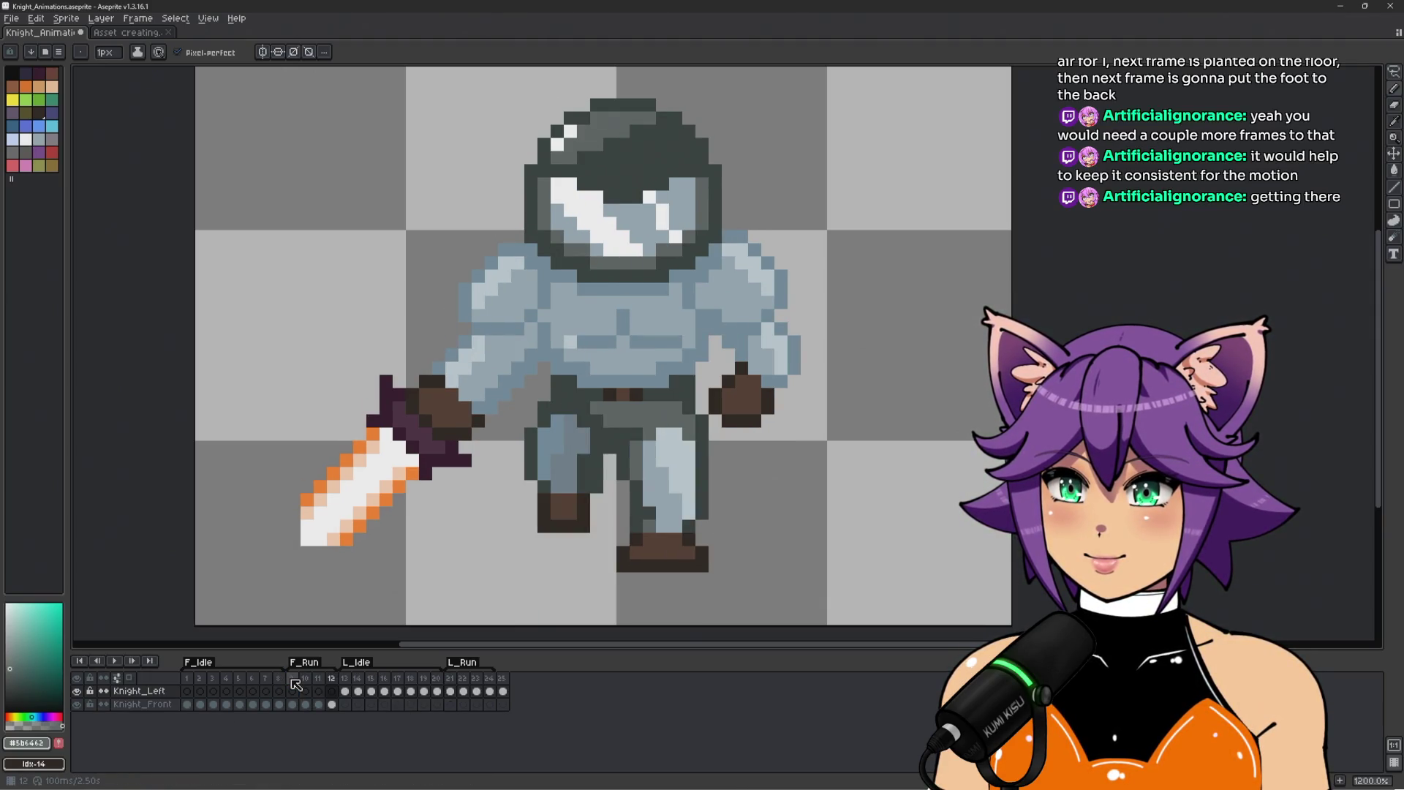
key("Left")
key("Right")
key("Left")
key("Right")
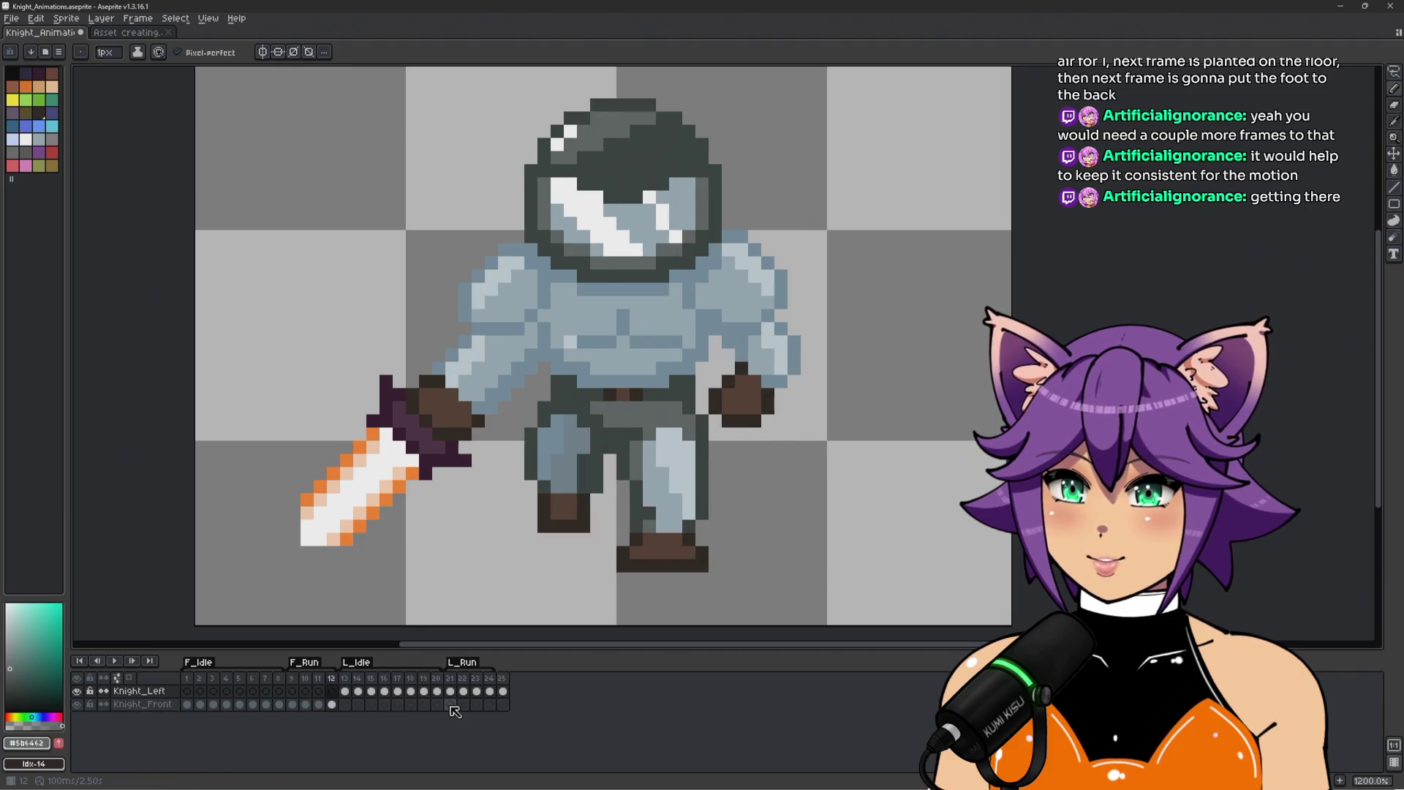
left_click(471, 687)
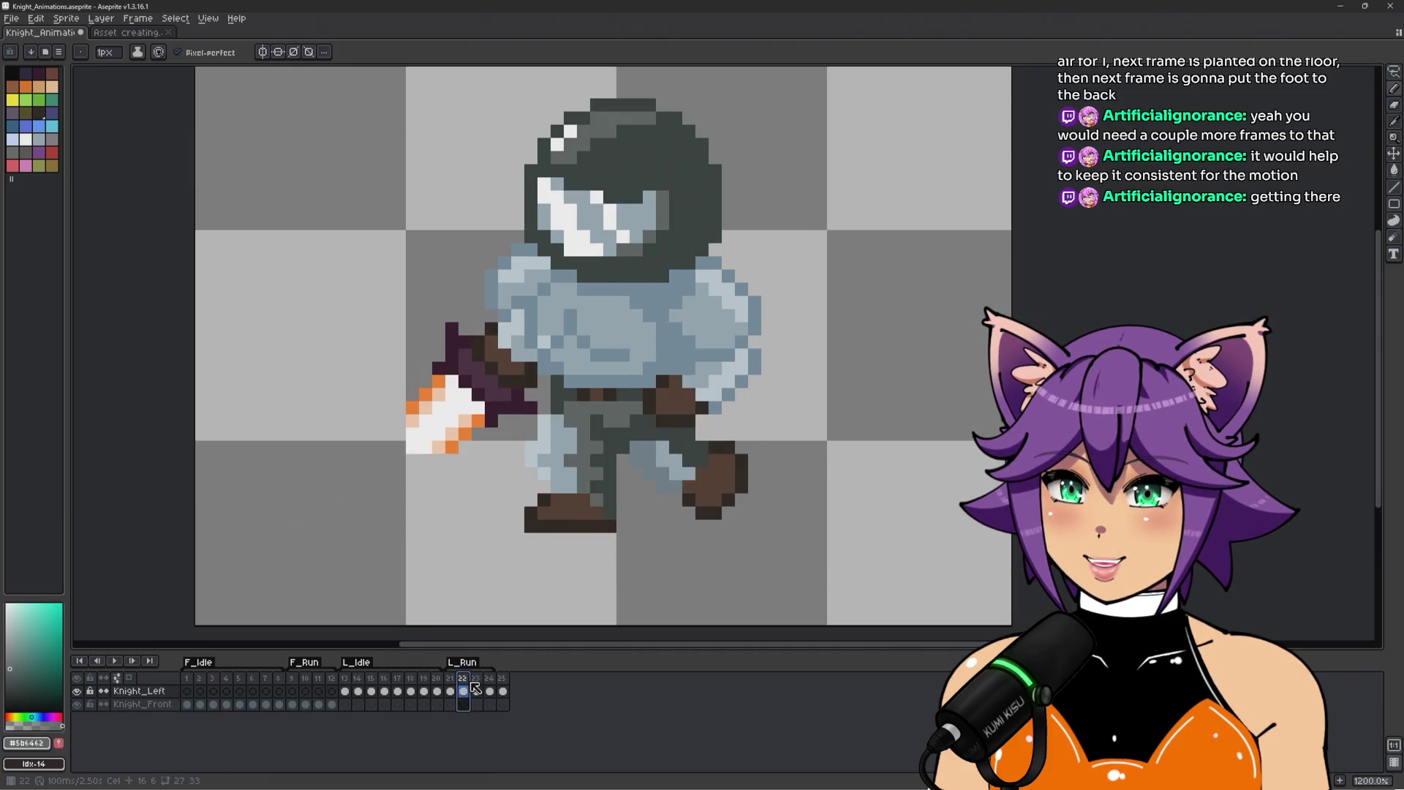
Advance to run frame 24 and extend the shoulder downward with blue pixels.
left_click(476, 690)
left_click(489, 690)
scroll(742, 421, "up", 2)
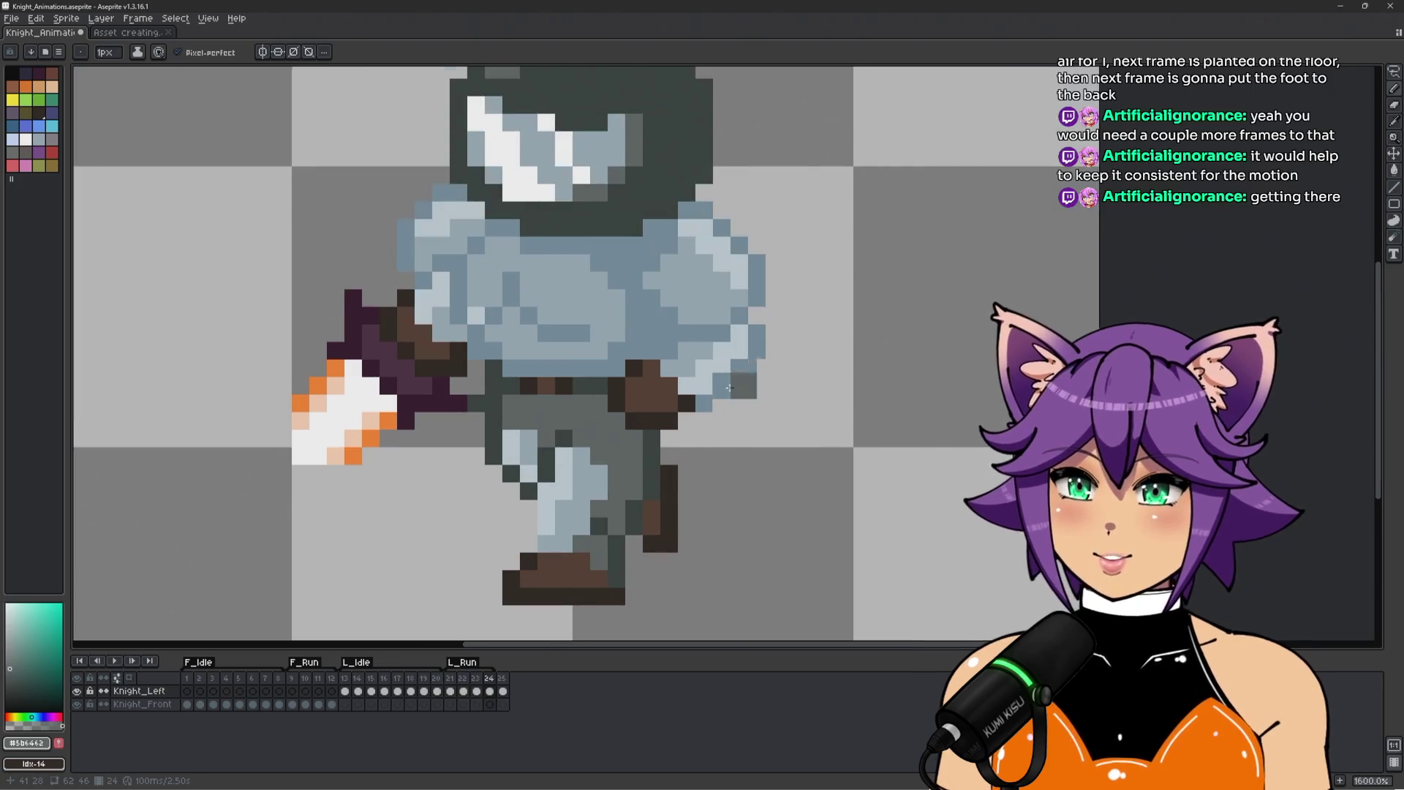
scroll(760, 333, "down", 1)
scroll(777, 329, "up", 1)
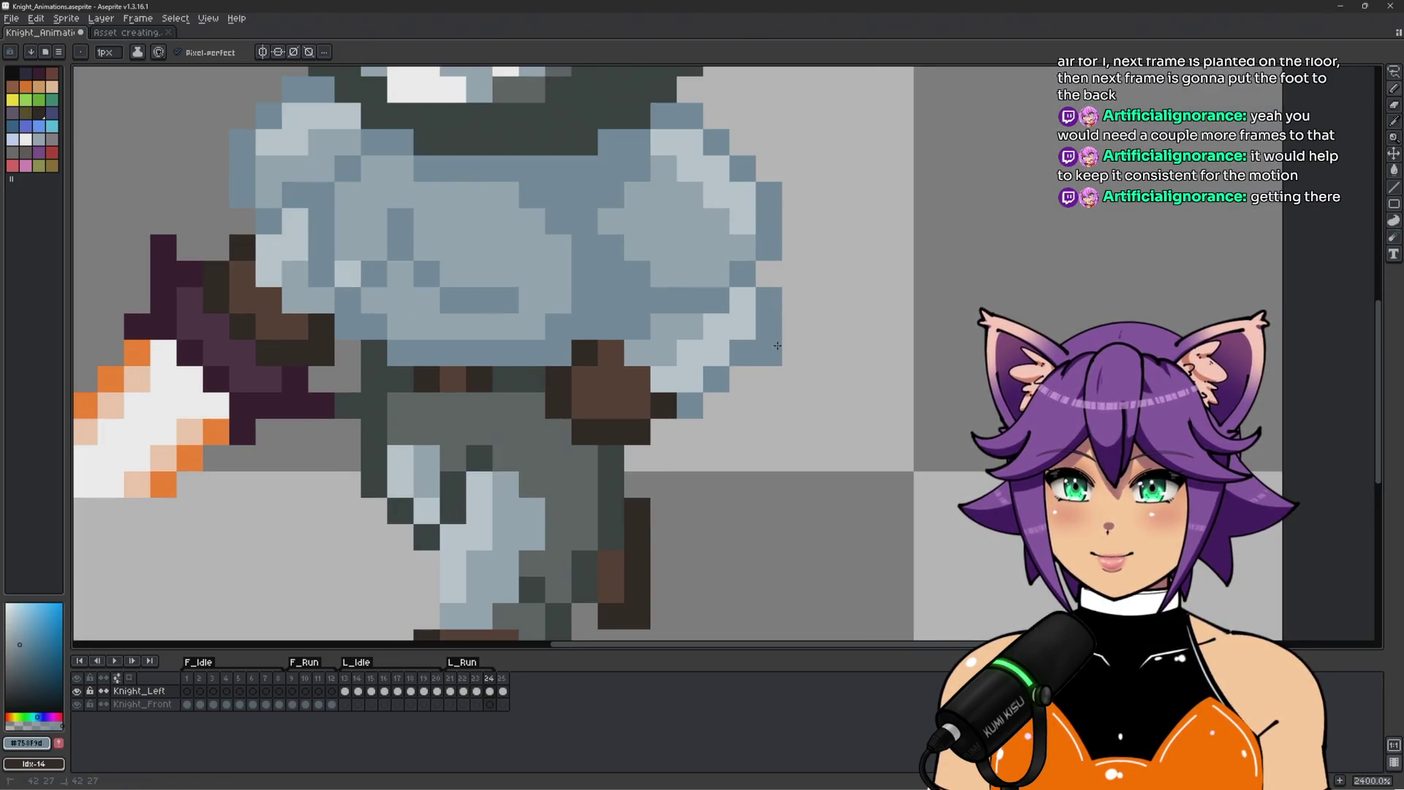
left_click_drag(742, 404, 742, 432)
Move the brown back hand three pixels right and one pixel down.
left_click(662, 402, "alt")
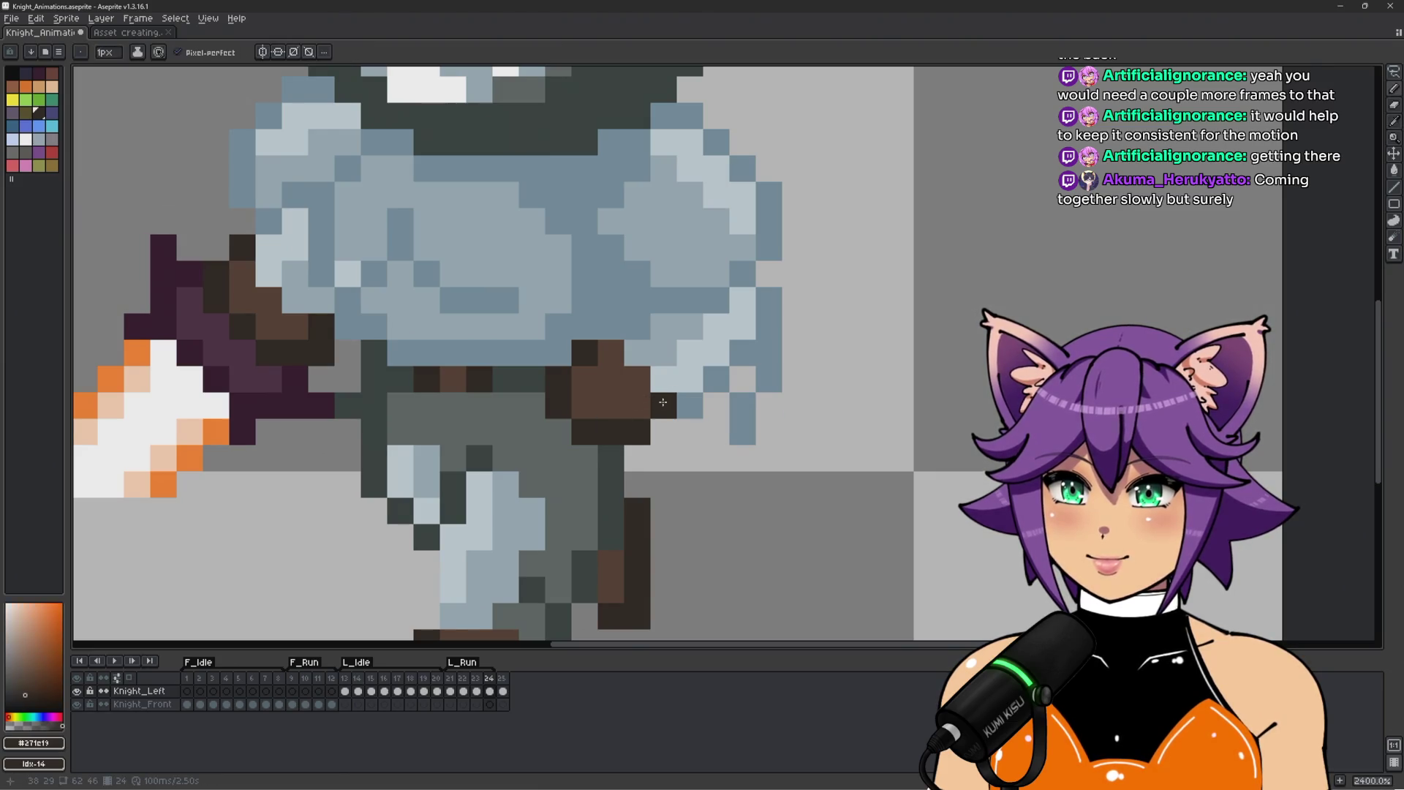
key("m")
mouse_move(623, 341)
left_mouse_down()
mouse_move(557, 381)
mouse_move(585, 431)
mouse_move(662, 457)
mouse_move(662, 359)
mouse_move(629, 343)
left_mouse_up()
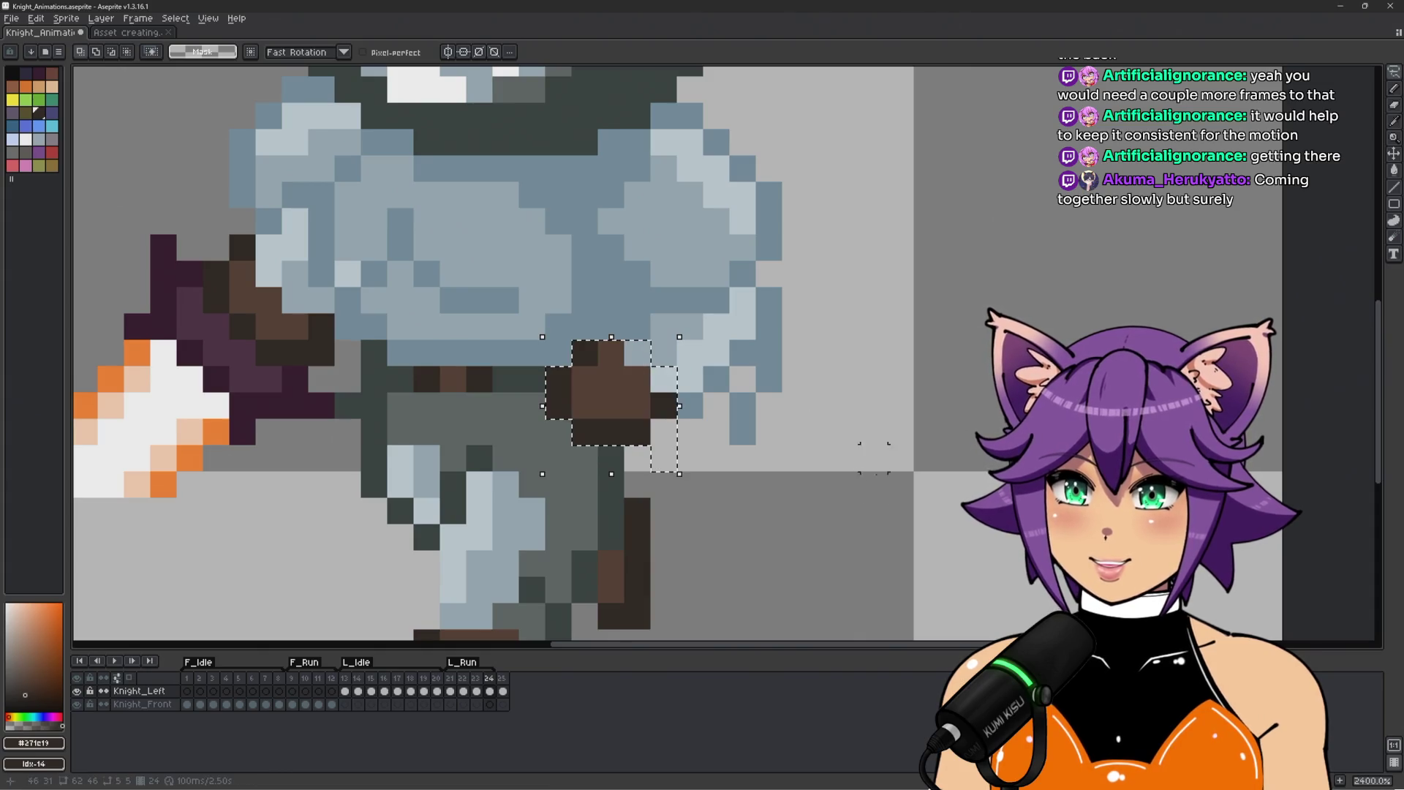
key("Right")
key("Right")
key("Right")
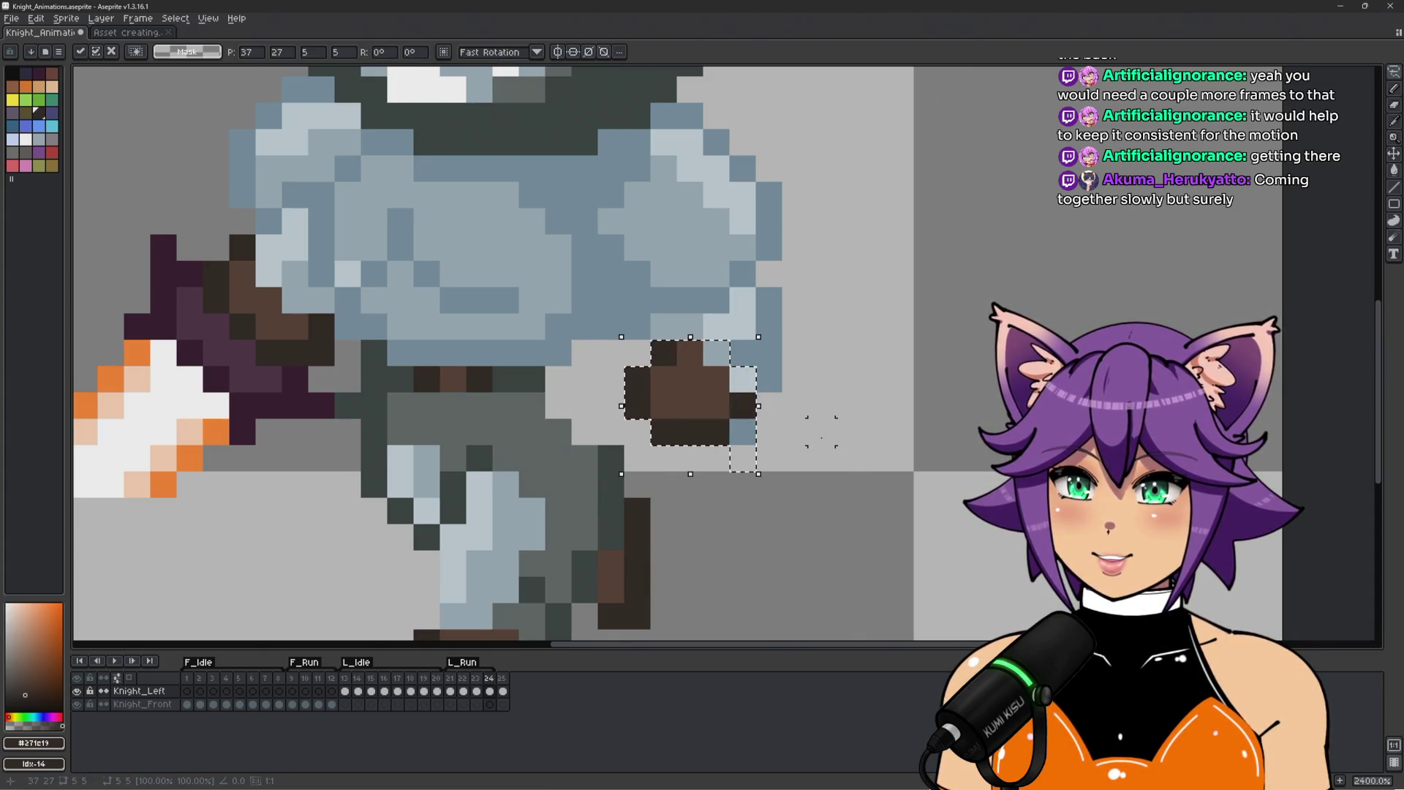
key("Down")
key("ctrl+d")
Touch up the shoulder and arm edges with mid-blue, light-blue and steel-blue pixels.
key("b")
left_click(768, 376, "alt")
left_click(743, 404)
left_click(768, 273)
left_click(742, 354, "alt")
left_click(742, 379)
left_click(742, 405)
key("ctrl+z")
left_click(683, 329, "alt")
left_click_drag(716, 327, 714, 365)
left_click(638, 327, "alt")
left_click(637, 352)
Erase a stray blue pixel, outline beside the legs in dark, and fill grey trouser pixels.
scroll(702, 307, "down", 3)
scroll(702, 299, "up", 3)
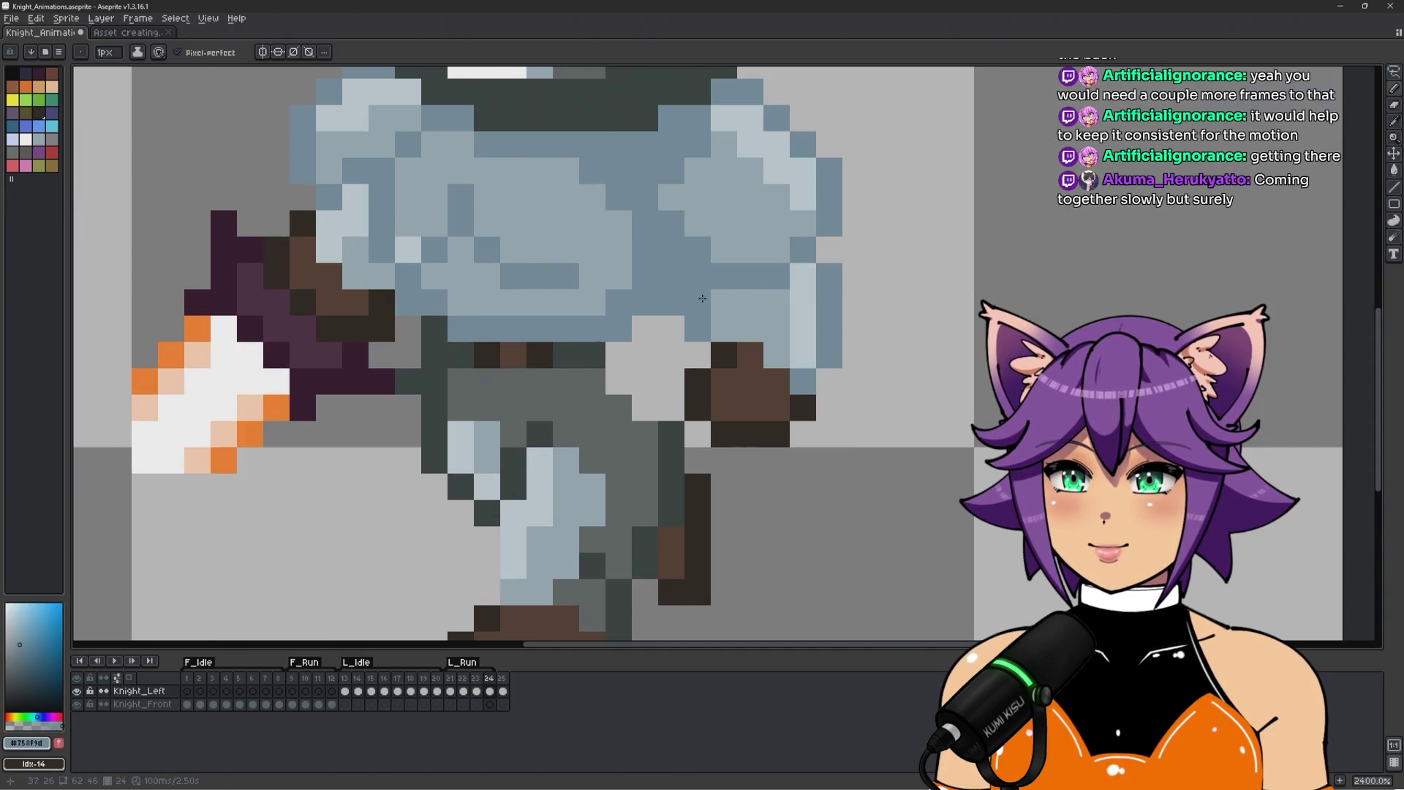
left_click(668, 336, "alt")
left_click(698, 329)
scroll(658, 344, "down", 1)
scroll(652, 350, "up", 1)
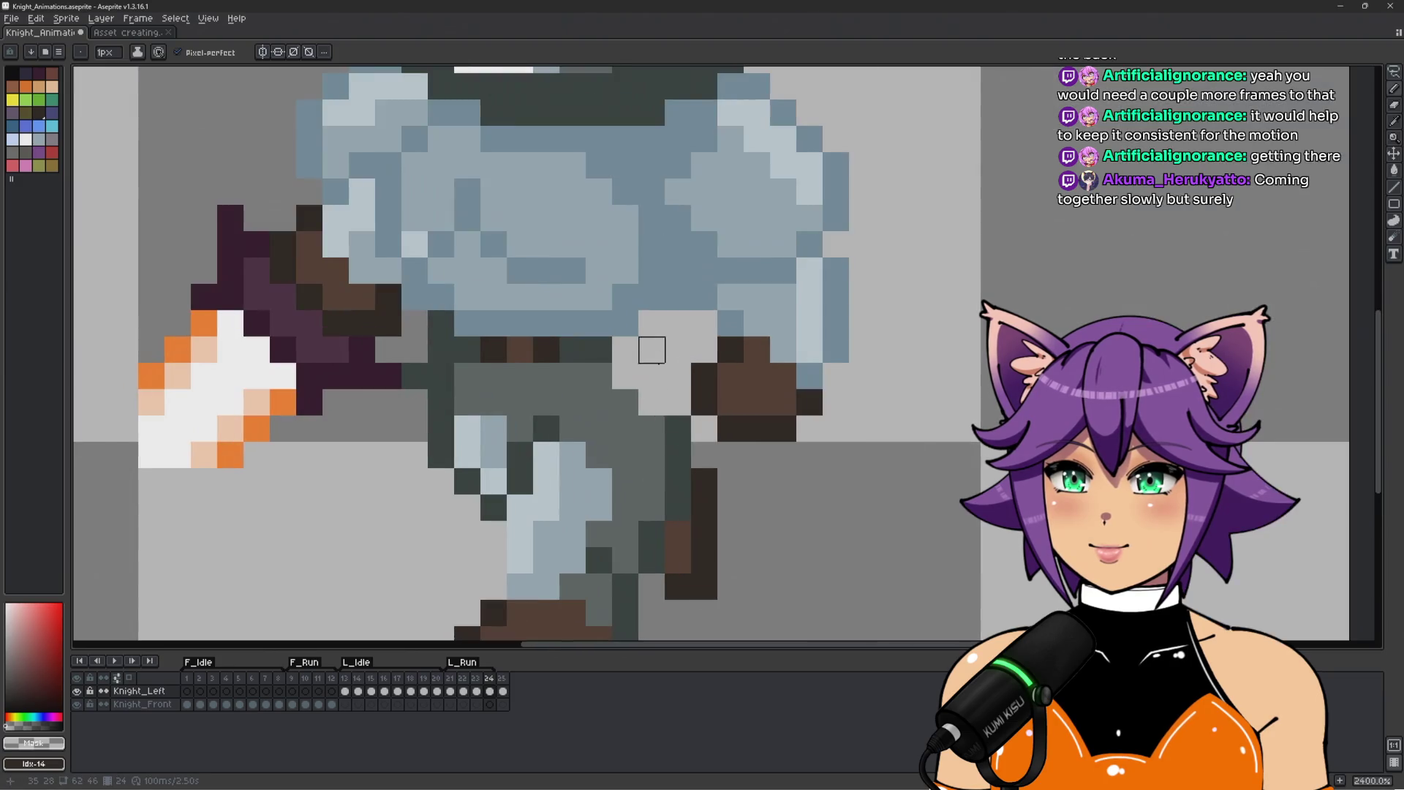
left_click(674, 424, "alt")
left_click(686, 403)
key("ctrl+z")
left_click(632, 349)
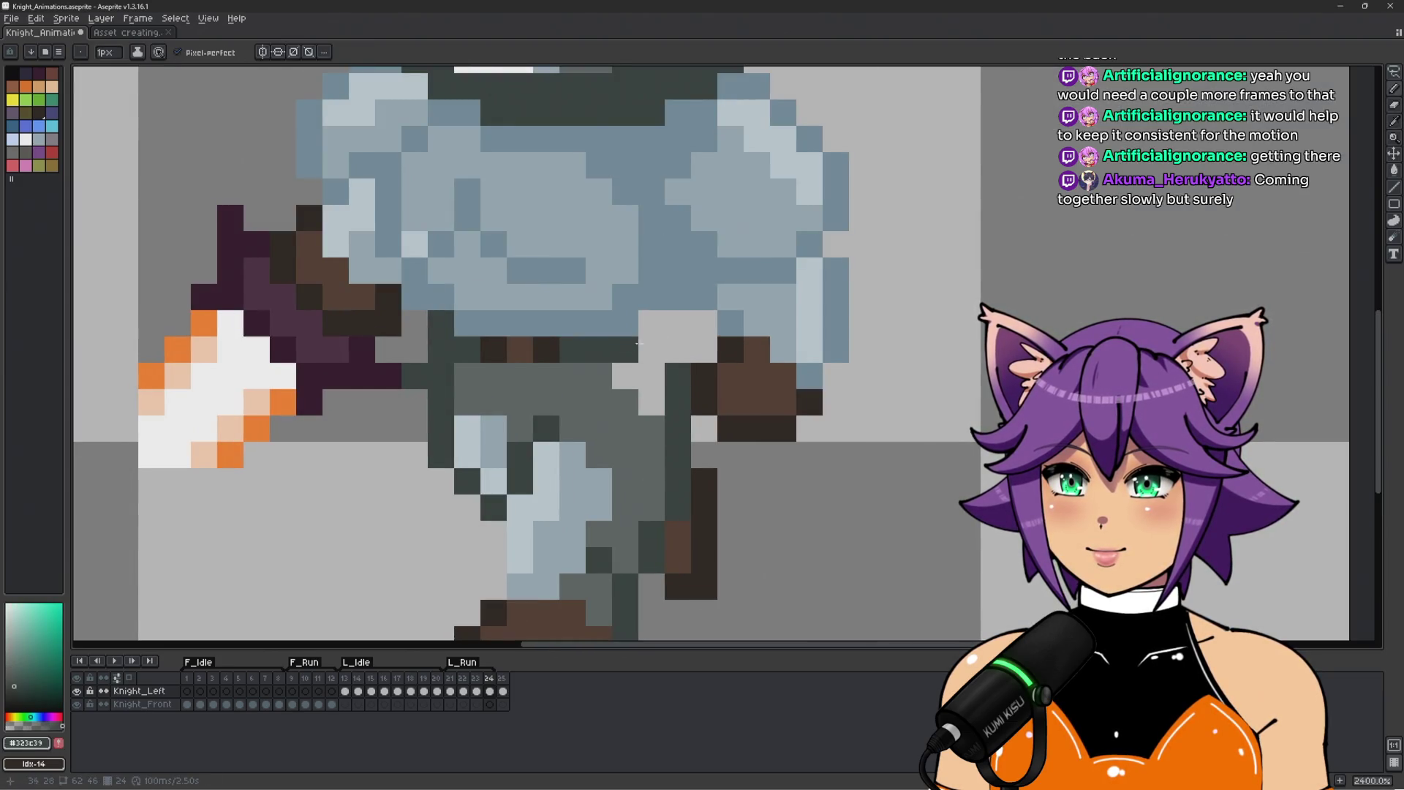
left_click_drag(651, 349, 678, 349)
left_click(607, 376, "alt")
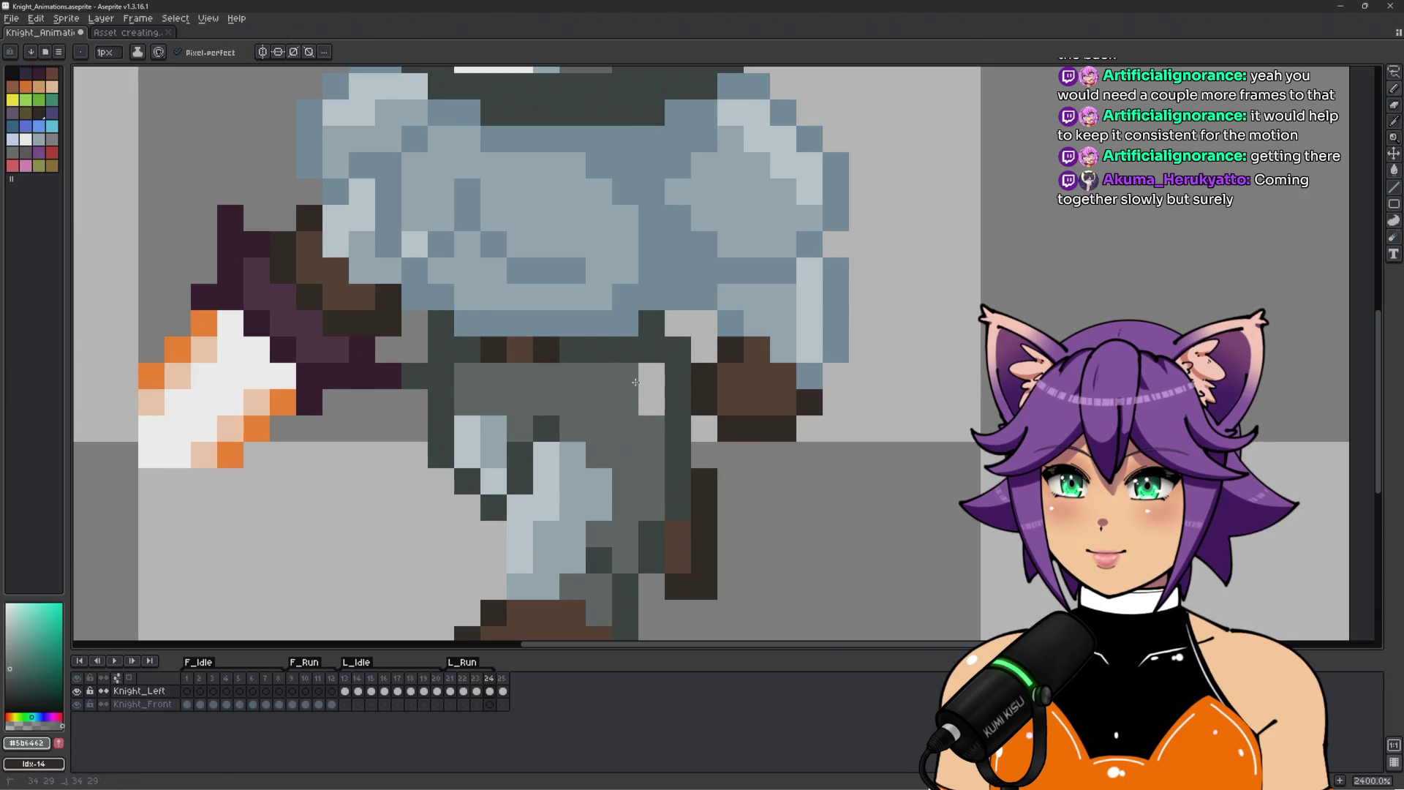
left_click_drag(651, 402, 661, 388)
Sample steel blue and outline colours and add a blue pixel beside the boot.
scroll(661, 388, "down", 2)
scroll(660, 297, "down", 3)
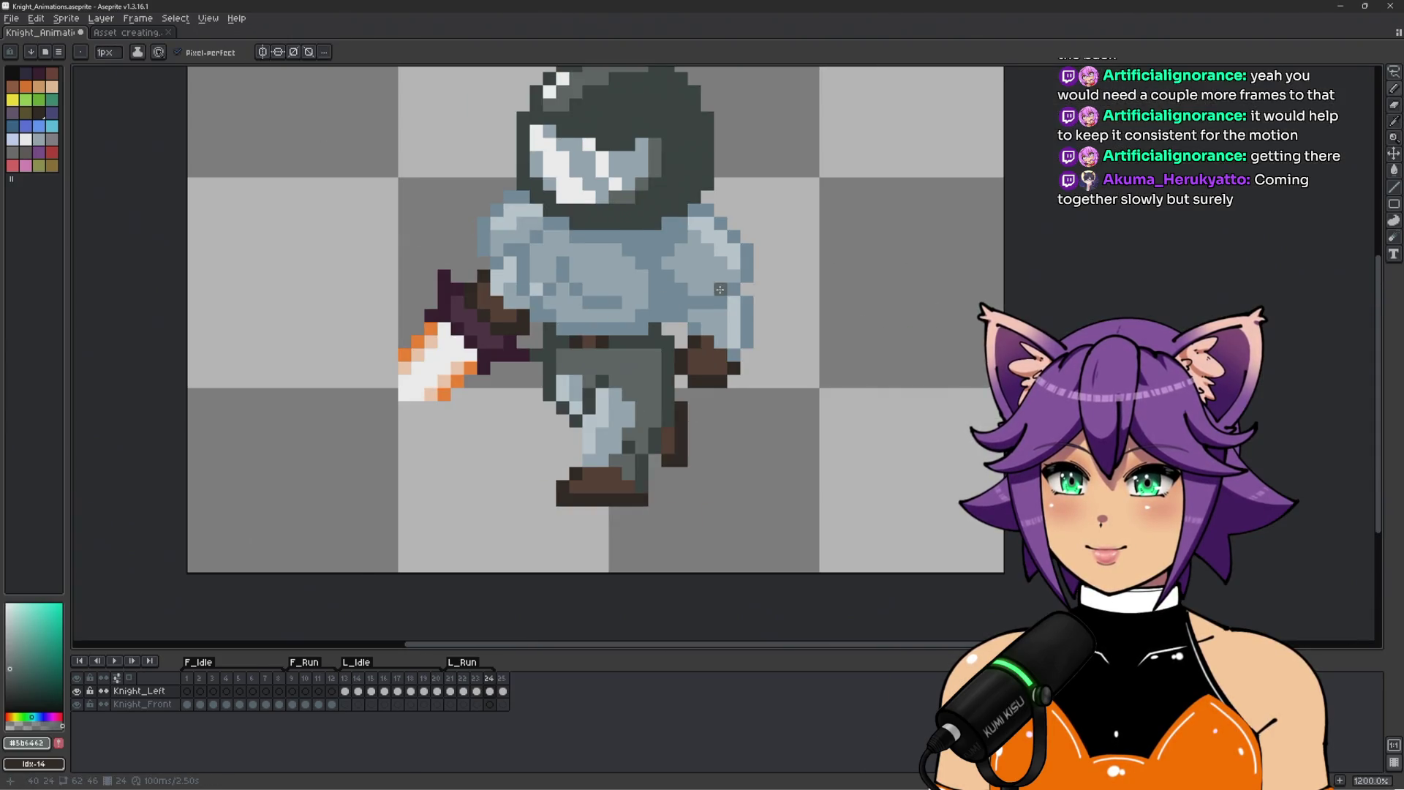
scroll(660, 300, "up", 4)
left_click(622, 328, "alt")
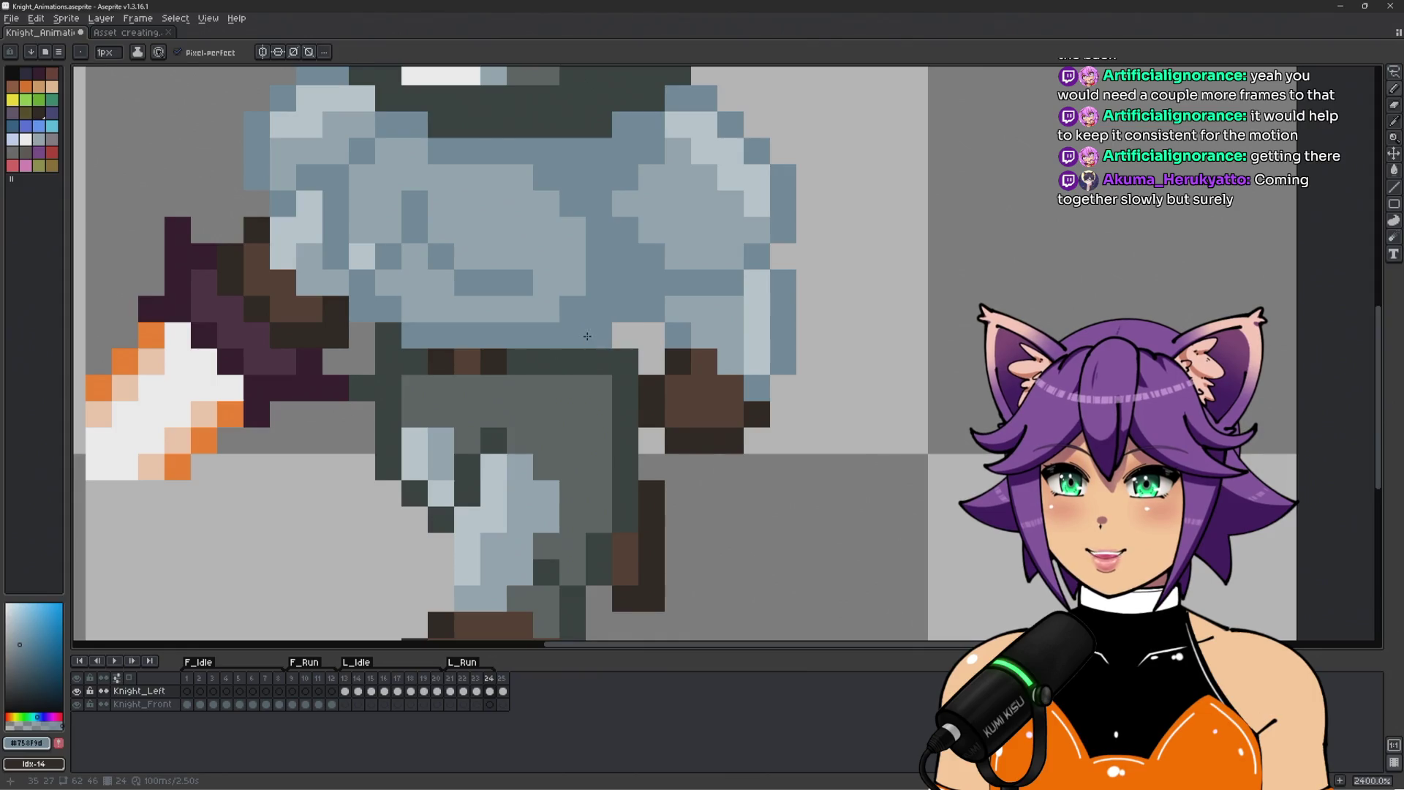
left_click(626, 359, "alt")
scroll(647, 363, "down", 2)
scroll(644, 347, "down", 4)
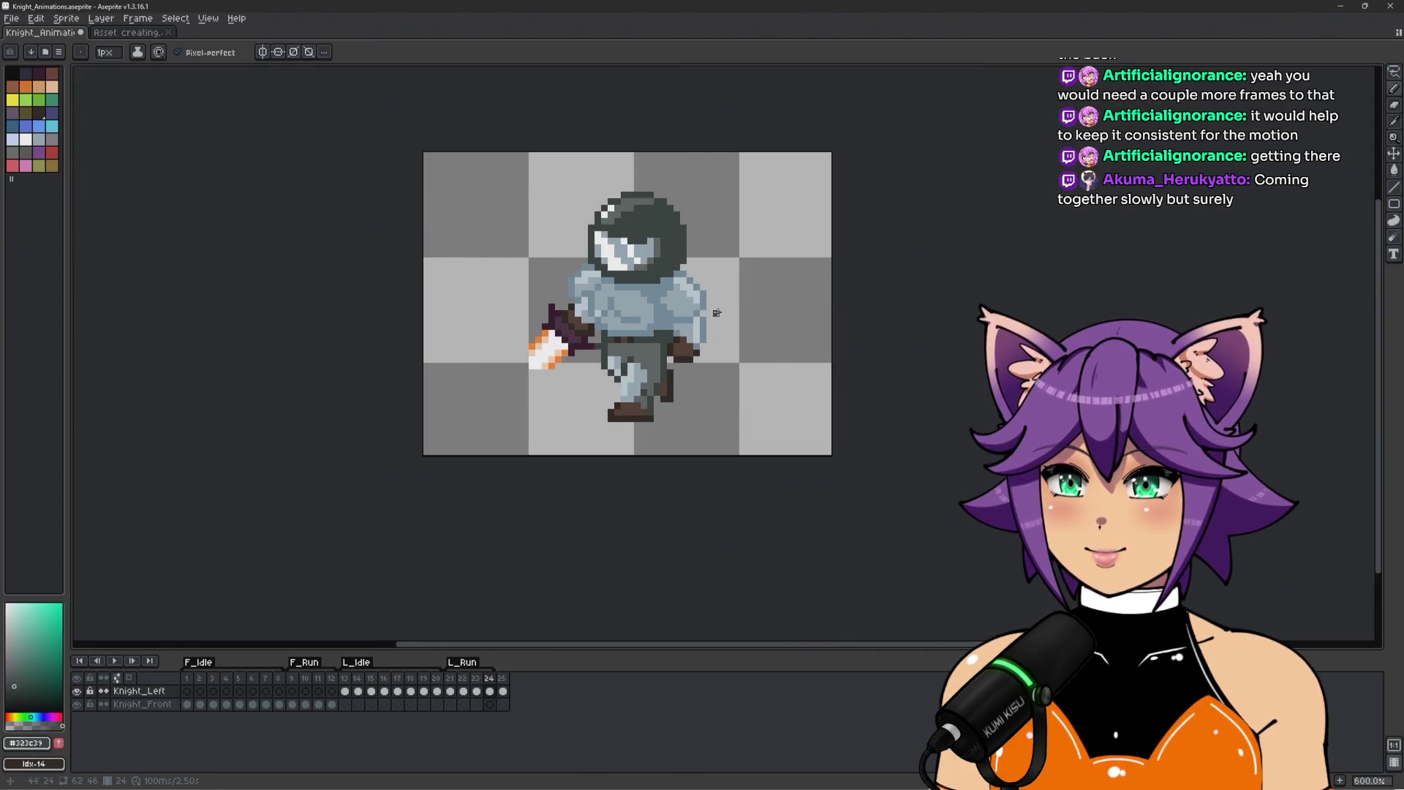
scroll(694, 321, "up", 5)
left_click(724, 329, "alt")
scroll(739, 333, "down", 5)
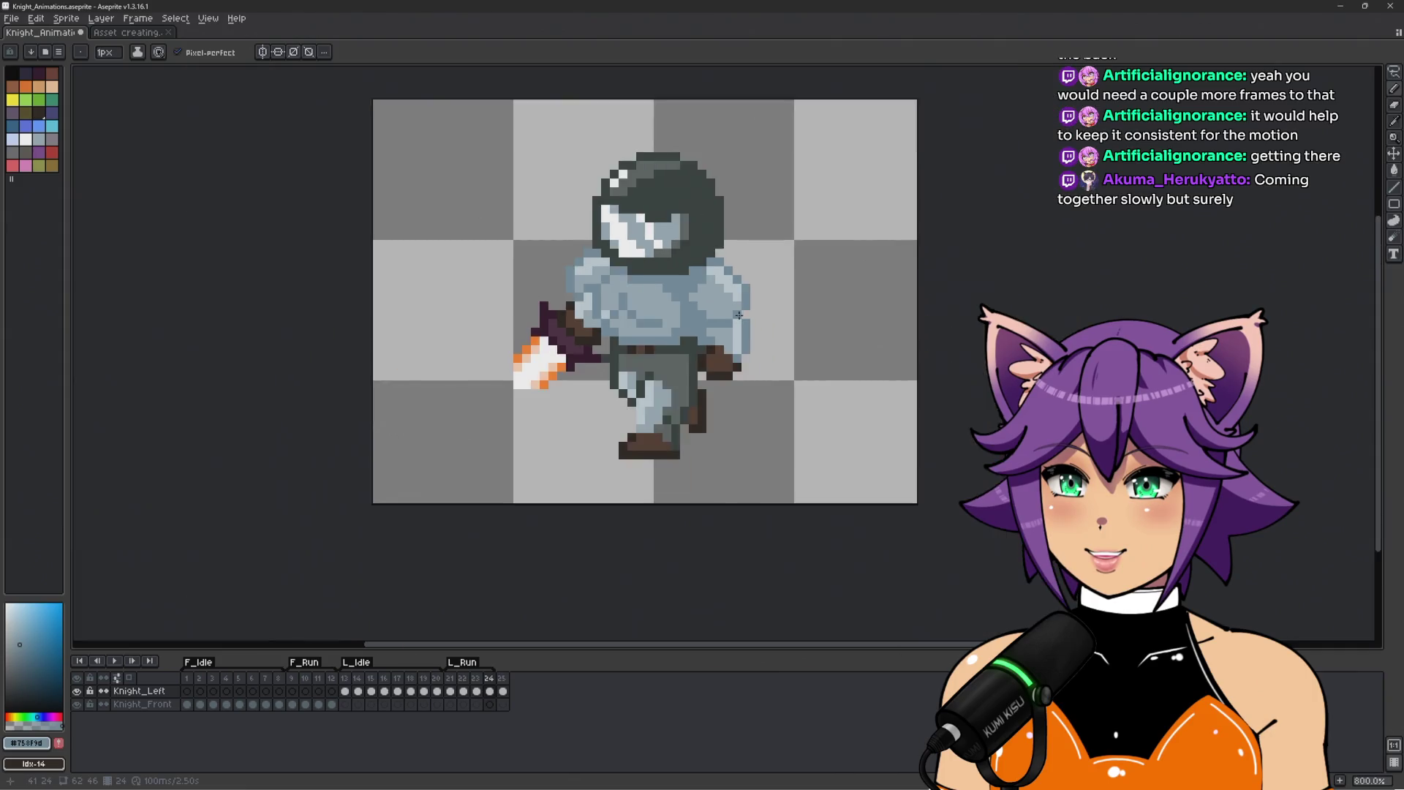
scroll(738, 333, "up", 4)
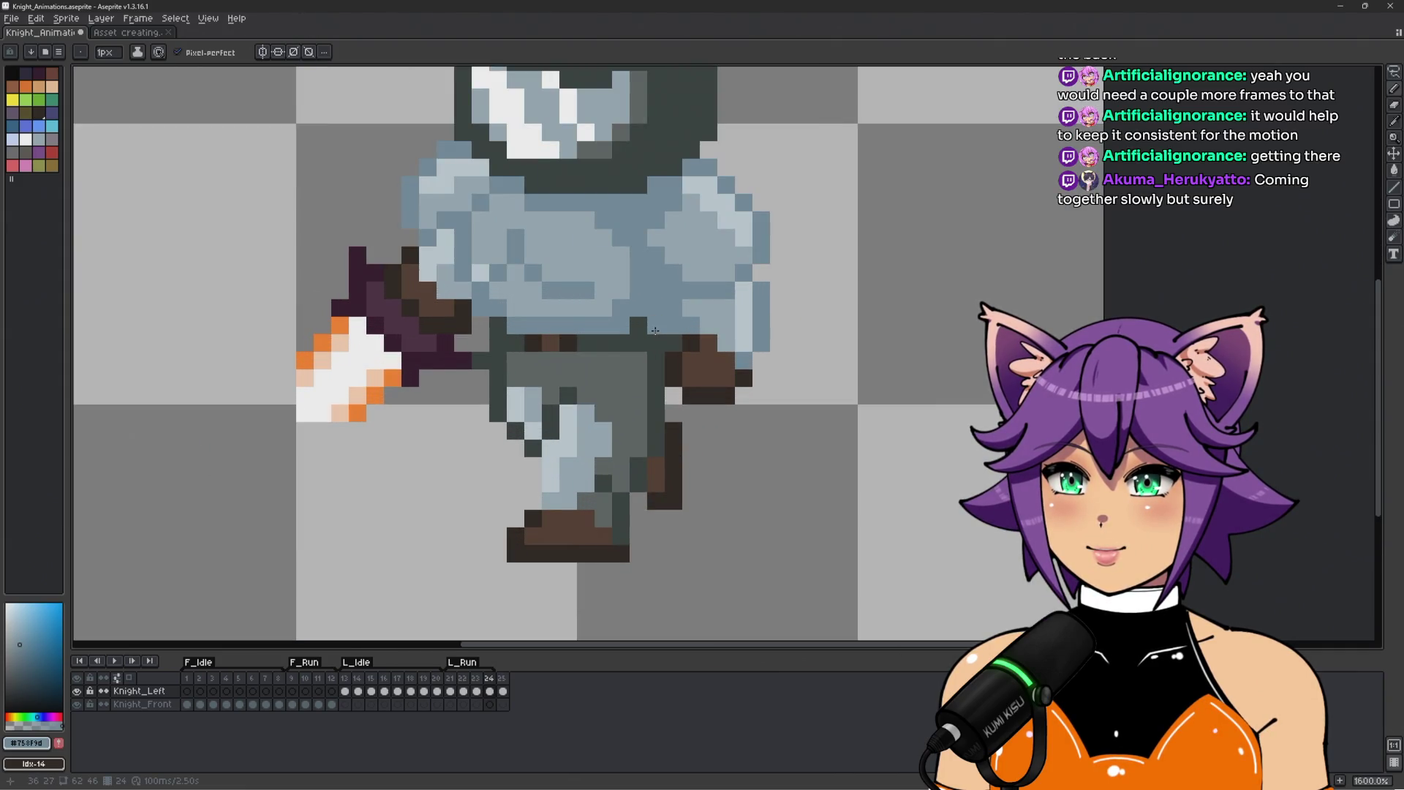
scroll(674, 345, "up", 3)
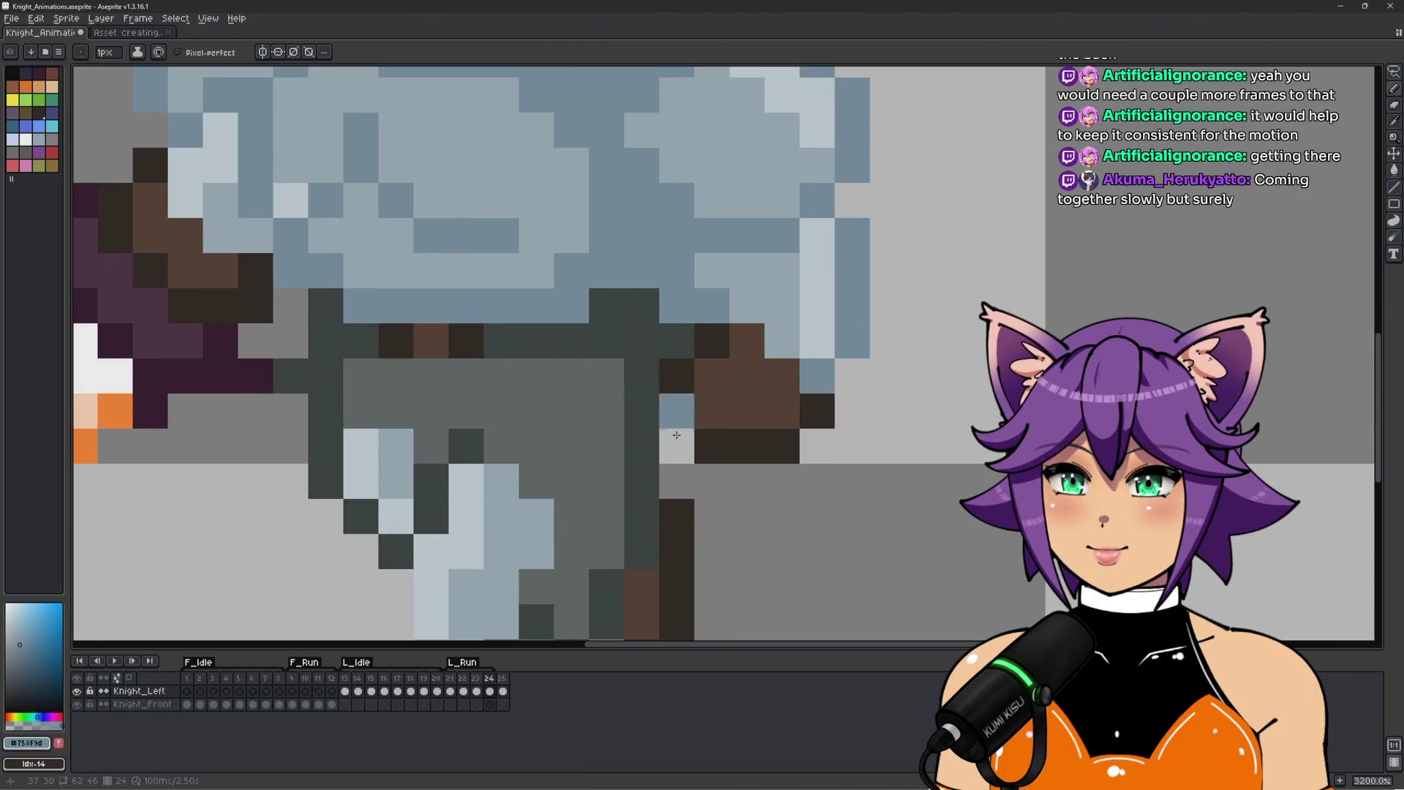
left_click(677, 432)
scroll(676, 432, "down", 4)
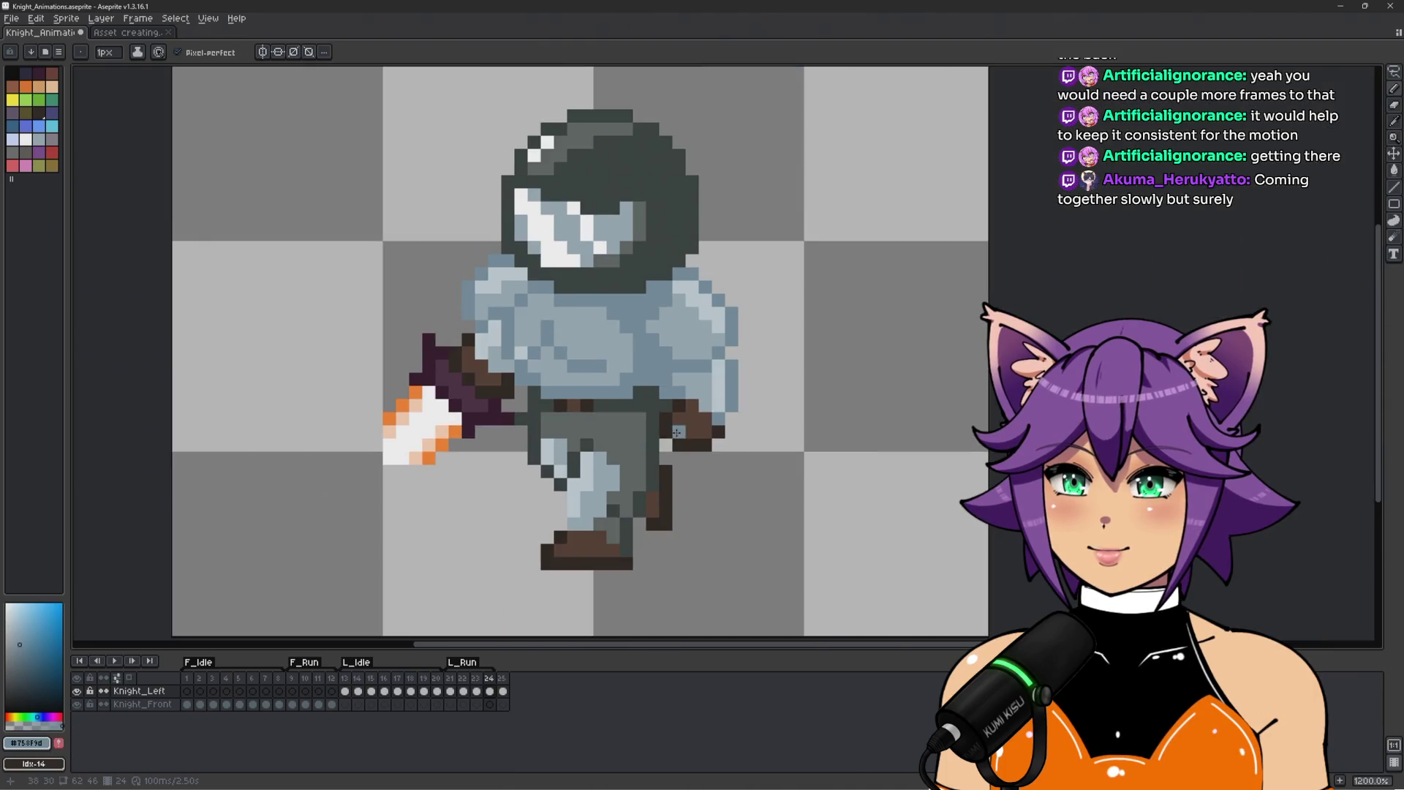
Clear a pixel with transparency and play the run animation to check frame 24.
left_click(782, 489, "alt")
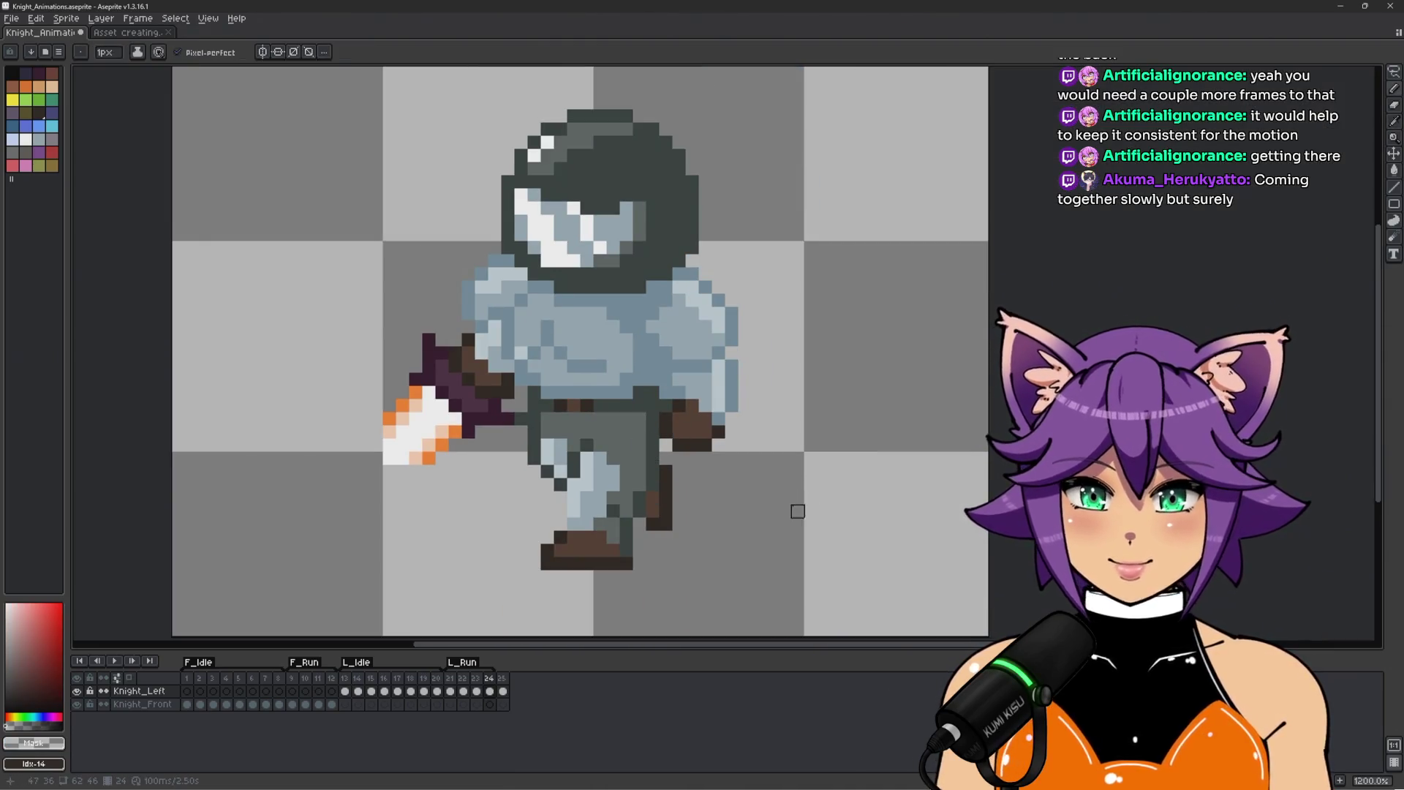
scroll(812, 483, "down", 2)
scroll(804, 470, "up", 2)
key("Return")
scroll(770, 461, "down", 1)
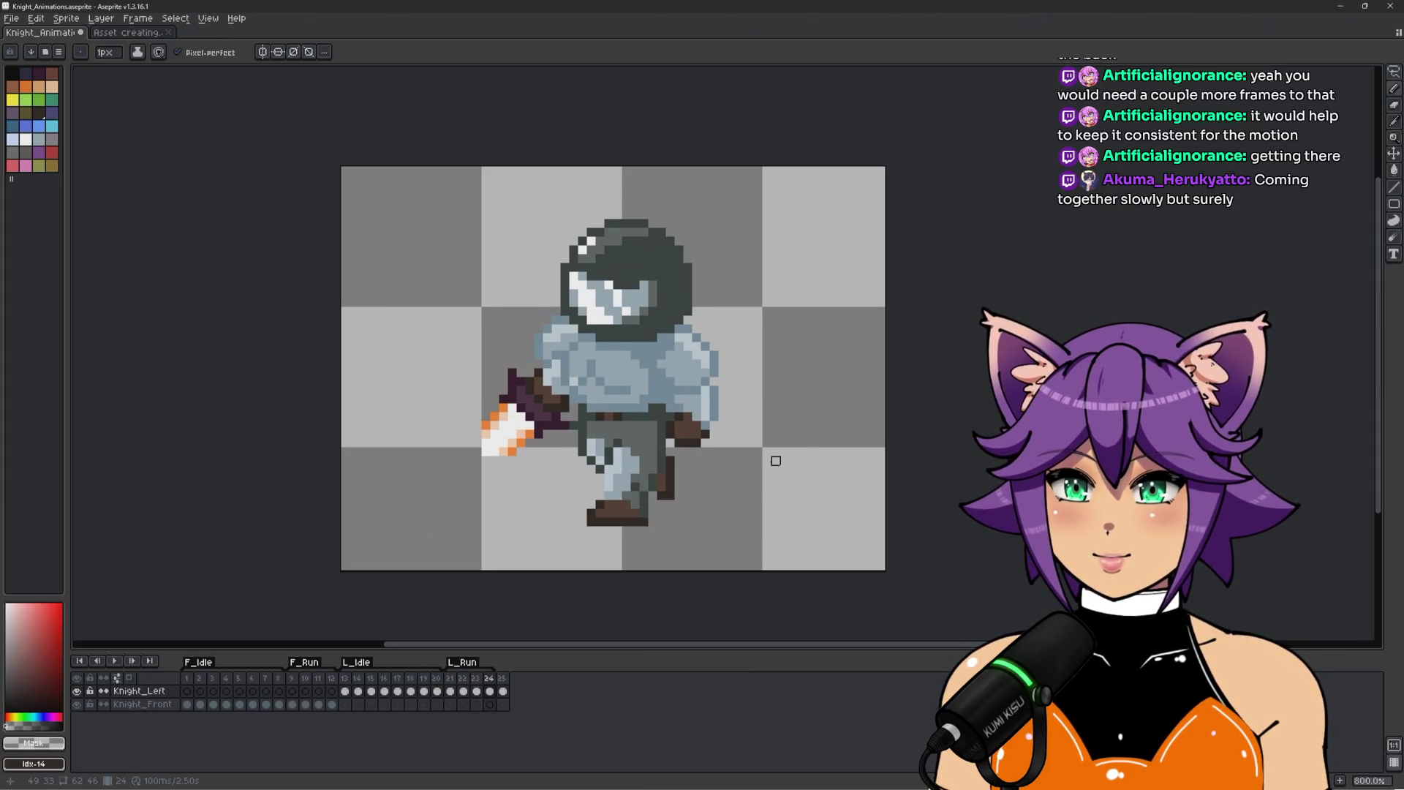
scroll(720, 434, "up", 3)
left_click(712, 432, "alt")
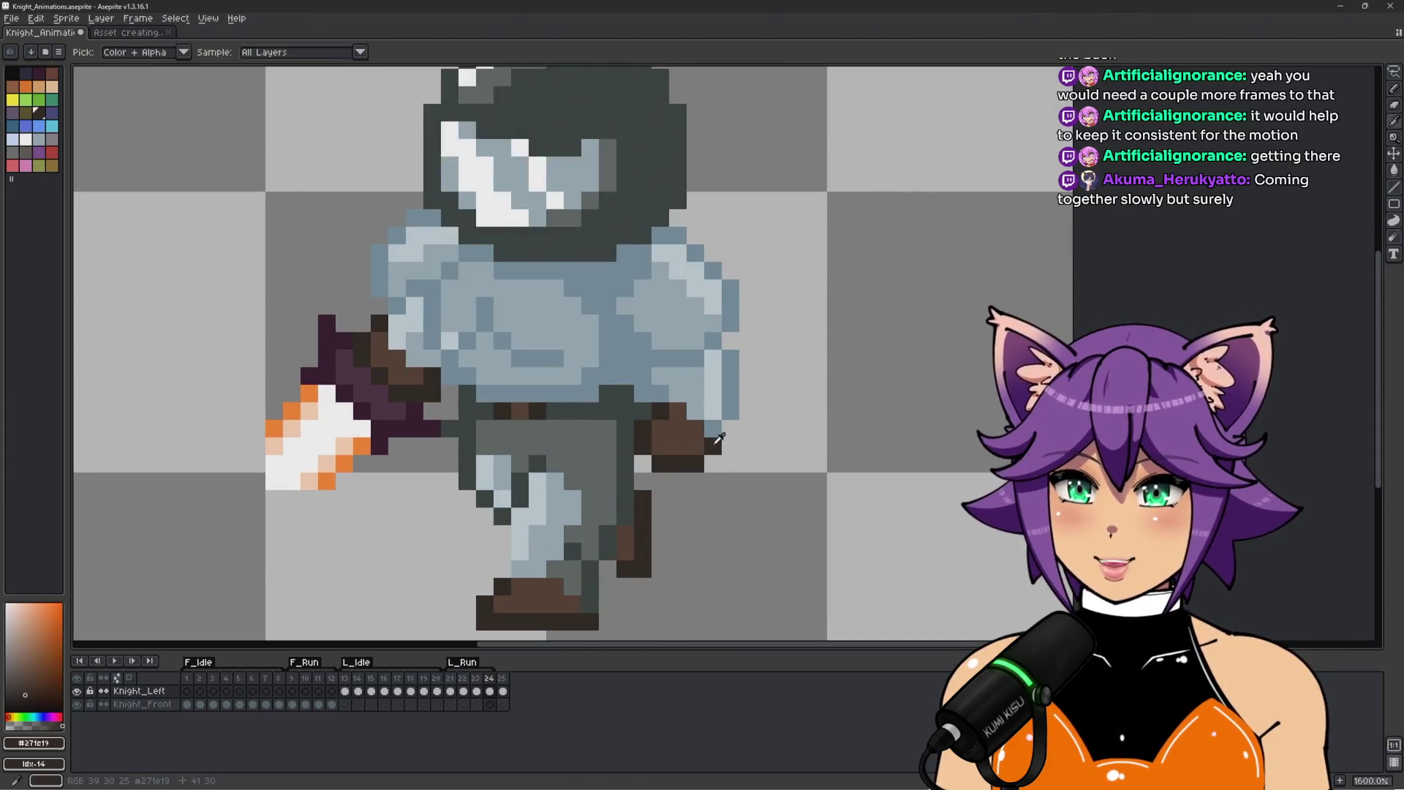
Add a dark pixel by the hand and move the hand up and left.
left_click(732, 449)
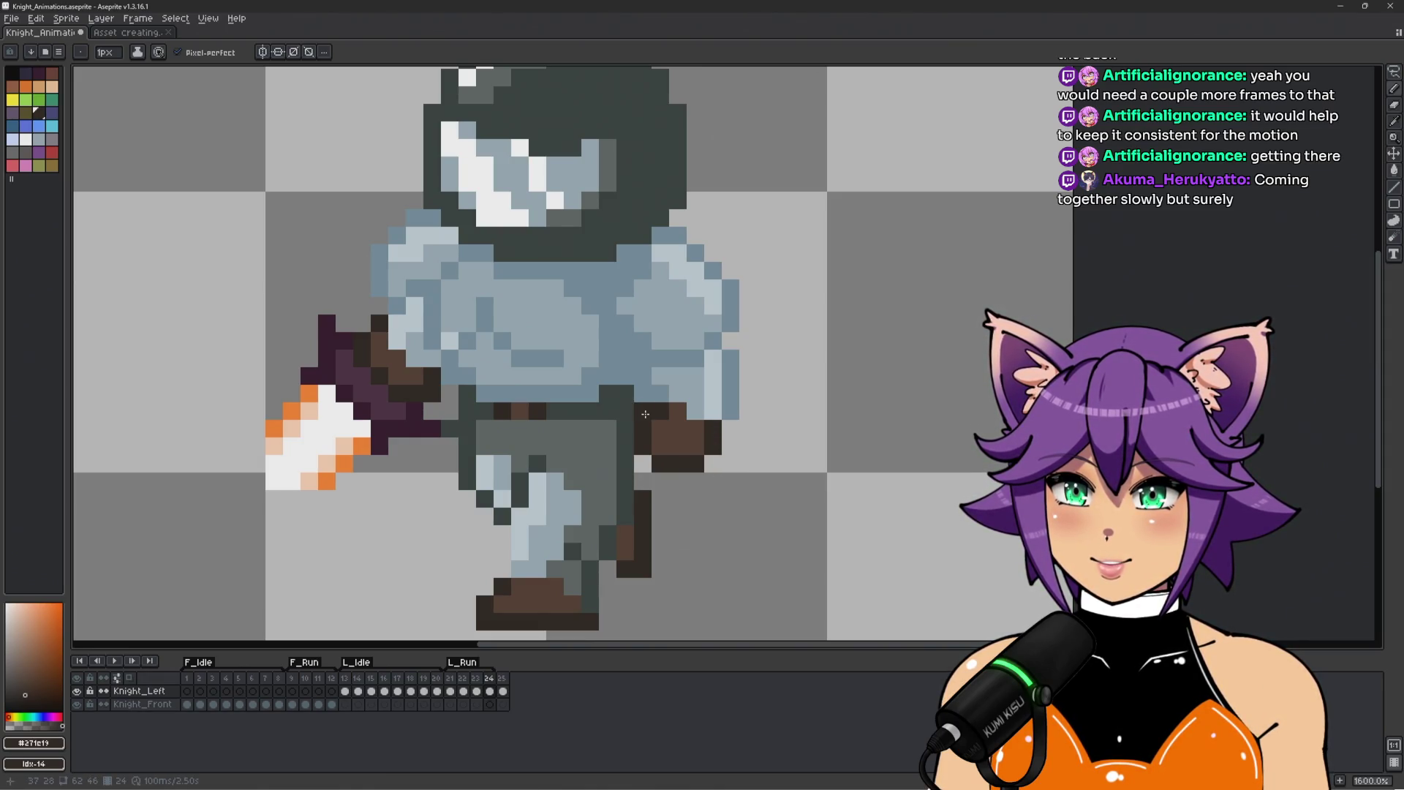
key("m")
mouse_move(651, 403)
left_mouse_down()
mouse_move(703, 453)
mouse_move(642, 444)
left_mouse_up()
left_click_drag(743, 470, 724, 452)
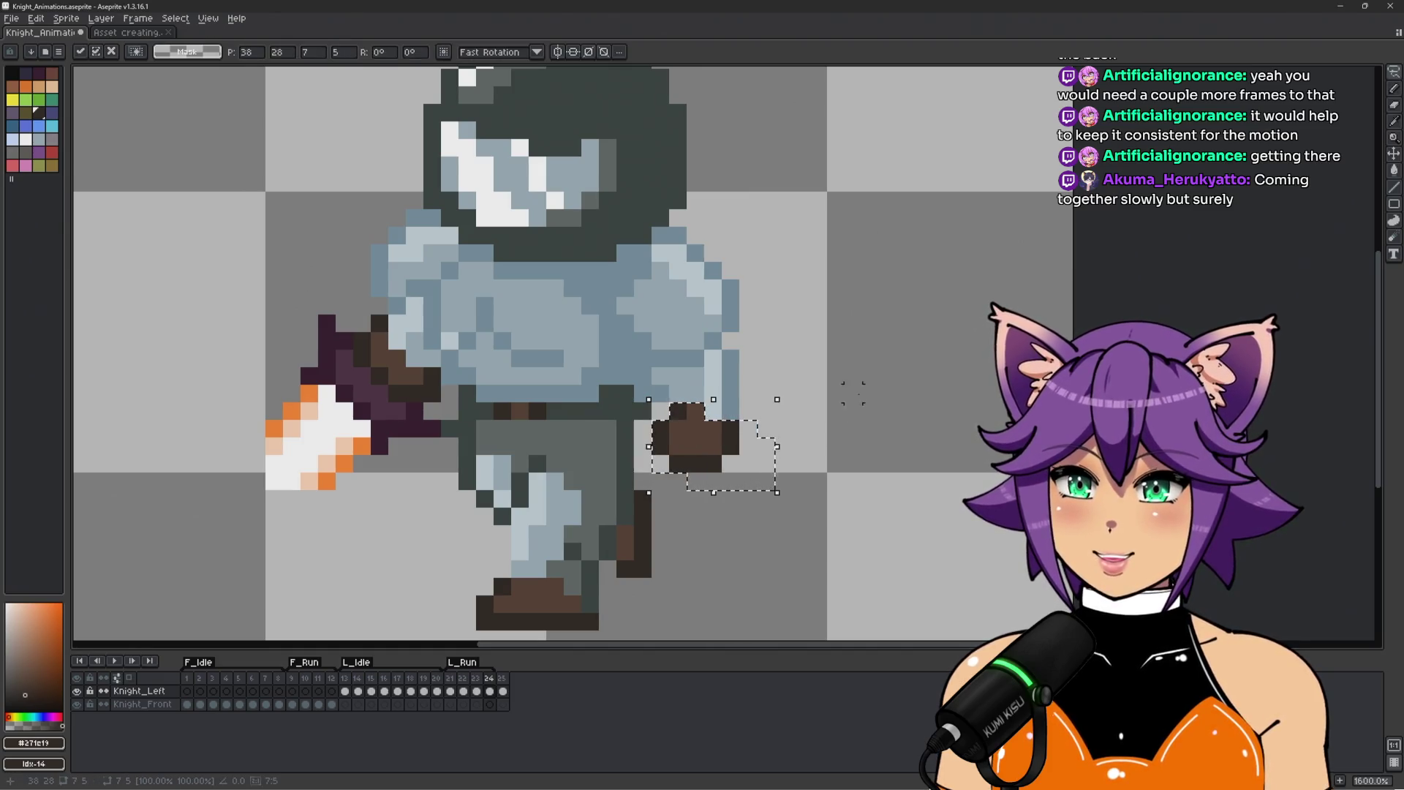
key("ctrl+d")
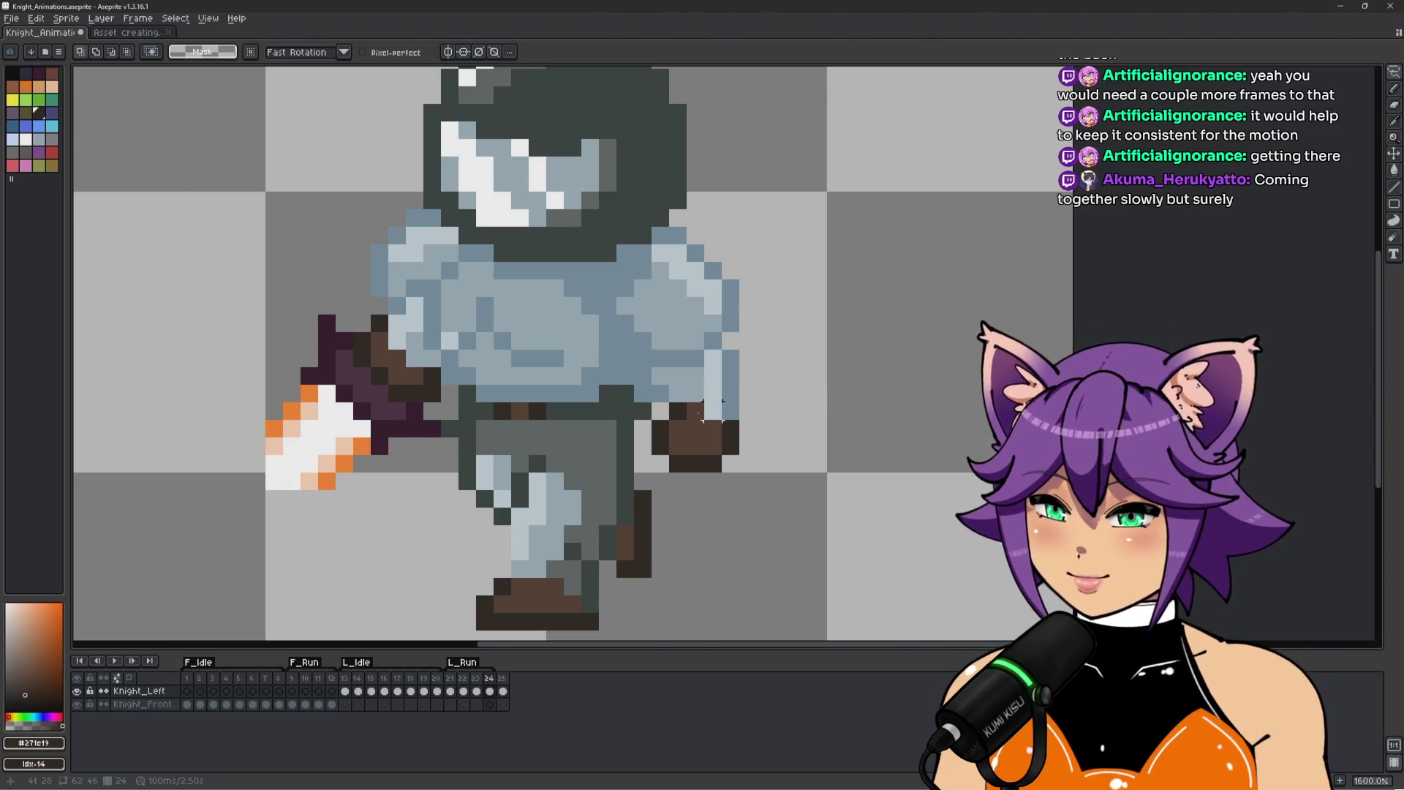
key("b")
Repaint two pixels near the hand in steel blue and darken a light trouser pixel.
scroll(658, 413, "up", 2)
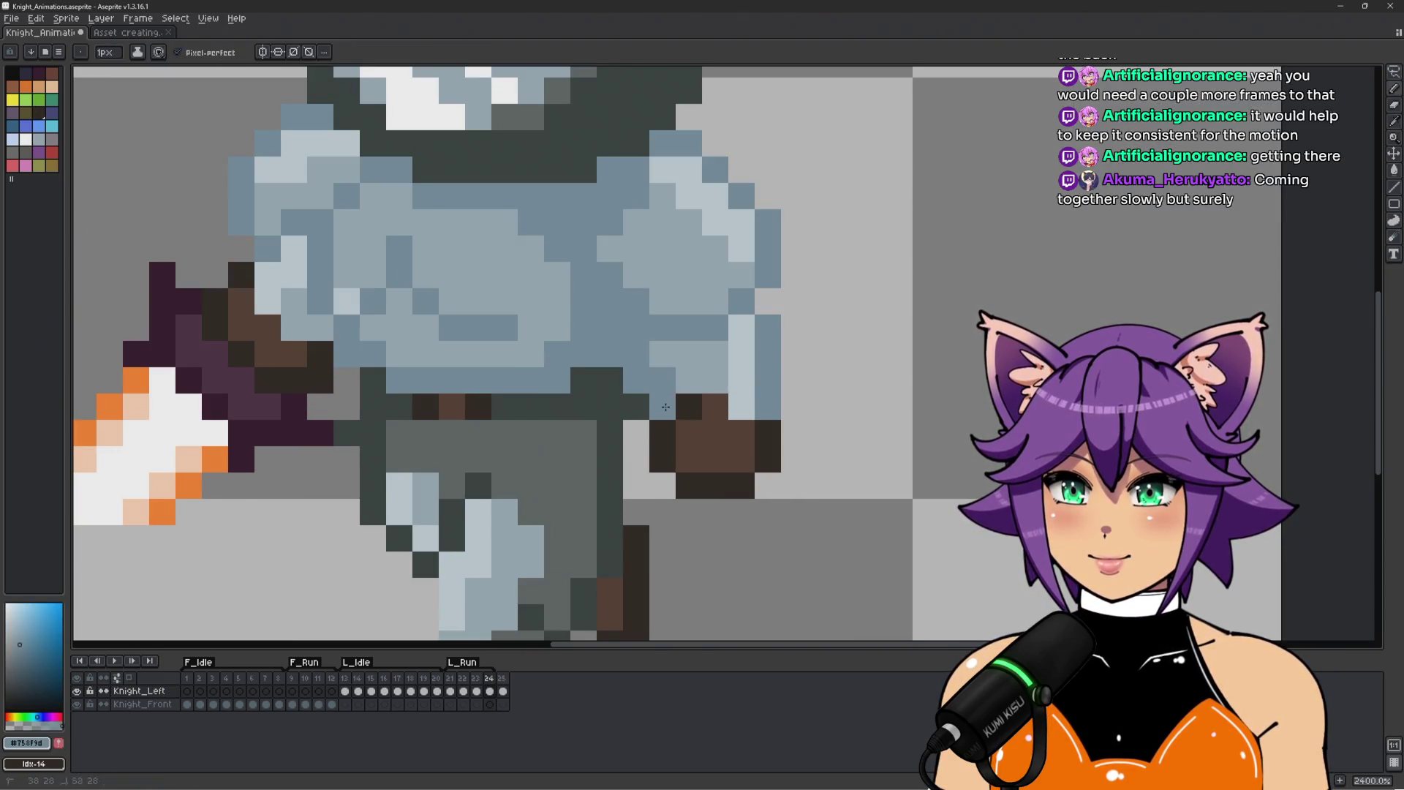
scroll(684, 364, "down", 2)
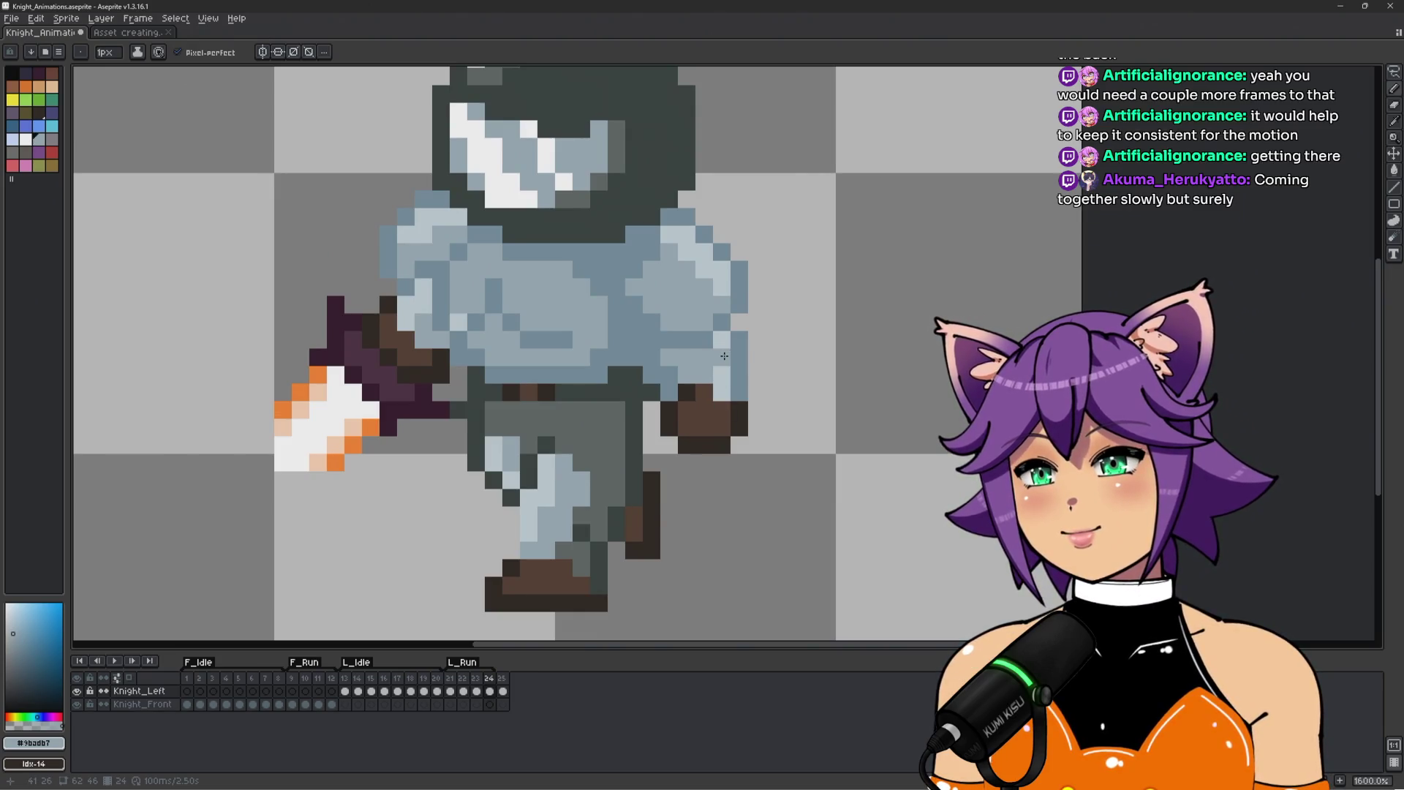
left_click(670, 356, "alt")
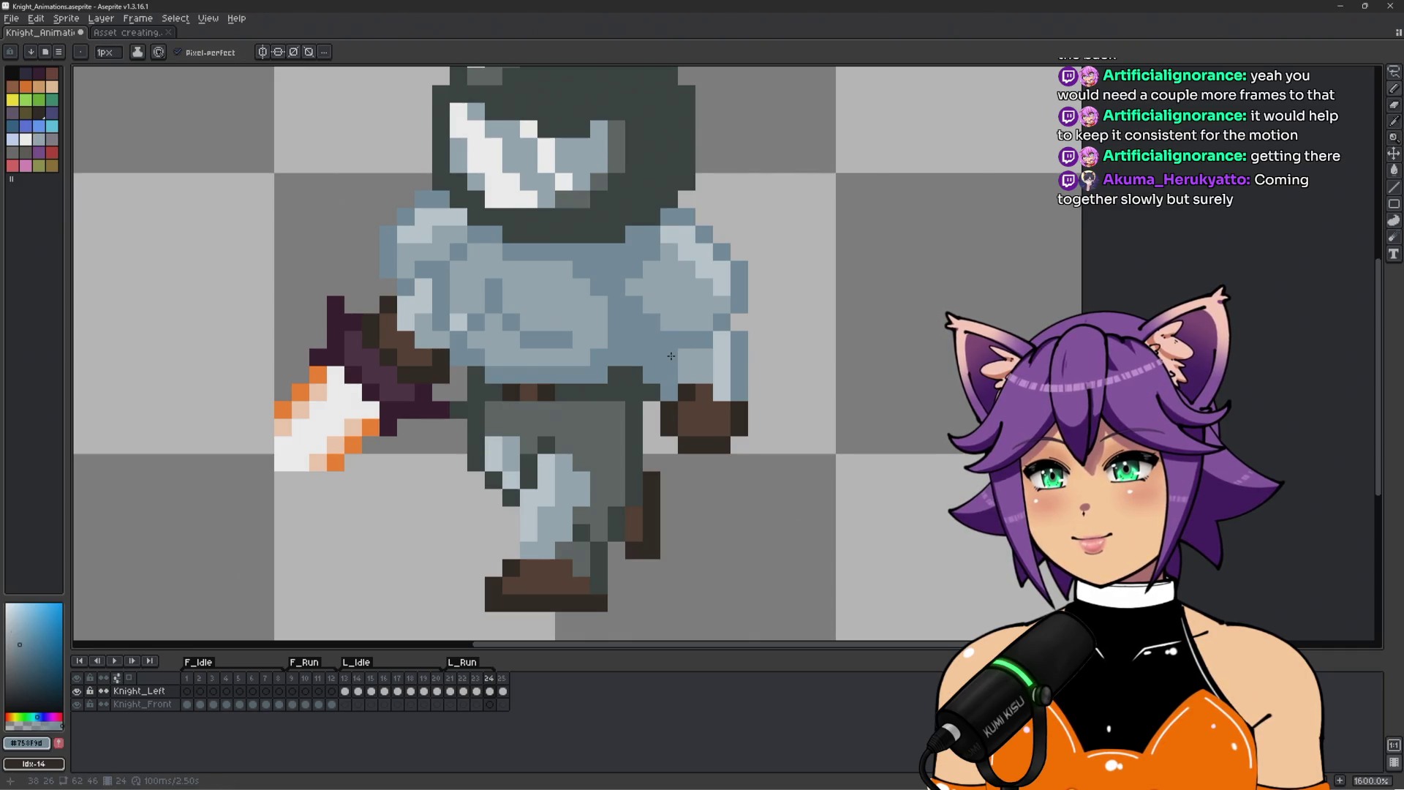
left_click_drag(697, 383, 688, 359)
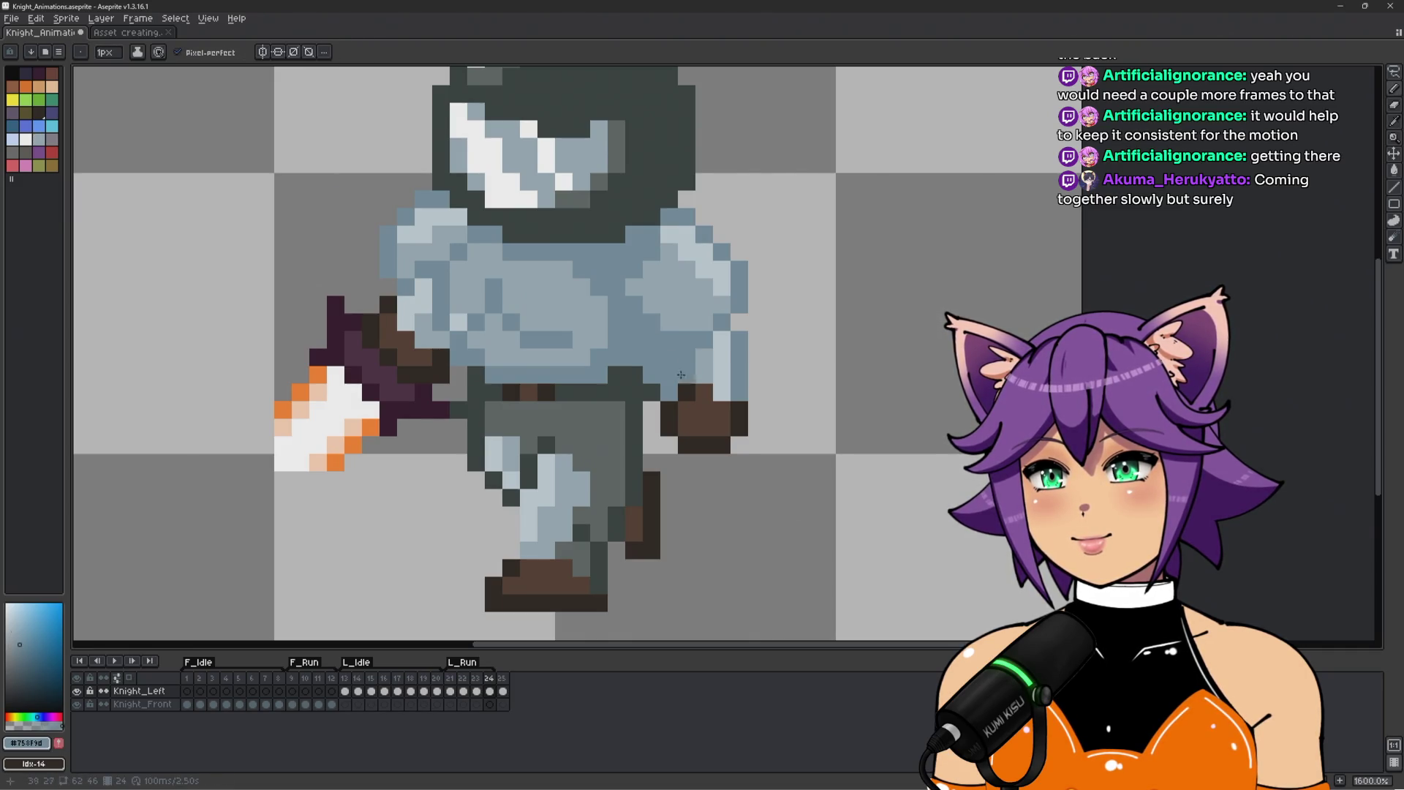
scroll(679, 368, "down", 4)
scroll(766, 466, "up", 4)
left_click(667, 339, "alt")
left_click(644, 343, "alt")
scroll(707, 395, "down", 4)
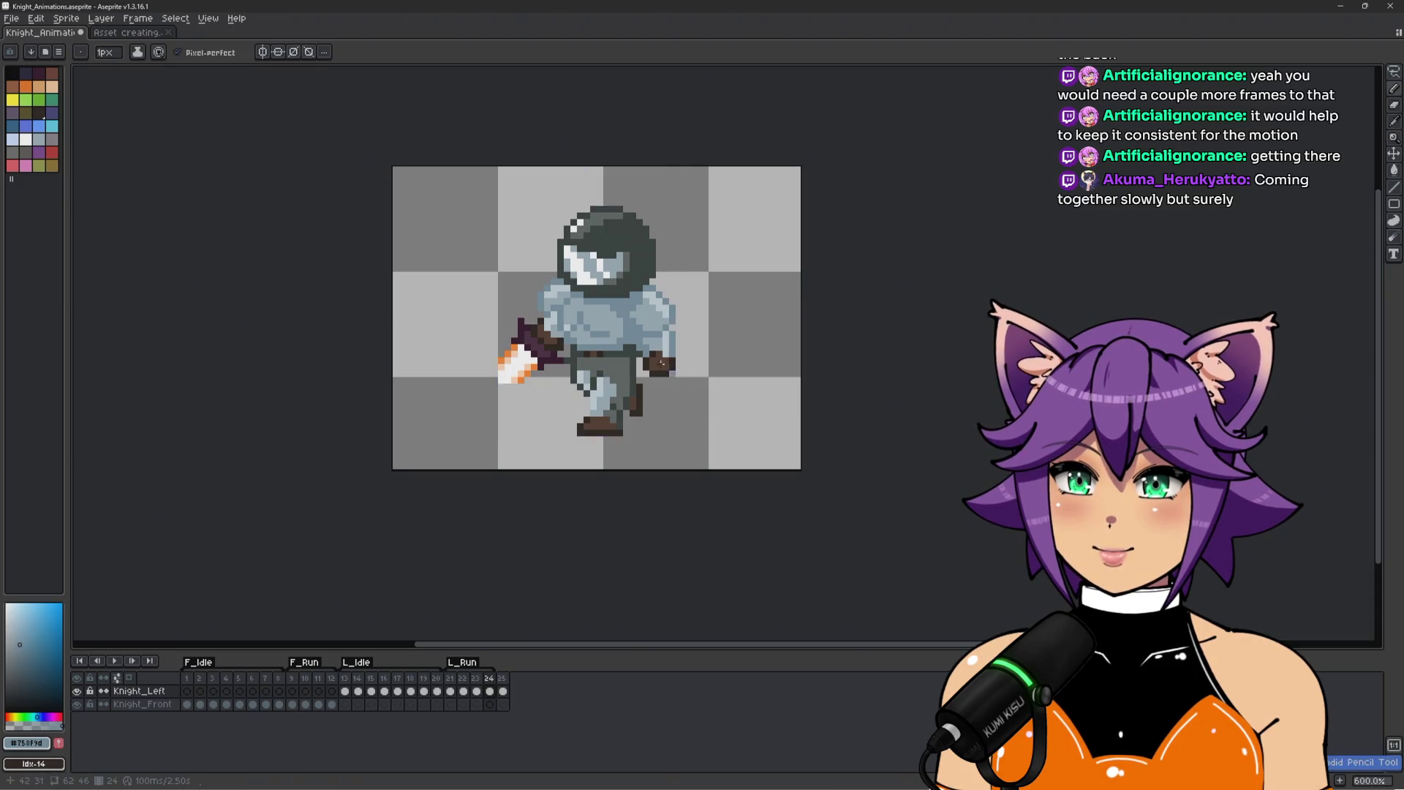
scroll(642, 342, "up", 4)
scroll(611, 381, "up", 2)
left_click(615, 384, "alt")
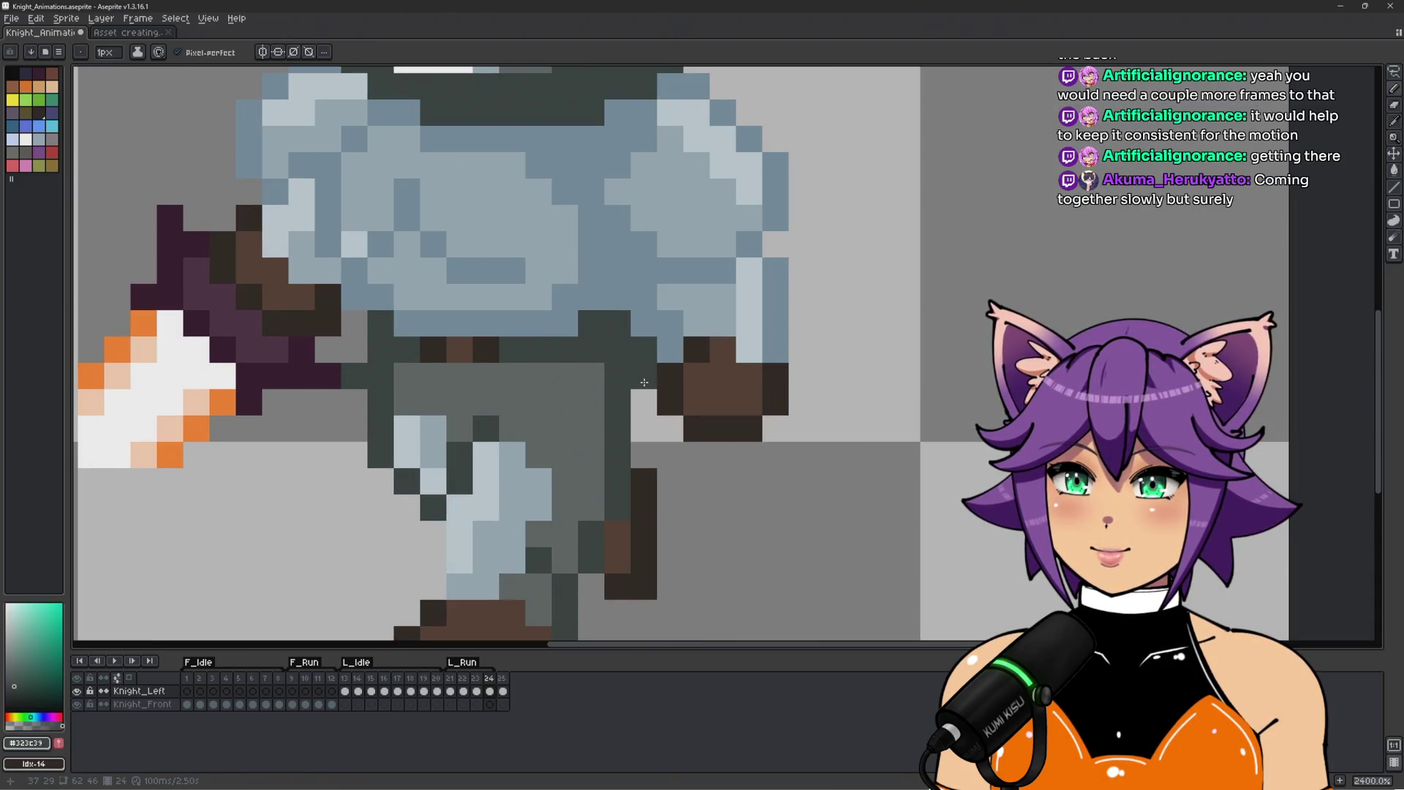
left_click(641, 427)
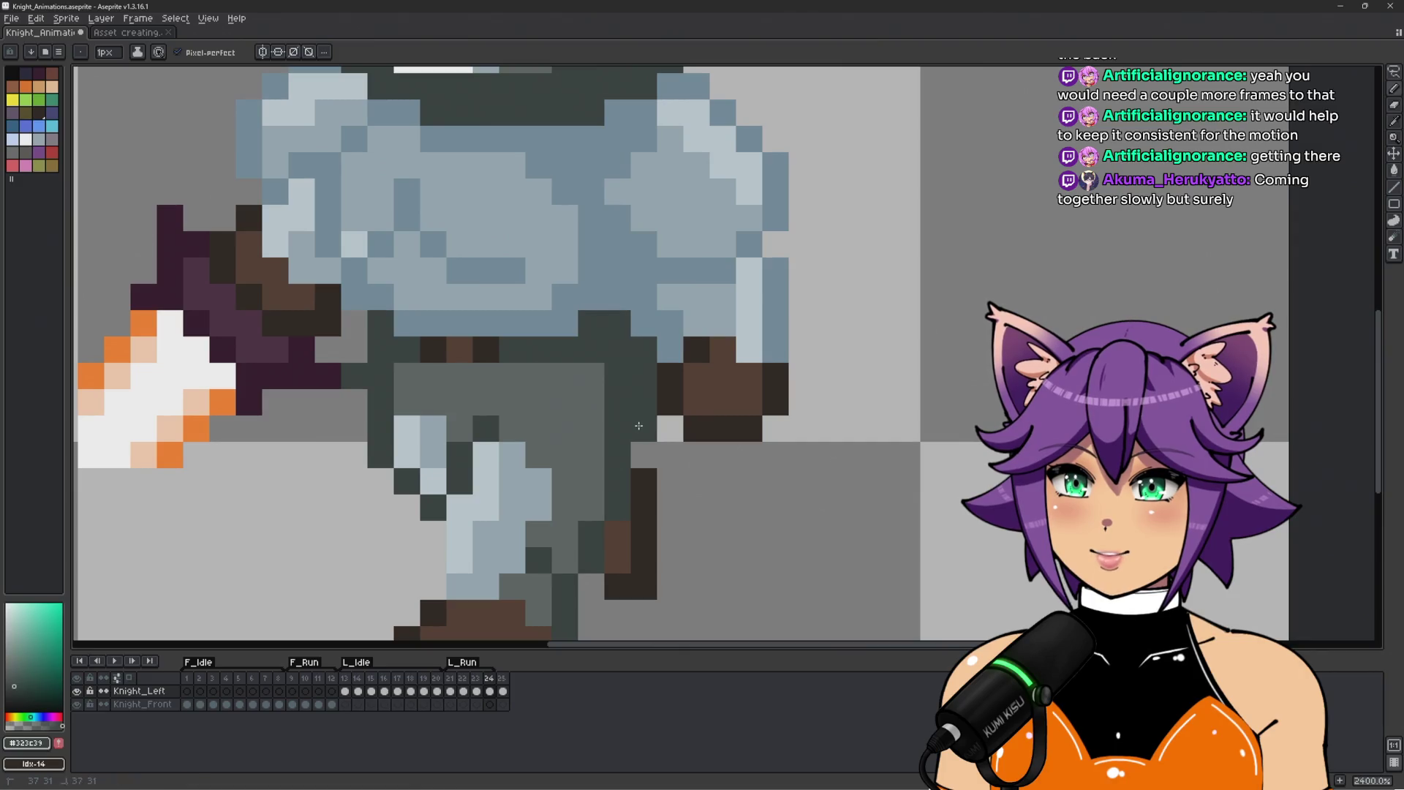
Pan and zoom the canvas to re-centre the knight.
scroll(639, 425, "down", 5)
scroll(749, 336, "up", 1)
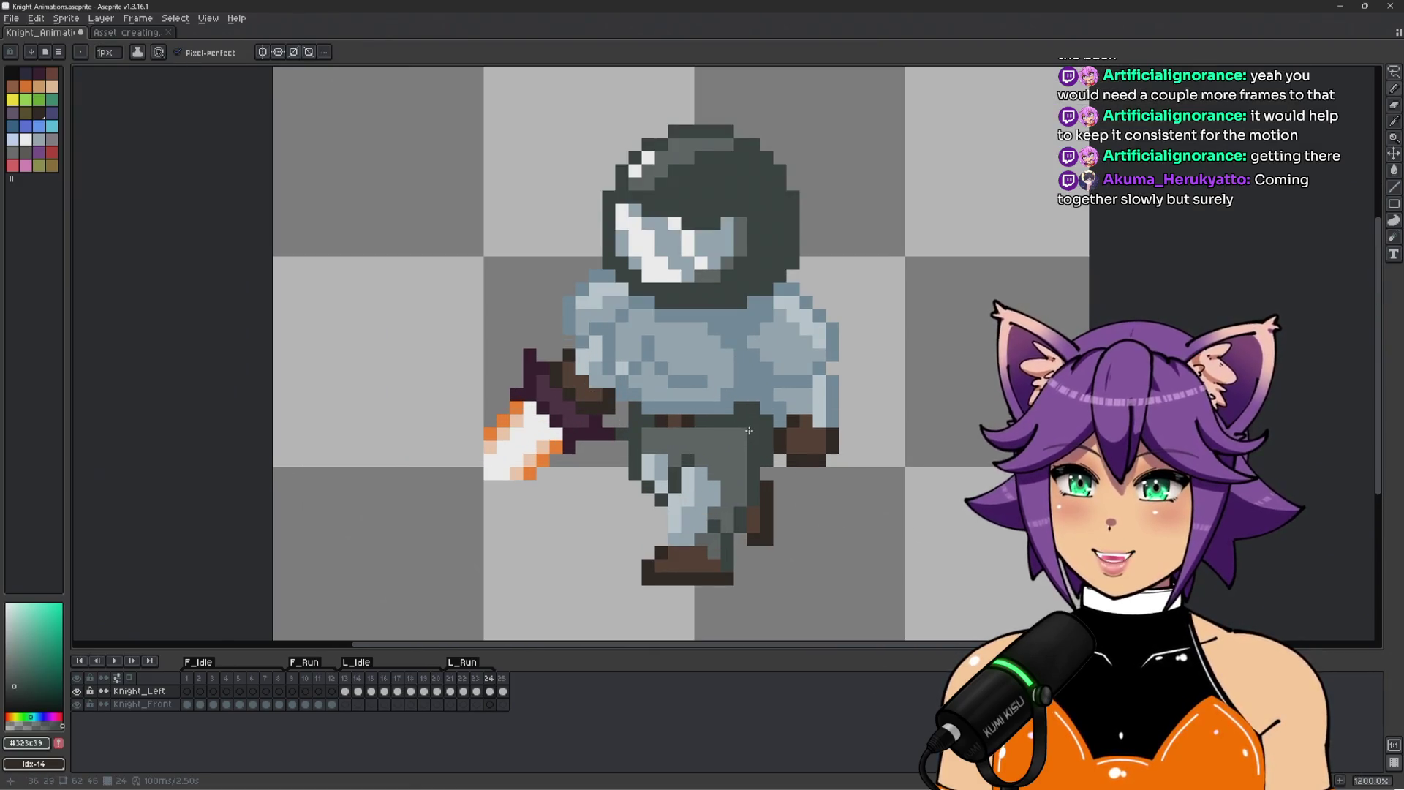
left_click_drag(901, 511, 756, 448)
scroll(757, 449, "down", 1)
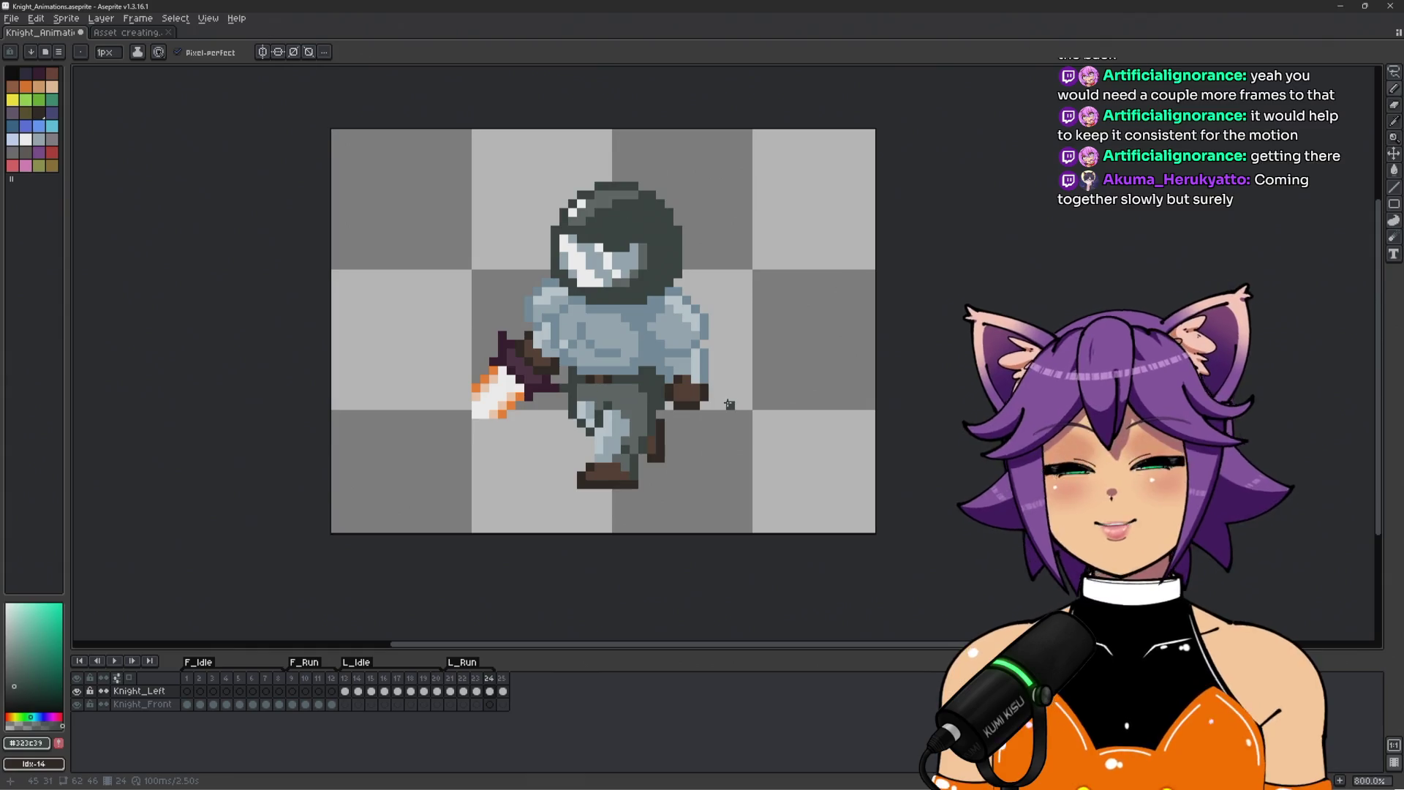
scroll(721, 361, "up", 1)
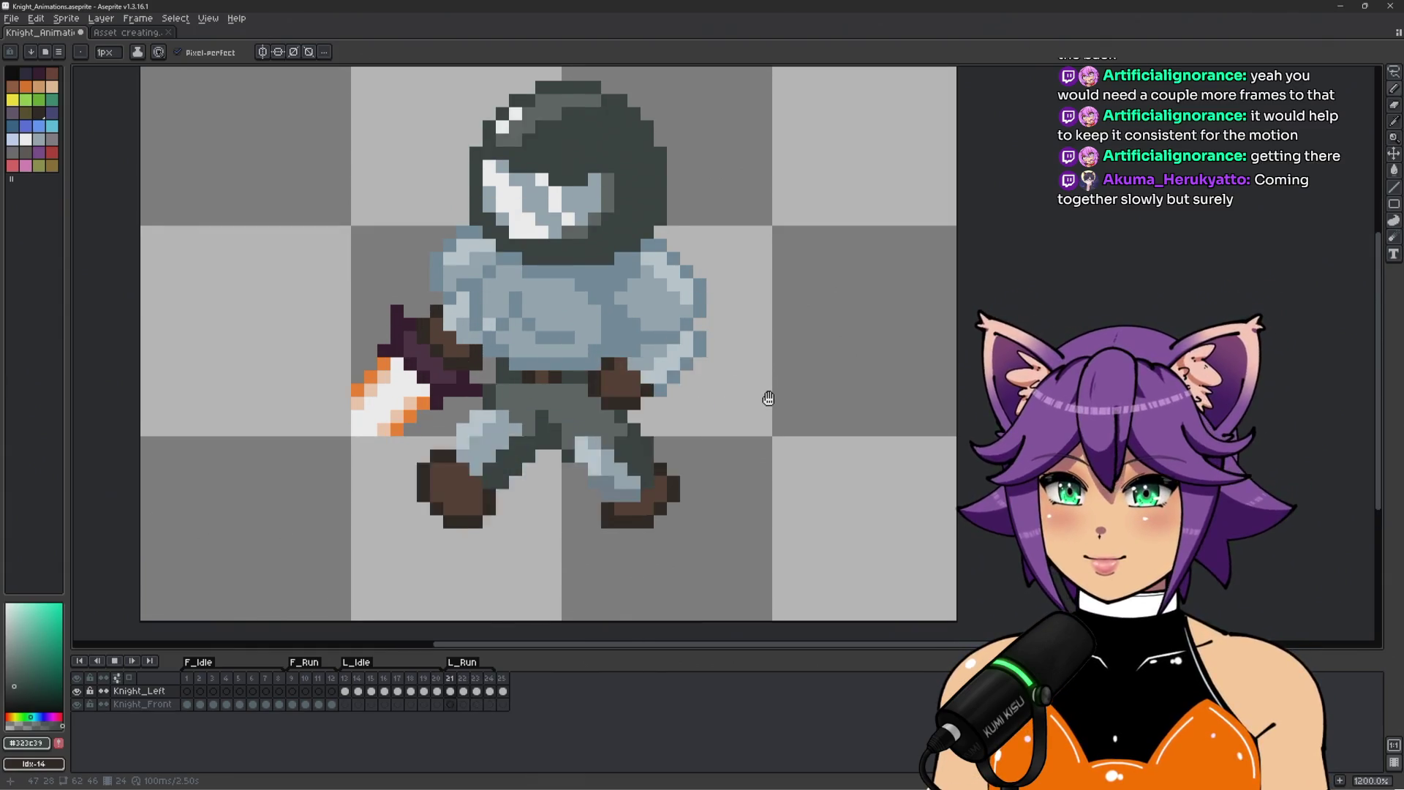
Stop playback and flip between frames 23 and 24 to compare poses.
key("Return")
key("Right")
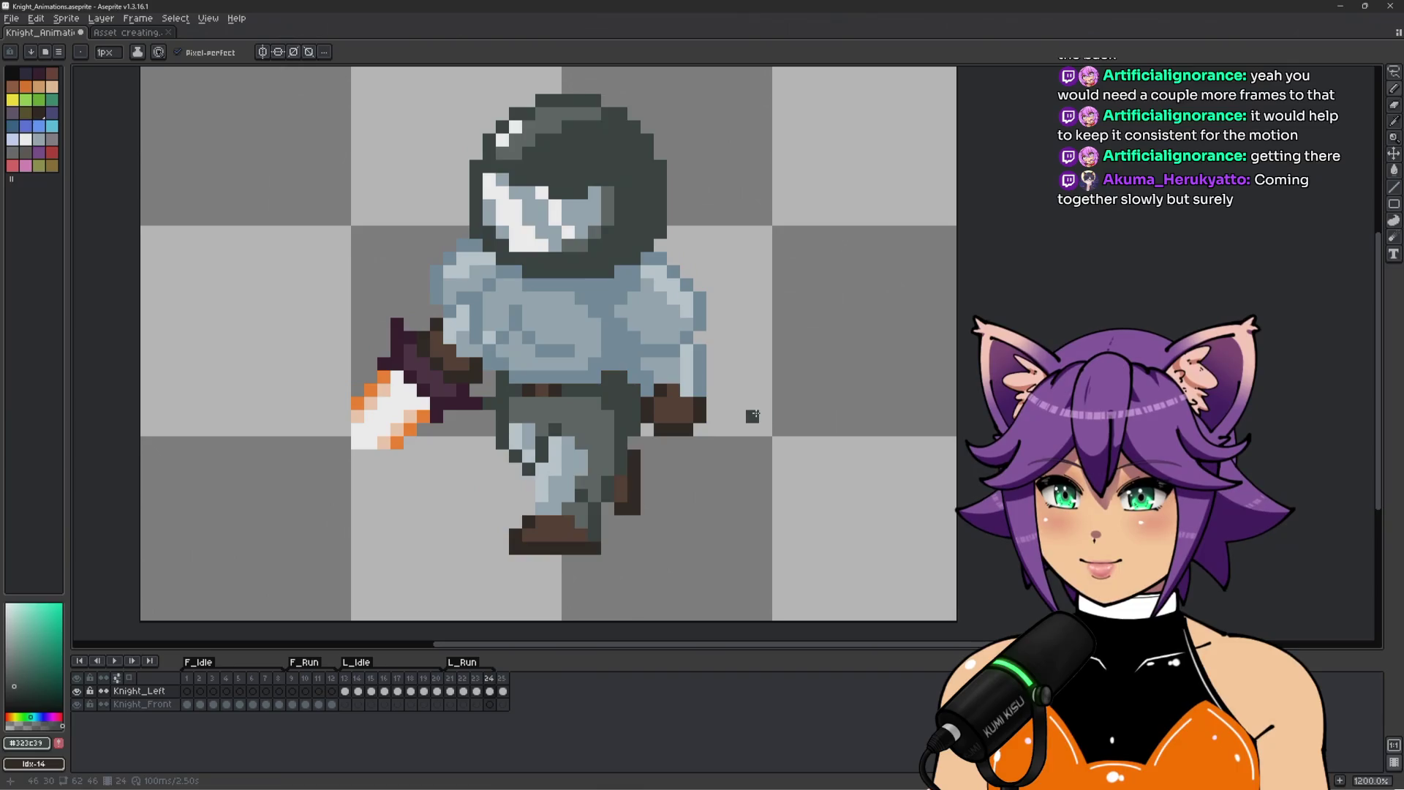
key("Left")
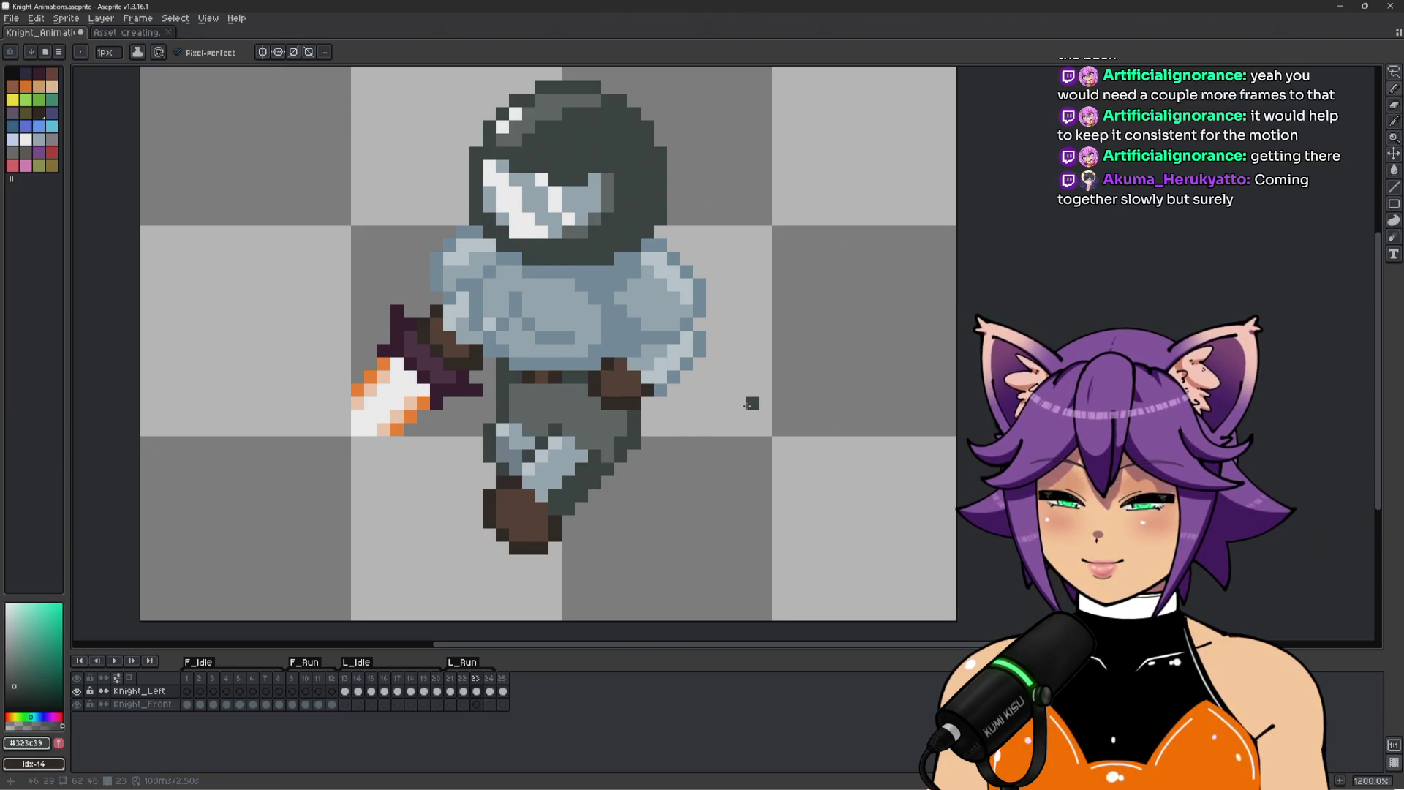
key("Right")
key("Left")
scroll(643, 373, "up", 2)
On frame 23, replace the white rear hand with a brown fist and retouch surrounding pixels.
key("q")
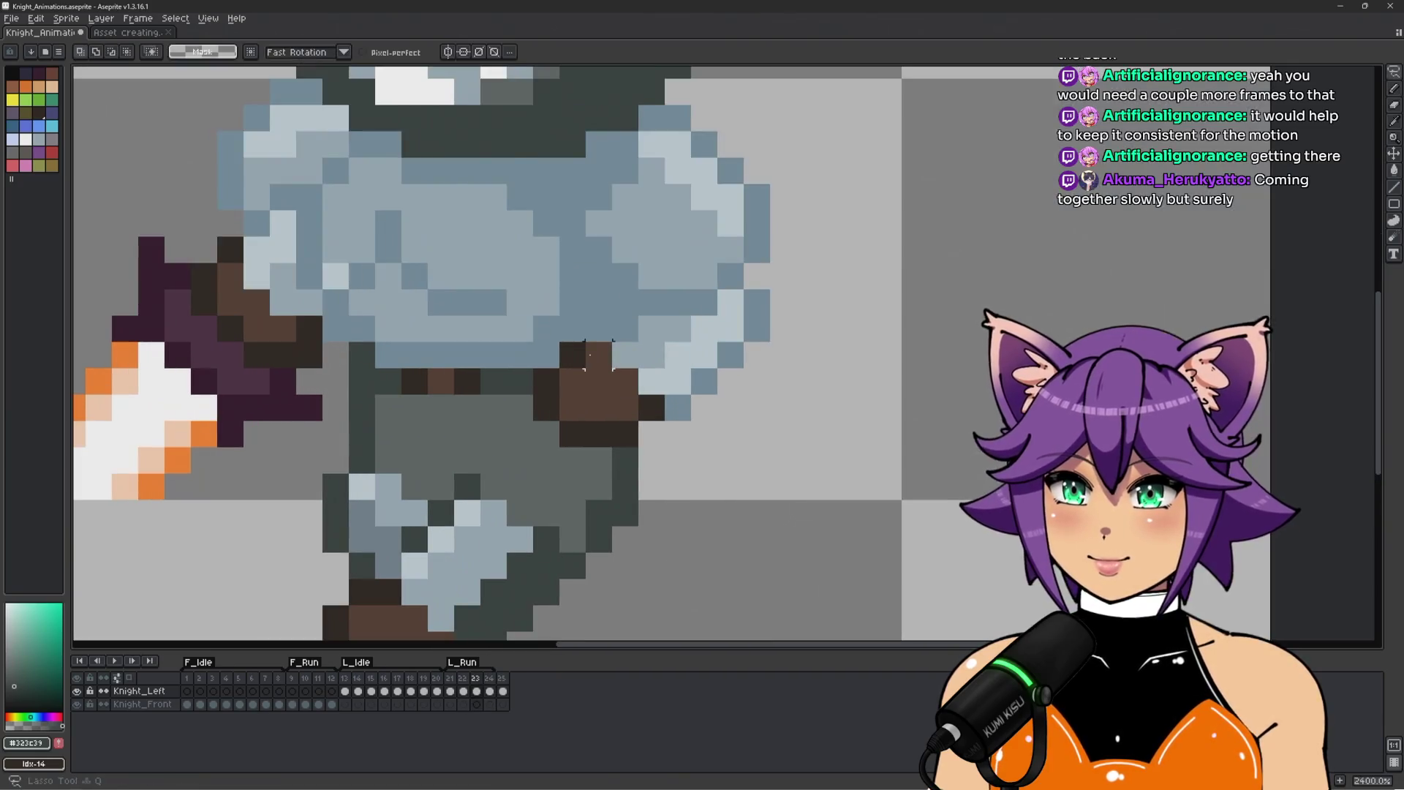
mouse_move(583, 378)
left_mouse_down()
mouse_move(545, 413)
mouse_move(574, 442)
mouse_move(629, 439)
mouse_move(648, 399)
mouse_move(637, 380)
left_mouse_up()
key("ctrl+v")
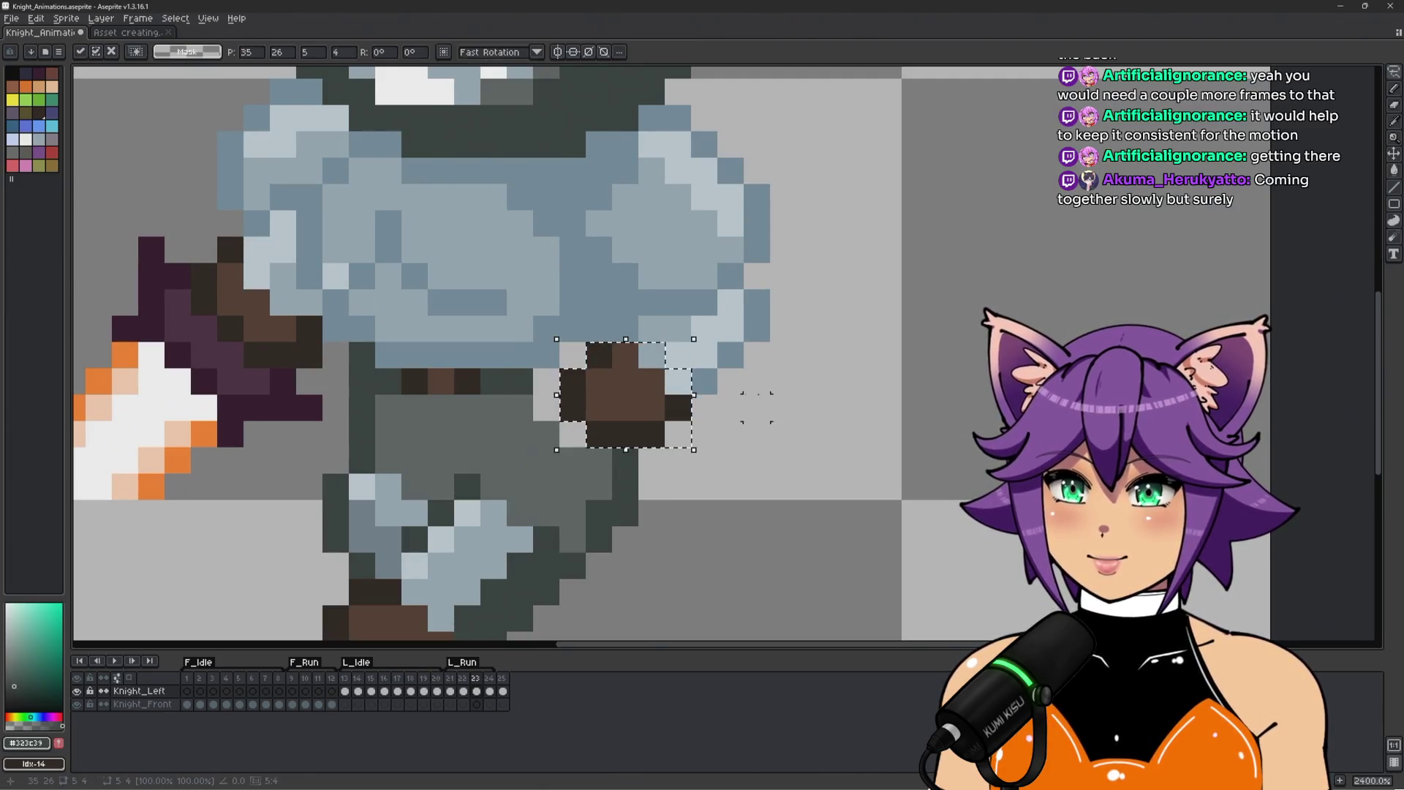
key("b")
left_click(571, 322, "alt")
left_click(572, 354)
left_click(512, 381, "alt")
left_click(541, 380)
left_click(573, 434)
scroll(573, 439, "down", 3)
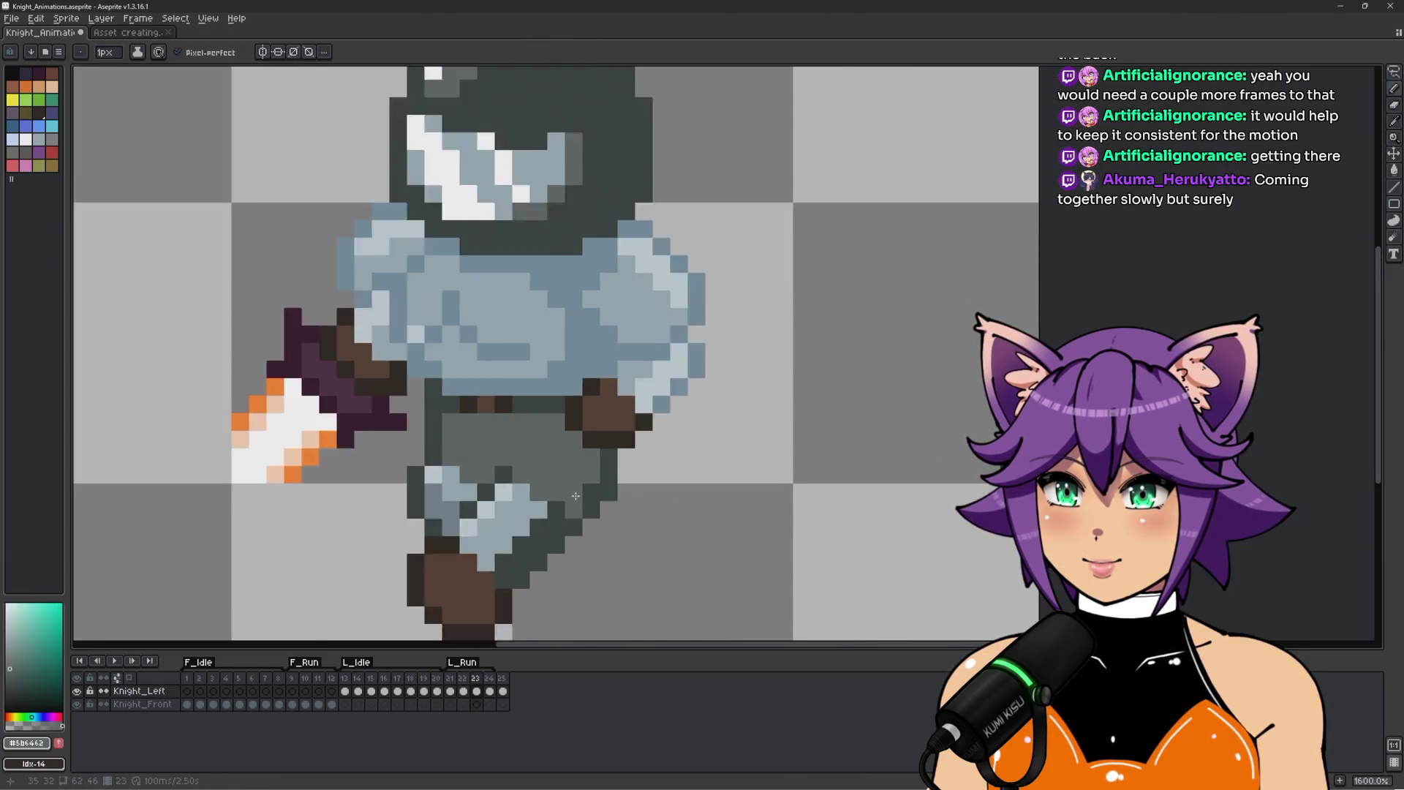
Compare frames 22 and 23, then paint a gray pixel on the knight.
key("Left")
key("Right")
key("Left")
key("Right")
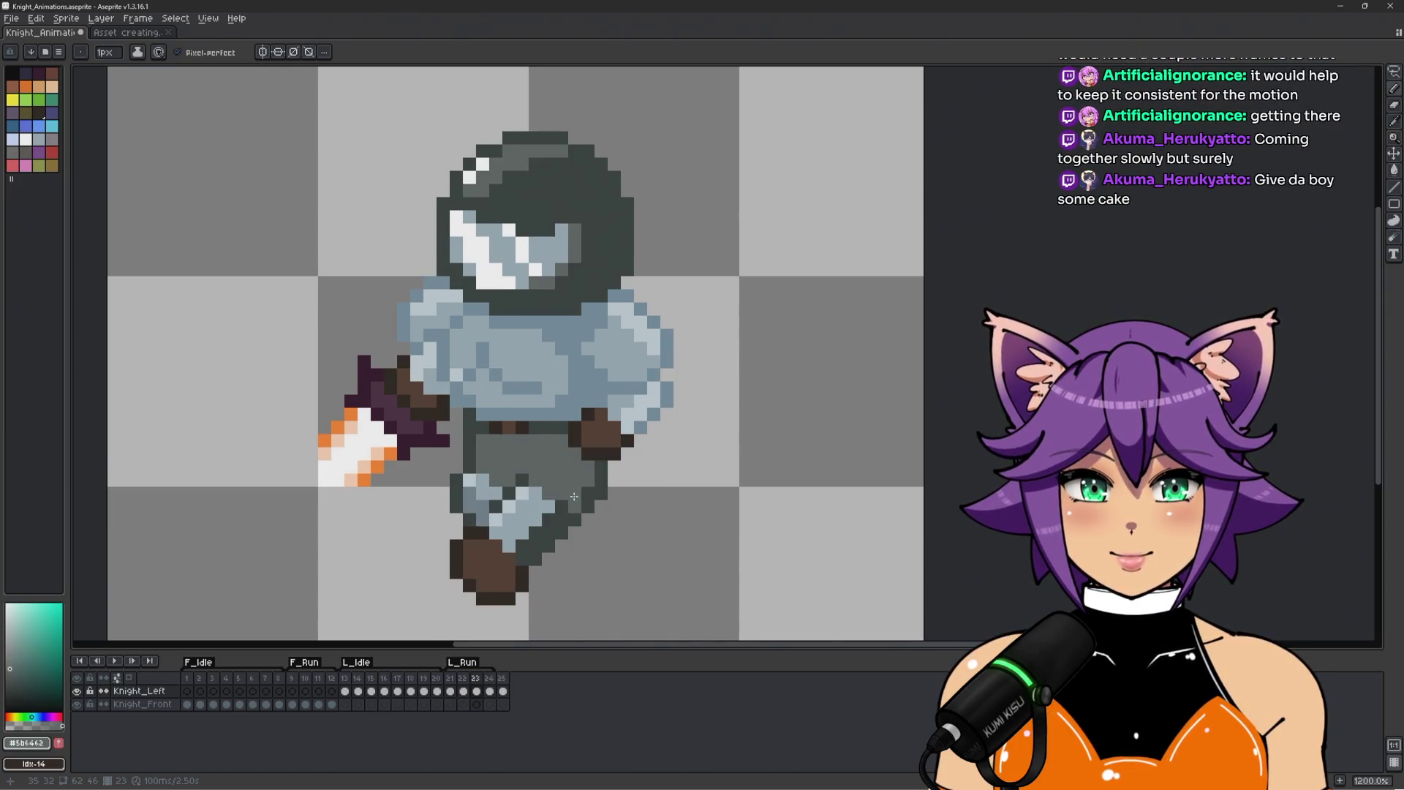
key("Left")
key("Left")
scroll(593, 439, "up", 1)
left_click(585, 373)
Undo a hand reselection and paint pixels beside the hand, sampling #323c39 and #758f9d.
key("q")
mouse_move(585, 373)
left_mouse_down()
mouse_move(556, 439)
mouse_move(621, 449)
mouse_move(647, 424)
mouse_move(629, 399)
left_mouse_up()
key("ctrl+z")
key("ctrl+z")
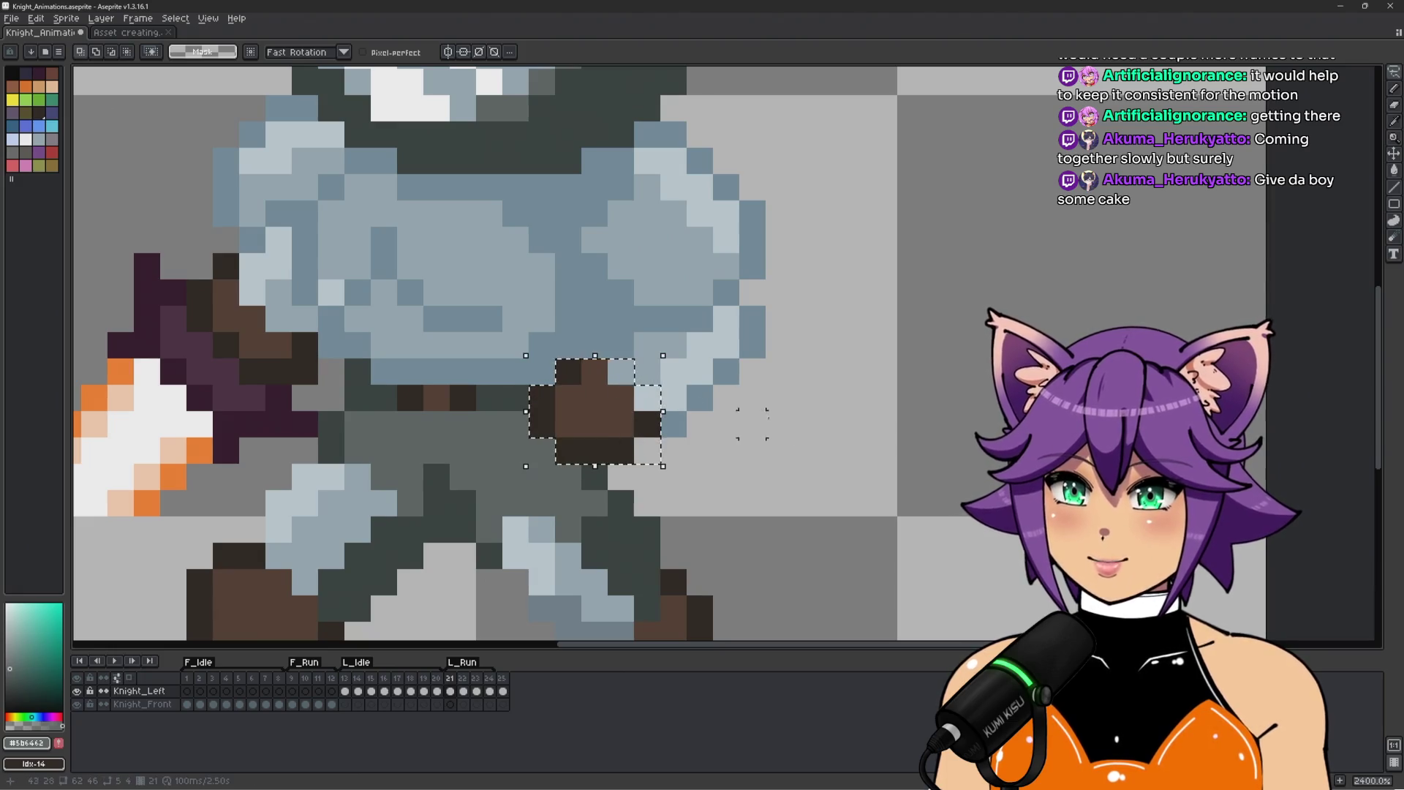
key("b")
left_click(542, 424)
left_click(568, 397, "alt")
left_click(541, 397)
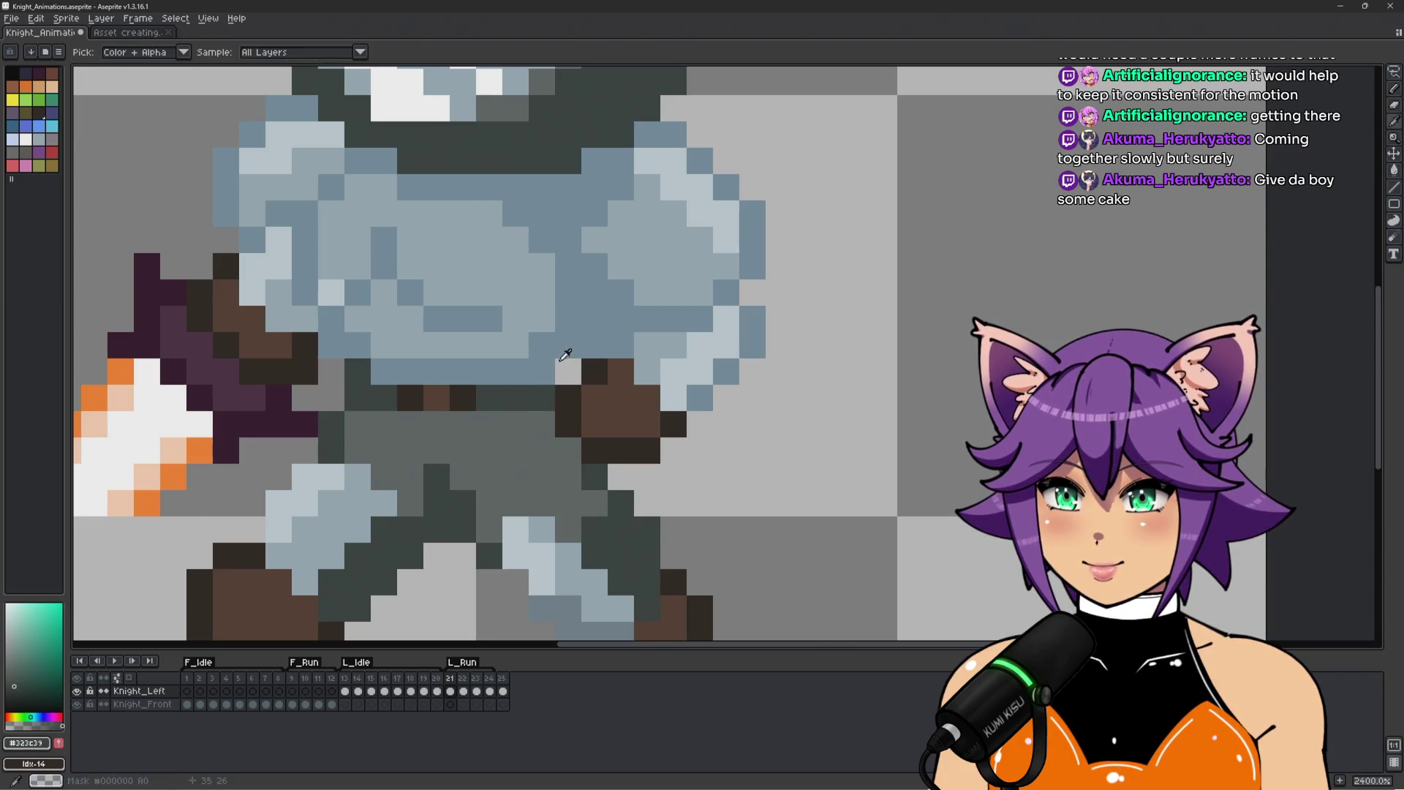
left_click(566, 355, "alt")
scroll(580, 360, "down", 5)
Play the run animation, stop on frame 23, and step back to frame 22.
key("Return")
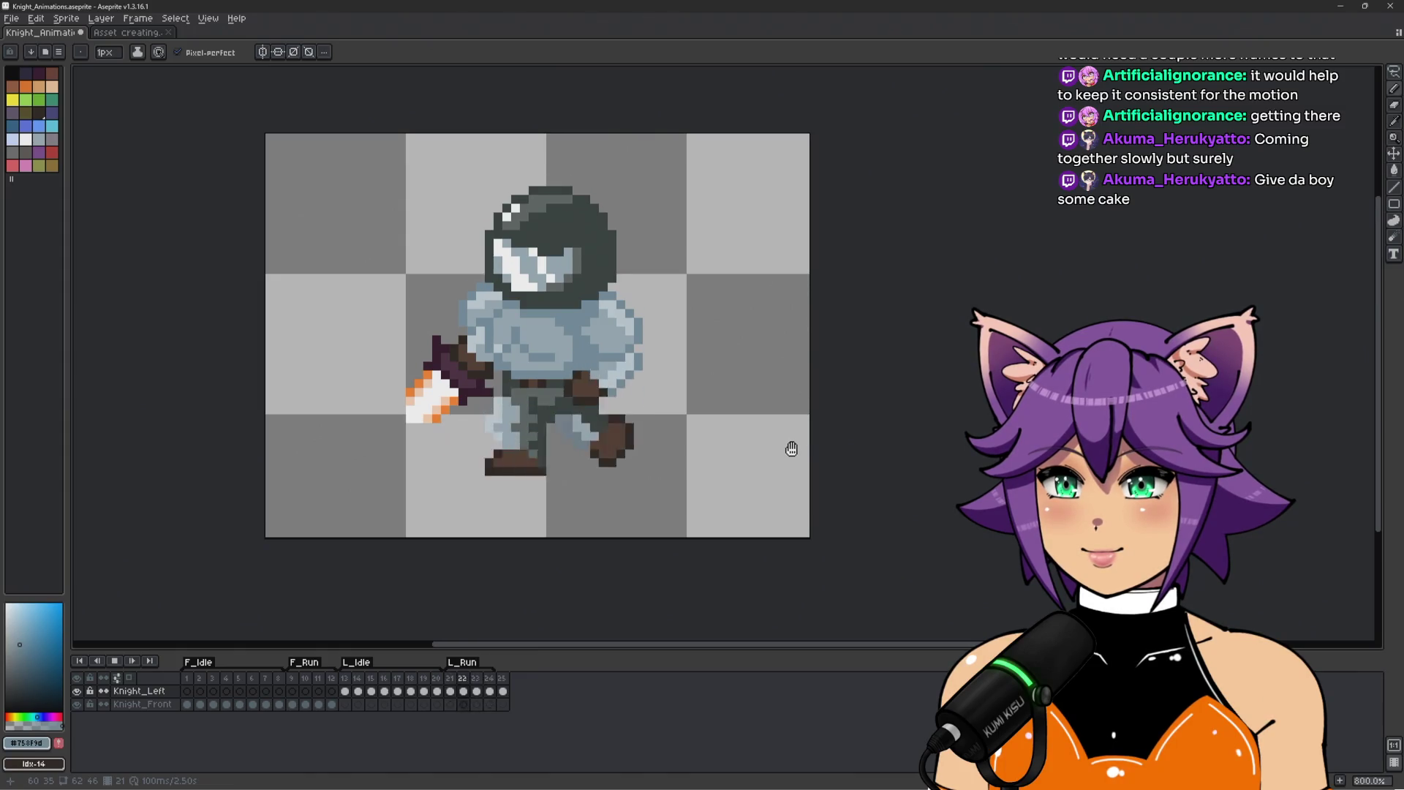
key("Return")
key("Left")
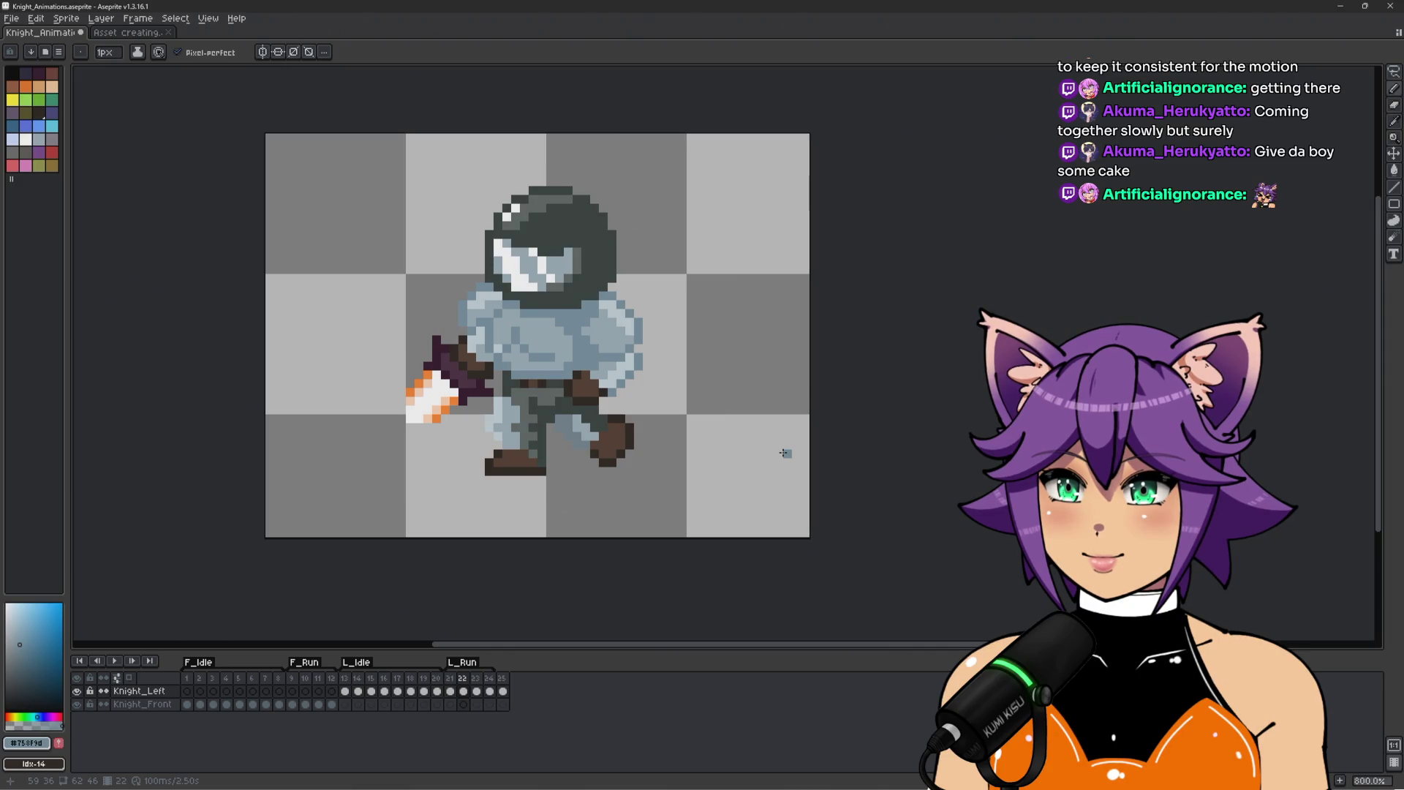
scroll(664, 402, "up", 2)
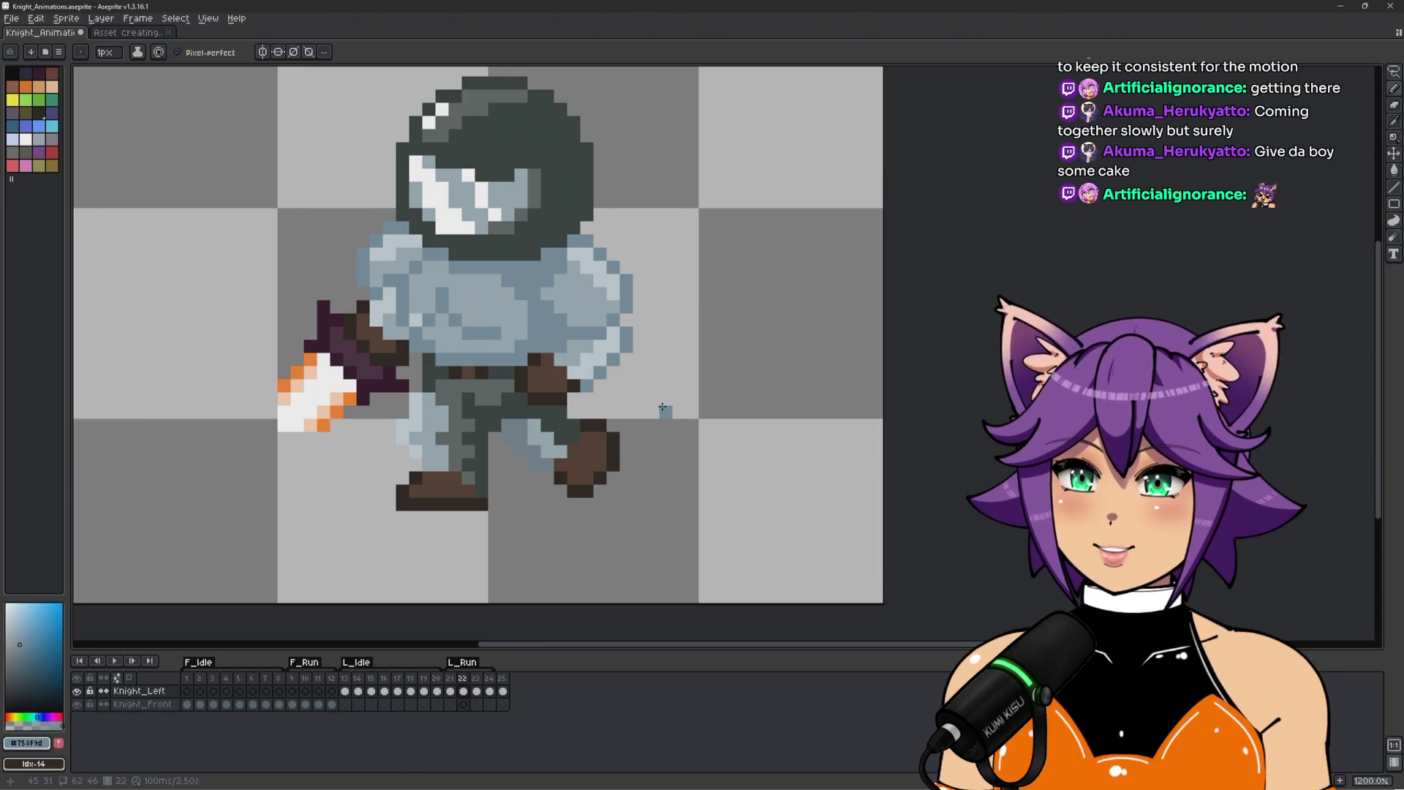
scroll(663, 407, "up", 3)
Rework the hand area beside the belt, undoing white strokes and sampling #323c39 and #5b6462.
key("m")
mouse_move(524, 403)
left_mouse_down()
mouse_move(542, 431)
mouse_move(599, 457)
mouse_move(629, 432)
left_mouse_up()
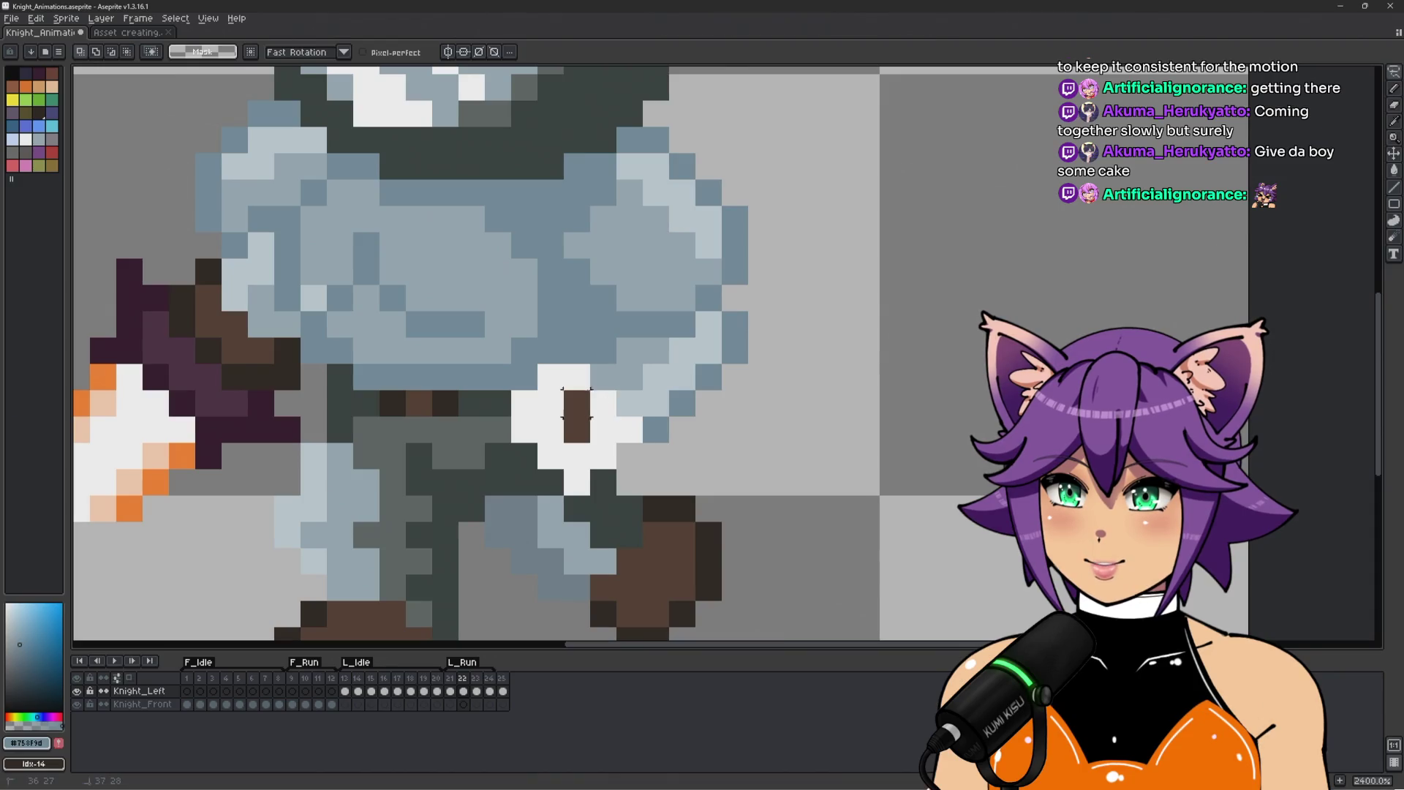
key("ctrl+z")
key("ctrl+z")
key("ctrl+z")
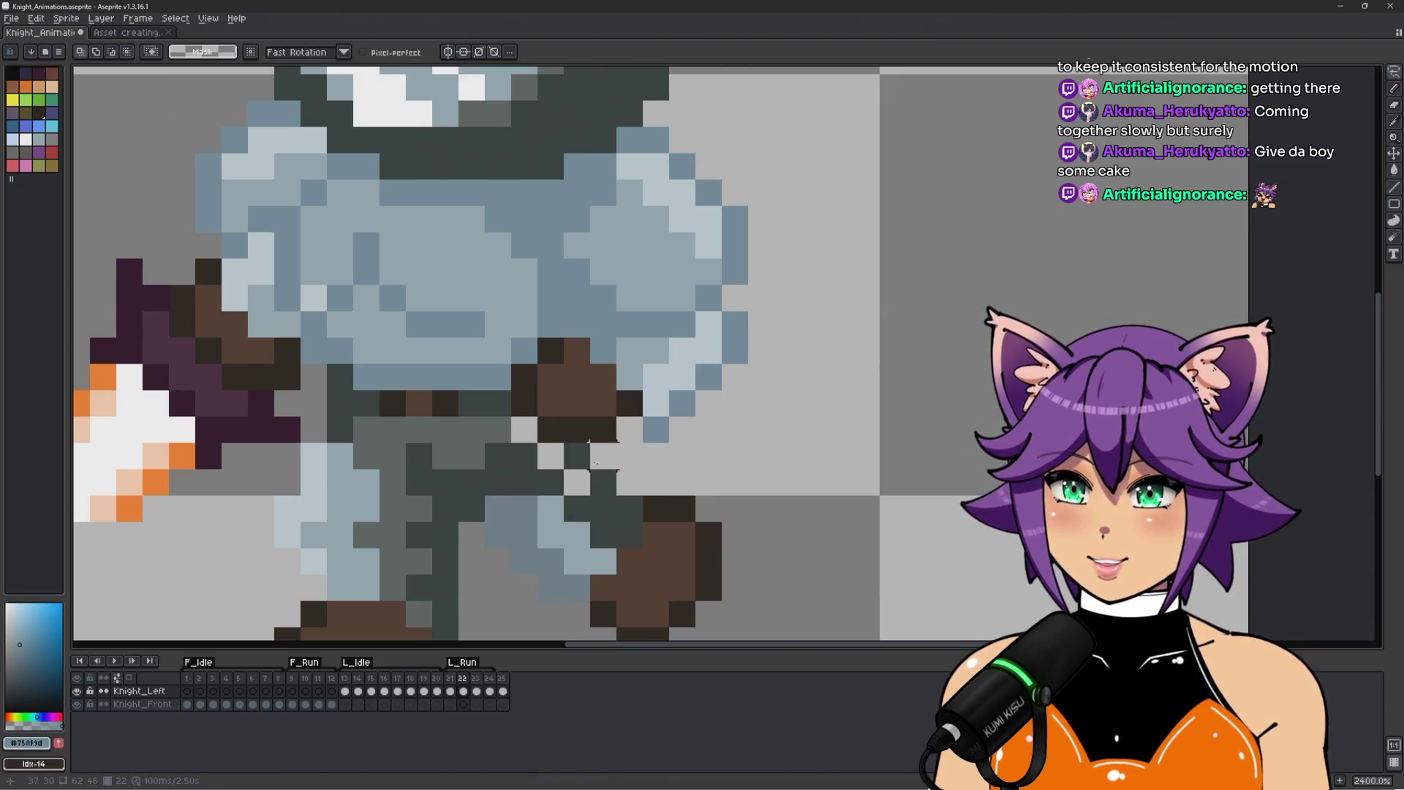
left_click(557, 463, "alt")
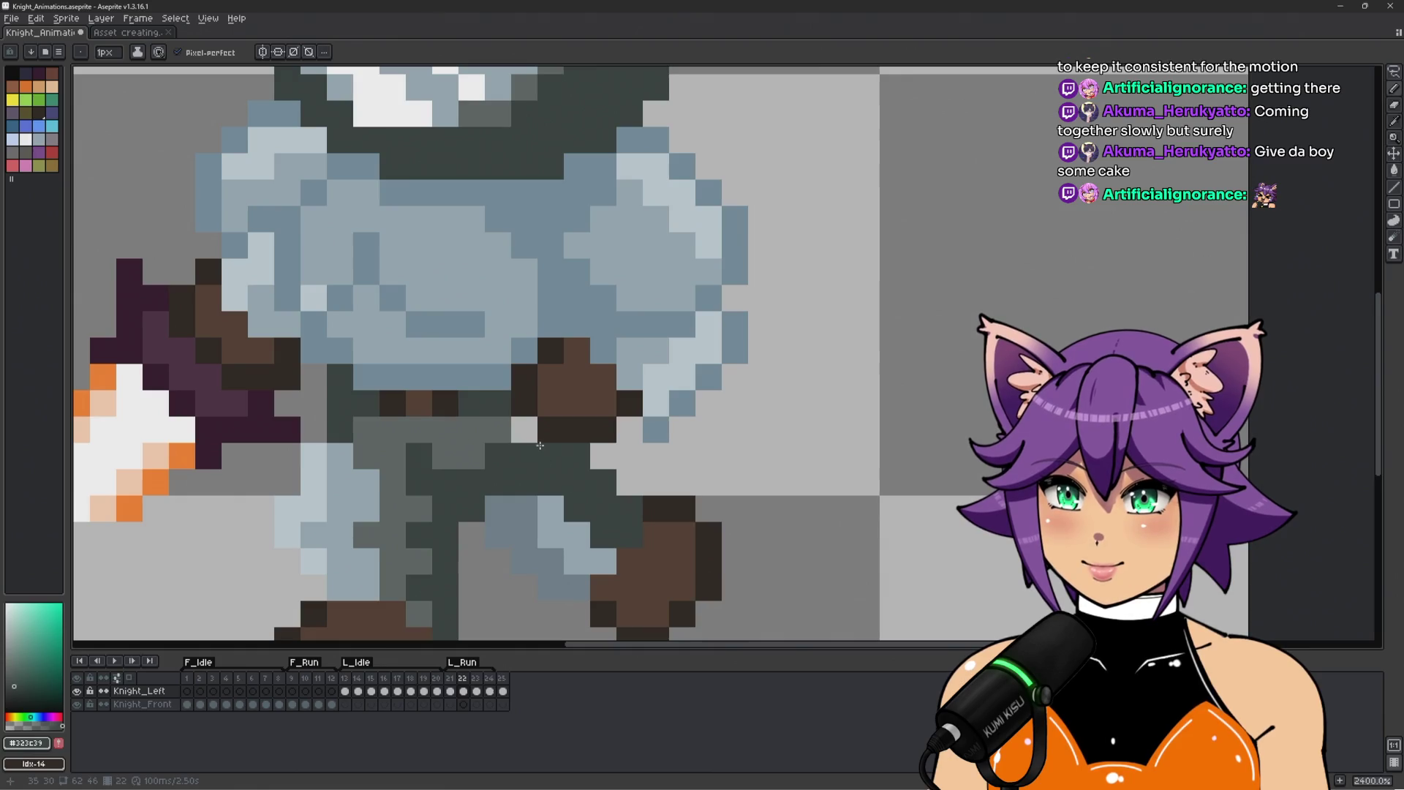
left_click(518, 426, "alt")
scroll(514, 458, "down", 3)
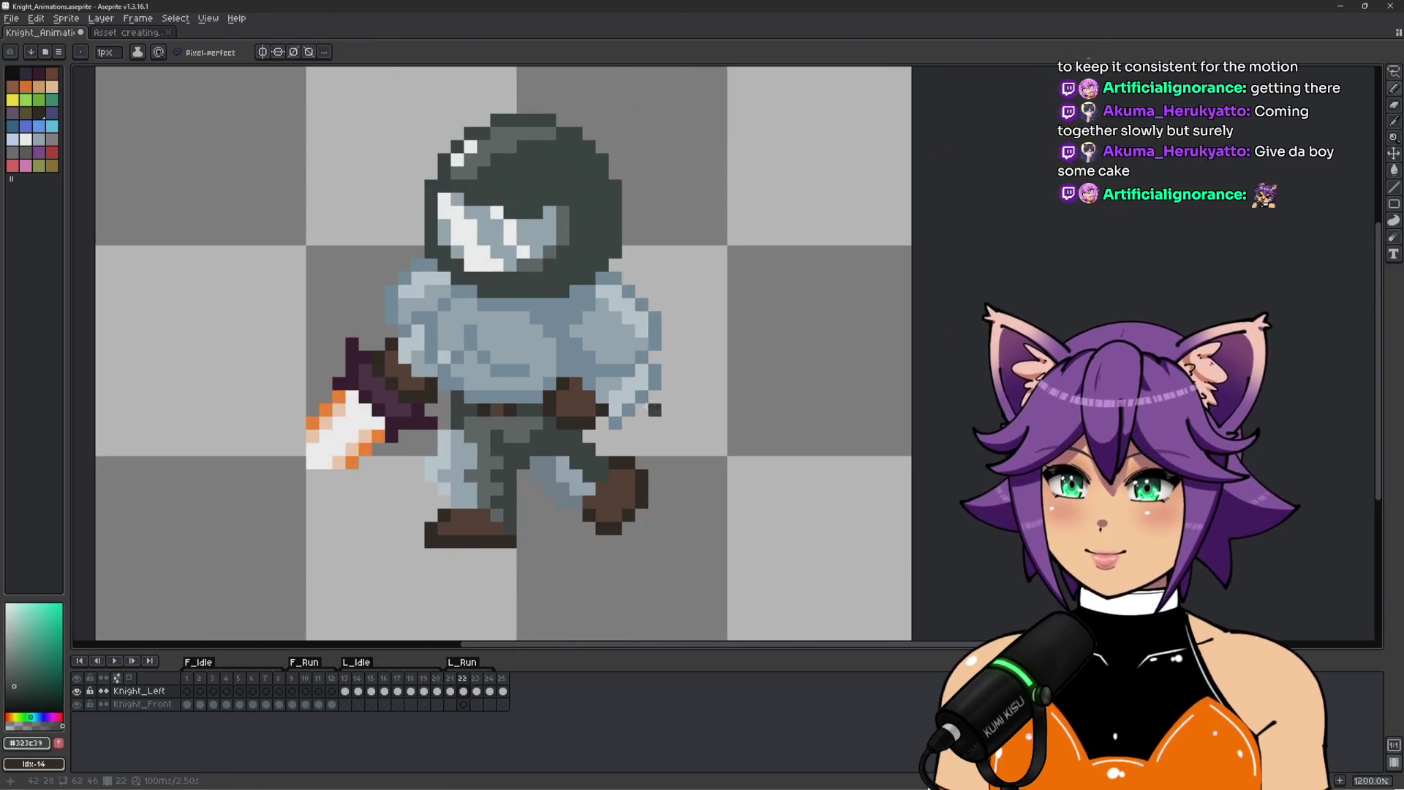
scroll(594, 420, "up", 3)
Darken armour pixels near the hand, clear a stray pixel, and sample #c3d1d8 and #9badb7.
left_click(594, 437, "alt")
left_click(620, 445, "alt")
left_click(646, 411)
left_click(673, 385)
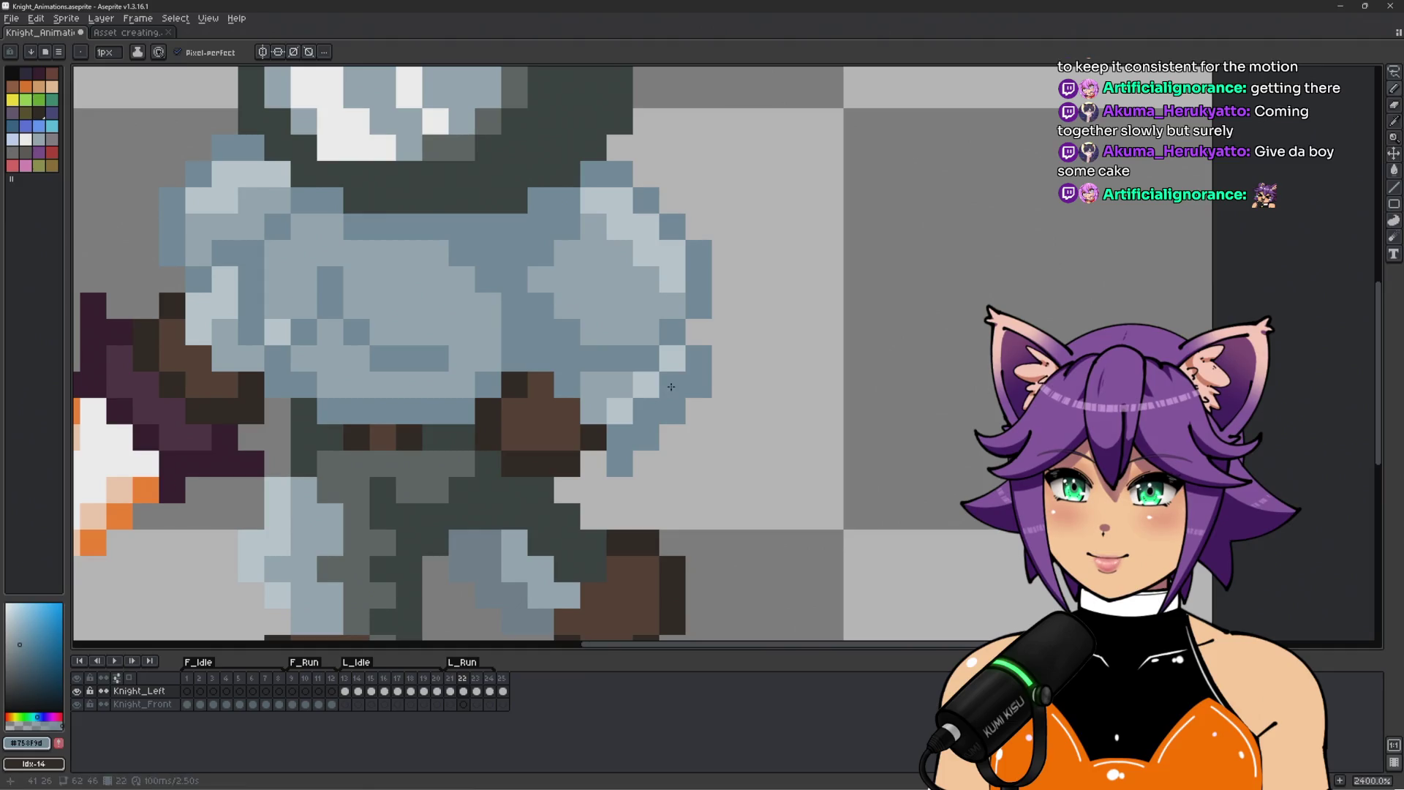
left_click(620, 463)
left_click(621, 411, "alt")
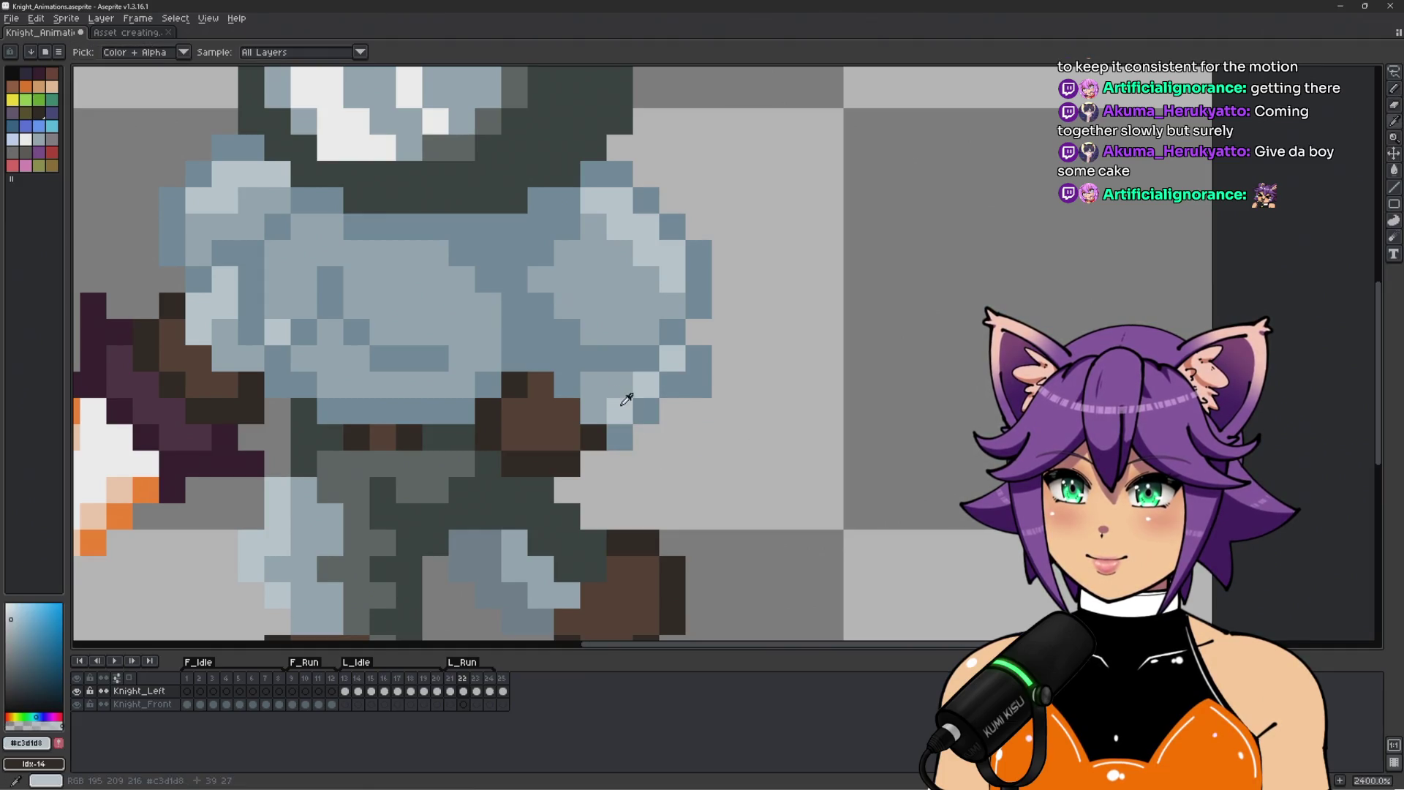
left_click(613, 381, "alt")
scroll(658, 327, "down", 5)
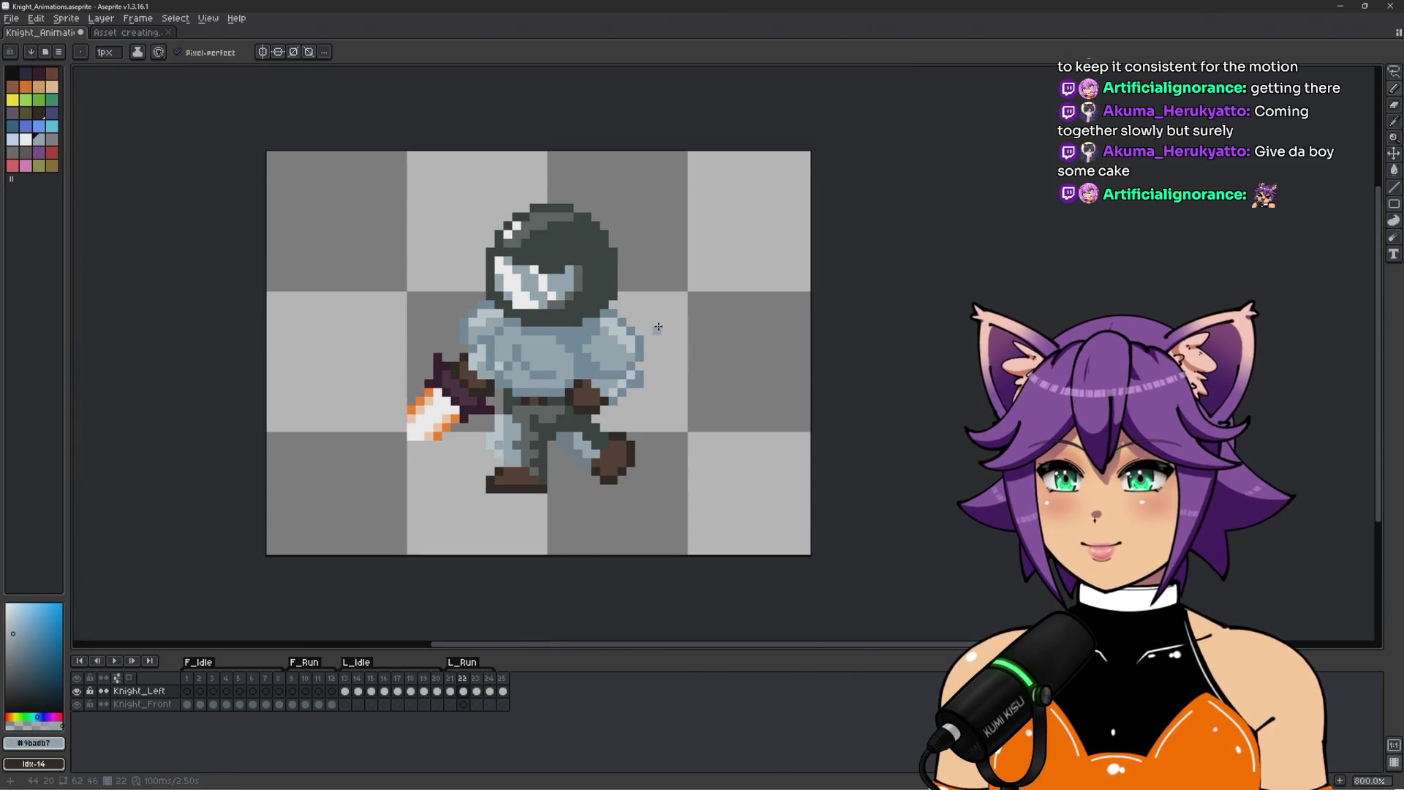
scroll(579, 380, "up", 3)
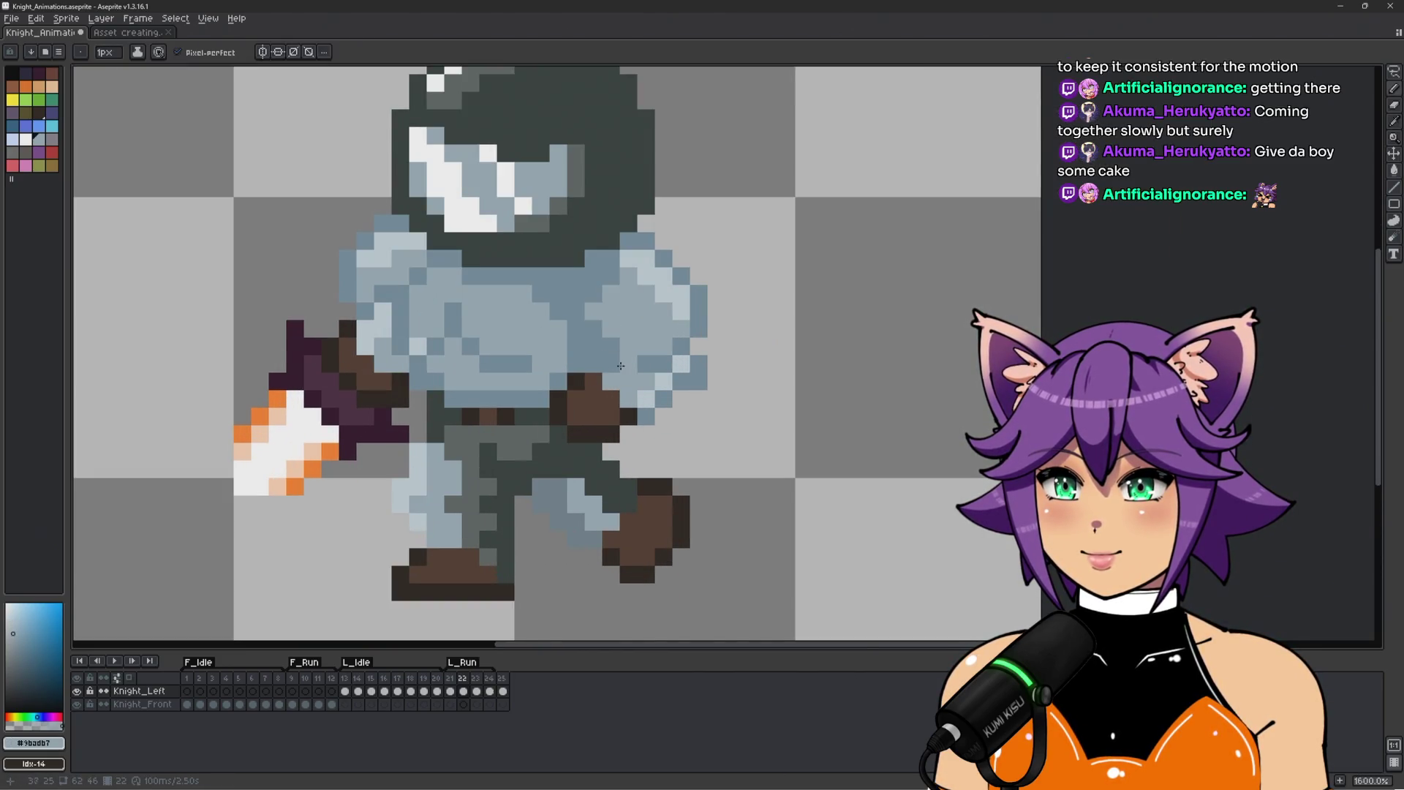
scroll(744, 380, "down", 3)
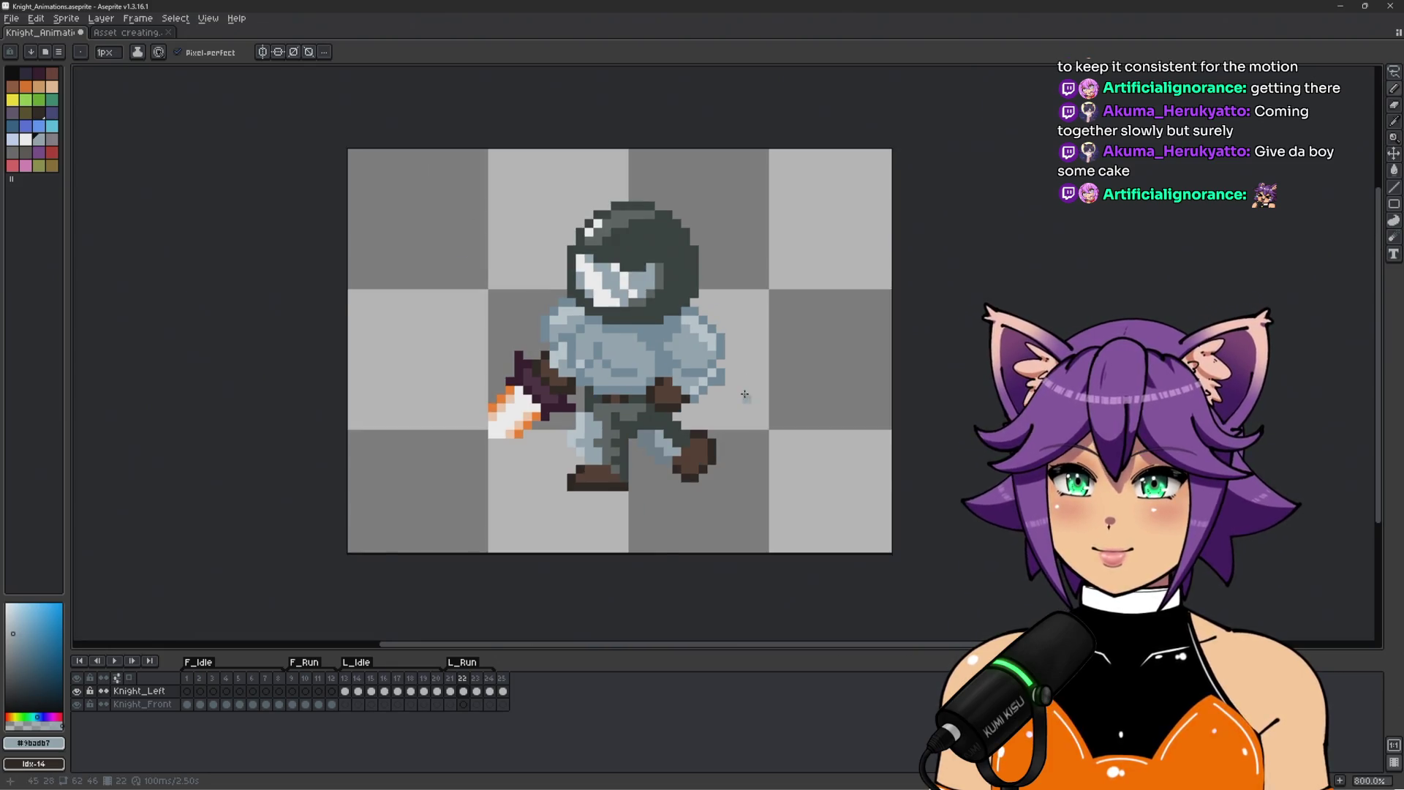
scroll(746, 395, "up", 3)
left_click(696, 385, "alt")
scroll(749, 368, "down", 3)
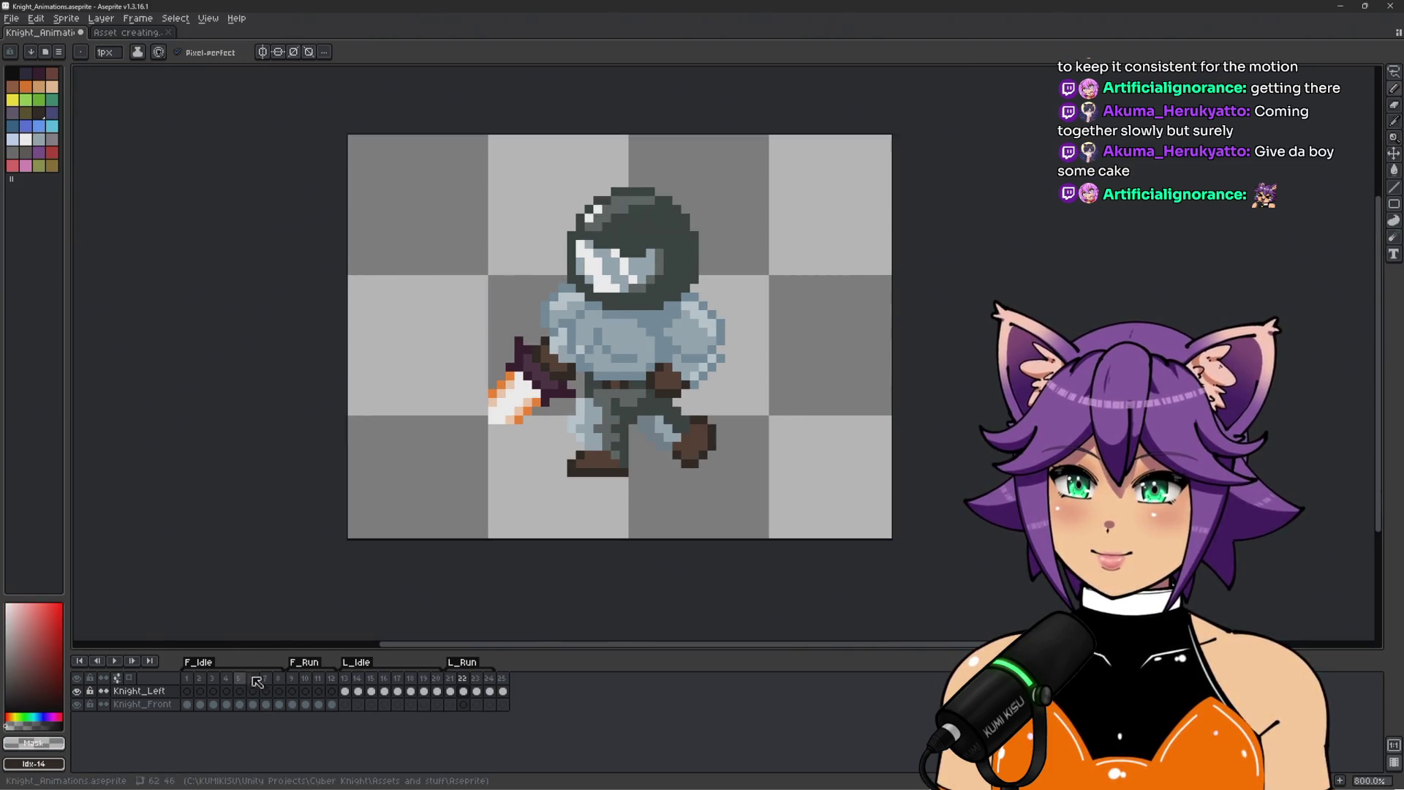
Play the L_Run cycle from frame 21 and compare it with front-run frames 10–11.
left_click(451, 679)
key("Return")
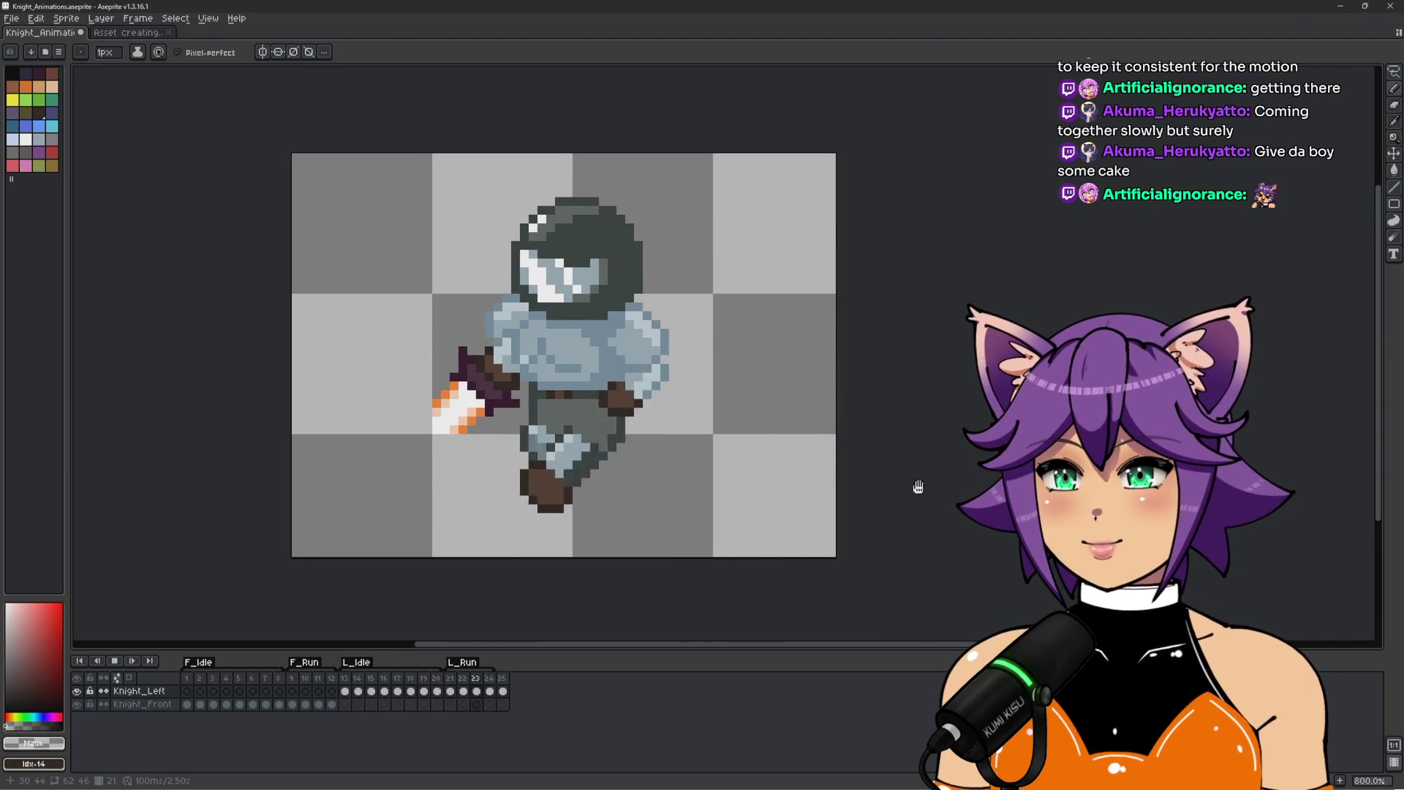
scroll(857, 477, "down", 1)
scroll(653, 468, "up", 1)
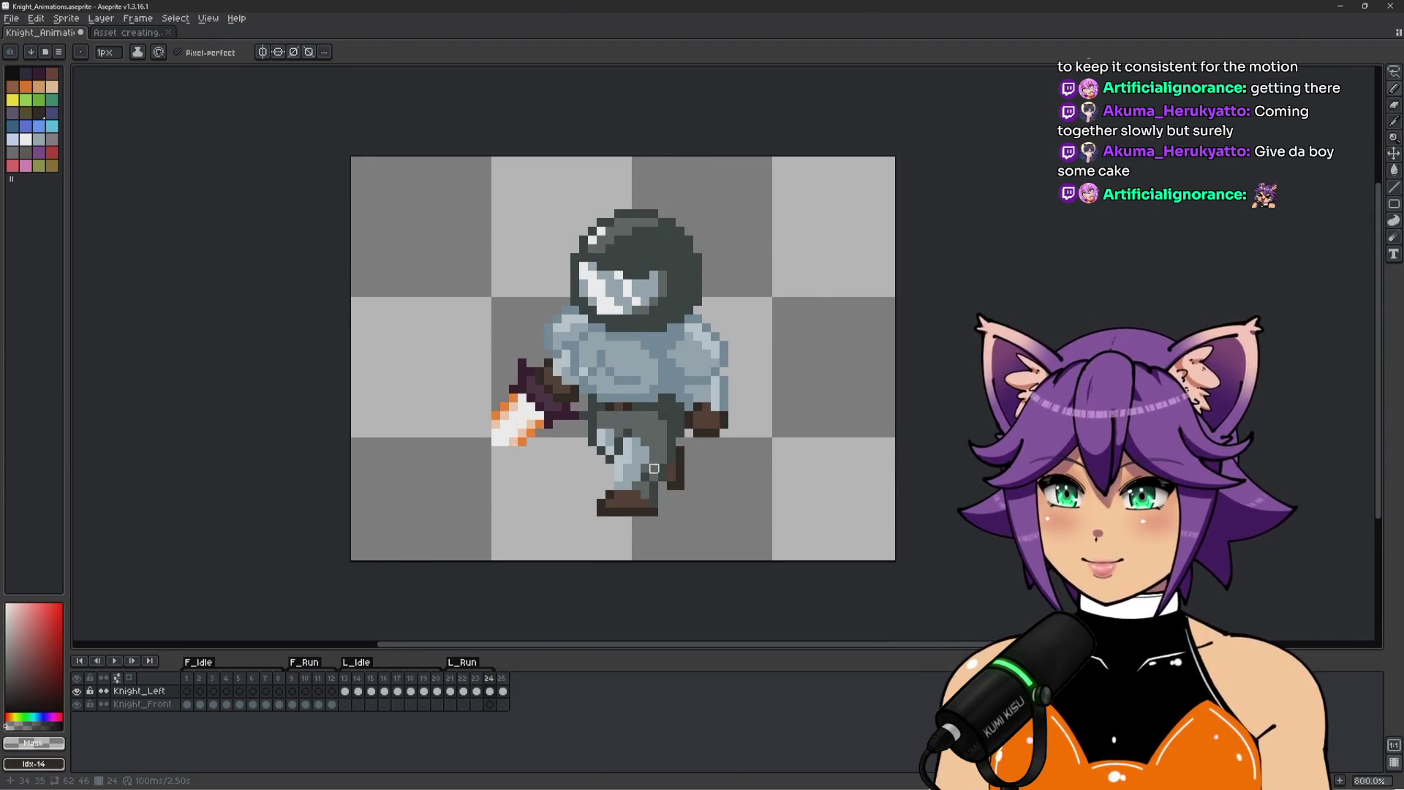
left_click(294, 678)
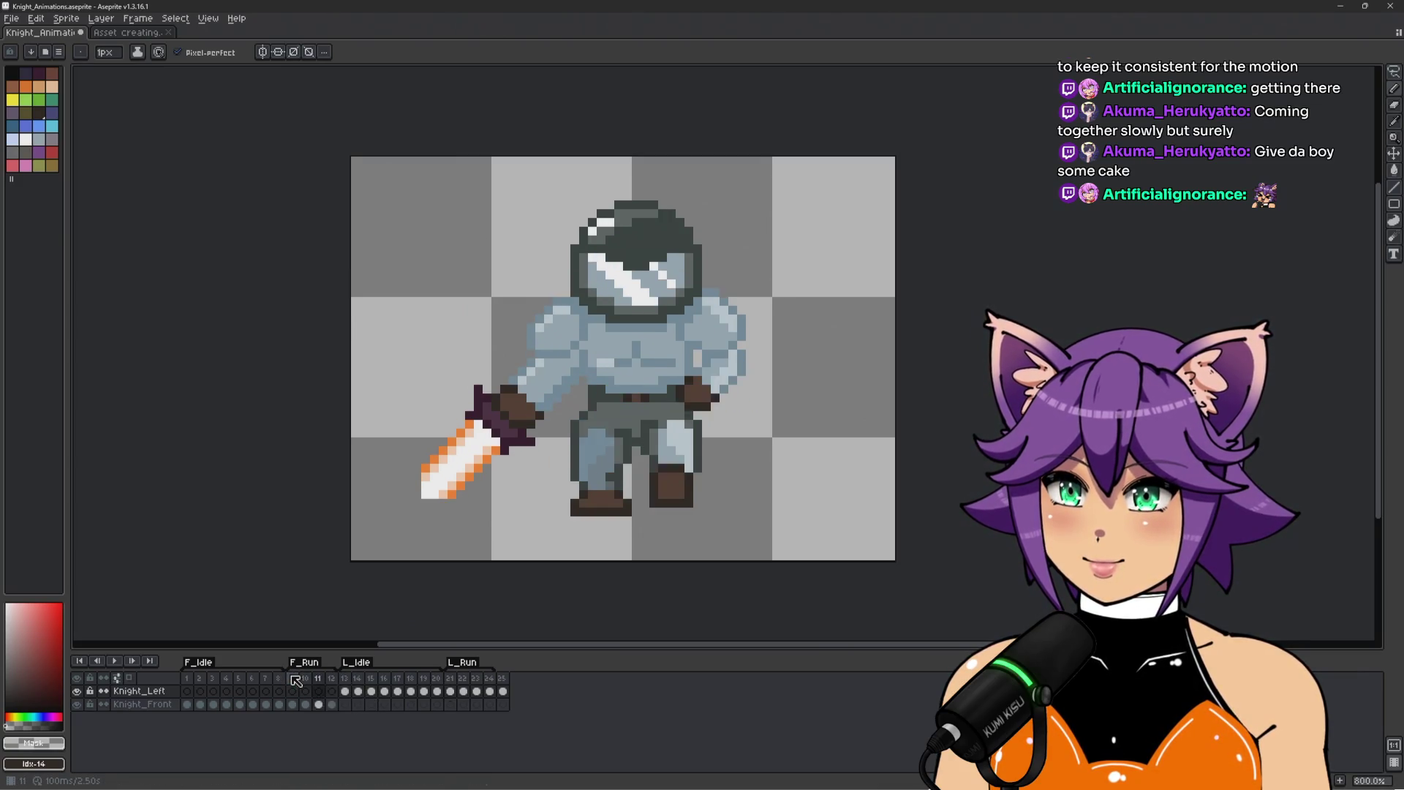
key("Right")
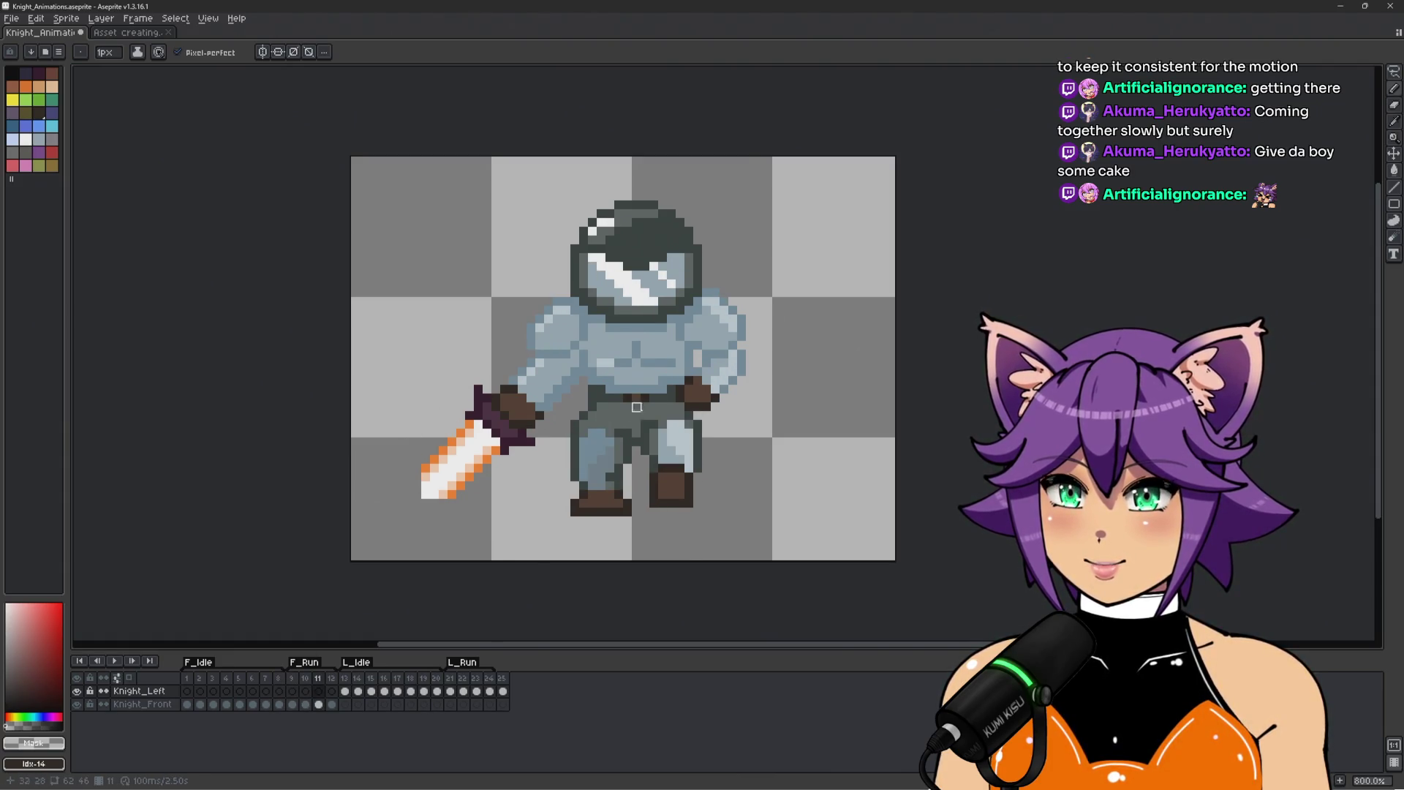
On frame 24, erase the left column of the sword tip with the Pencil.
left_click(489, 691)
left_click(503, 691)
key("Left")
scroll(521, 407, "up", 3)
key("i")
key("b")
left_click_drag(466, 424, 502, 480)
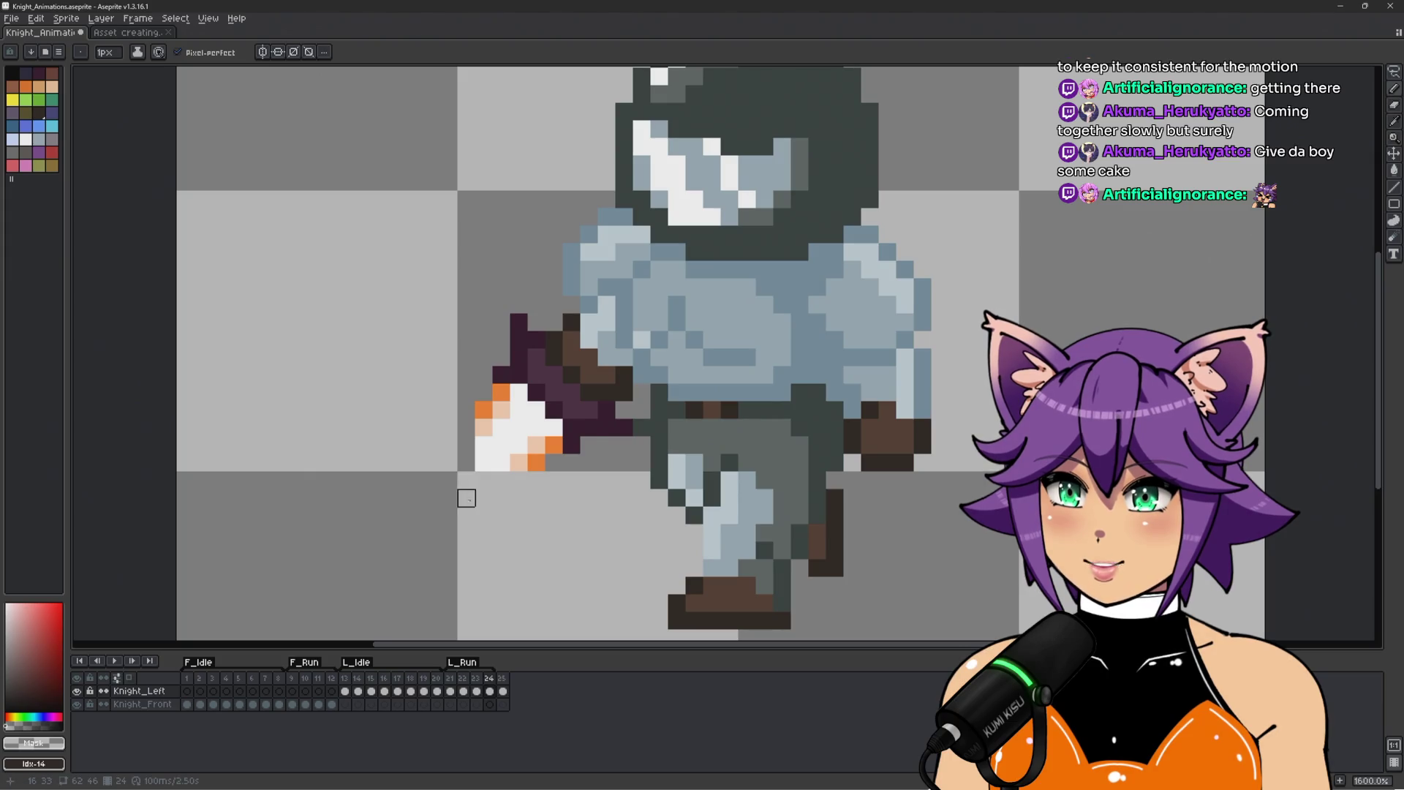
Play the run, then flip between frame 22 and its neighbour to compare poses.
scroll(463, 496, "down", 3)
left_click_drag(694, 532, 672, 520)
key("Return")
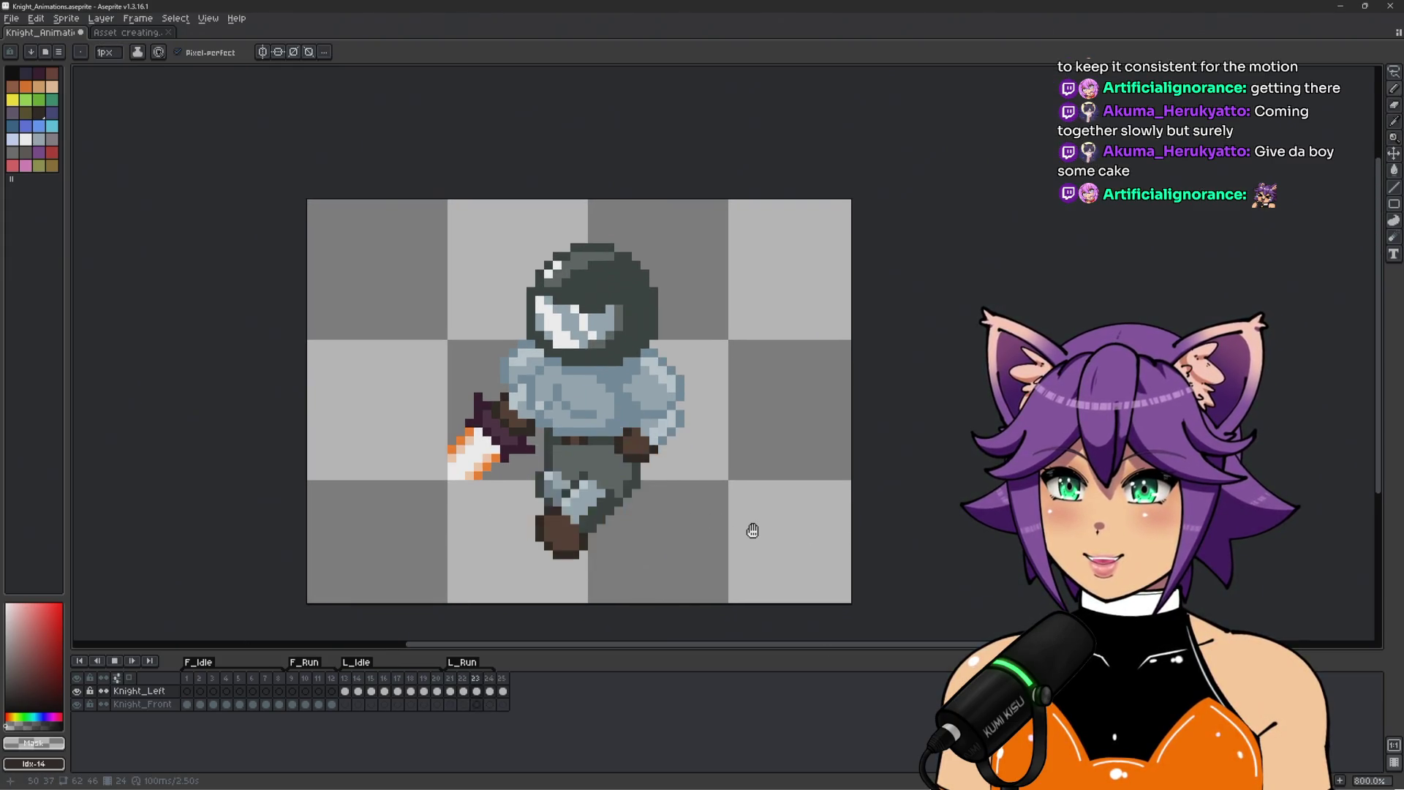
key("Return")
scroll(417, 512, "up", 2)
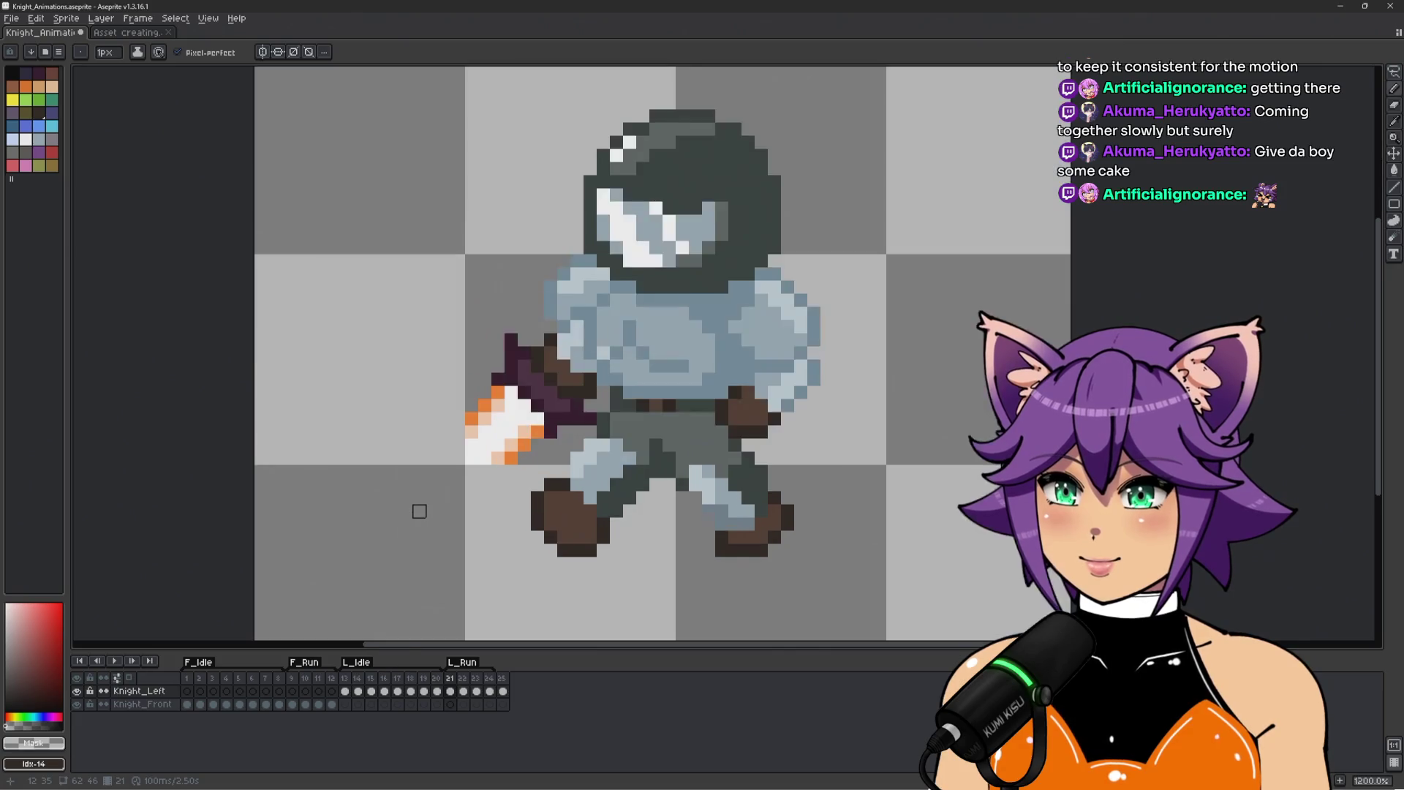
key("Right")
key("Left")
key("Right")
key("Left")
key("Right")
key("Left")
key("Right")
scroll(419, 511, "up", 1)
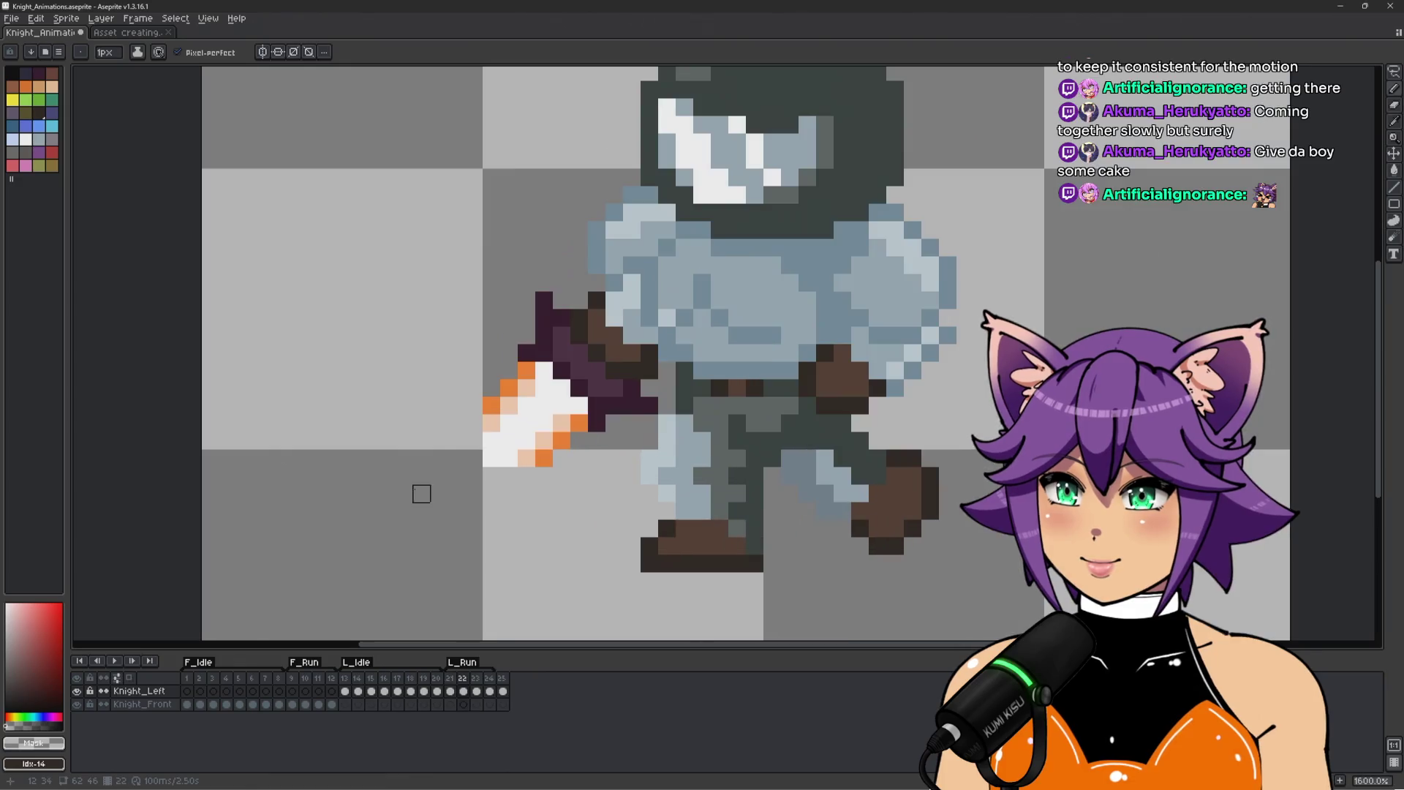
Paint two peach pixels and a white pixel at the blade tip, then preview the run.
left_click(474, 426, "alt")
left_click(526, 459, "alt")
left_click(509, 476)
left_click(458, 442)
left_click(507, 443, "alt")
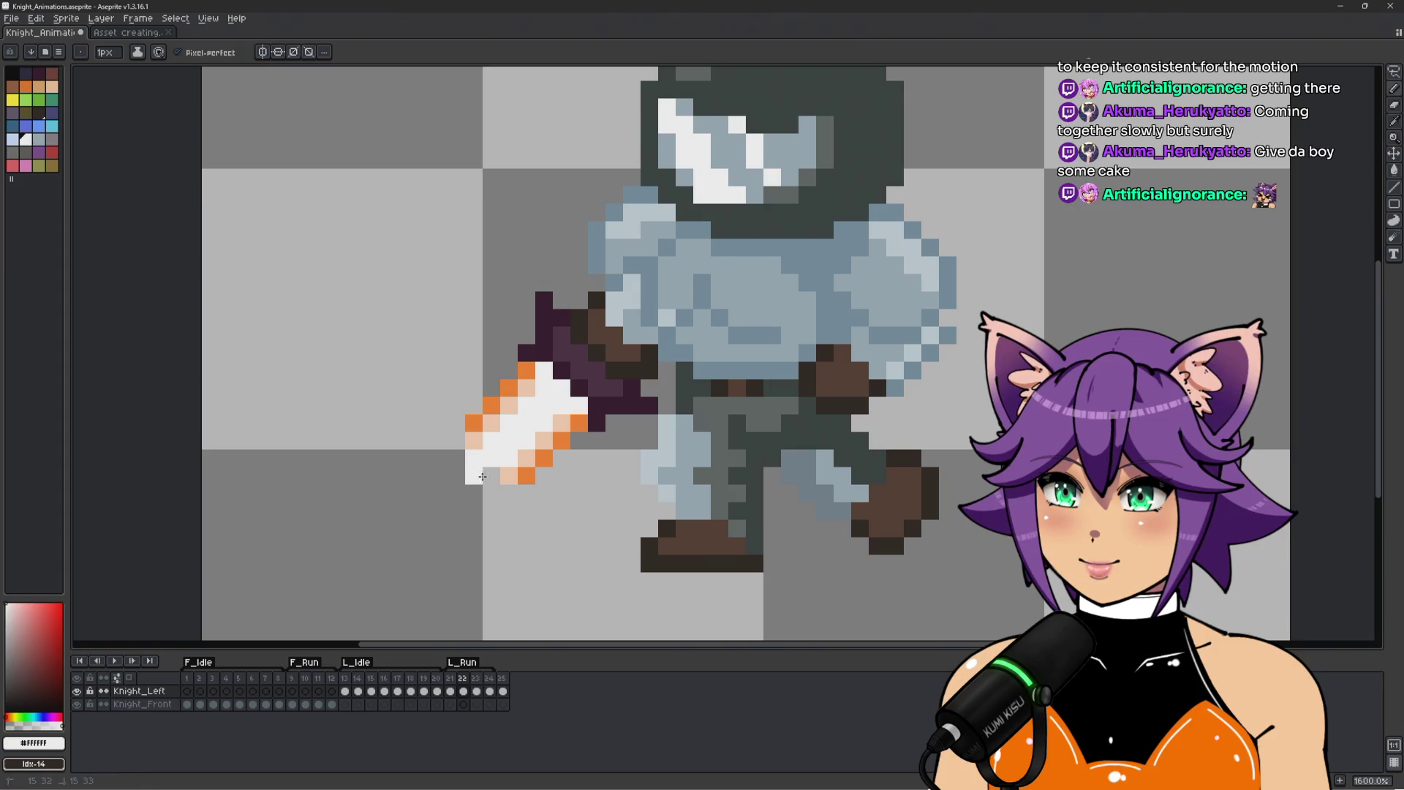
left_click(474, 476)
scroll(511, 533, "down", 1)
key("Return")
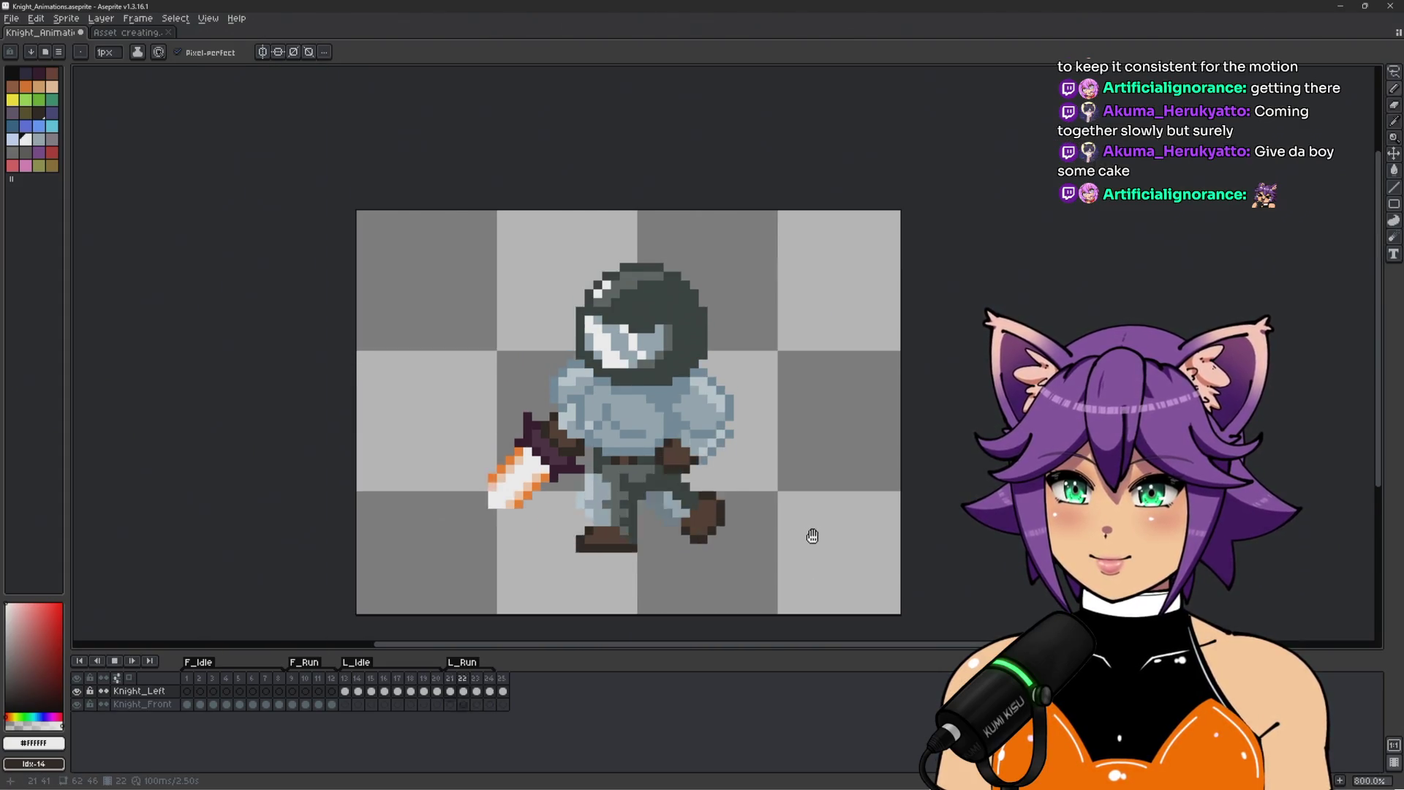
Add another peach pixel and an orange pixel beside it at the blade tip, then preview.
left_click_drag(802, 524, 780, 489)
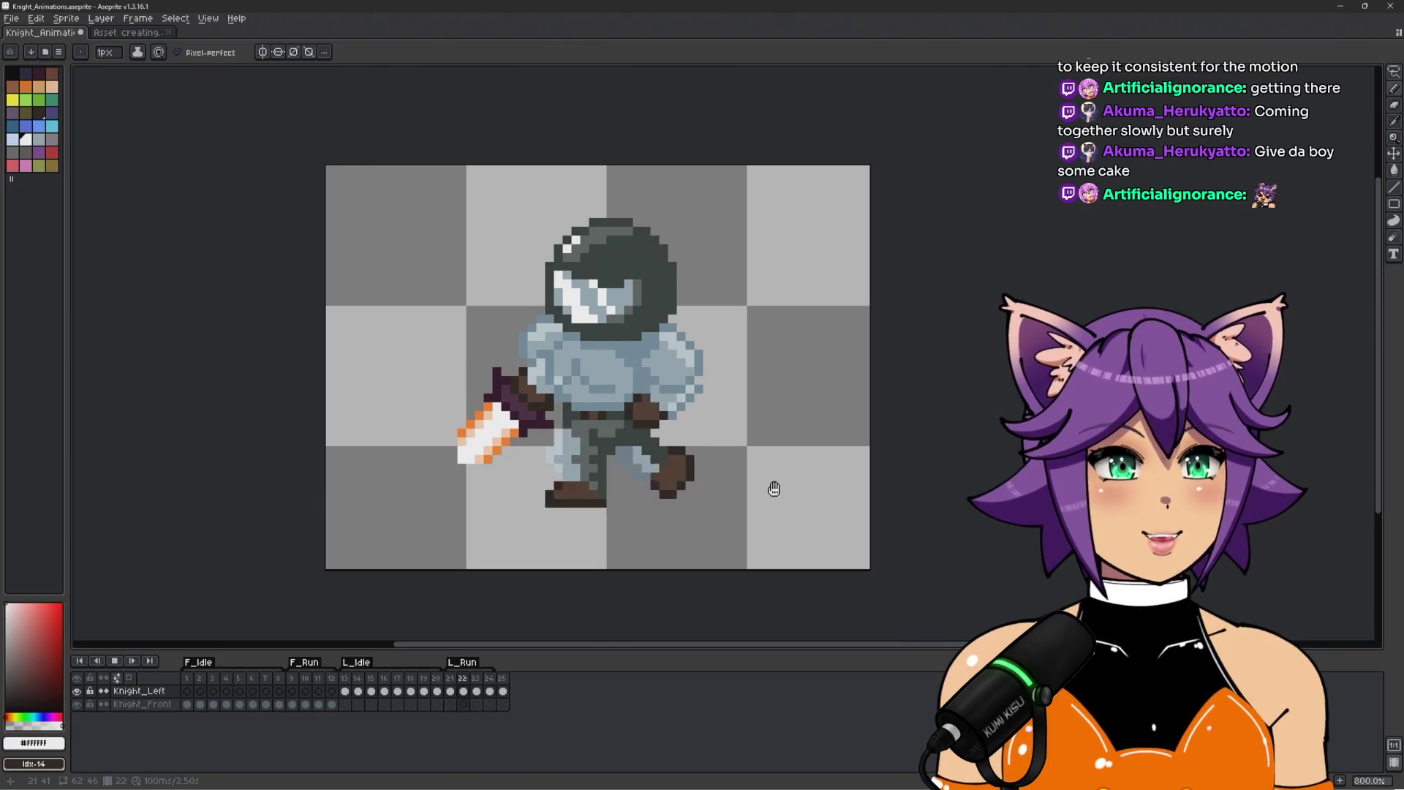
scroll(536, 470, "up", 1)
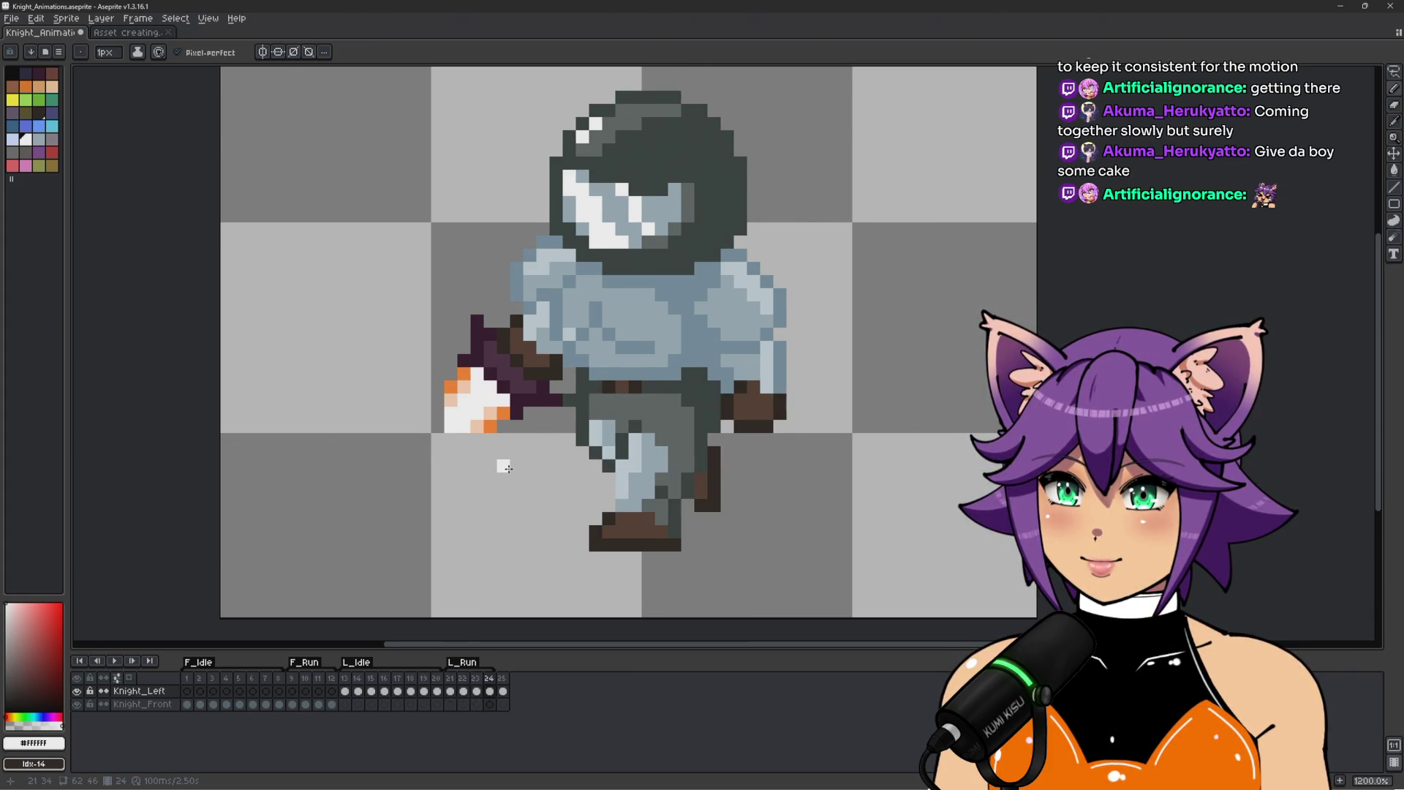
scroll(453, 429, "up", 1)
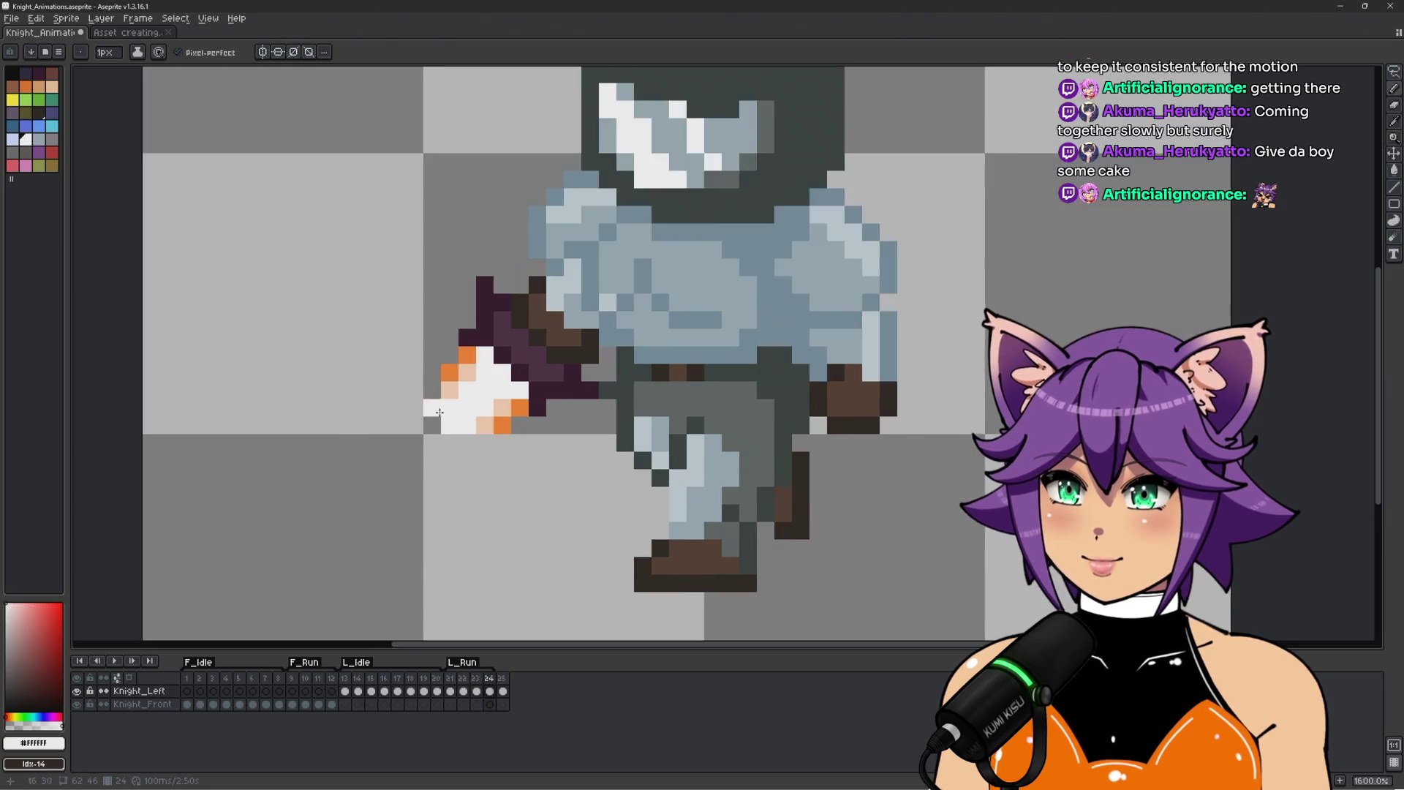
left_click(433, 398, "alt")
left_click(467, 442)
left_click(436, 429, "alt")
left_click(515, 428, "alt")
left_click(483, 444)
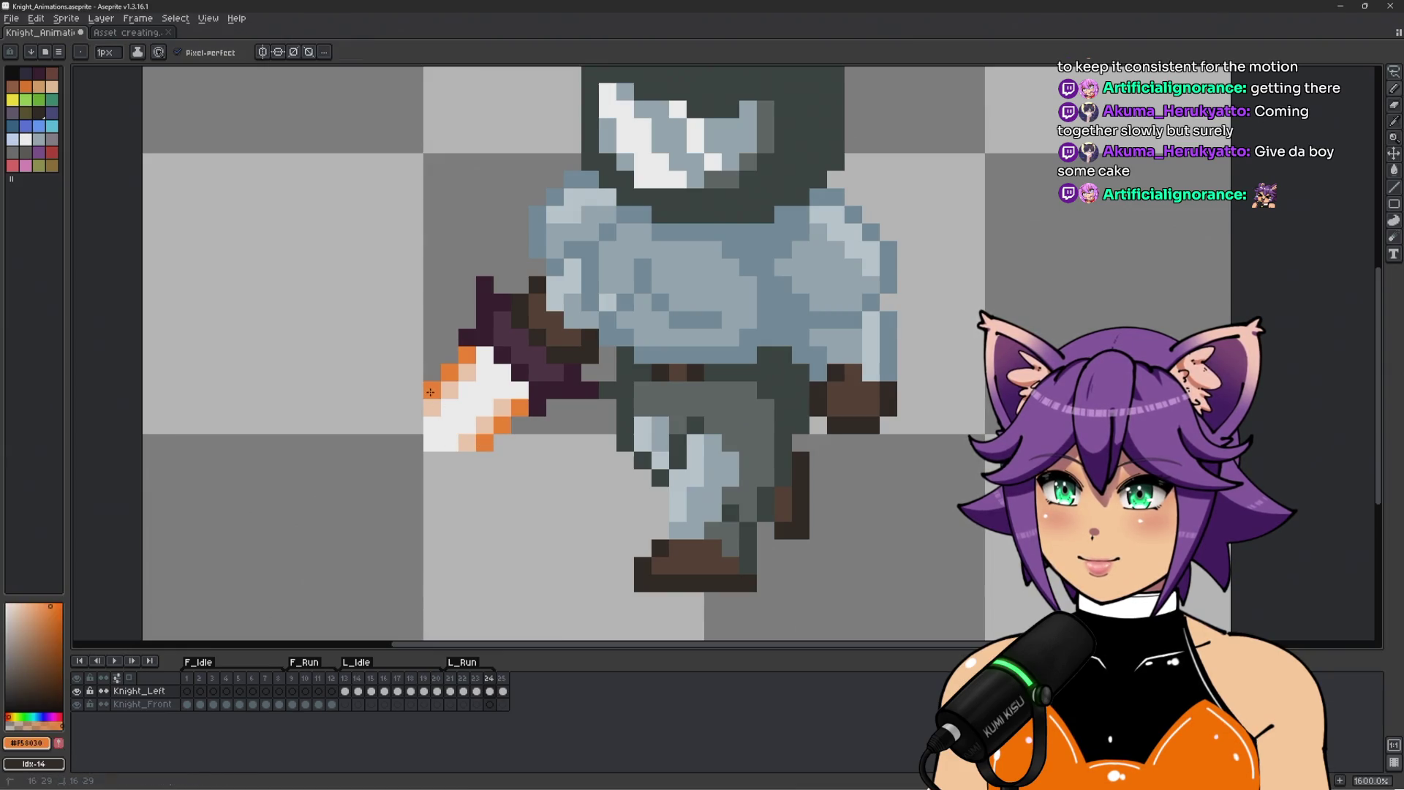
scroll(430, 392, "down", 3)
key("Return")
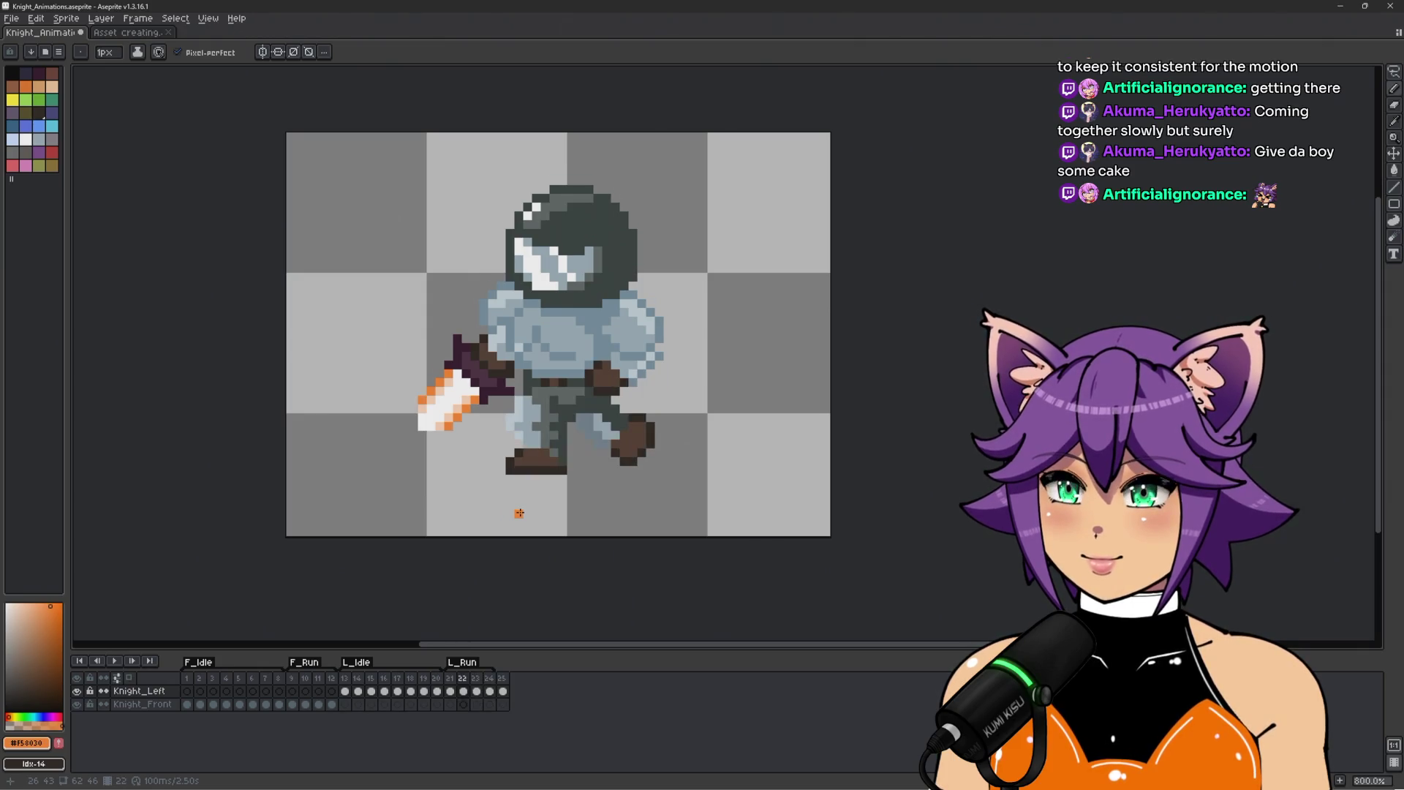
Erase the blade's leftmost pixel column and play the animation to check it.
scroll(400, 372, "up", 2)
key("i")
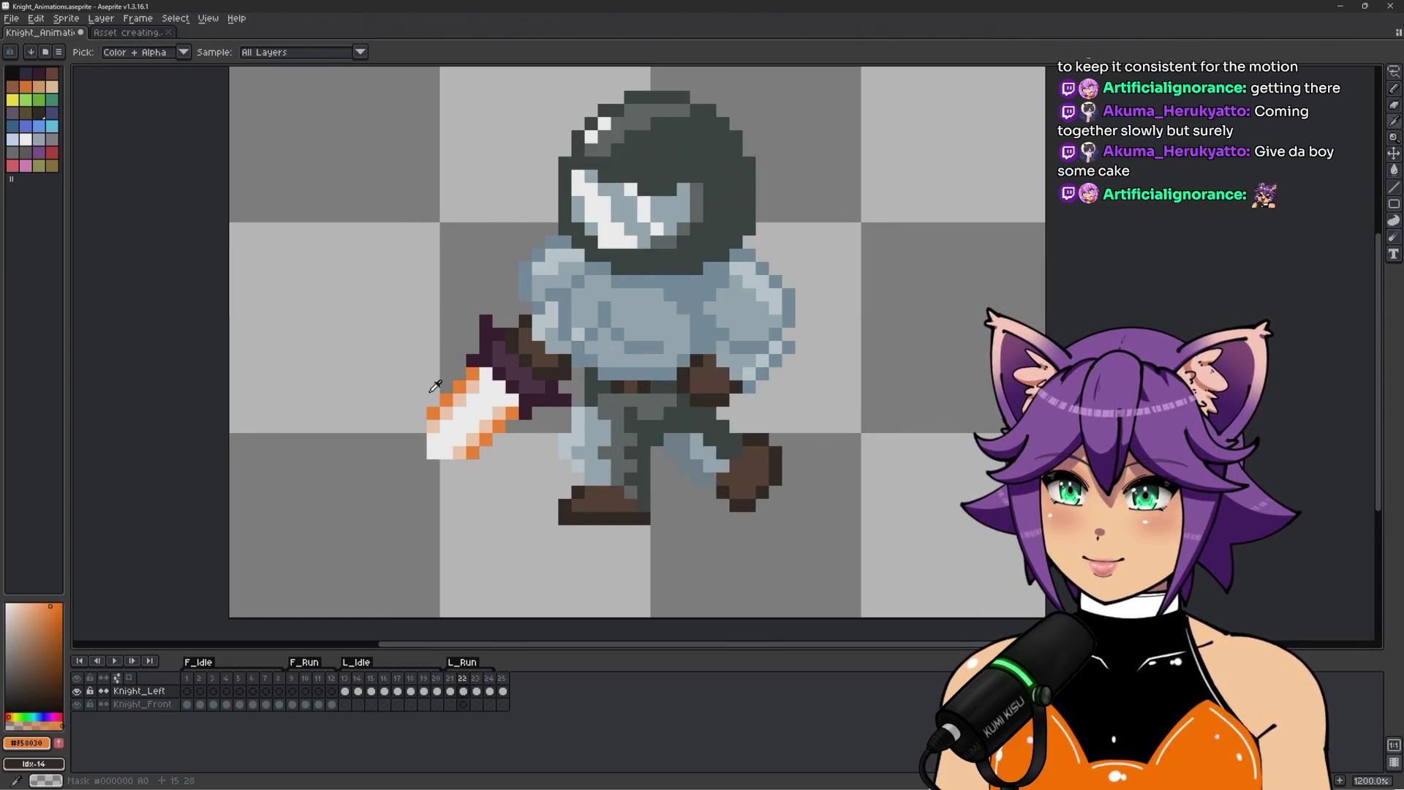
key("b")
left_click_drag(433, 413, 433, 453)
scroll(487, 453, "down", 3)
key("Return")
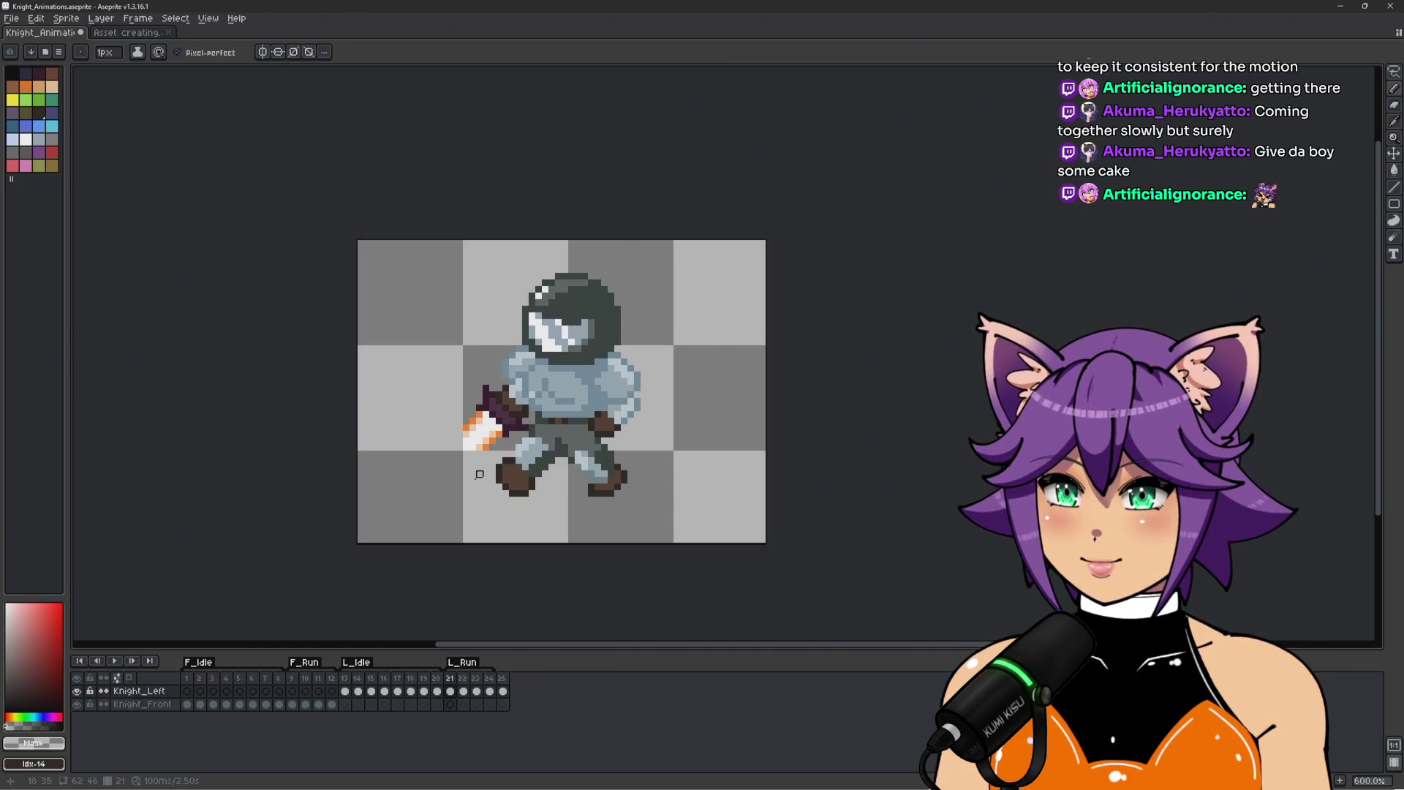
Lasso the weapon and shift it one pixel left and one pixel down.
scroll(434, 479, "up", 1)
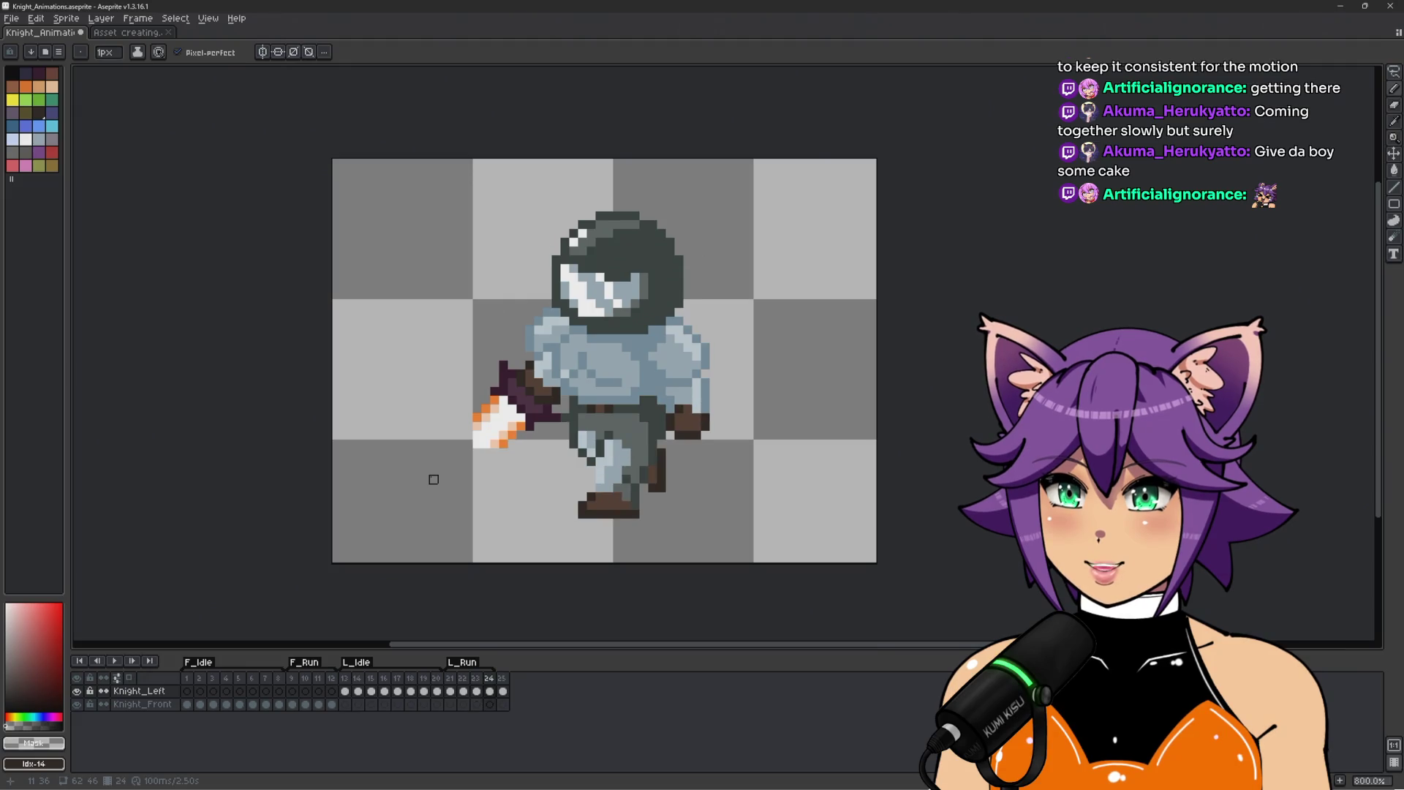
scroll(530, 418, "up", 2)
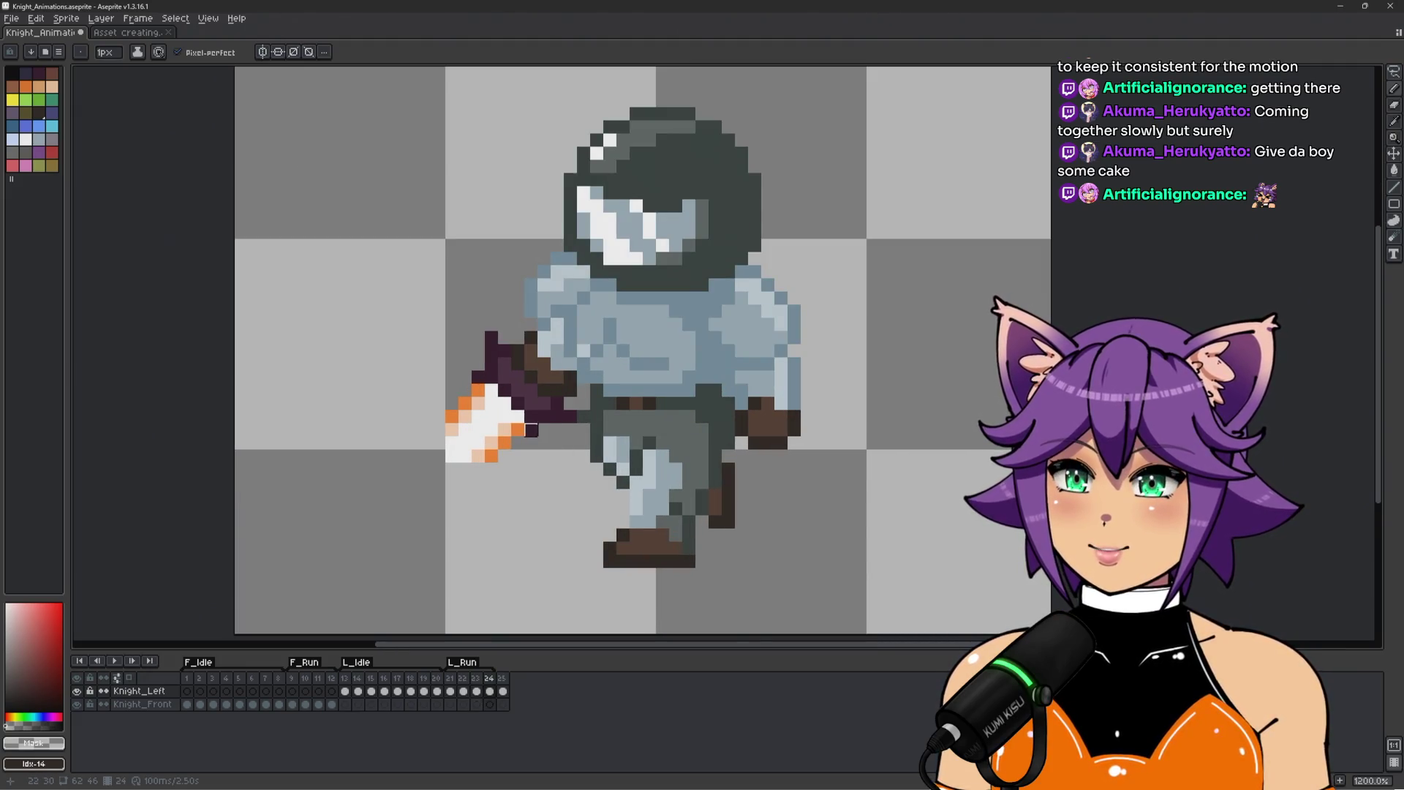
scroll(504, 391, "up", 1)
key("q")
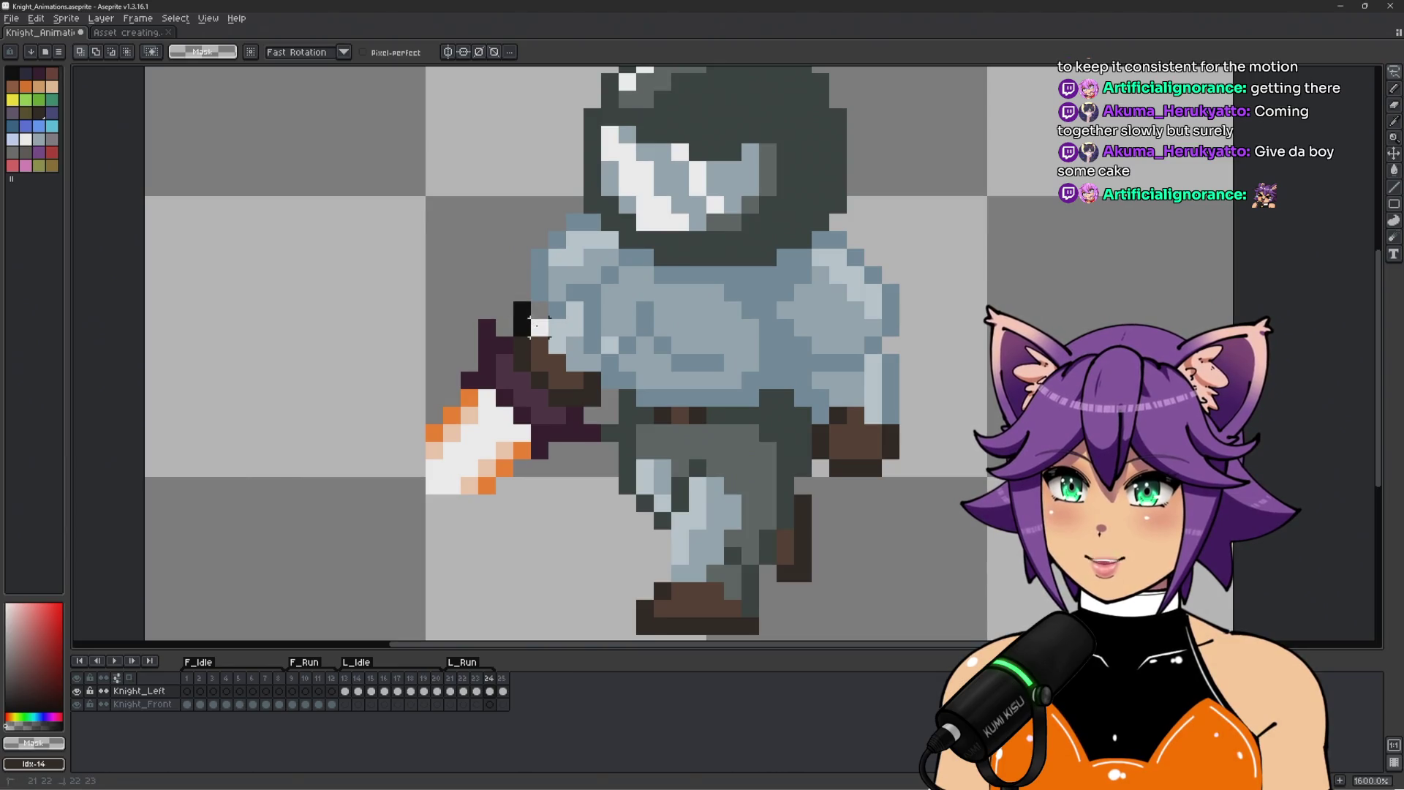
mouse_move(592, 465)
left_mouse_down()
mouse_move(403, 348)
mouse_move(439, 330)
left_mouse_up()
key("Left")
key("Down")
key("Return")
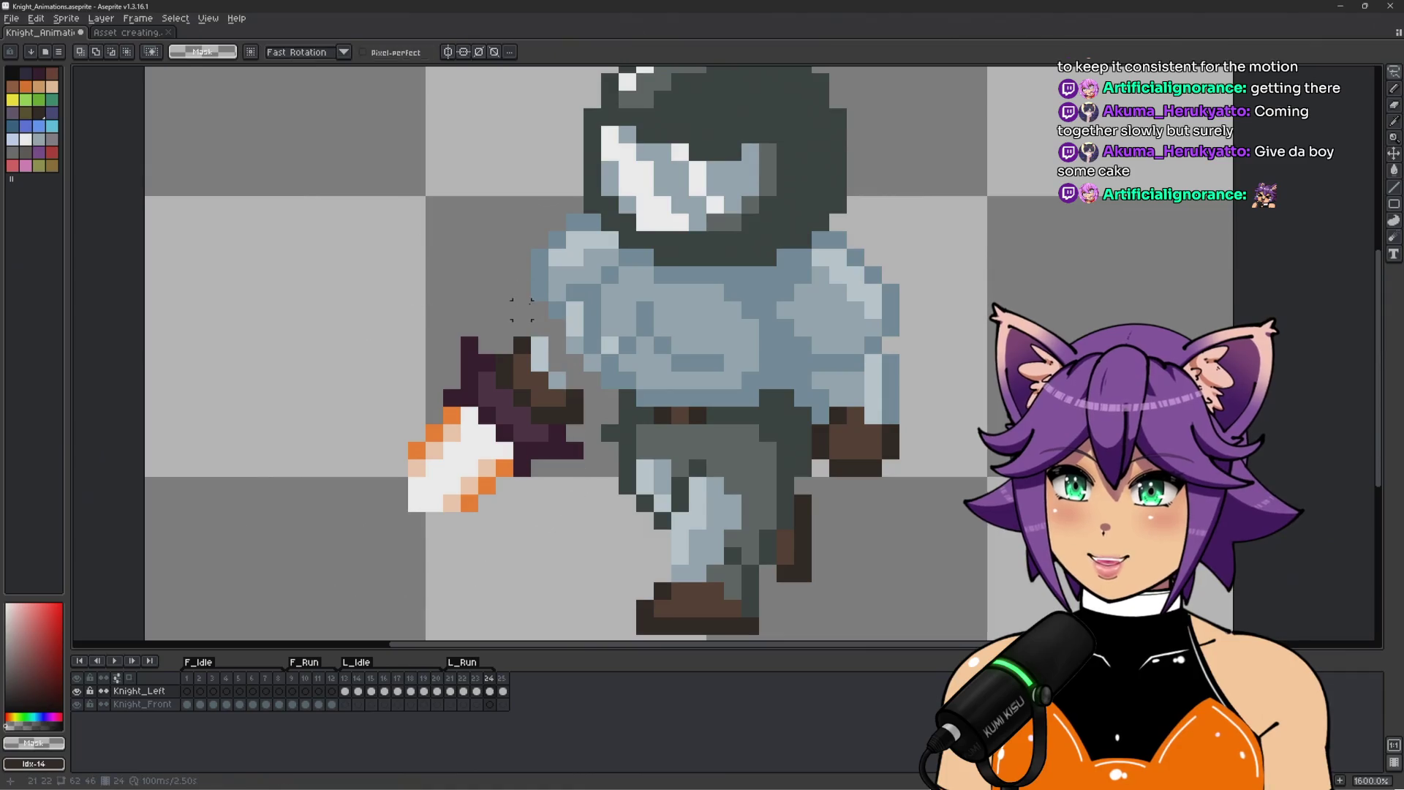
Repaint armour pixels near the hand in lighter sampled blues and preview the run.
scroll(522, 308, "up", 2)
key("b")
left_click(550, 338, "alt")
left_click(577, 344, "alt")
left_click_drag(571, 364, 596, 417)
left_click(607, 400)
left_click(580, 336, "alt")
scroll(618, 373, "down", 1)
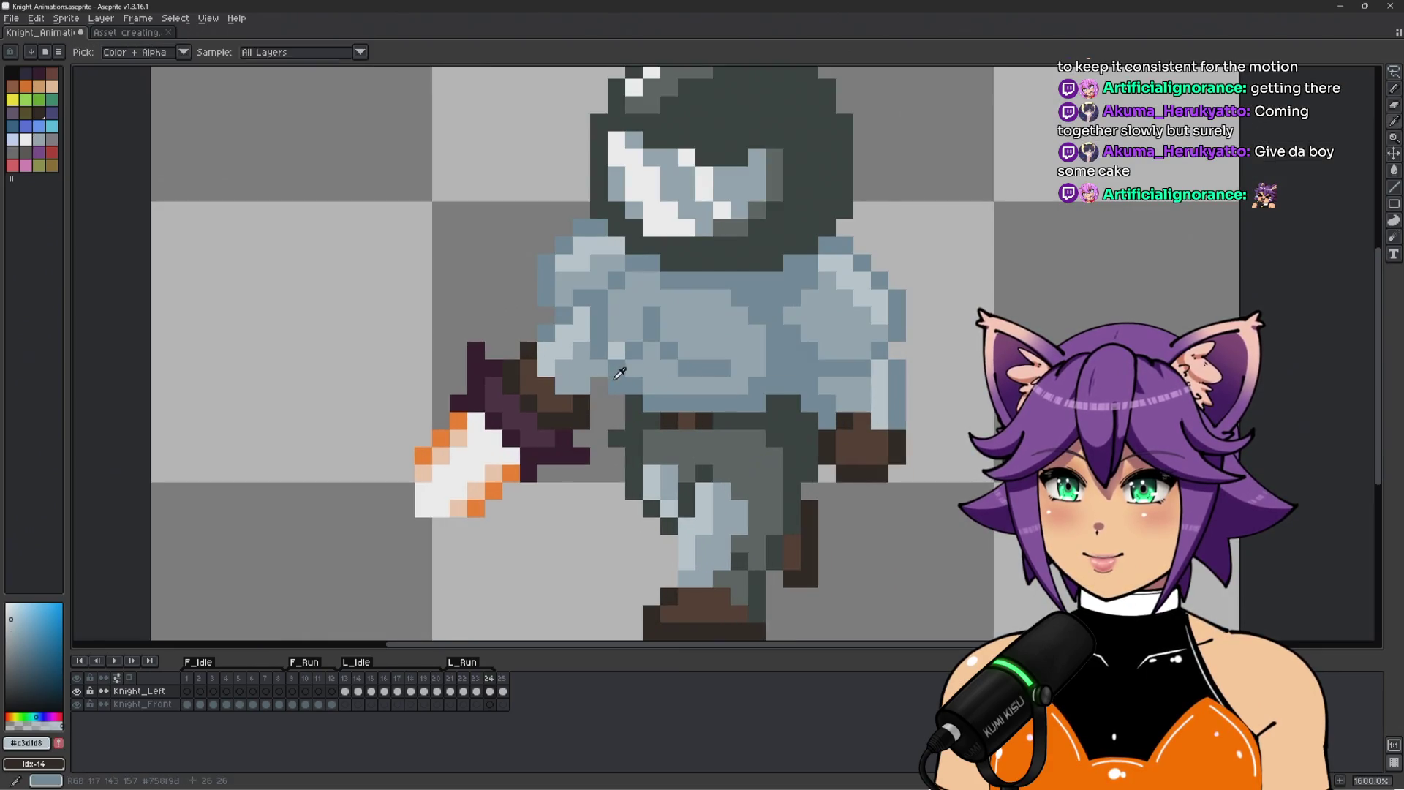
scroll(619, 373, "down", 3)
scroll(658, 388, "up", 3)
left_click(664, 390, "alt")
left_click(666, 390, "alt")
scroll(666, 390, "down", 3)
key("Return")
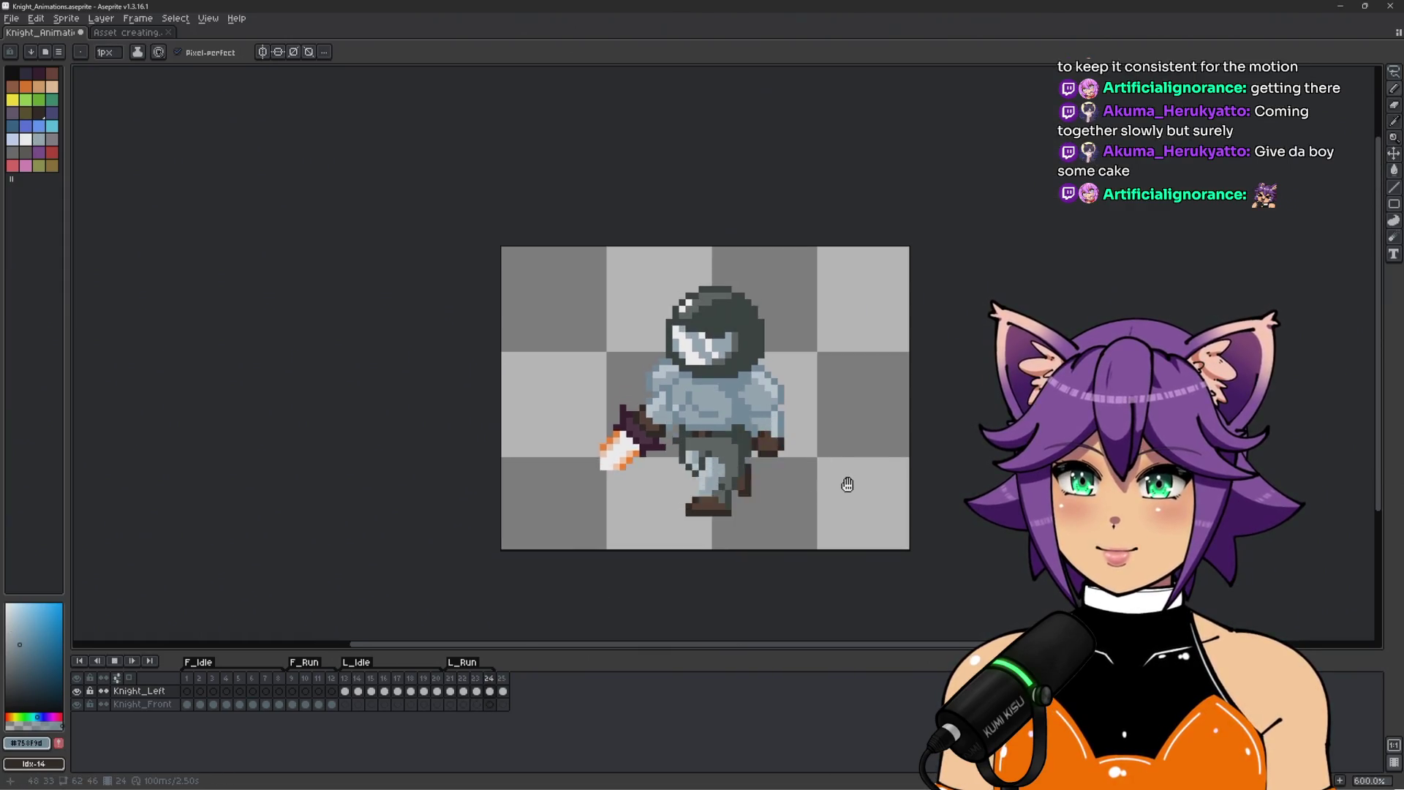
Stop playback and flip through frames 22–24 to compare poses, settling on frame 23.
left_click_drag(837, 470, 774, 470)
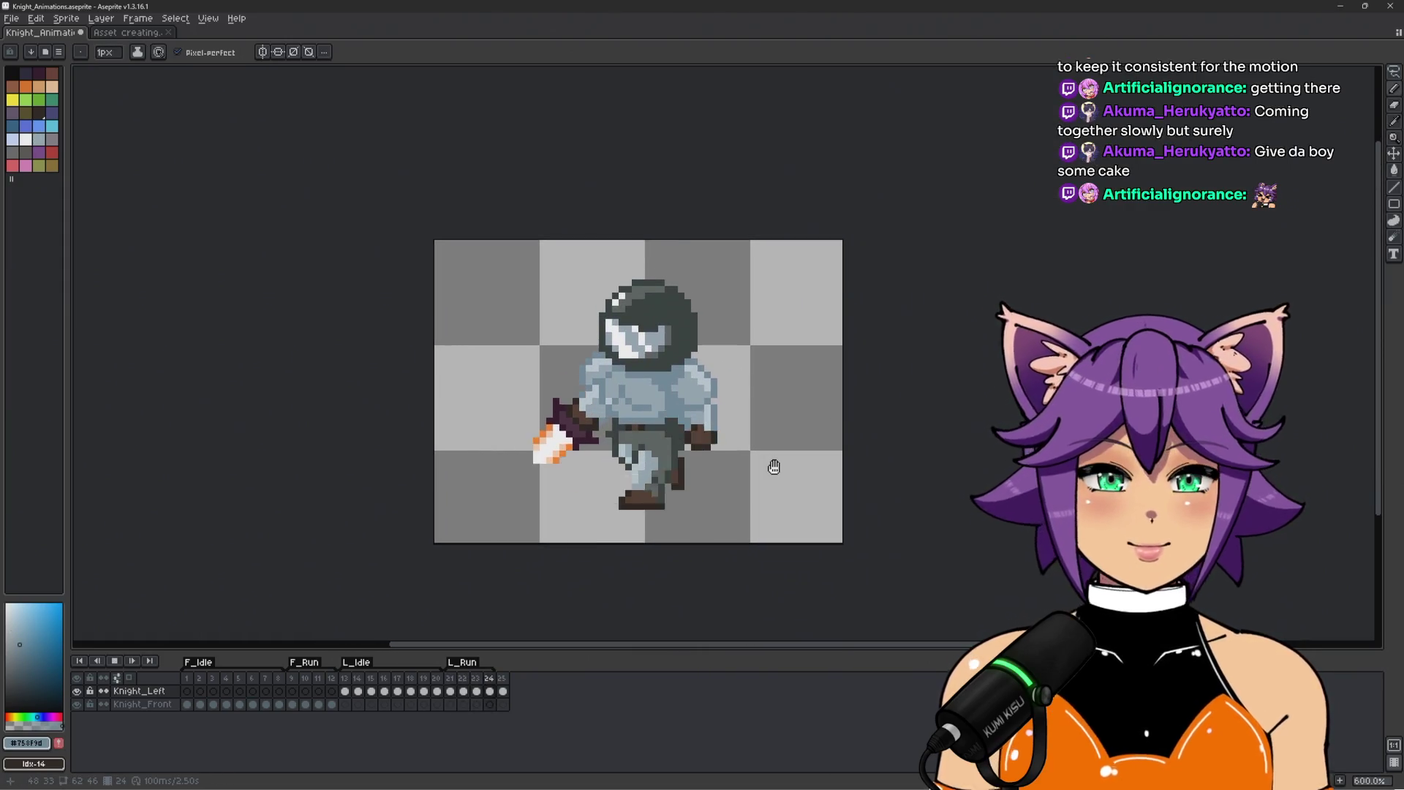
scroll(777, 463, "up", 1)
key("Return")
scroll(590, 433, "up", 2)
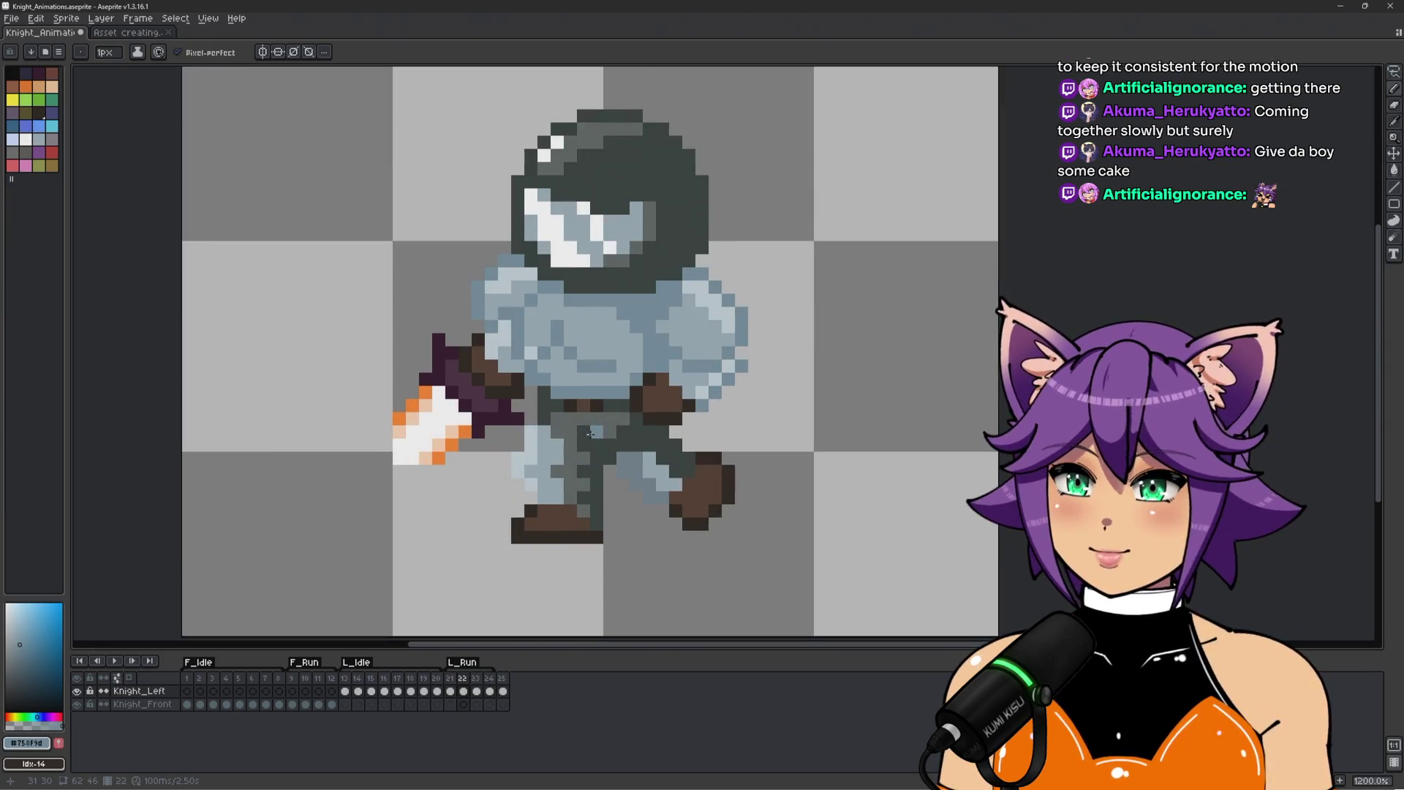
key("Right")
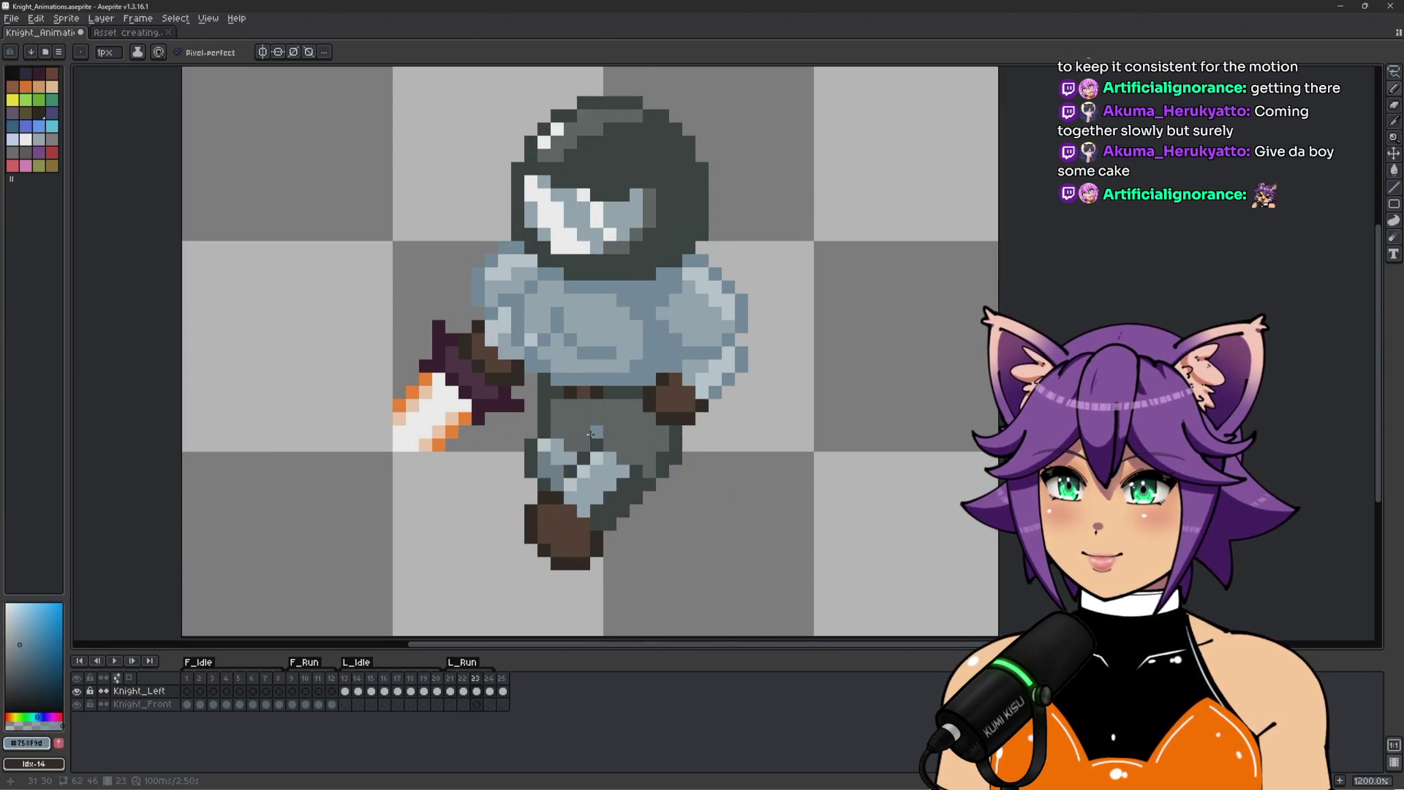
key("Right")
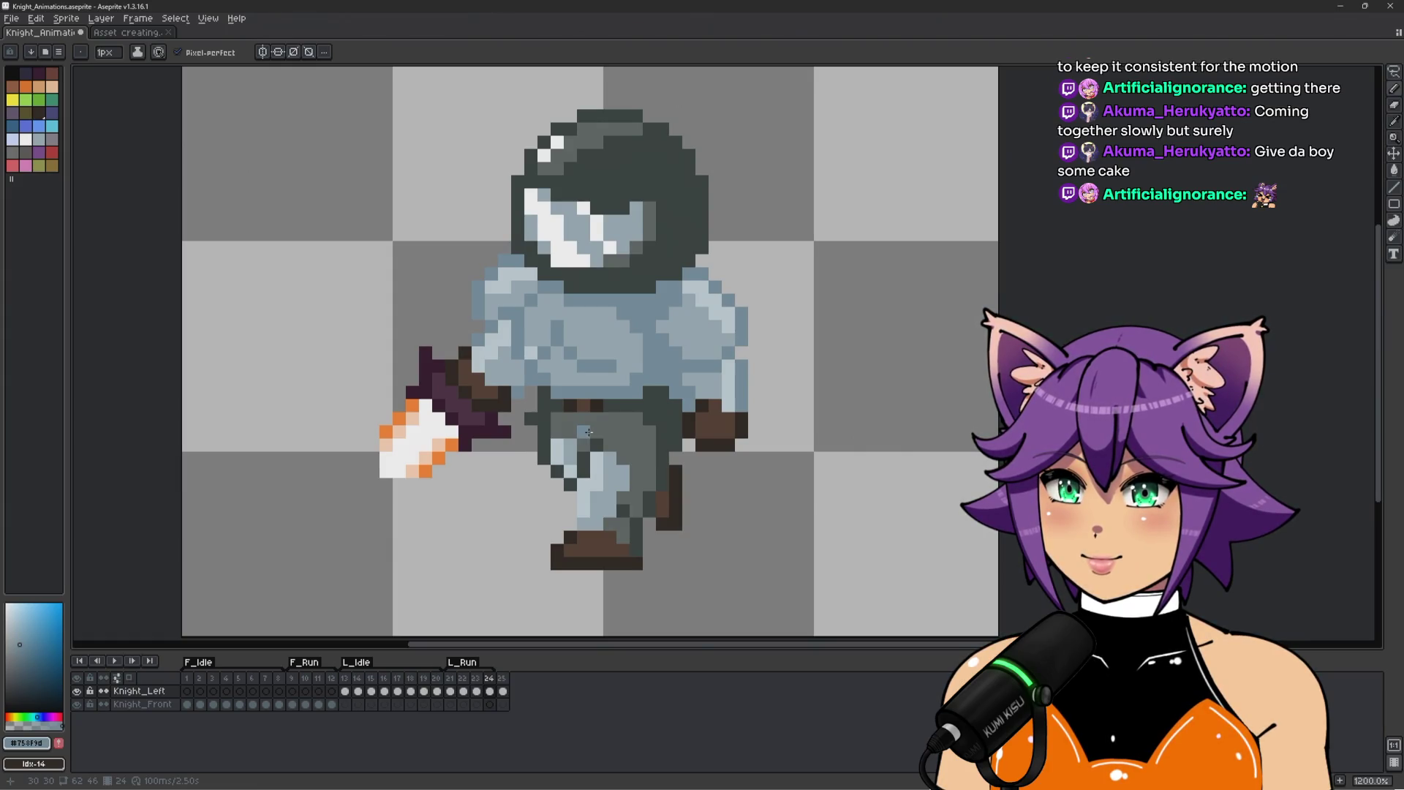
key("Left")
key("Left")
key("Left")
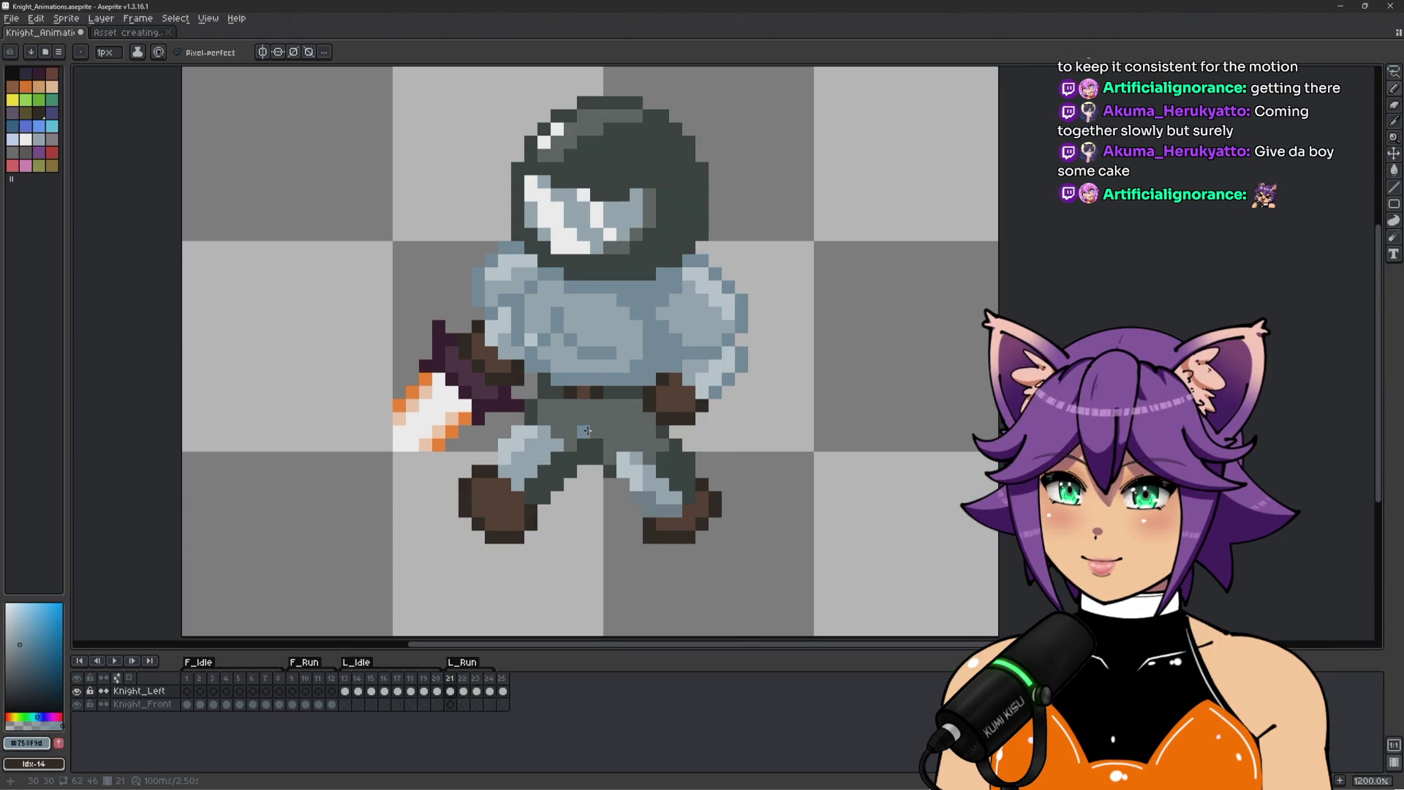
key("Left")
key("Right")
key("Right")
key("Right")
key("Left")
key("Right")
scroll(429, 343, "up", 1)
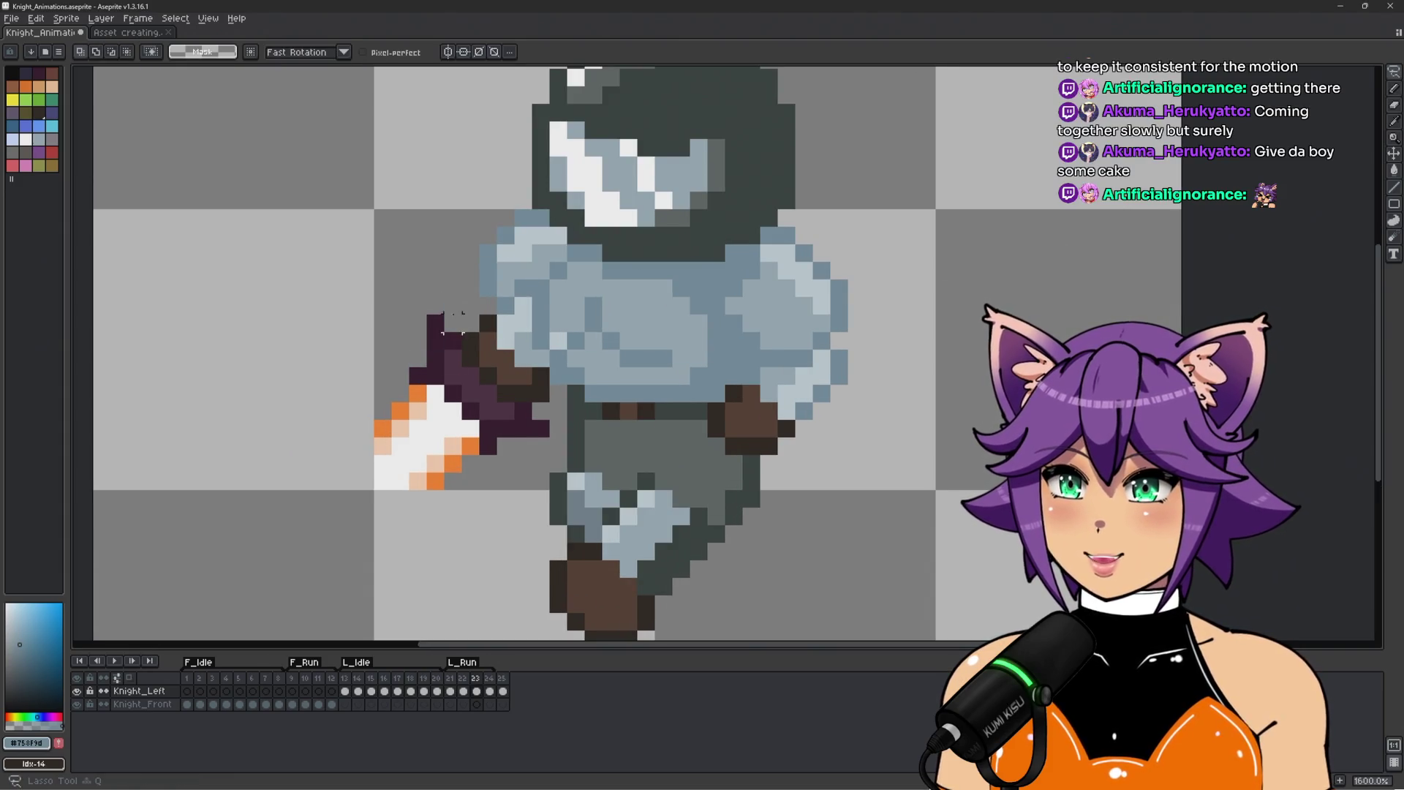
With a rectangular selection, move the axe pixels beside the knight's hand on frame 23.
key("m")
left_click_drag(444, 297, 479, 320)
left_click_drag(558, 427, 472, 311)
key("Return")
scroll(472, 299, "up", 1)
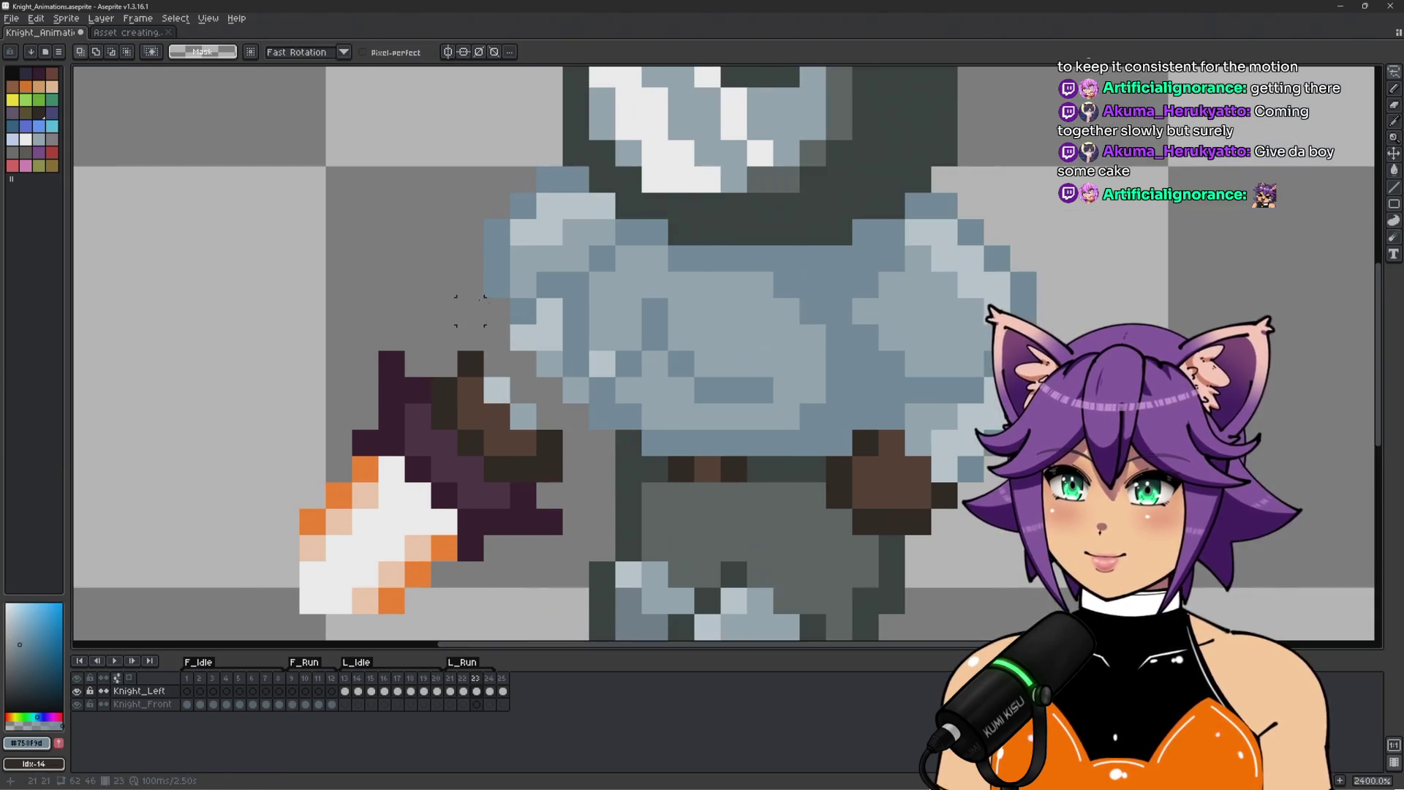
Recolour the grey pixel beside the hand light blue (#9badb7) and preview the run.
key("b")
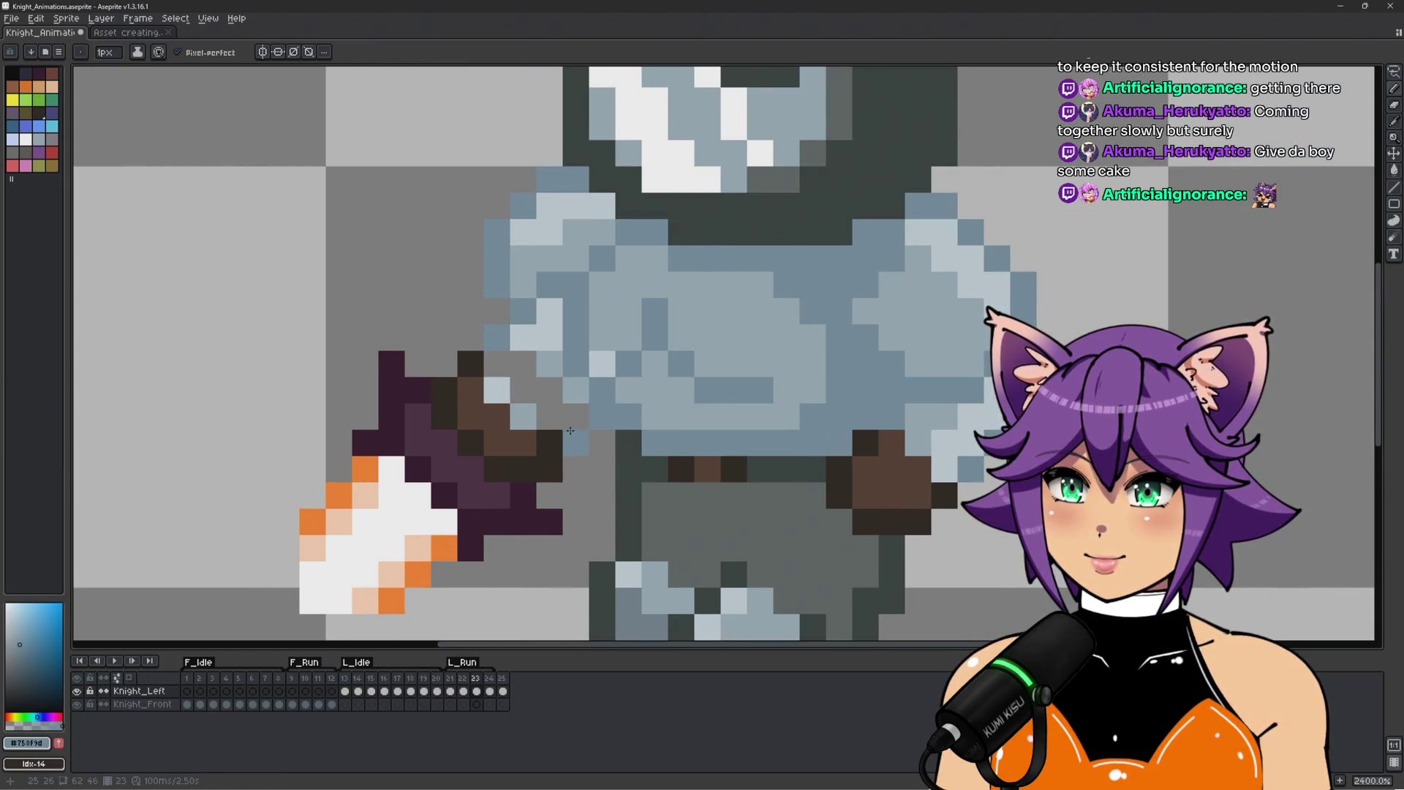
left_click(523, 417, "alt")
left_click(553, 417)
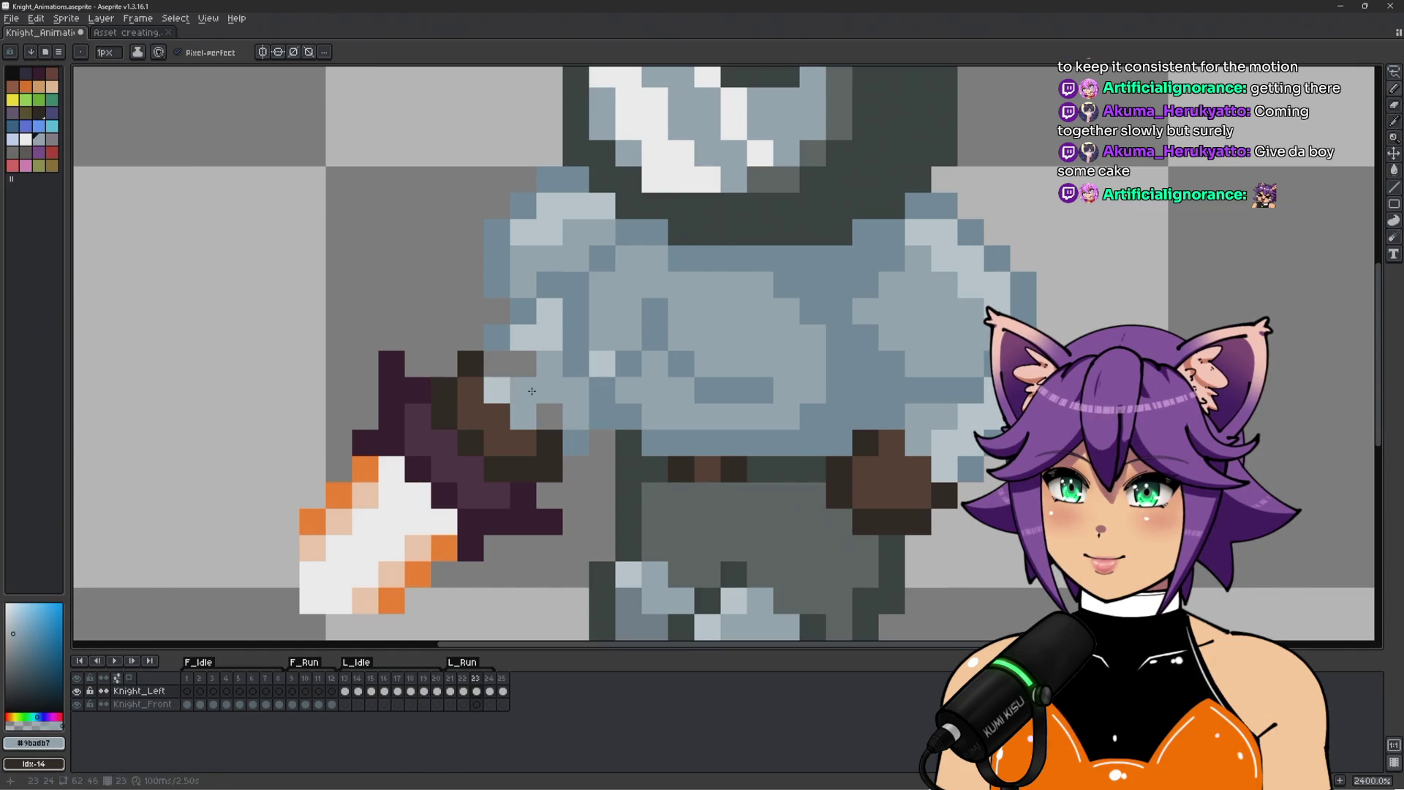
left_click(534, 330, "alt")
scroll(533, 330, "down", 5)
key("Return")
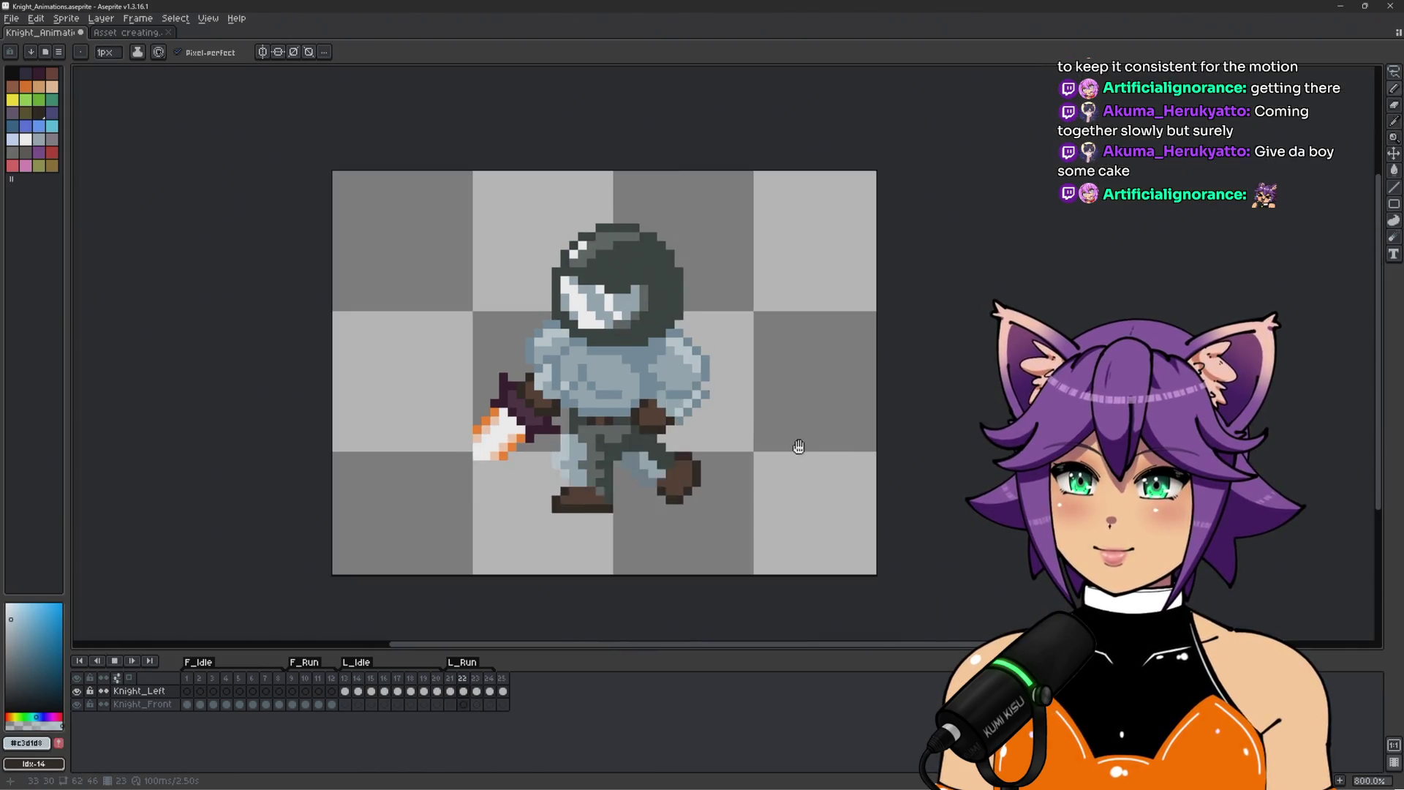
left_click_drag(801, 448, 787, 443)
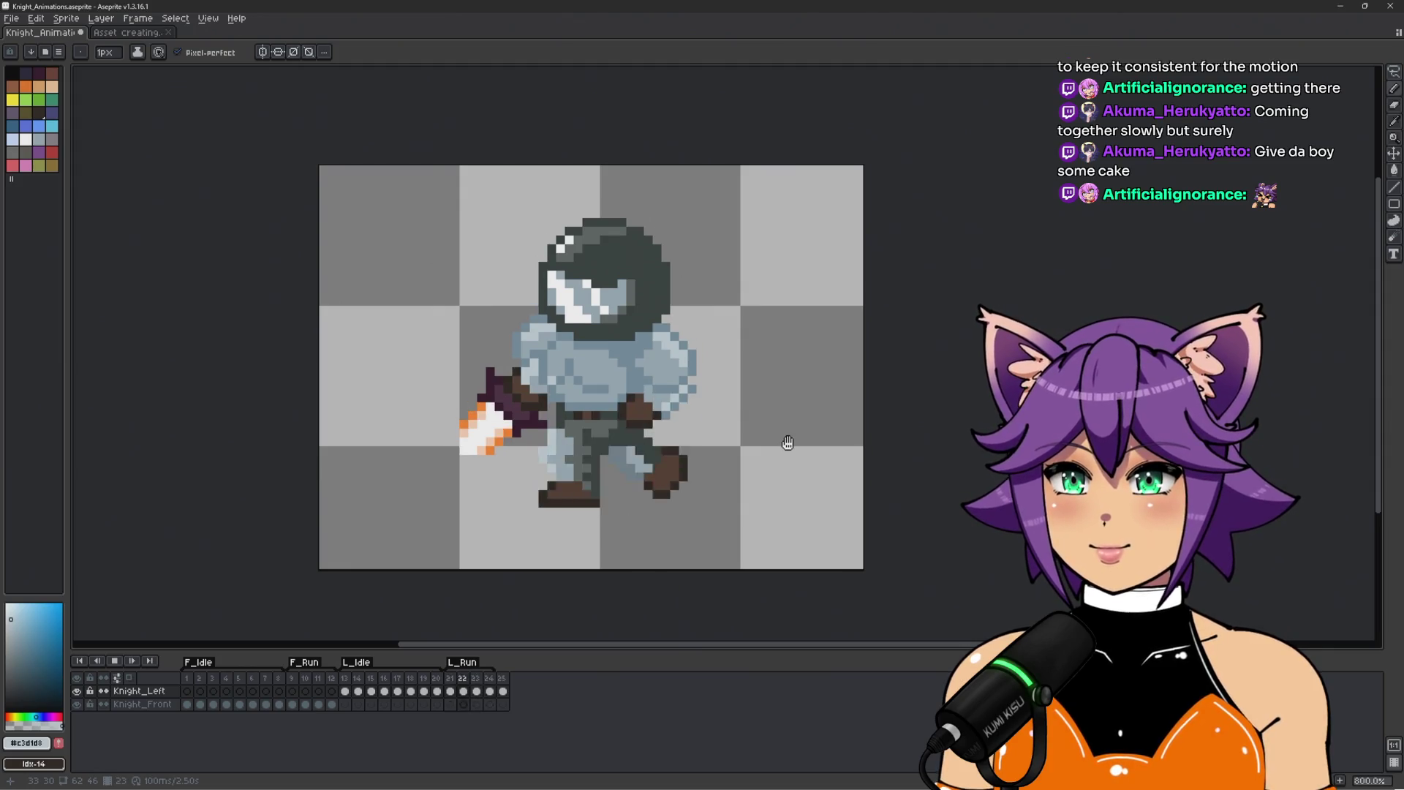
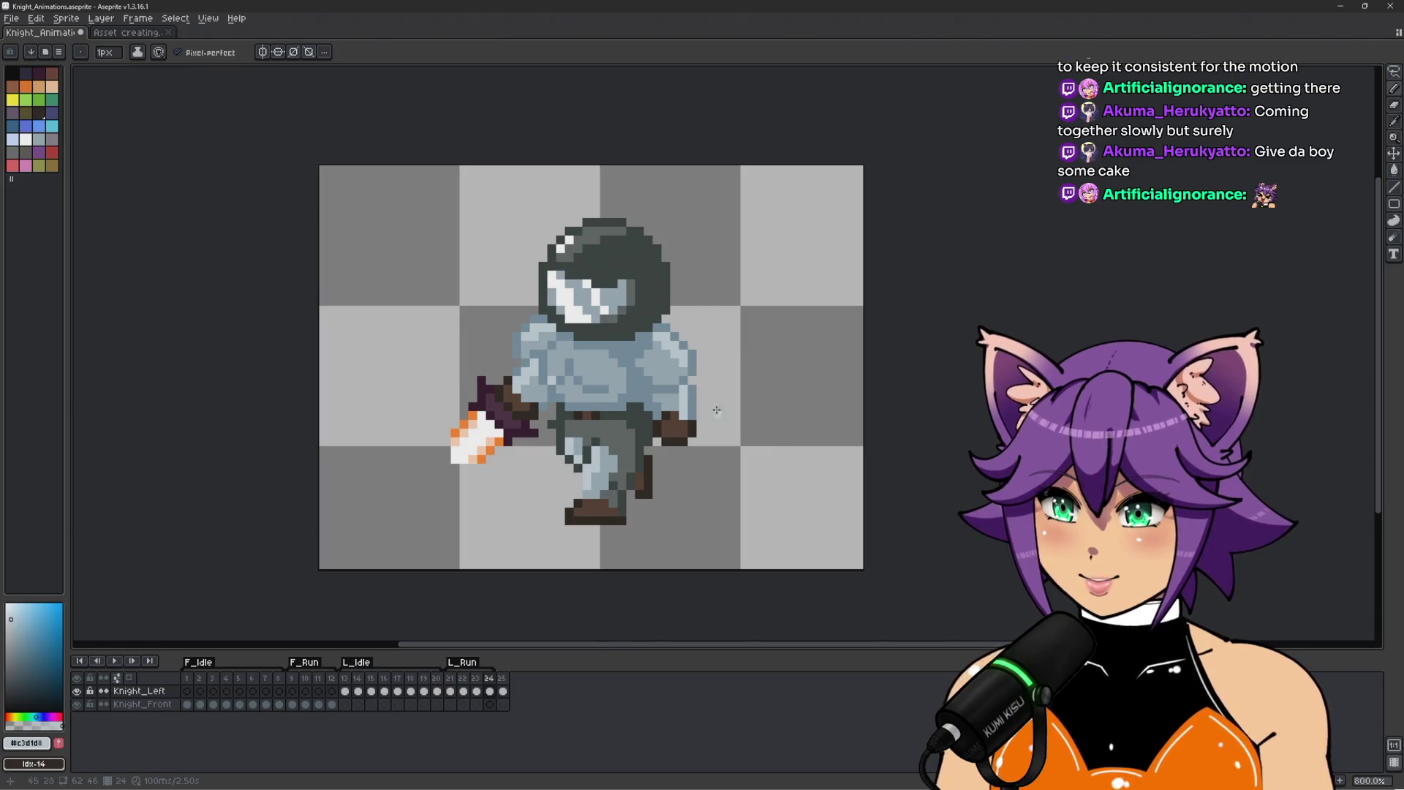
Compare the front-facing run pose and sample the light-blue armour colour on the first L_Run frame.
scroll(720, 415, "up", 2)
left_click(599, 463, "alt")
scroll(599, 462, "down", 2)
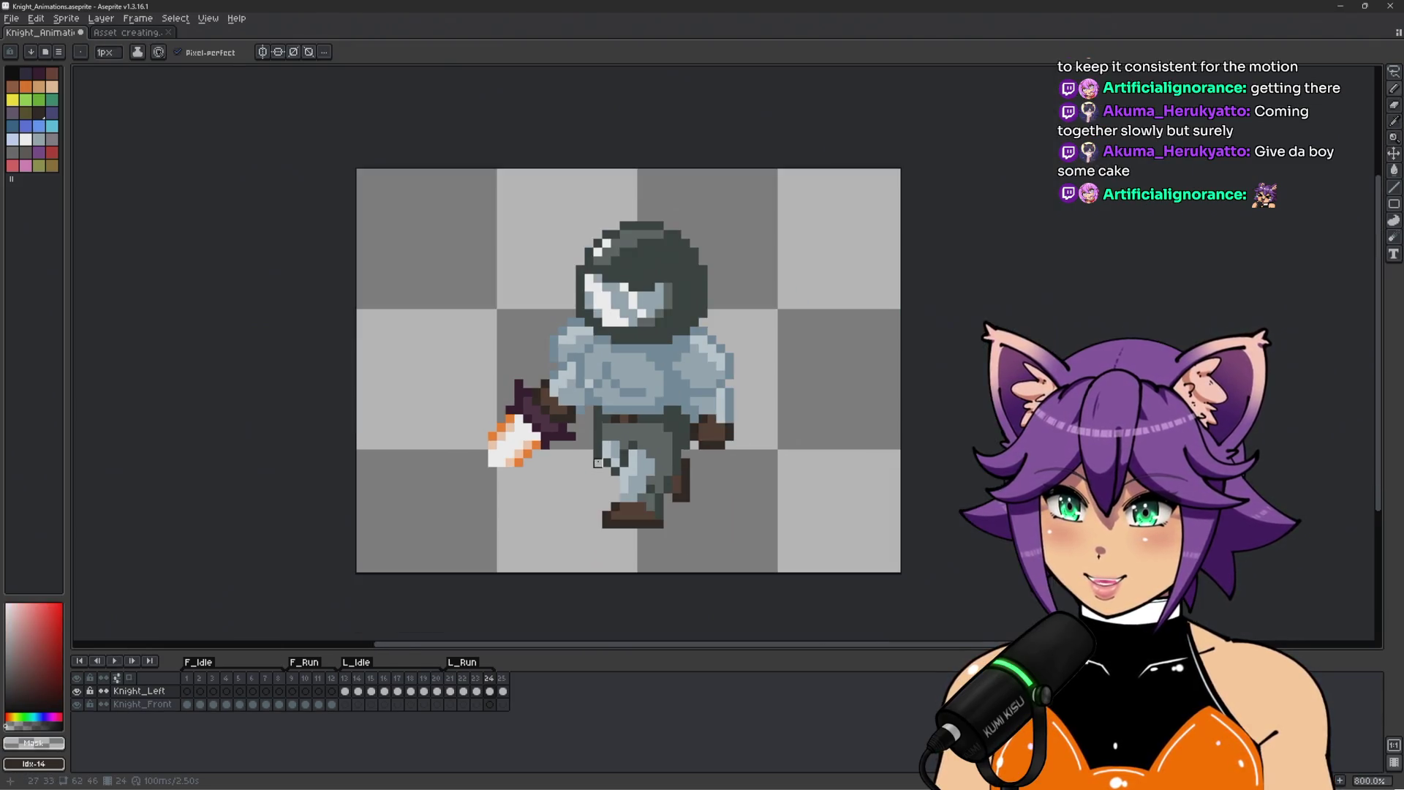
left_click_drag(826, 463, 809, 468)
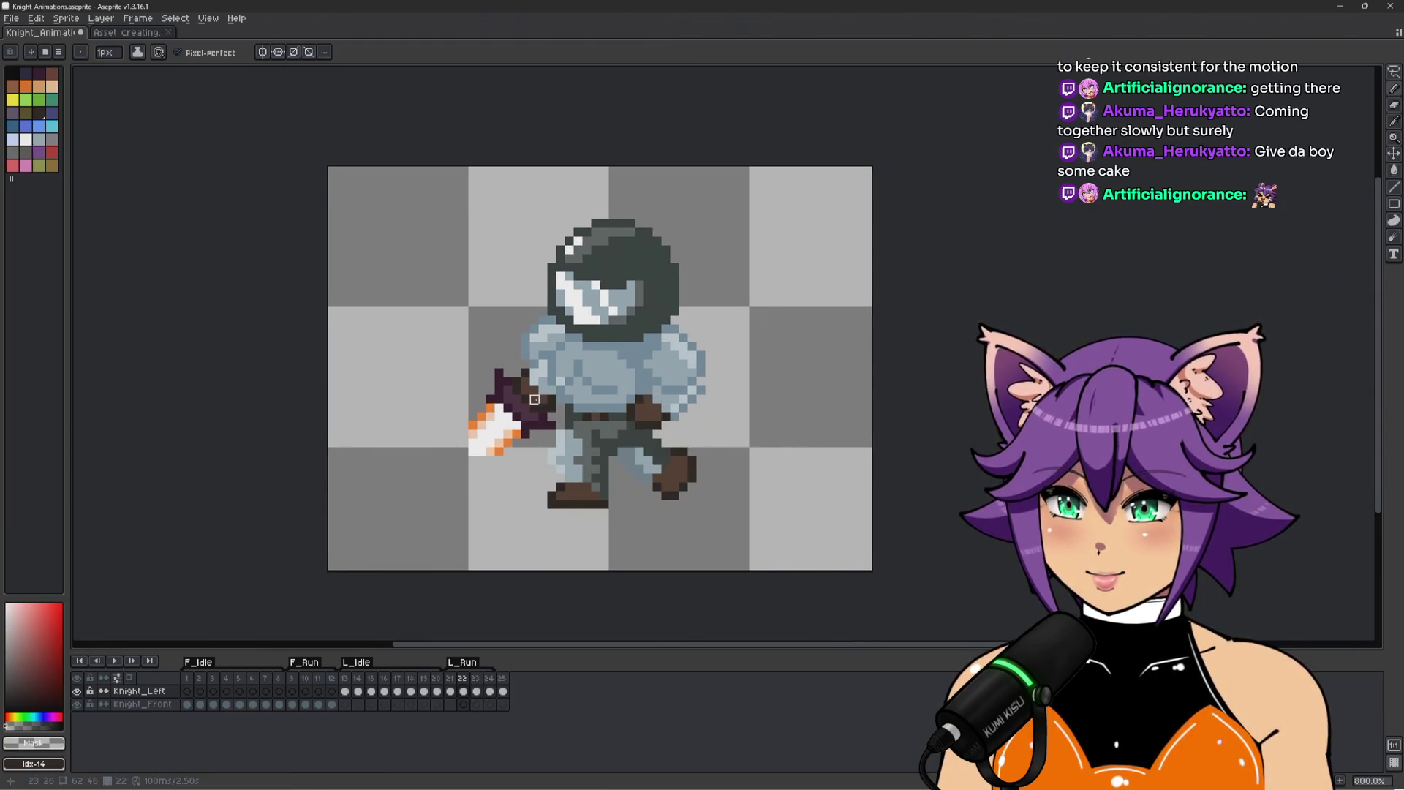
scroll(543, 408, "up", 2)
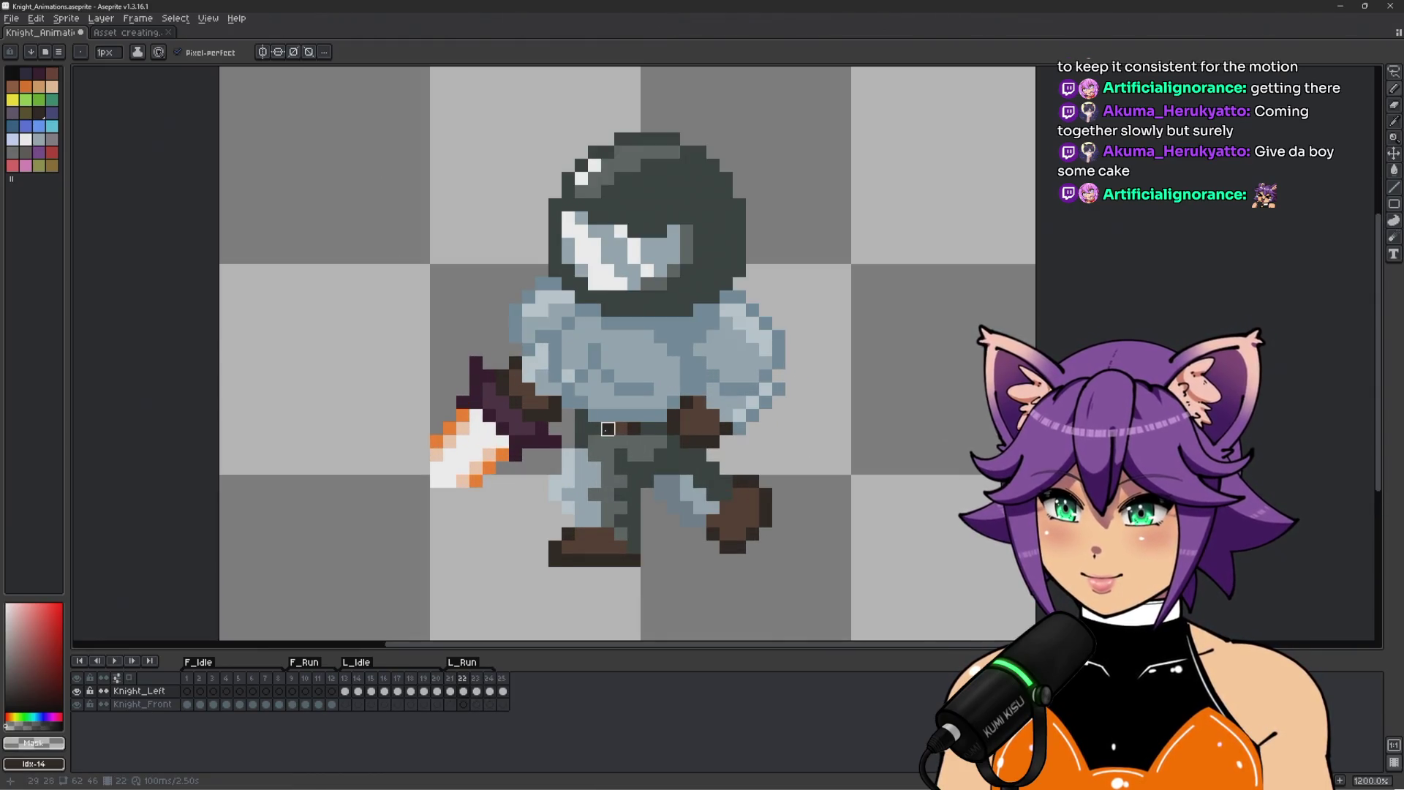
left_click(296, 679)
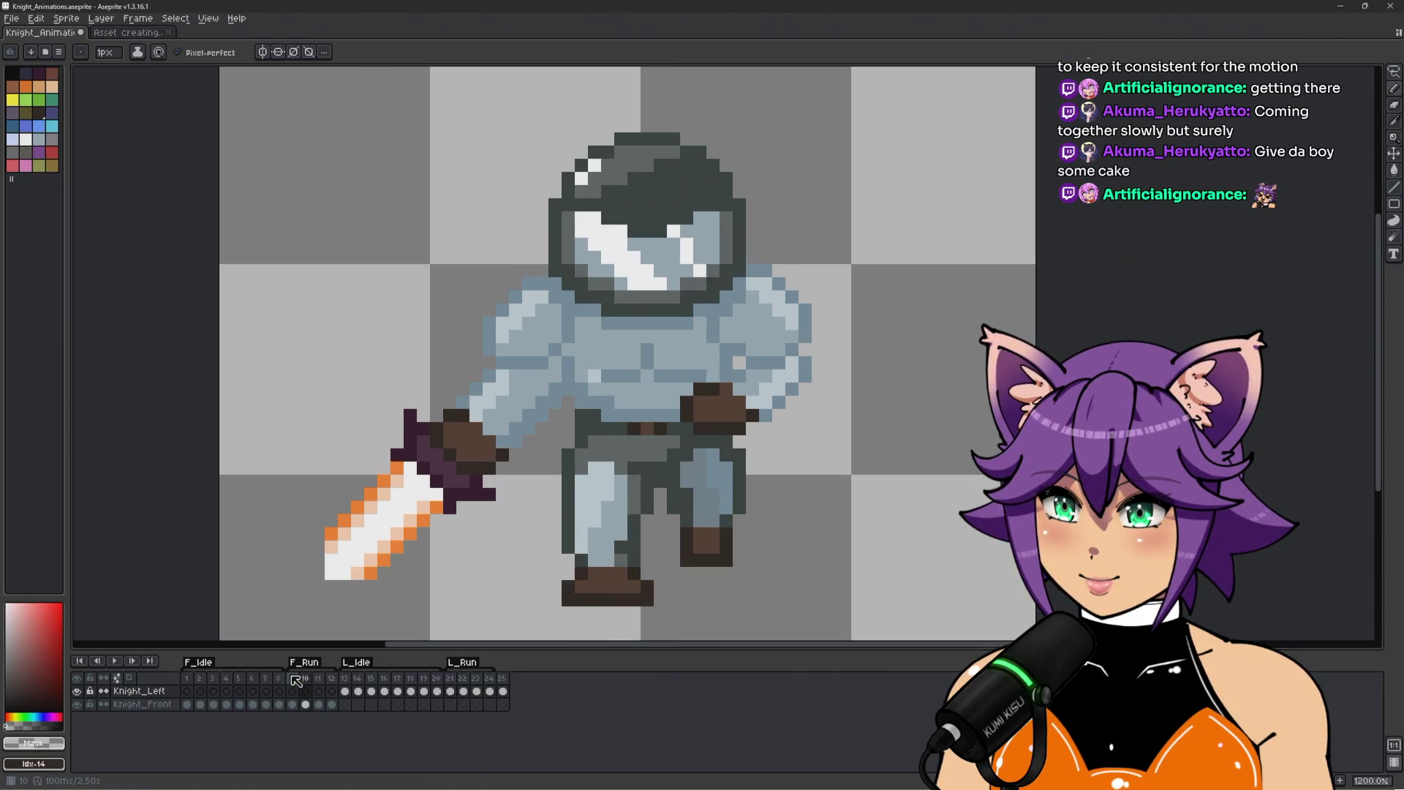
left_click(455, 678)
scroll(558, 370, "up", 1)
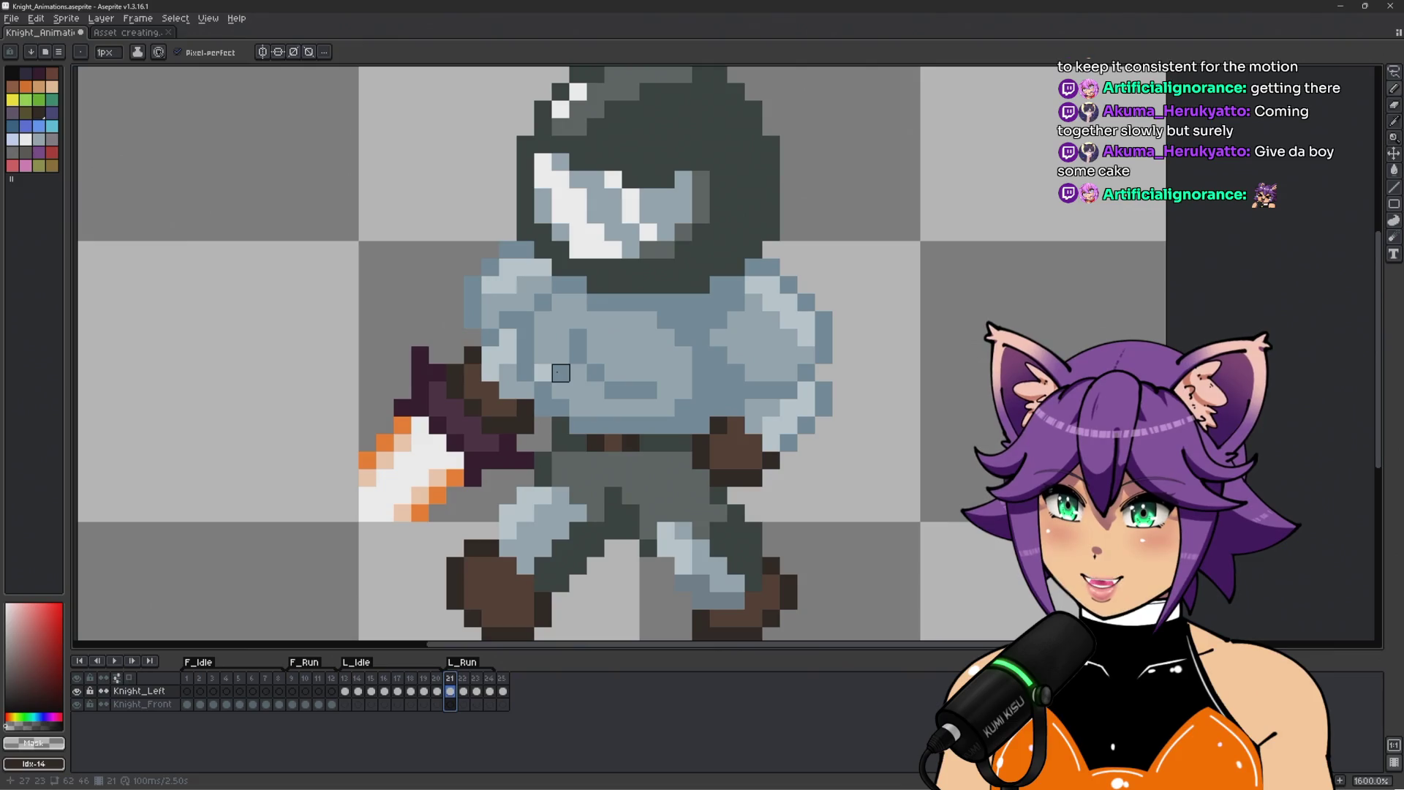
left_click(547, 372, "alt")
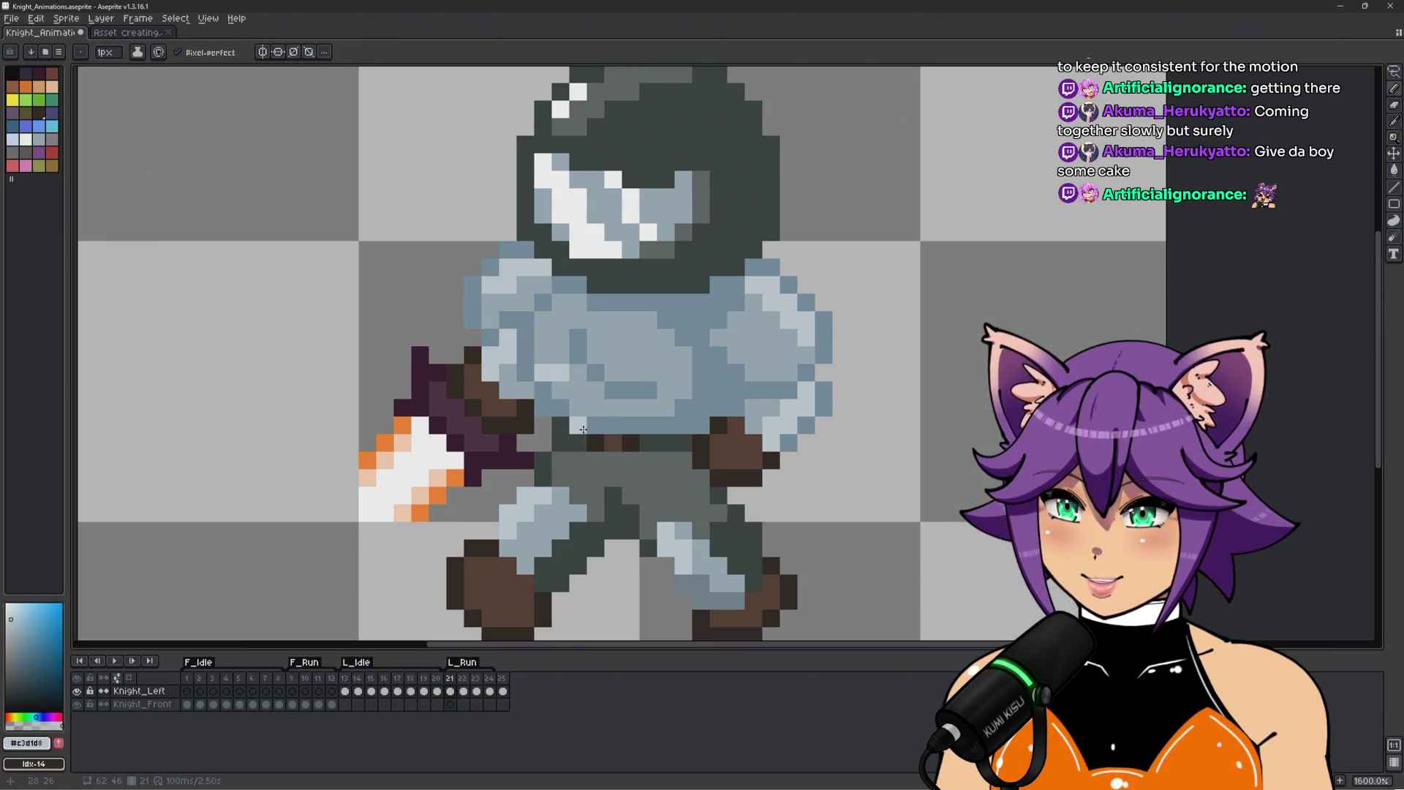
Step through and play the L_Run cycle, stopping on frame 22 and resuming.
key("Right")
key("Right")
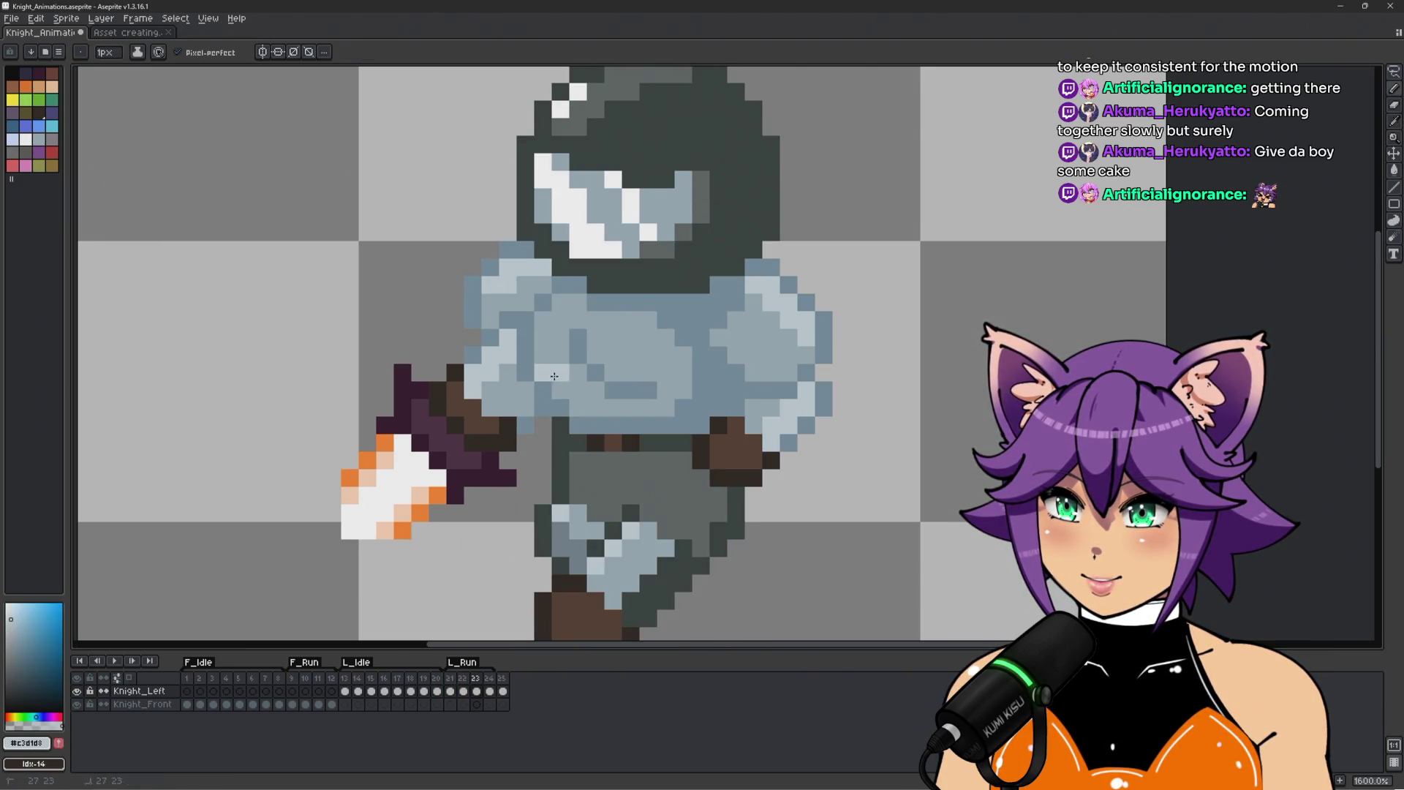
scroll(555, 375, "down", 3)
key("Return")
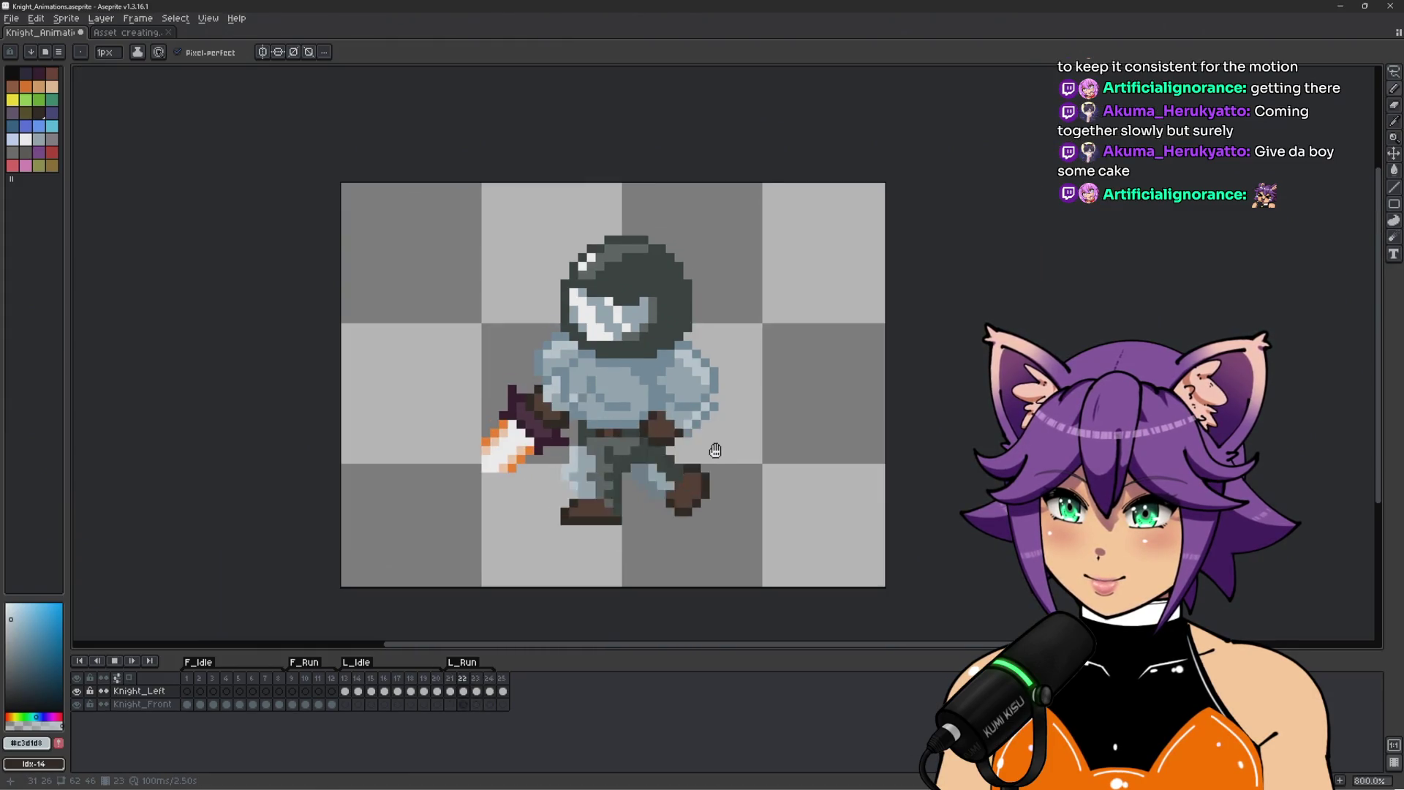
scroll(607, 450, "up", 2)
left_click(591, 343, "alt")
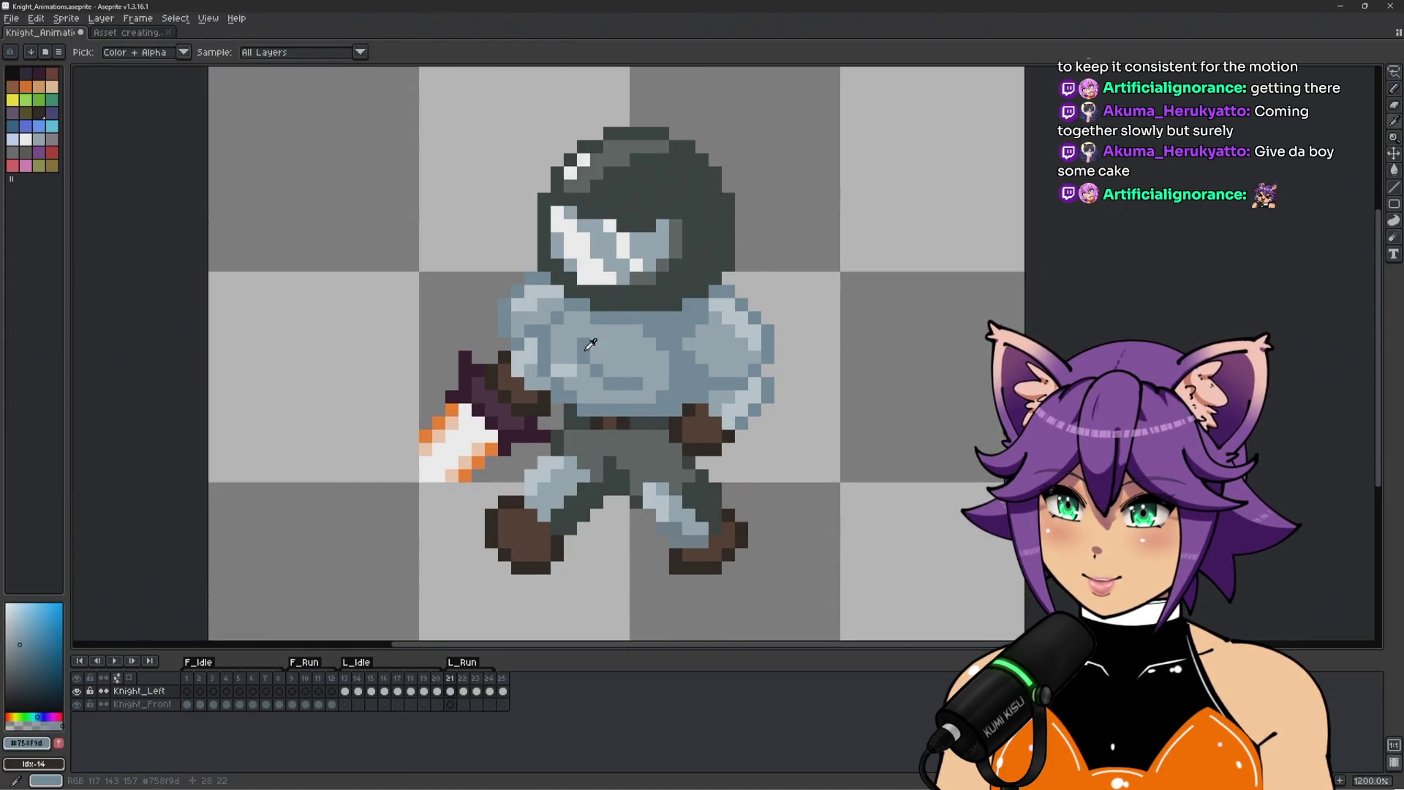
key("Left")
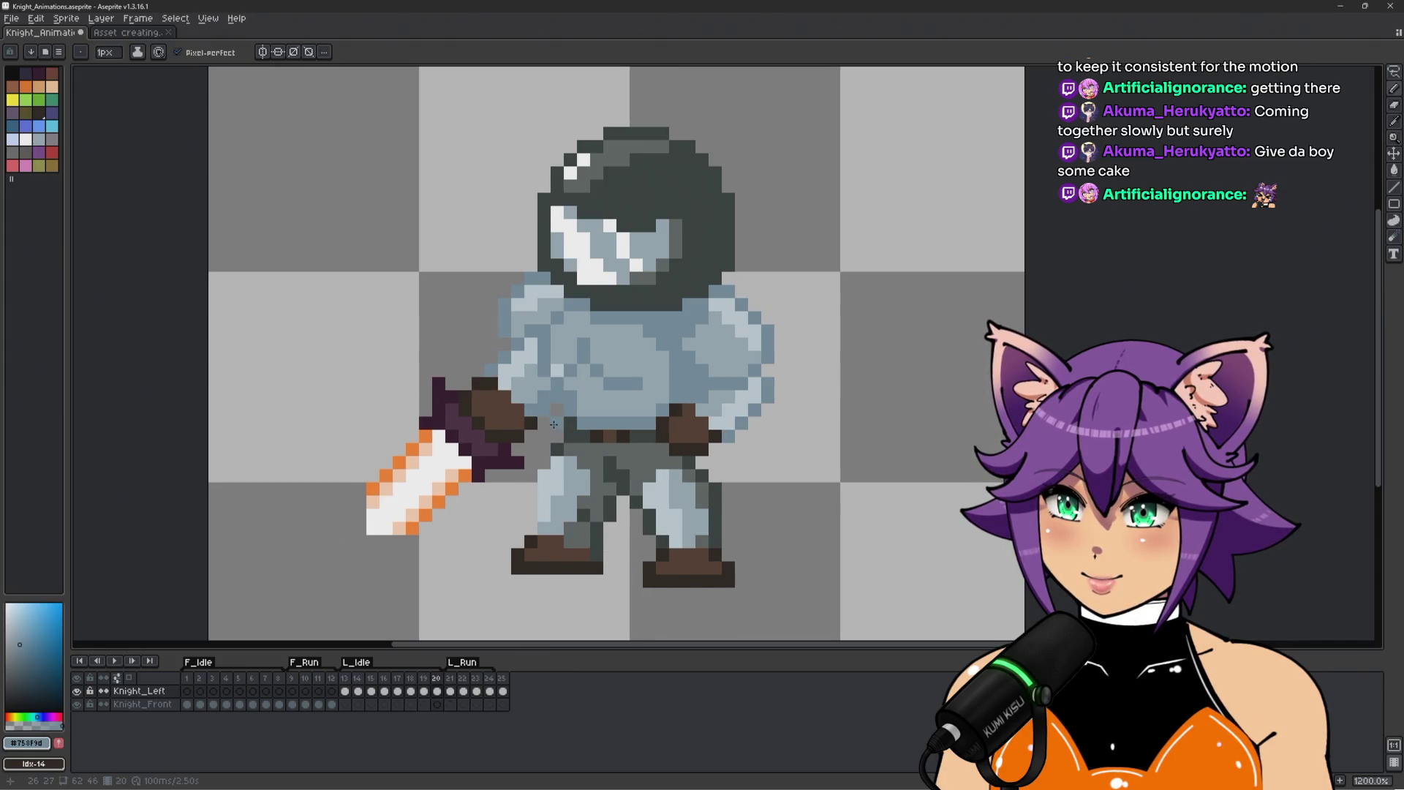
key("Right")
key("Right")
key("Right")
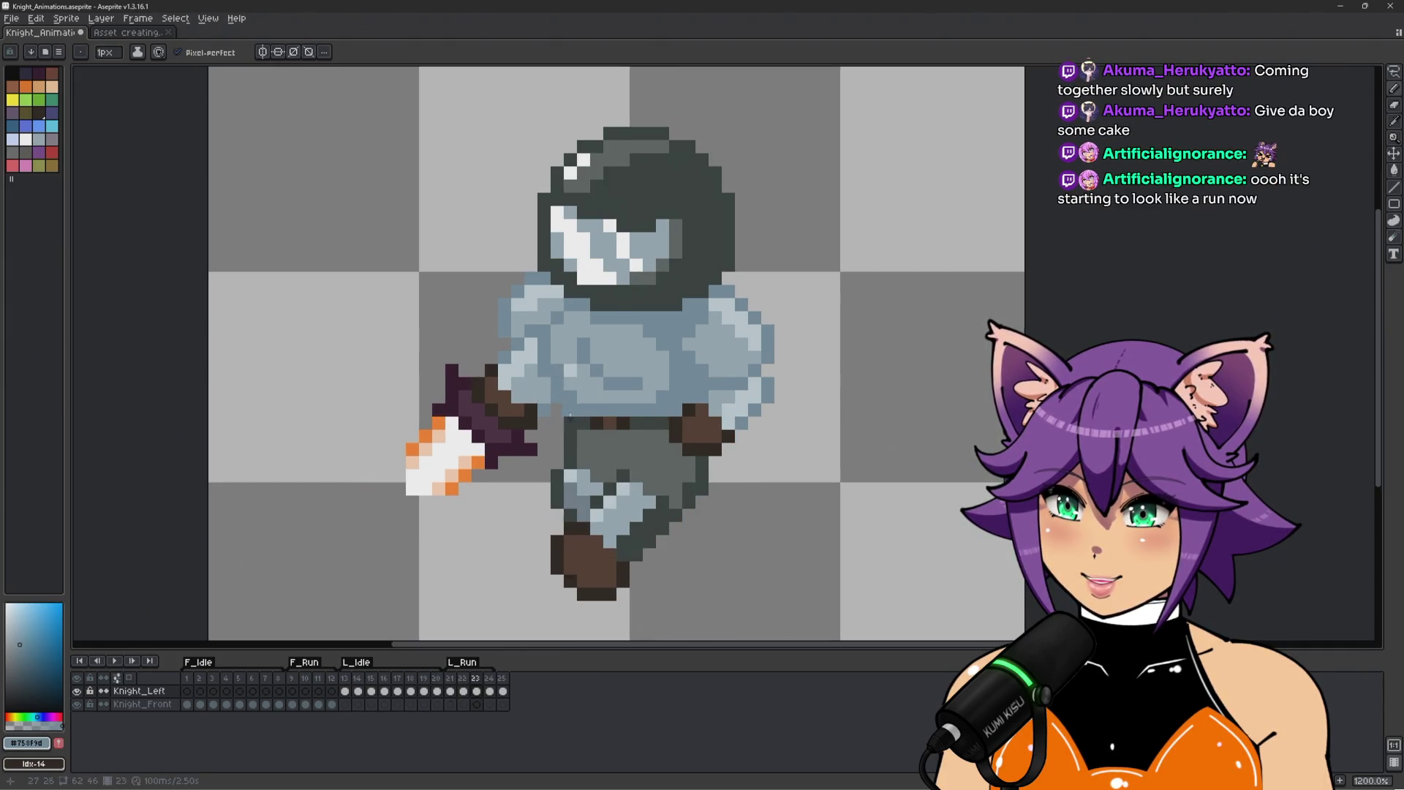
scroll(711, 495, "down", 2)
key("Return")
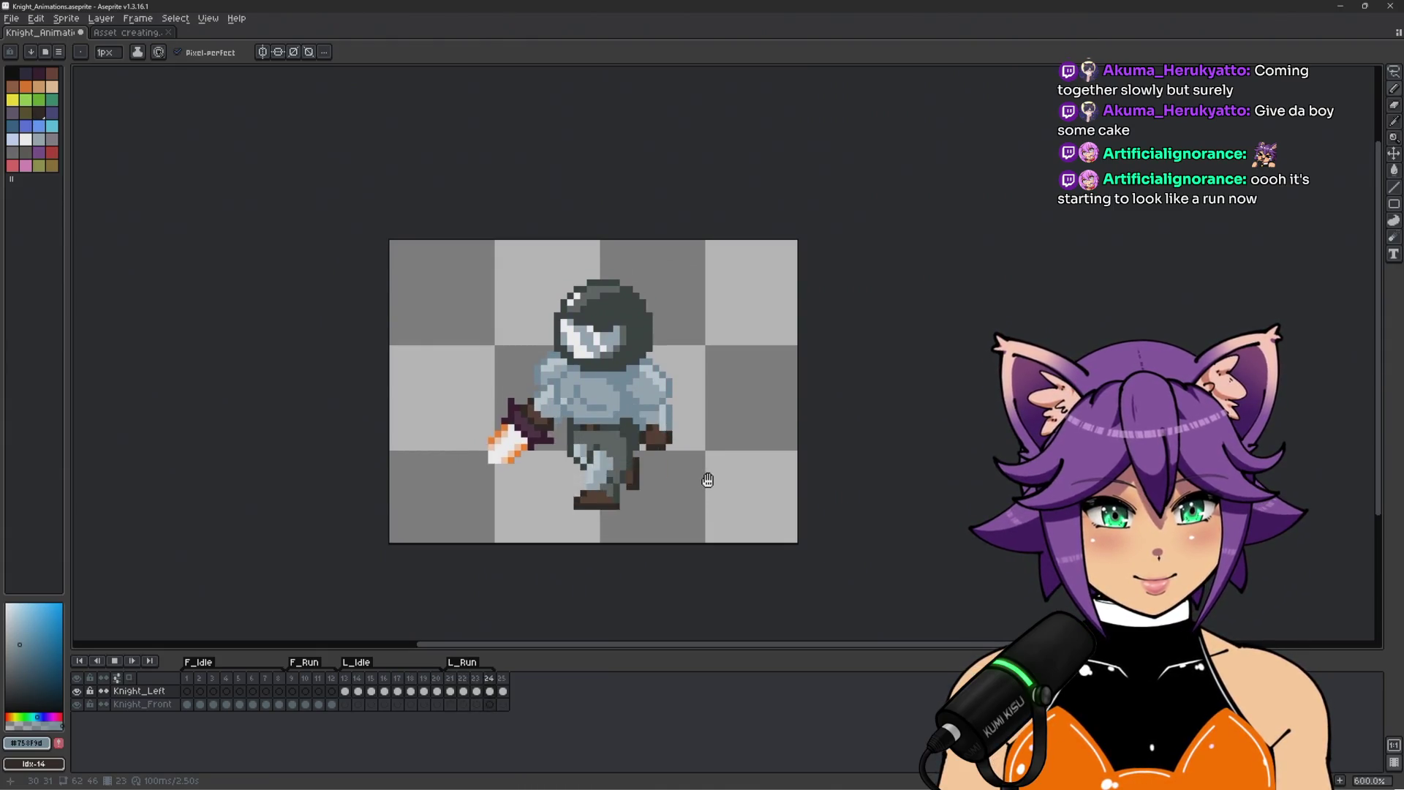
key("Return")
scroll(611, 349, "up", 2)
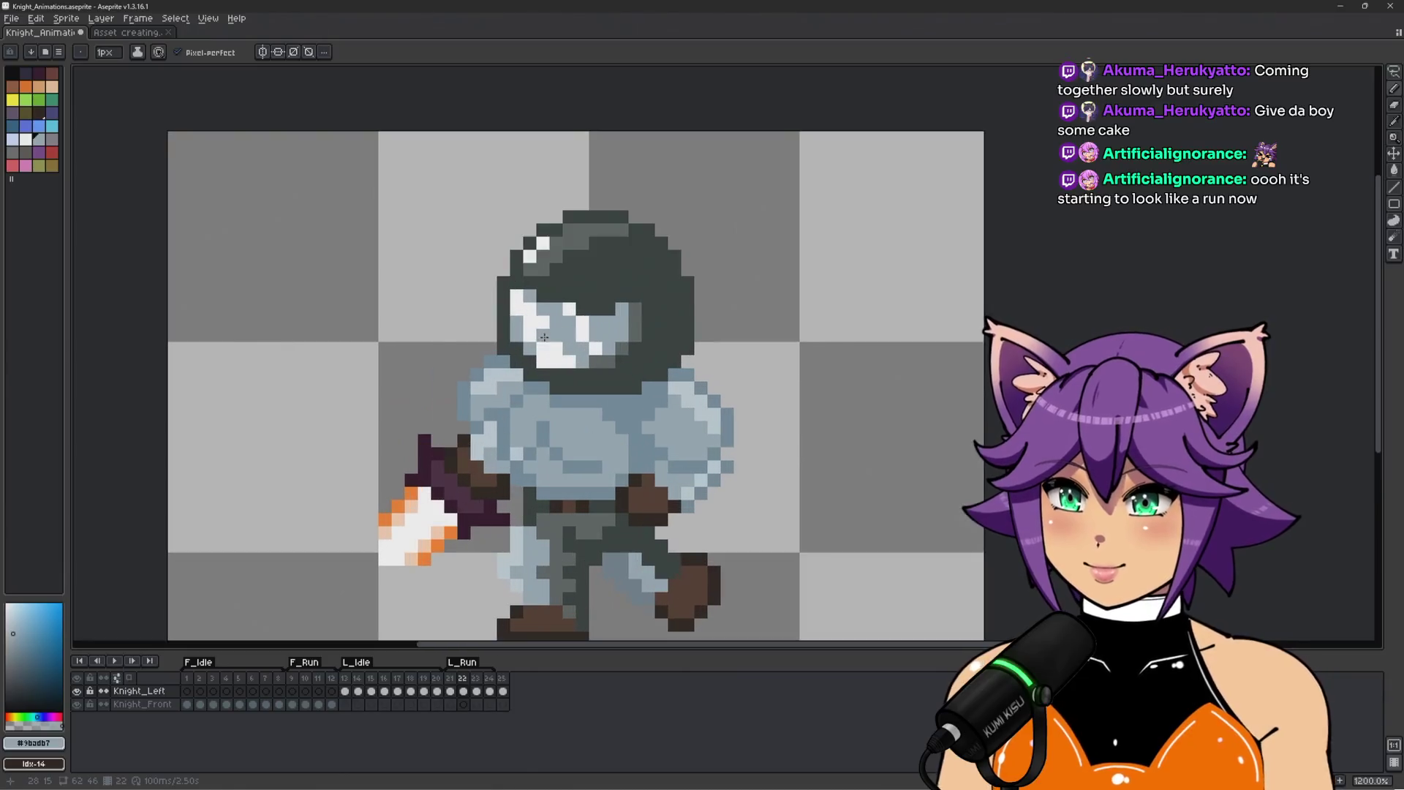
key("Return")
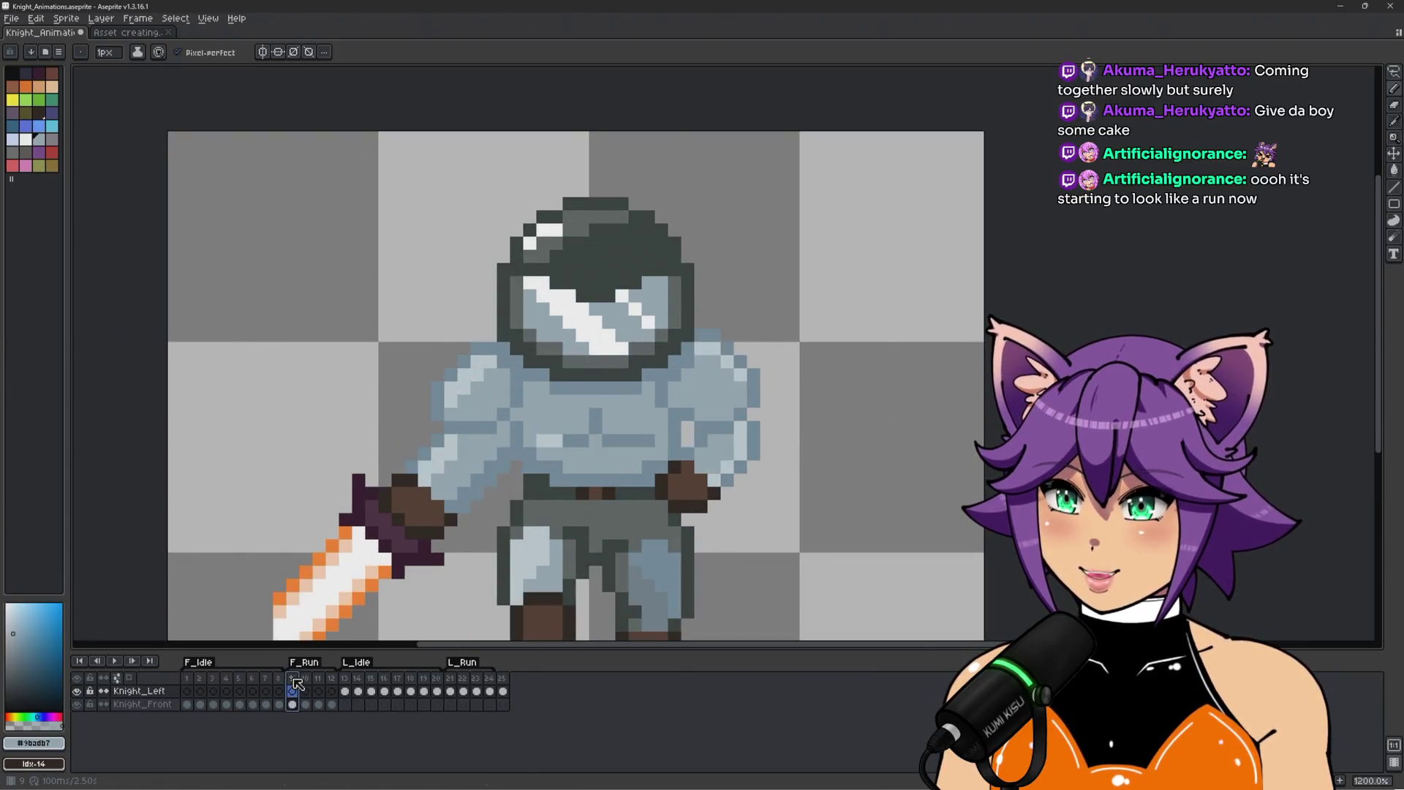
Return to L_Run frame 22 and sample the white and light-blue visor colours.
left_click(464, 680)
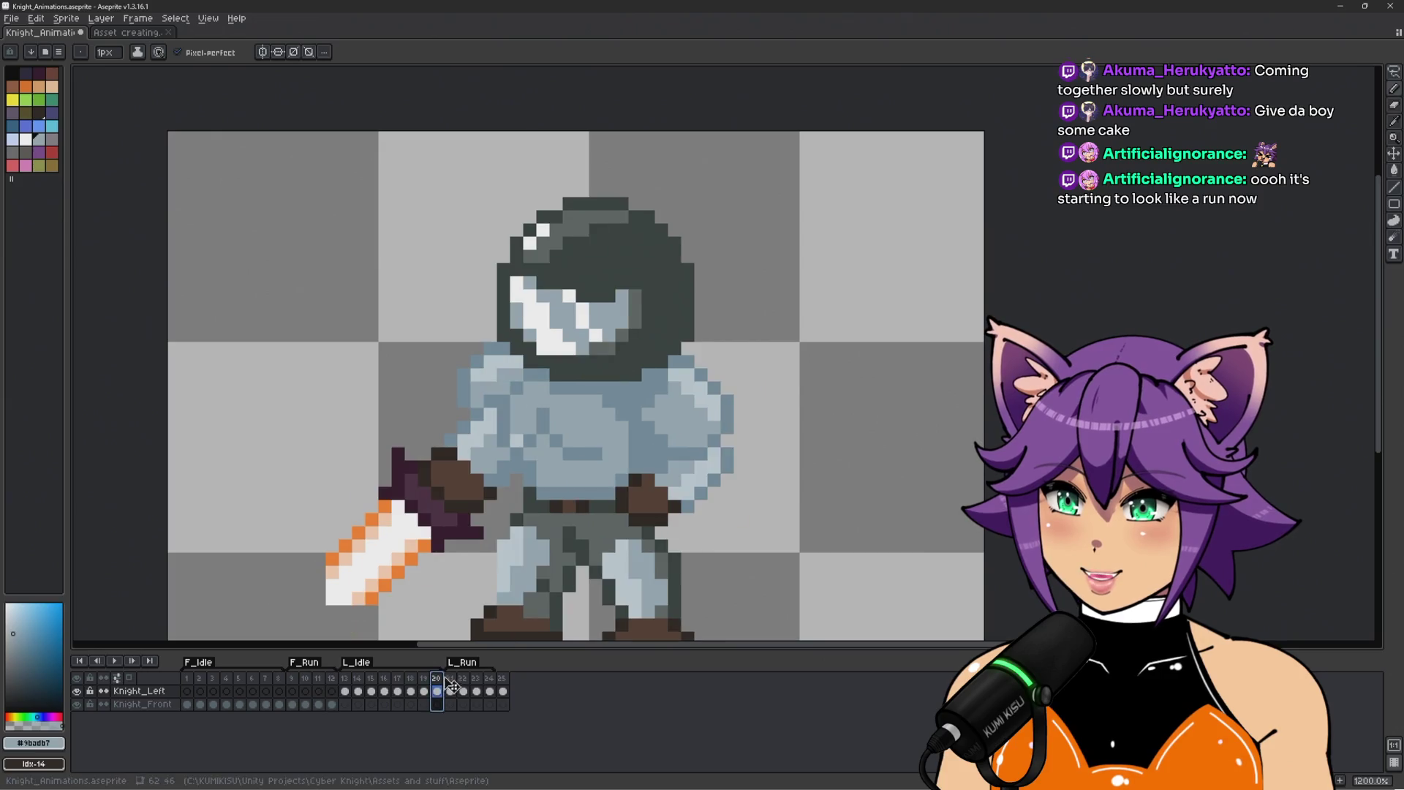
key("Left")
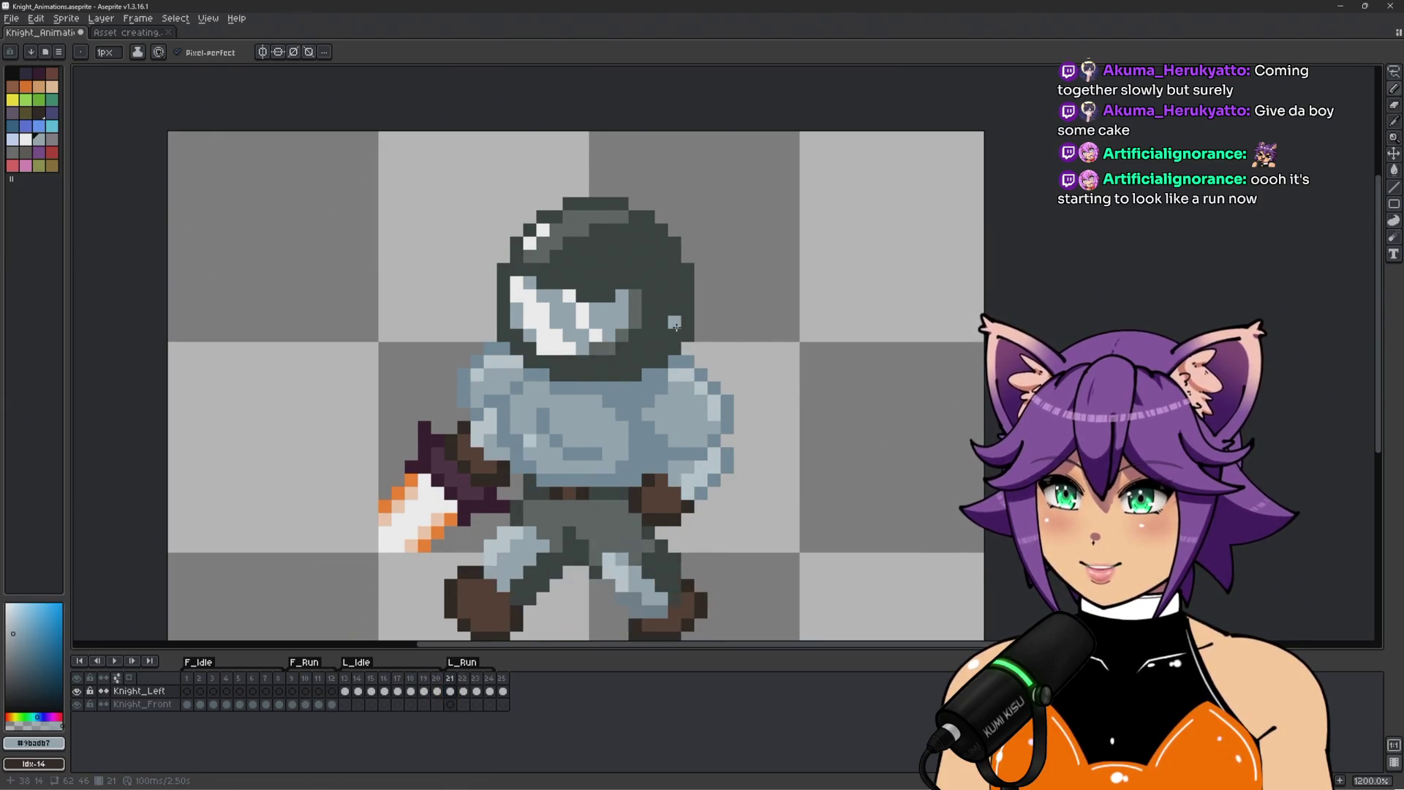
scroll(585, 256, "up", 1)
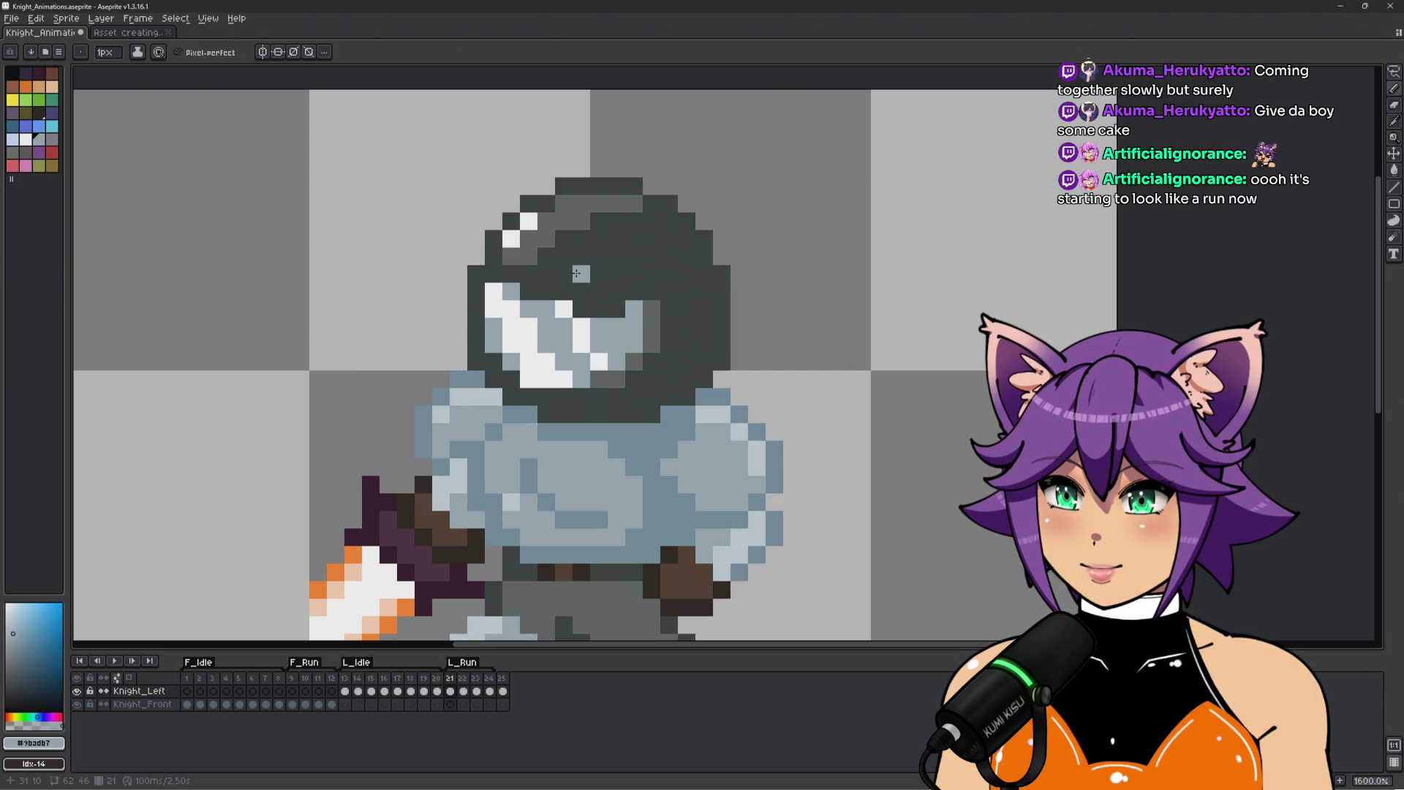
key("Right")
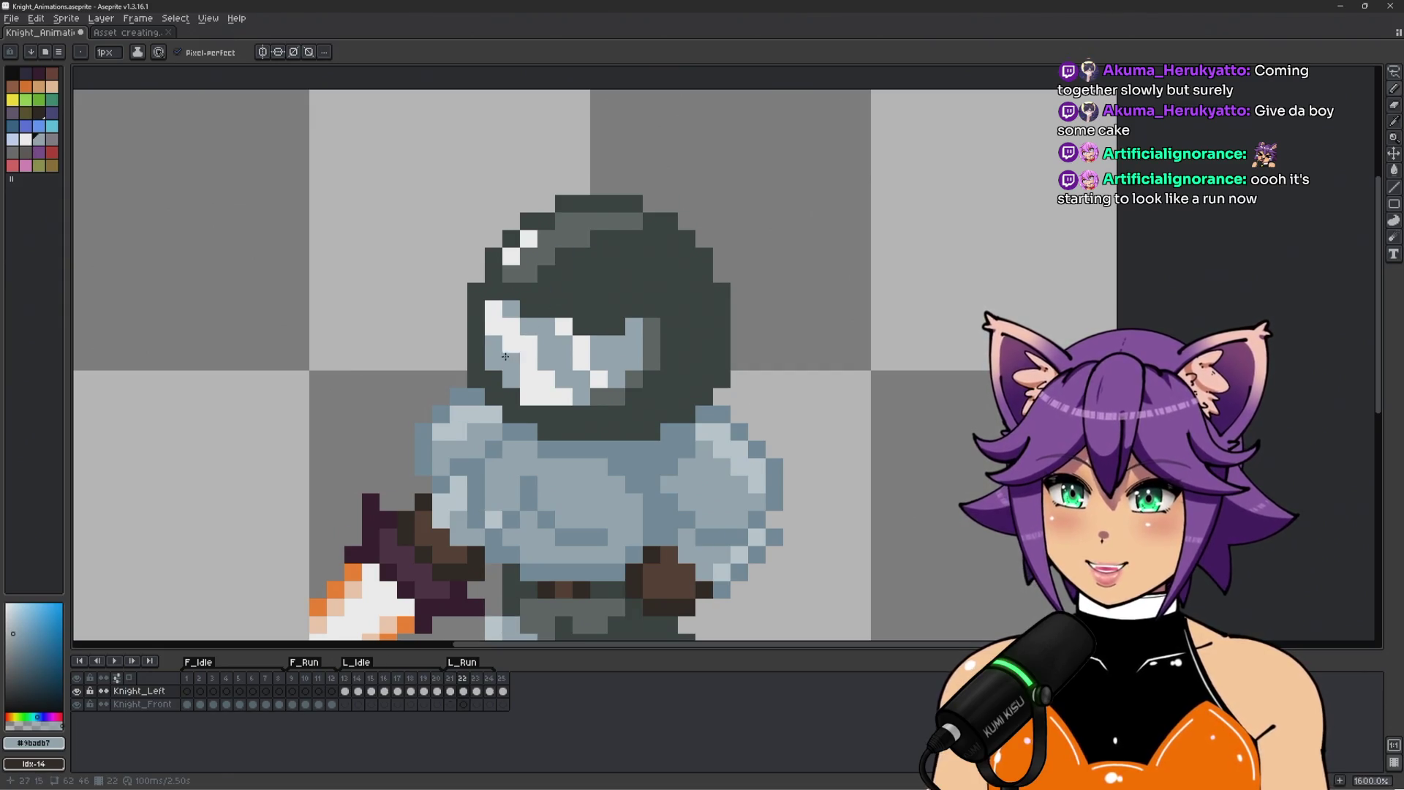
left_click(523, 344, "alt")
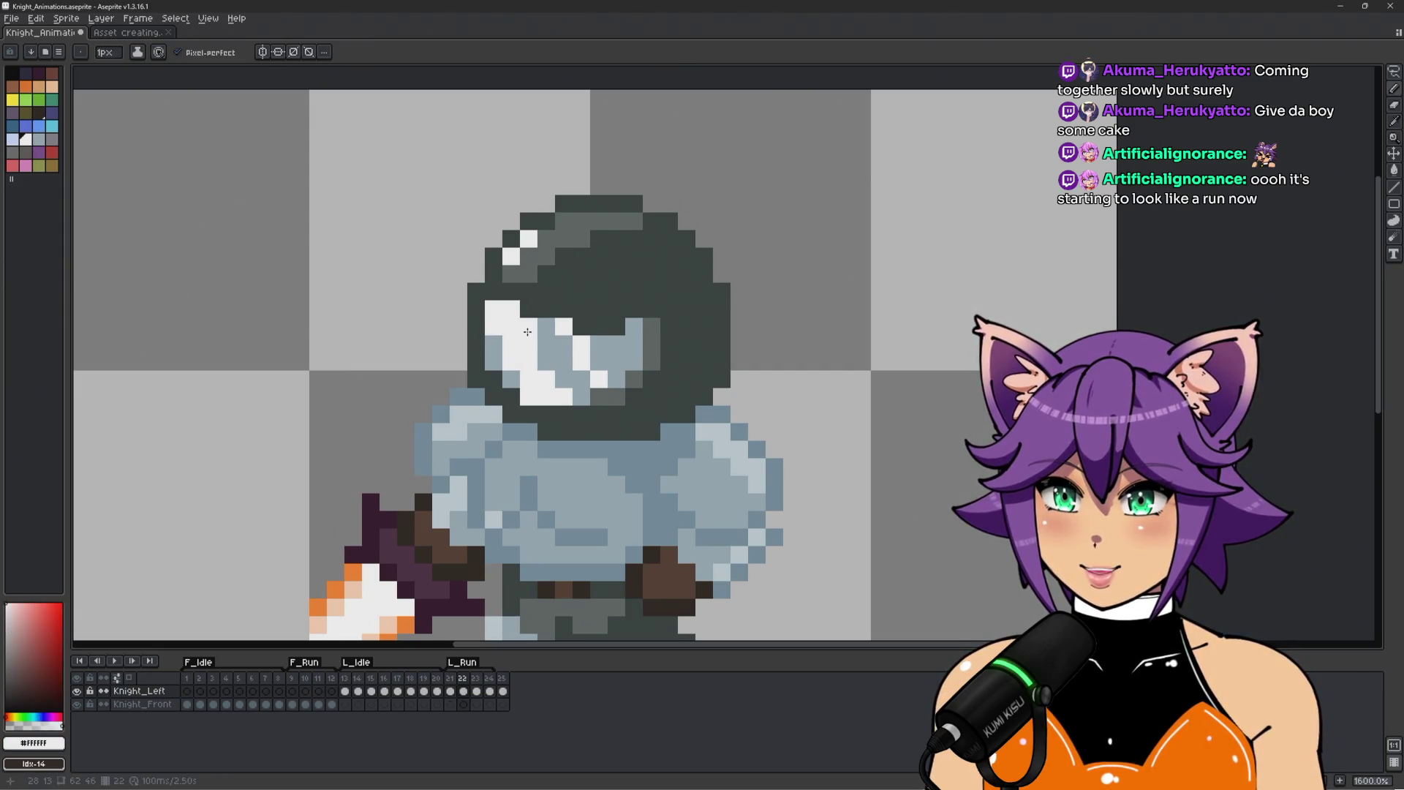
left_click(508, 365, "alt")
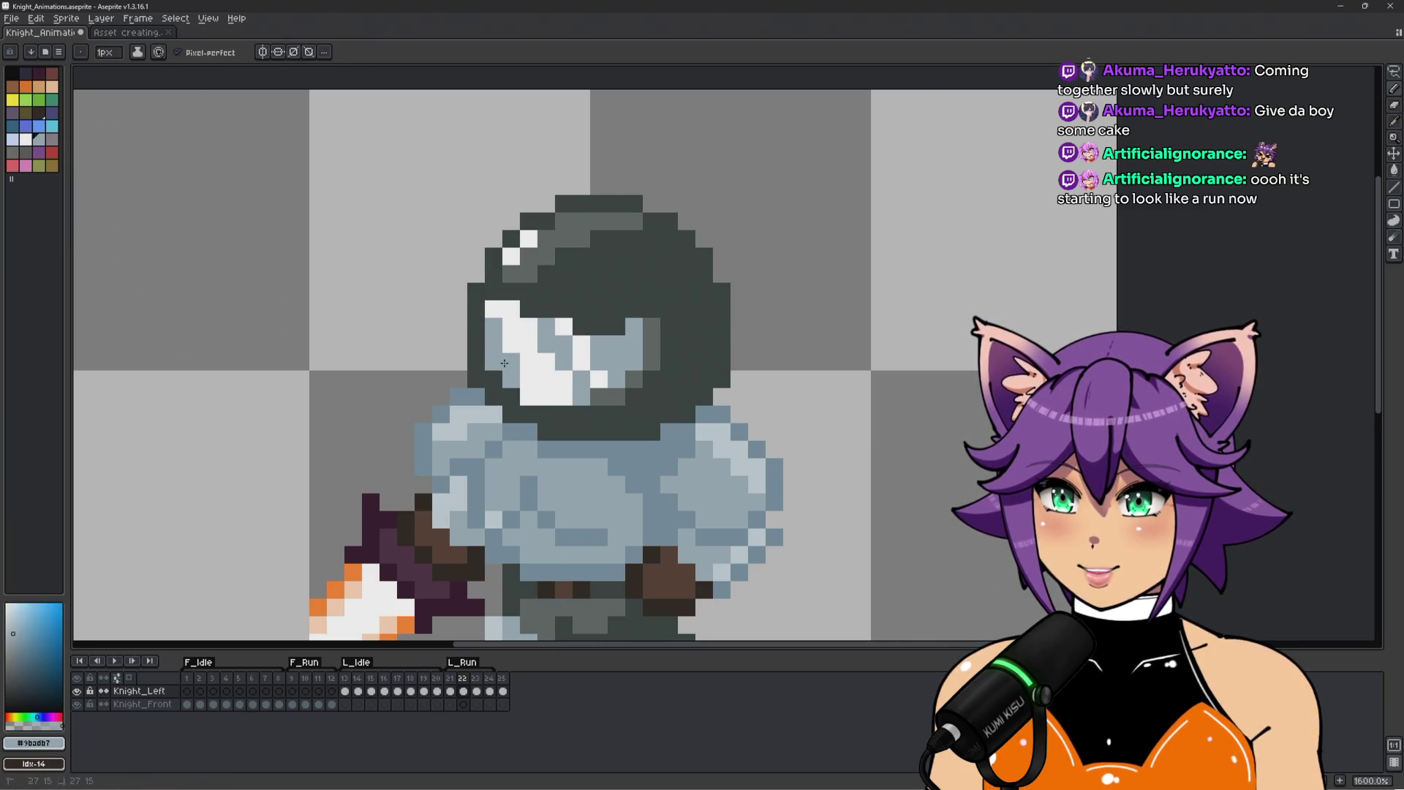
Flip between run frames 21 and 22 to compare the poses.
key("Left")
key("Right")
key("Left")
key("Right")
key("Left")
key("Right")
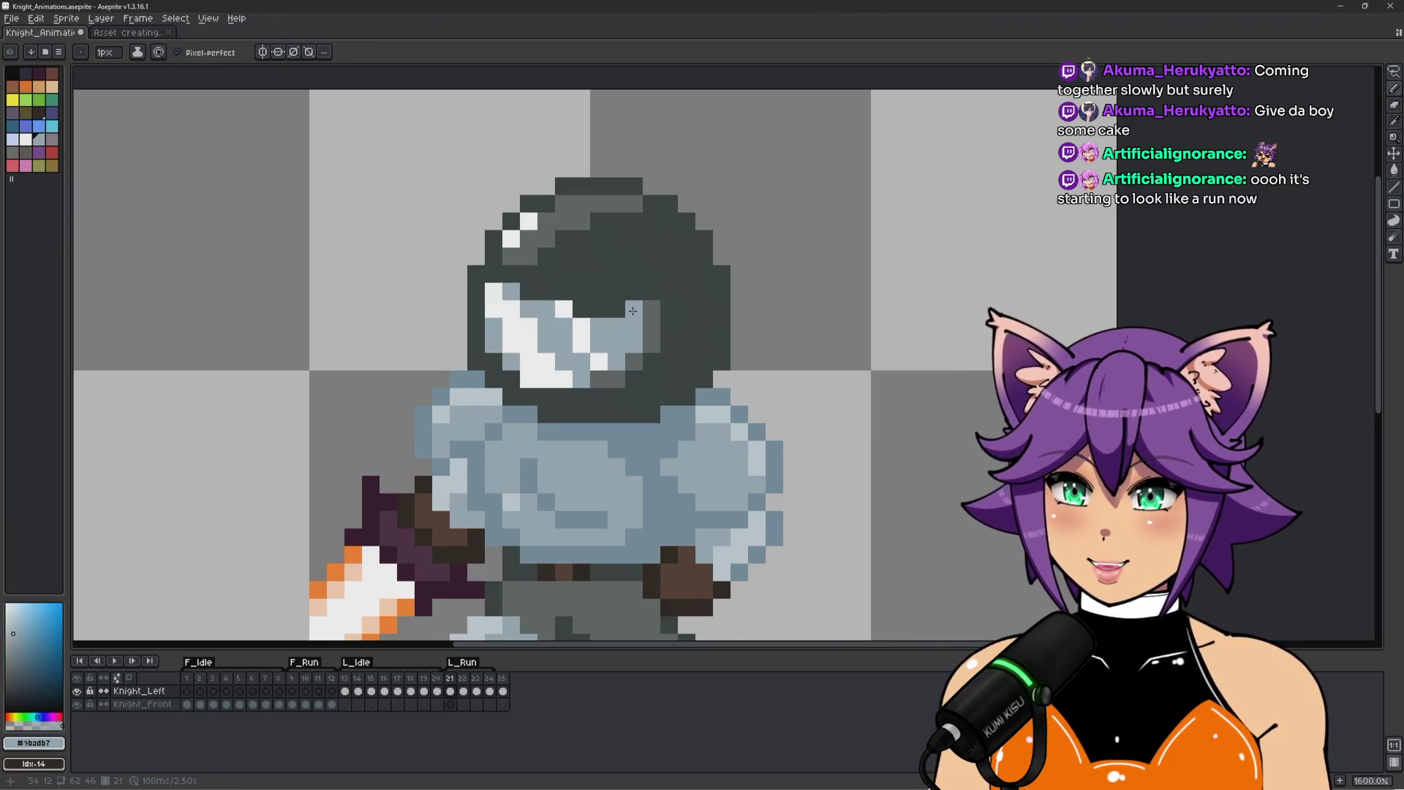
scroll(626, 311, "down", 3)
key("Left")
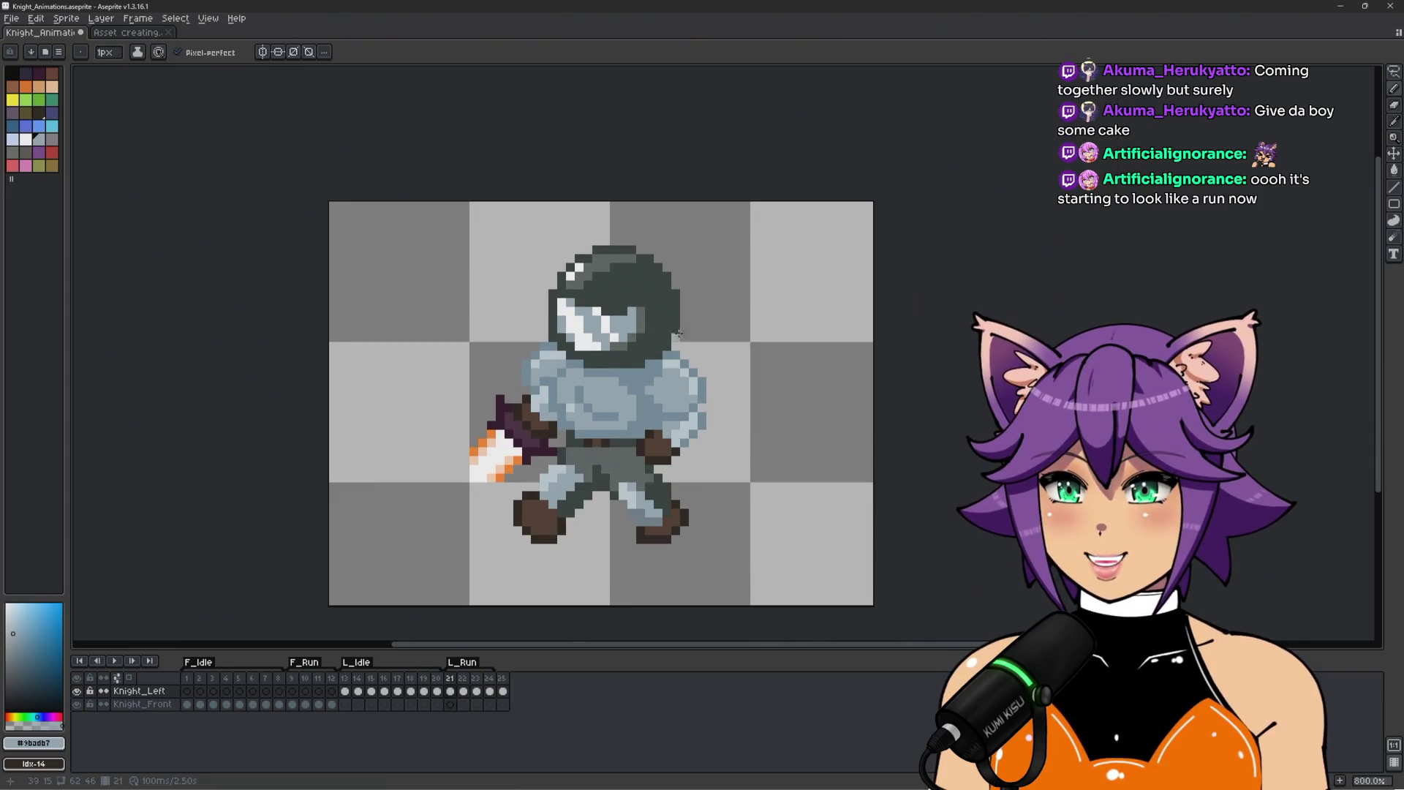
key("Right")
key("Left")
key("Right")
scroll(580, 332, "up", 3)
key("alt")
scroll(614, 338, "down", 3)
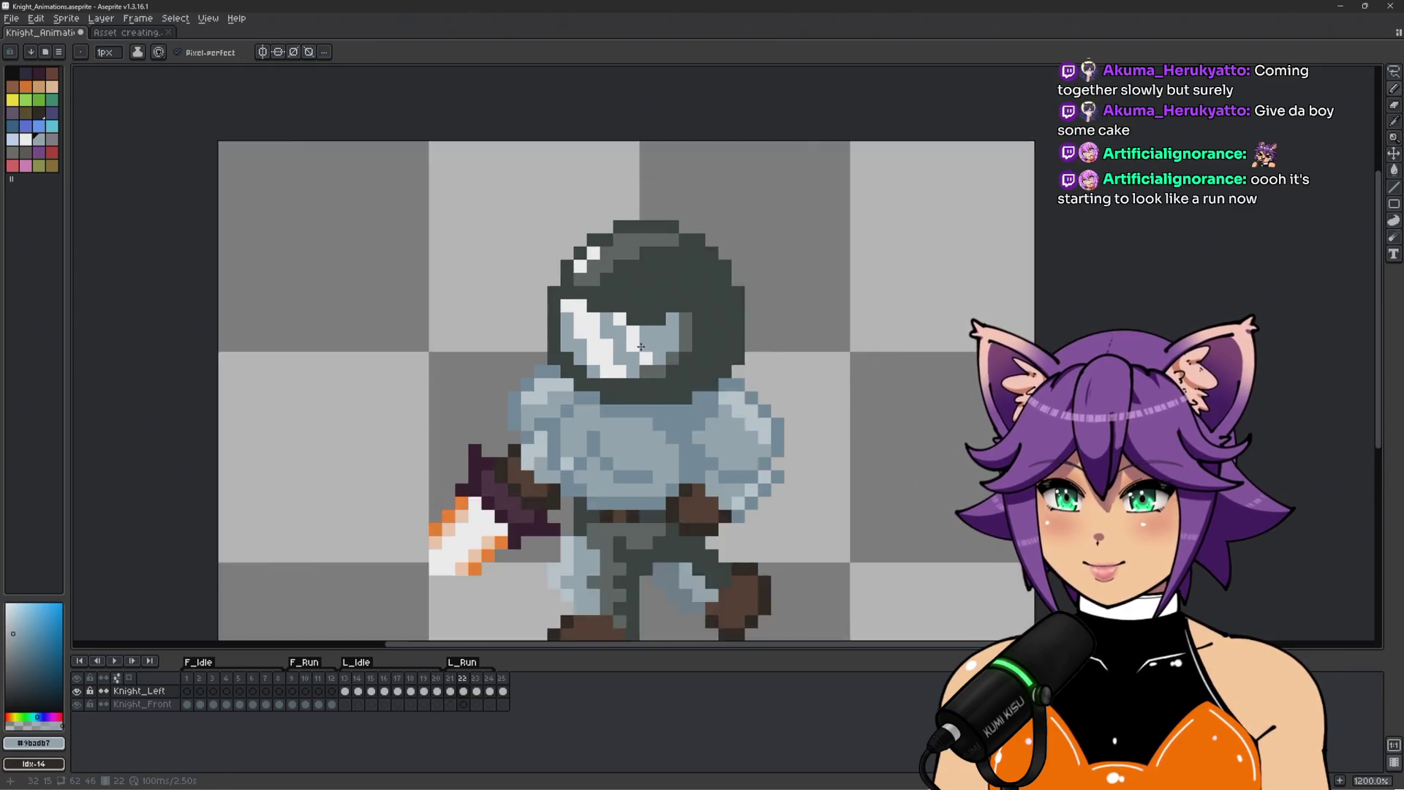
key("Left")
key("Right")
key("Left")
scroll(606, 337, "up", 2)
key("Right")
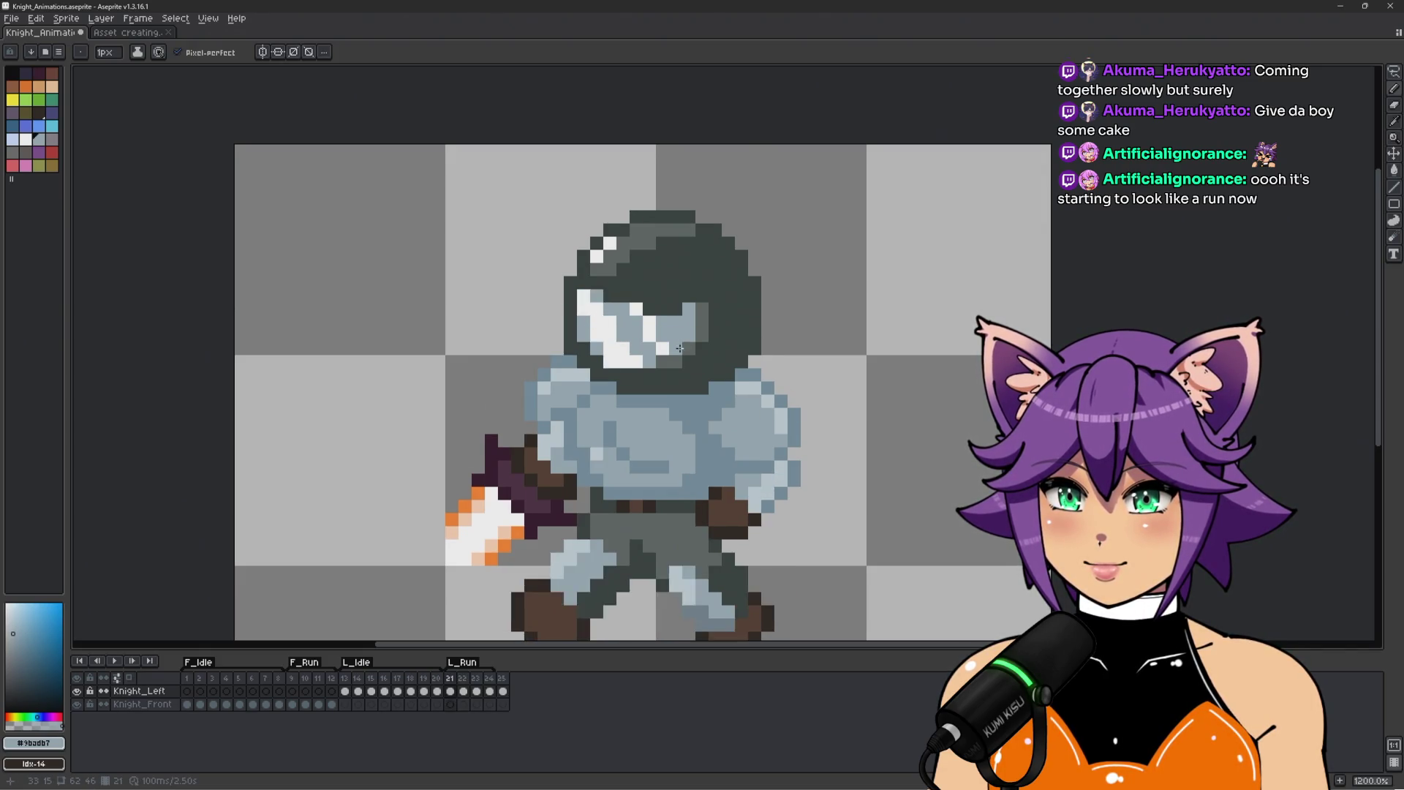
Touch up the visor highlight pixels with white and grey-blue.
scroll(671, 348, "down", 2)
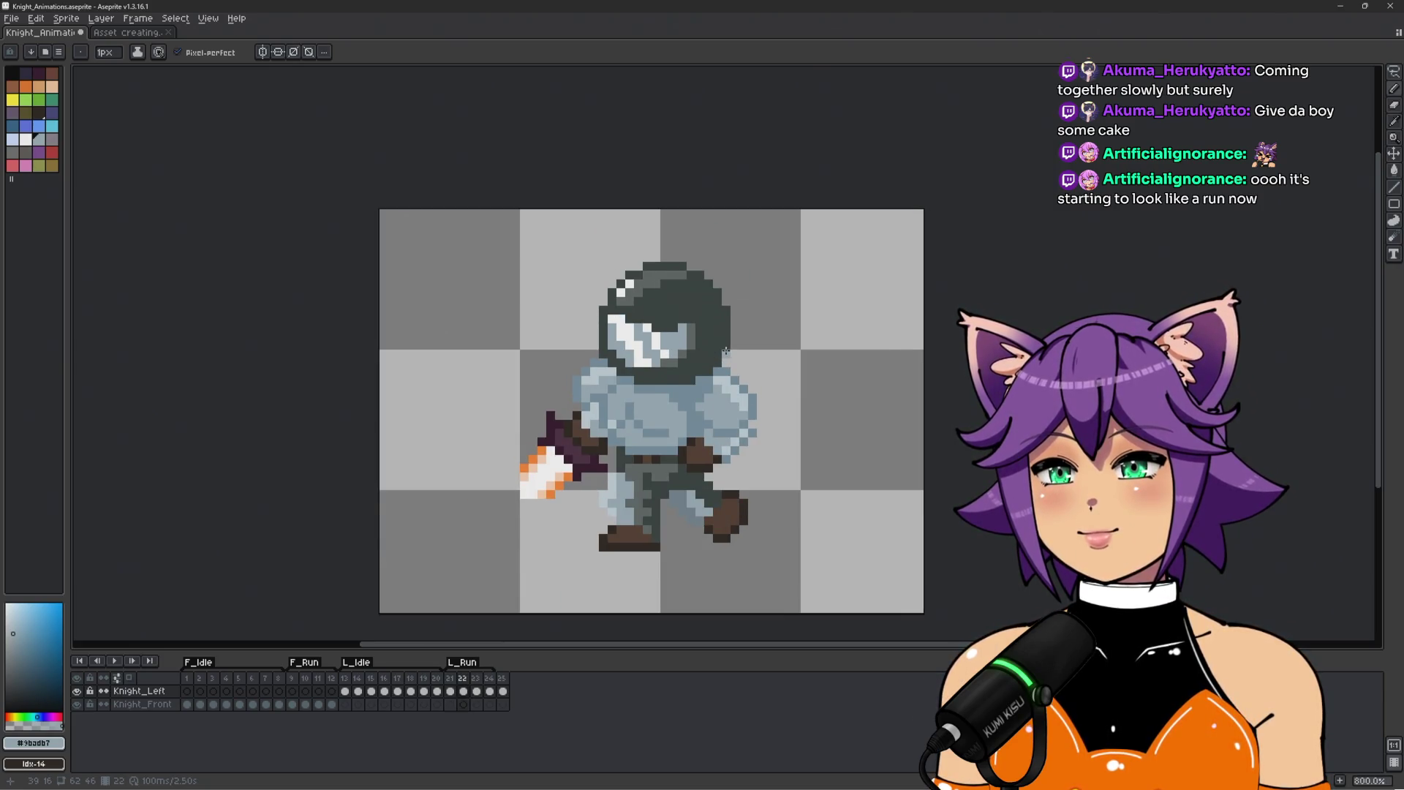
scroll(663, 330, "up", 2)
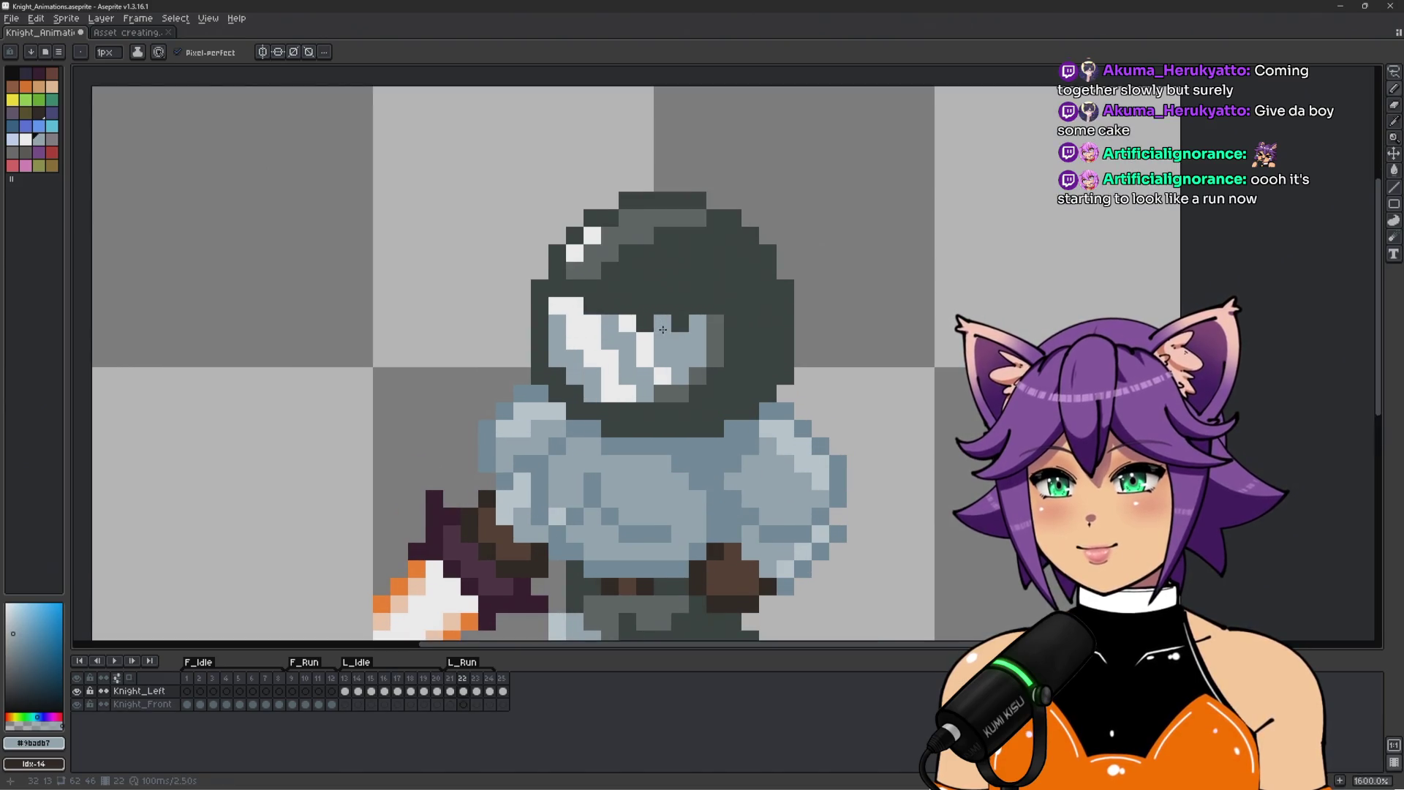
left_click(663, 330)
left_click(630, 393)
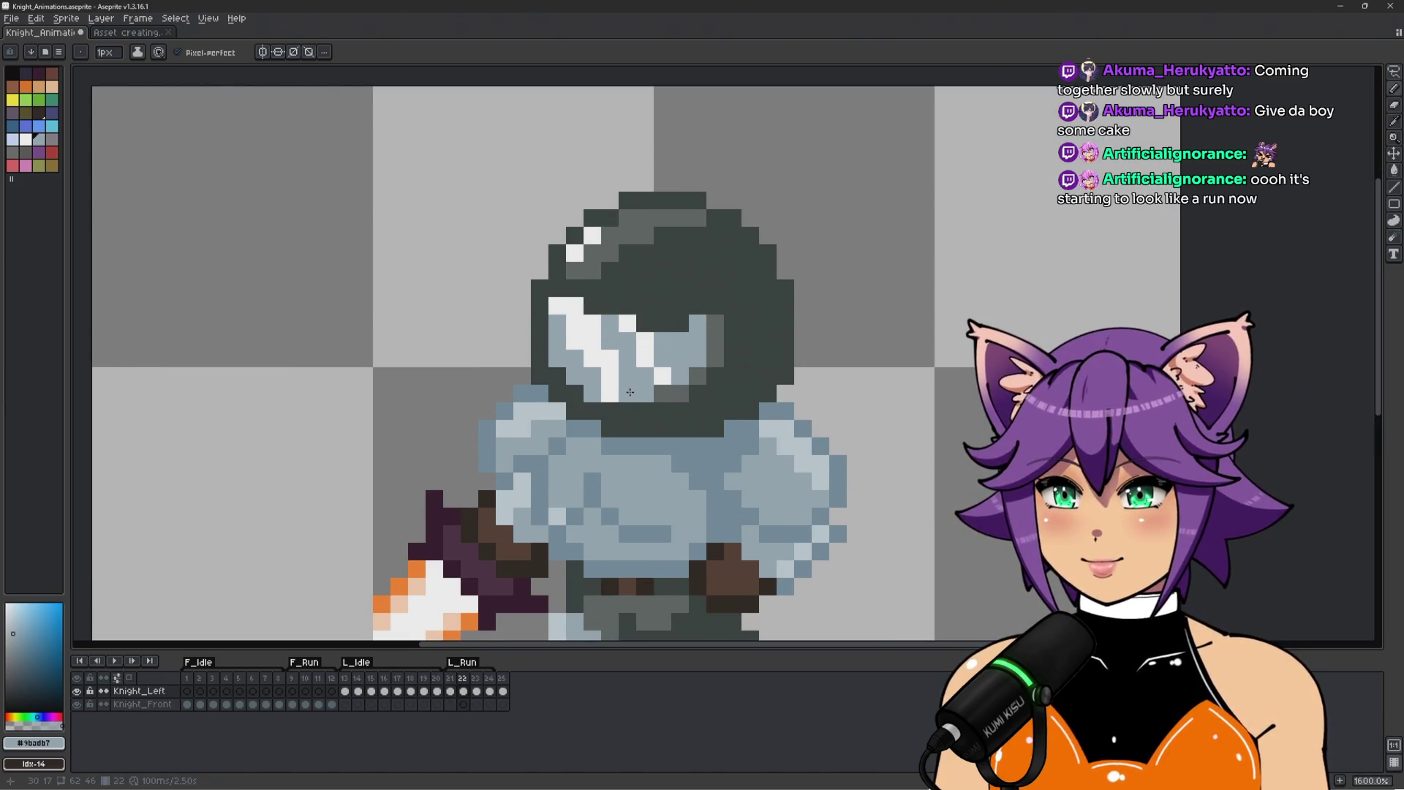
left_click(611, 393, "alt")
left_click(627, 376)
left_click(602, 336)
left_click(565, 333)
left_click(557, 349, "alt")
left_click(610, 393)
left_click(645, 358)
Recolour a white visor pixel light blue (#9badb7) and play the run cycle.
scroll(668, 346, "down", 1)
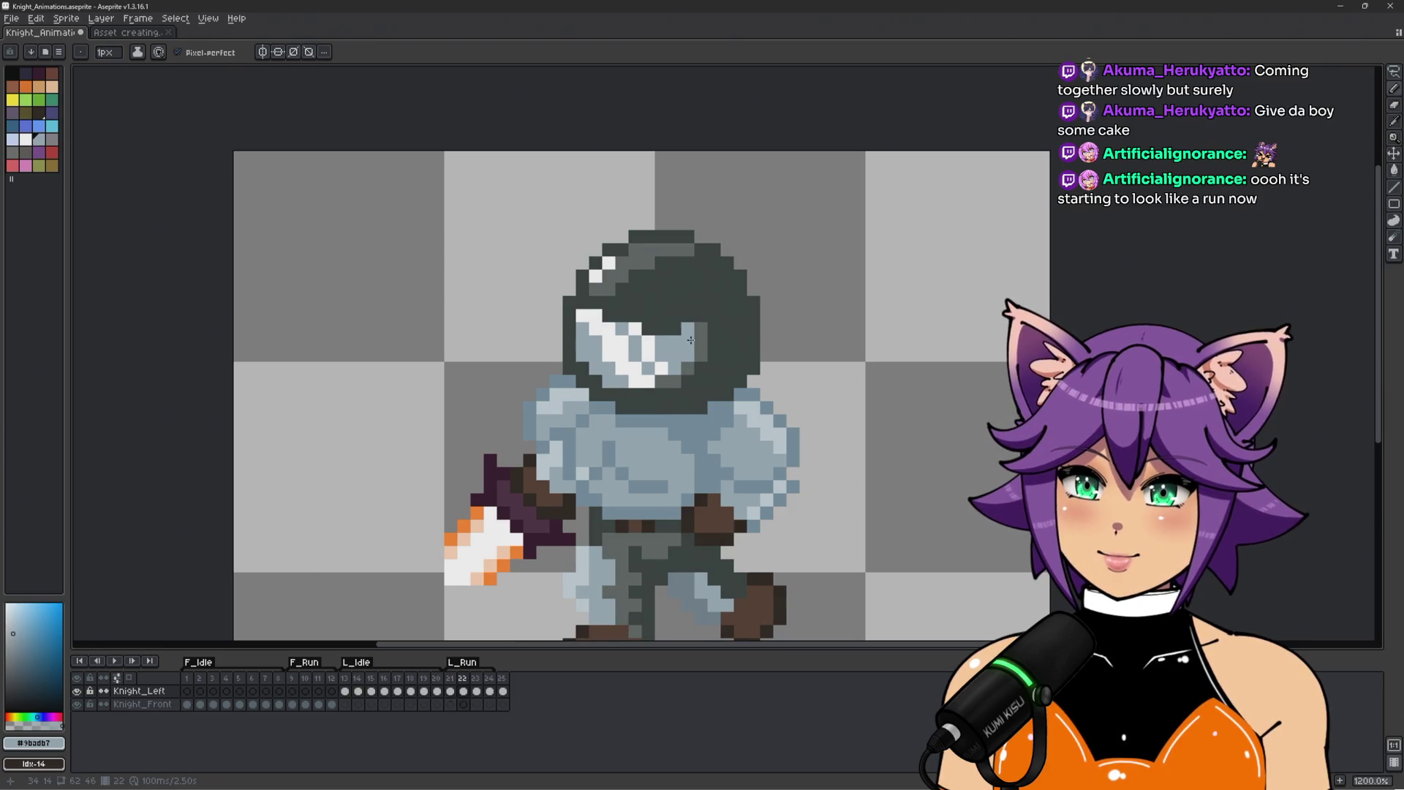
scroll(673, 358, "up", 1)
left_click(660, 369, "alt")
left_click(651, 358)
left_click(649, 344, "alt")
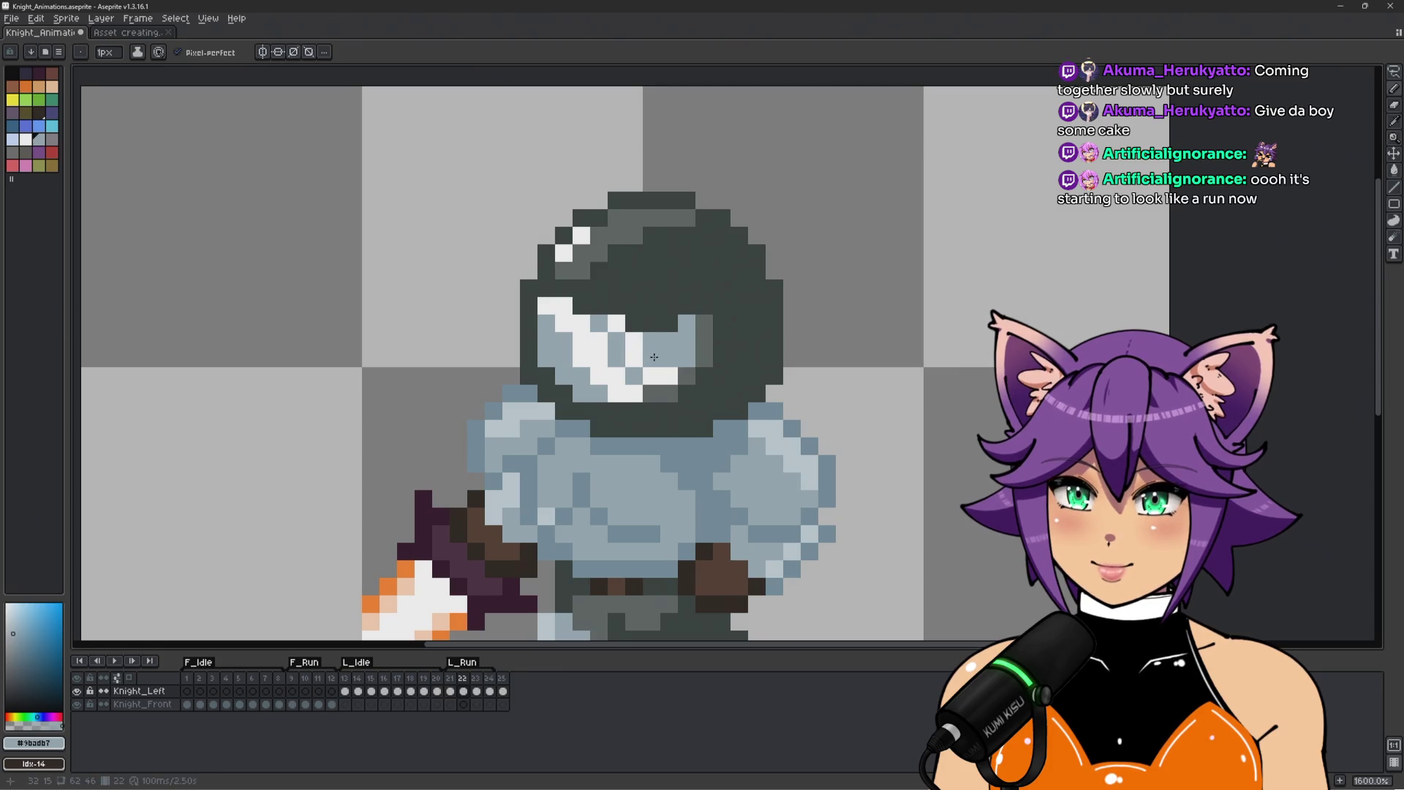
left_click(634, 363)
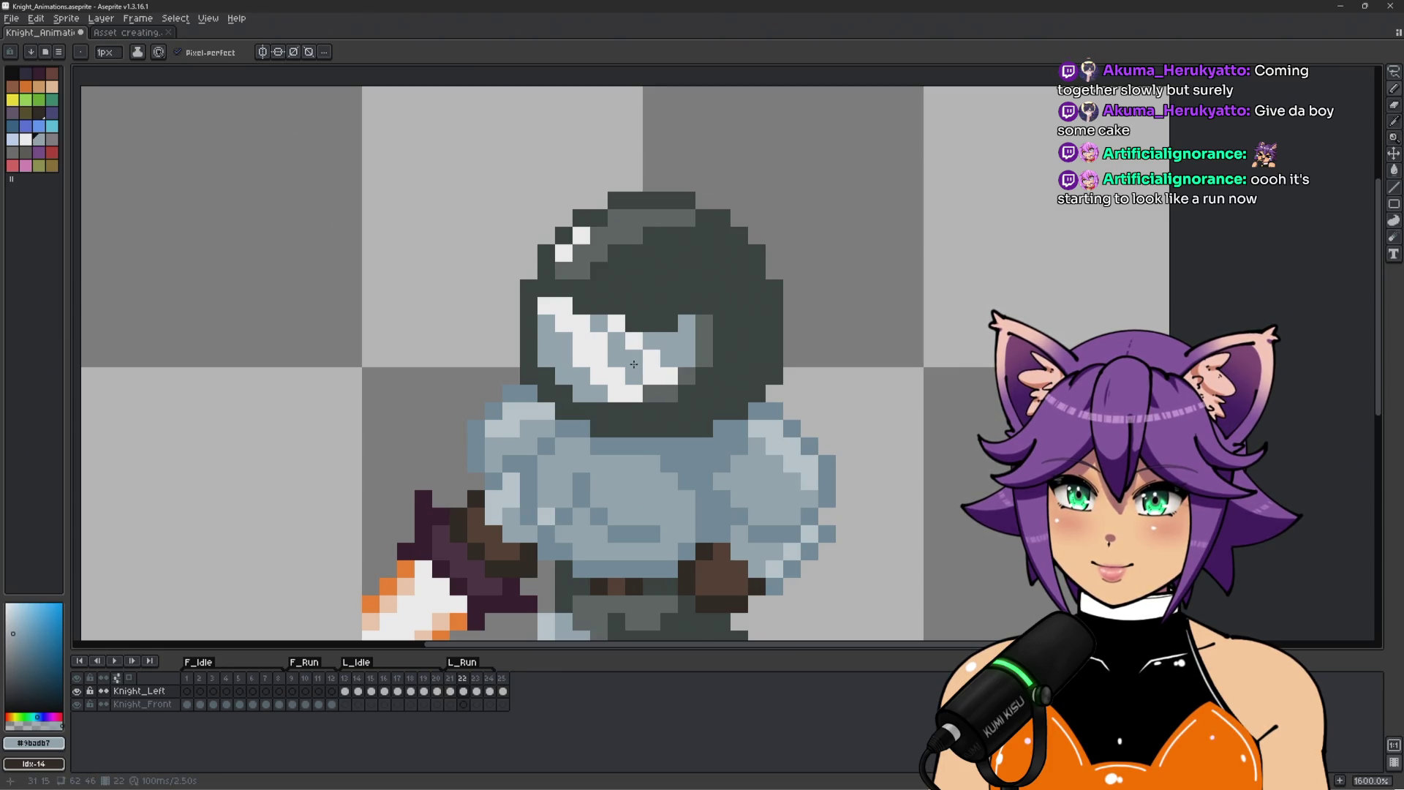
left_click(643, 341, "alt")
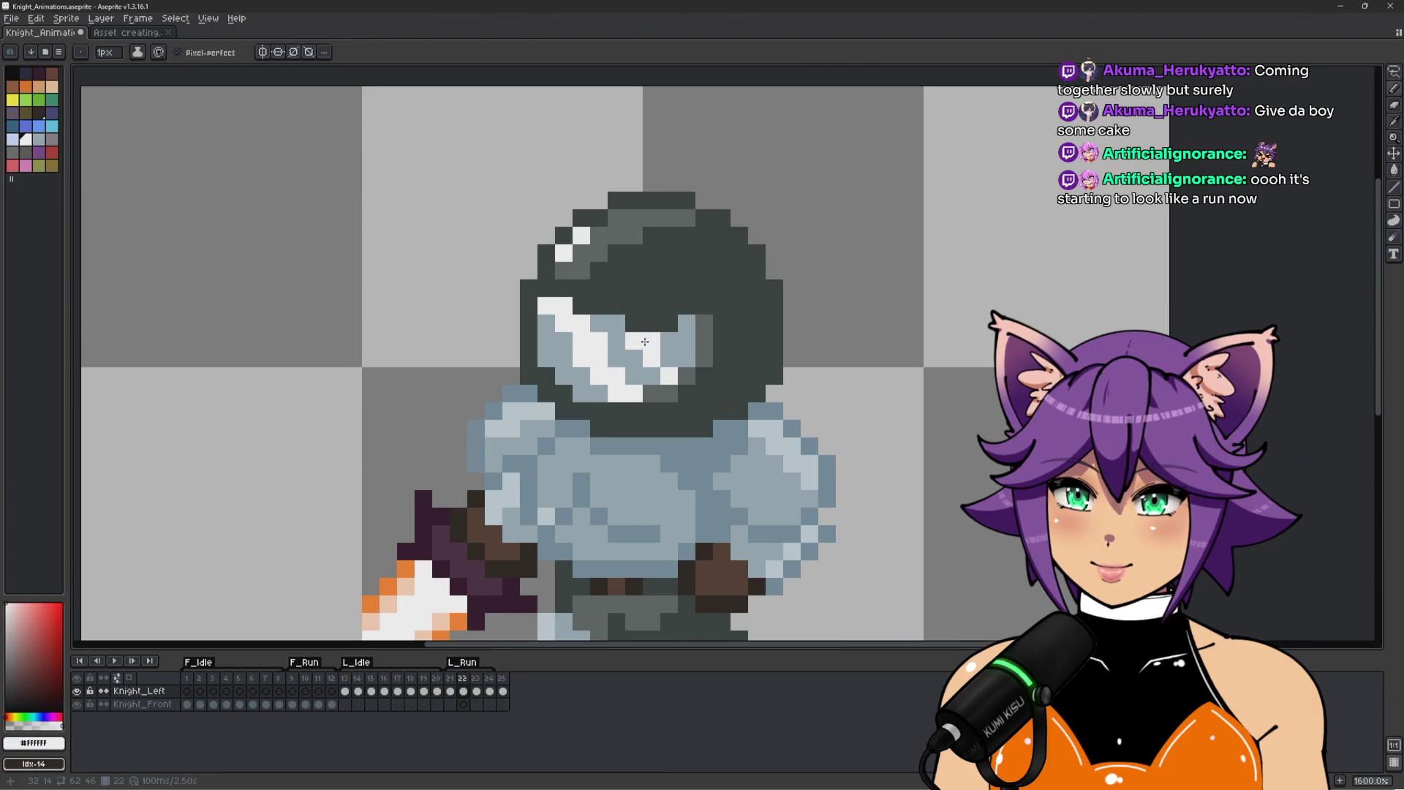
scroll(834, 344, "down", 3)
key("Return")
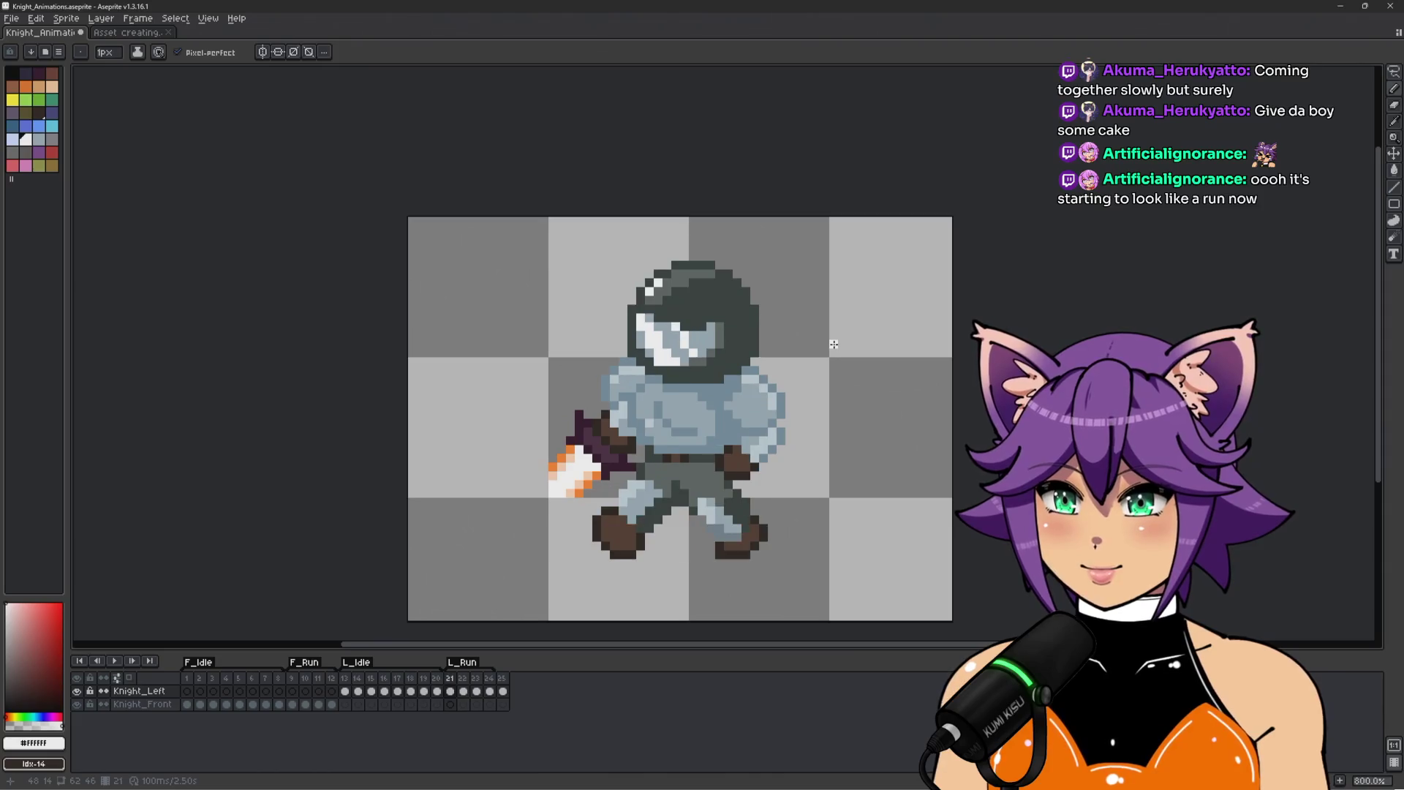
scroll(834, 344, "down", 1)
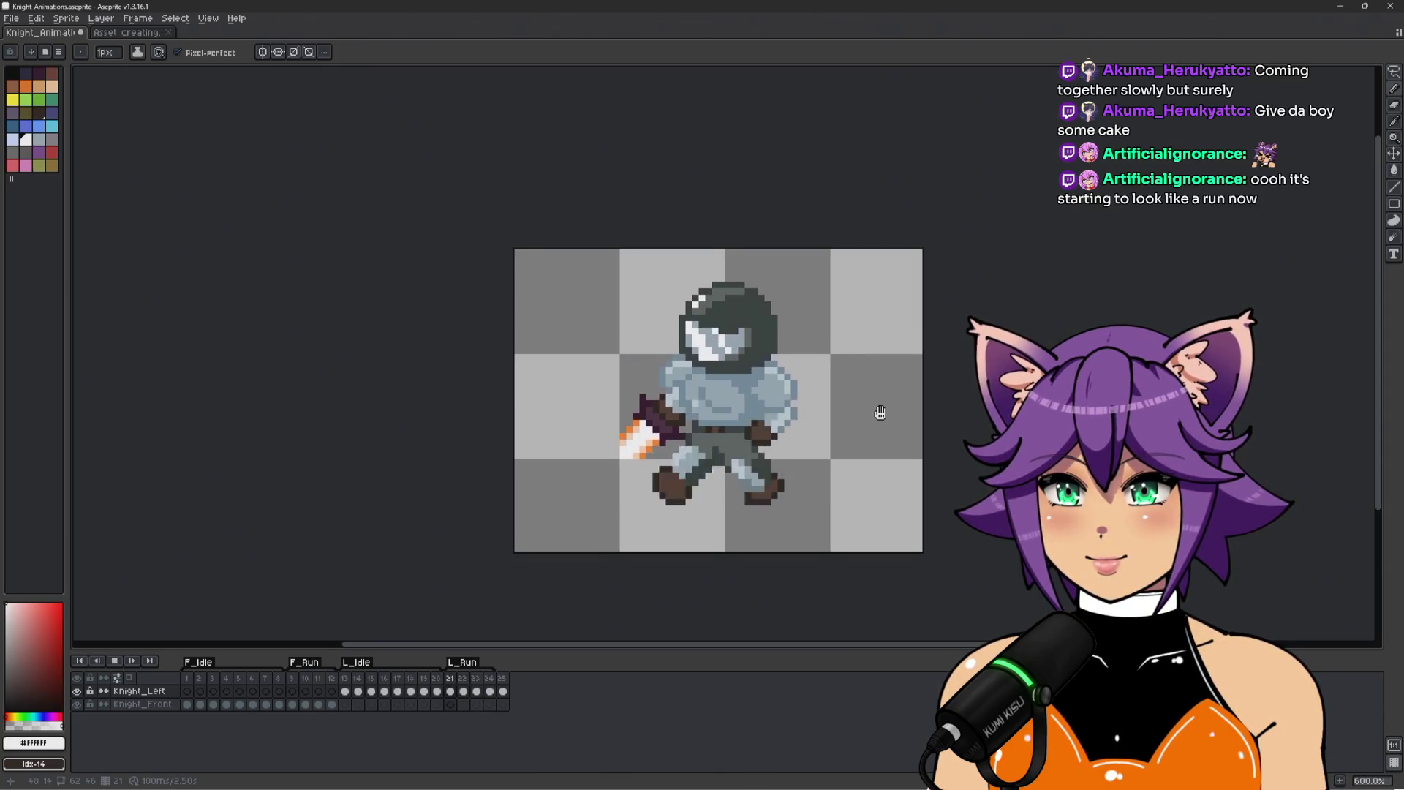
Play the run cycle and step to the next run frame.
left_click_drag(865, 408, 798, 408)
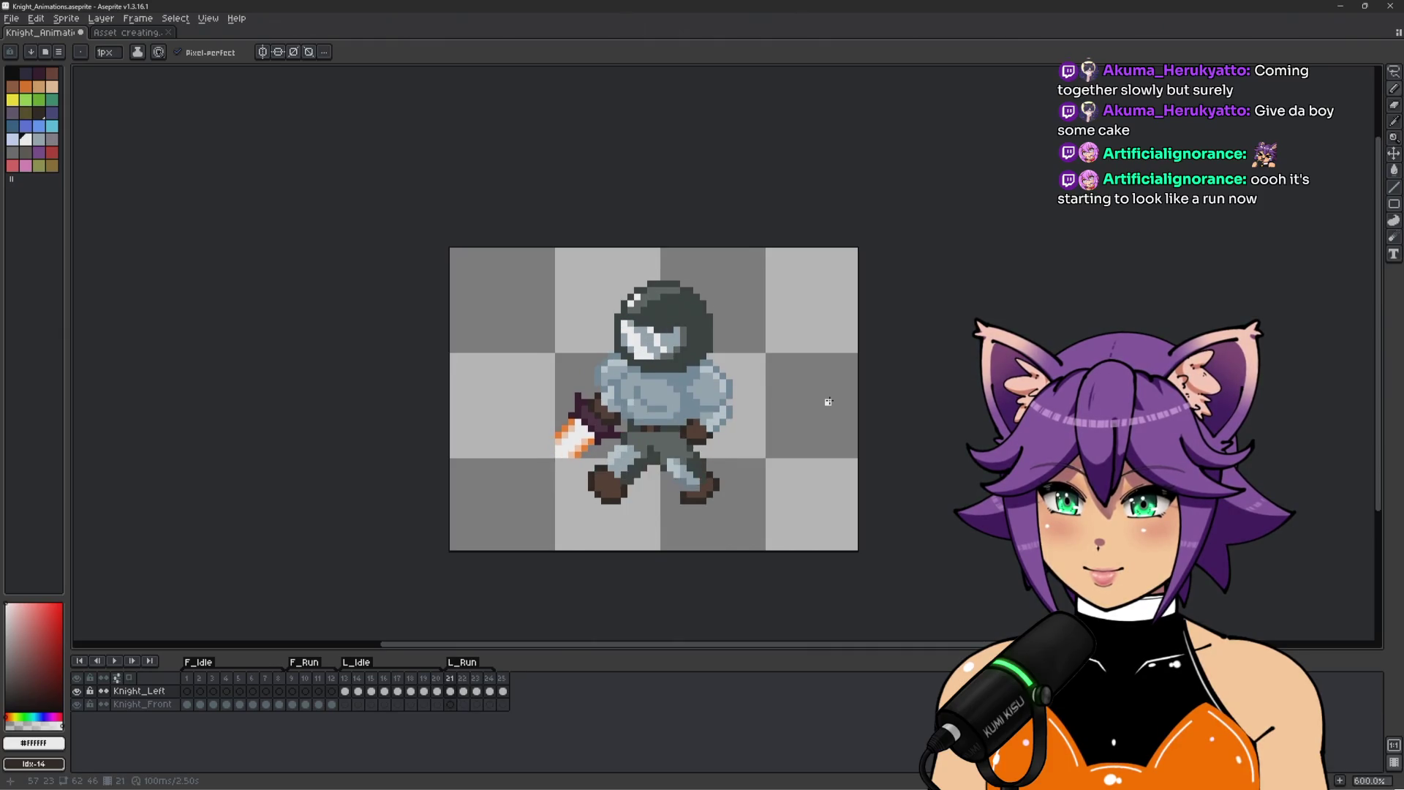
key("Return")
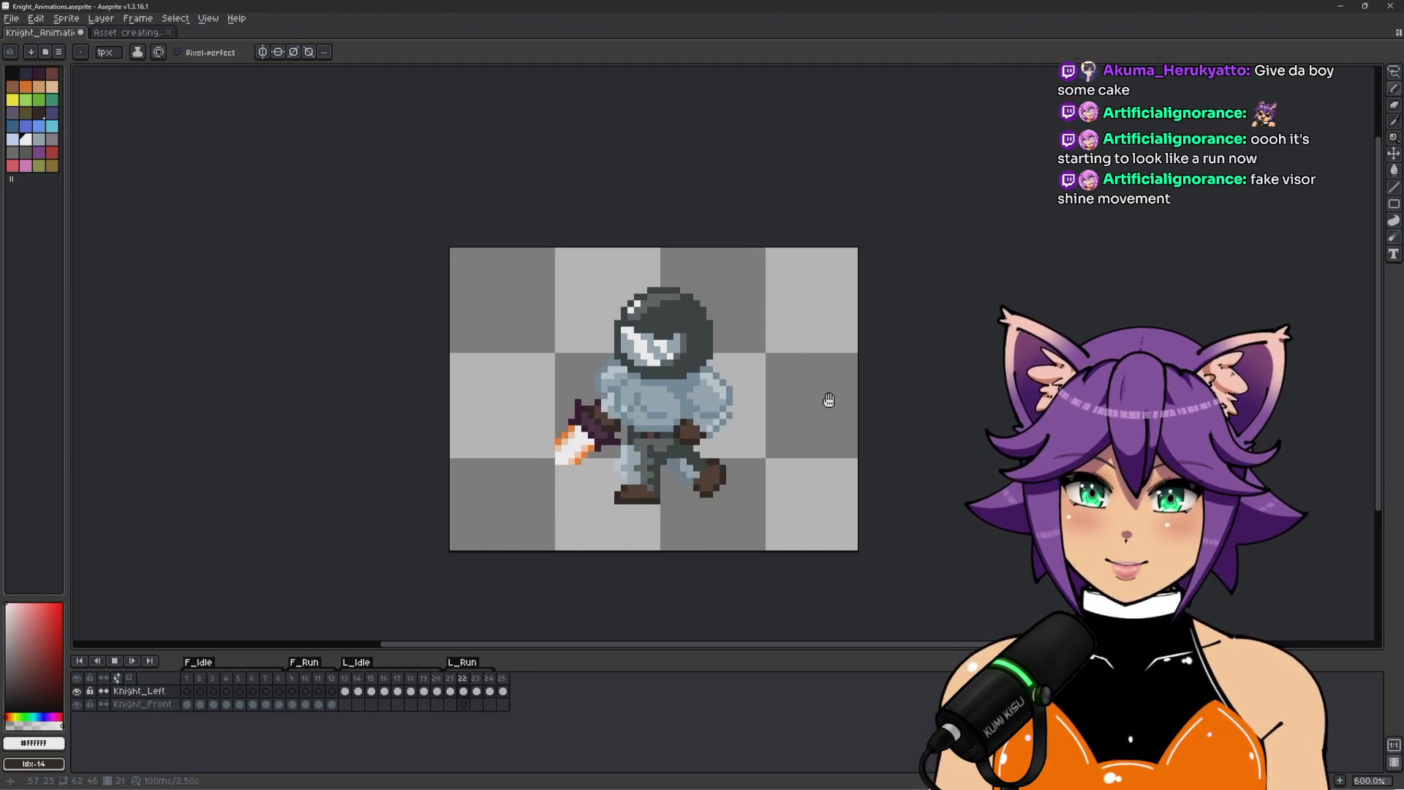
scroll(503, 322, "up", 3)
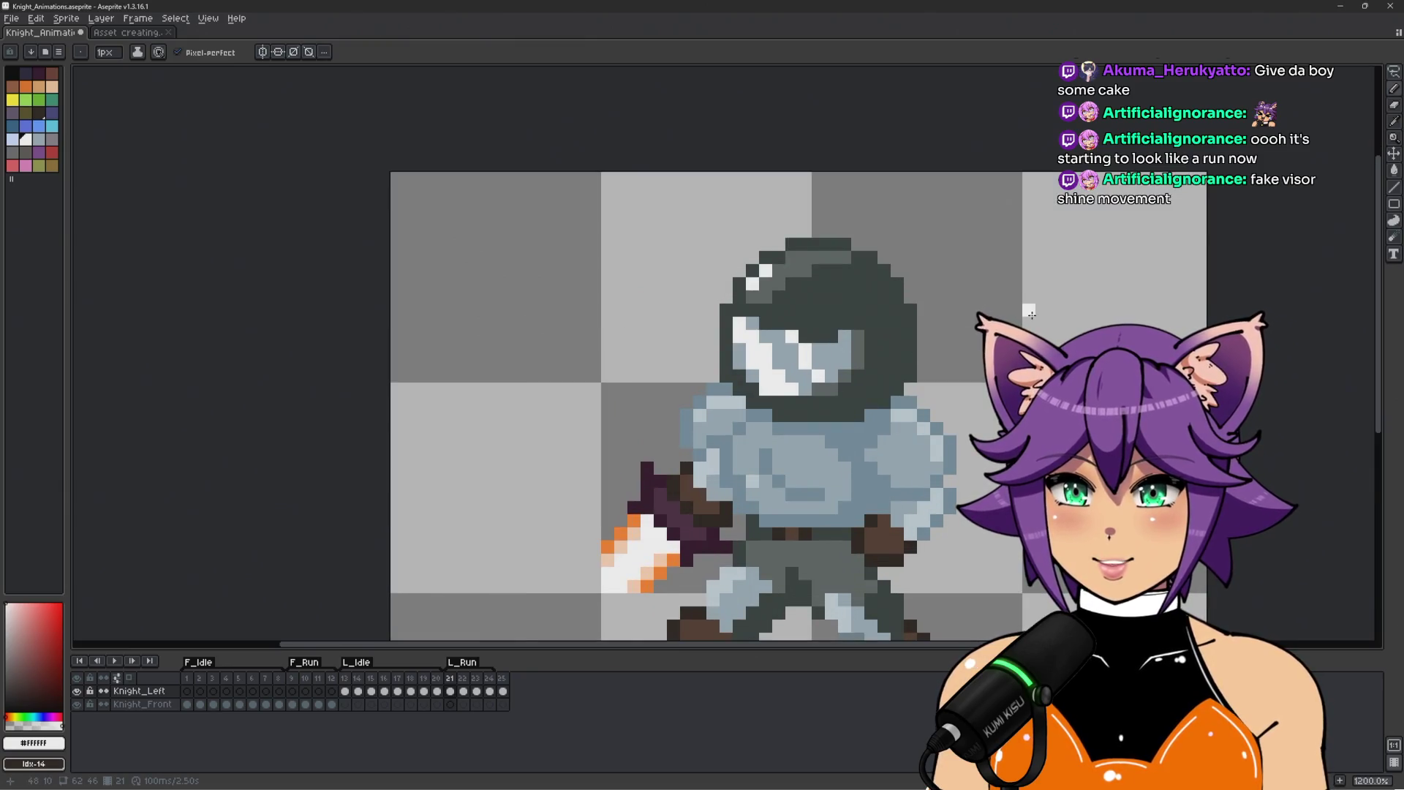
key(".")
Paint a white shine pixel on top of the helmet, undoing the stray second pixel.
left_click(813, 299, "alt")
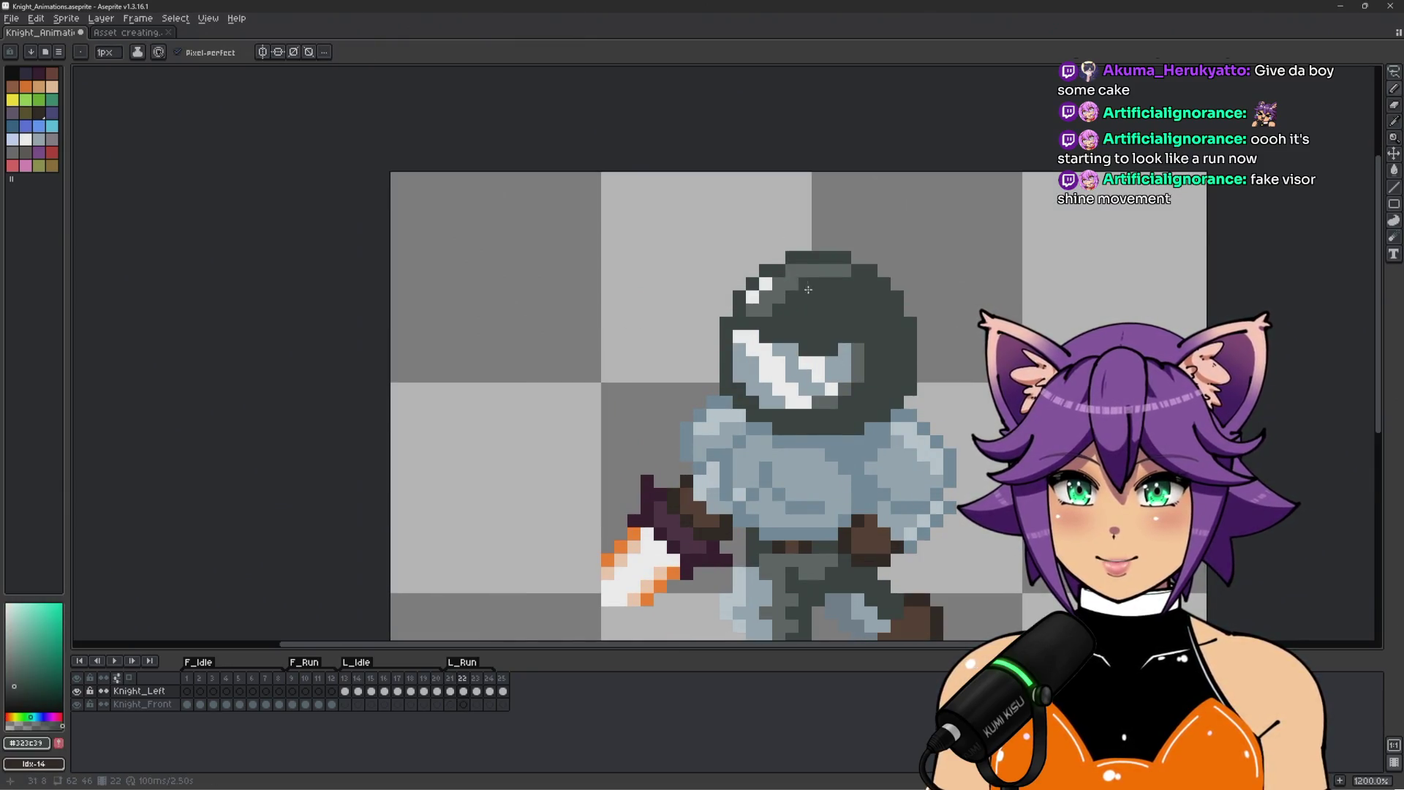
left_click(766, 283, "alt")
left_click(779, 283)
left_click(779, 309)
key("ctrl+z")
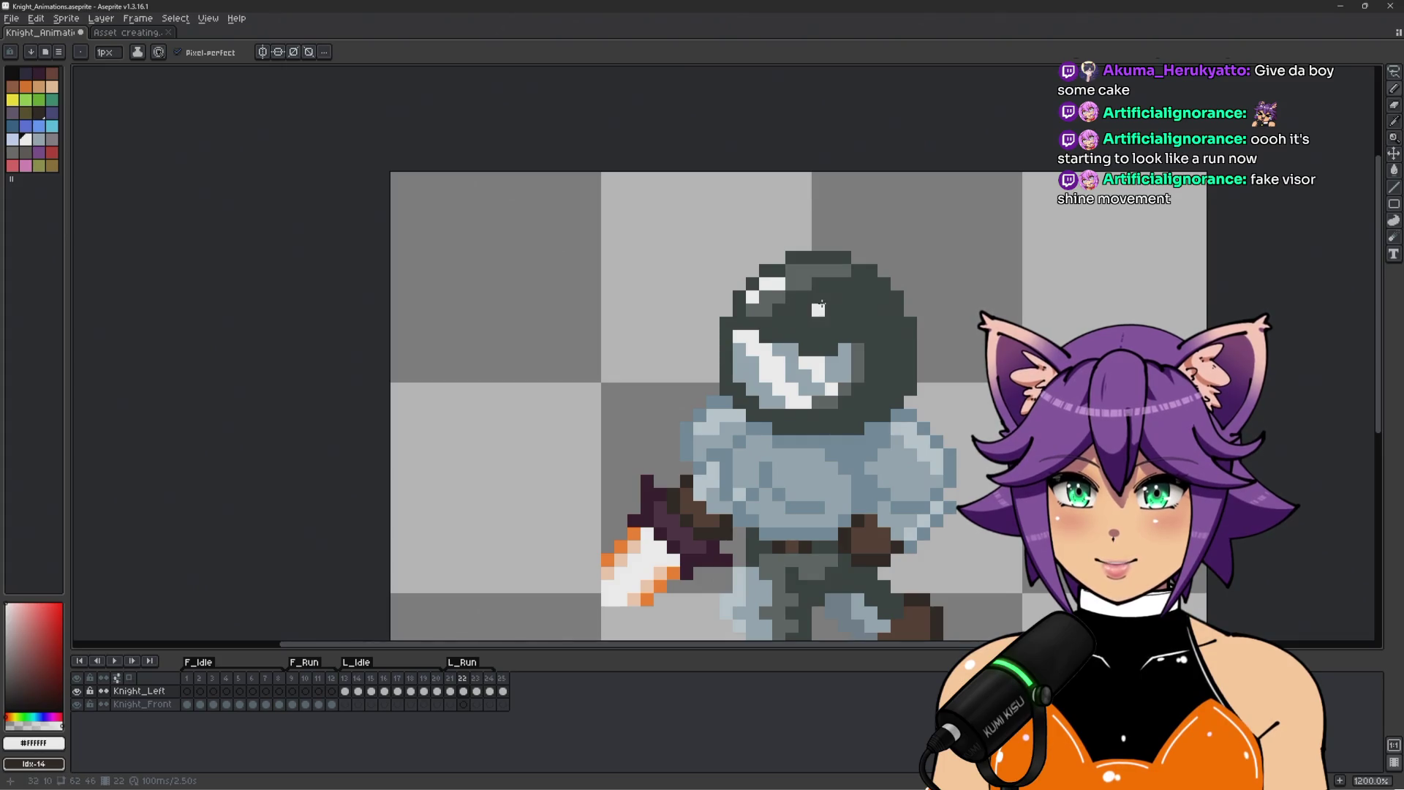
left_click(766, 310, "alt")
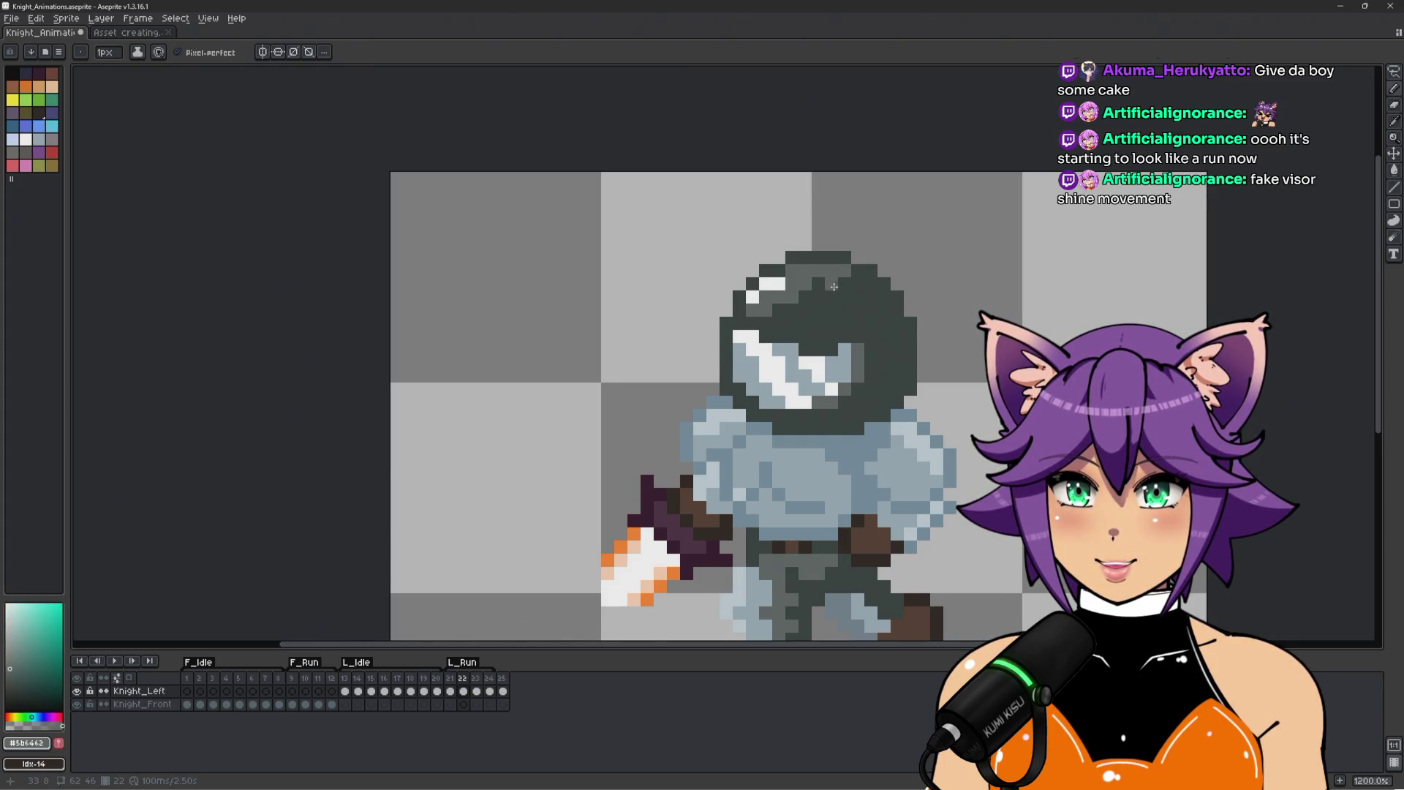
scroll(845, 330, "down", 2)
Step back and replay the run animation, sampling the dark leg colour.
key("comma")
key("Return")
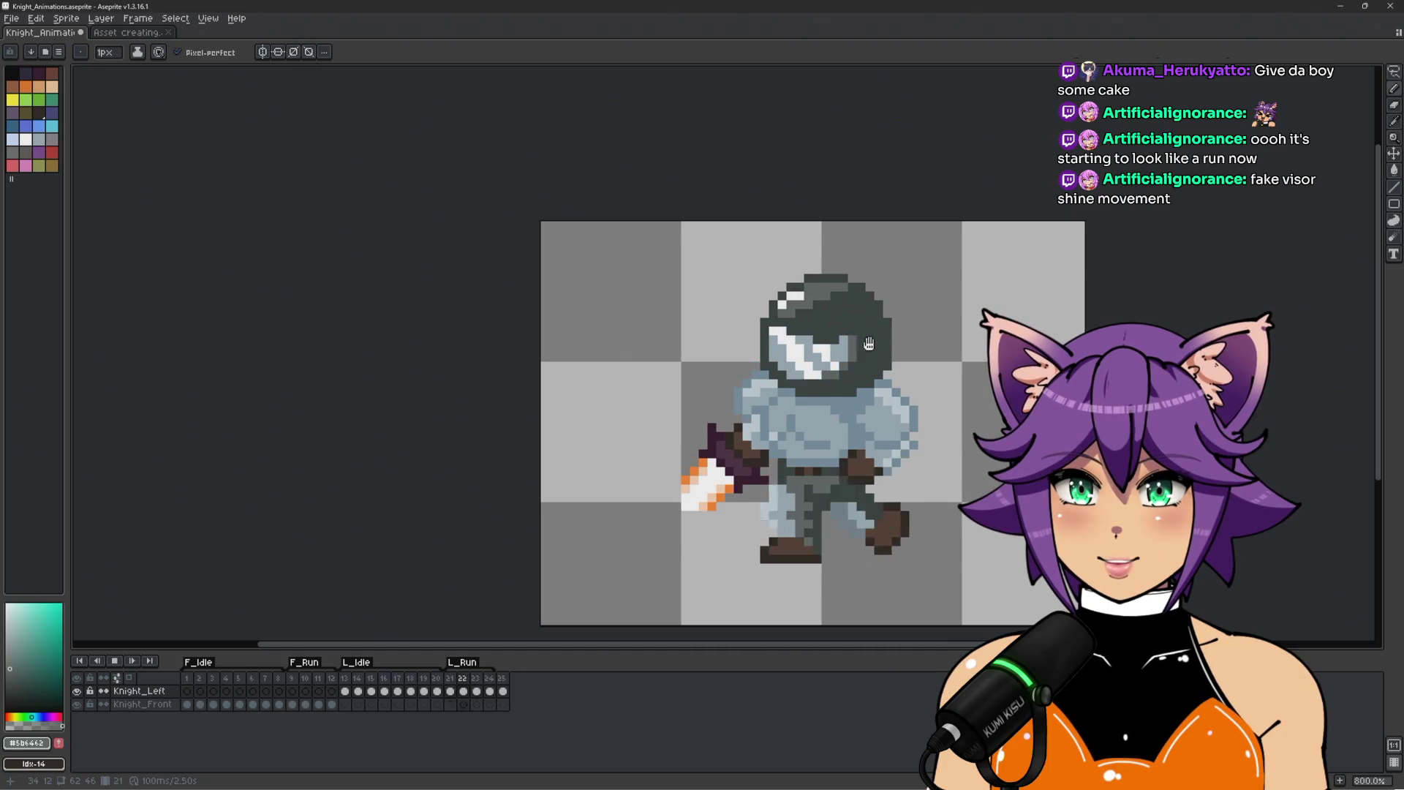
left_click_drag(971, 361, 812, 333)
scroll(812, 333, "down", 1)
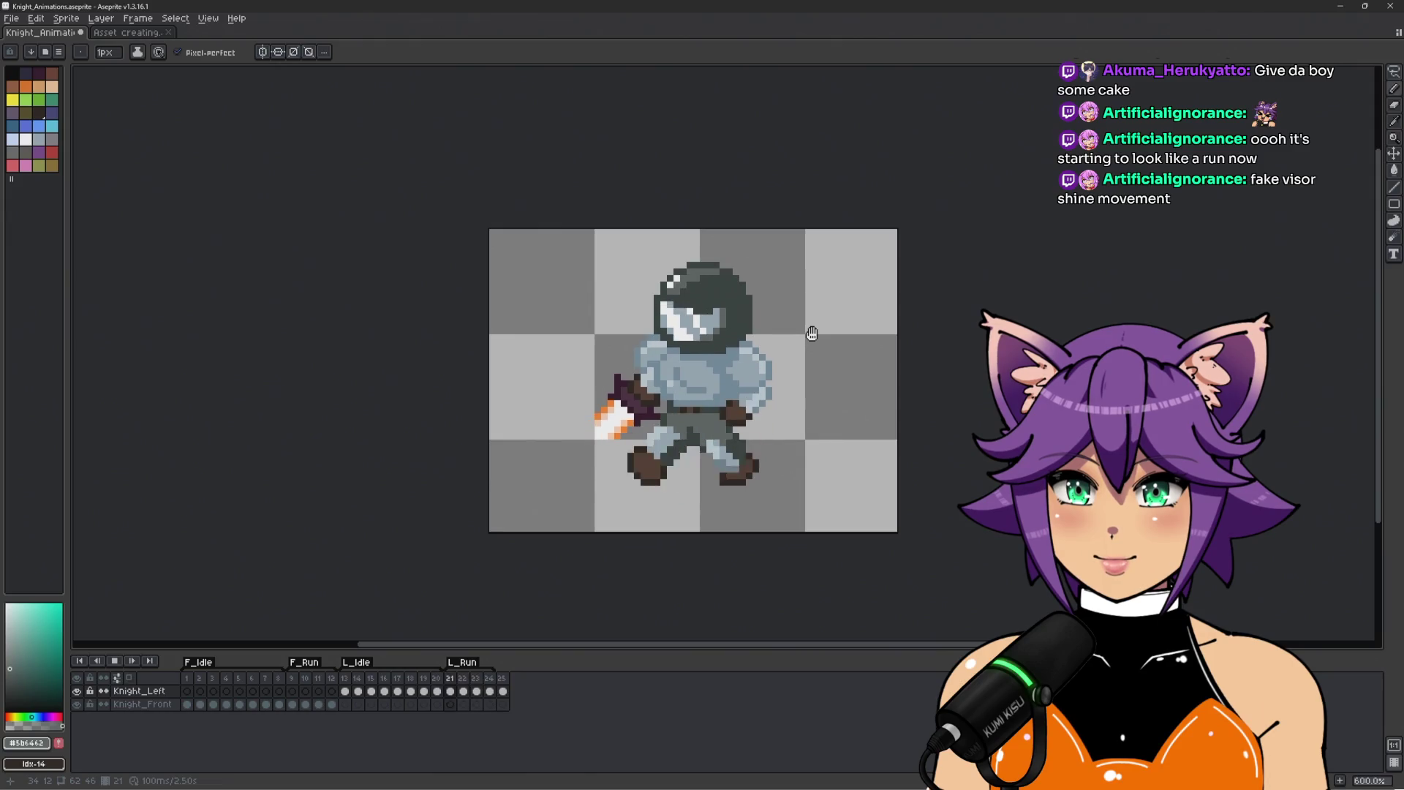
scroll(812, 334, "up", 1)
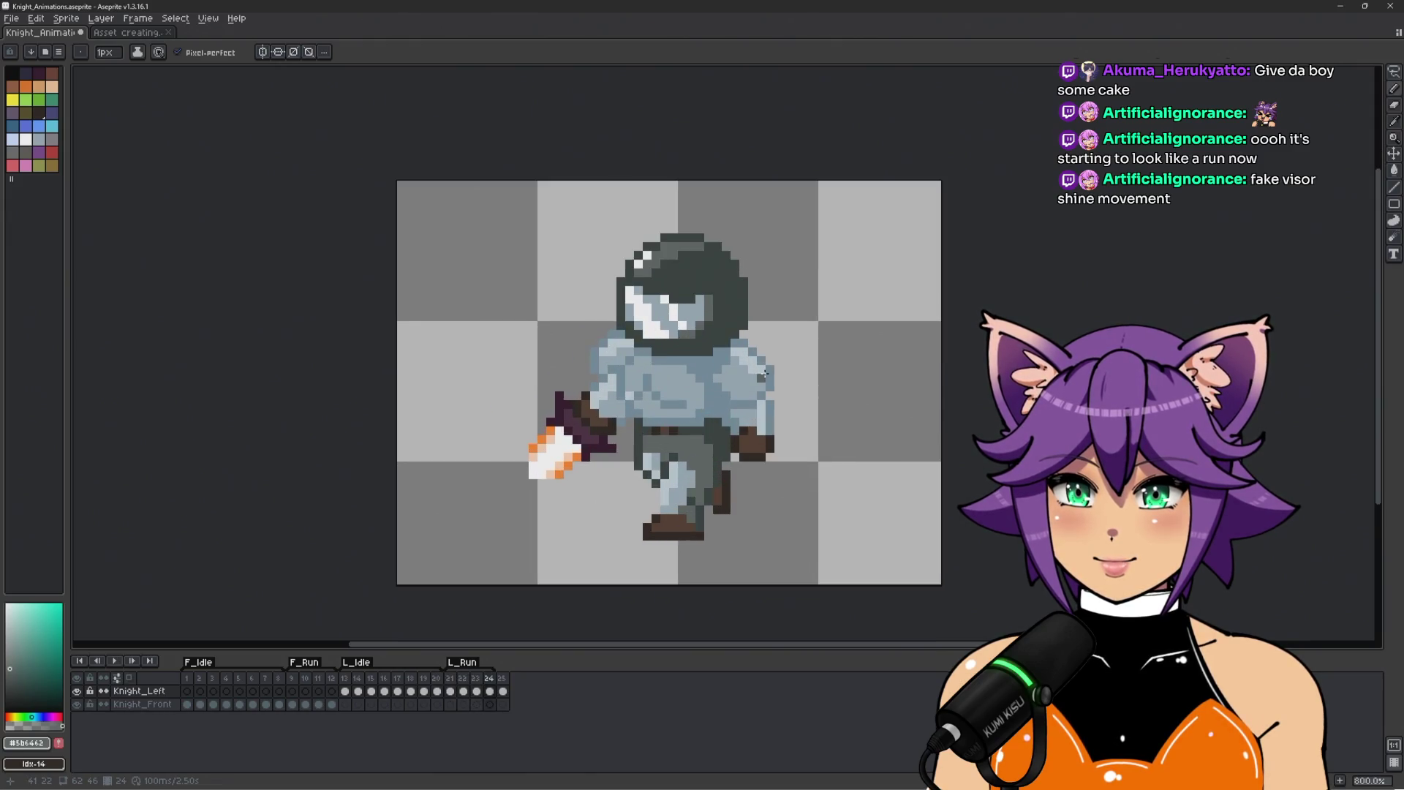
scroll(705, 471, "up", 3)
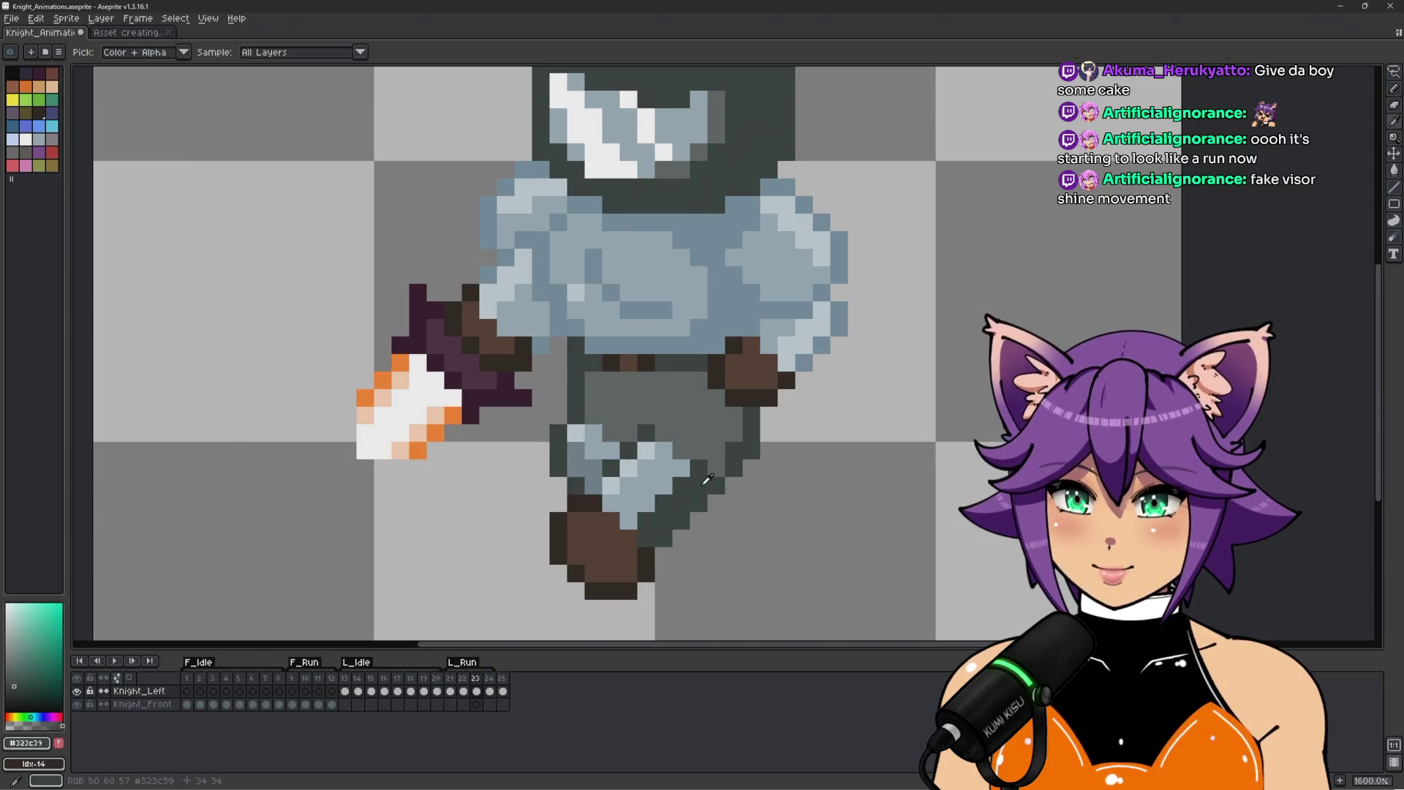
left_click(739, 410, "alt")
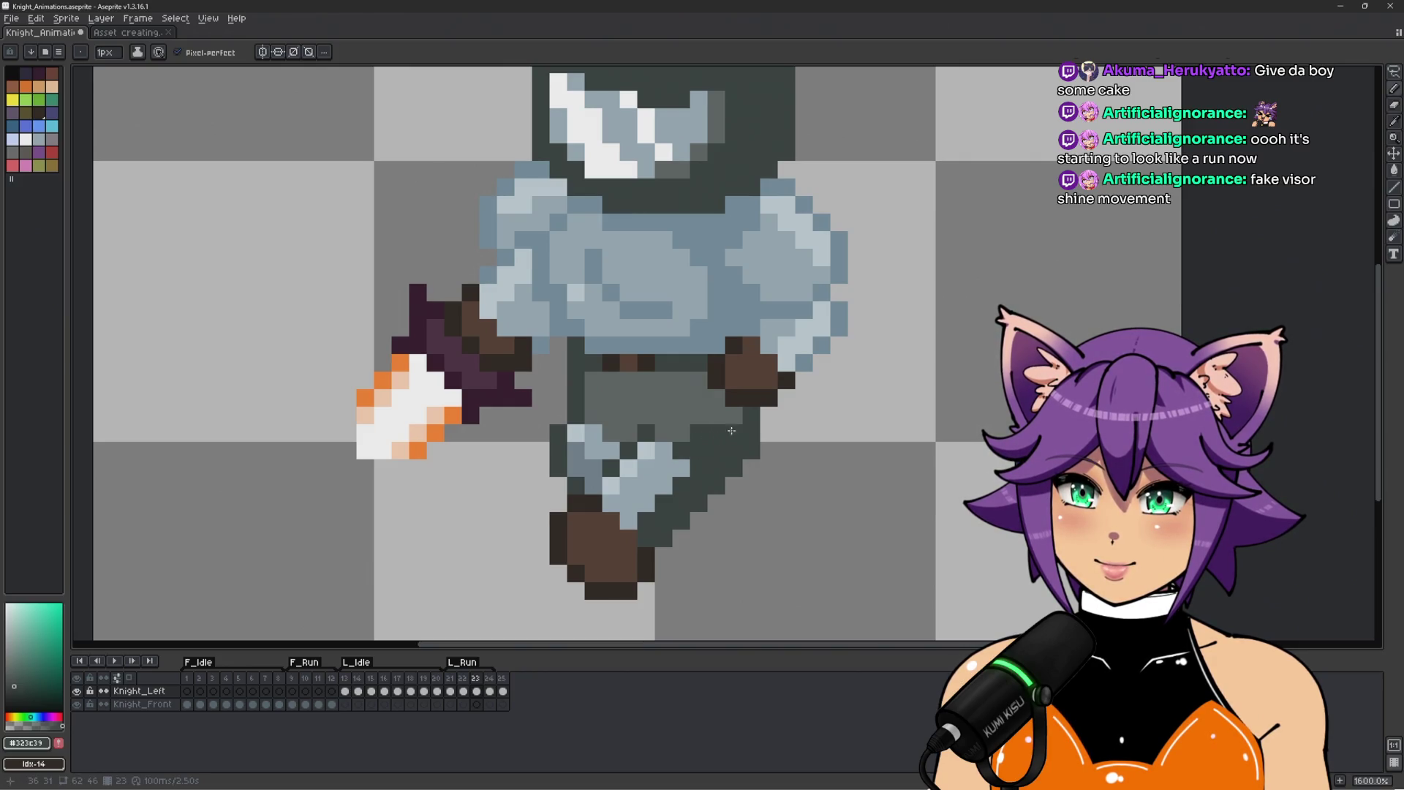
Replay the animation once more and save Knight_Animations.aseprite.
scroll(704, 428, "down", 3)
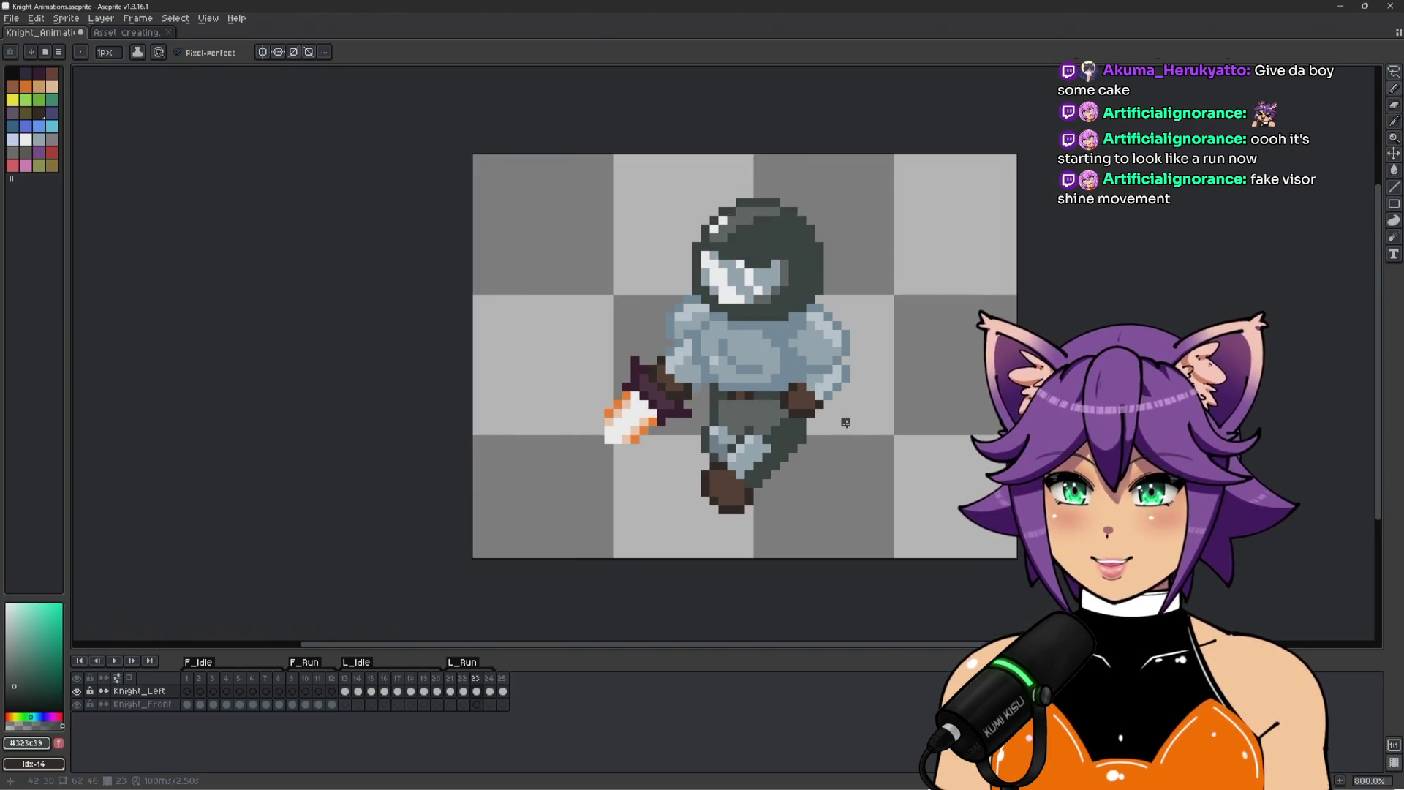
key("Return")
left_click_drag(864, 446, 703, 456)
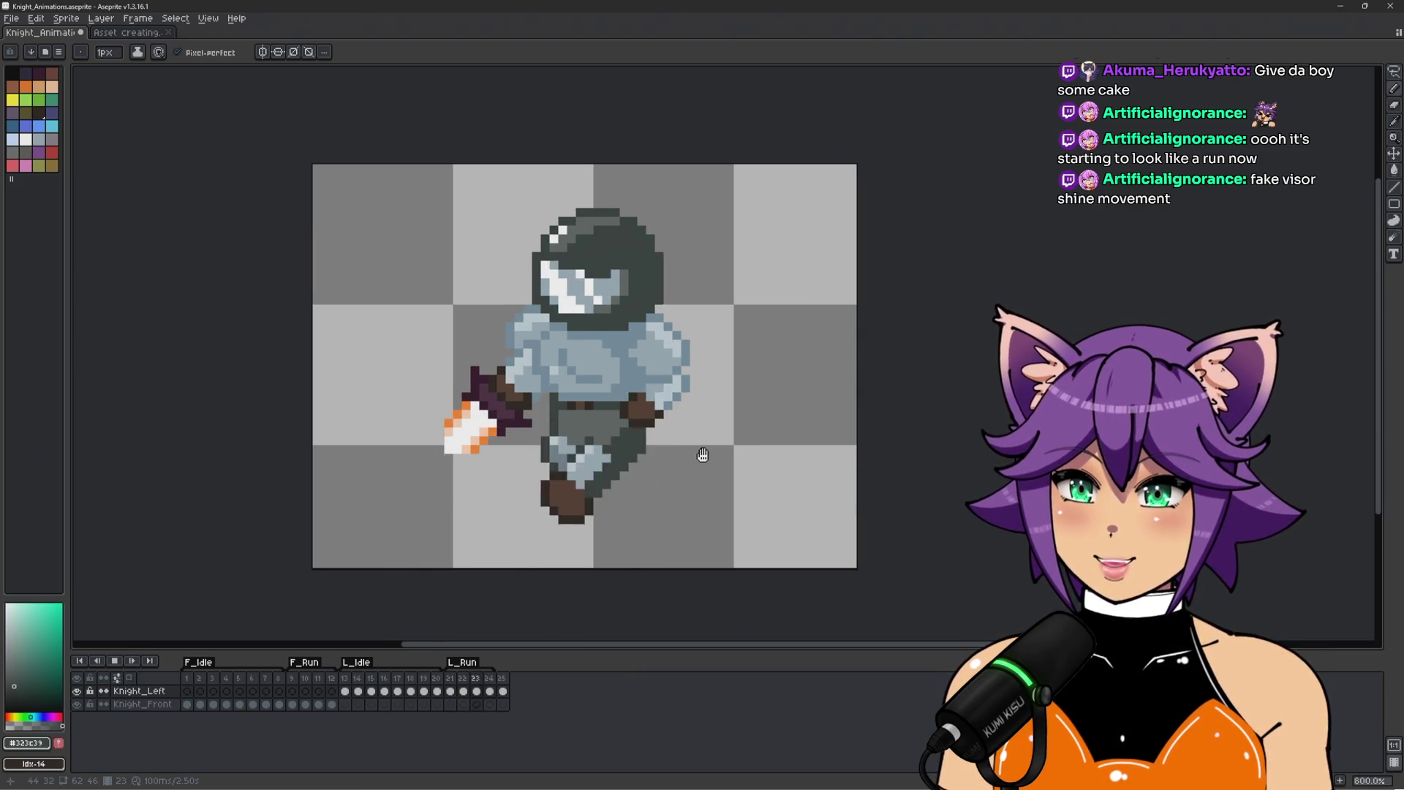
scroll(702, 455, "down", 4)
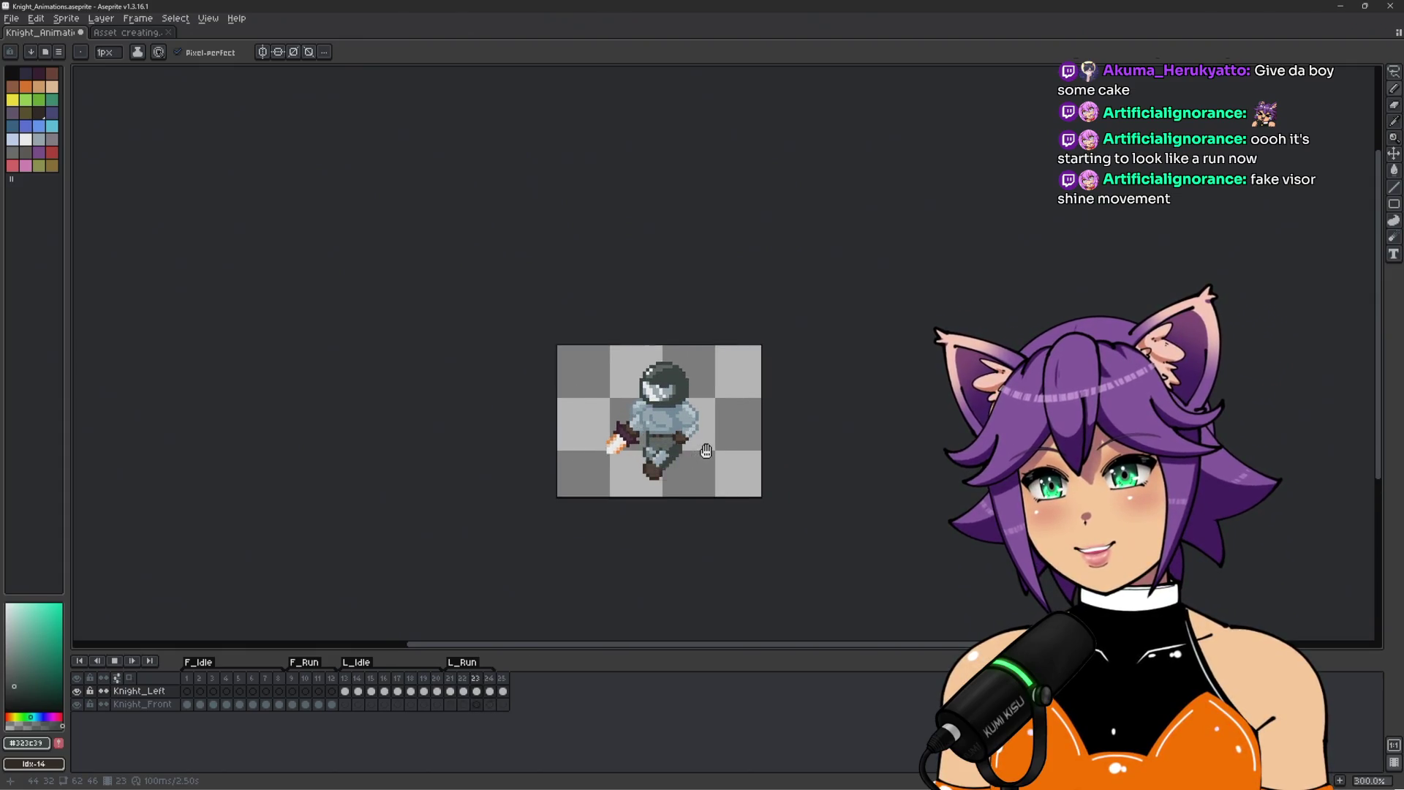
scroll(724, 441, "up", 3)
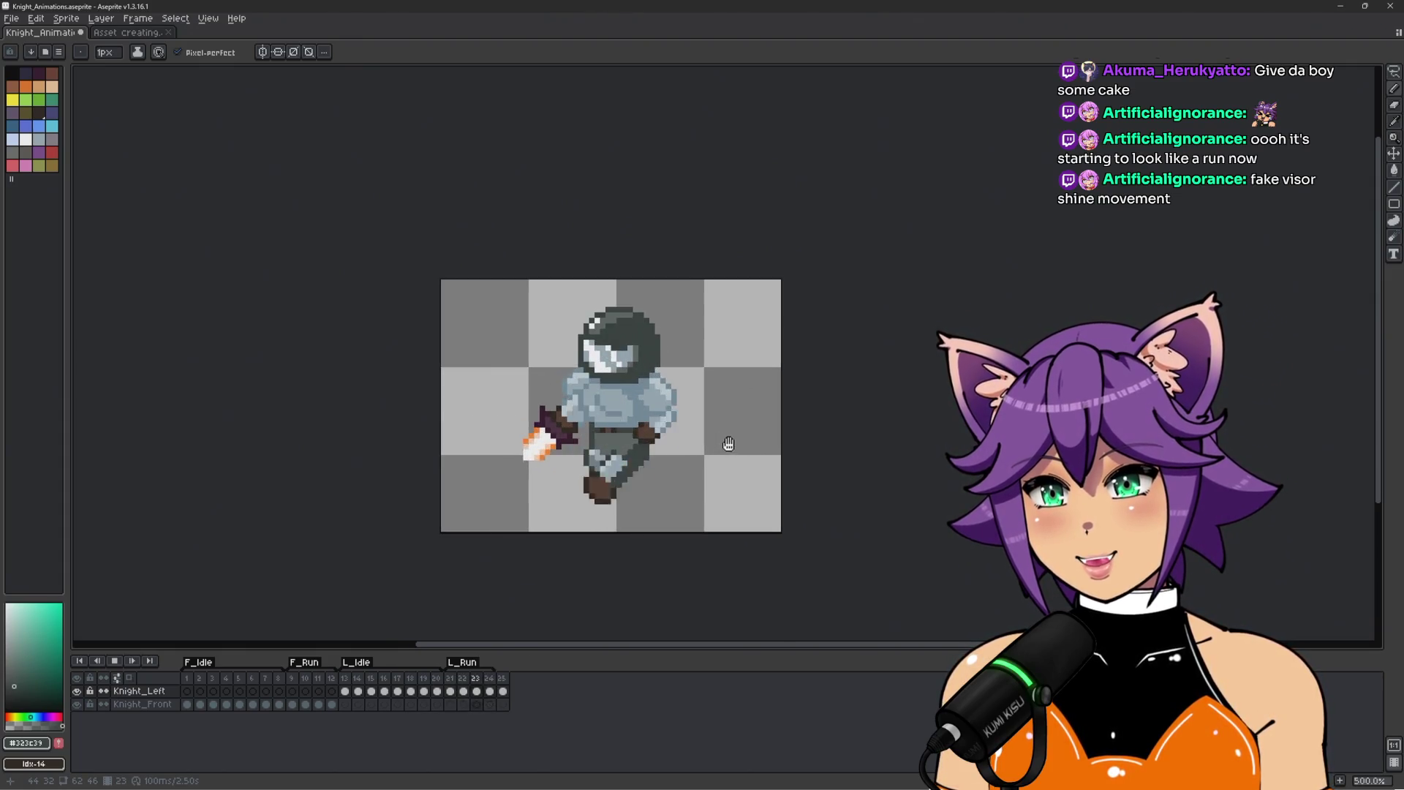
scroll(688, 425, "up", 1)
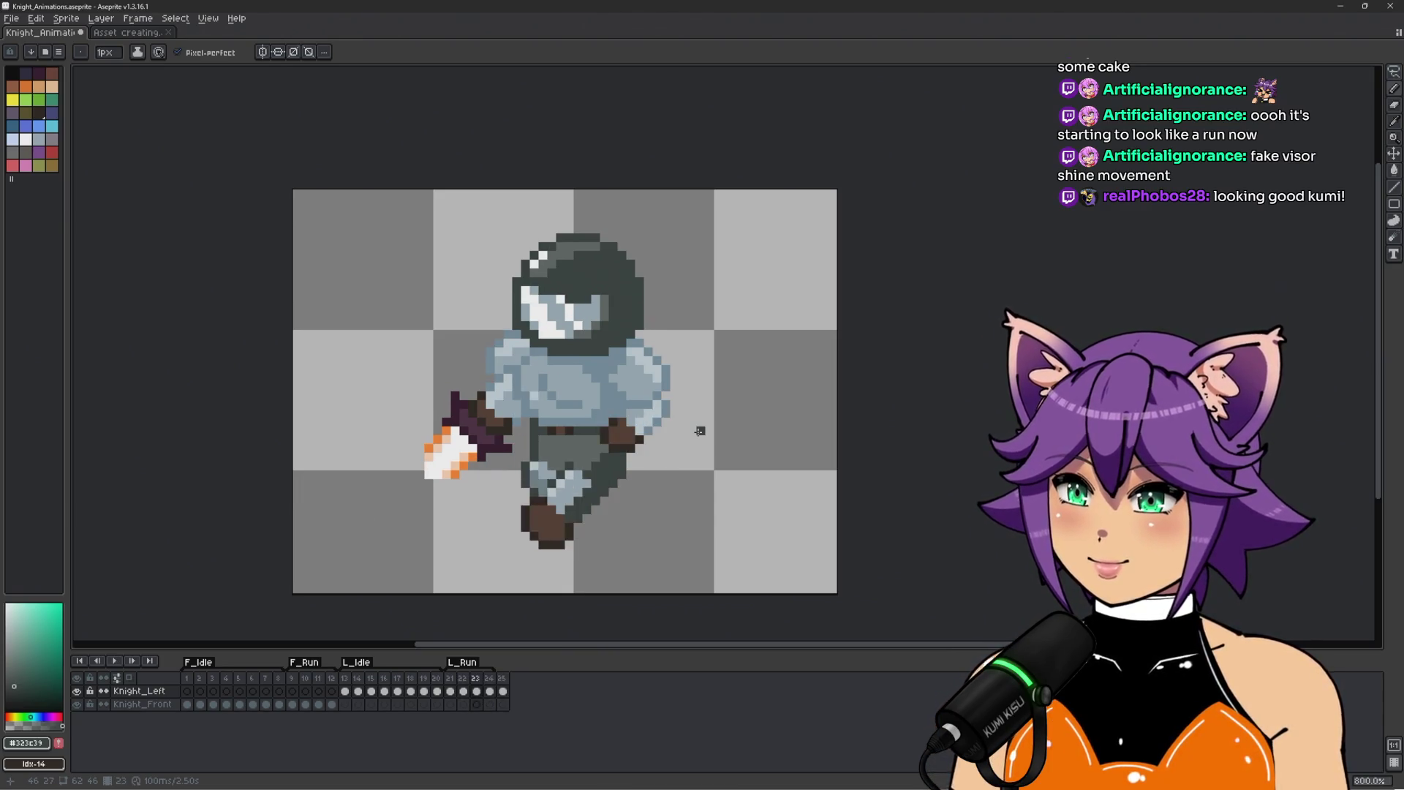
key("ctrl+s")
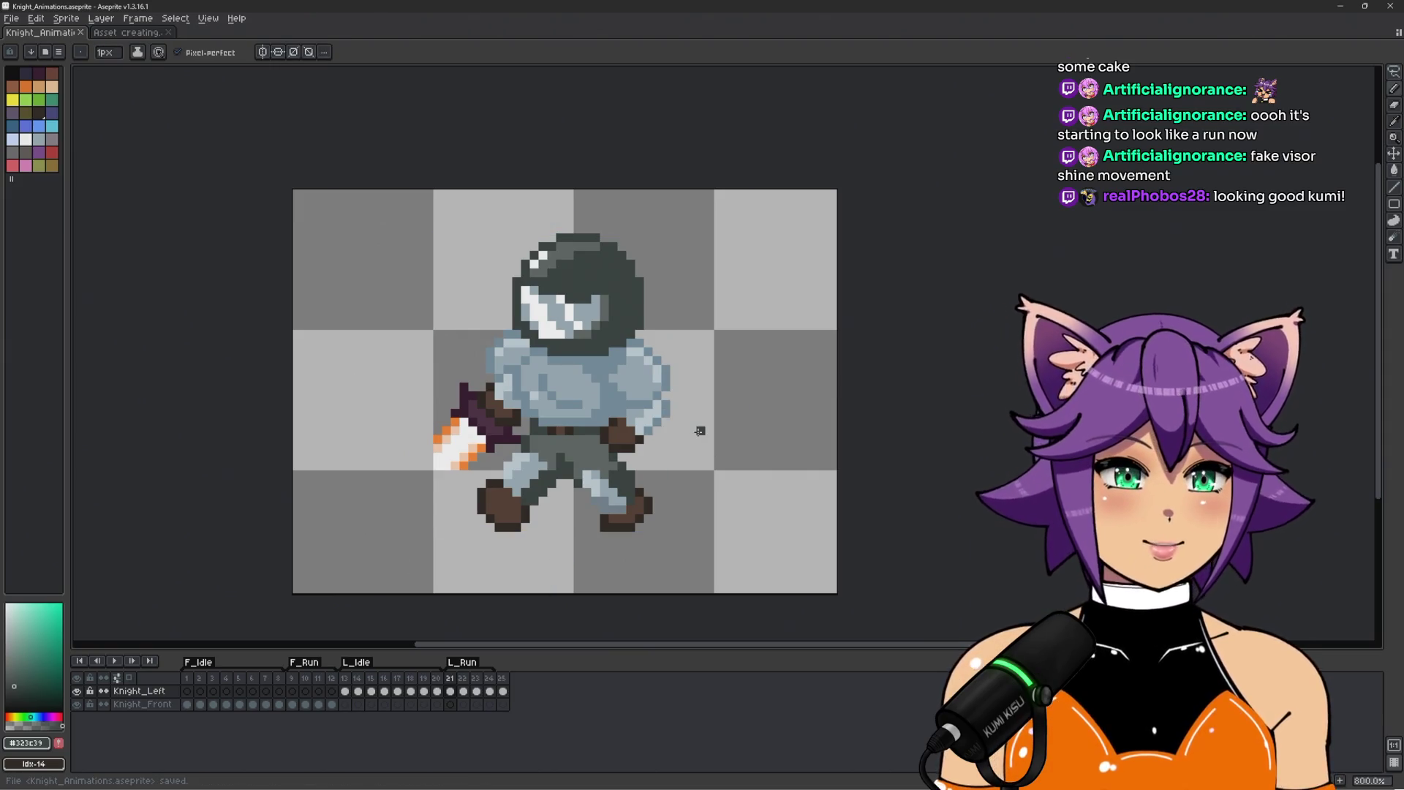
left_click(505, 687)
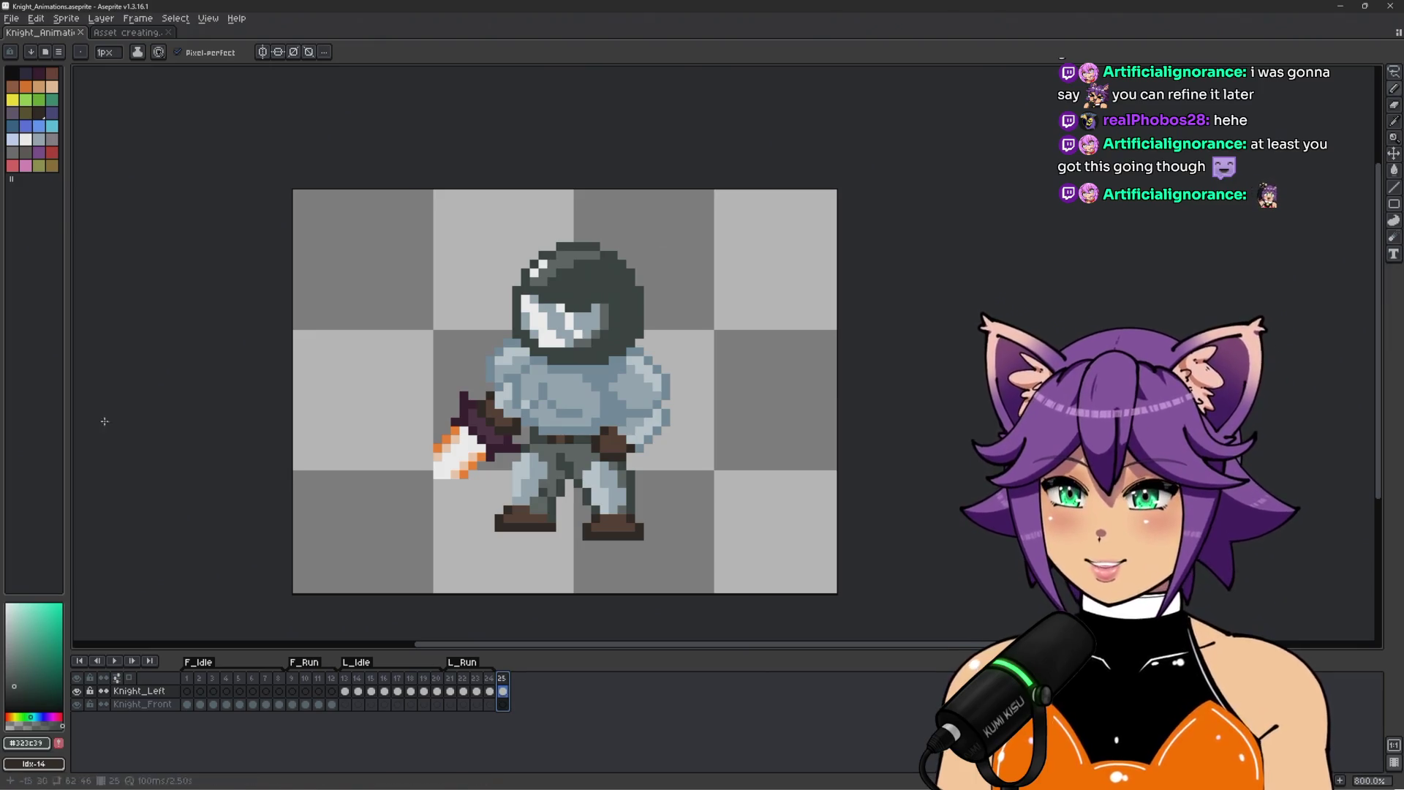
Preview the full, L_Run and L_Idle animations, then switch to the Asset creating document.
scroll(271, 317, "down", 3)
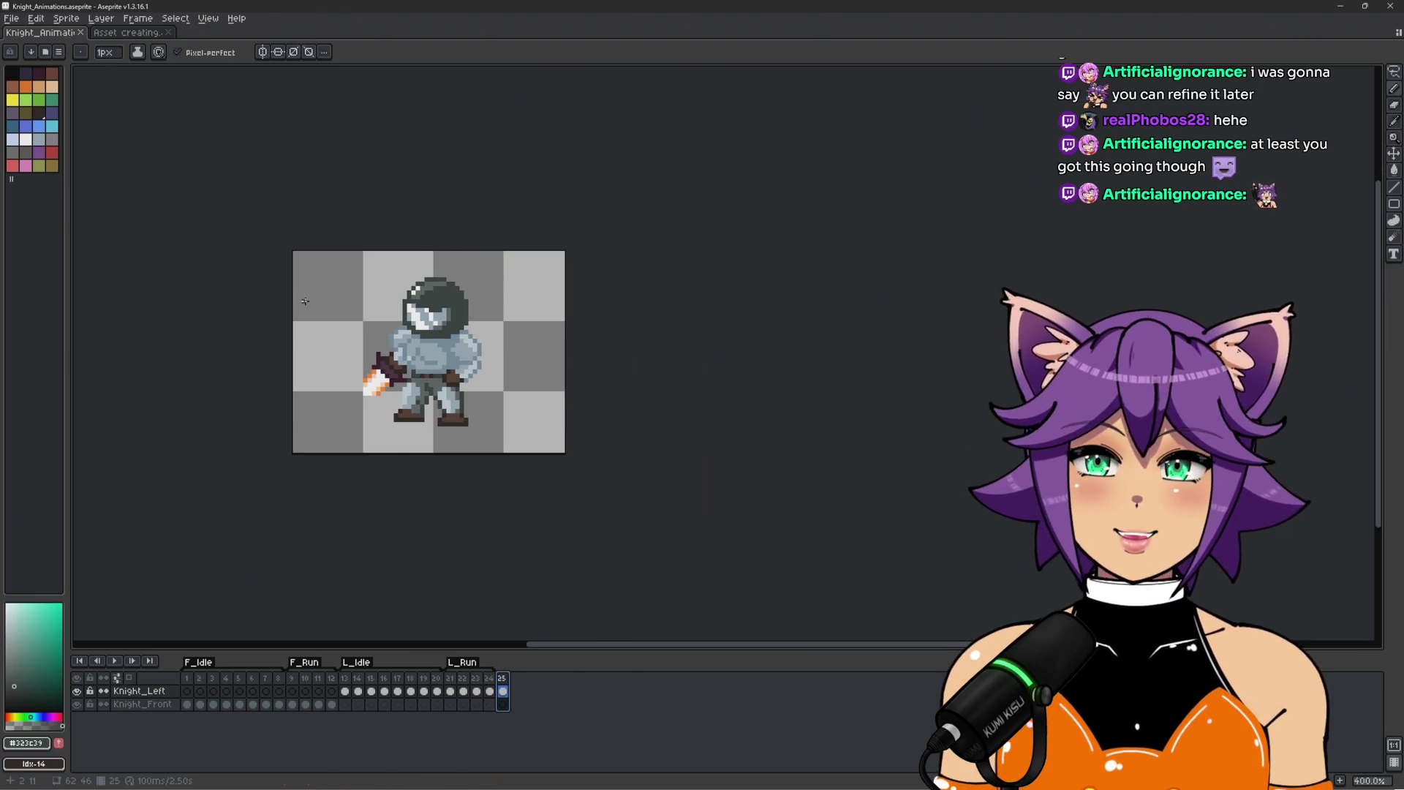
scroll(308, 303, "up", 2)
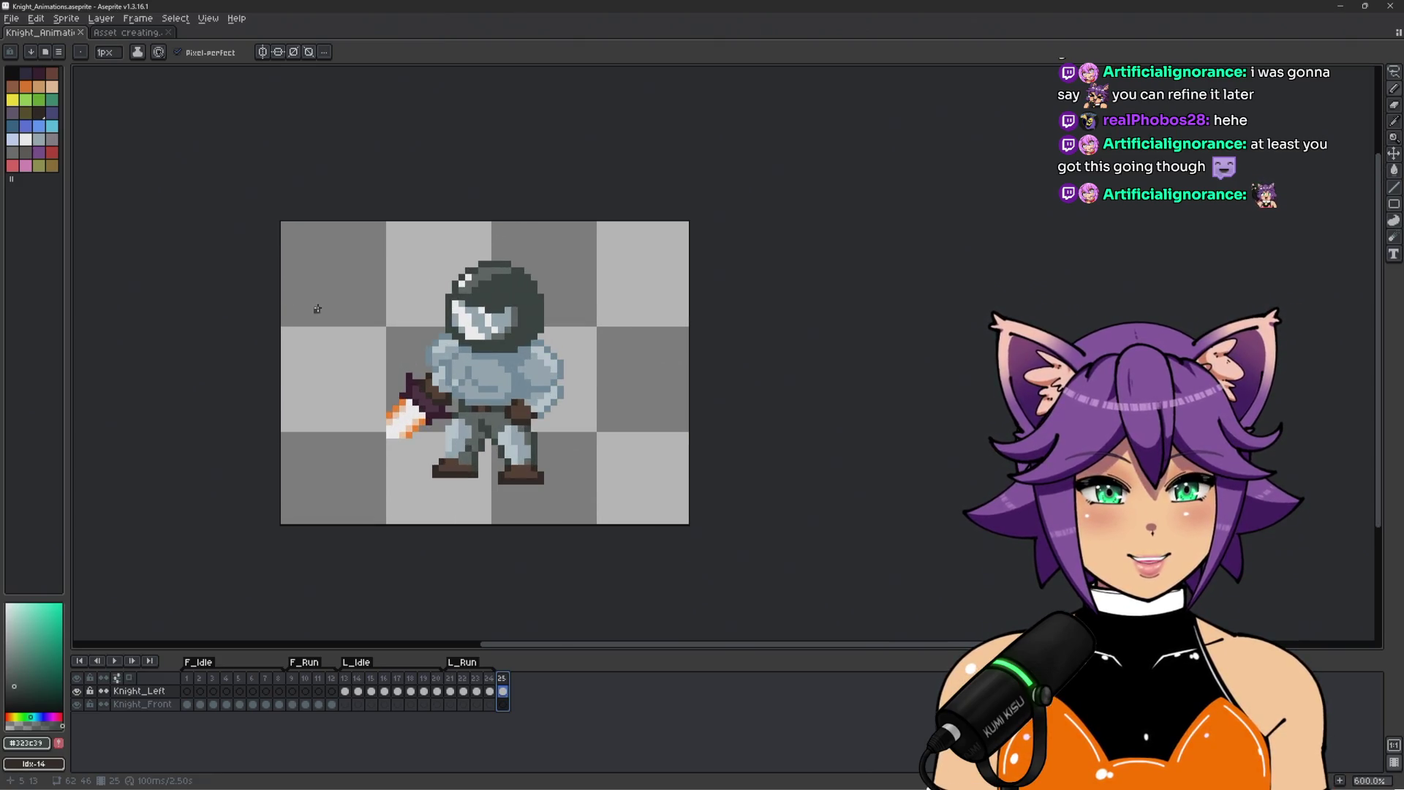
key("Return")
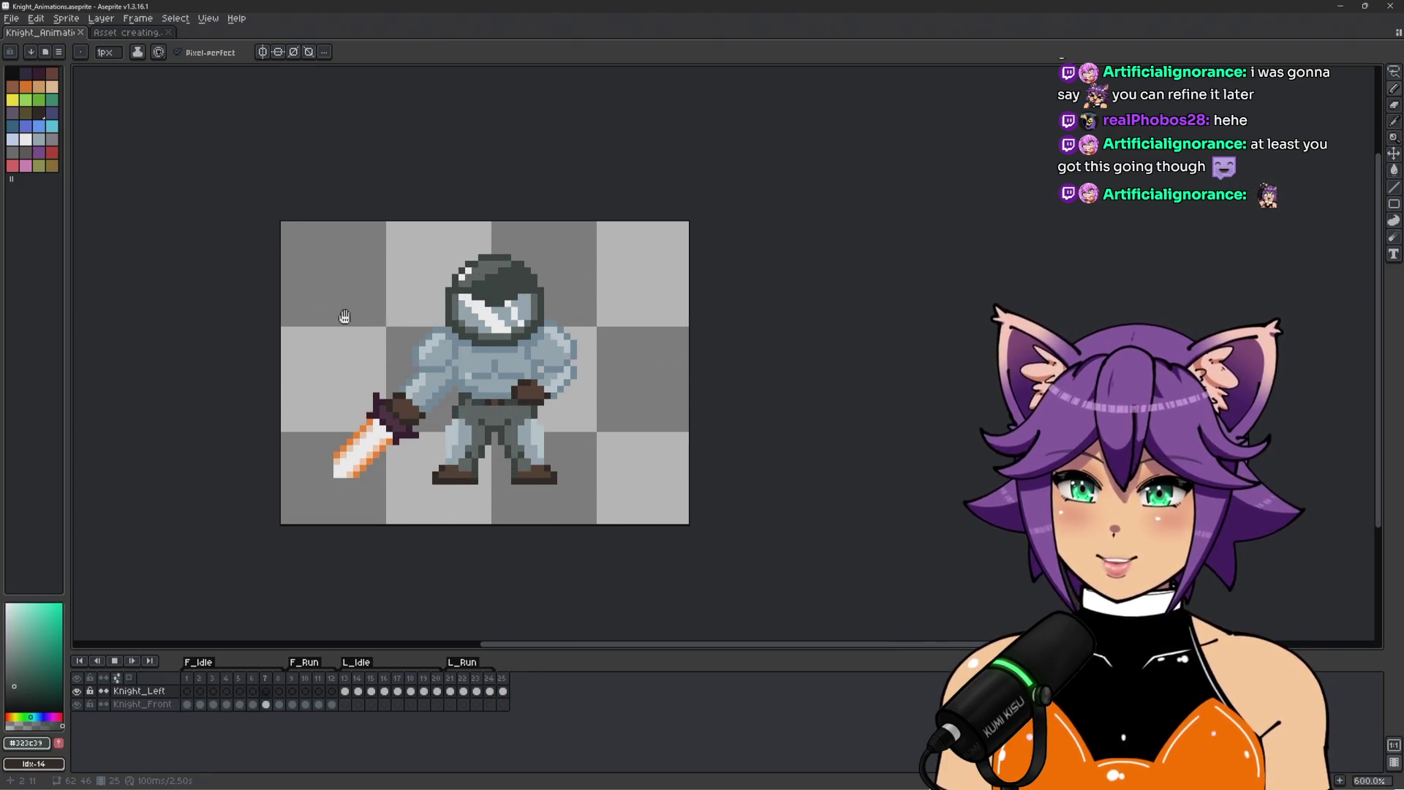
left_click(452, 678)
key("Return")
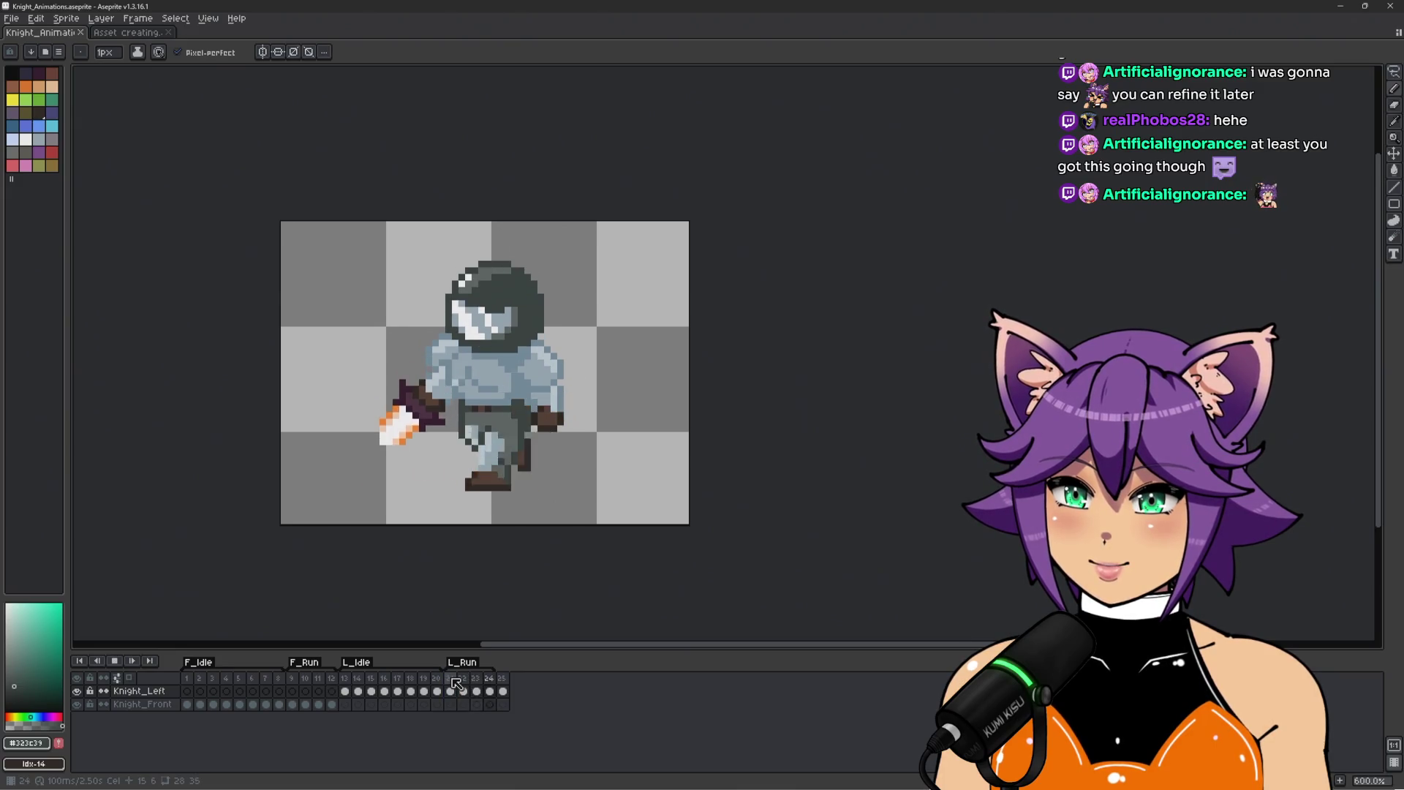
left_click(351, 678)
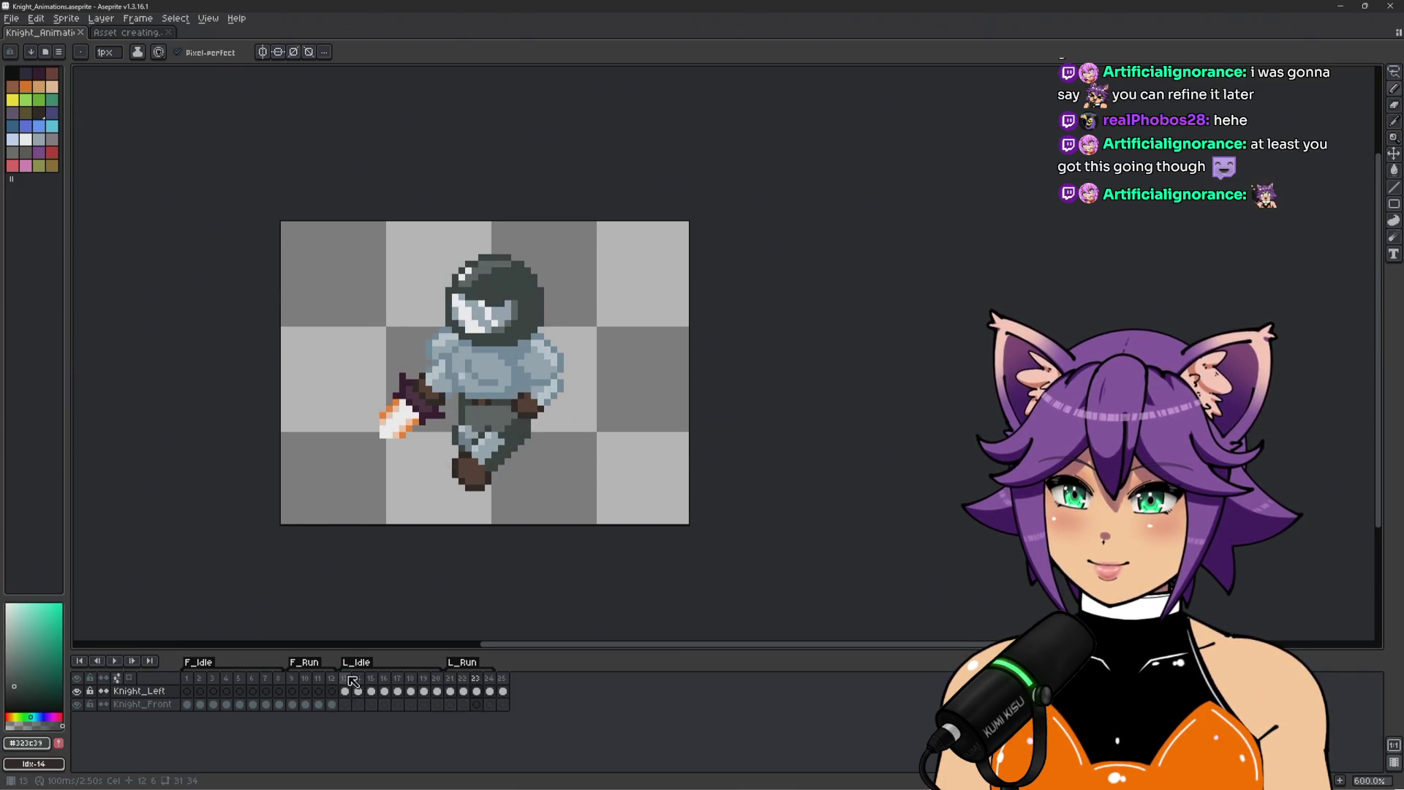
left_click(451, 678)
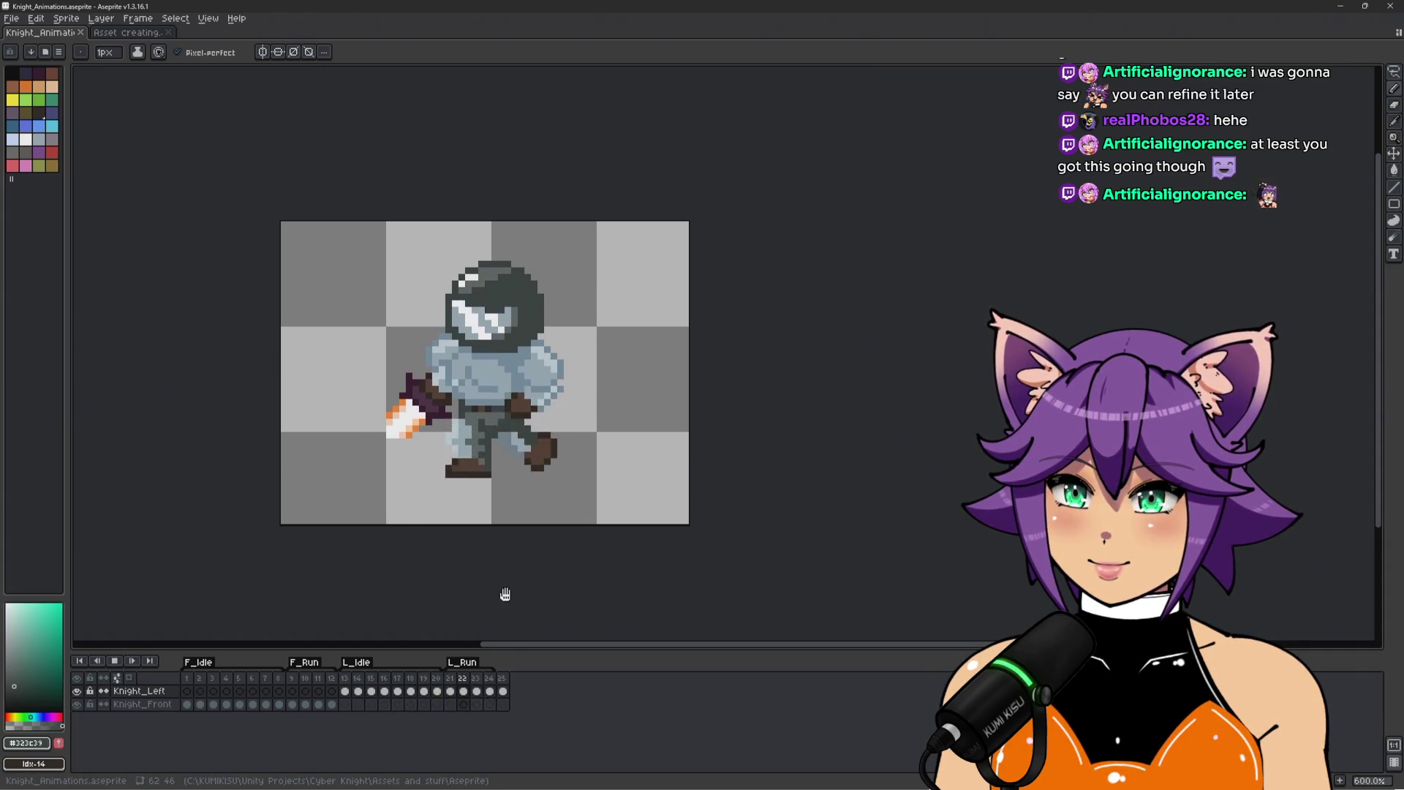
key("Return")
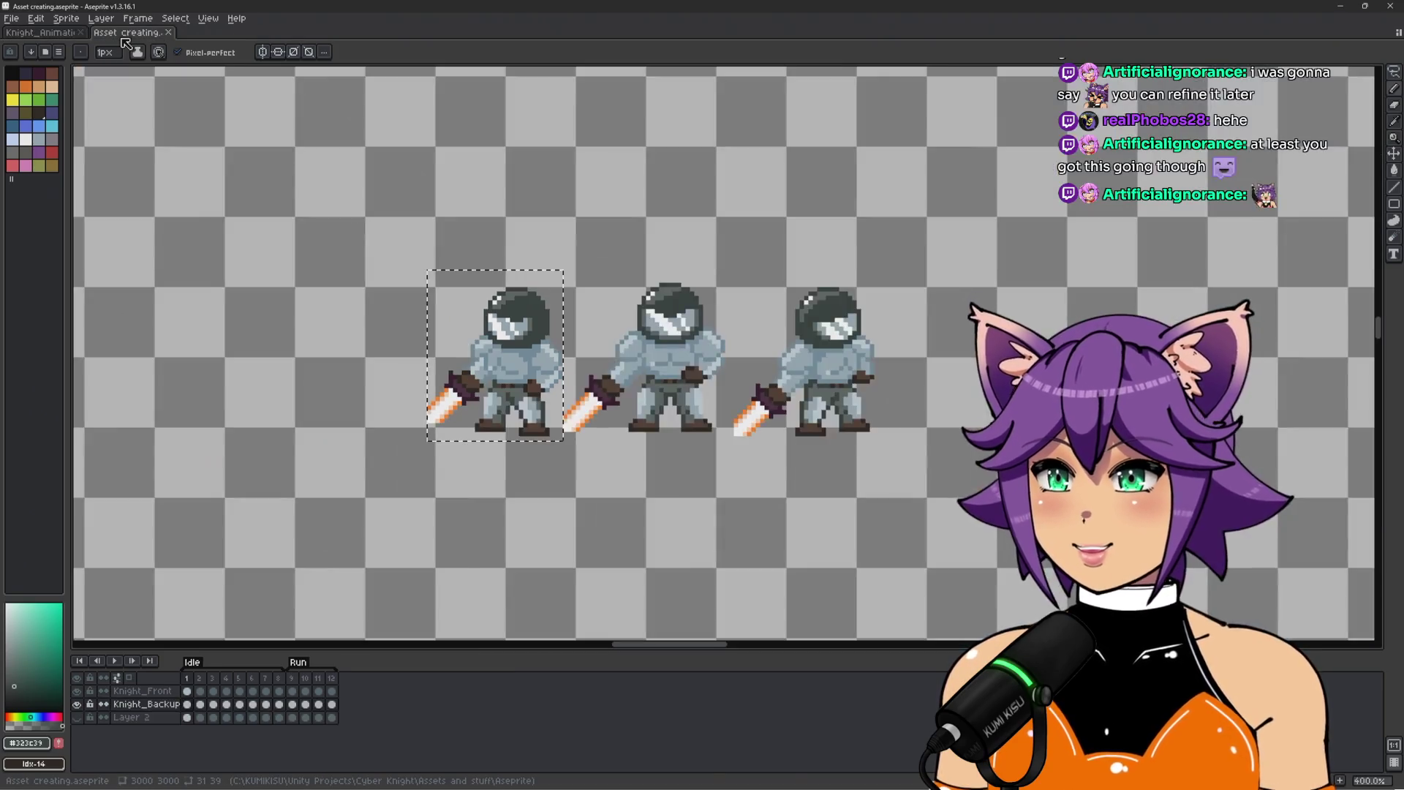
left_click(128, 32)
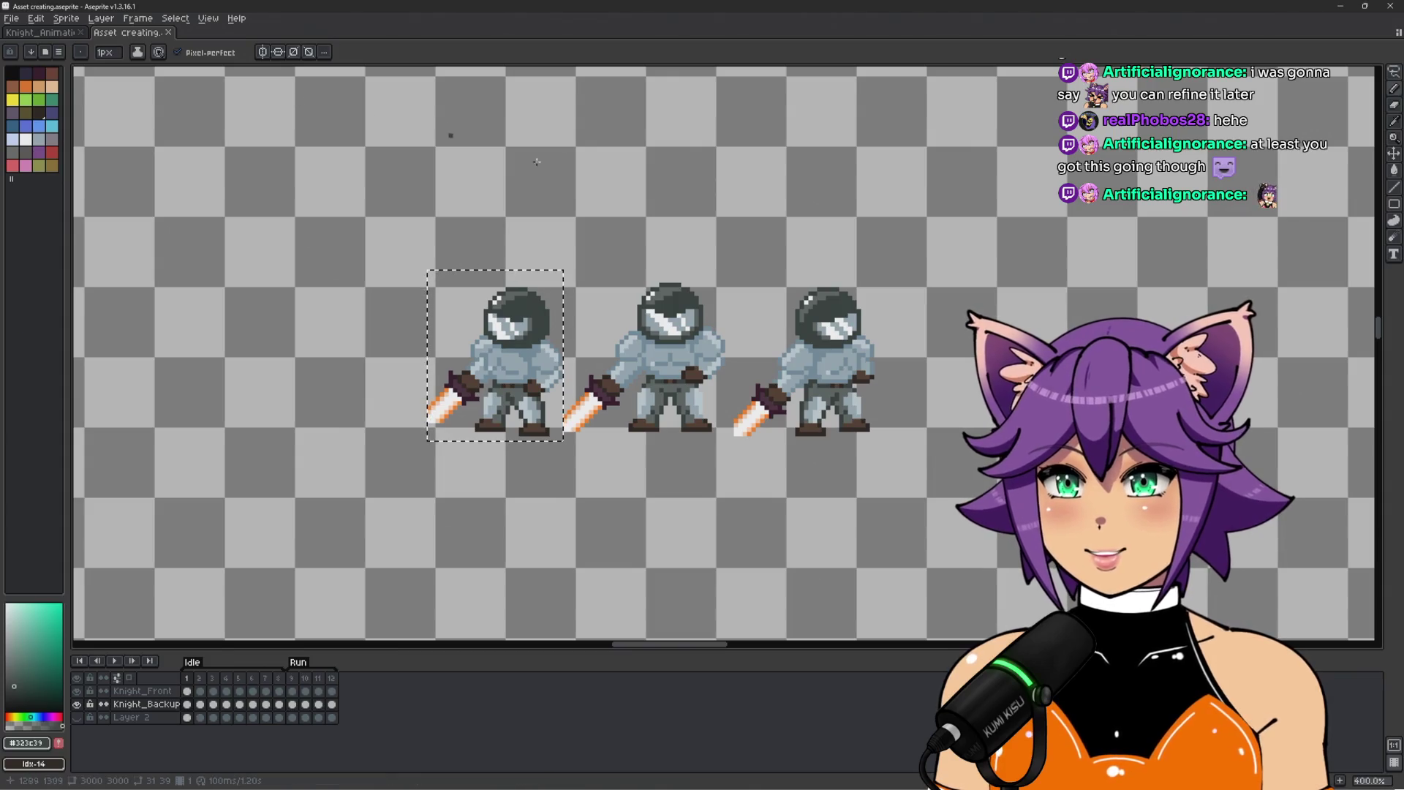
Deselect, lasso the third sword-holding knight, copy it and return to Knight_Animations.
scroll(981, 381, "up", 1)
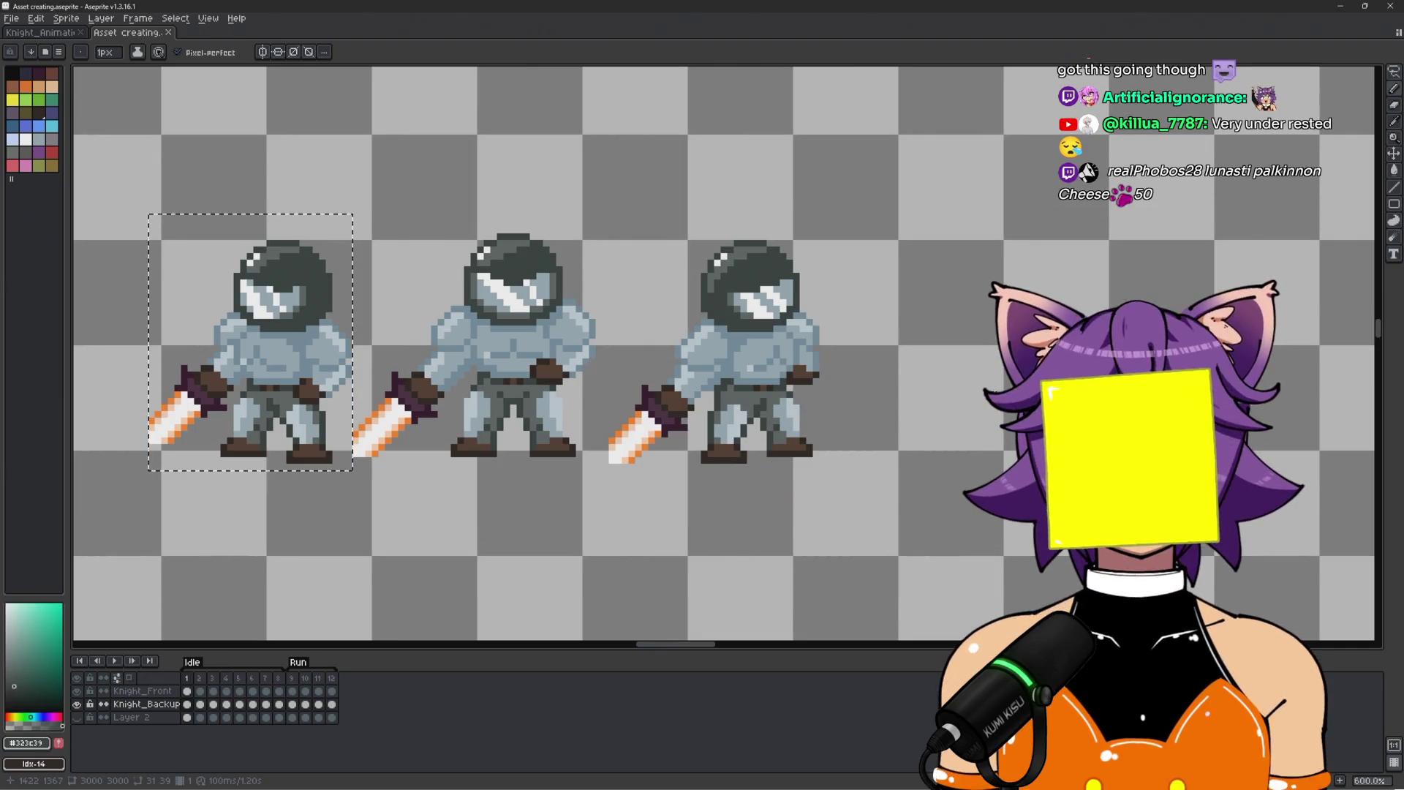
key("m")
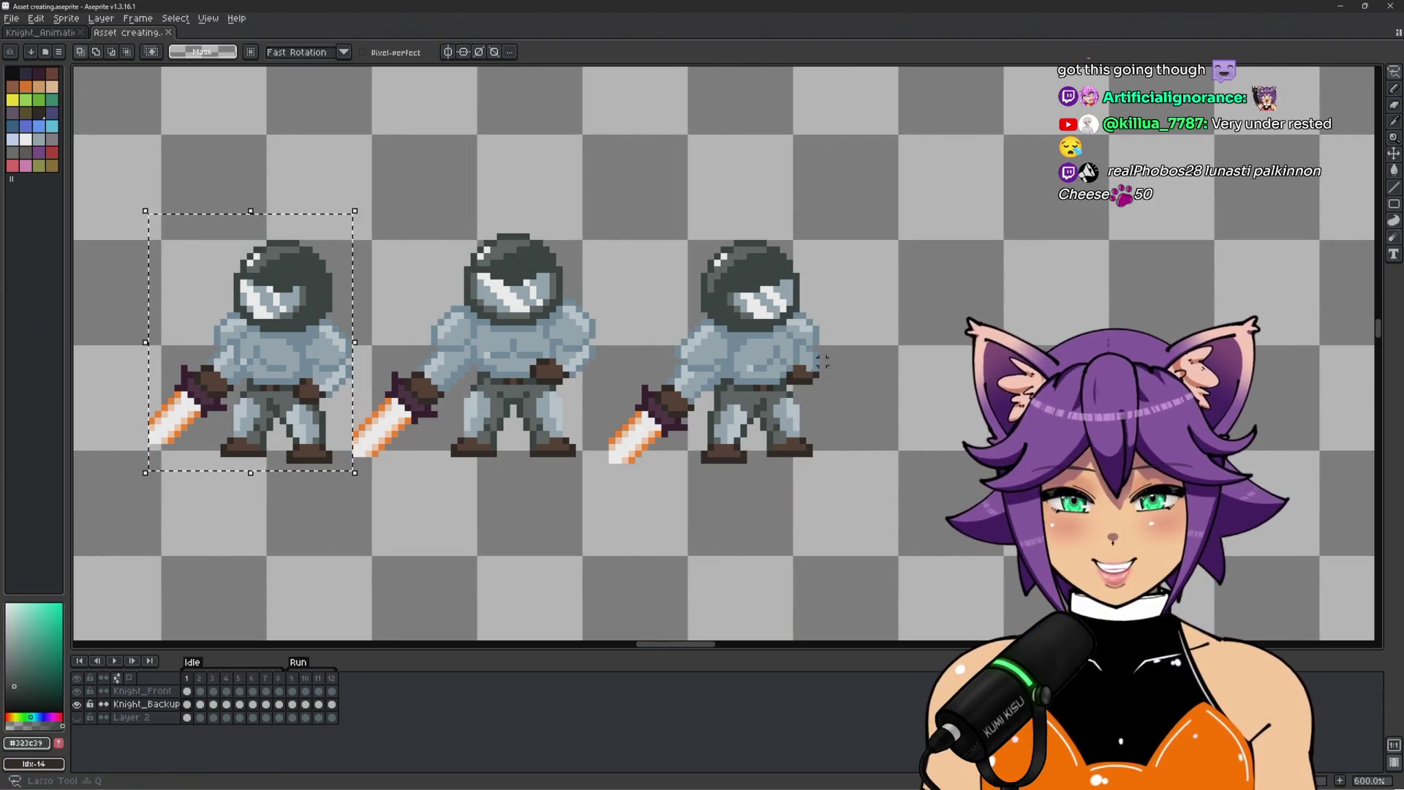
key("ctrl+d")
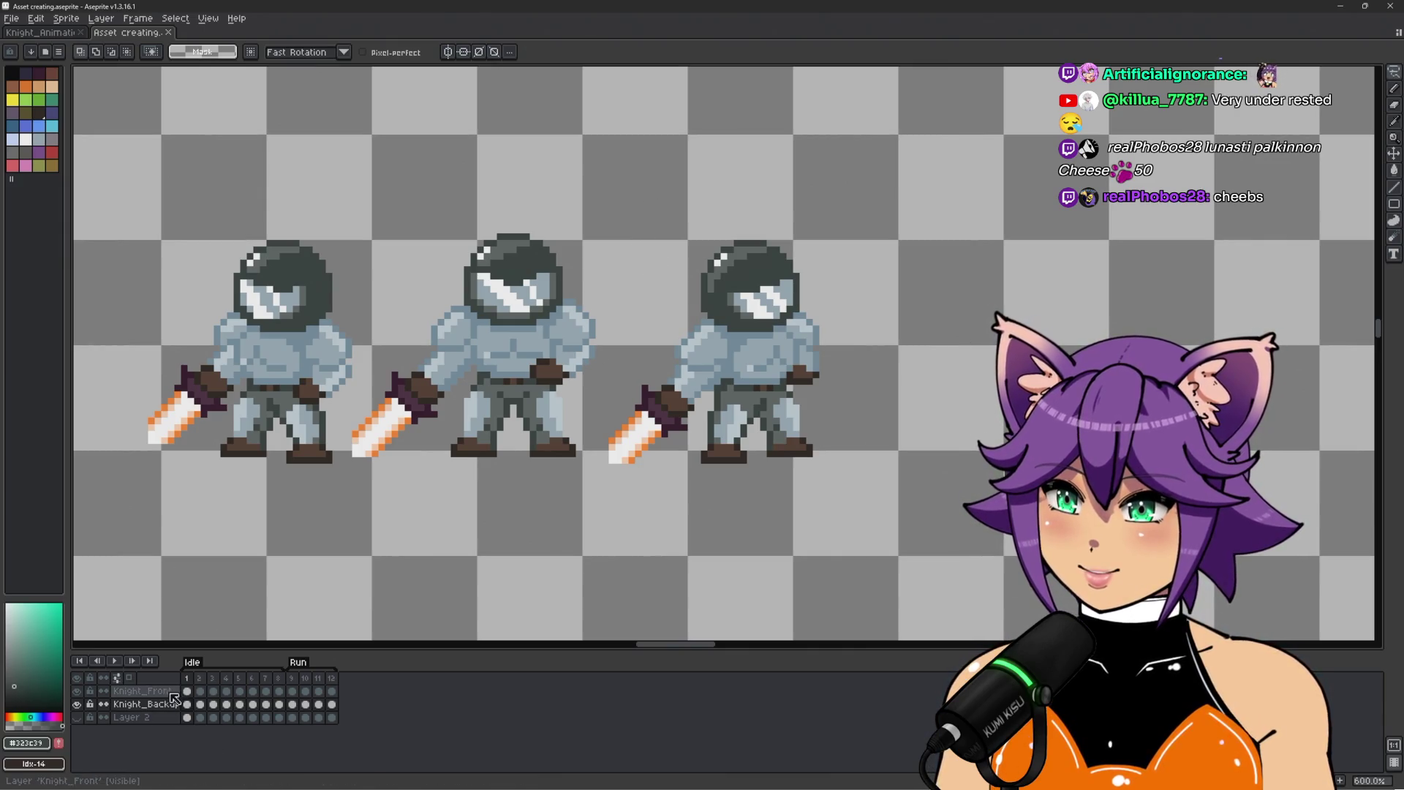
mouse_move(672, 255)
left_mouse_down()
mouse_move(585, 446)
mouse_move(880, 204)
mouse_move(675, 213)
left_mouse_up()
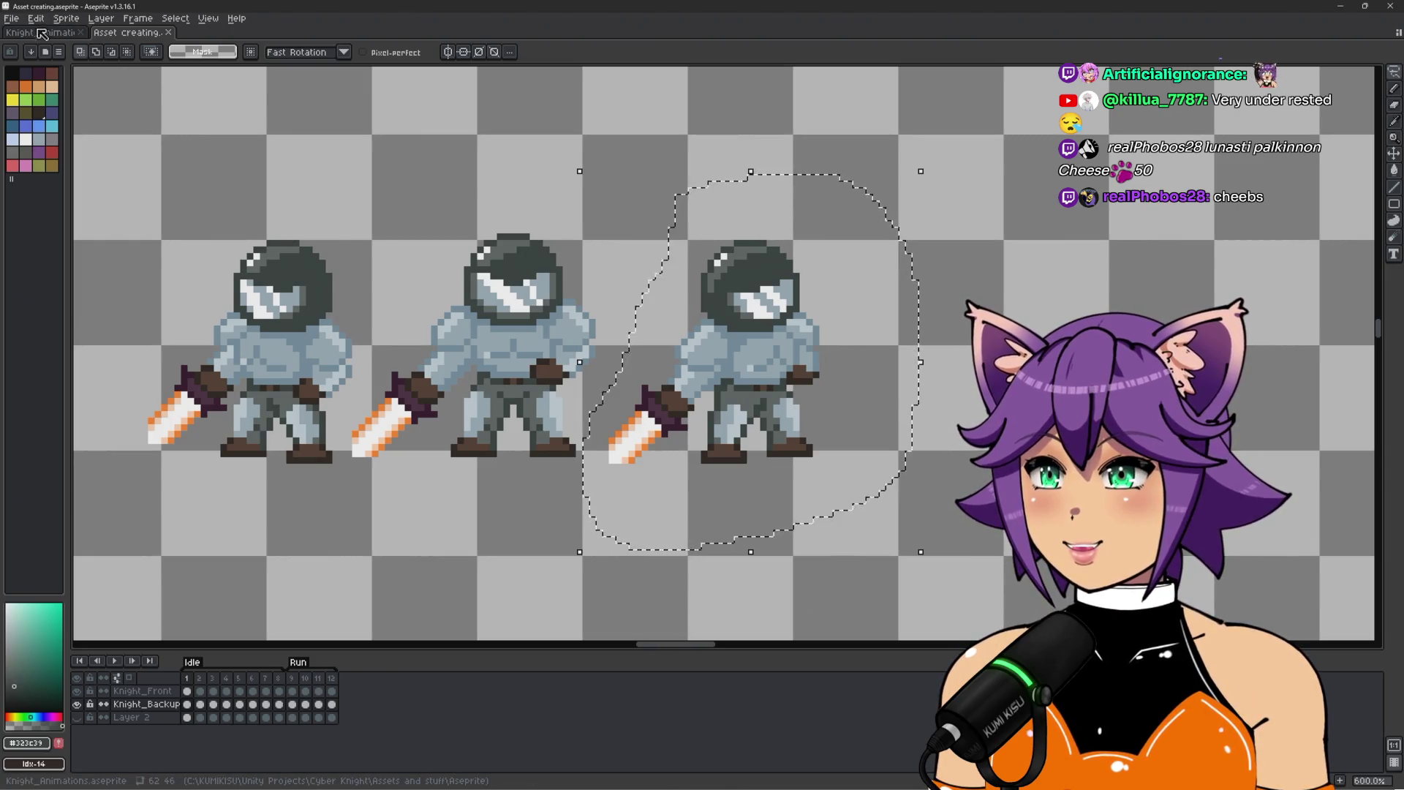
key("ctrl+Tab")
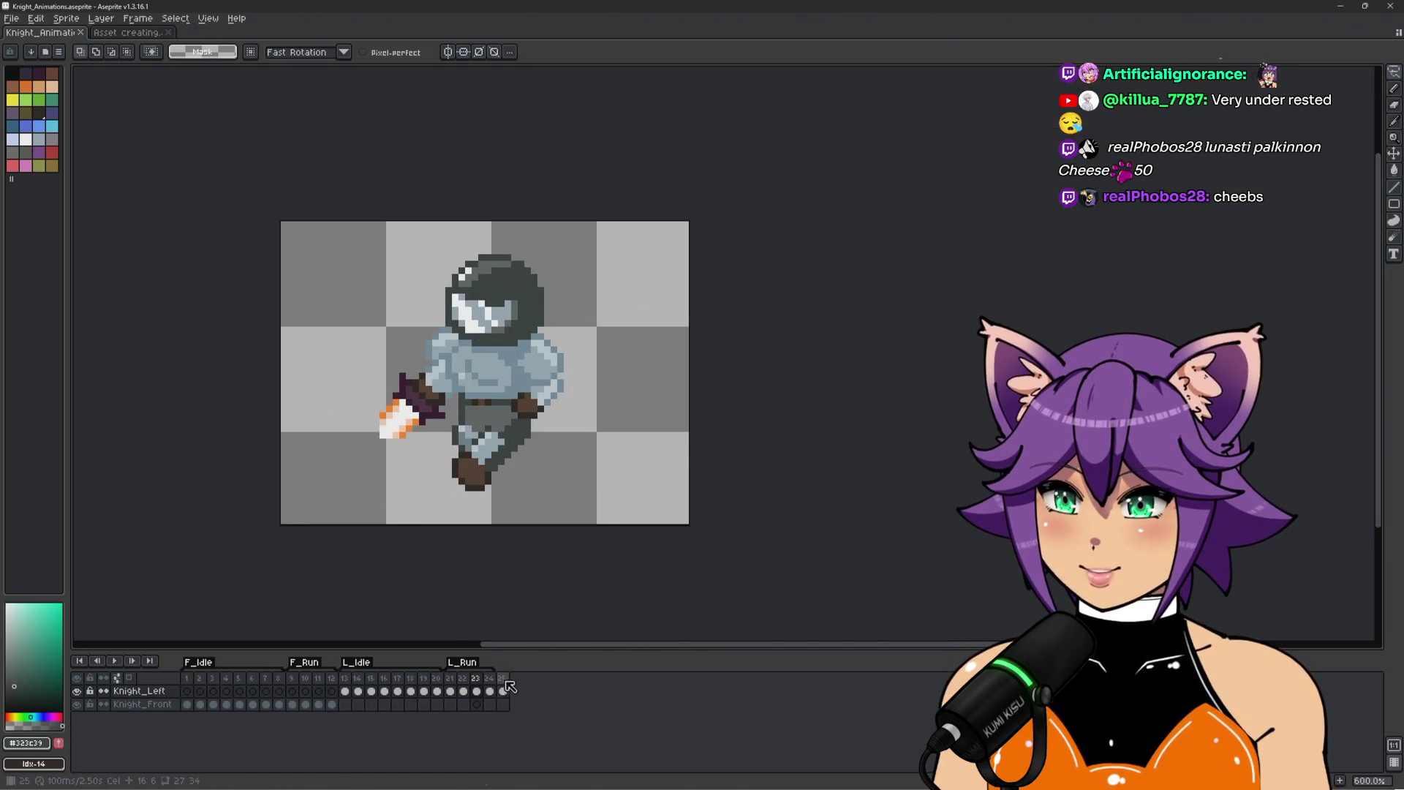
Paste the sword knight onto Knight_Left frame 25, position it, then undo the paste.
left_click(506, 682)
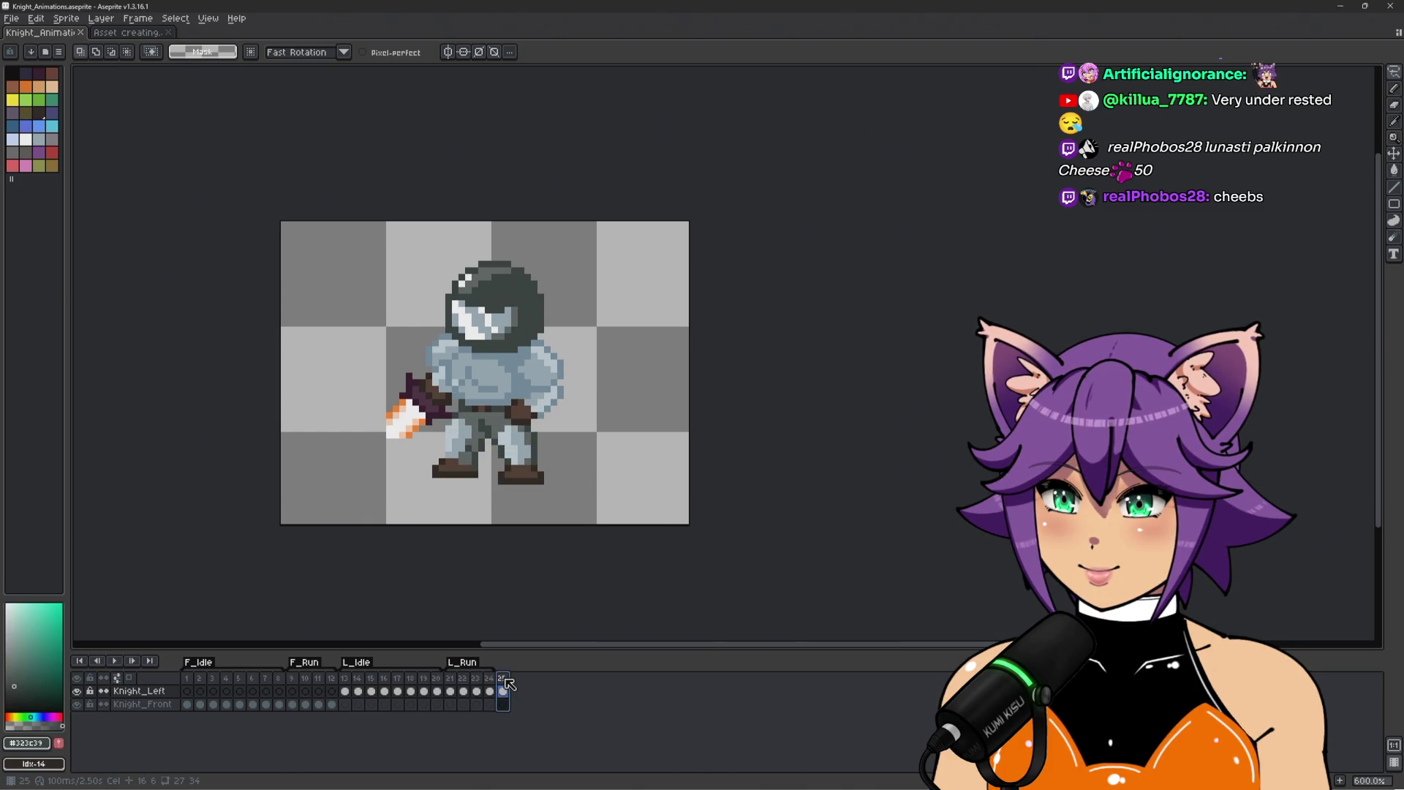
key("ctrl+t")
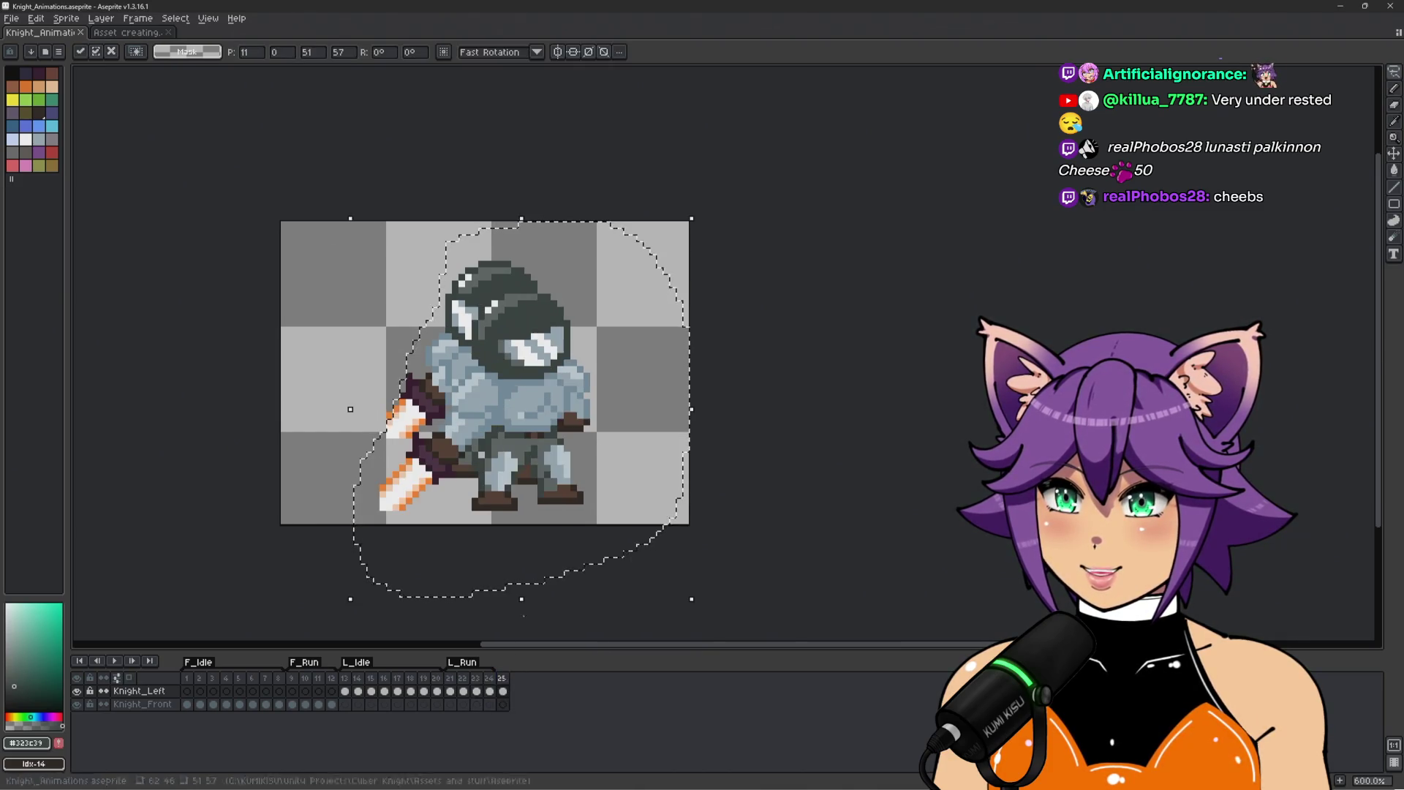
scroll(555, 439, "up", 2)
mouse_move(555, 438)
left_mouse_down()
mouse_move(474, 349)
mouse_move(474, 369)
mouse_move(468, 256)
mouse_move(355, 355)
mouse_move(292, 365)
mouse_move(294, 377)
mouse_move(461, 368)
mouse_move(463, 380)
left_mouse_up()
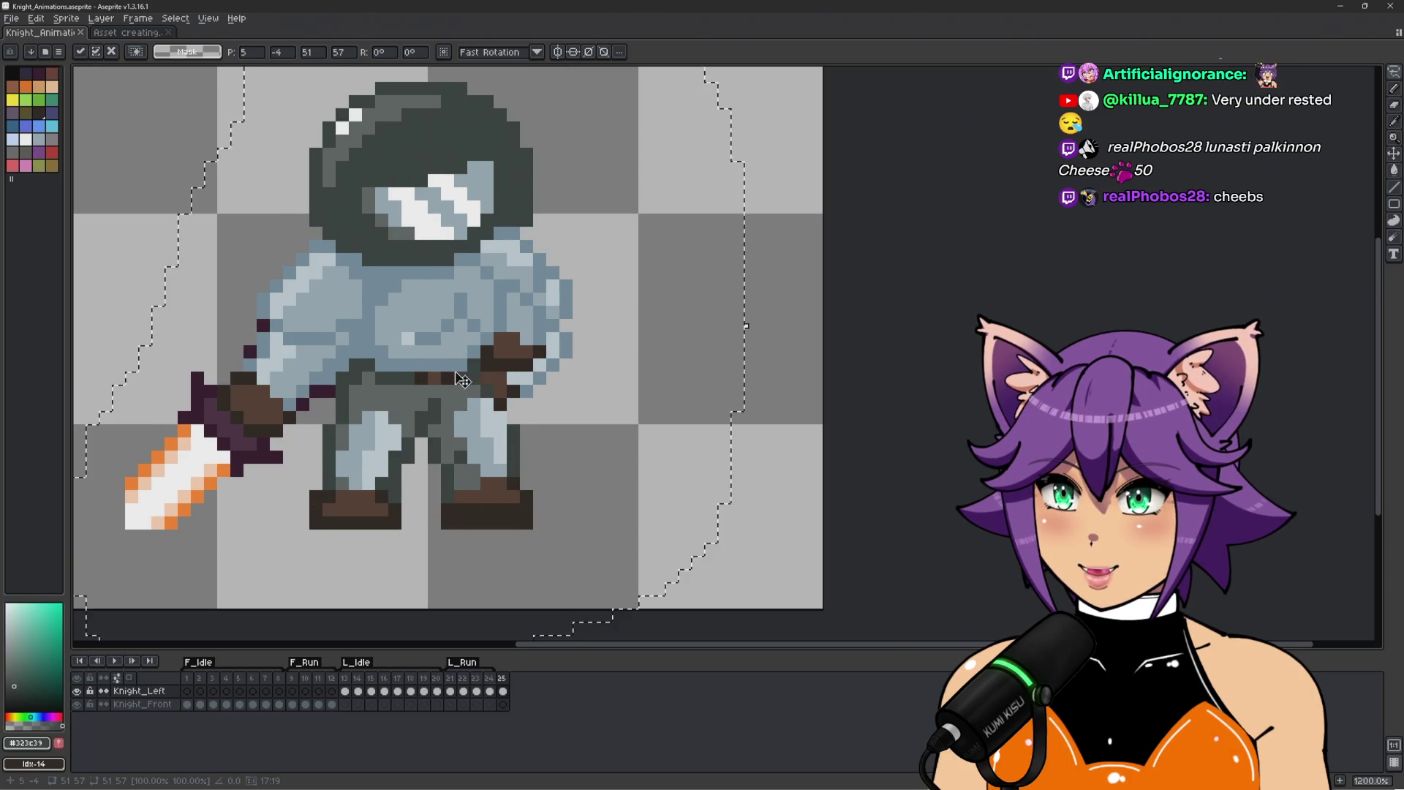
scroll(786, 487, "down", 2)
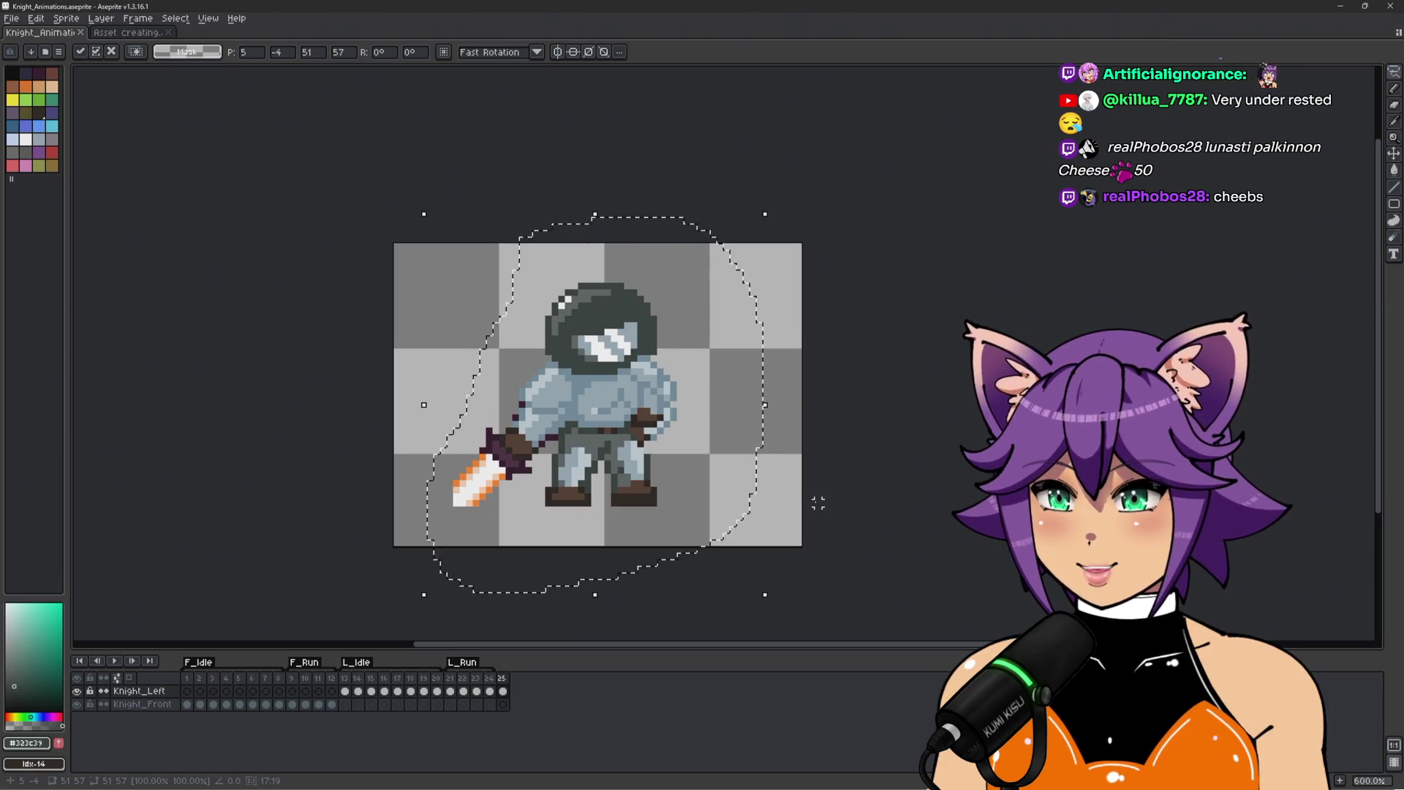
left_click(817, 503)
scroll(574, 463, "up", 1)
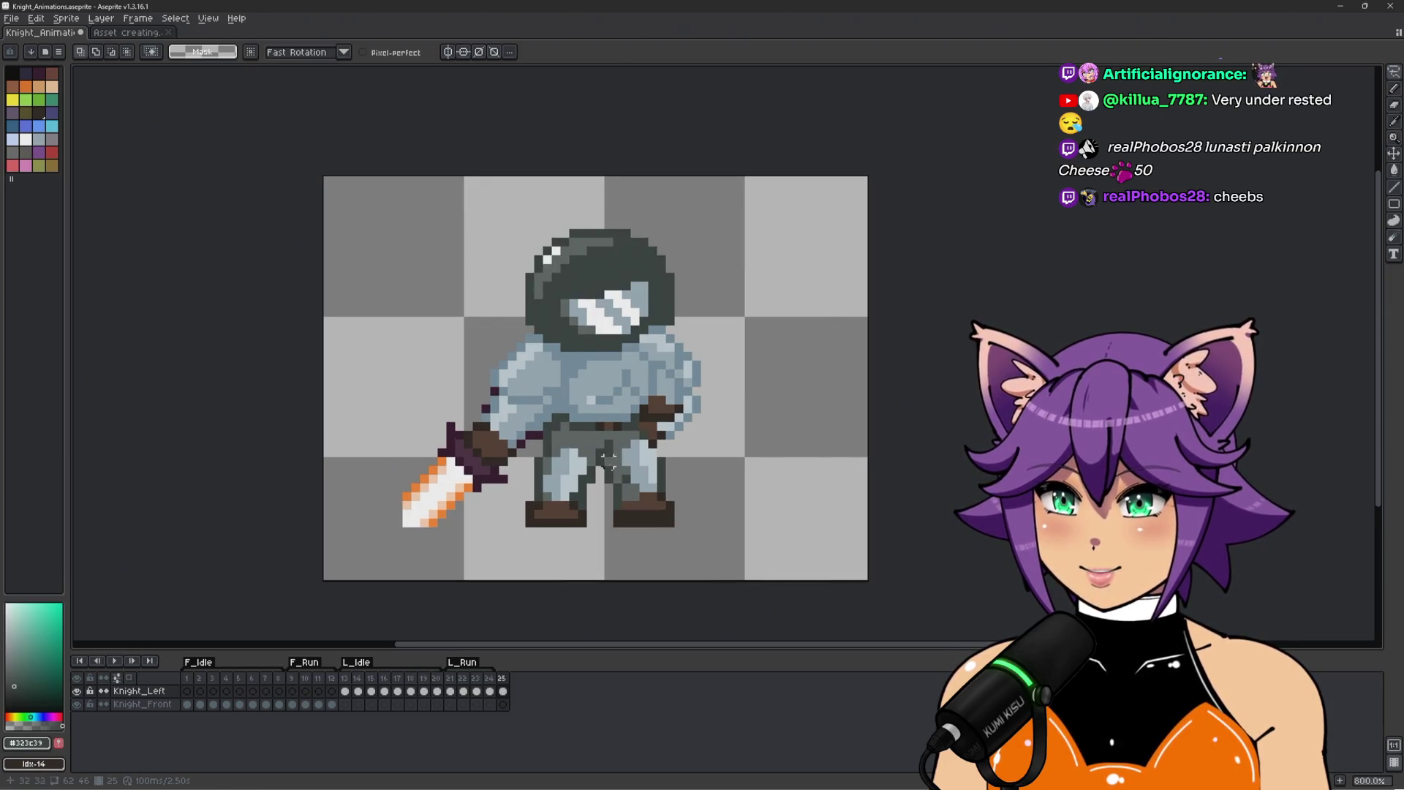
scroll(609, 459, "up", 1)
scroll(609, 460, "down", 1)
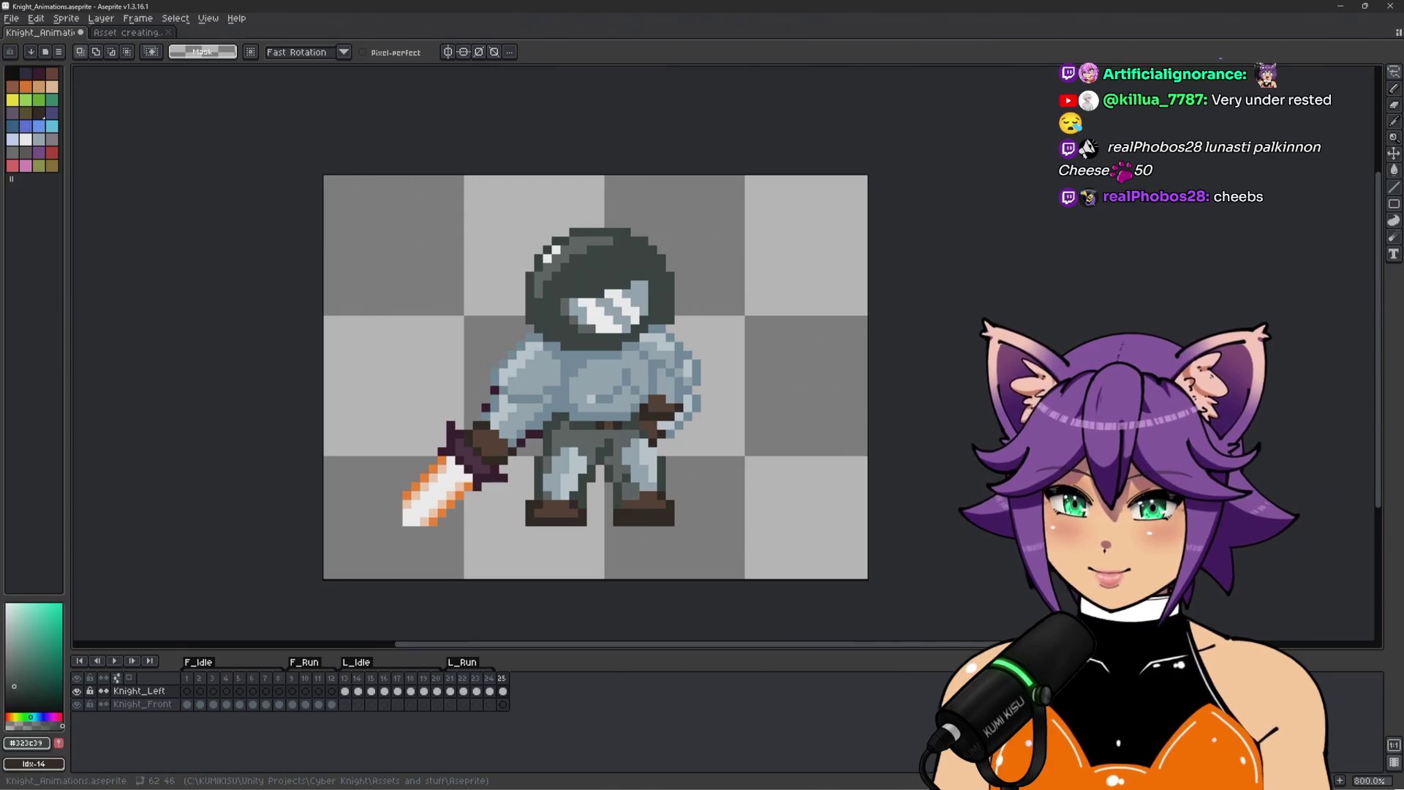
key("ctrl+z")
key("ctrl+z")
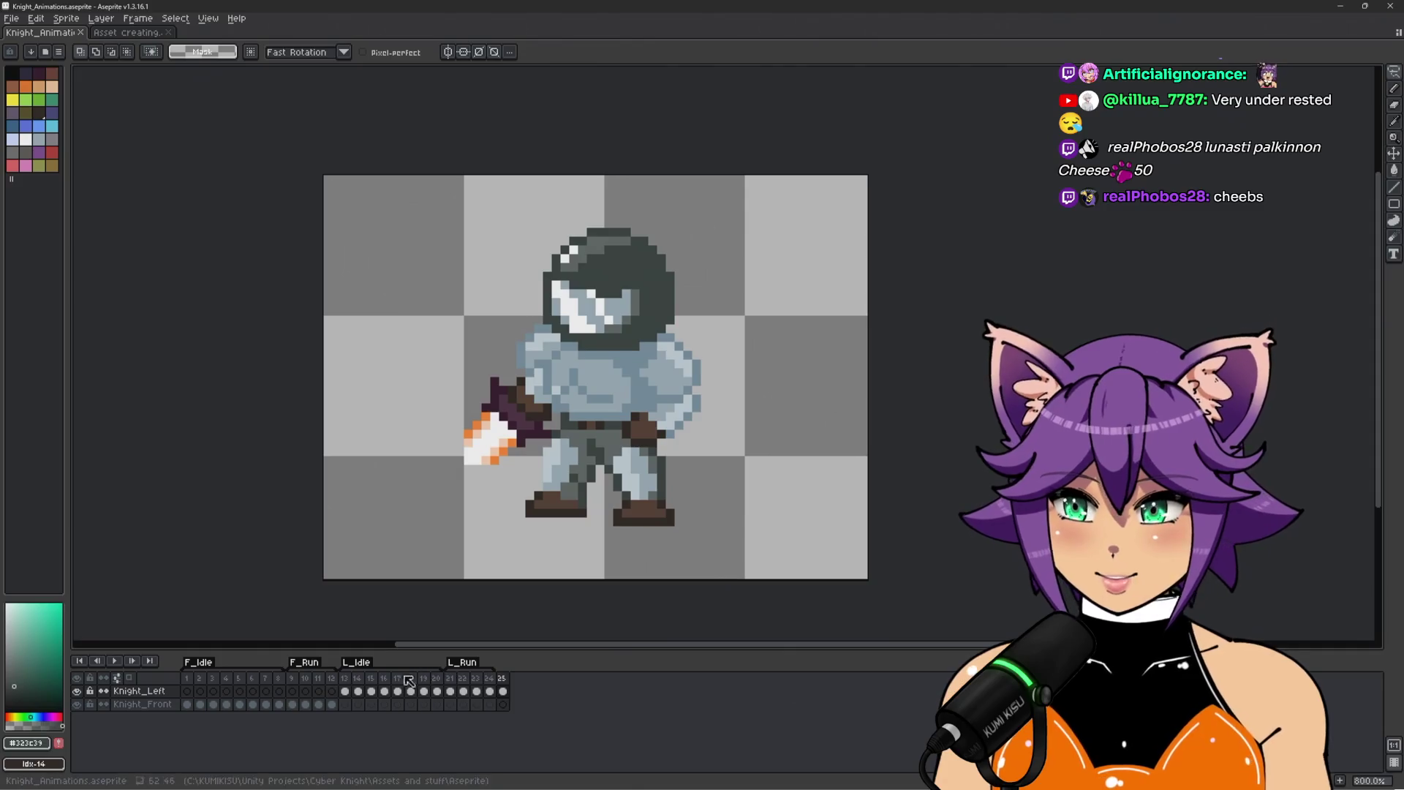
Add a new layer named Knight_Right.
key("shift+n")
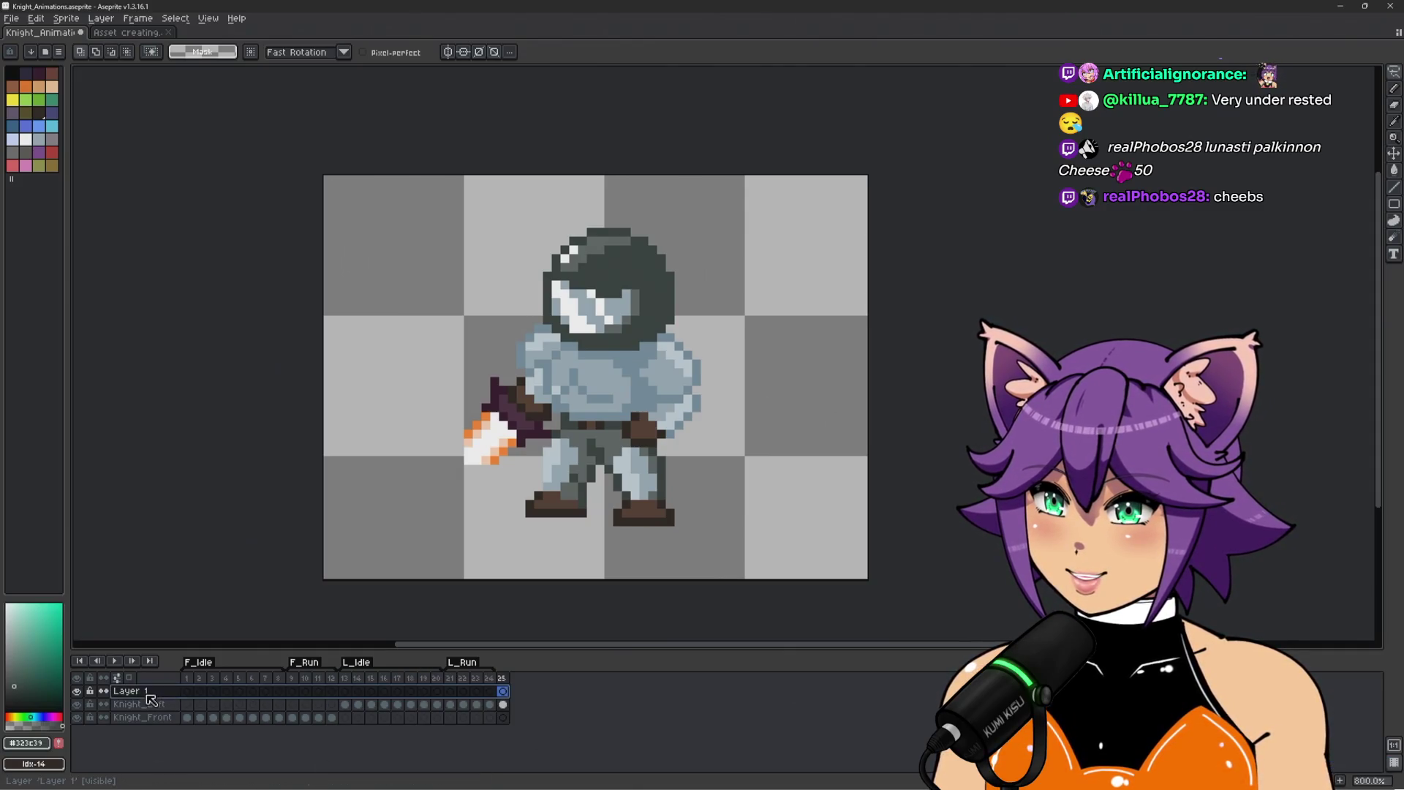
double_click(147, 695)
type("Knight_Righ")
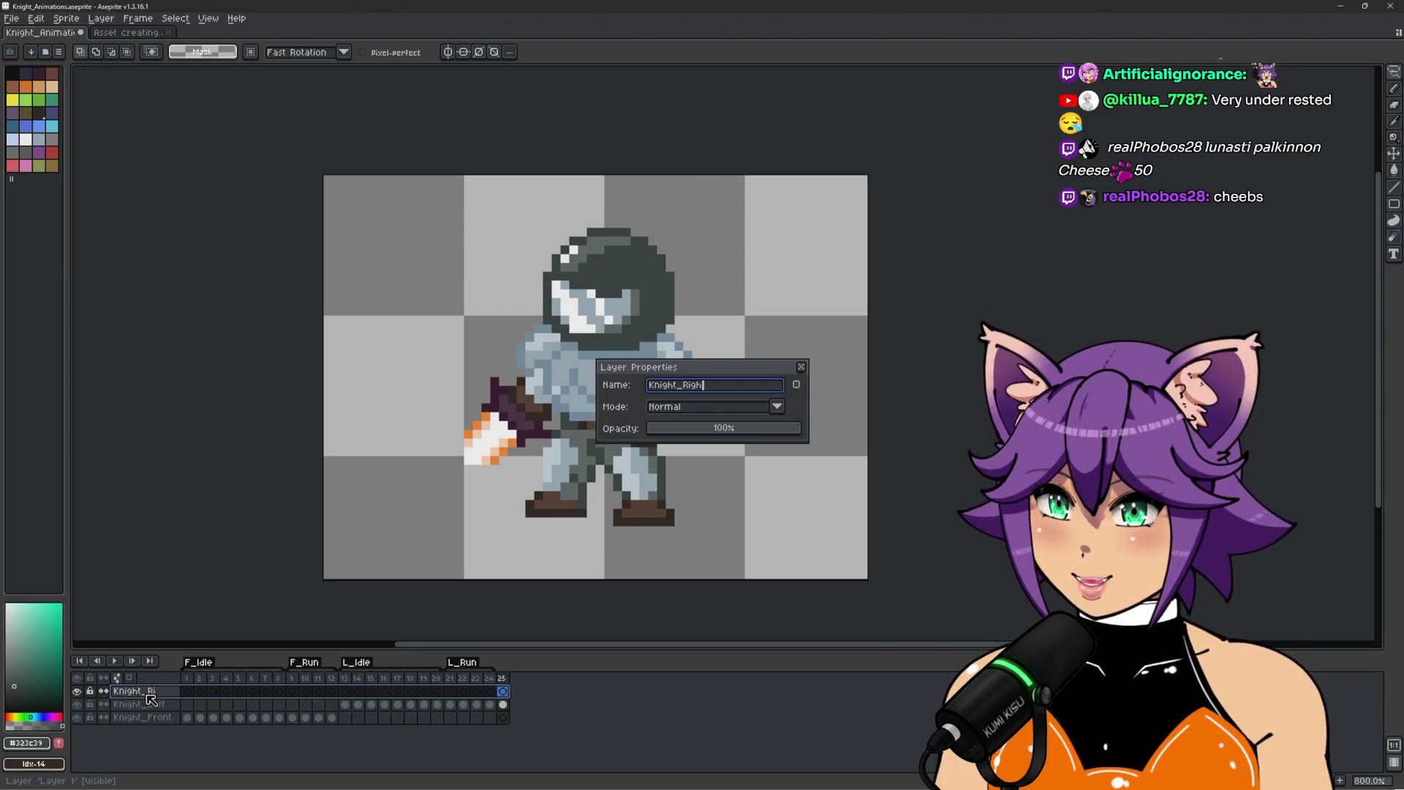
type("t")
key("Return")
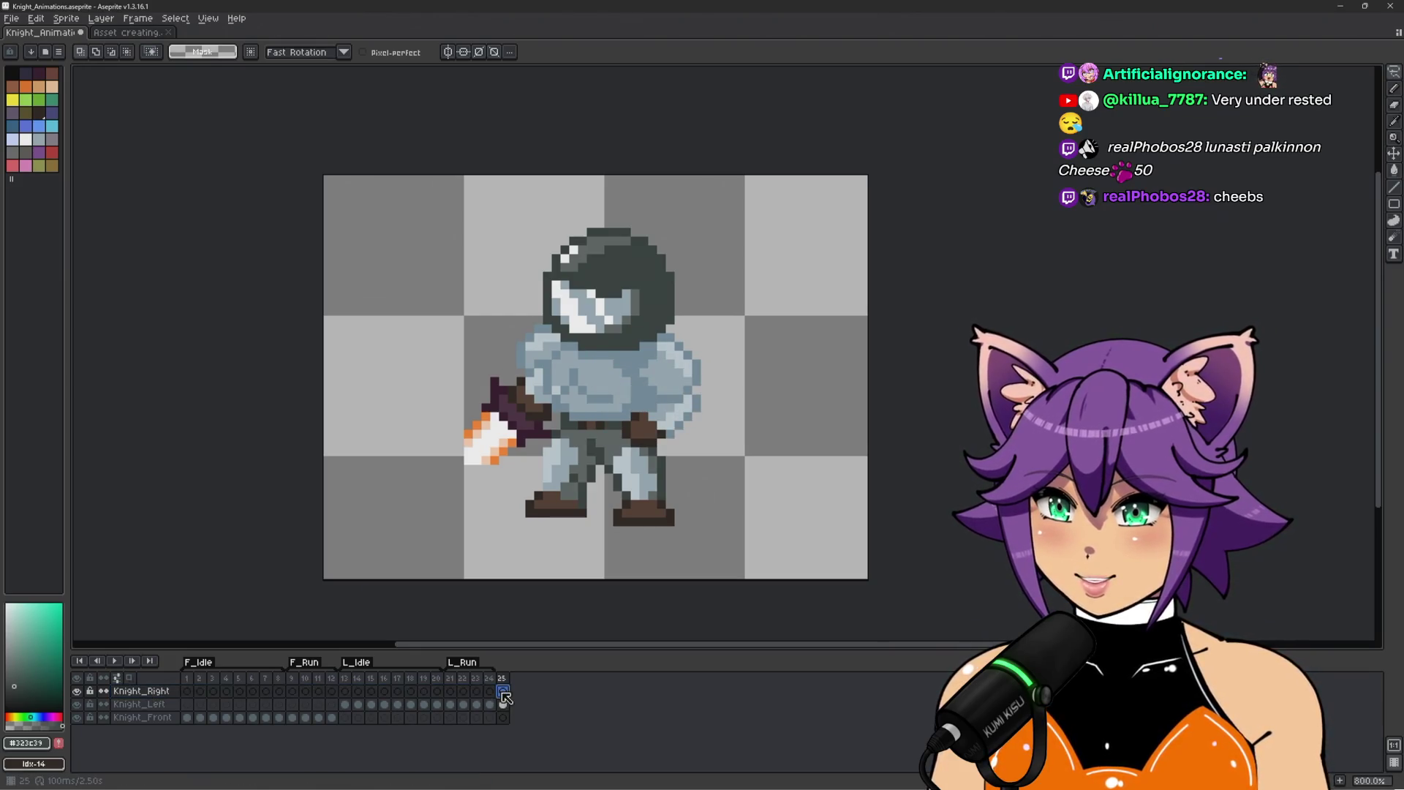
Paste the sword knight into Knight_Right frame 25 and delete the Knight_Left frame 25 cel.
left_click(504, 703)
key("ctrl+v")
mouse_move(564, 454)
left_mouse_down()
mouse_move(583, 358)
mouse_move(583, 375)
left_mouse_up()
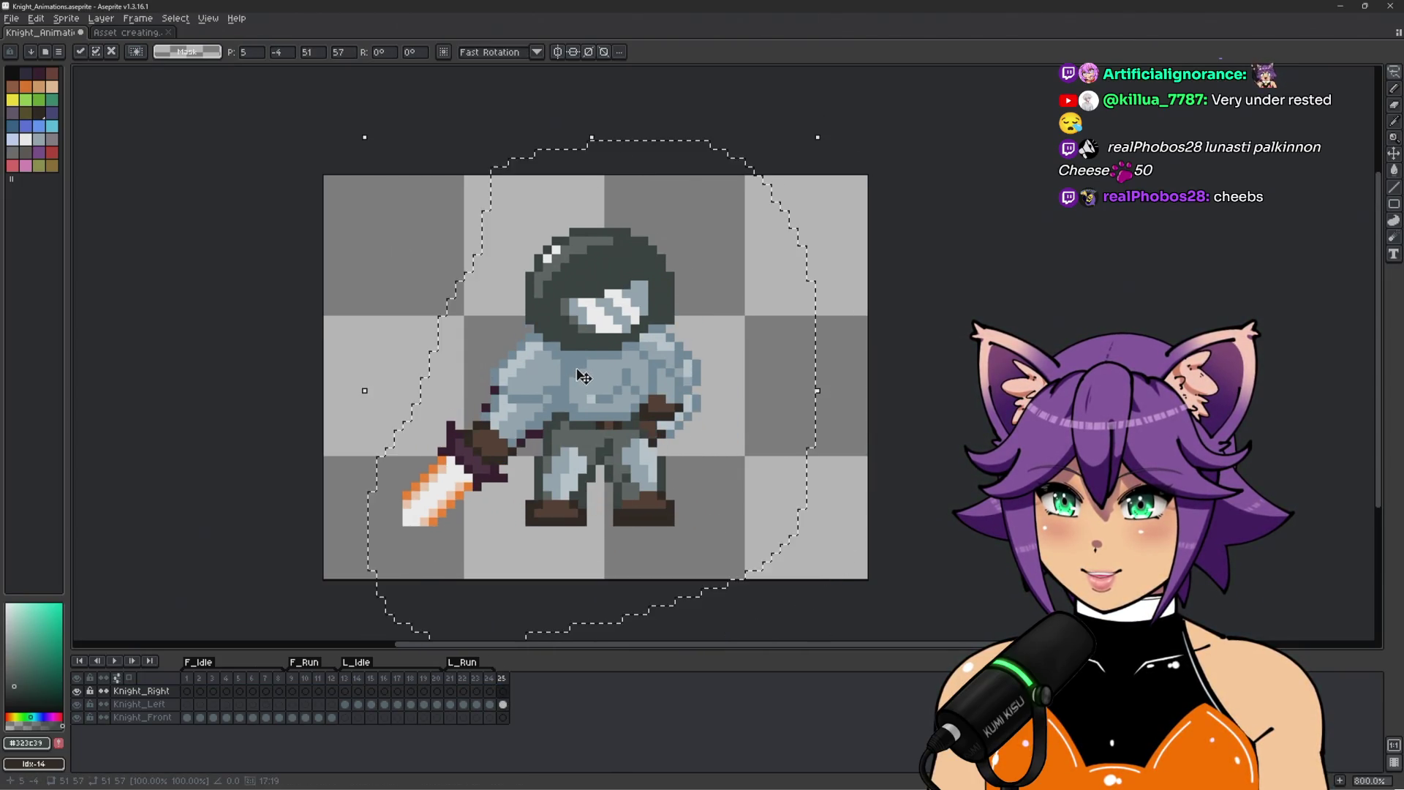
right_click(503, 703)
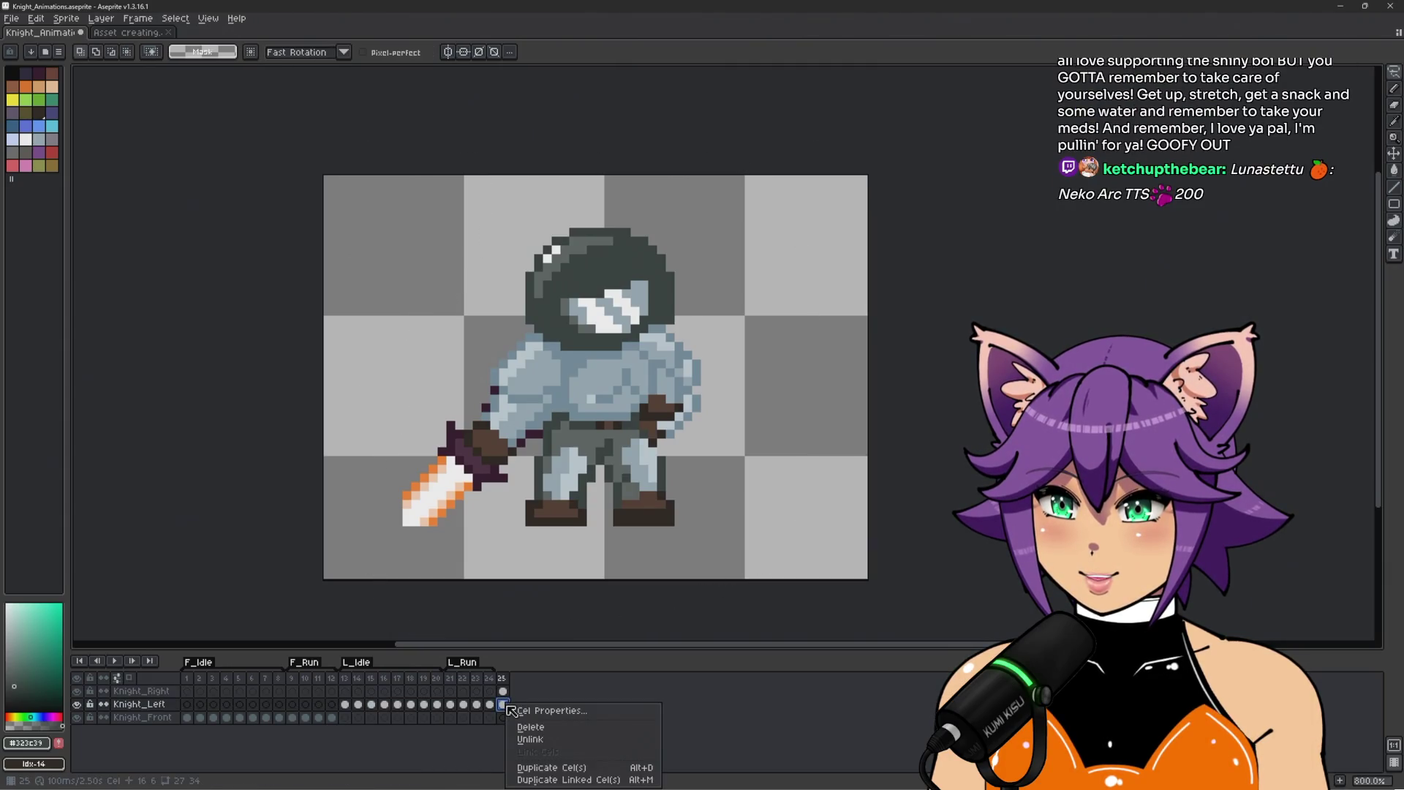
left_click(540, 726)
left_click(503, 690)
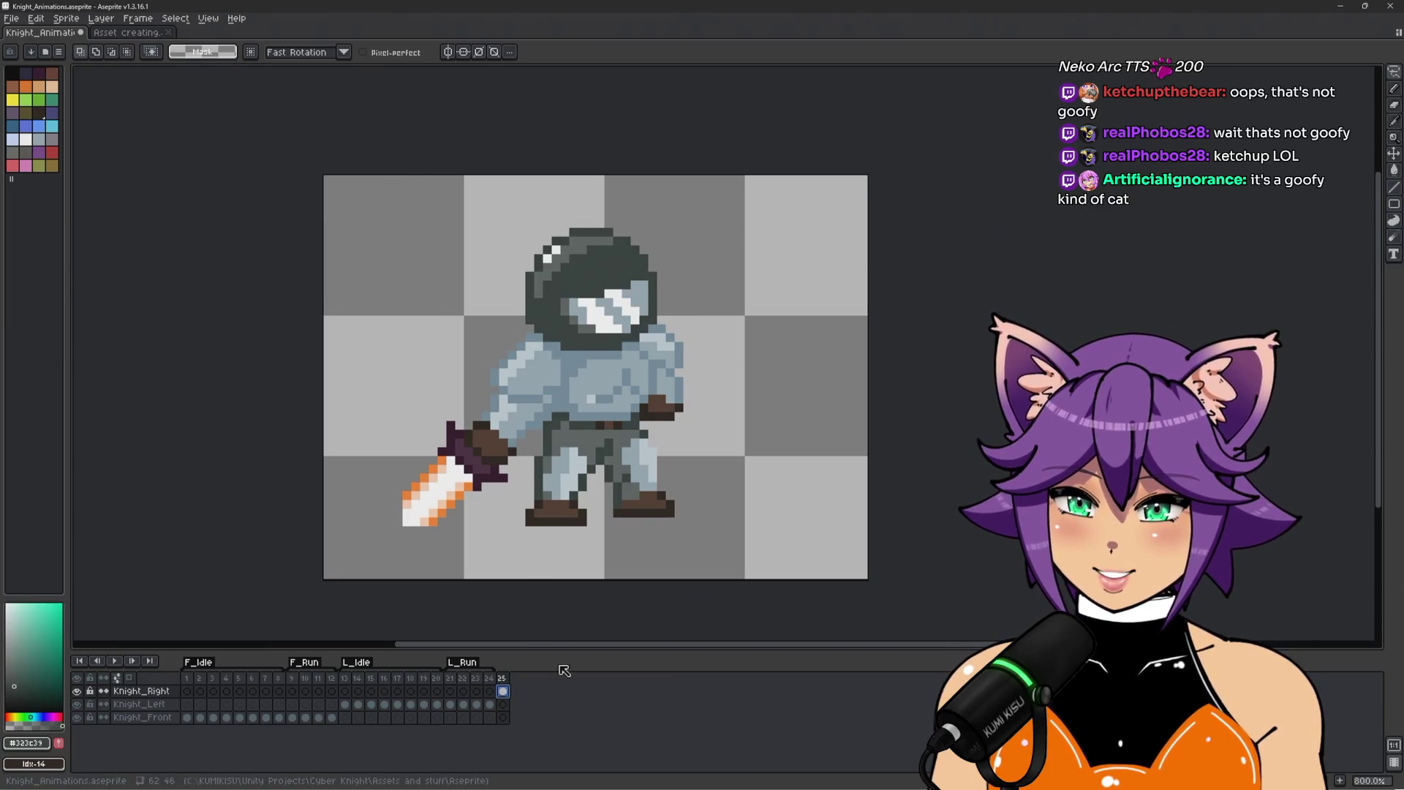
Browse Knight_Left frames 24, 14, 17, 18, 21 and 22, settling on run frame 21.
left_click(490, 708)
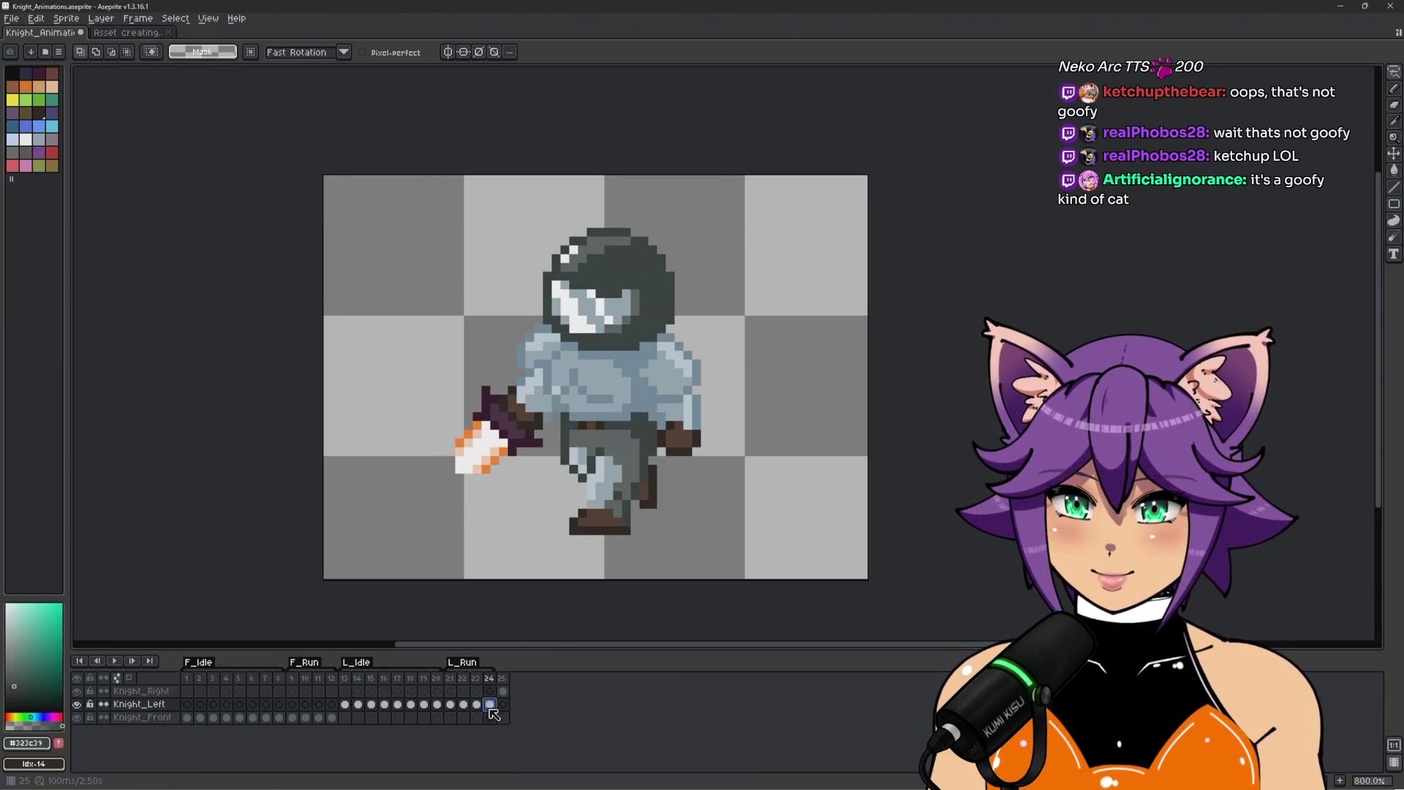
left_click(358, 707)
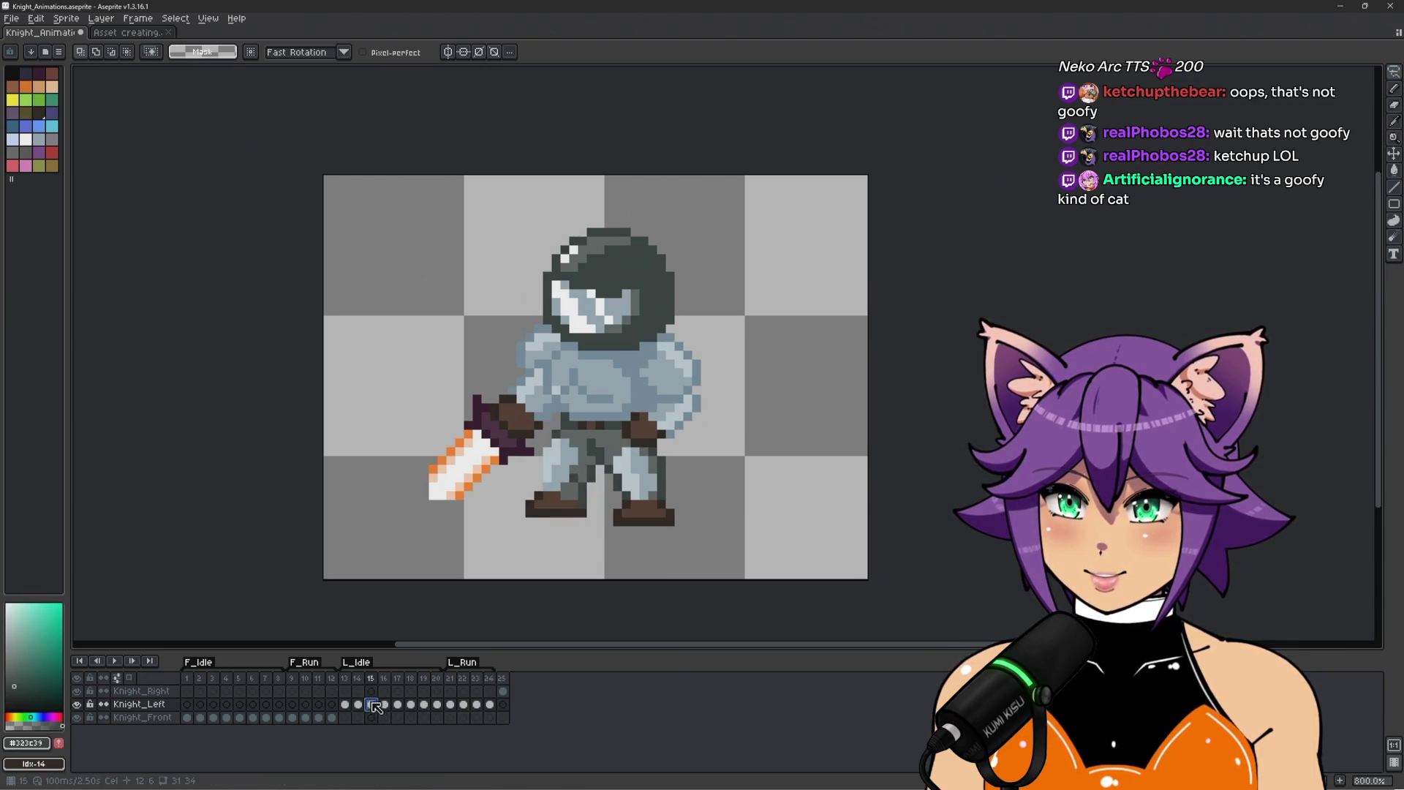
left_click(400, 707)
left_click(412, 707)
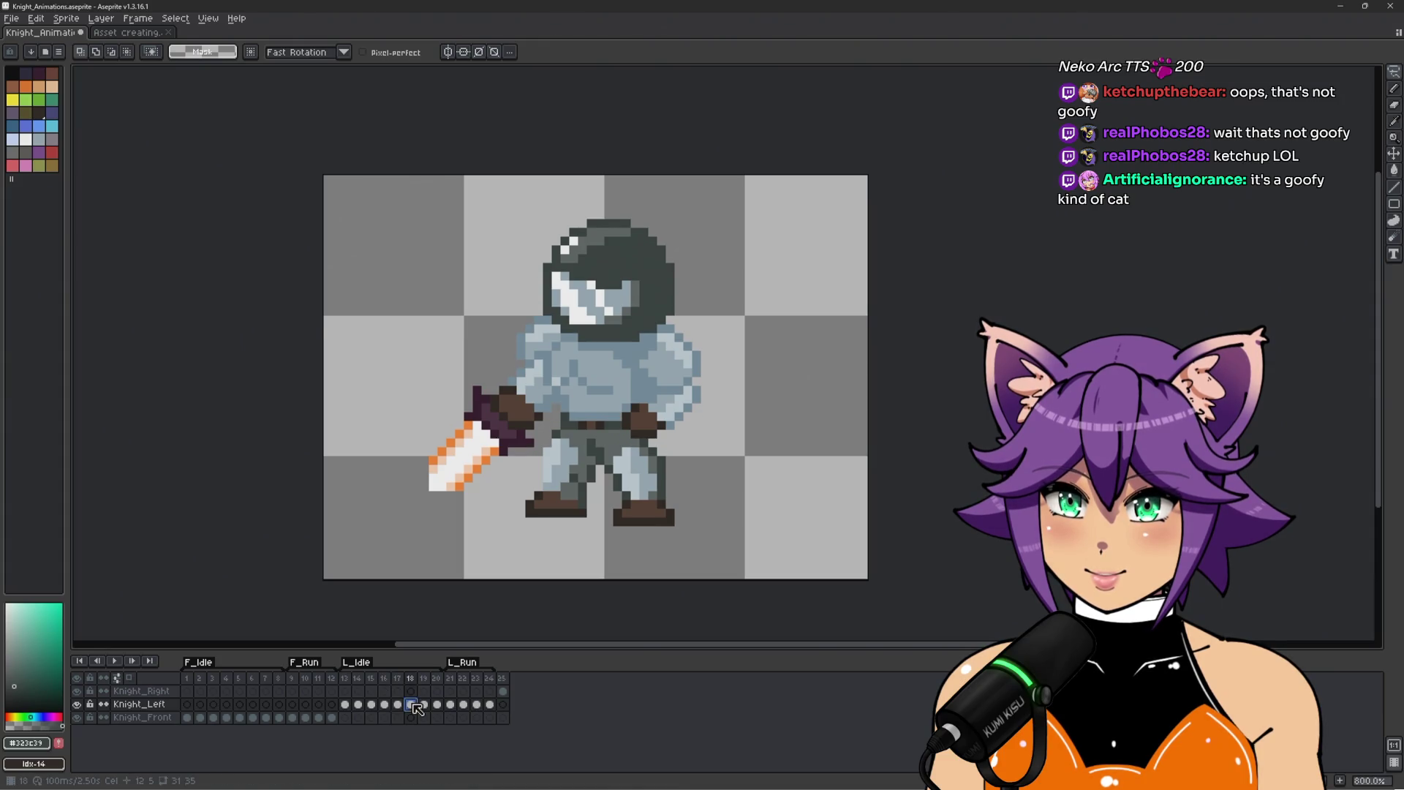
left_click(438, 707)
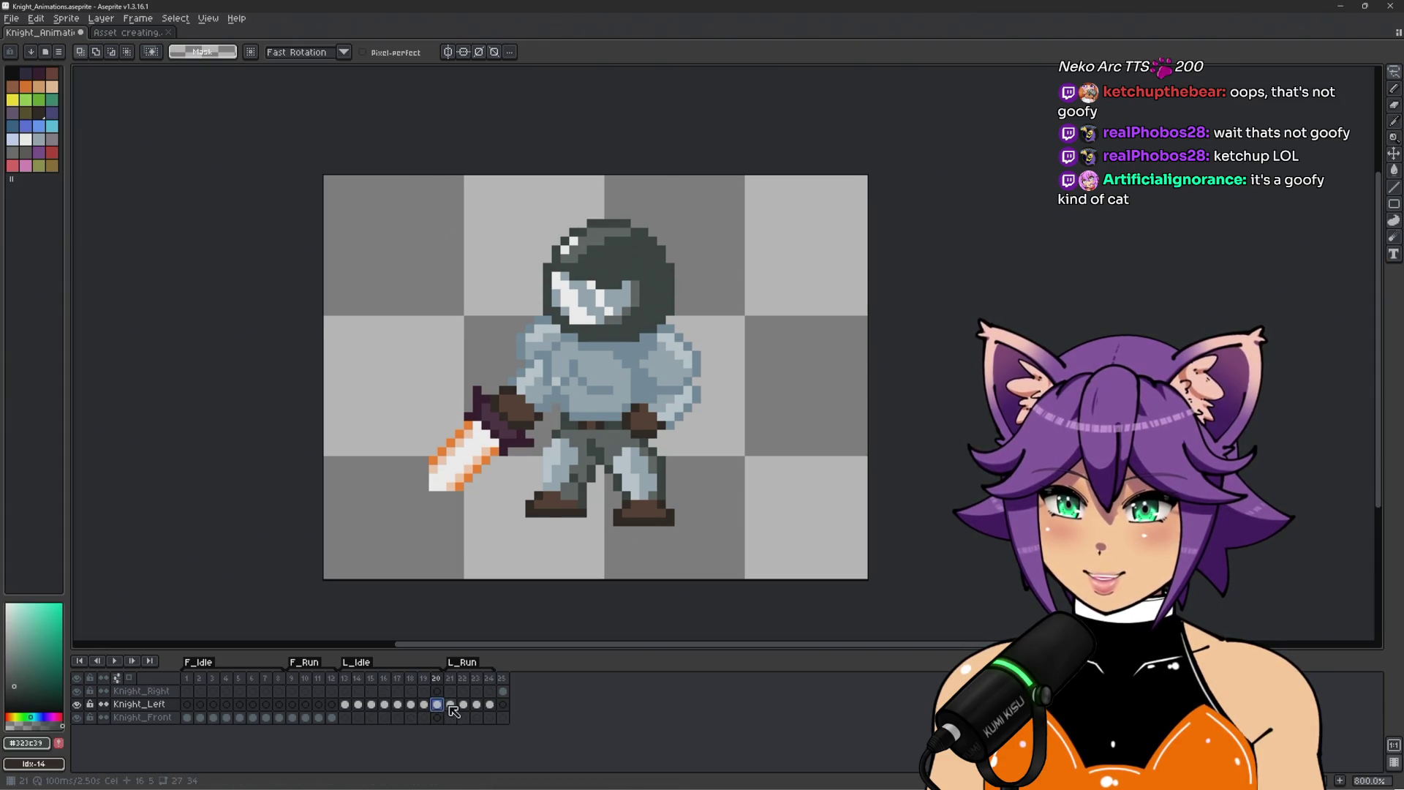
left_click(450, 707)
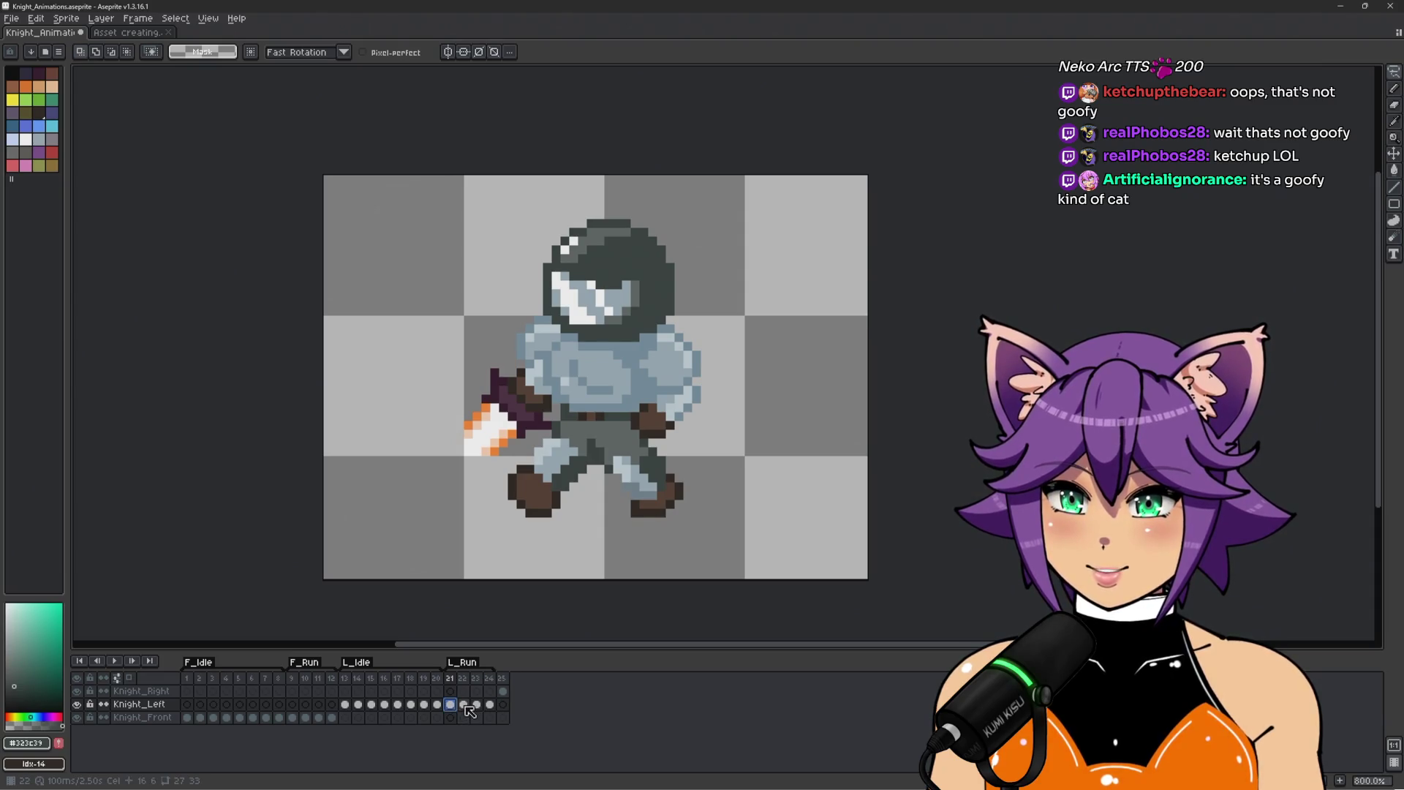
left_click(463, 706)
left_click(454, 707)
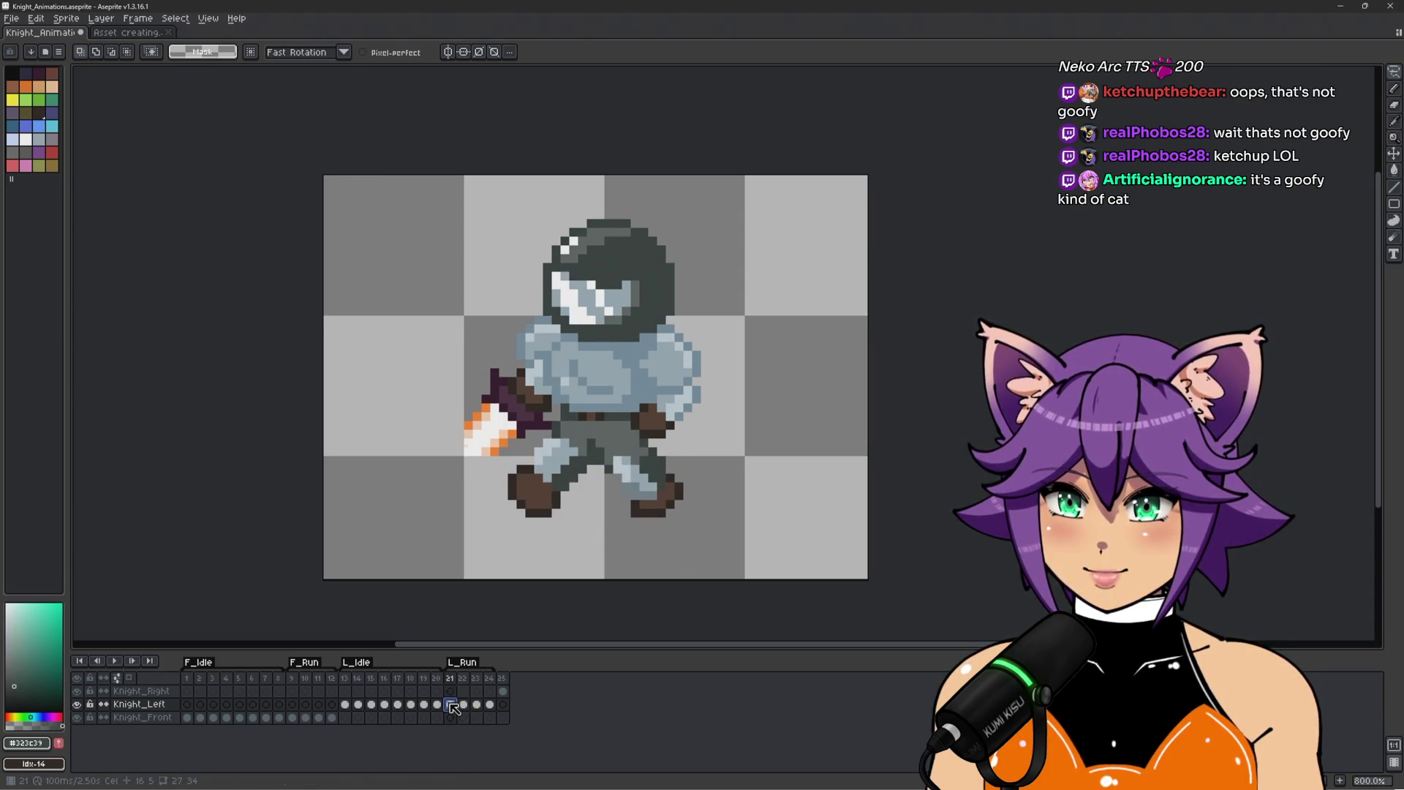
scroll(512, 529, "up", 1)
left_click_drag(652, 552, 586, 553)
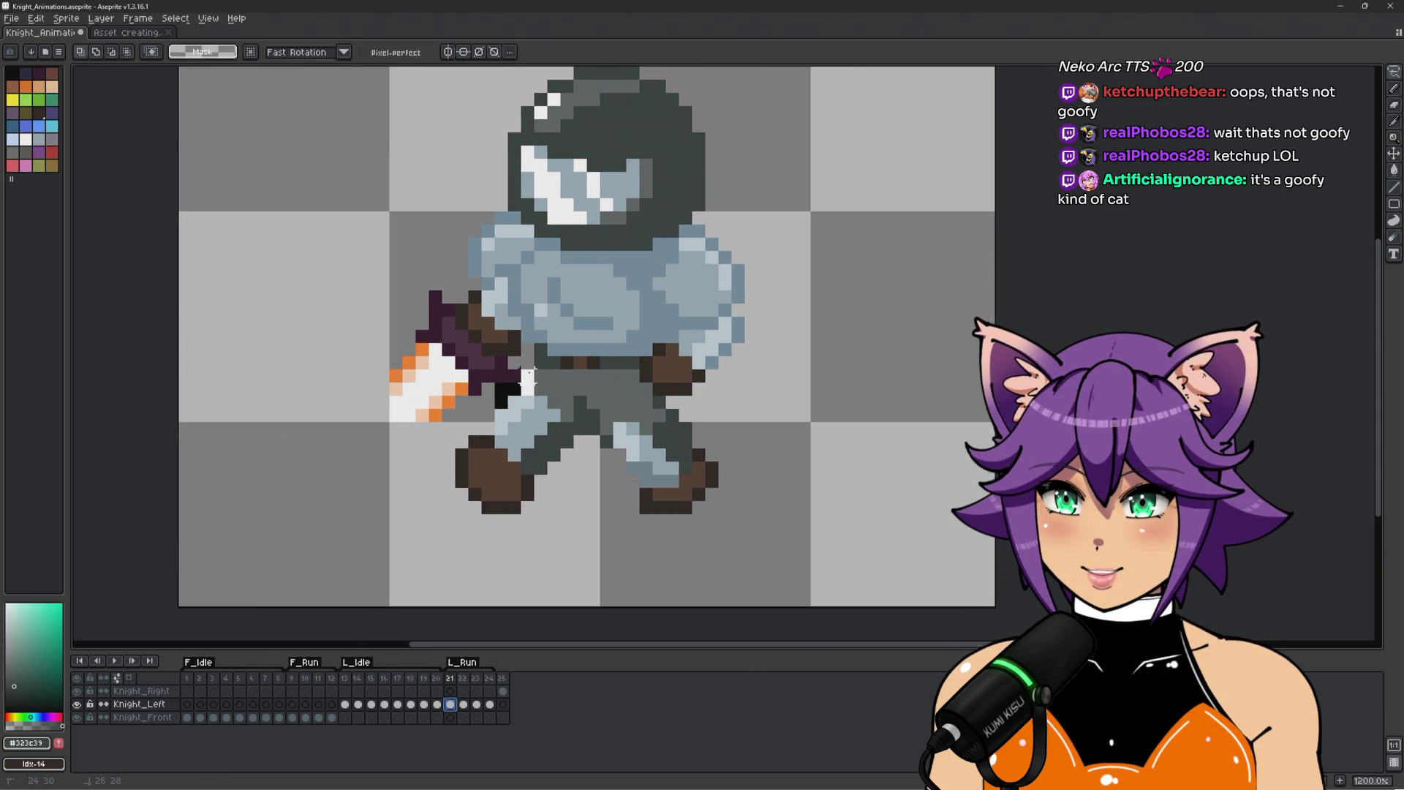
Lasso the knight's running legs on frame 21 and paste them into Knight_Right frame 25.
left_click_drag(554, 377, 633, 388)
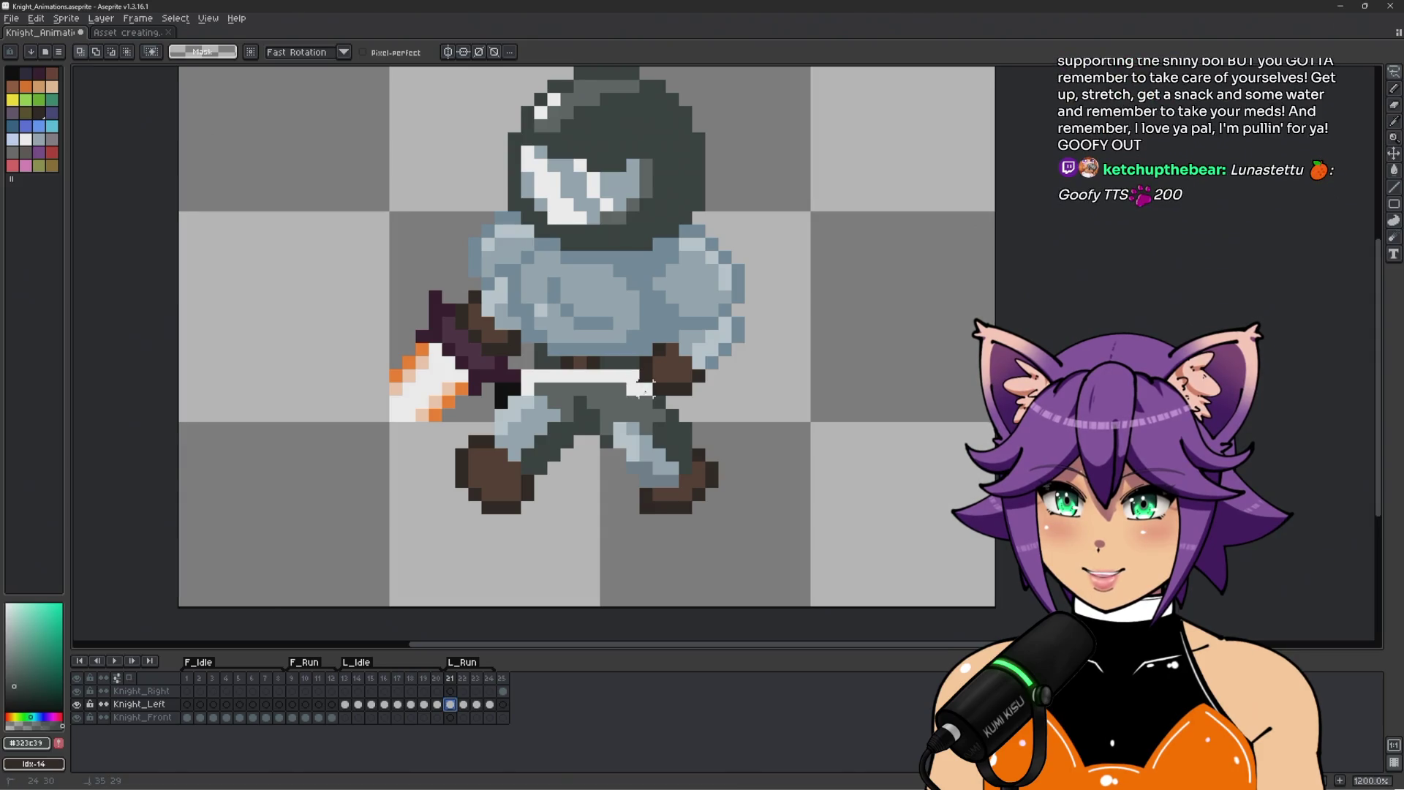
left_click_drag(737, 426, 474, 560)
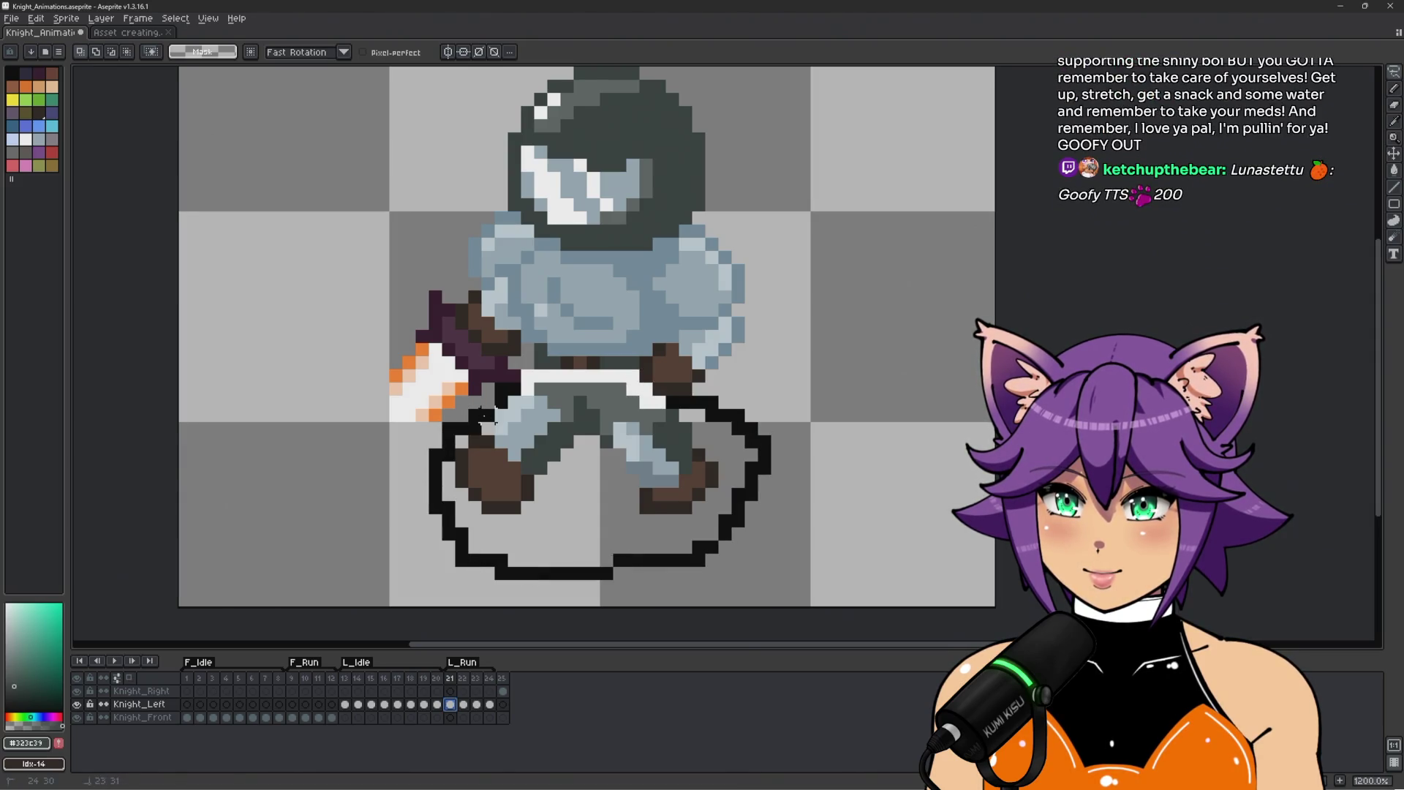
left_click_drag(482, 415, 485, 420)
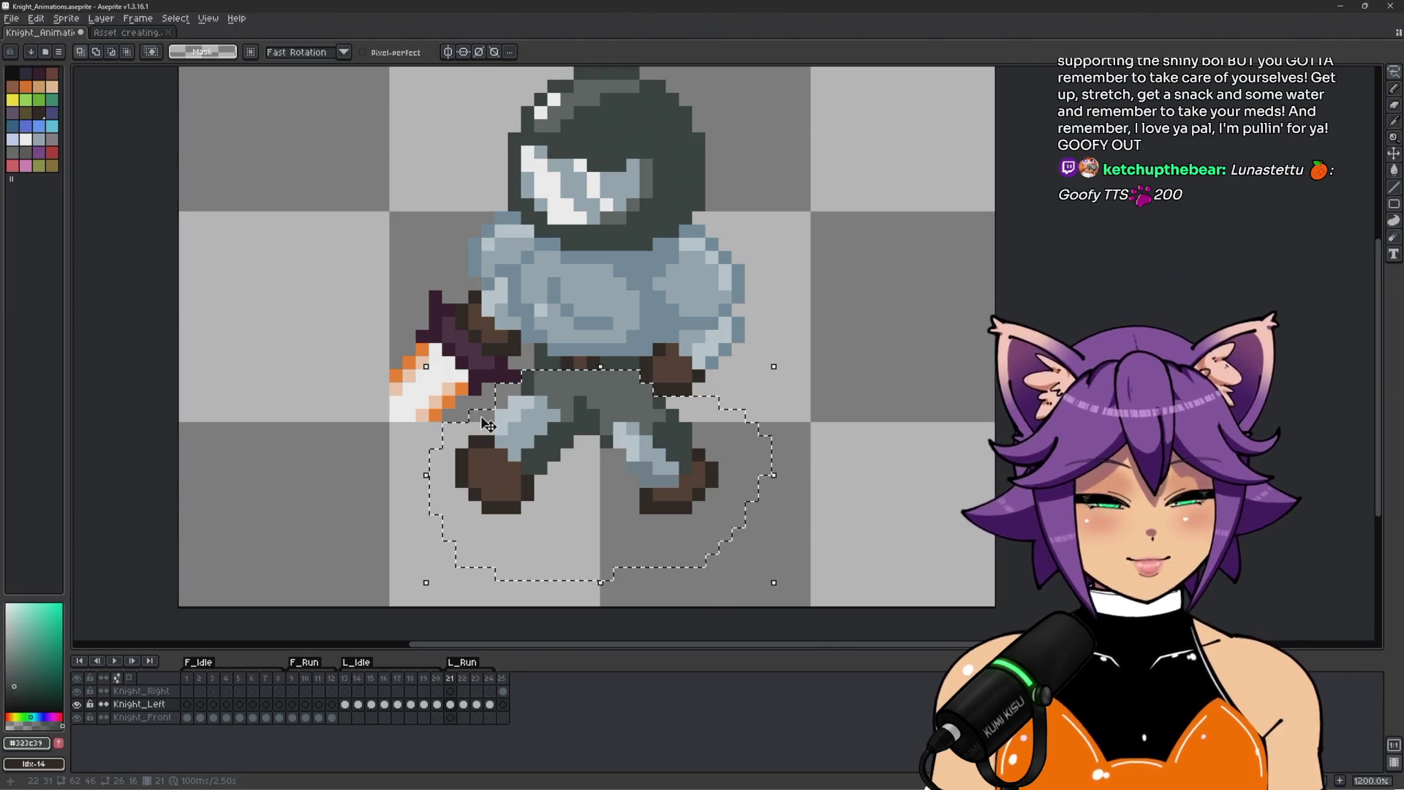
left_click(505, 681)
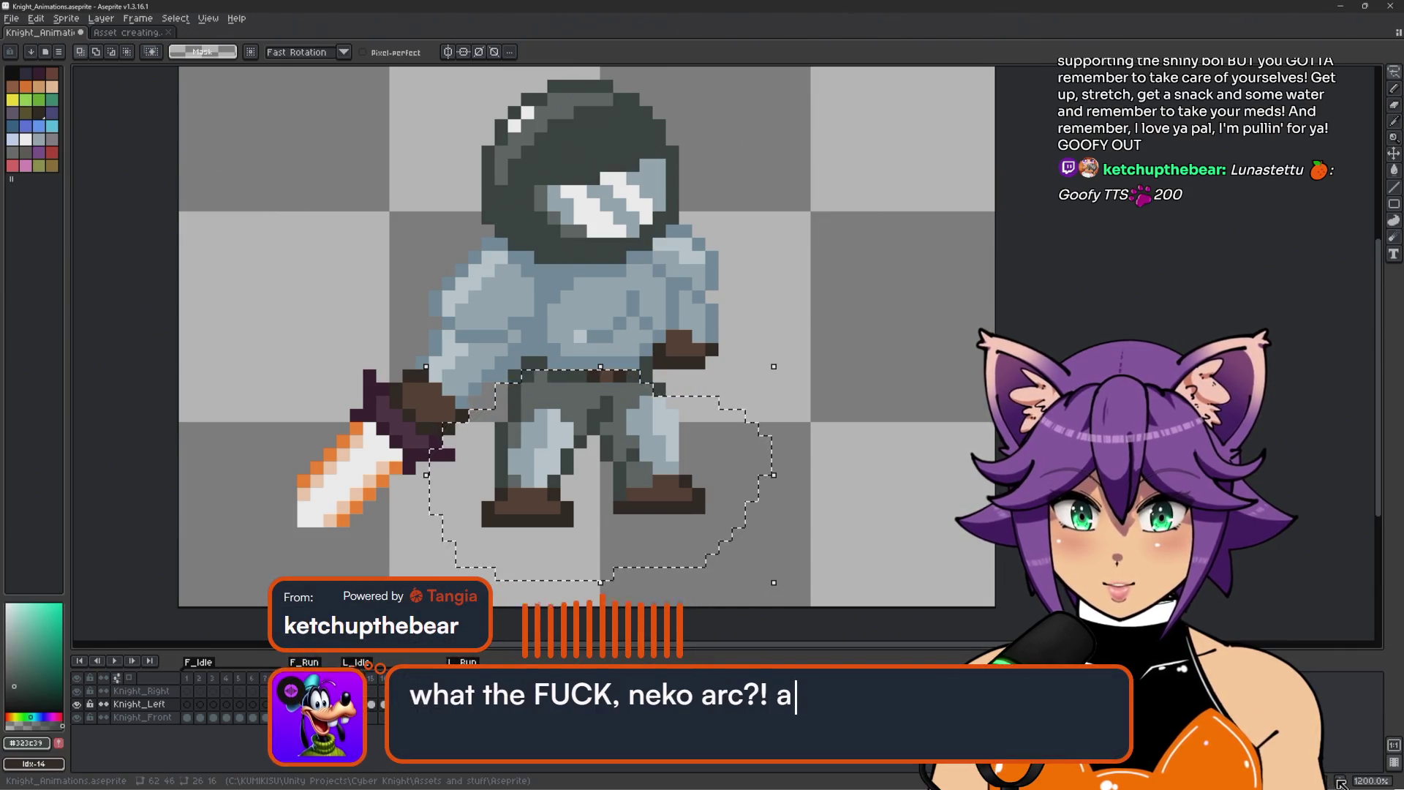
key("Up")
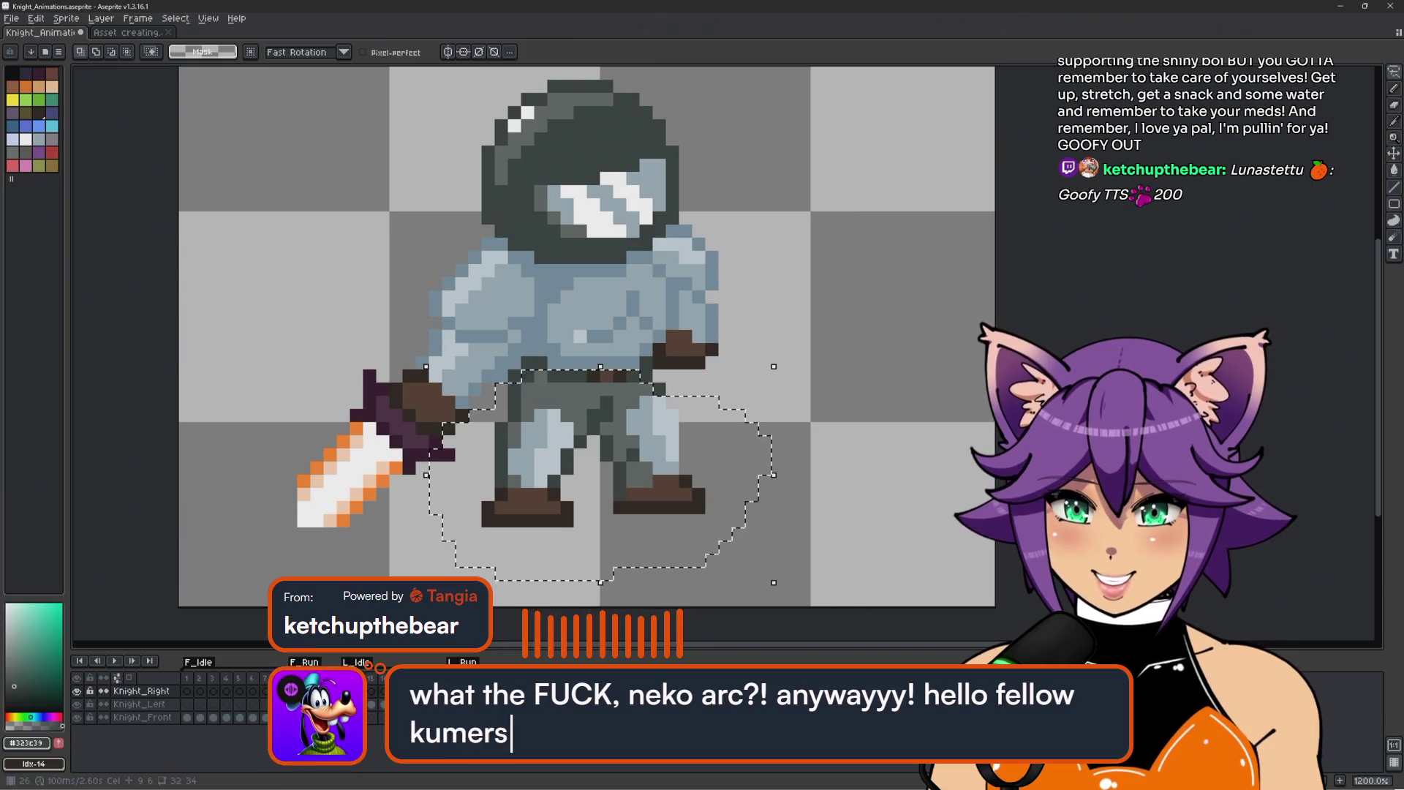
key("ctrl+v")
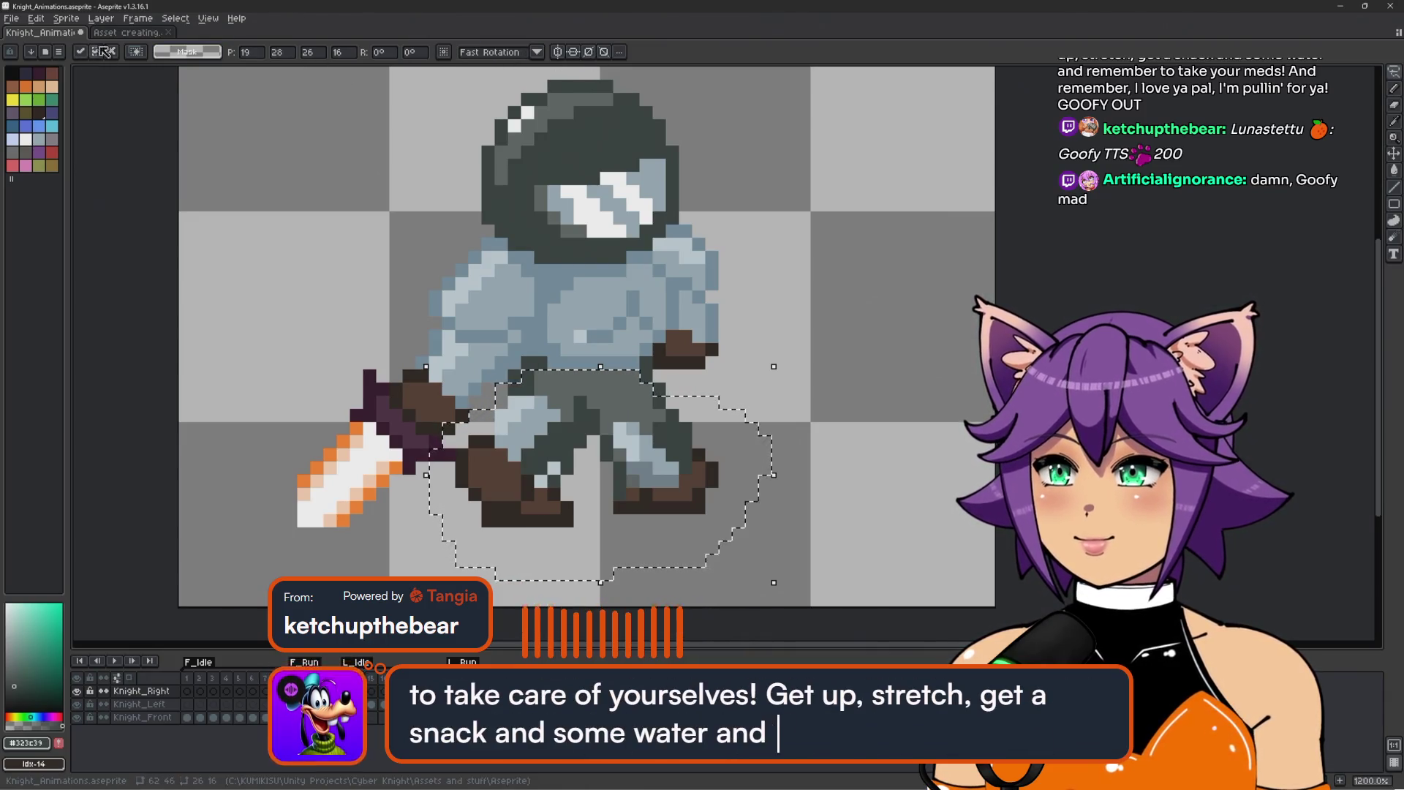
left_click(173, 19)
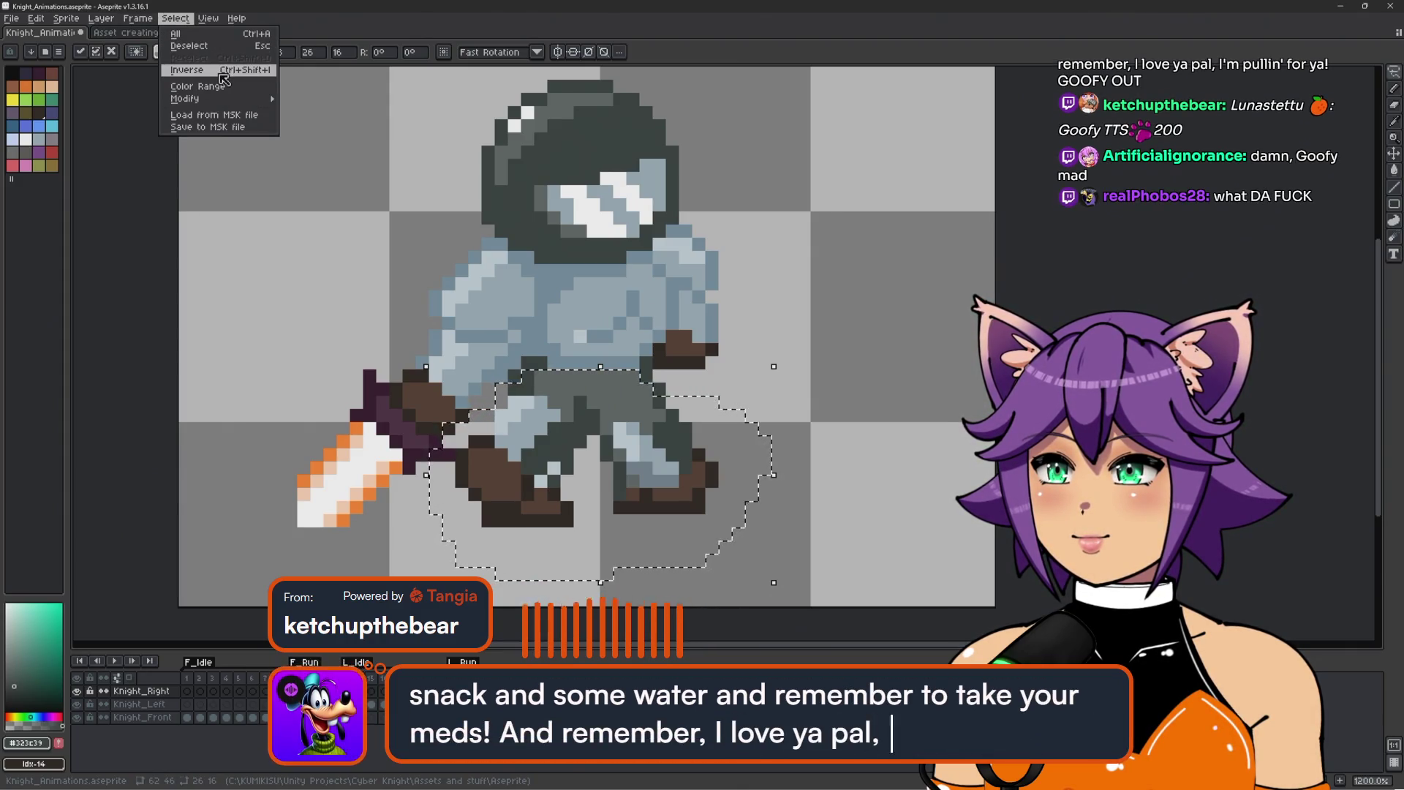
Flip the floating pasted legs horizontally with Edit > Flip Horizontal.
mouse_move(111, 21)
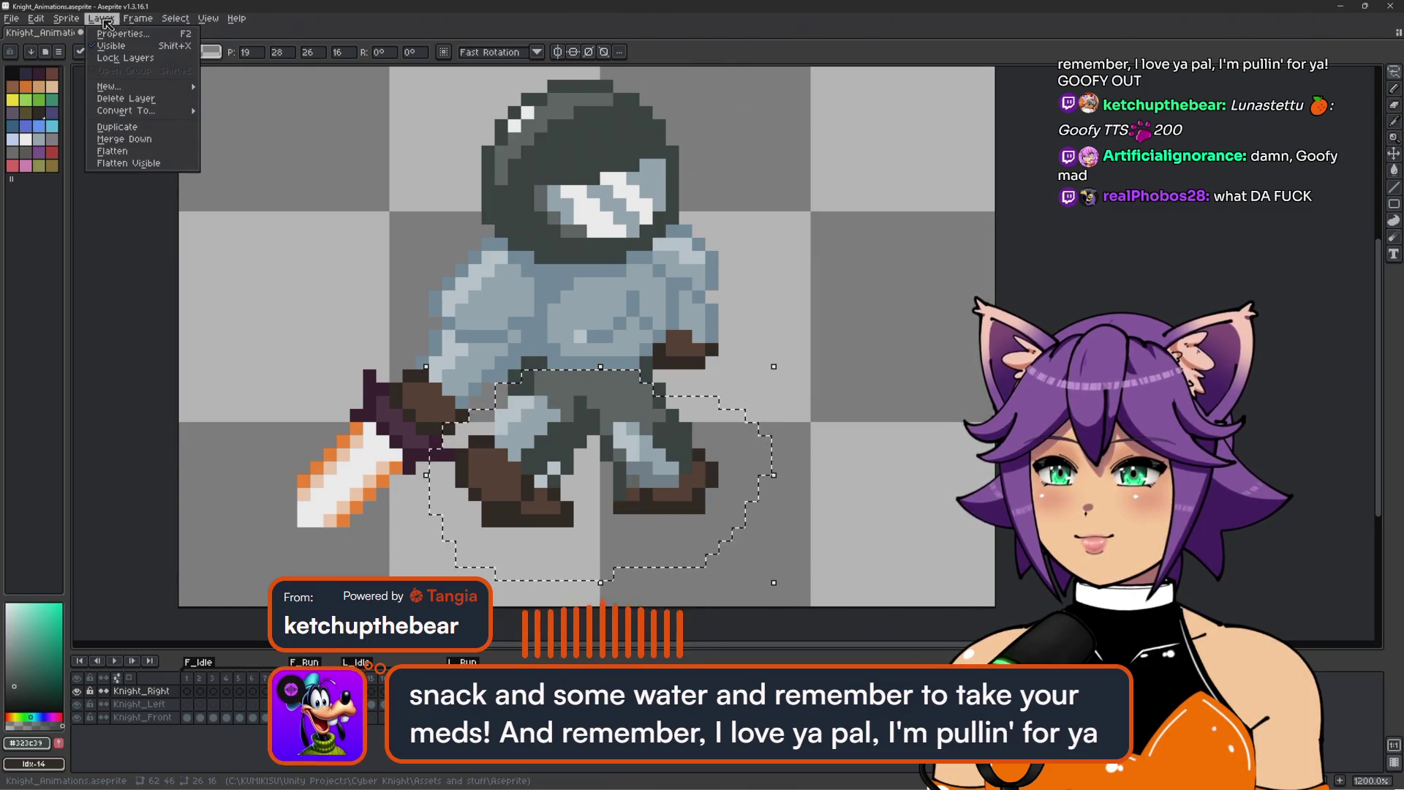
left_click(72, 21)
left_click(72, 21)
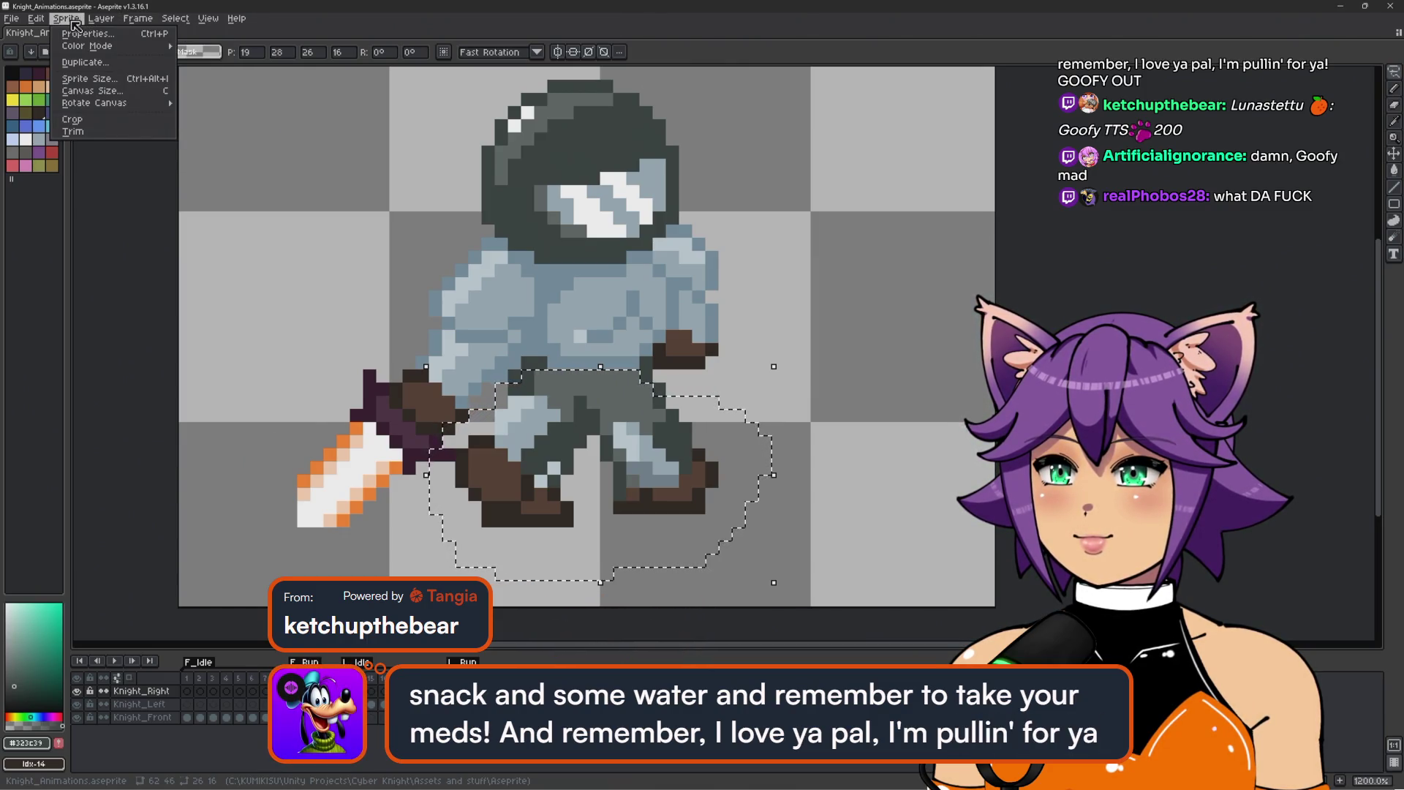
mouse_move(35, 22)
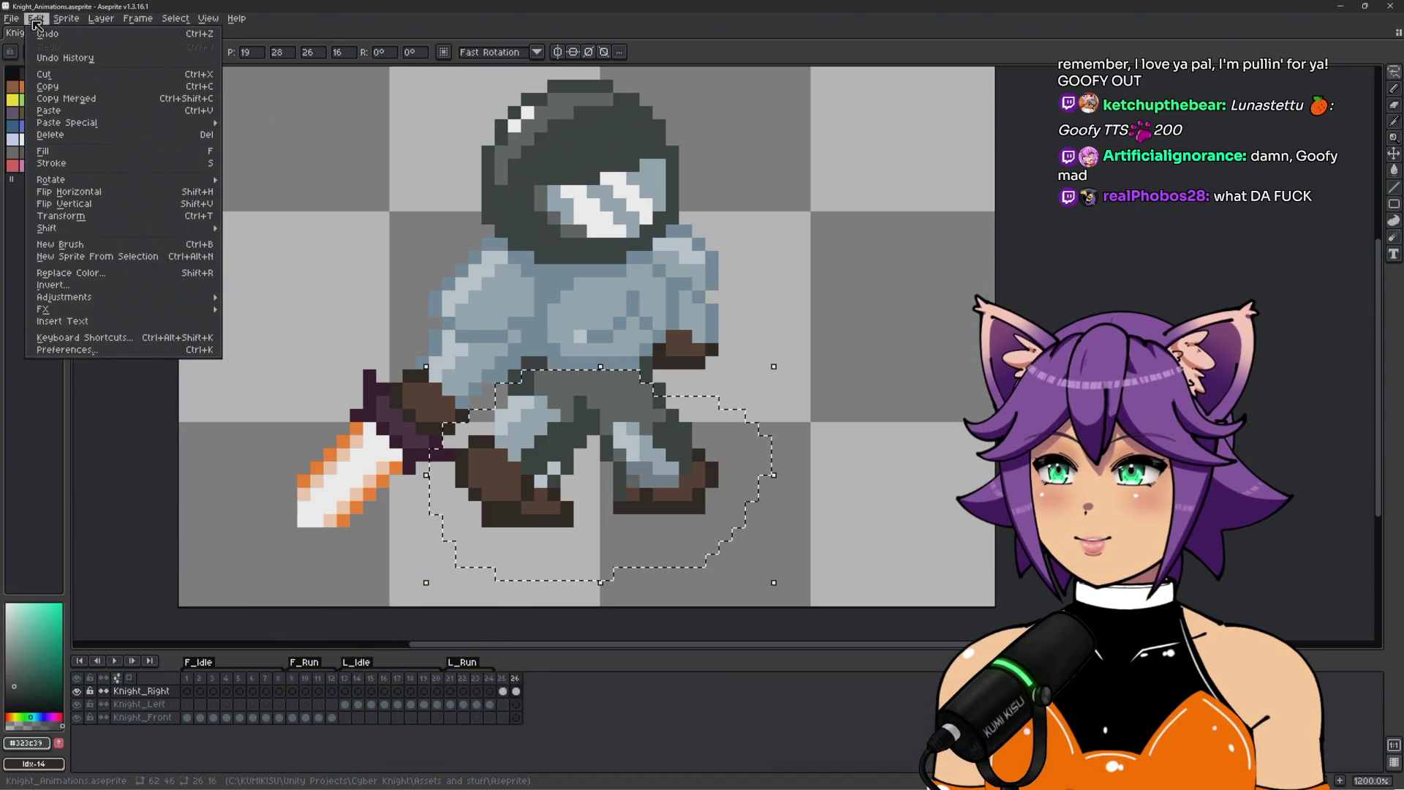
left_click(117, 193)
Nudge the flipped legs up one pixel and drag them beside the knight's body on the right.
left_click_drag(653, 433, 640, 459)
key("Up")
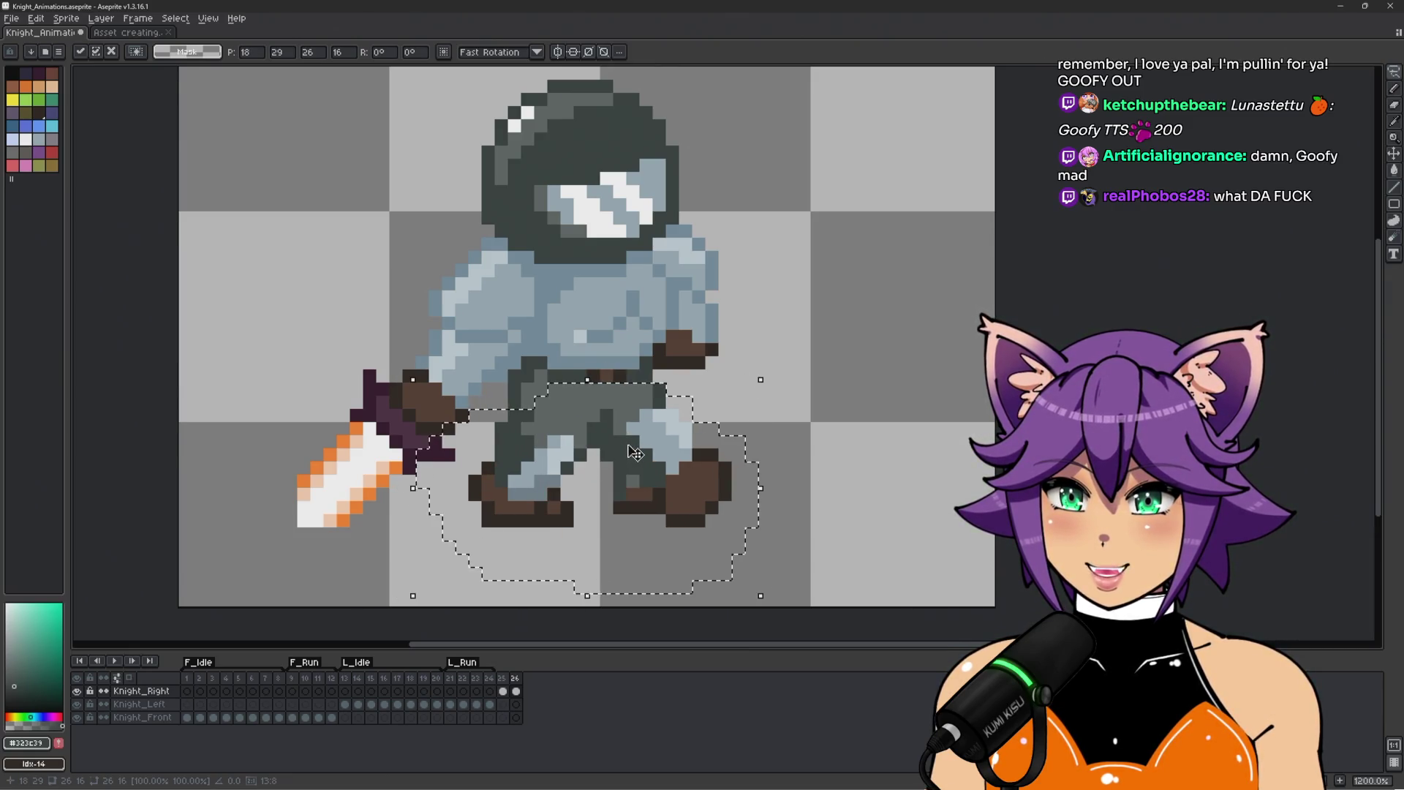
mouse_move(635, 453)
left_mouse_down()
mouse_move(819, 465)
mouse_move(875, 407)
left_mouse_up()
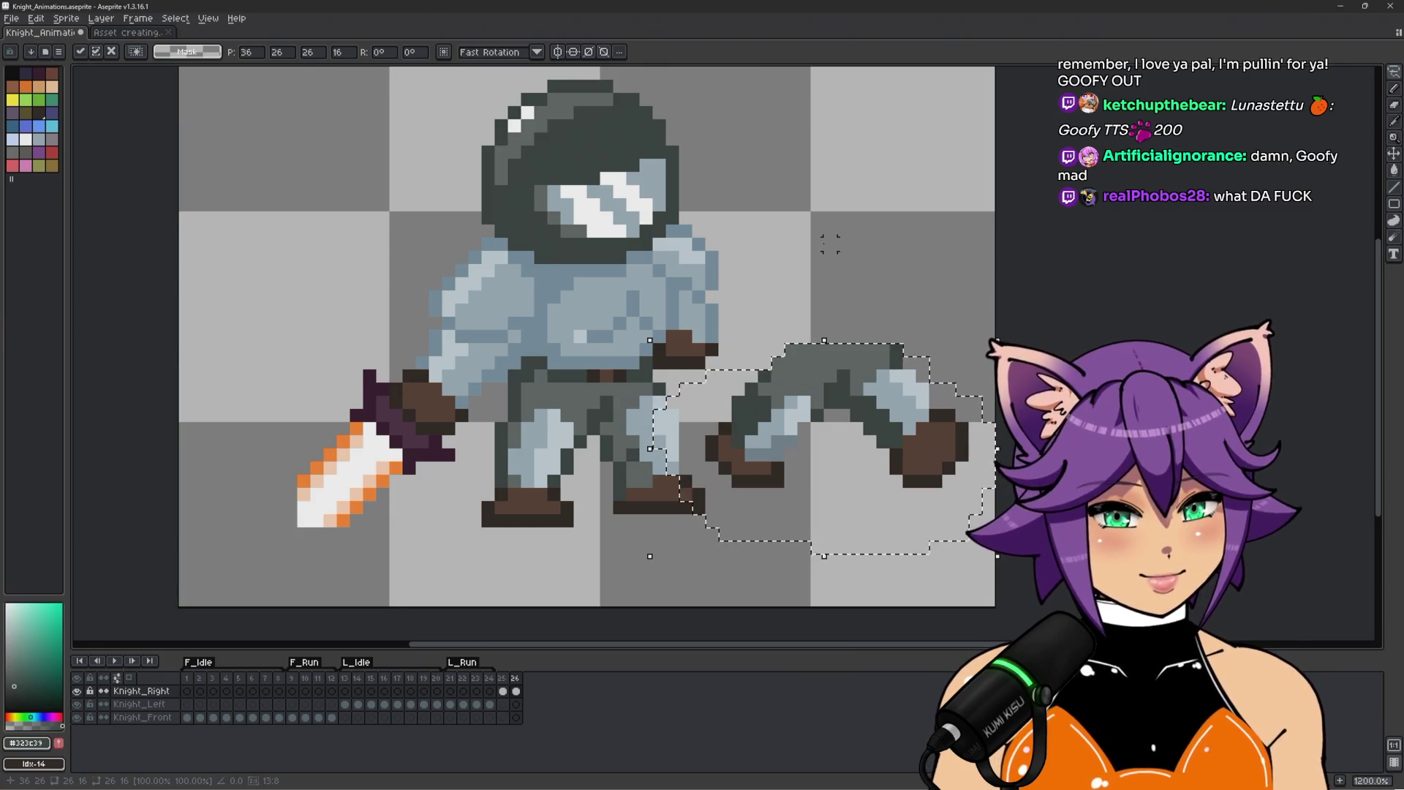
Lasso the flipped legs, tuck them under the torso one pixel right, and commit.
left_click(815, 242)
scroll(580, 480, "up", 1)
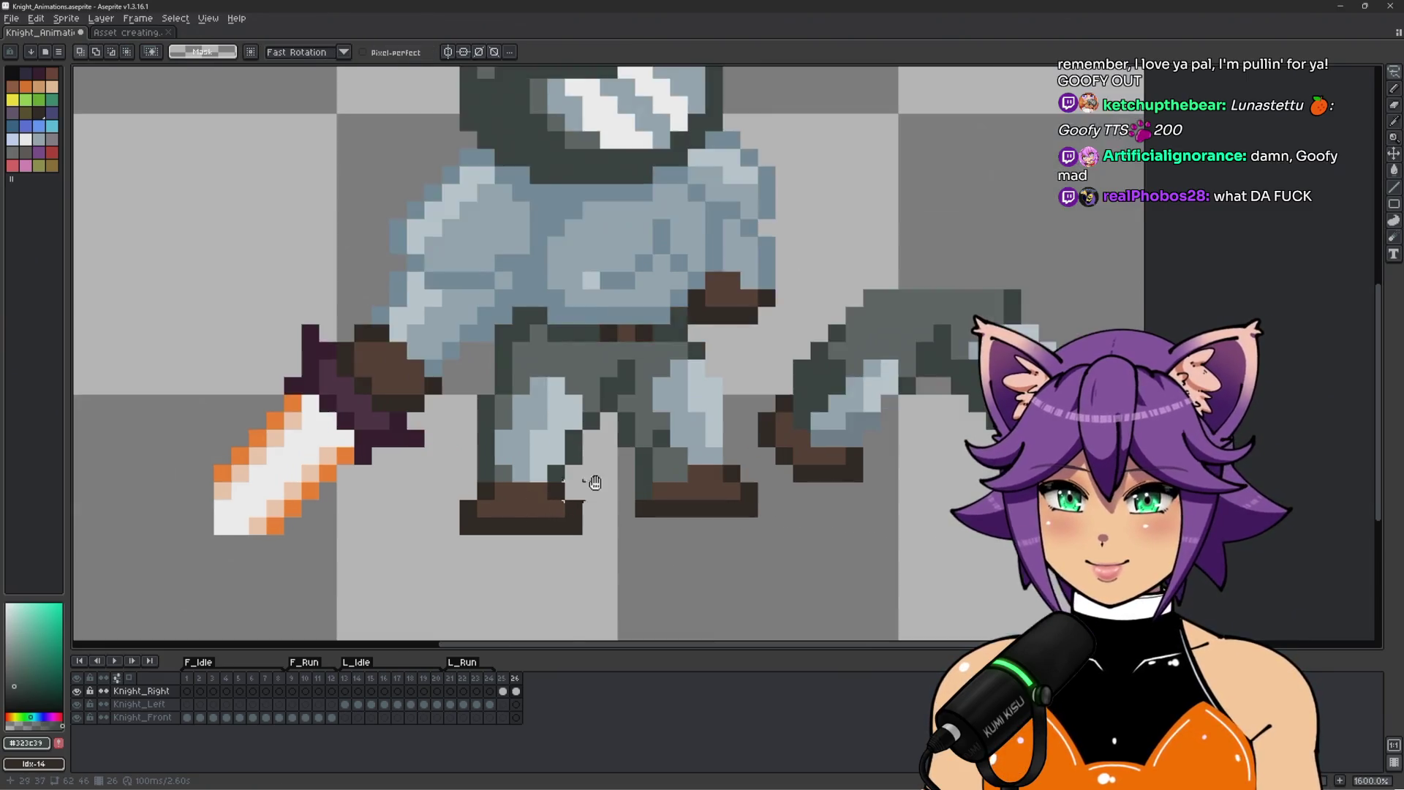
mouse_move(512, 313)
left_mouse_down()
mouse_move(533, 289)
mouse_move(732, 294)
mouse_move(774, 366)
mouse_move(806, 516)
mouse_move(471, 501)
mouse_move(512, 313)
left_mouse_up()
key("Delete")
mouse_move(950, 201)
left_mouse_down()
mouse_move(731, 413)
mouse_move(972, 500)
mouse_move(914, 150)
left_mouse_up()
mouse_move(977, 361)
left_mouse_down()
mouse_move(711, 448)
mouse_move(641, 425)
left_mouse_up()
key("Right")
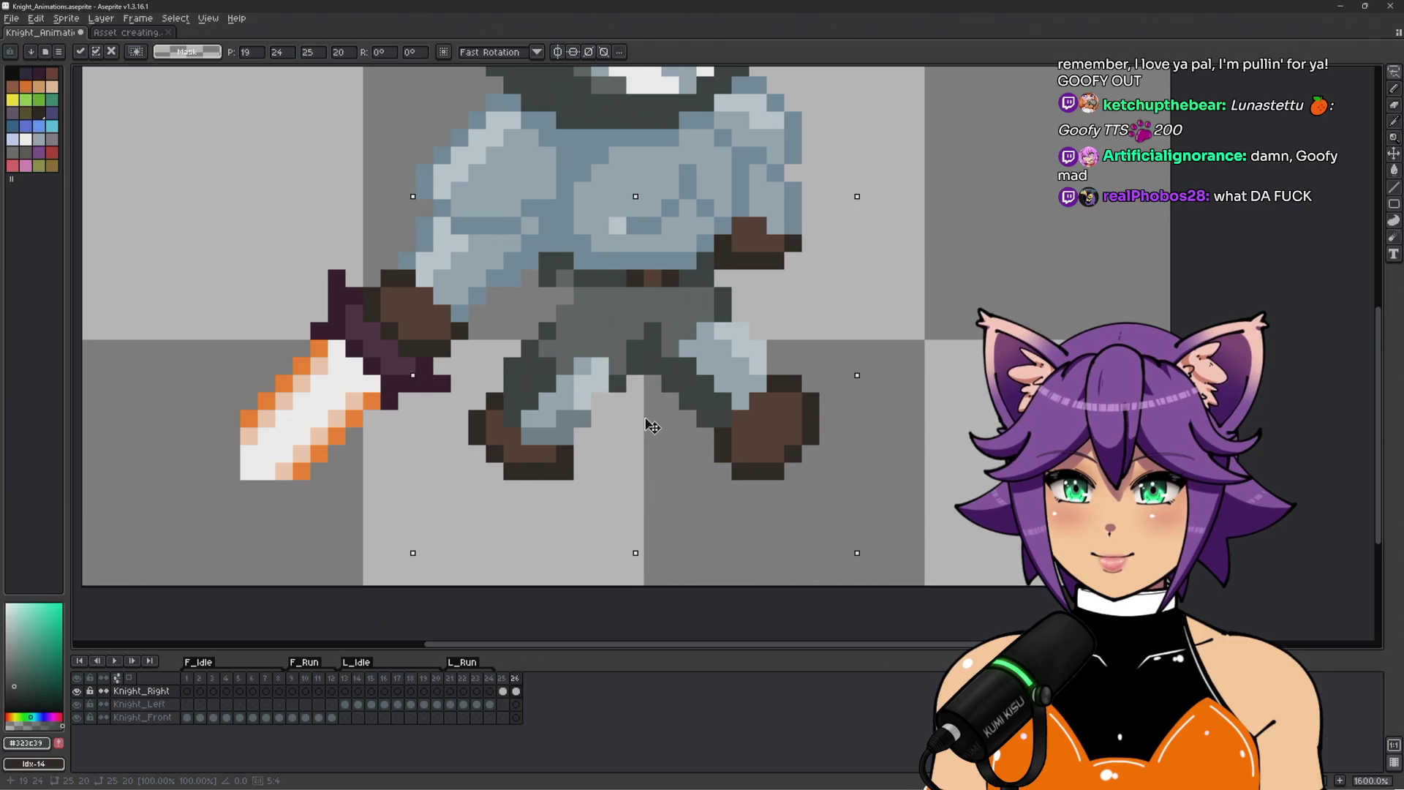
key("Return")
scroll(560, 297, "up", 2)
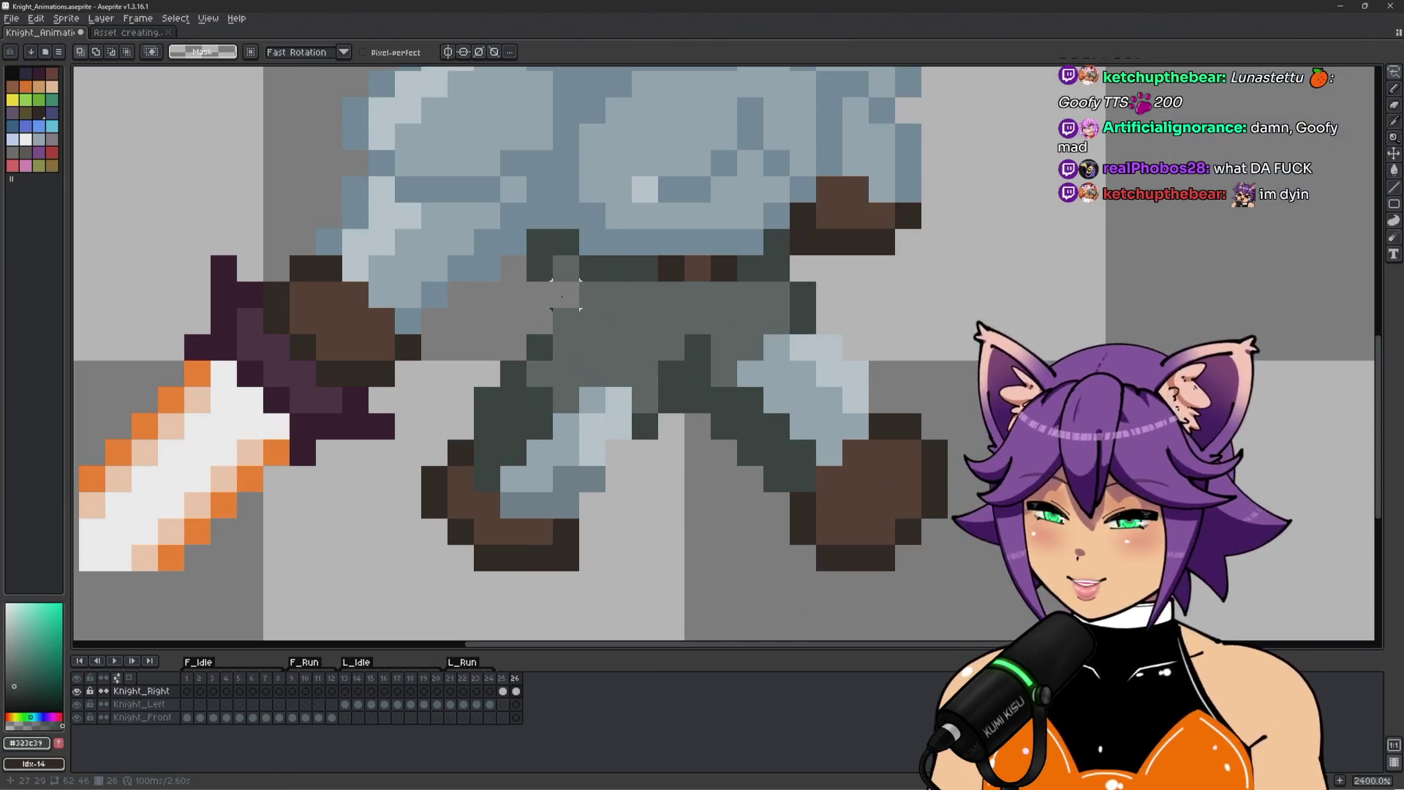
With the Pencil, pick the pants' mid-grey #5b6462 as the drawing colour.
key("b")
left_click(556, 298, "alt")
scroll(564, 300, "down", 3)
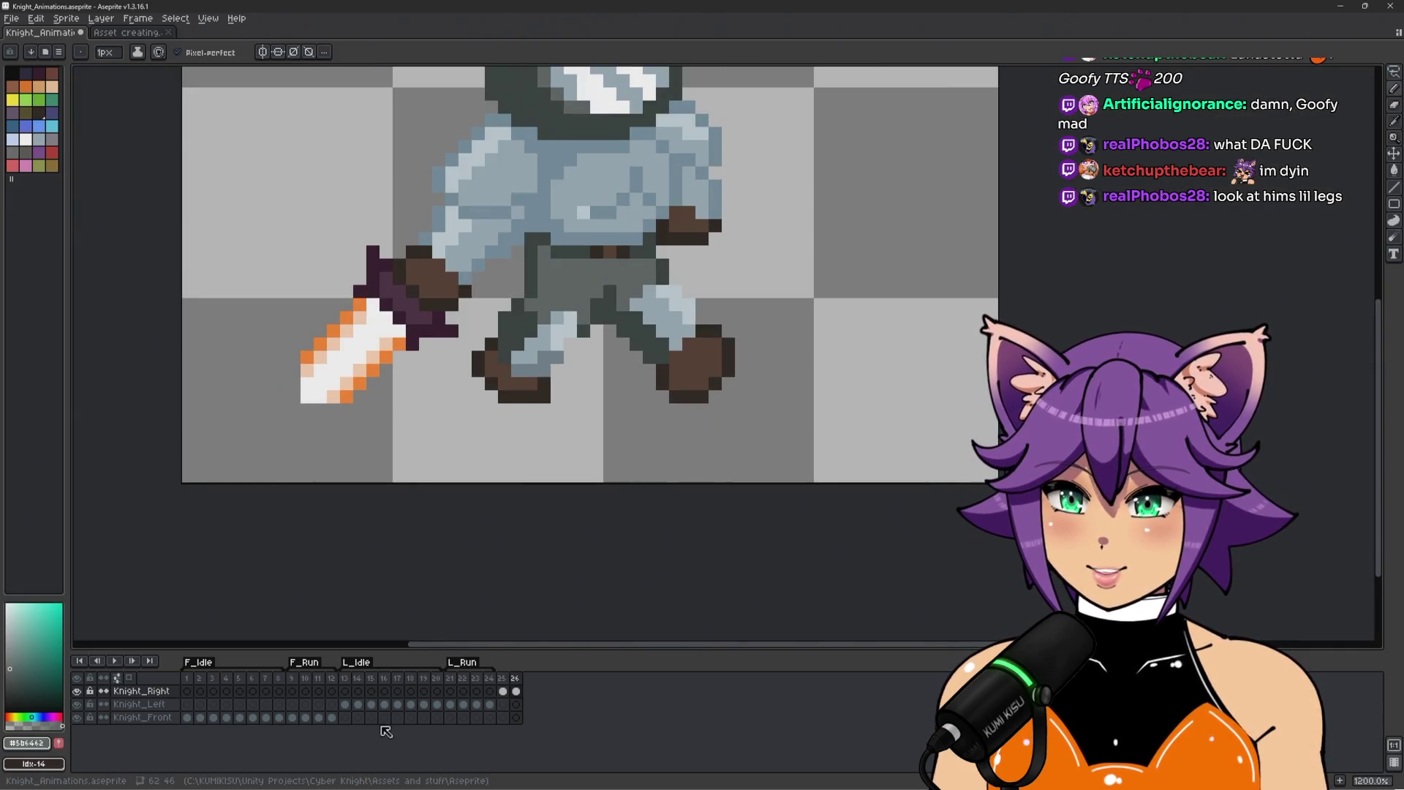
Compare frames 13, 21, 25 and 26, flipping between 21 and 26, ending on frame 26.
left_click(348, 680)
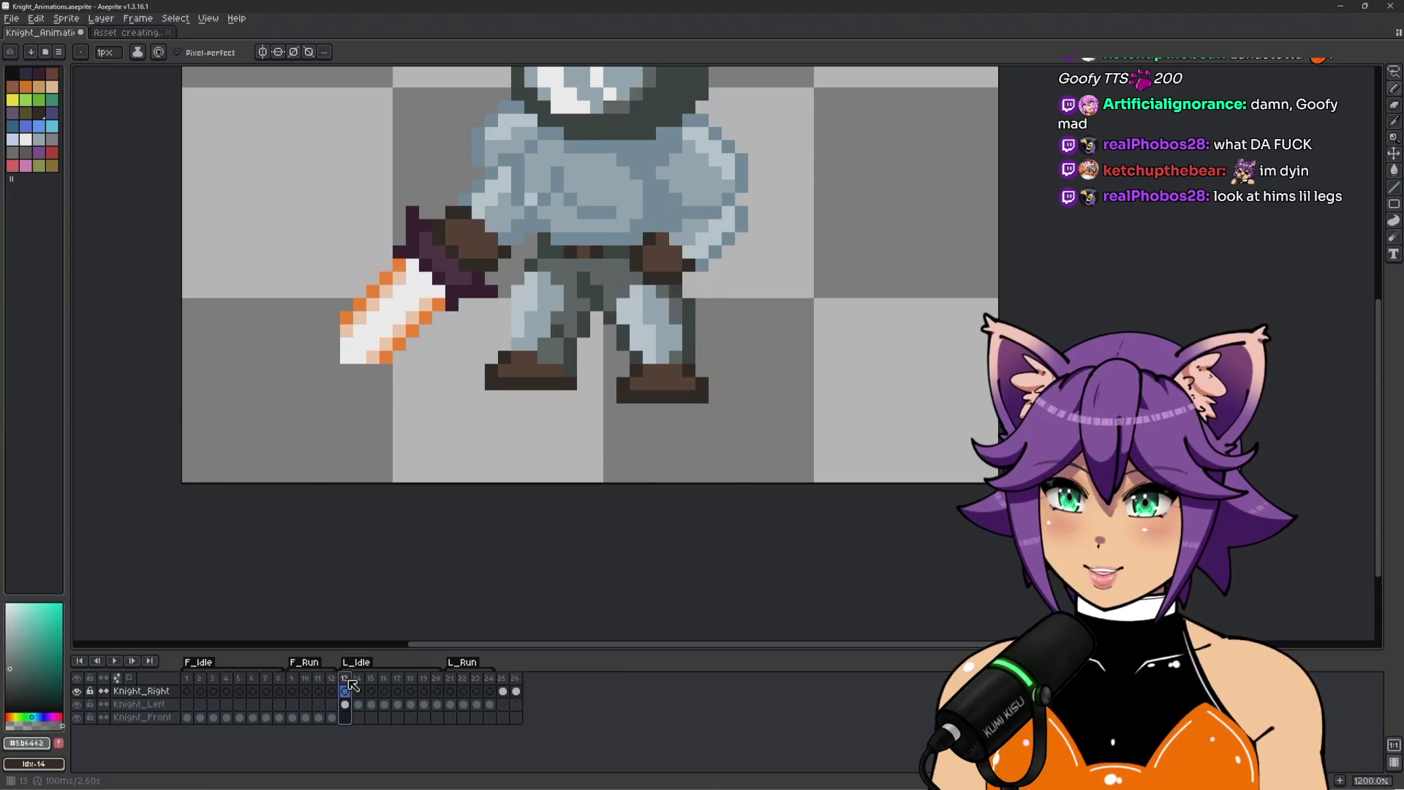
left_click(451, 680)
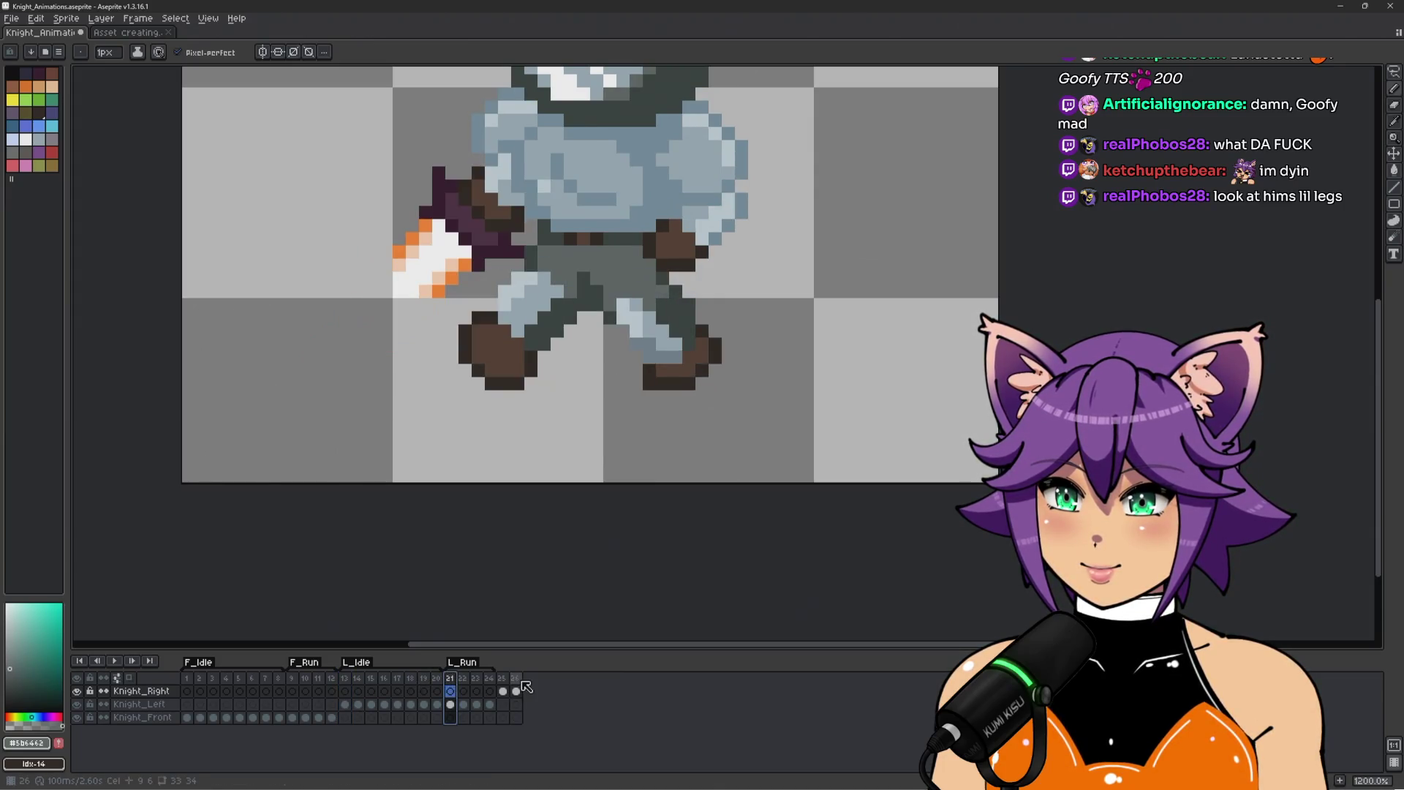
left_click(503, 690)
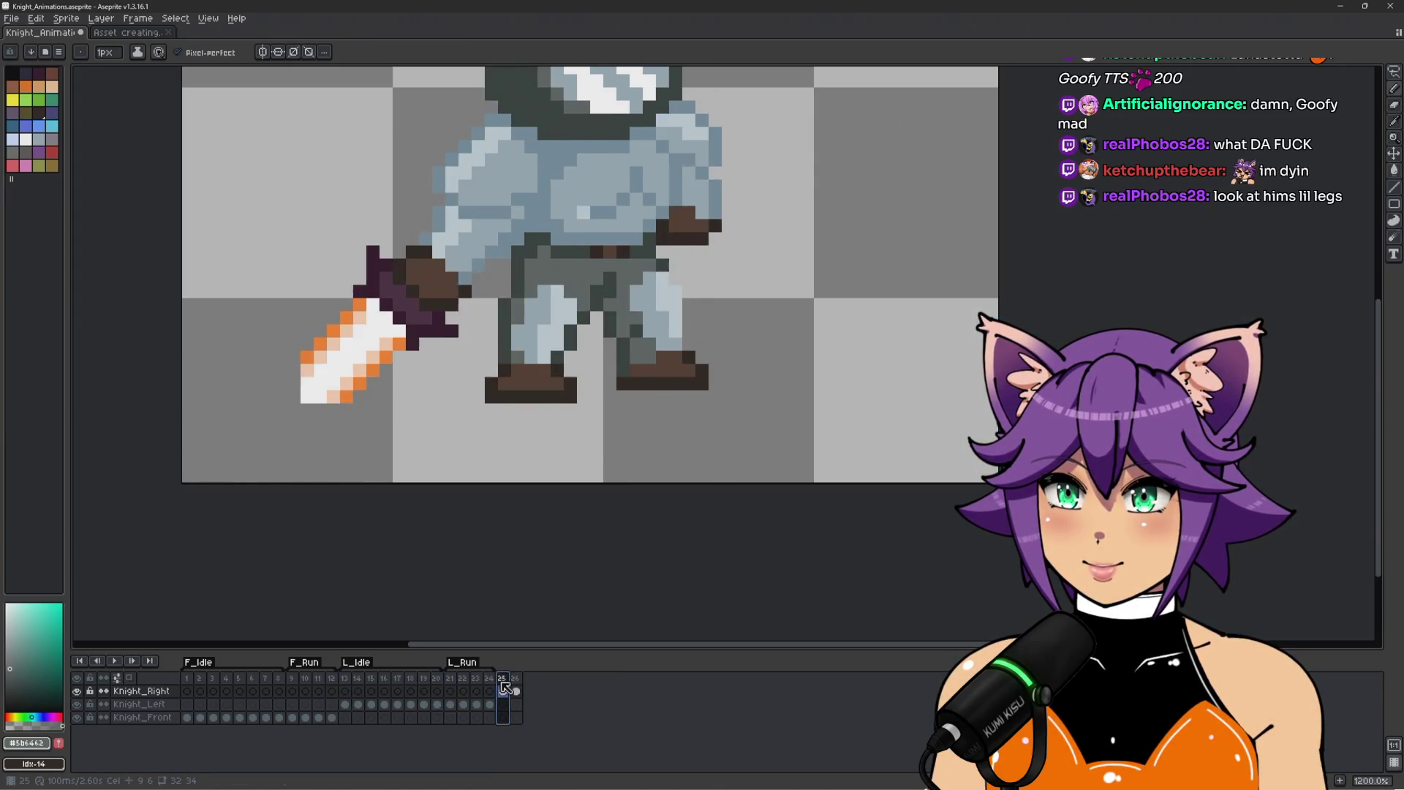
left_click(516, 690)
left_click(503, 690)
left_click(517, 690)
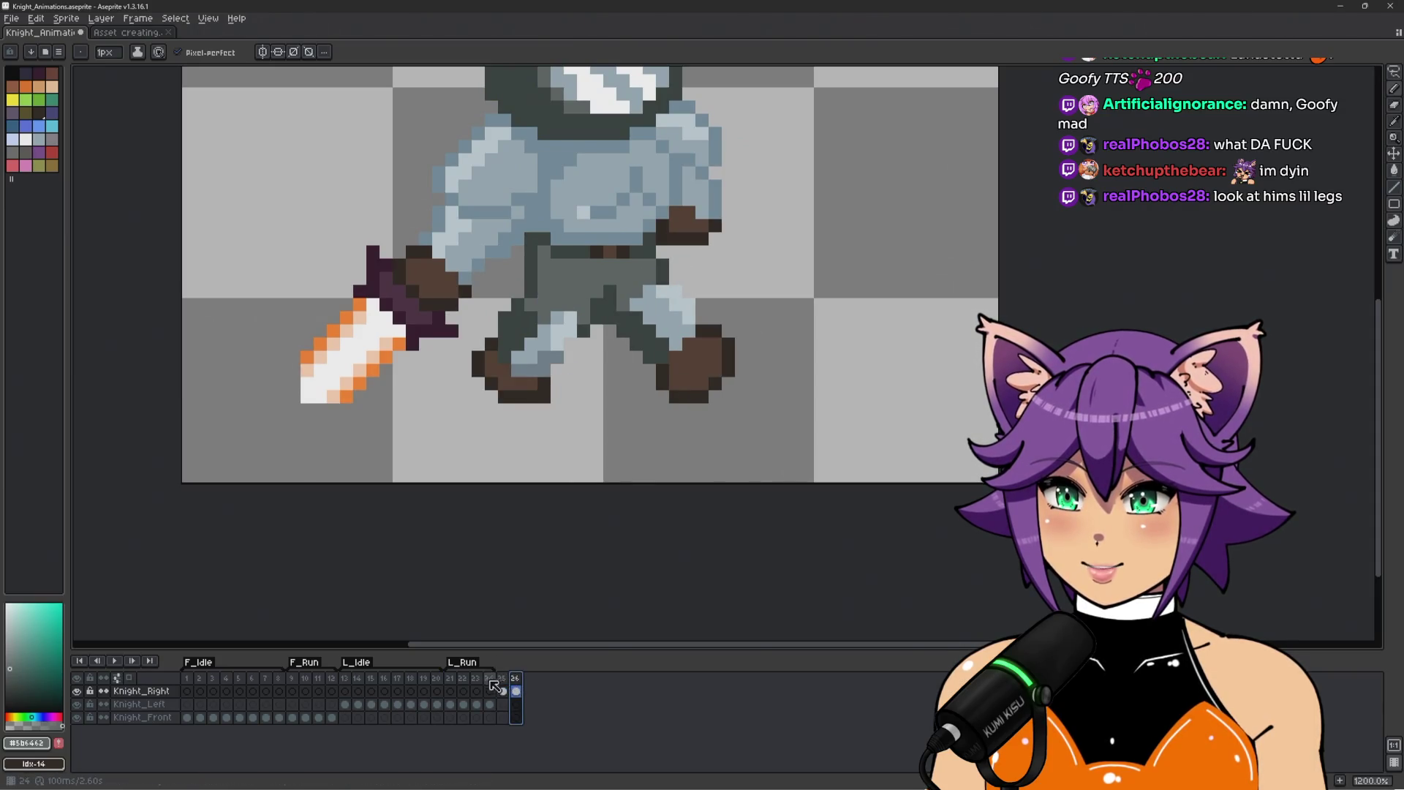
left_click(452, 680)
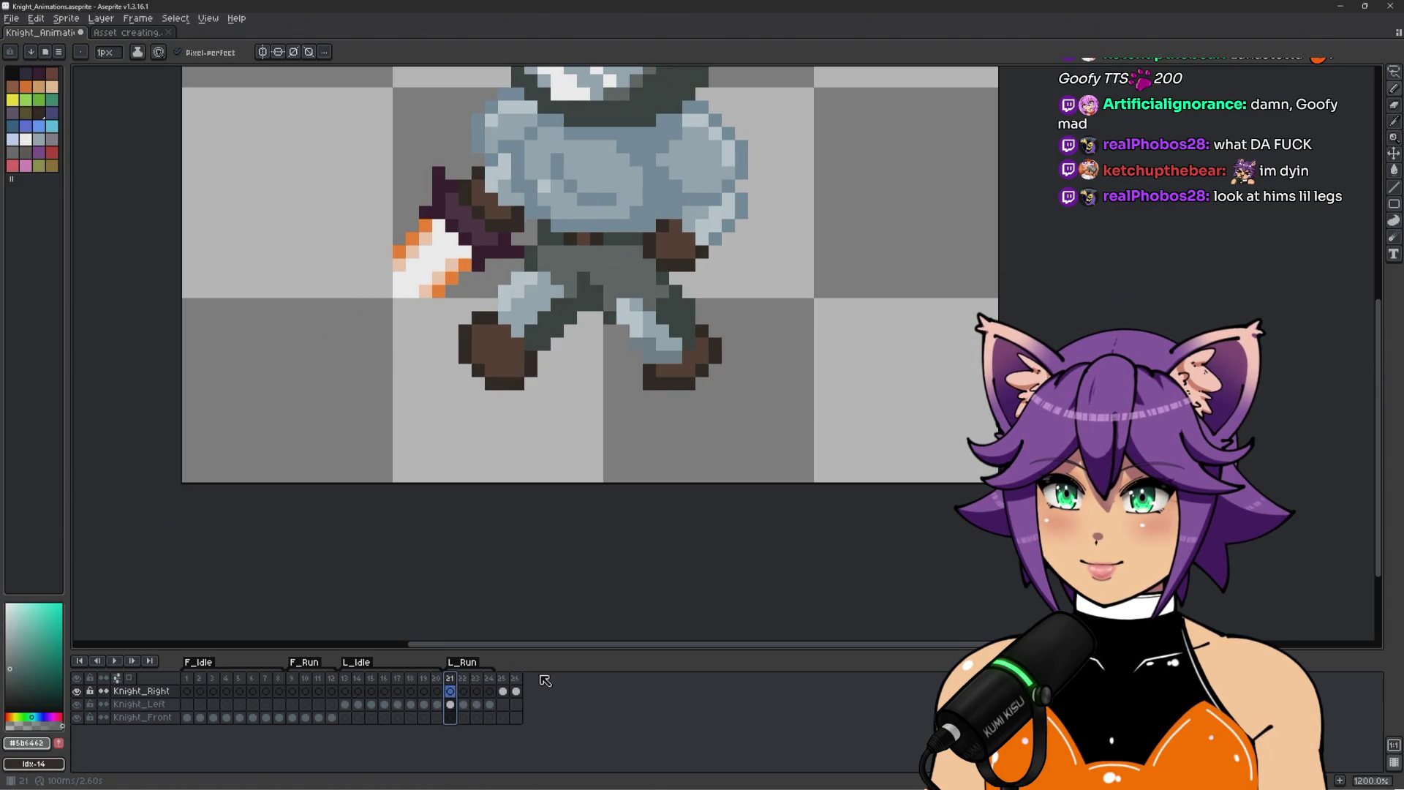
left_click(517, 681)
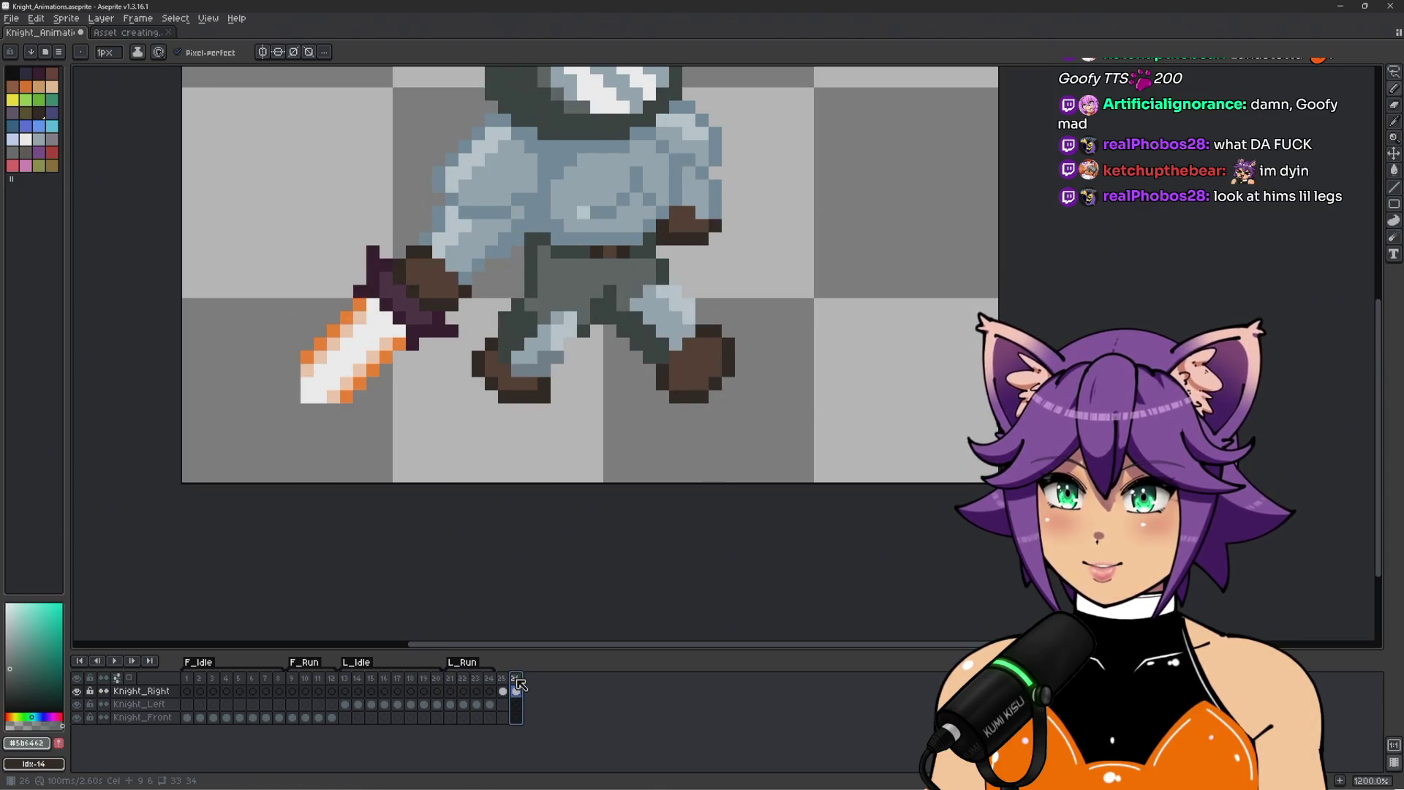
left_click(452, 681)
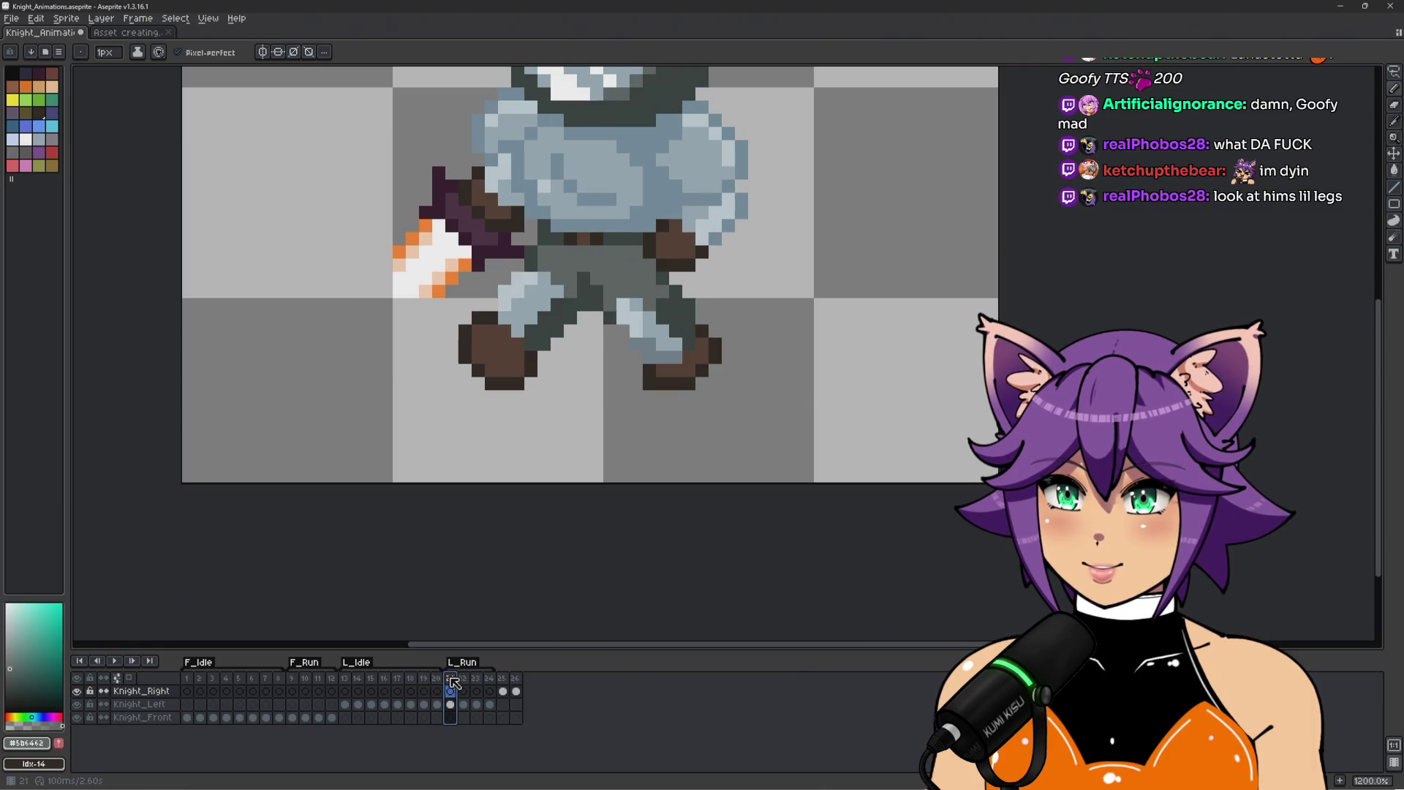
left_click(518, 680)
scroll(477, 312, "up", 3)
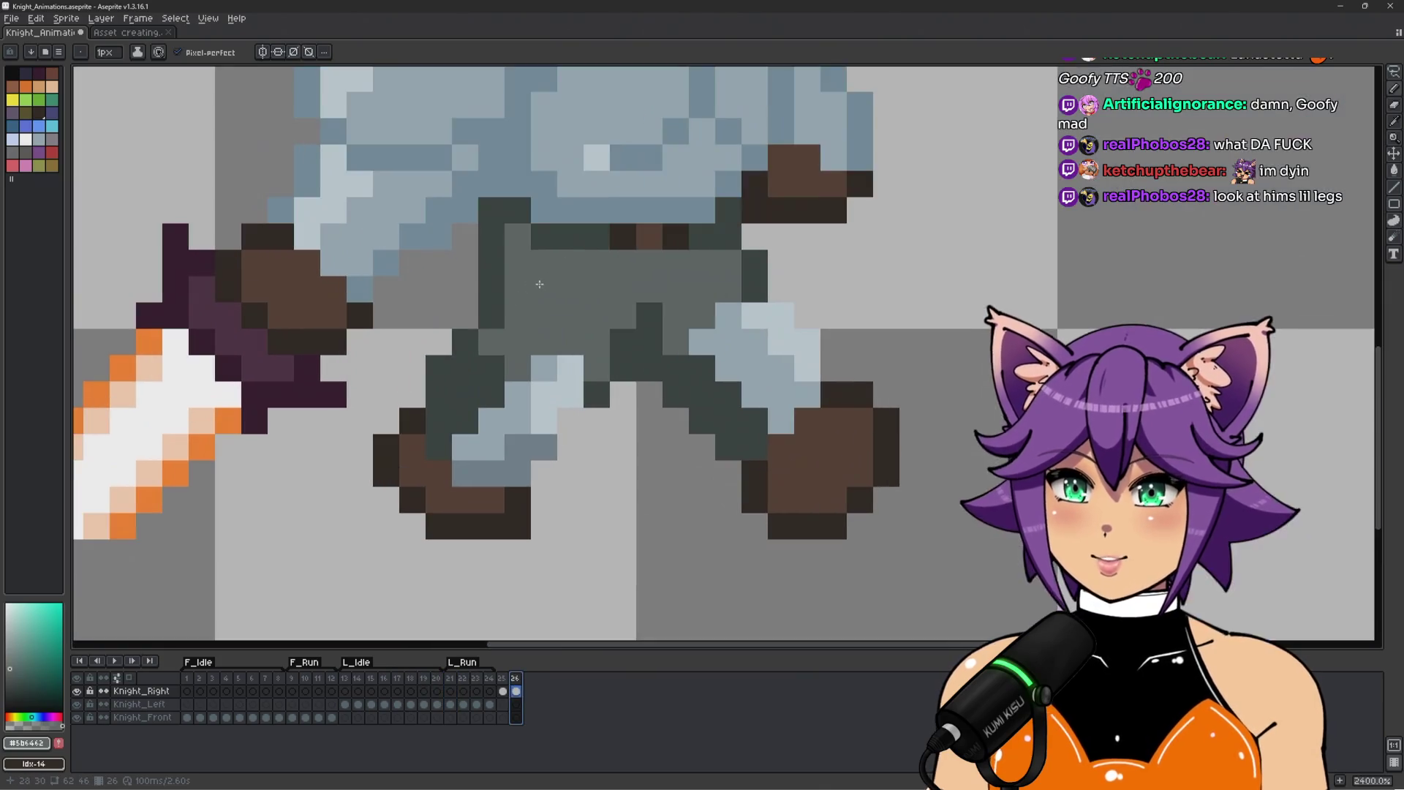
Sample the pants' mid-grey and repaint several grey pixels along the pants' edges.
scroll(490, 271, "down", 1)
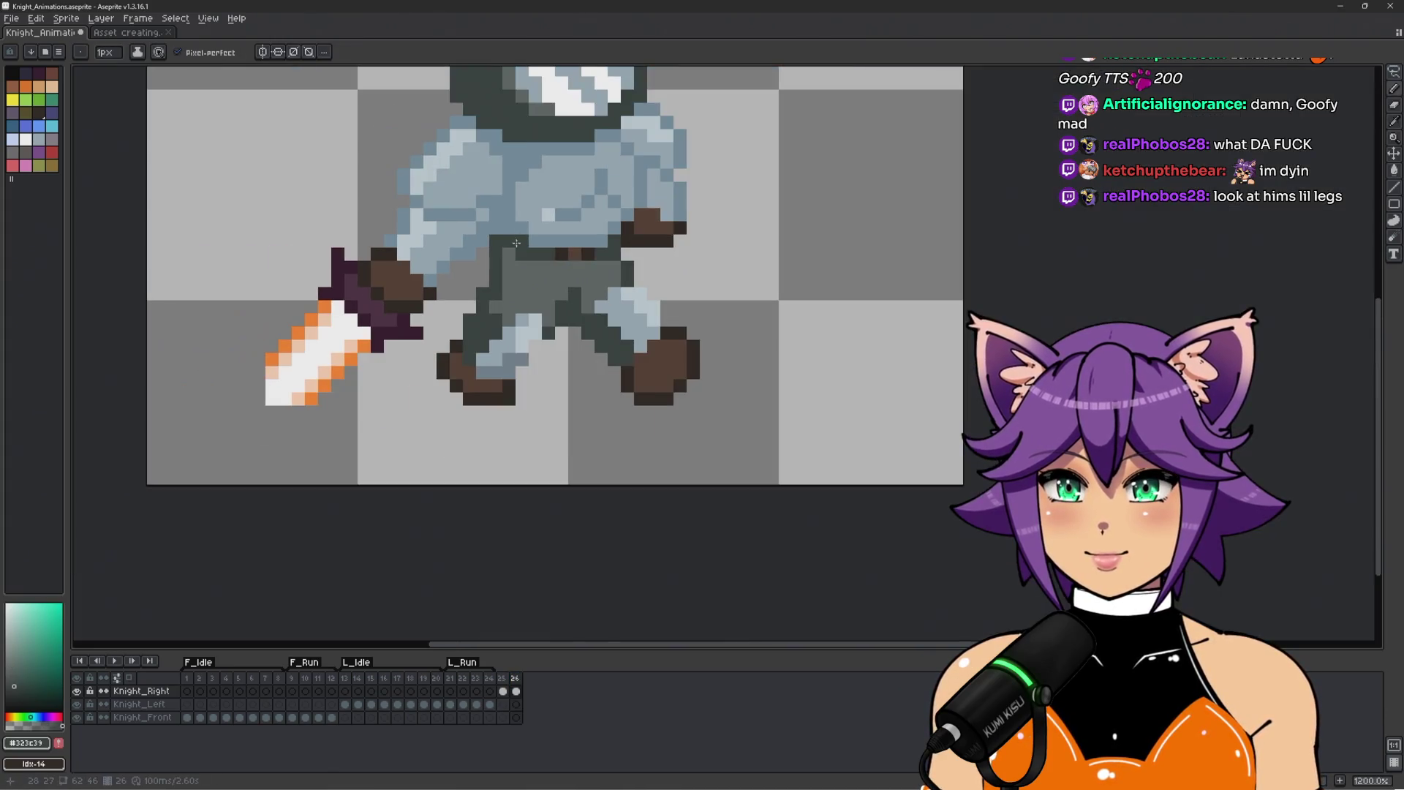
key("alt")
scroll(503, 222, "up", 2)
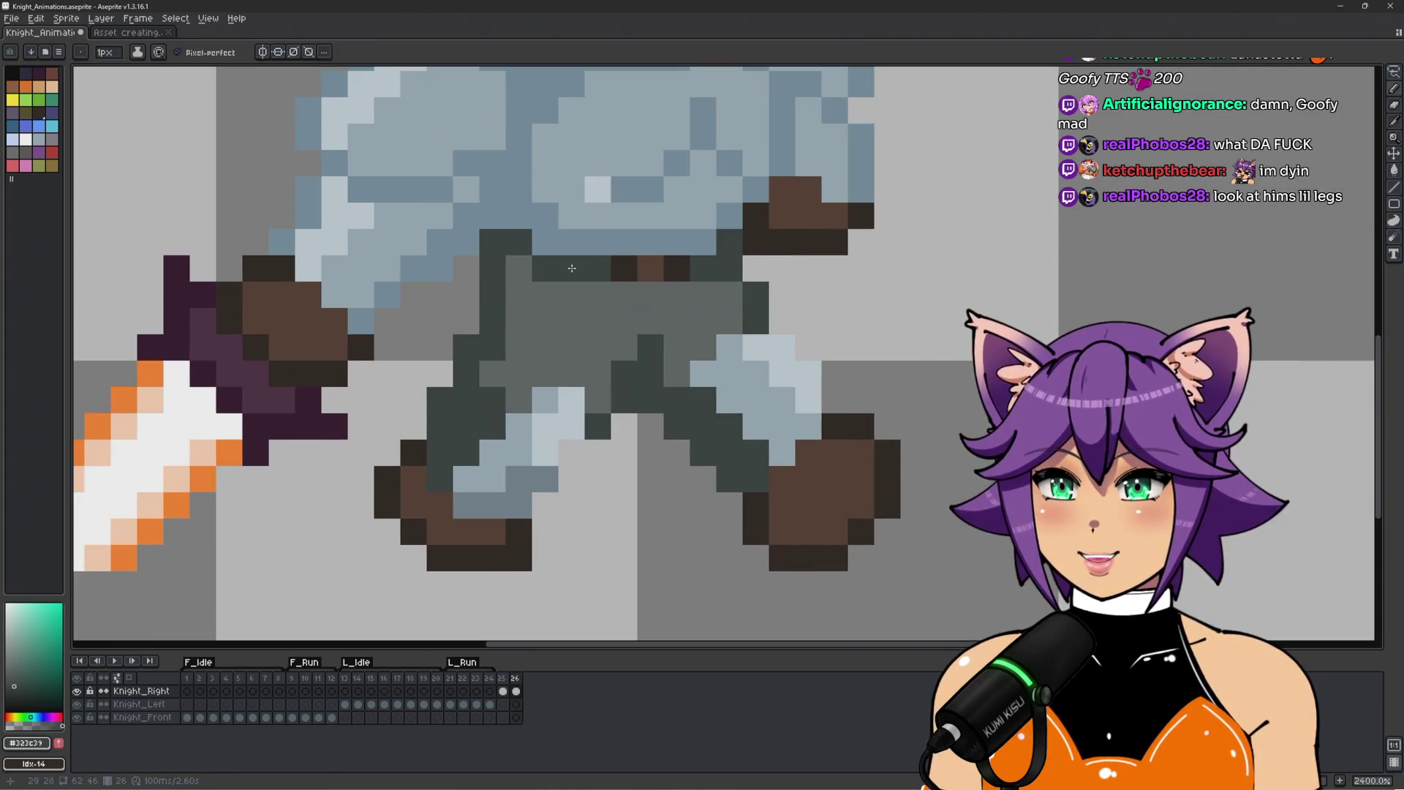
left_click(520, 274, "alt")
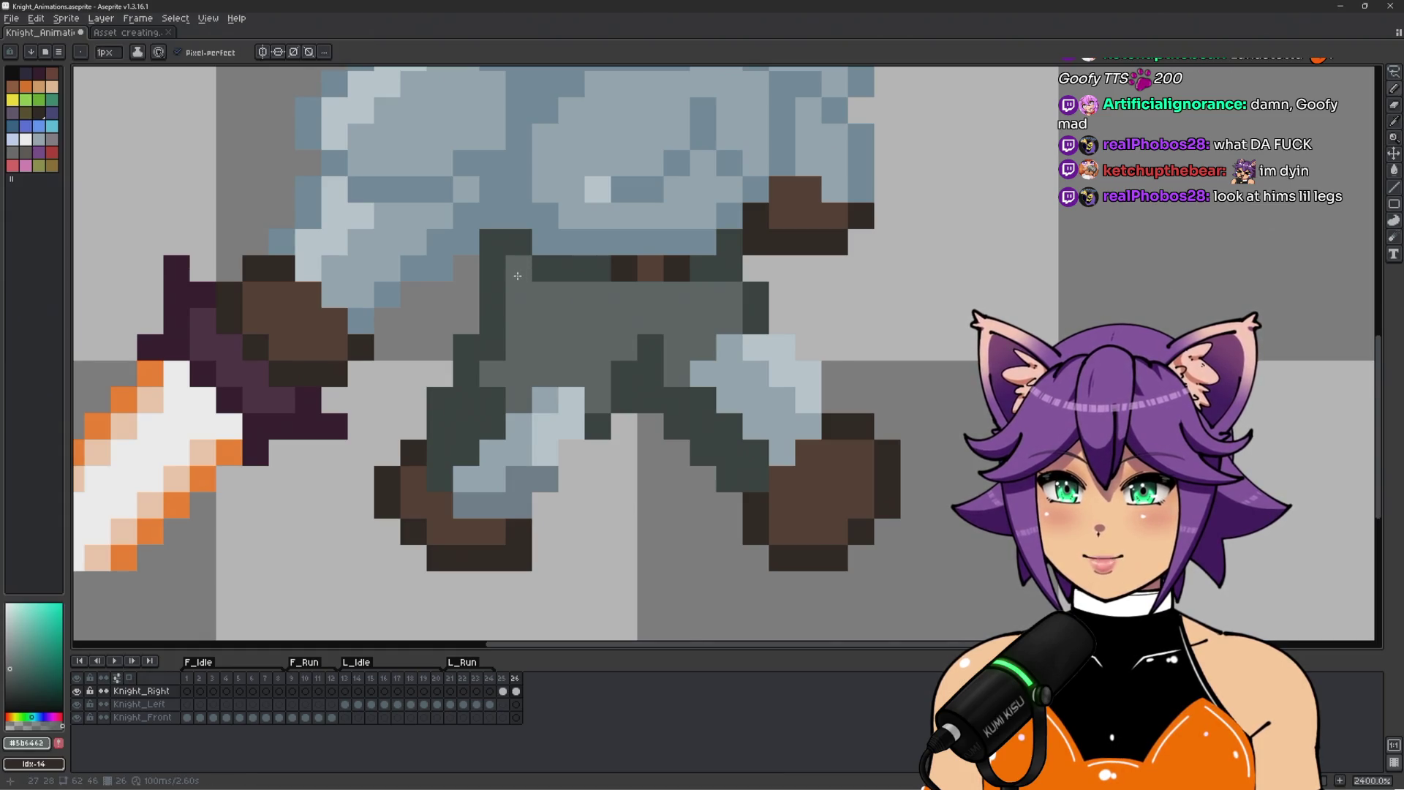
left_click(501, 291, "alt")
left_click(518, 268)
left_click(516, 294)
left_click_drag(516, 294, 545, 294)
left_click(519, 321)
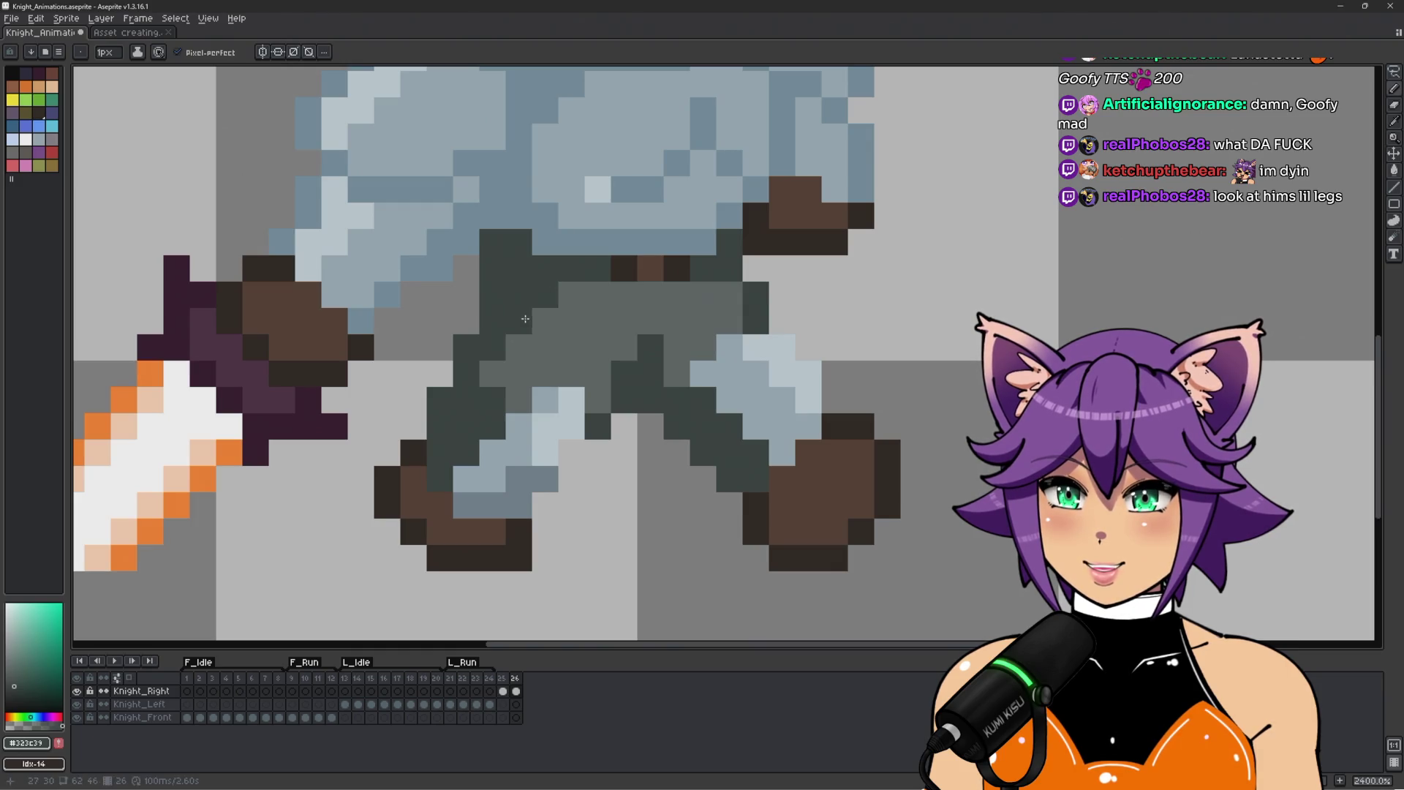
left_click(481, 386)
left_click_drag(499, 353, 545, 321)
scroll(656, 312, "down", 5)
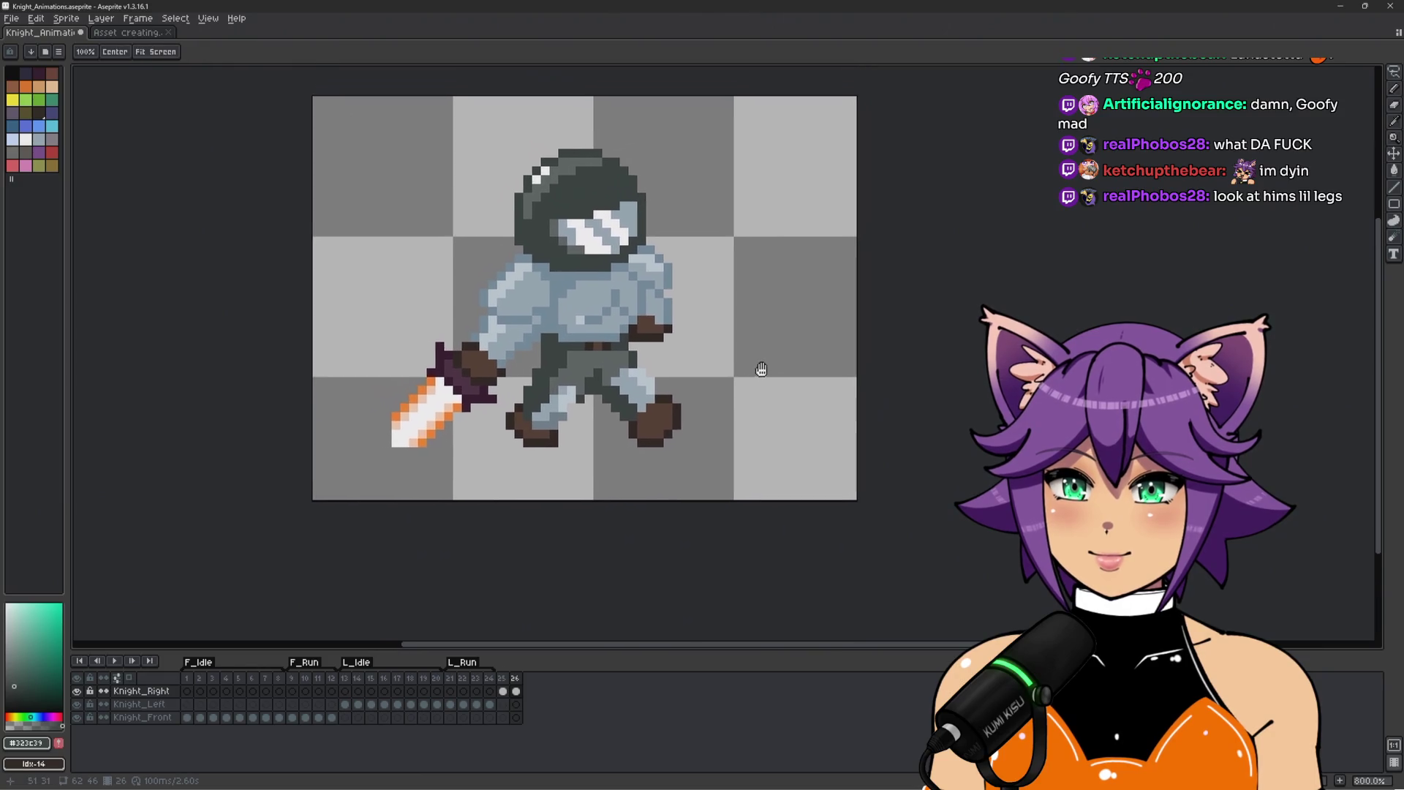
scroll(523, 344, "up", 3)
left_click_drag(481, 331, 484, 350)
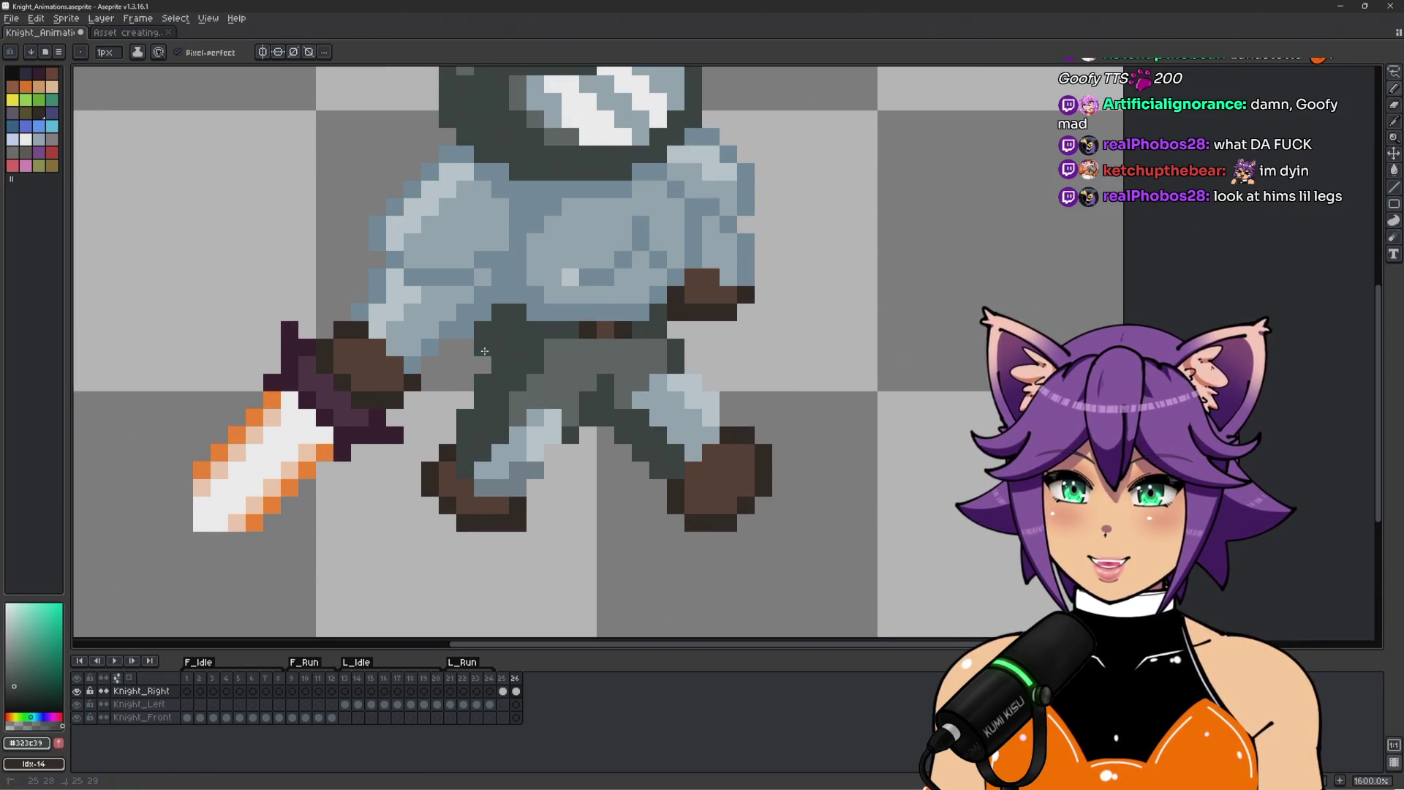
scroll(603, 330, "down", 2)
scroll(557, 344, "up", 2)
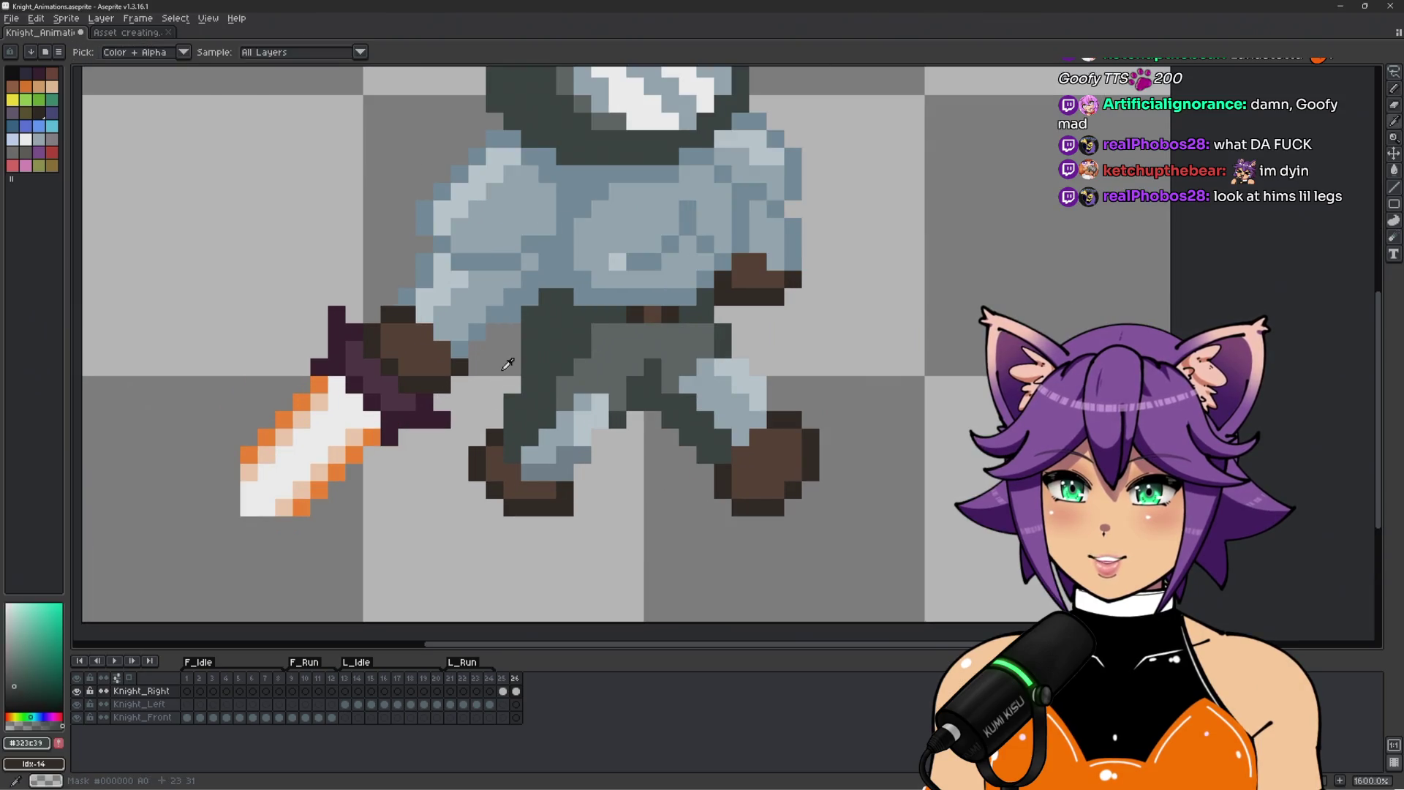
Pick transparency as the drawing colour and undo the last pencil stroke.
left_click(557, 345, "alt")
scroll(477, 403, "down", 3)
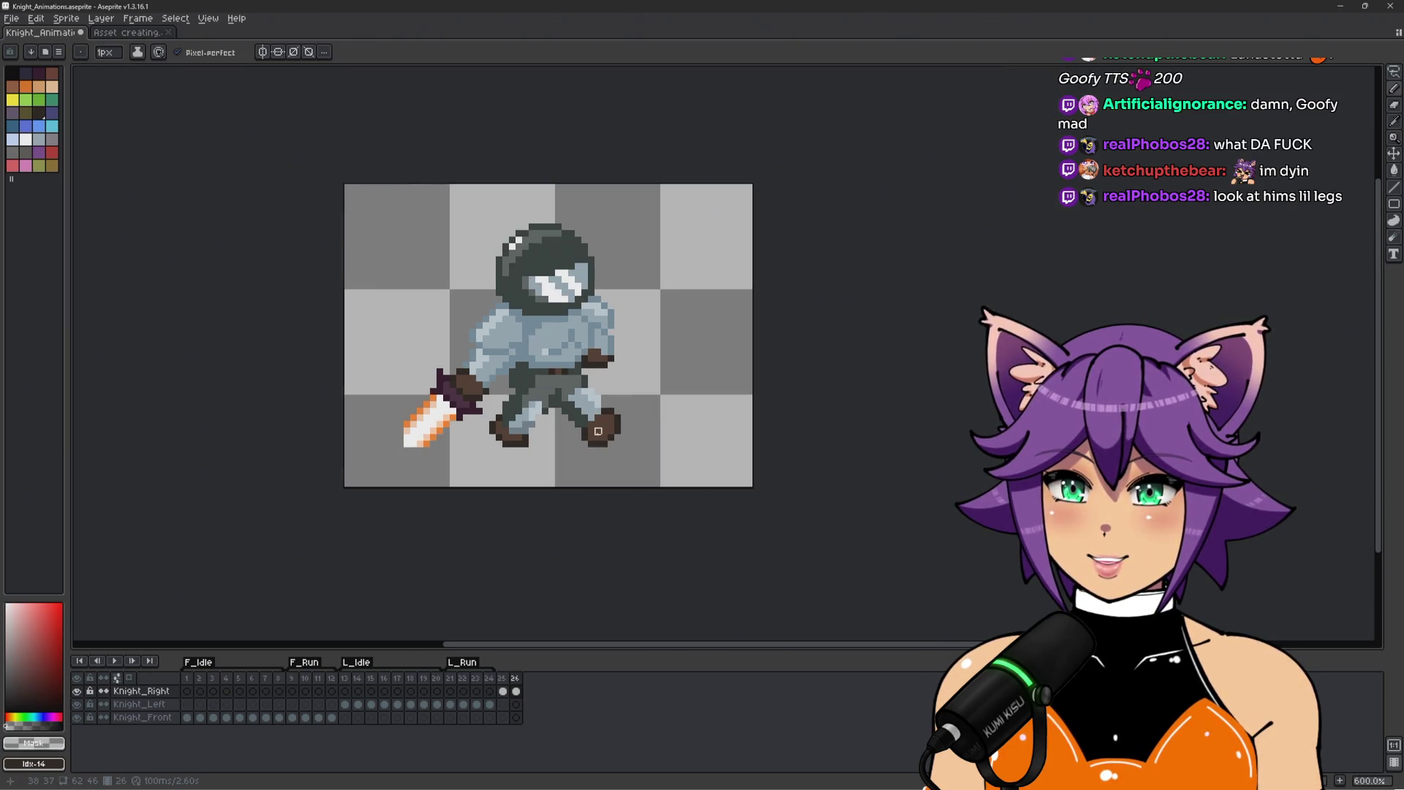
scroll(495, 363, "up", 3)
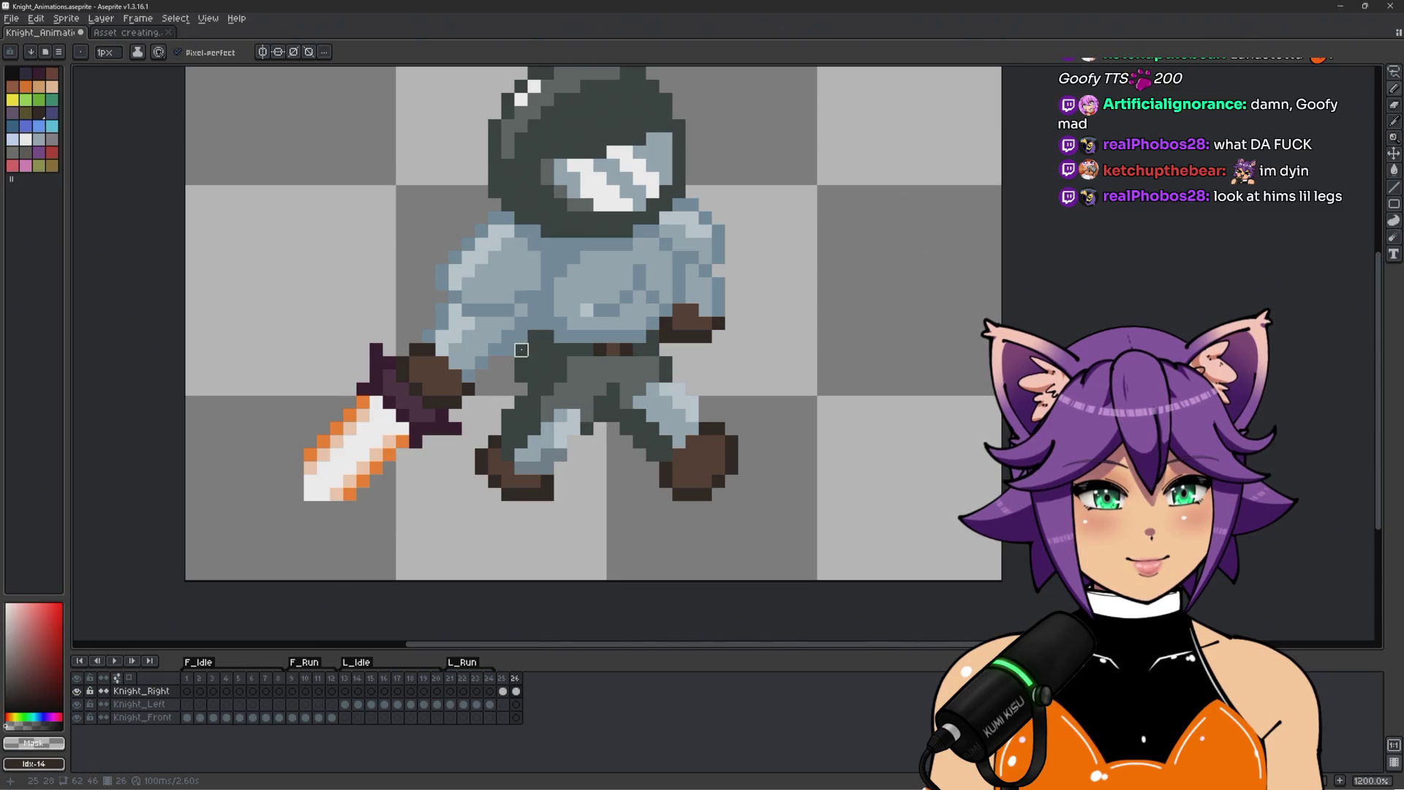
scroll(547, 363, "up", 1)
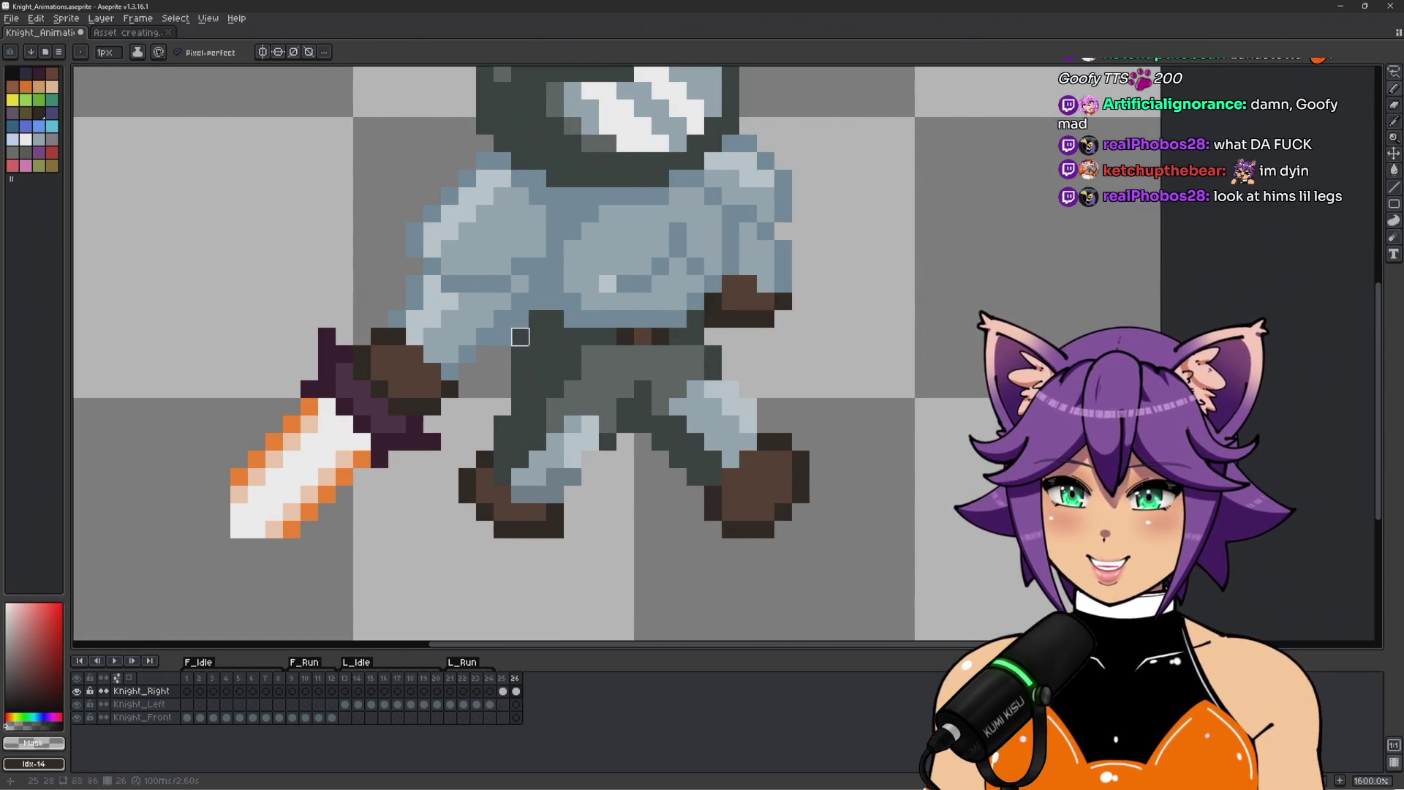
scroll(493, 462, "down", 3)
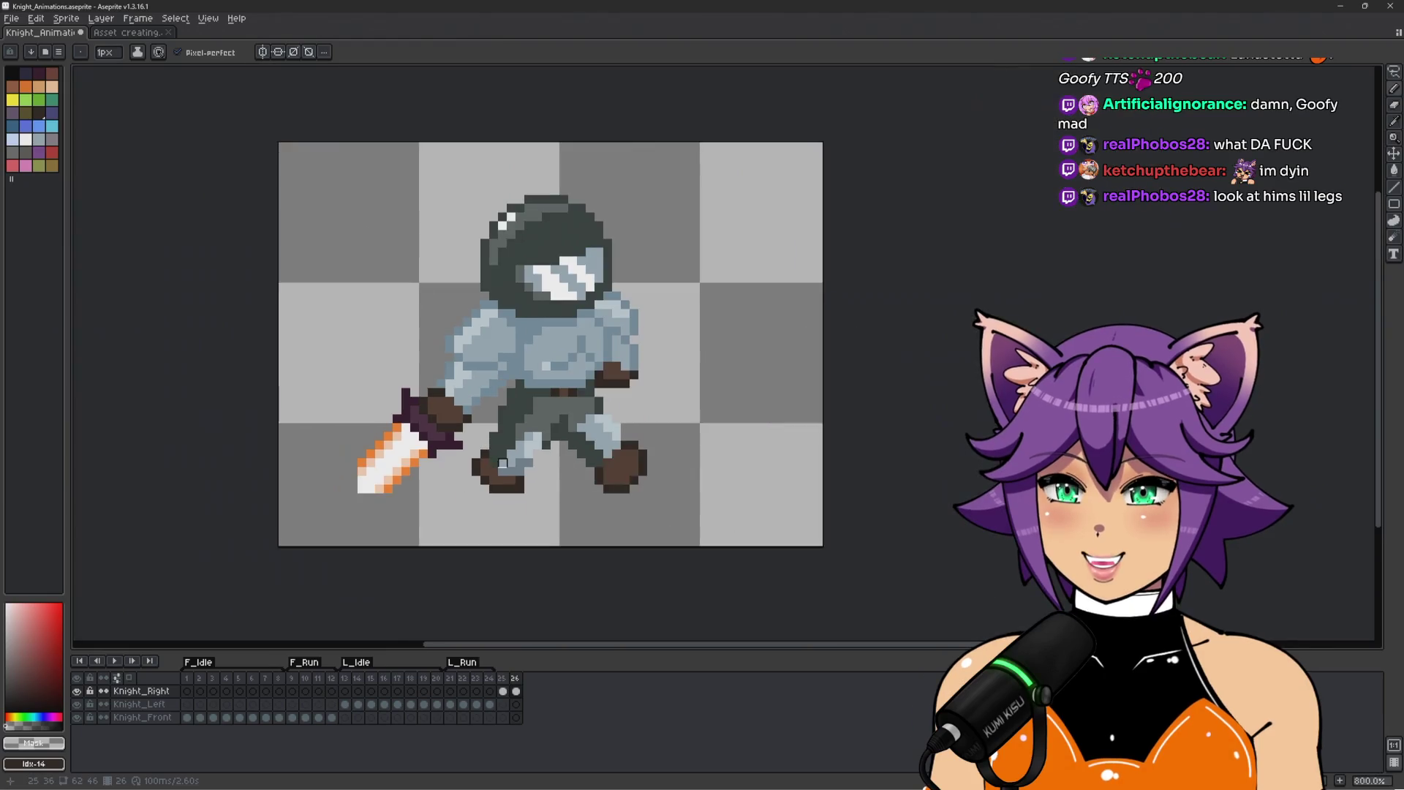
scroll(515, 432, "up", 2)
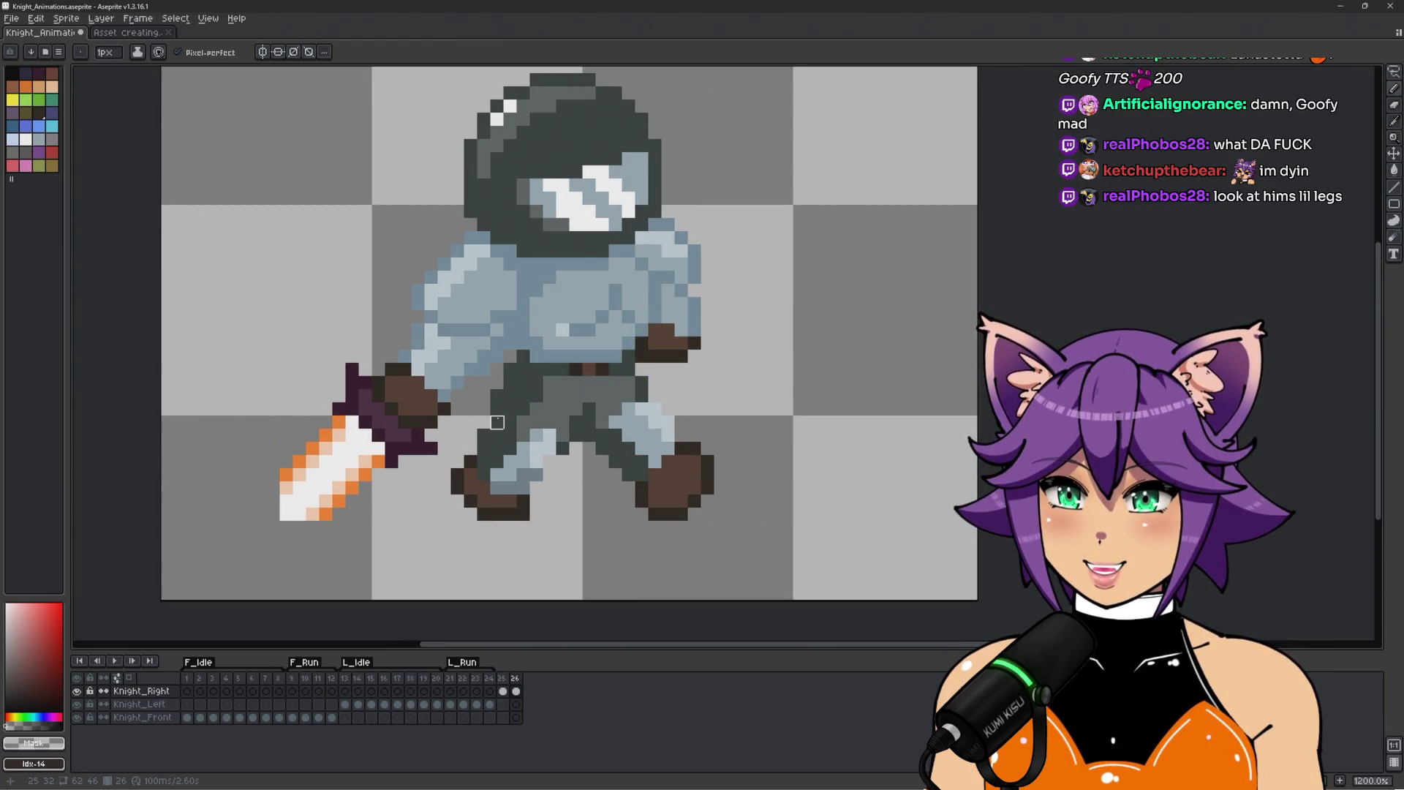
scroll(537, 330, "down", 2)
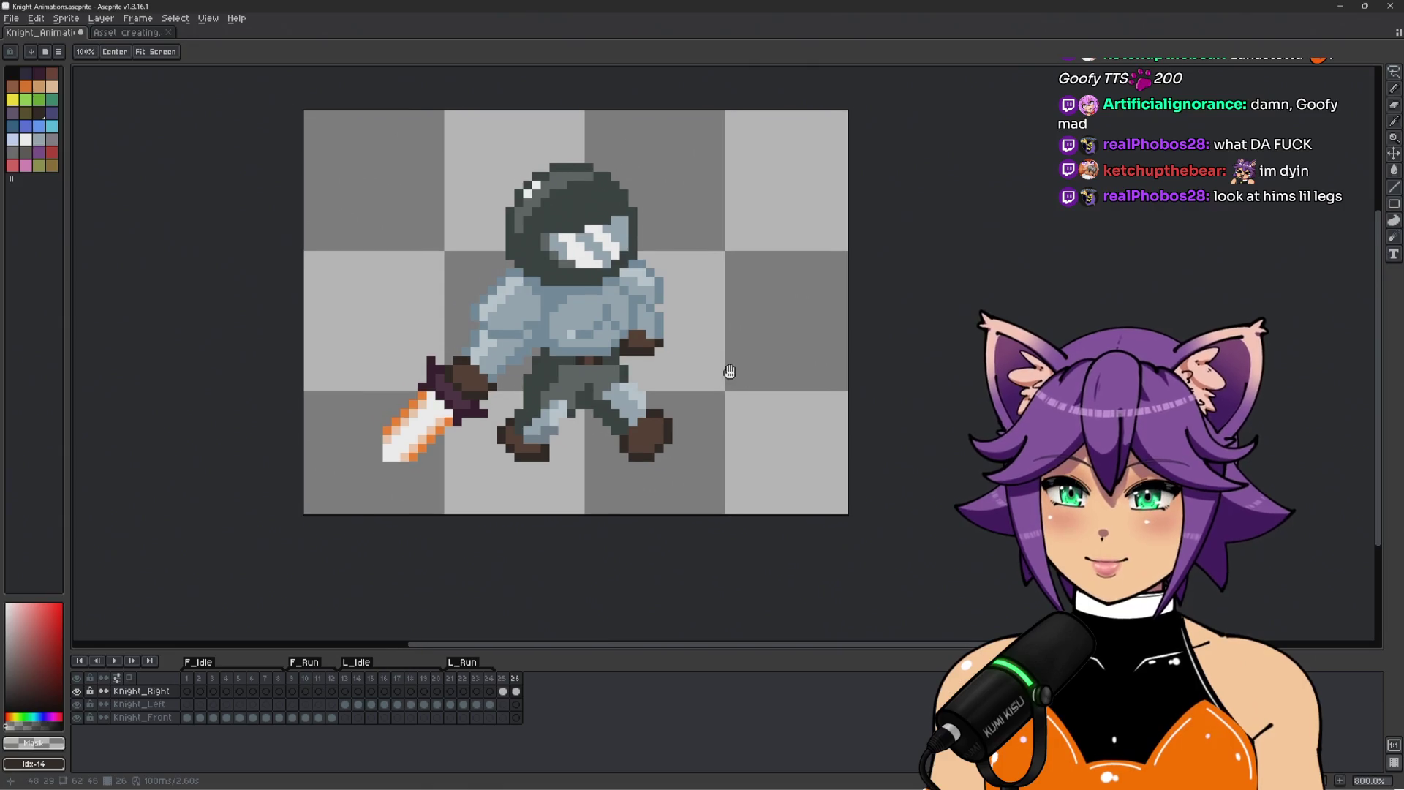
key("ctrl+z")
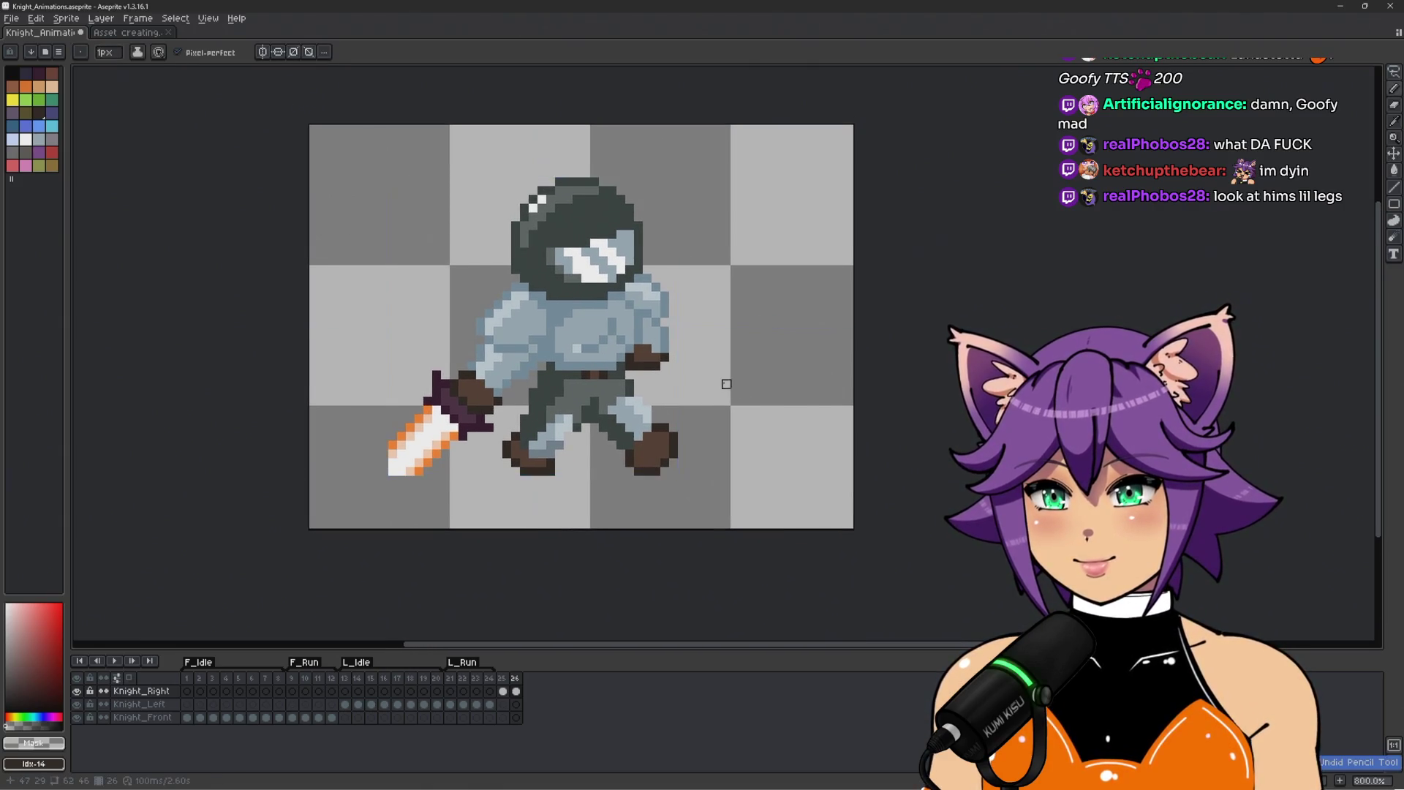
scroll(726, 384, "up", 2)
scroll(768, 320, "down", 2)
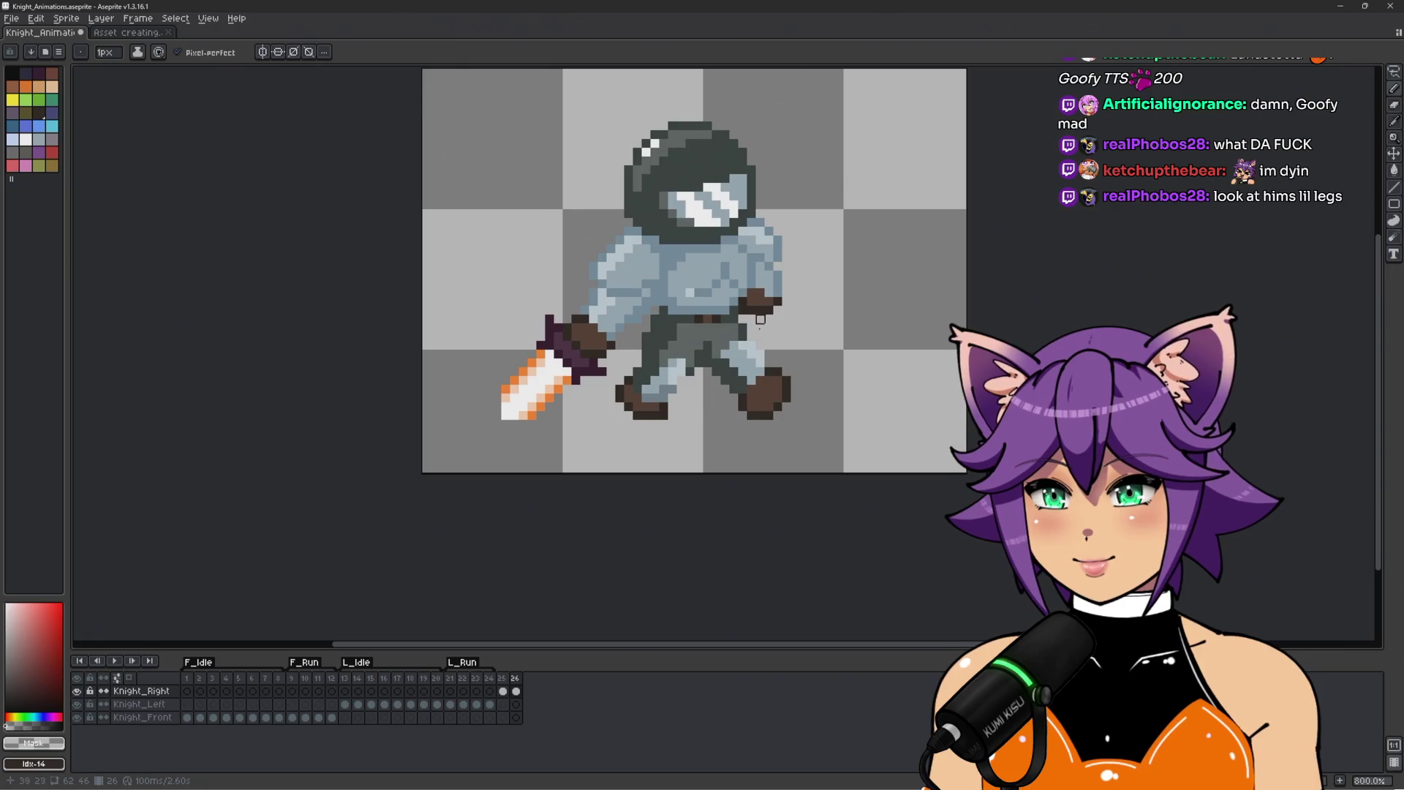
scroll(787, 286, "up", 2)
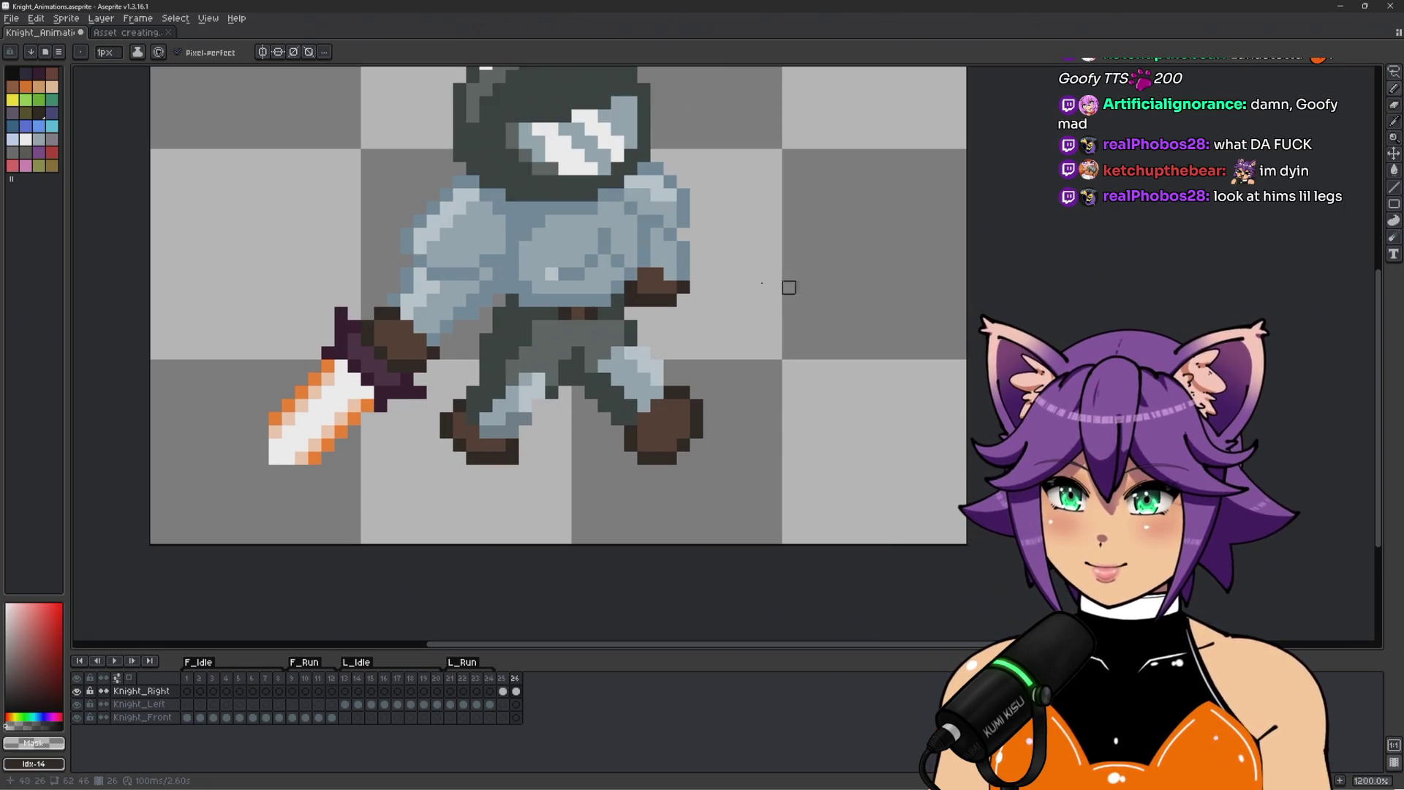
View frames 13 and 21, select the Knight_Left frame 21 cel, and play the run animation.
left_click(349, 679)
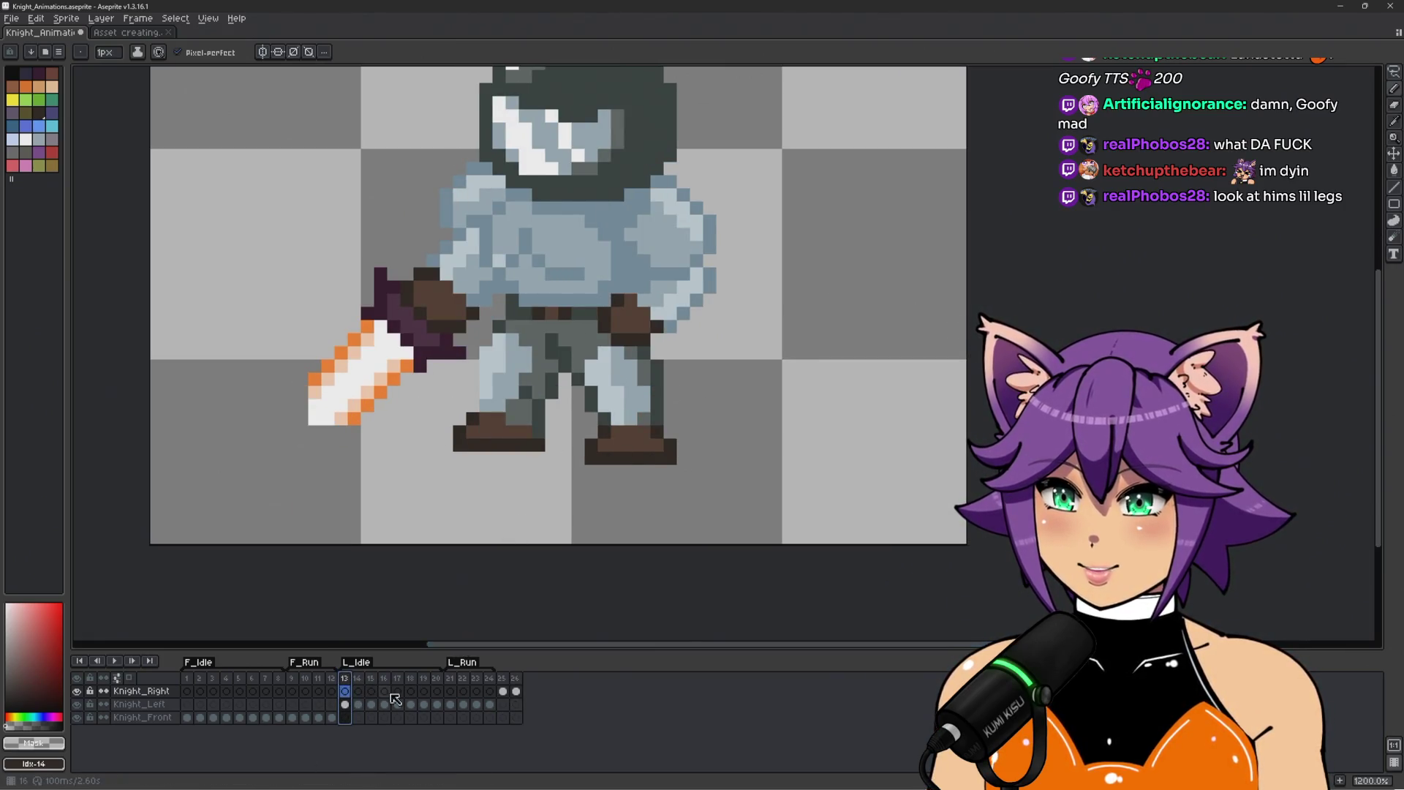
left_click(451, 680)
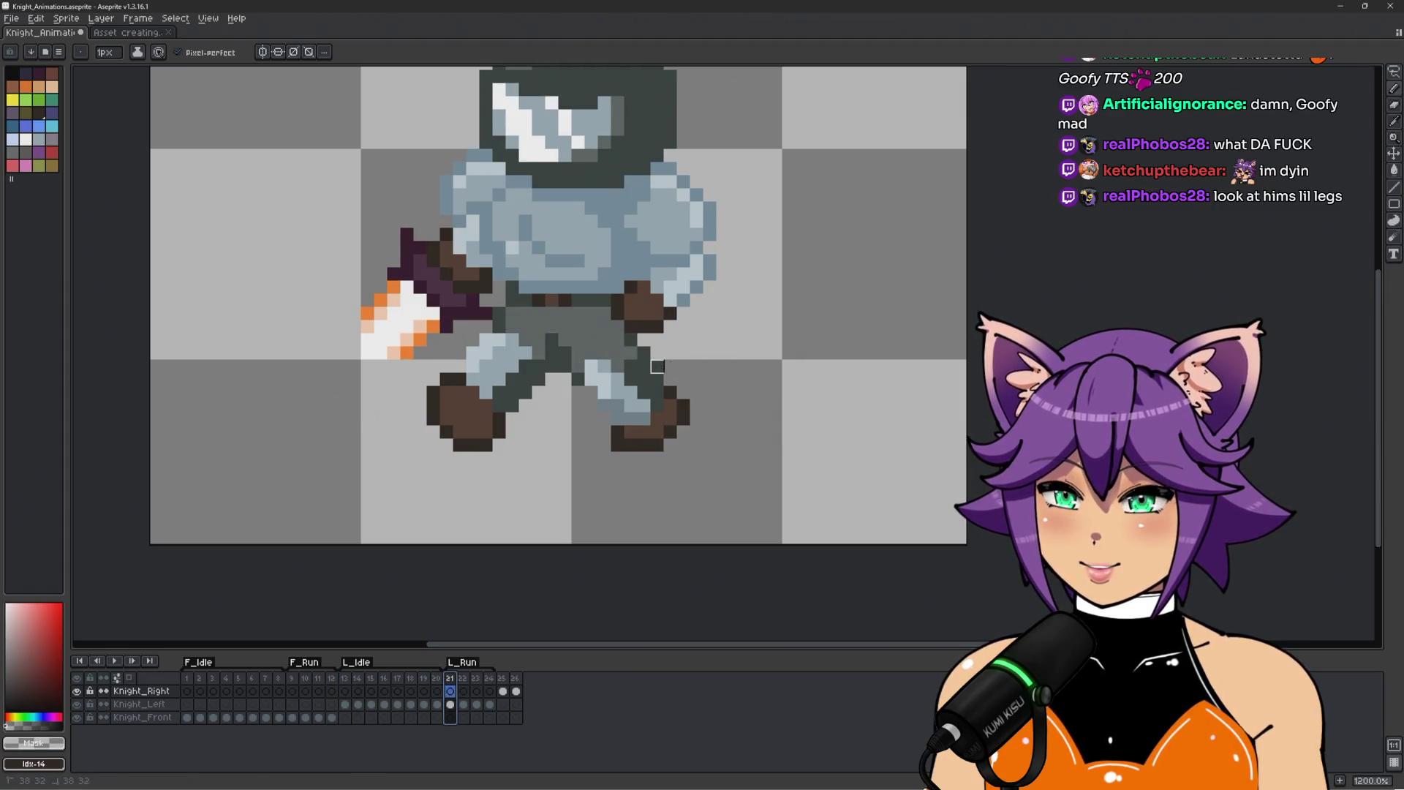
scroll(677, 367, "up", 1)
left_click(451, 704)
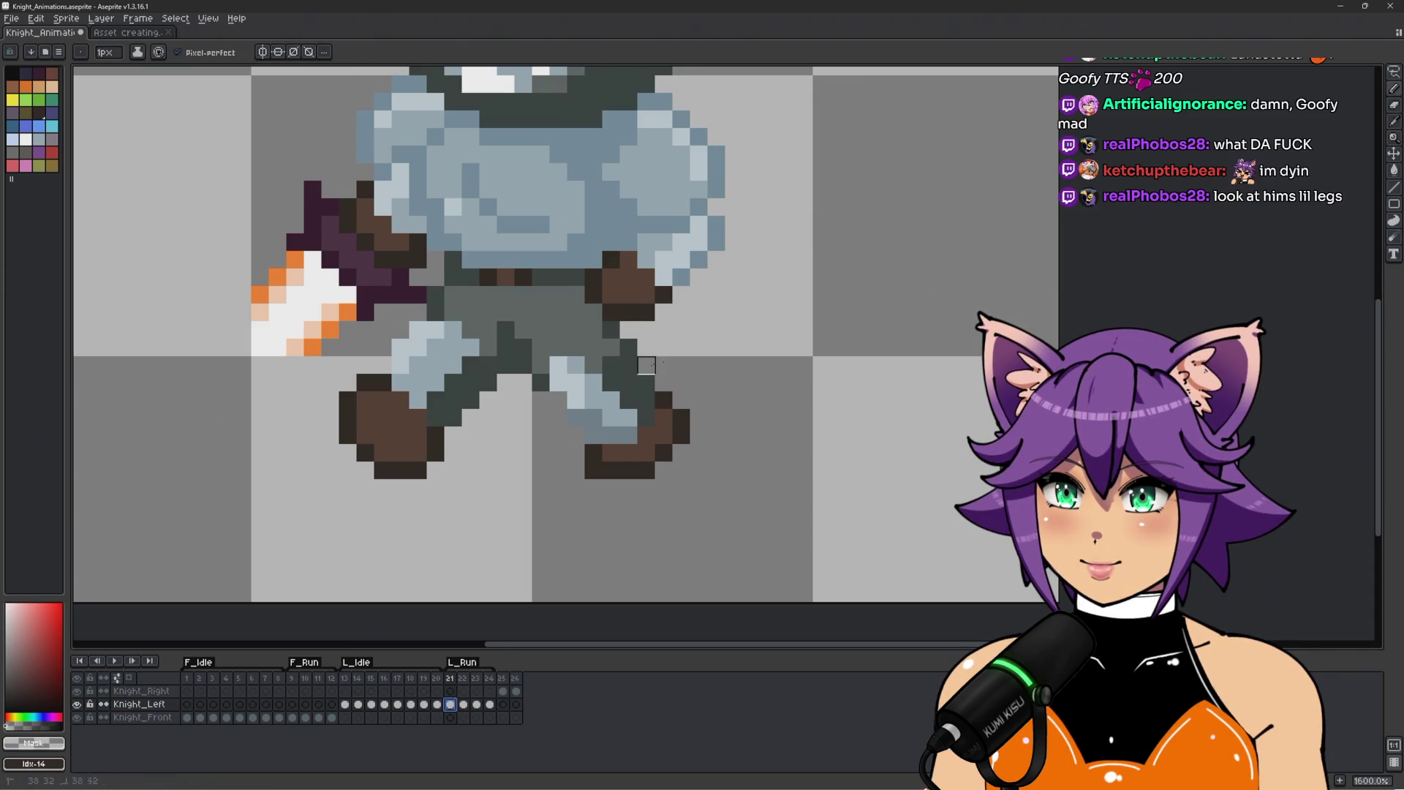
scroll(647, 365, "down", 4)
scroll(775, 323, "up", 3)
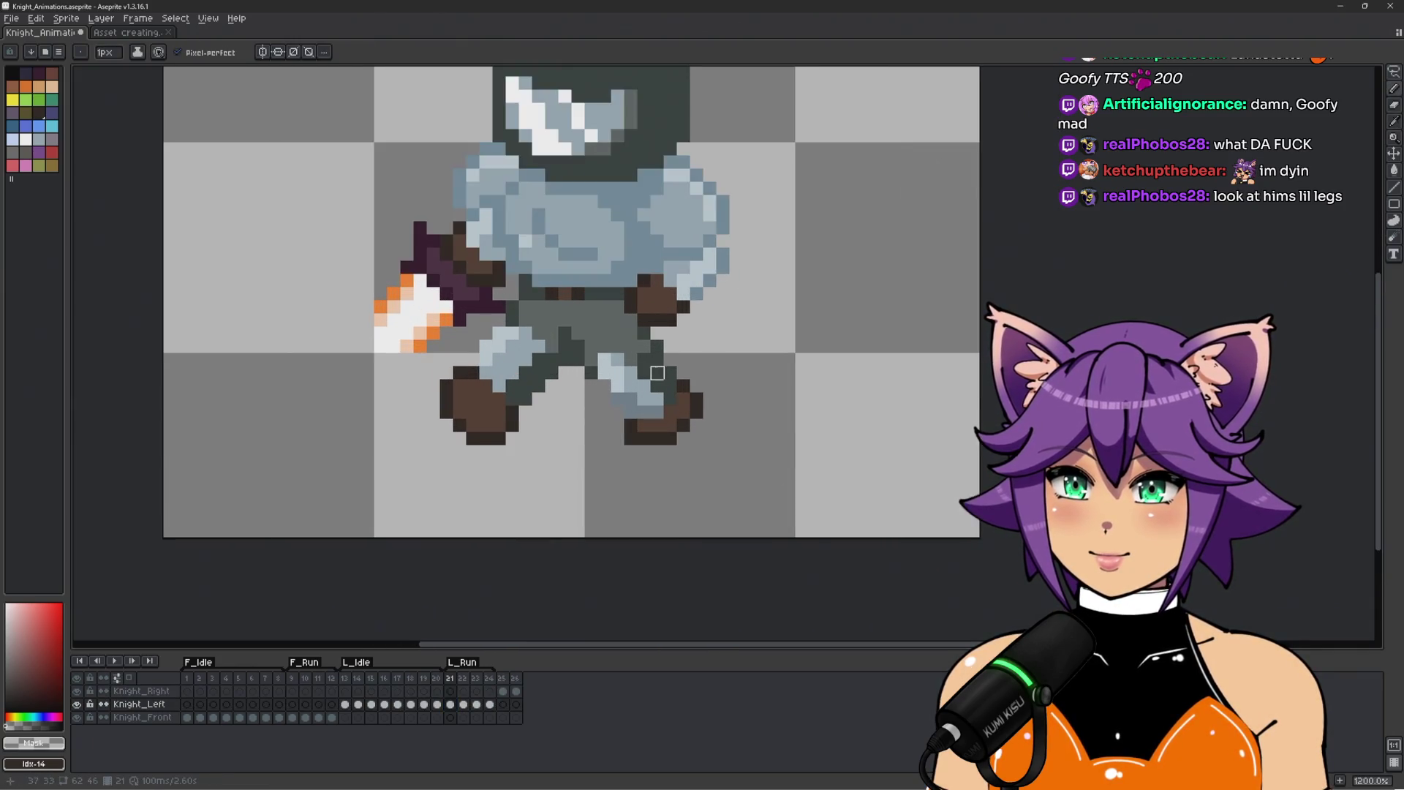
scroll(729, 343, "down", 3)
left_click_drag(781, 343, 746, 398)
key("Return")
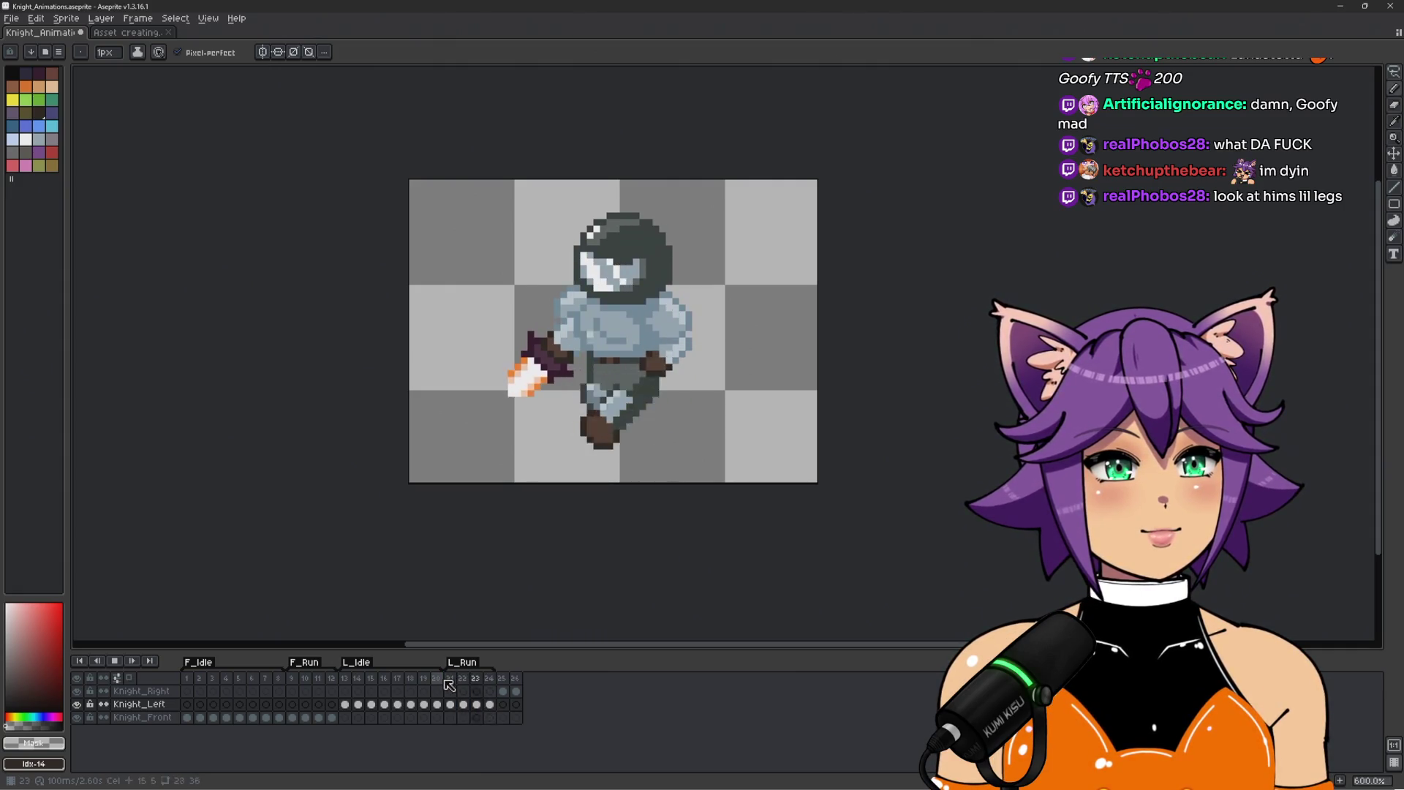
Stop playback and add a new frame 27 after frame 26.
left_click(501, 678)
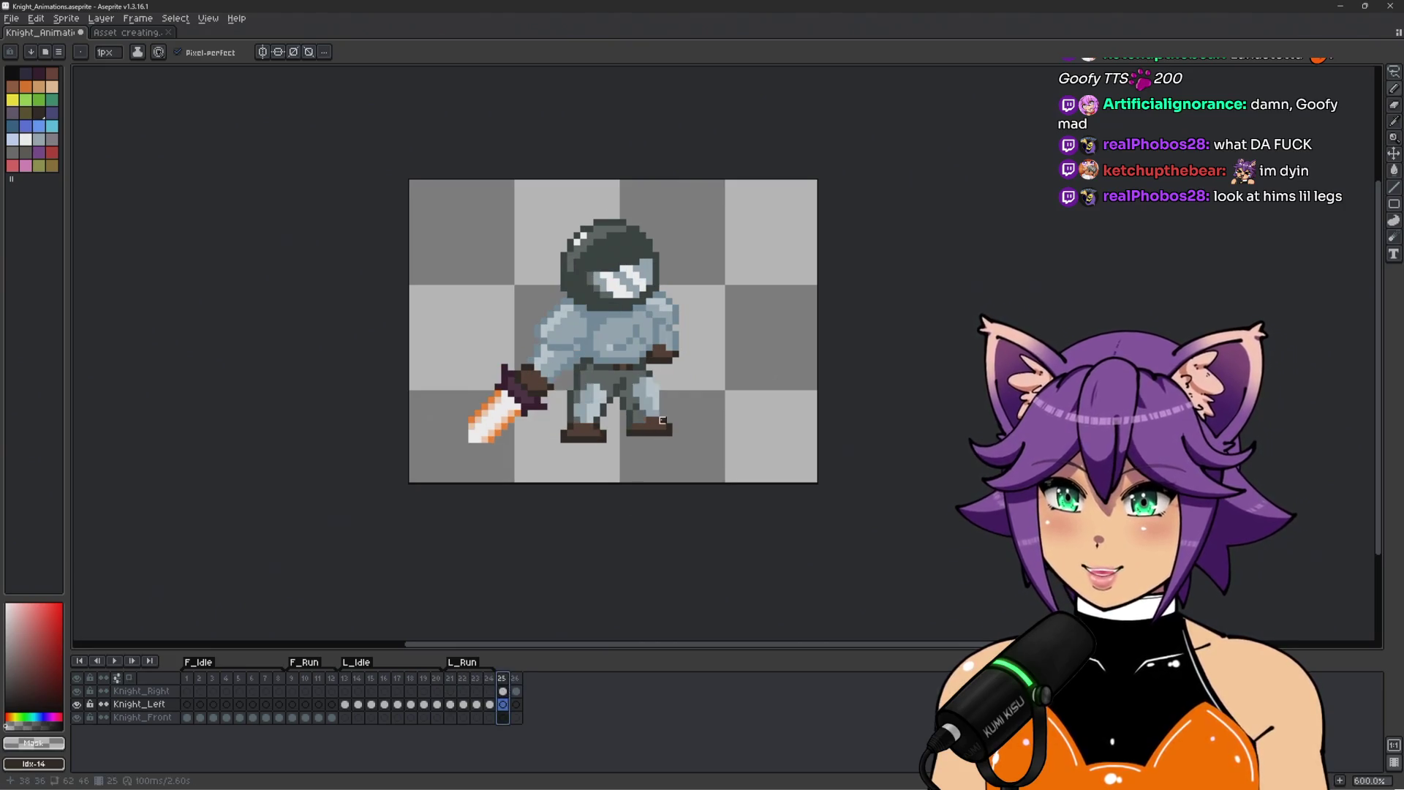
key("Right")
scroll(656, 459, "up", 1)
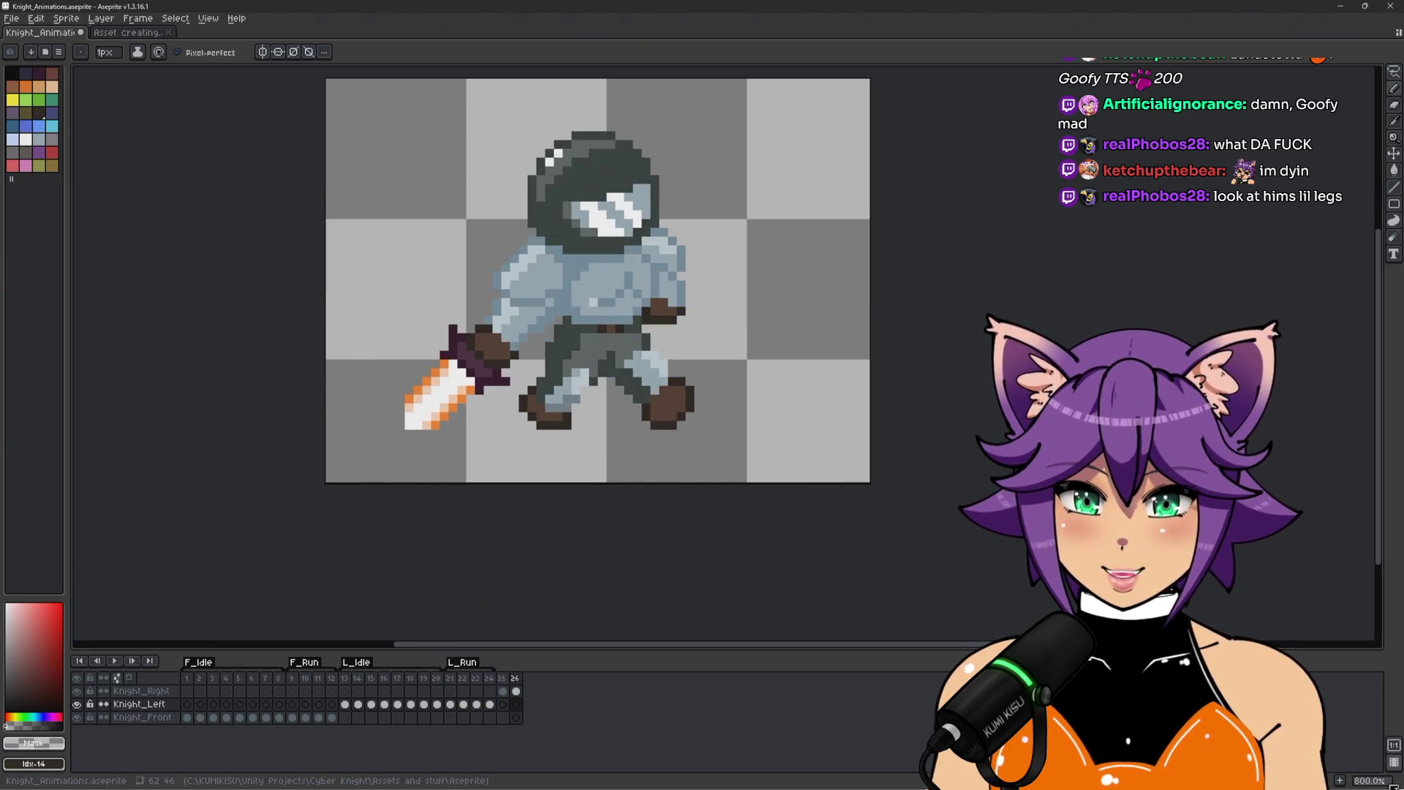
left_click(515, 704)
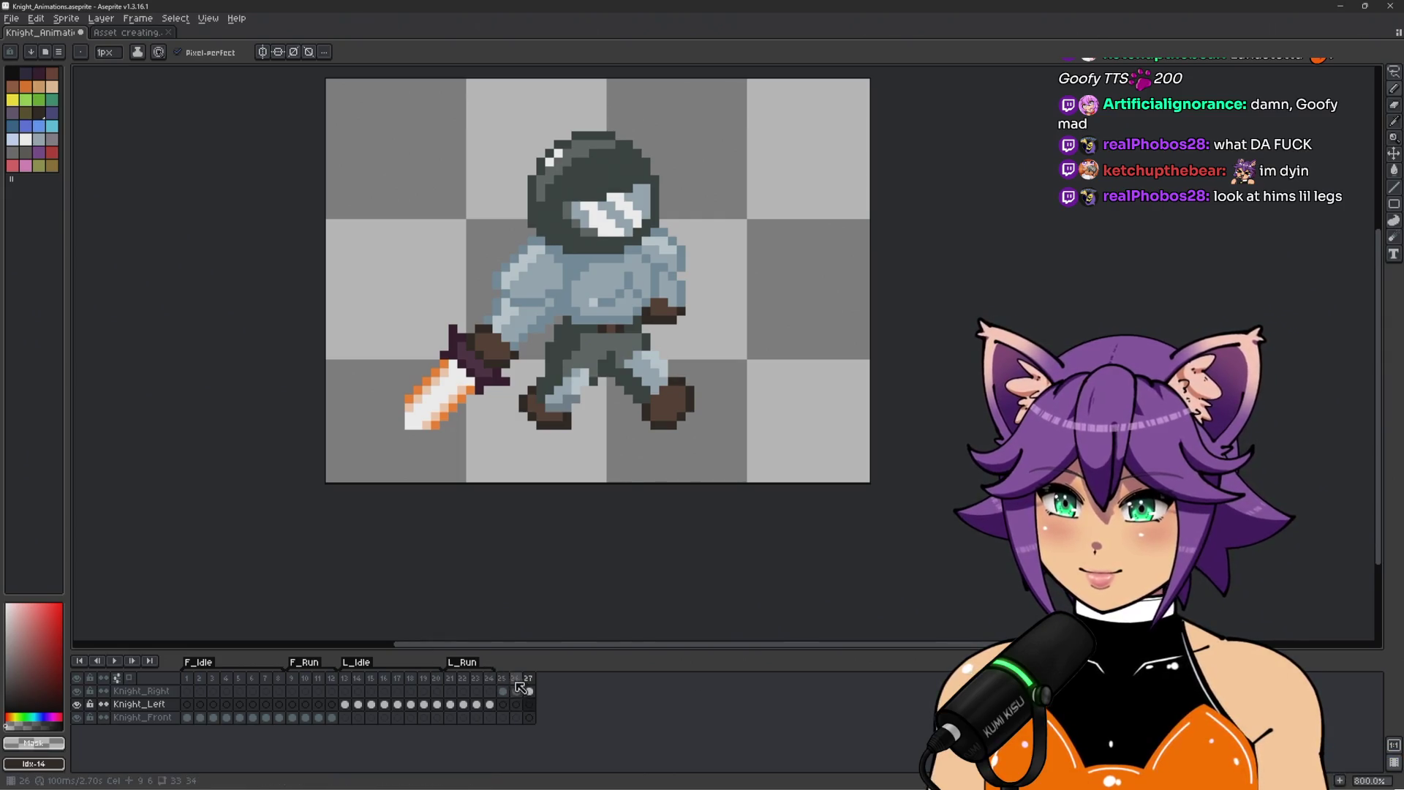
key("Right")
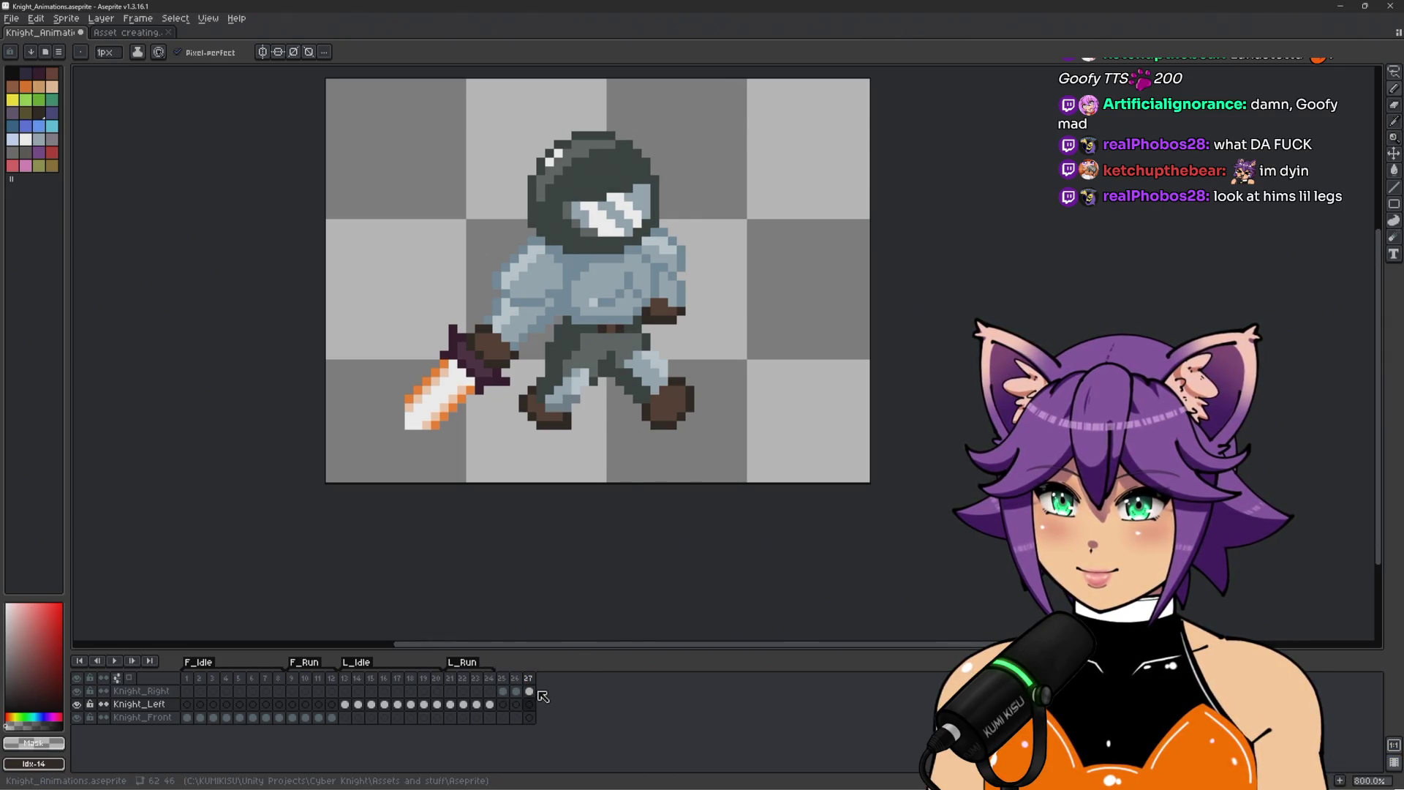
scroll(580, 407, "up", 2)
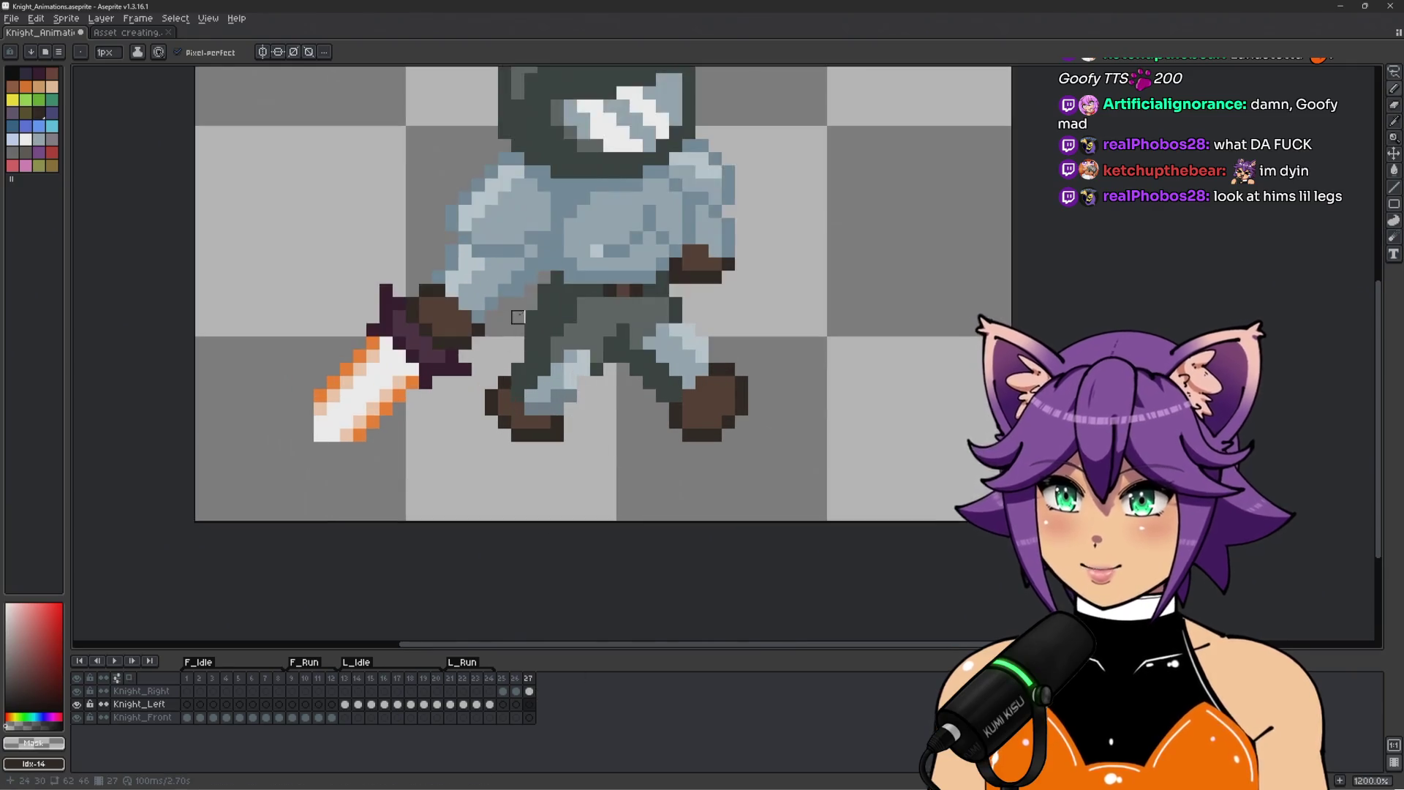
In frame 27, lasso and delete the knight's legs and the leftover grey pixels below them.
key("q")
mouse_move(530, 296)
left_mouse_down()
mouse_move(622, 327)
mouse_move(787, 336)
mouse_move(566, 486)
mouse_move(450, 391)
mouse_move(514, 322)
left_mouse_up()
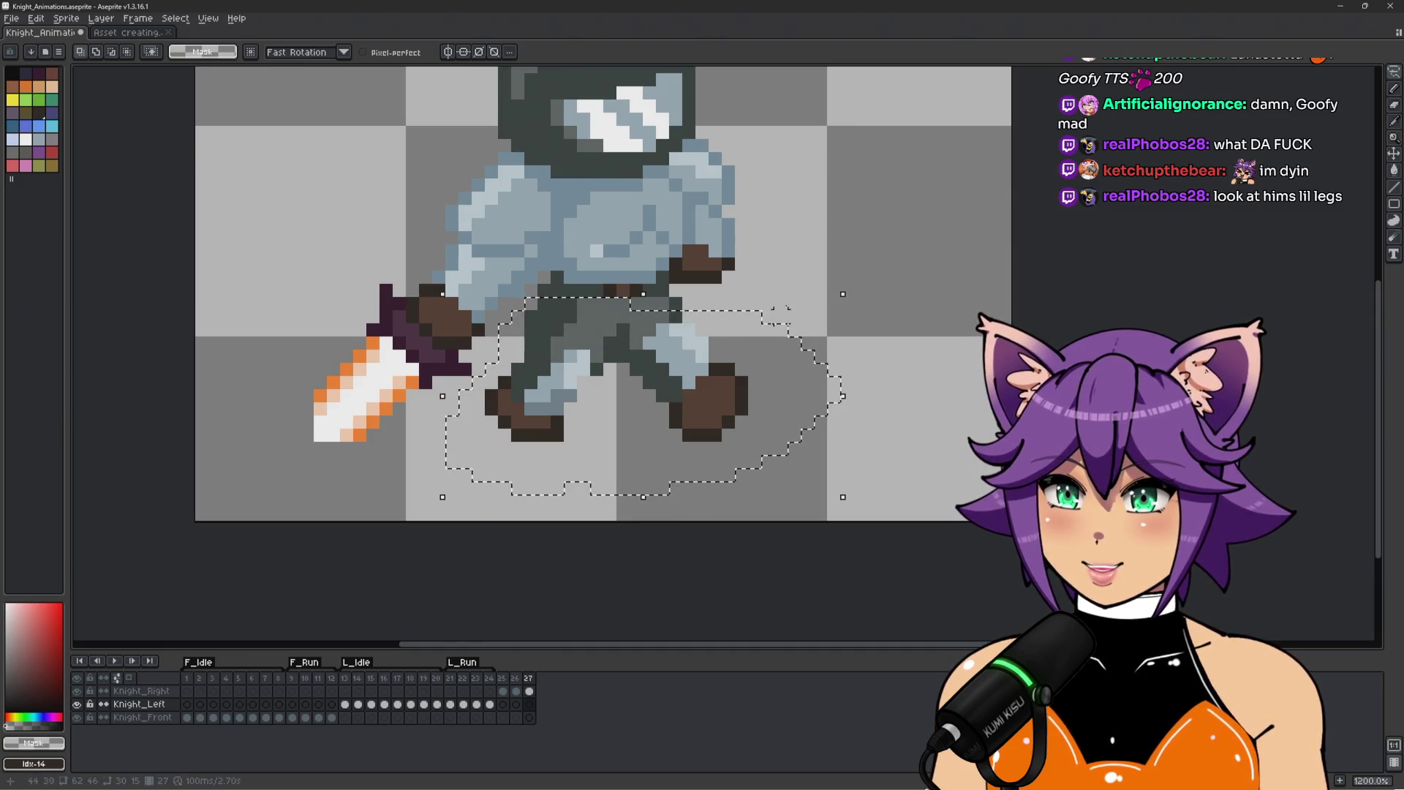
left_click(532, 692)
key("Delete")
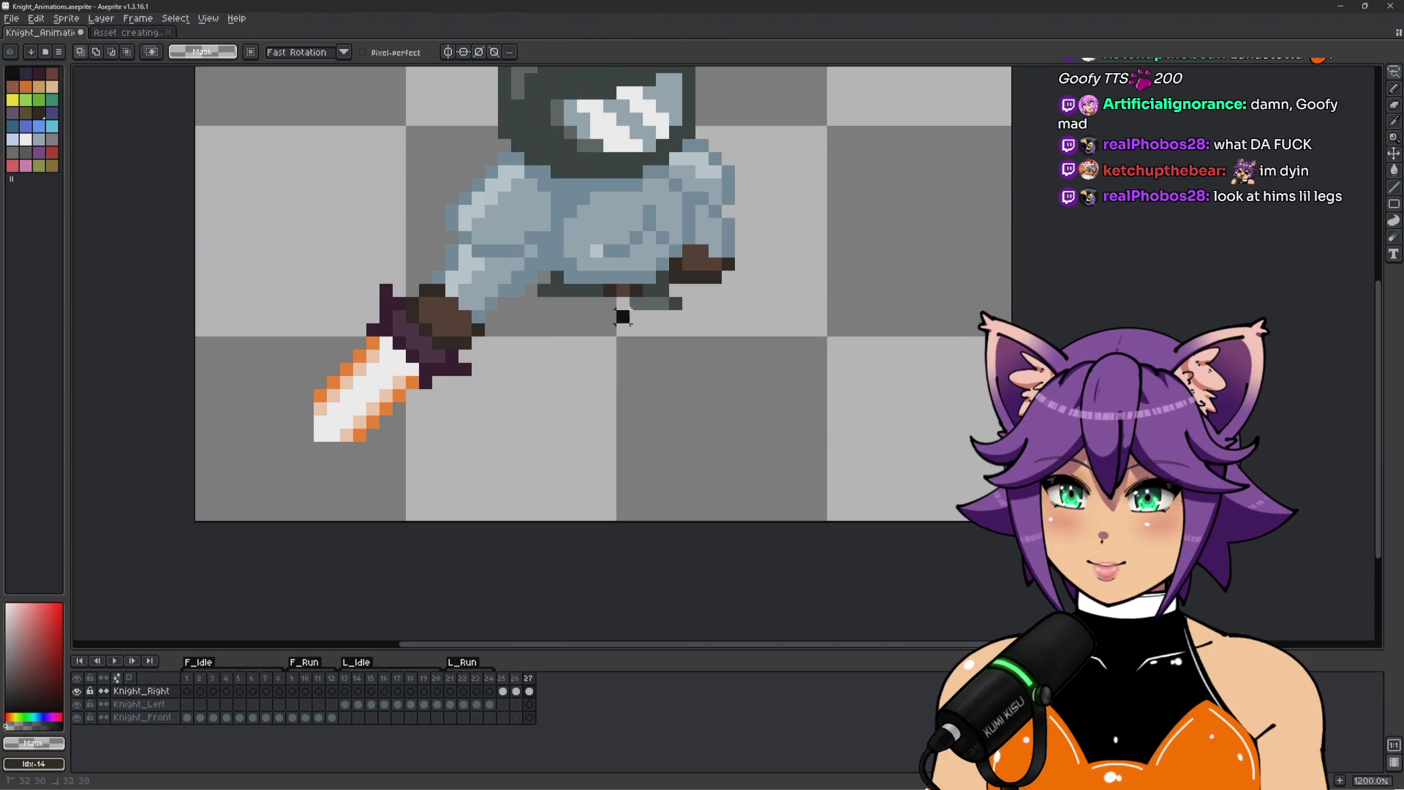
left_click_drag(646, 309, 539, 382)
key("Delete")
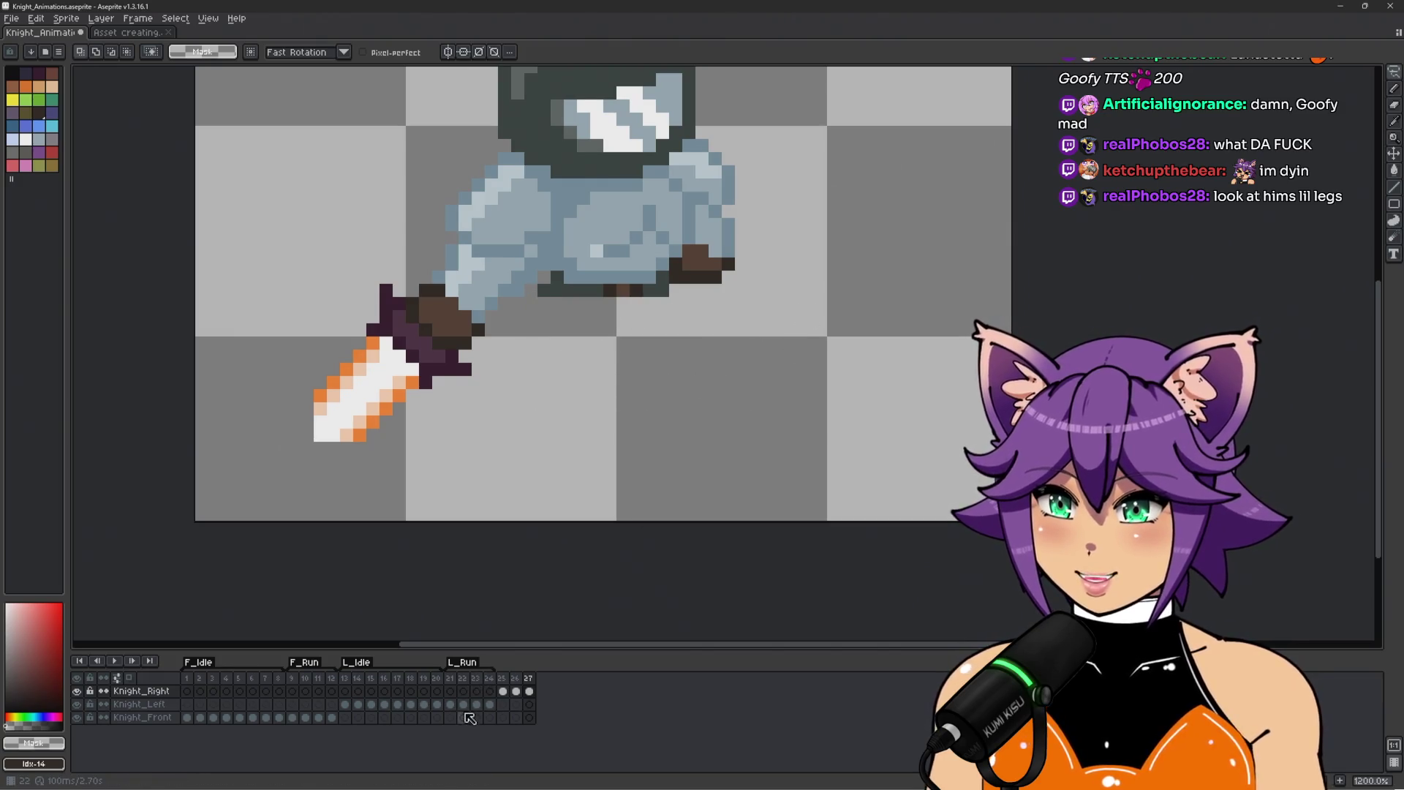
Copy the Knight_Left frame 22 legs into frame 27, flip them, shift 6 pixels left, and commit.
left_click(463, 704)
mouse_move(489, 359)
left_mouse_down()
mouse_move(557, 314)
mouse_move(709, 318)
mouse_move(596, 528)
mouse_move(487, 399)
mouse_move(503, 388)
left_mouse_up()
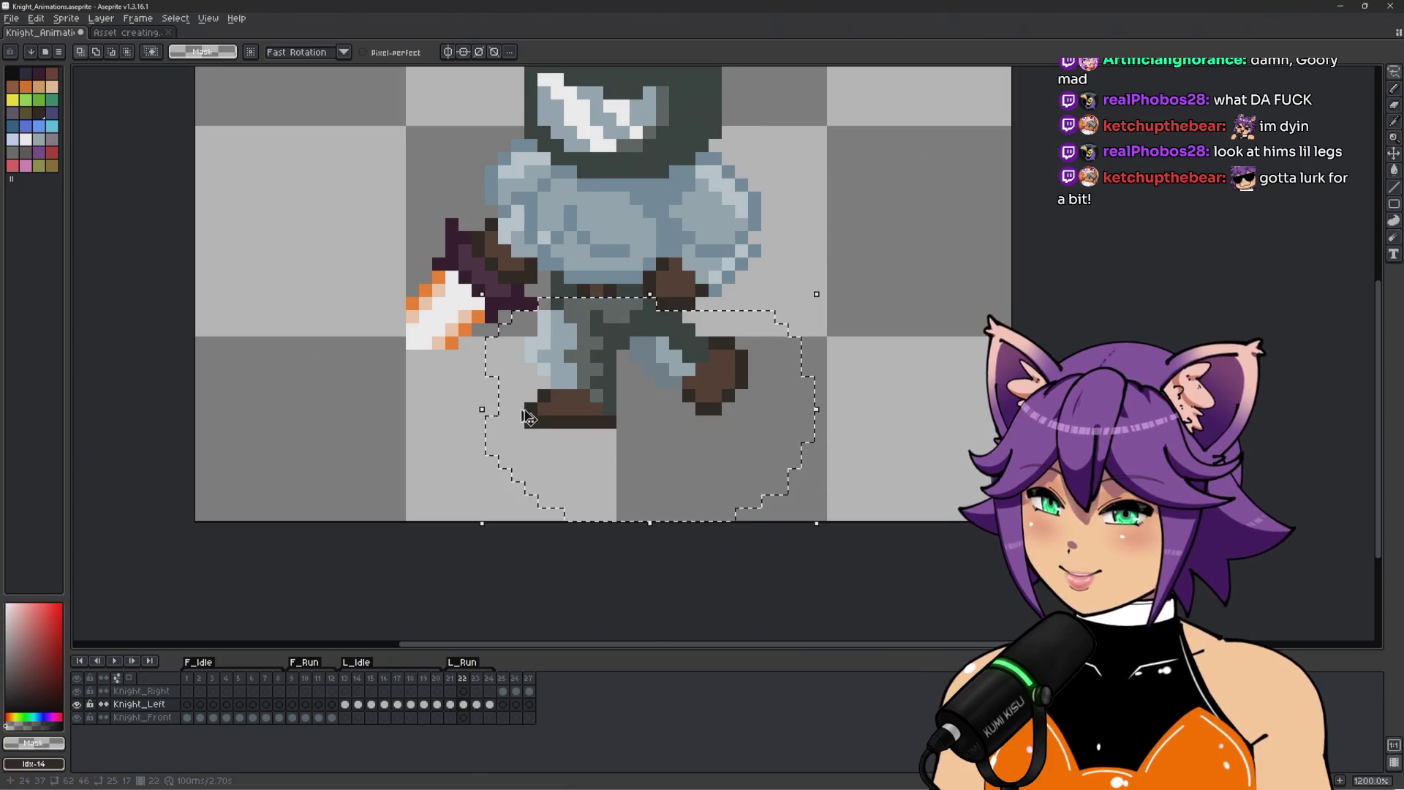
left_click(515, 691)
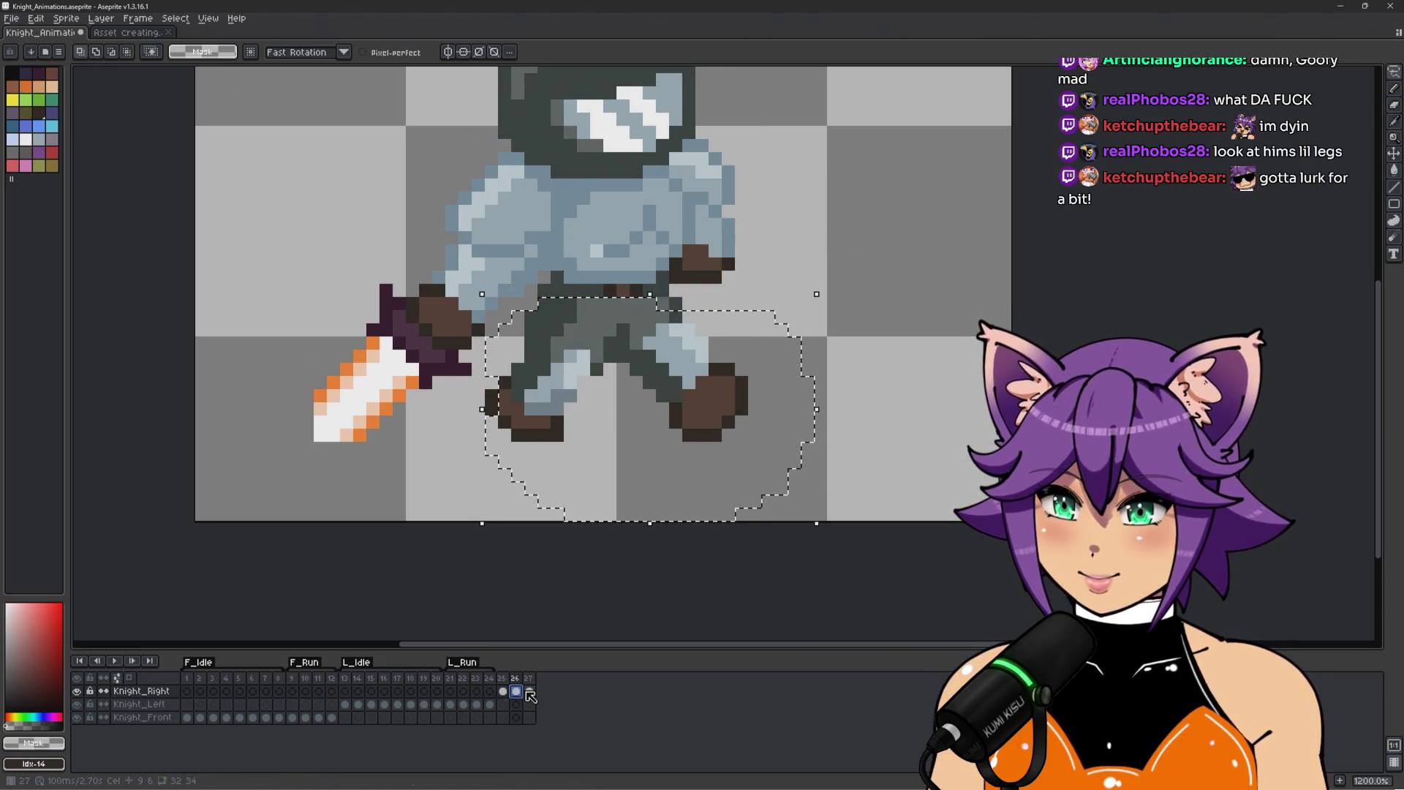
left_click(528, 692)
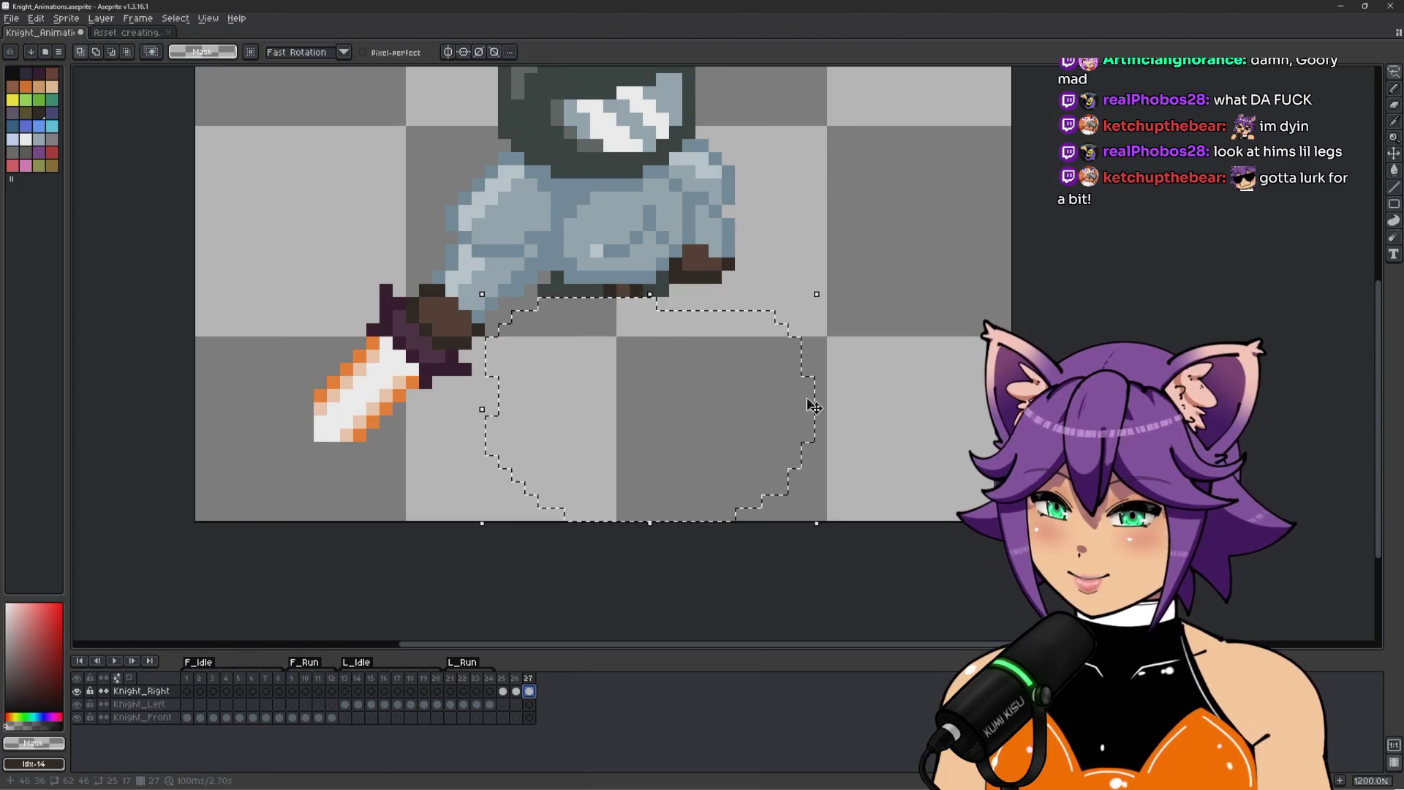
key("ctrl+v")
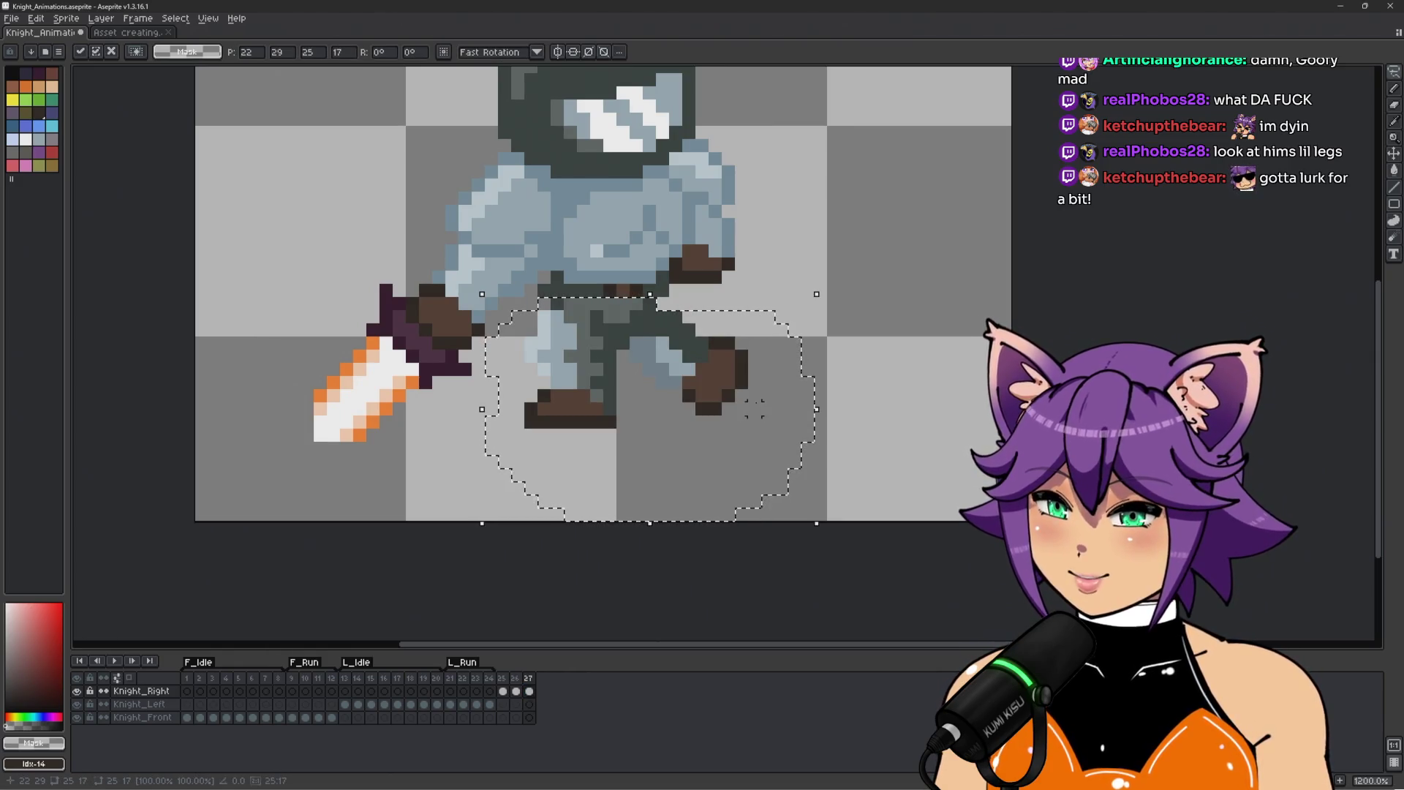
key("shift+h")
left_click_drag(719, 366, 640, 365)
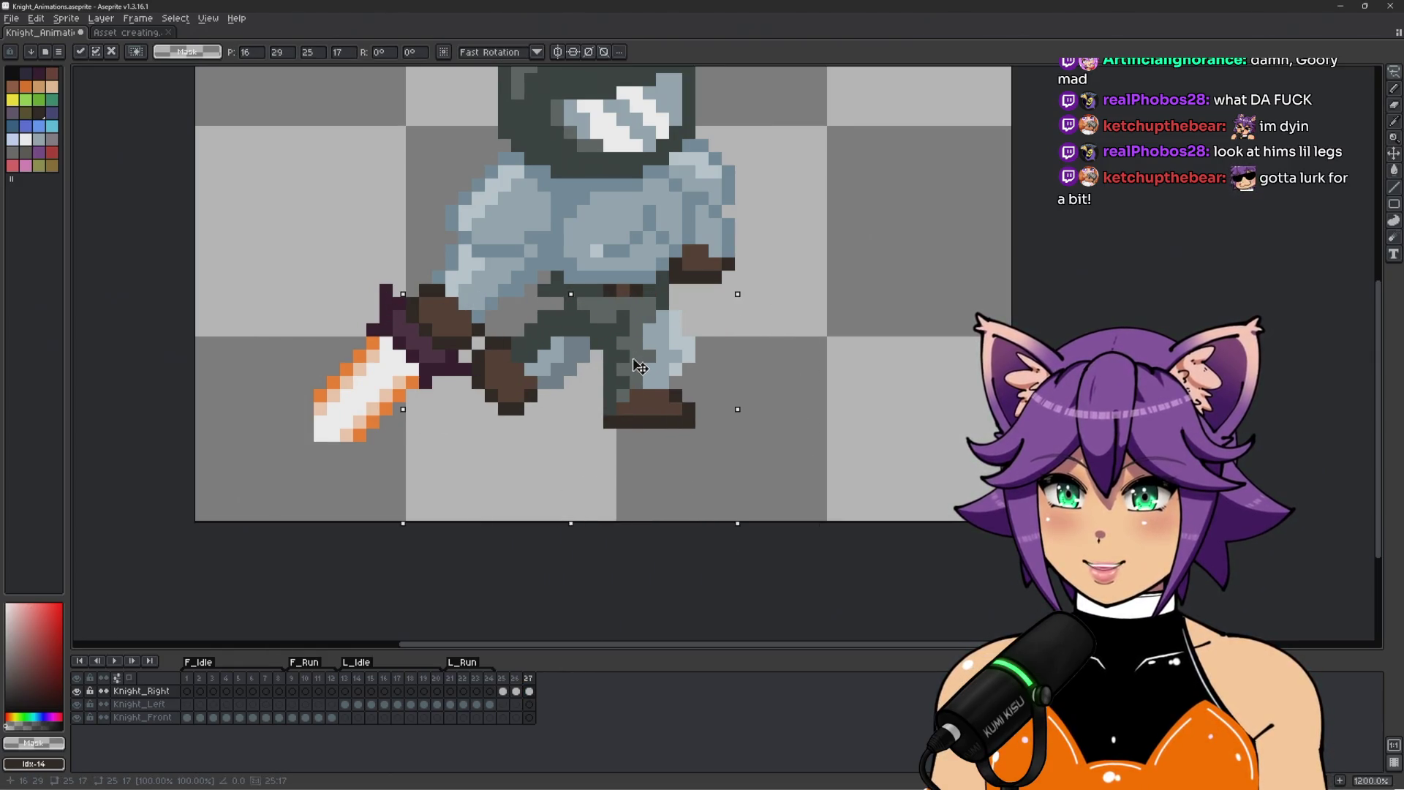
key("Return")
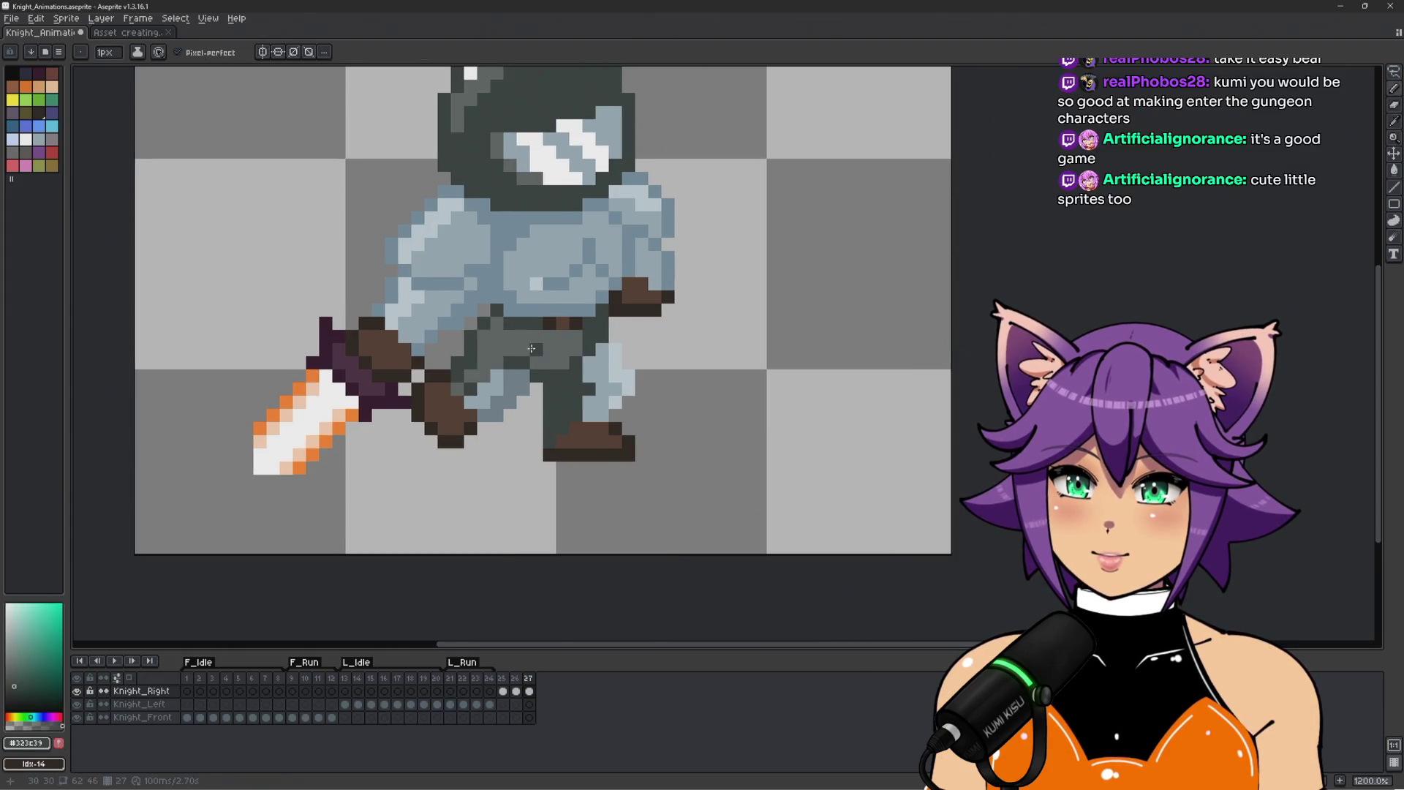
Flip between run frames 26 and 27 to compare leg poses, sampling the leg grey-blue #70818b.
scroll(505, 368, "down", 1)
scroll(505, 369, "up", 1)
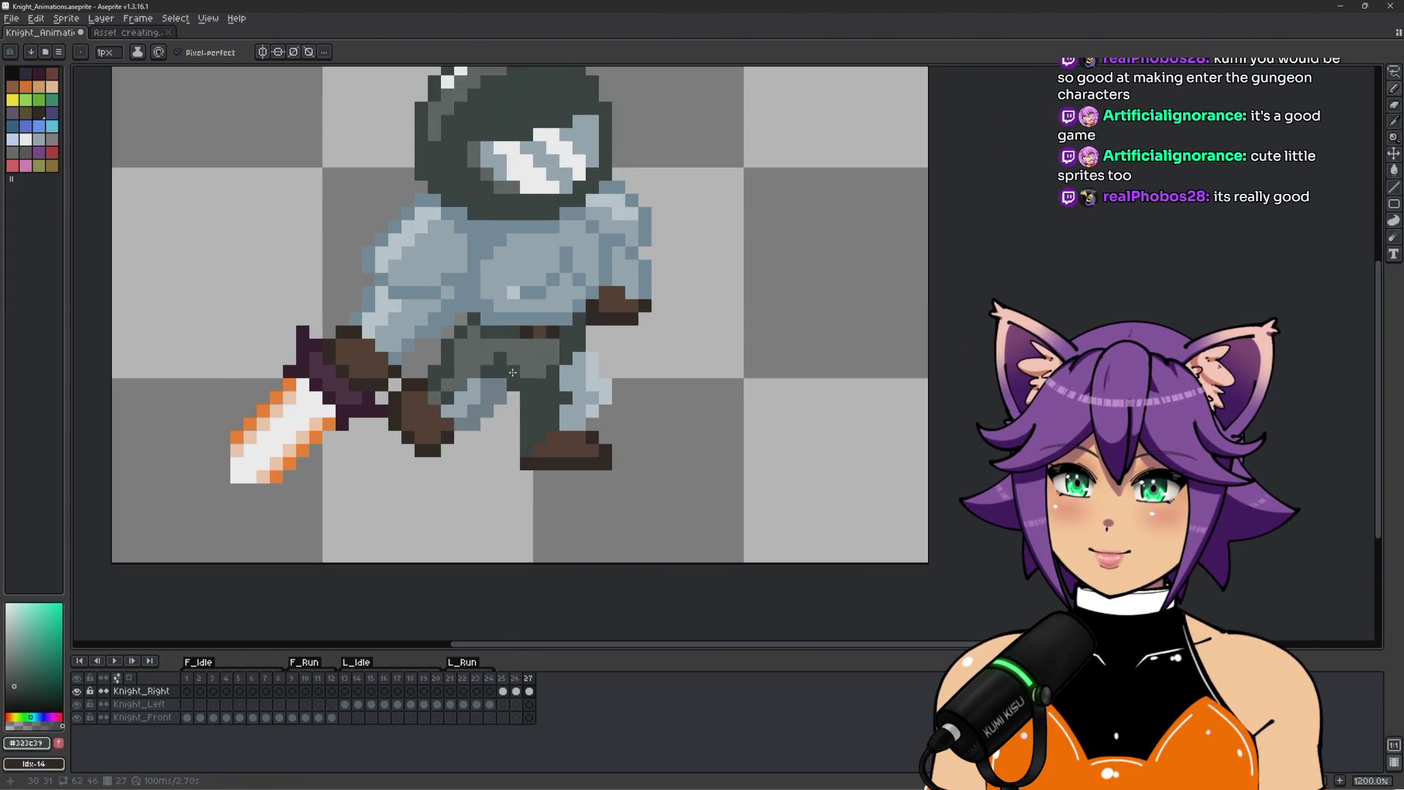
scroll(571, 370, "down", 1)
scroll(577, 372, "up", 1)
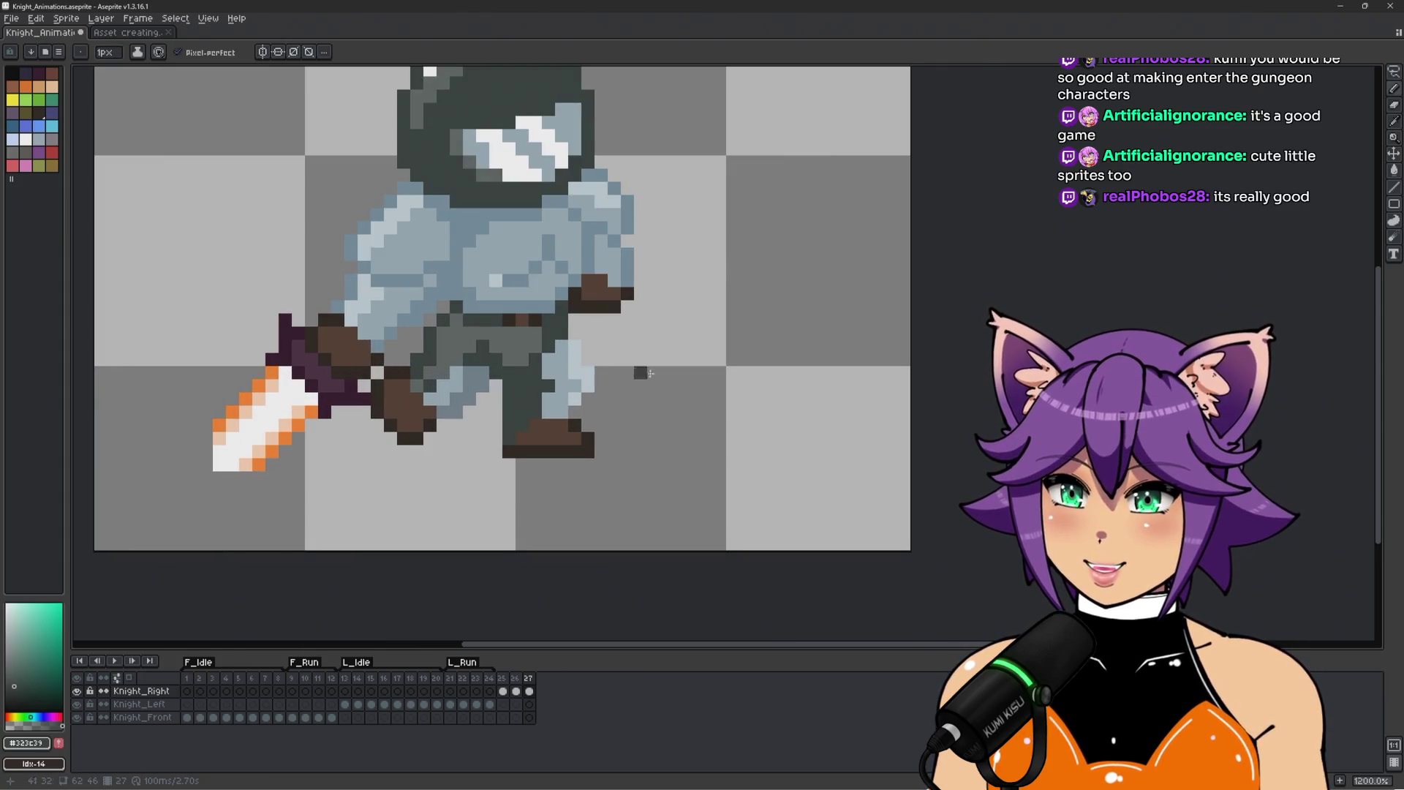
key("Left")
key("Left")
key("Left")
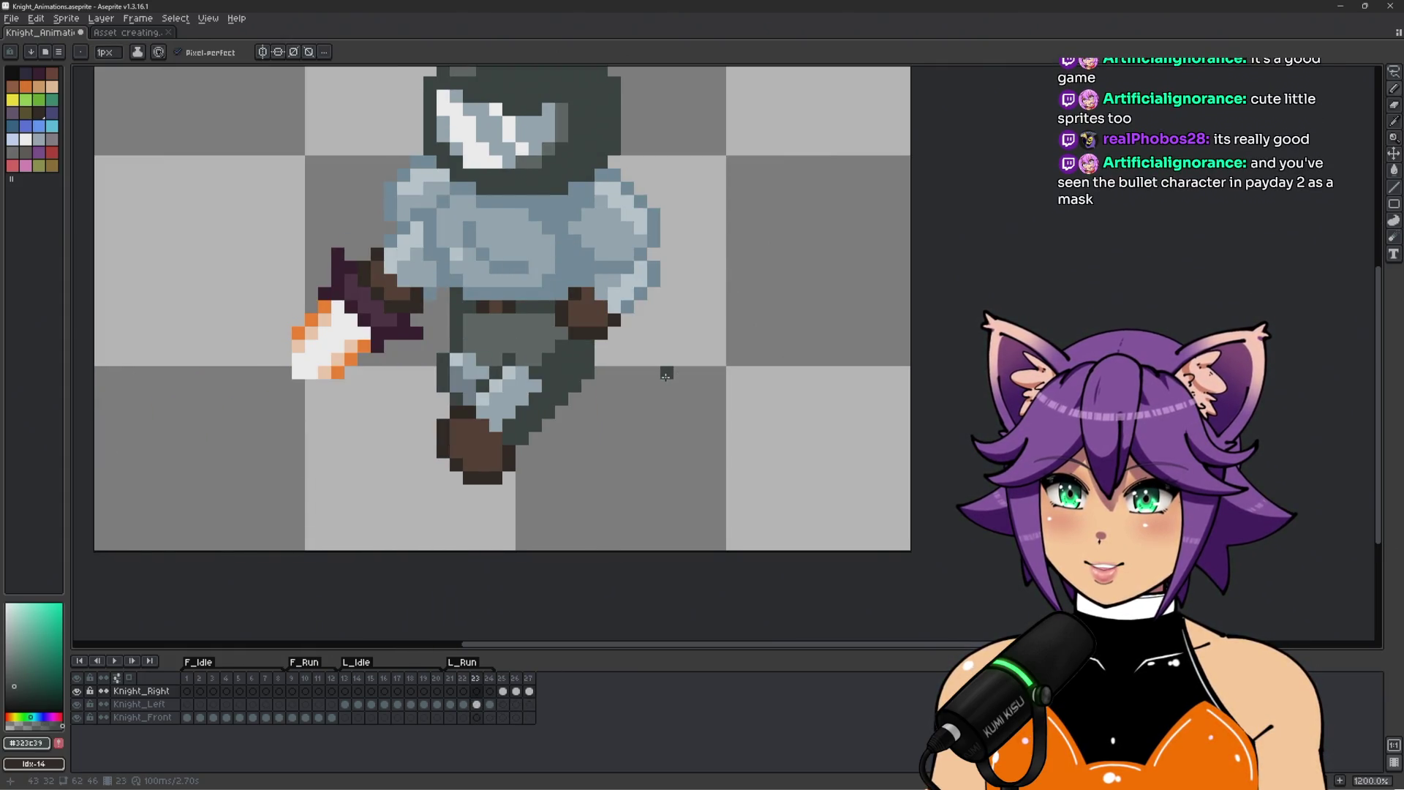
left_click(459, 383, "alt")
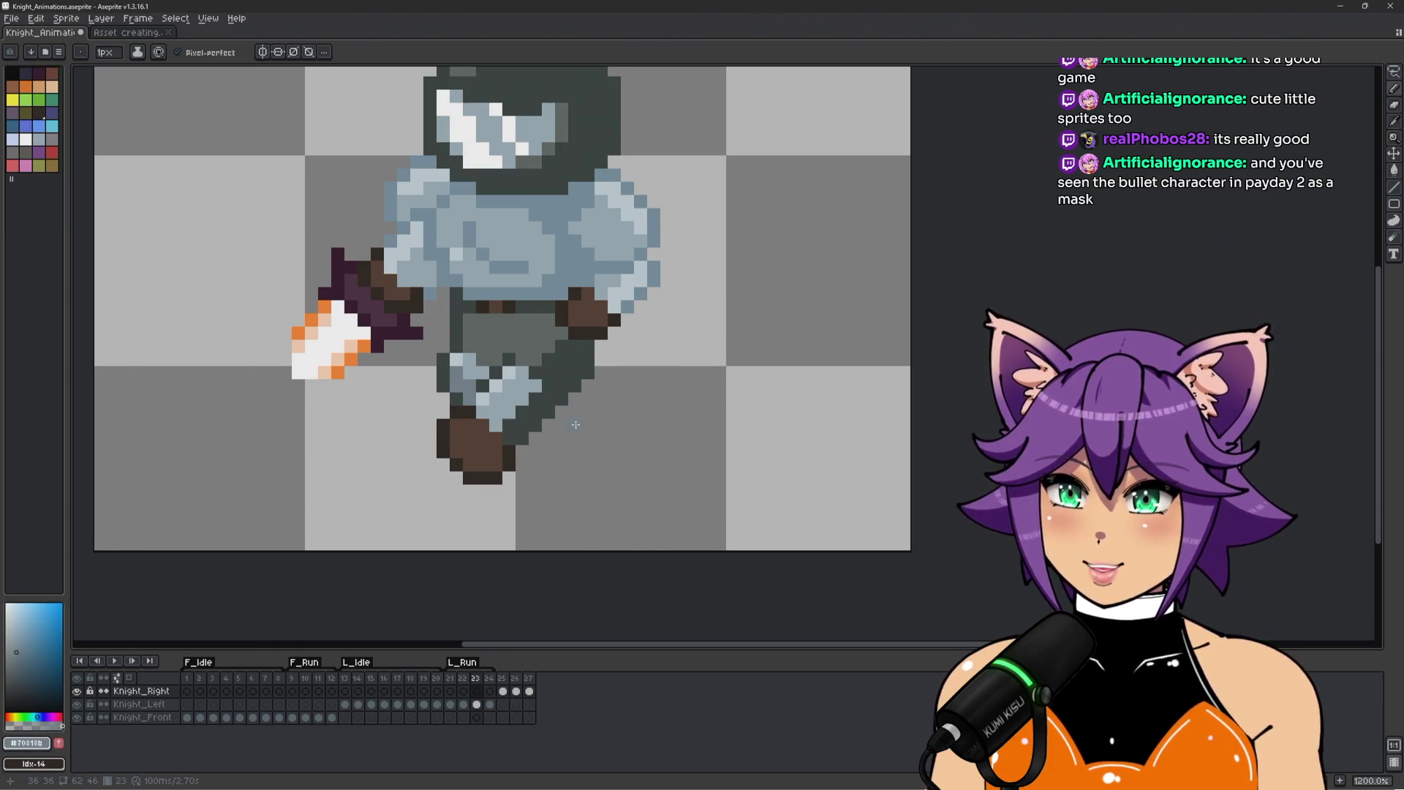
key("Right")
key("Right")
key("Right")
key("Right")
scroll(507, 421, "up", 1)
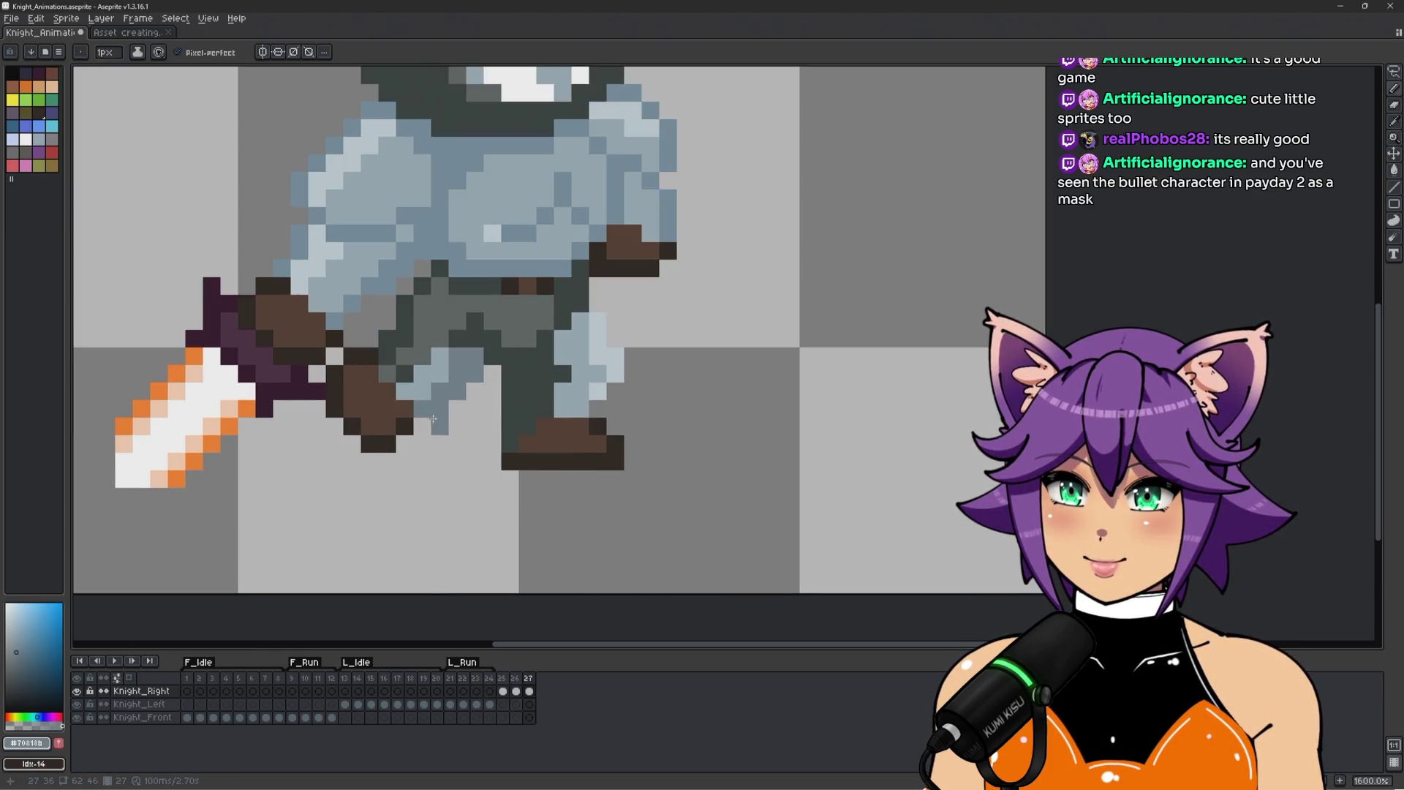
key("Left")
scroll(472, 450, "down", 1)
key("Right")
key("Left")
key("Right")
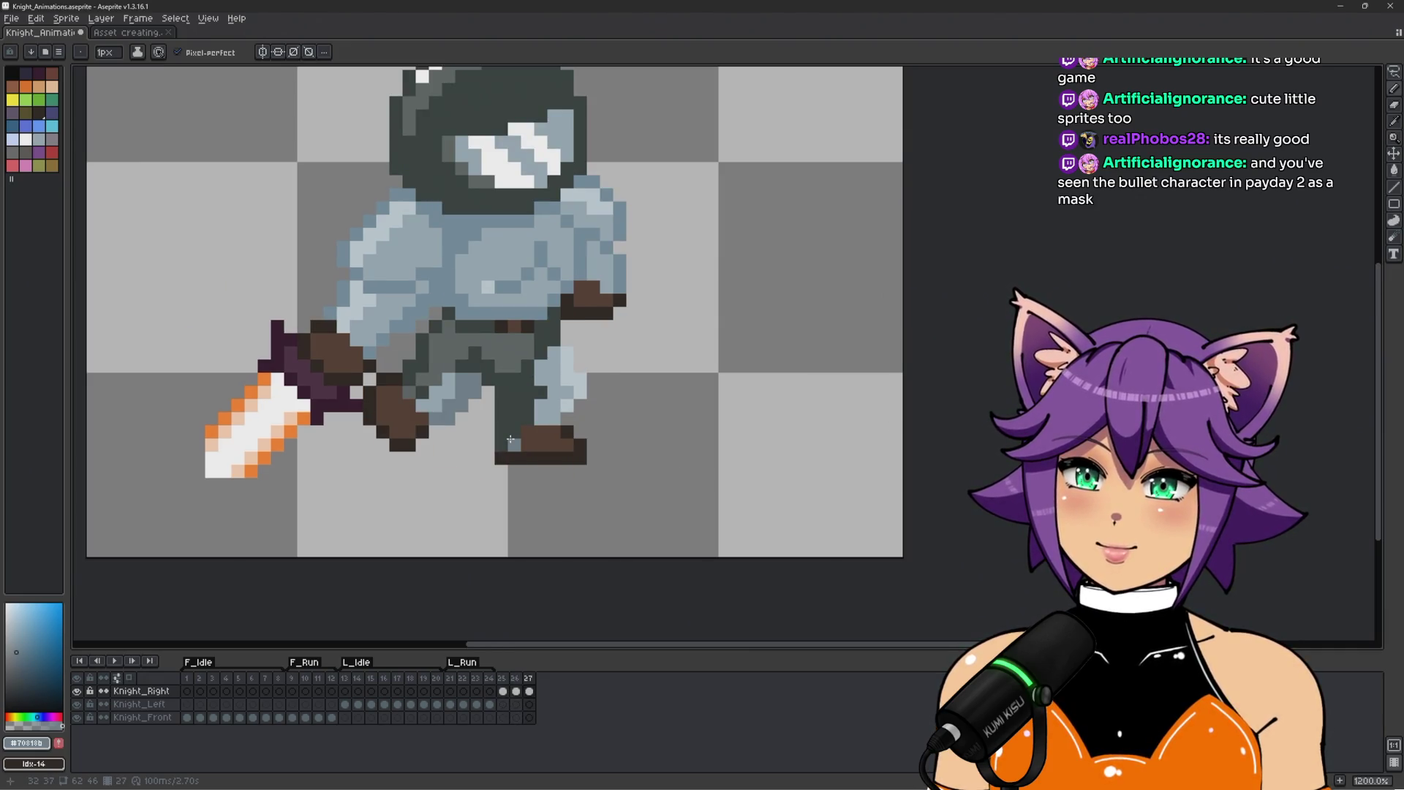
Repaint the leg pixels in darker grey-blue, then sample #9badb7 and transparency.
scroll(502, 440, "up", 1)
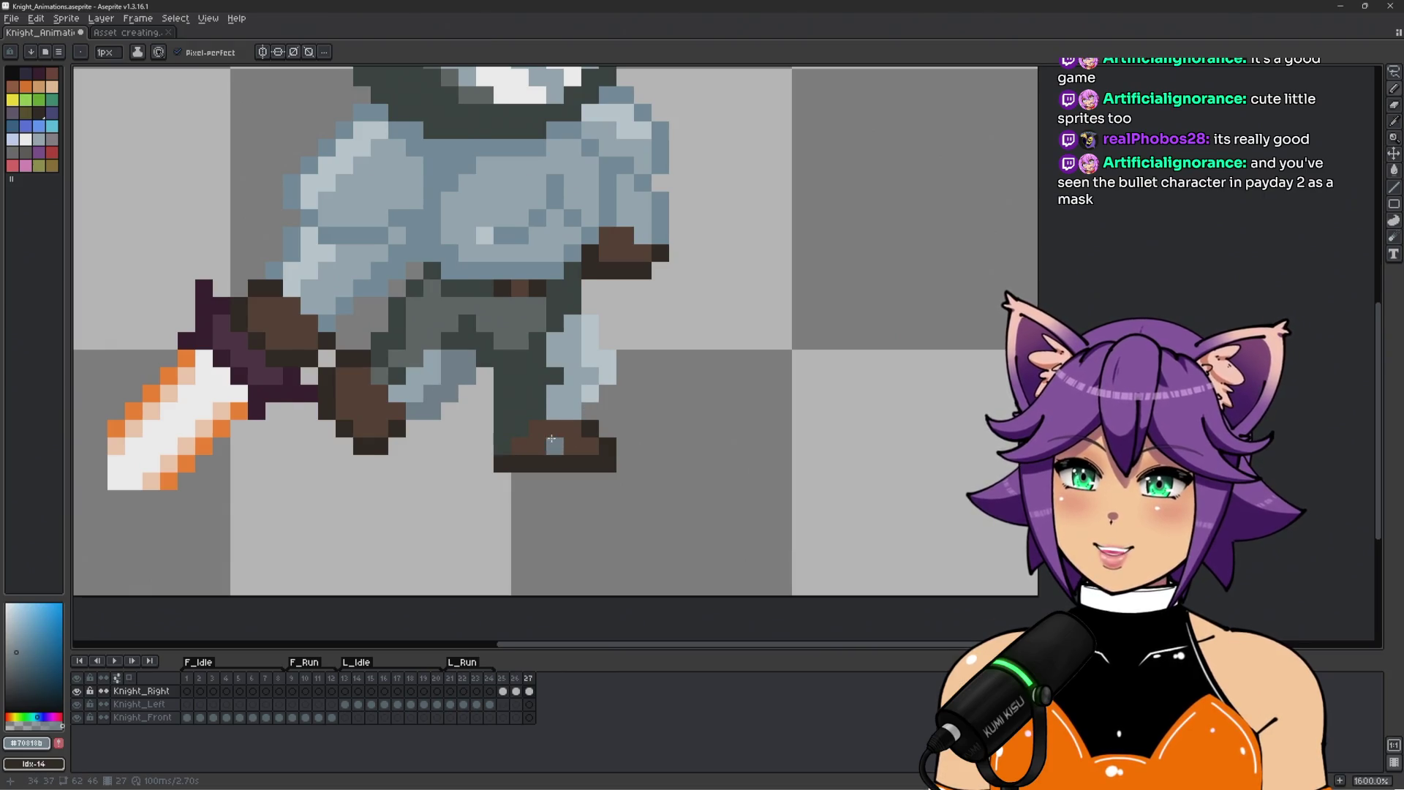
scroll(545, 436, "down", 1)
scroll(589, 414, "up", 1)
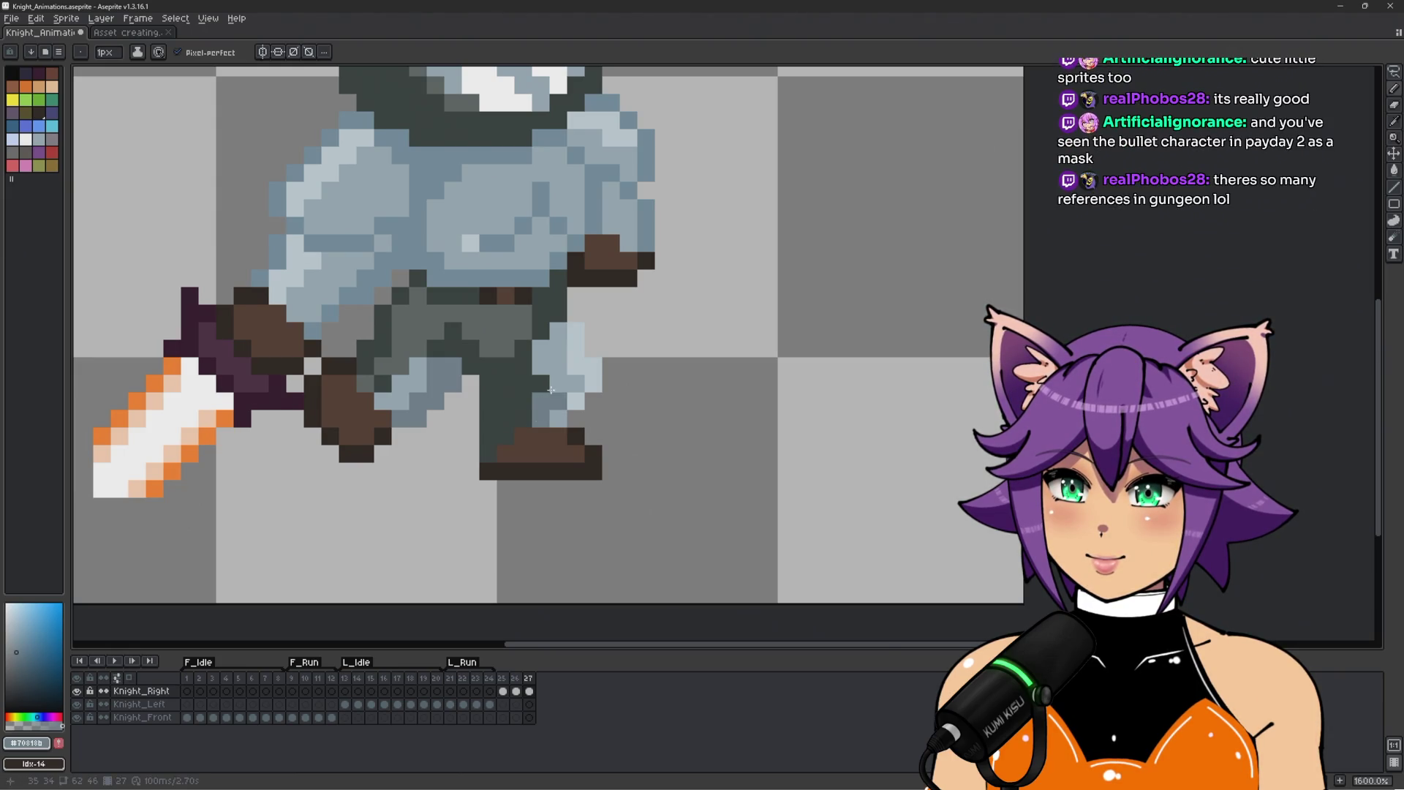
mouse_move(542, 362)
left_mouse_down()
mouse_move(560, 349)
mouse_move(576, 384)
left_mouse_up()
left_click(593, 379, "alt")
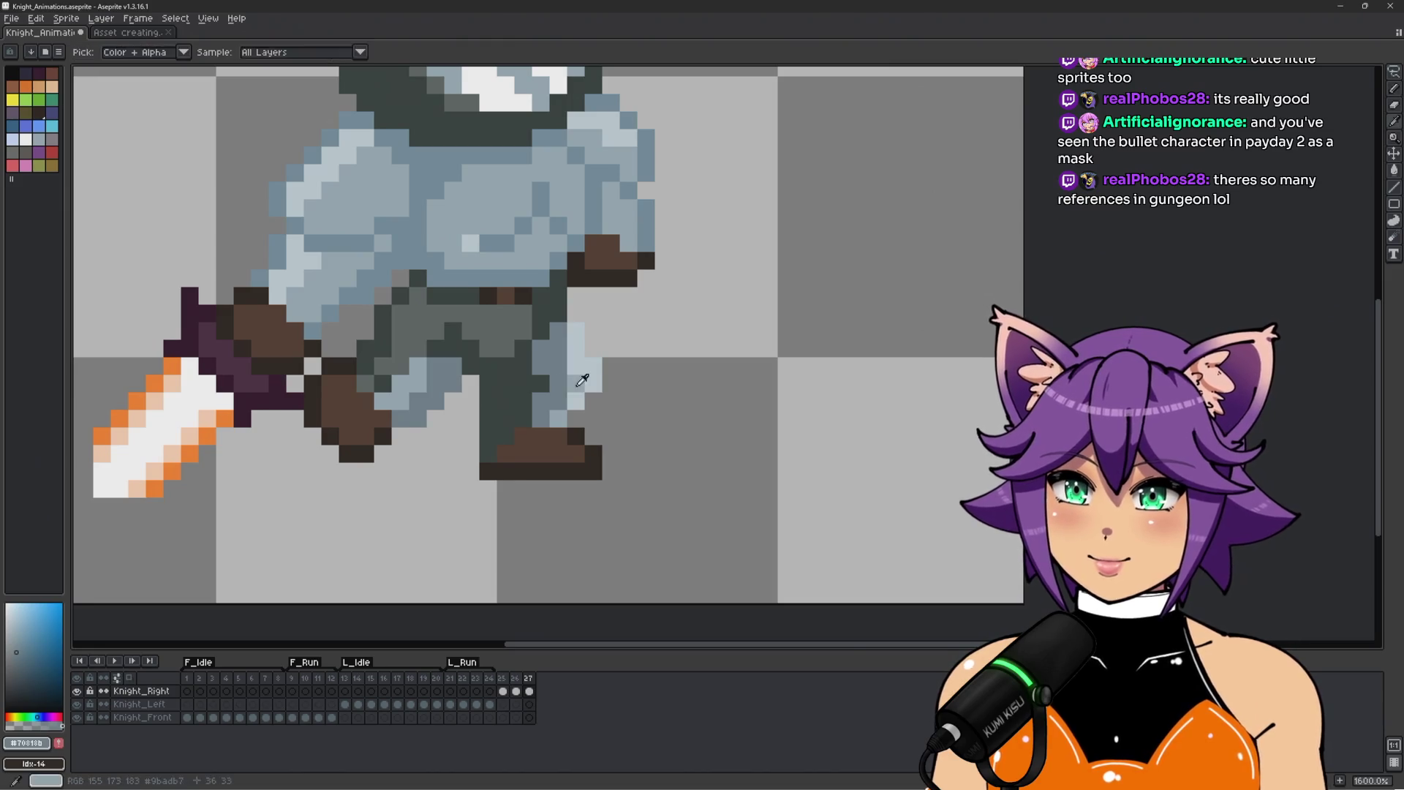
left_click(592, 314, "alt")
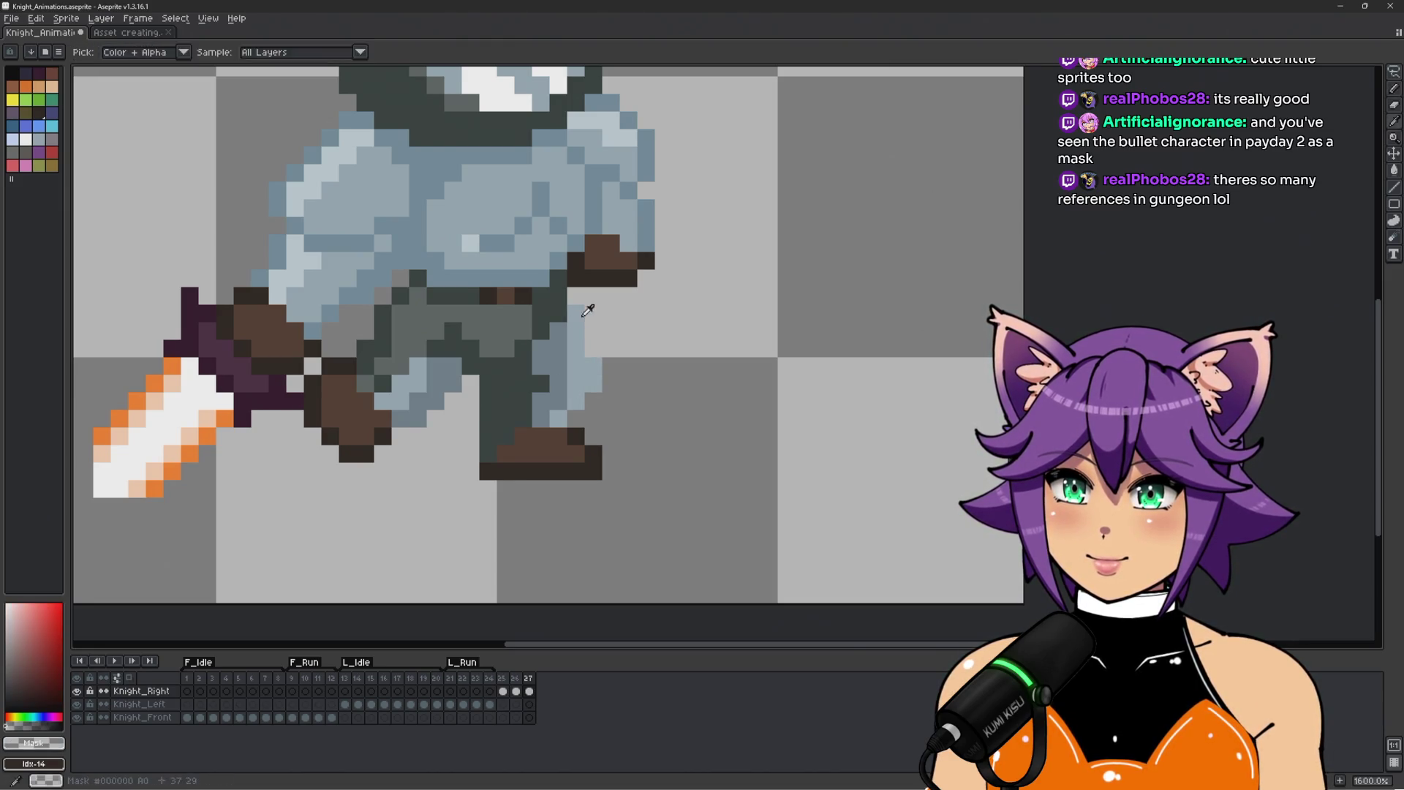
Paint pale blue #c3d1d8 and mid grey-blue #9badb7 pixels onto the leg.
scroll(596, 314, "down", 4)
scroll(566, 310, "up", 4)
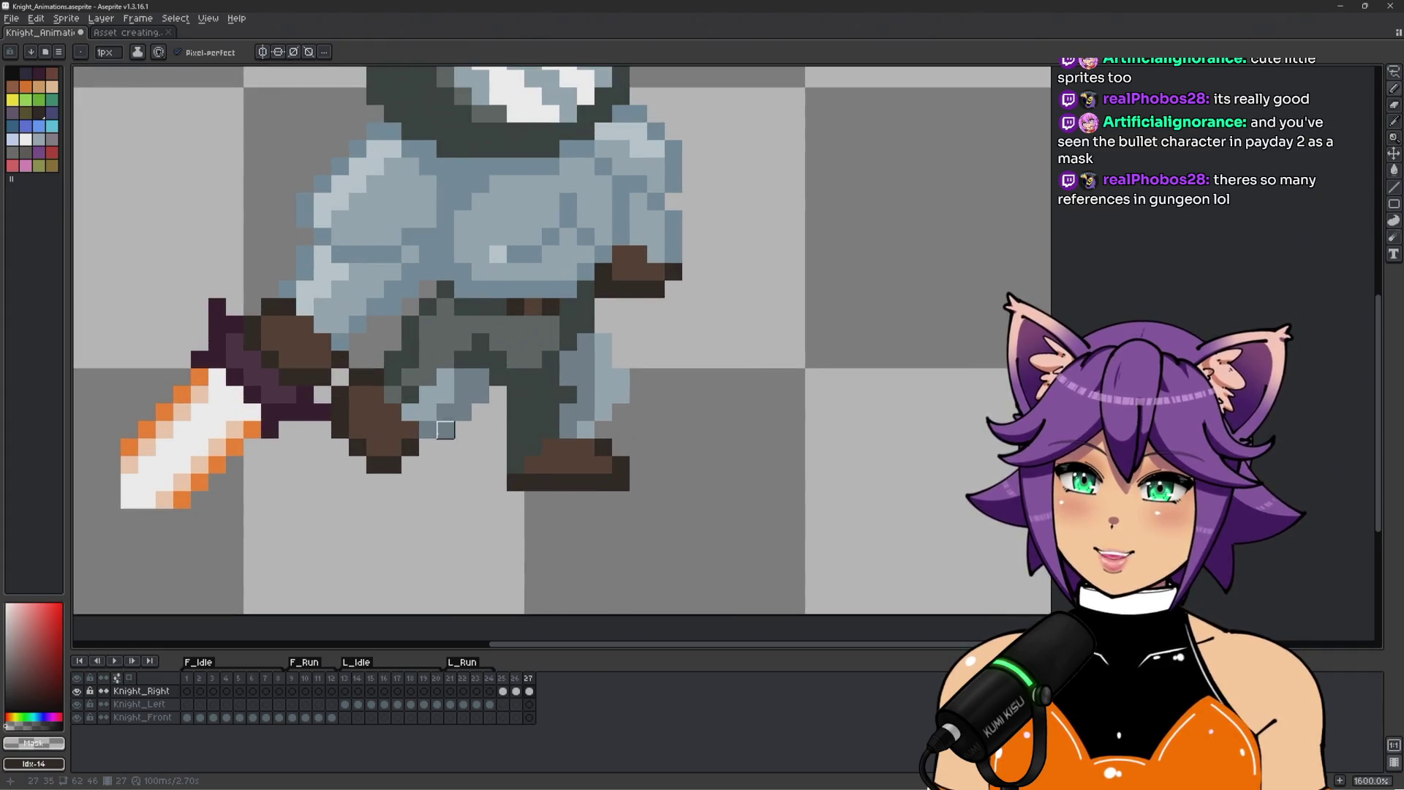
left_click(340, 289, "alt")
left_click(445, 377)
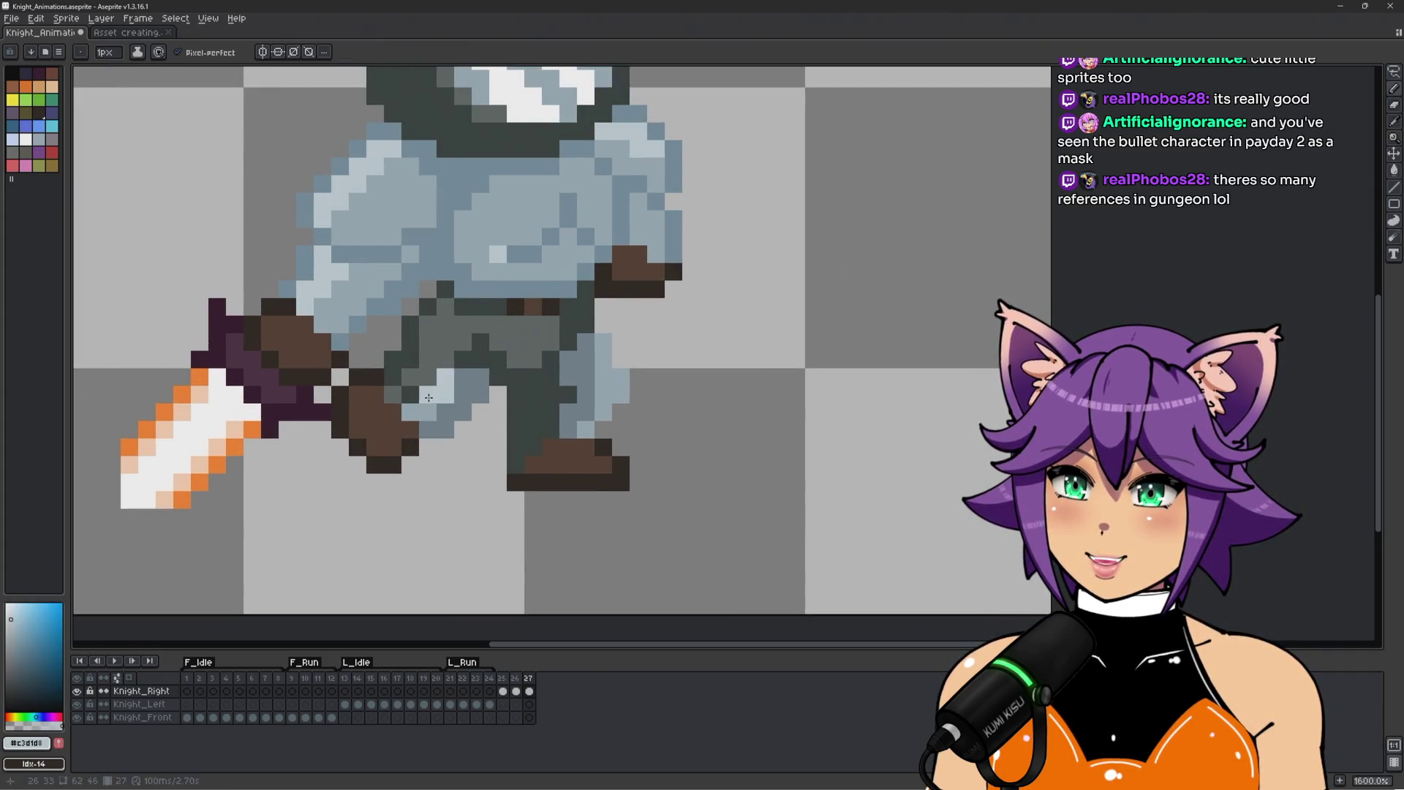
left_click(377, 303, "alt")
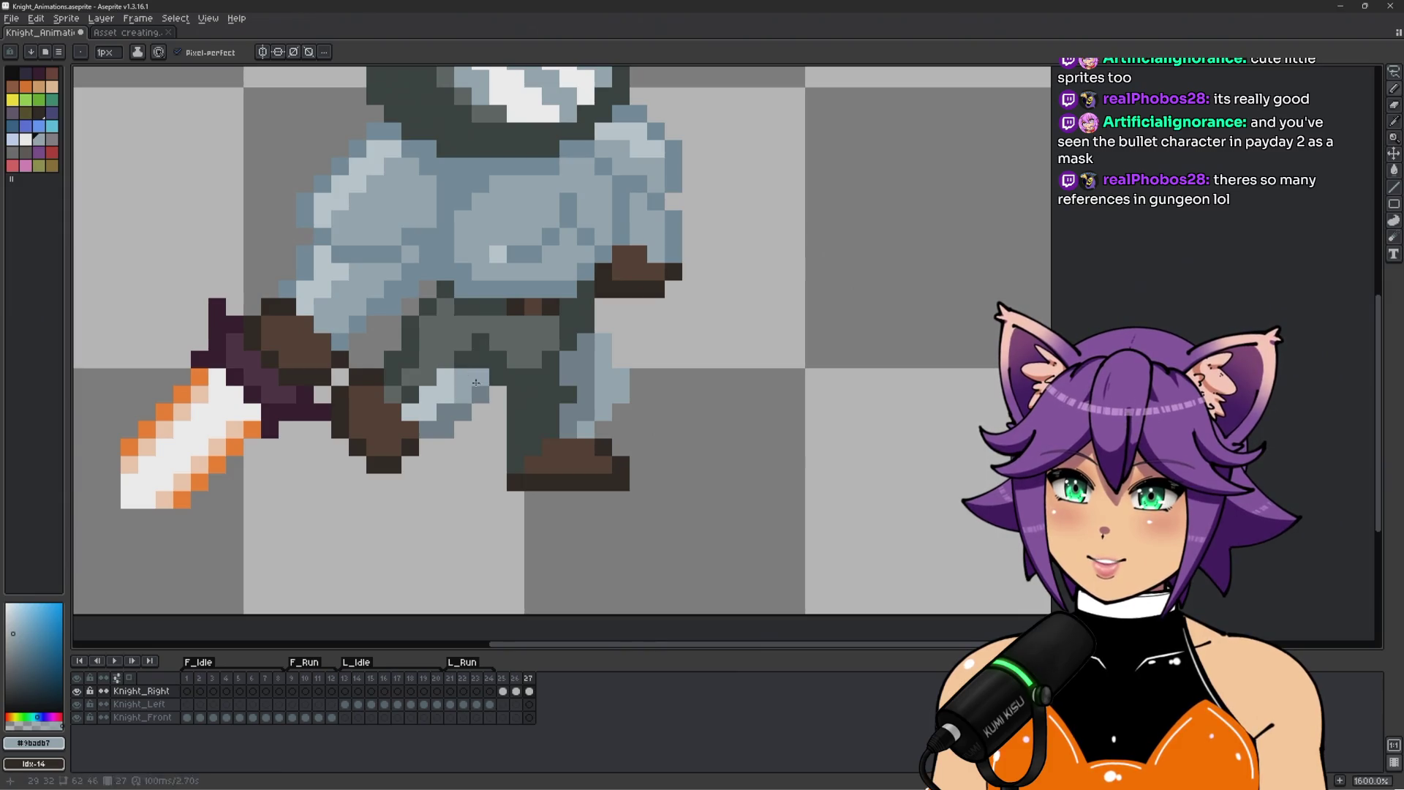
left_click(445, 412)
scroll(645, 441, "down", 3)
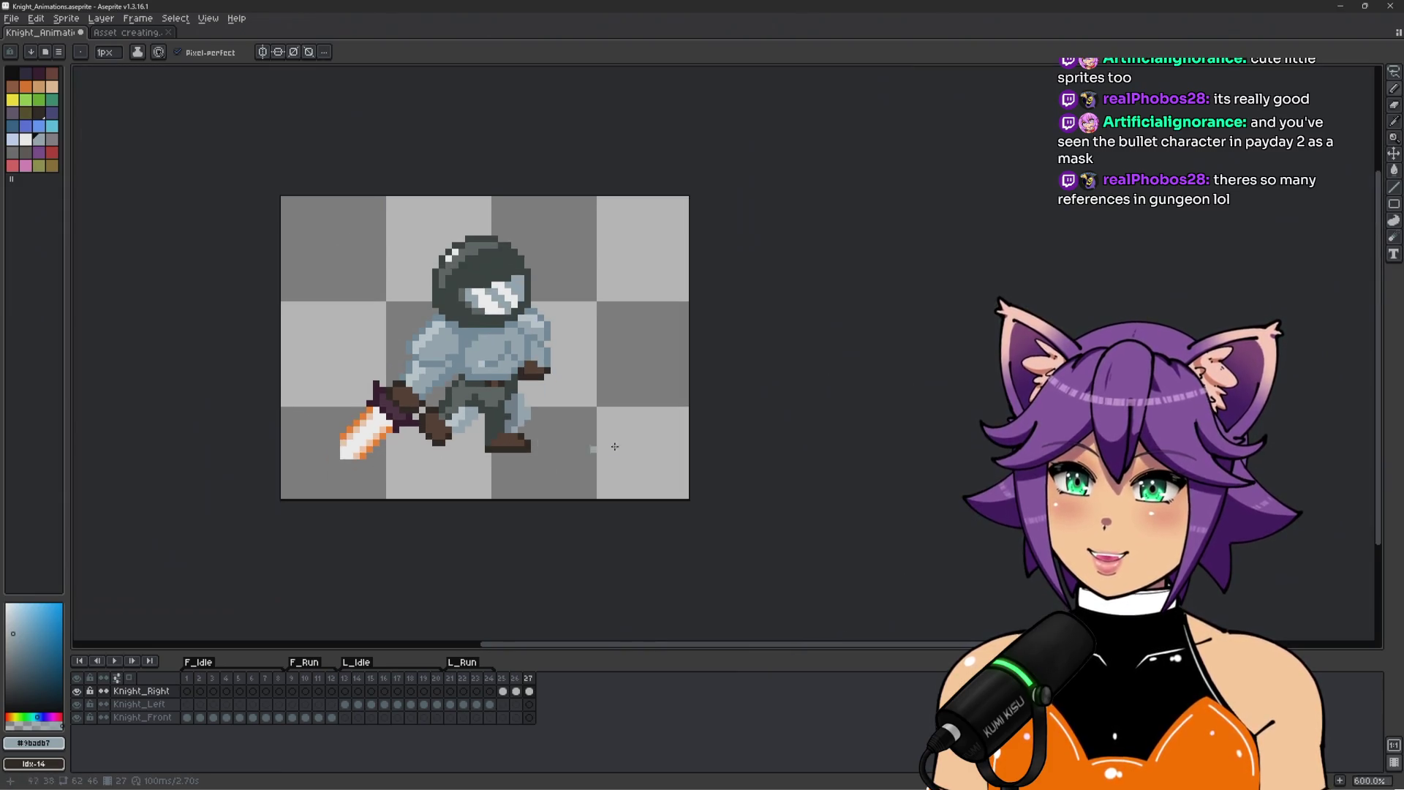
scroll(541, 409, "up", 4)
With the pixel-perfect pencil, sample leg shades #323c39, #70818b, #9badb7 and erase stray pixels.
left_click(520, 400, "alt")
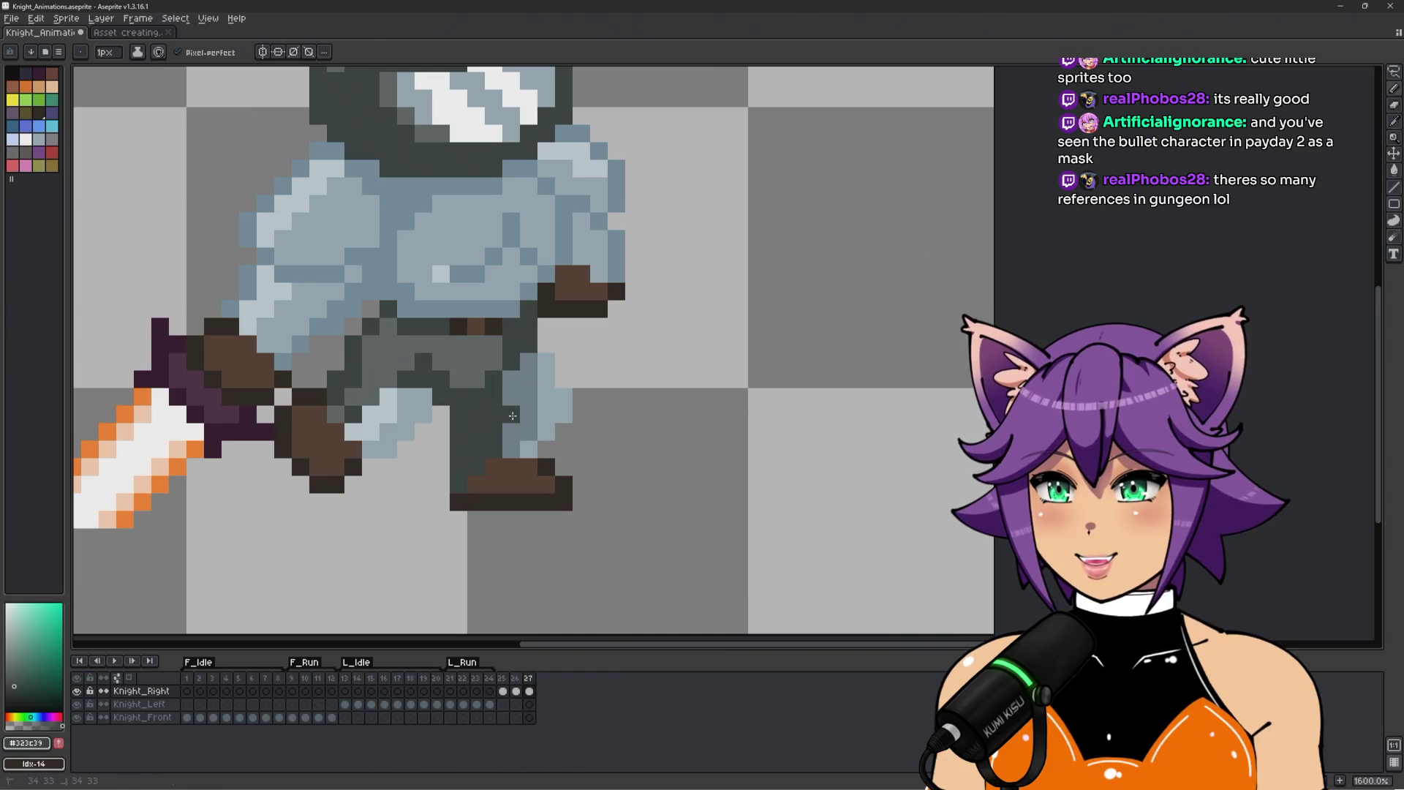
scroll(527, 394, "down", 4)
scroll(556, 383, "up", 4)
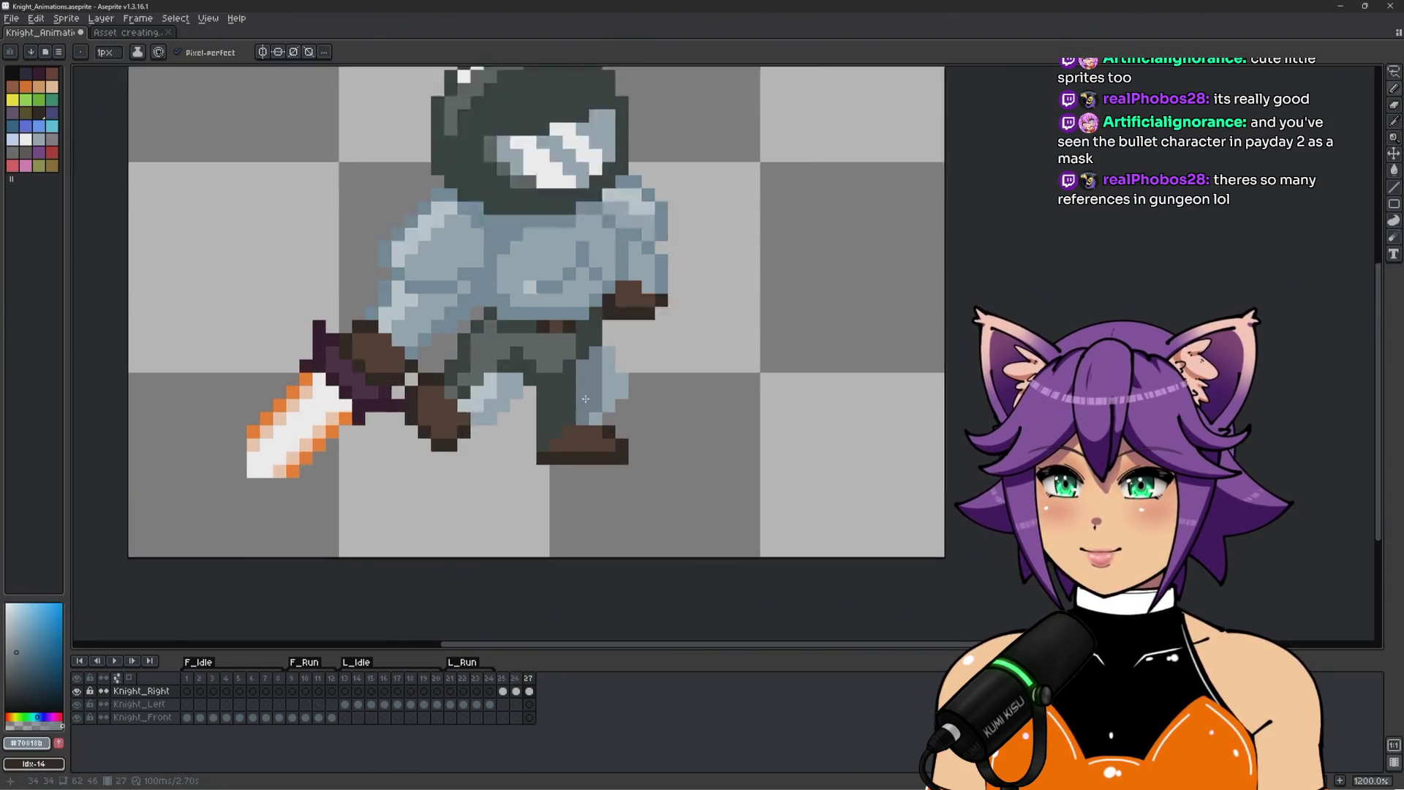
key("b")
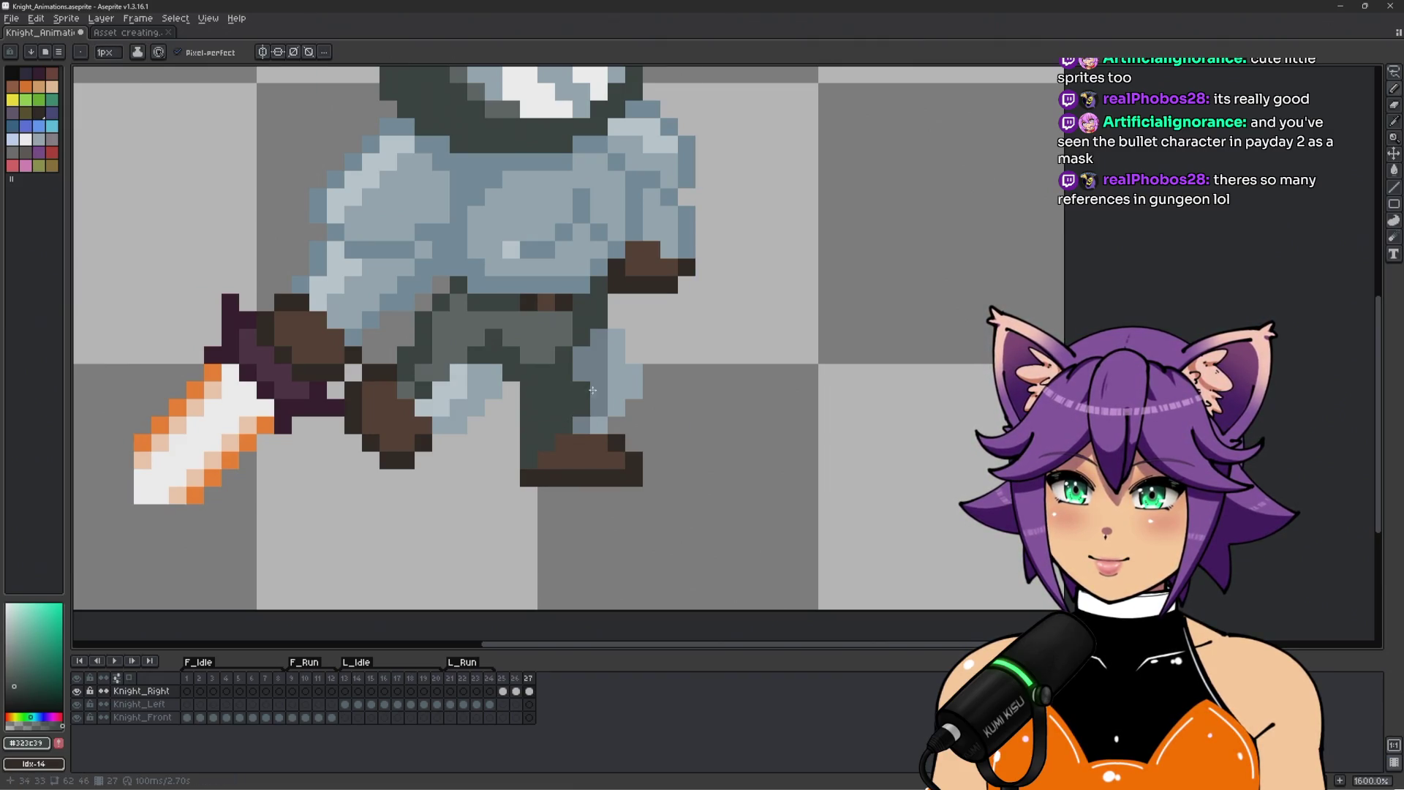
left_click(581, 407, "alt")
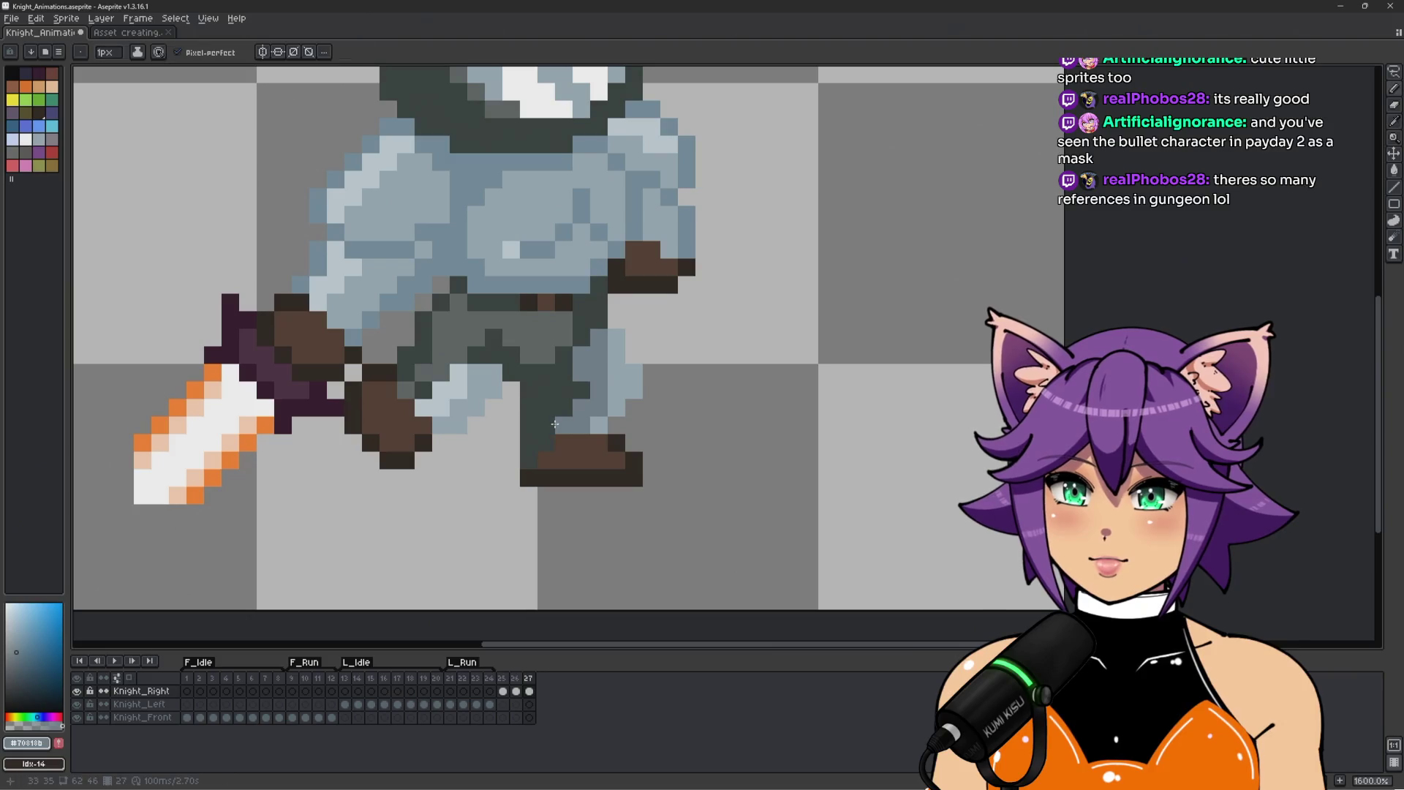
scroll(556, 425, "down", 4)
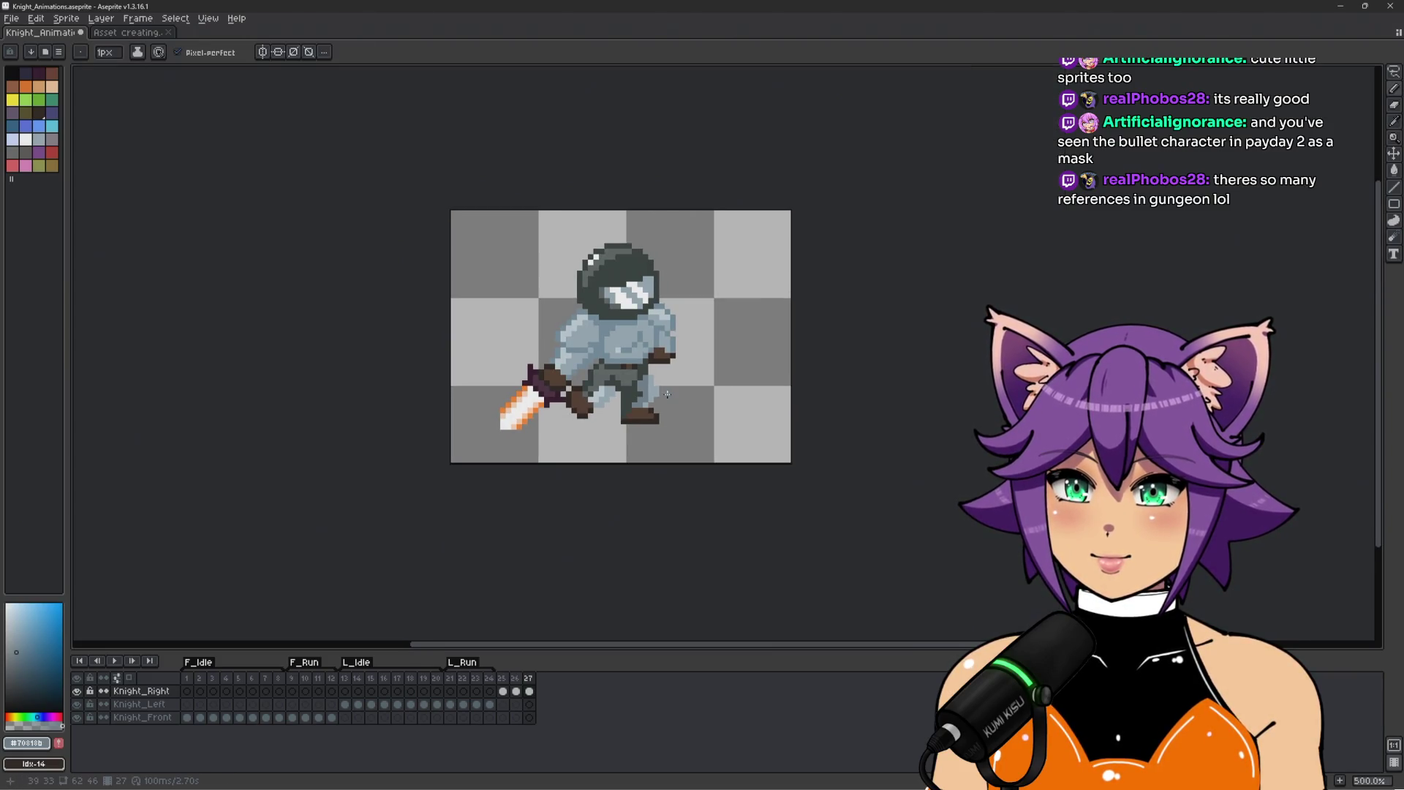
scroll(667, 394, "up", 5)
left_click(607, 346, "alt")
scroll(639, 412, "down", 4)
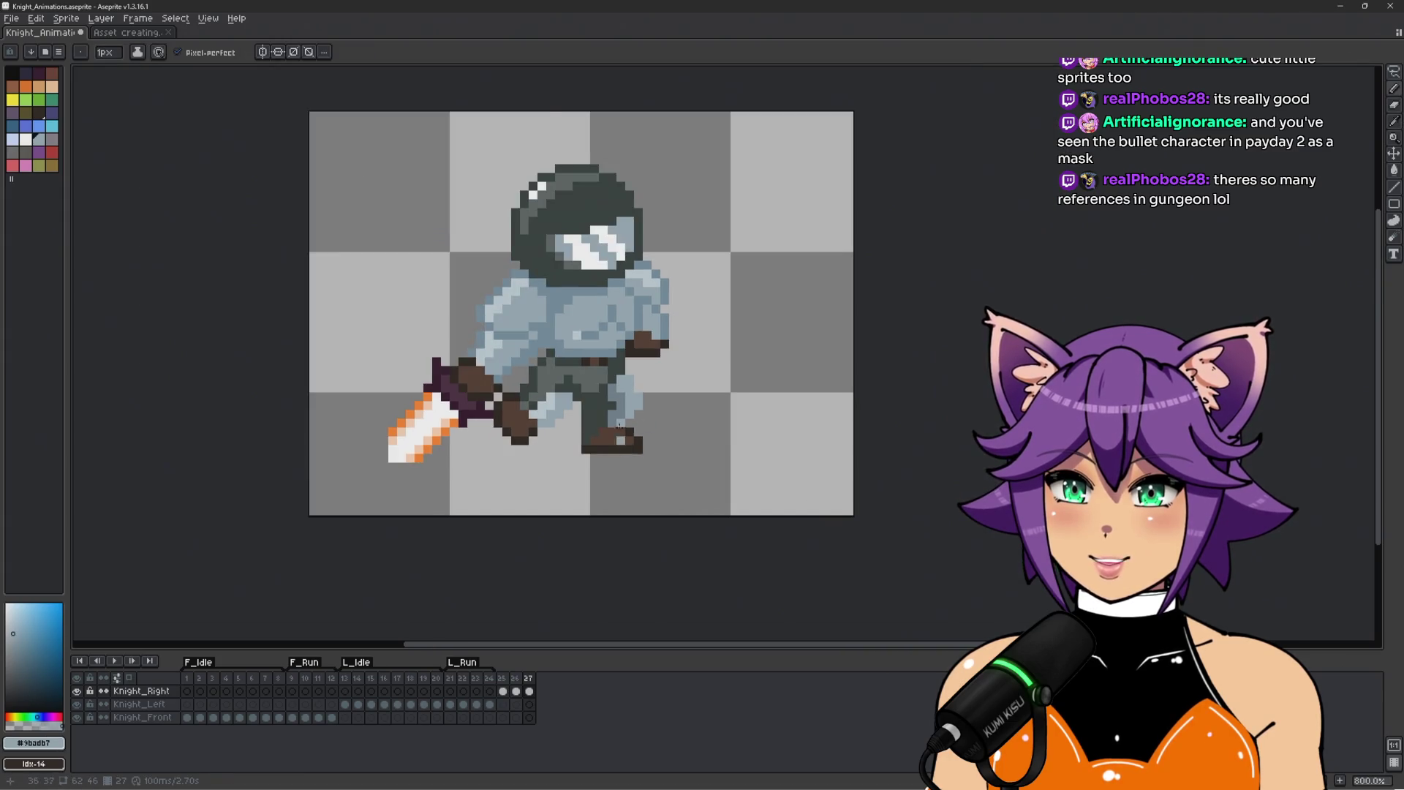
scroll(644, 413, "up", 4)
left_click(658, 378, "alt")
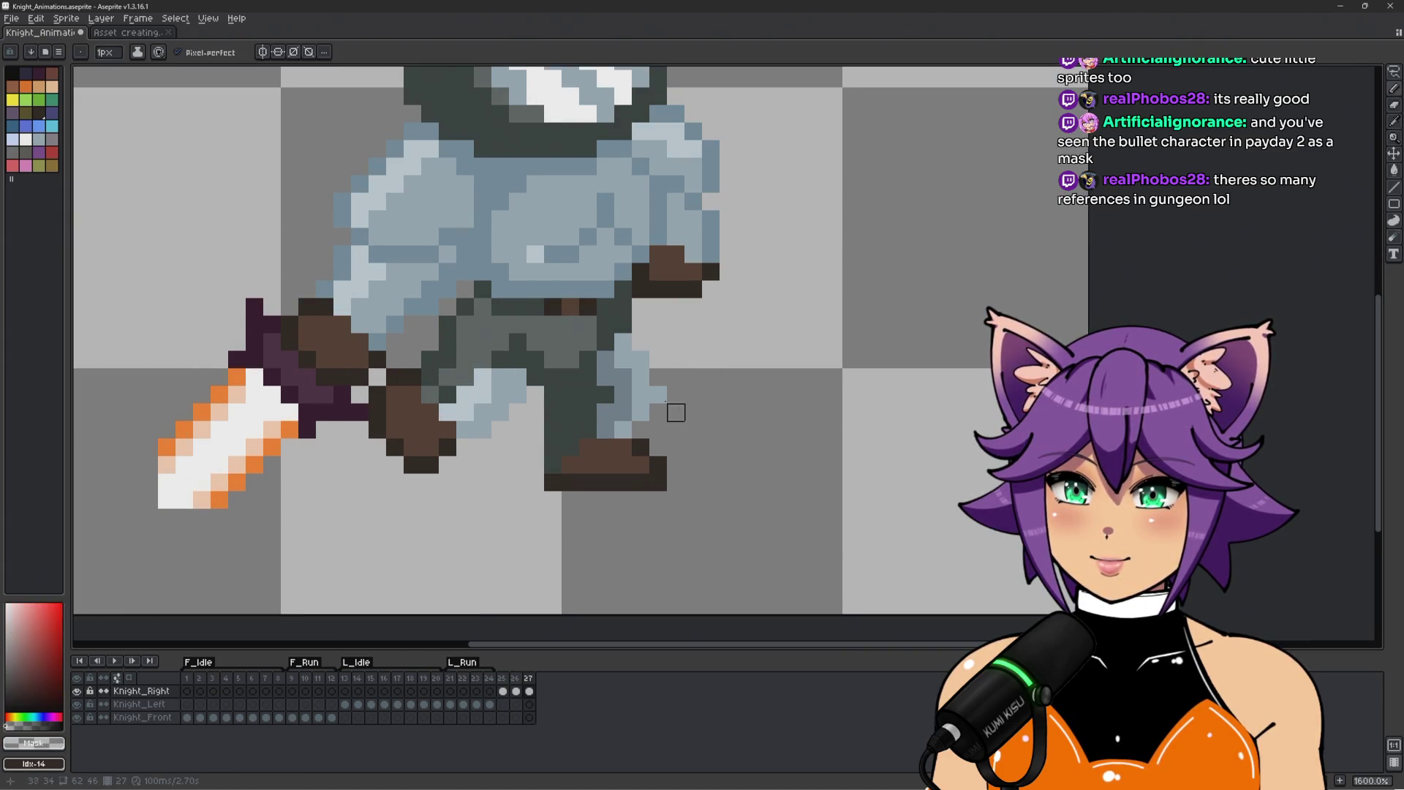
scroll(676, 401, "down", 4)
scroll(708, 371, "up", 4)
Sample leg and boot colours: #323c39, trouser #5b6462, outline #271e19 and boot brown #4d382d.
left_click(602, 371, "alt")
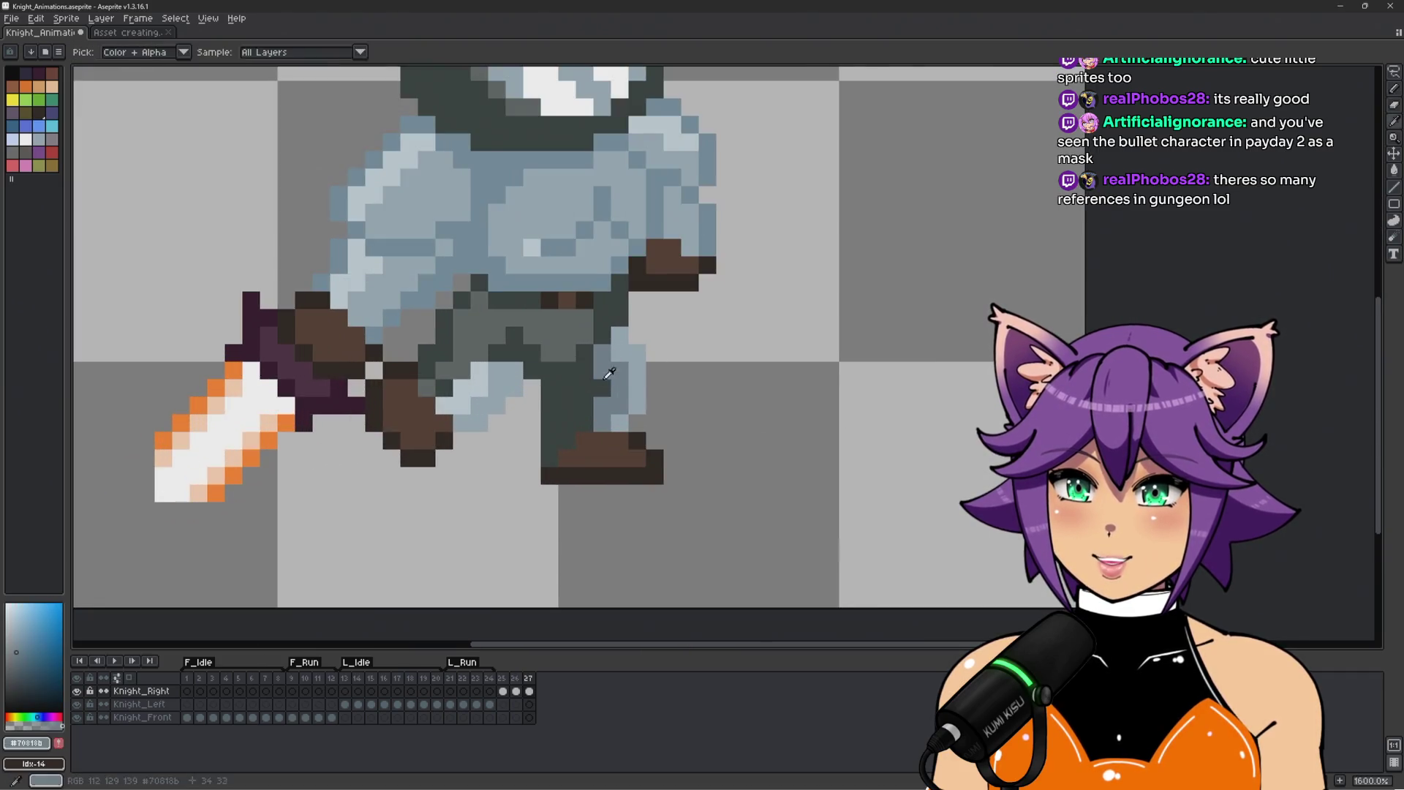
scroll(665, 381, "up", 1)
left_click(530, 408, "alt")
scroll(527, 421, "down", 4)
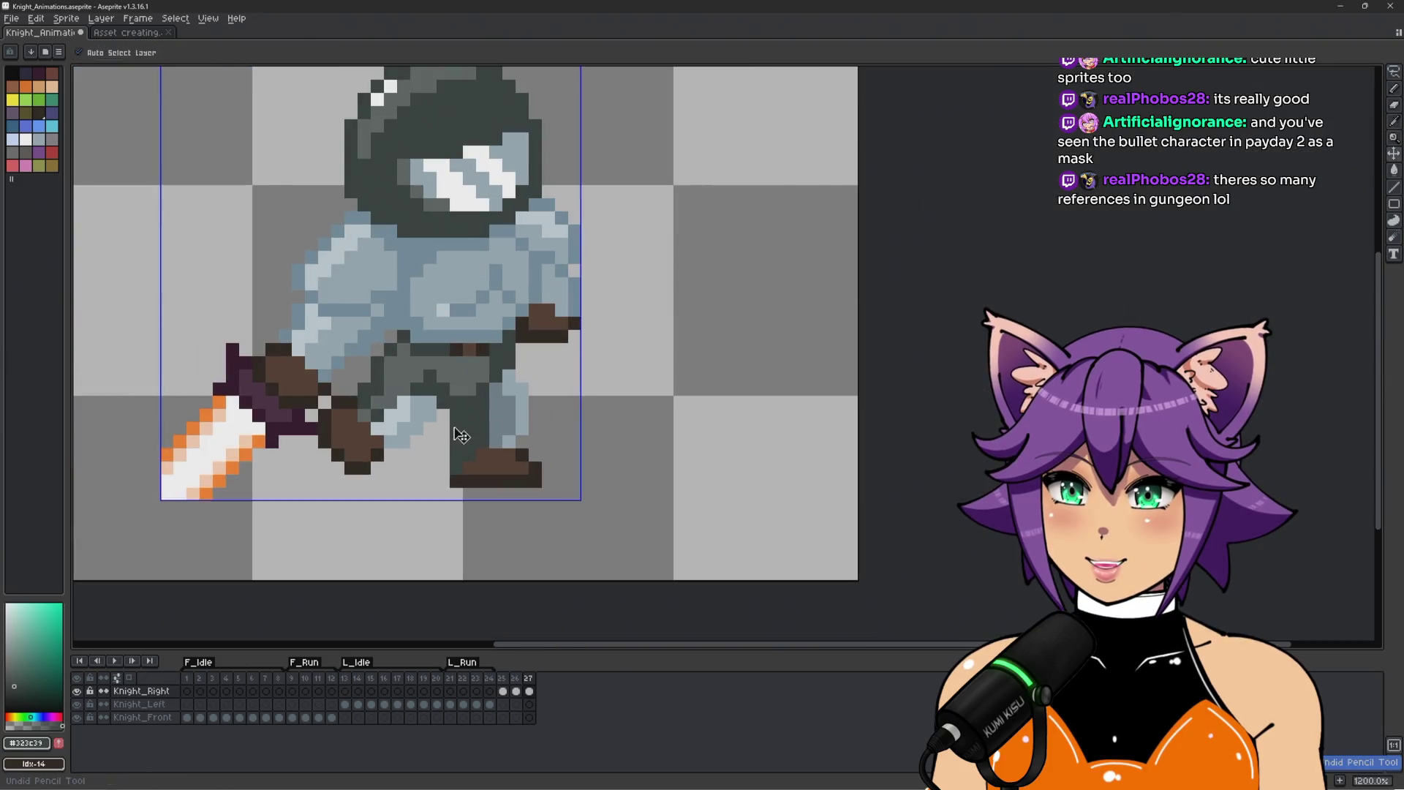
scroll(439, 435, "up", 3)
left_click(485, 321, "alt")
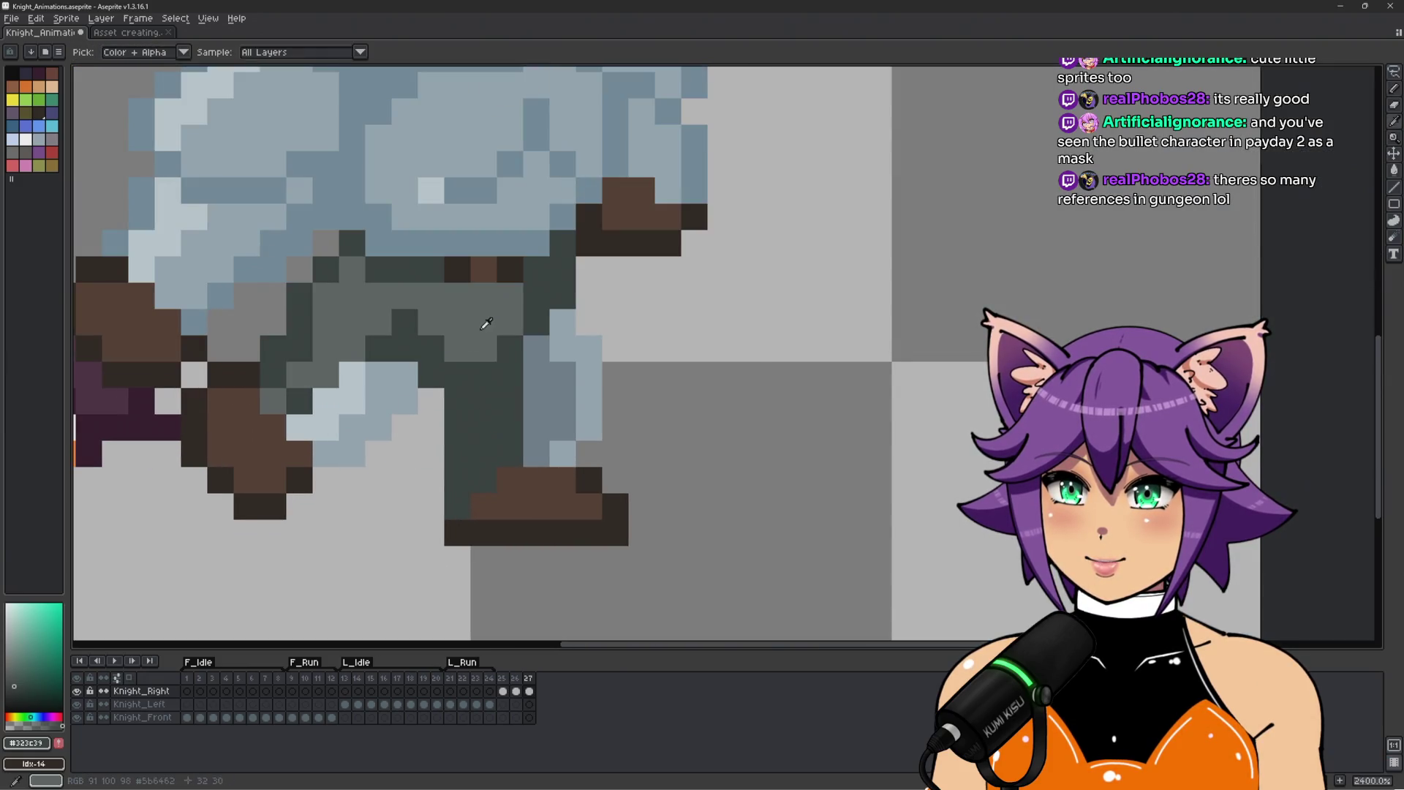
scroll(563, 406, "down", 3)
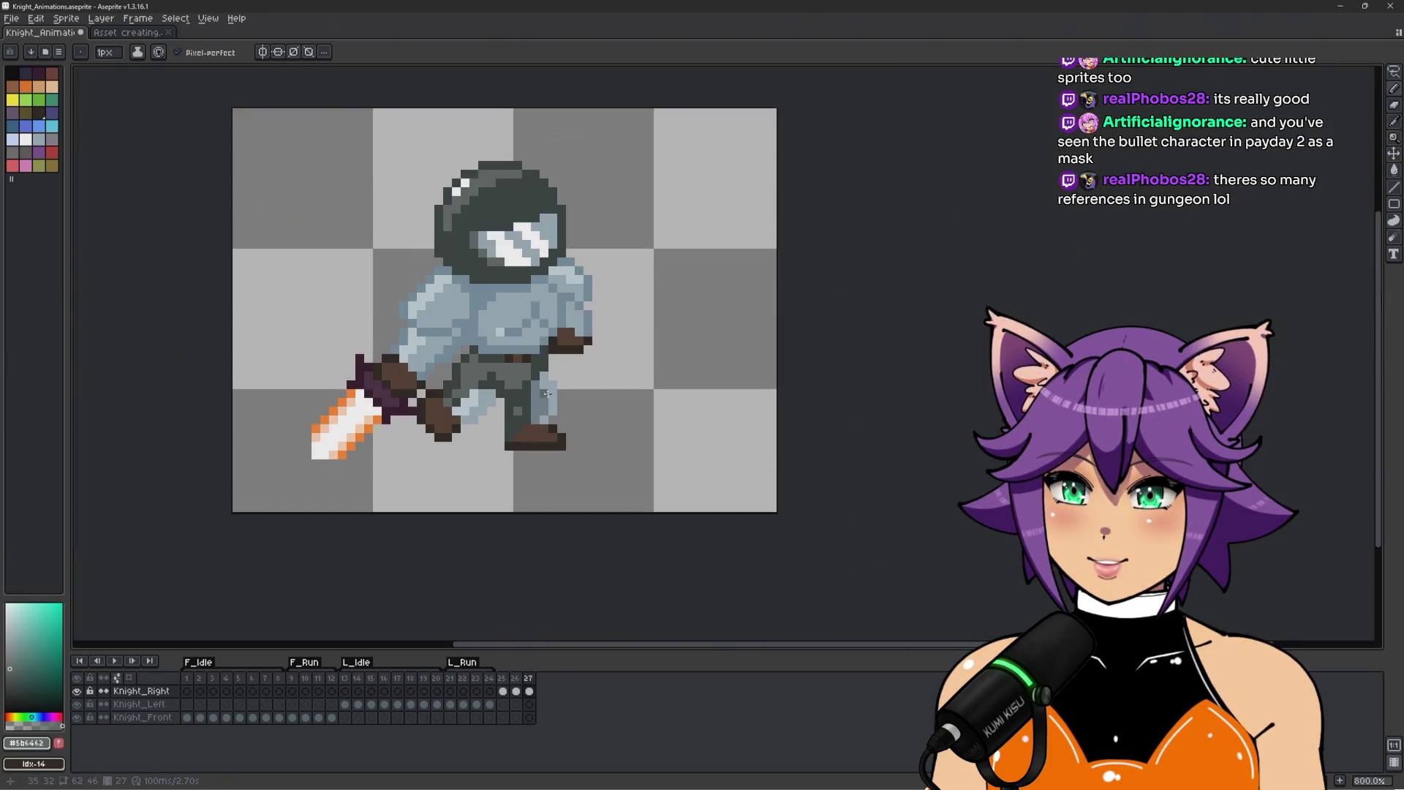
scroll(563, 406, "up", 4)
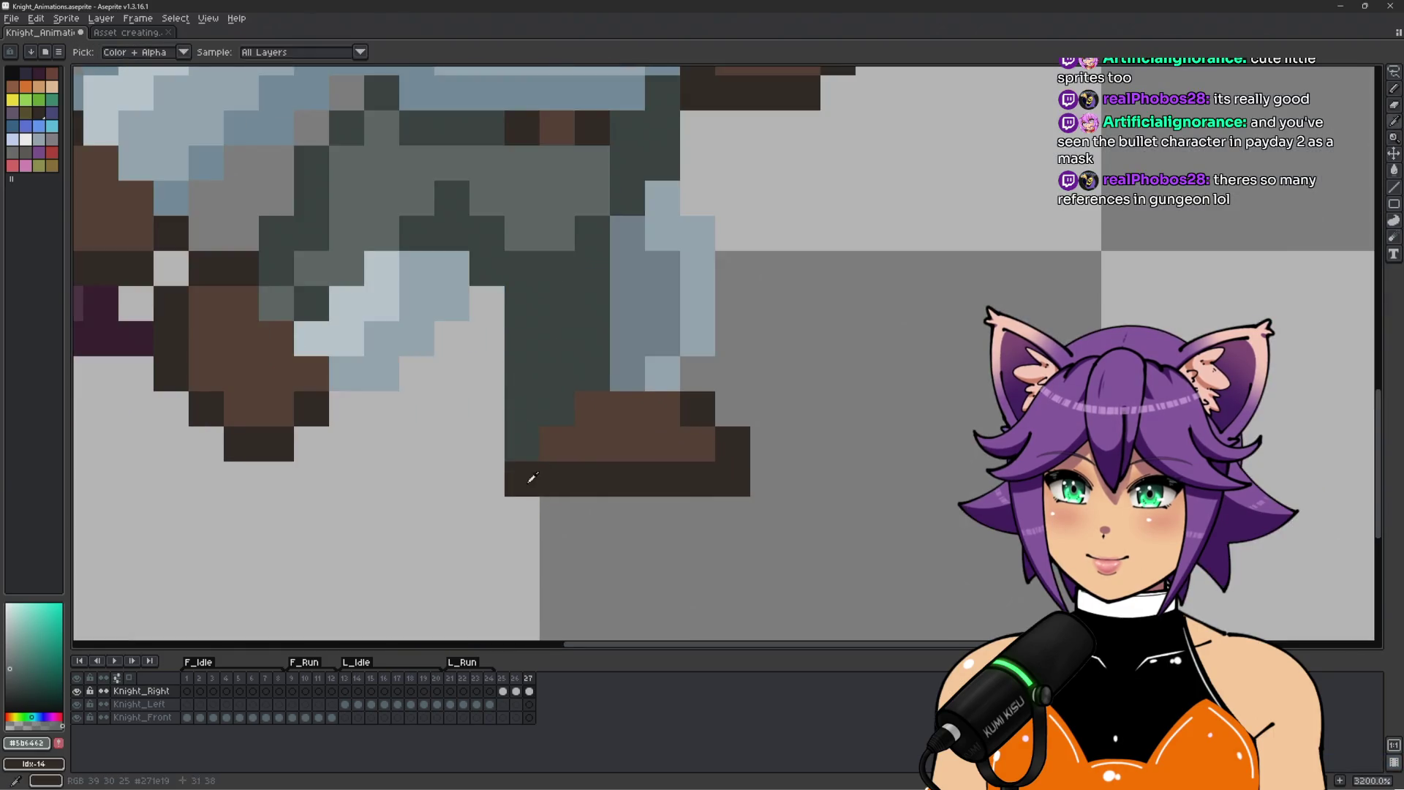
left_click(527, 476, "alt")
scroll(796, 421, "down", 4)
scroll(727, 429, "up", 4)
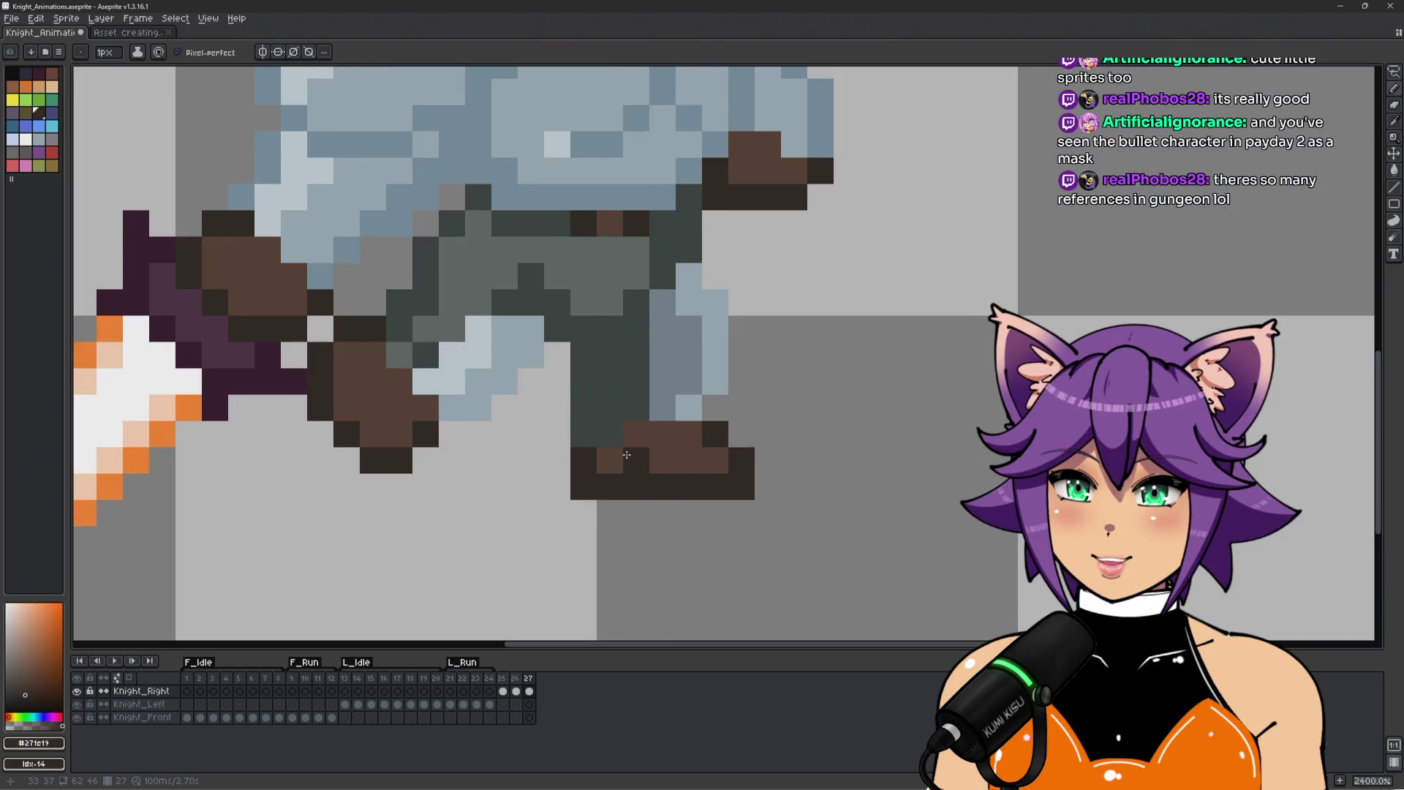
left_click(625, 455, "alt")
scroll(722, 426, "down", 4)
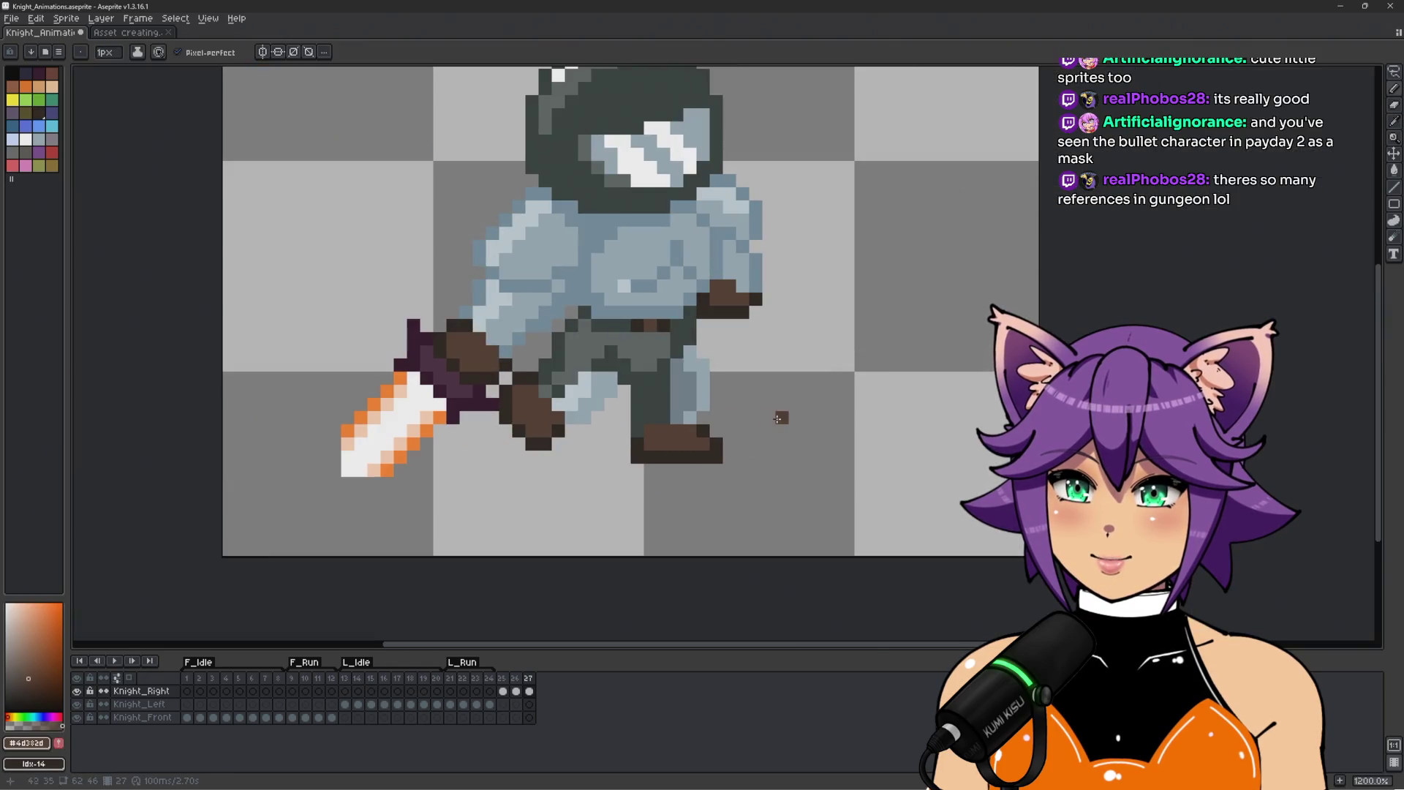
scroll(763, 431, "up", 2)
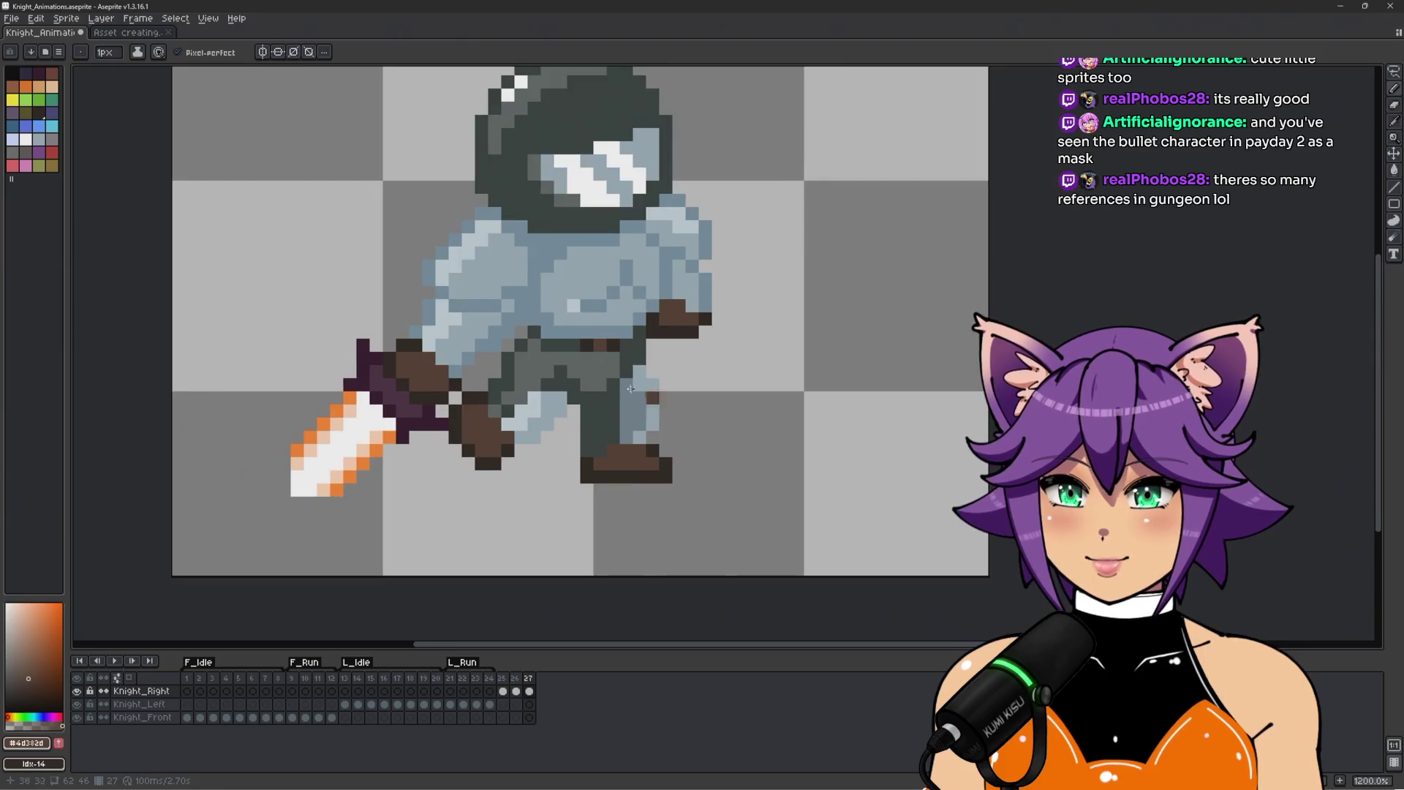
Sample the dark #323c39 from the legs again and return to frame 26.
scroll(608, 364, "up", 1)
left_click(629, 370, "alt")
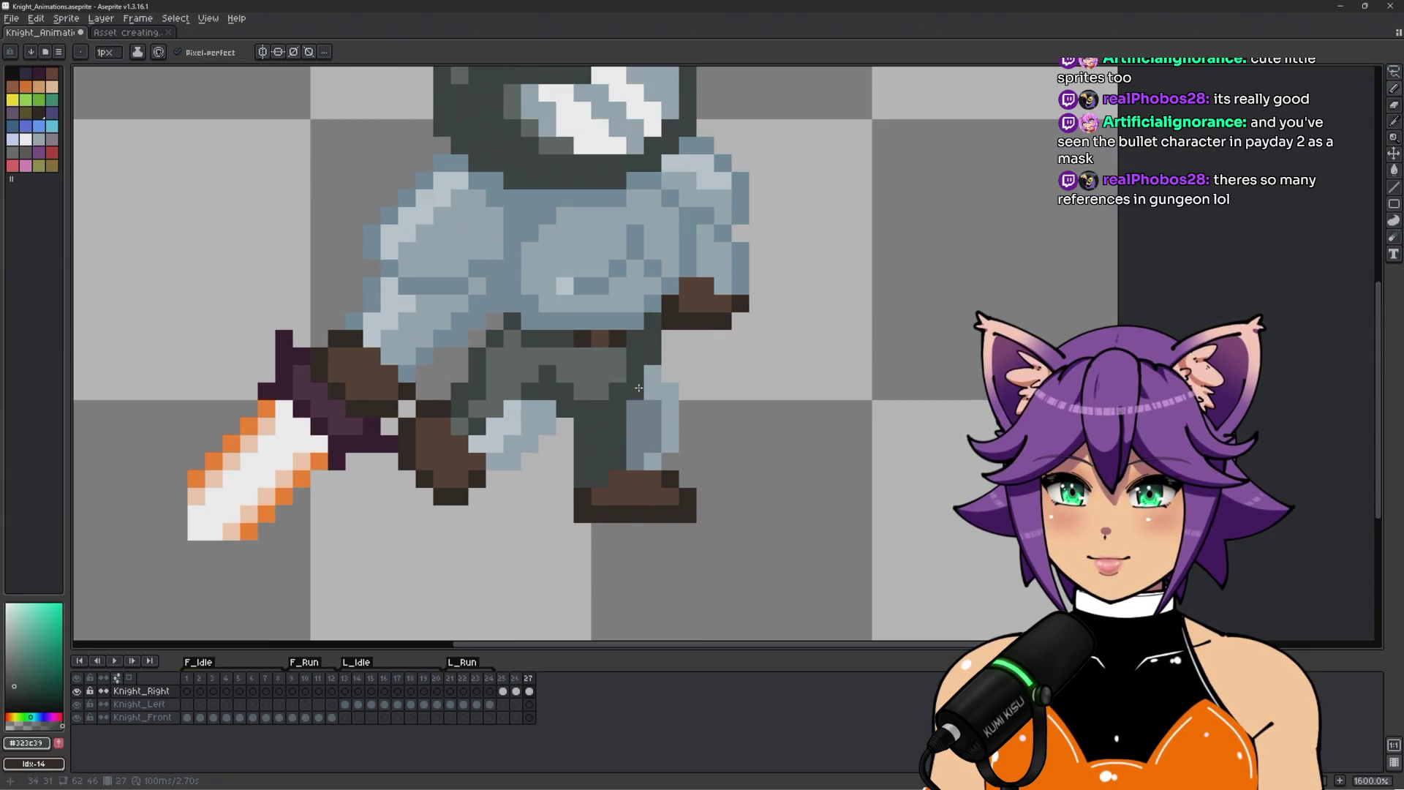
scroll(536, 496, "down", 3)
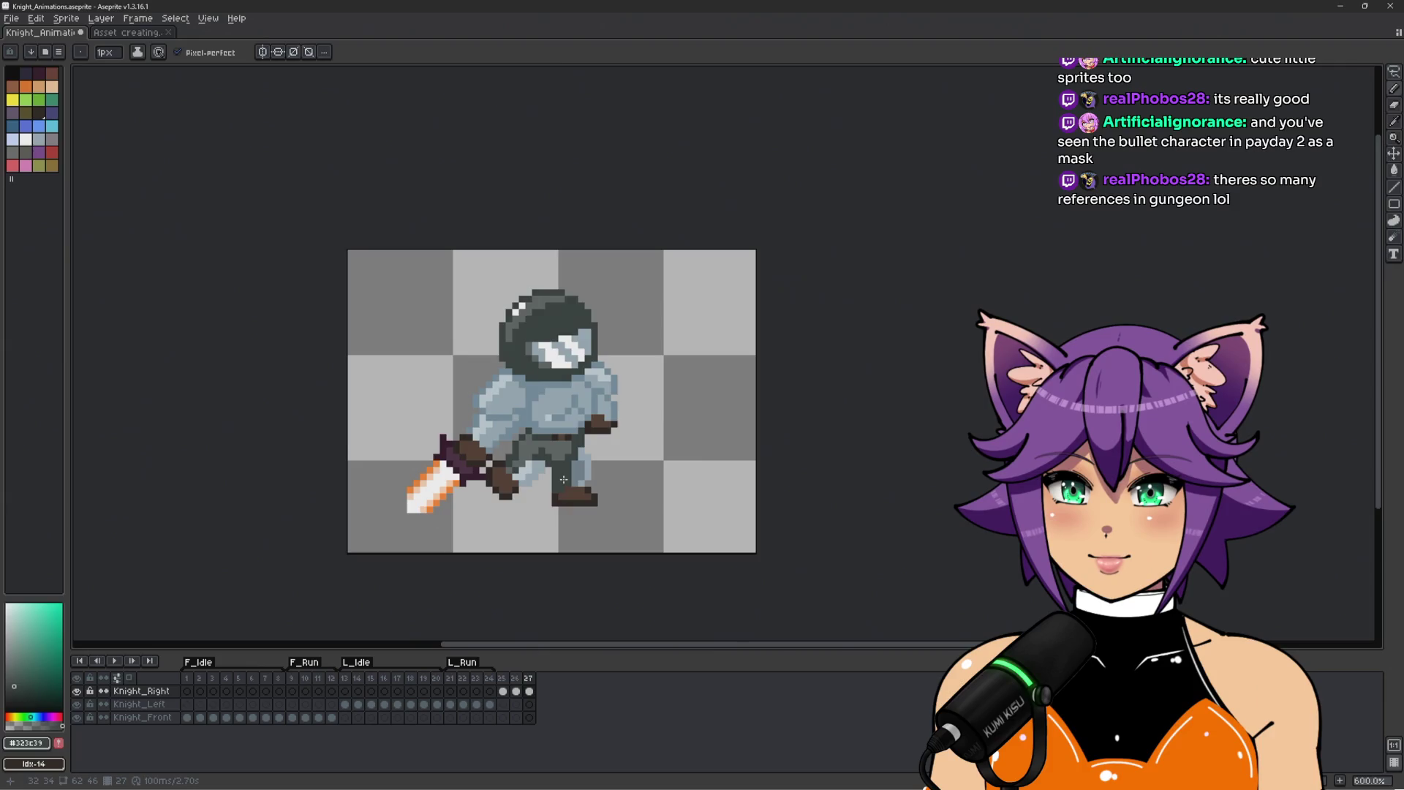
scroll(563, 479, "up", 3)
scroll(599, 446, "down", 2)
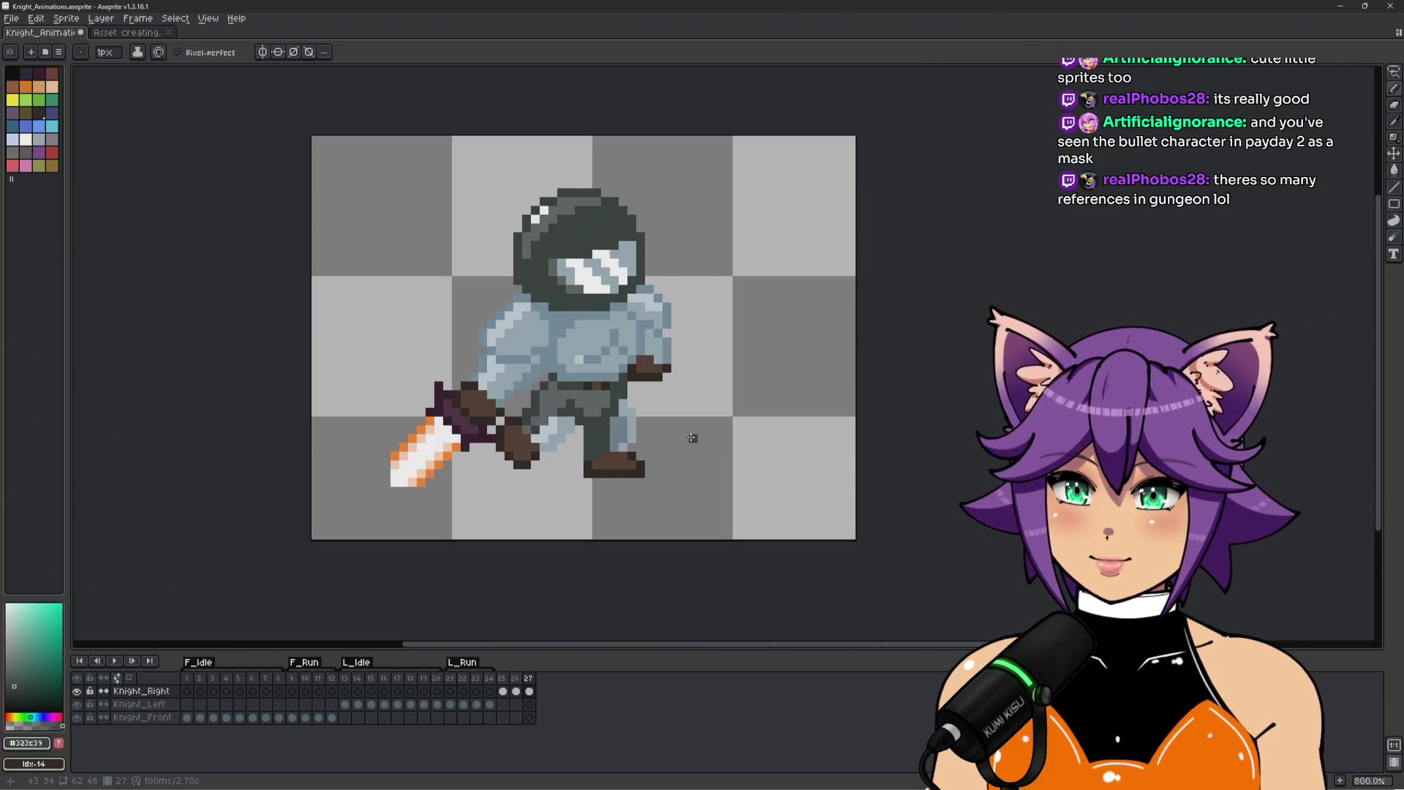
key("comma")
scroll(578, 481, "up", 3)
Paint a darker grey-blue leg pixel and repaint the right leg in light #9babb7.
left_click(548, 462, "alt")
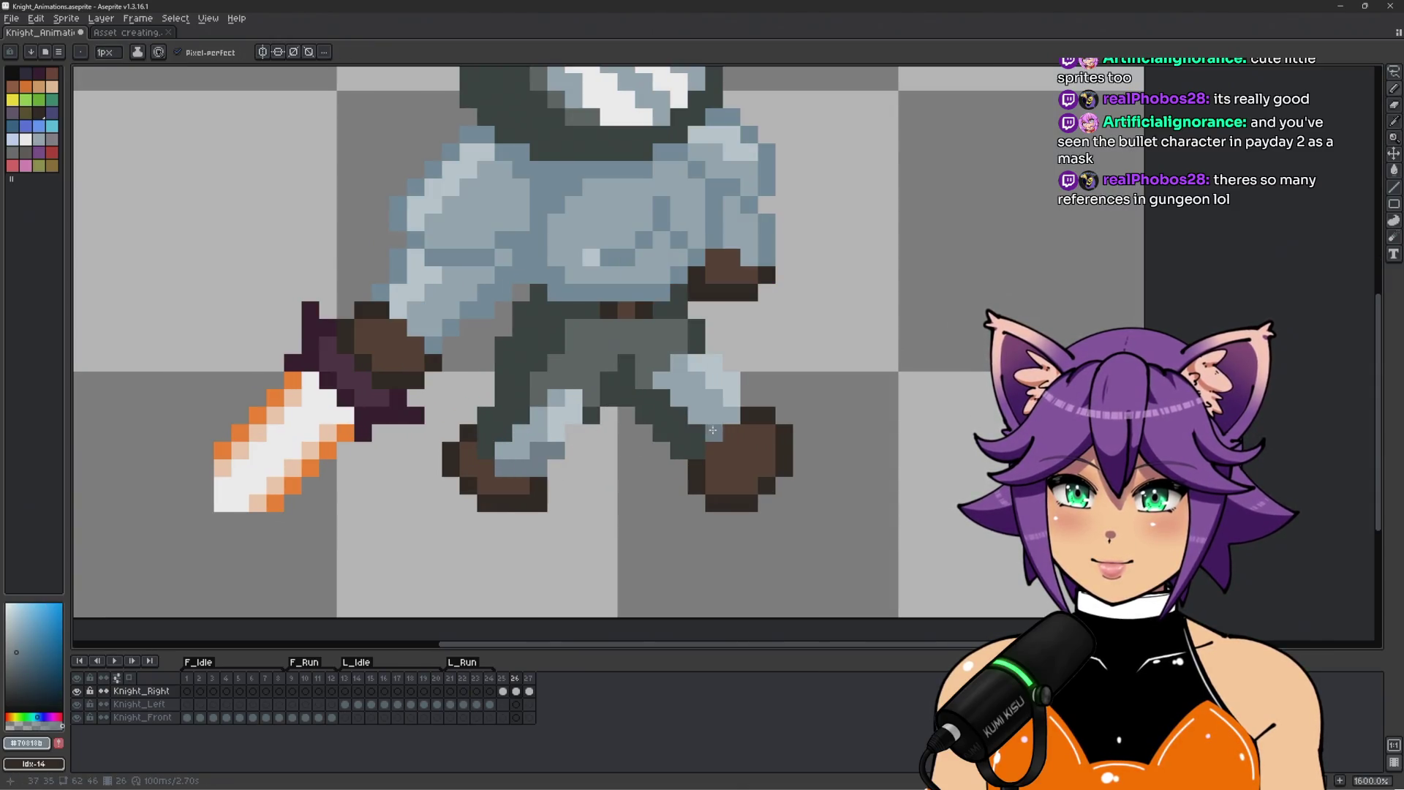
left_click(715, 416)
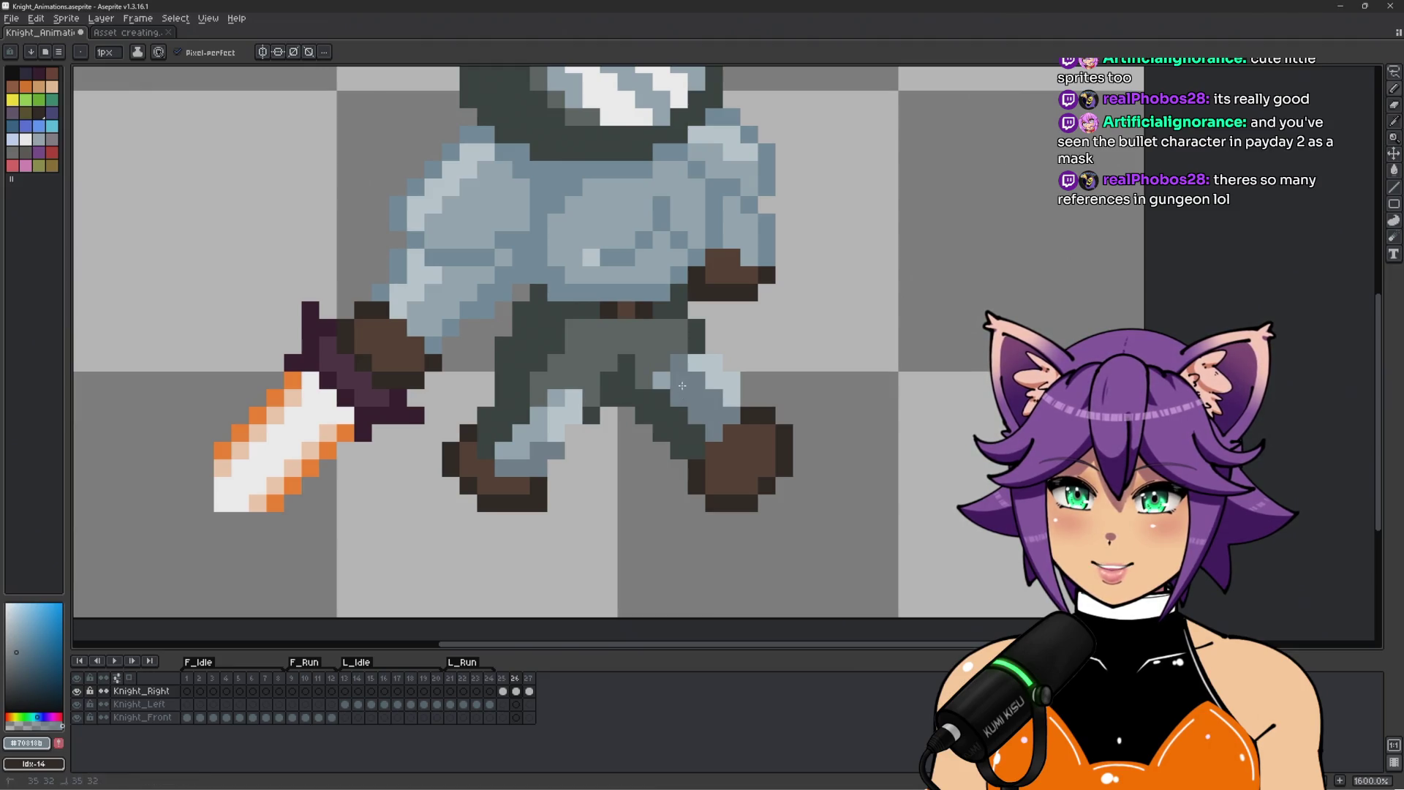
key("i")
left_click(556, 431)
key("b")
left_click_drag(697, 367, 727, 378)
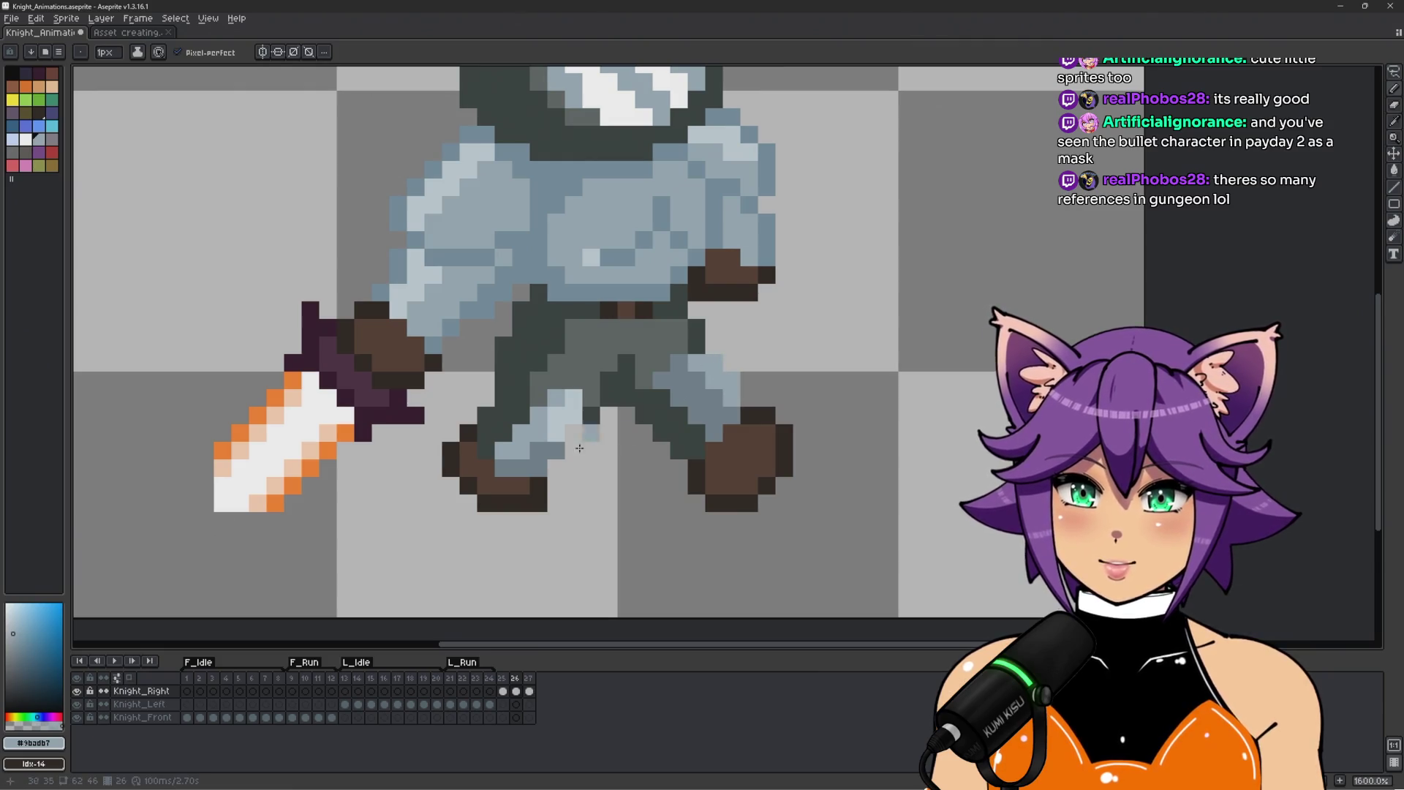
Add pale highlight and mid grey-blue pixels along the left lower leg.
scroll(559, 460, "up", 1)
left_click(558, 396, "alt")
left_click(528, 447)
left_click(557, 367, "alt")
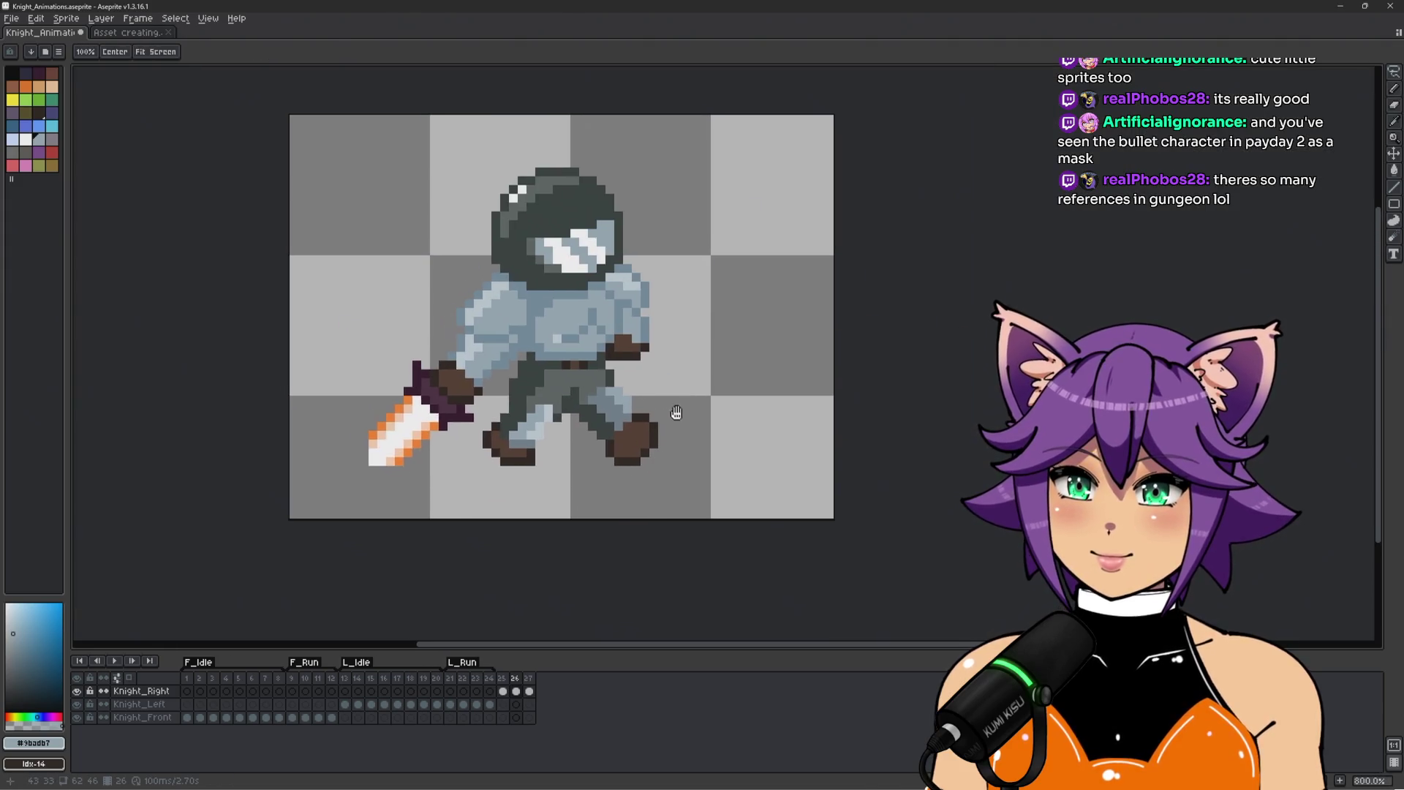
scroll(479, 457, "up", 2)
left_click_drag(496, 456, 523, 452)
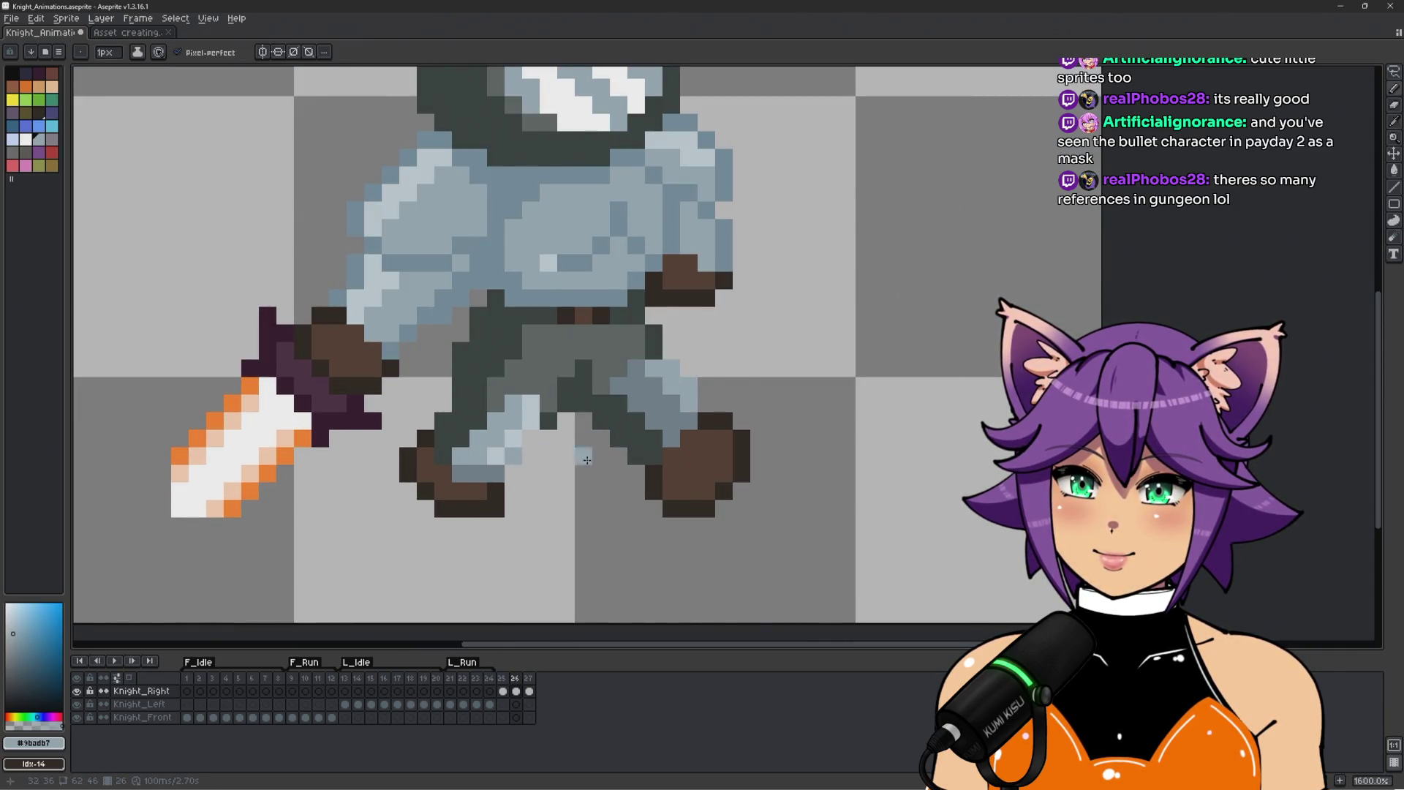
scroll(581, 459, "down", 4)
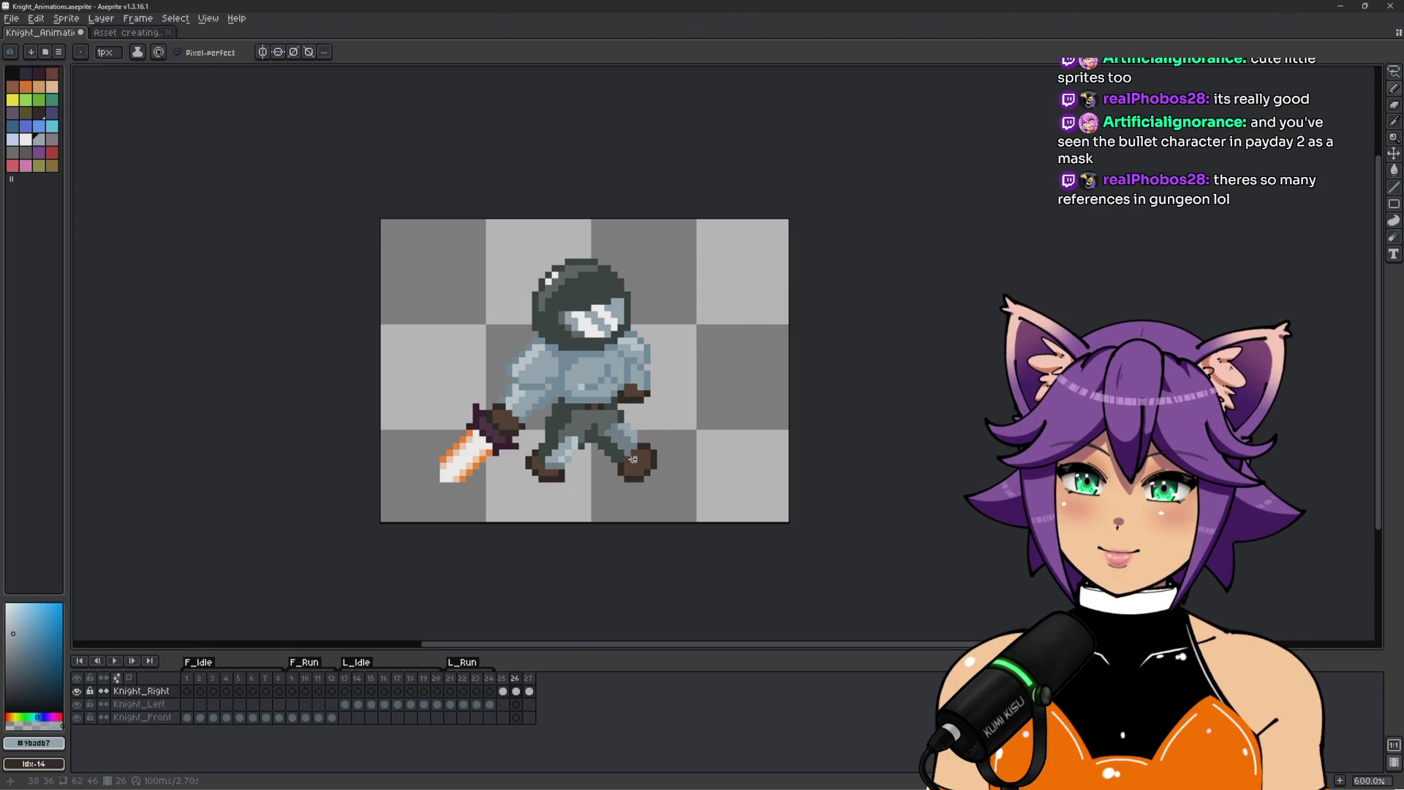
scroll(633, 458, "up", 4)
left_click(557, 432, "alt")
scroll(581, 447, "down", 4)
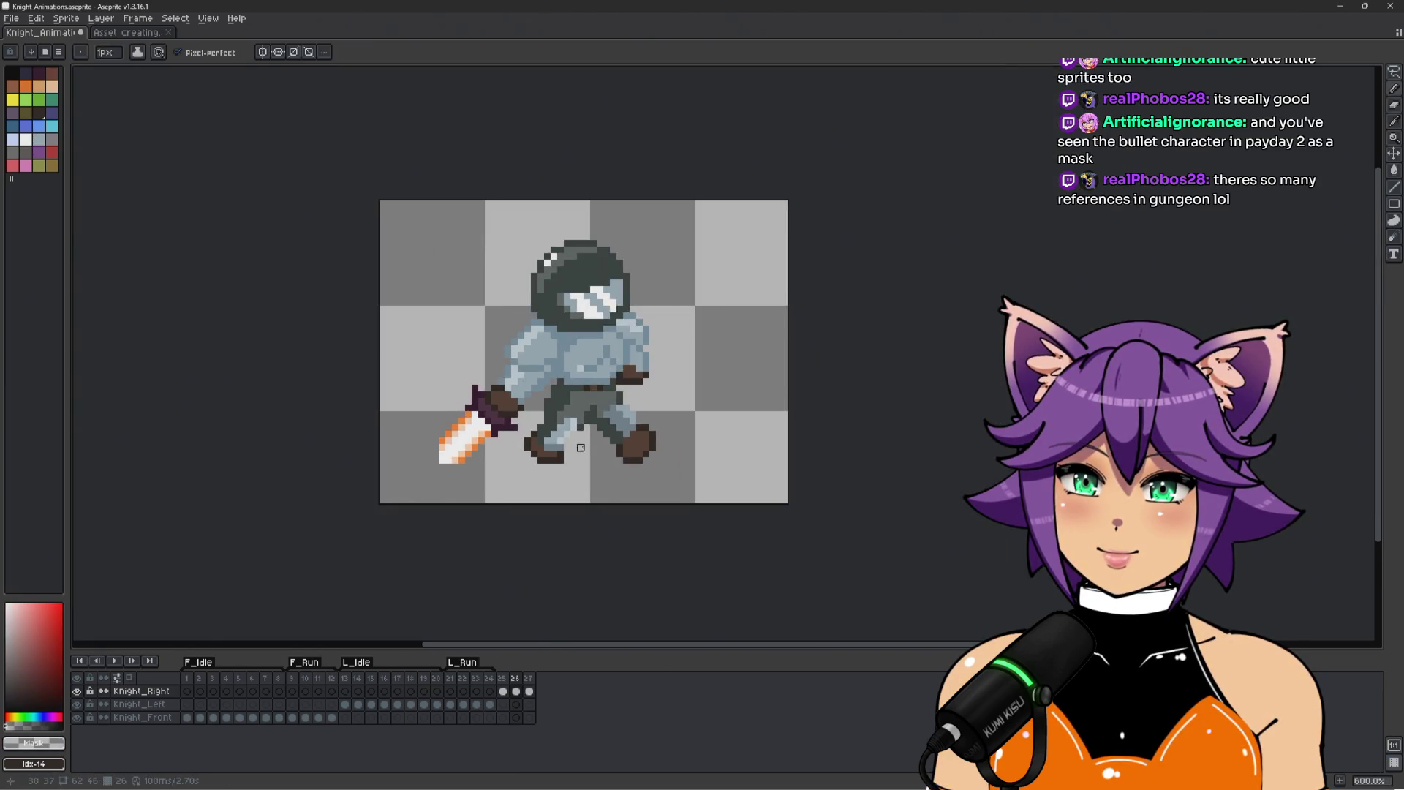
scroll(606, 461, "up", 2)
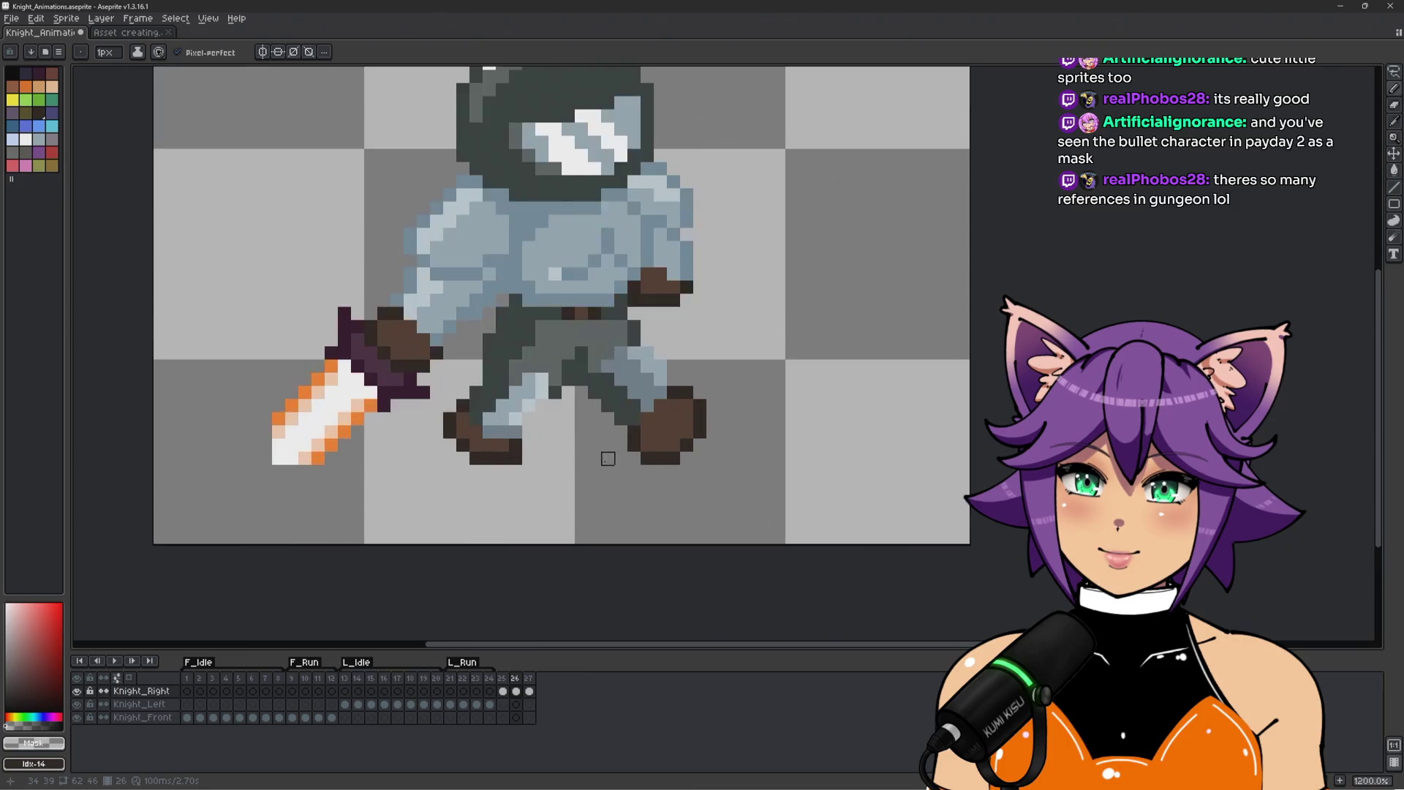
scroll(608, 458, "down", 1)
Step through run frames 25–27 and add a new frame 28 to the animation.
key("Left")
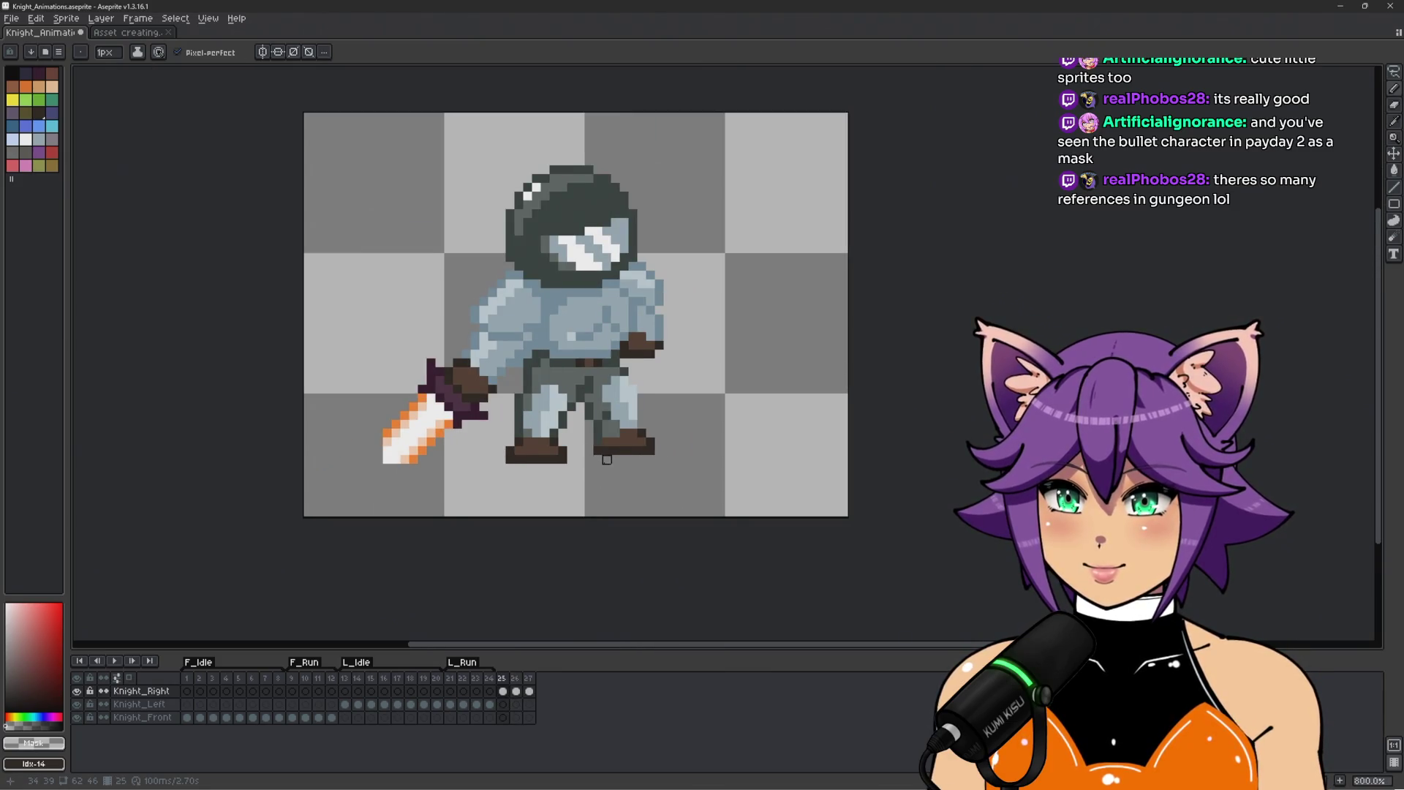
key("Right")
key("Right")
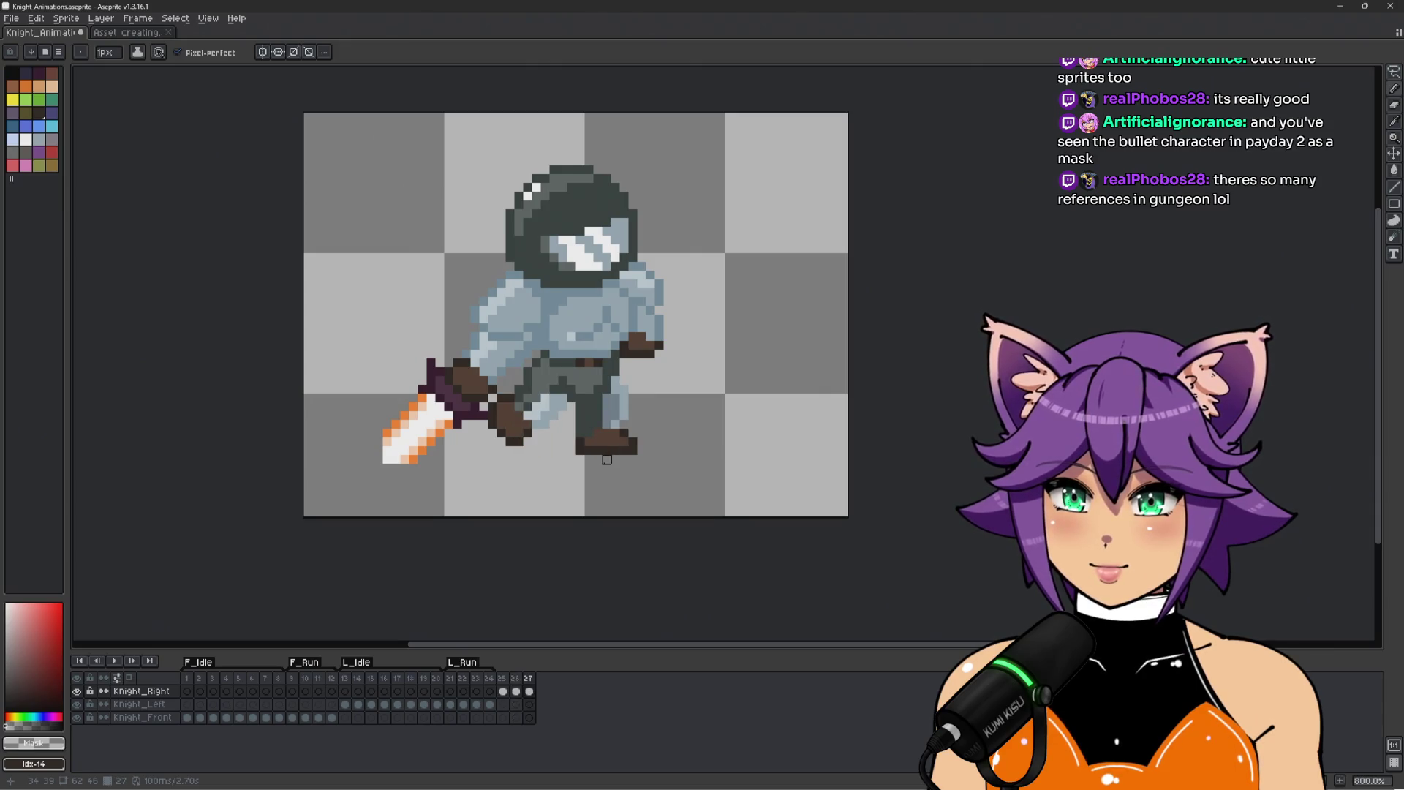
key("Return")
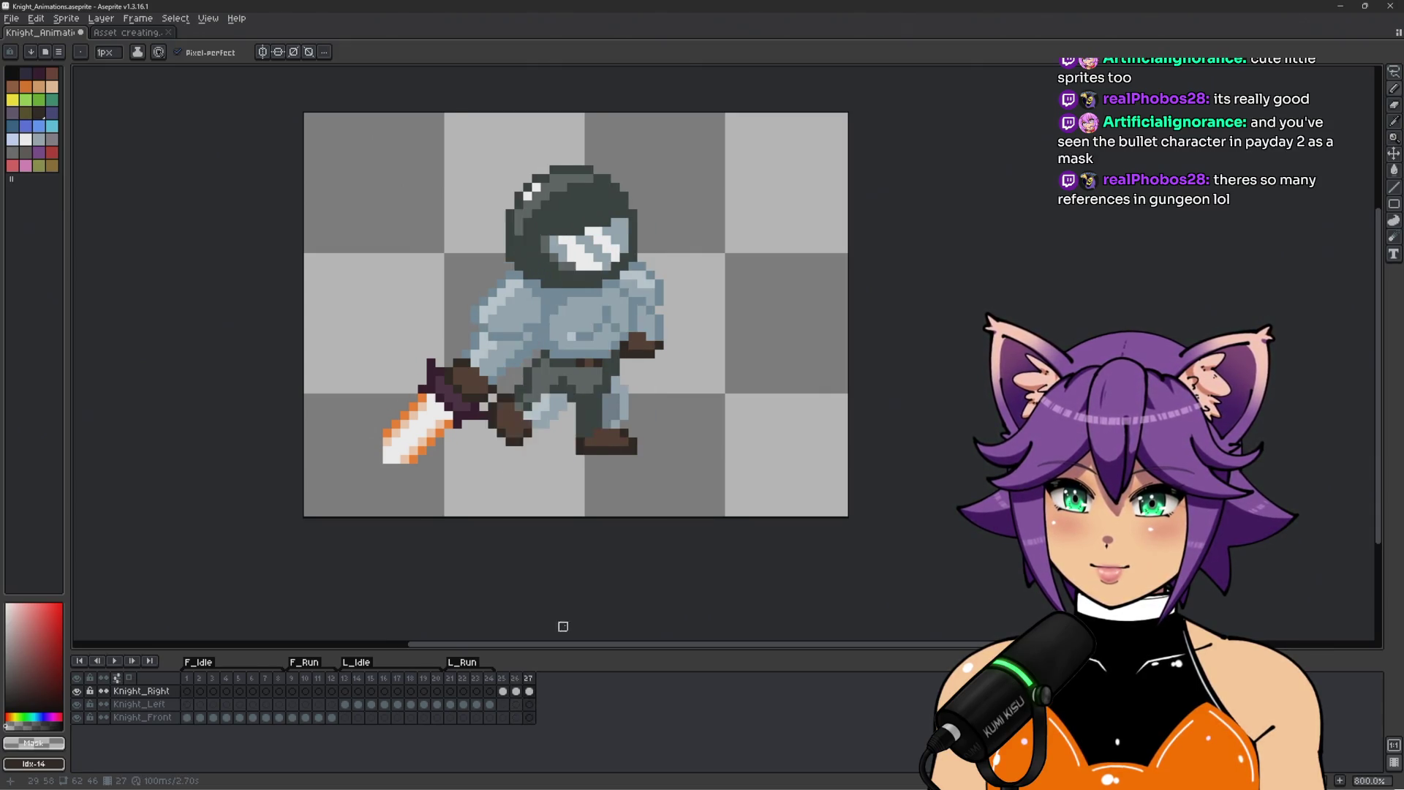
key("Return")
key("alt+n")
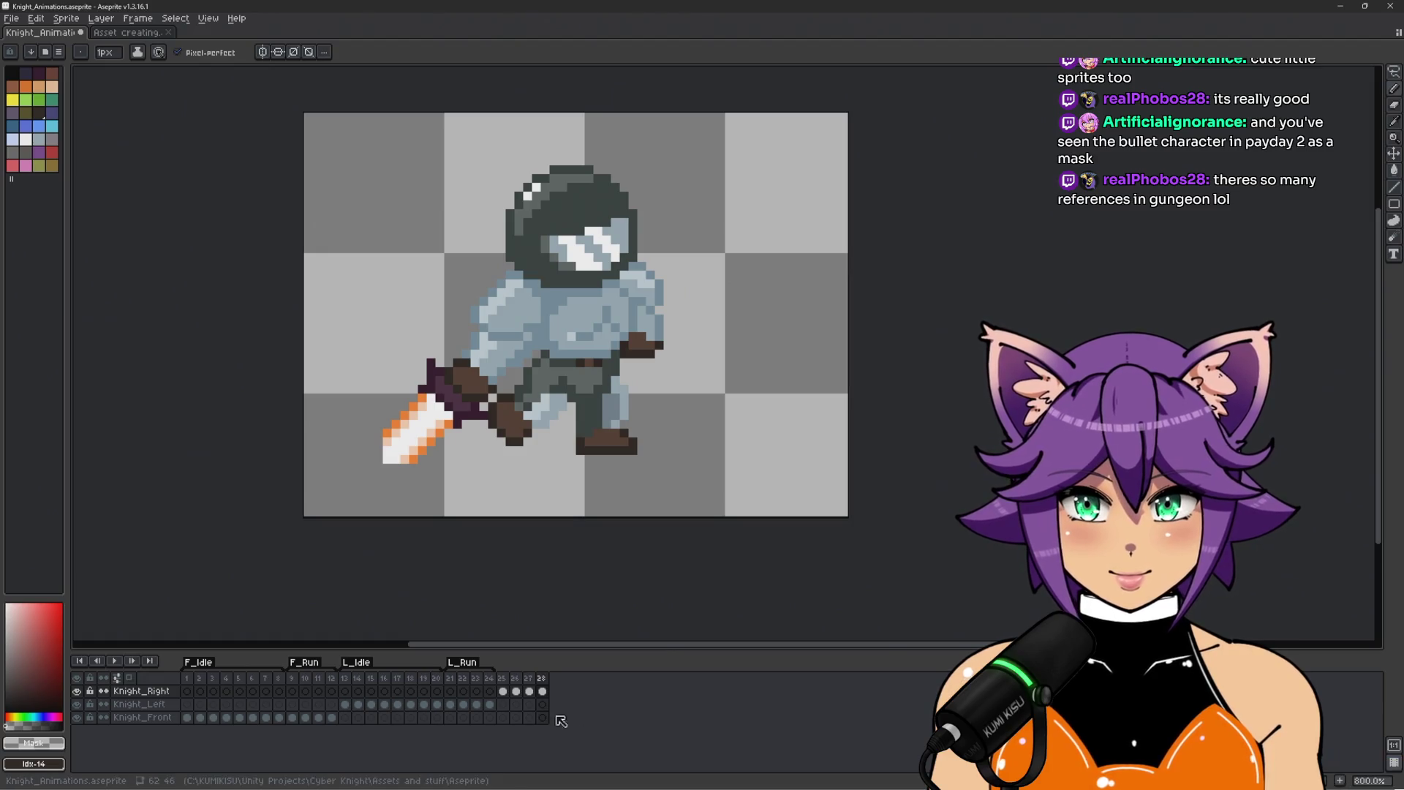
Select the knight's legs in frame 23 for reuse.
left_click(519, 717)
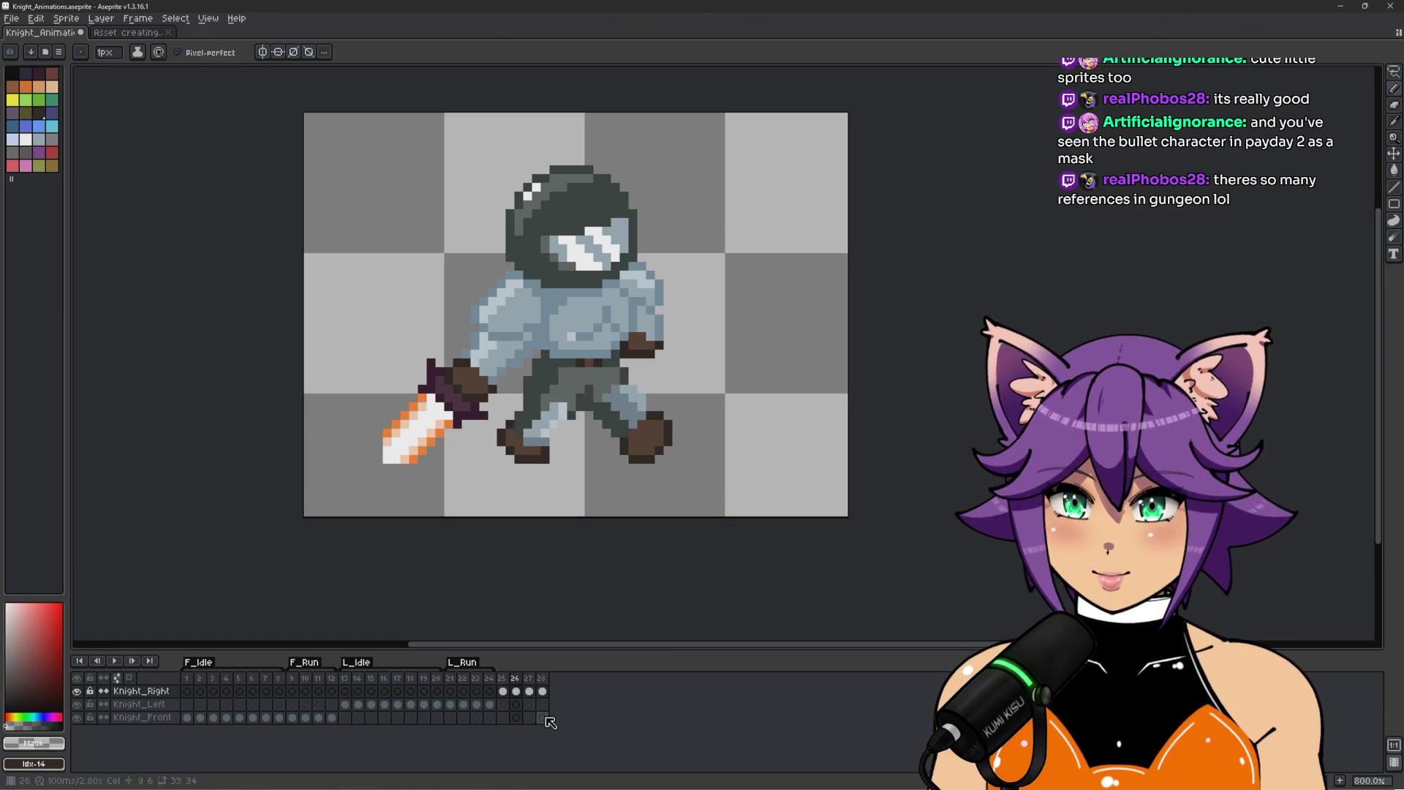
left_click(454, 683)
key("Right")
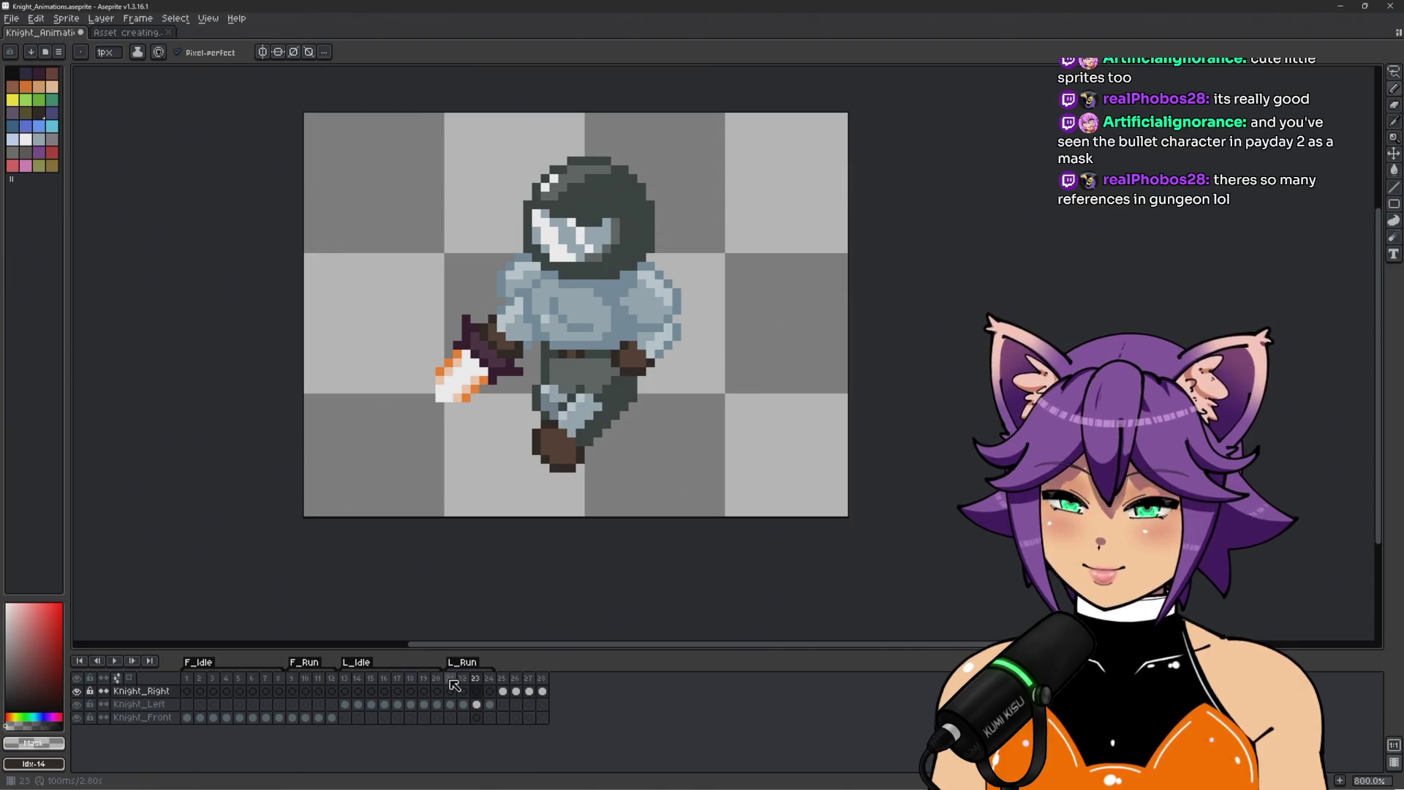
scroll(549, 464, "up", 2)
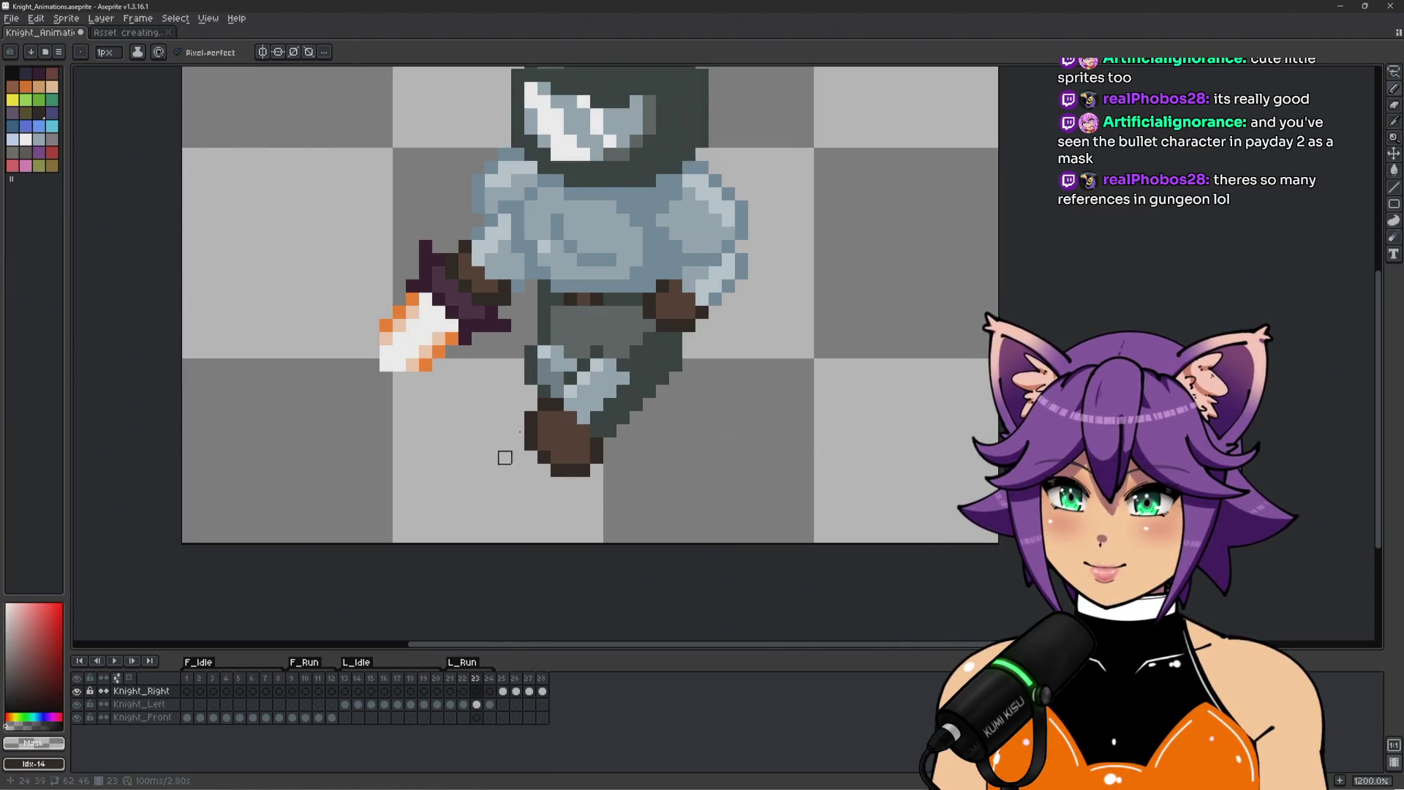
key("m")
mouse_move(531, 312)
left_mouse_down()
mouse_move(622, 312)
mouse_move(530, 521)
mouse_move(526, 316)
left_mouse_up()
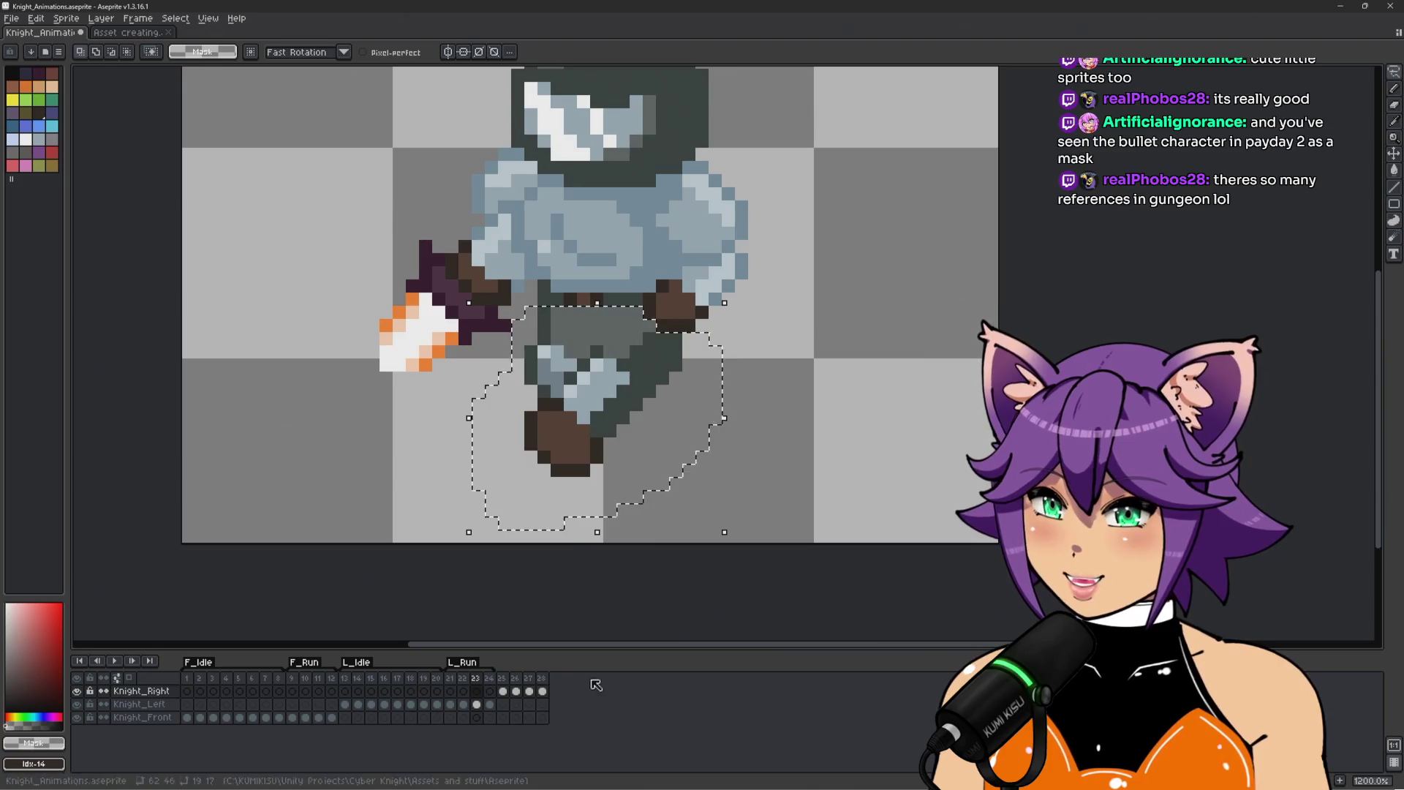
left_click(542, 680)
In frame 28, lasso and delete the old legs, then paste the copied legs under the body.
left_click(701, 338)
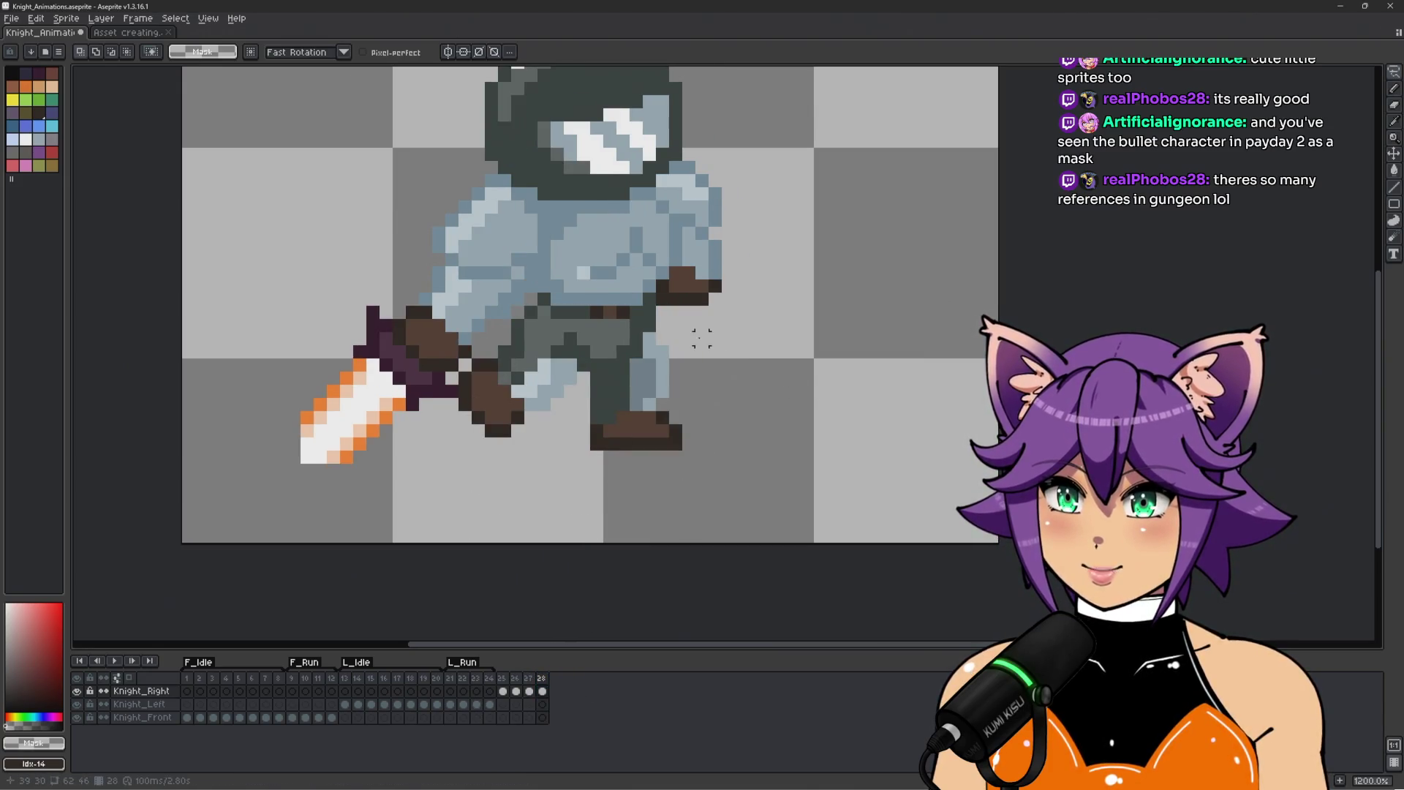
left_click_drag(702, 325, 538, 338)
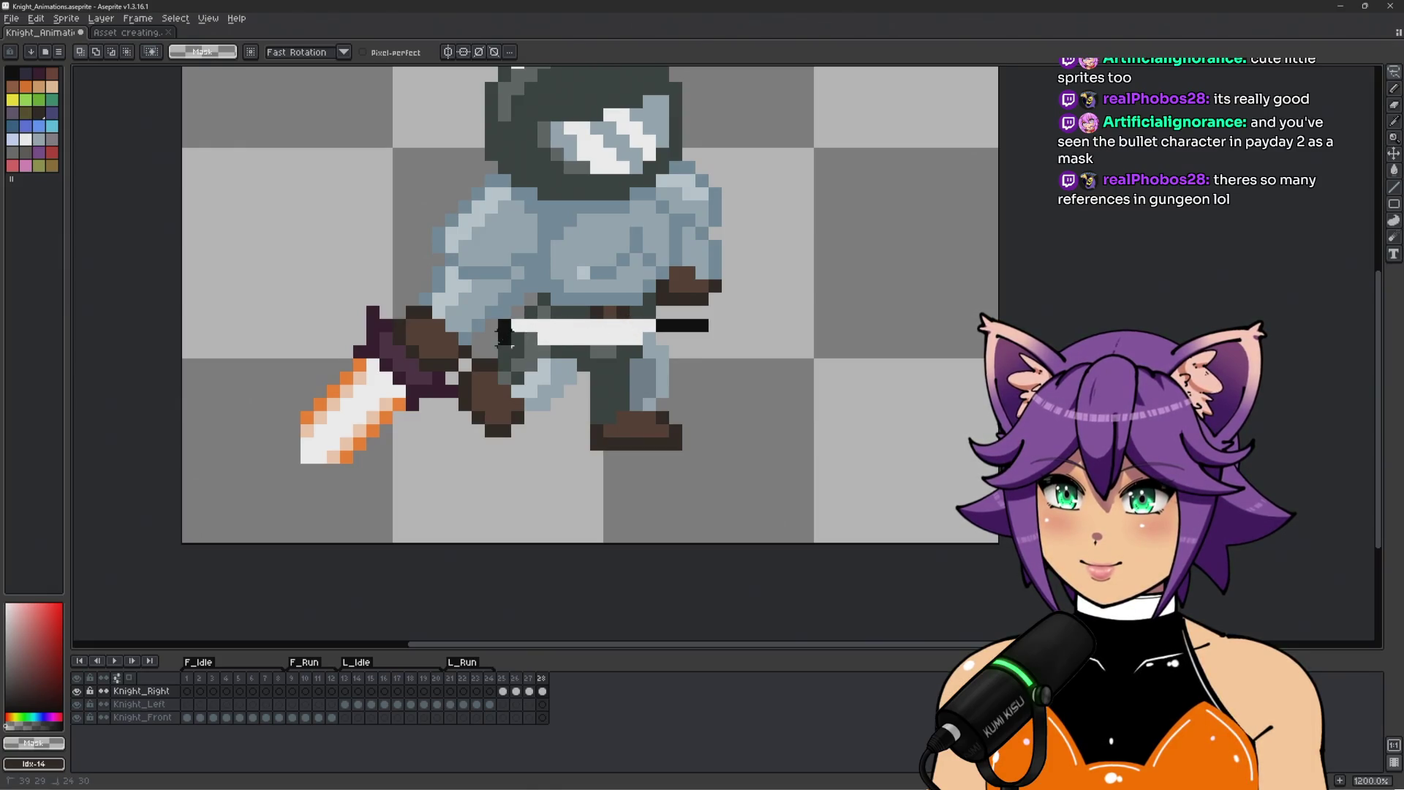
mouse_move(462, 378)
left_mouse_down()
mouse_move(527, 520)
mouse_move(727, 380)
mouse_move(709, 351)
left_mouse_up()
key("Delete")
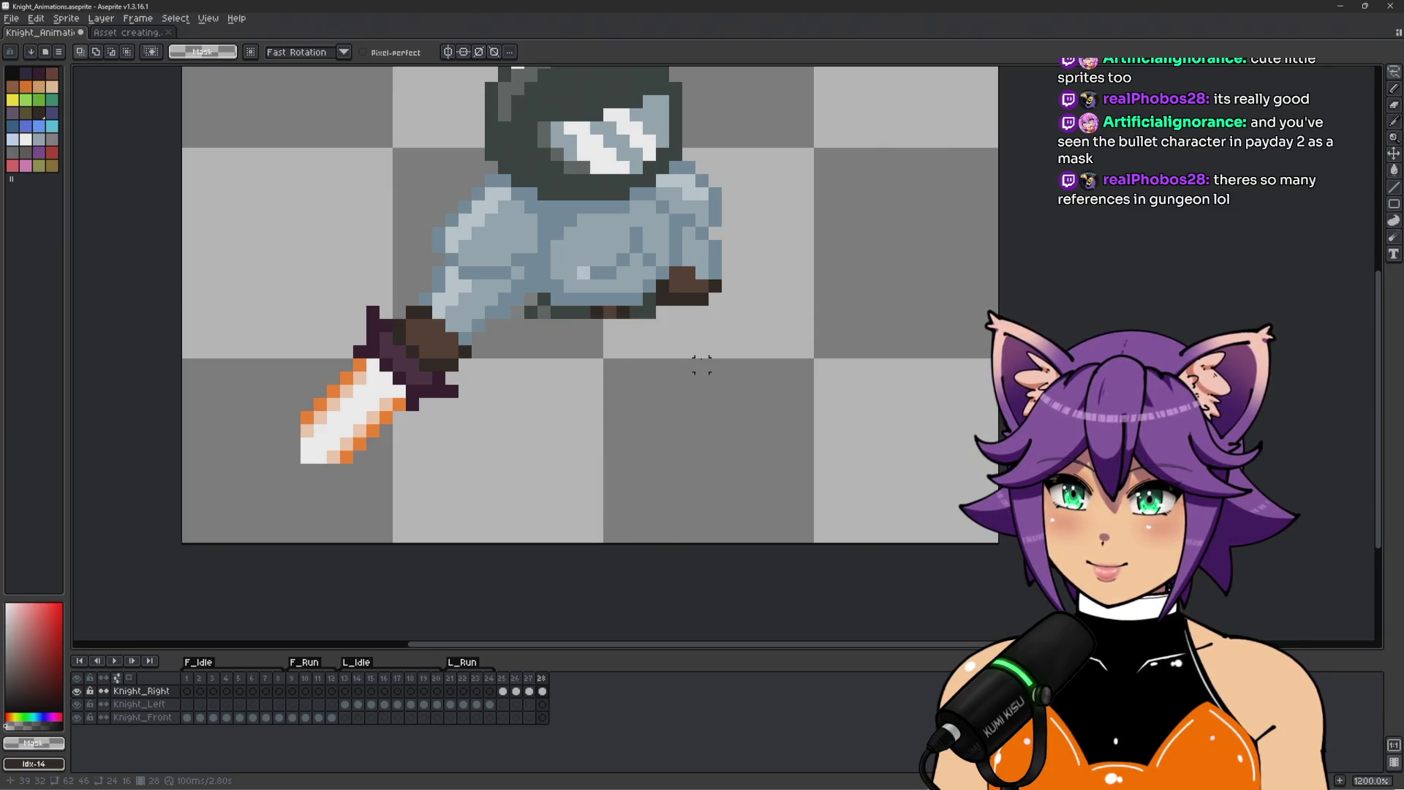
key("ctrl+v")
mouse_move(645, 389)
left_mouse_down()
mouse_move(667, 382)
mouse_move(627, 370)
mouse_move(588, 383)
left_mouse_up()
left_click(767, 391)
Return to the pencil with dark #323c39 sampled, swapping primary and secondary colours.
scroll(557, 343, "up", 1)
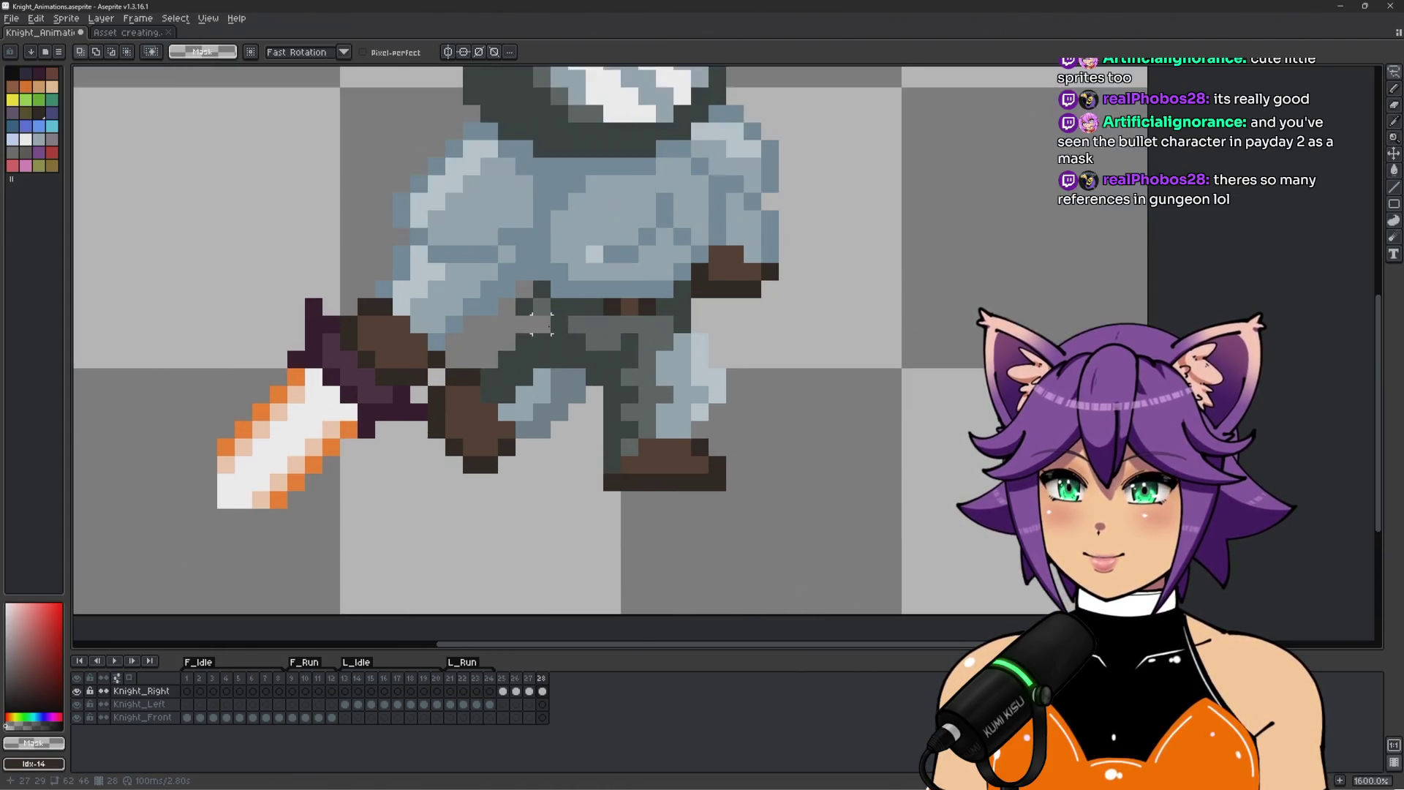
key("b")
left_click(527, 329, "alt")
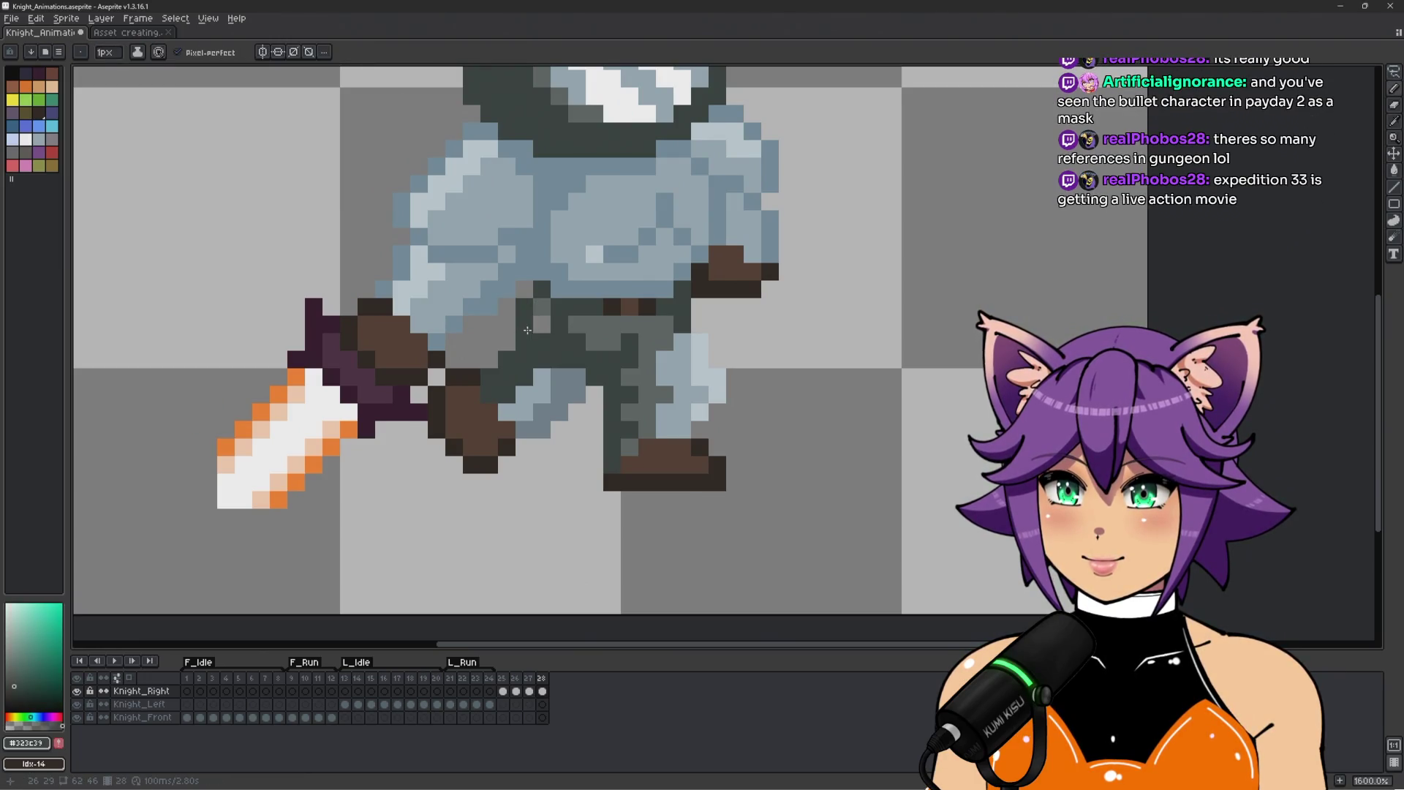
key("x")
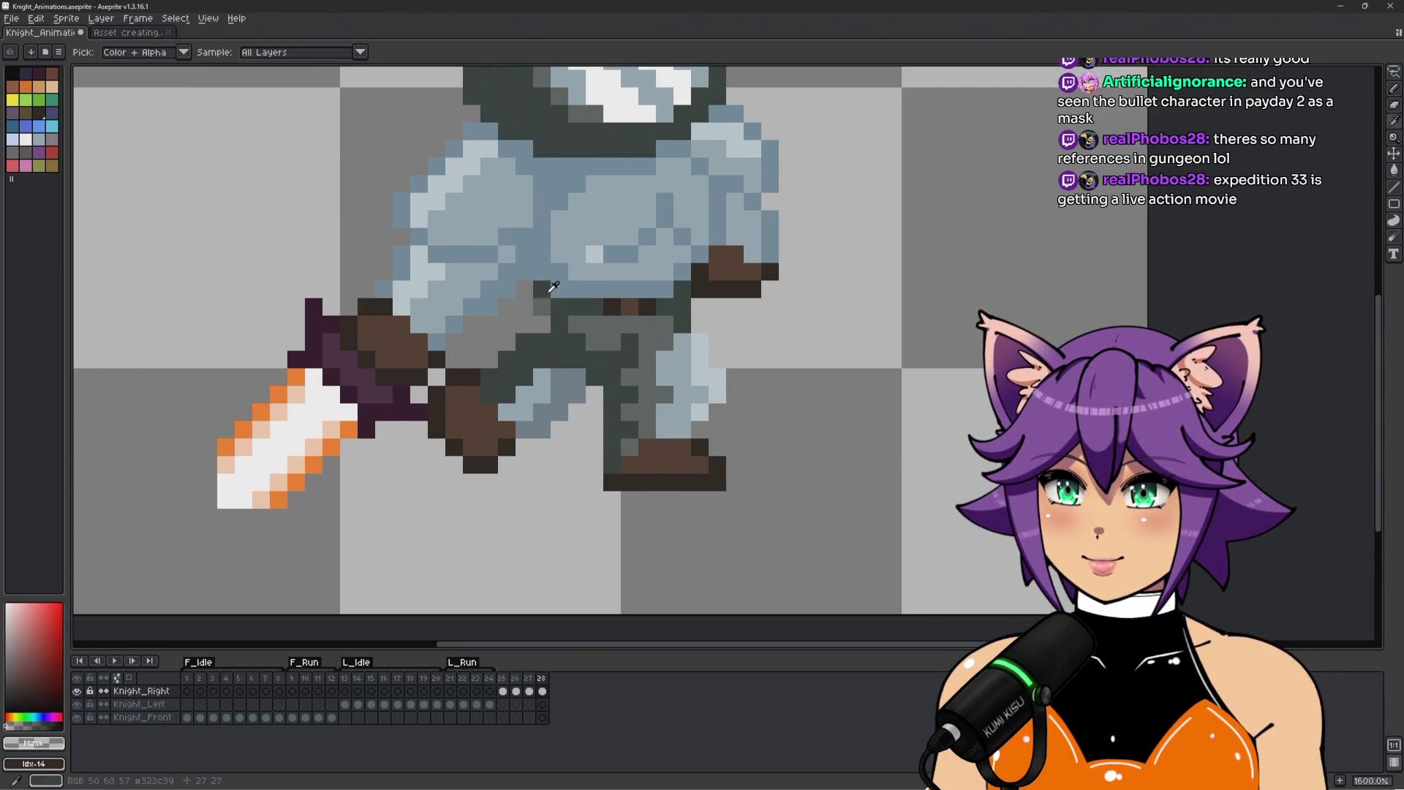
key("x")
scroll(626, 345, "down", 1)
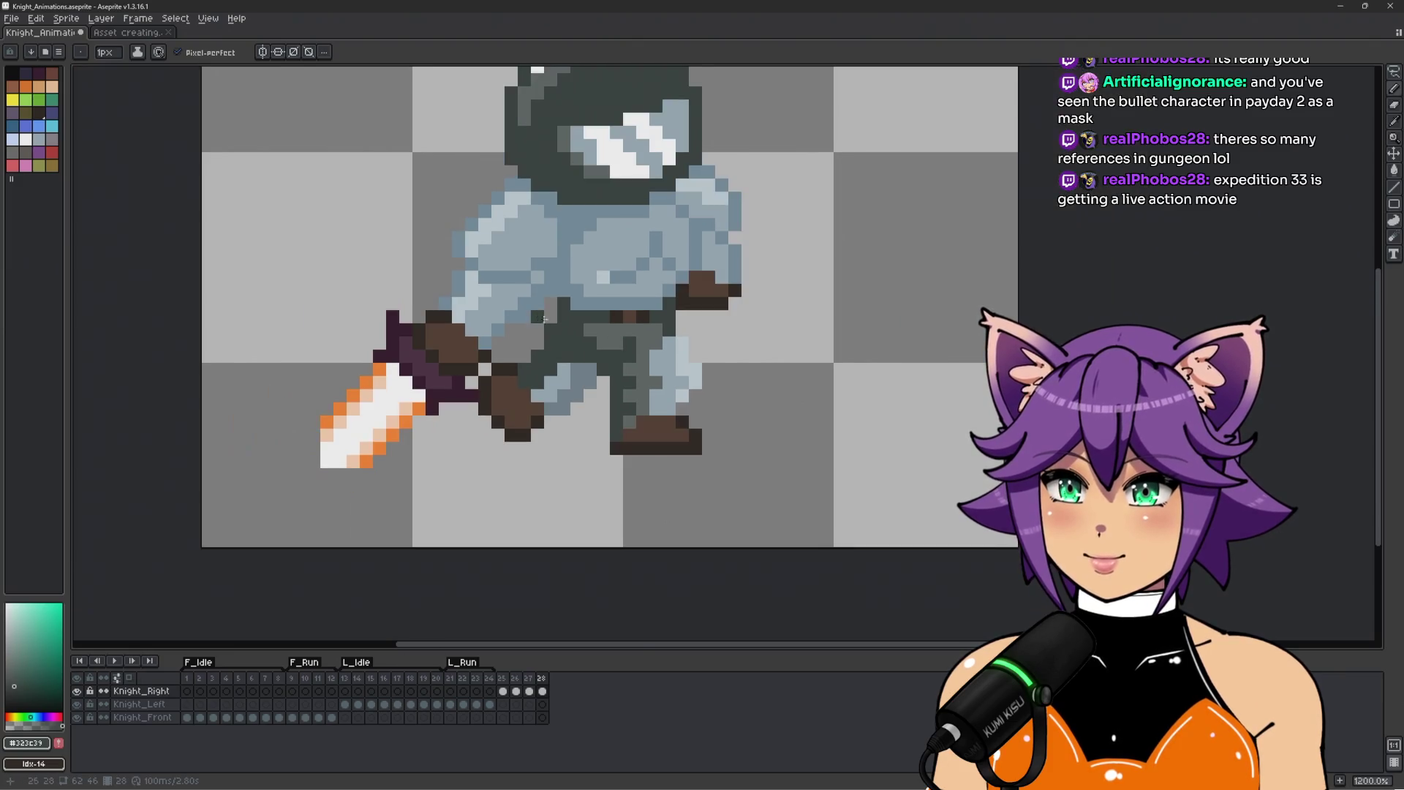
scroll(667, 354, "down", 1)
scroll(667, 354, "up", 1)
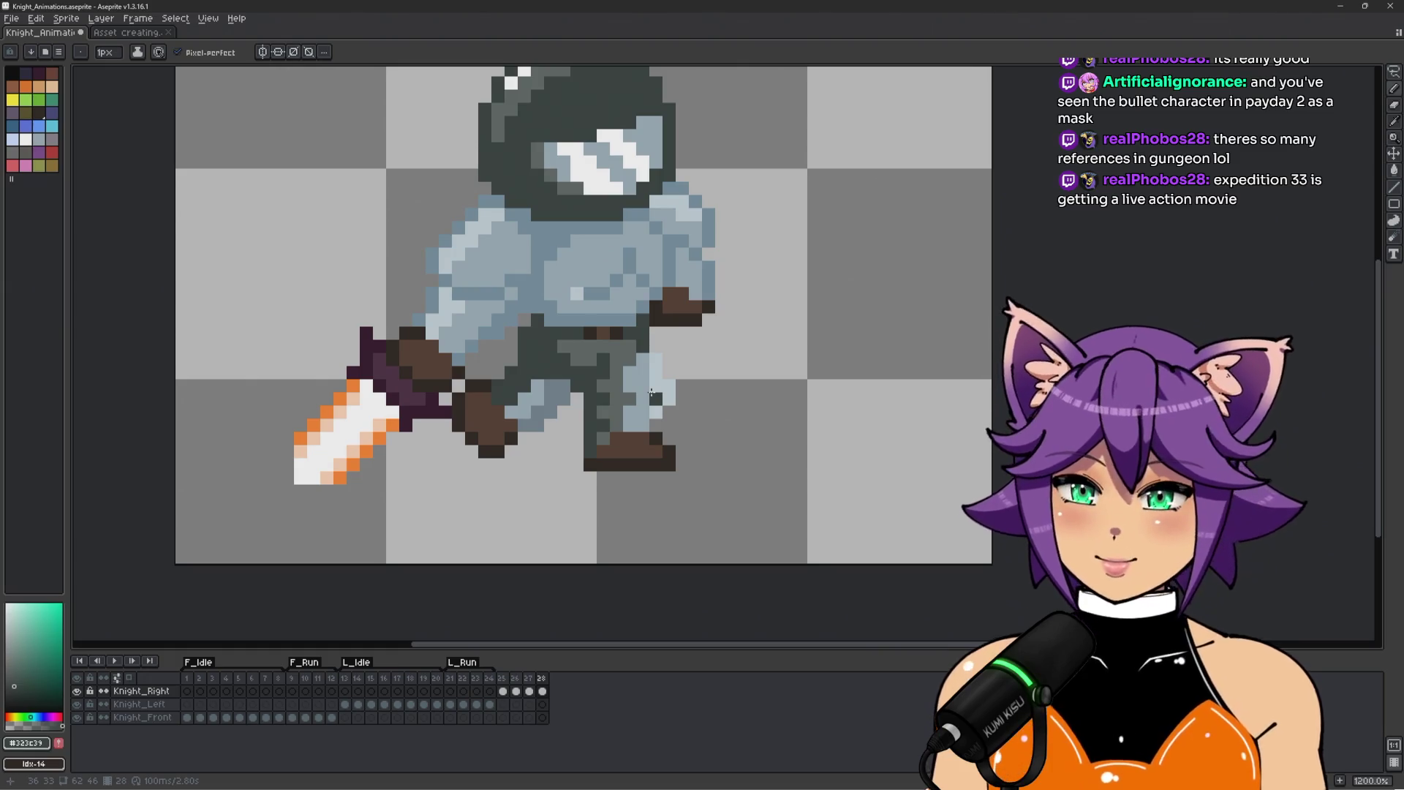
scroll(532, 358, "up", 1)
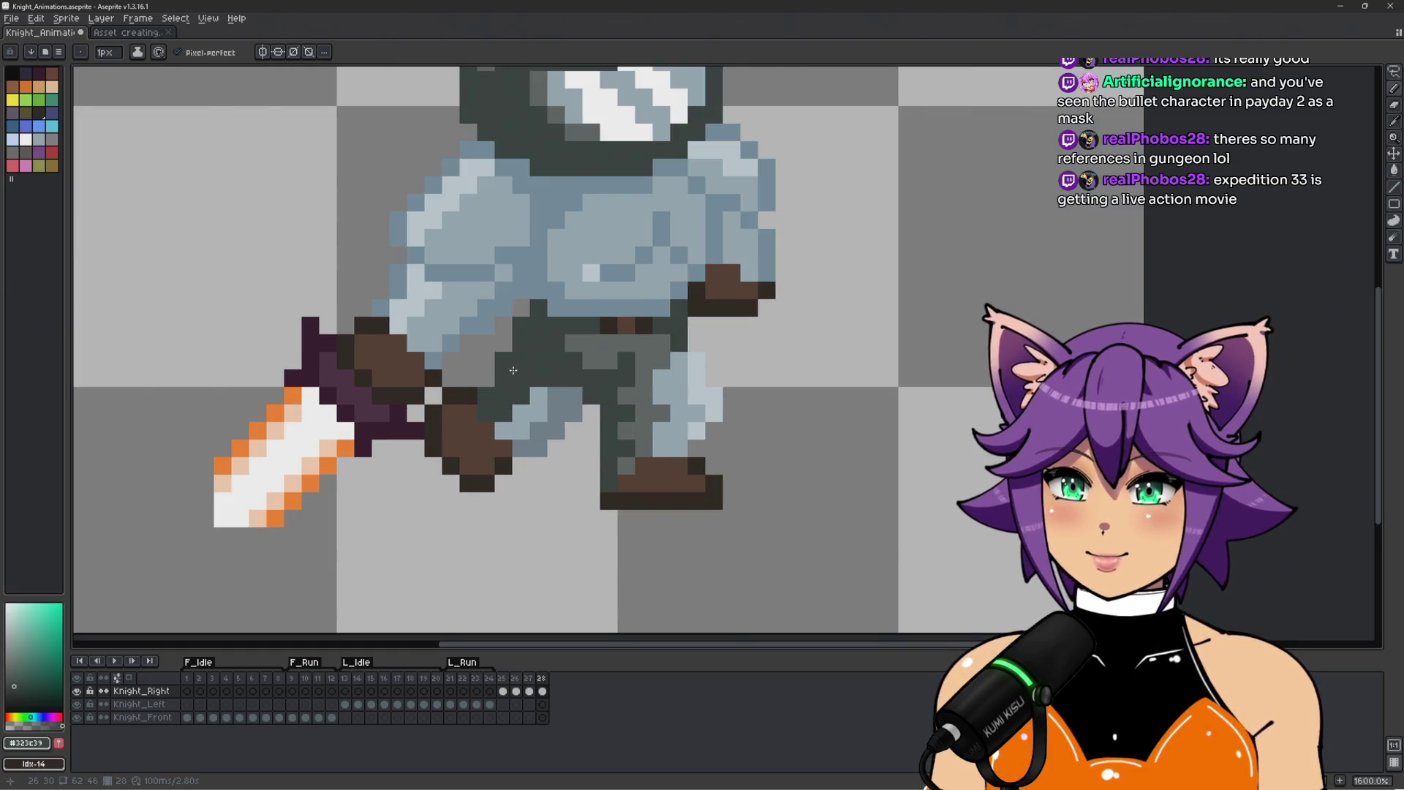
scroll(497, 376, "down", 3)
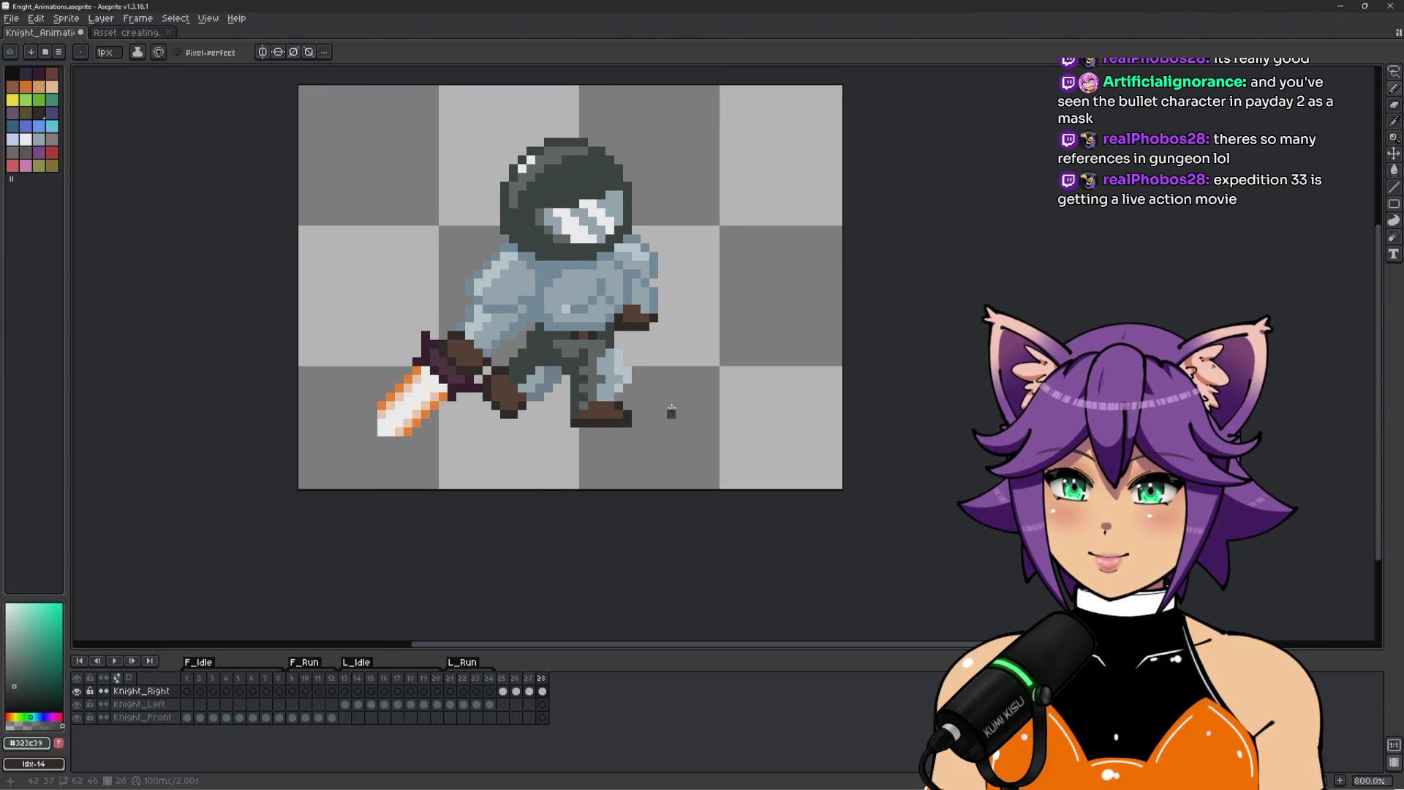
scroll(662, 394, "down", 2)
scroll(656, 391, "up", 1)
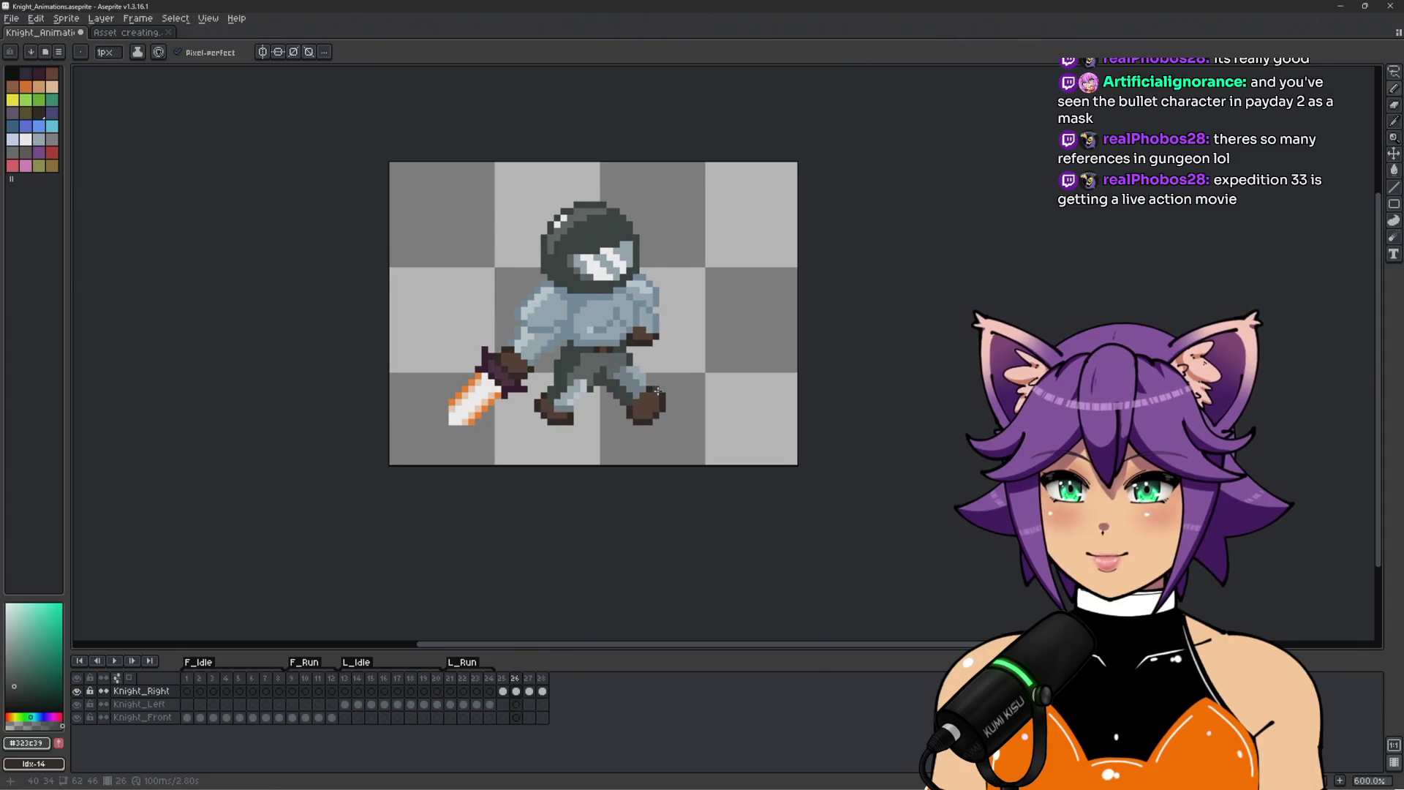
Paint light blue-grey pixels on the leg, then pick the dark brown boot colour.
scroll(688, 348, "up", 4)
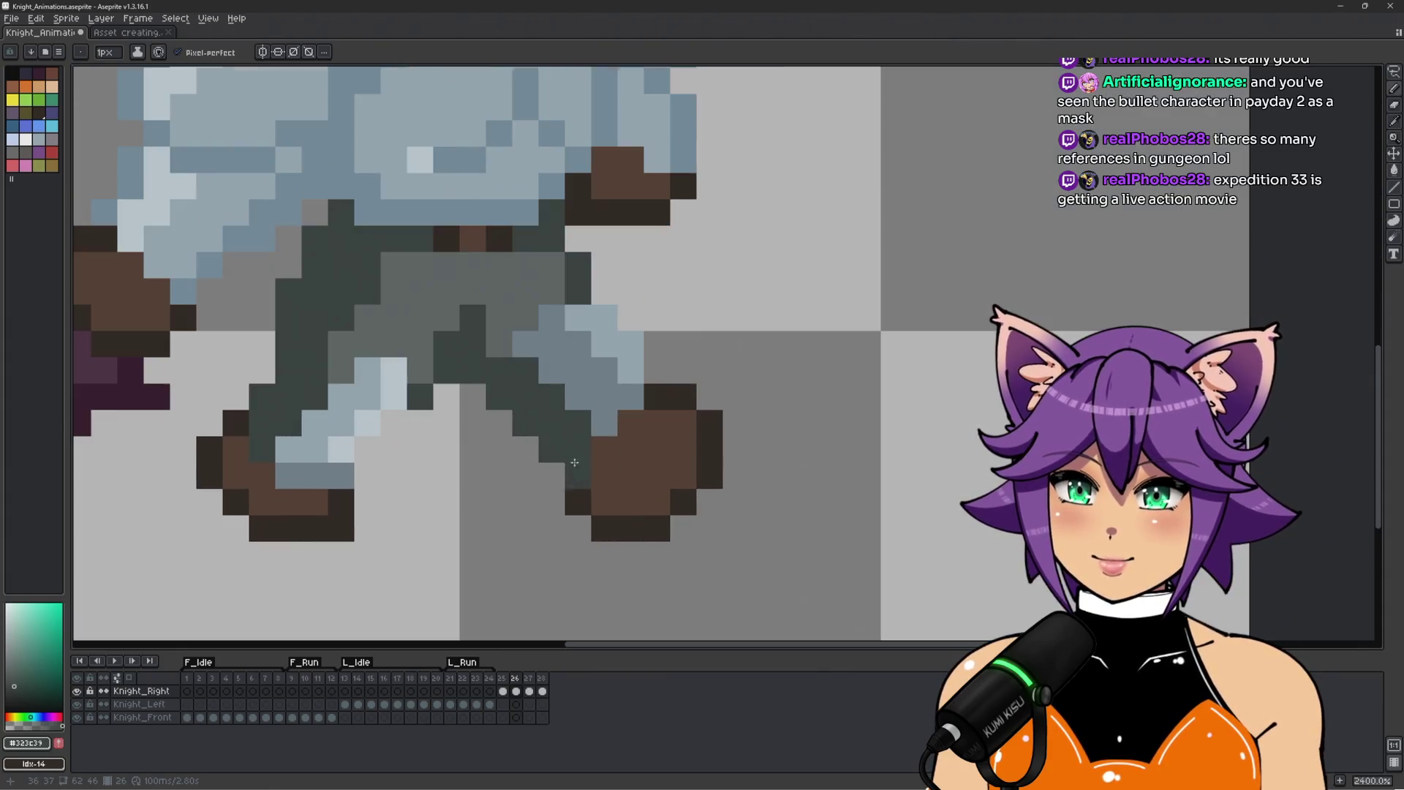
key("ctrl+z")
left_click(604, 423, "alt")
left_click(614, 446)
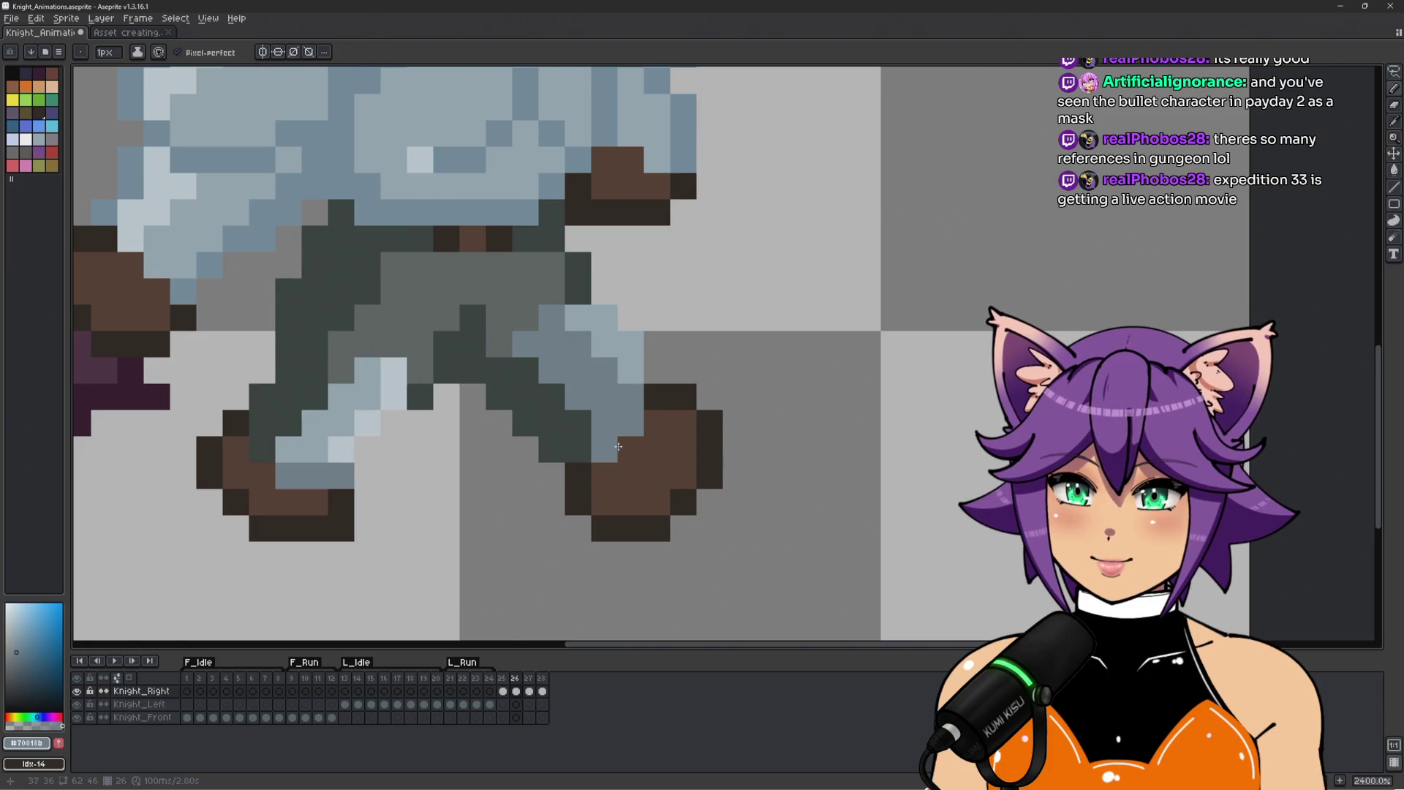
scroll(595, 453, "down", 3)
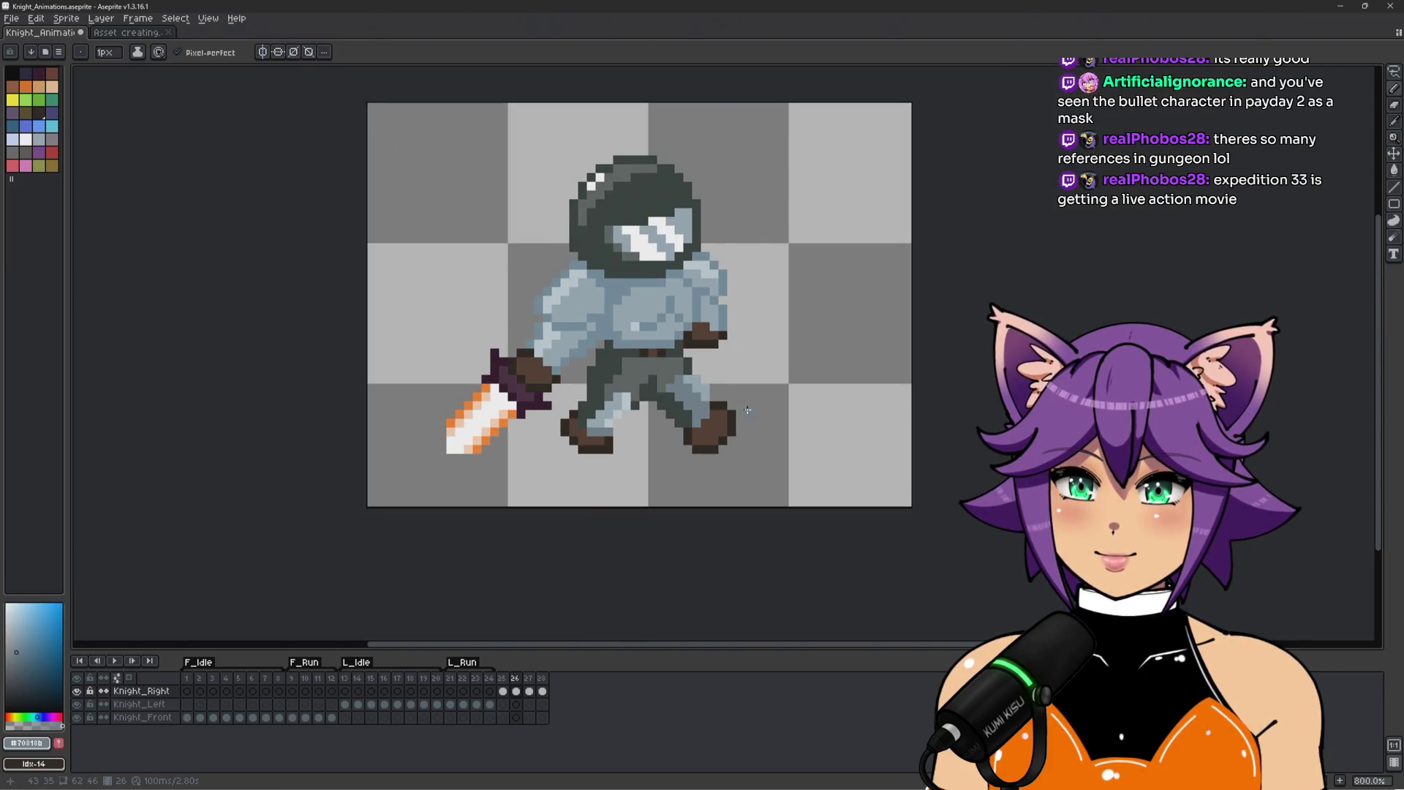
scroll(748, 410, "up", 1)
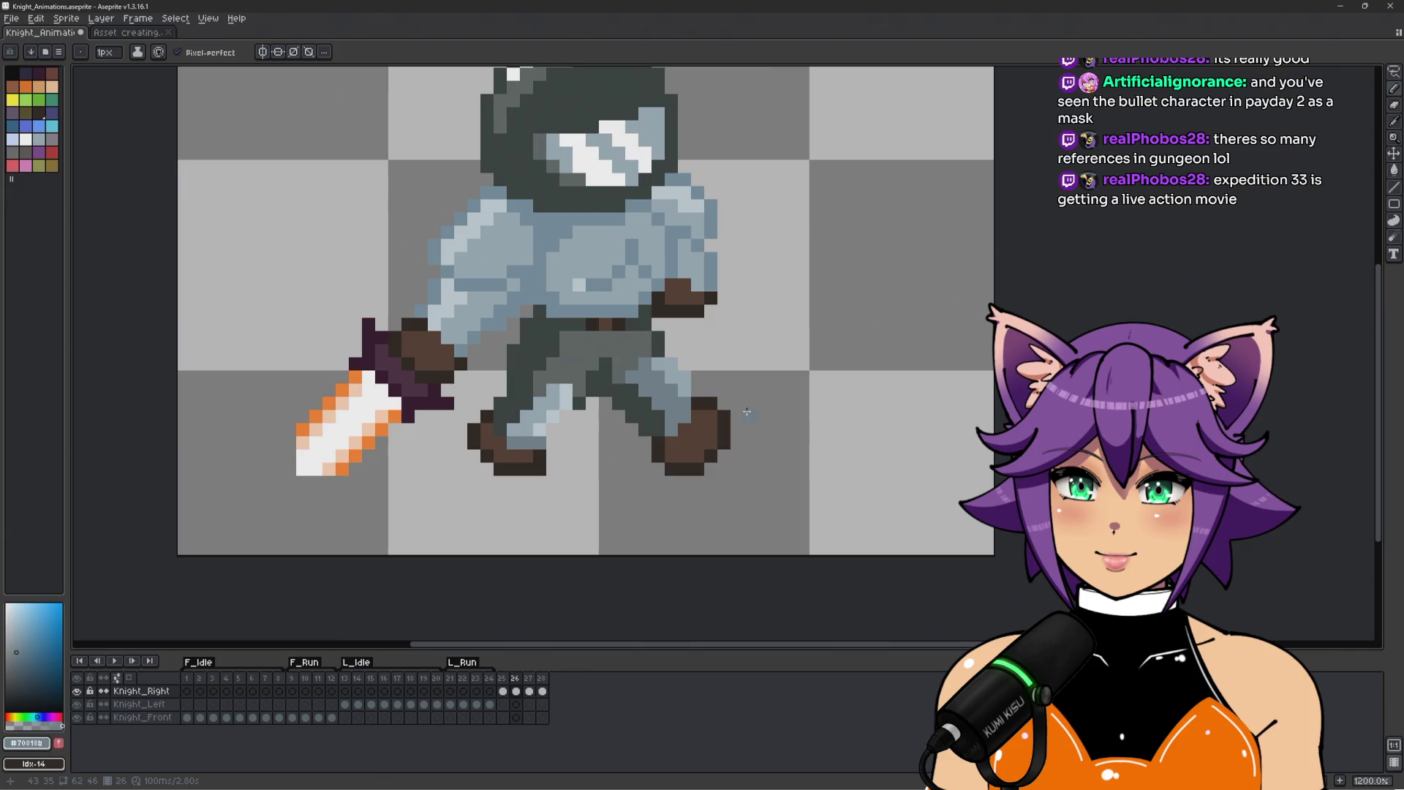
scroll(747, 412, "up", 1)
left_click(663, 420, "alt")
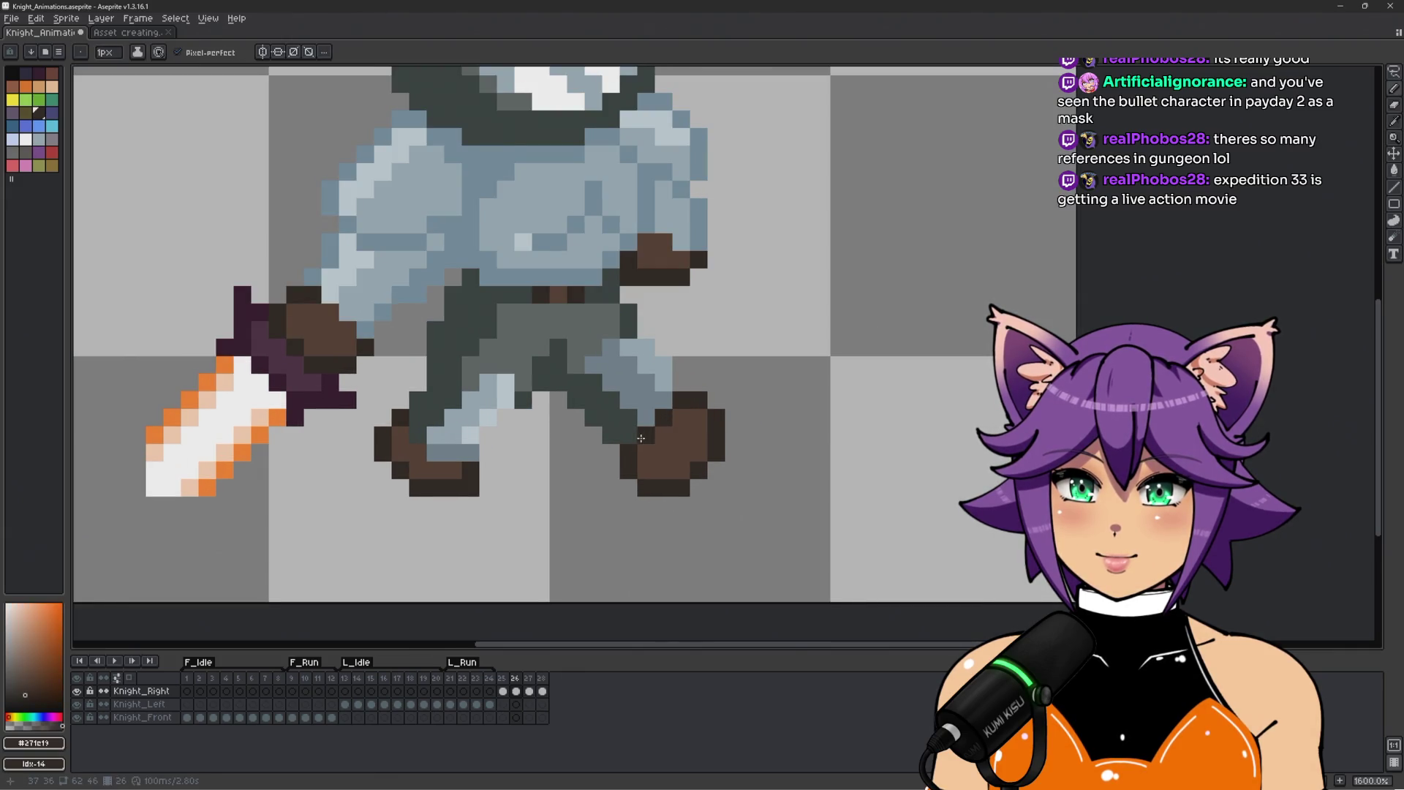
scroll(640, 437, "down", 3)
scroll(768, 415, "down", 1)
key("space")
mouse_move(821, 424)
left_mouse_down()
mouse_move(795, 437)
mouse_move(805, 410)
left_mouse_up()
scroll(757, 375, "up", 3)
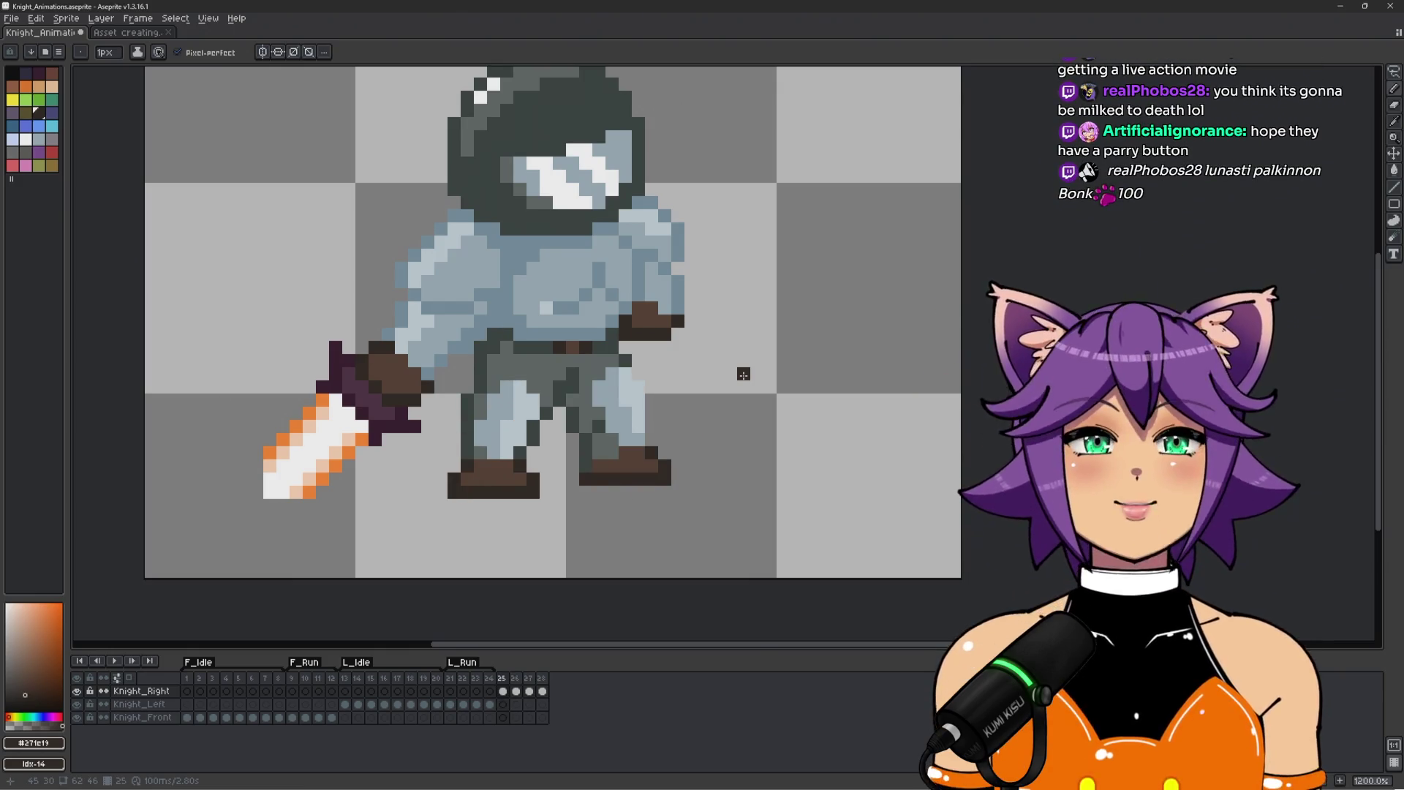
Advance to run frame 28 and compare its leg pose with the previous frame.
key("Right")
key("Right")
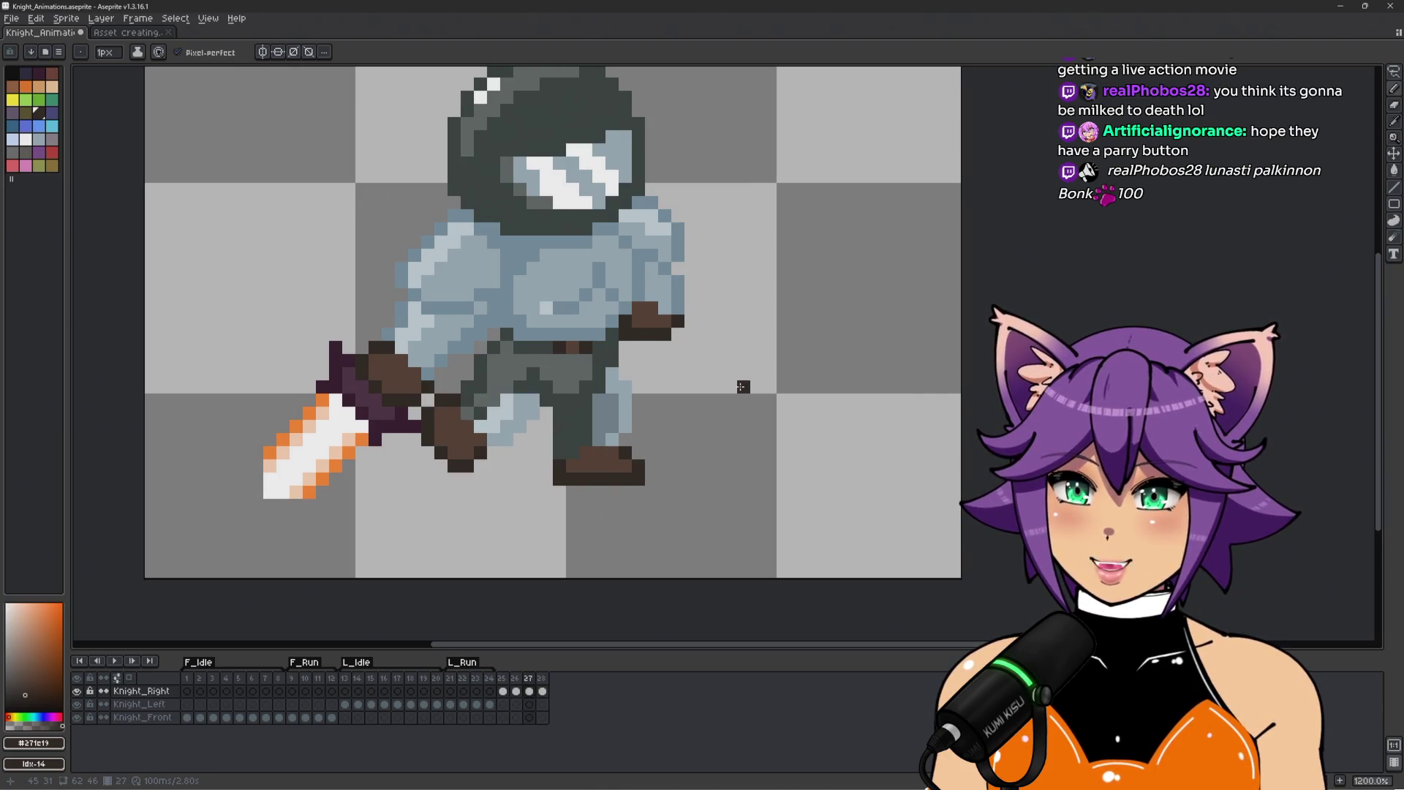
key("Right")
key("Left")
key("Right")
scroll(438, 377, "up", 1)
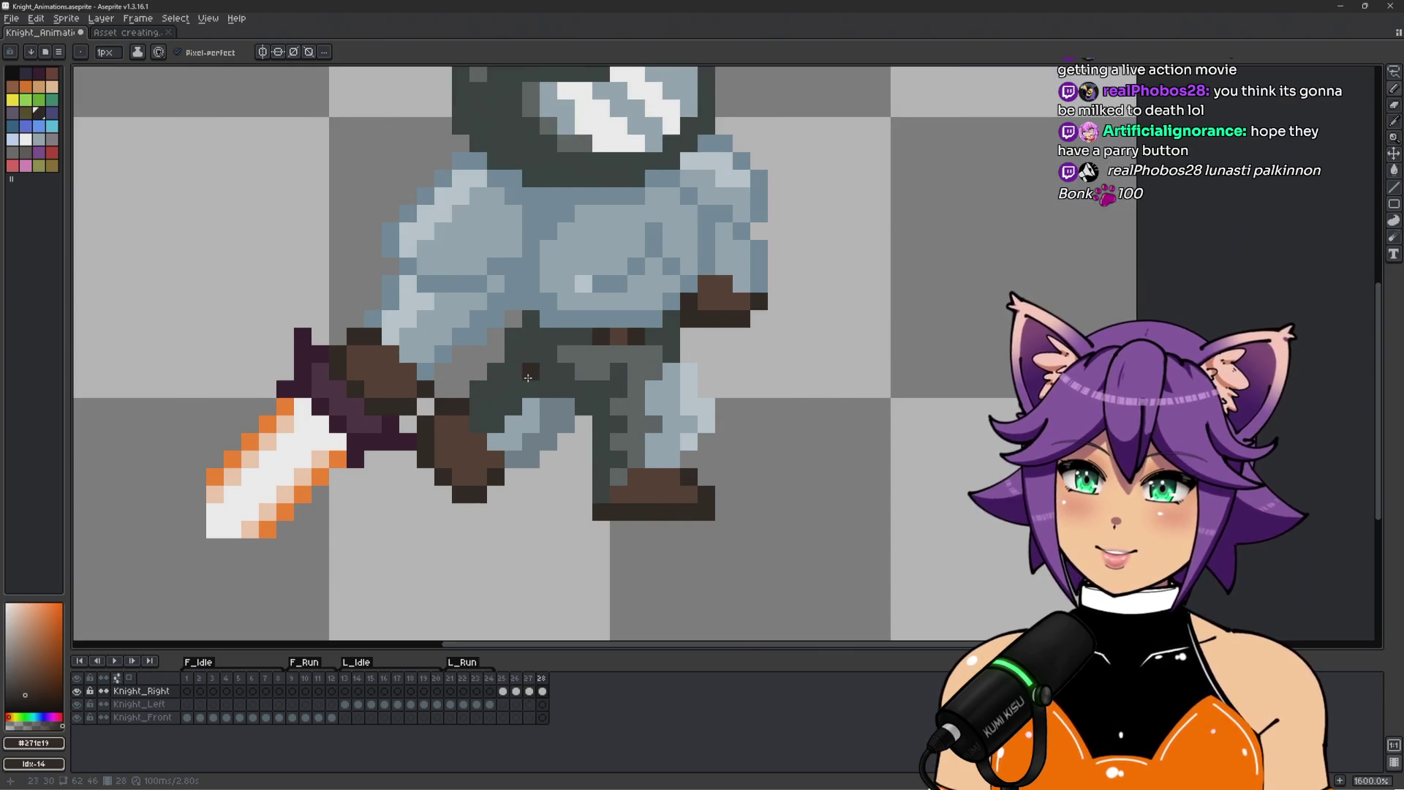
Recolour stray dark leg pixels with the mid grey sampled from the legs.
key("i")
left_click(601, 361)
key("b")
mouse_move(548, 371)
left_mouse_down()
mouse_move(530, 354)
mouse_move(504, 395)
left_mouse_up()
left_click(483, 408)
left_click_drag(549, 355, 558, 368)
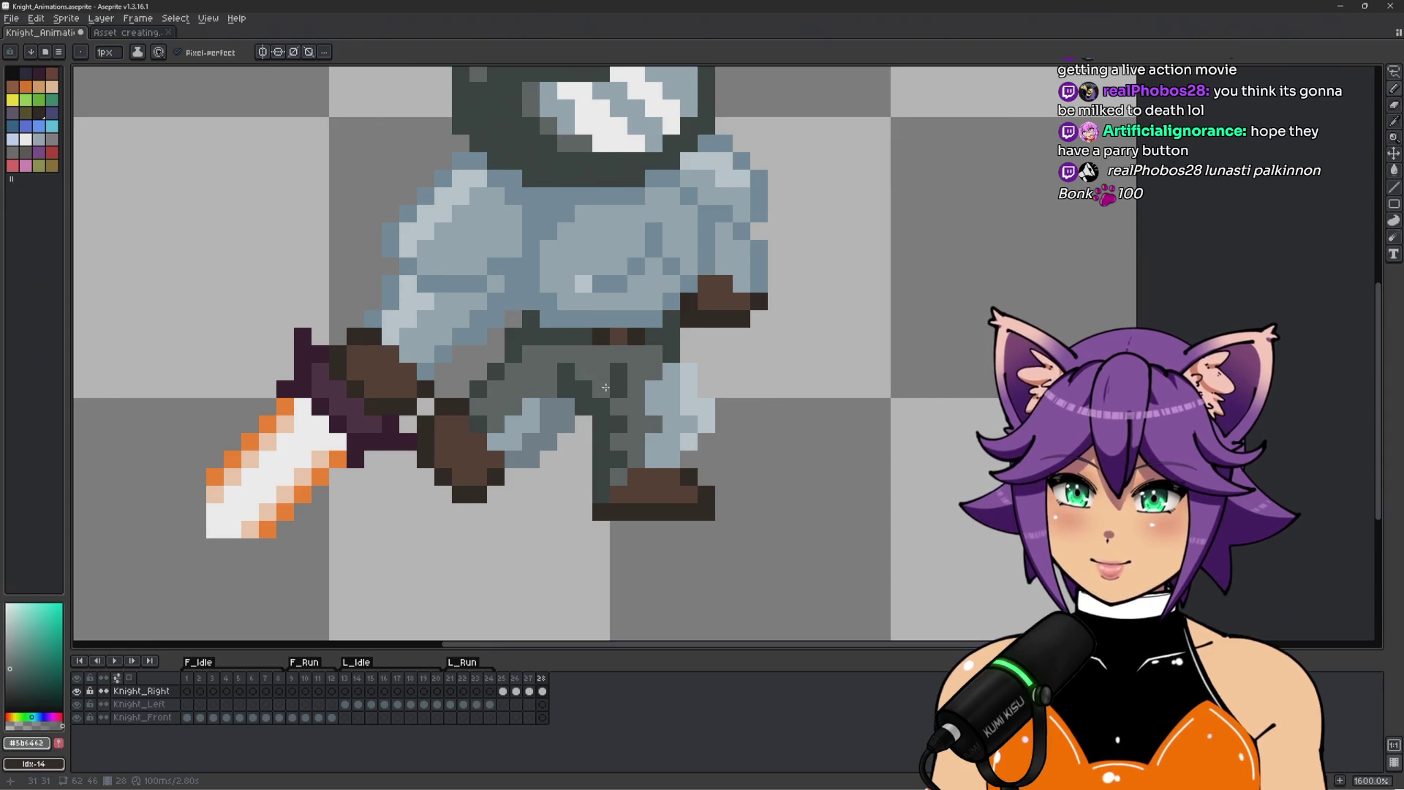
Paint dark #323c39 shading down the knight's leg.
key("i")
left_click(566, 375)
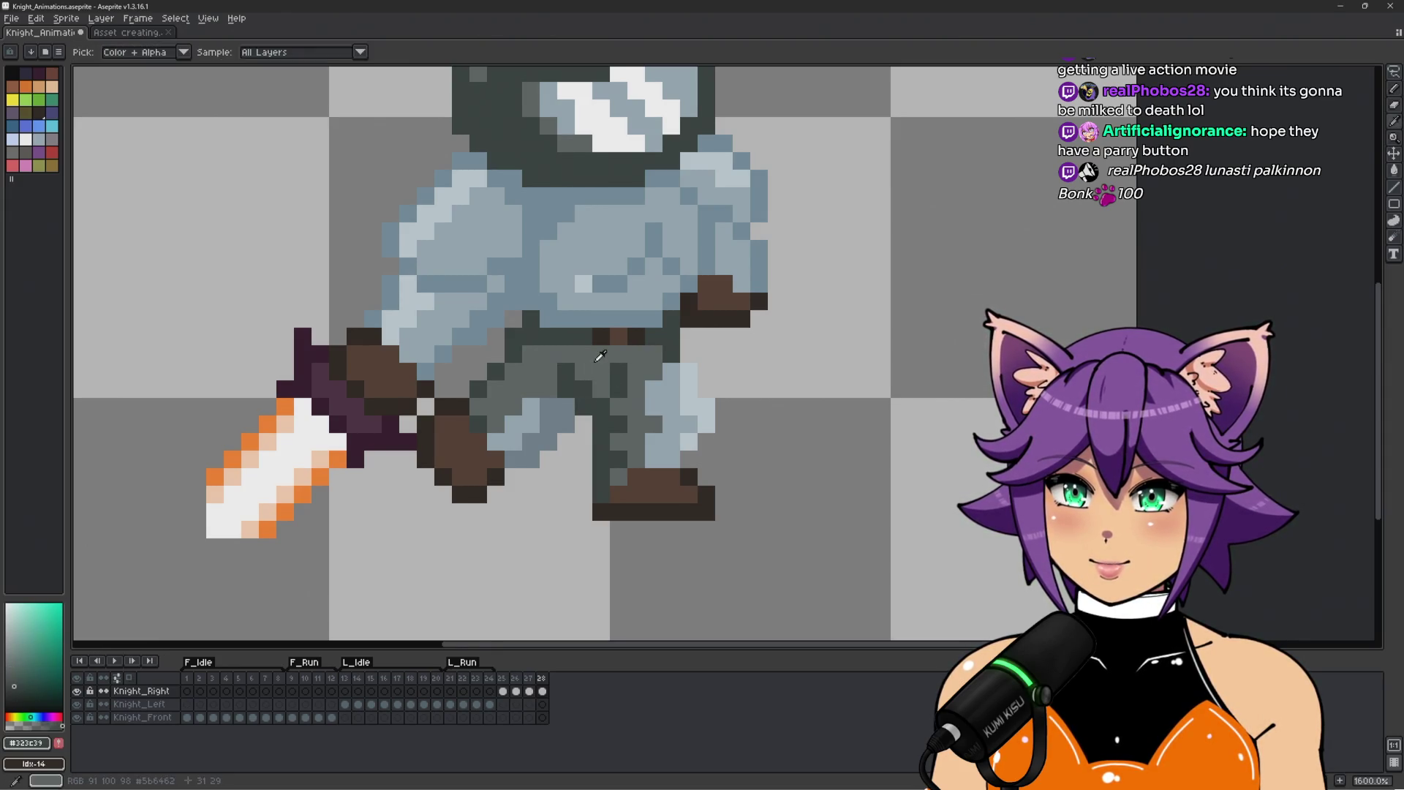
key("b")
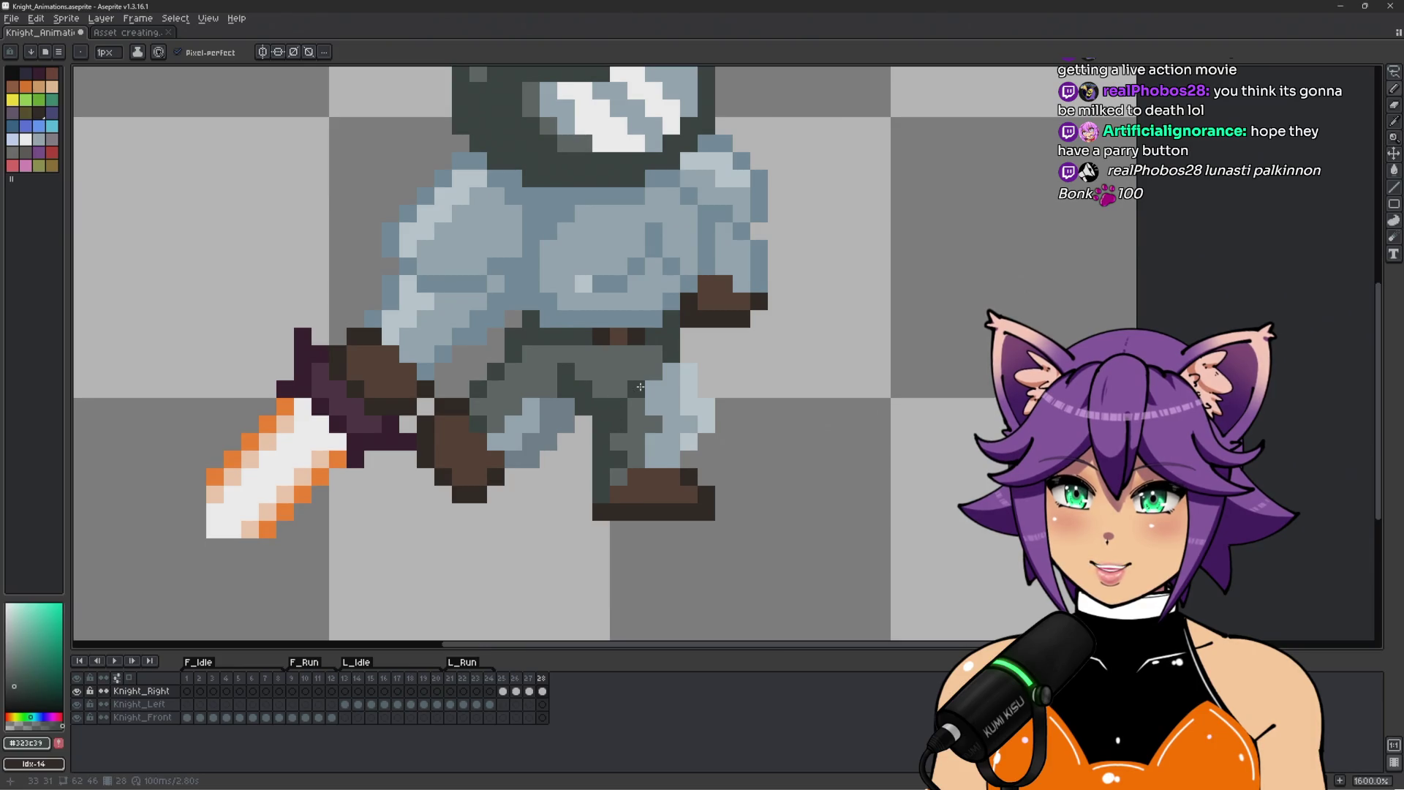
left_click_drag(630, 443, 615, 481)
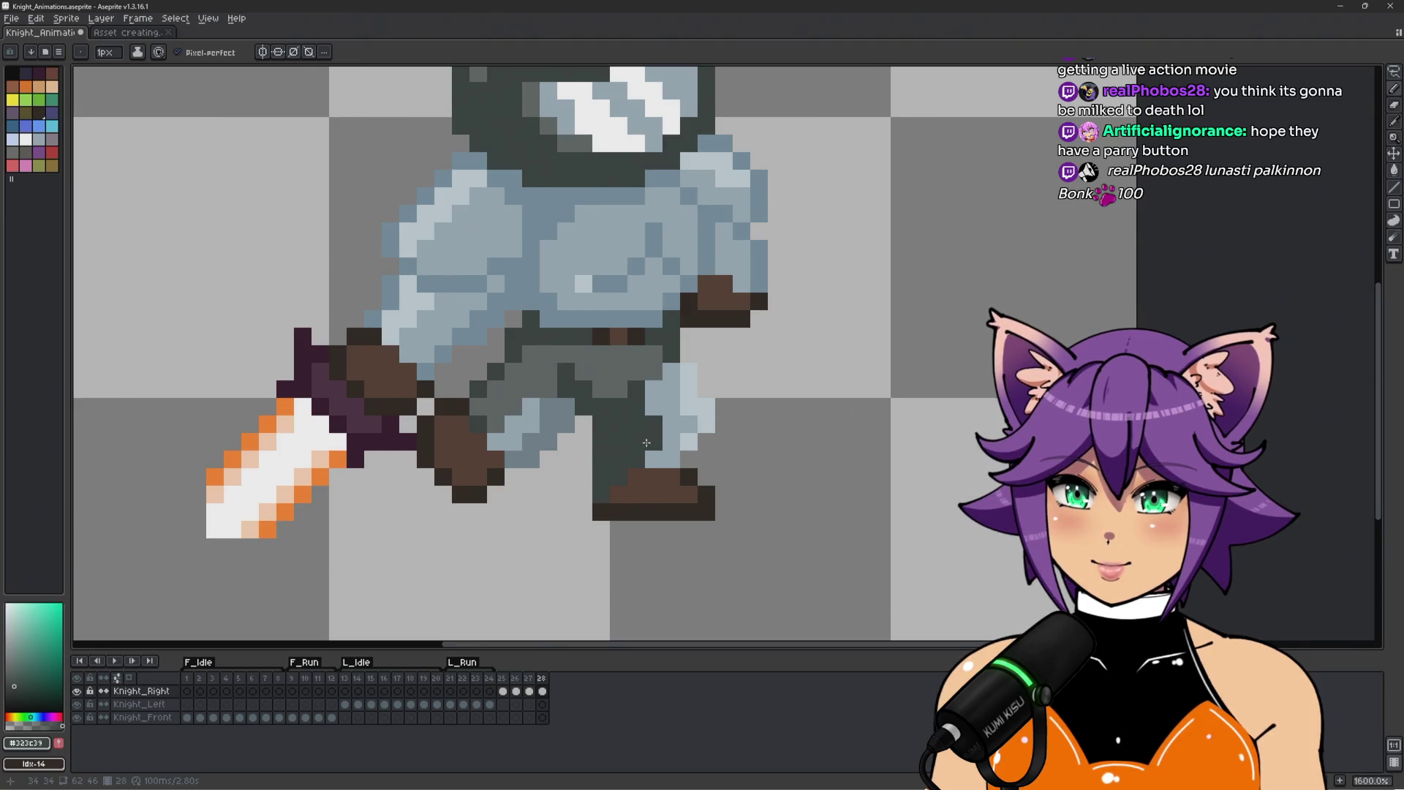
scroll(646, 443, "down", 1)
Flip through frames 21–28 to preview the run cycle.
key("Left")
key("Right")
key("Left")
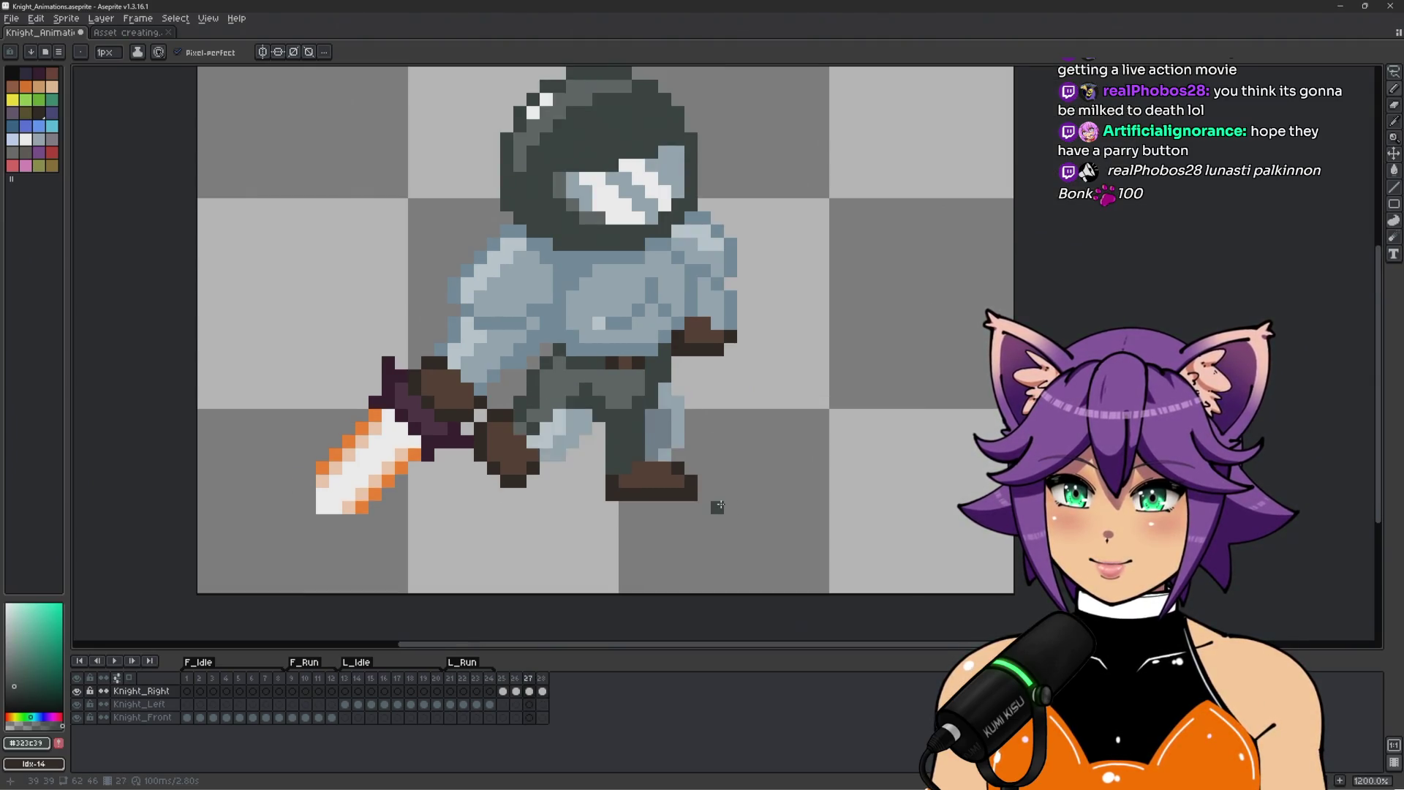
key("Right")
key("Left")
key("Left")
key("Left")
key("Right")
key("Right")
key("Left")
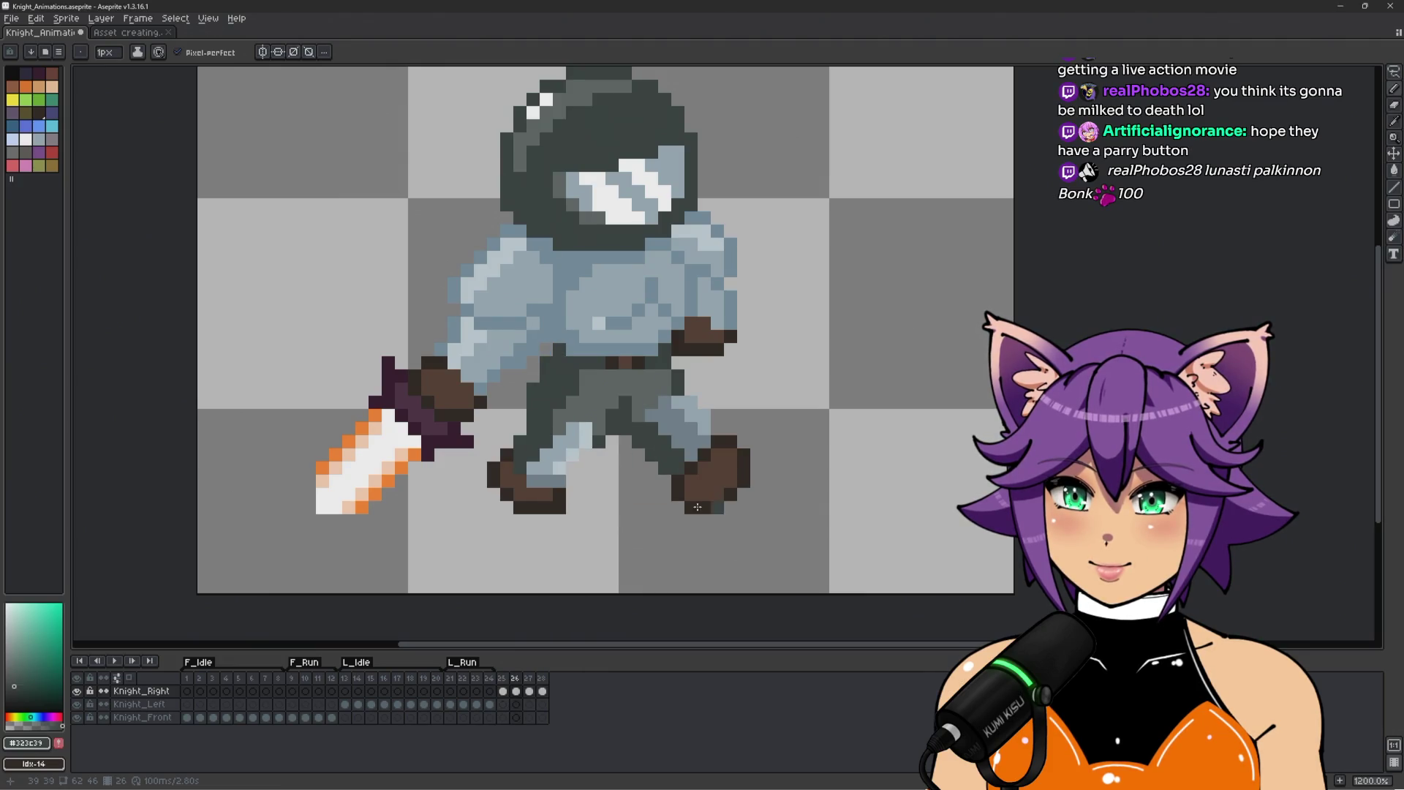
left_click(451, 687)
key("Right")
key("Right")
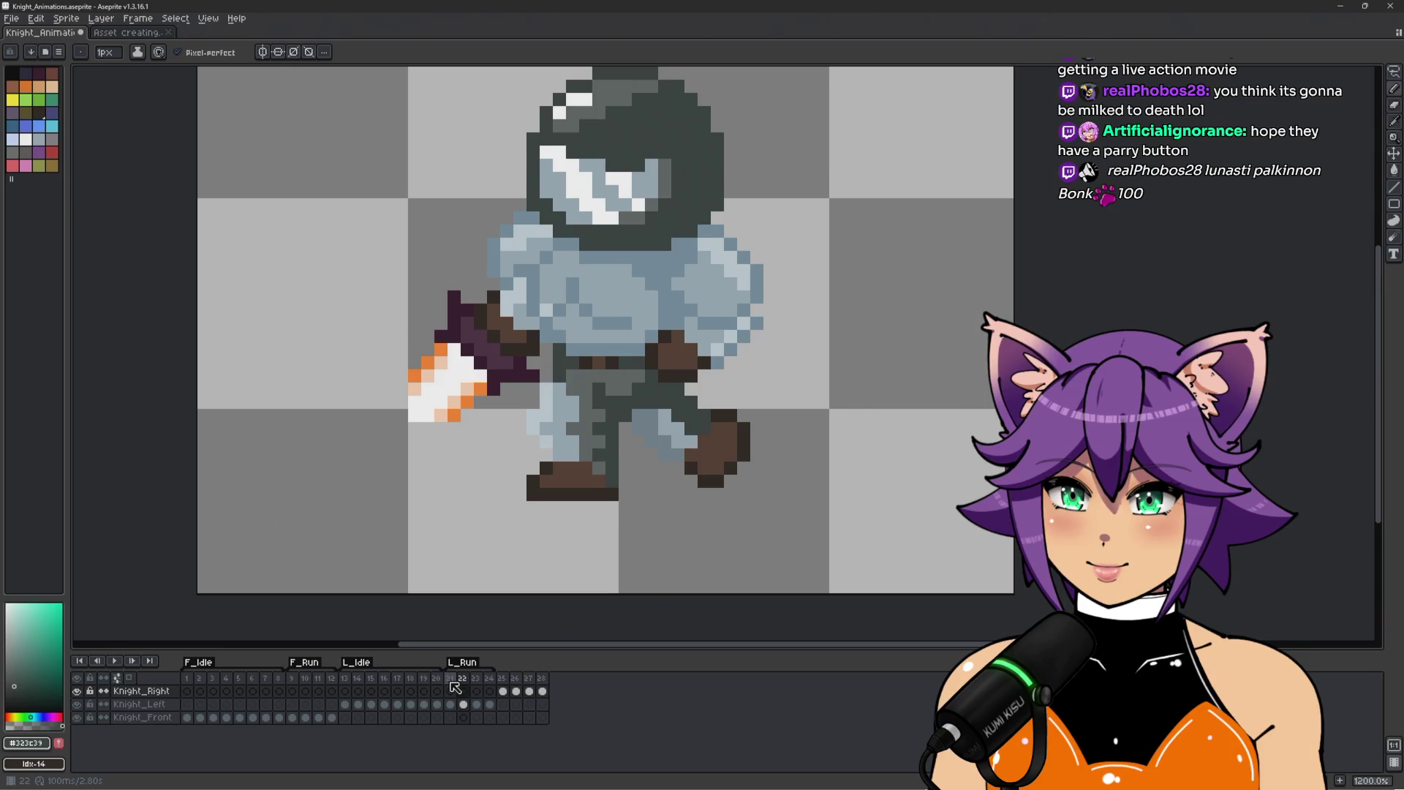
key("Right")
key("Right")
key("Right")
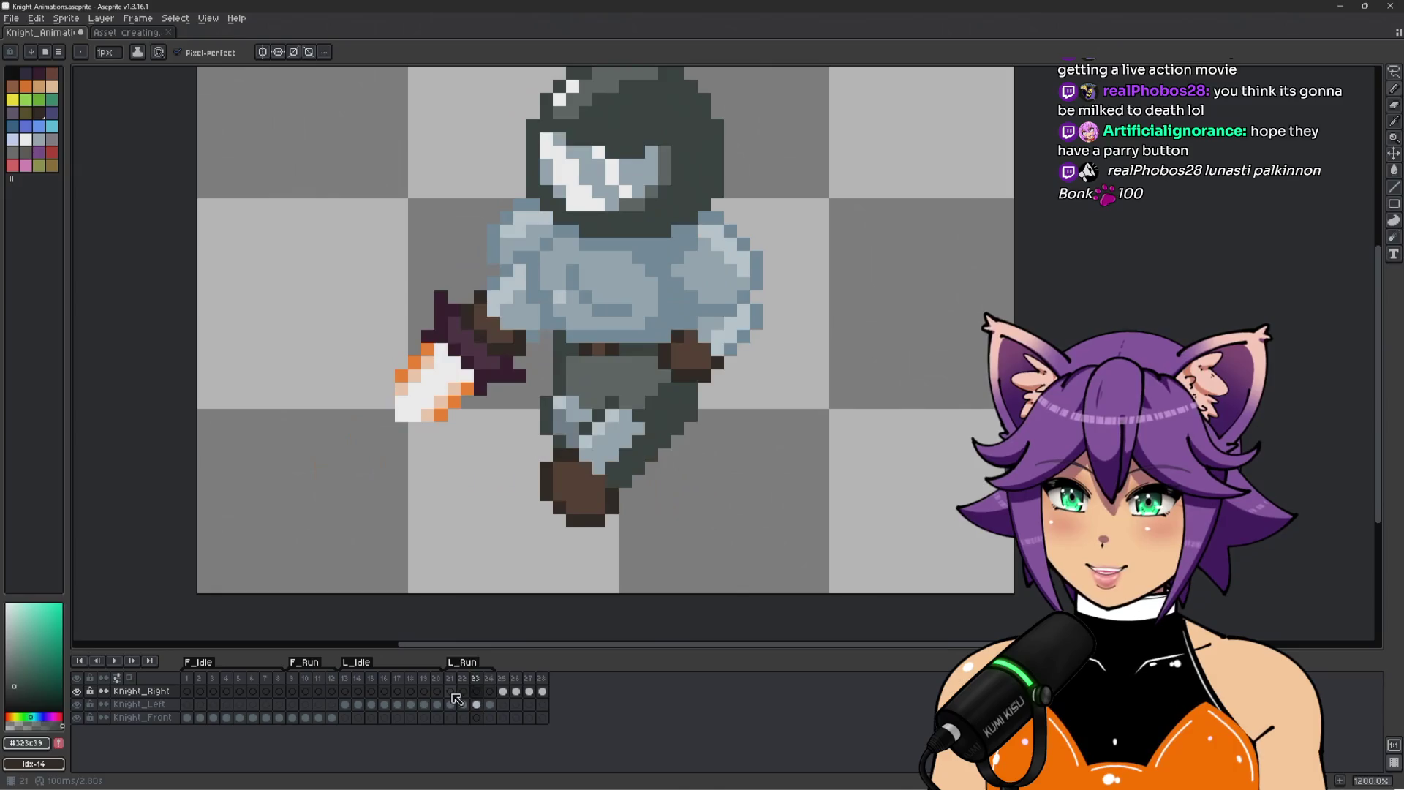
Trial-select the knight's lower body, compare frame 23 and 28 legs, then deselect.
key("m")
mouse_move(543, 362)
left_mouse_down()
mouse_move(638, 364)
mouse_move(739, 406)
mouse_move(523, 540)
left_mouse_up()
left_click(493, 439)
mouse_move(494, 439)
left_mouse_down()
mouse_move(598, 362)
mouse_move(764, 414)
left_mouse_up()
mouse_move(541, 362)
left_mouse_down()
mouse_move(613, 362)
mouse_move(735, 424)
mouse_move(527, 545)
mouse_move(519, 394)
mouse_move(543, 382)
left_mouse_up()
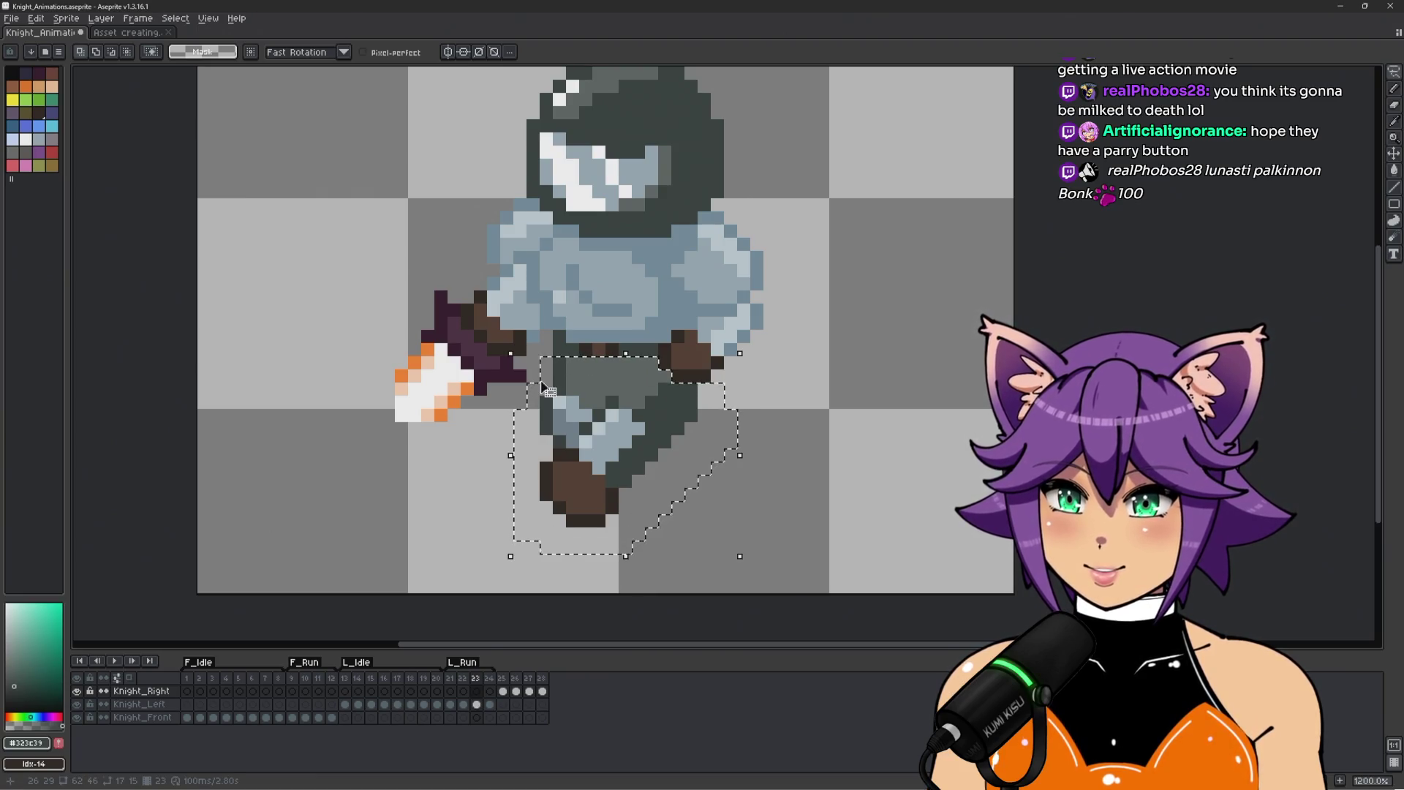
left_click(479, 704)
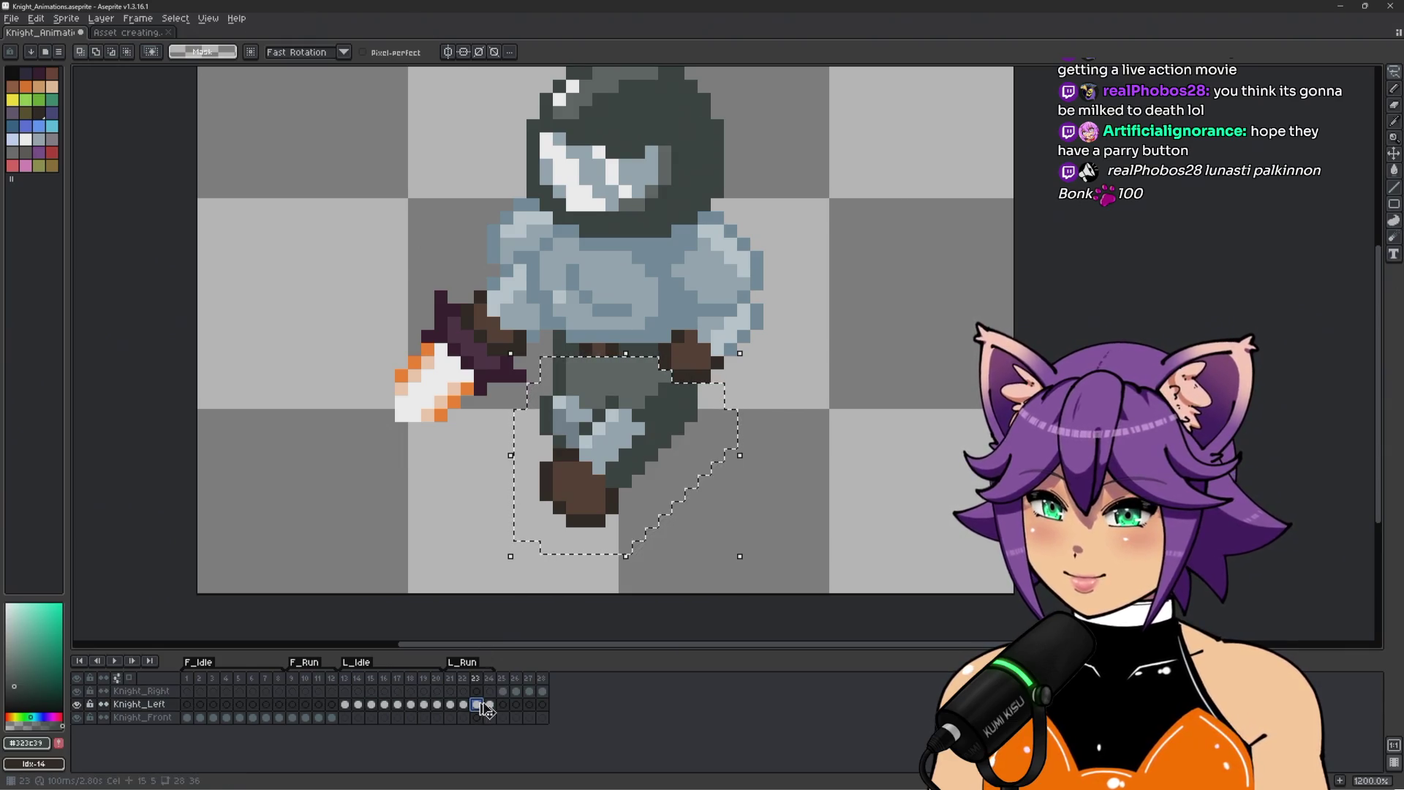
left_click(542, 692)
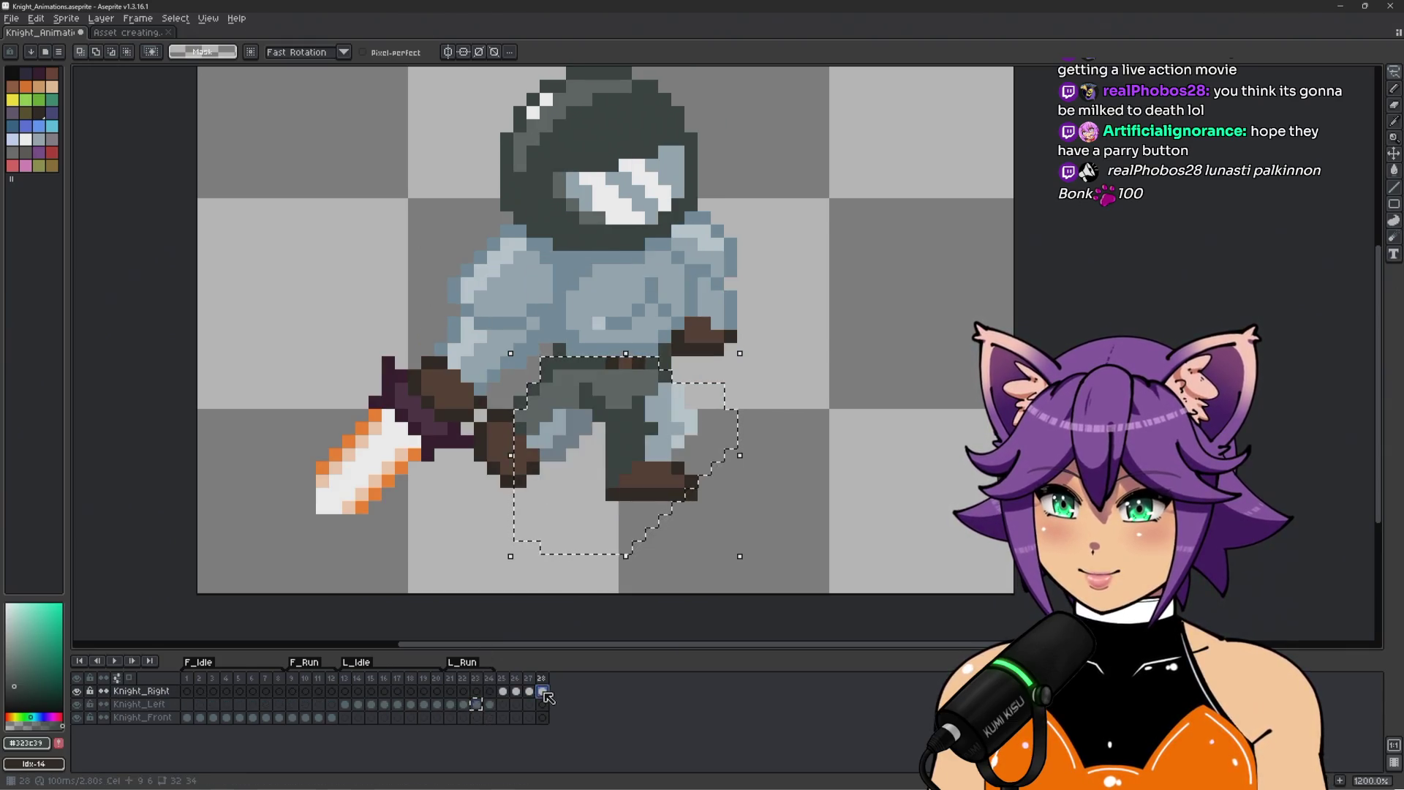
left_click(479, 704)
left_click(543, 692)
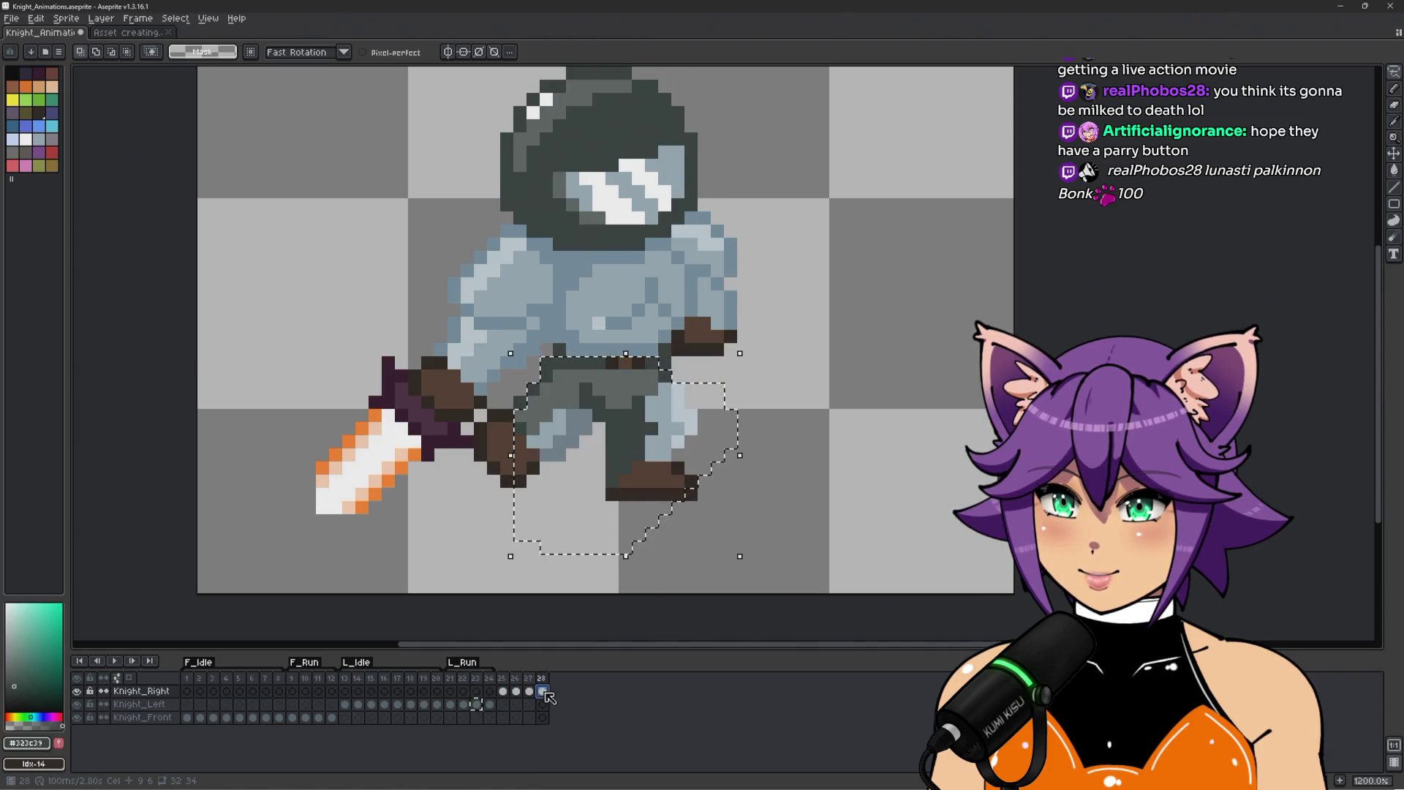
key("ctrl+d")
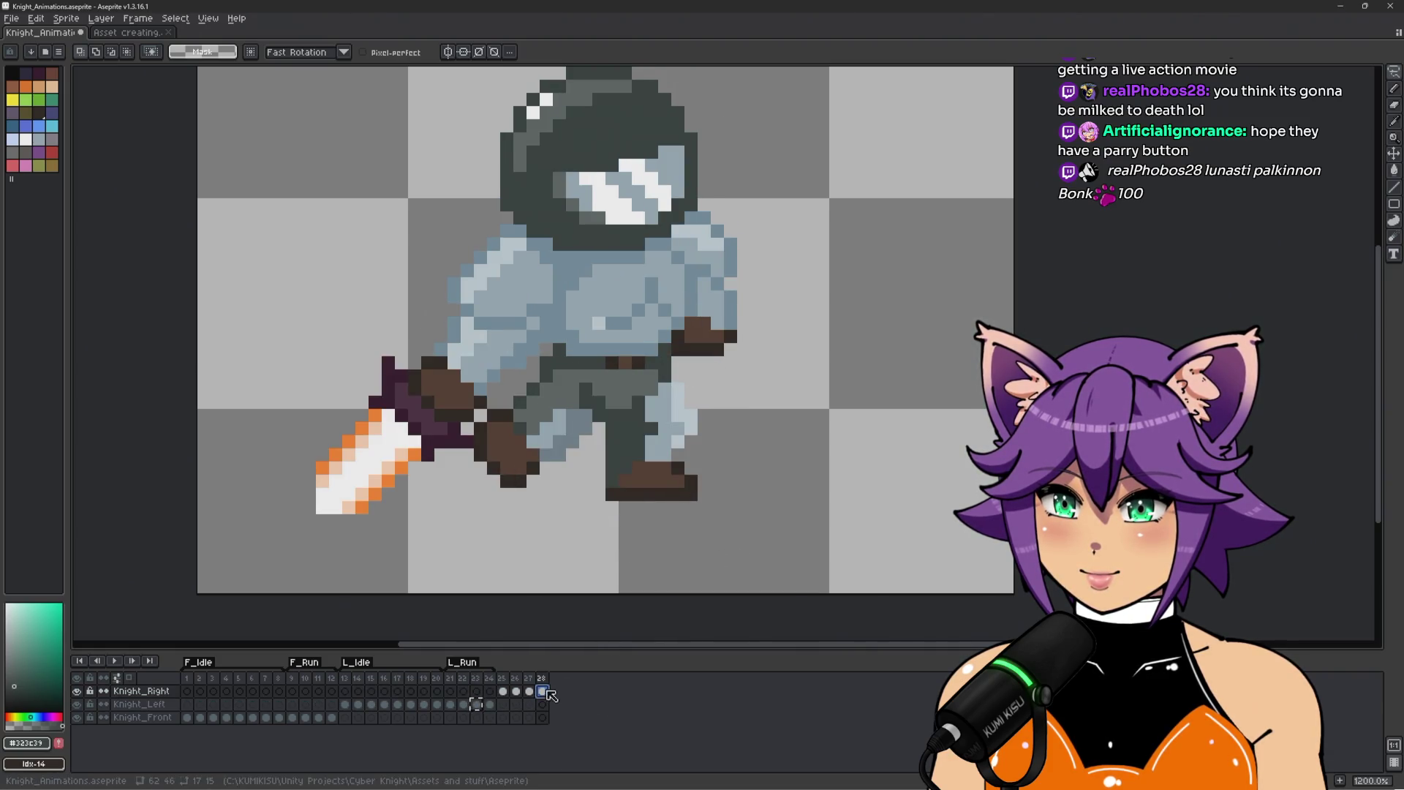
Paste the Knight_Left frame 23 legs into frame 28, placed right of the knight.
left_click_drag(550, 697, 518, 705)
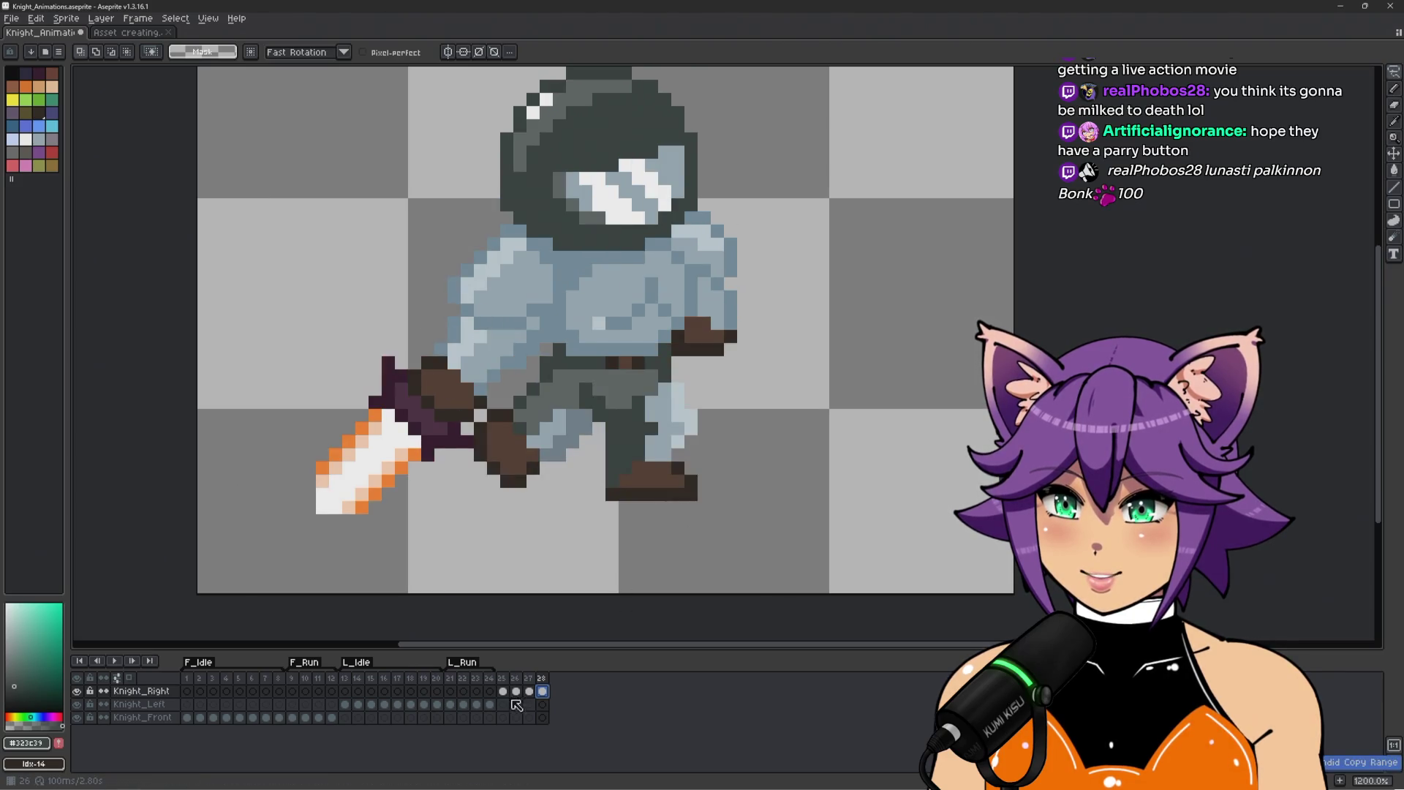
left_click(477, 704)
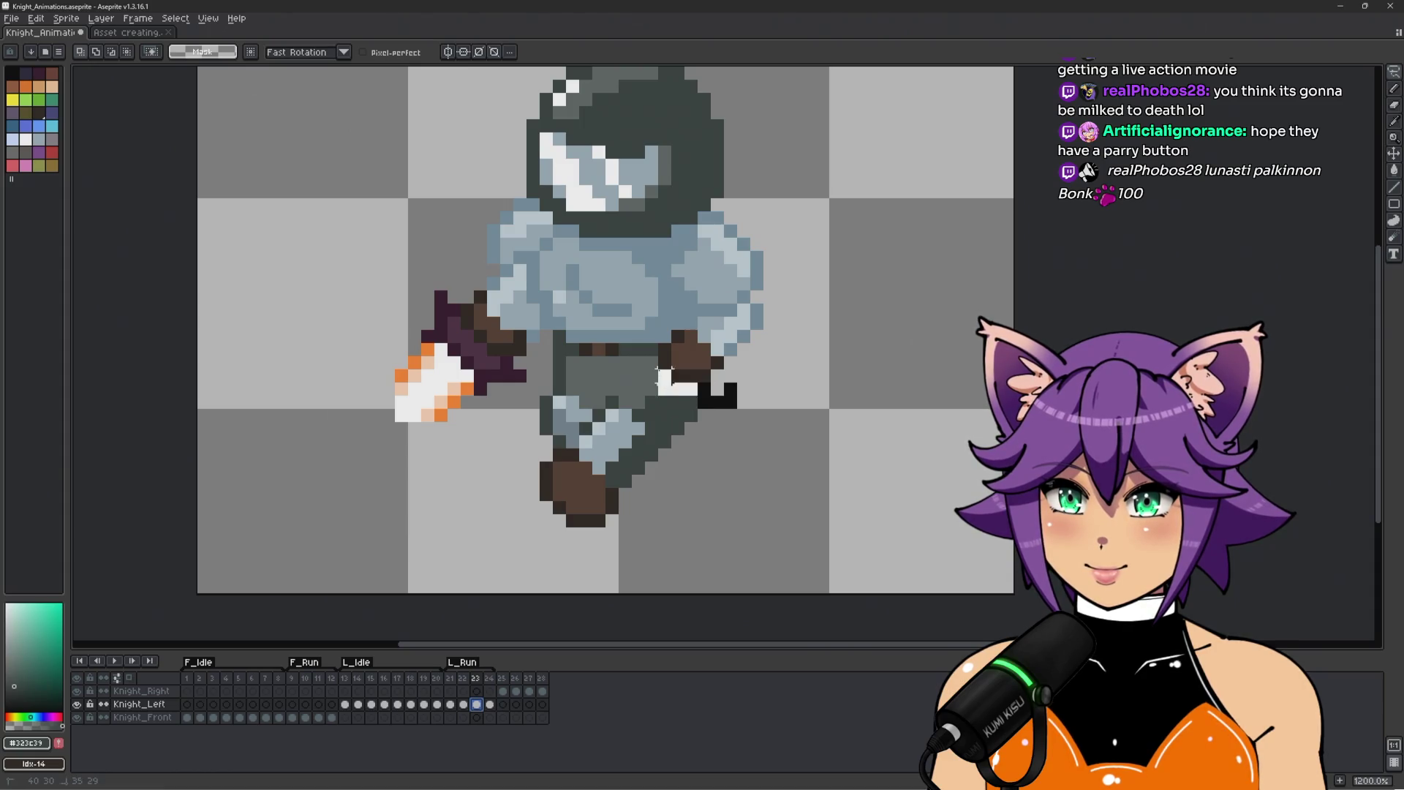
mouse_move(546, 375)
left_mouse_down()
mouse_move(488, 541)
mouse_move(725, 420)
mouse_move(735, 383)
left_mouse_up()
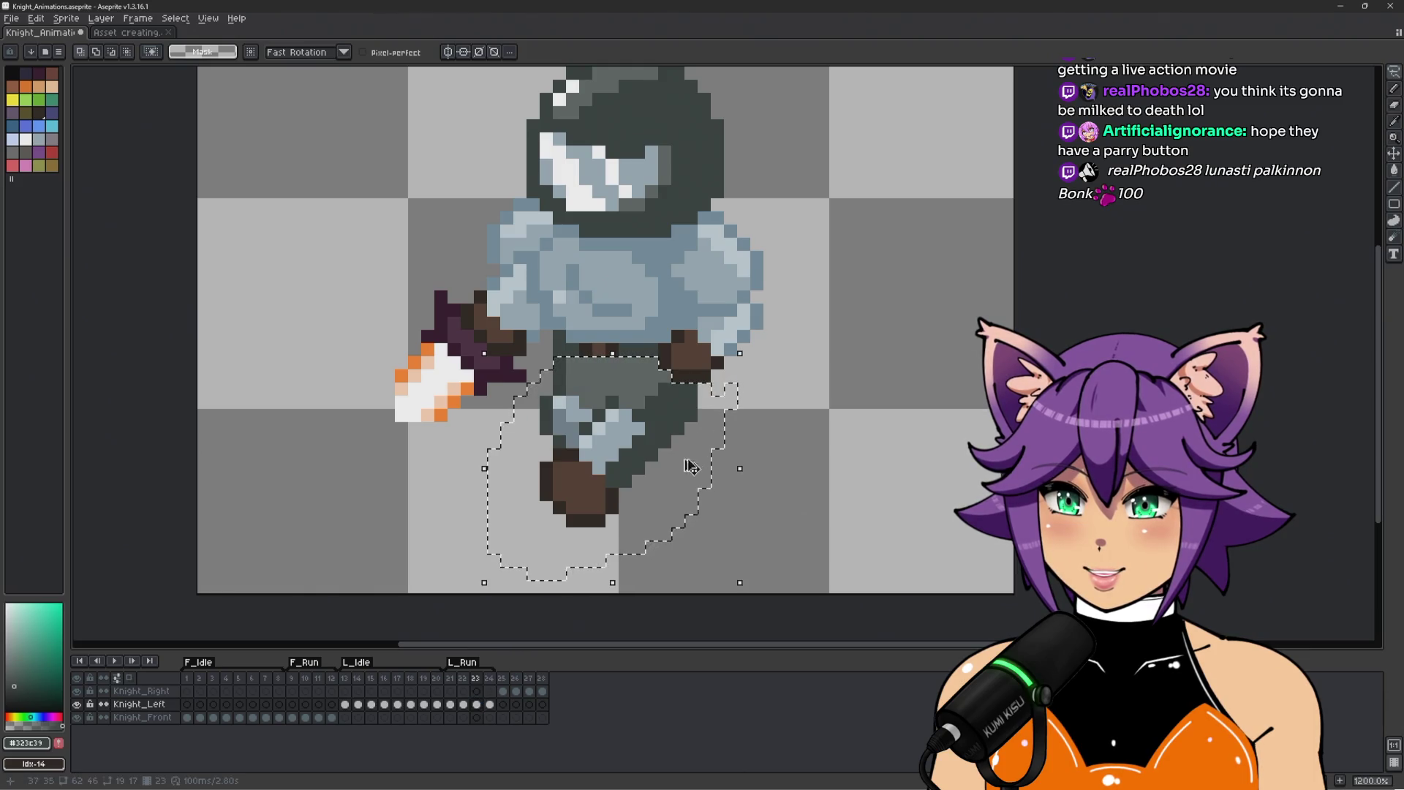
left_click(542, 692)
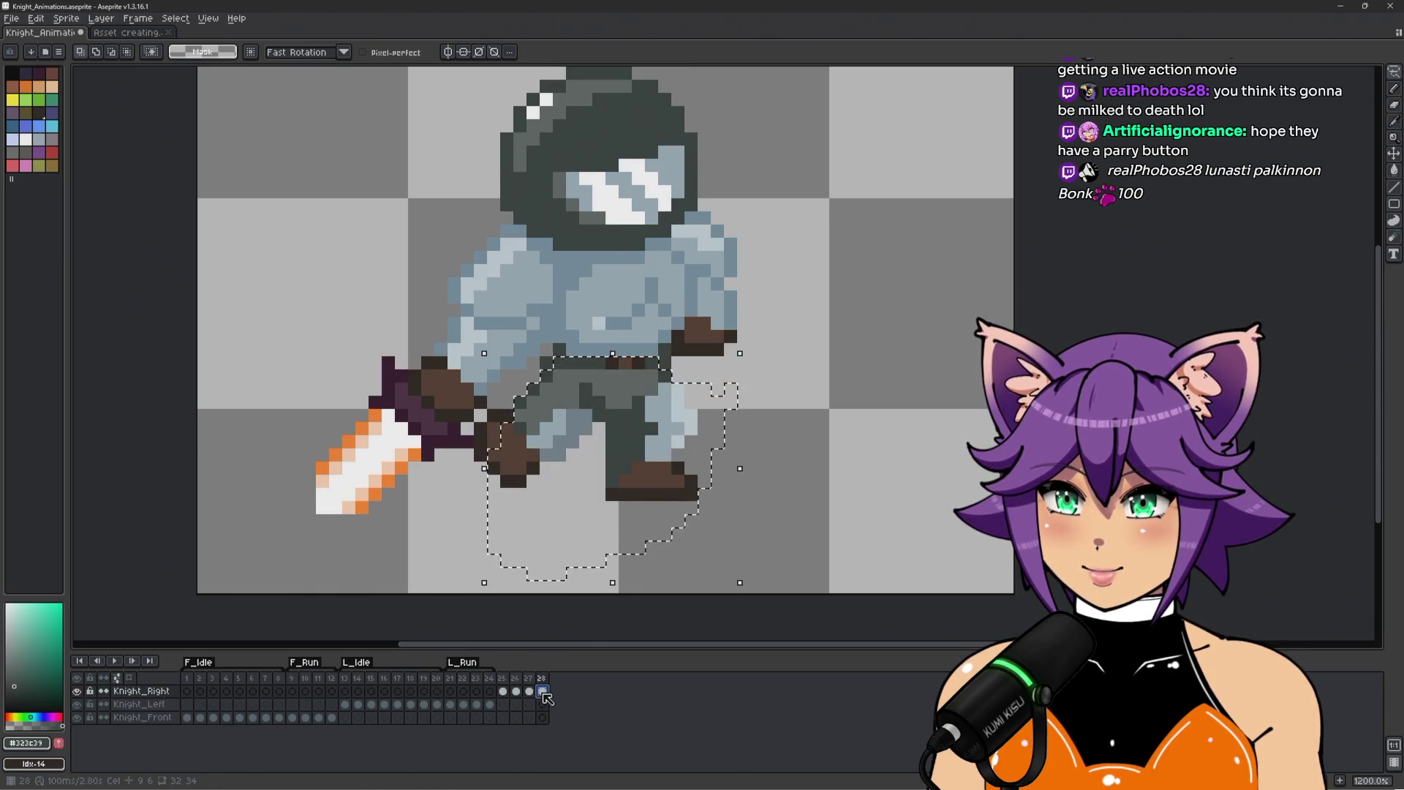
left_click(848, 428)
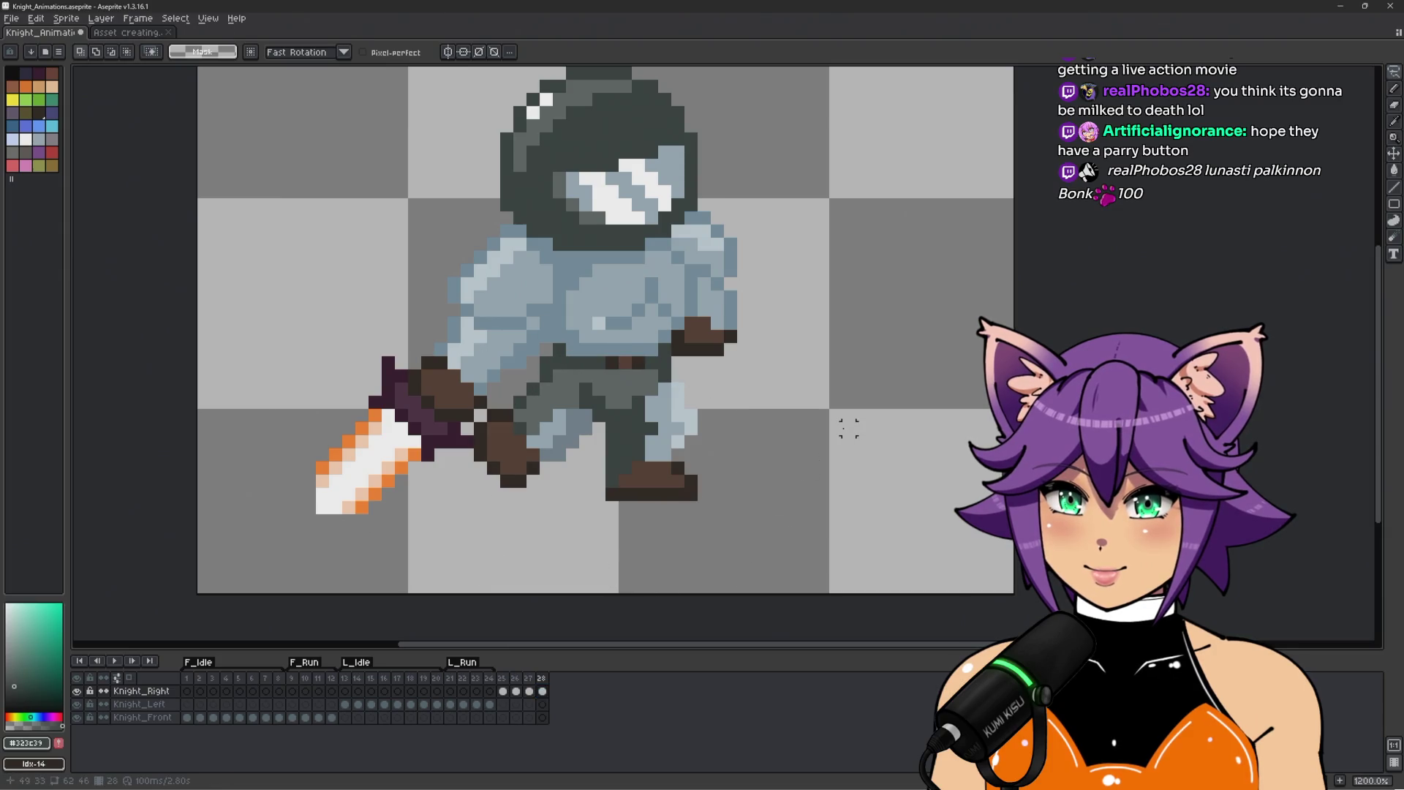
key("ctrl+v")
left_click_drag(651, 435, 887, 434)
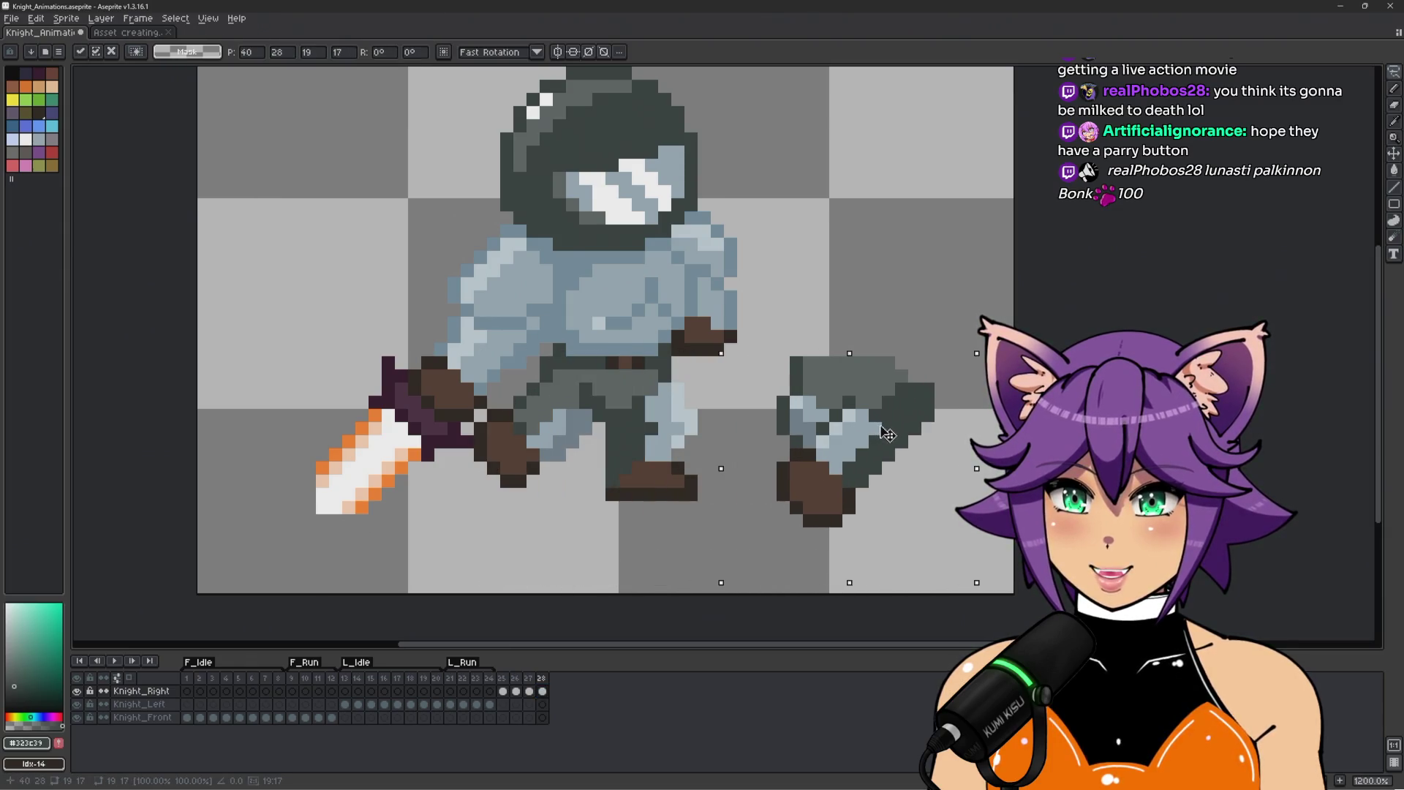
left_click(783, 283)
Outline and delete the knight's old legs below the belt.
left_click_drag(679, 374, 646, 380)
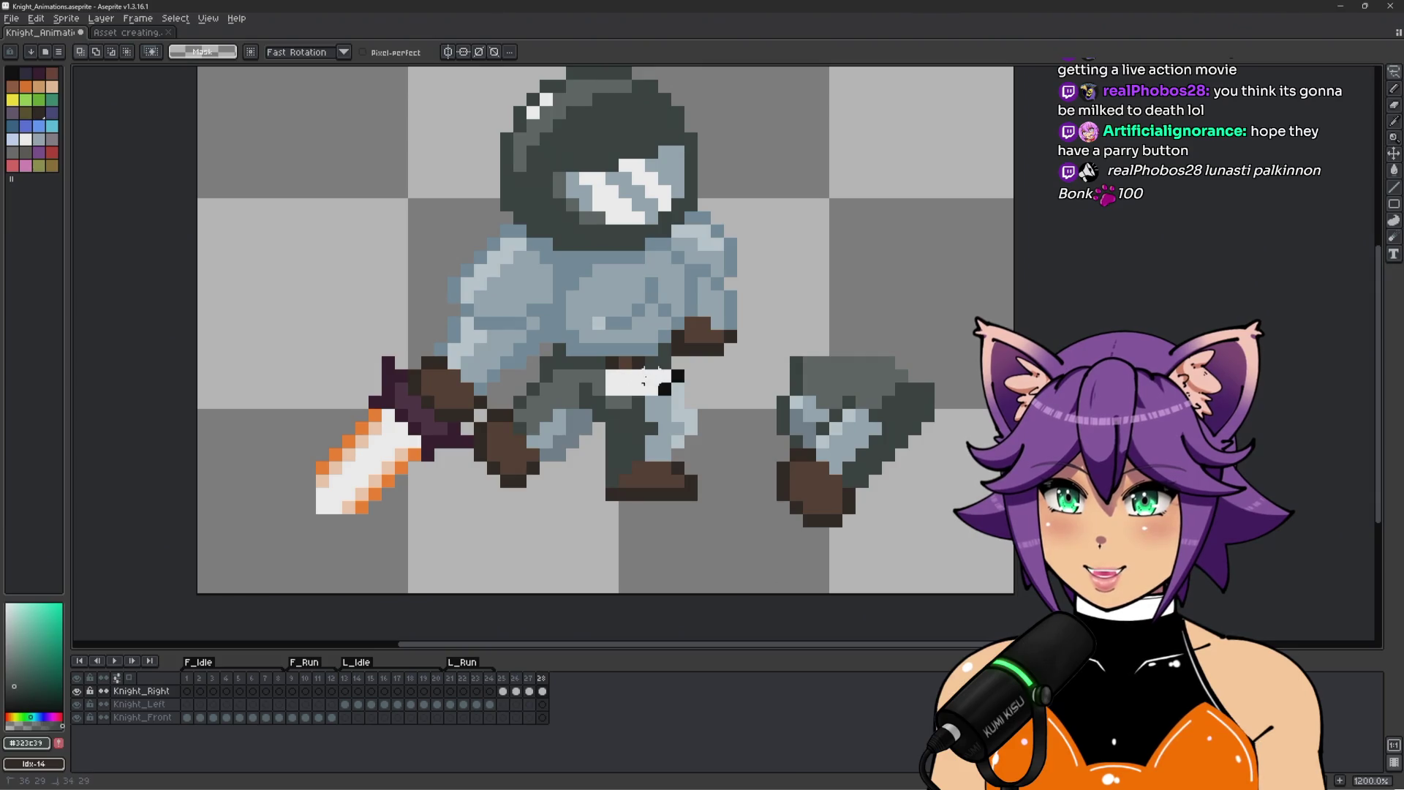
mouse_move(517, 389)
left_mouse_down()
mouse_move(479, 417)
mouse_move(650, 543)
mouse_move(746, 395)
left_mouse_up()
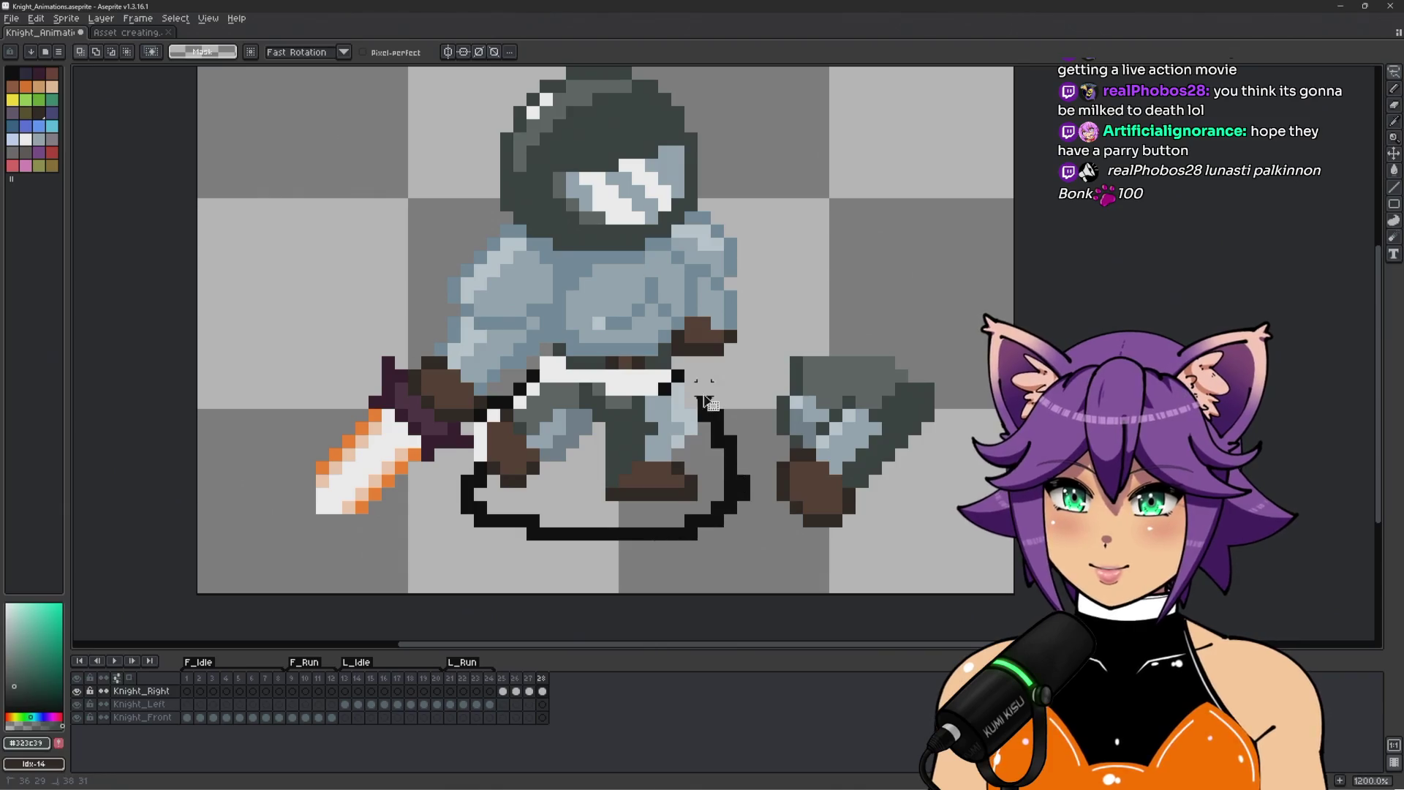
key("Delete")
Flip the pasted leg piece horizontally and set it beneath the torso.
mouse_move(787, 300)
left_mouse_down()
mouse_move(909, 564)
mouse_move(832, 333)
left_mouse_up()
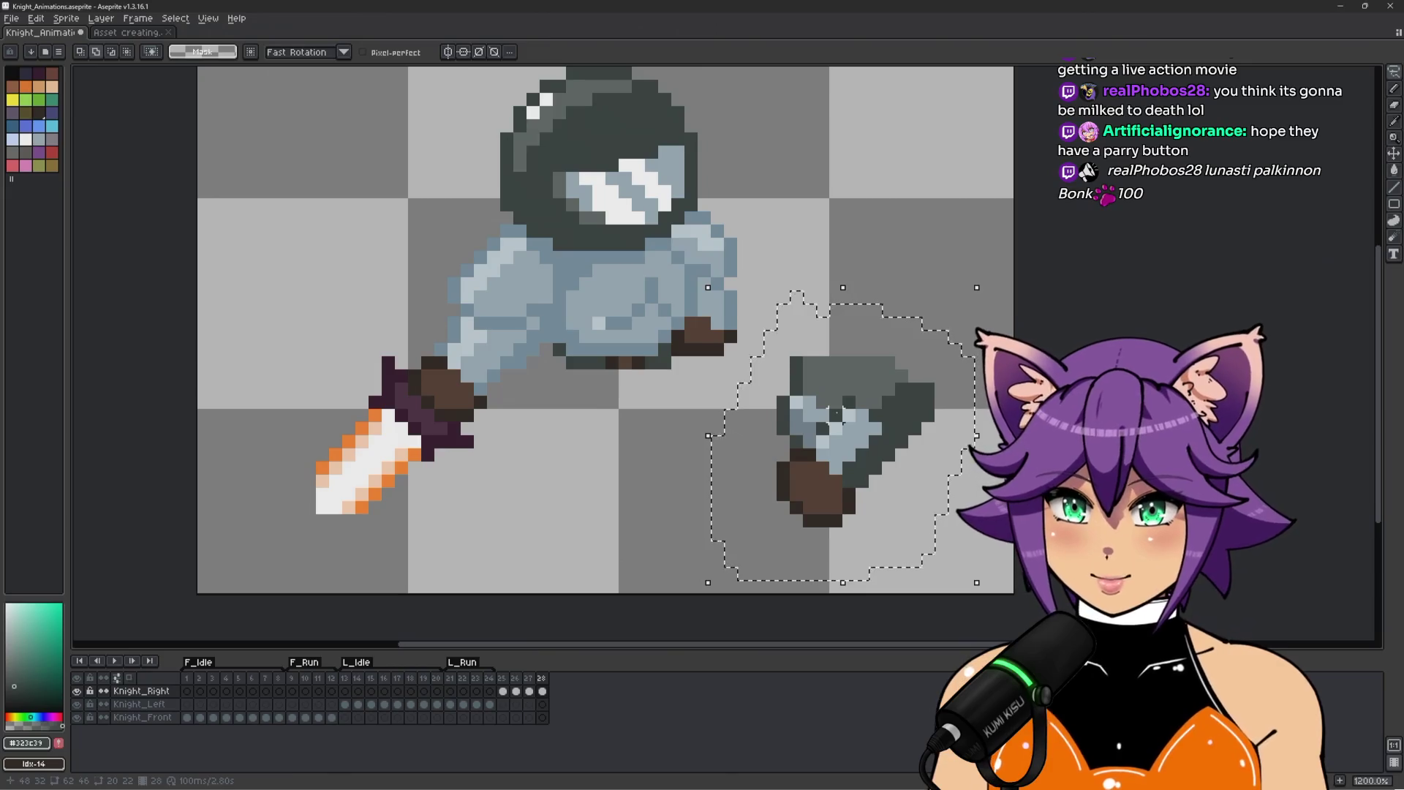
key("shift+h")
left_click_drag(841, 445, 639, 472)
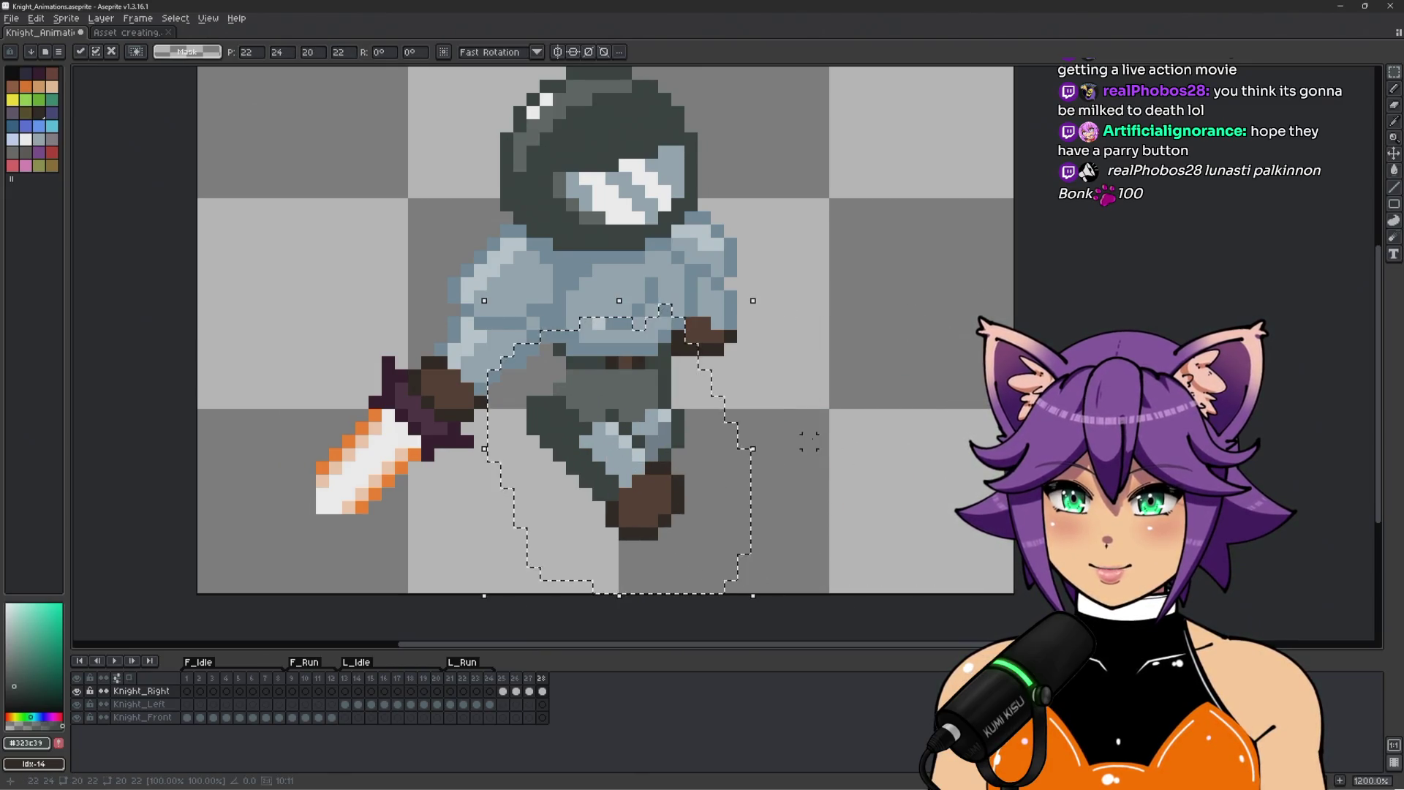
key("Return")
scroll(812, 439, "down", 3)
scroll(811, 439, "up", 4)
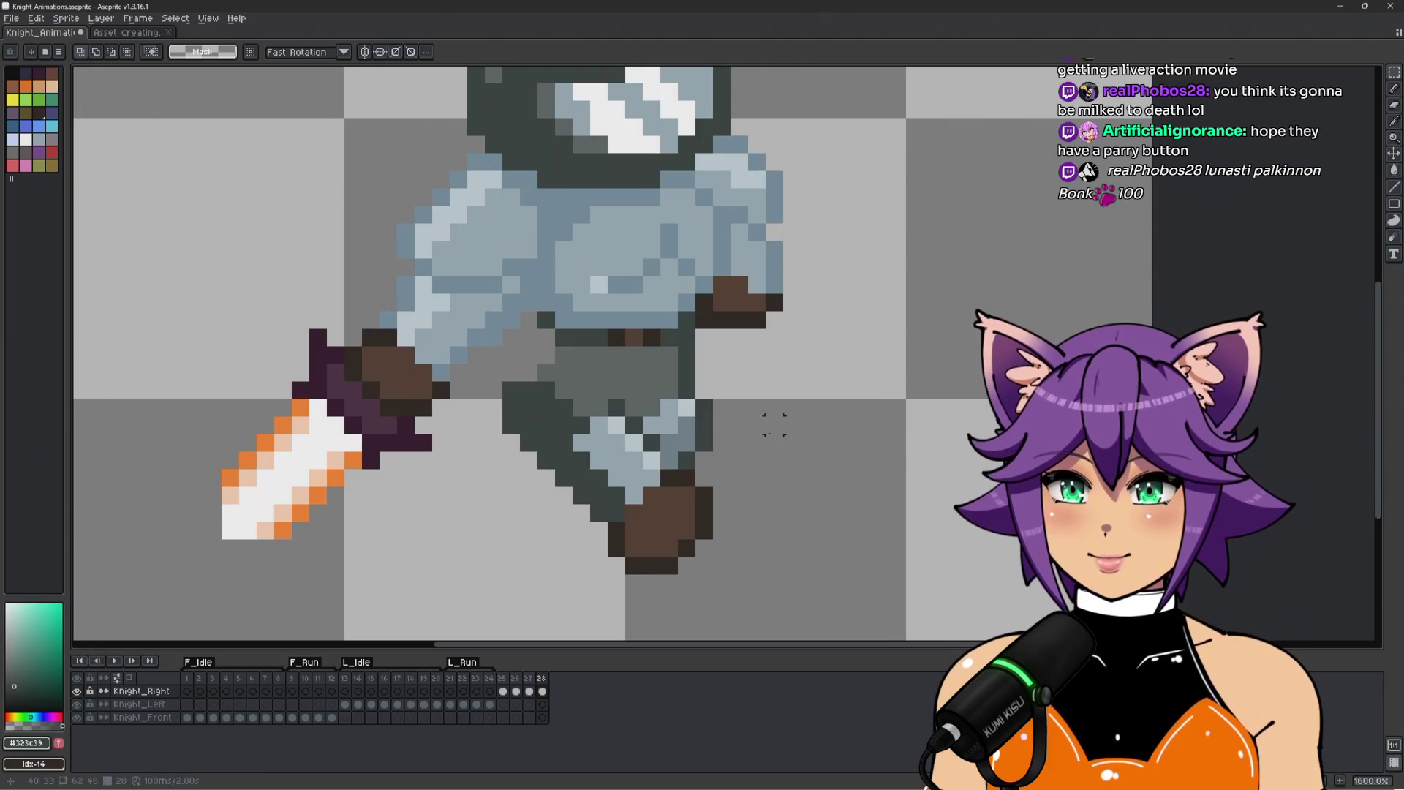
On frame 28, darken six stray grey pixels on the new leg with #323c39.
left_click(475, 678)
left_click(542, 683)
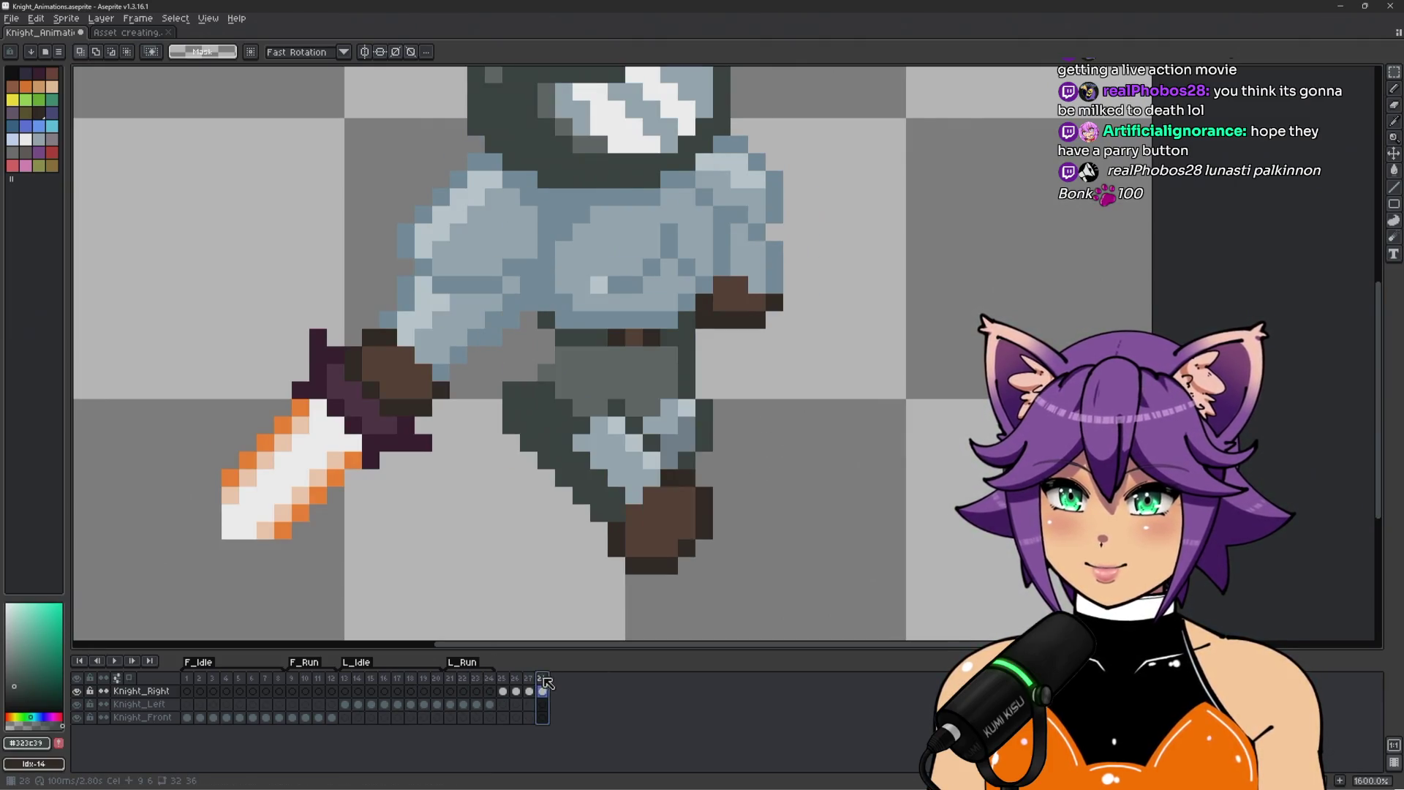
scroll(531, 383, "up", 2)
key("b")
left_click(516, 370)
left_click(490, 396)
left_click(516, 396)
left_click(543, 369)
left_click(523, 349)
left_click(490, 369)
Draw a dark outline column down the leg, then undo it.
scroll(577, 478, "down", 5)
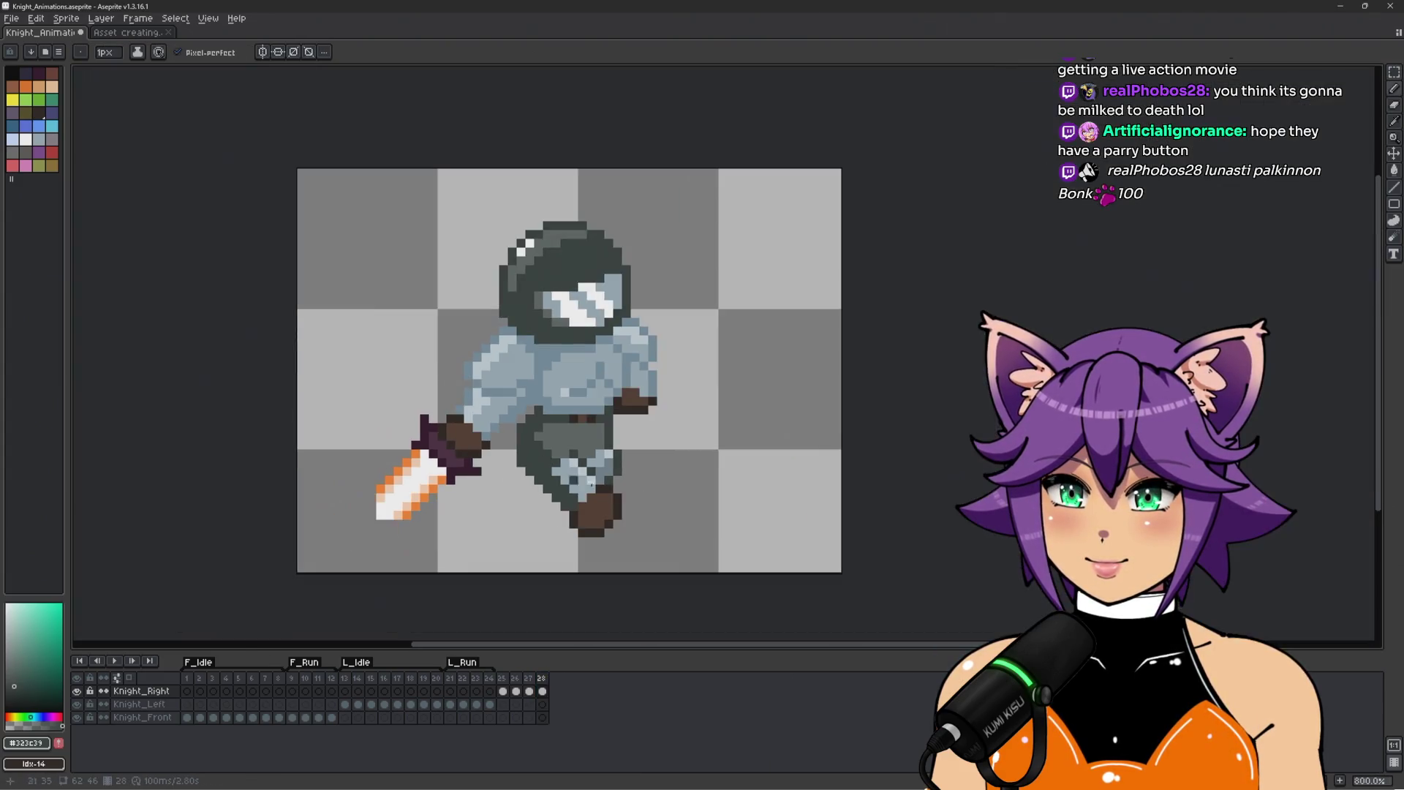
scroll(527, 413, "up", 3)
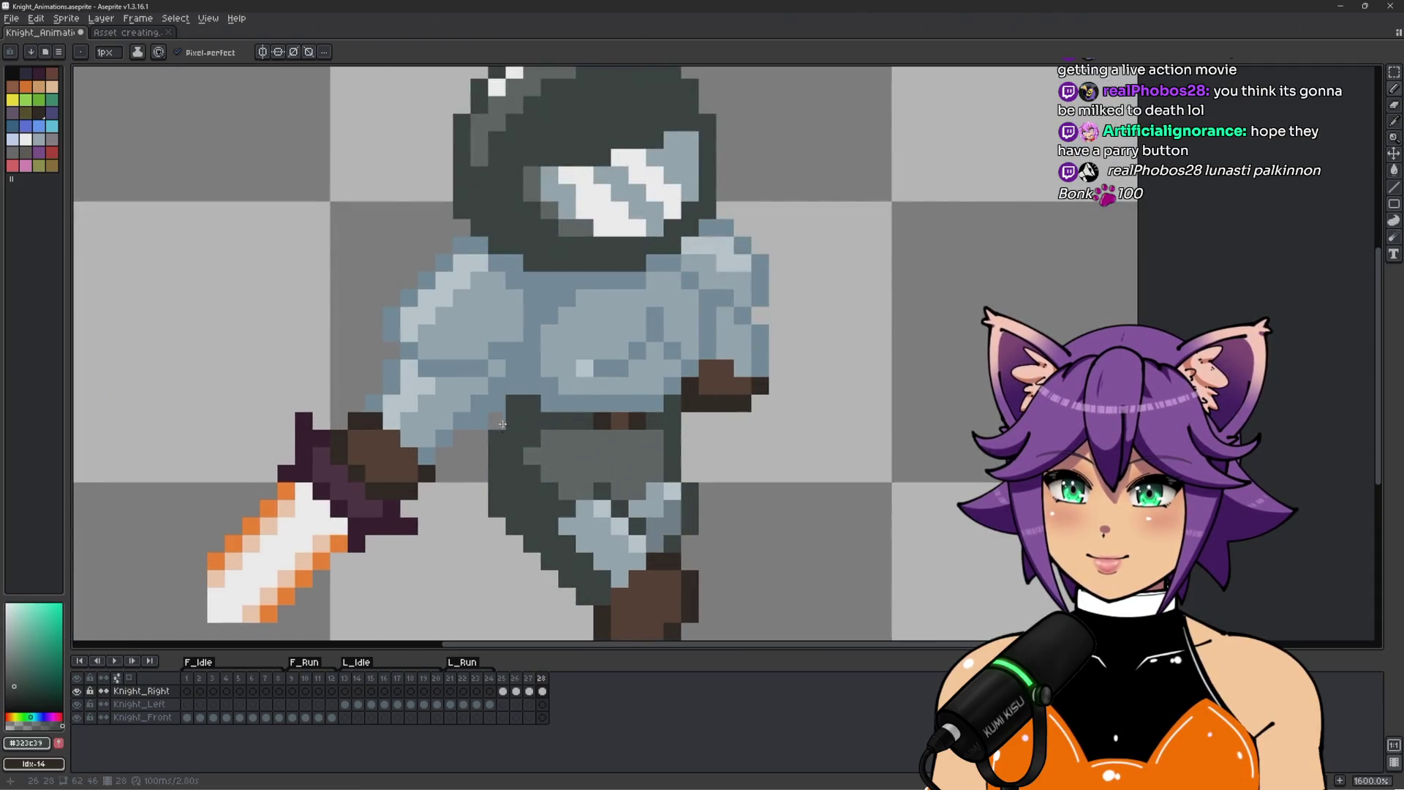
scroll(505, 420, "down", 4)
scroll(514, 480, "up", 4)
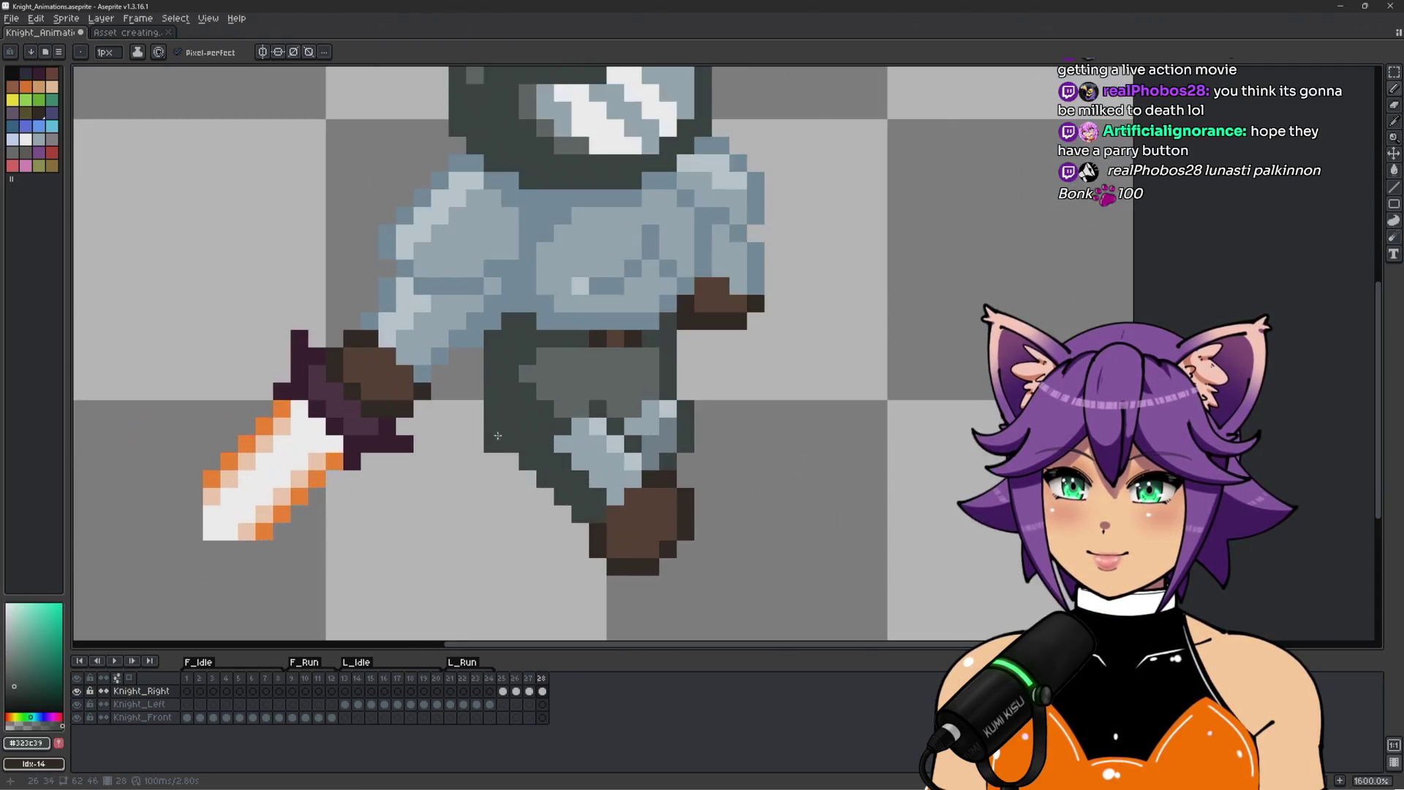
left_click_drag(477, 366, 472, 407)
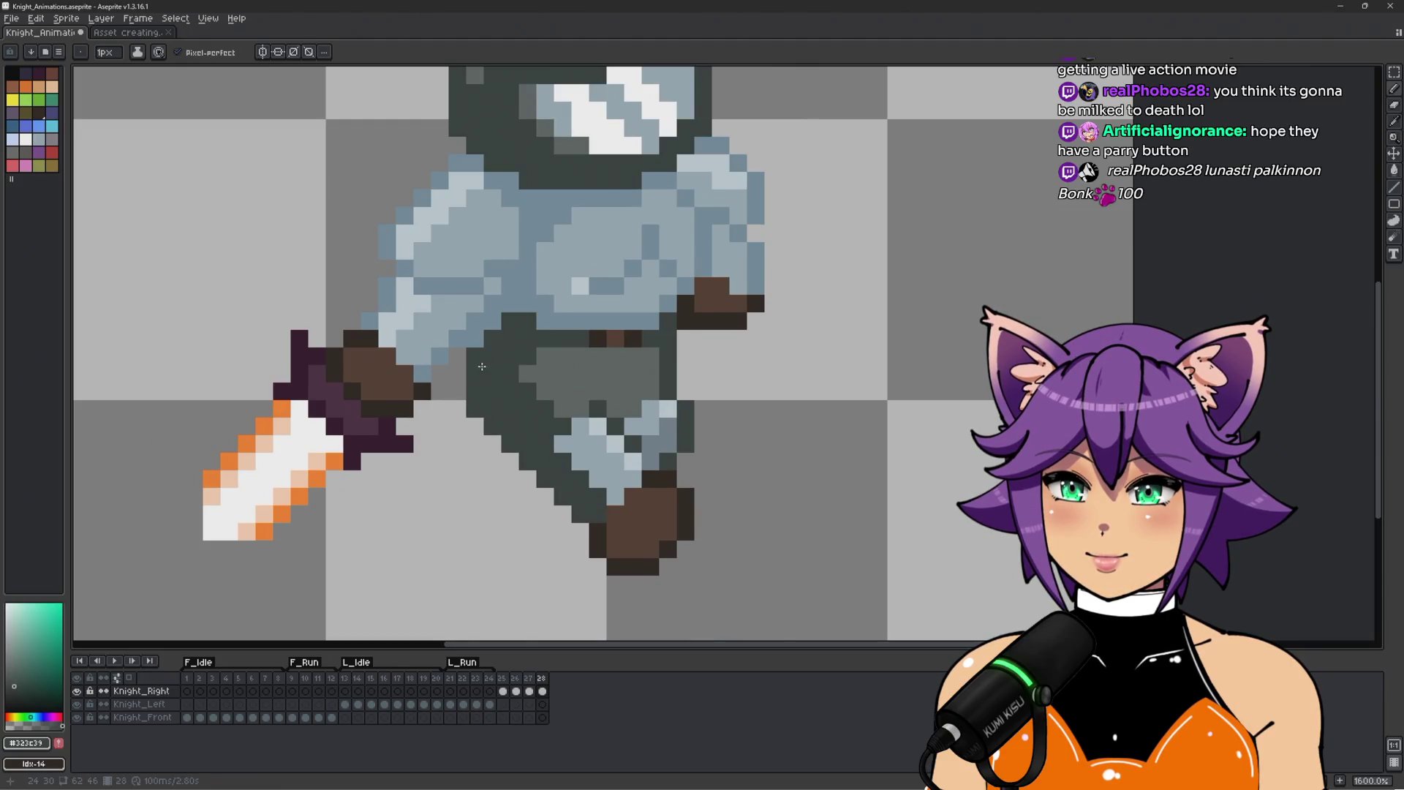
scroll(481, 366, "down", 1)
scroll(465, 380, "down", 3)
scroll(682, 369, "up", 3)
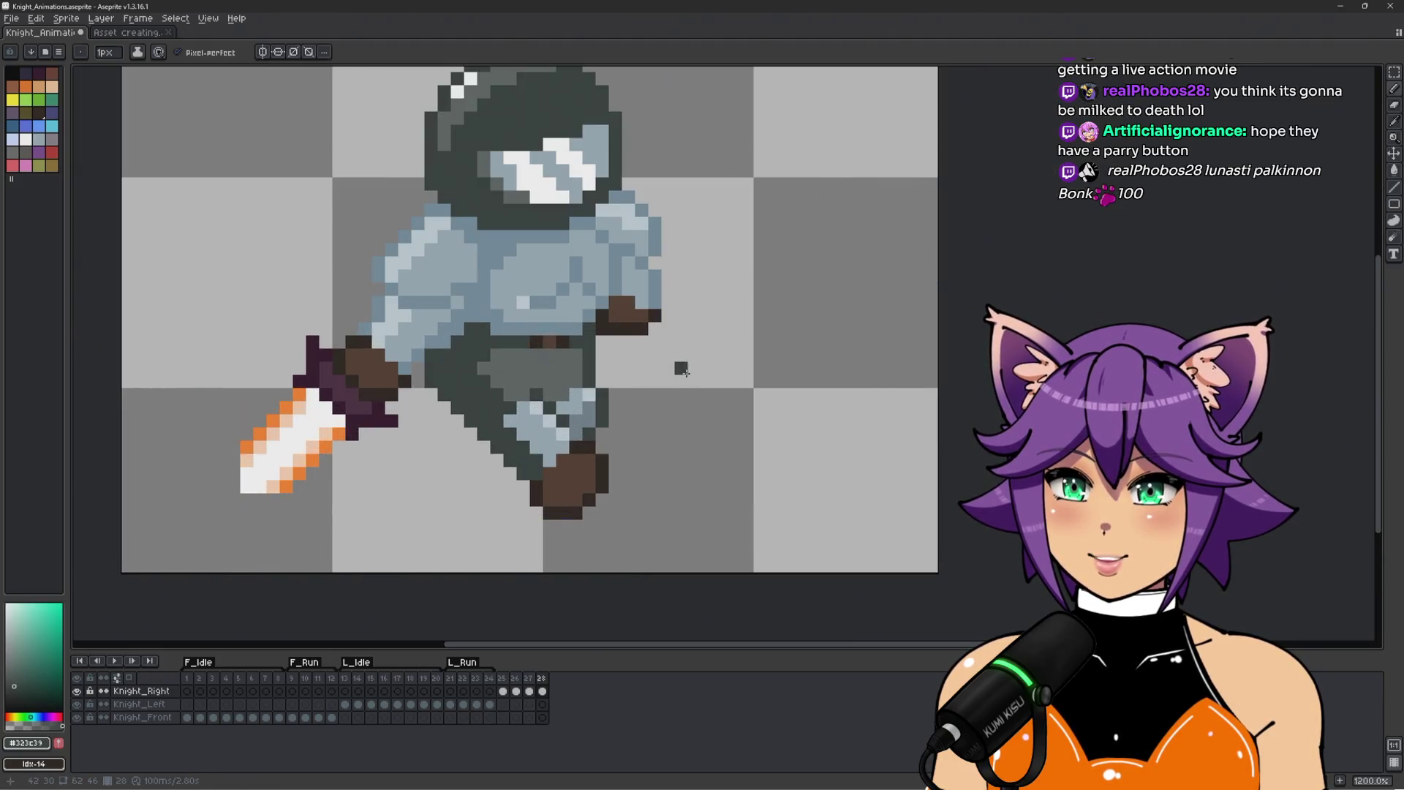
scroll(681, 369, "down", 2)
key("ctrl+z")
scroll(687, 300, "up", 2)
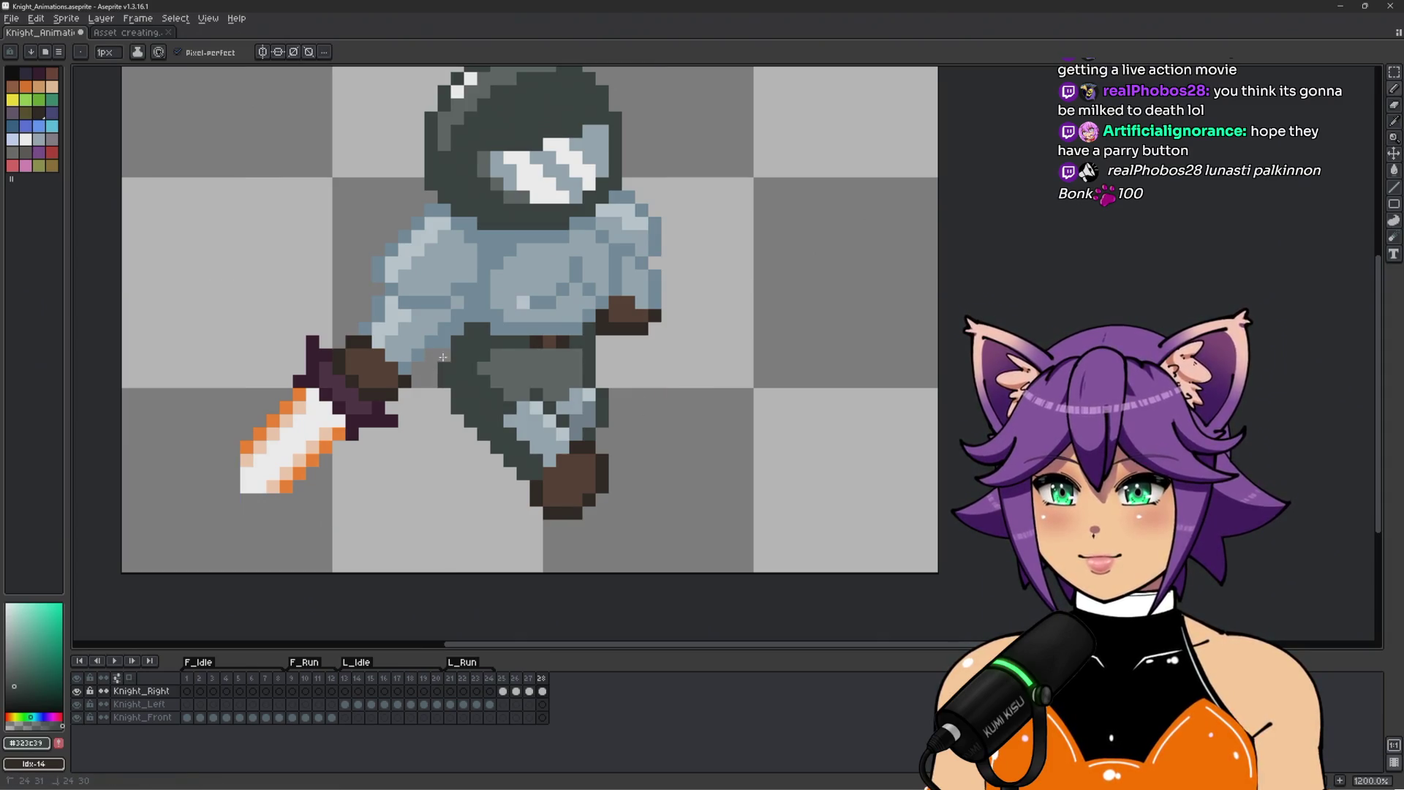
scroll(560, 374, "down", 2)
scroll(625, 381, "up", 1)
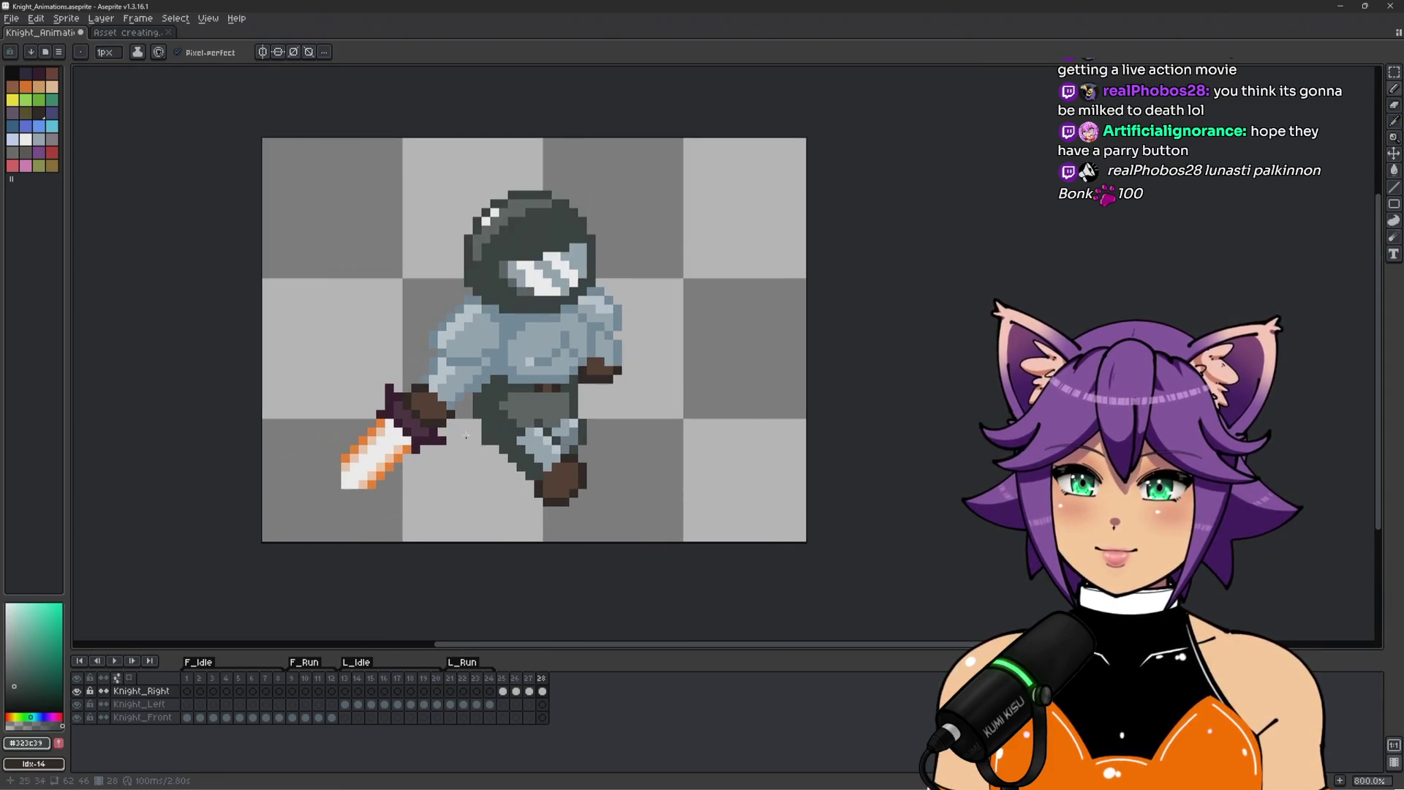
scroll(530, 439, "up", 3)
scroll(598, 395, "down", 2)
scroll(598, 410, "up", 1)
scroll(599, 410, "up", 2)
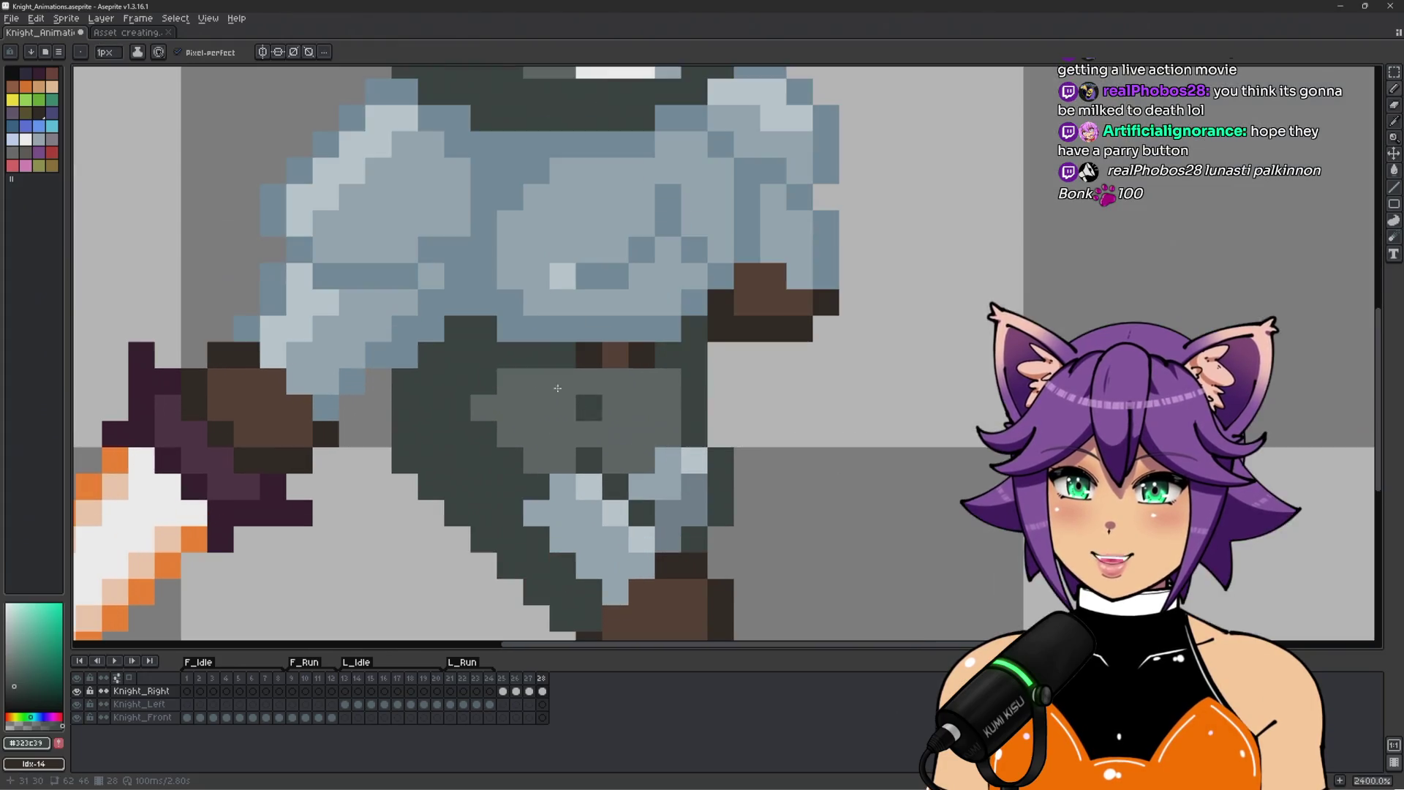
scroll(483, 408, "down", 3)
key("space")
left_click_drag(809, 456, 793, 473)
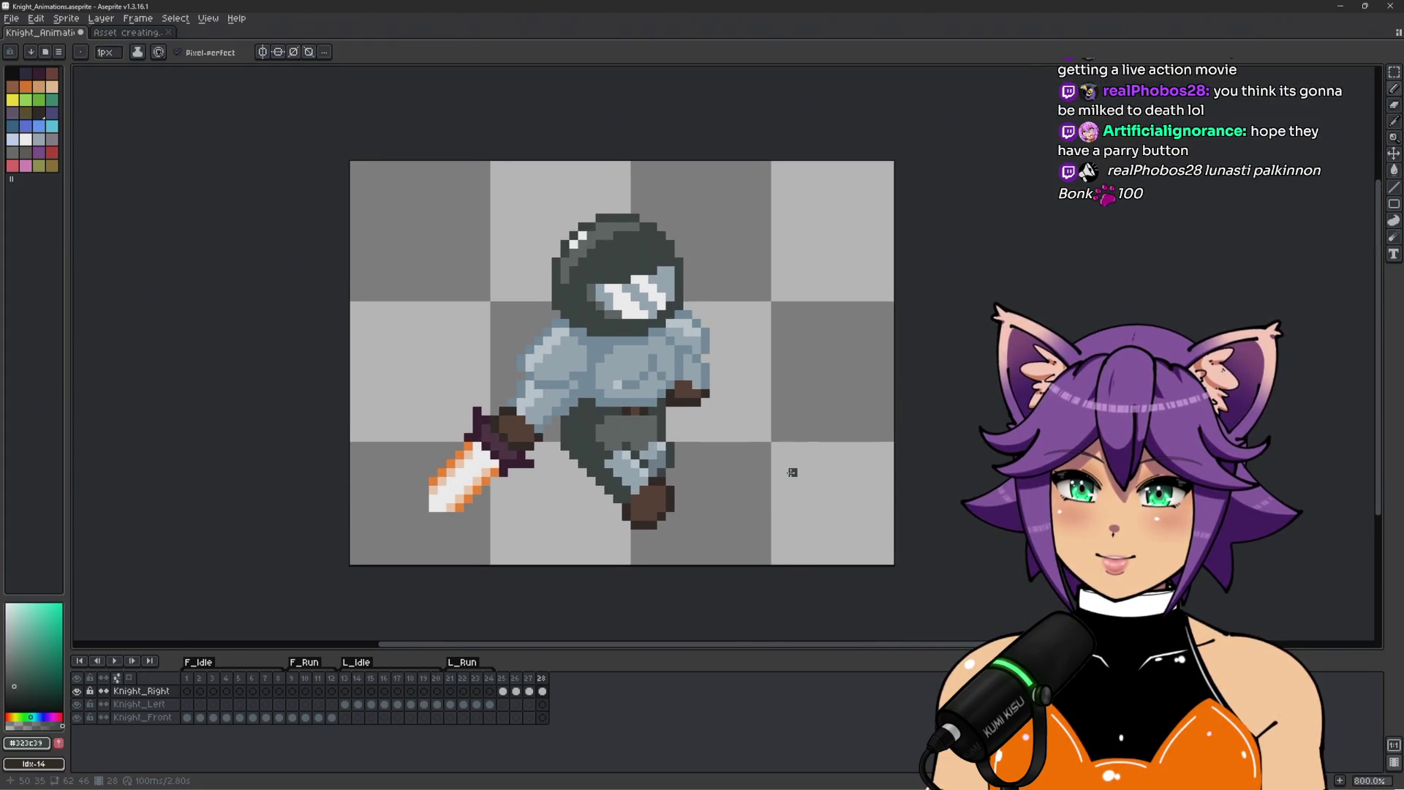
key("ctrl+z")
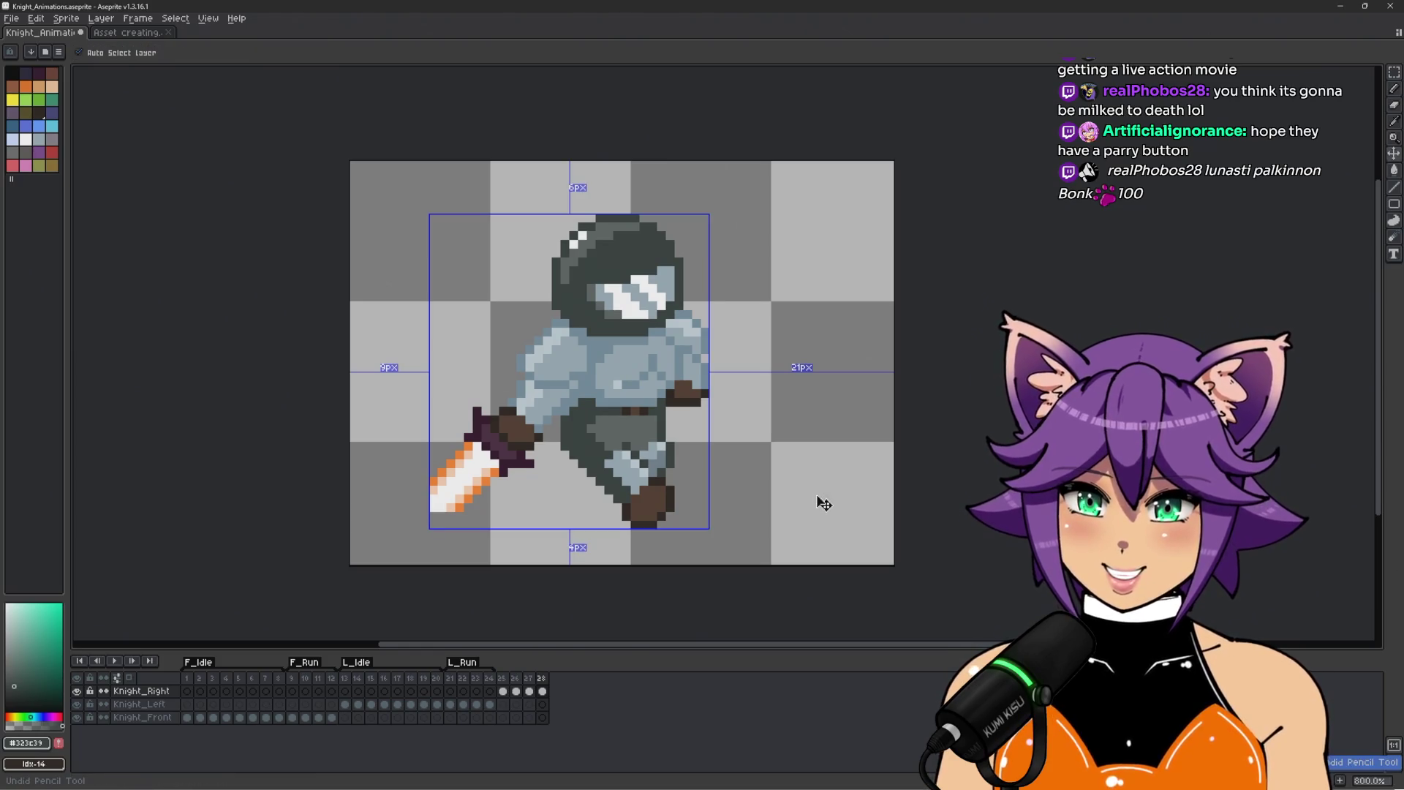
Eyedrop the dark leg colour from the sprite with the Pencil active.
scroll(757, 486, "up", 3)
key("b")
scroll(413, 441, "up", 2)
scroll(414, 441, "down", 2)
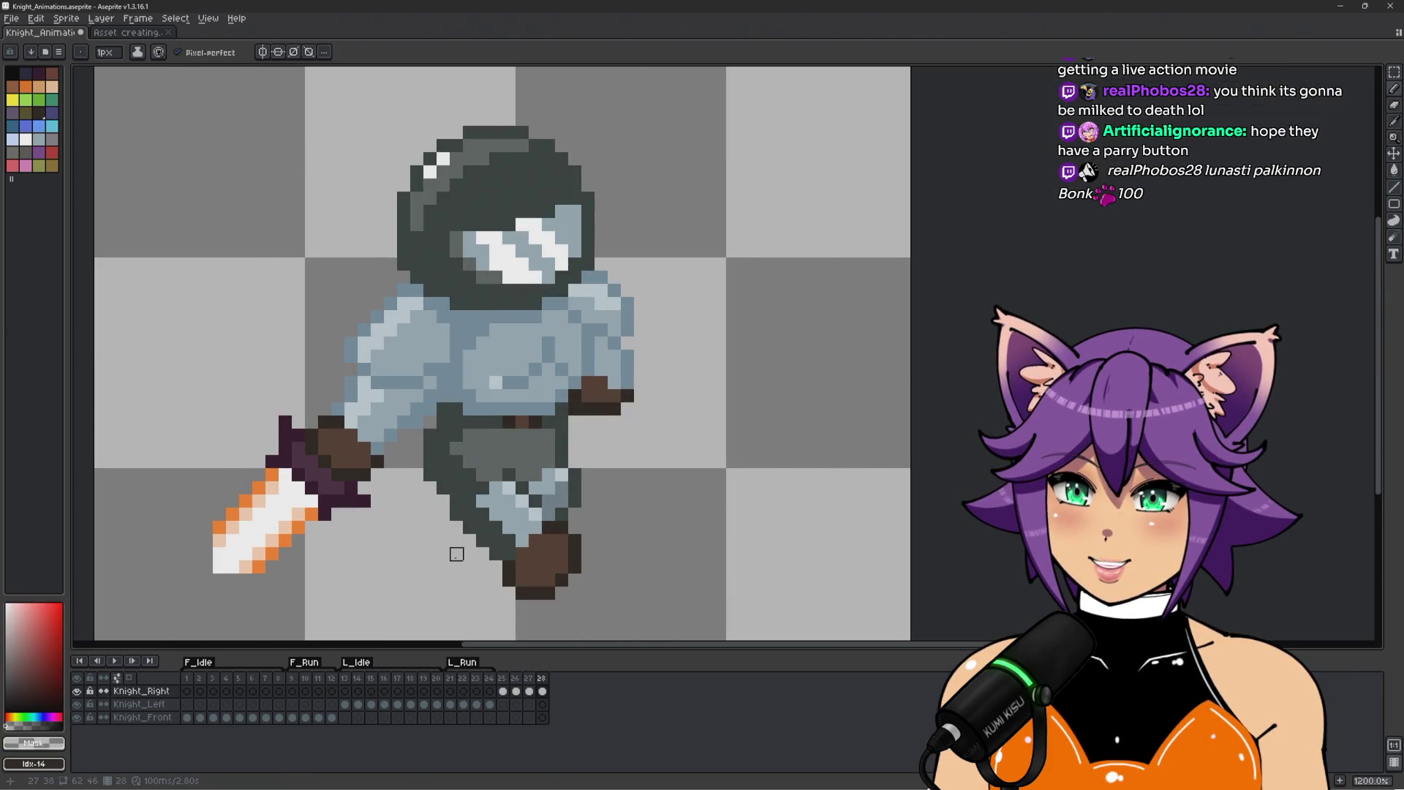
scroll(482, 512, "up", 2)
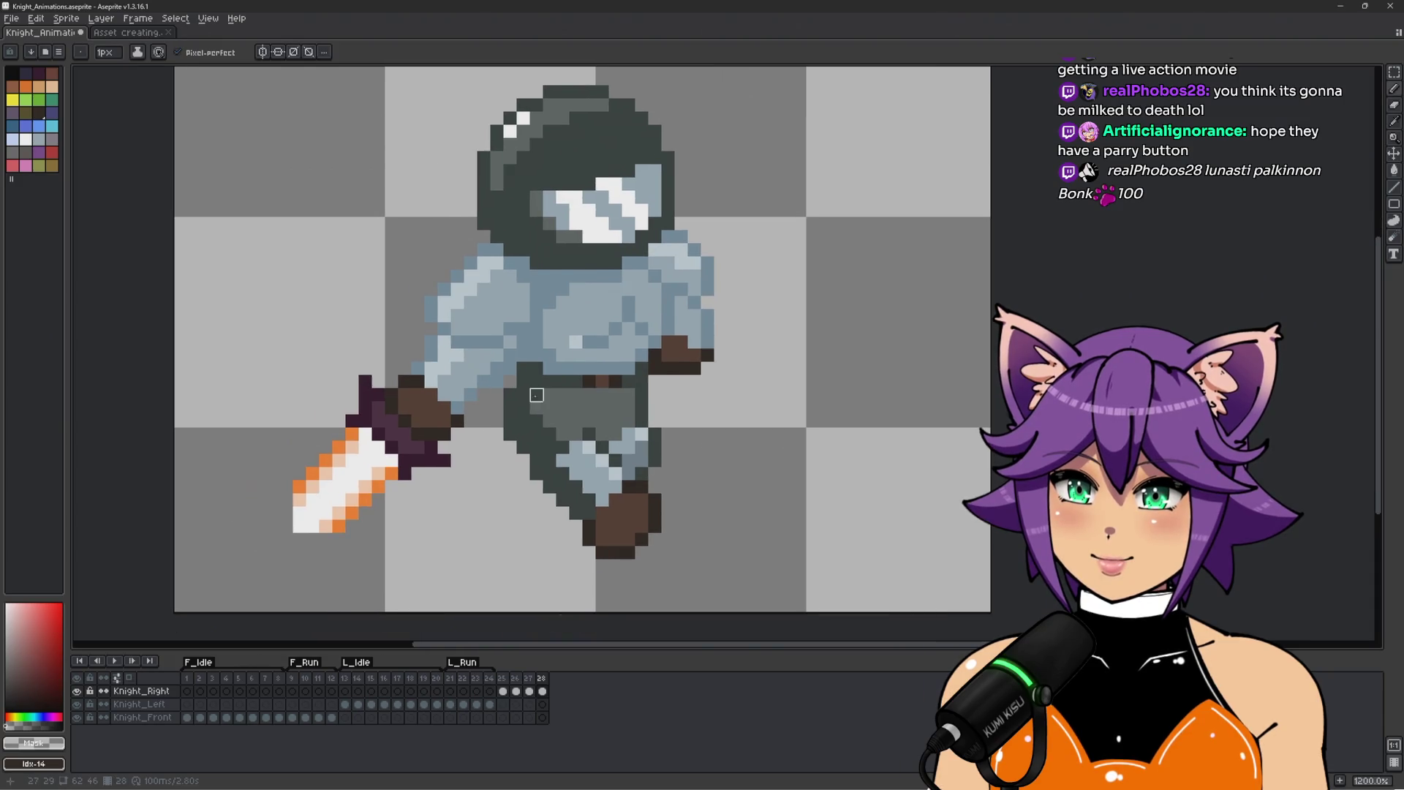
left_click(517, 488, "alt")
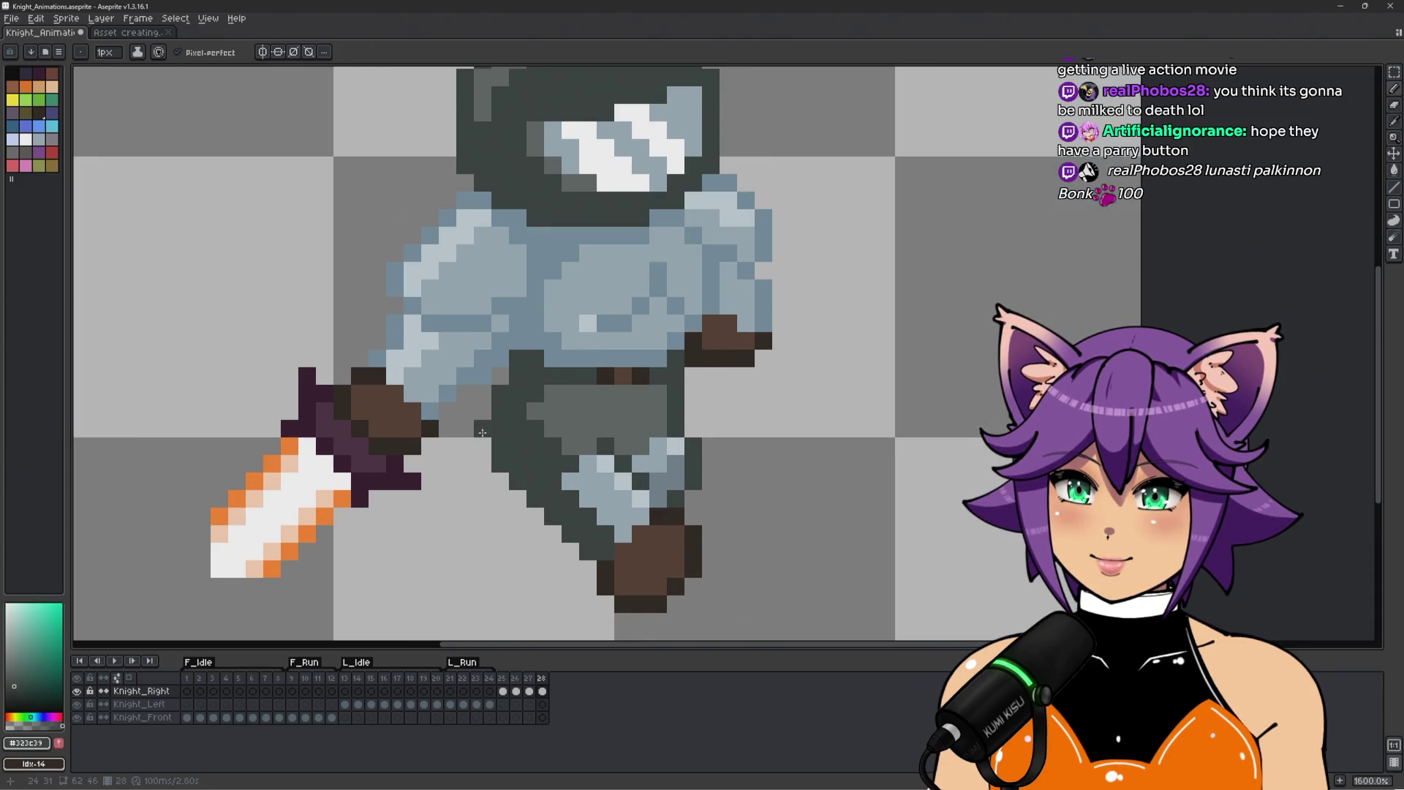
scroll(549, 437, "down", 2)
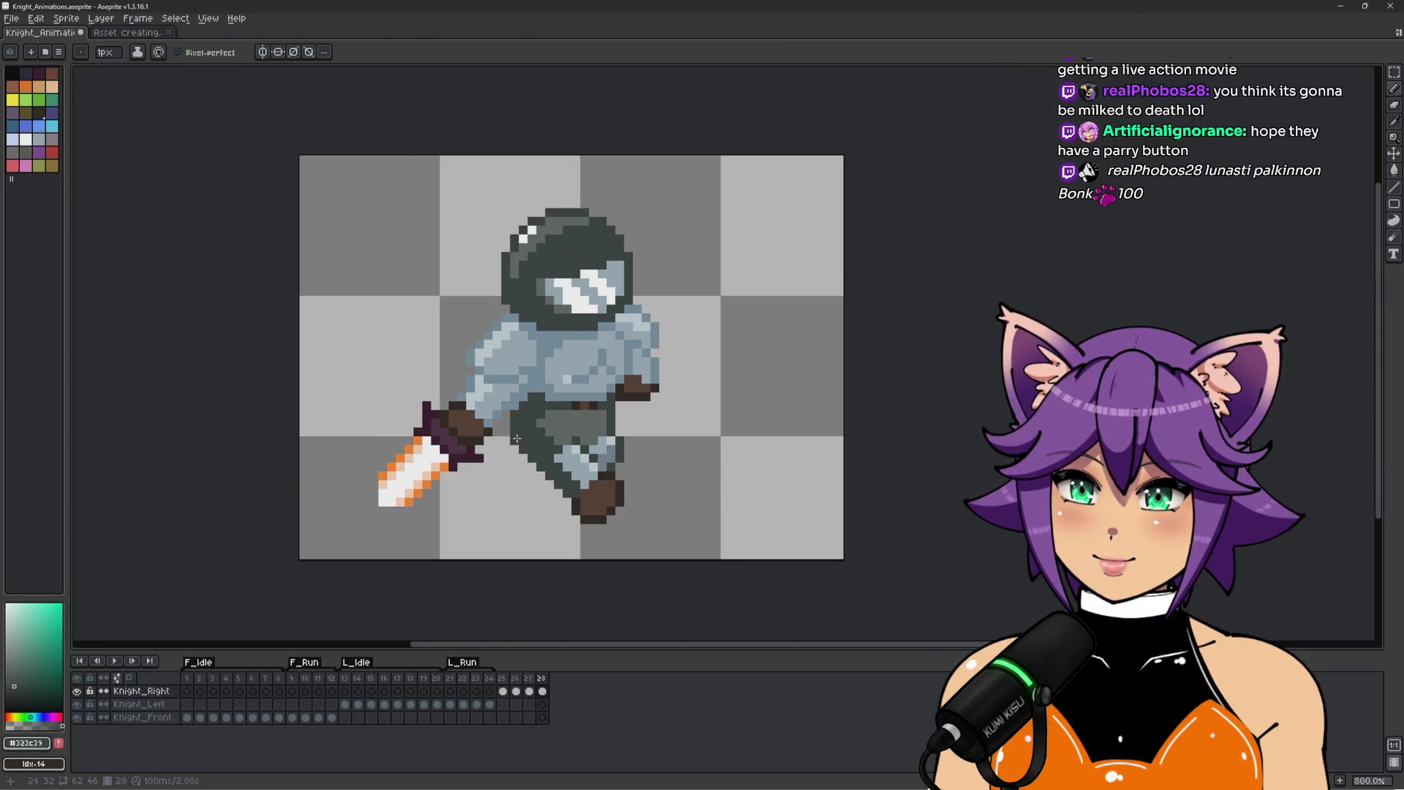
Select timeline frames 26–28 and create a new tag named R_Run over them.
left_click(506, 680)
left_click_drag(516, 680, 528, 680)
right_click(543, 683)
left_click(605, 728)
type("R_Ru")
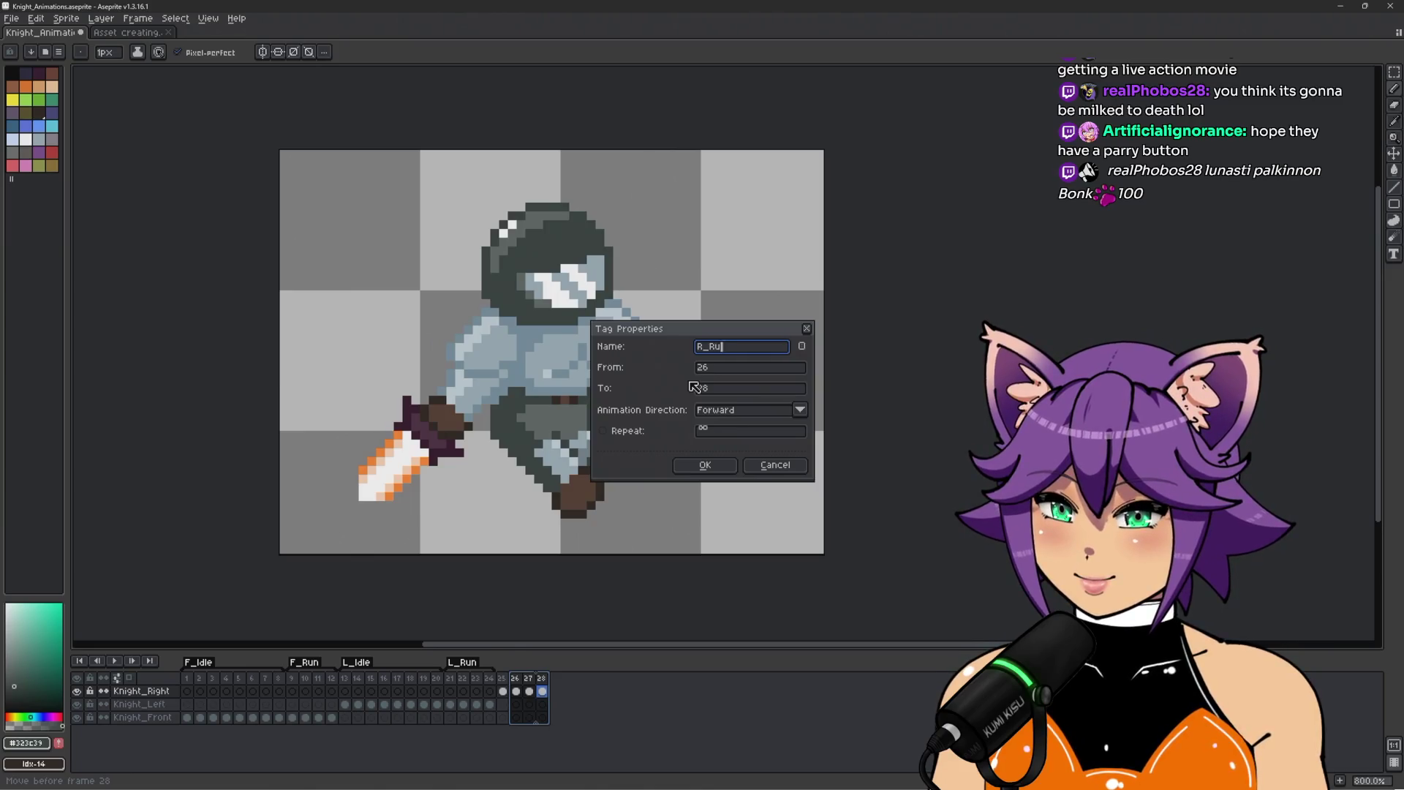
type("n")
key("Return")
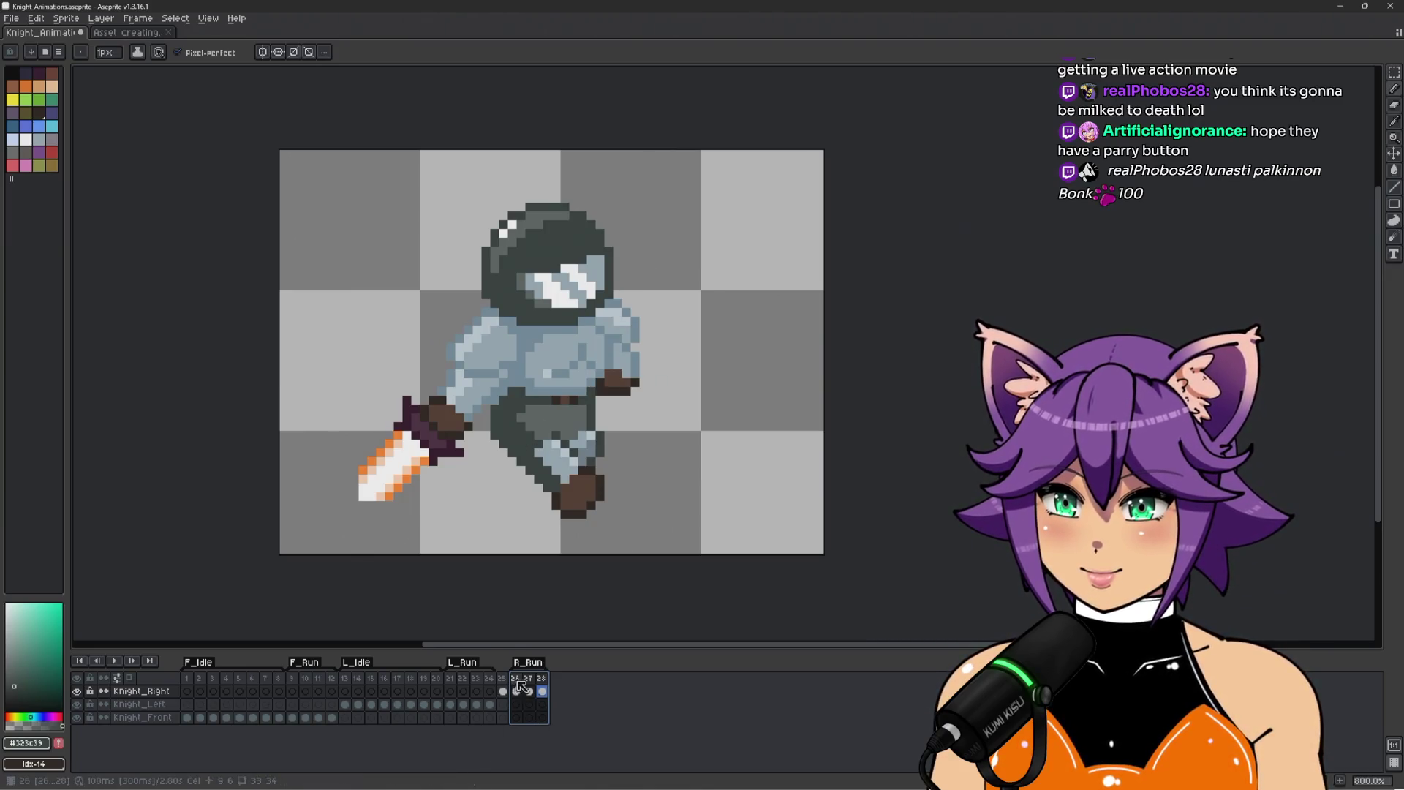
left_click(513, 677)
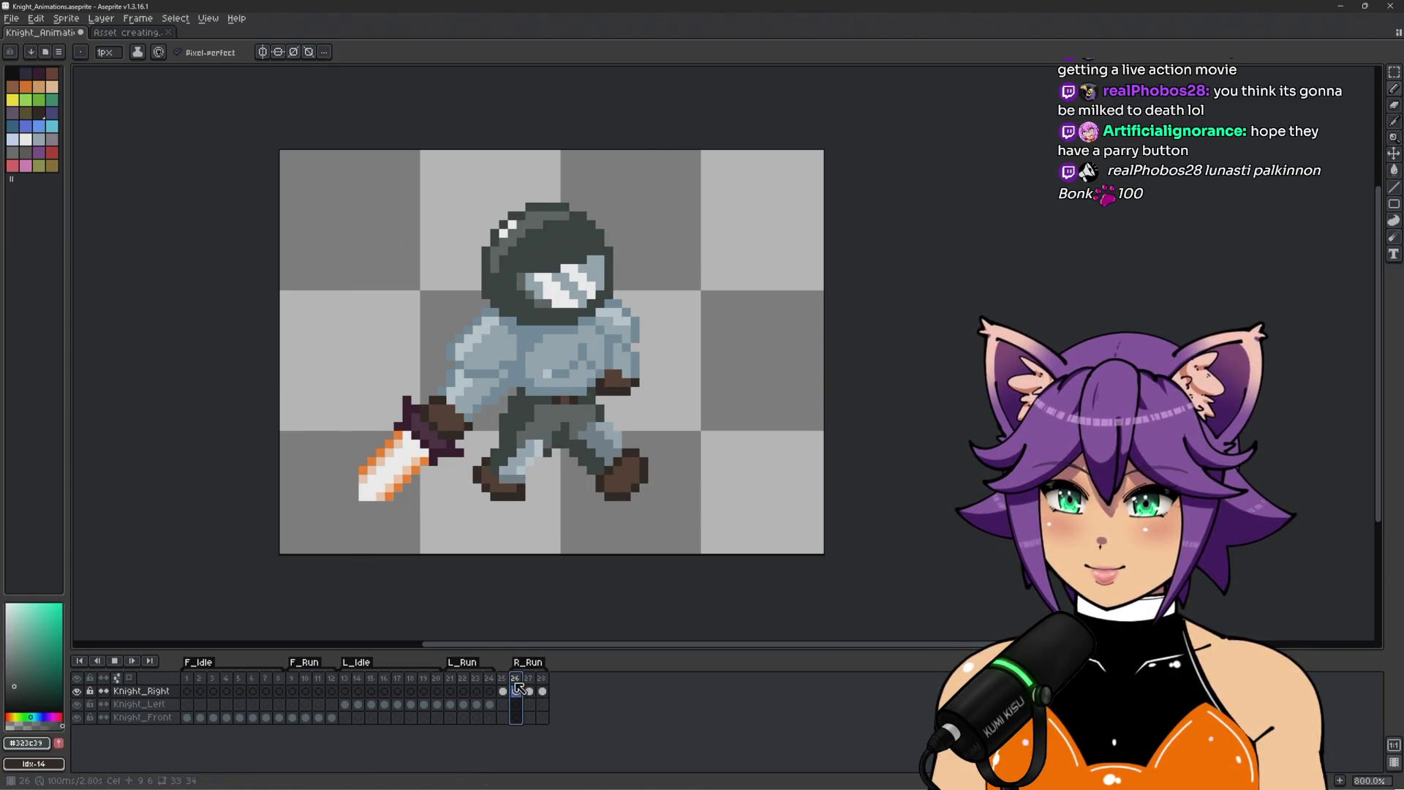
Add a dark brown #271e19 pixel beside the boot and replay the R_Run animation.
key("Return")
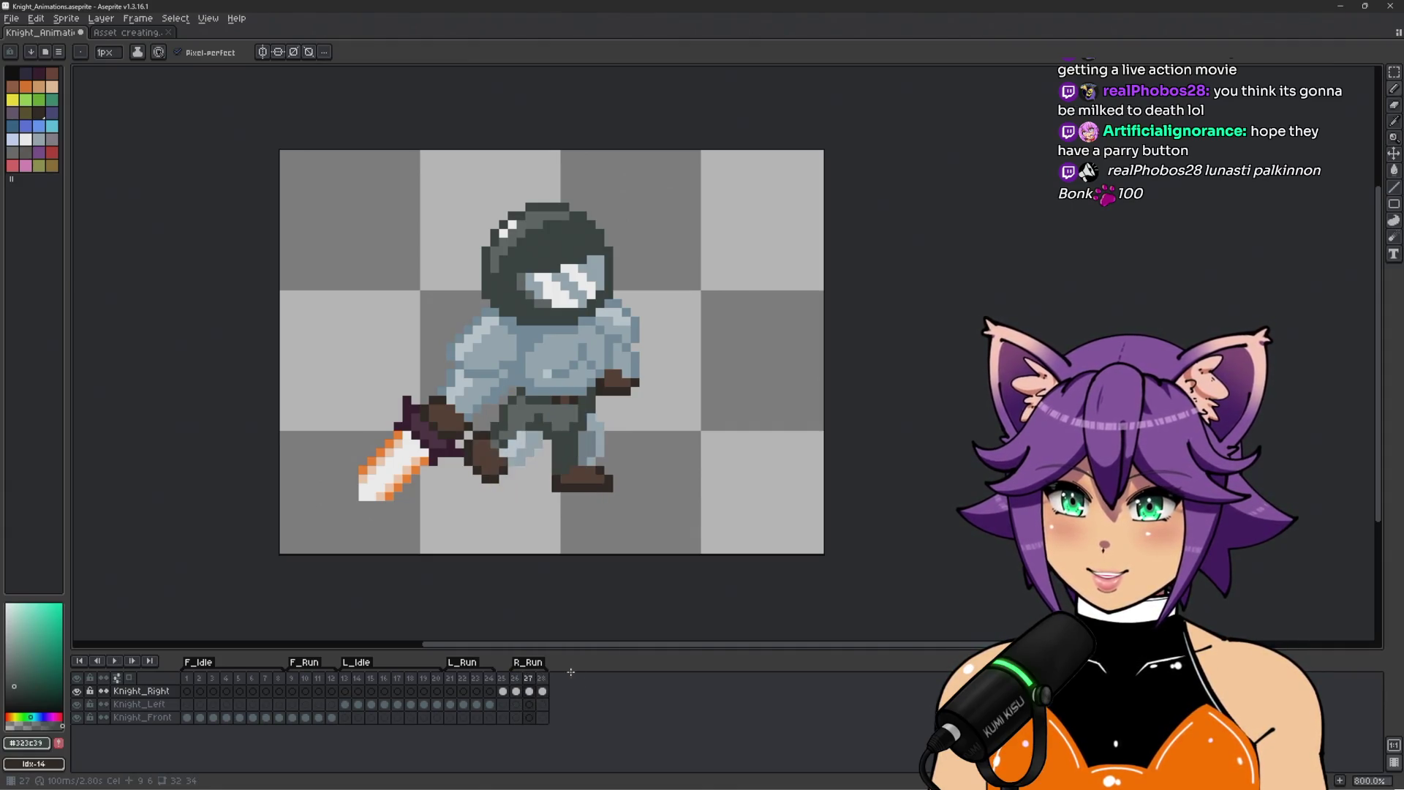
scroll(573, 507, "up", 5)
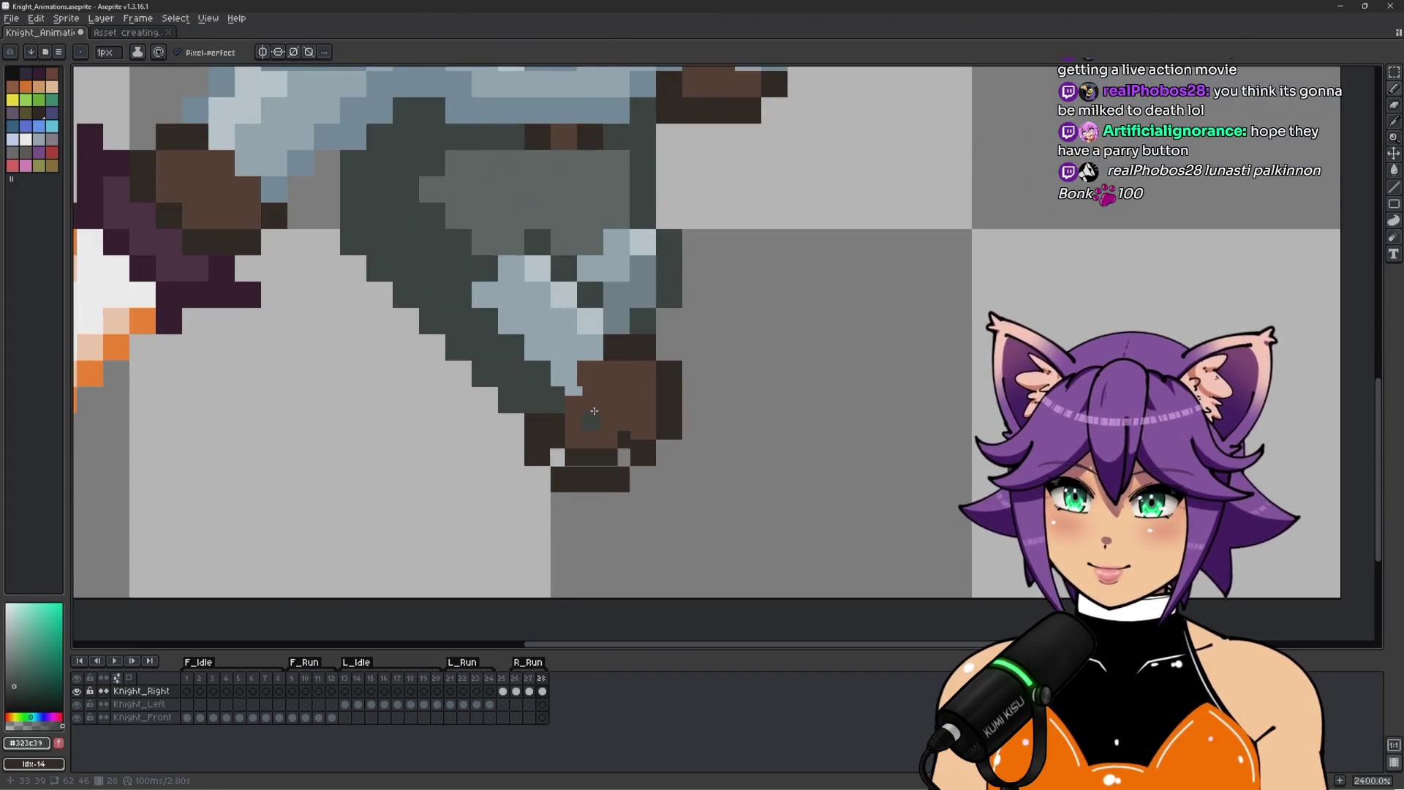
scroll(594, 412, "down", 2)
left_click(594, 387, "alt")
left_click(557, 404)
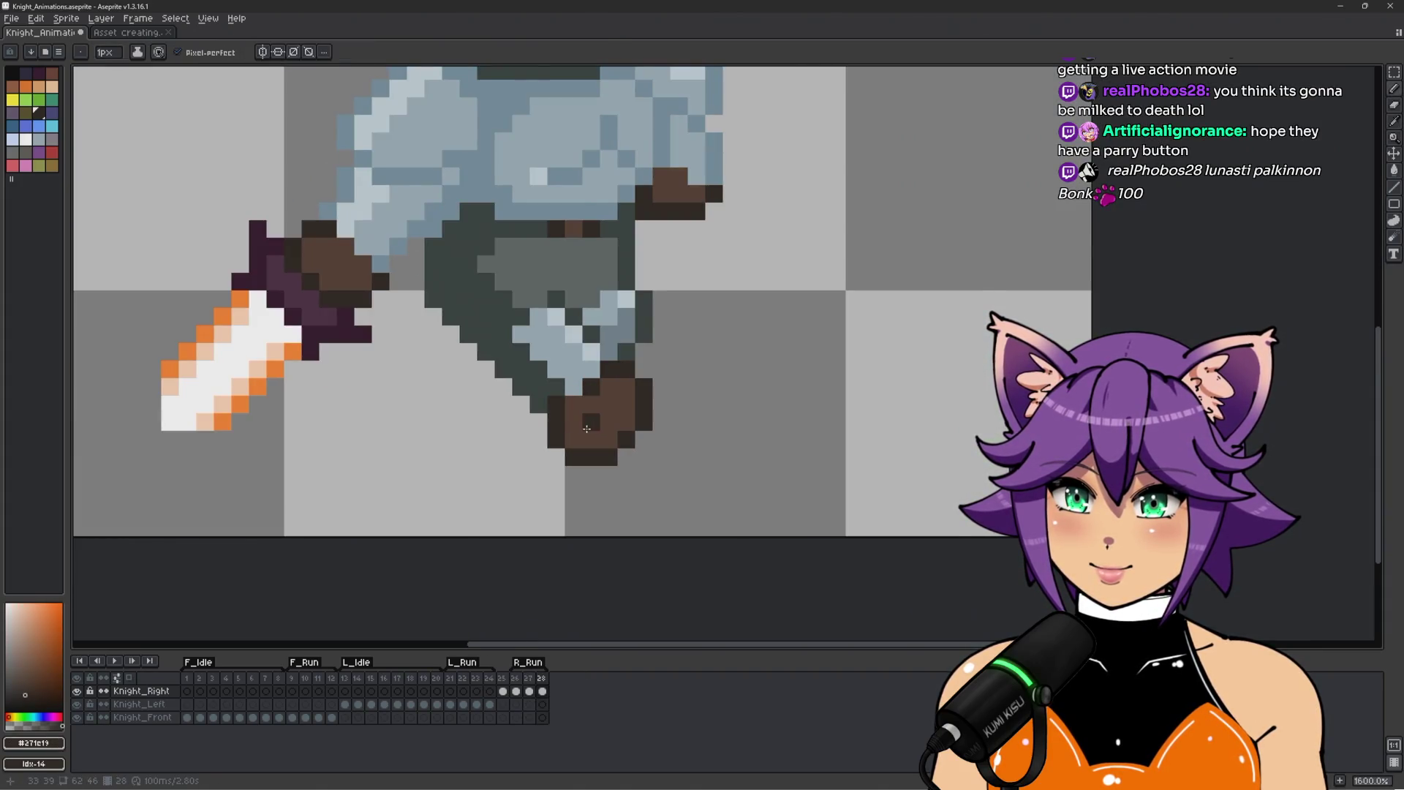
scroll(646, 451, "down", 3)
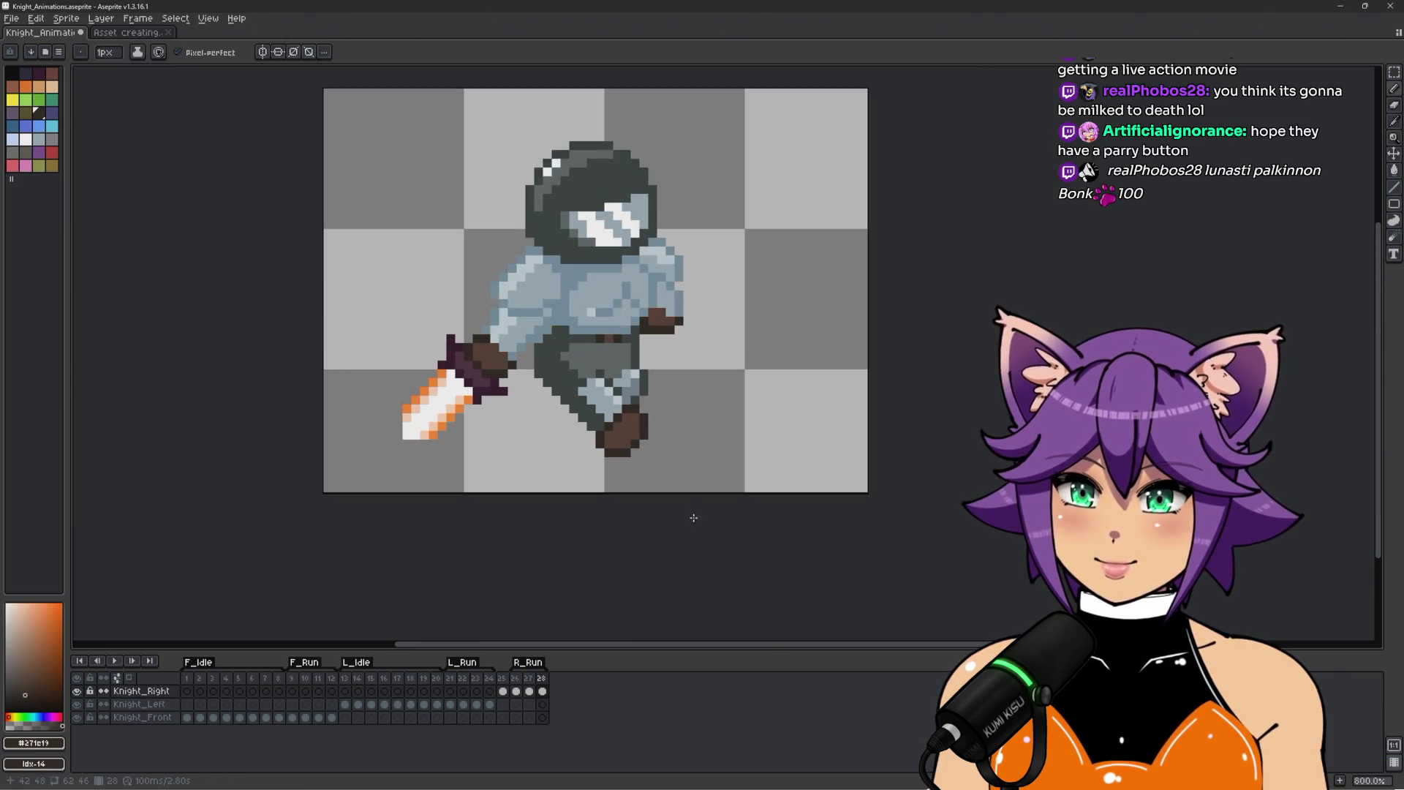
key("Return")
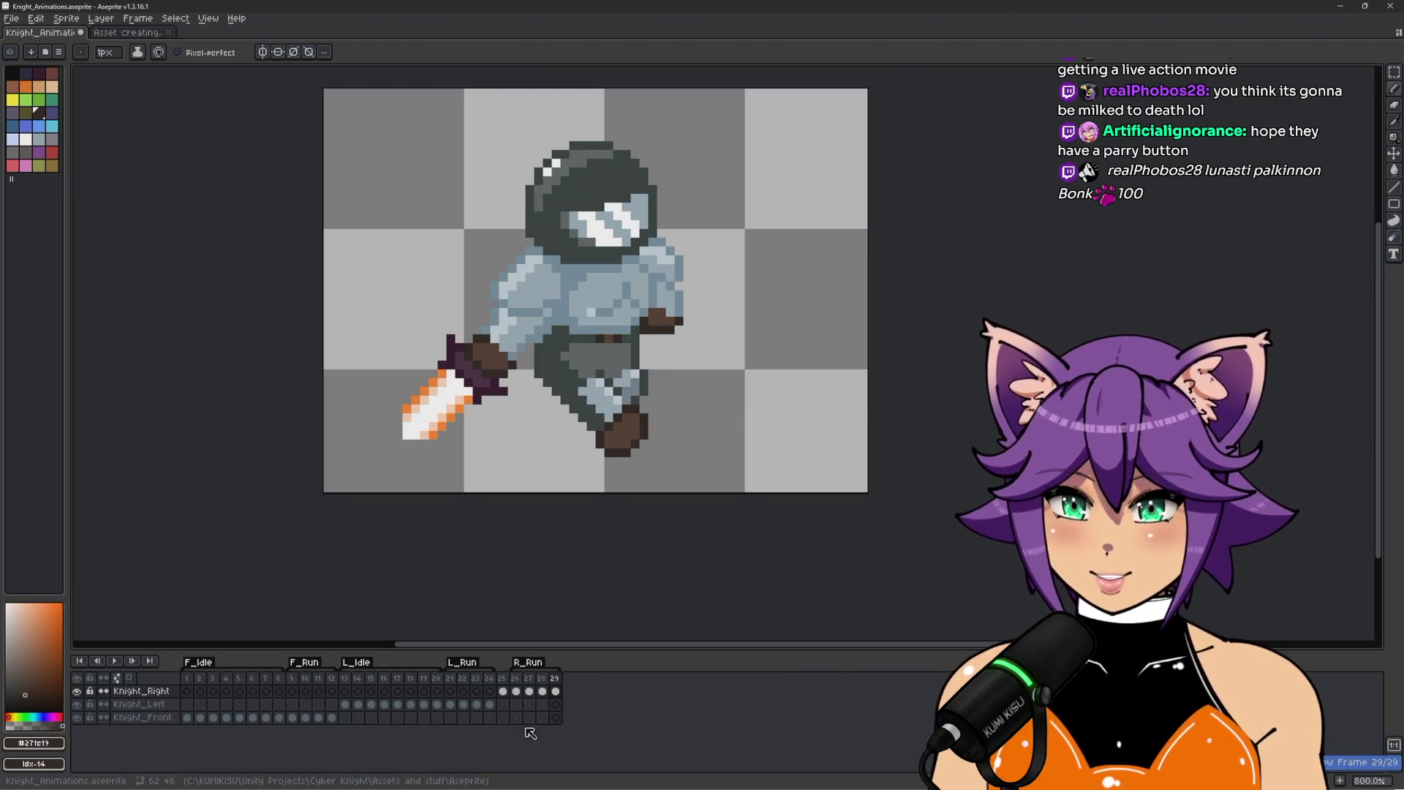
Bring up frame 24 of the L_Run pose, trying a lasso move and undoing it.
left_click(451, 680)
key("Right")
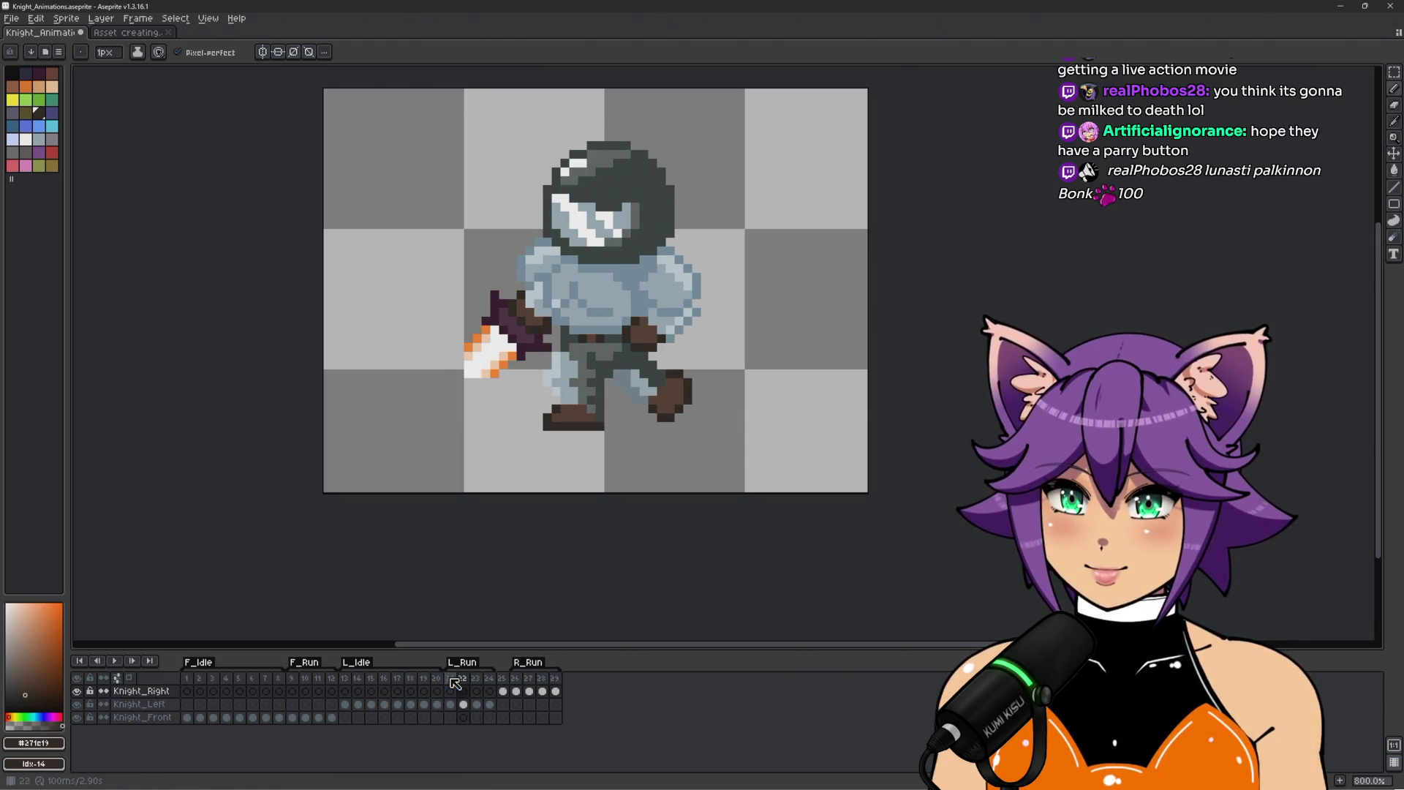
key("Right")
key("Right")
scroll(617, 441, "up", 1)
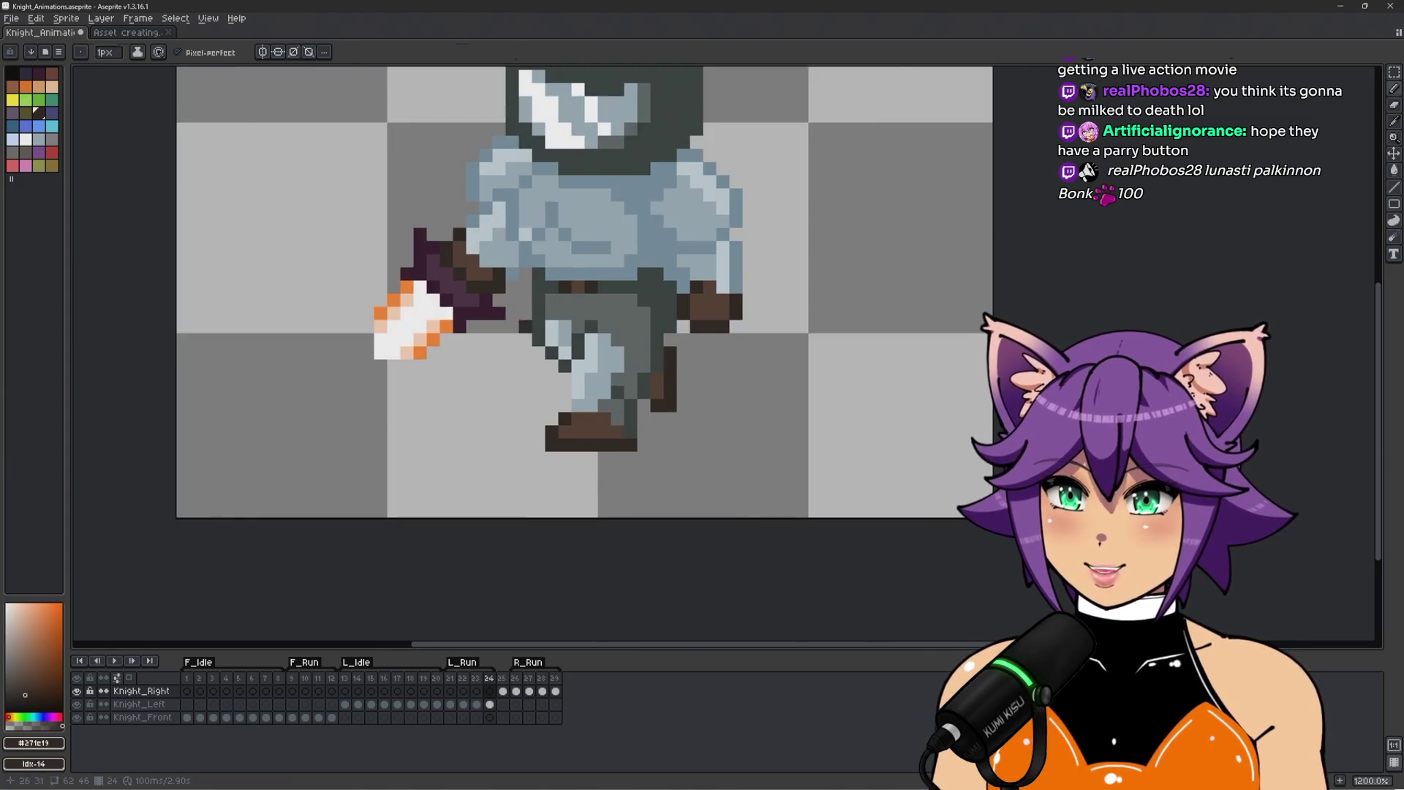
key("q")
mouse_move(538, 296)
left_mouse_down()
mouse_move(525, 329)
mouse_move(631, 300)
mouse_move(505, 353)
left_mouse_up()
key("ctrl+z")
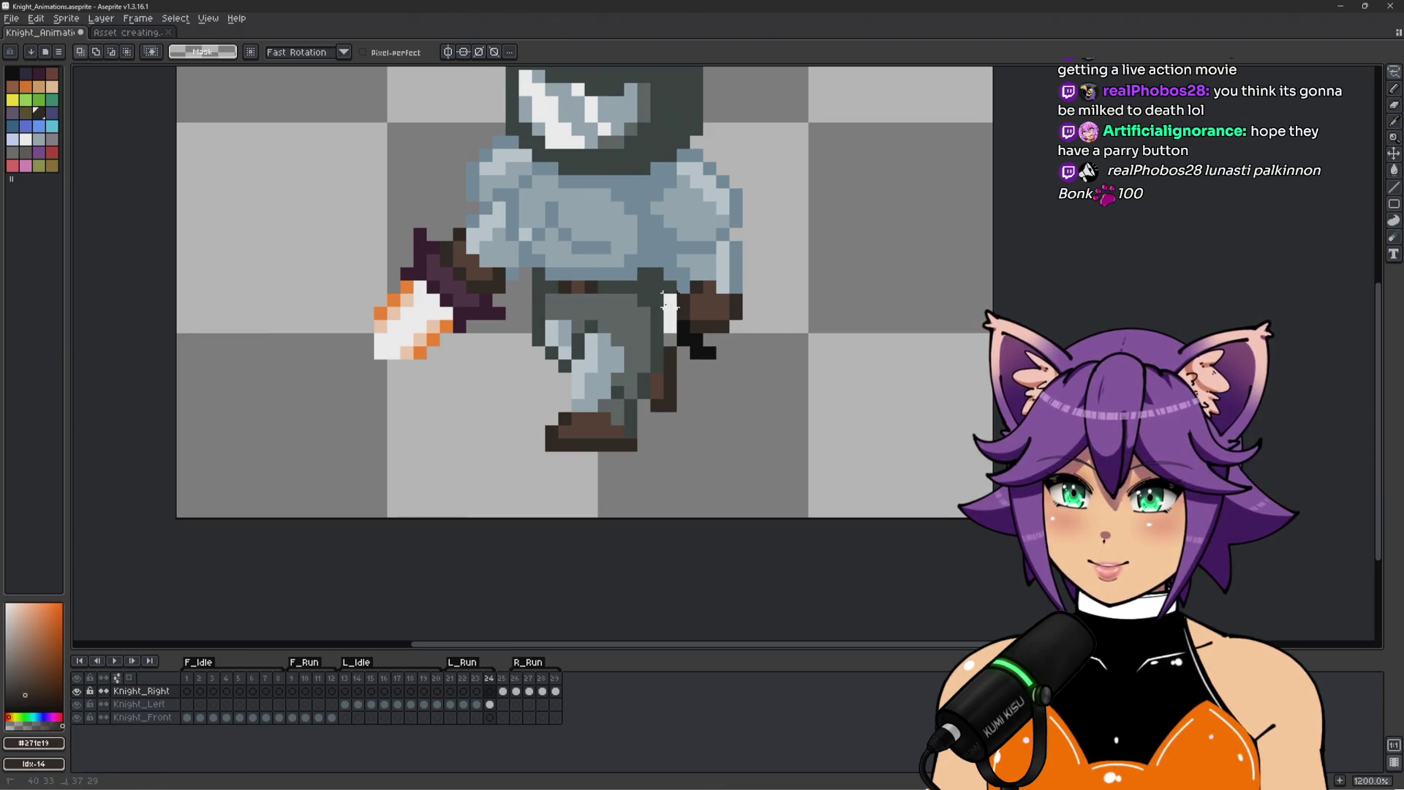
Lasso the knight's legs and try moving and flipping them on the last R_Run frame.
mouse_move(511, 351)
left_mouse_down()
mouse_move(641, 504)
mouse_move(683, 300)
left_mouse_up()
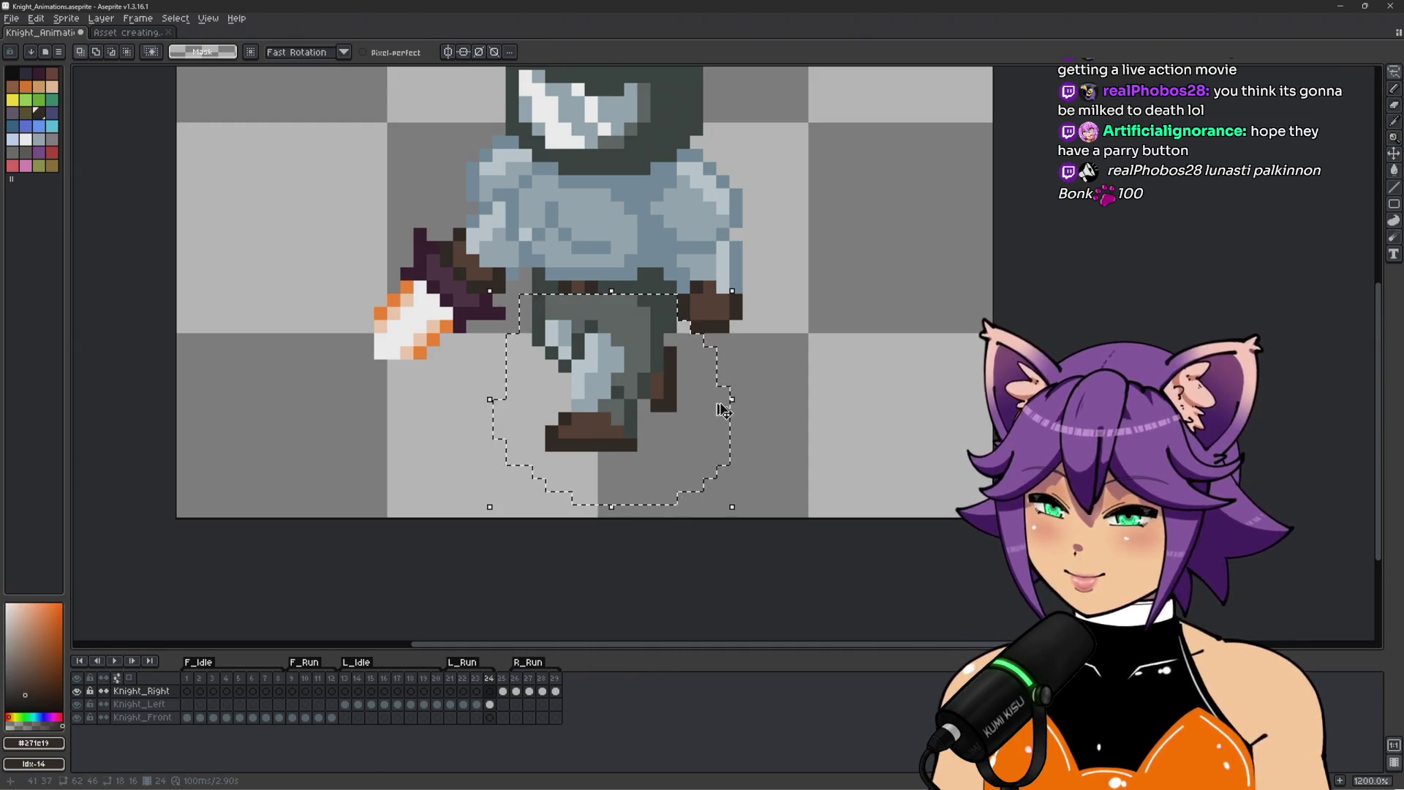
key("End")
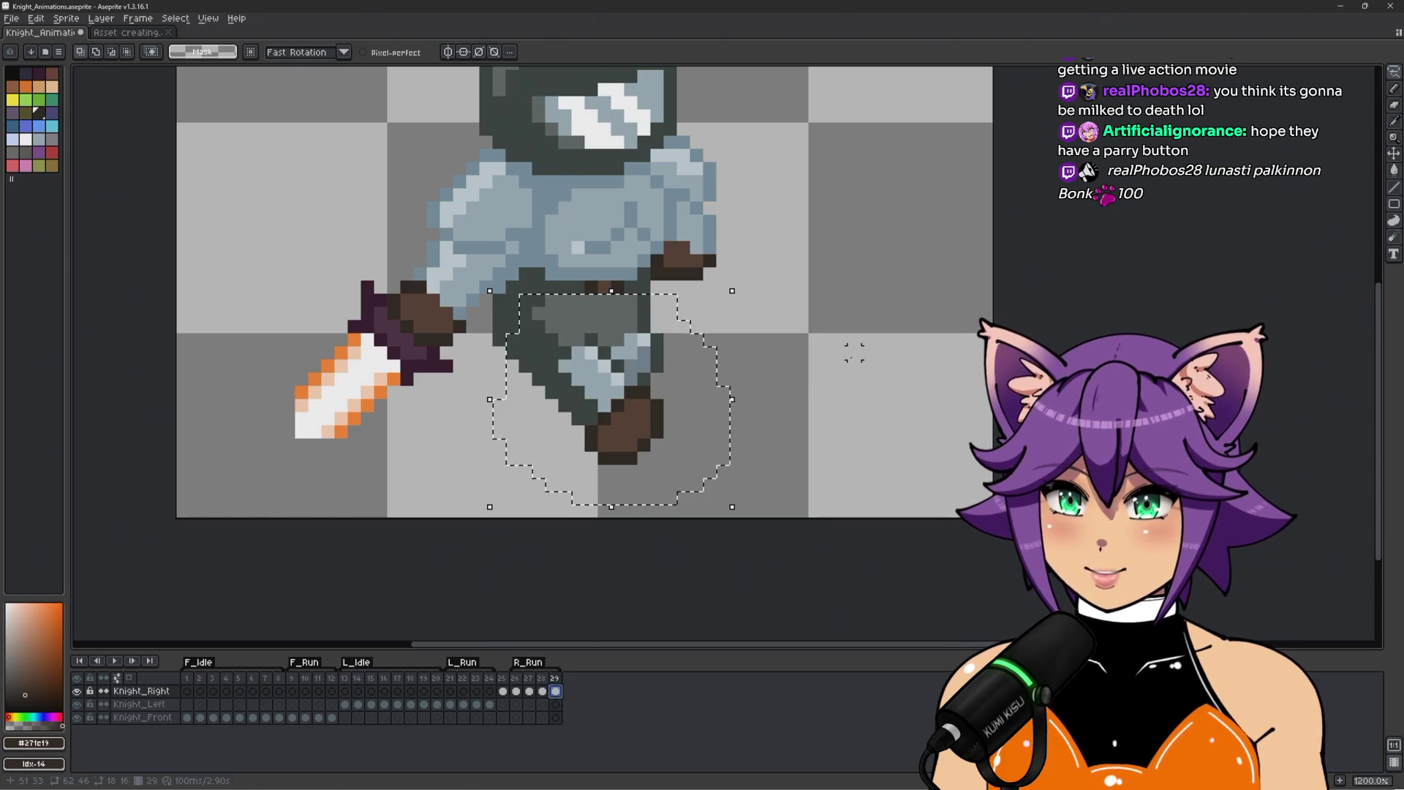
left_click_drag(644, 376, 854, 363)
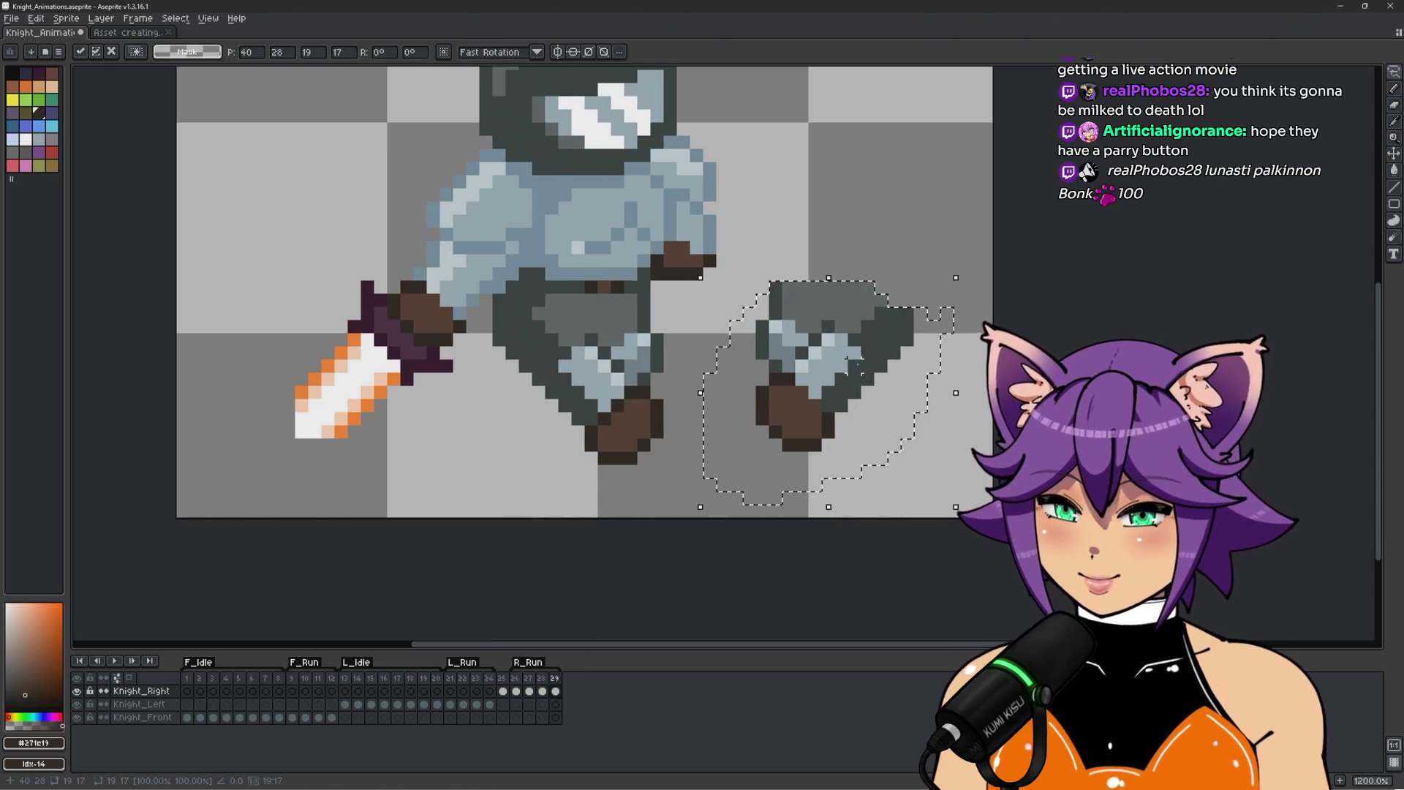
key("shift+h")
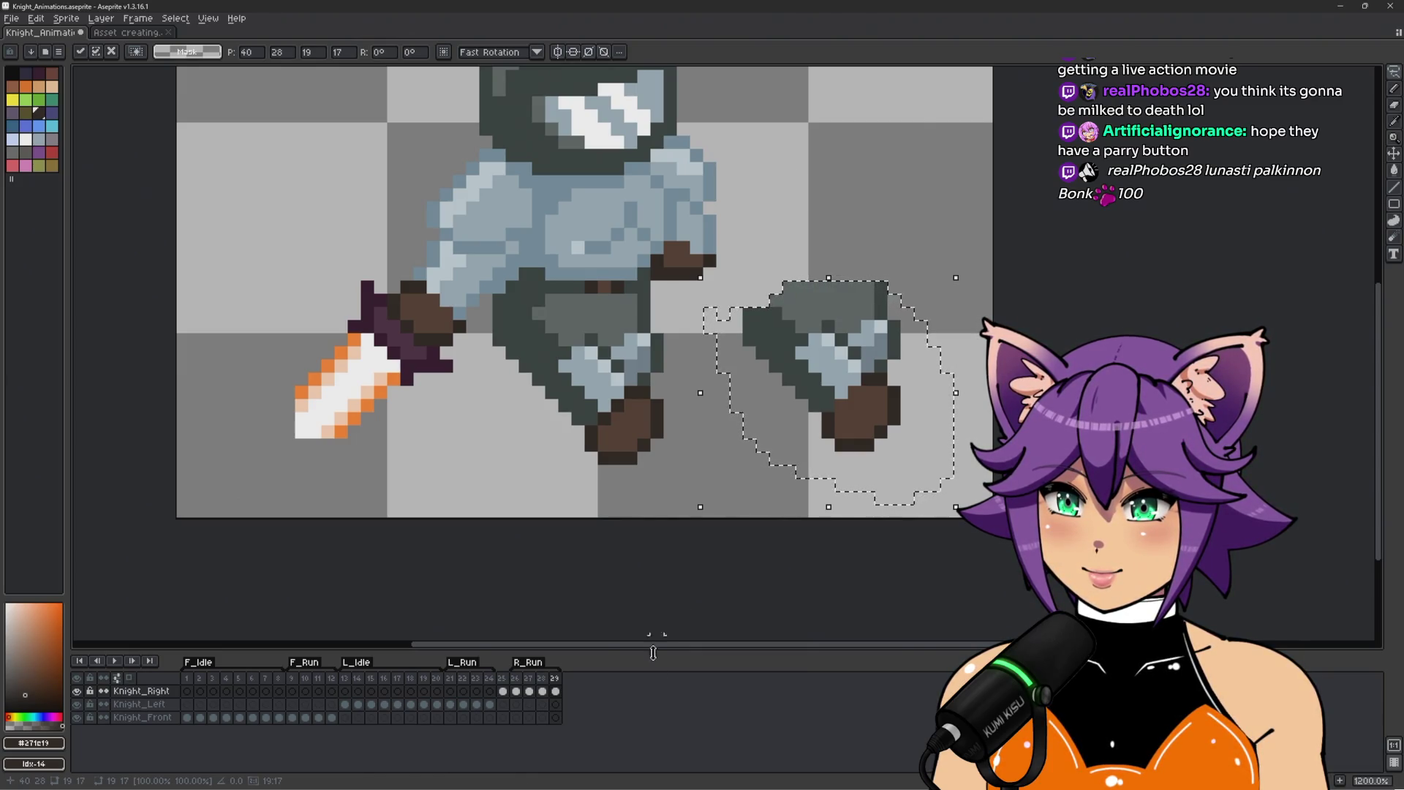
Clear that attempt and select the legs on Knight_Left's run frame 24 instead.
left_click(542, 691)
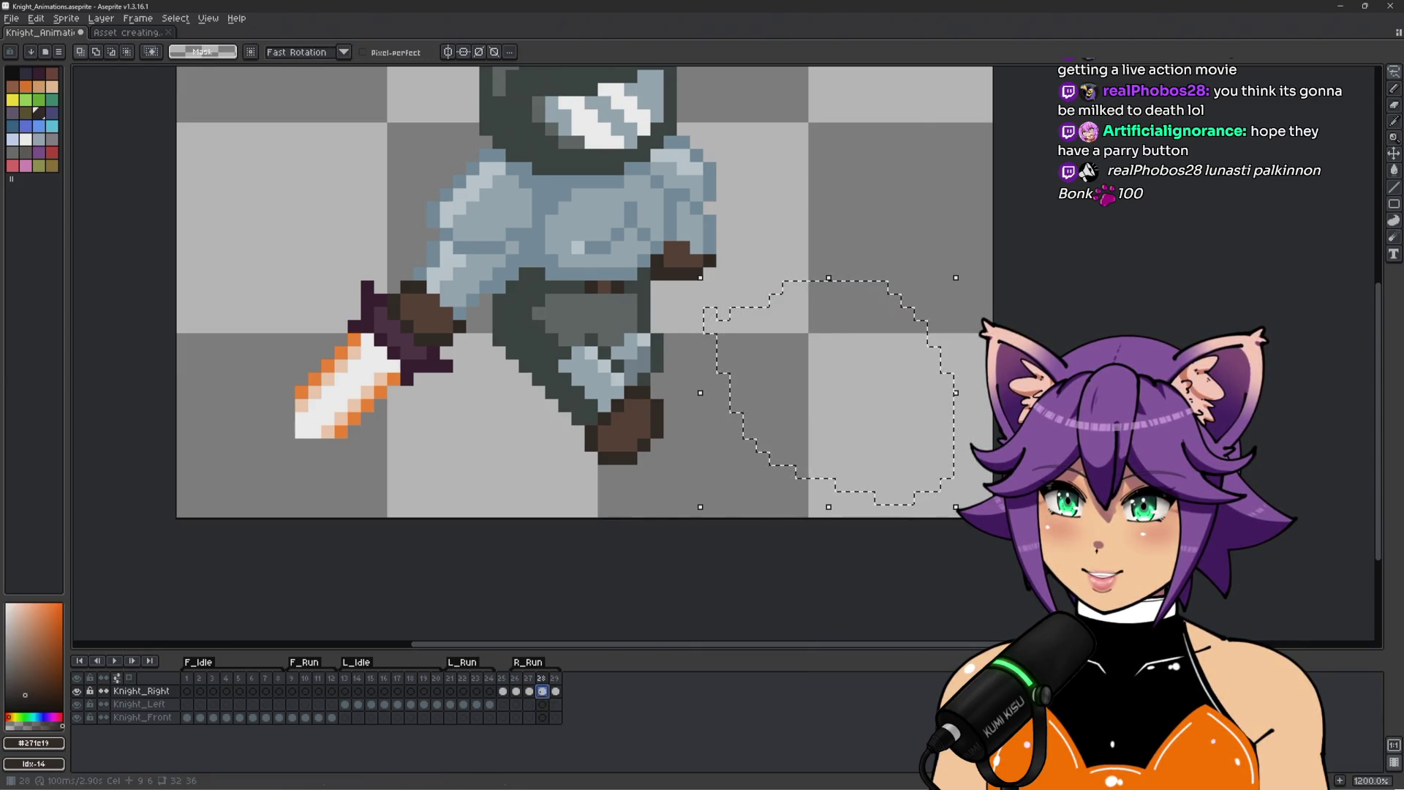
left_click(490, 704)
key("ctrl+d")
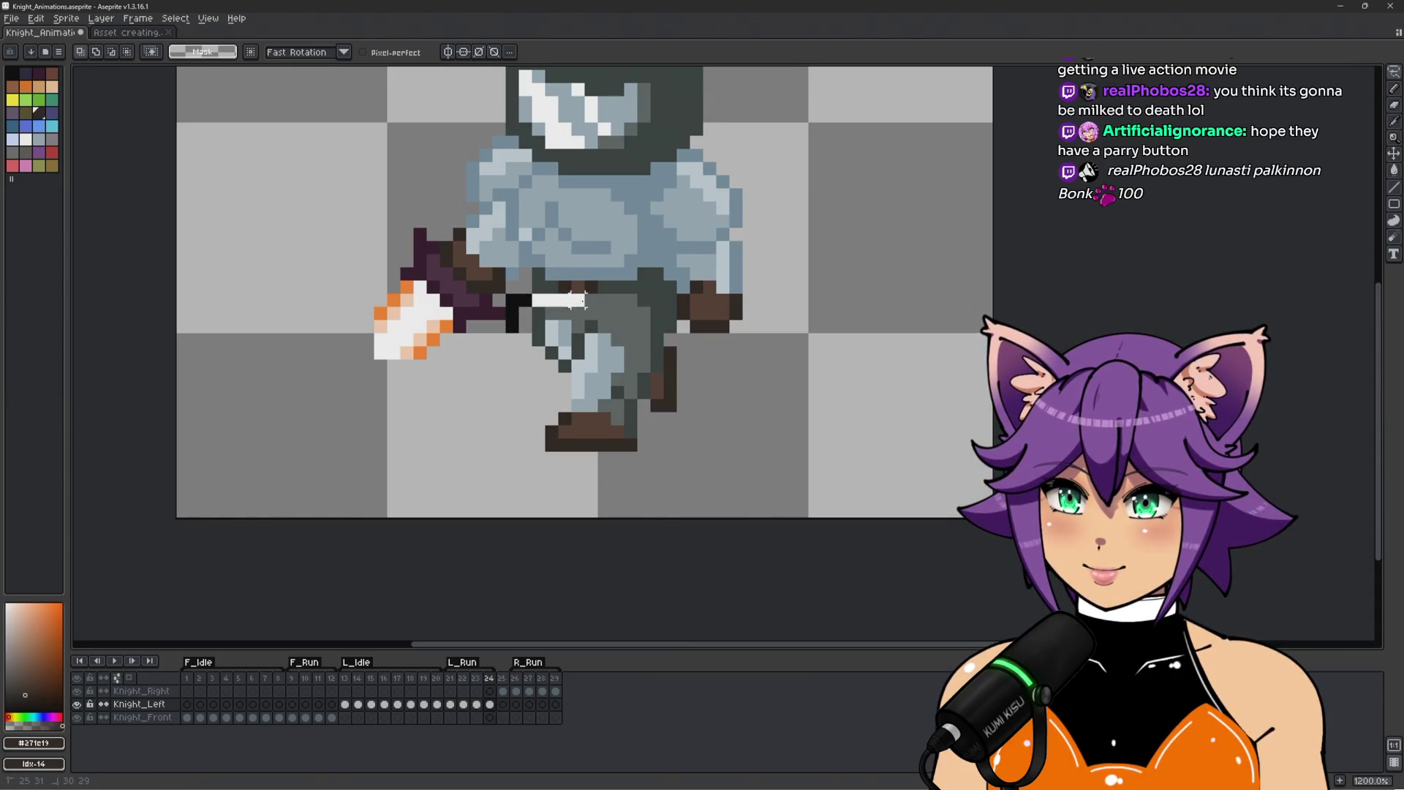
mouse_move(668, 323)
left_mouse_down()
mouse_move(648, 505)
mouse_move(506, 294)
left_mouse_up()
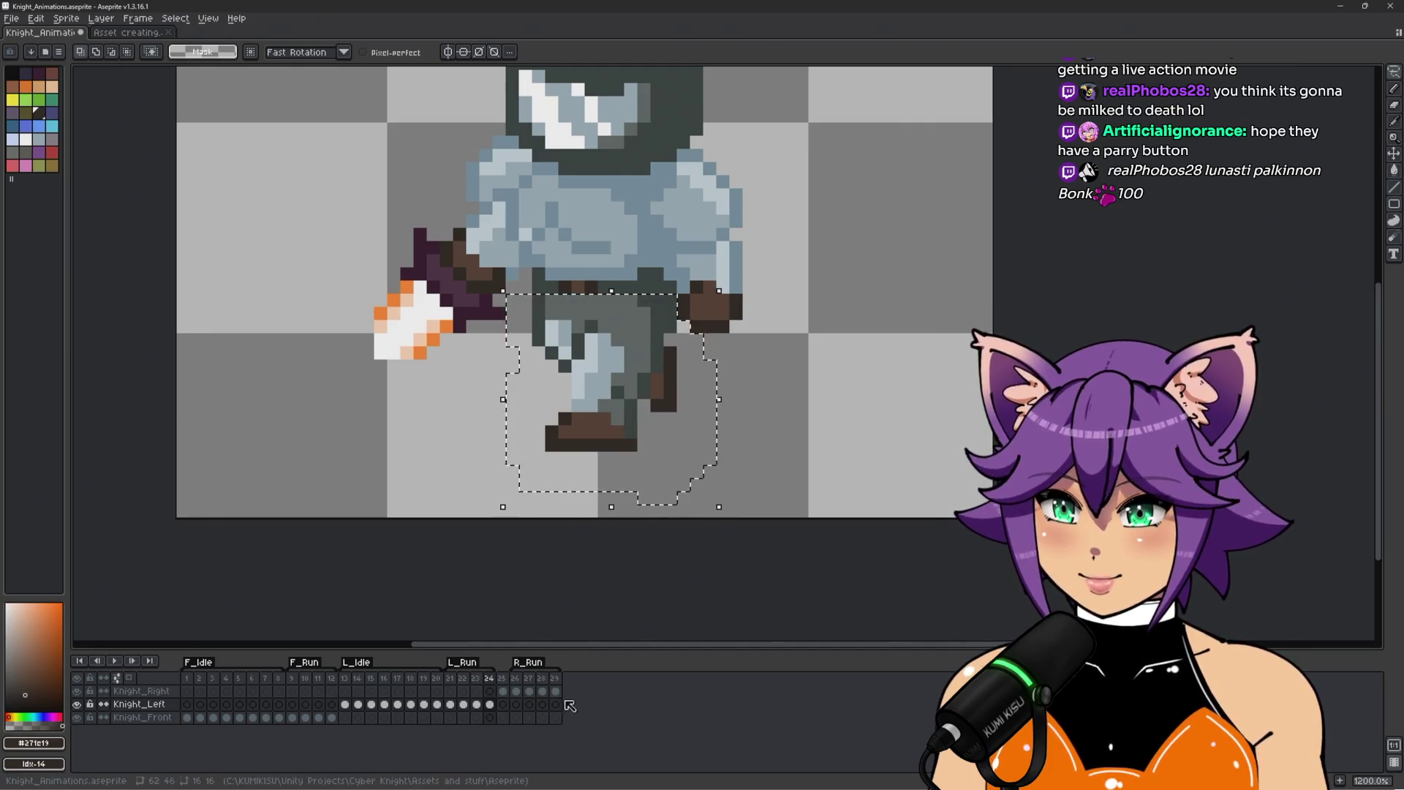
Paste the copied legs onto Knight_Right frame 29 and flip them horizontally.
left_click(555, 690)
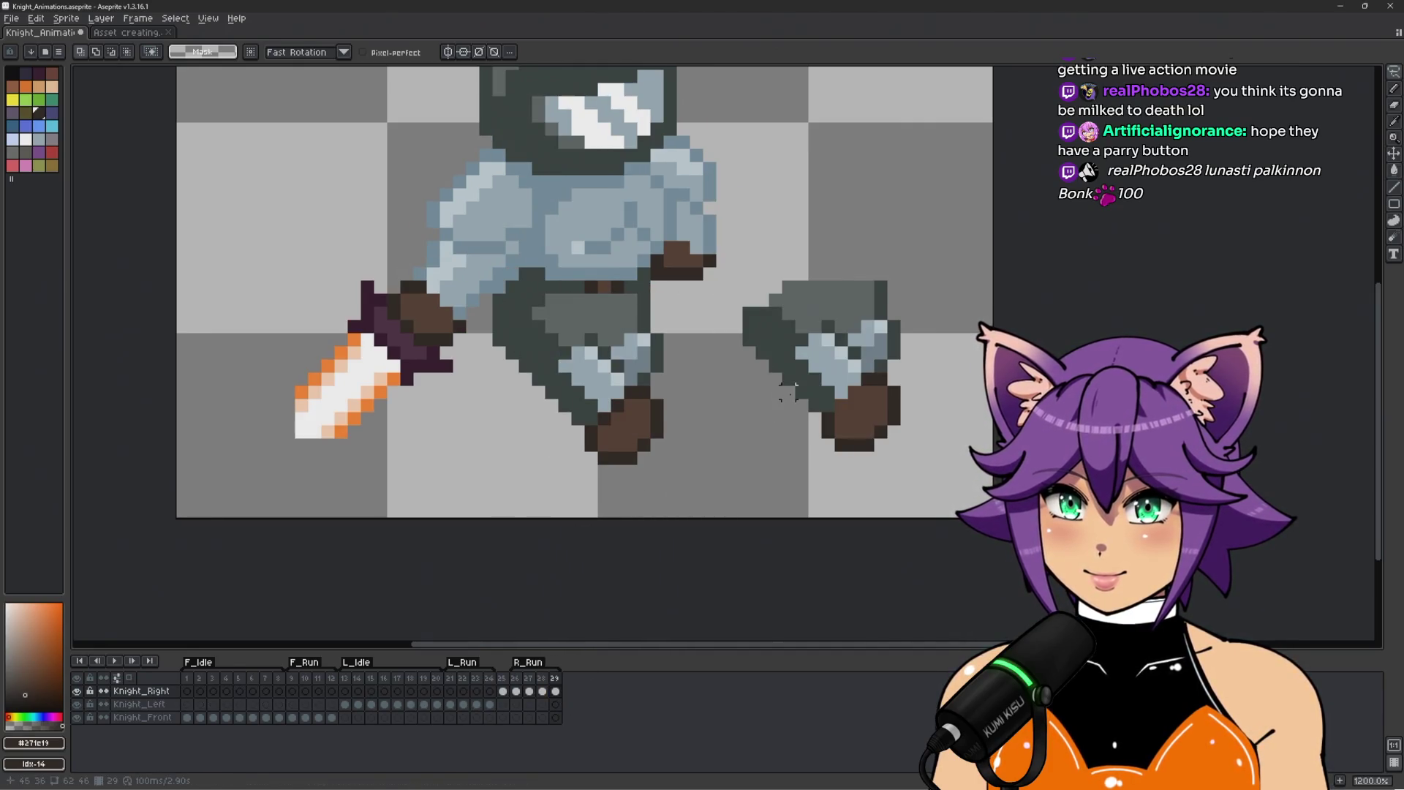
key("ctrl+v")
mouse_move(644, 439)
left_mouse_down()
mouse_move(702, 409)
mouse_move(881, 219)
left_mouse_up()
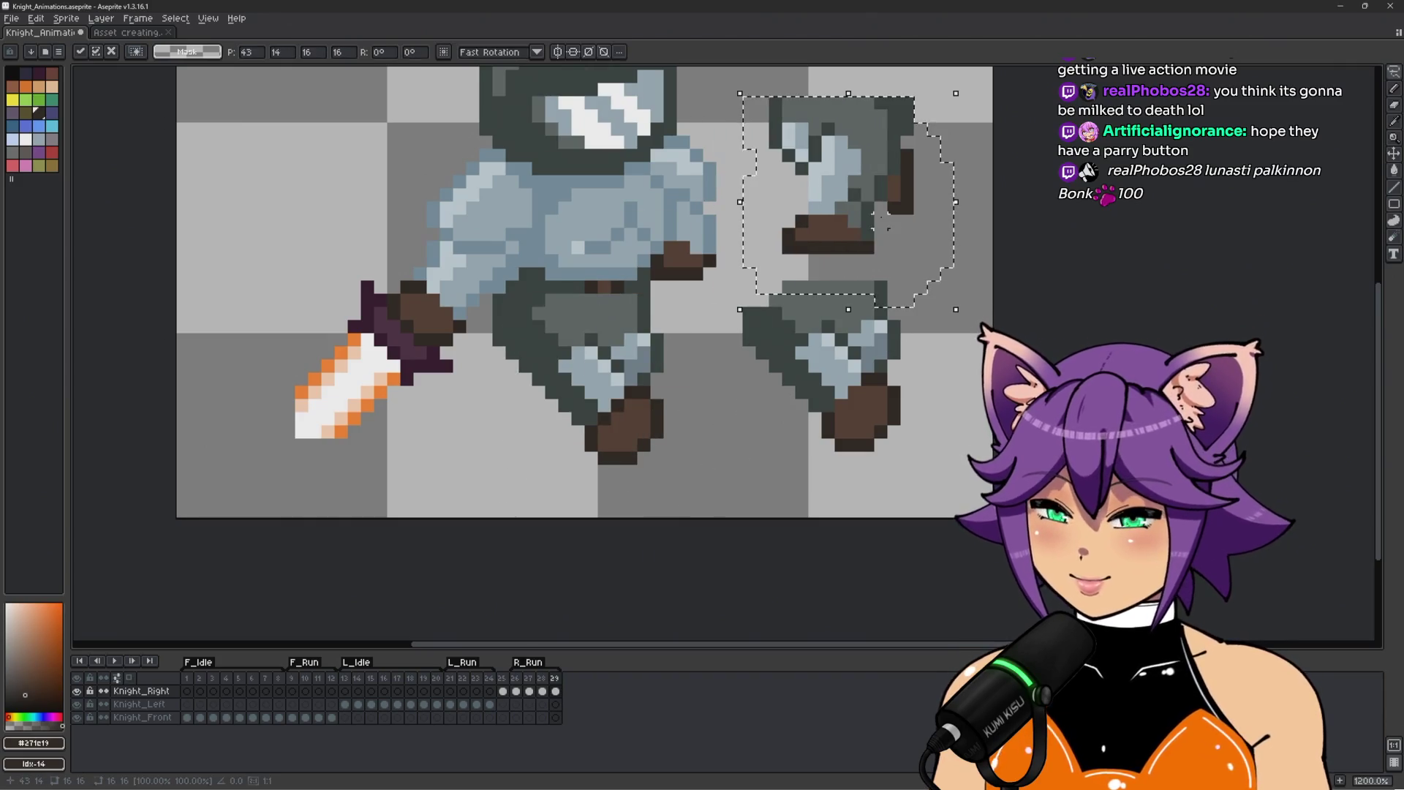
key("shift+h")
key("Return")
Delete the old lower-leg pixels and leftover stray leg pixels on frame 29.
mouse_move(706, 355)
left_mouse_down()
mouse_move(727, 331)
mouse_move(962, 313)
mouse_move(713, 439)
mouse_move(695, 406)
left_mouse_up()
key("Delete")
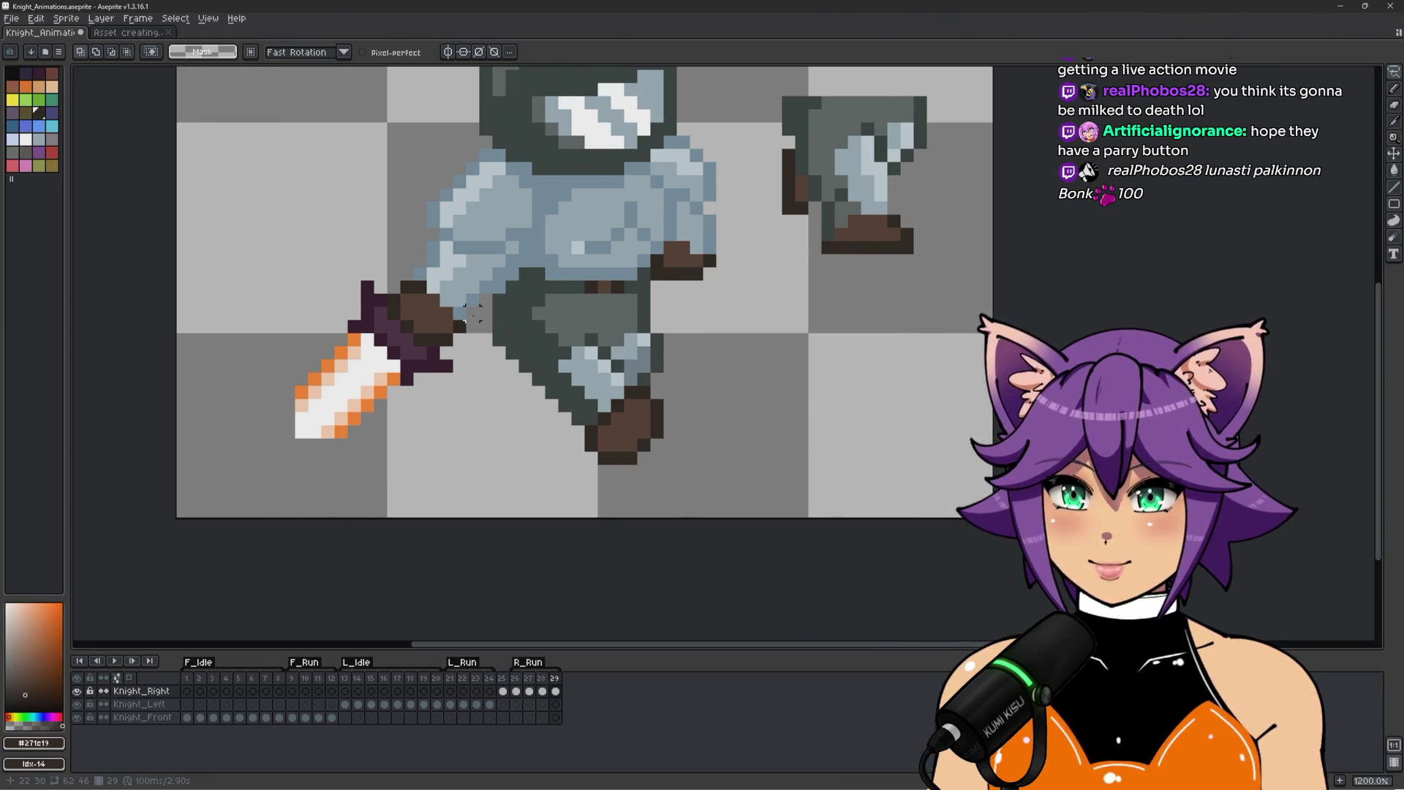
mouse_move(486, 300)
left_mouse_down()
mouse_move(627, 292)
mouse_move(654, 505)
mouse_move(481, 362)
mouse_move(483, 321)
left_mouse_up()
key("Delete")
Move the flipped legs under the knight's torso and erase stray pixels beside the hip.
mouse_move(735, 128)
left_mouse_down()
mouse_move(943, 132)
mouse_move(742, 234)
left_mouse_up()
mouse_move(899, 170)
left_mouse_down()
mouse_move(915, 241)
mouse_move(636, 412)
mouse_move(636, 399)
left_mouse_up()
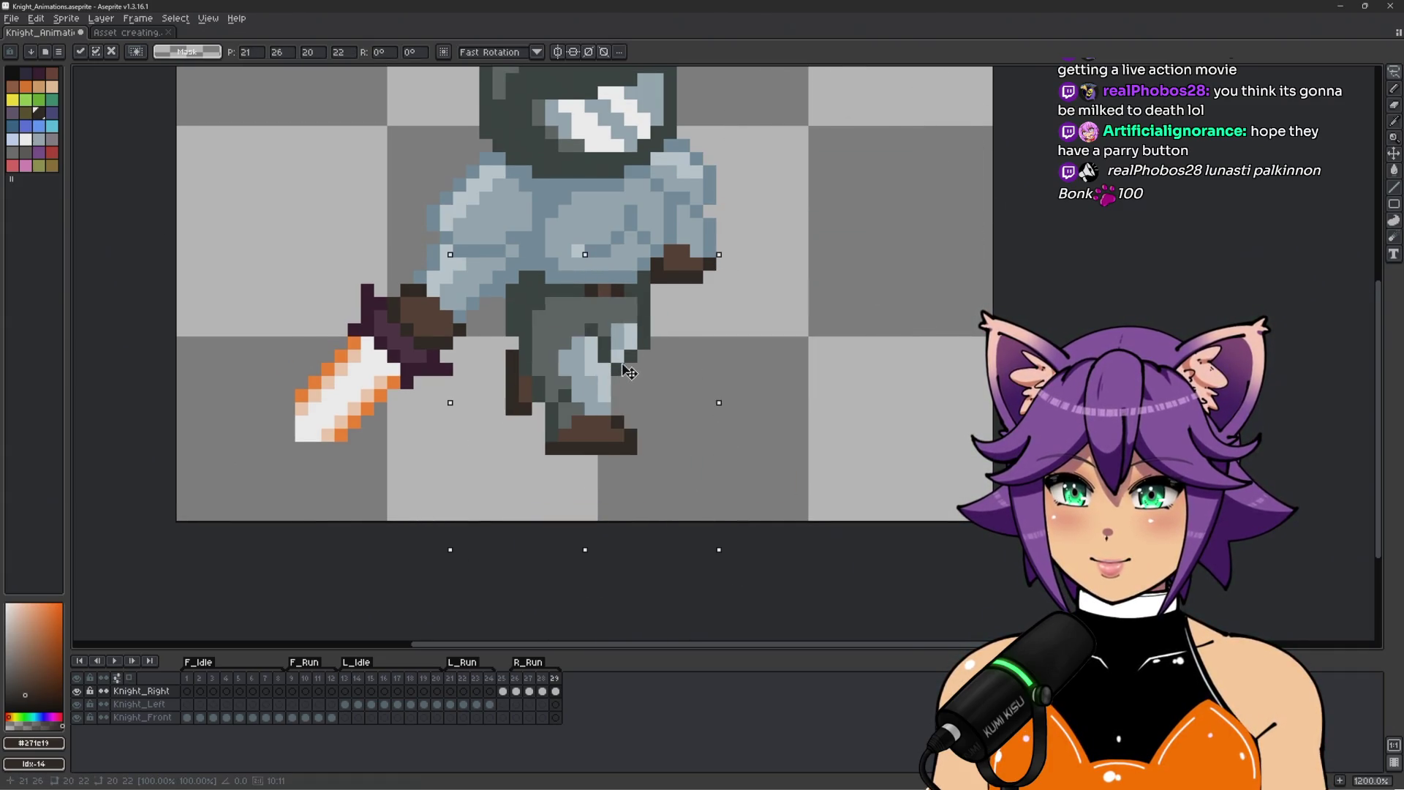
key("Return")
scroll(499, 328, "up", 1)
key("e")
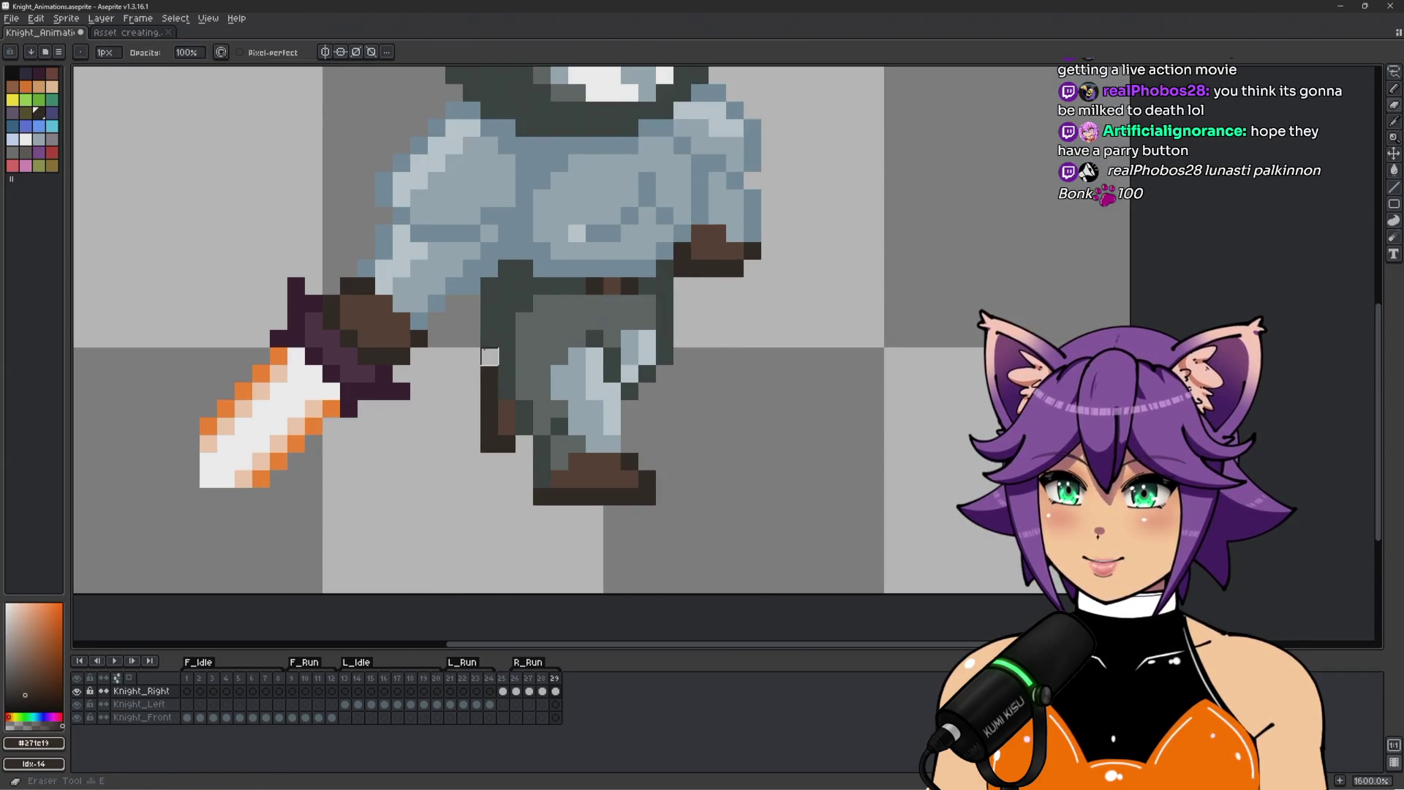
left_click_drag(489, 285, 489, 304)
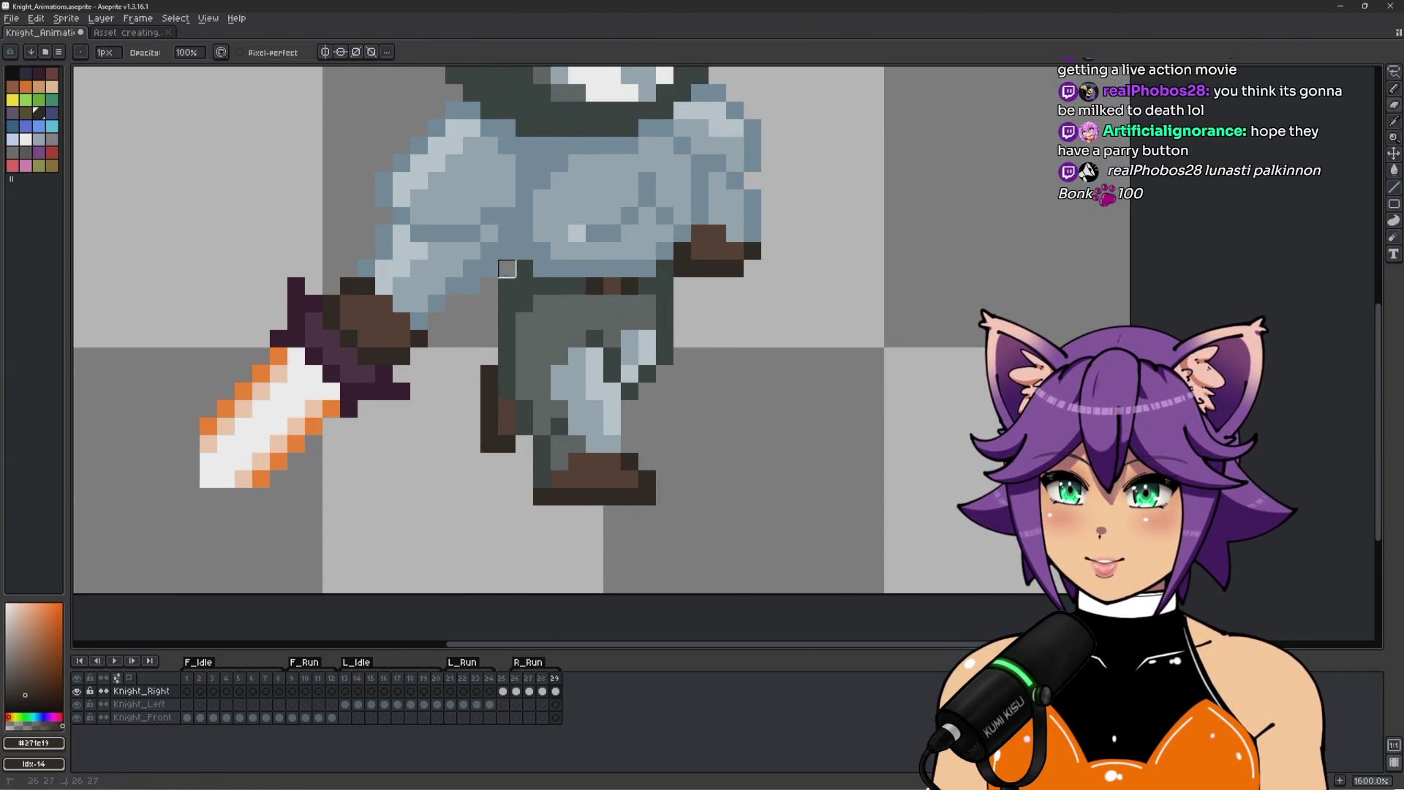
scroll(507, 286, "down", 2)
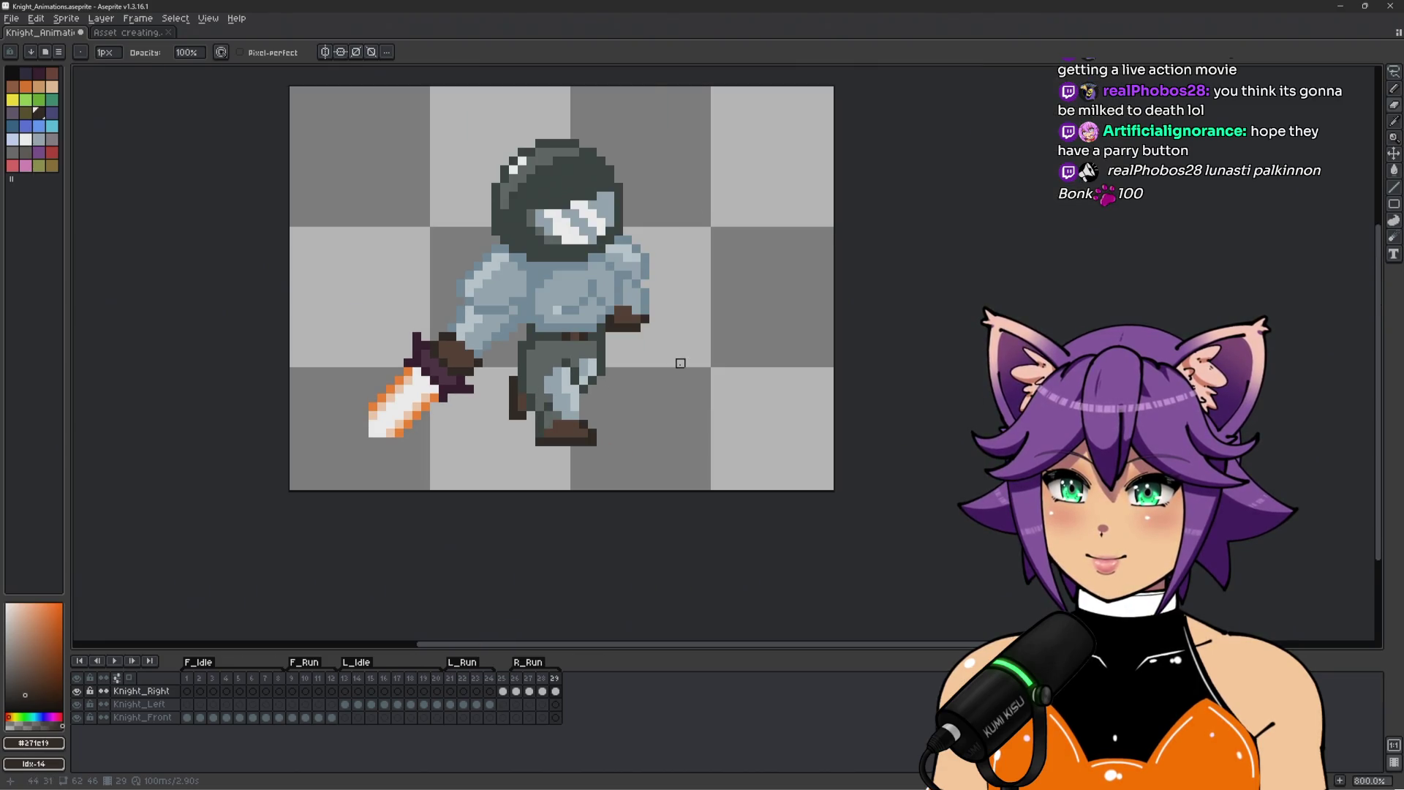
key("b")
scroll(680, 363, "up", 1)
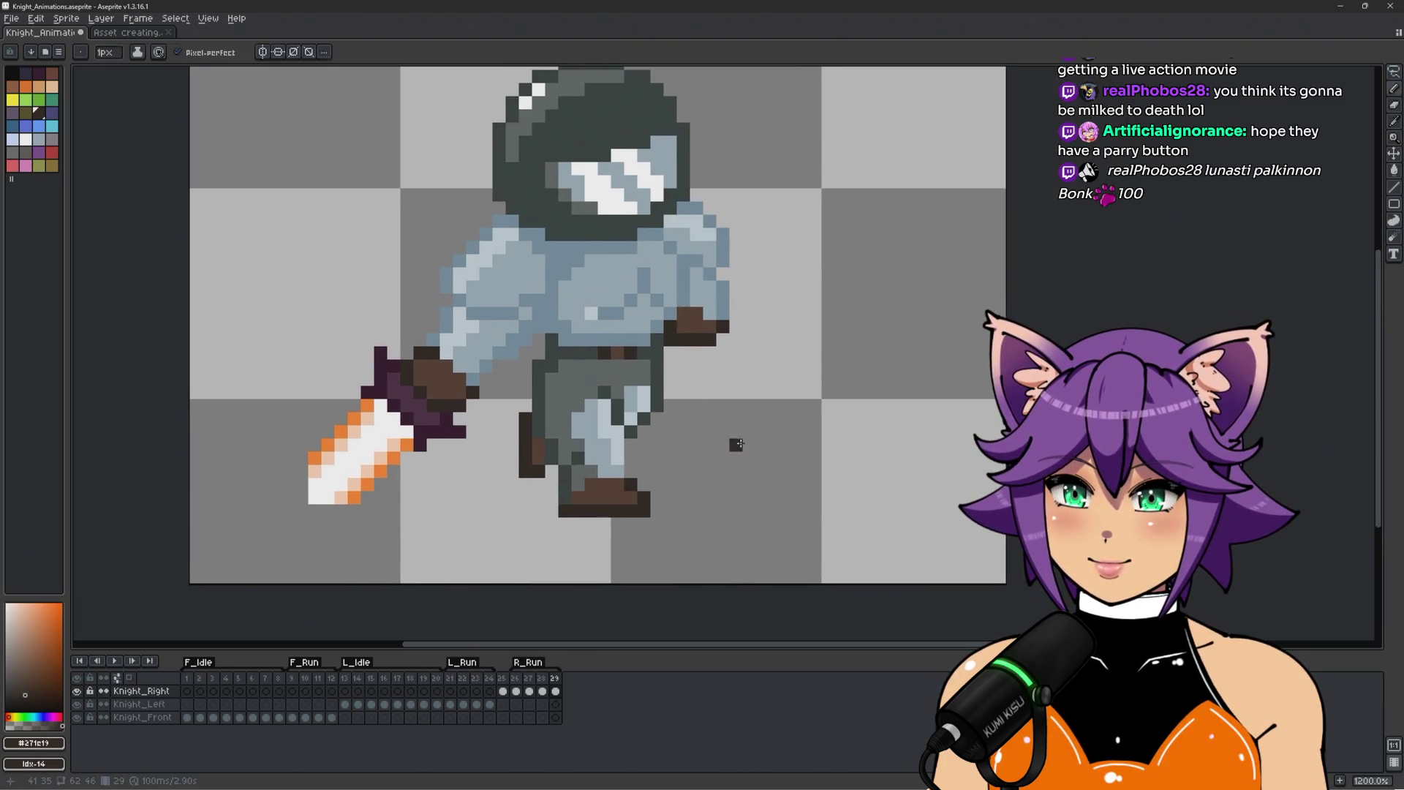
Play the run animation, comparing left-facing and R_Run frame 26 poses, then stop playback.
key("Return")
scroll(731, 504, "down", 2)
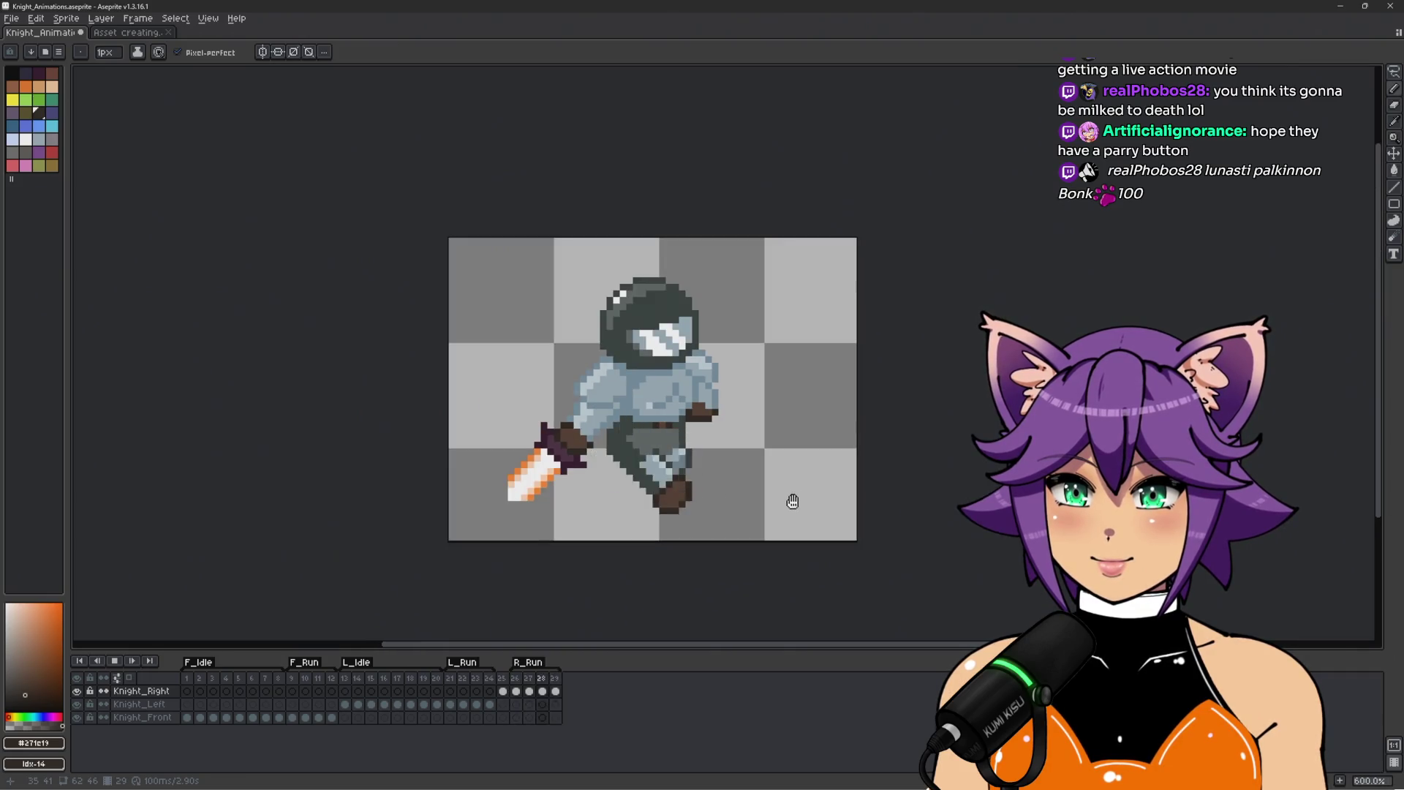
scroll(793, 501, "down", 1)
left_click_drag(786, 501, 638, 527)
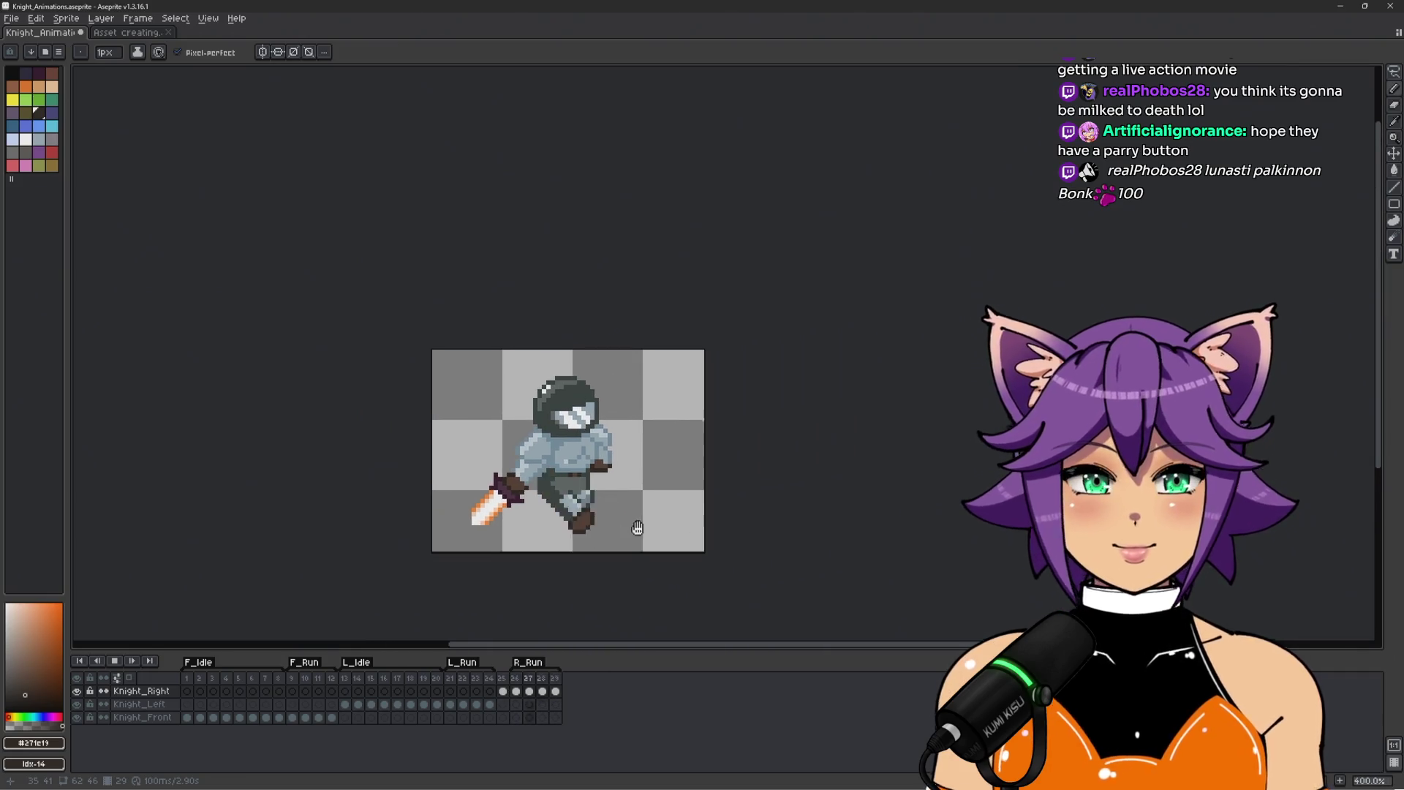
scroll(637, 528, "up", 3)
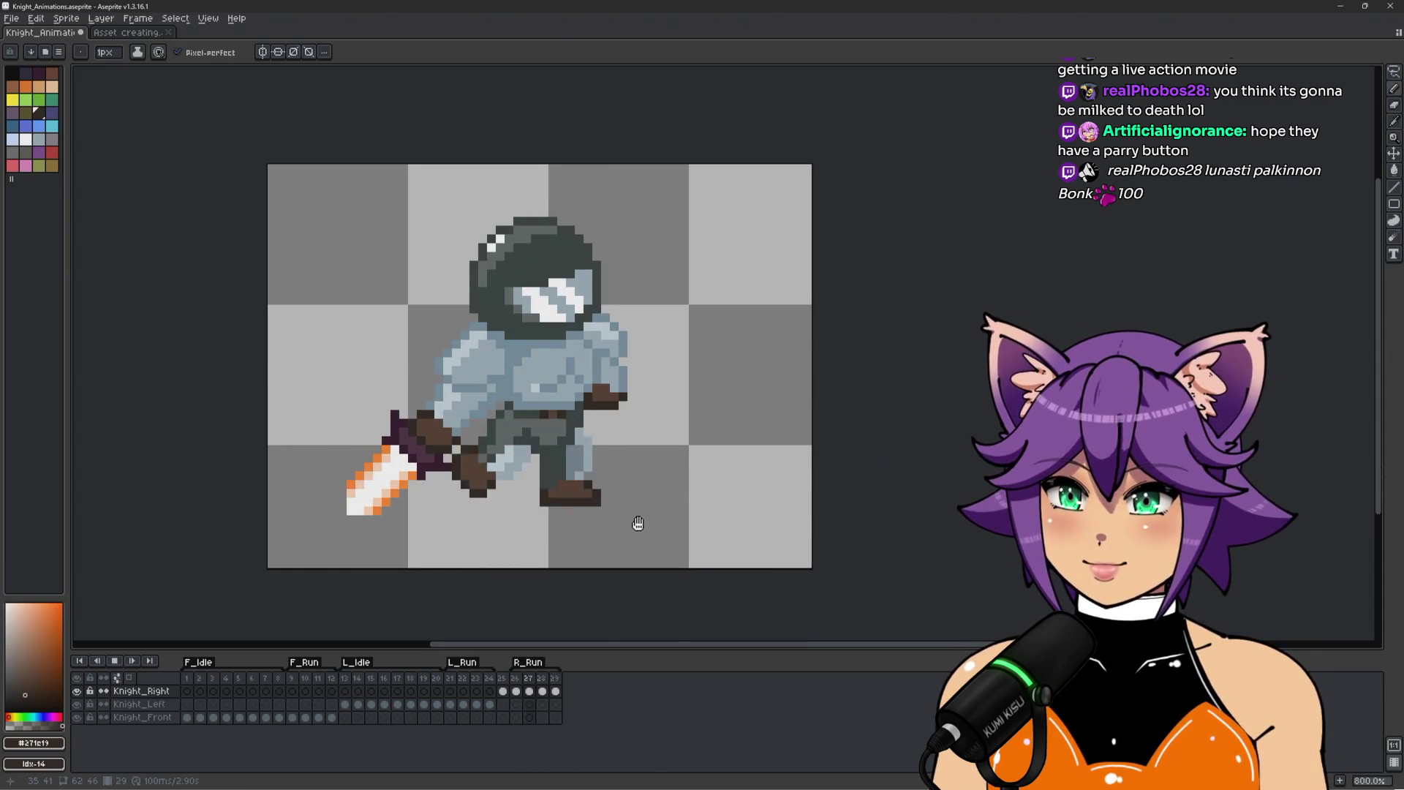
left_click(456, 681)
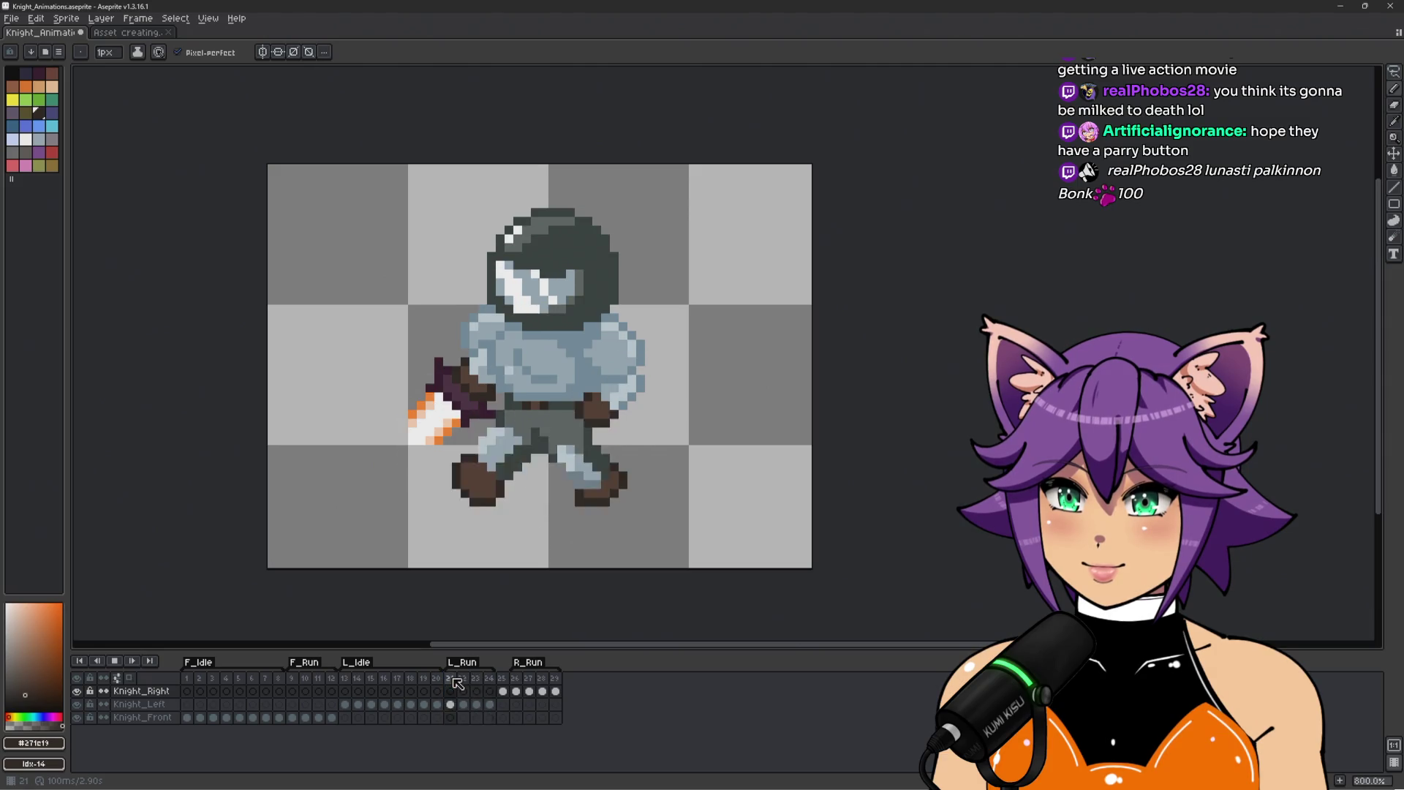
left_click(518, 688)
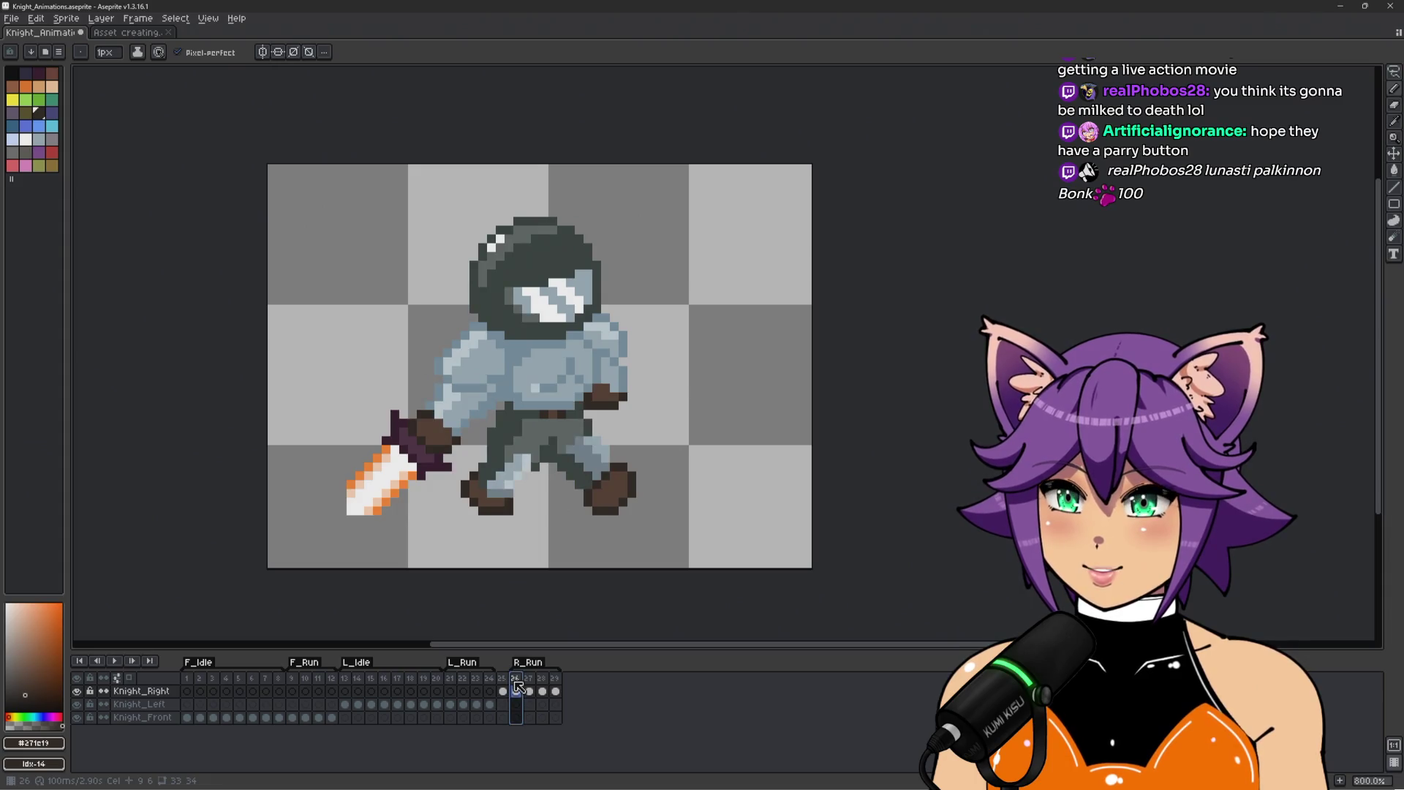
key("Return")
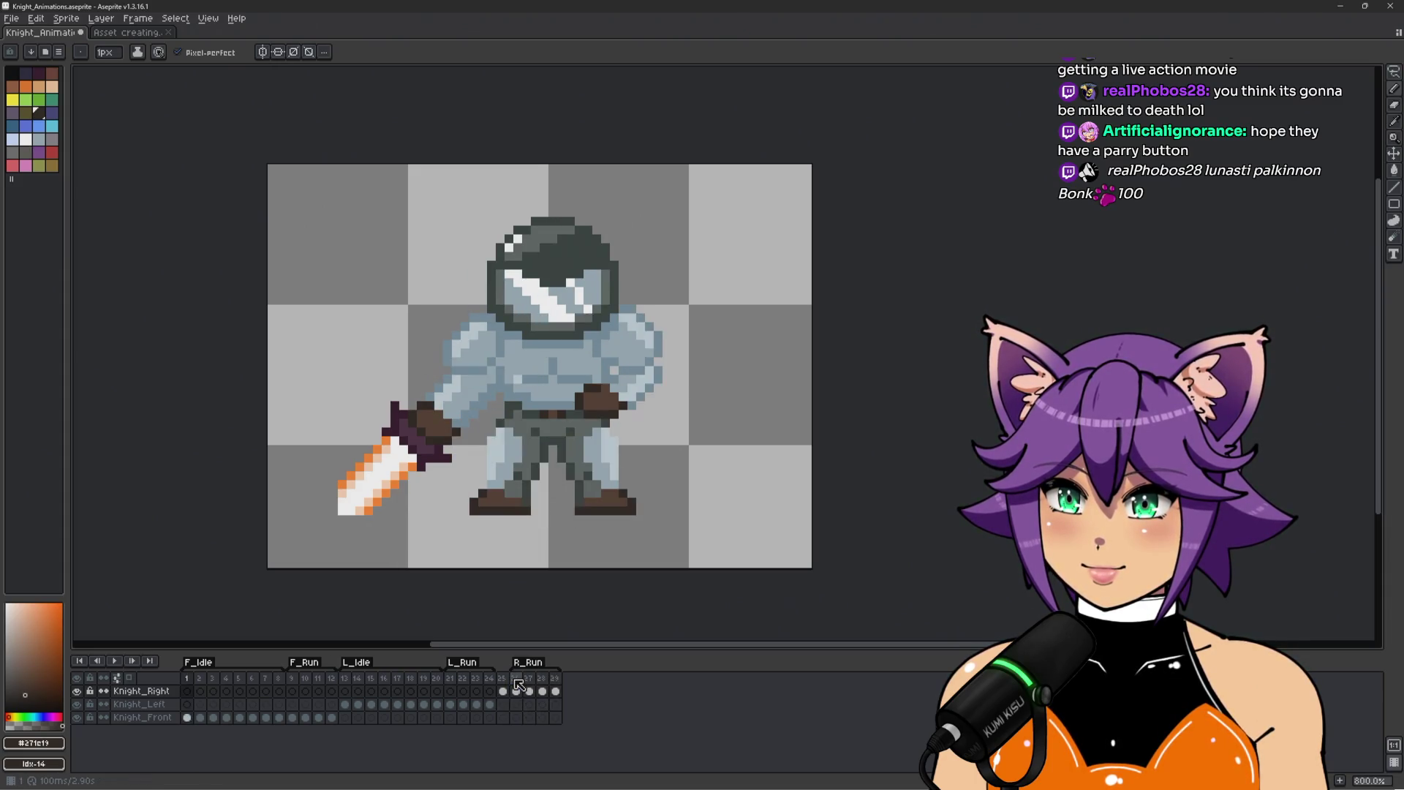
Compare L_Run frame 21 against the R_Run frames, settle on frame 26, and start lassoing the sword.
left_click(449, 680)
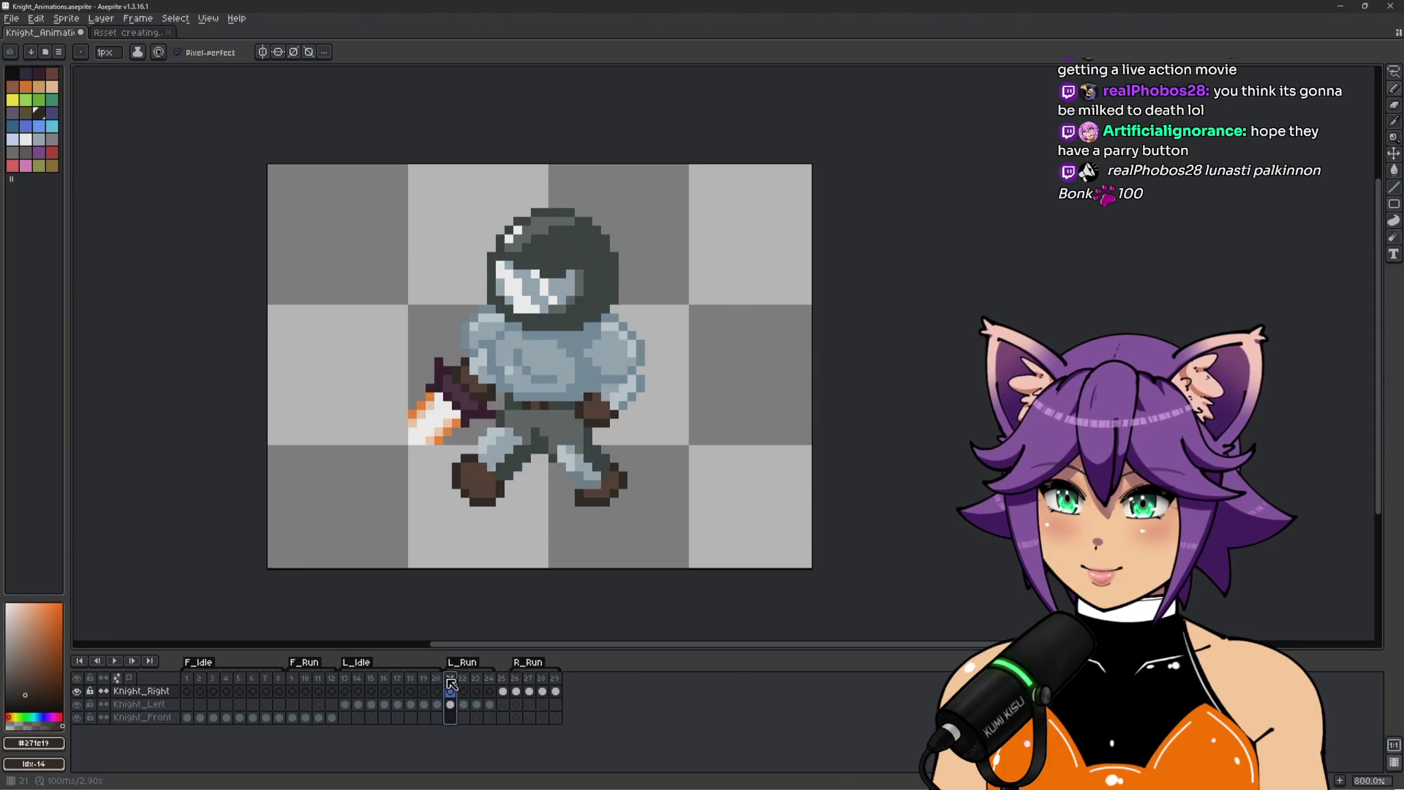
key("Right")
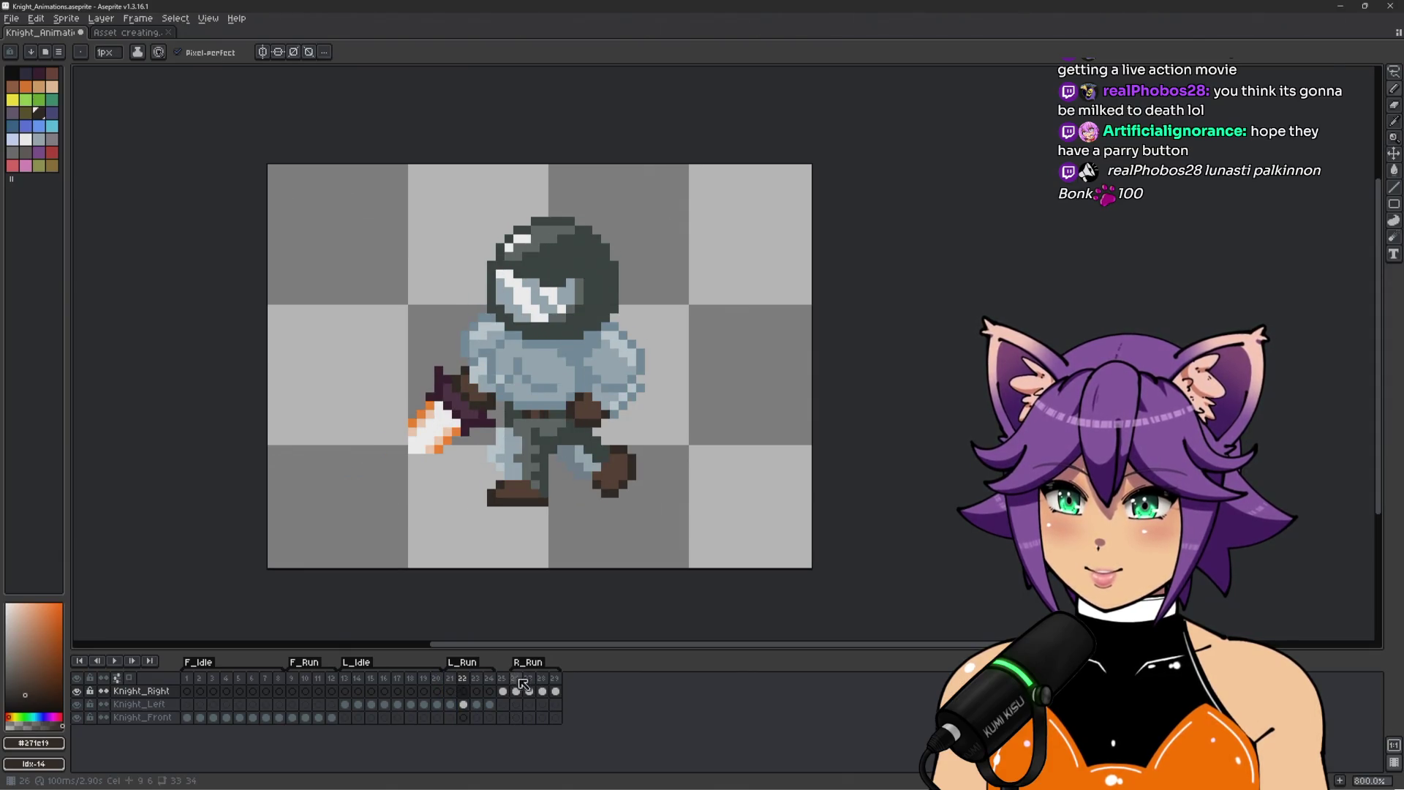
left_click(529, 680)
key("Left")
scroll(388, 370, "up", 1)
scroll(386, 371, "down", 1)
key("q")
mouse_move(334, 437)
left_mouse_down()
mouse_move(307, 516)
mouse_move(414, 528)
left_mouse_up()
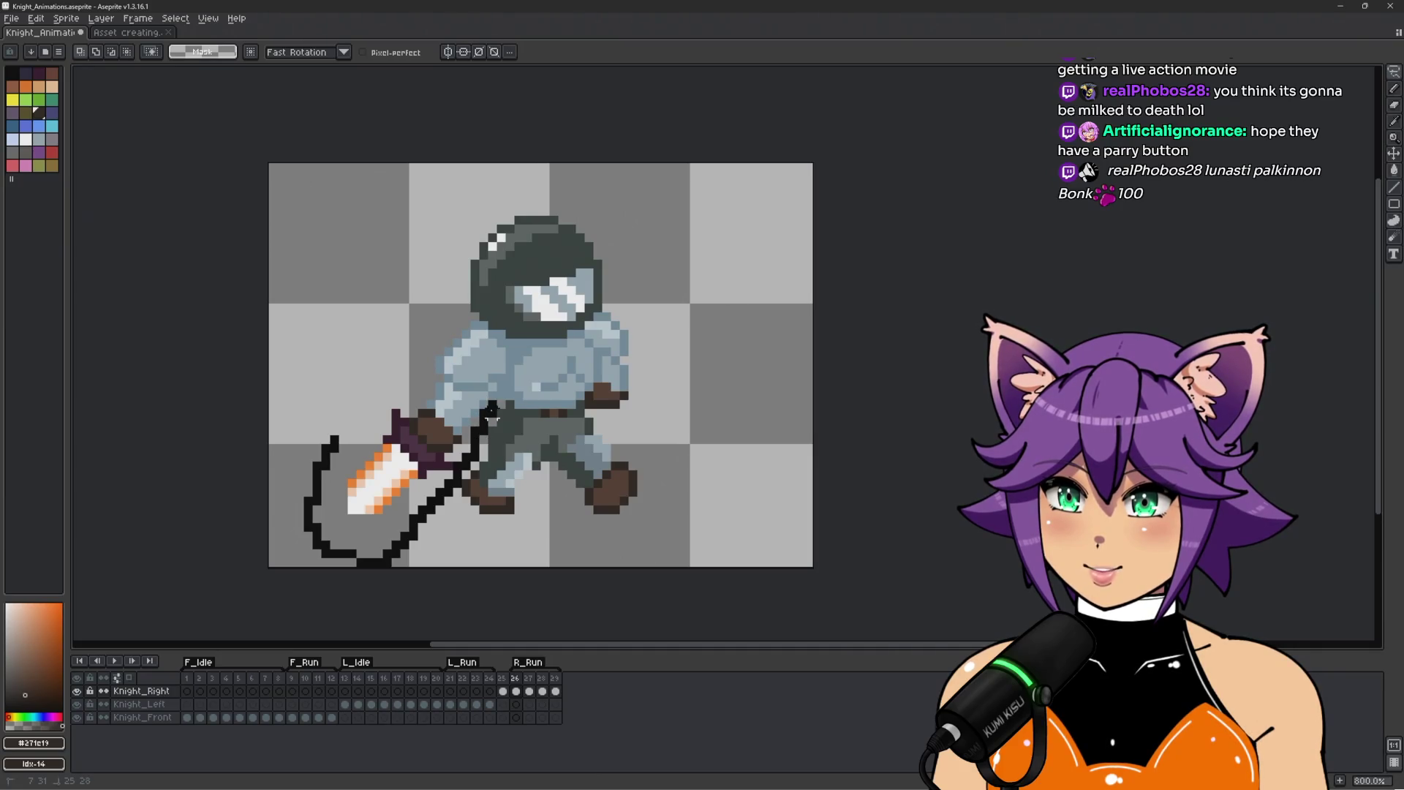
Raise the sword and upper body one pixel on frame 26, then compare with L_Run frame 22.
mouse_move(649, 406)
left_mouse_down()
mouse_move(665, 387)
mouse_move(555, 172)
mouse_move(313, 430)
left_mouse_up()
left_click(693, 491)
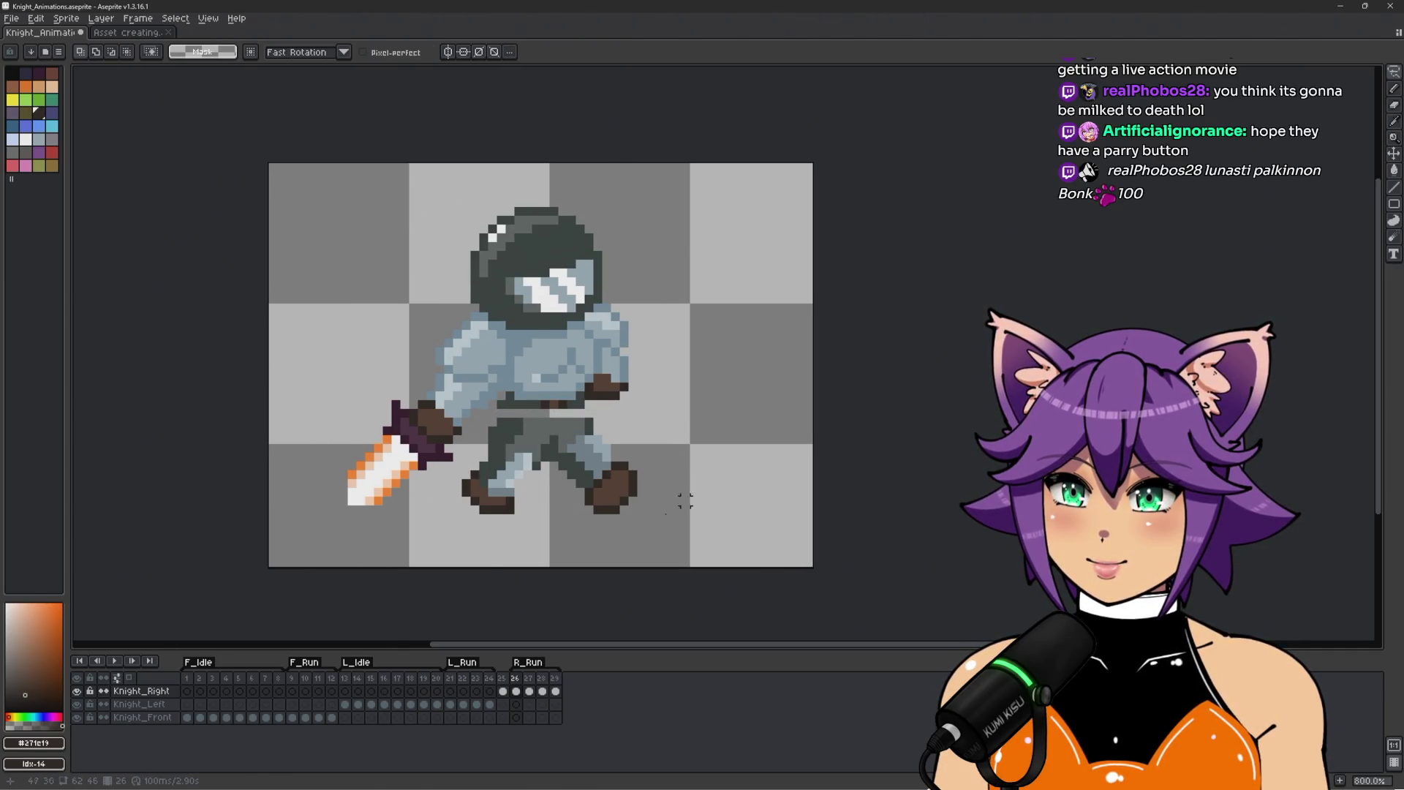
left_click(461, 679)
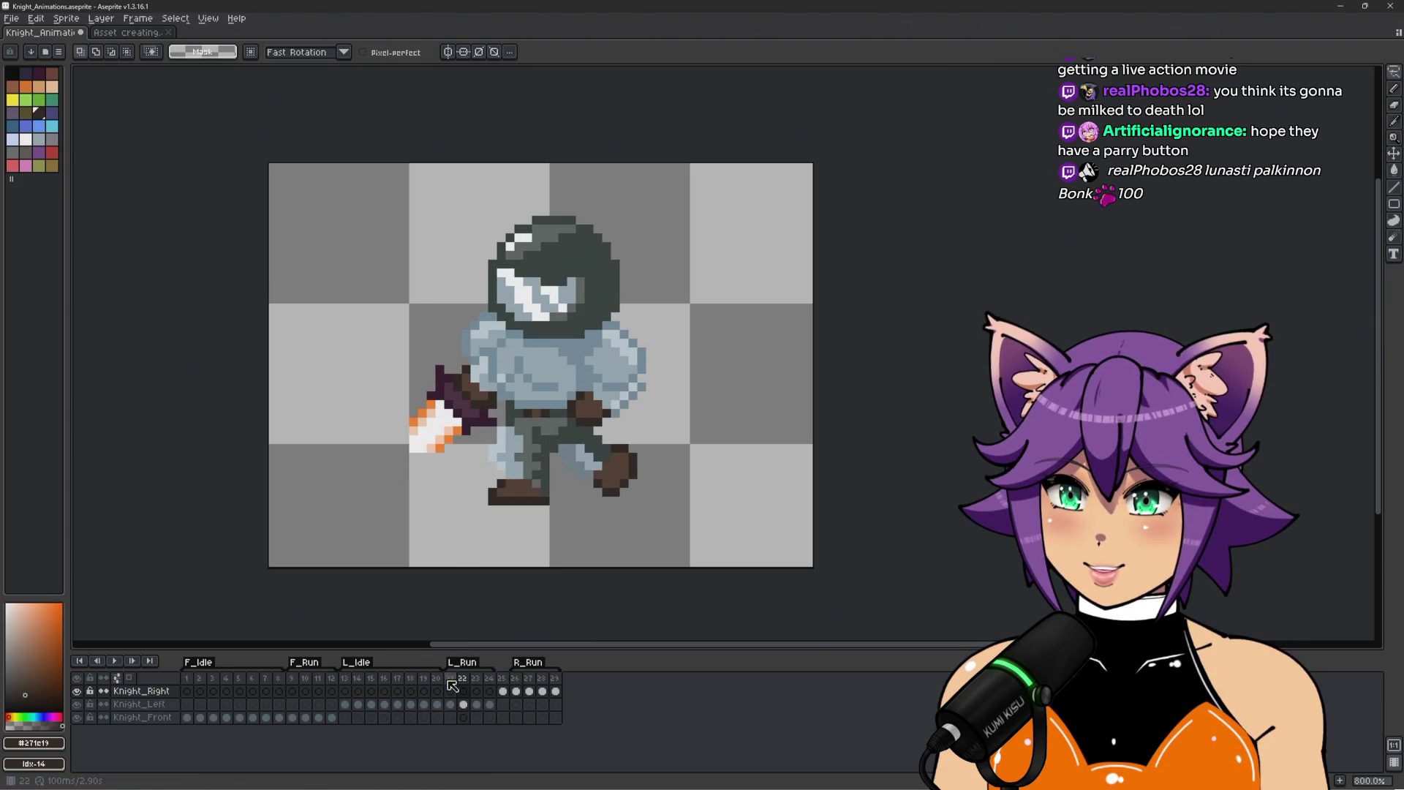
left_click(502, 690)
Step through to R_Run frame 28 and begin lassoing around its sword.
left_click(517, 690)
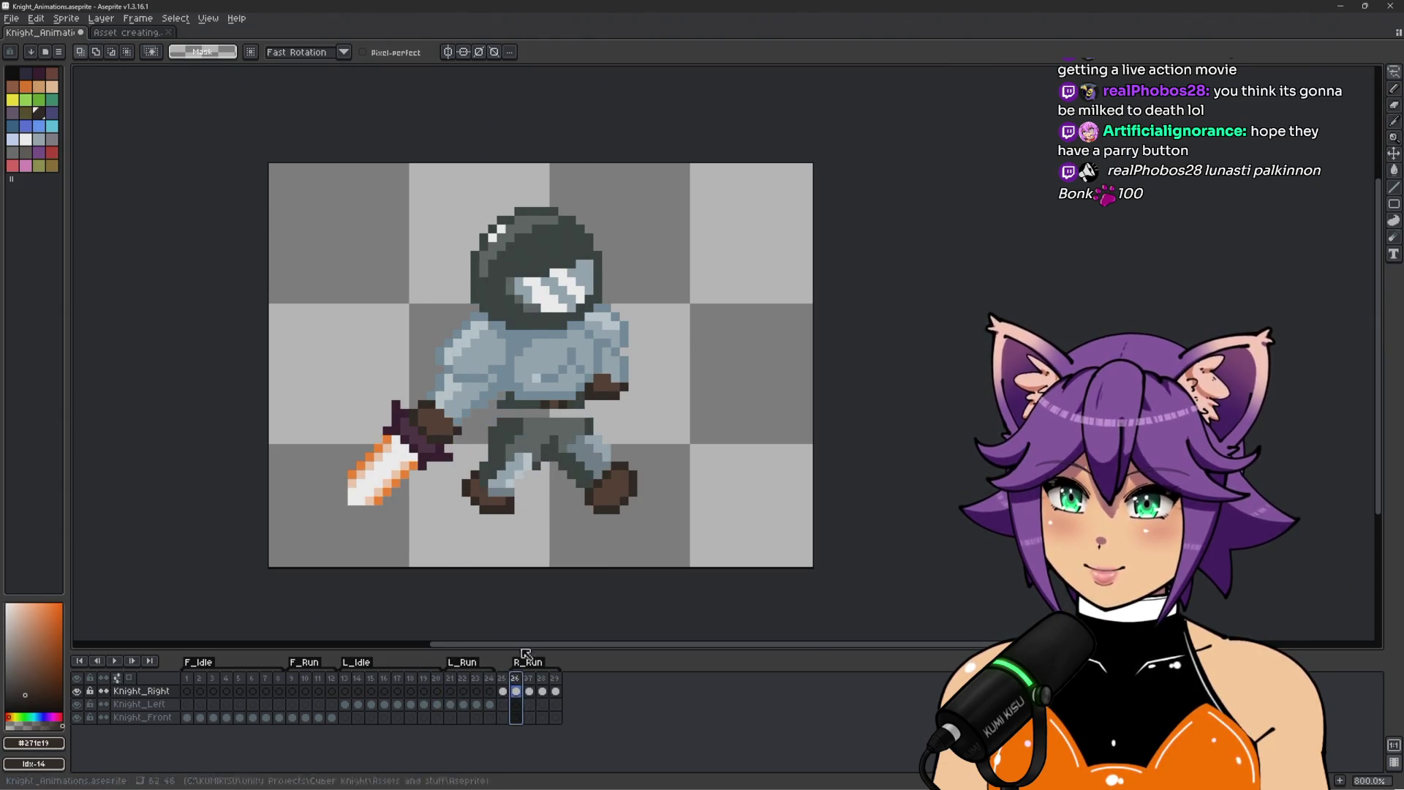
scroll(525, 459, "up", 2)
key("Right")
key("Right")
scroll(437, 412, "down", 2)
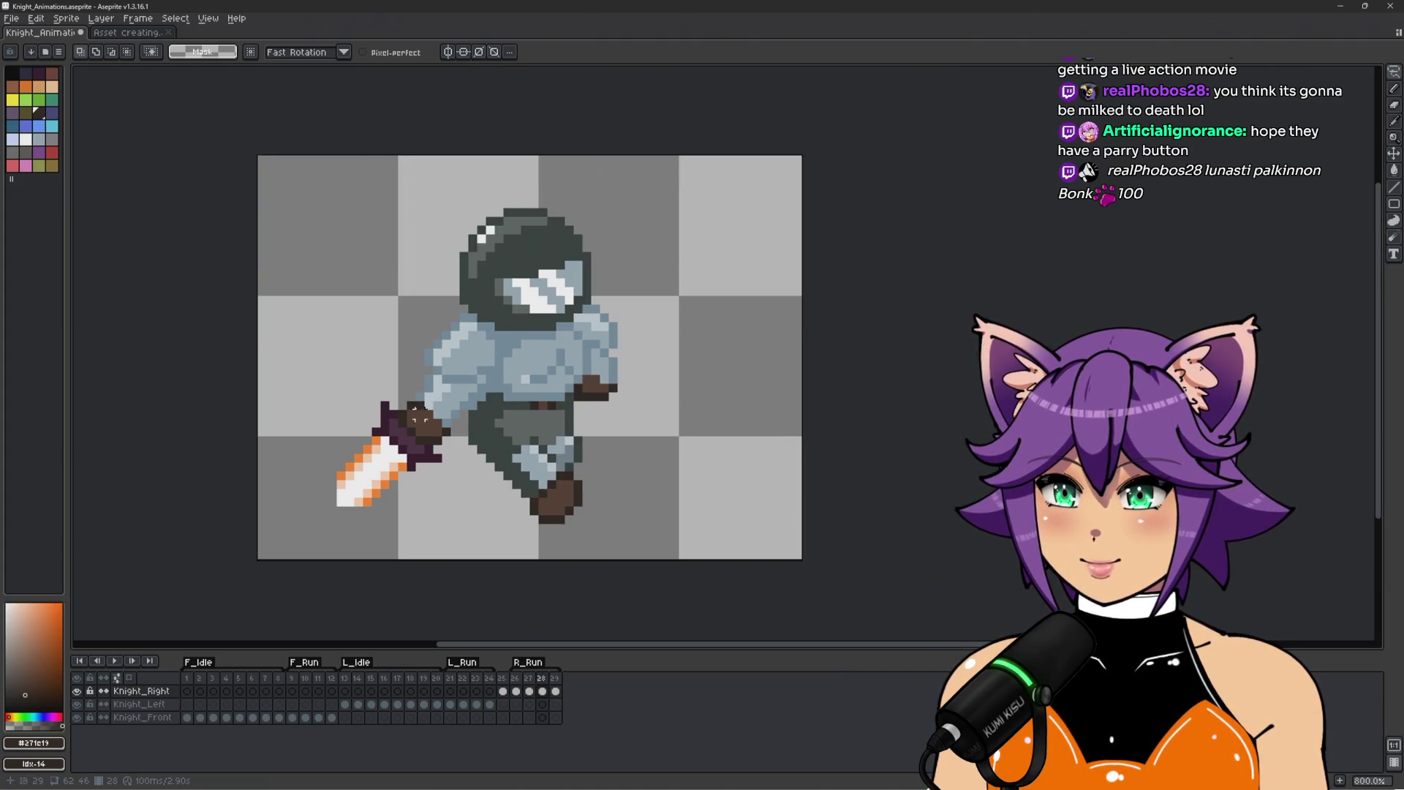
mouse_move(323, 384)
left_mouse_down()
mouse_move(316, 512)
mouse_move(455, 494)
left_mouse_up()
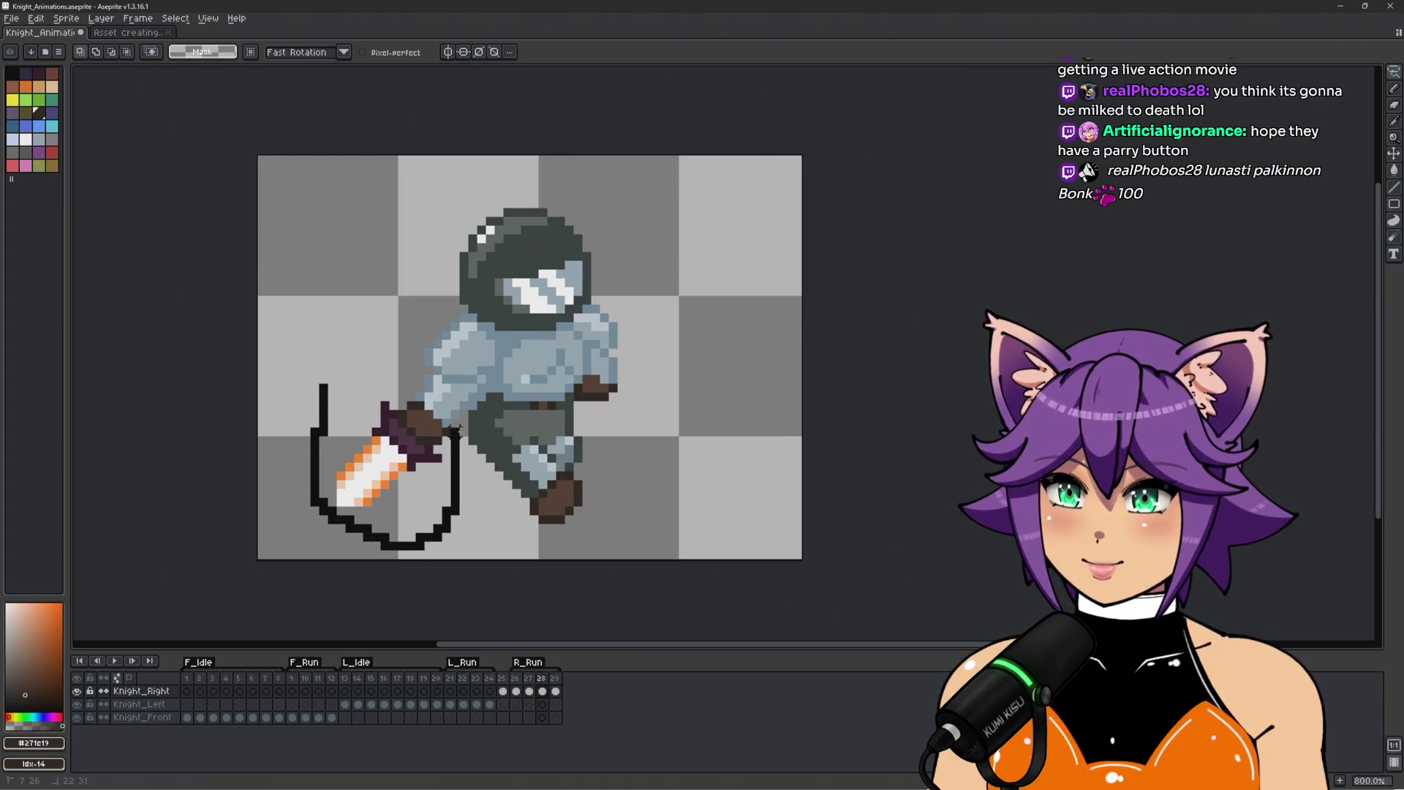